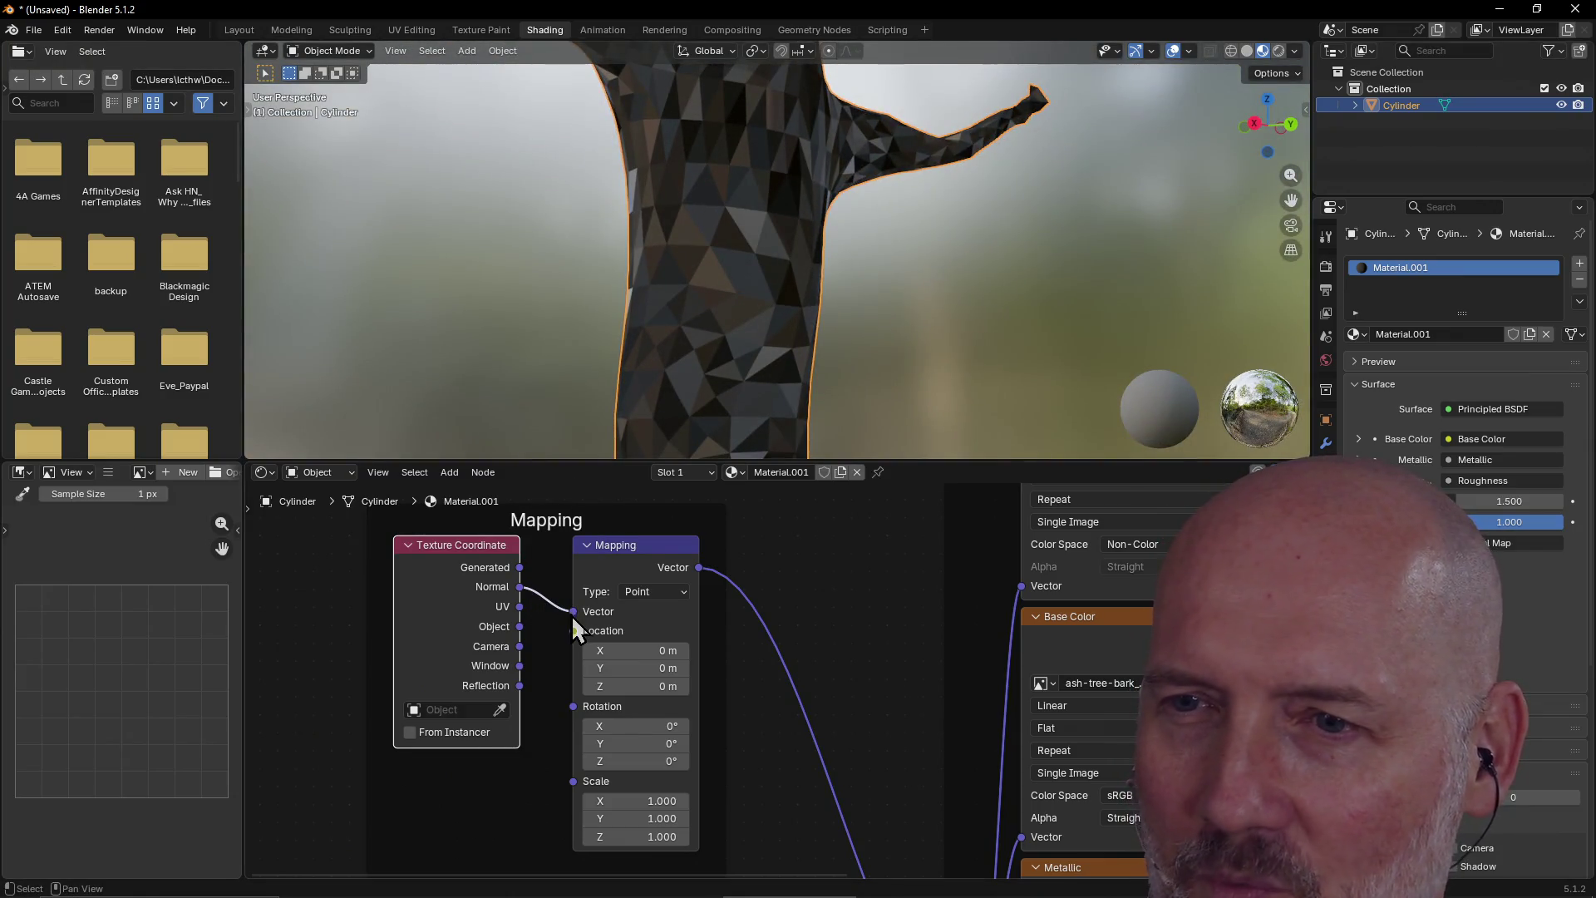
# Step: Link Texture Coordinate's Generated output into the Mapping Vector, then inspect the streaky bark
pyautogui.moveTo(519, 587)
pyautogui.mouseDown()
pyautogui.moveTo(573, 612)
pyautogui.moveTo(541, 611)
pyautogui.moveTo(569, 608)
pyautogui.mouseUp()
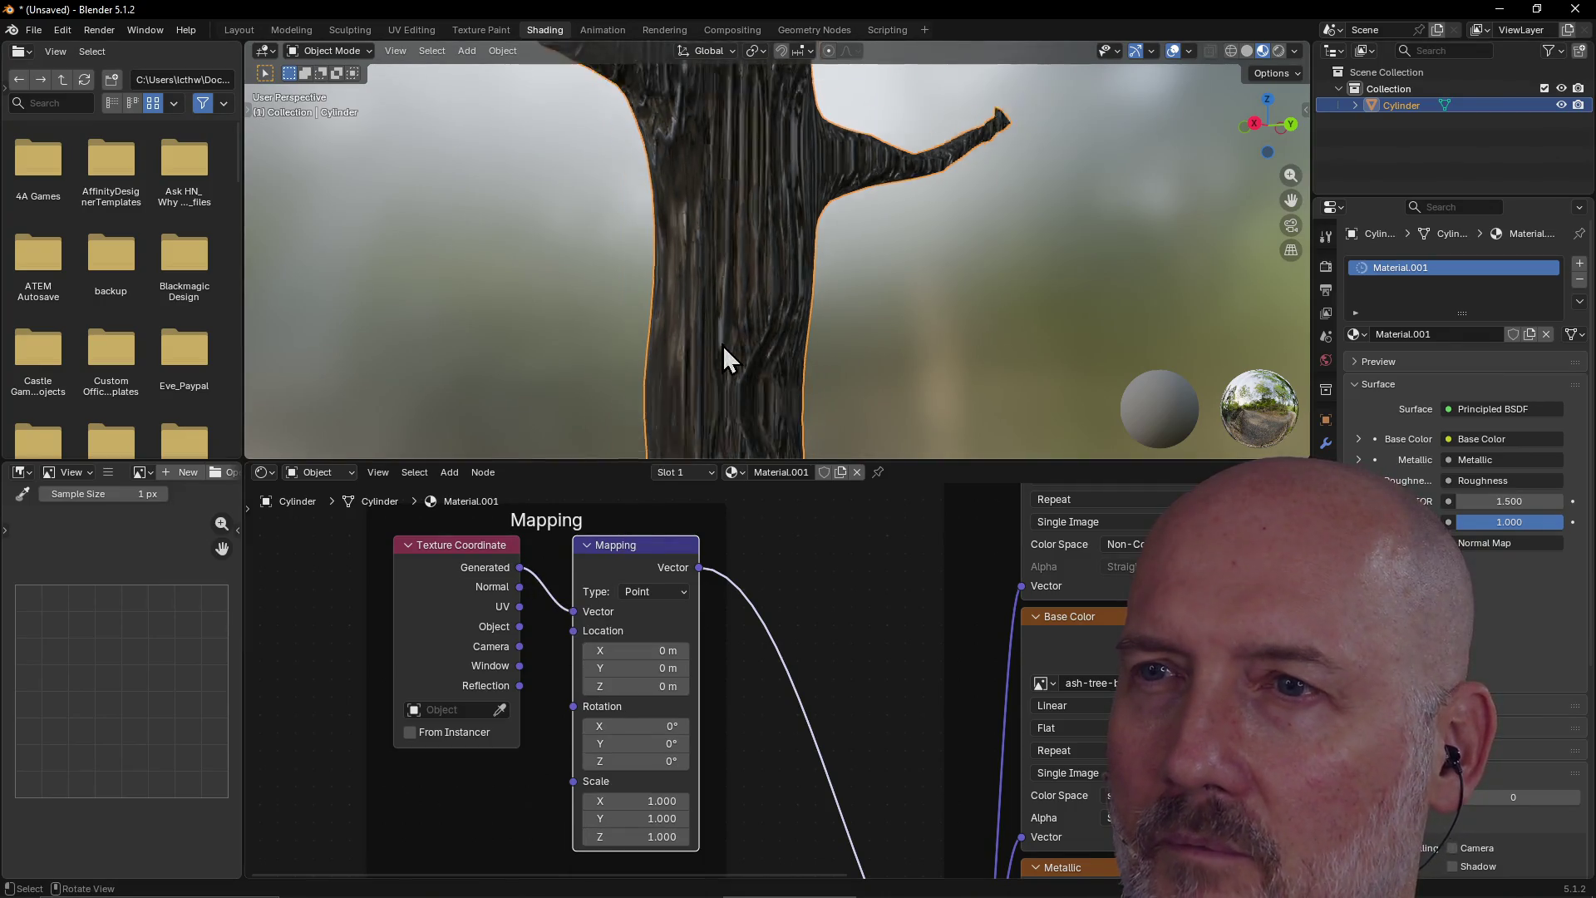
pyautogui.moveTo(722, 346)
pyautogui.mouseDown(button='middle')
pyautogui.moveTo(784, 428)
pyautogui.moveTo(876, 421)
pyautogui.moveTo(876, 331)
pyautogui.moveTo(940, 339)
pyautogui.mouseUp(button='middle')
pyautogui.scroll(-3, 876, 331)
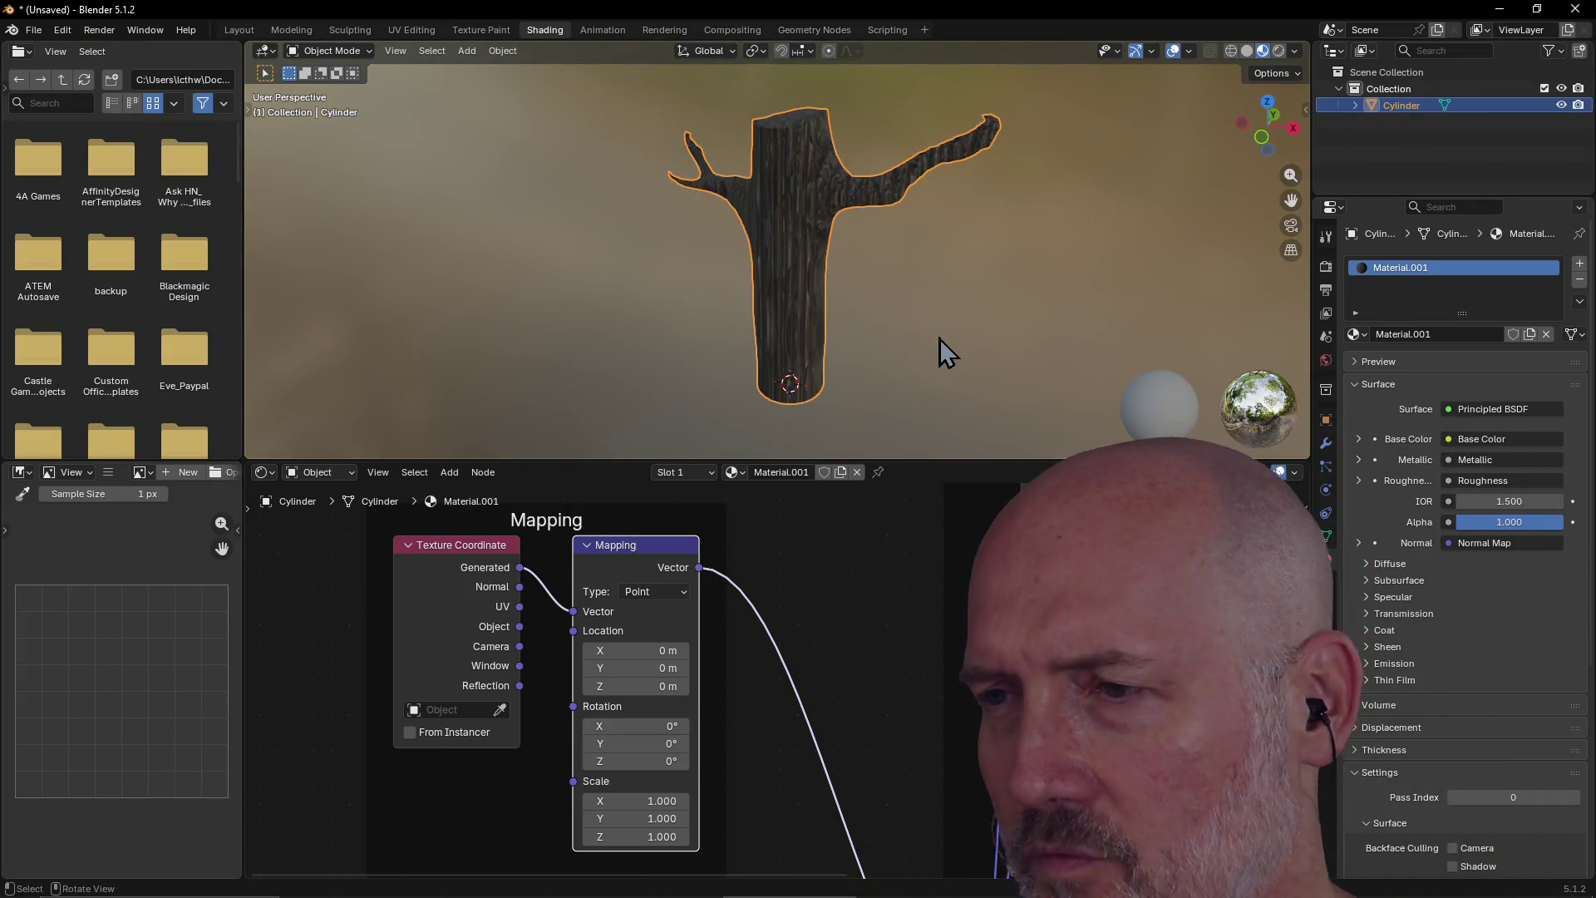
pyautogui.scroll(-3, 911, 565)
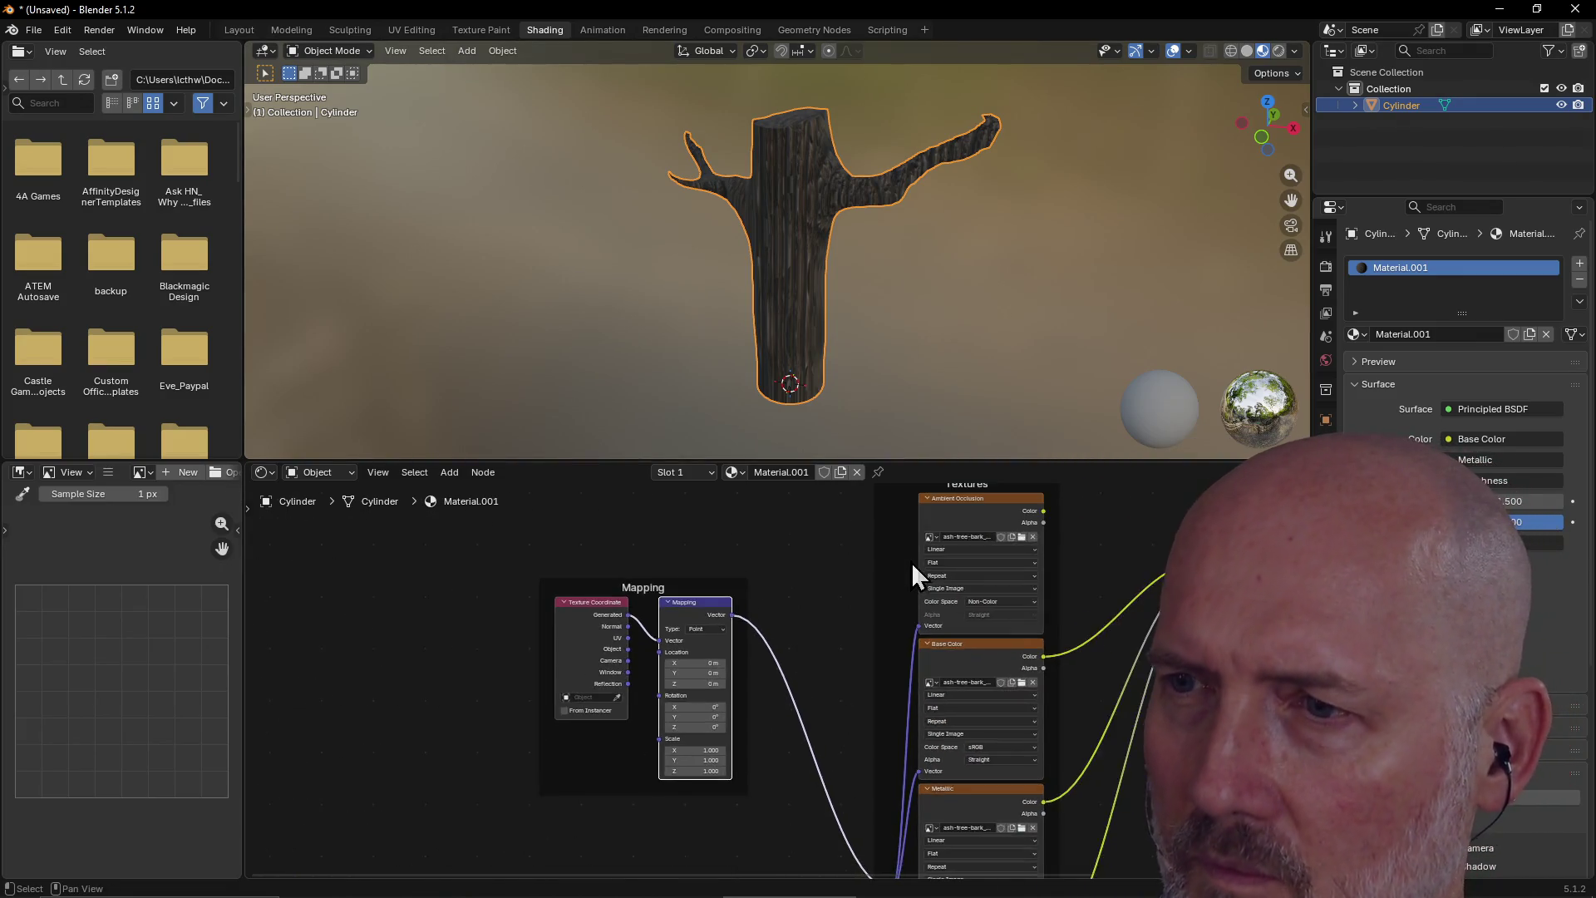
pyautogui.scroll(-1, 910, 562)
pyautogui.scroll(-1, 847, 642)
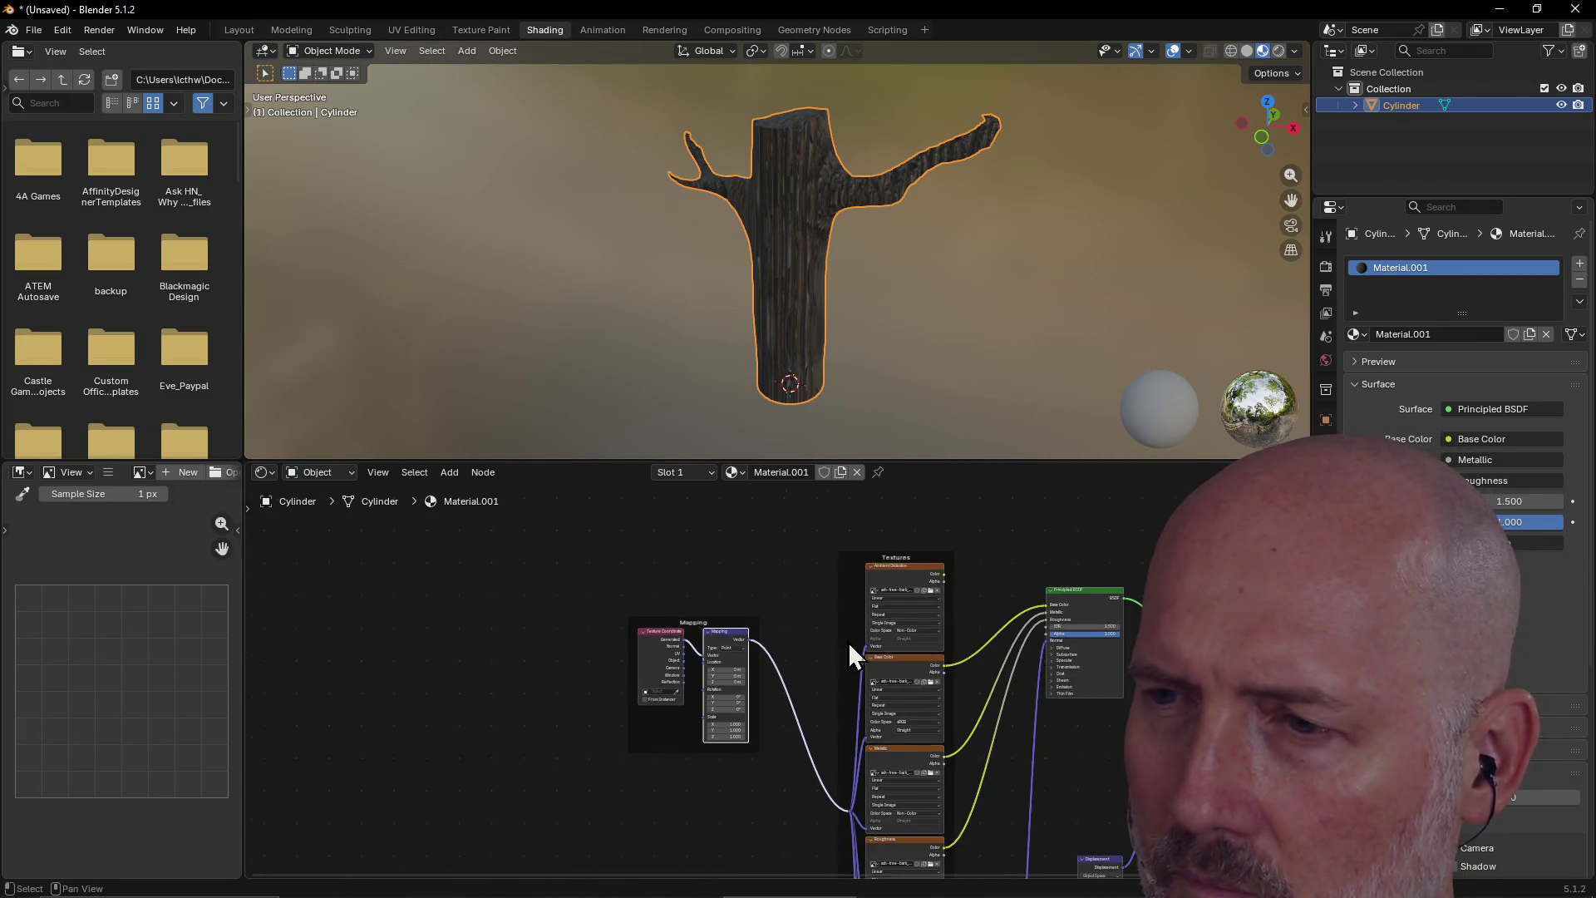
pyautogui.scroll(-1, 848, 641)
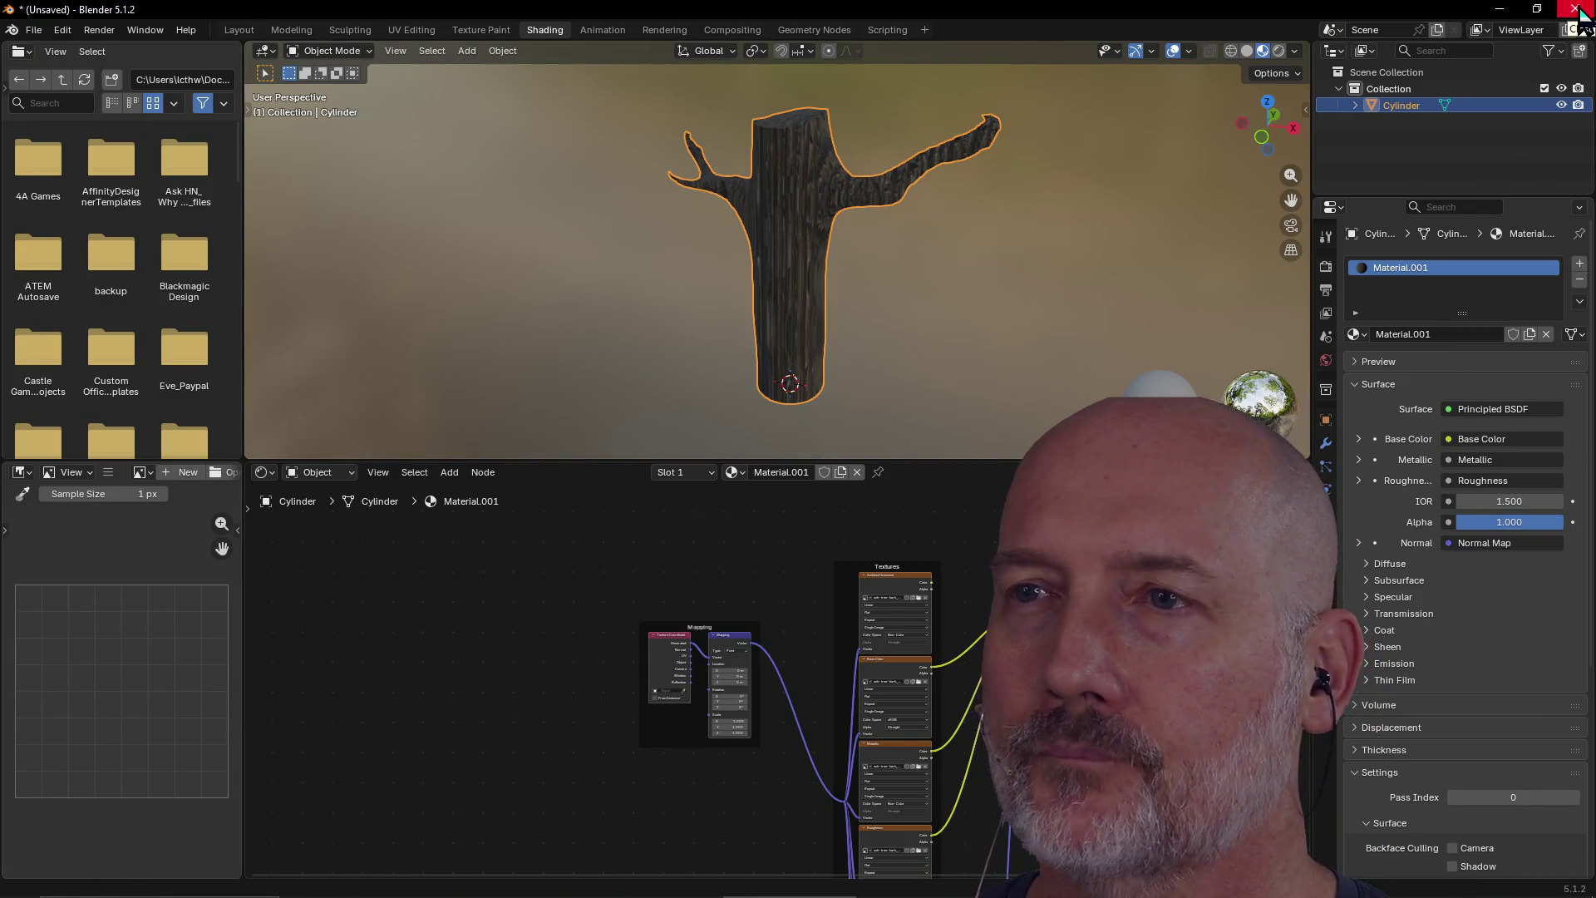
# Step: Quit Blender without saving and launch Blockbench from Windows search
pyautogui.click(1575, 9)
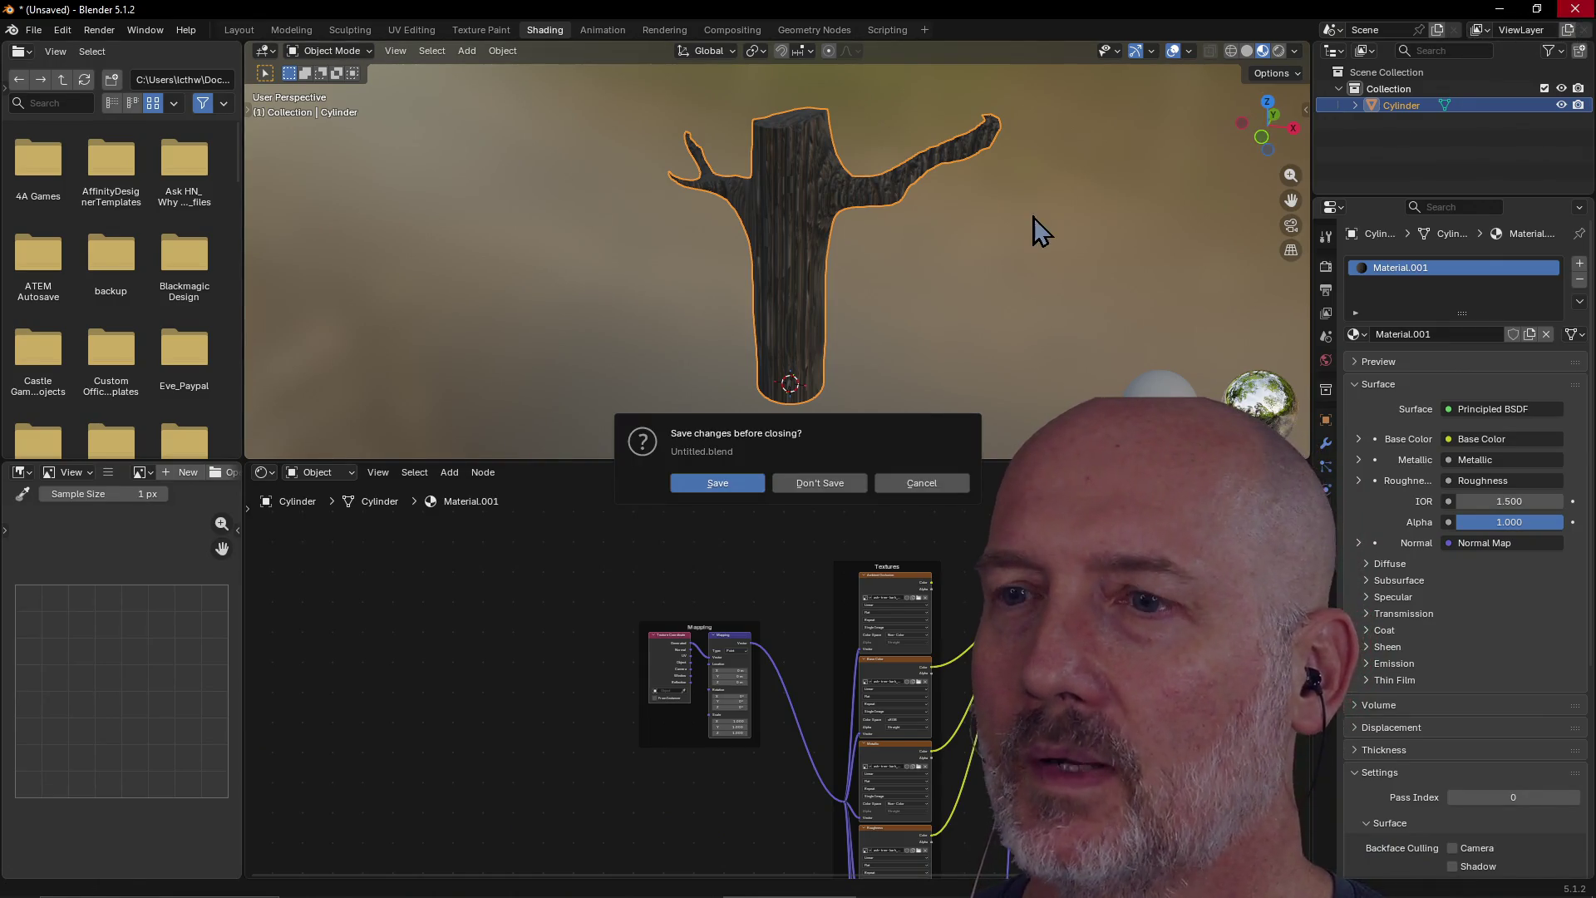
pyautogui.click(828, 482)
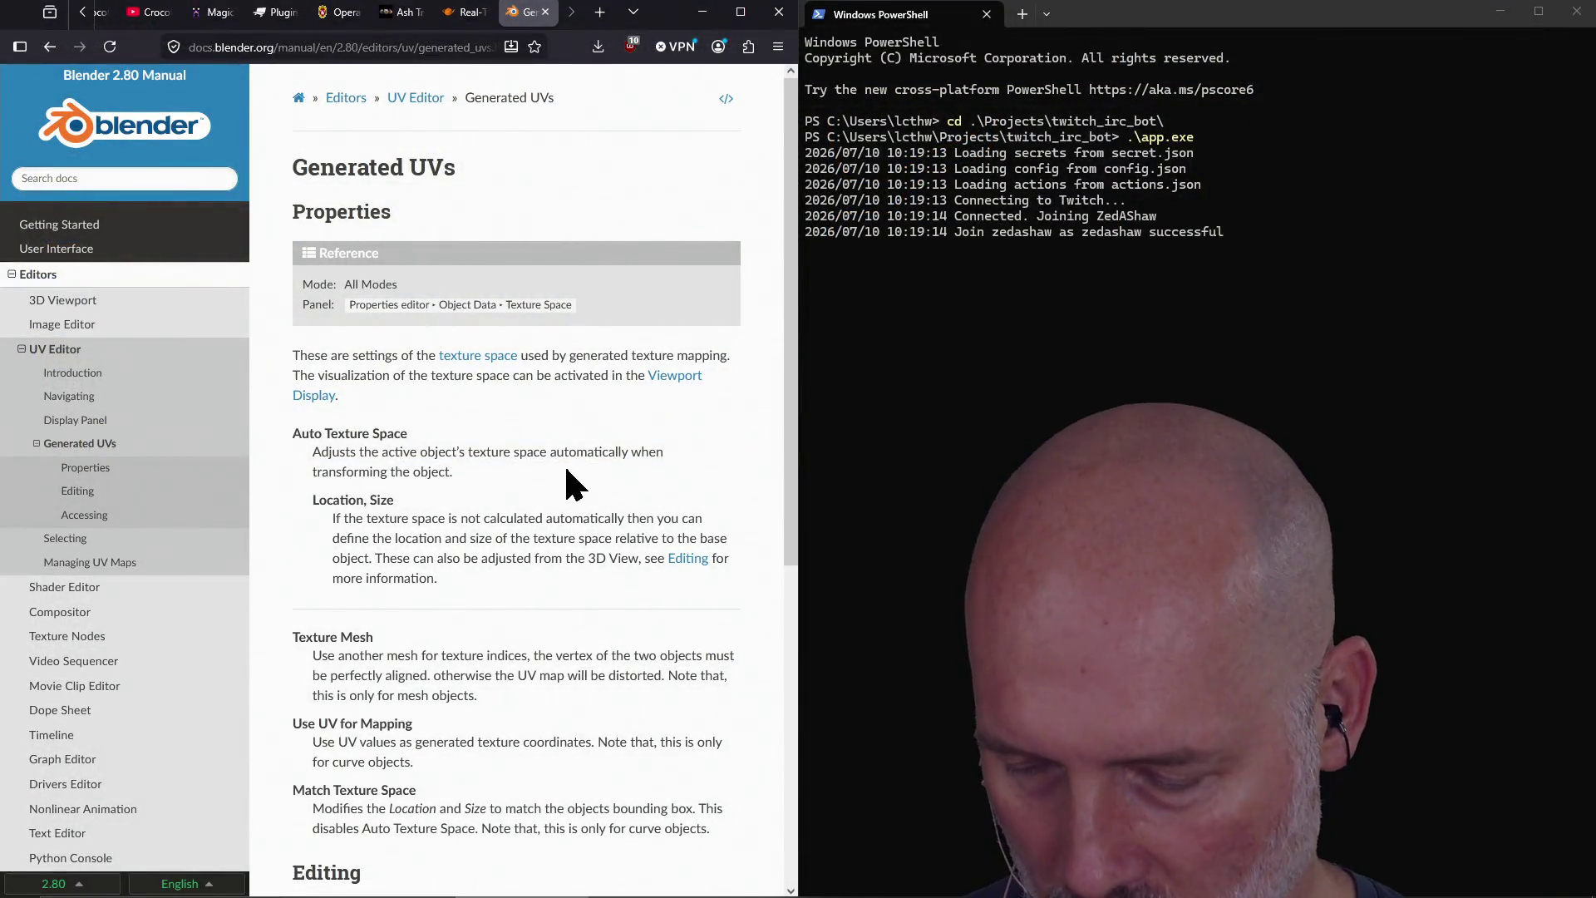
pyautogui.press('super')
pyautogui.write('b')
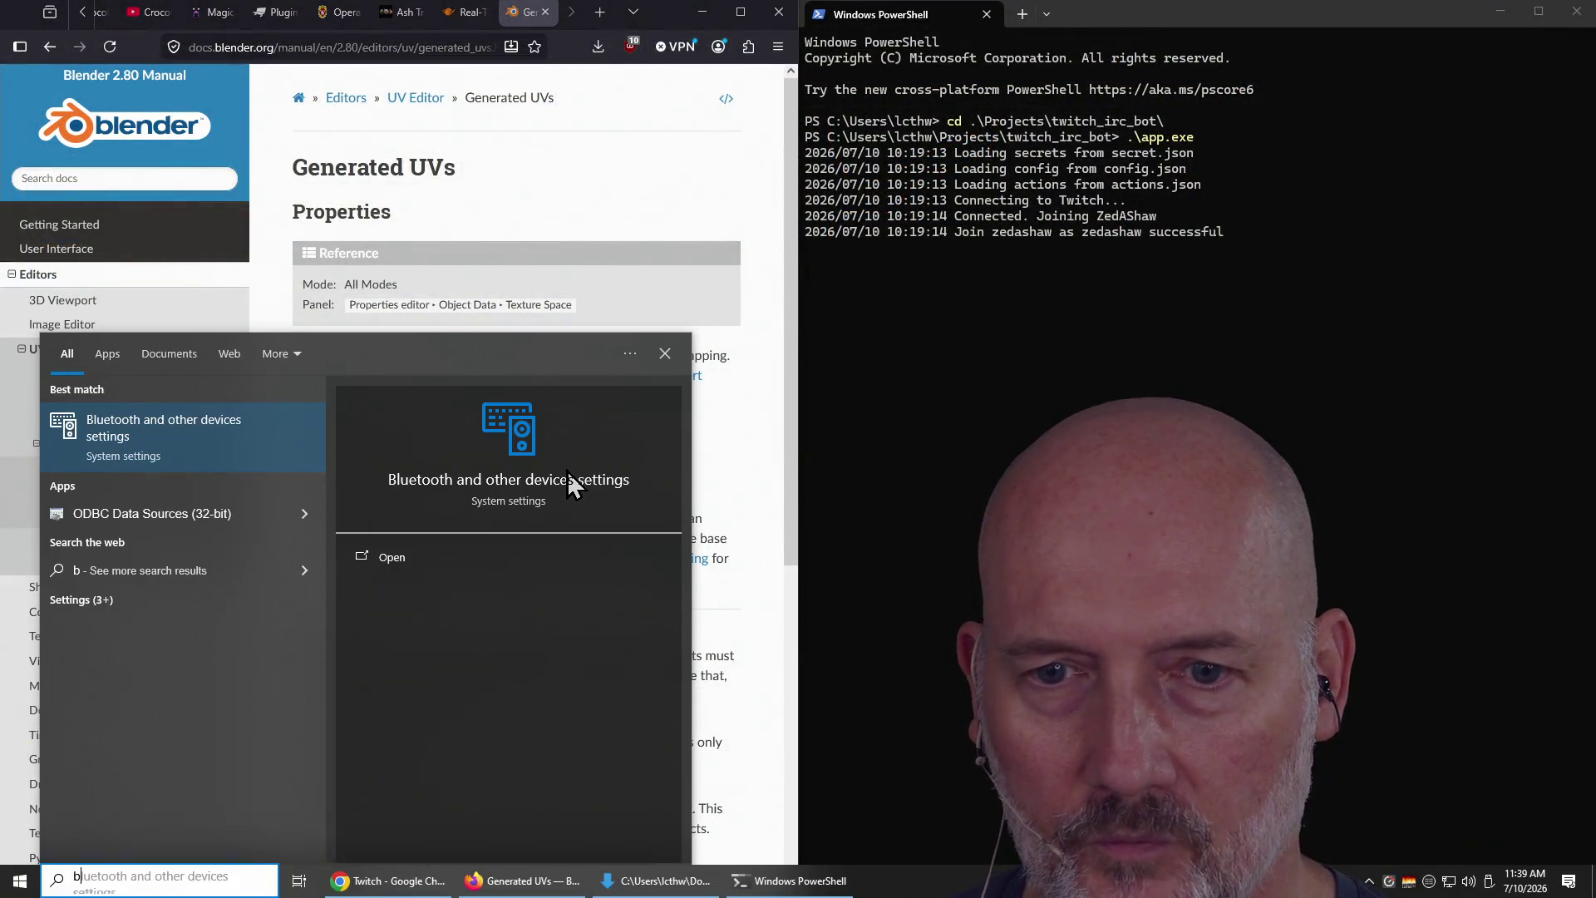
pyautogui.write('lockb')
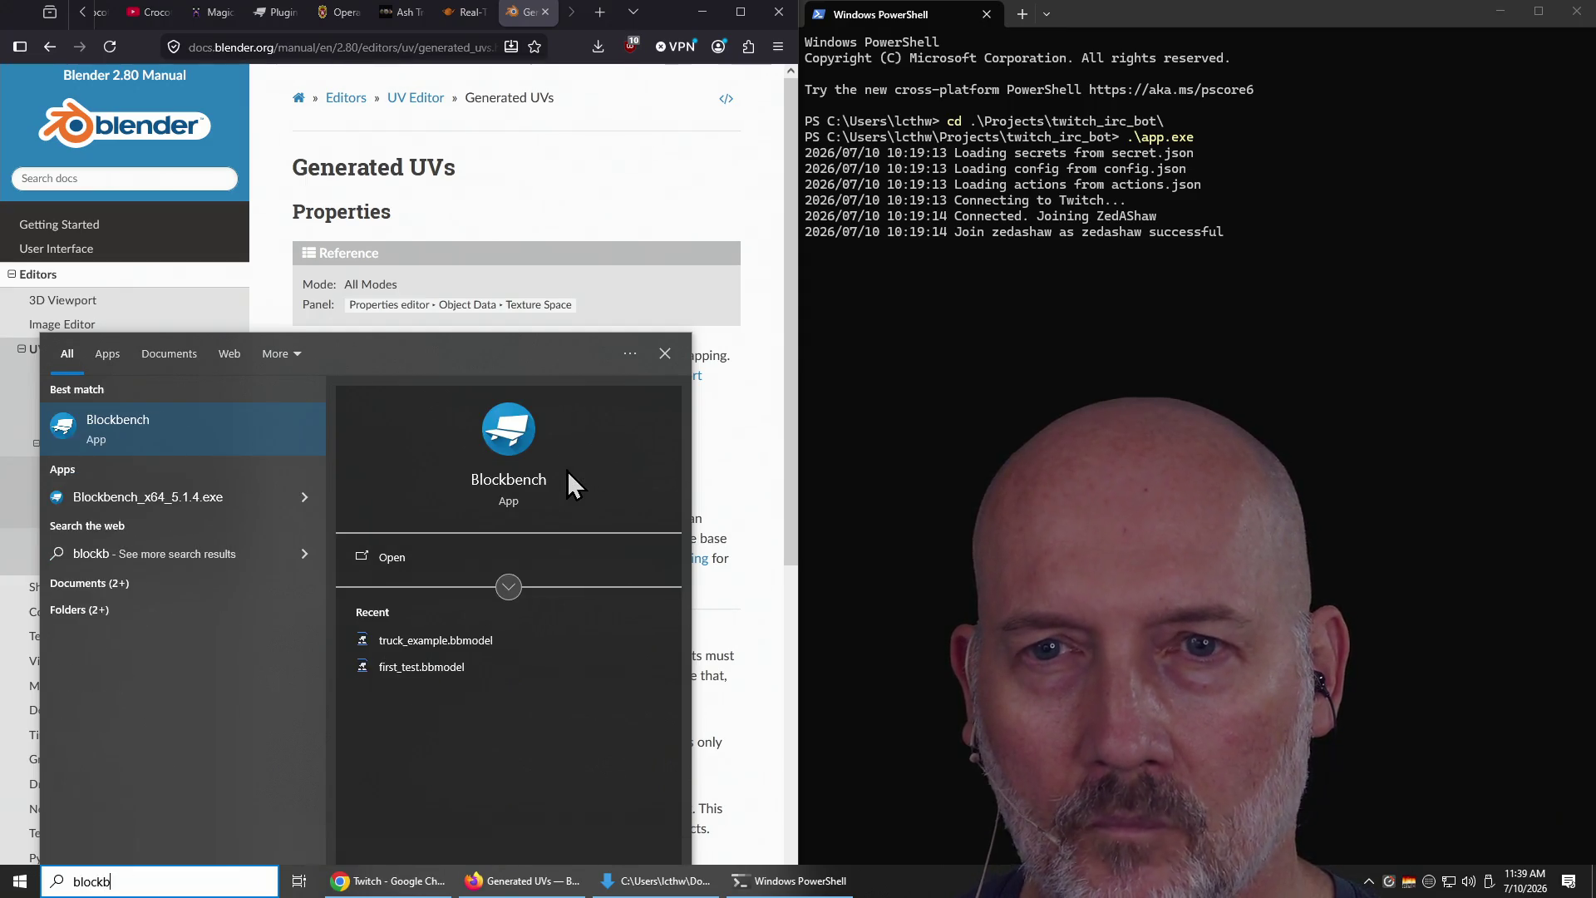
pyautogui.press('Return')
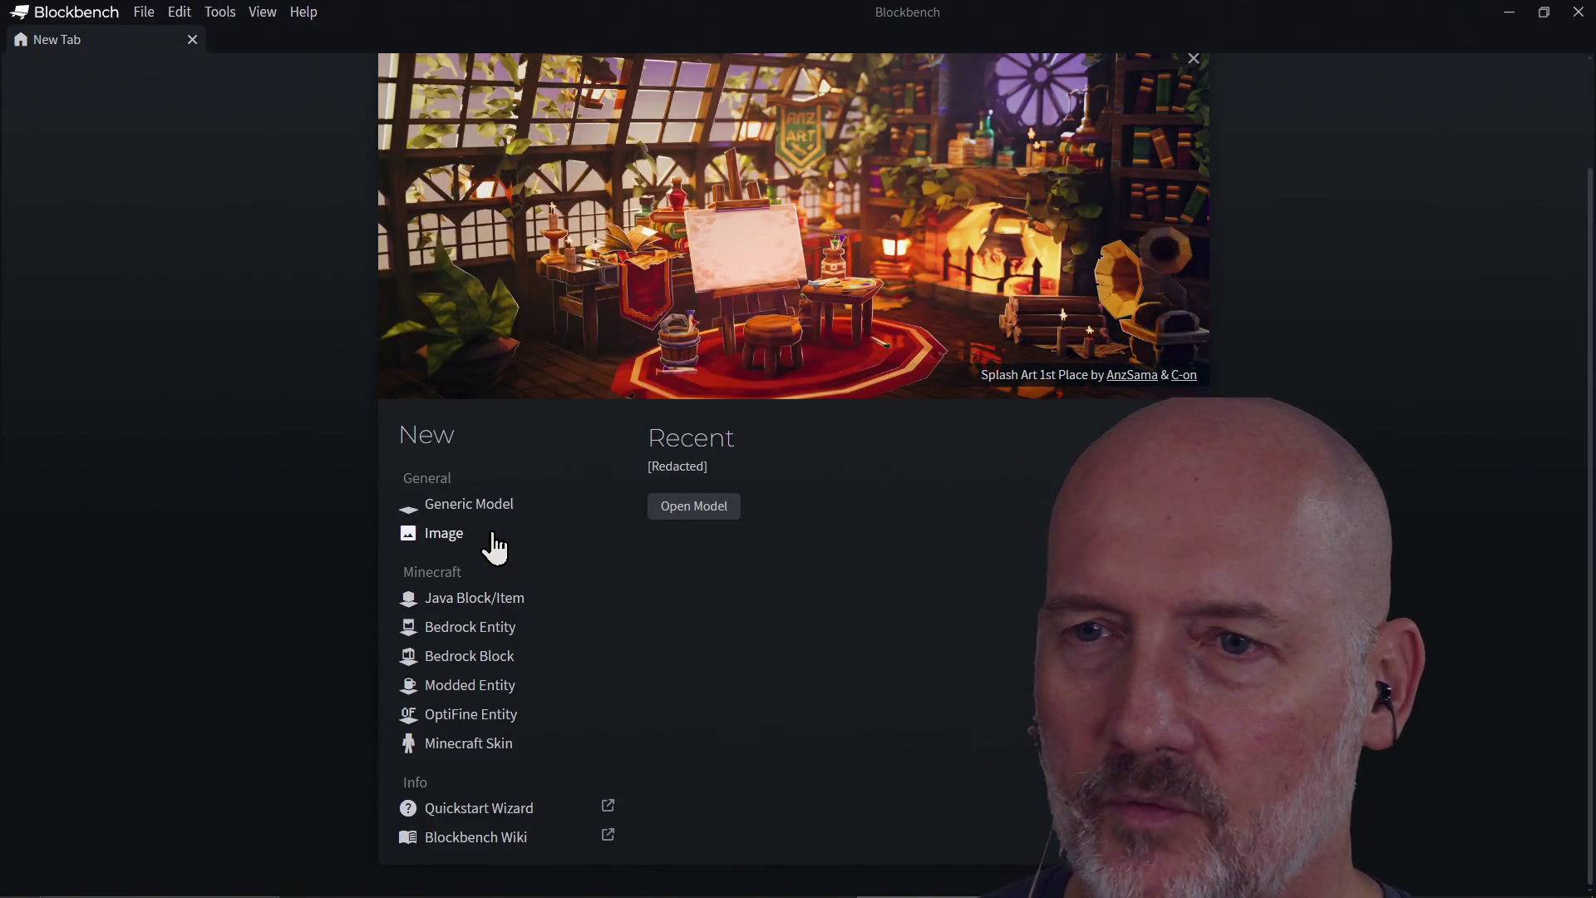
# Step: Create a Generic Model project named ninja_sword with UV size 32 and Per-face UV
pyautogui.click(453, 505)
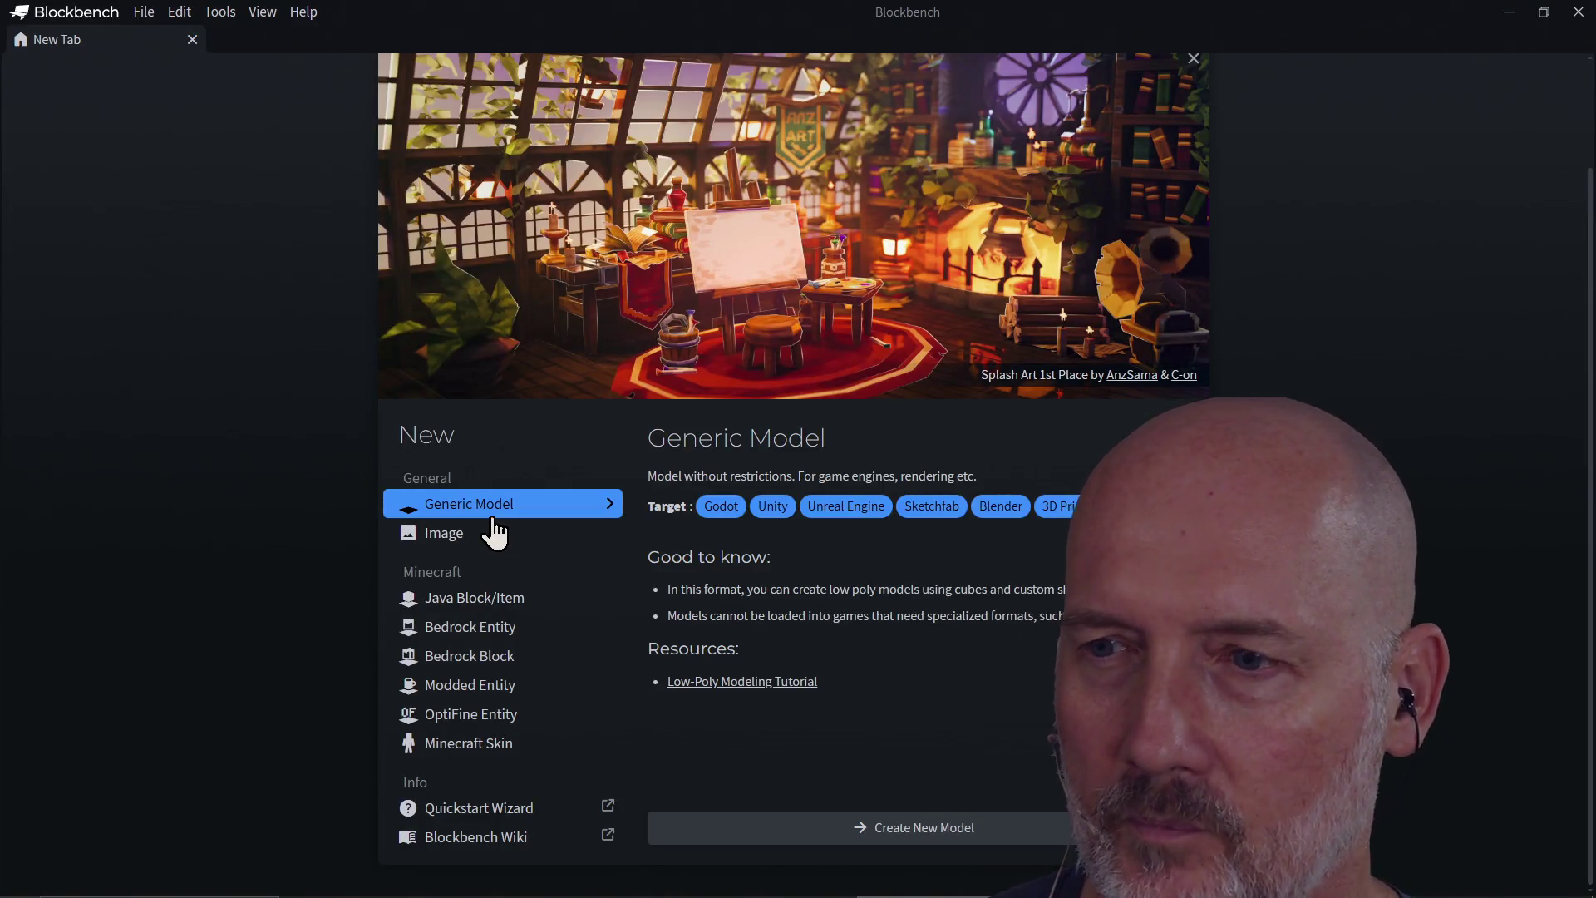
pyautogui.click(909, 828)
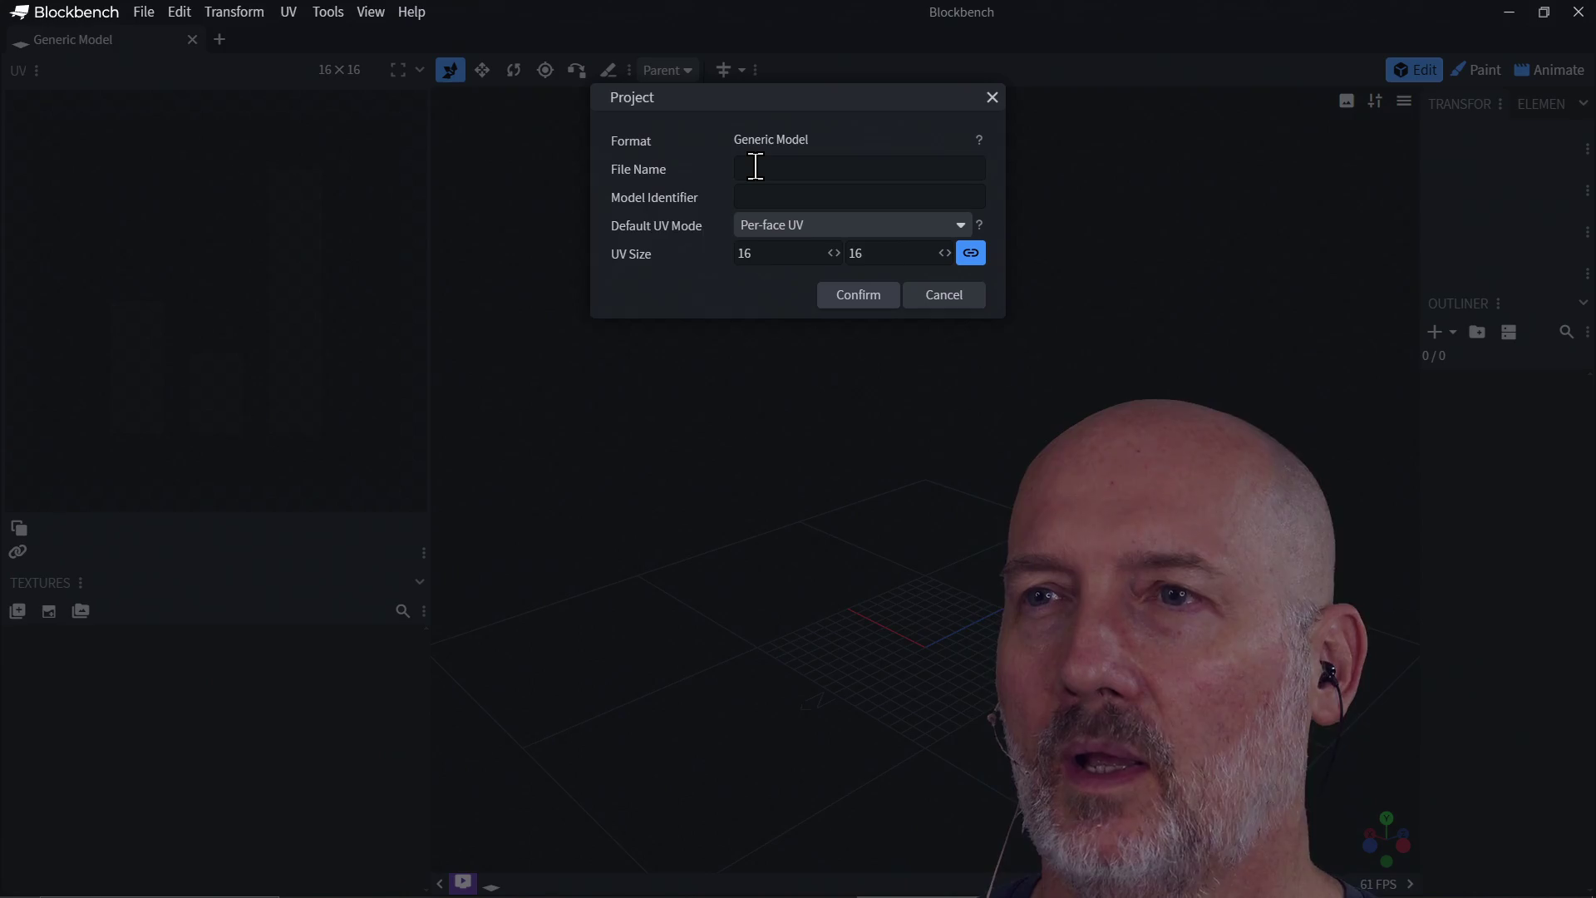
pyautogui.write('ni')
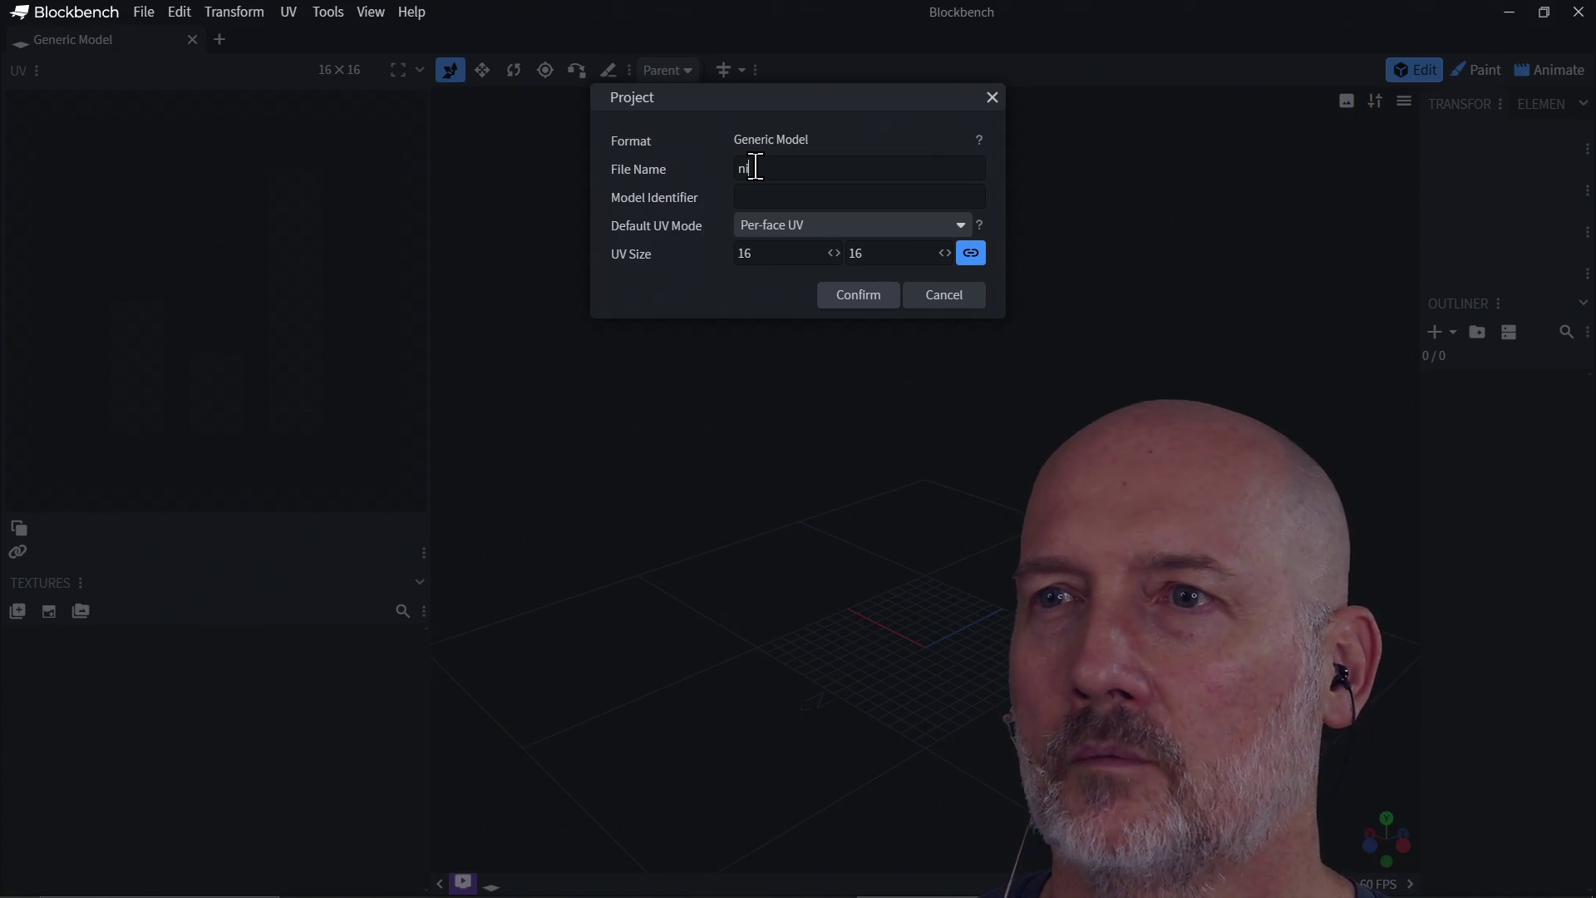
pyautogui.write('nja_swor')
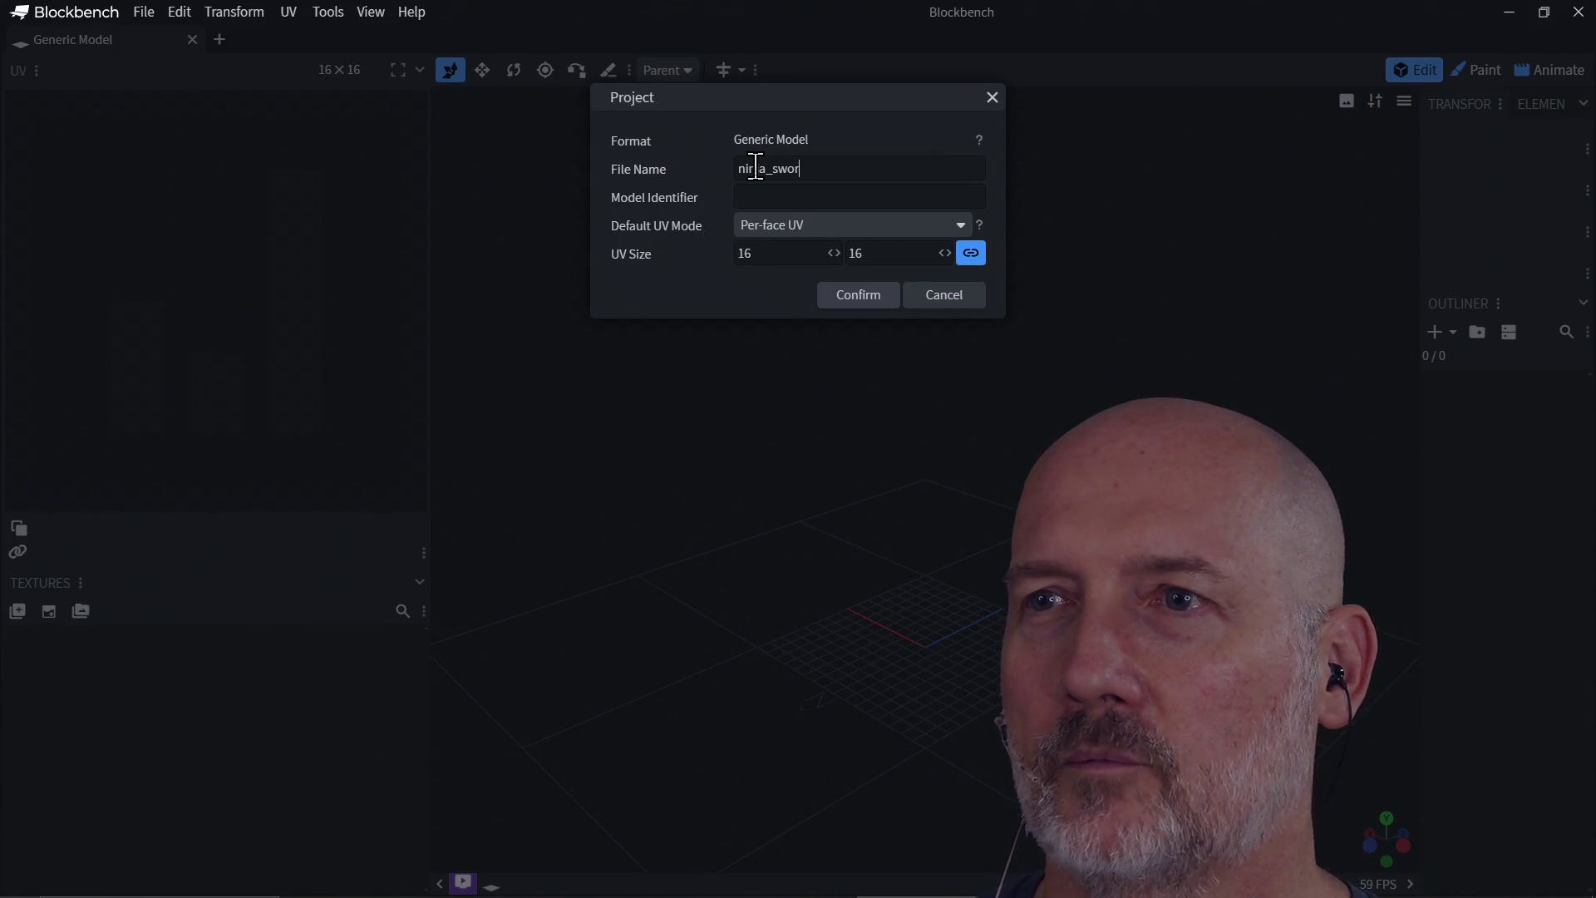
pyautogui.write('d')
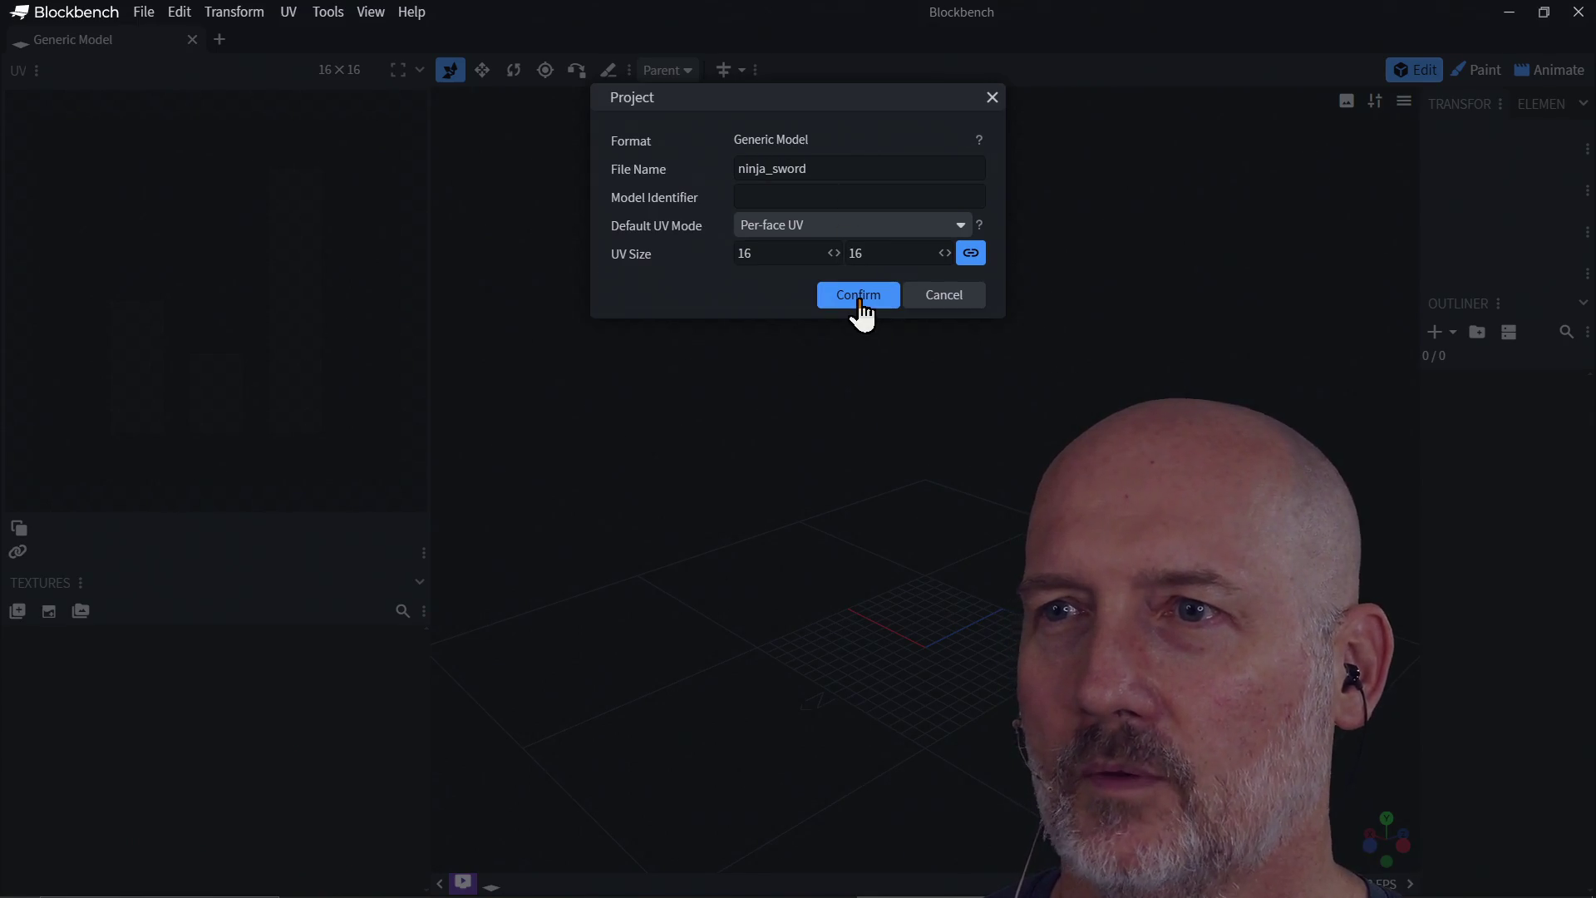
pyautogui.click(807, 257)
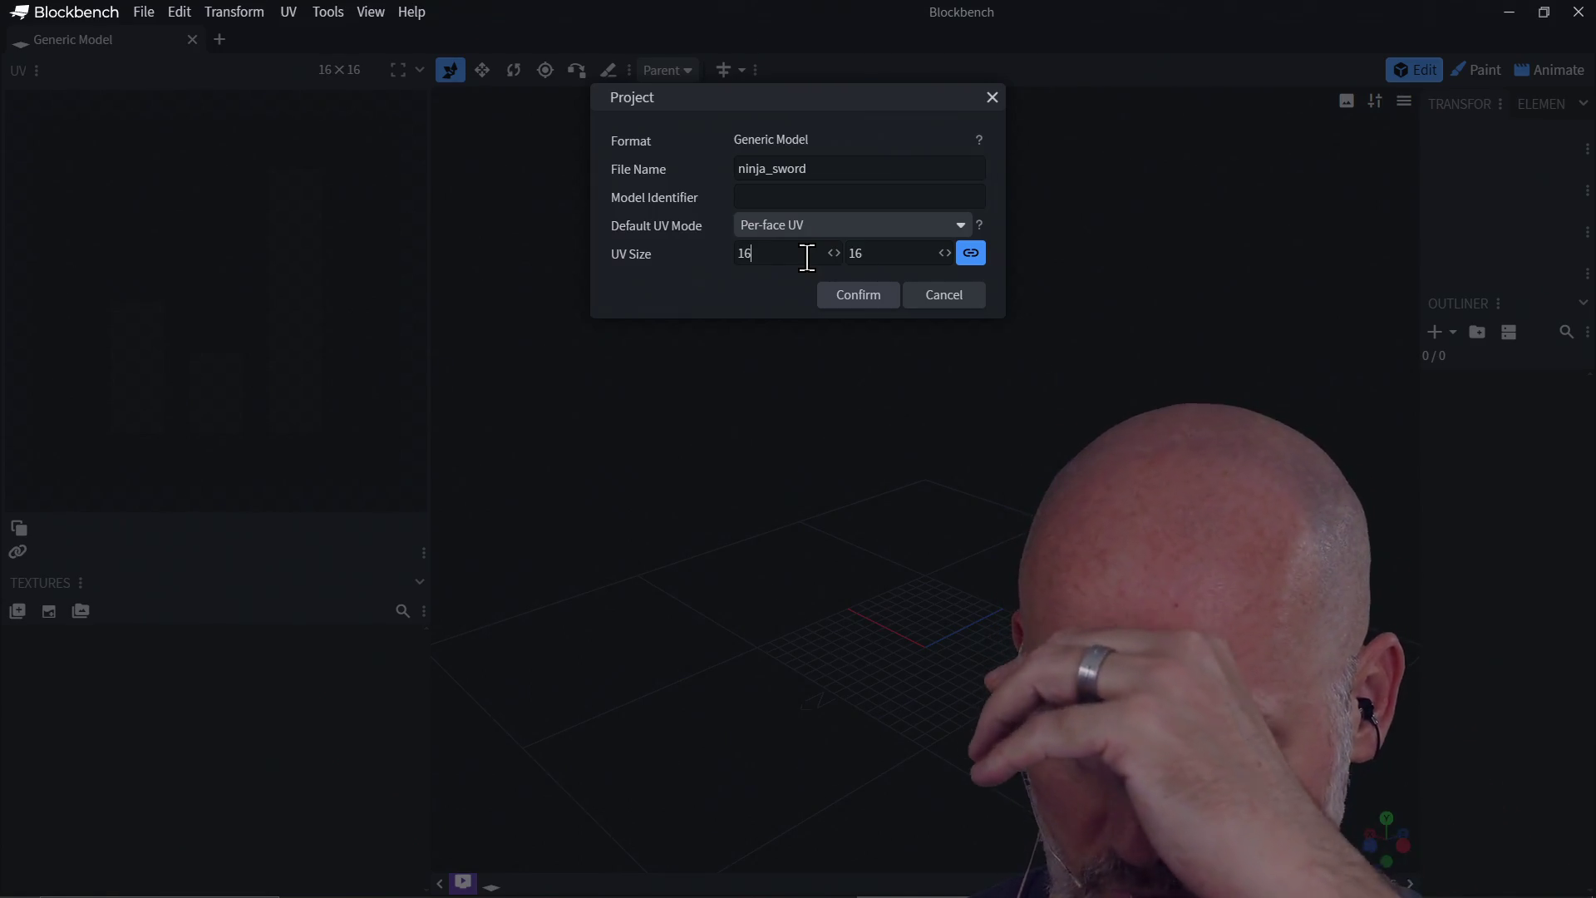
pyautogui.press('BackSpace')
pyautogui.press('BackSpace')
pyautogui.write('32')
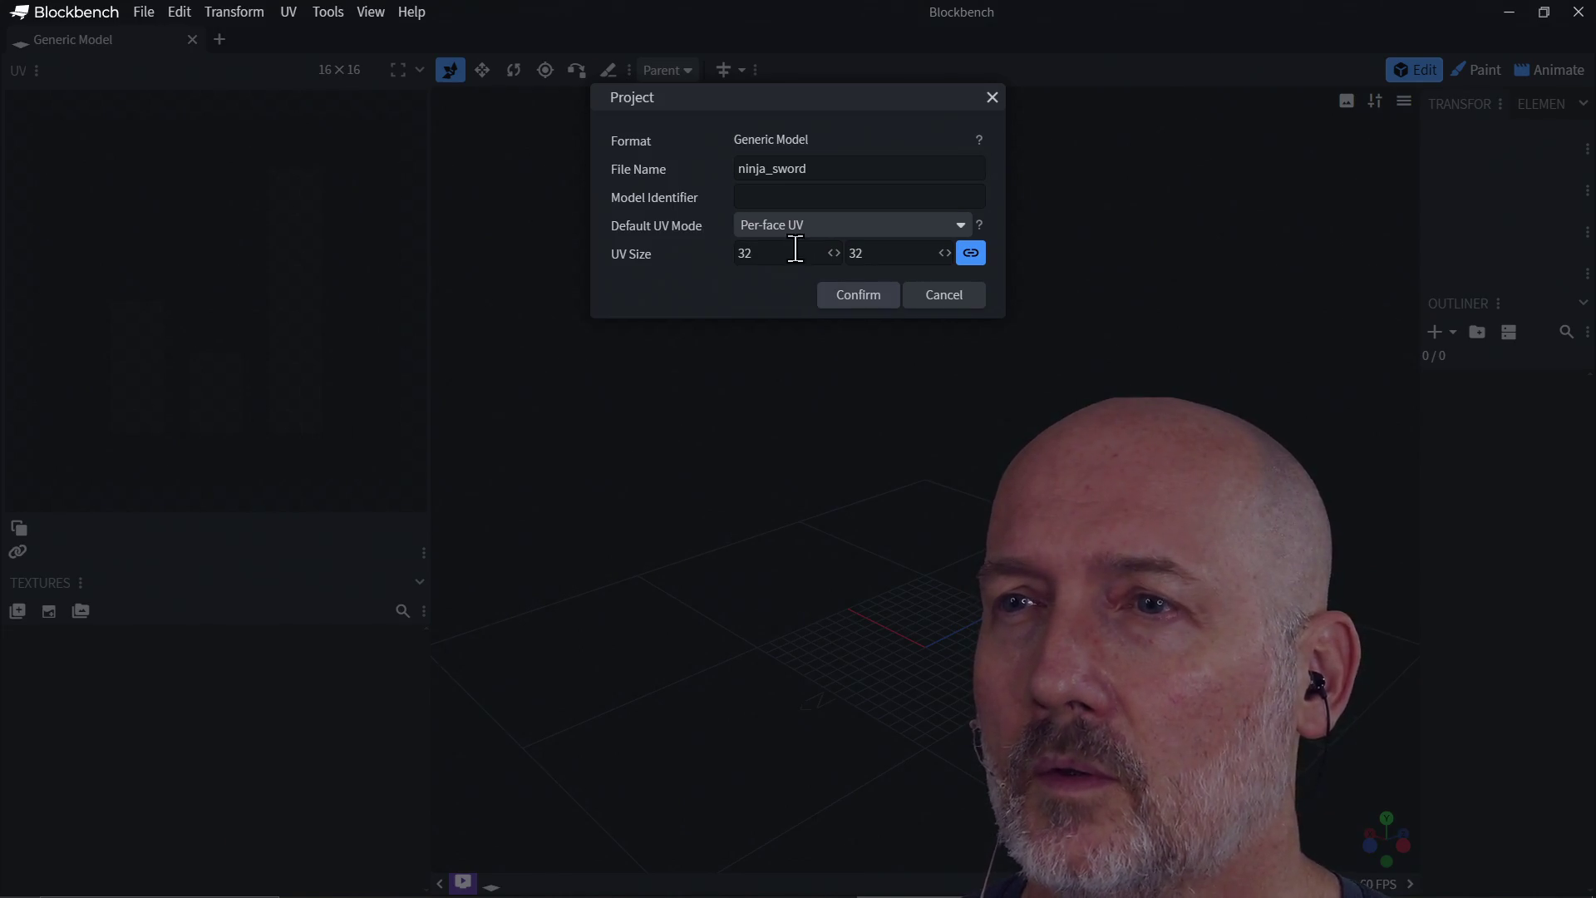
pyautogui.click(793, 231)
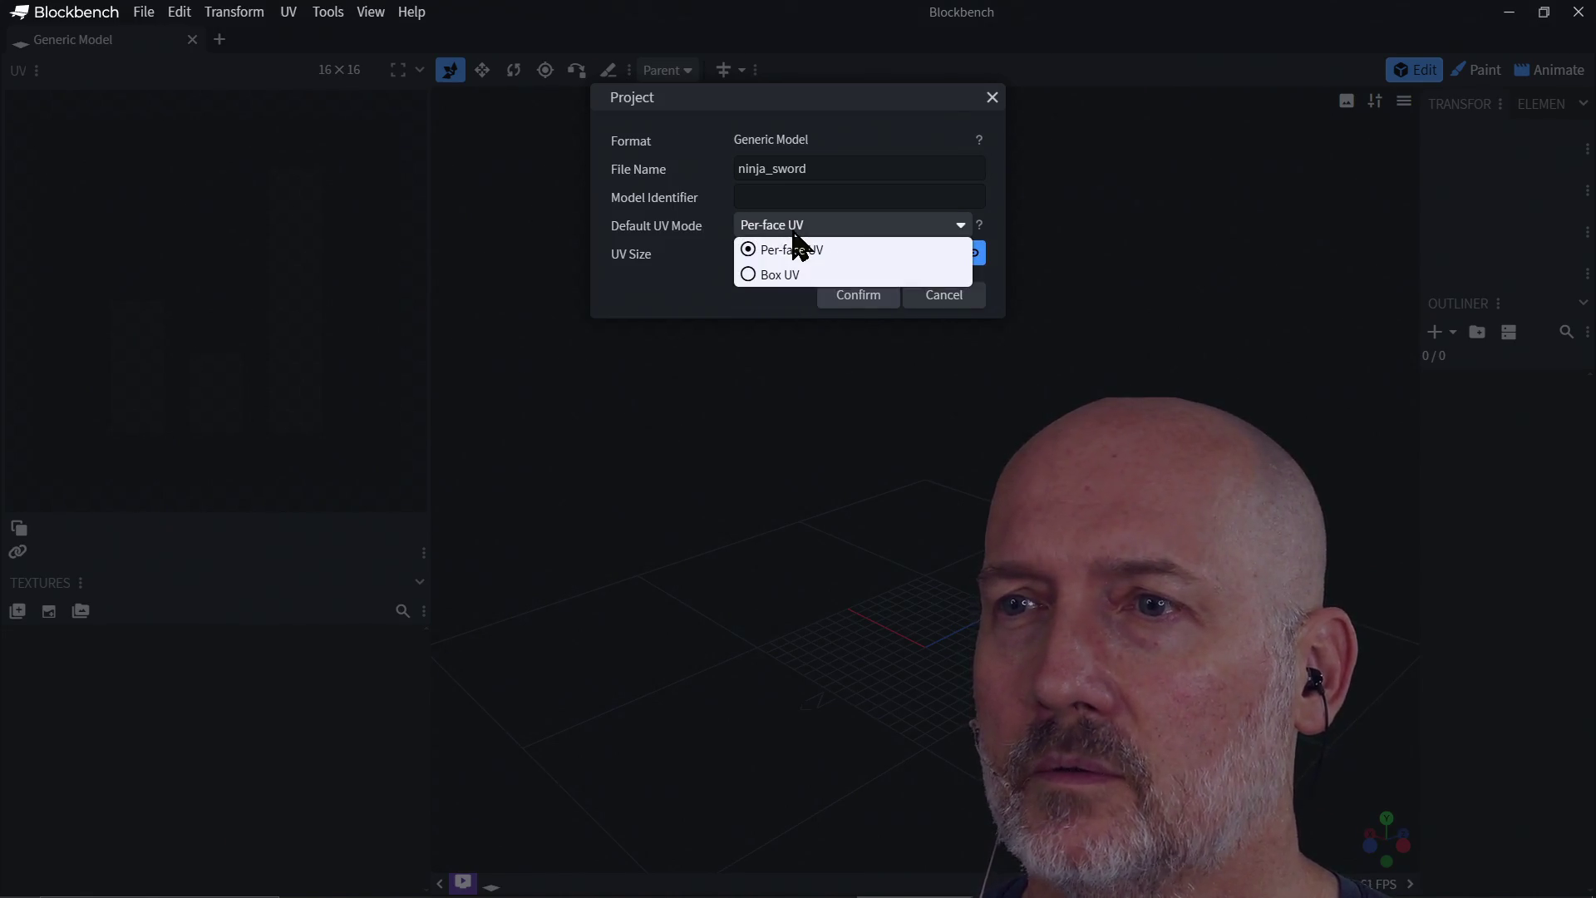
pyautogui.click(794, 235)
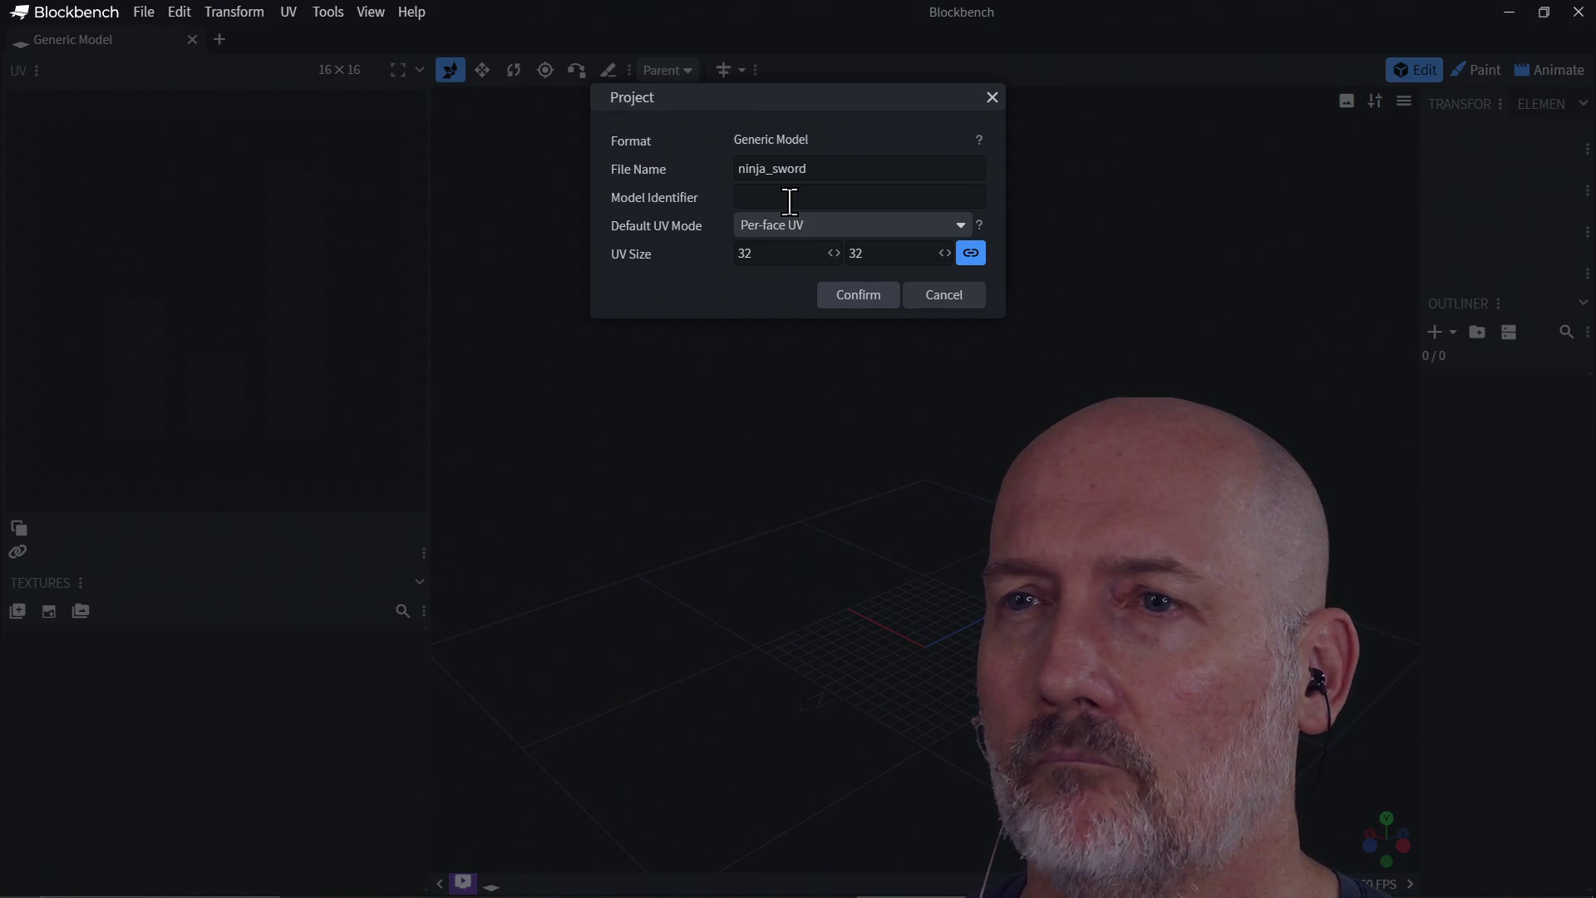
pyautogui.click(847, 297)
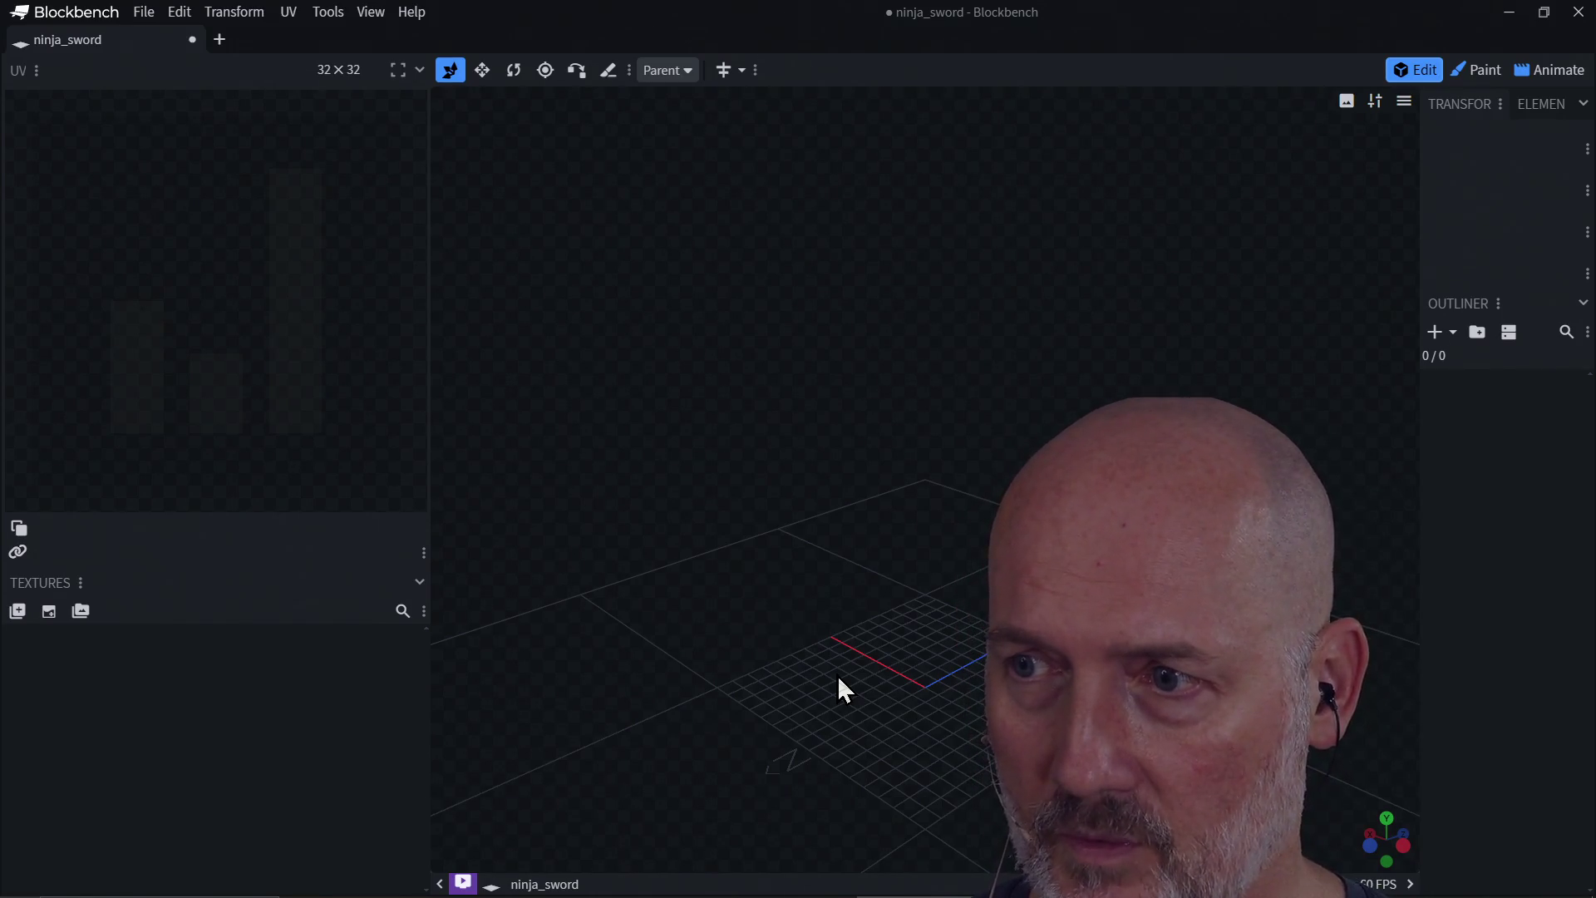
# Step: Make Blockbench the active TourBox Console preset and leave the console running in the background
pyautogui.press('super')
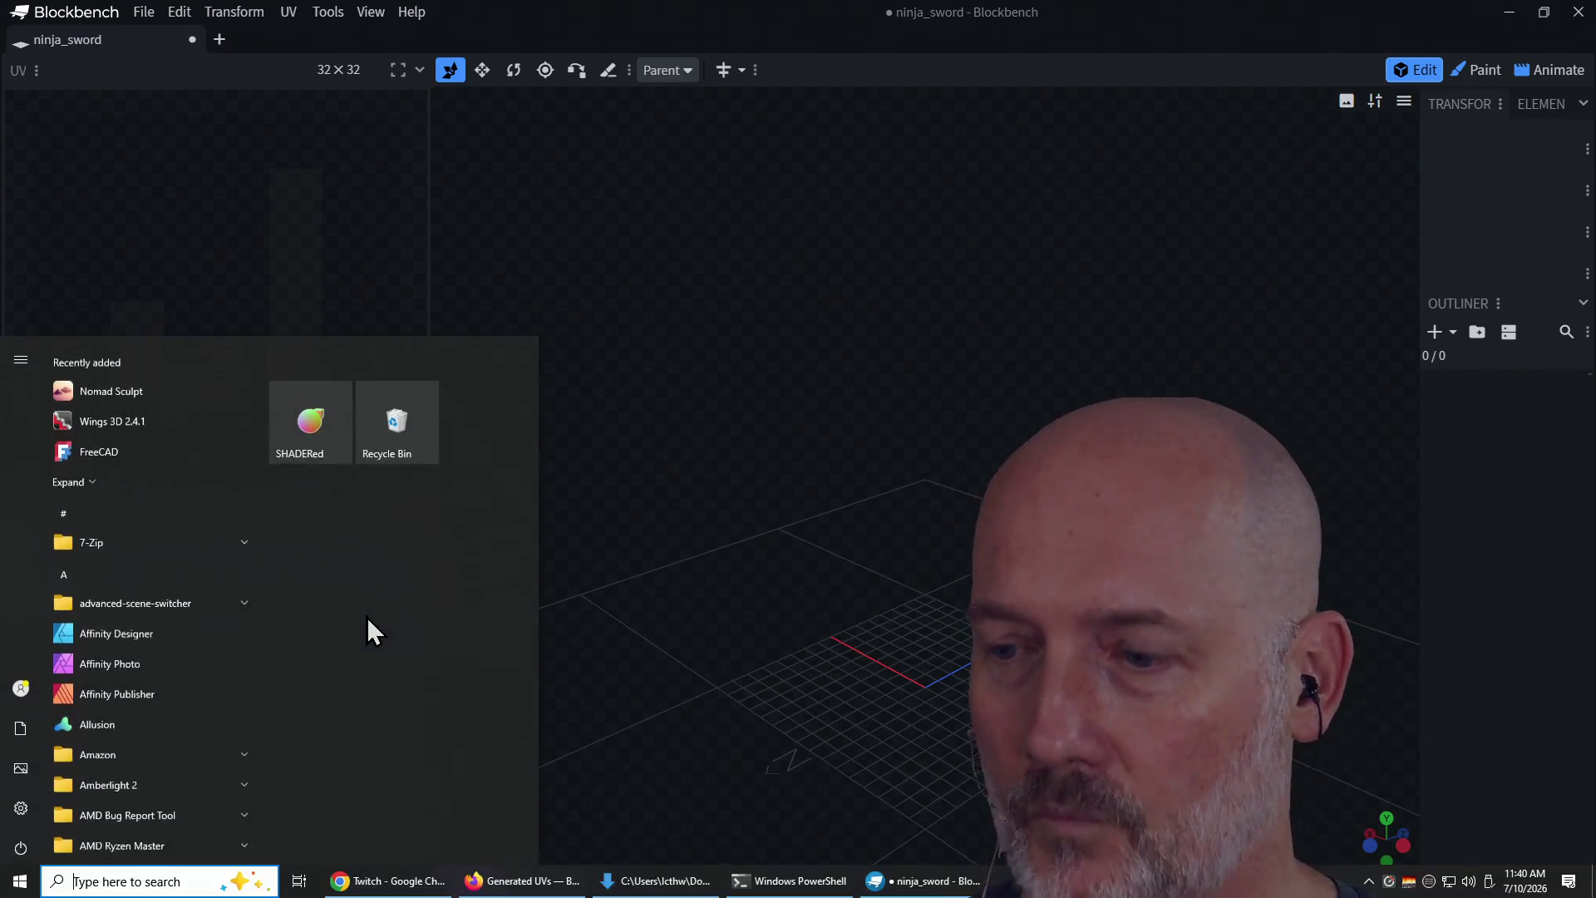
pyautogui.click(366, 617)
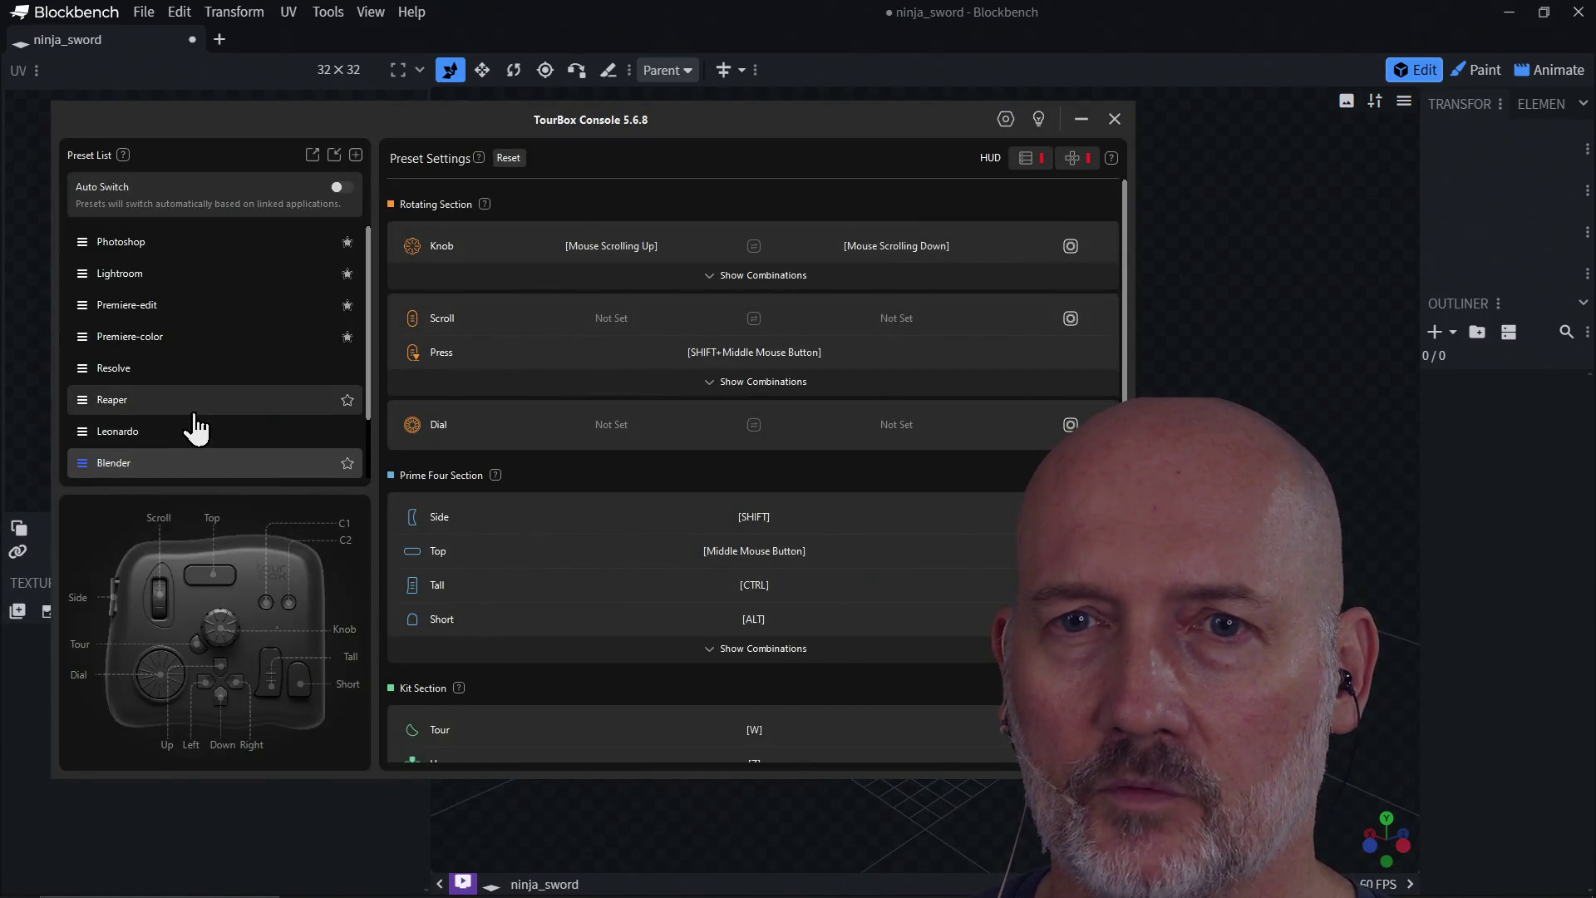
pyautogui.scroll(-2, 191, 415)
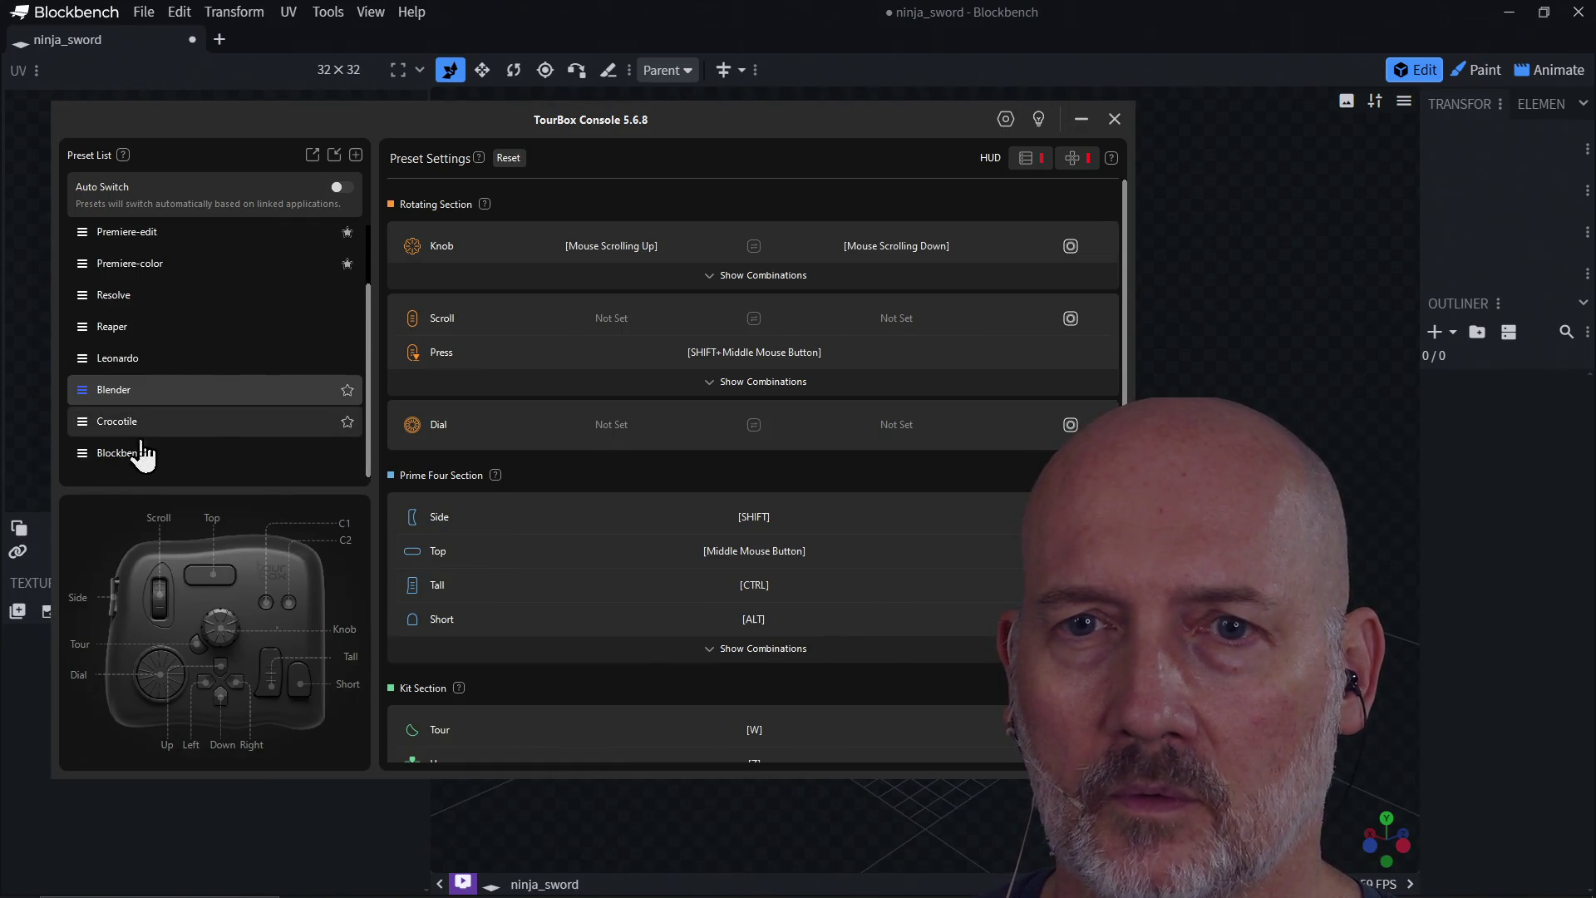
pyautogui.click(142, 456)
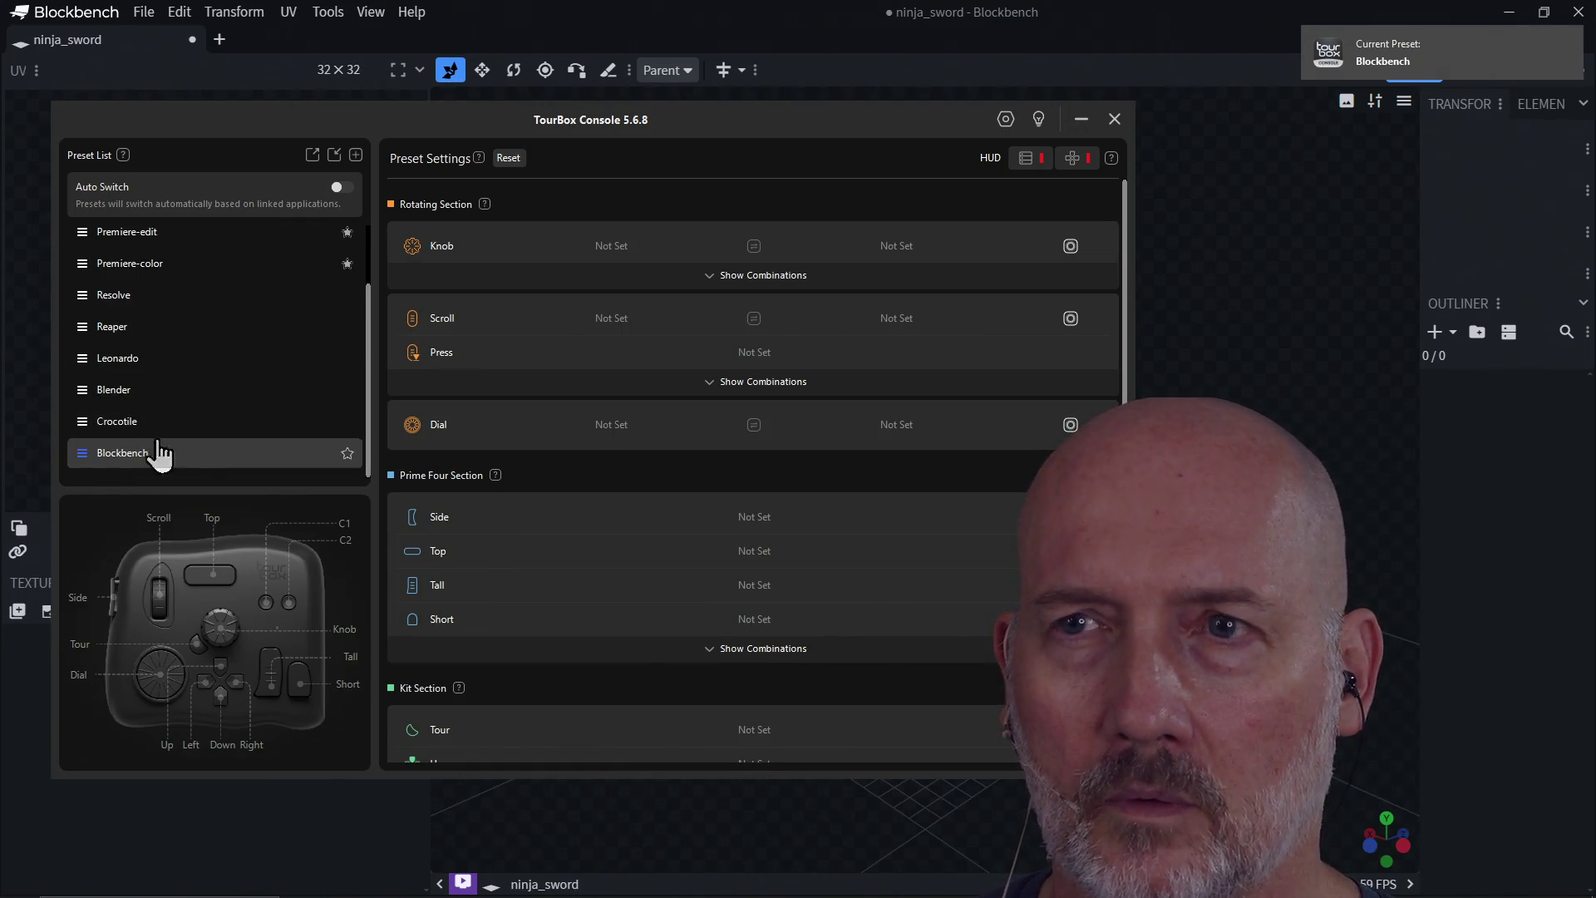
pyautogui.click(1113, 119)
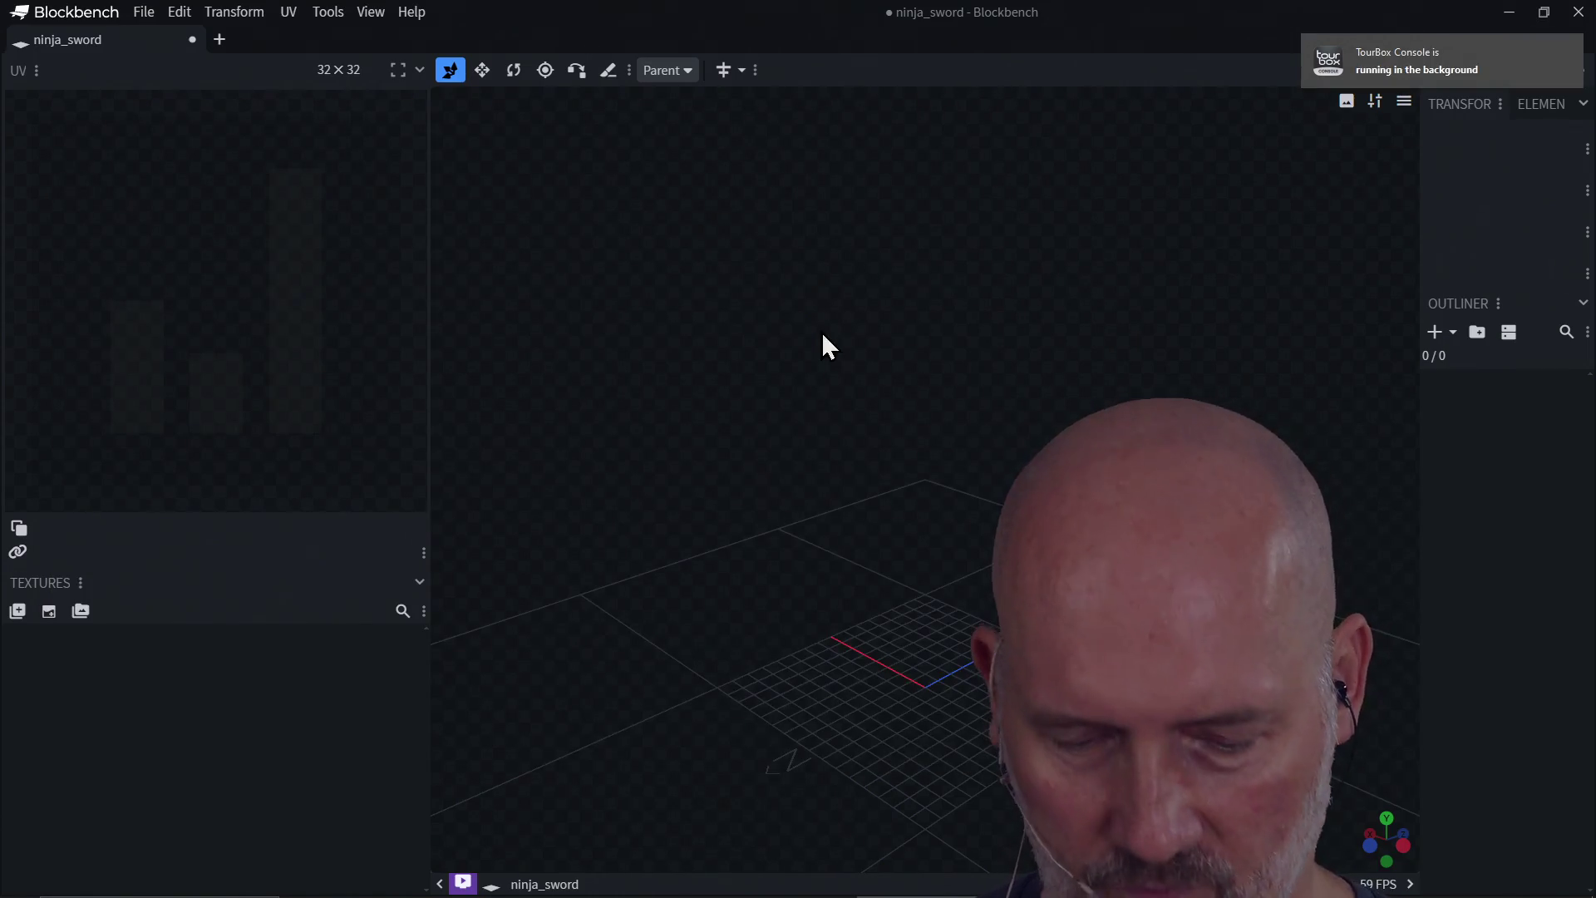
# Step: Orbit the view to look down on the empty ninja_sword grid
pyautogui.moveTo(826, 576)
pyautogui.mouseDown()
pyautogui.moveTo(1030, 499)
pyautogui.moveTo(1022, 524)
pyautogui.moveTo(959, 524)
pyautogui.moveTo(845, 515)
pyautogui.moveTo(782, 491)
pyautogui.moveTo(948, 531)
pyautogui.moveTo(769, 511)
pyautogui.moveTo(881, 491)
pyautogui.moveTo(980, 527)
pyautogui.moveTo(861, 481)
pyautogui.mouseUp()
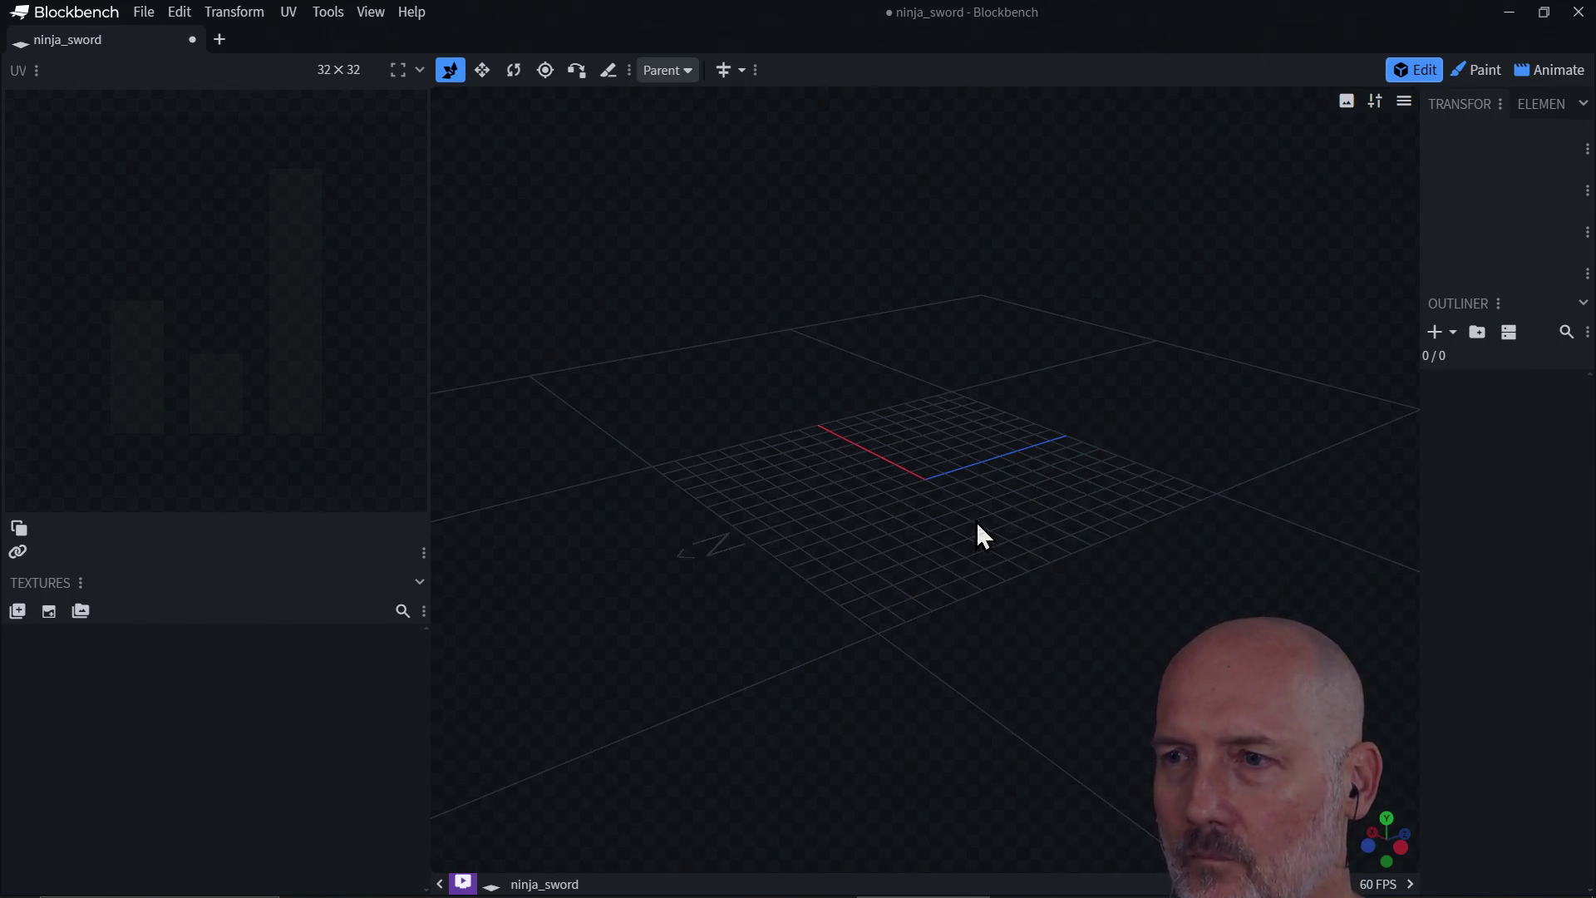
pyautogui.moveTo(963, 498)
pyautogui.mouseDown()
pyautogui.moveTo(958, 532)
pyautogui.moveTo(886, 499)
pyautogui.moveTo(974, 552)
pyautogui.moveTo(929, 557)
pyautogui.mouseUp()
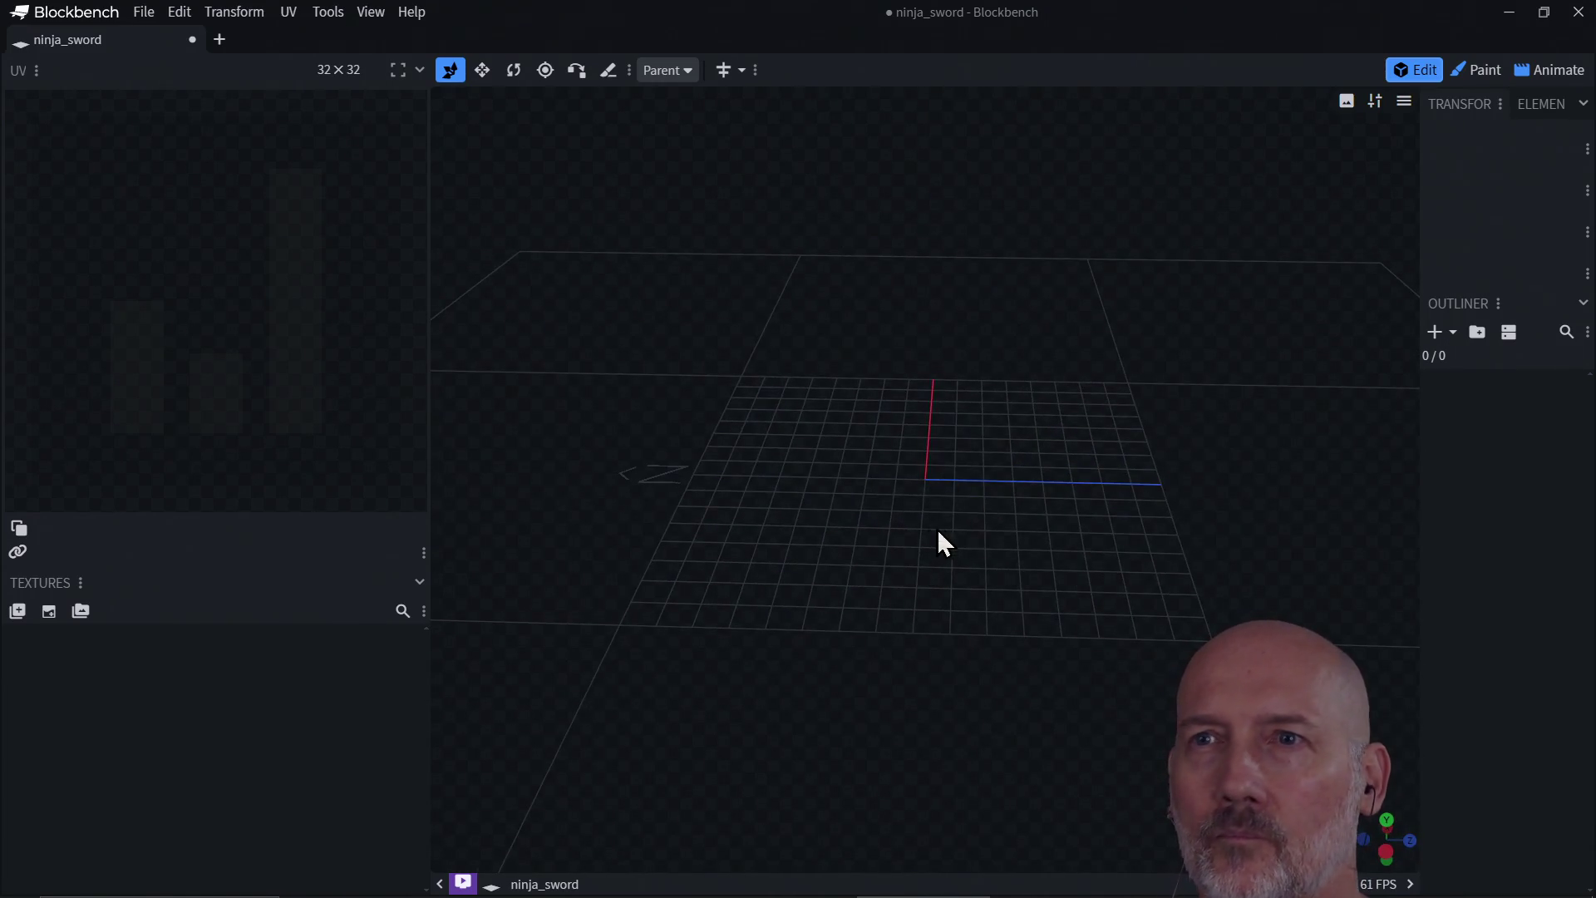
pyautogui.rightClick(900, 493)
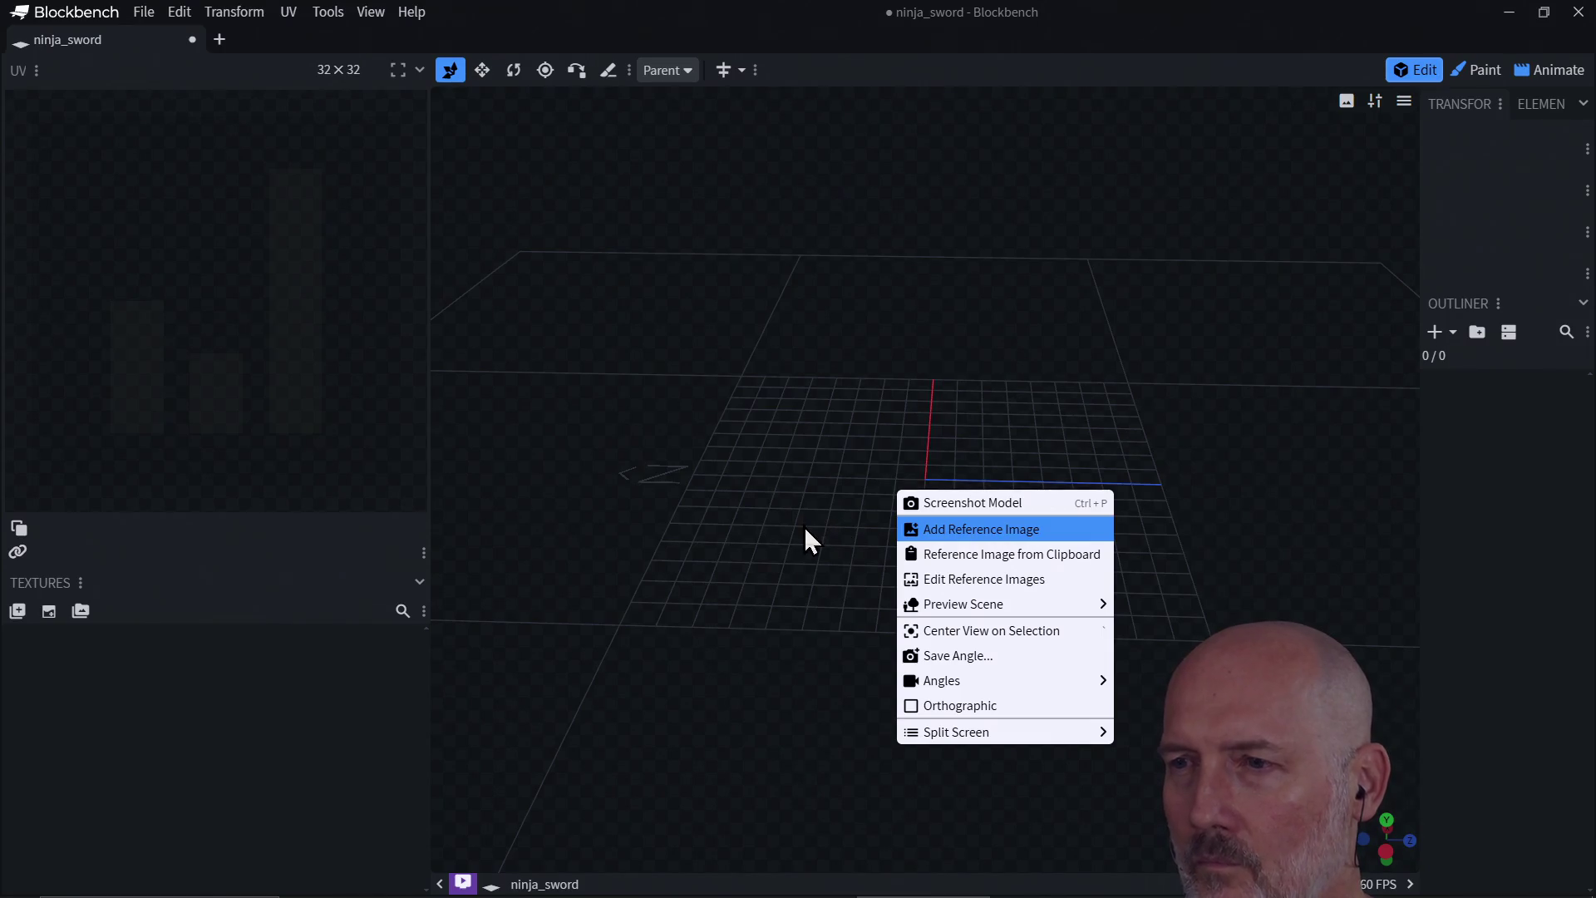
pyautogui.click(848, 542)
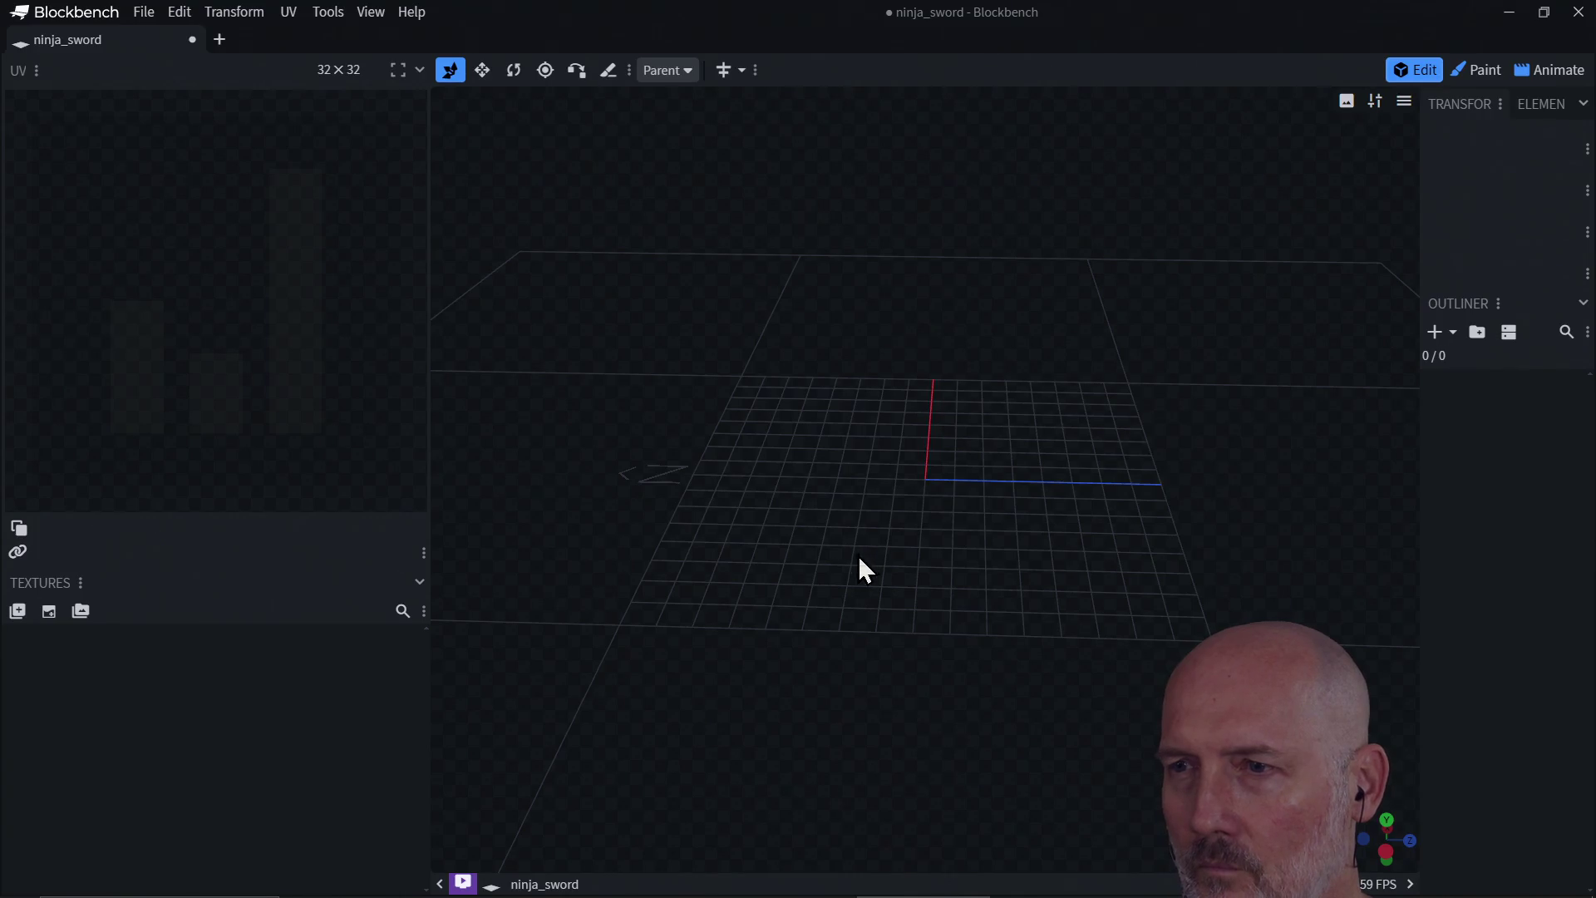
pyautogui.moveTo(858, 555)
pyautogui.mouseDown()
pyautogui.moveTo(935, 502)
pyautogui.moveTo(862, 532)
pyautogui.mouseUp()
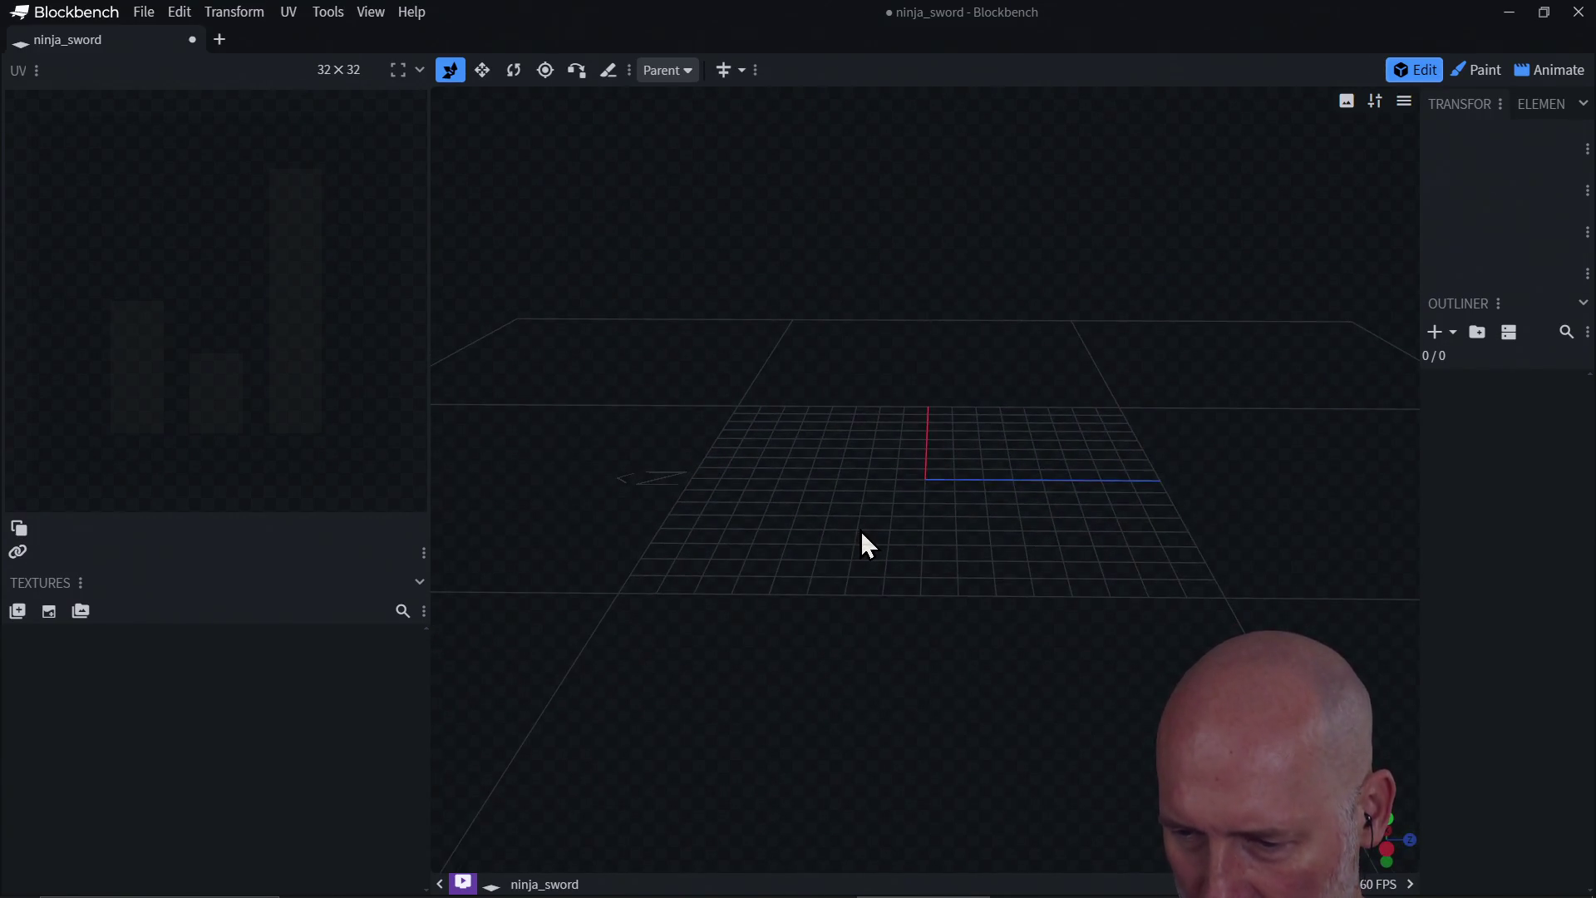
# Step: Search Google for 'ninja sword' in Firefox
pyautogui.hotkey('alt', 'Tab')
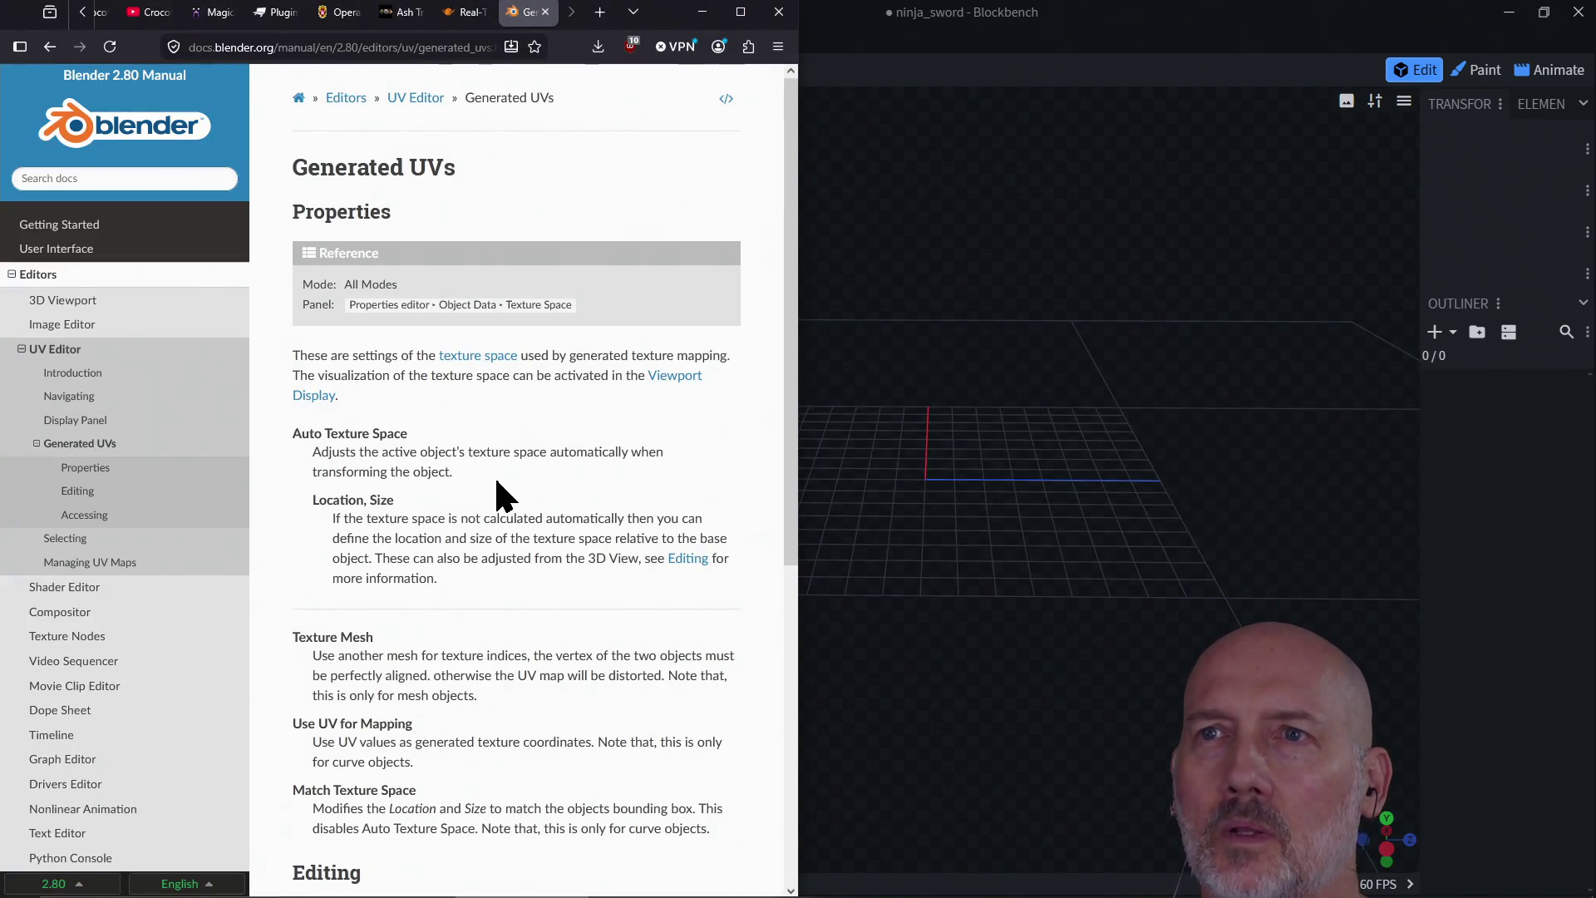
pyautogui.hotkey('ctrl', 'l')
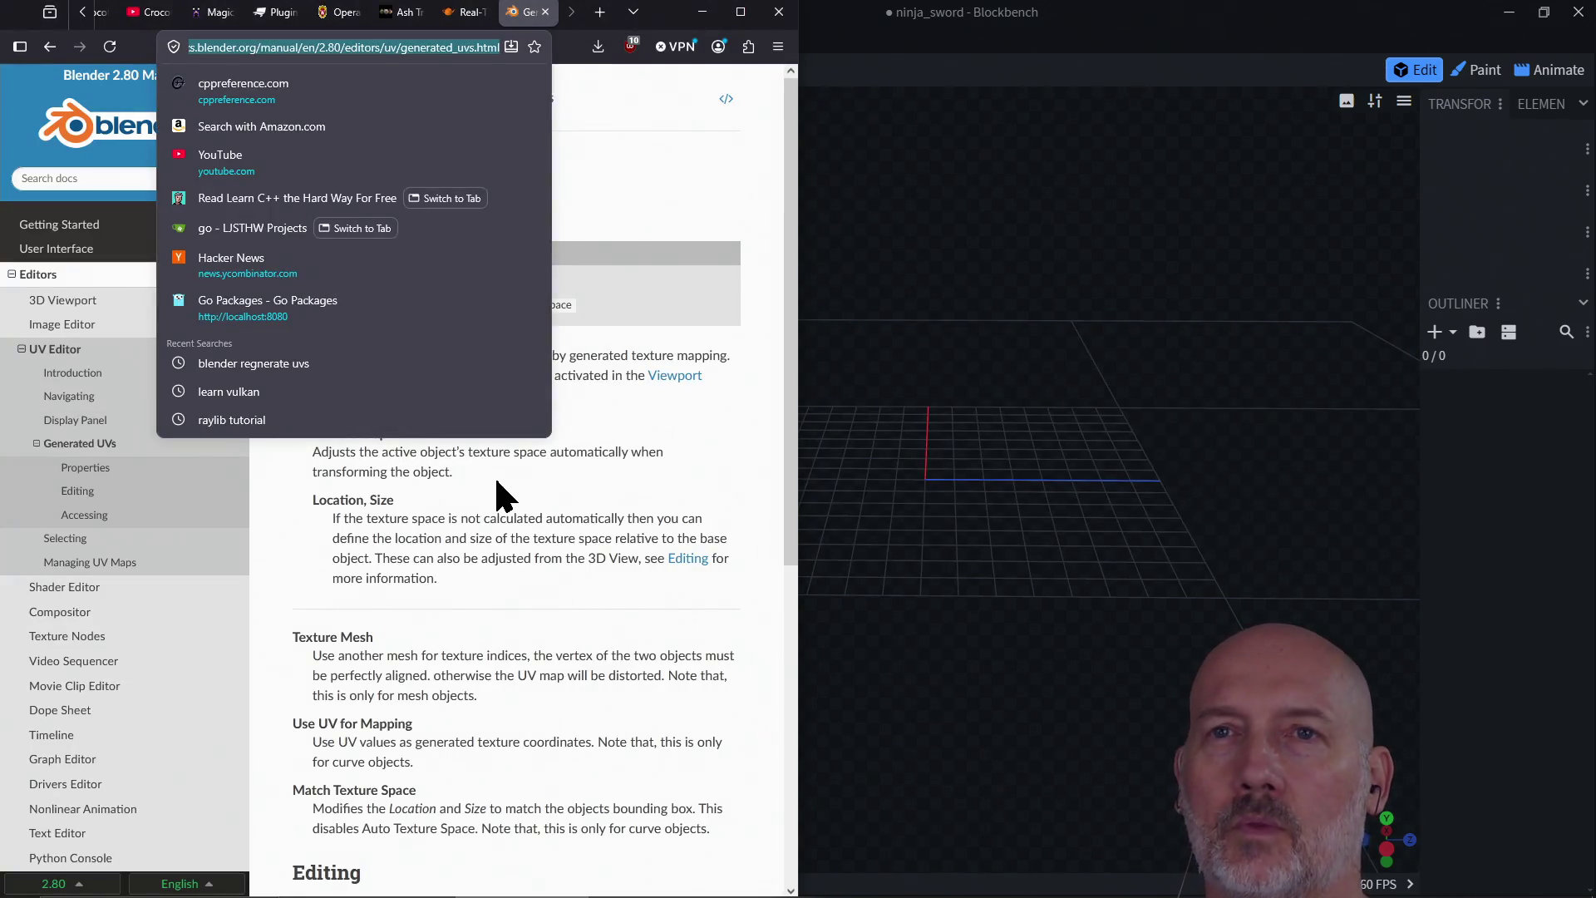
pyautogui.write('ninja sow')
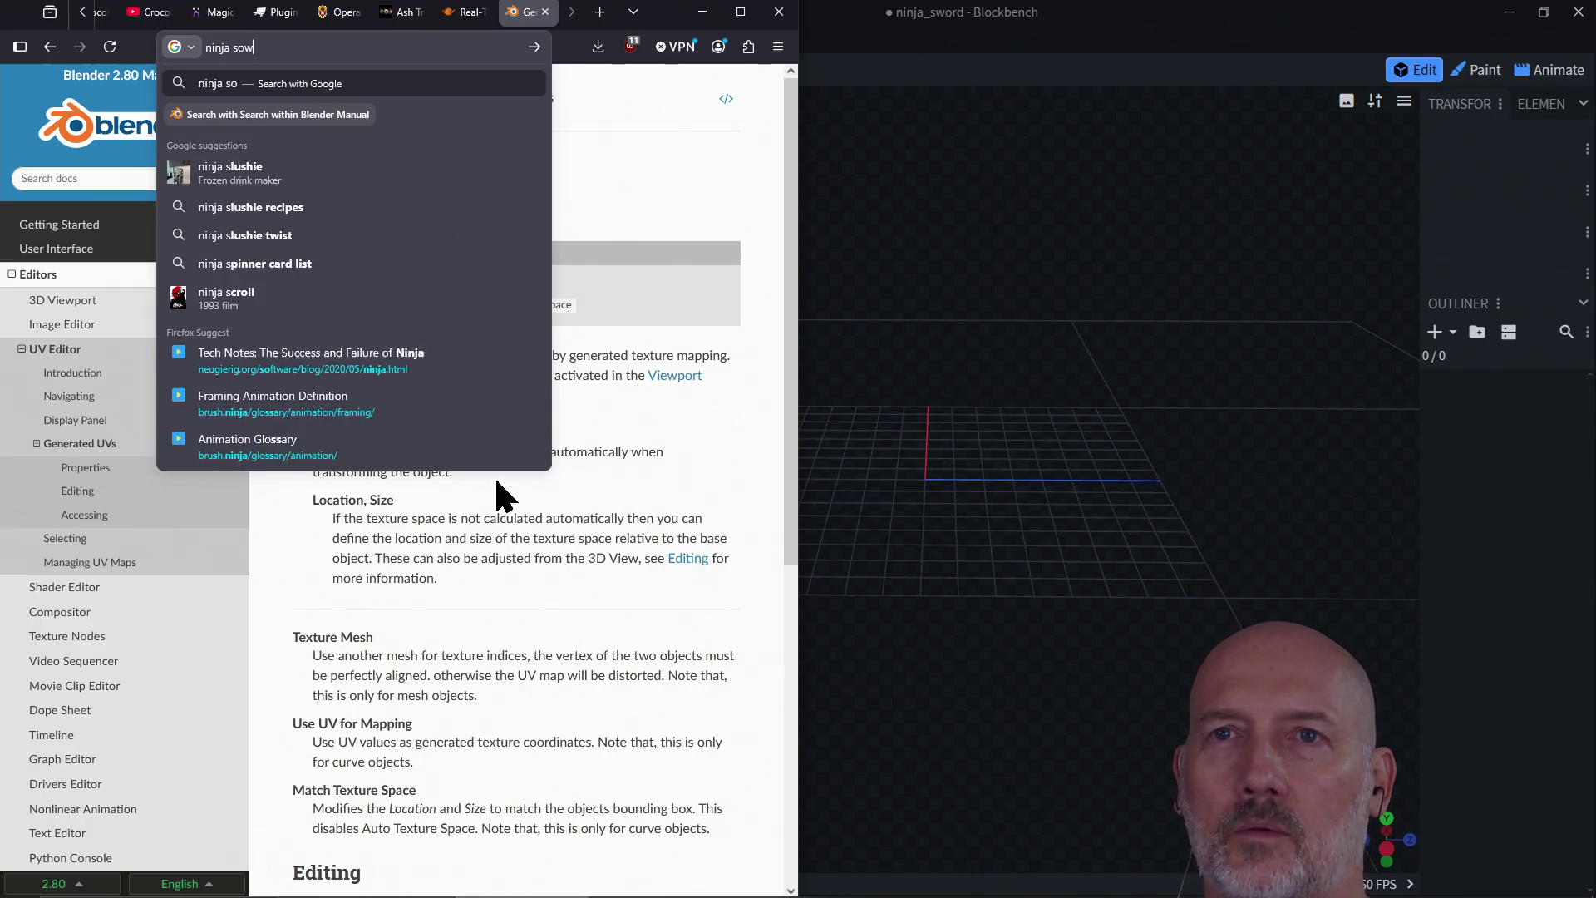
pyautogui.press('BackSpace')
pyautogui.press('BackSpace')
pyautogui.write('word')
pyautogui.press('Return')
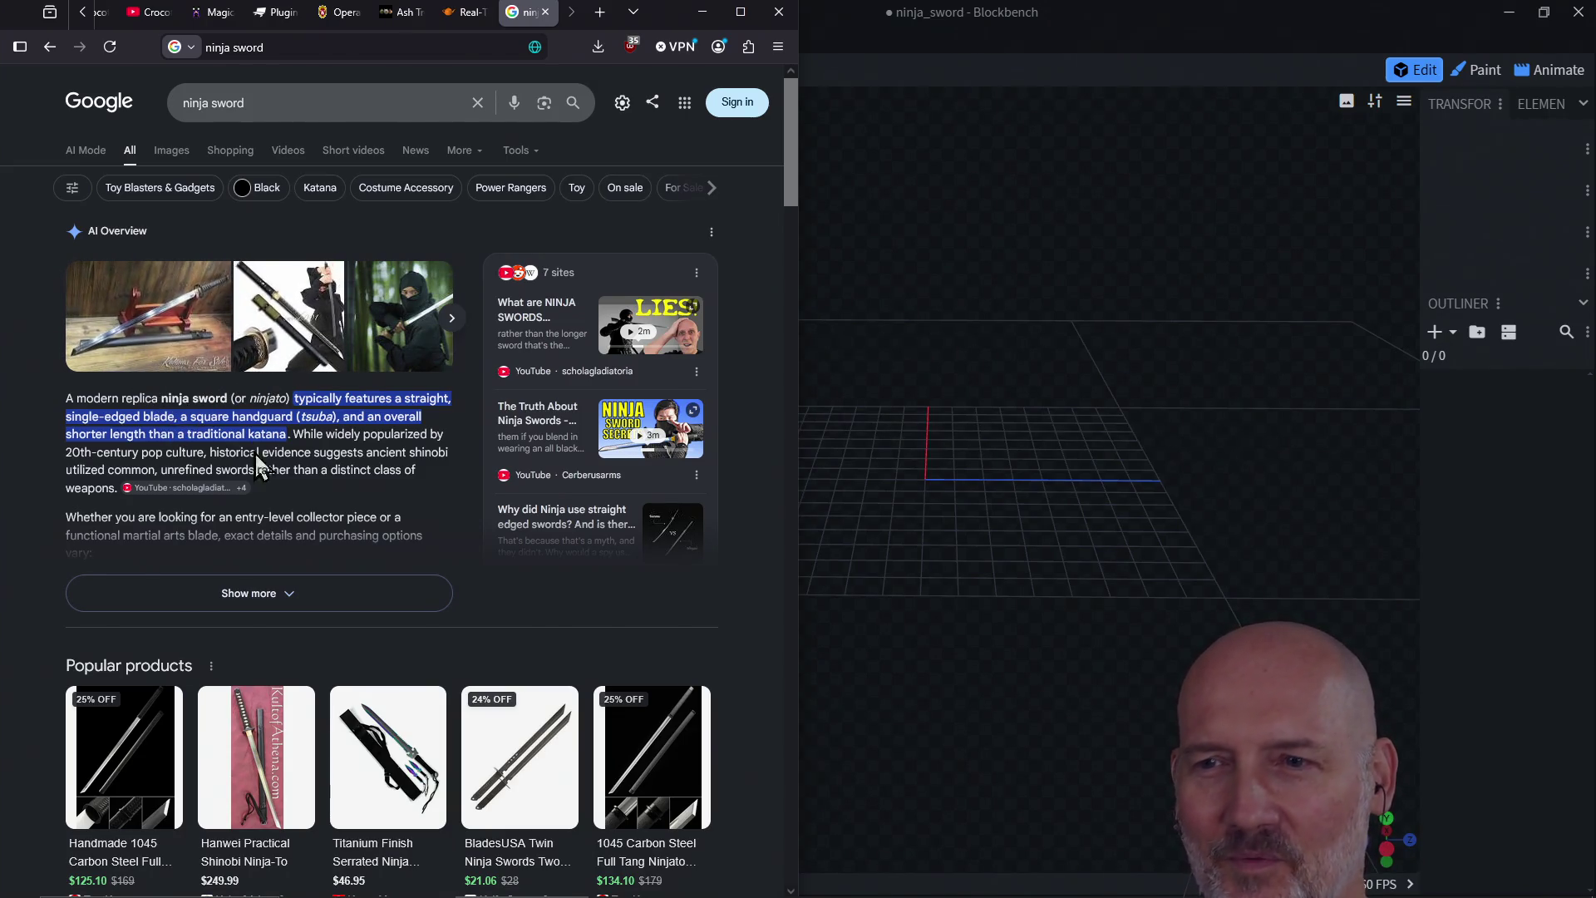
# Step: Browse the results and view the 1045 Carbon Steel ninjato product details
pyautogui.scroll(-5, 415, 536)
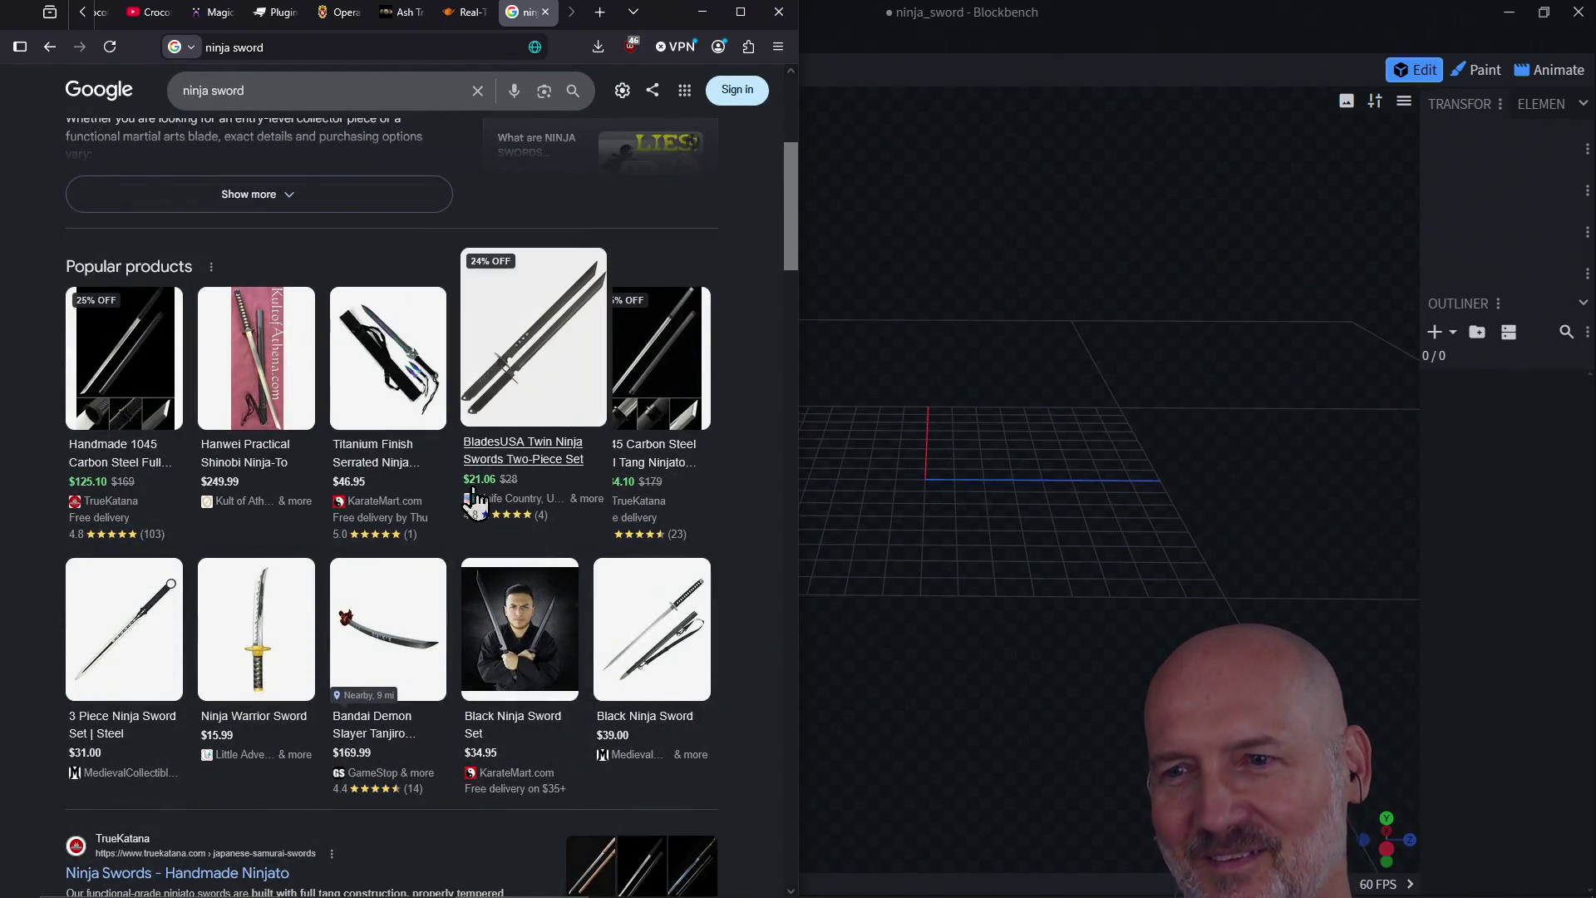
pyautogui.scroll(2, 536, 497)
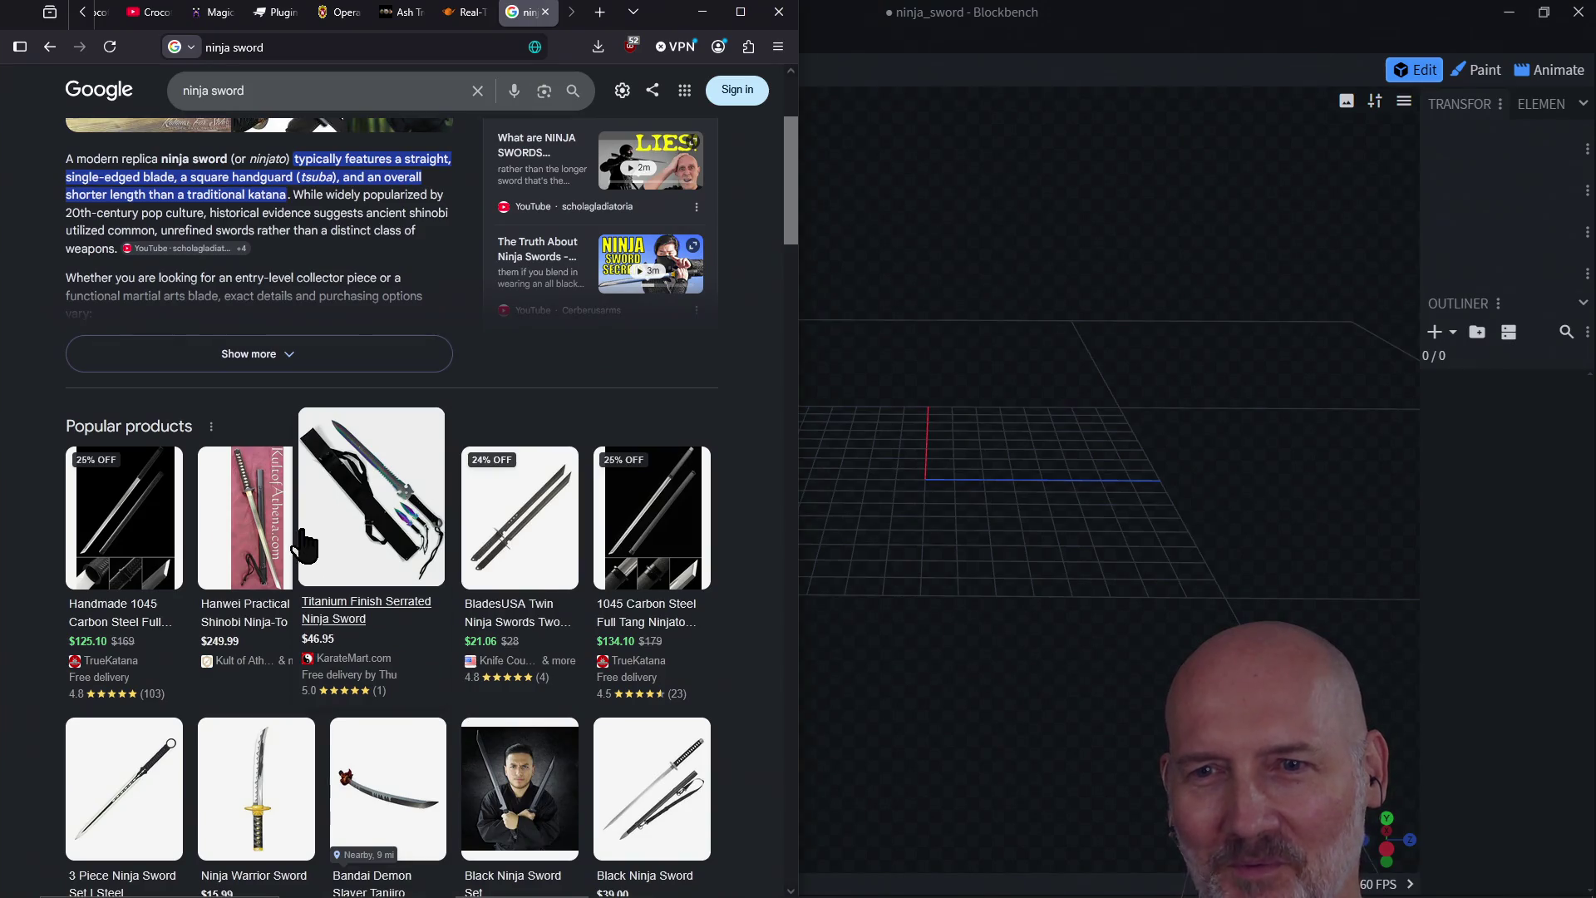
pyautogui.scroll(-6, 615, 532)
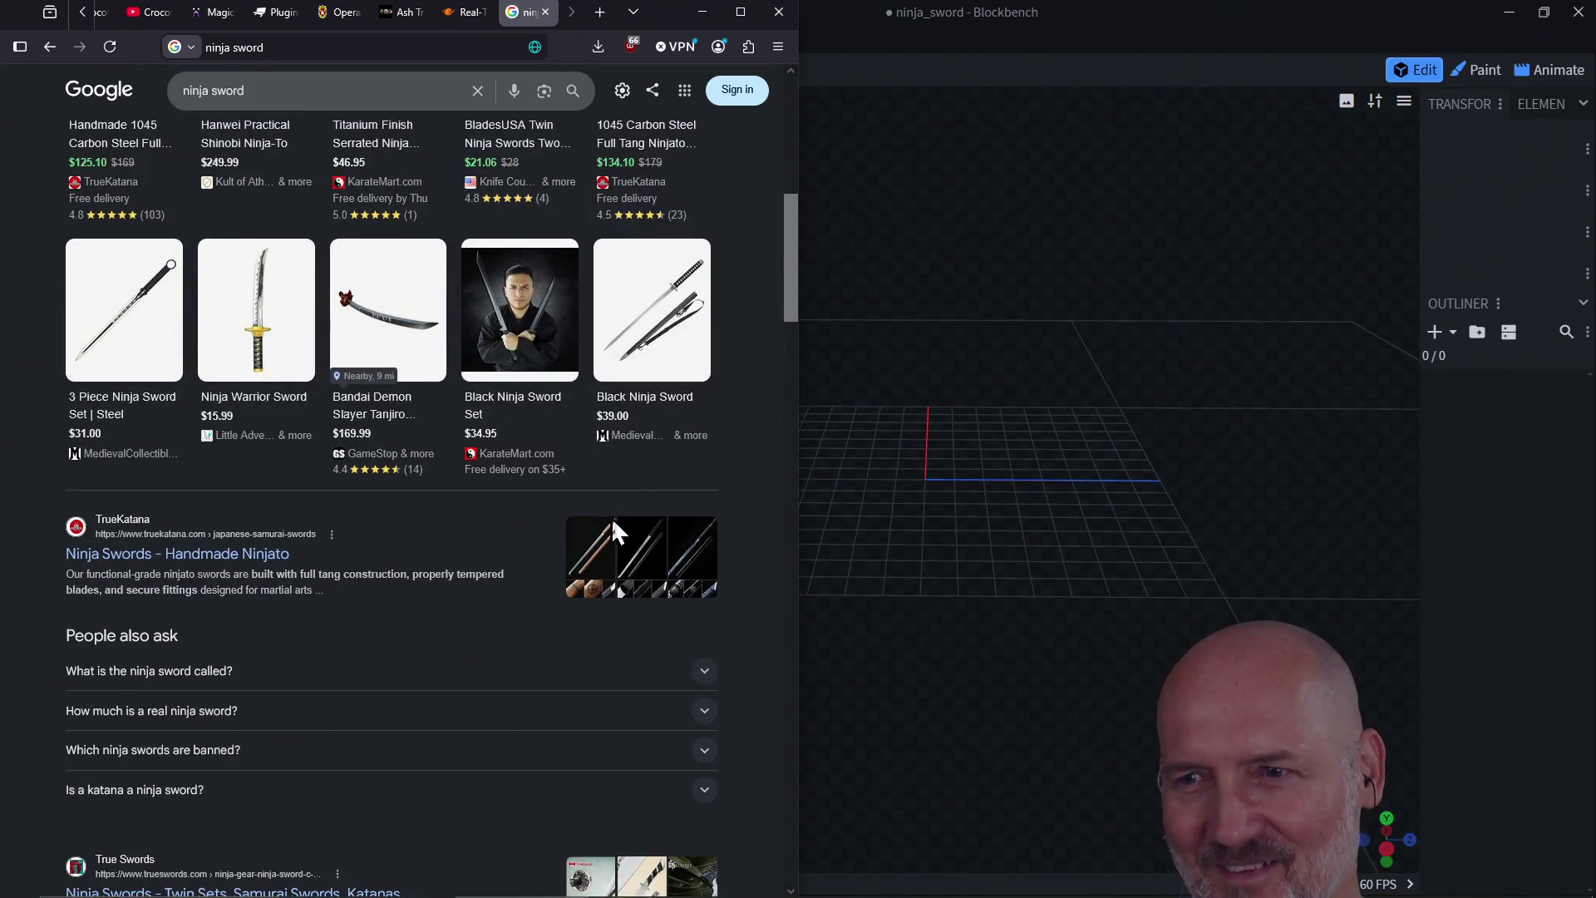
pyautogui.scroll(4, 499, 499)
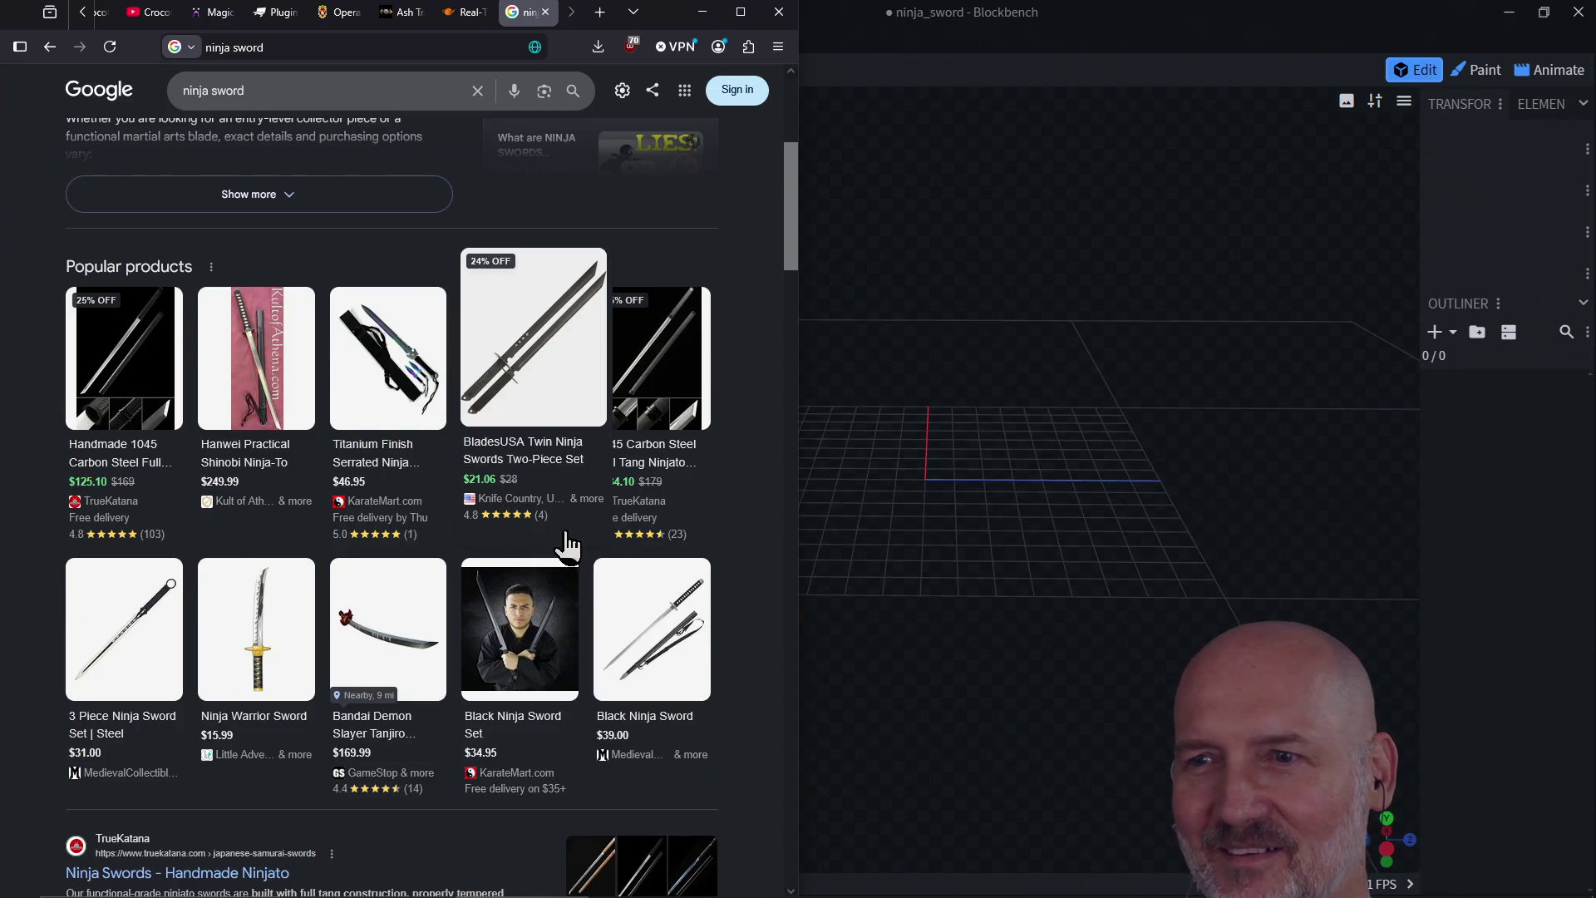
pyautogui.click(651, 361)
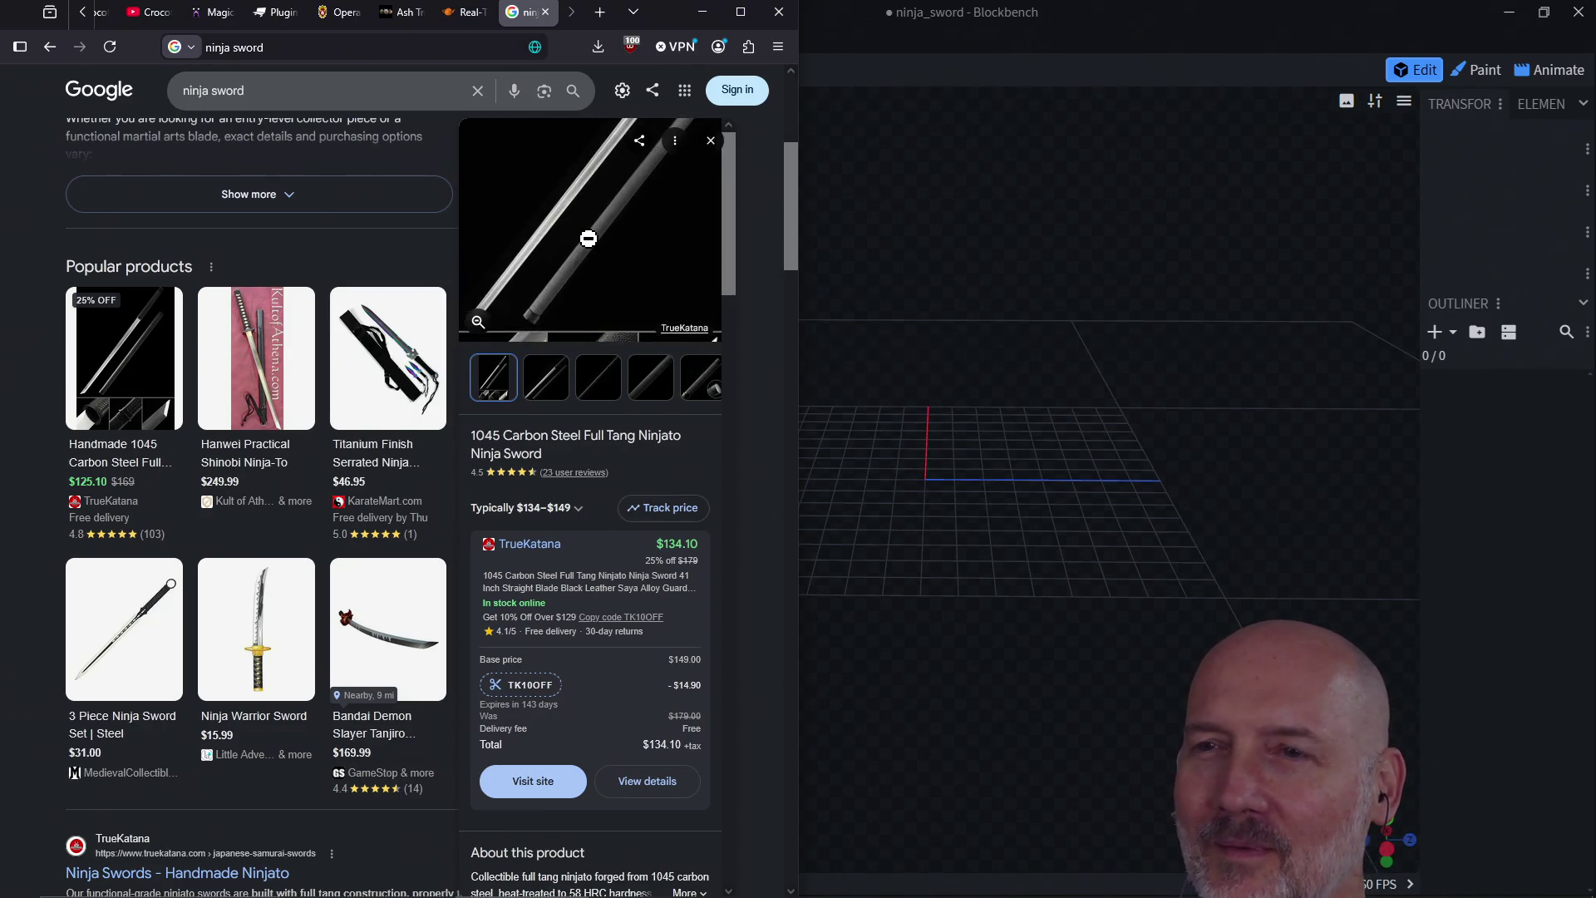
pyautogui.click(710, 141)
pyautogui.scroll(5, 438, 257)
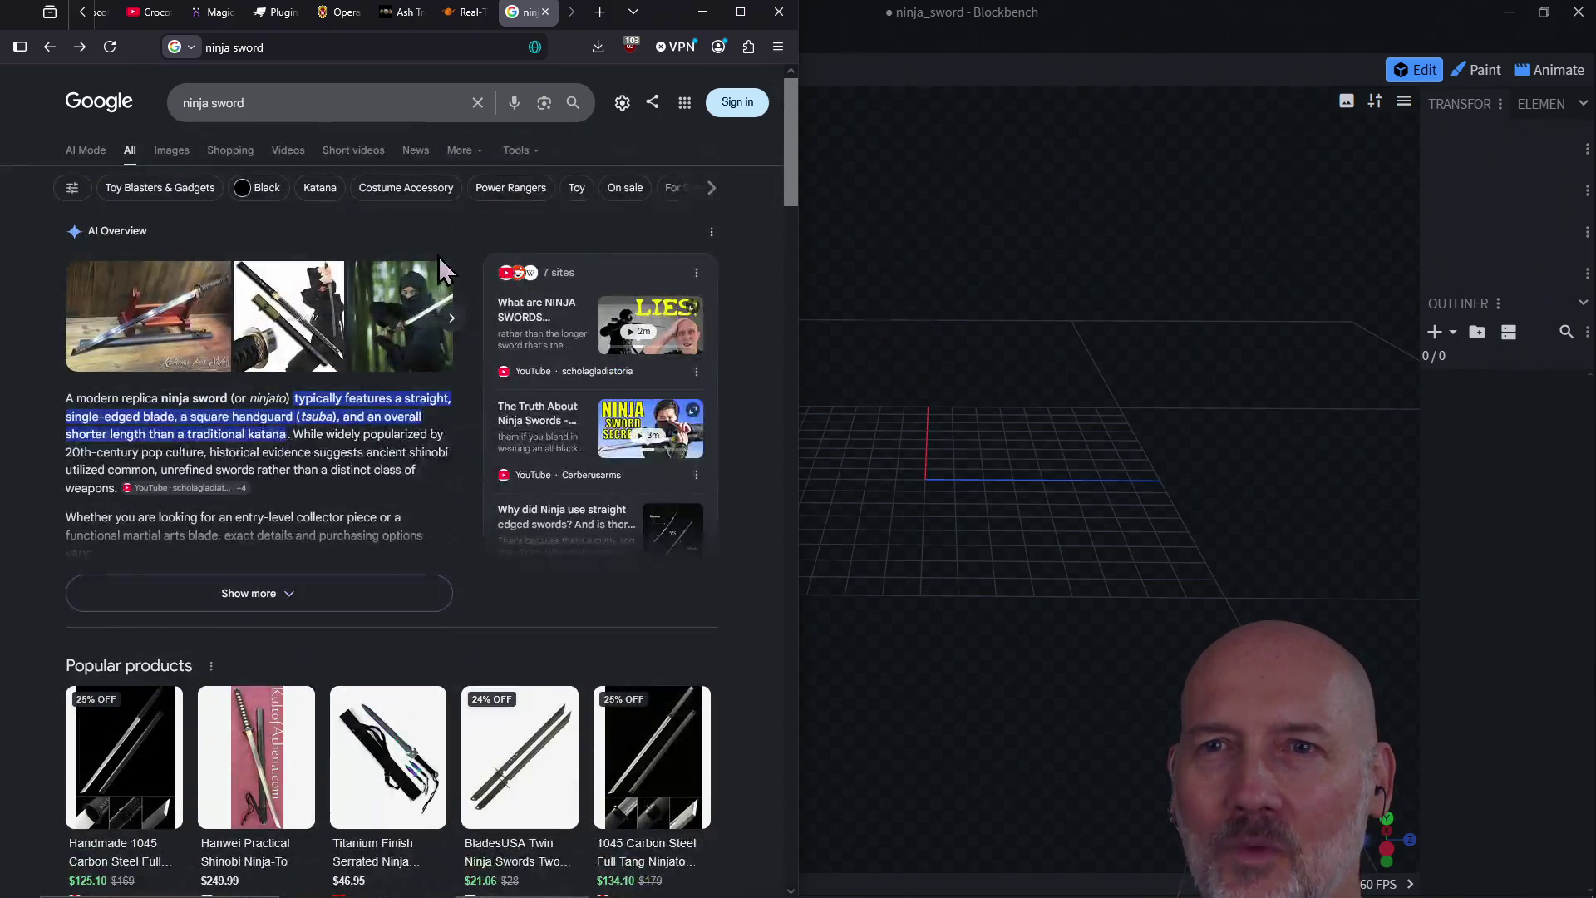
# Step: Scroll through the Google image results for ninja sword
pyautogui.click(169, 151)
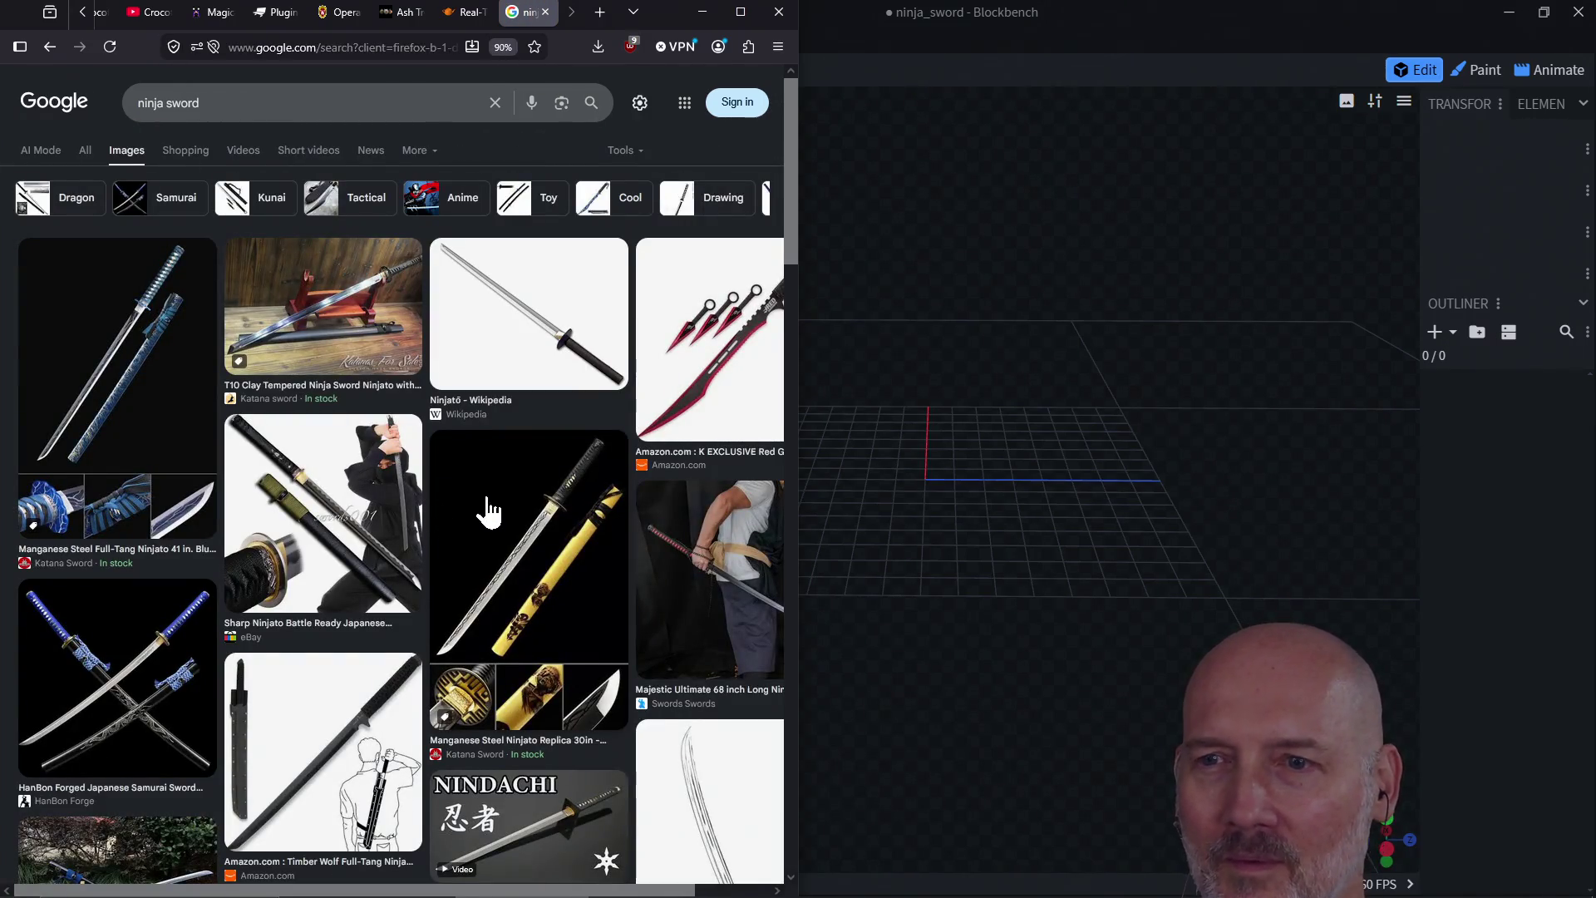
pyautogui.scroll(-1, 487, 510)
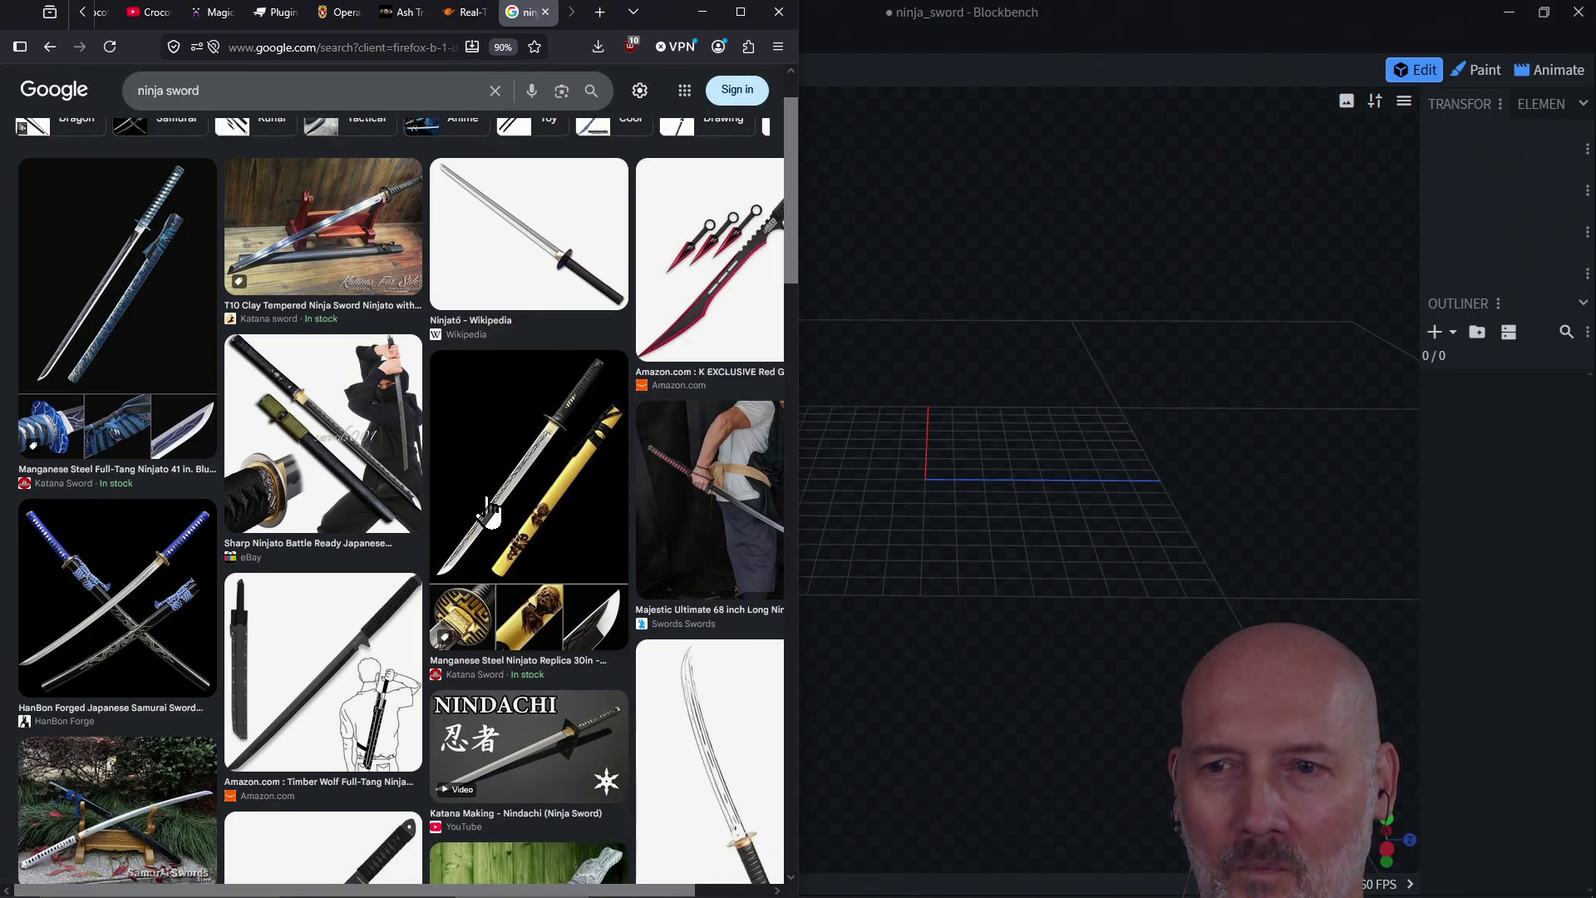
pyautogui.scroll(-2, 488, 511)
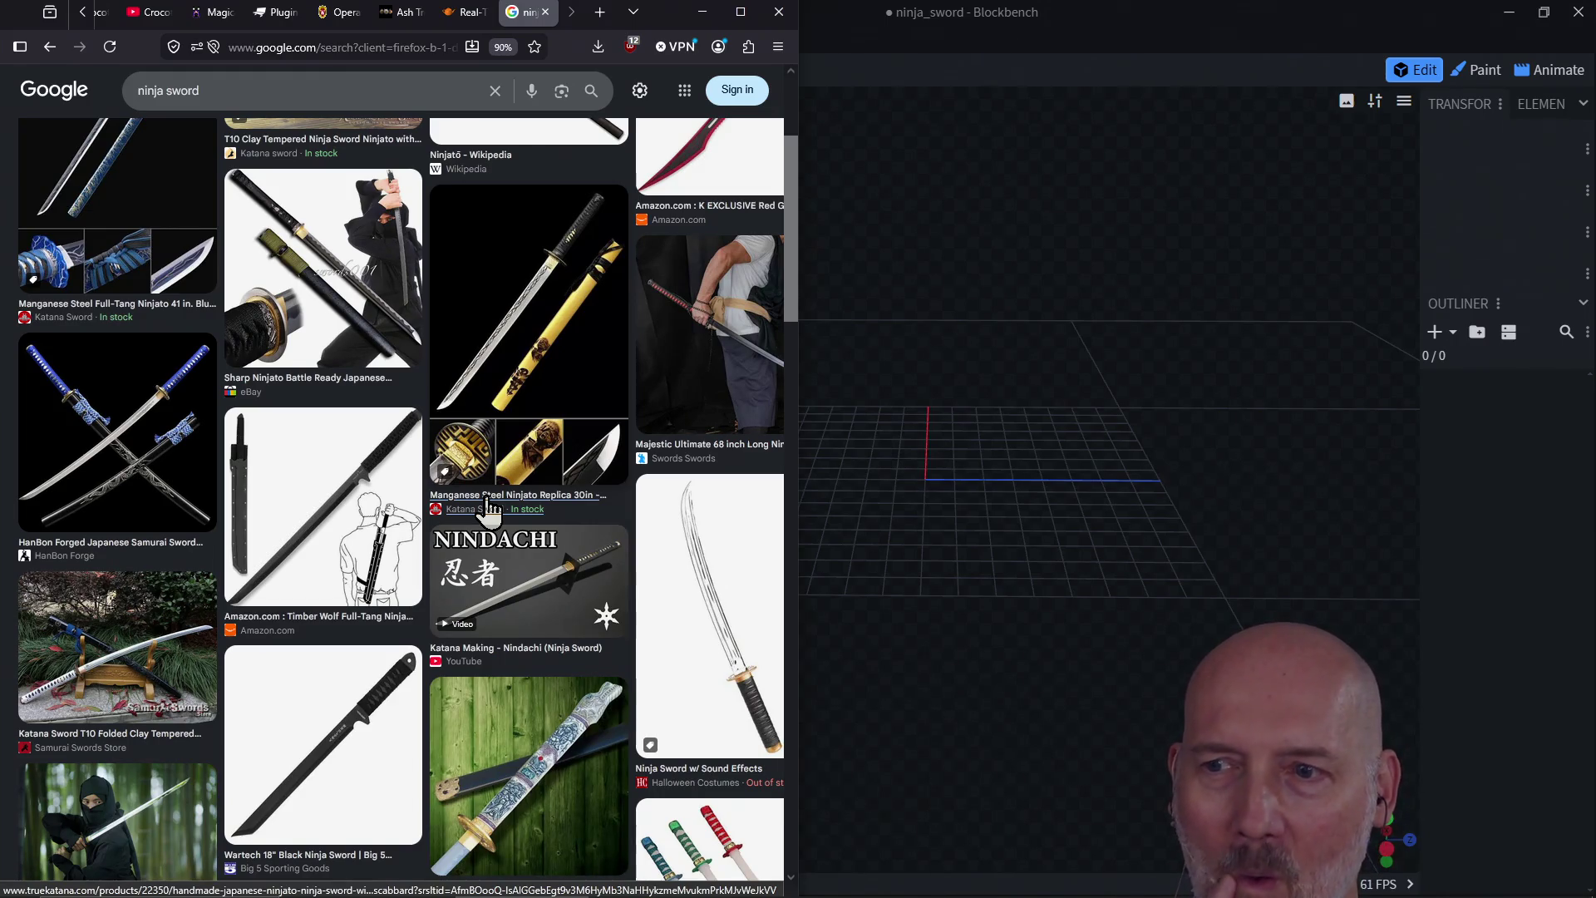
pyautogui.scroll(-9, 544, 504)
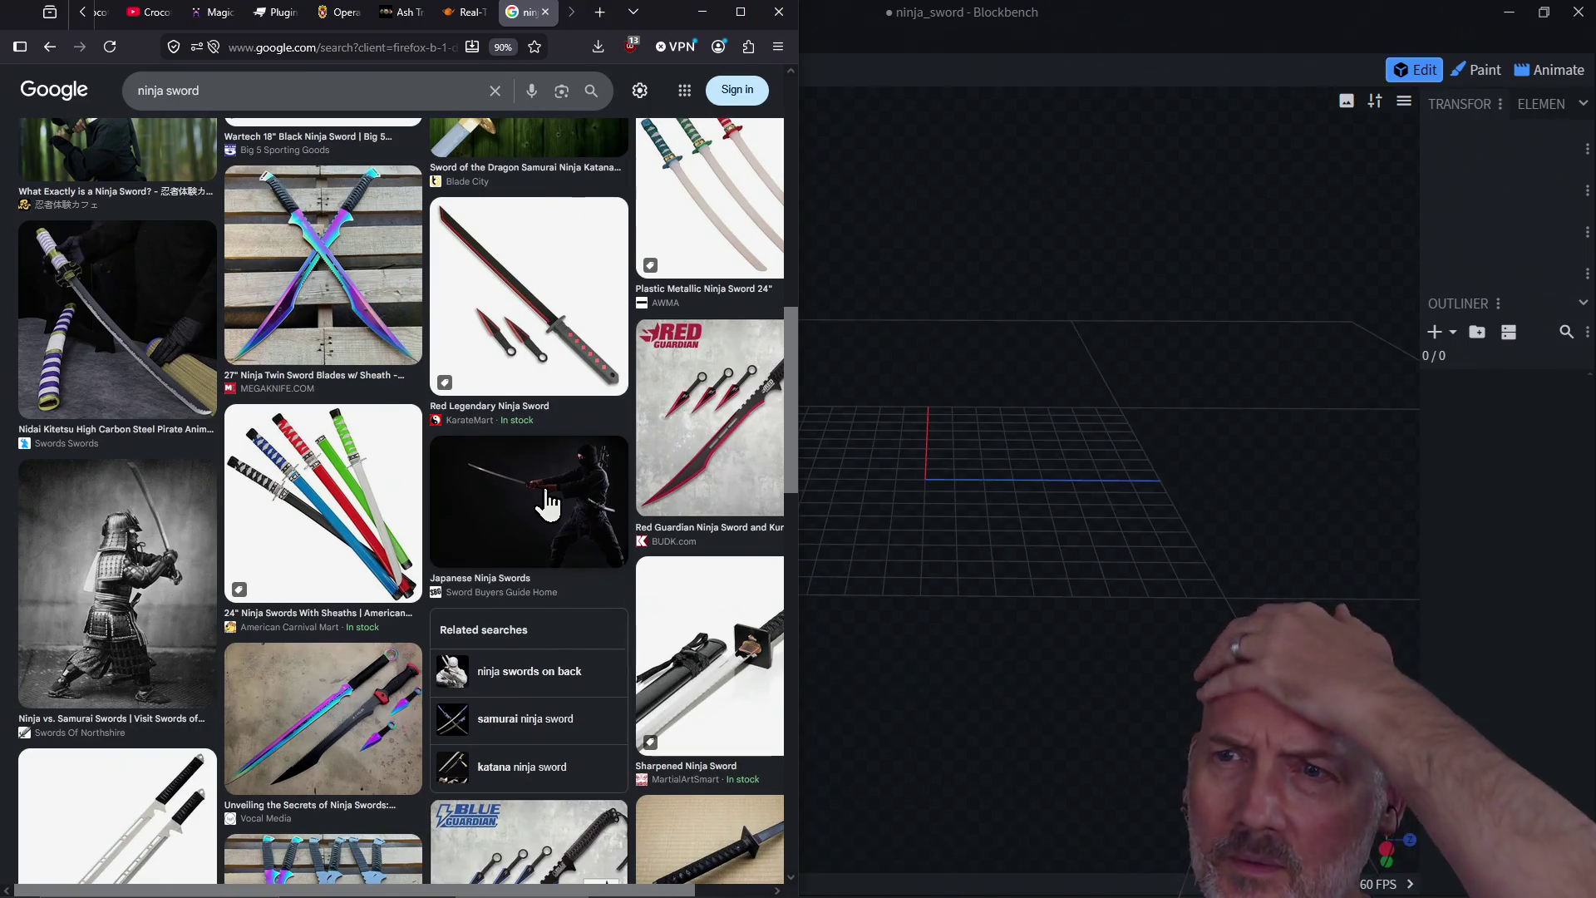
pyautogui.scroll(-2, 547, 505)
pyautogui.scroll(-3, 547, 504)
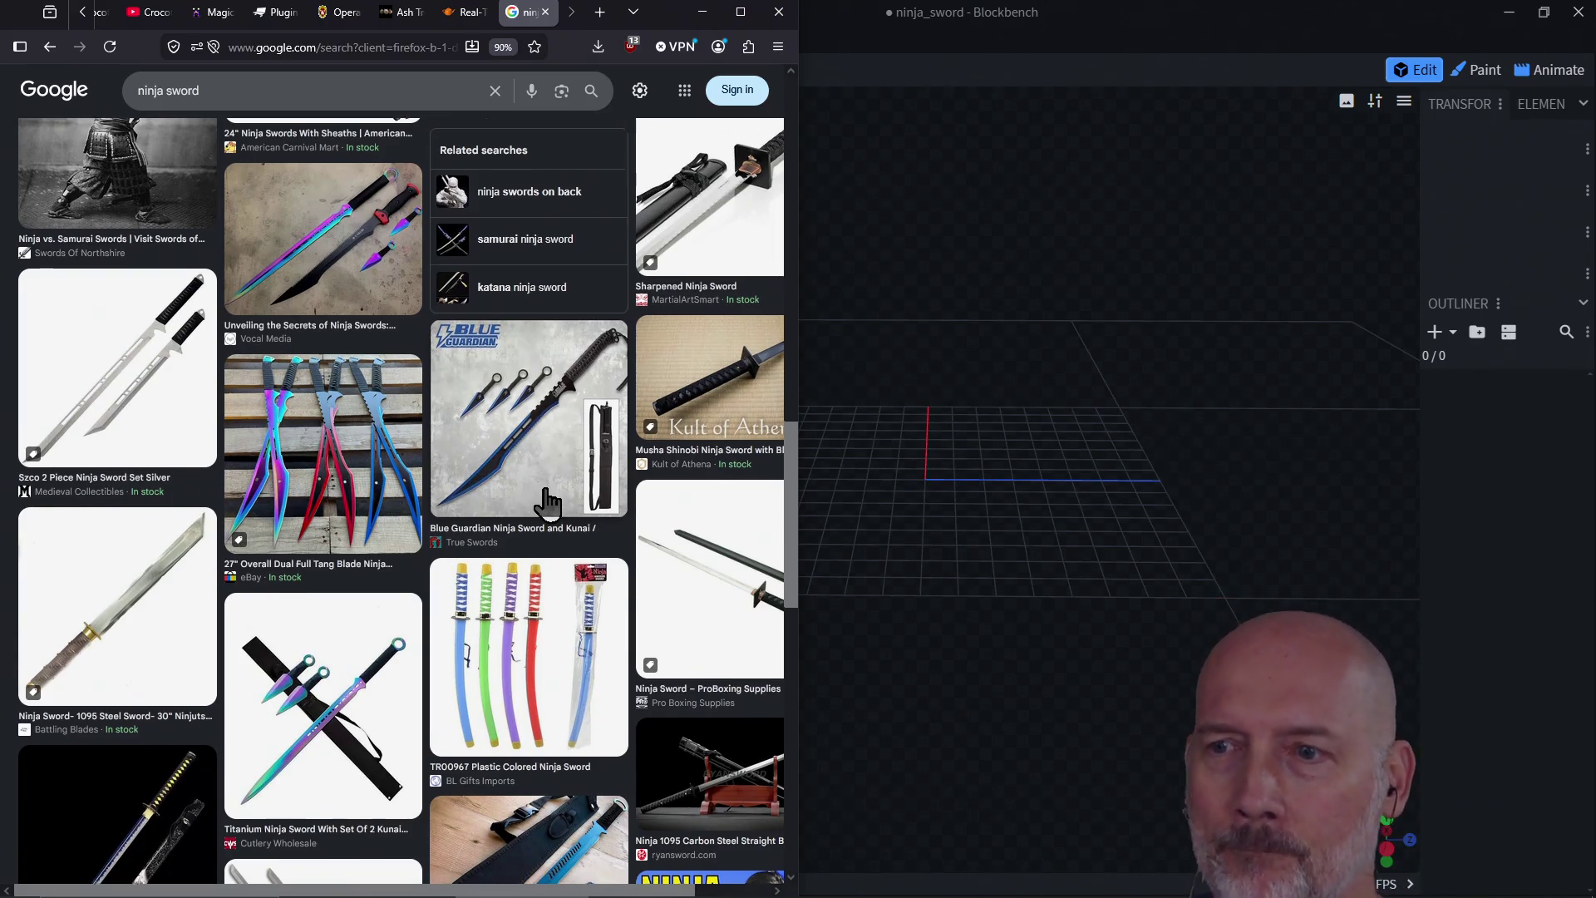
pyautogui.scroll(-3, 547, 503)
pyautogui.scroll(-3, 547, 501)
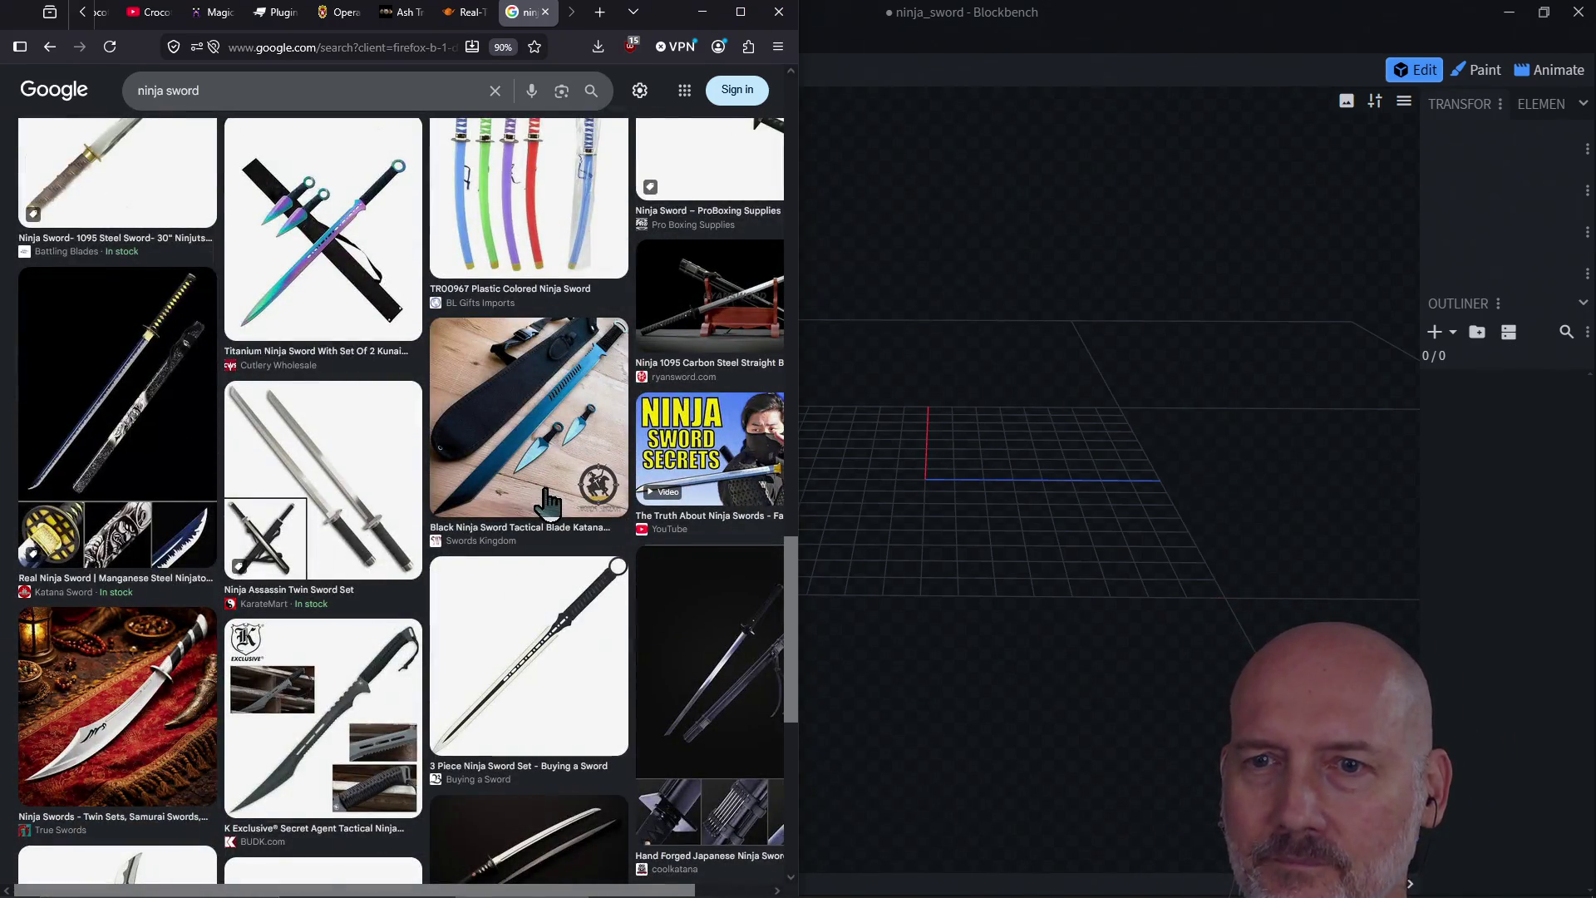
pyautogui.scroll(-5, 547, 503)
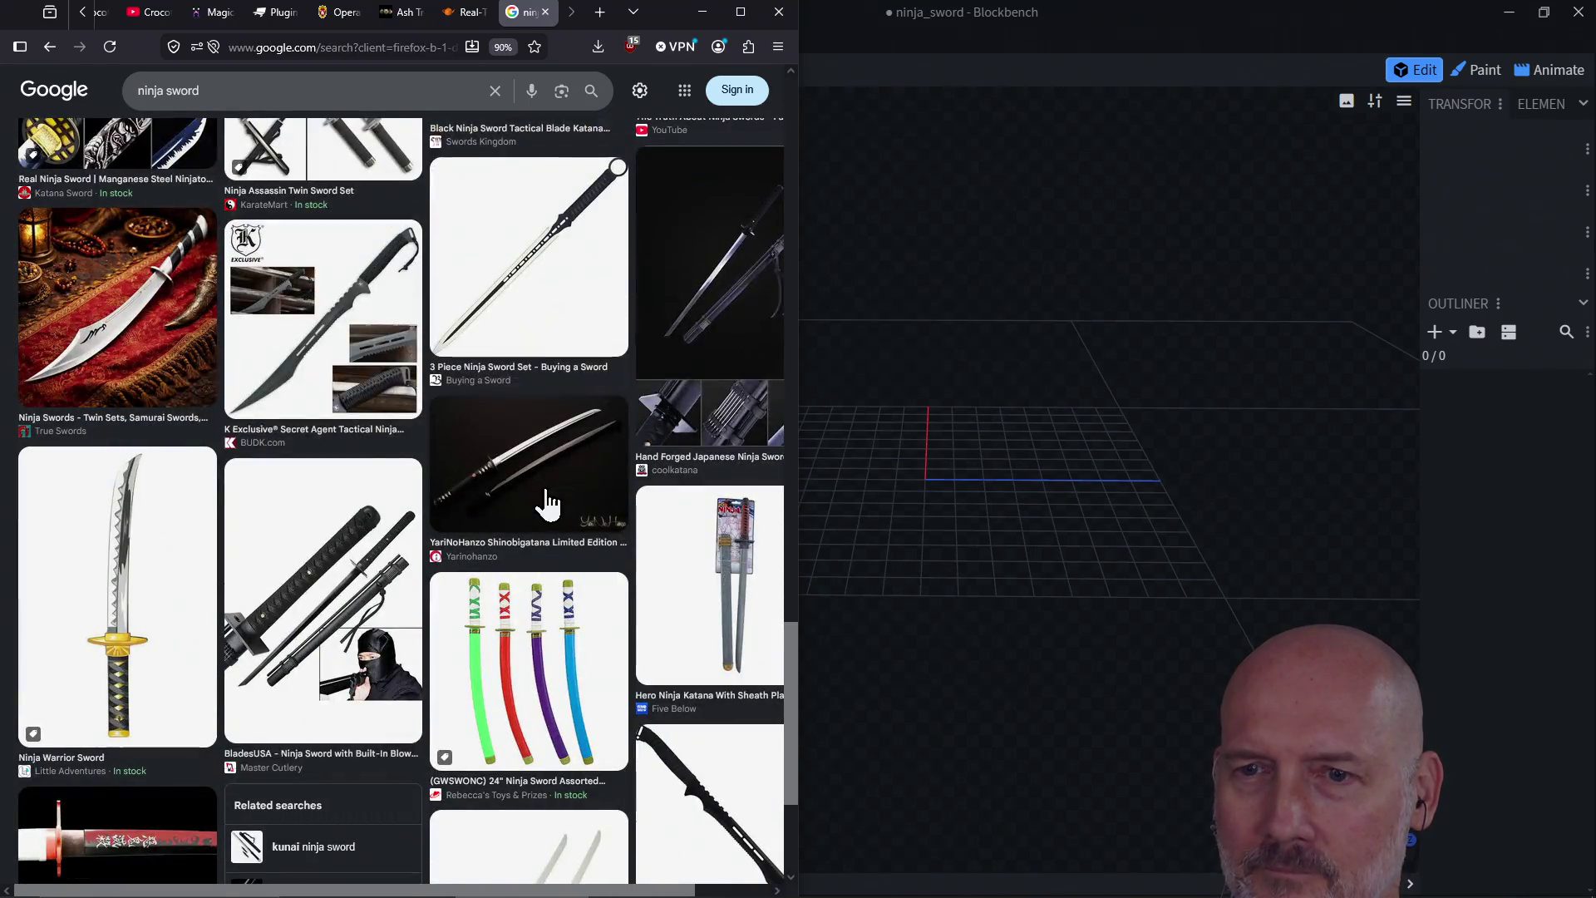
pyautogui.scroll(-4, 547, 503)
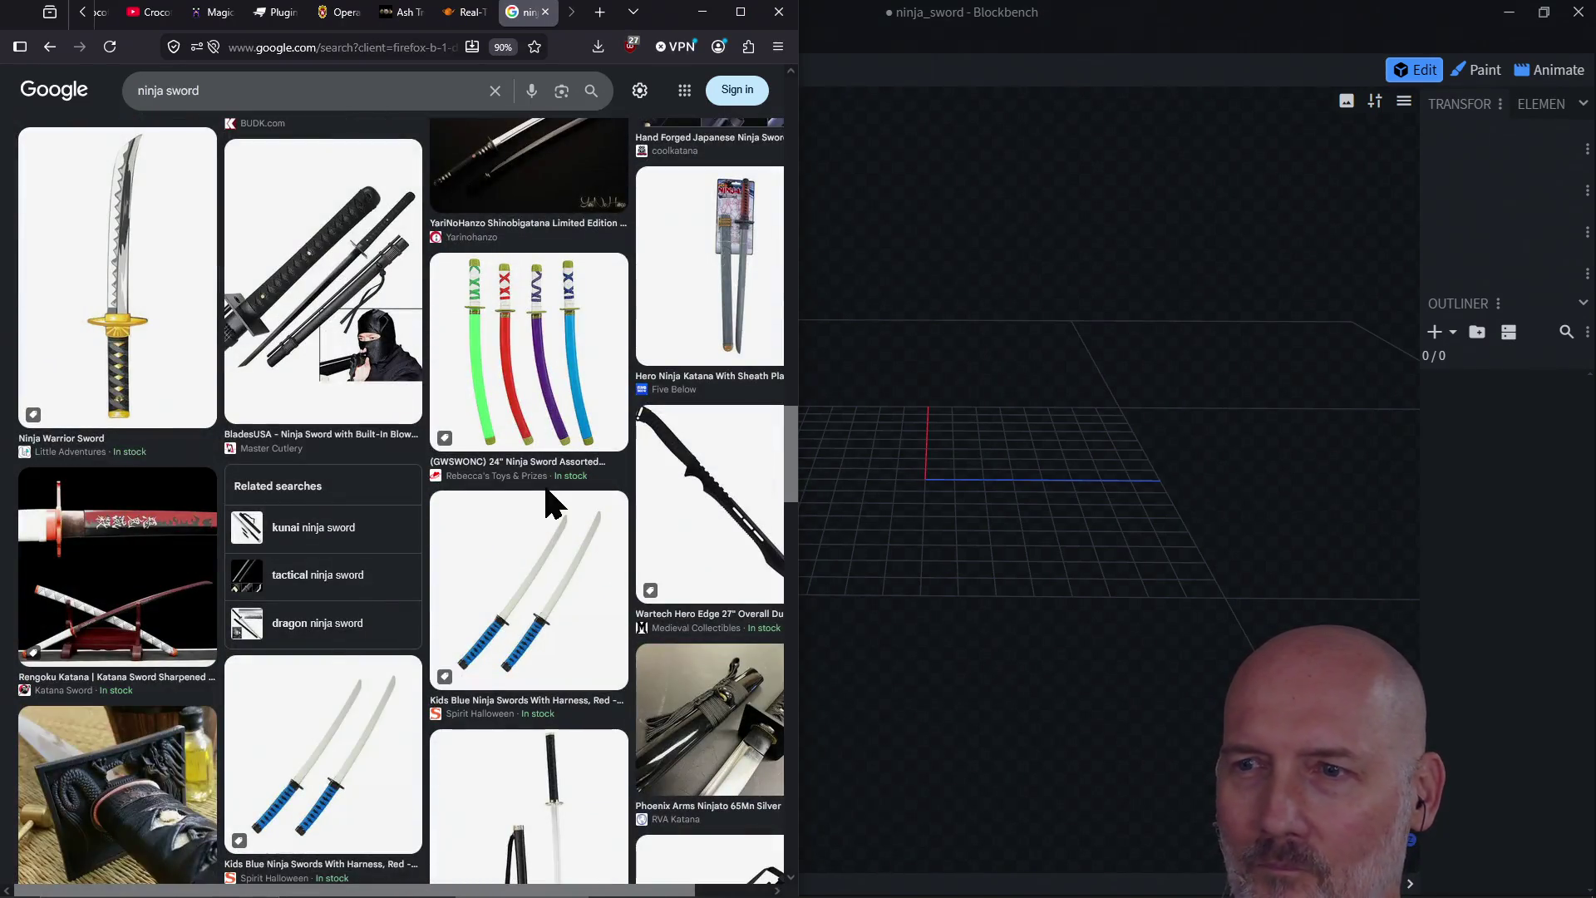
pyautogui.scroll(-4, 547, 501)
pyautogui.scroll(-5, 547, 501)
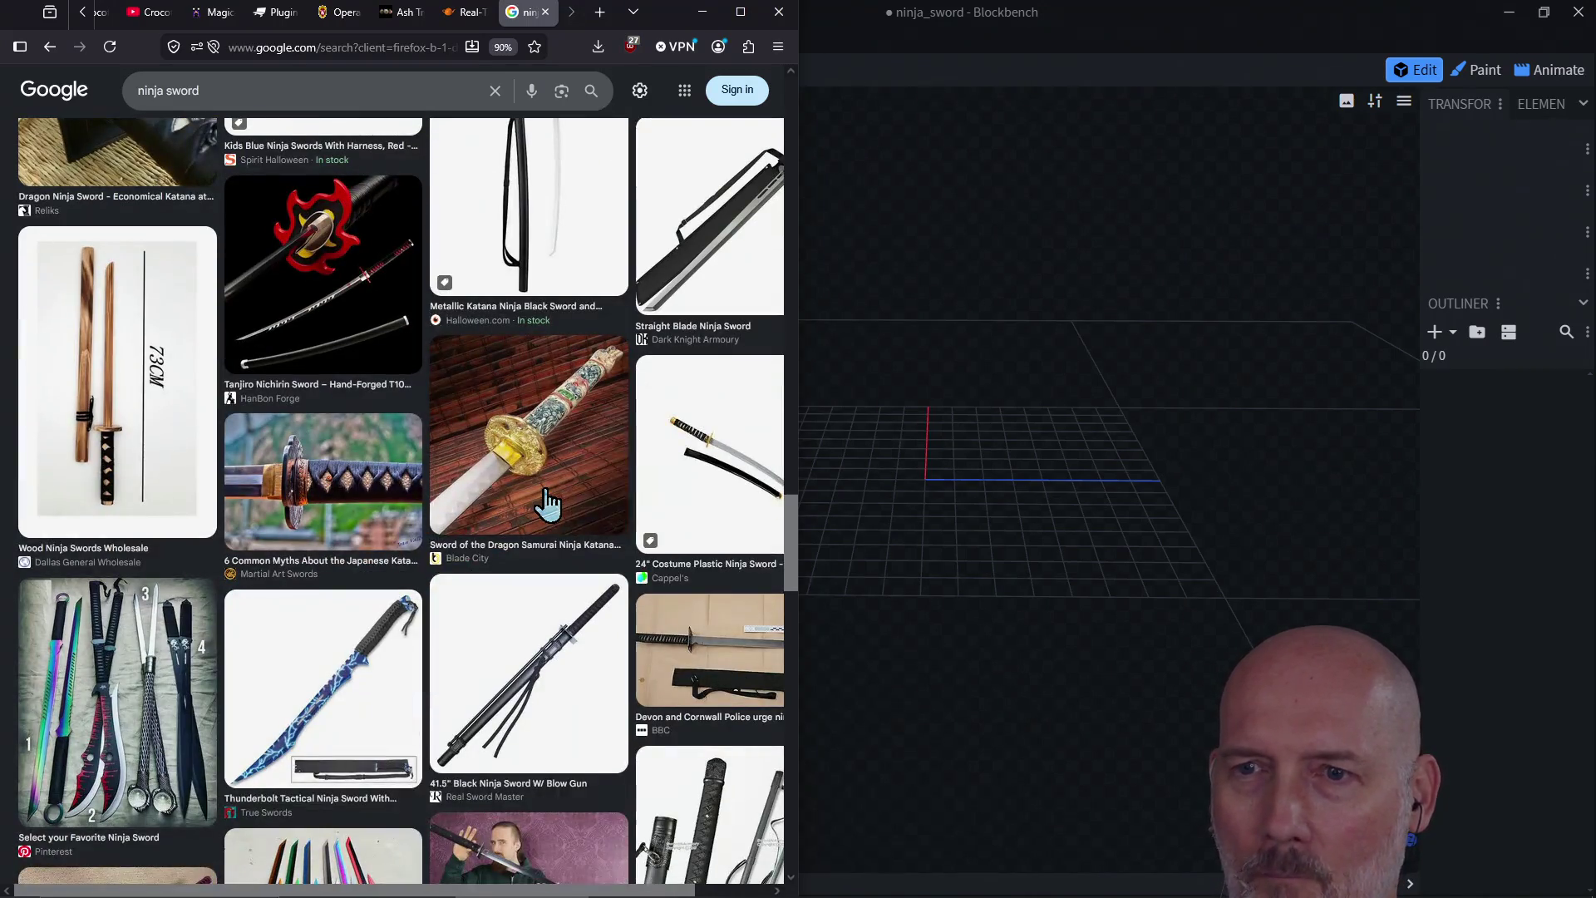
pyautogui.scroll(15, 547, 503)
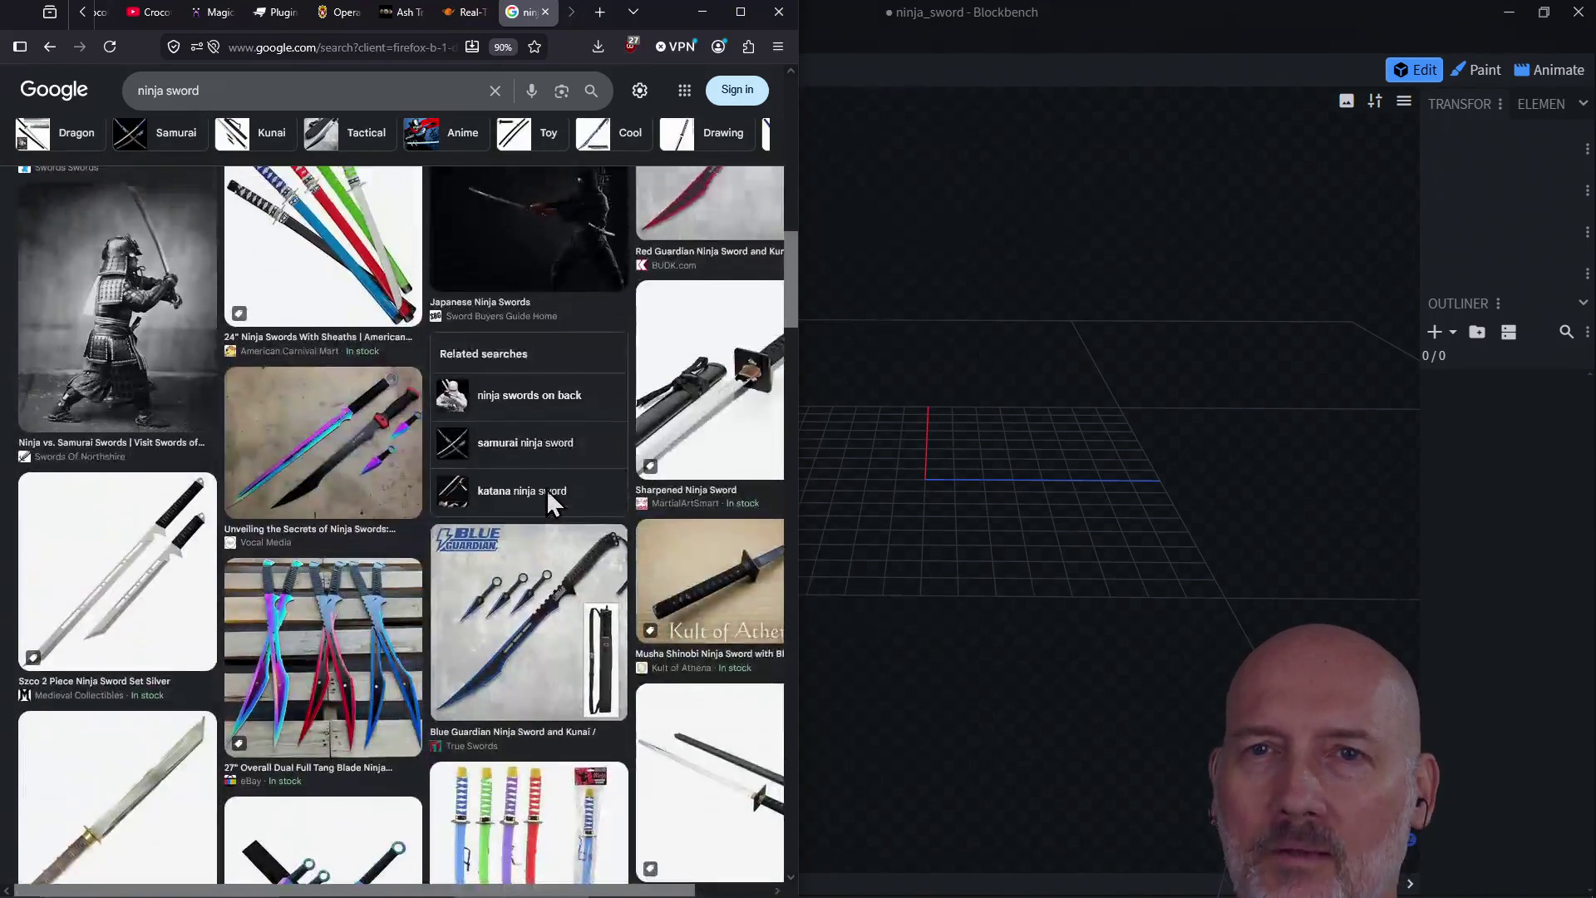
pyautogui.scroll(5, 547, 503)
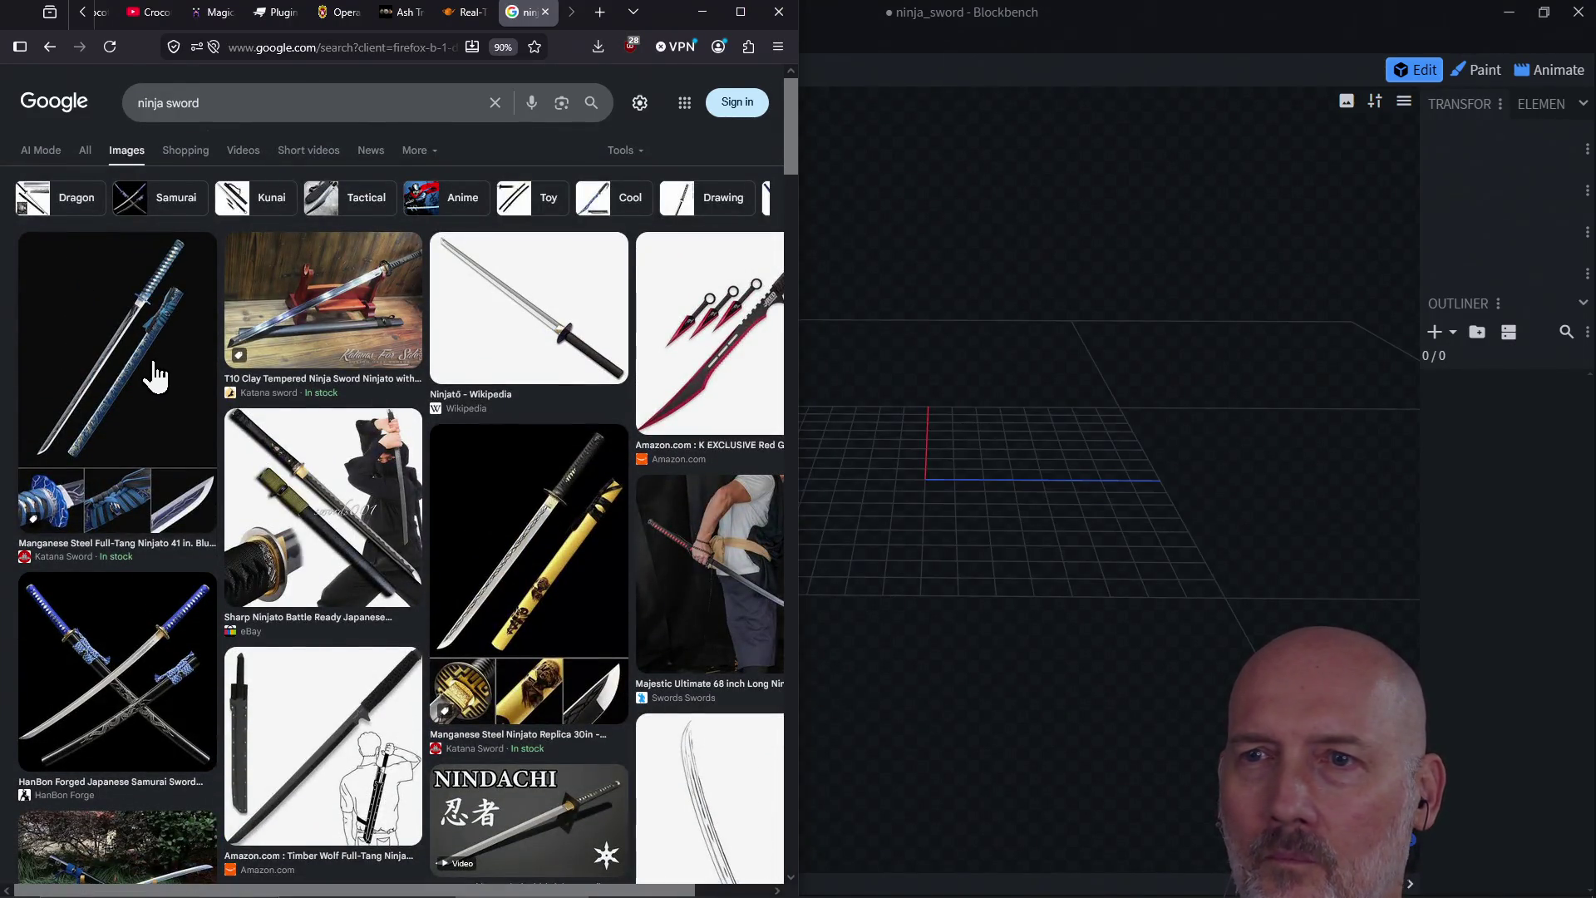
# Step: Open the Ninjatō Wikipedia article and show its sword picture full screen
pyautogui.click(521, 341)
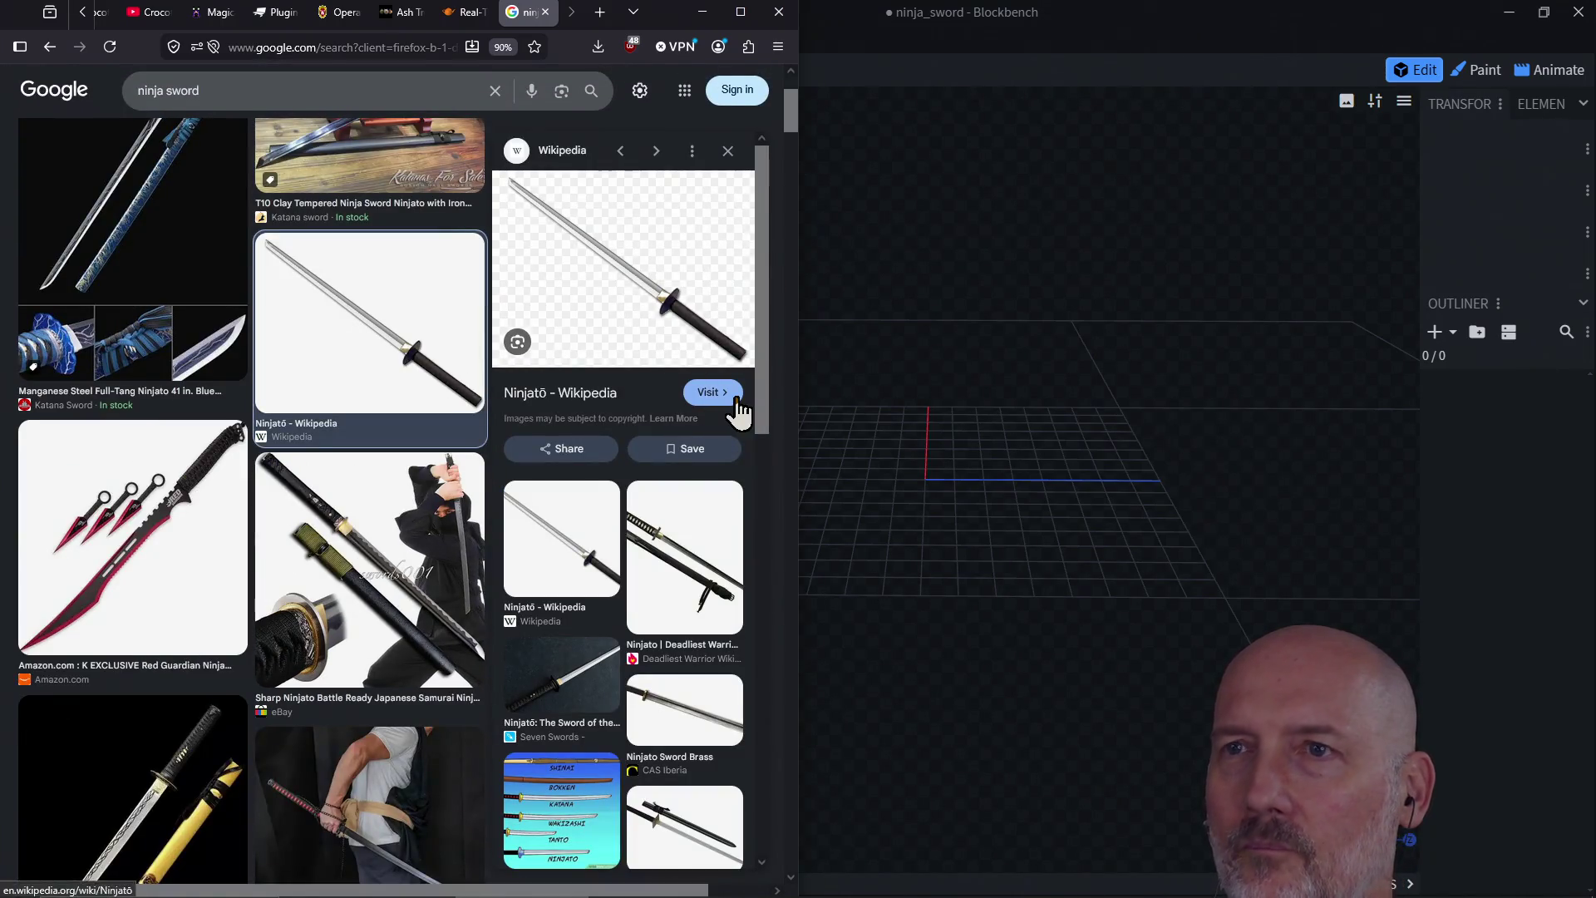
pyautogui.click(710, 392)
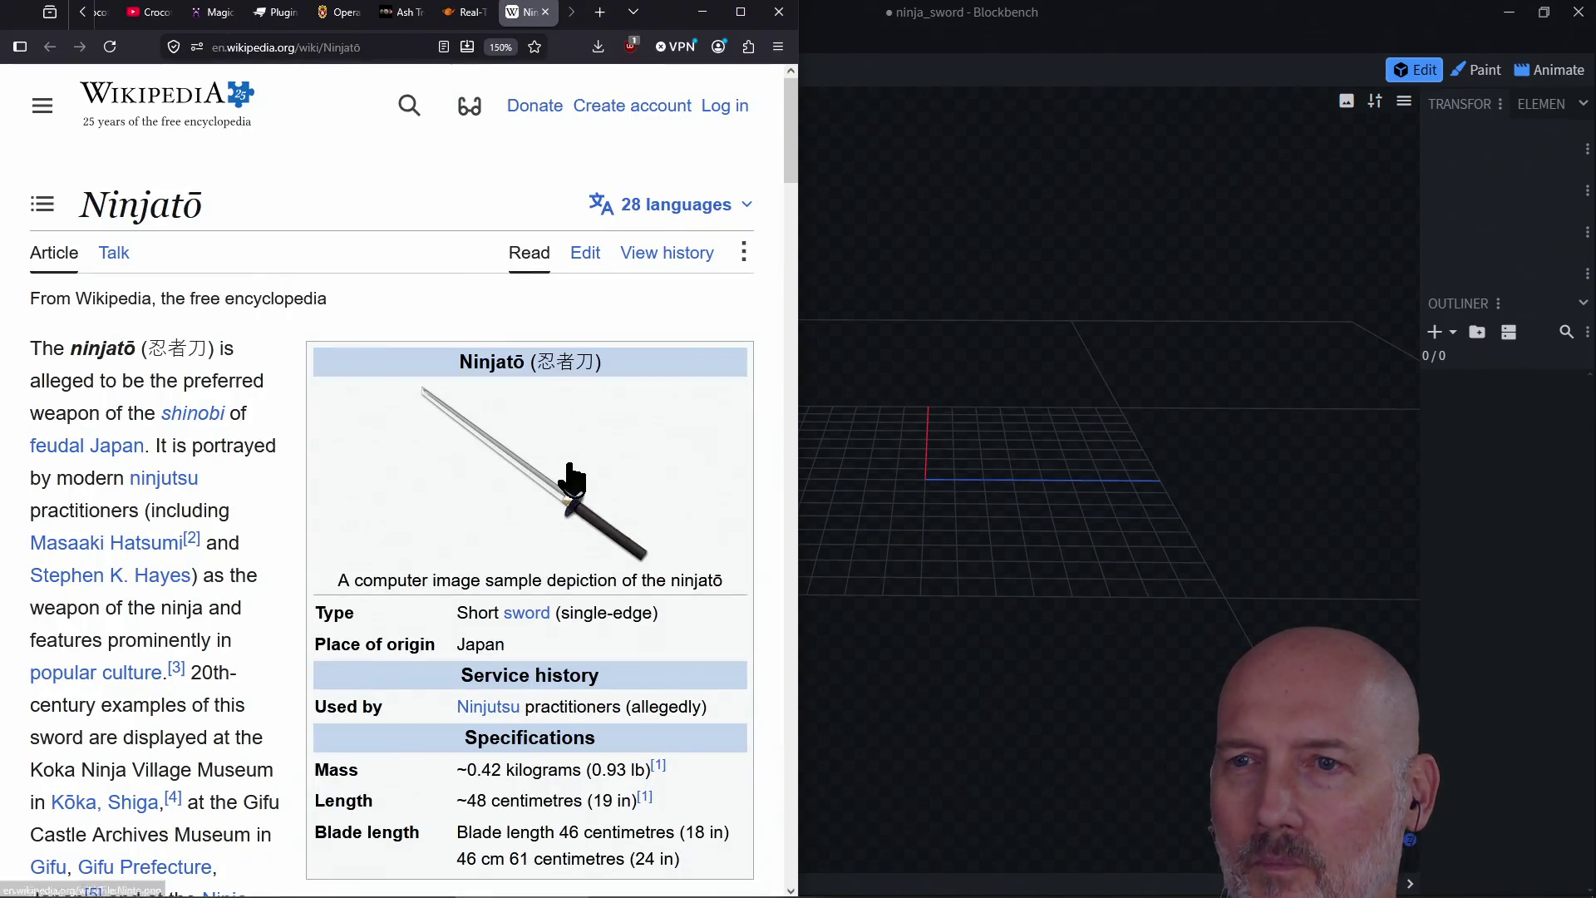
pyautogui.click(572, 479)
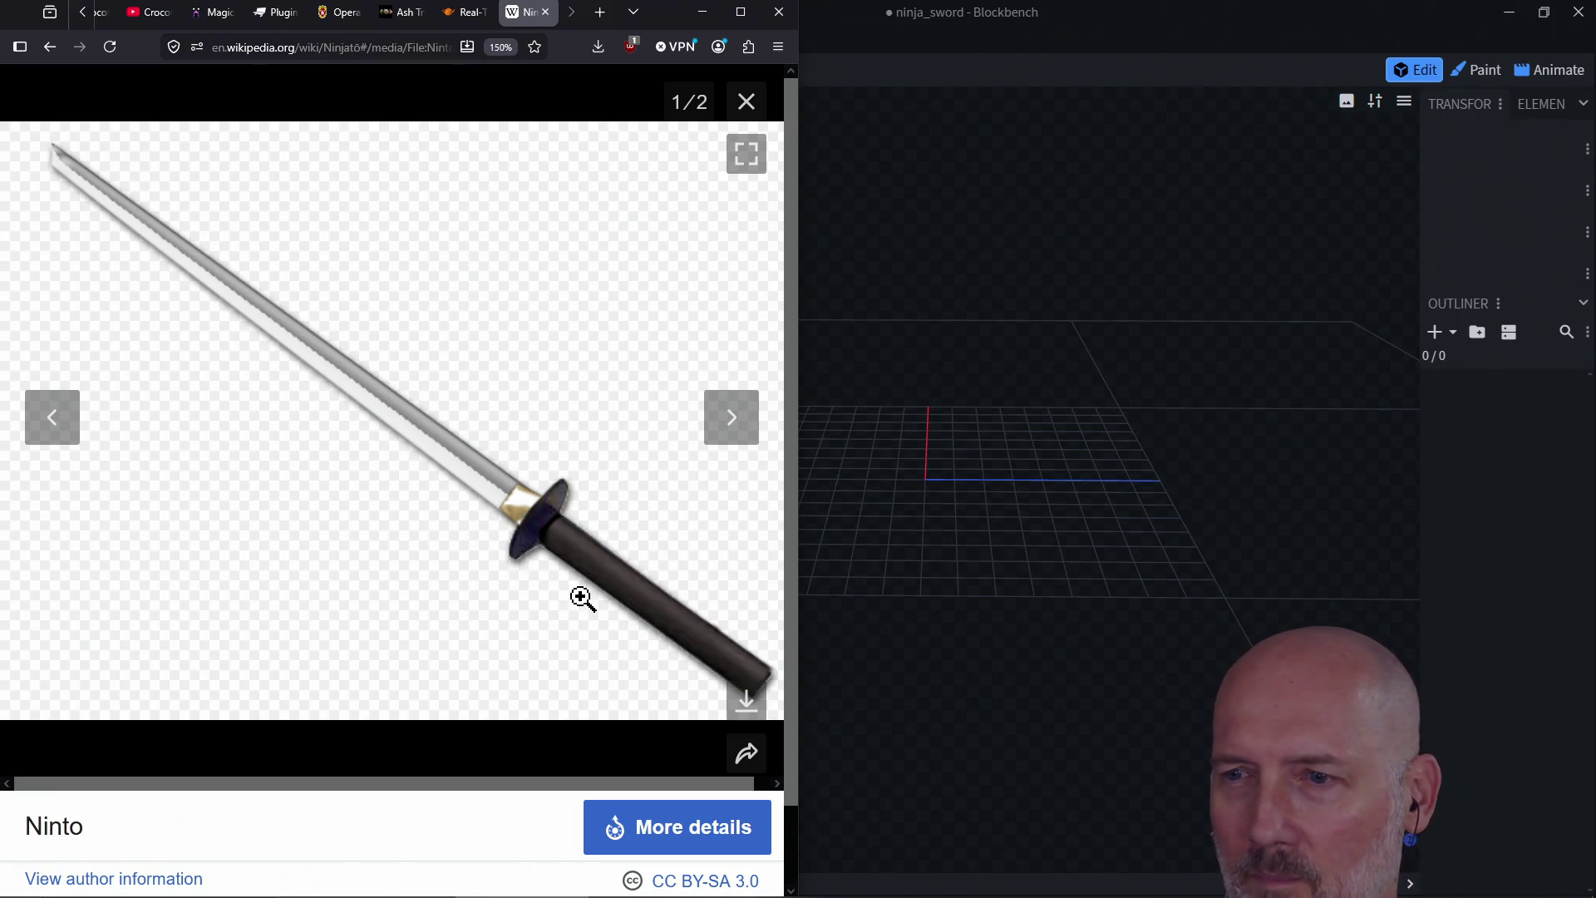
pyautogui.click(748, 156)
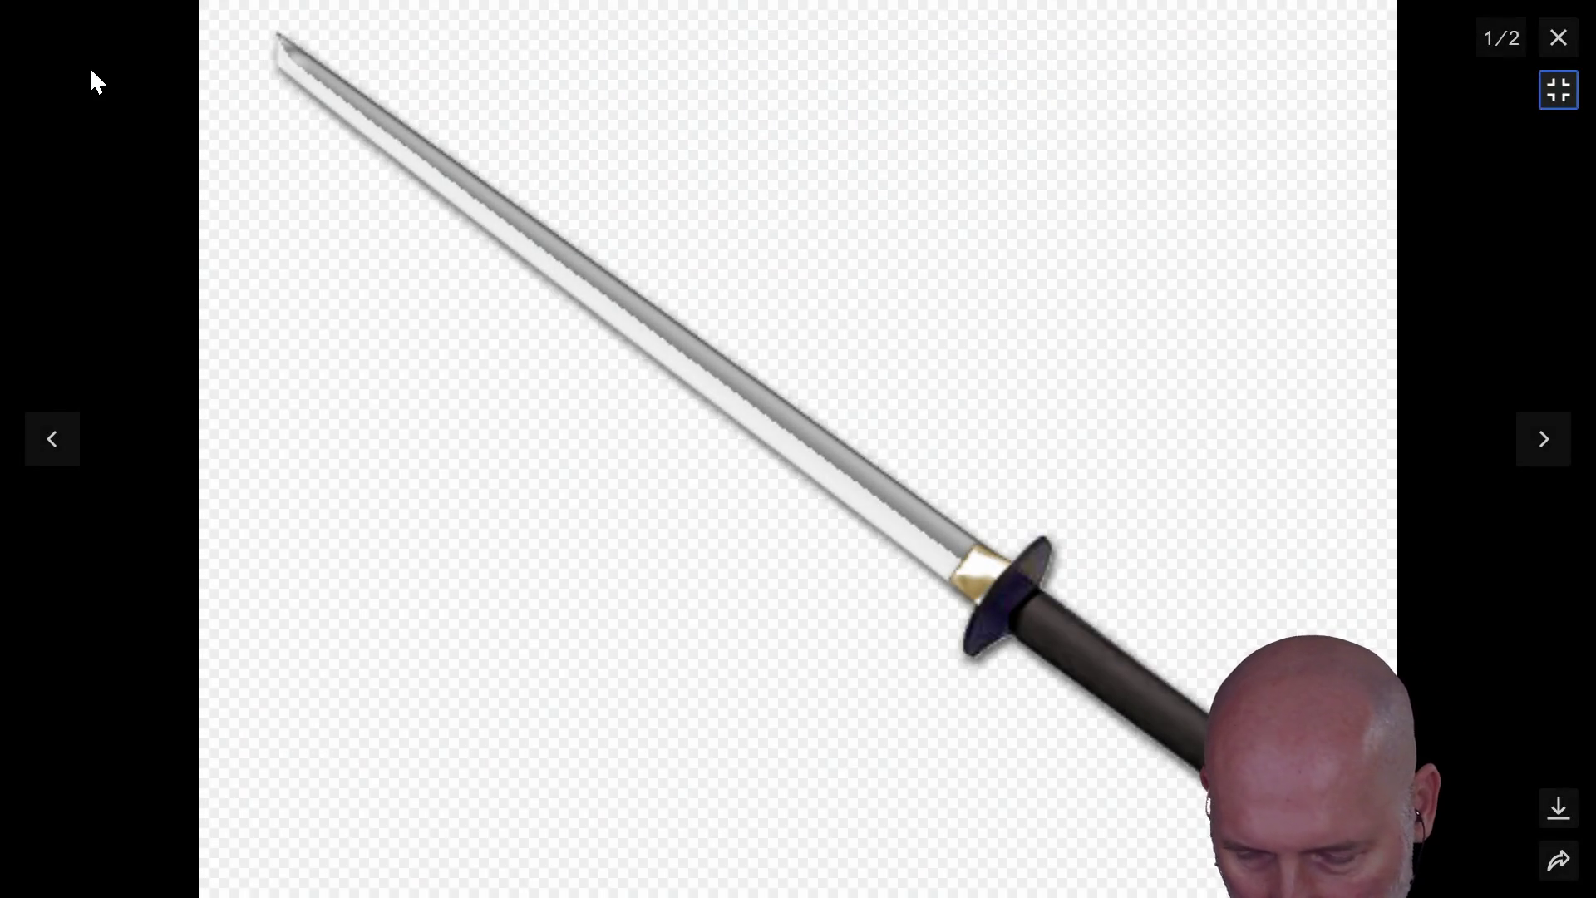
# Step: Snip the full-size sword image to the clipboard
pyautogui.press('super+shift+s')
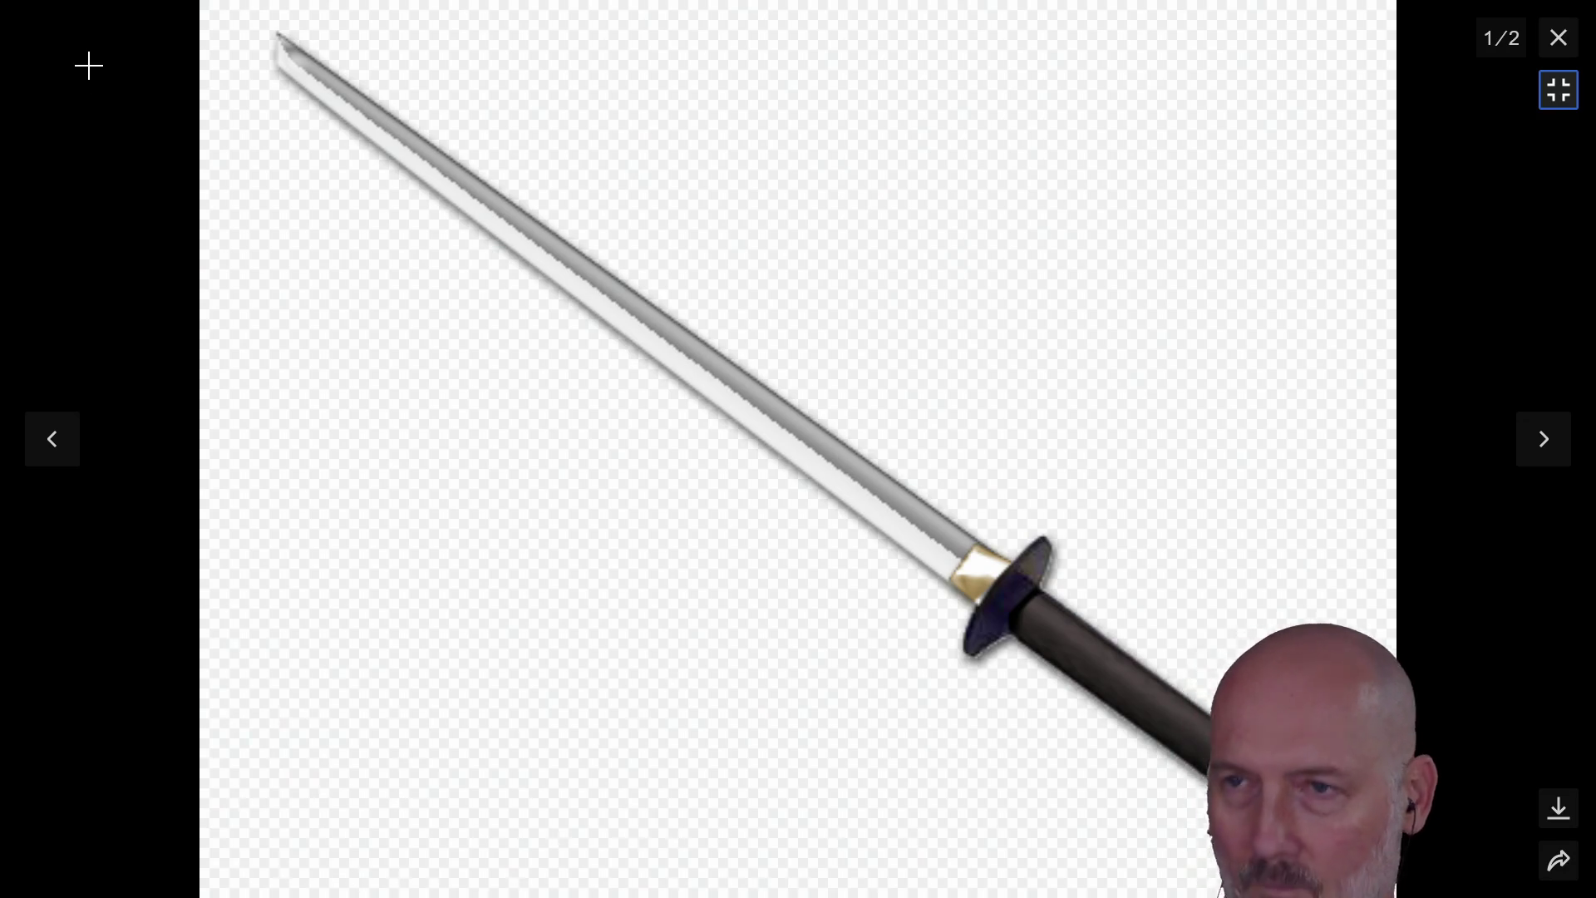
pyautogui.moveTo(226, 8)
pyautogui.mouseDown()
pyautogui.moveTo(636, 561)
pyautogui.moveTo(1196, 896)
pyautogui.moveTo(1380, 882)
pyautogui.mouseUp()
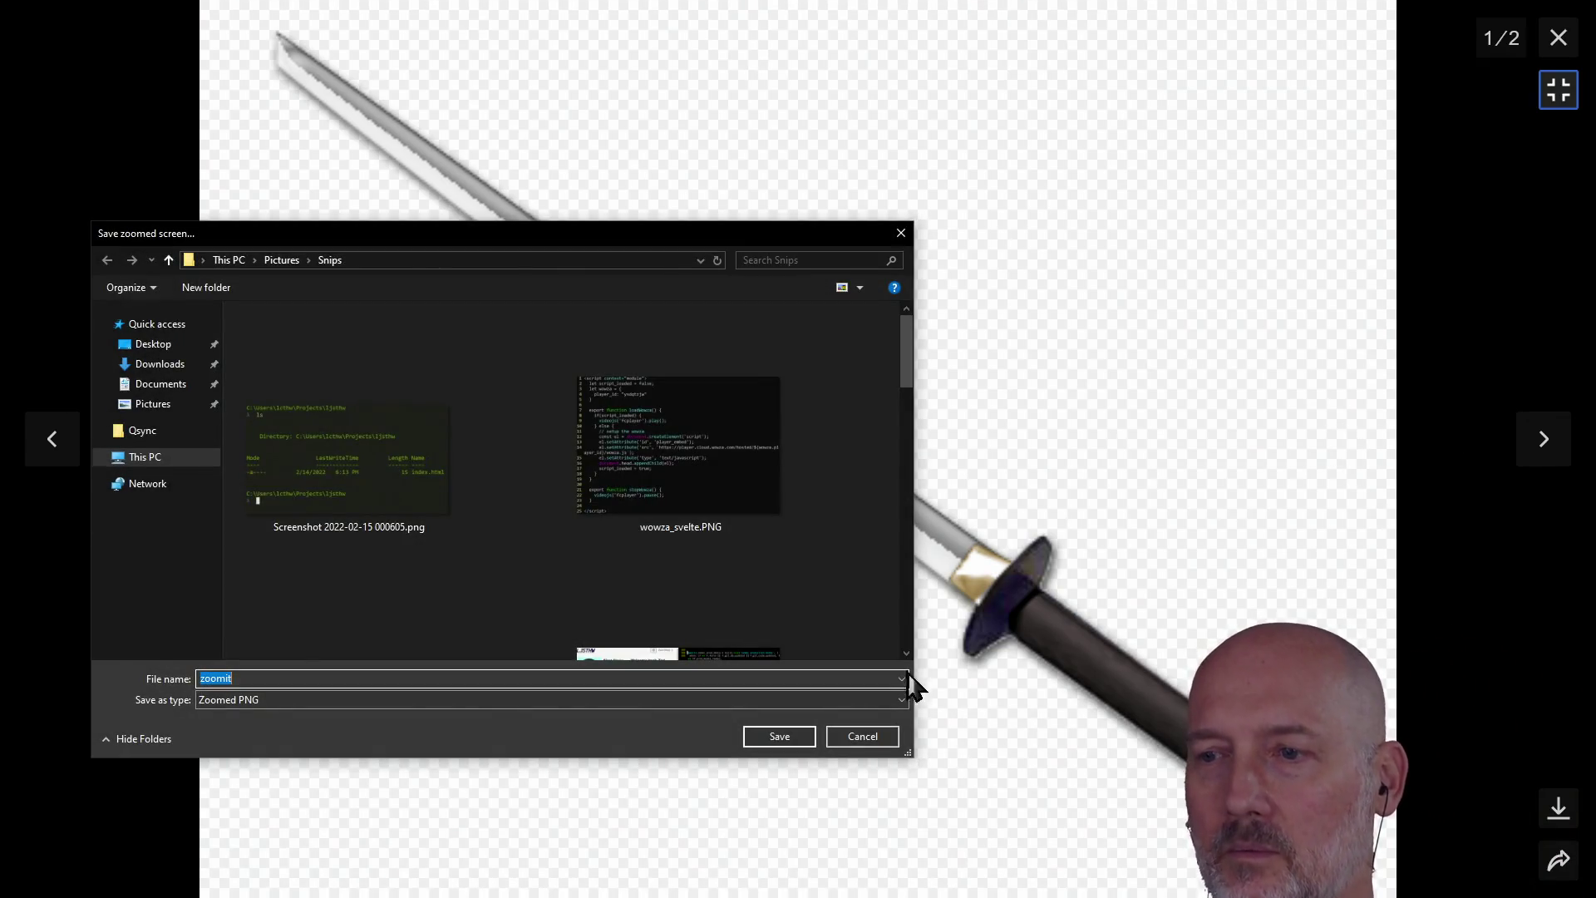
pyautogui.click(862, 738)
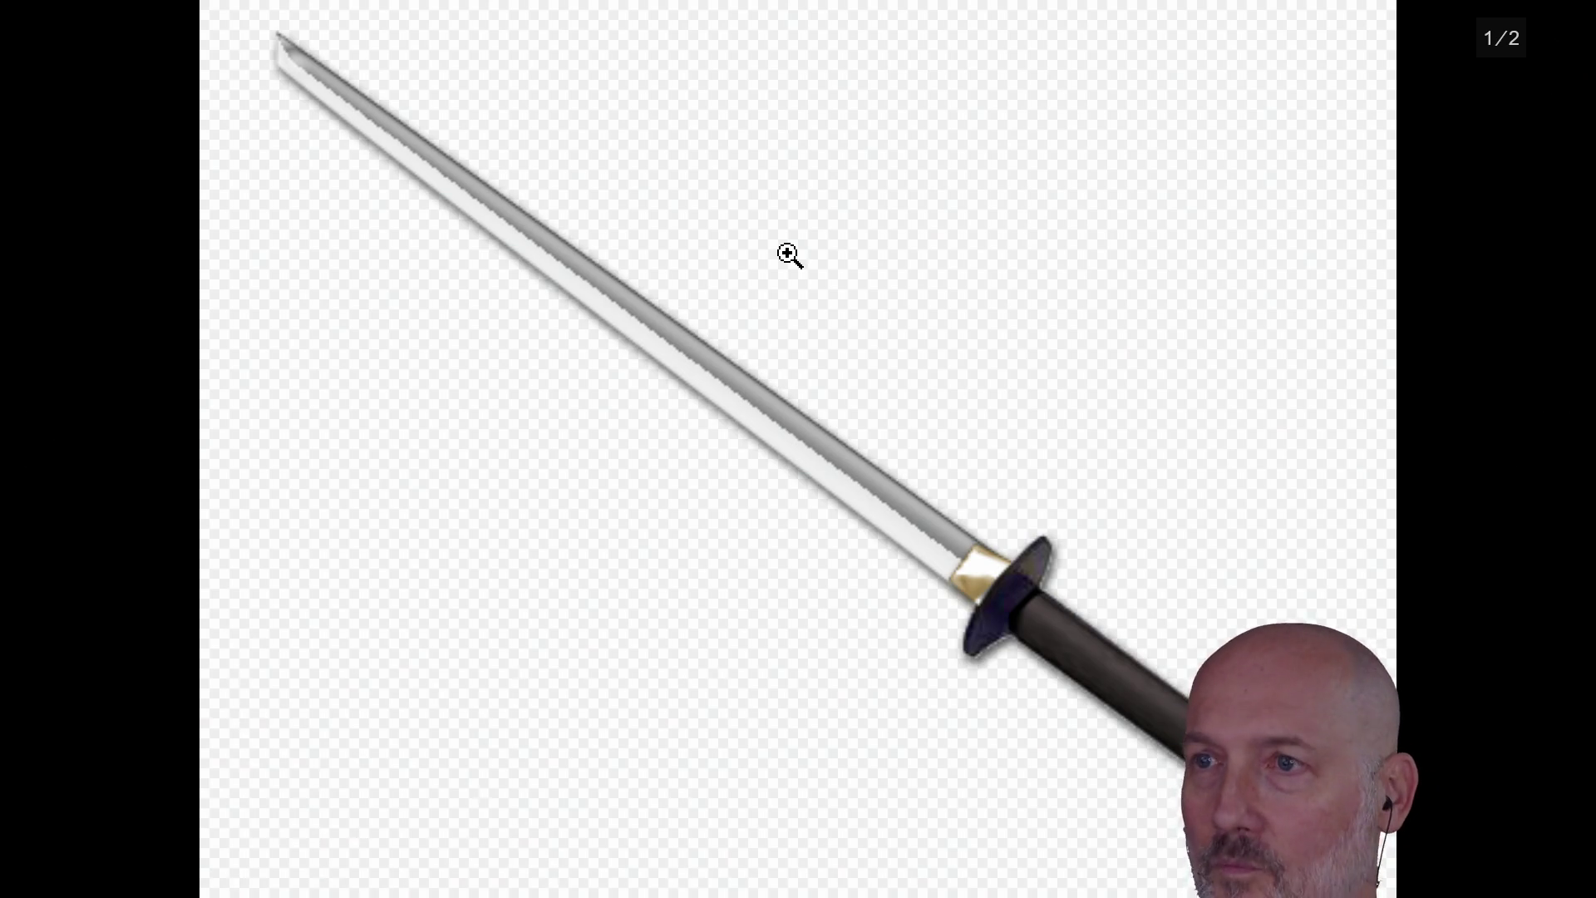
pyautogui.press('super+shift+s')
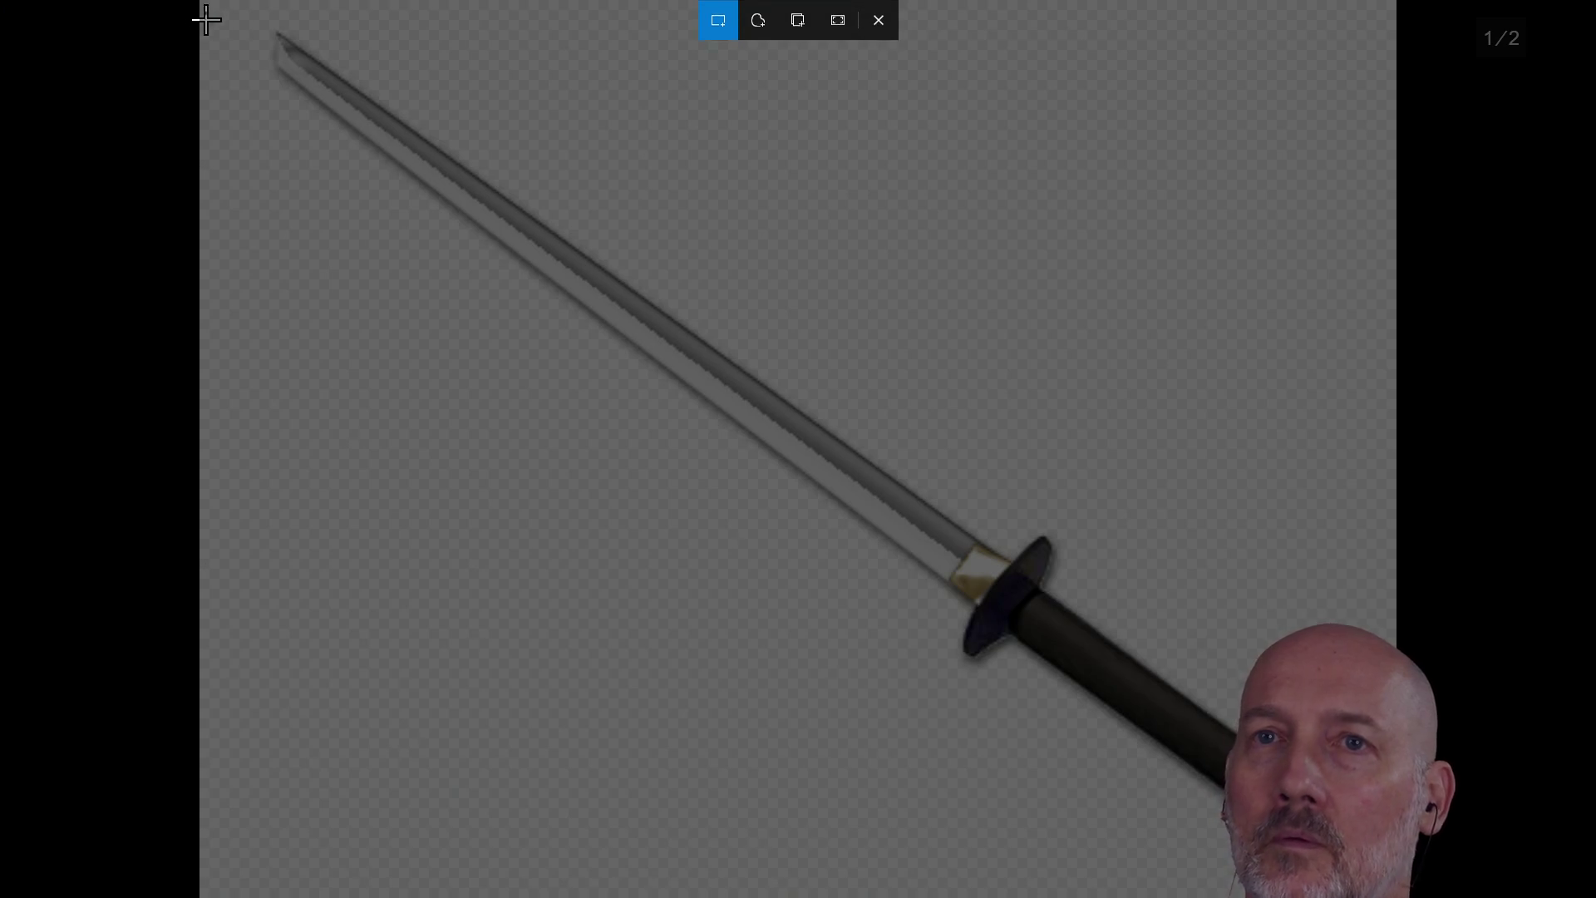
pyautogui.moveTo(204, 11)
pyautogui.mouseDown()
pyautogui.moveTo(659, 466)
pyautogui.moveTo(1147, 880)
pyautogui.moveTo(1271, 897)
pyautogui.moveTo(1377, 886)
pyautogui.mouseUp()
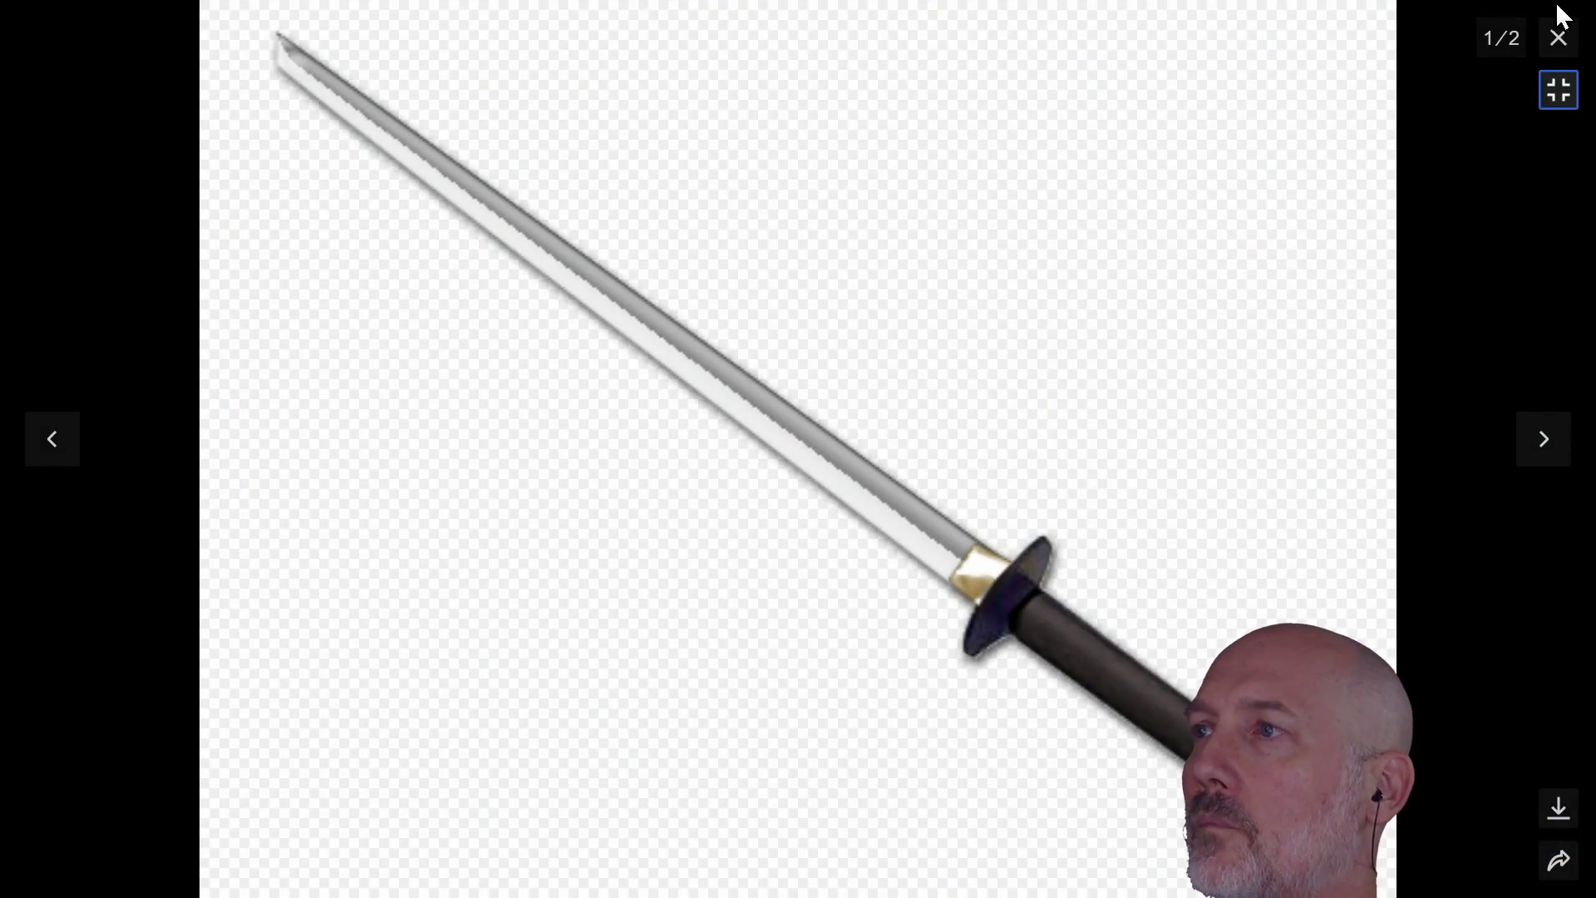
# Step: Close the picture, skim the article's Appearance and Usage sections, and return to Blockbench
pyautogui.click(1558, 39)
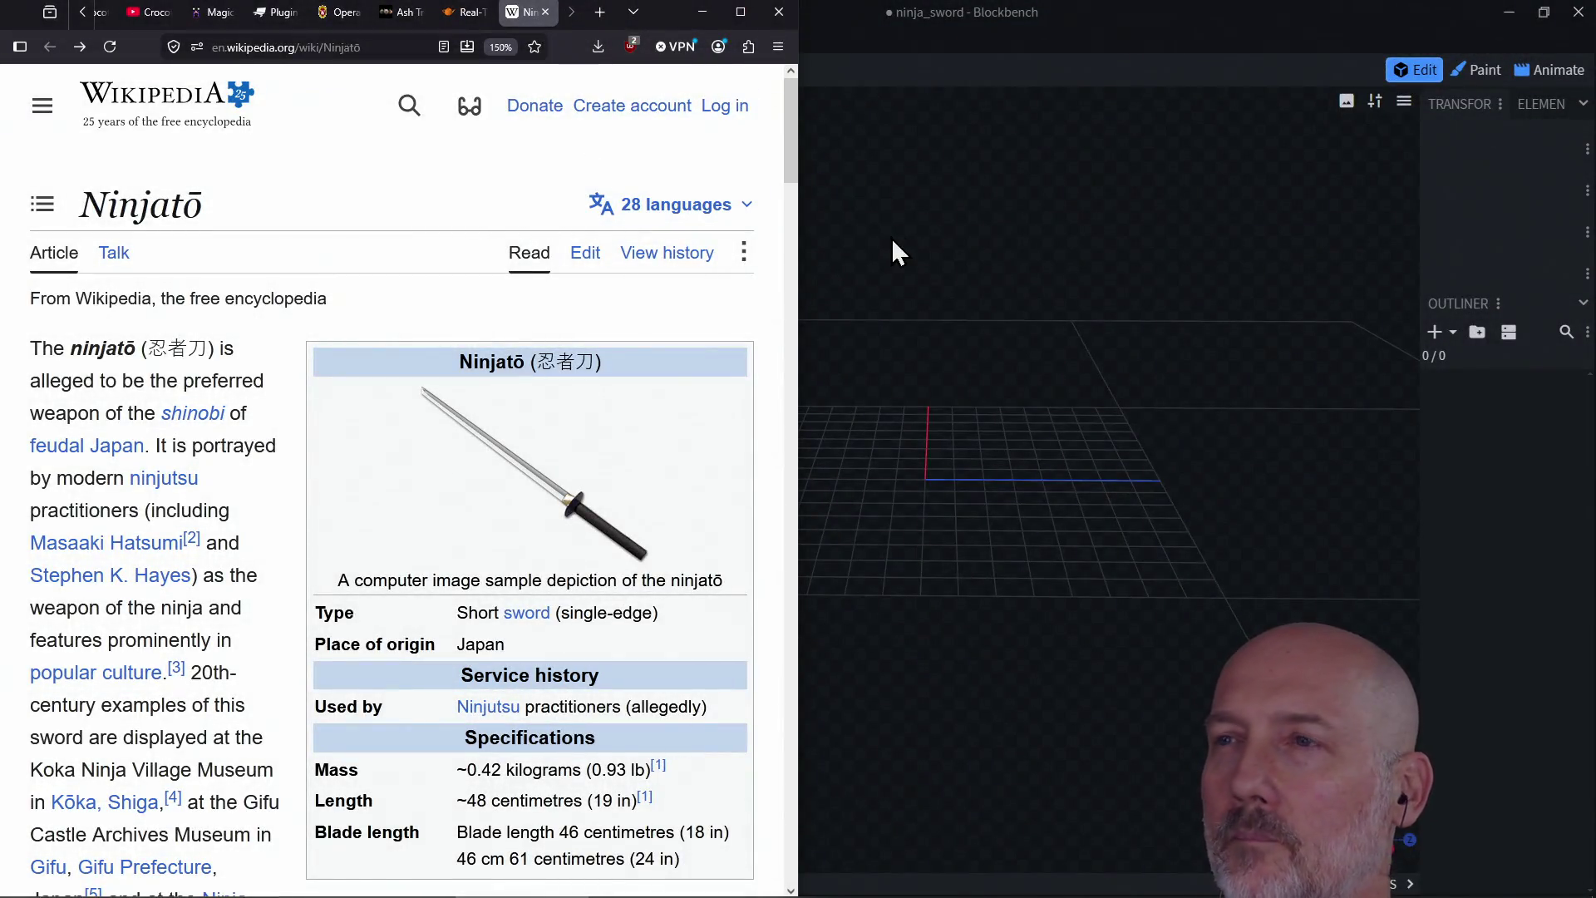
pyautogui.click(1031, 16)
pyautogui.hotkey('alt', 'Tab')
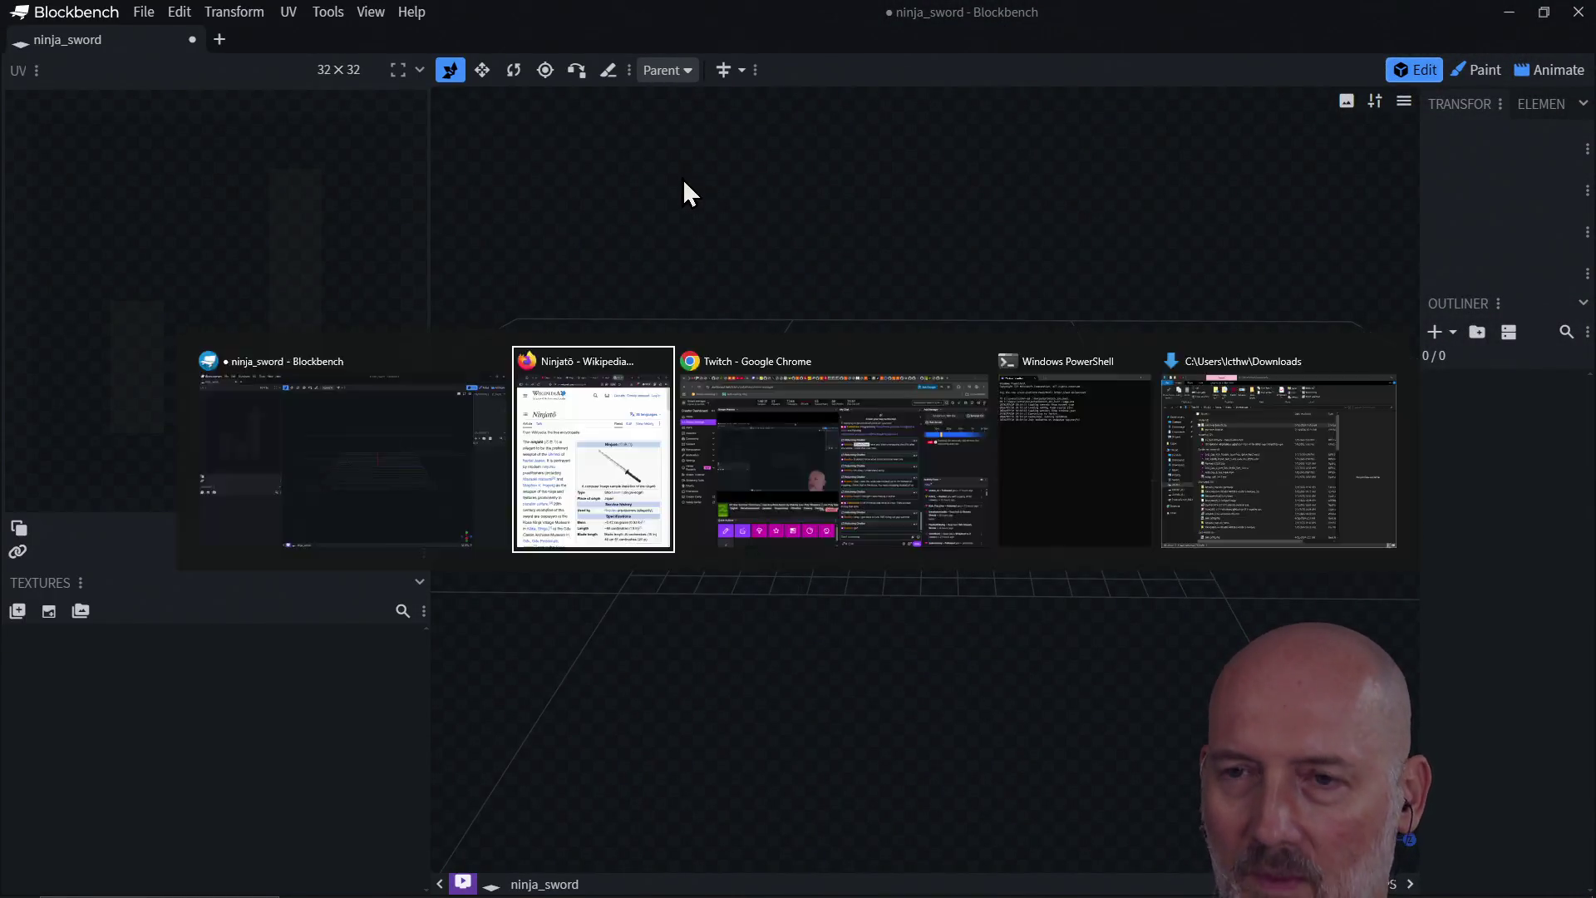
pyautogui.scroll(-15, 571, 374)
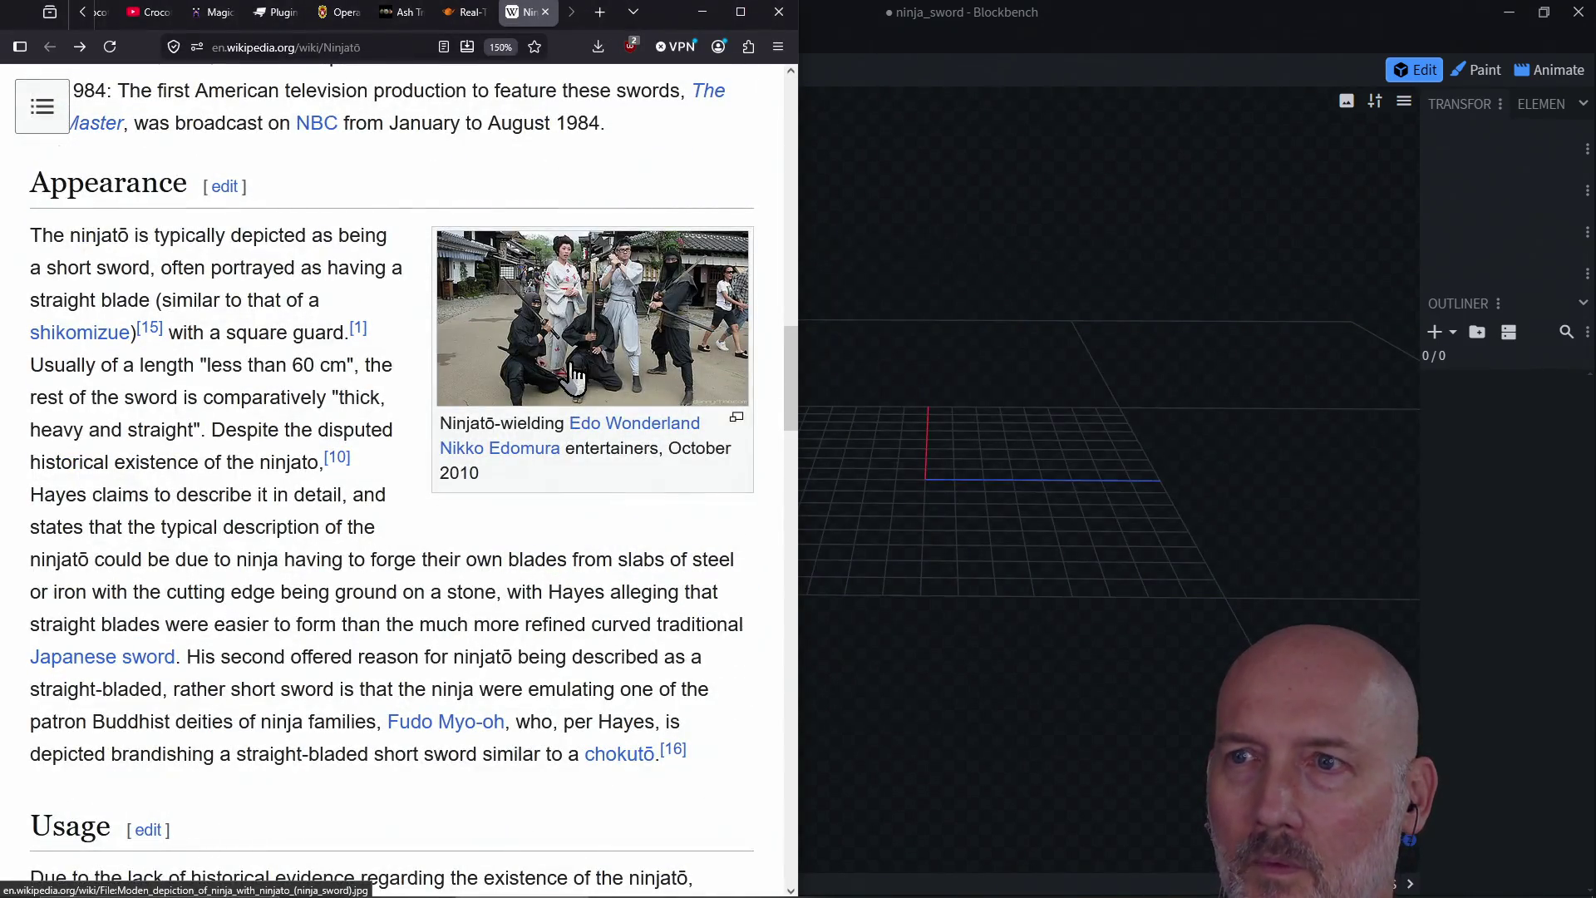
pyautogui.scroll(-20, 571, 374)
pyautogui.scroll(20, 570, 372)
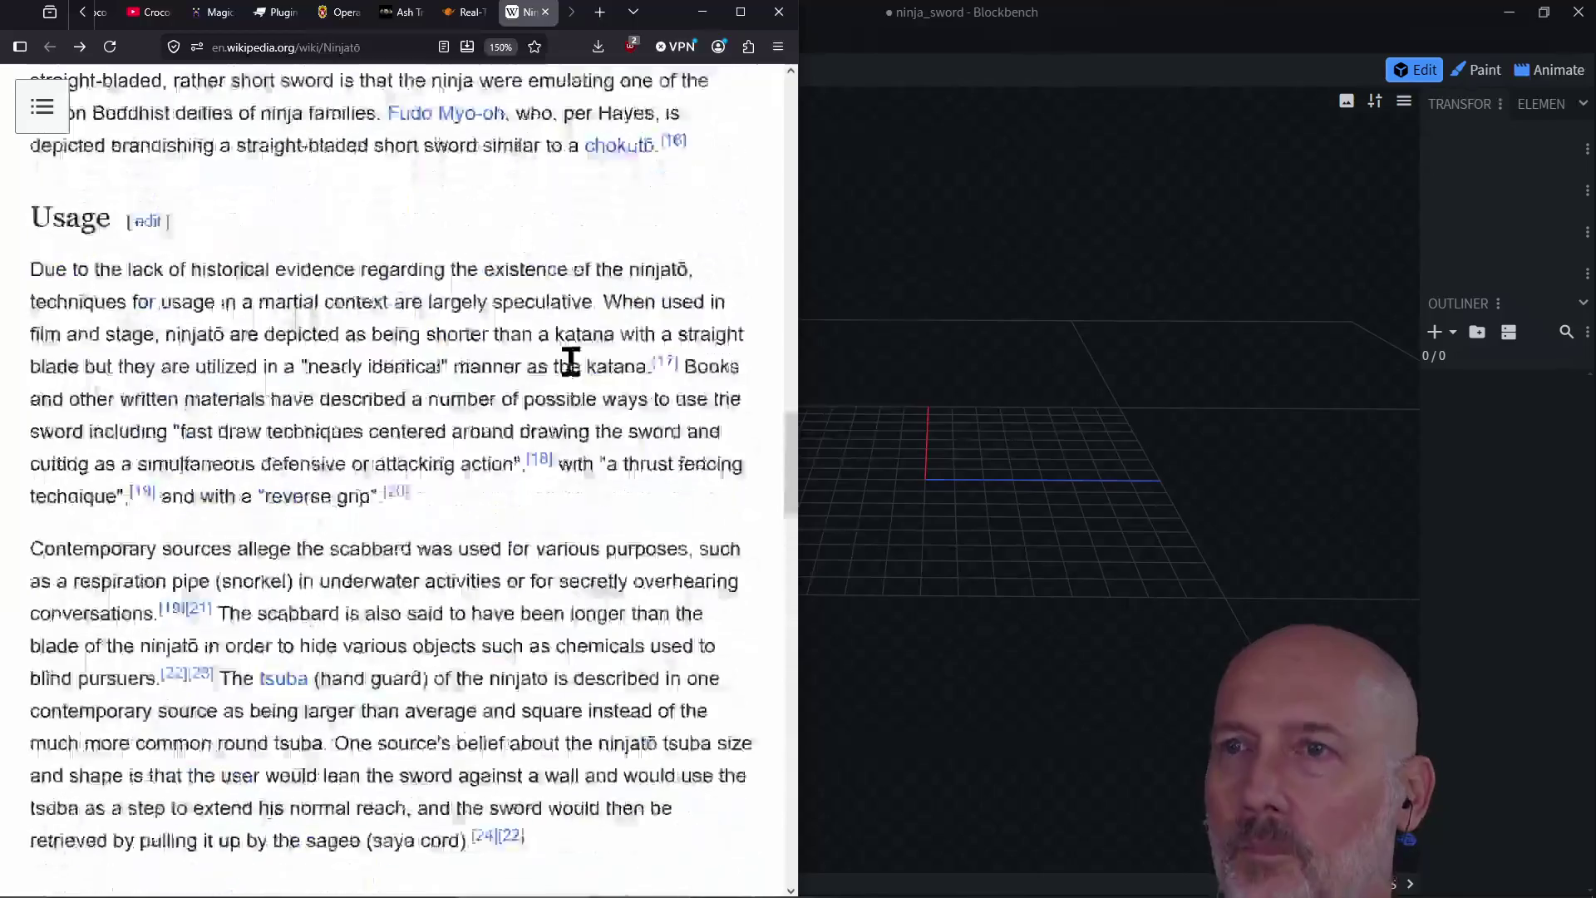
pyautogui.click(1062, 20)
# Step: Add the clipboard ninjatō picture as a project reference image, positioned and rotated horizontal
pyautogui.rightClick(628, 301)
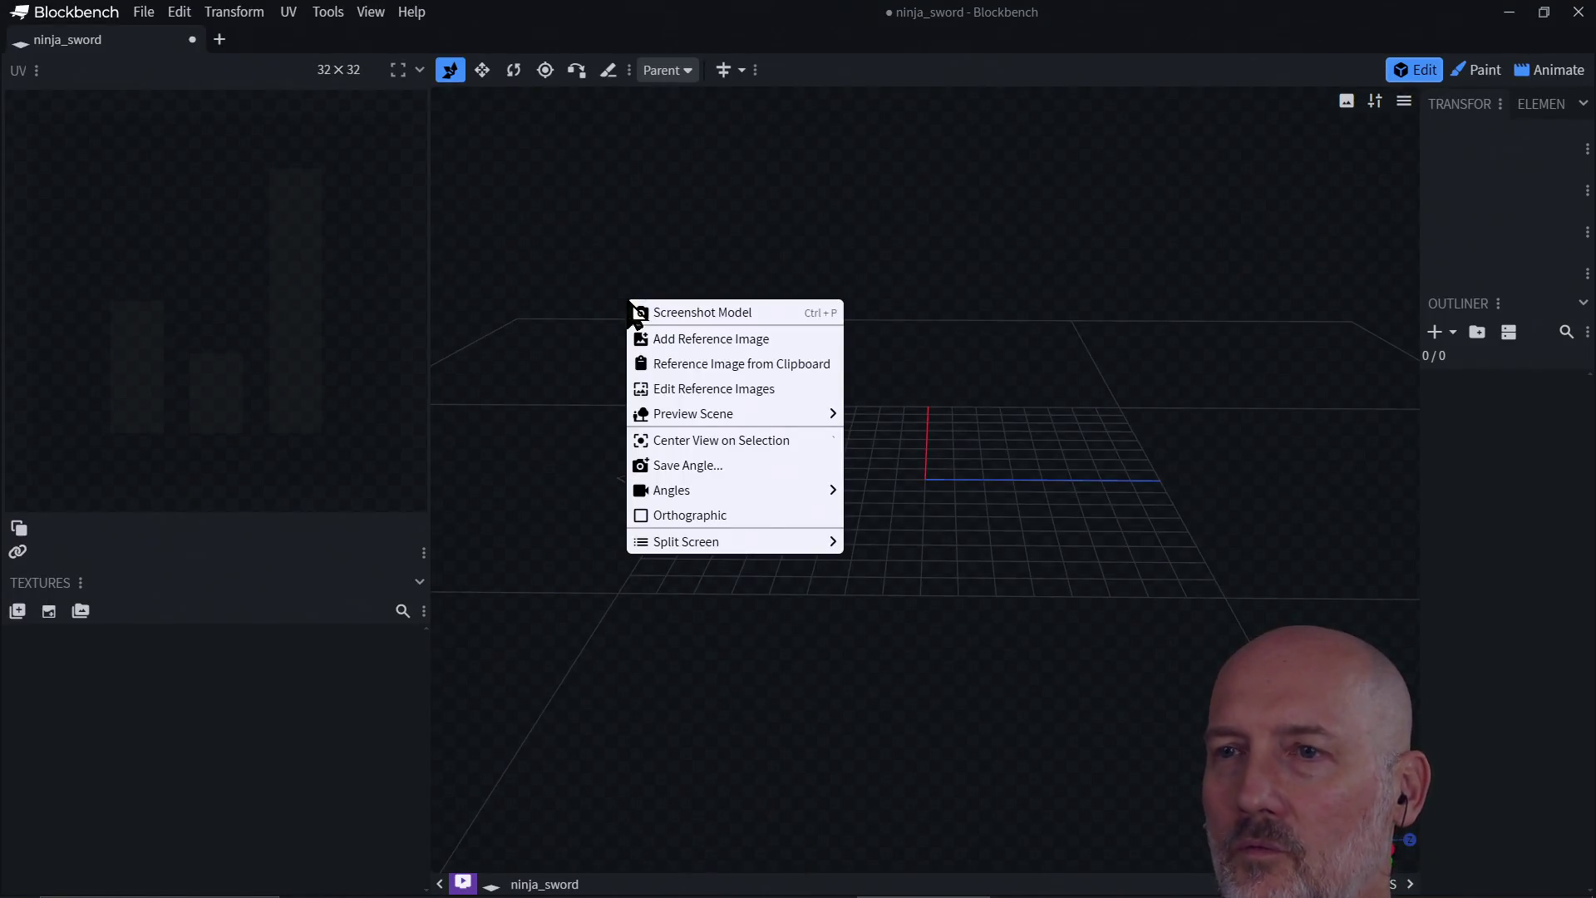
pyautogui.click(729, 366)
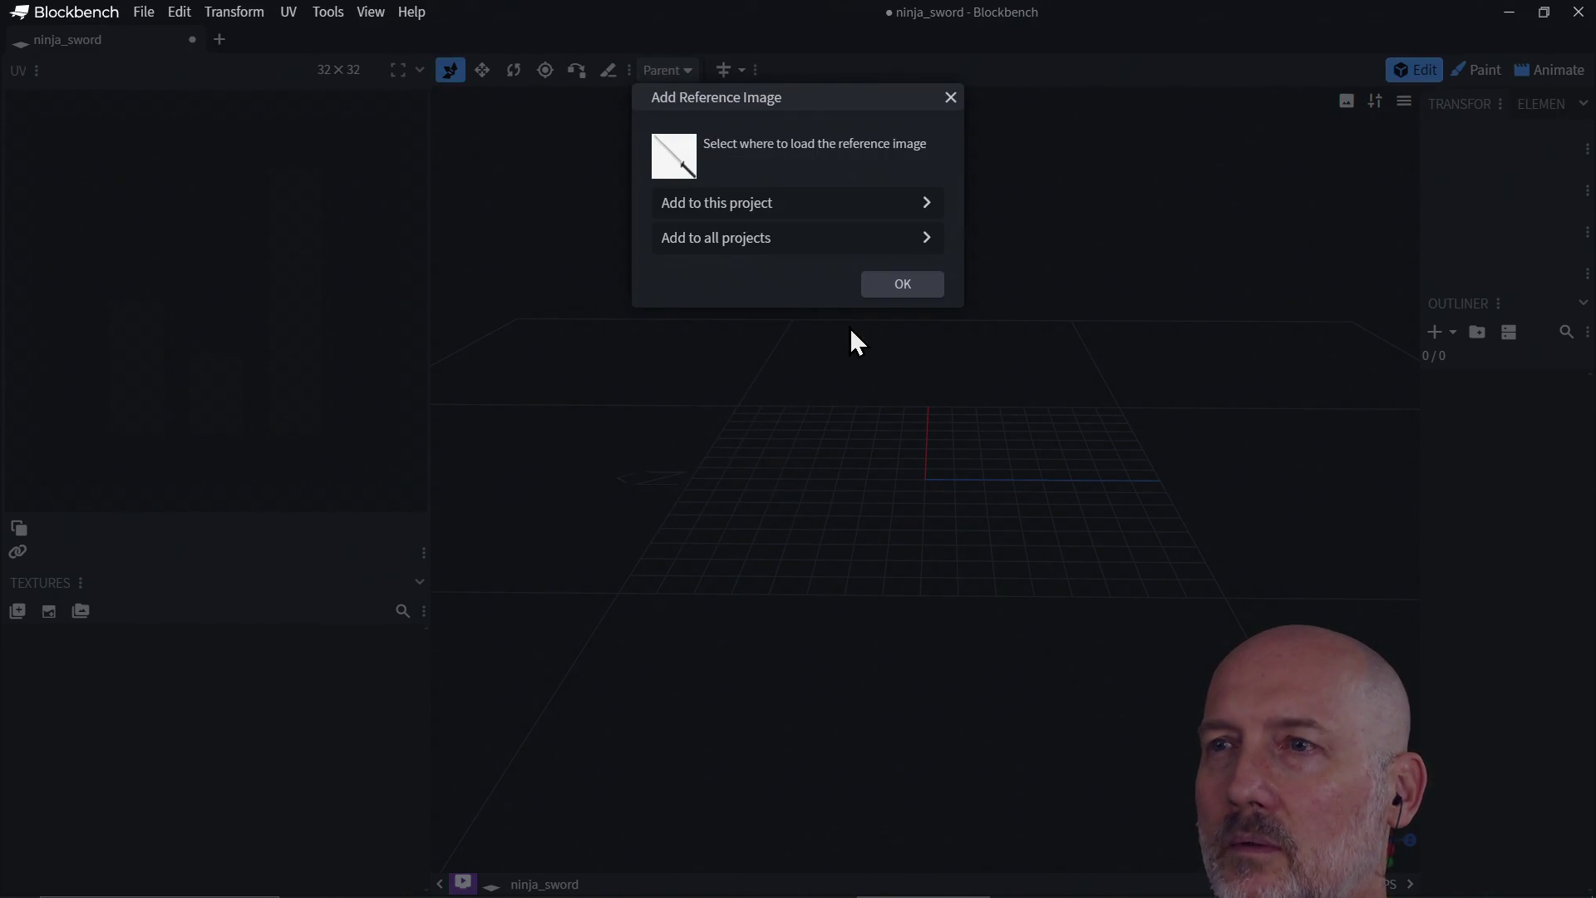
pyautogui.click(817, 205)
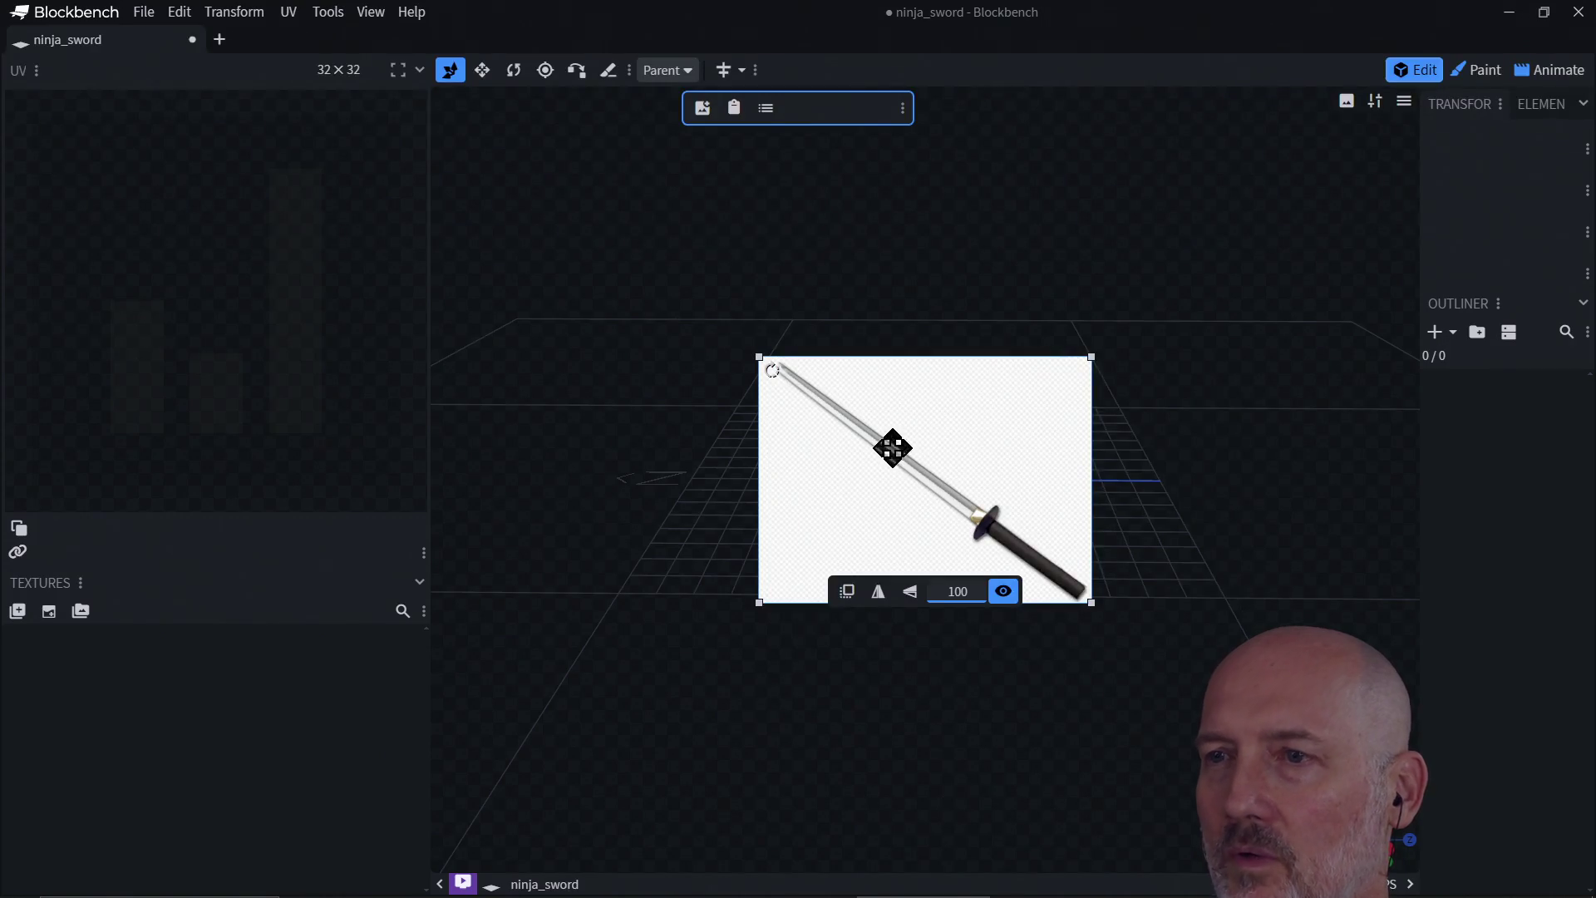
pyautogui.moveTo(923, 452); pyautogui.dragTo(948, 304)
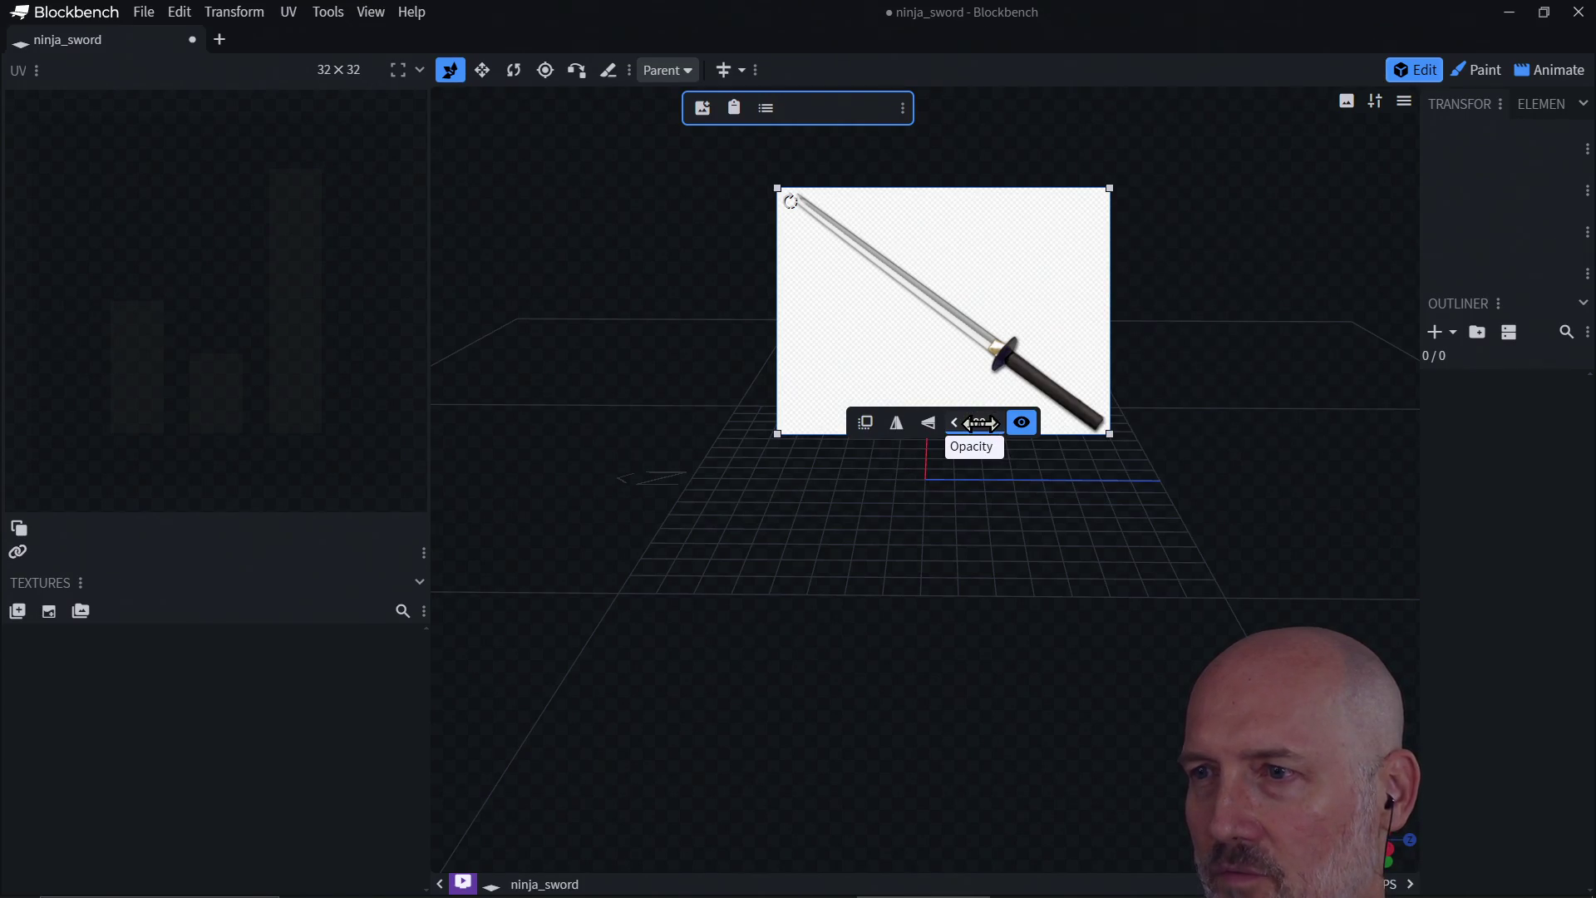
pyautogui.moveTo(979, 424)
pyautogui.mouseDown()
pyautogui.moveTo(883, 432)
pyautogui.moveTo(981, 419)
pyautogui.mouseUp()
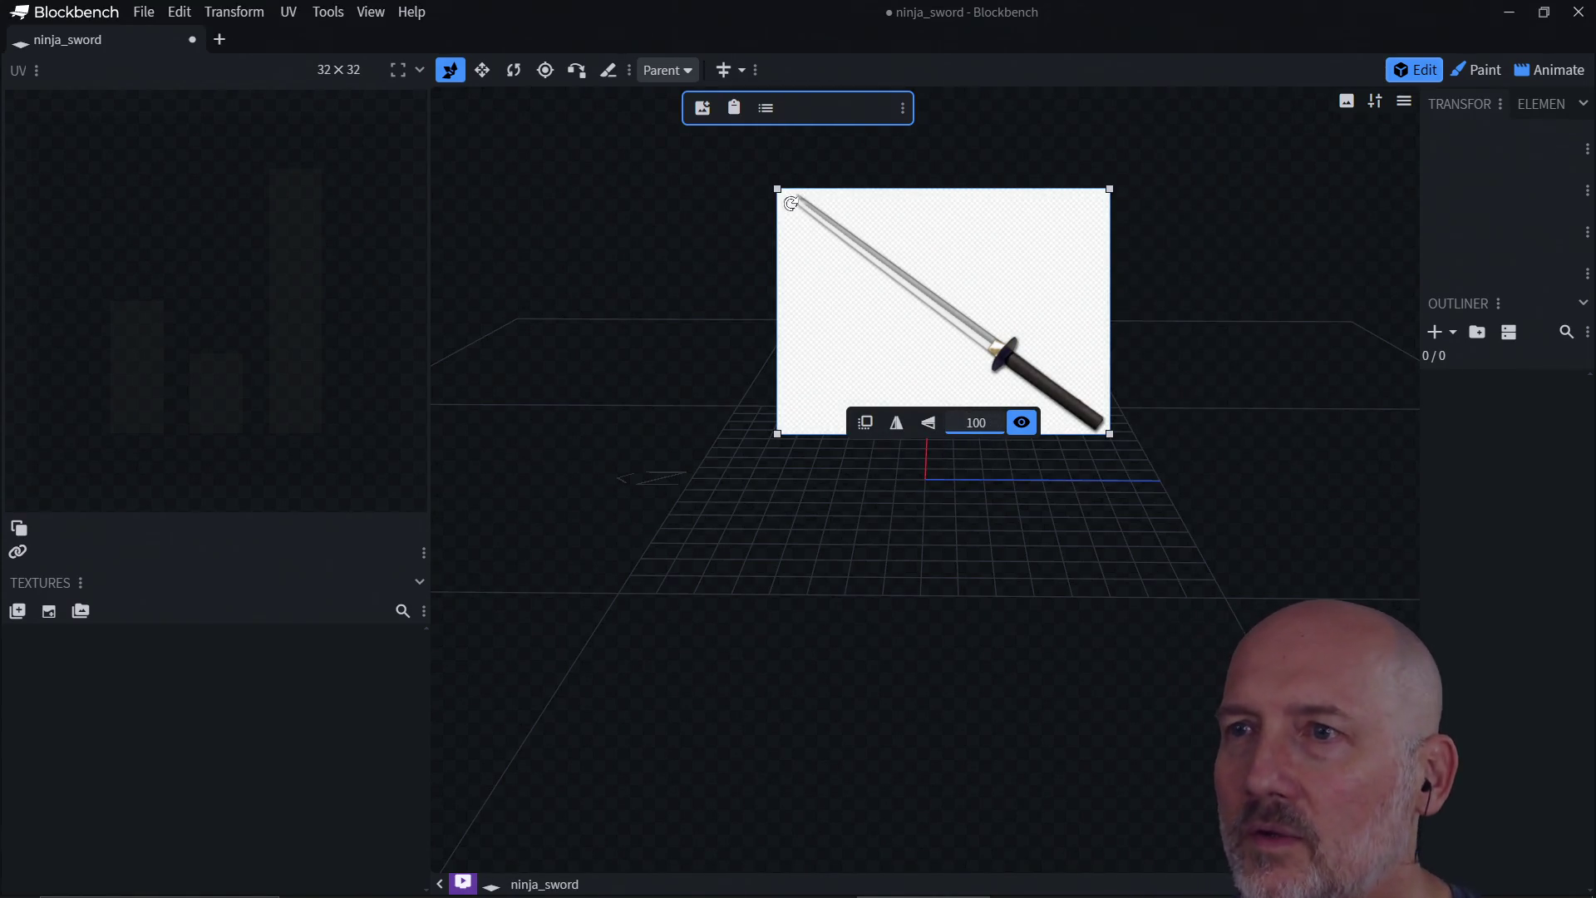
pyautogui.moveTo(792, 203); pyautogui.dragTo(779, 313)
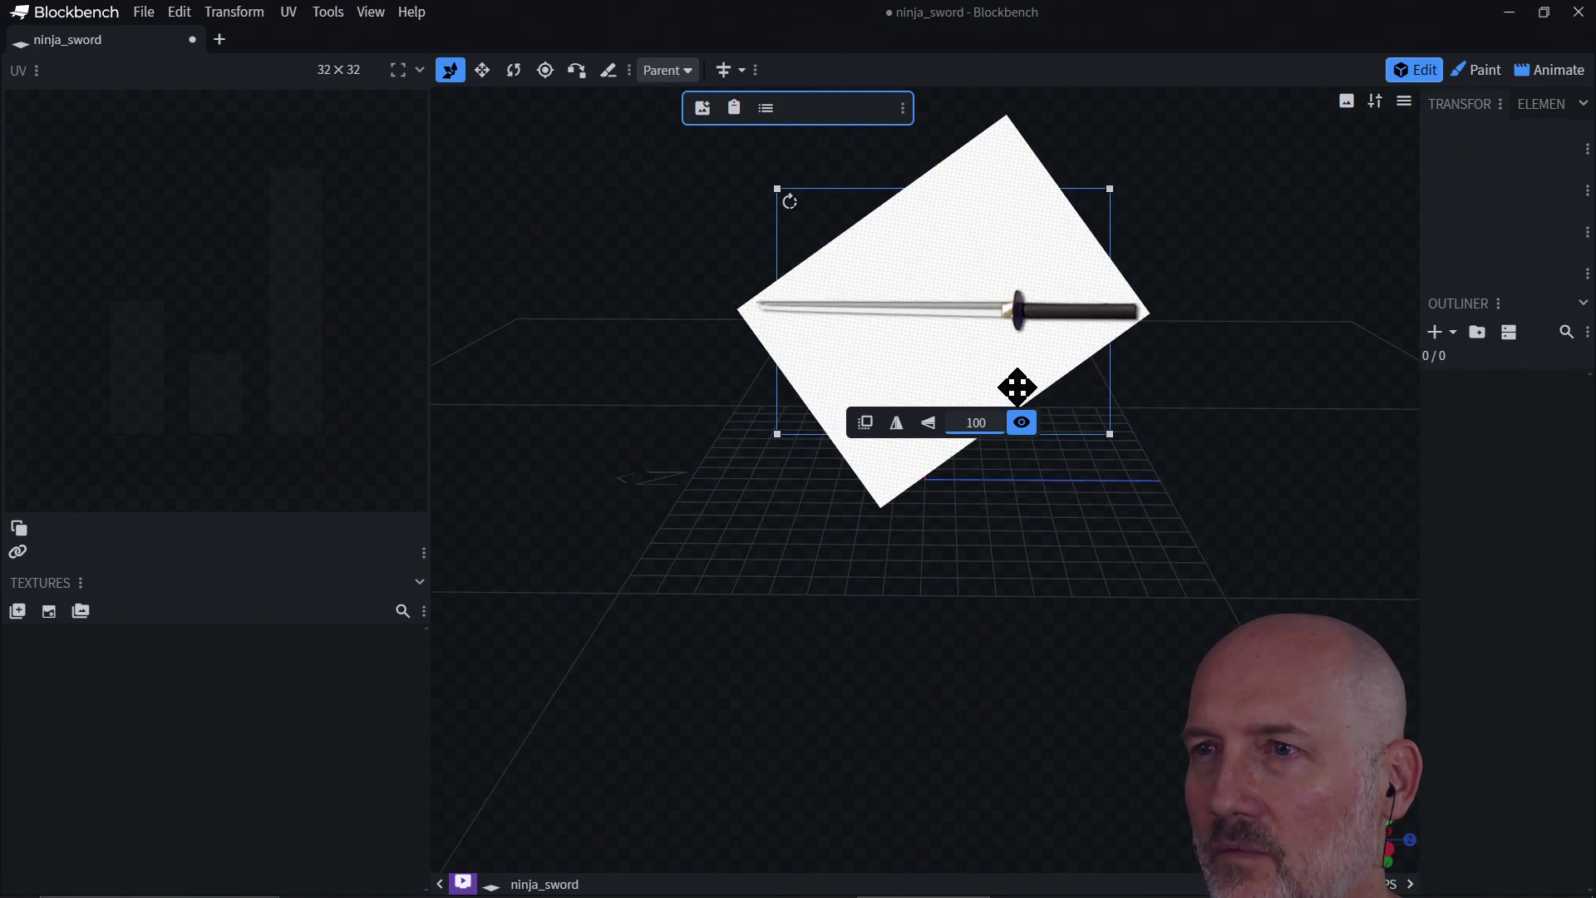
pyautogui.click(1219, 371)
pyautogui.moveTo(1172, 387); pyautogui.dragTo(1130, 382)
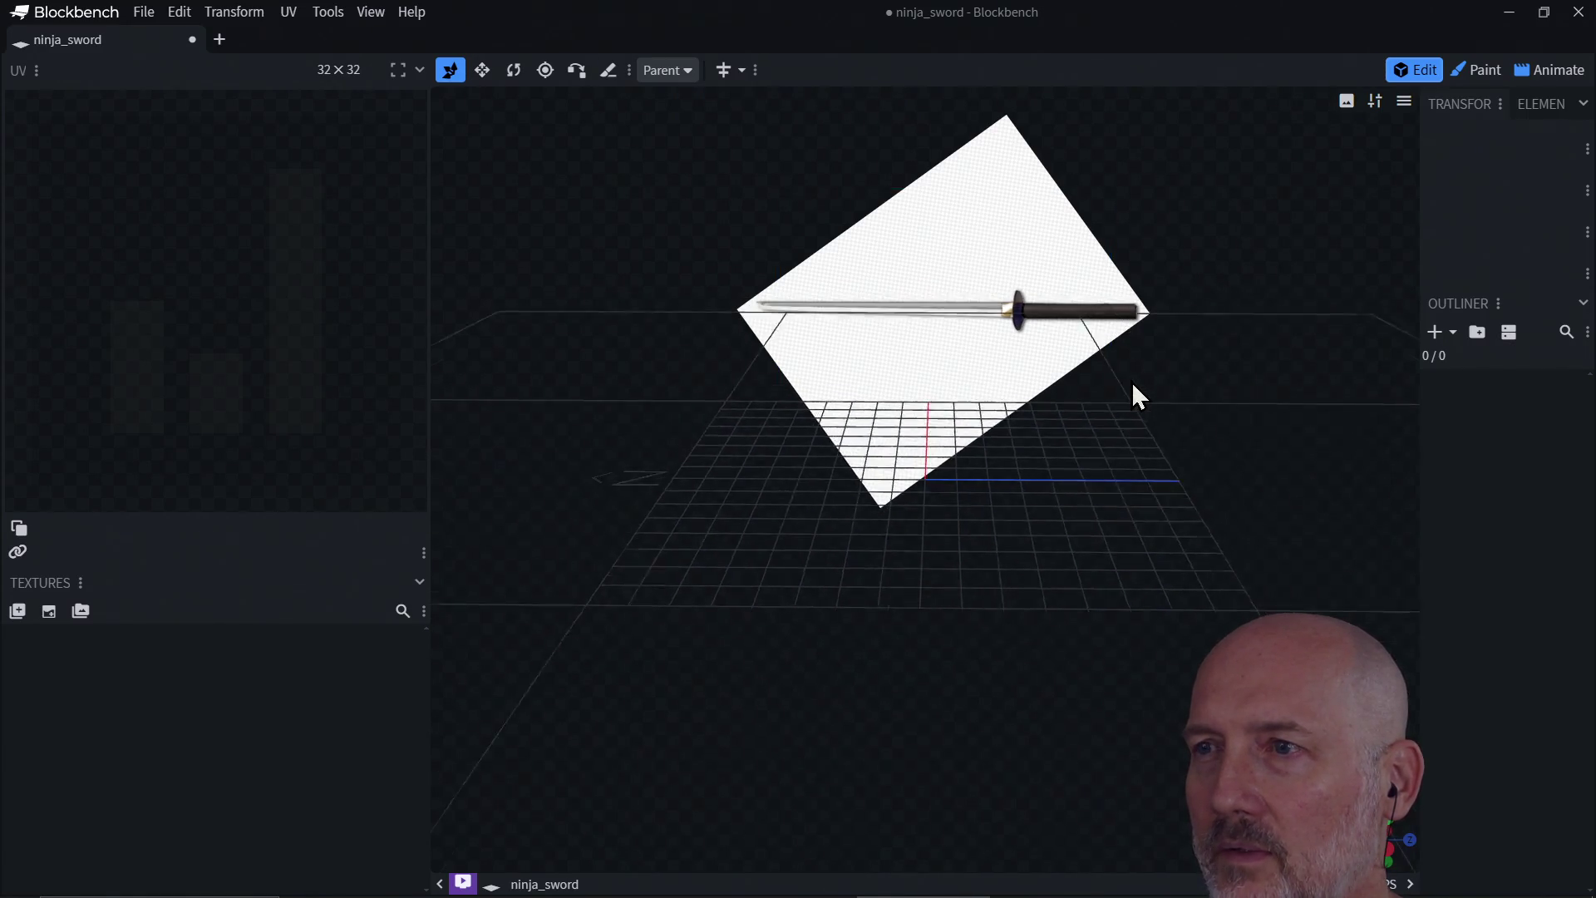
pyautogui.moveTo(1139, 488); pyautogui.dragTo(1132, 446)
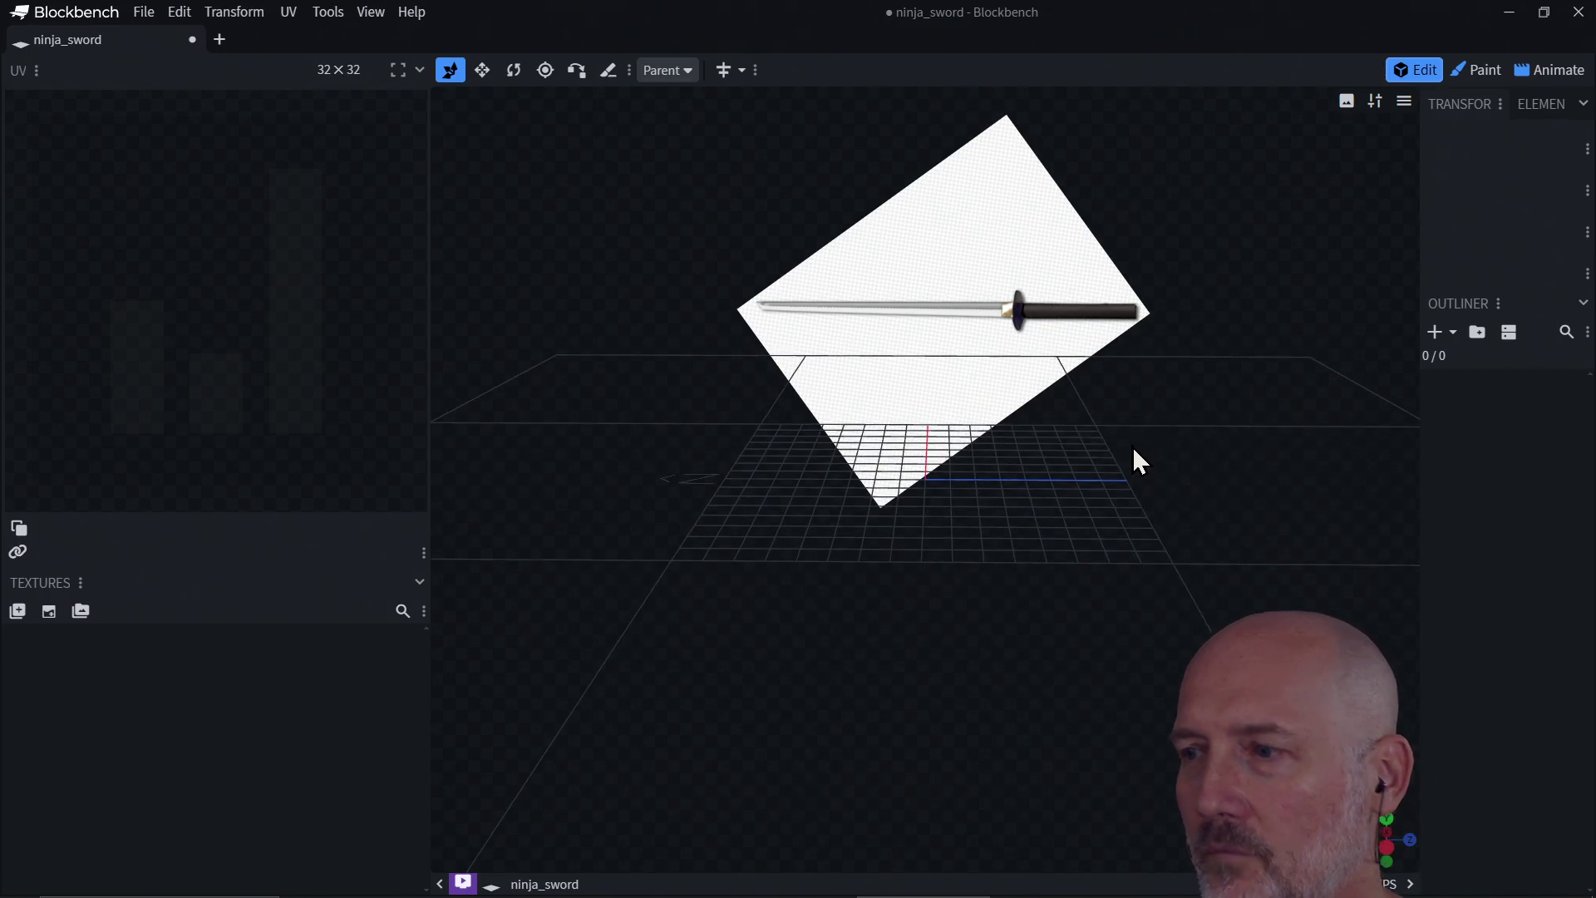
pyautogui.click(1388, 817)
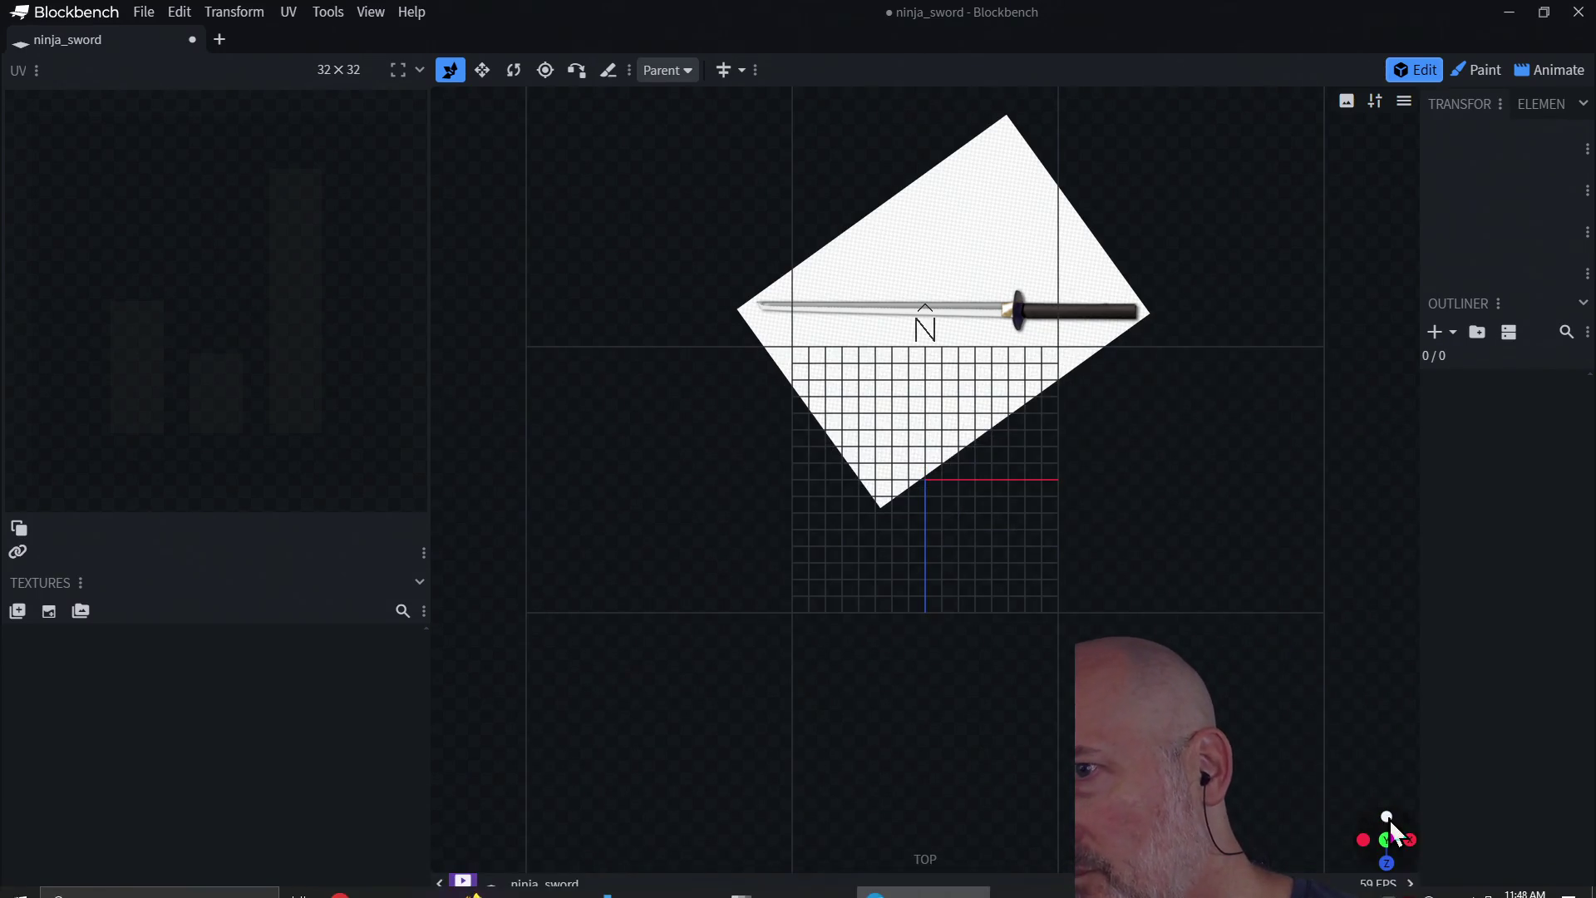
pyautogui.click(1387, 861)
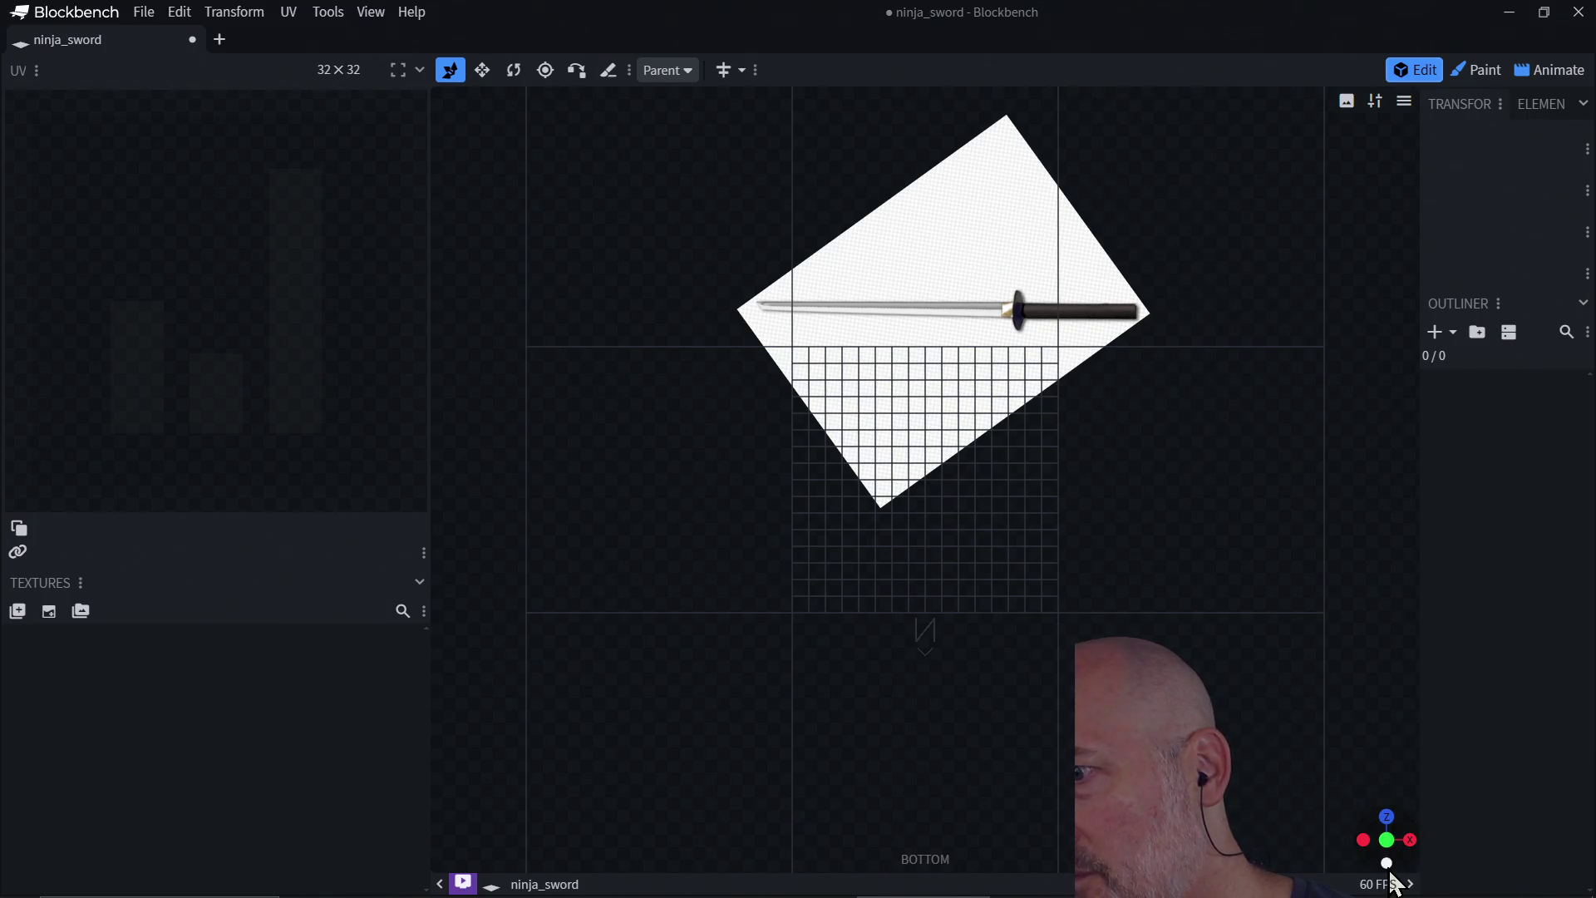
pyautogui.click(1386, 862)
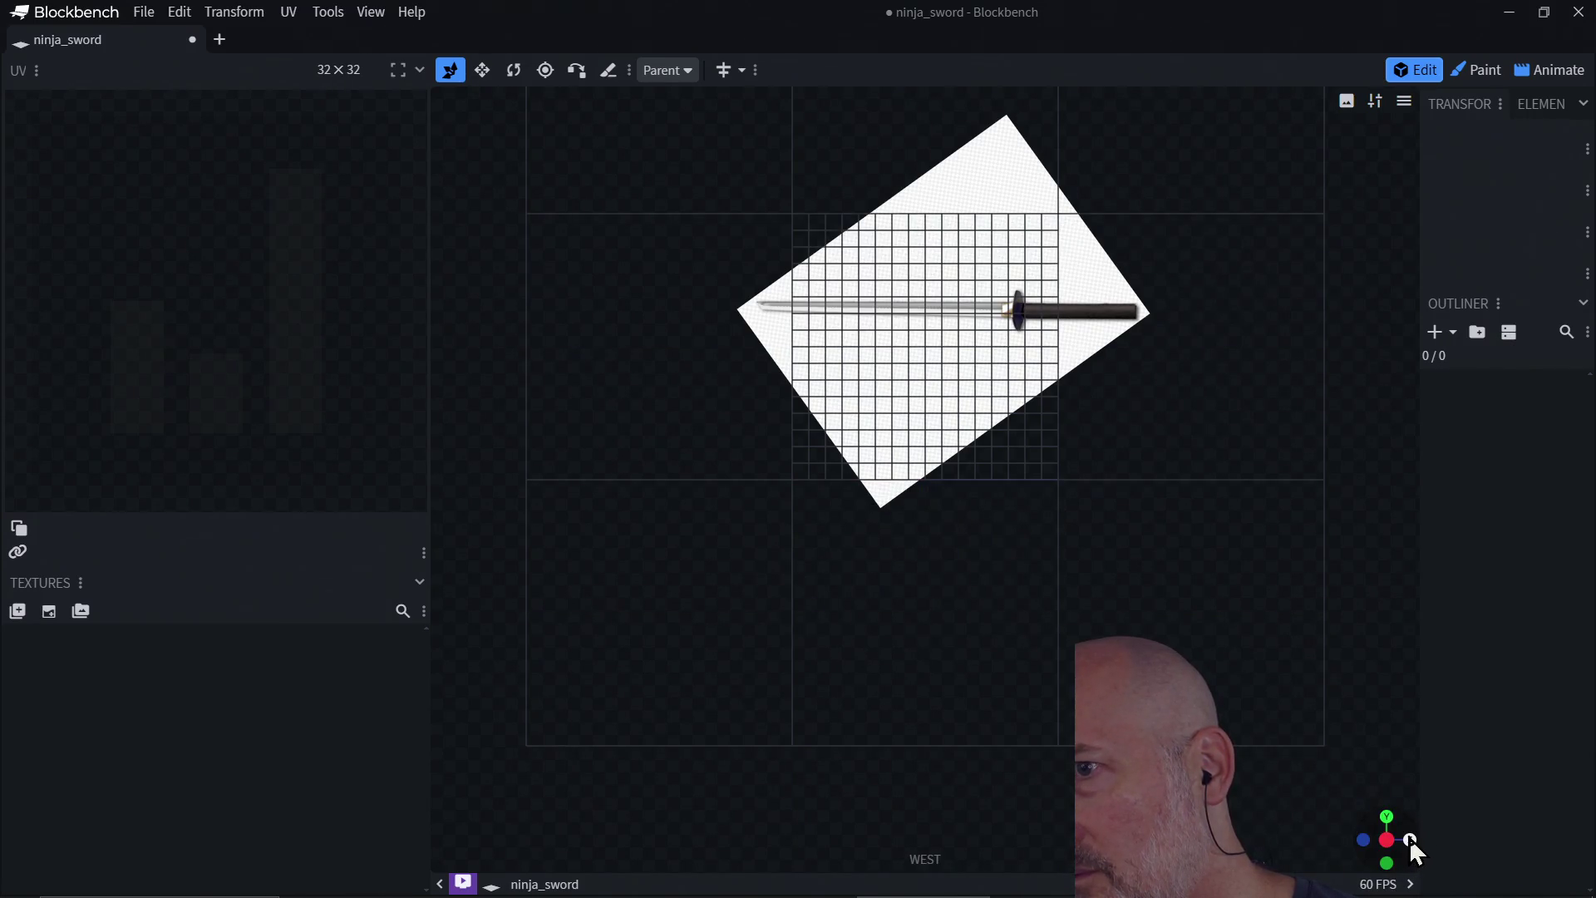
pyautogui.click(1386, 840)
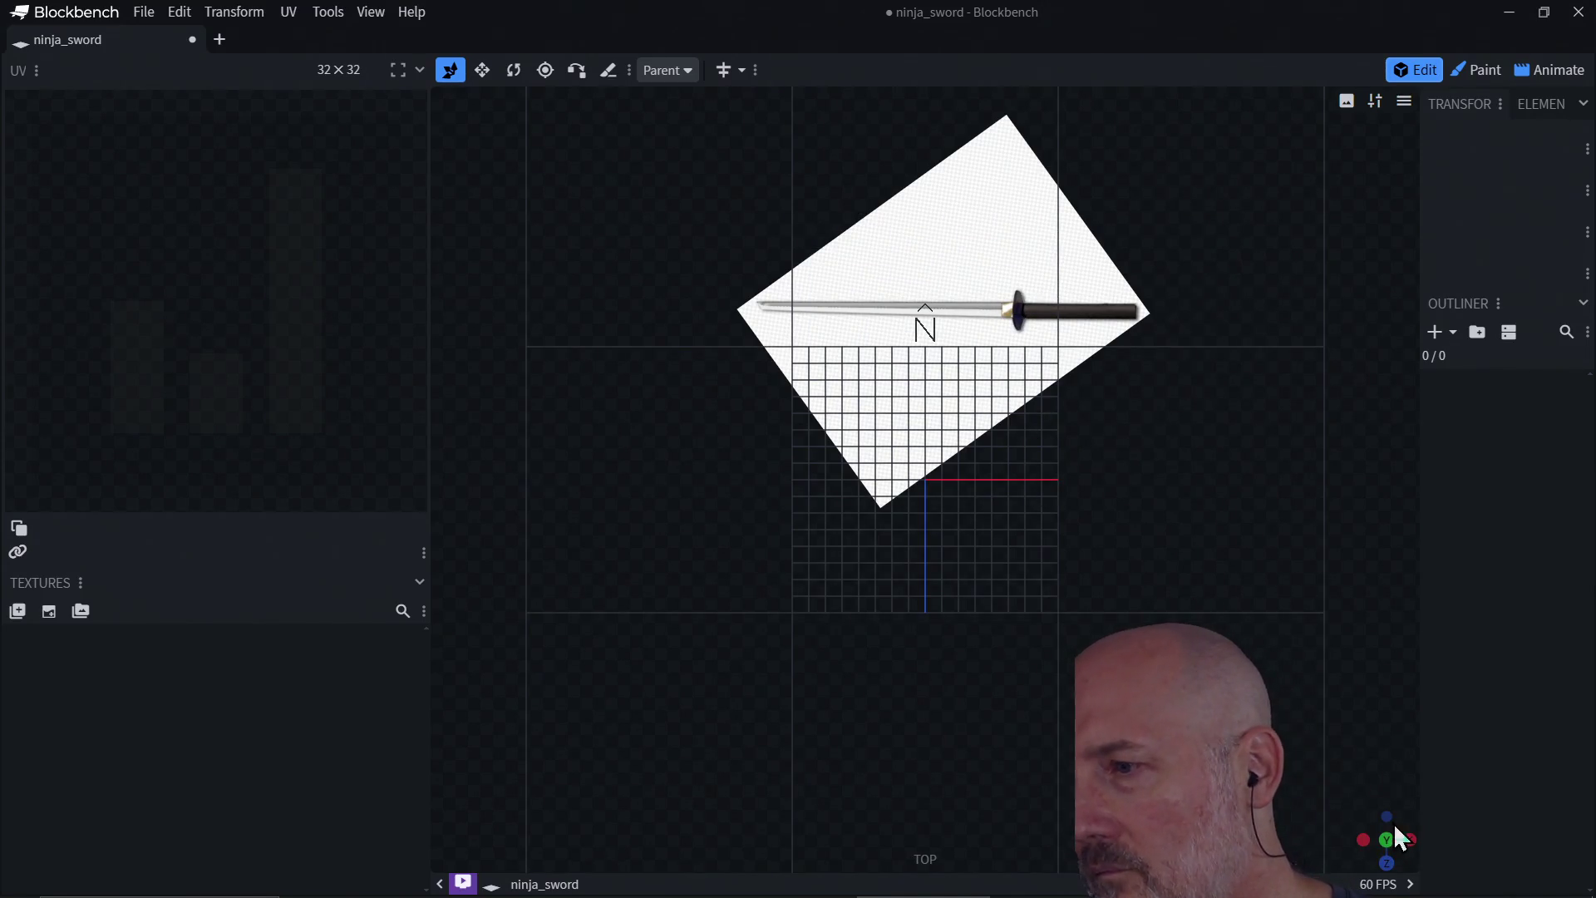
pyautogui.moveTo(1389, 852); pyautogui.dragTo(1357, 723)
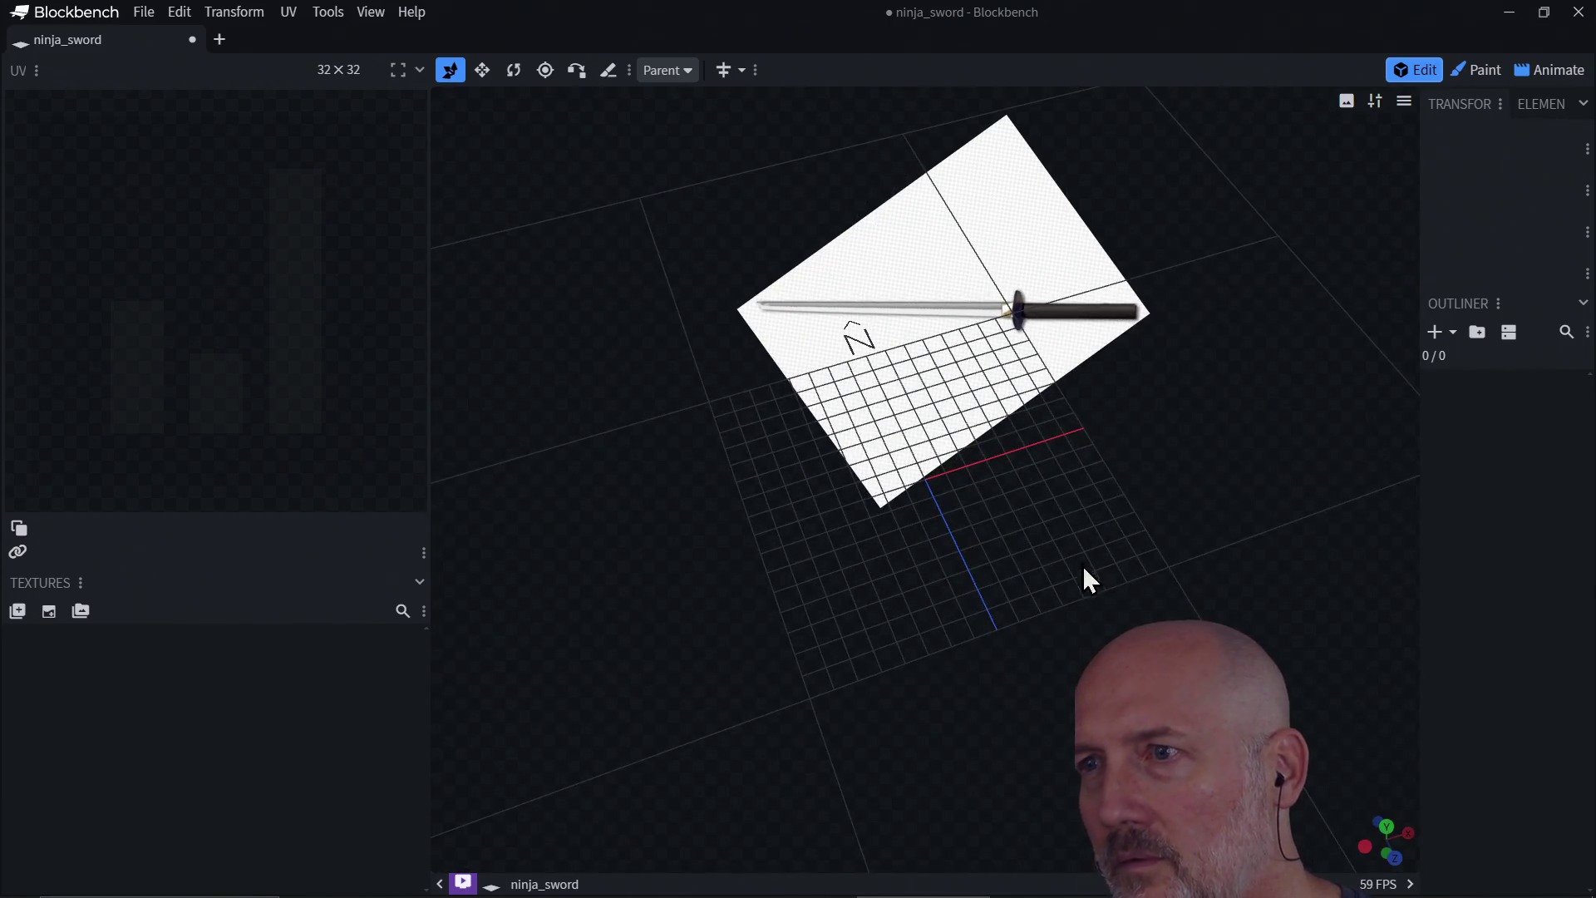
pyautogui.moveTo(1084, 566)
pyautogui.mouseDown()
pyautogui.moveTo(1115, 420)
pyautogui.moveTo(1138, 423)
pyautogui.mouseUp()
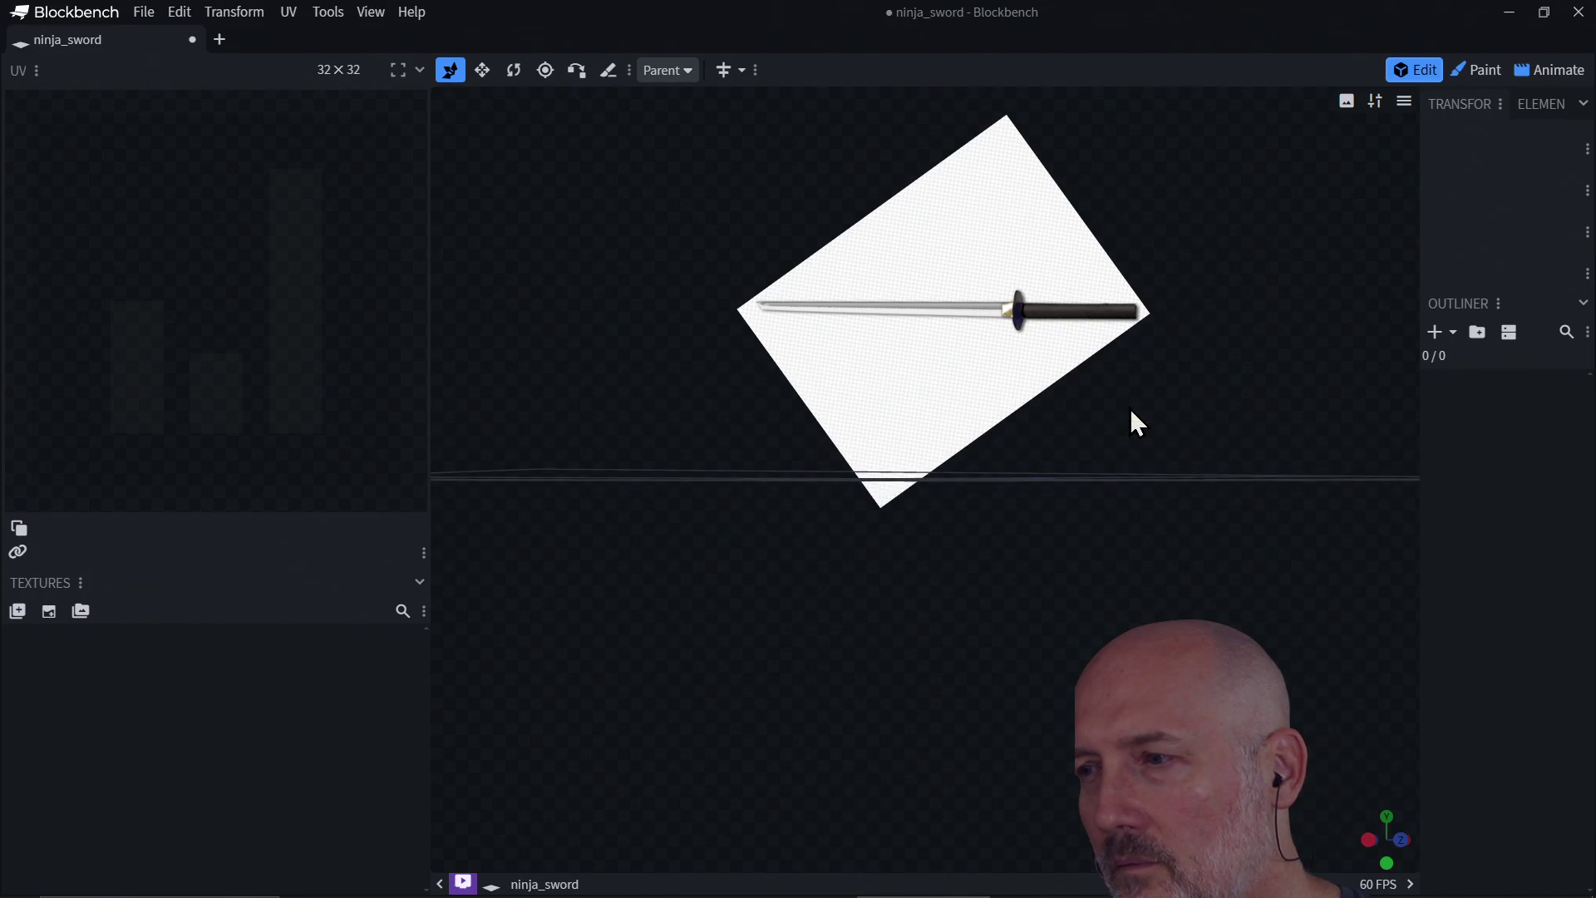
pyautogui.moveTo(1250, 587); pyautogui.dragTo(1152, 582)
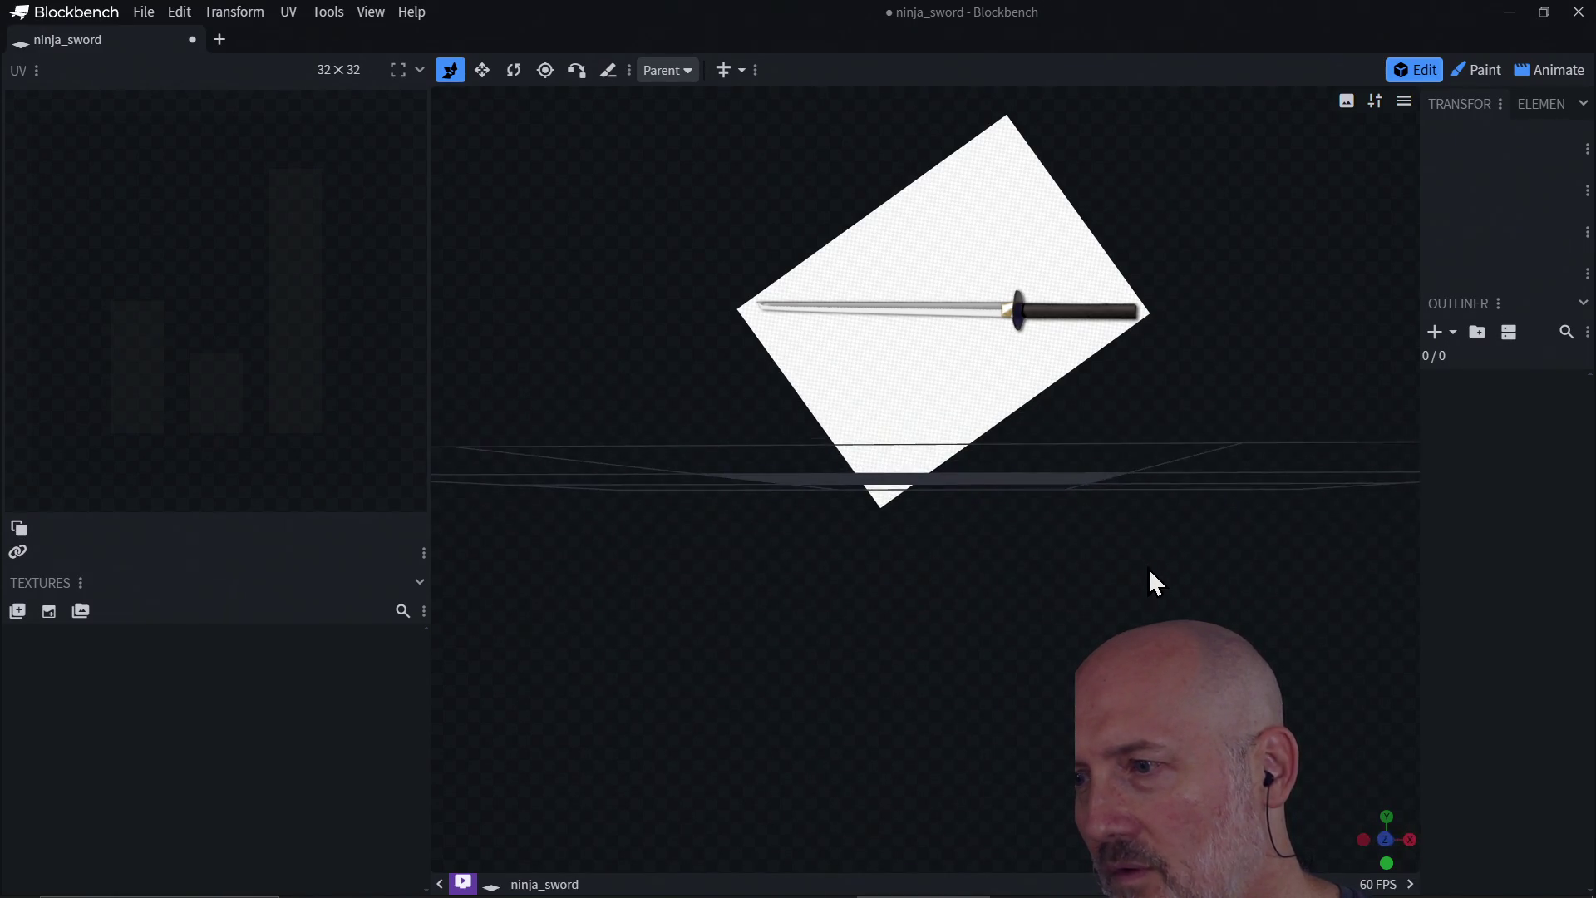
pyautogui.click(1386, 847)
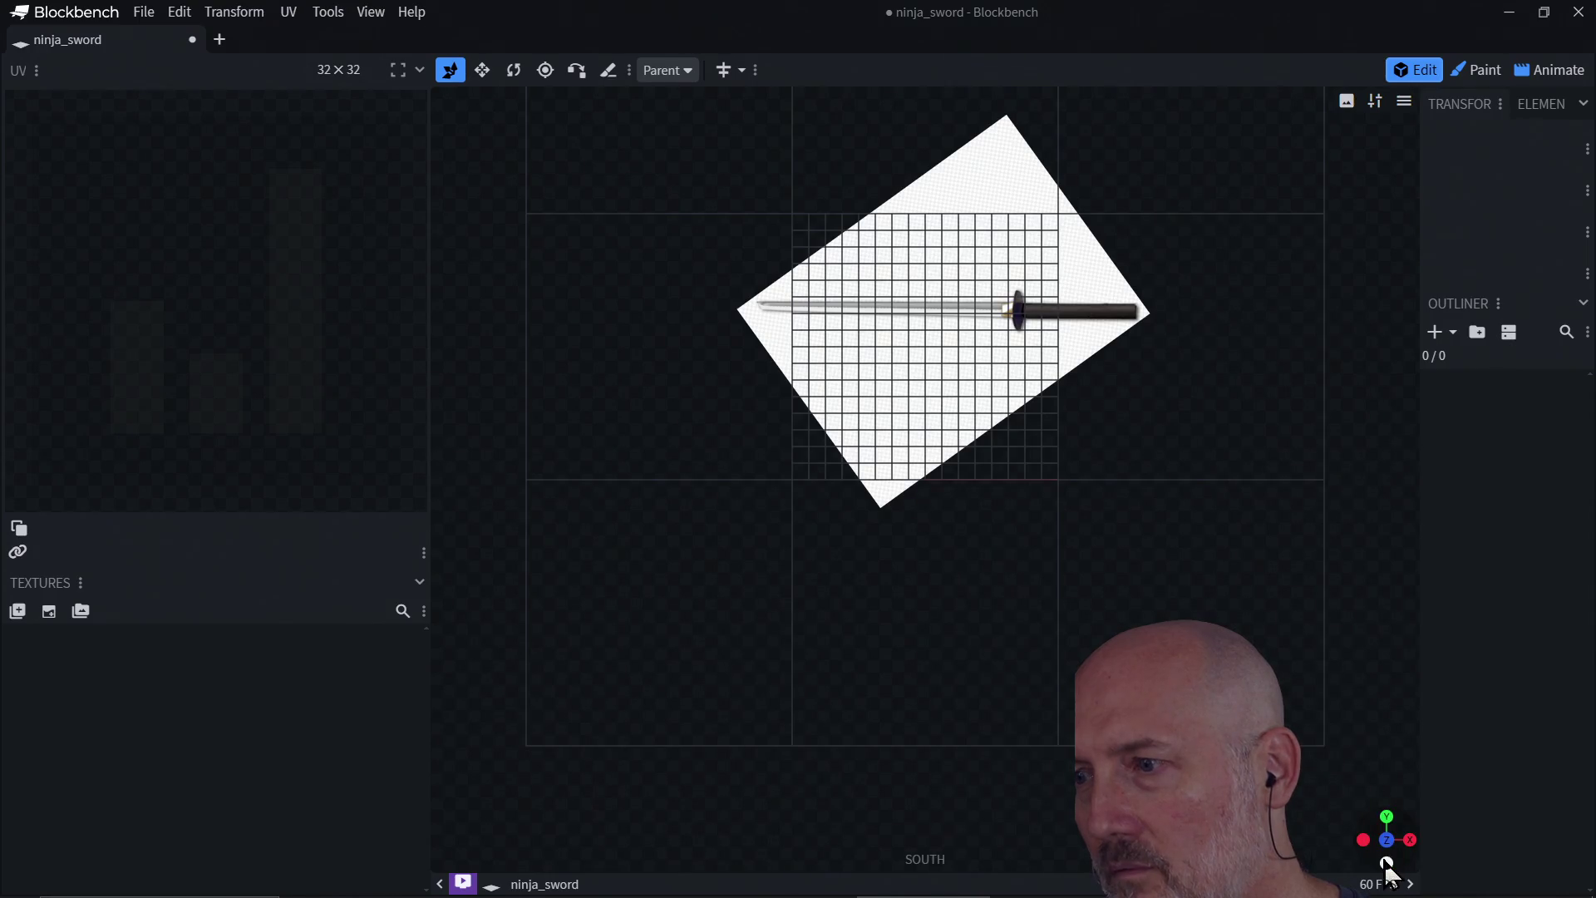
pyautogui.click(1385, 866)
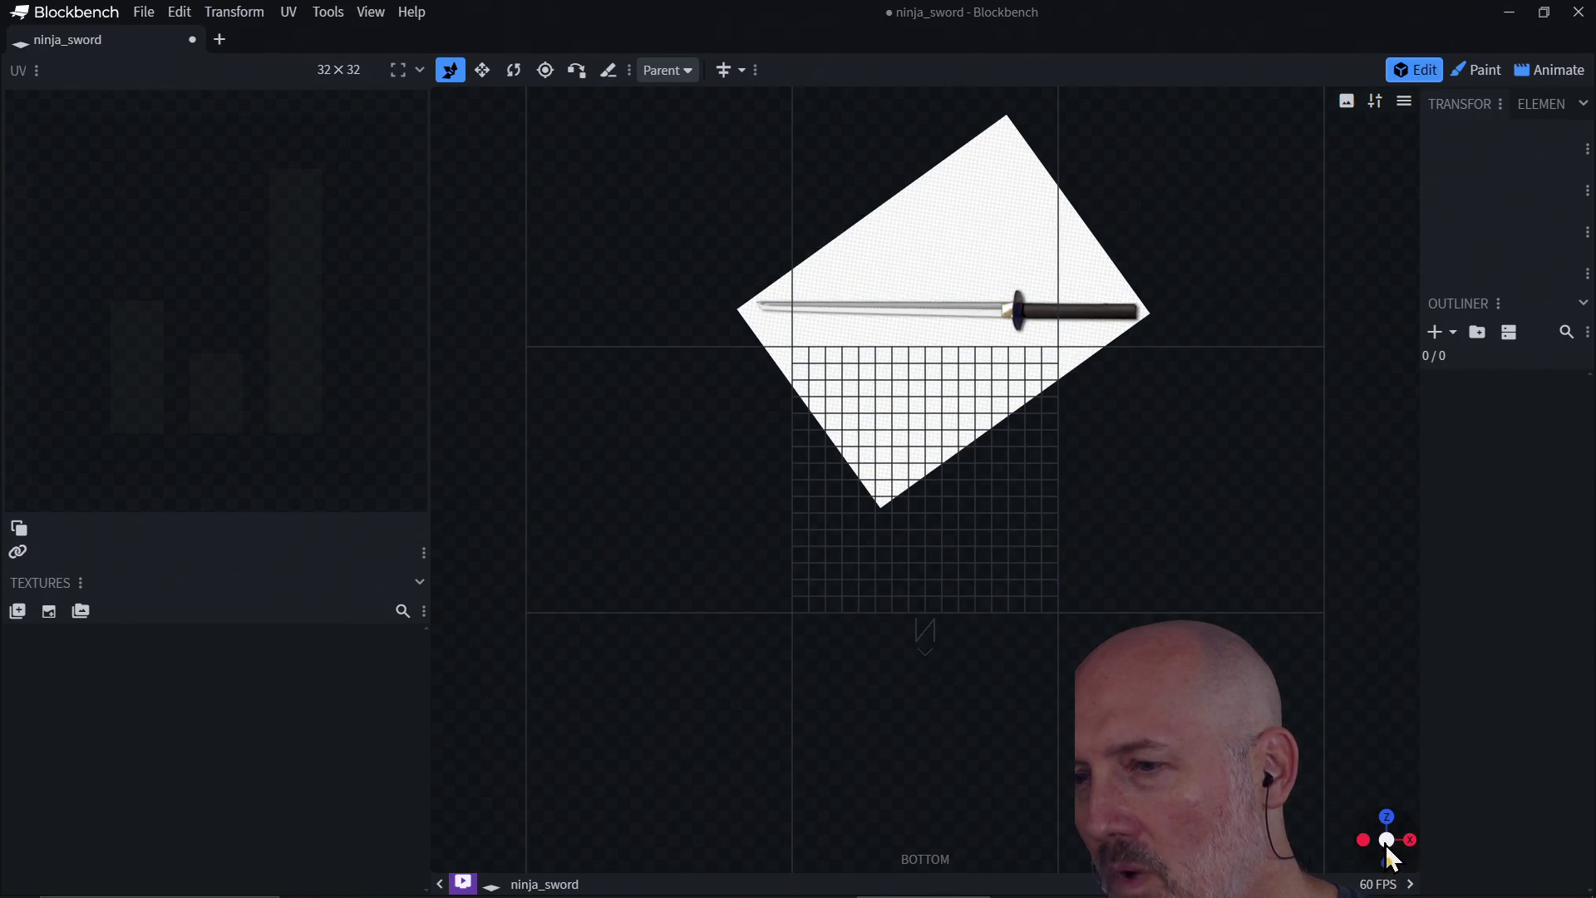
pyautogui.click(1387, 841)
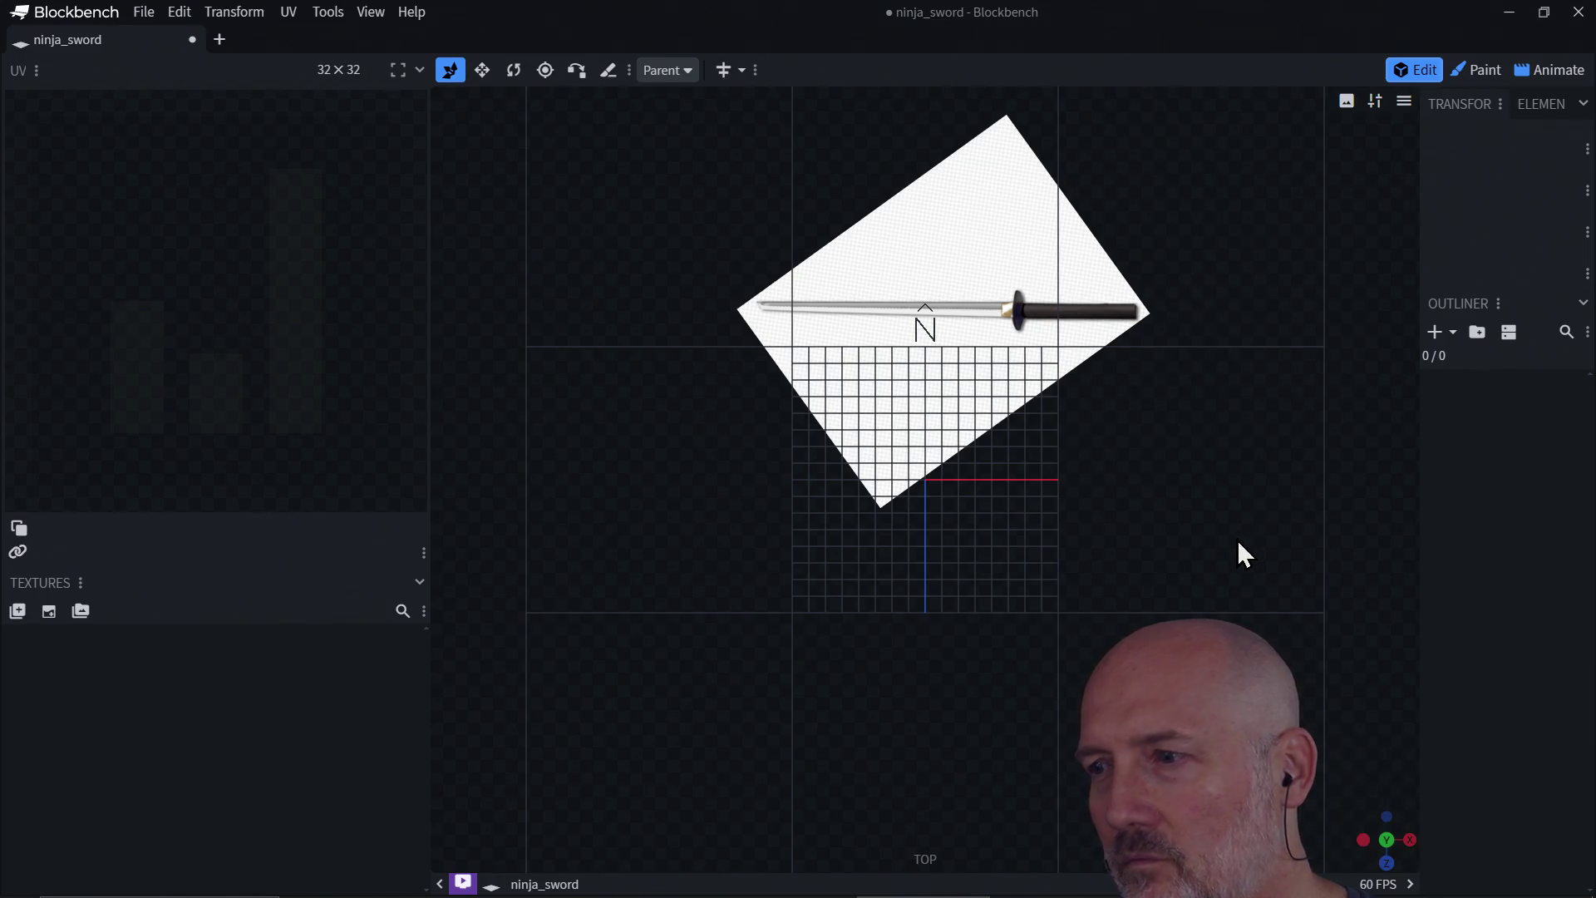
pyautogui.click(1399, 854)
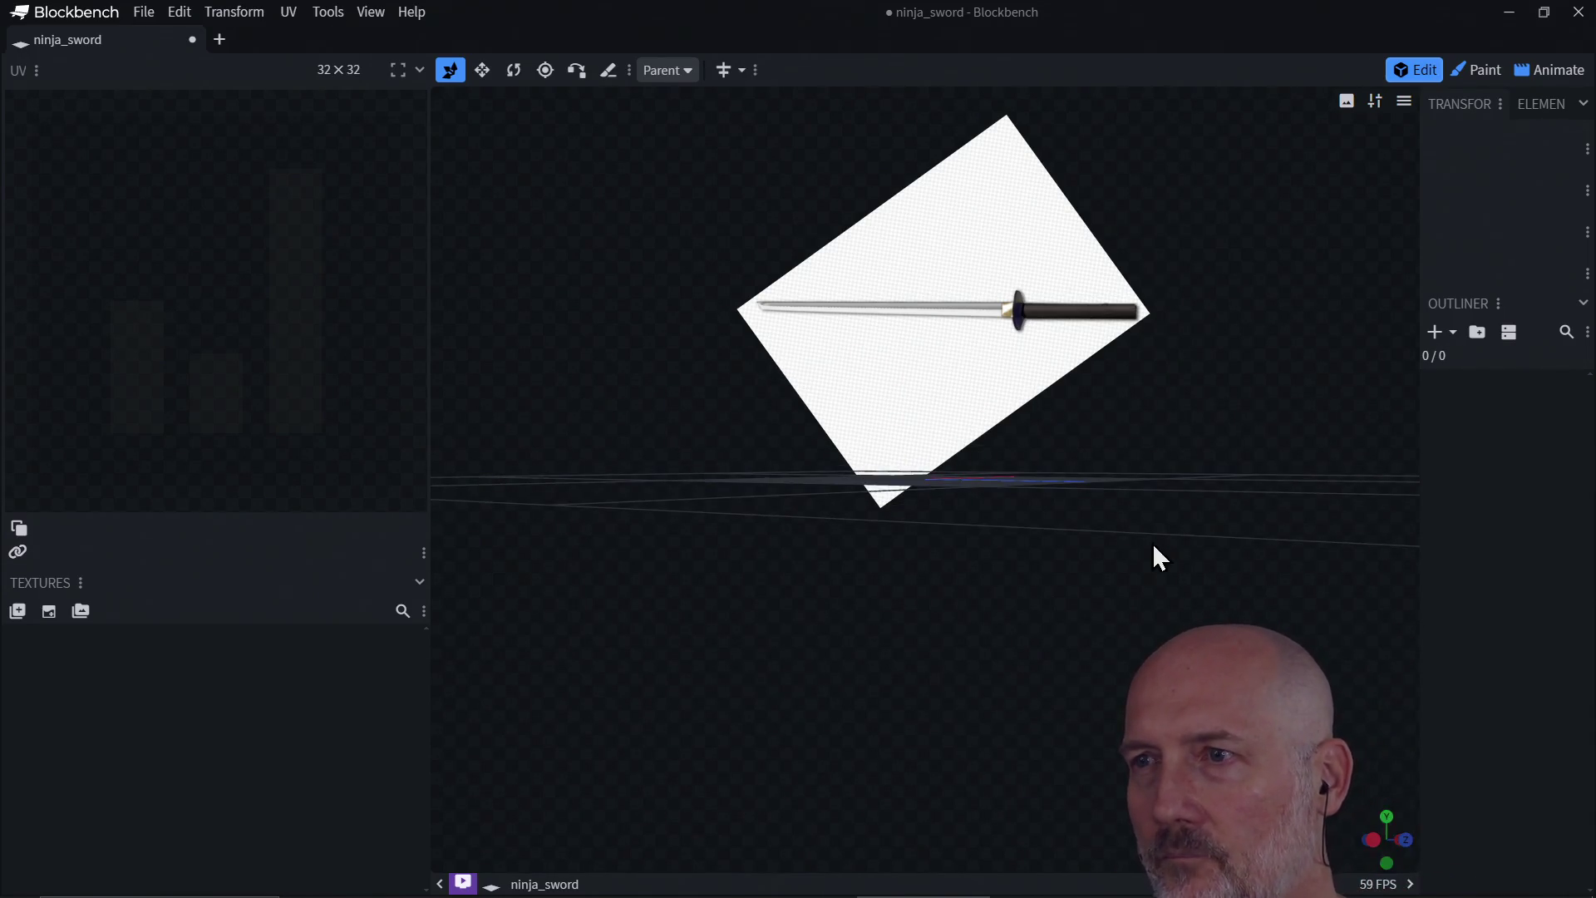
pyautogui.moveTo(986, 266)
pyautogui.mouseDown()
pyautogui.moveTo(950, 320)
pyautogui.moveTo(980, 257)
pyautogui.moveTo(1020, 255)
pyautogui.mouseUp()
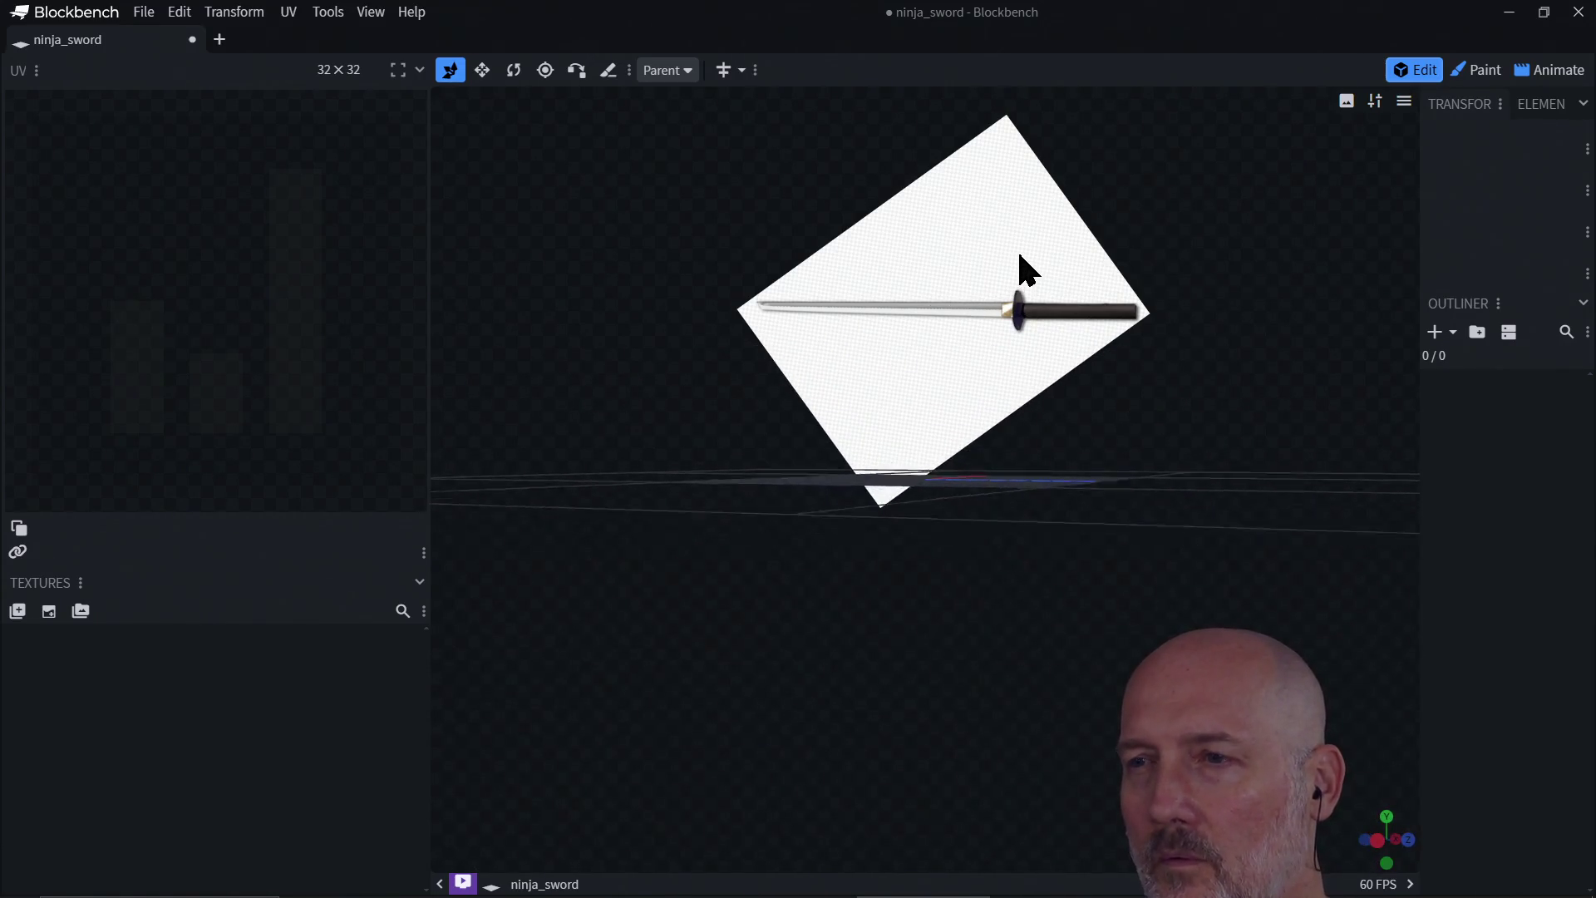
pyautogui.rightClick(949, 285)
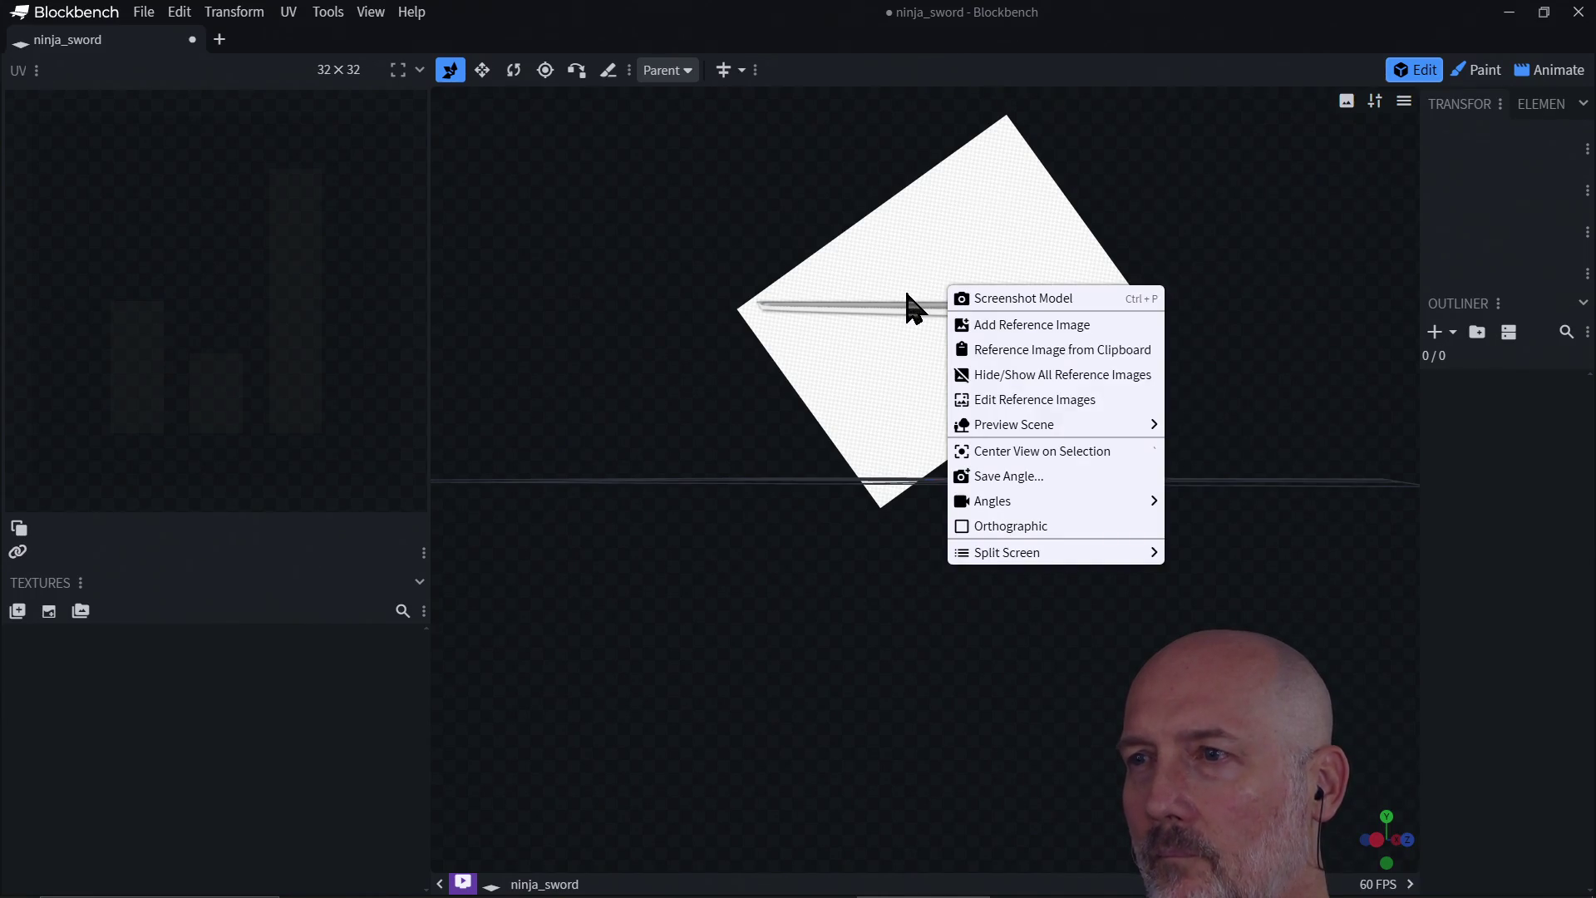
pyautogui.click(1030, 402)
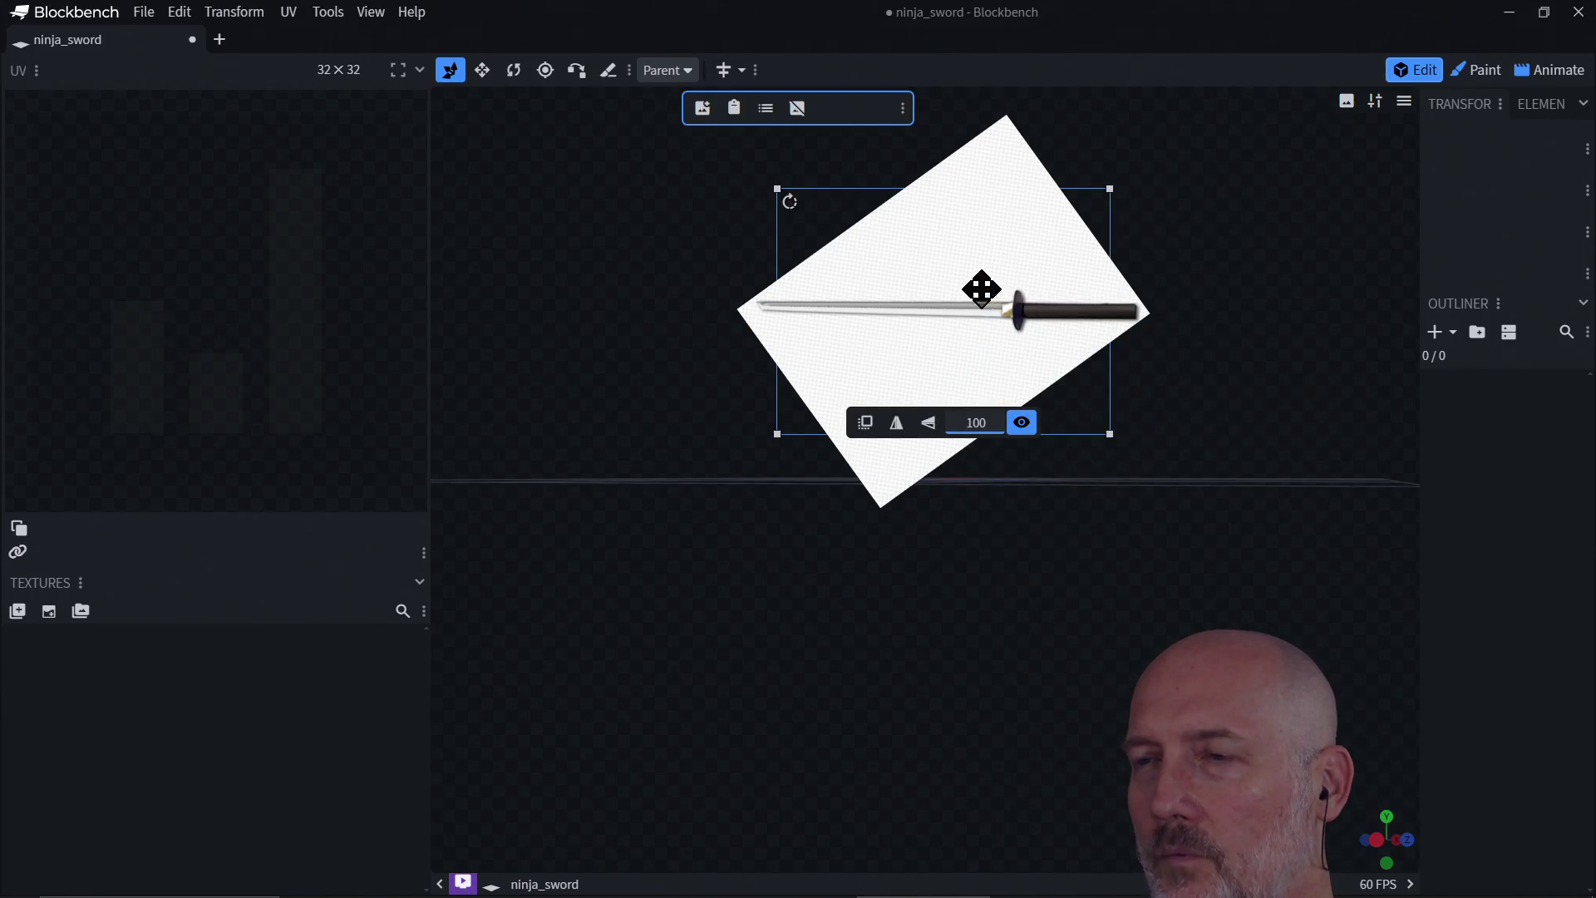
pyautogui.moveTo(979, 307)
pyautogui.mouseDown()
pyautogui.moveTo(934, 374)
pyautogui.moveTo(938, 424)
pyautogui.mouseUp()
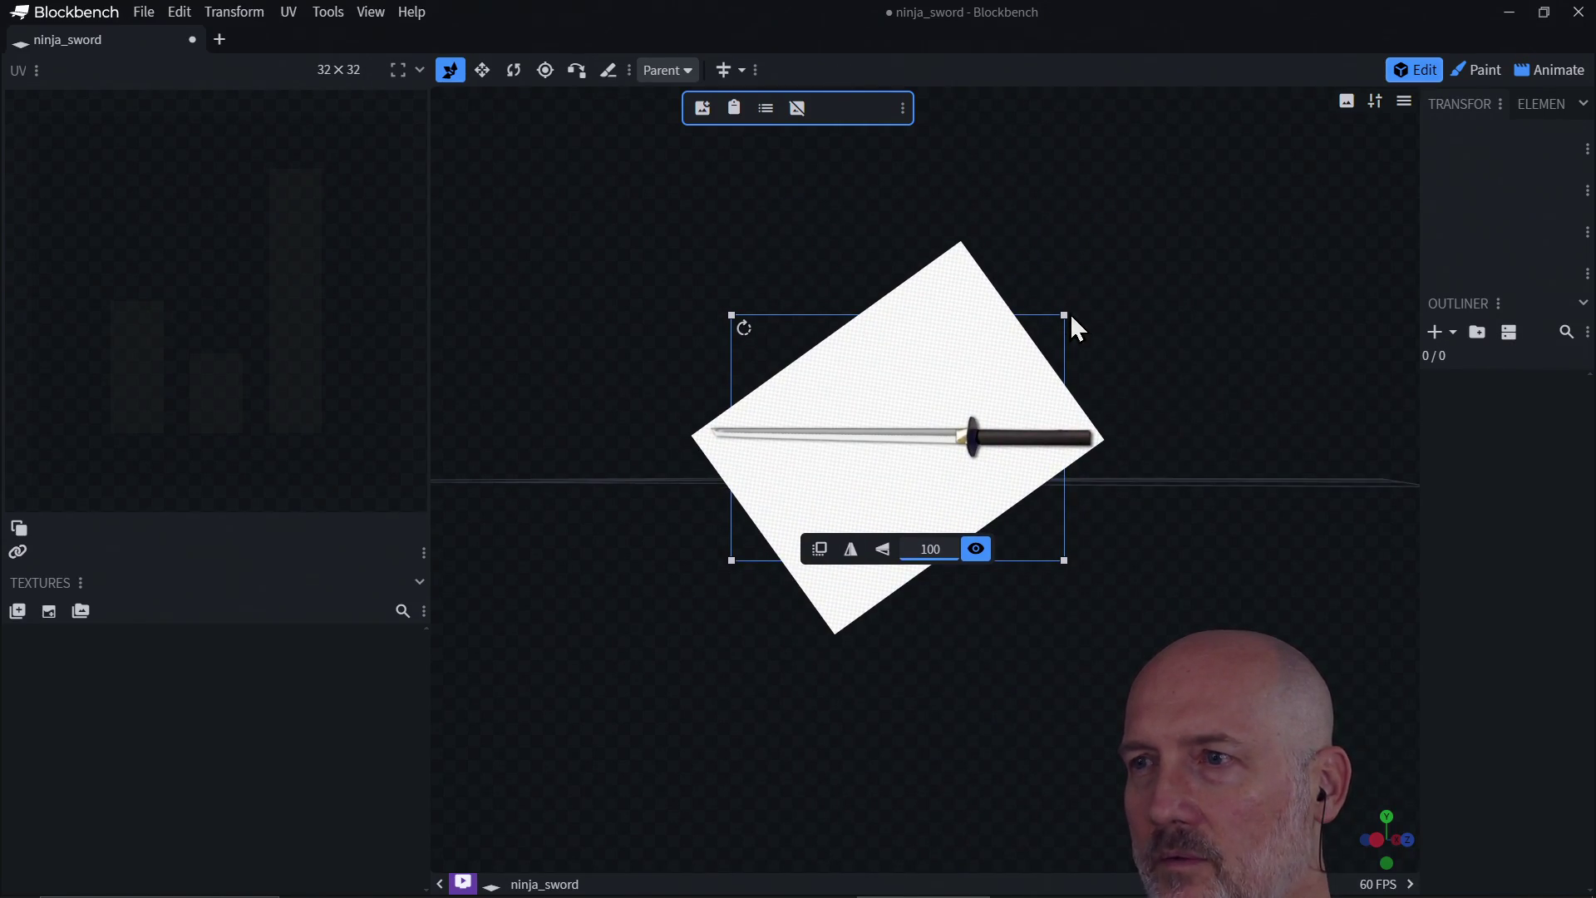
pyautogui.click(1152, 364)
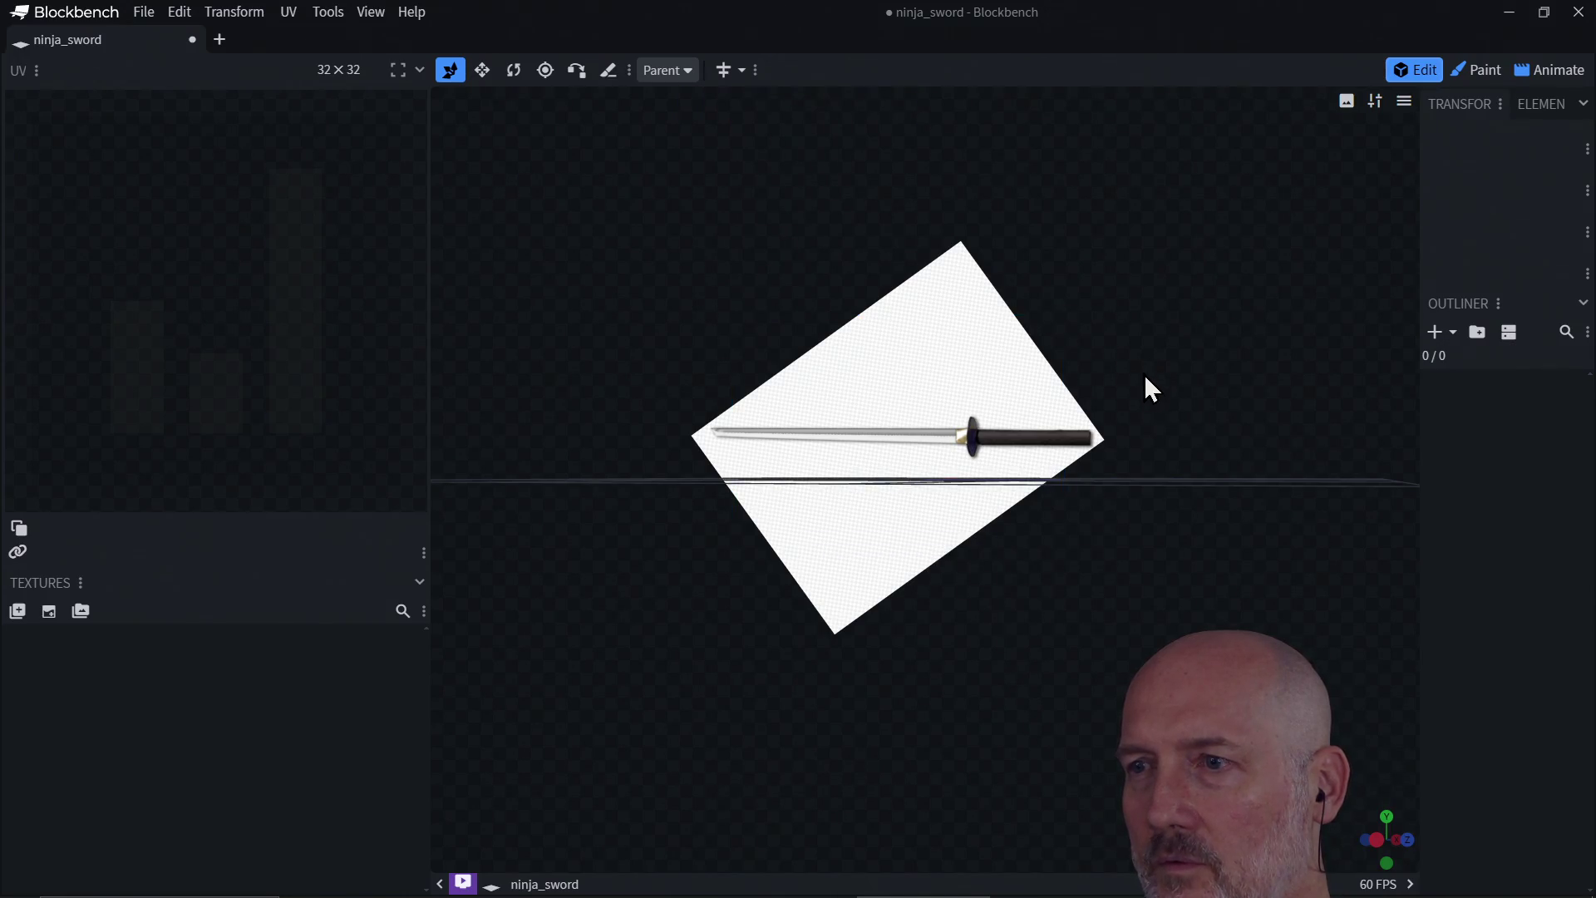
pyautogui.moveTo(1144, 397)
pyautogui.mouseDown()
pyautogui.moveTo(1147, 445)
pyautogui.moveTo(1142, 394)
pyautogui.moveTo(1207, 392)
pyautogui.moveTo(1224, 415)
pyautogui.moveTo(1216, 395)
pyautogui.mouseUp()
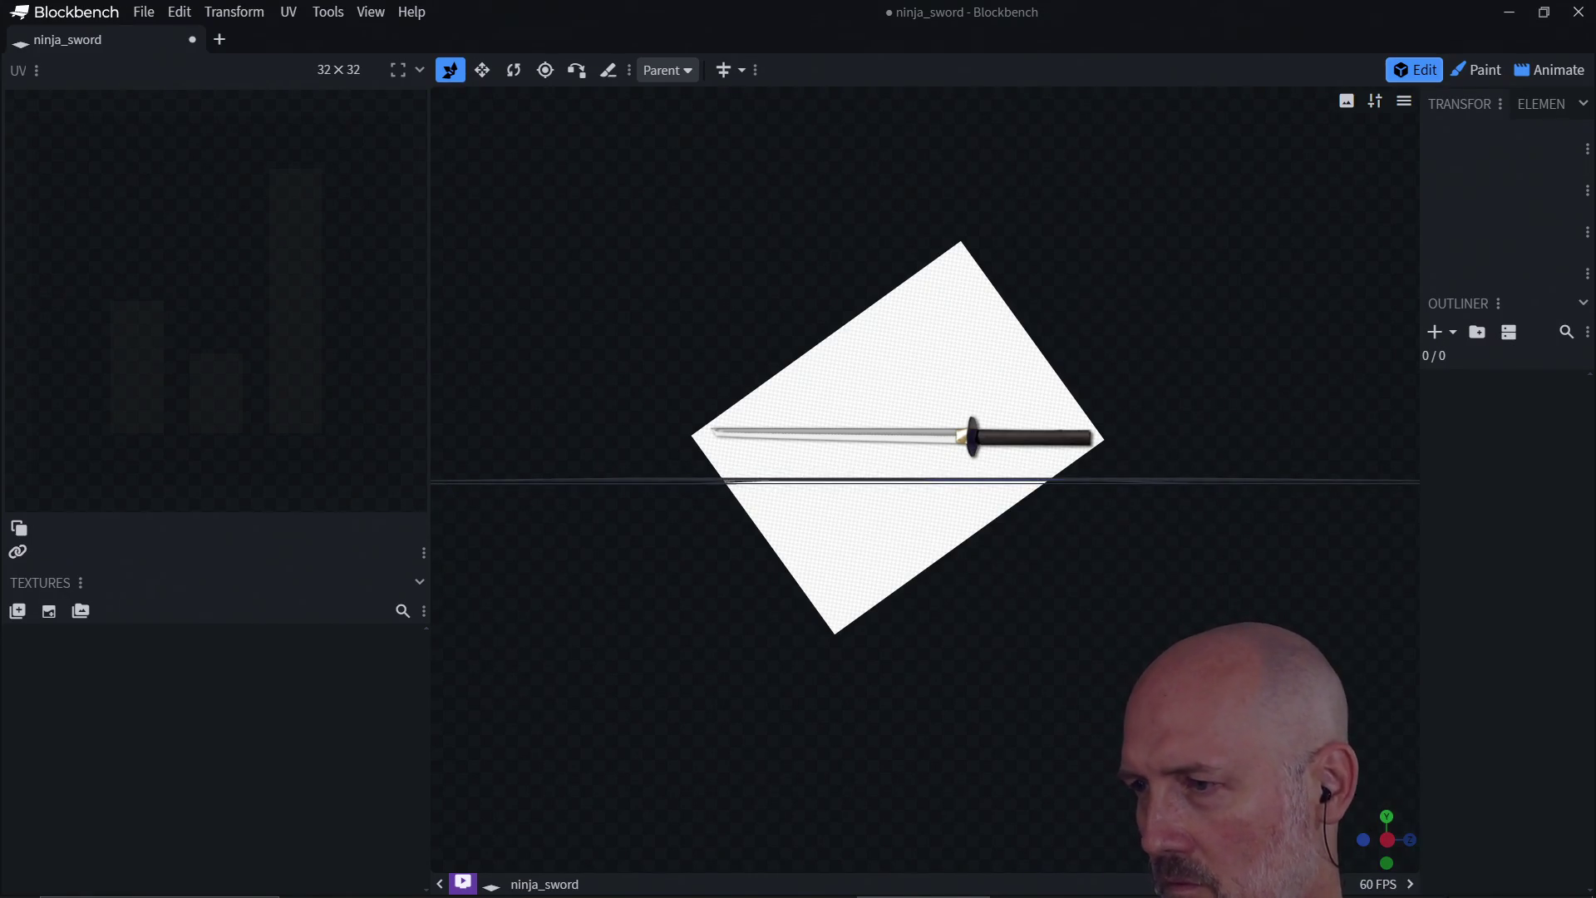
pyautogui.click(1388, 839)
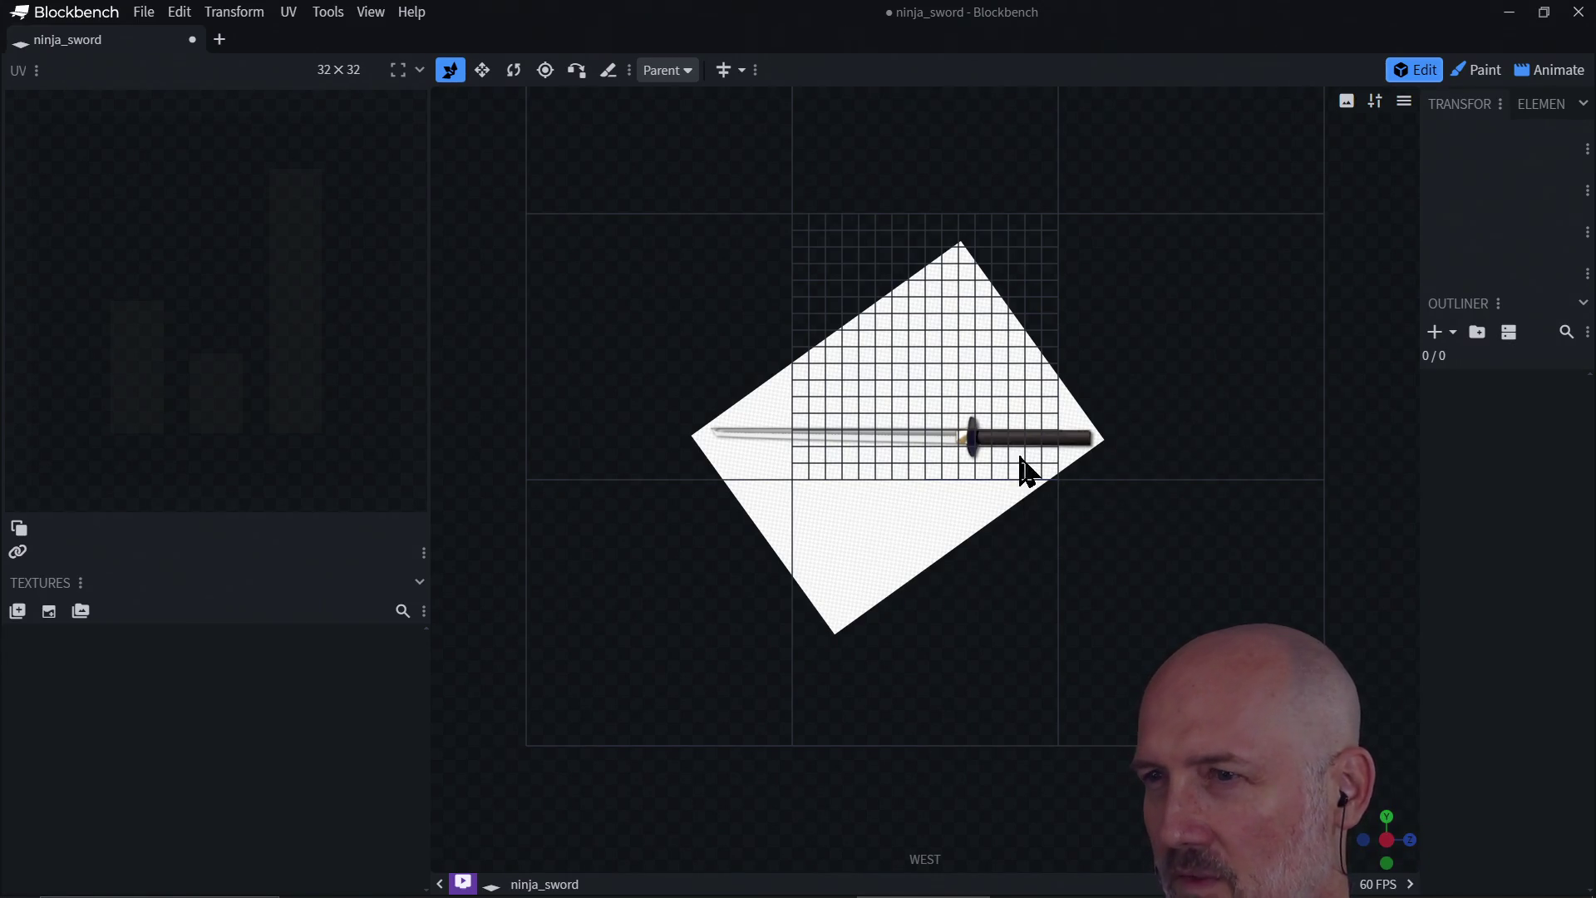
pyautogui.scroll(3, 1015, 488)
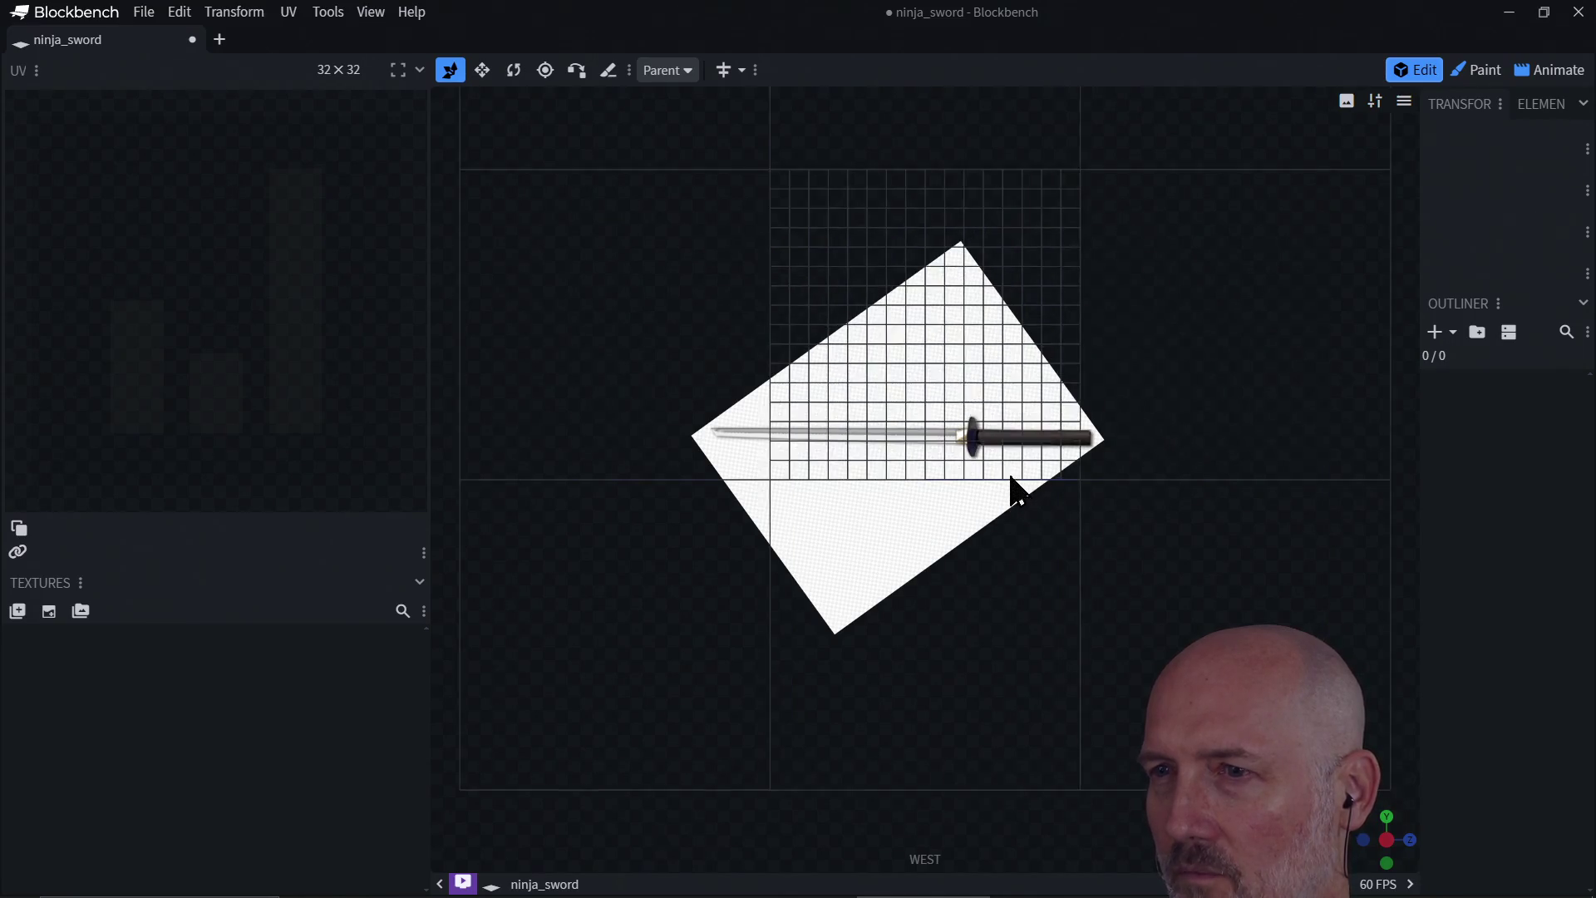
pyautogui.scroll(1, 1015, 488)
pyautogui.scroll(-3, 1014, 488)
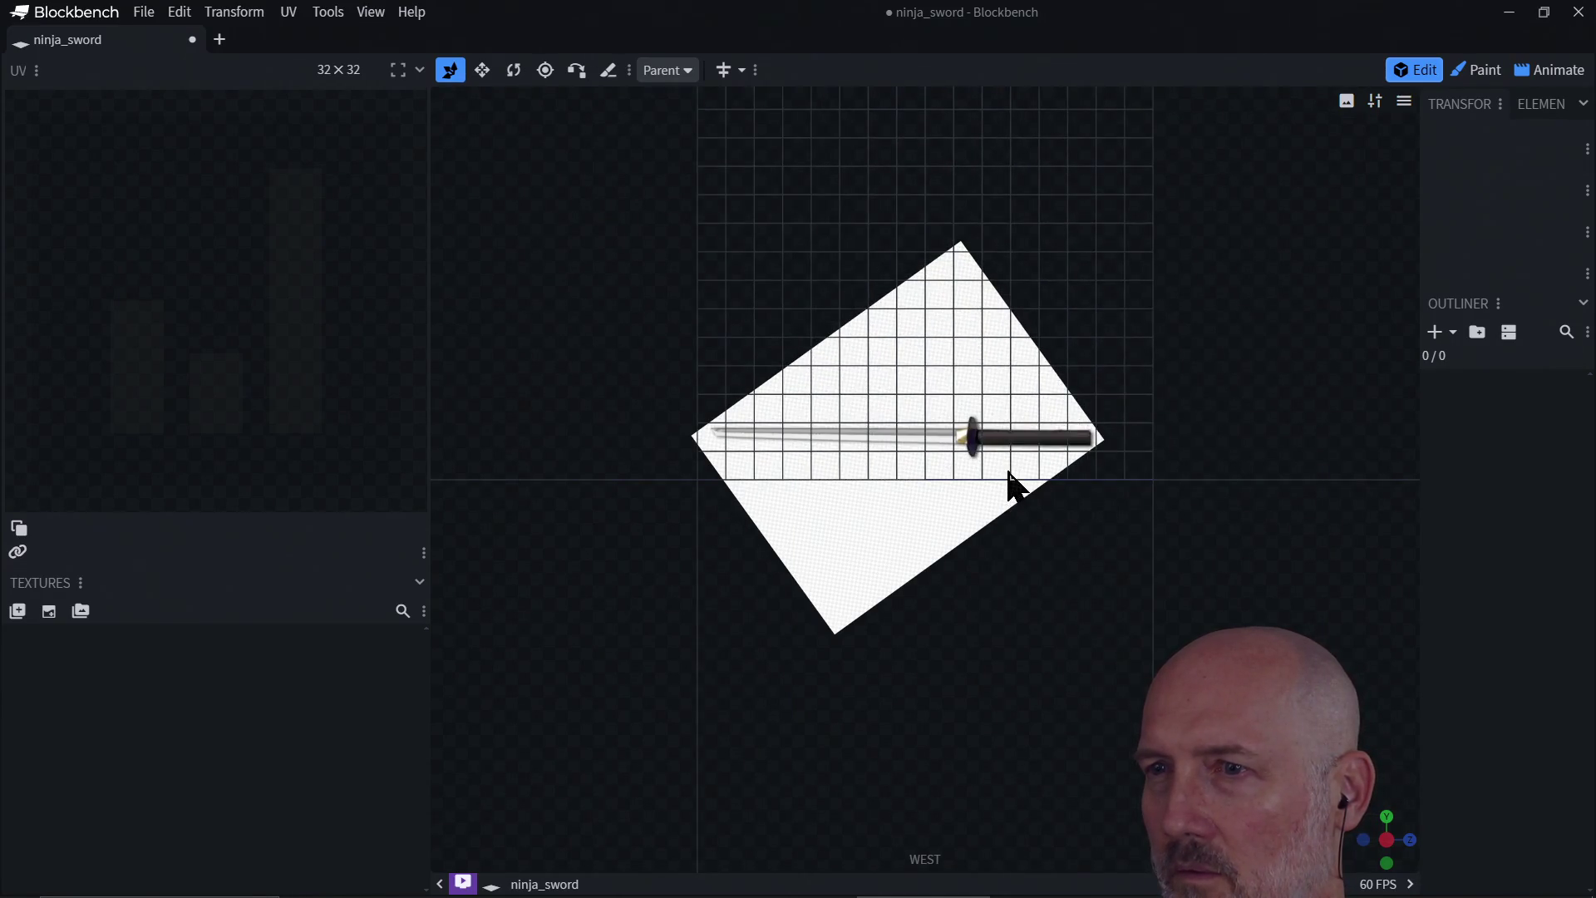
pyautogui.scroll(2, 1015, 488)
pyautogui.scroll(-4, 1015, 488)
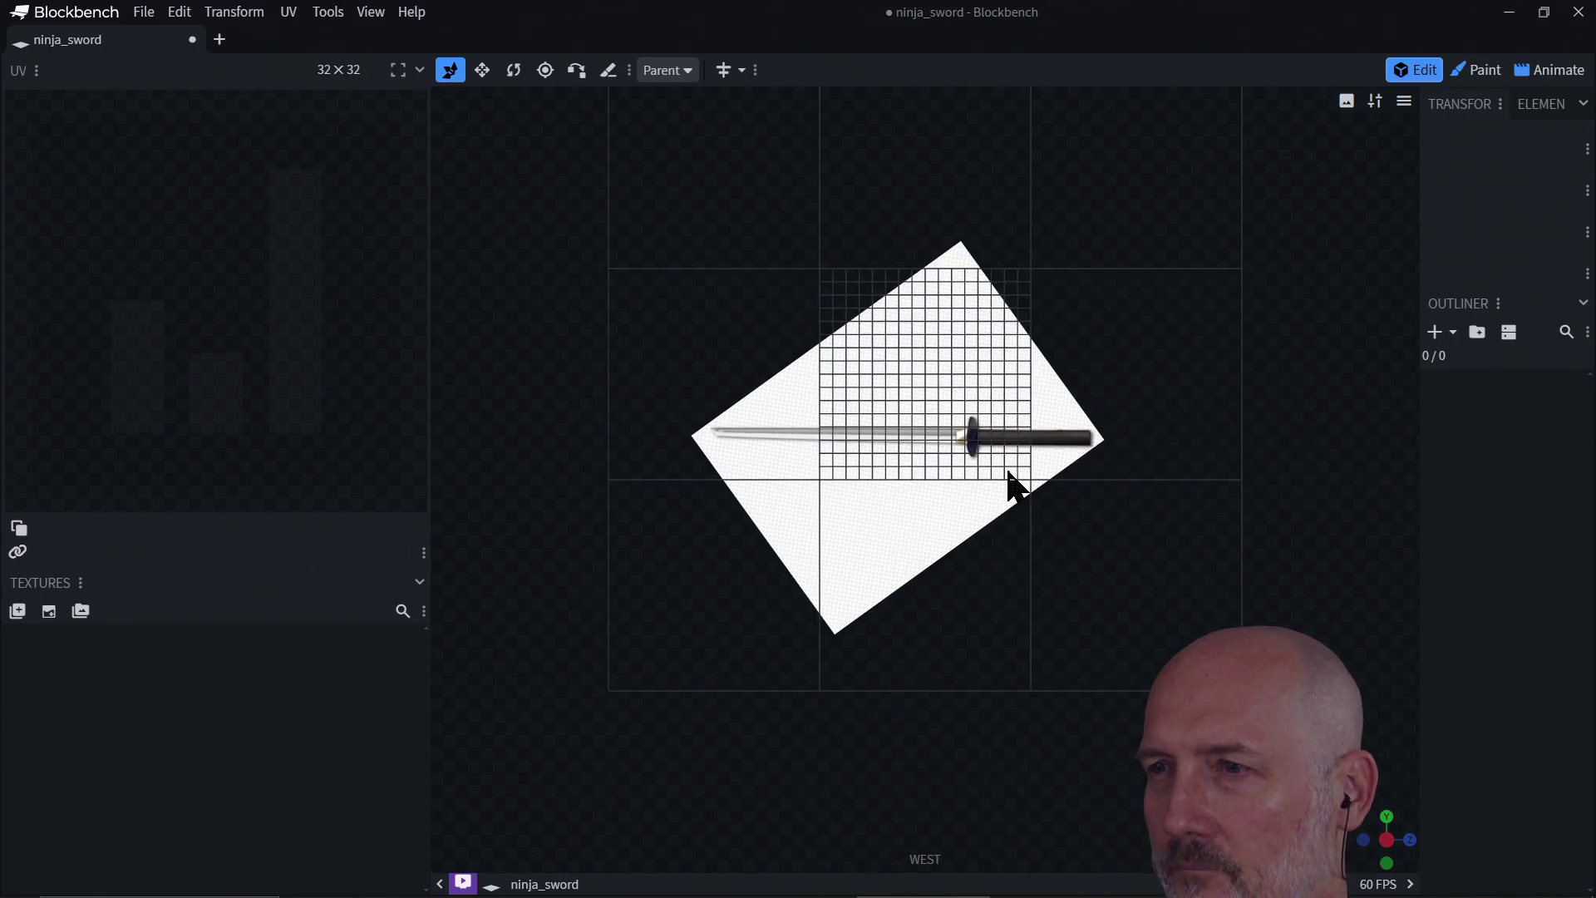
pyautogui.scroll(1, 1015, 488)
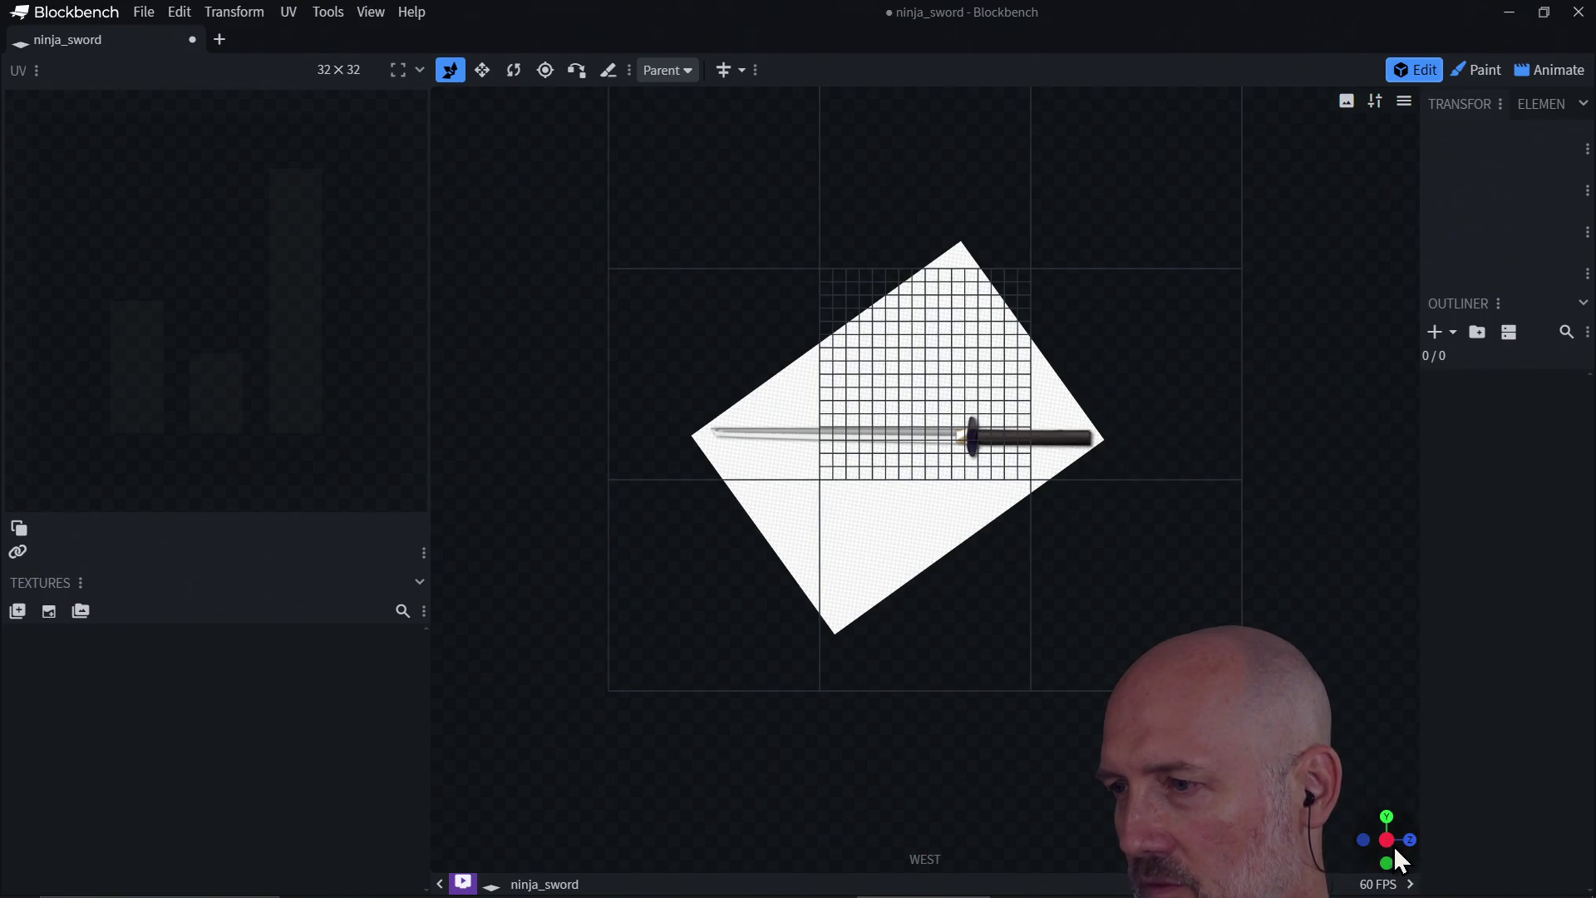
pyautogui.moveTo(1387, 841)
pyautogui.mouseDown()
pyautogui.moveTo(1380, 859)
pyautogui.moveTo(1386, 841)
pyautogui.mouseUp()
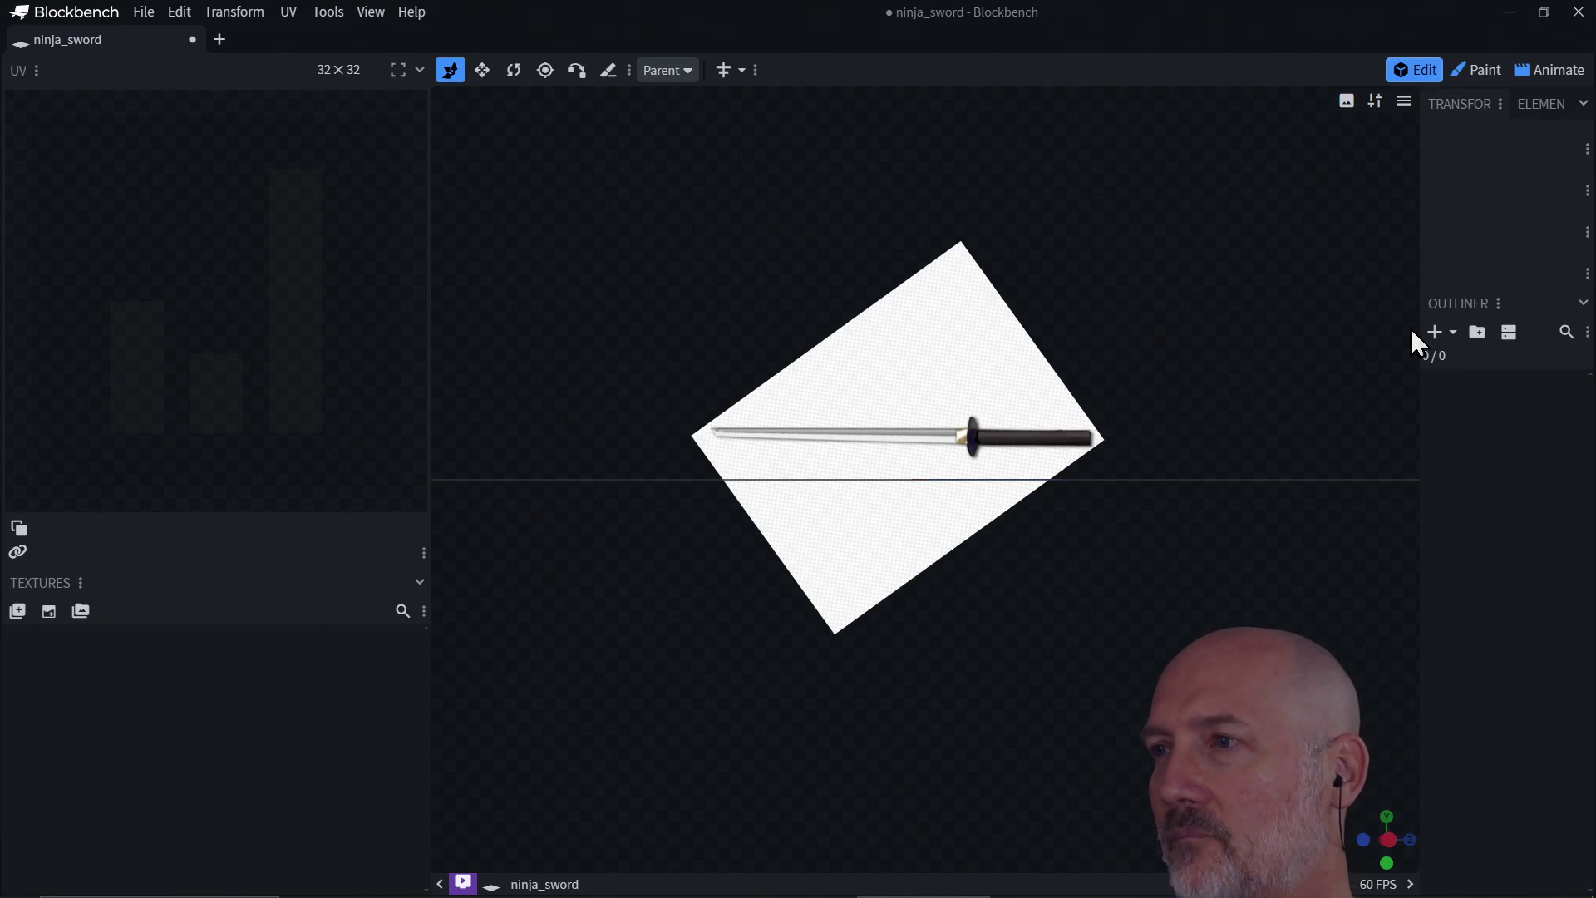
pyautogui.click(1435, 332)
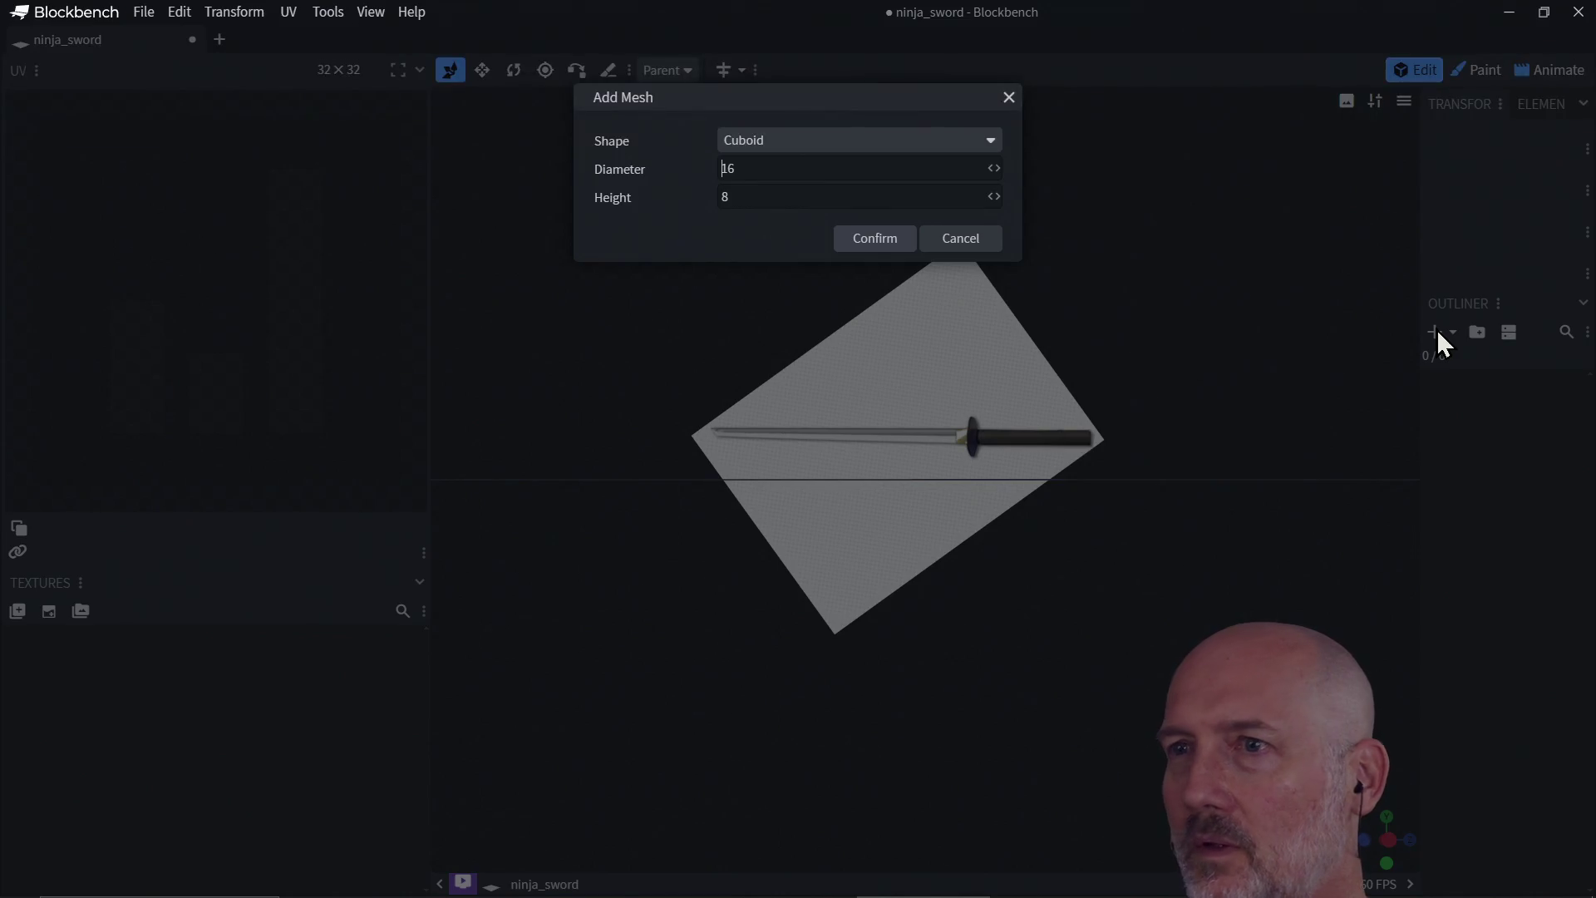
pyautogui.click(780, 154)
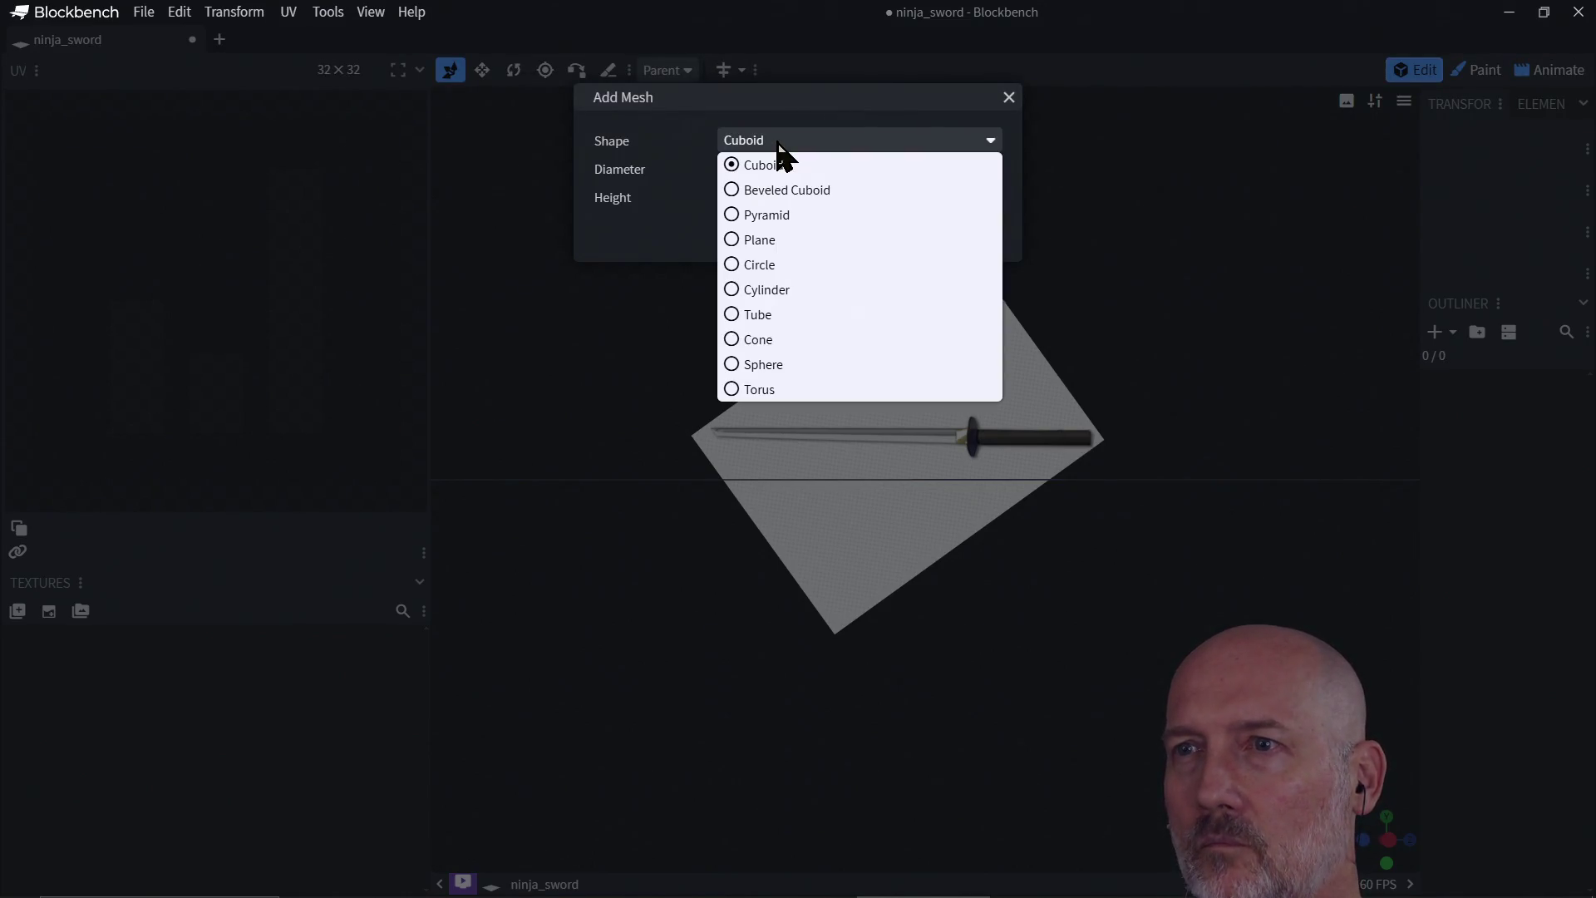
pyautogui.click(788, 191)
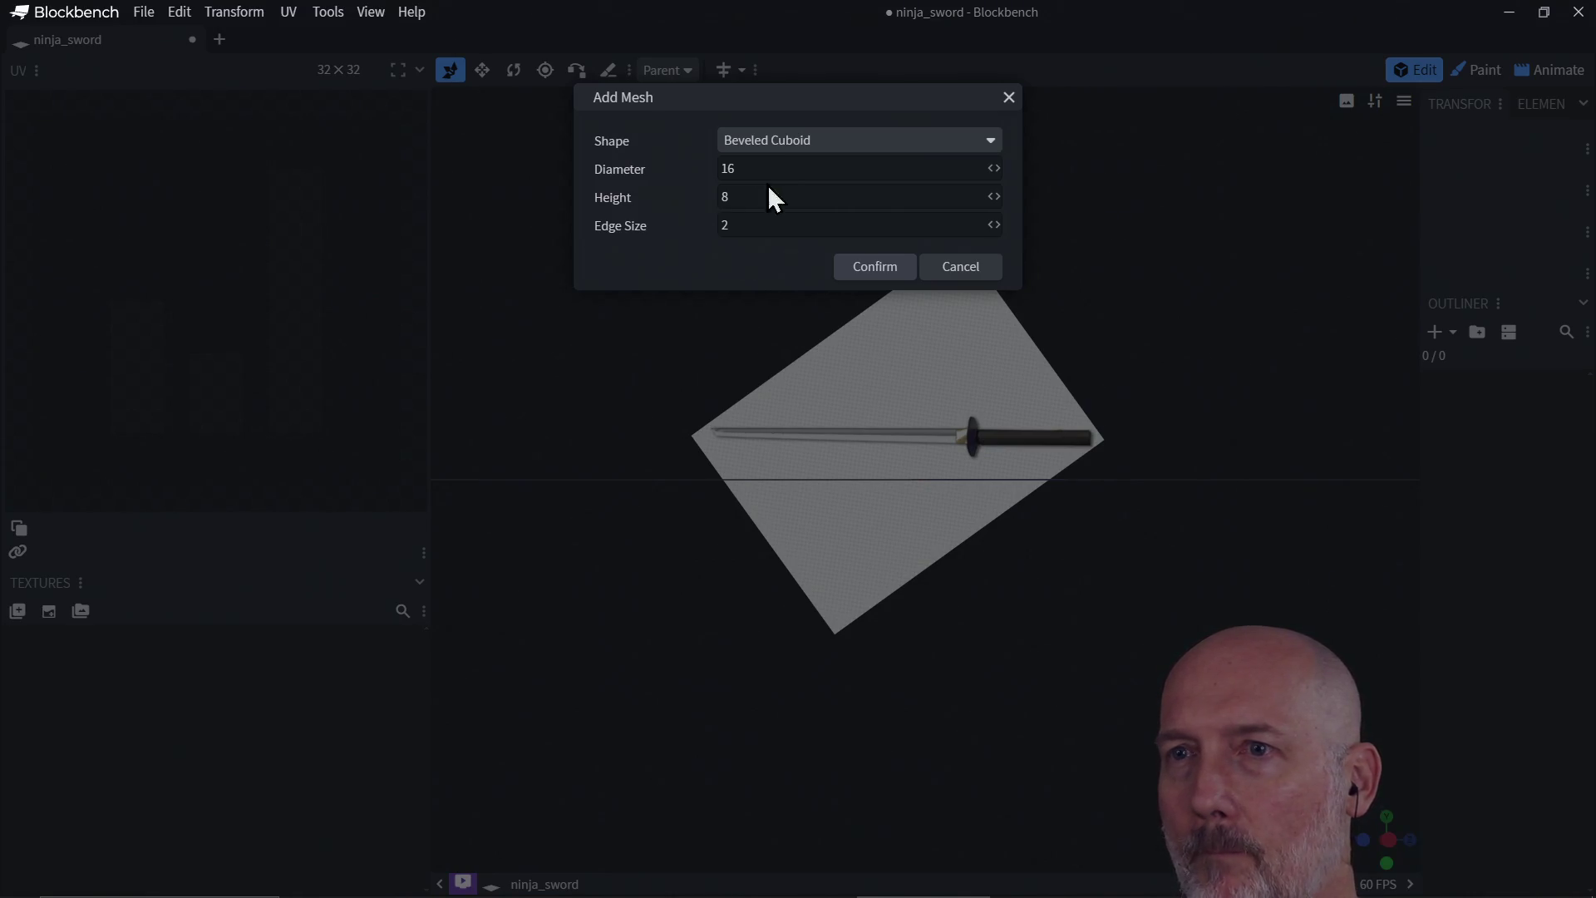
pyautogui.click(869, 272)
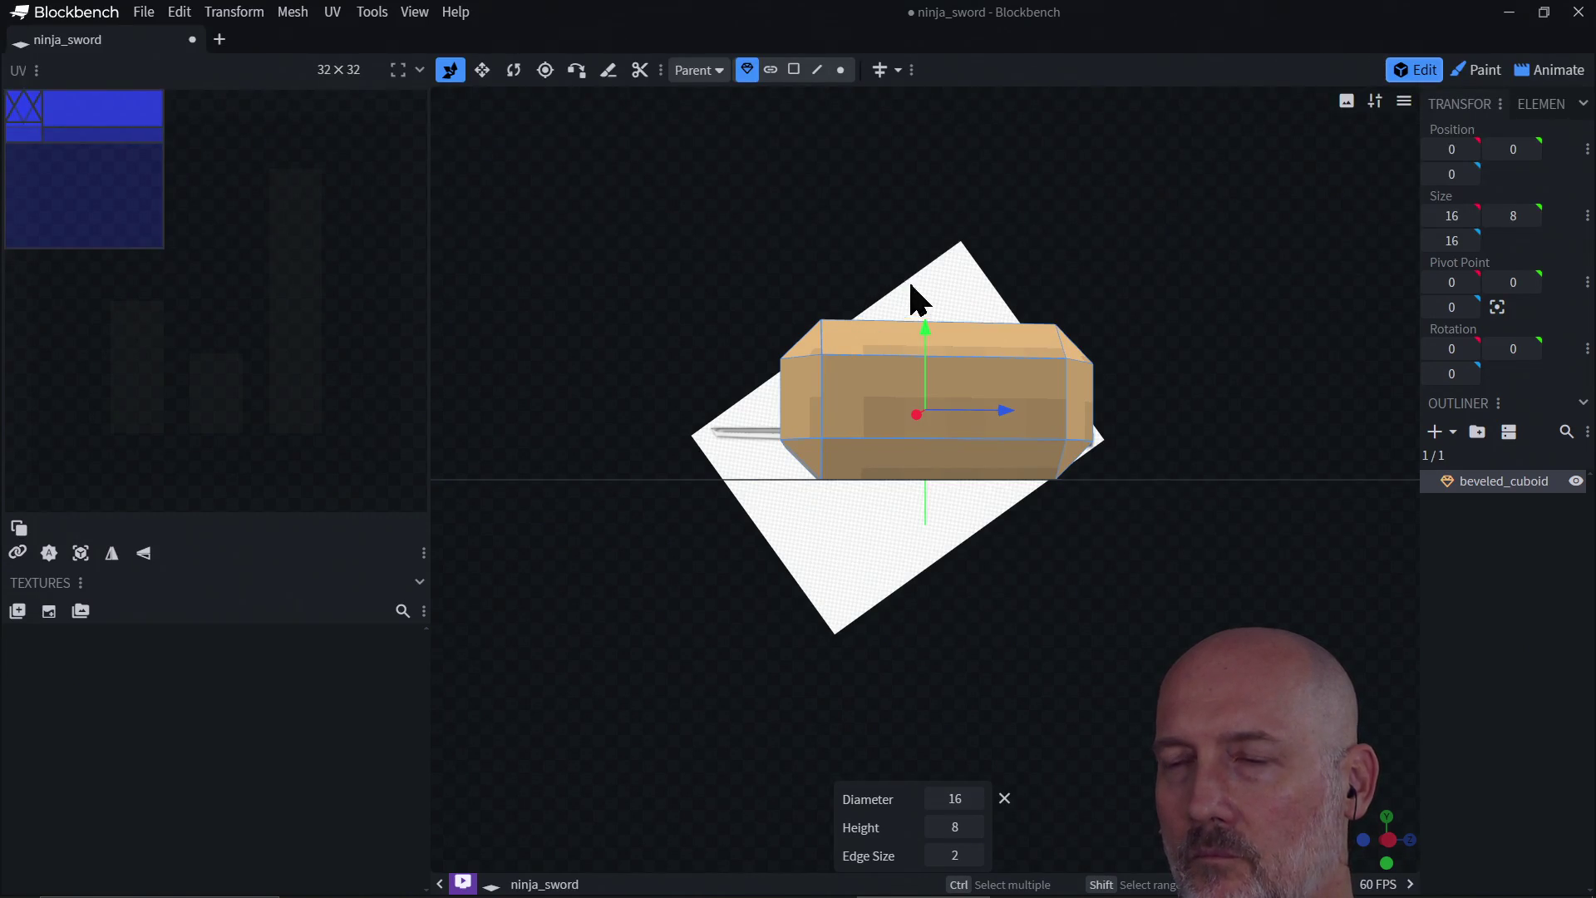
pyautogui.moveTo(1236, 288)
pyautogui.mouseDown()
pyautogui.moveTo(1214, 364)
pyautogui.moveTo(1125, 417)
pyautogui.moveTo(1126, 473)
pyautogui.moveTo(1293, 322)
pyautogui.moveTo(1211, 296)
pyautogui.moveTo(1189, 462)
pyautogui.moveTo(1201, 363)
pyautogui.moveTo(1232, 324)
pyautogui.moveTo(1346, 339)
pyautogui.moveTo(1155, 346)
pyautogui.moveTo(1123, 435)
pyautogui.moveTo(1200, 382)
pyautogui.moveTo(1225, 449)
pyautogui.moveTo(881, 366)
pyautogui.moveTo(1068, 435)
pyautogui.moveTo(1040, 431)
pyautogui.moveTo(1164, 382)
pyautogui.moveTo(971, 366)
pyautogui.moveTo(1005, 327)
pyautogui.moveTo(1125, 331)
pyautogui.moveTo(1033, 384)
pyautogui.moveTo(930, 382)
pyautogui.moveTo(1146, 384)
pyautogui.moveTo(1264, 360)
pyautogui.moveTo(1243, 296)
pyautogui.moveTo(1214, 442)
pyautogui.moveTo(1234, 319)
pyautogui.mouseUp()
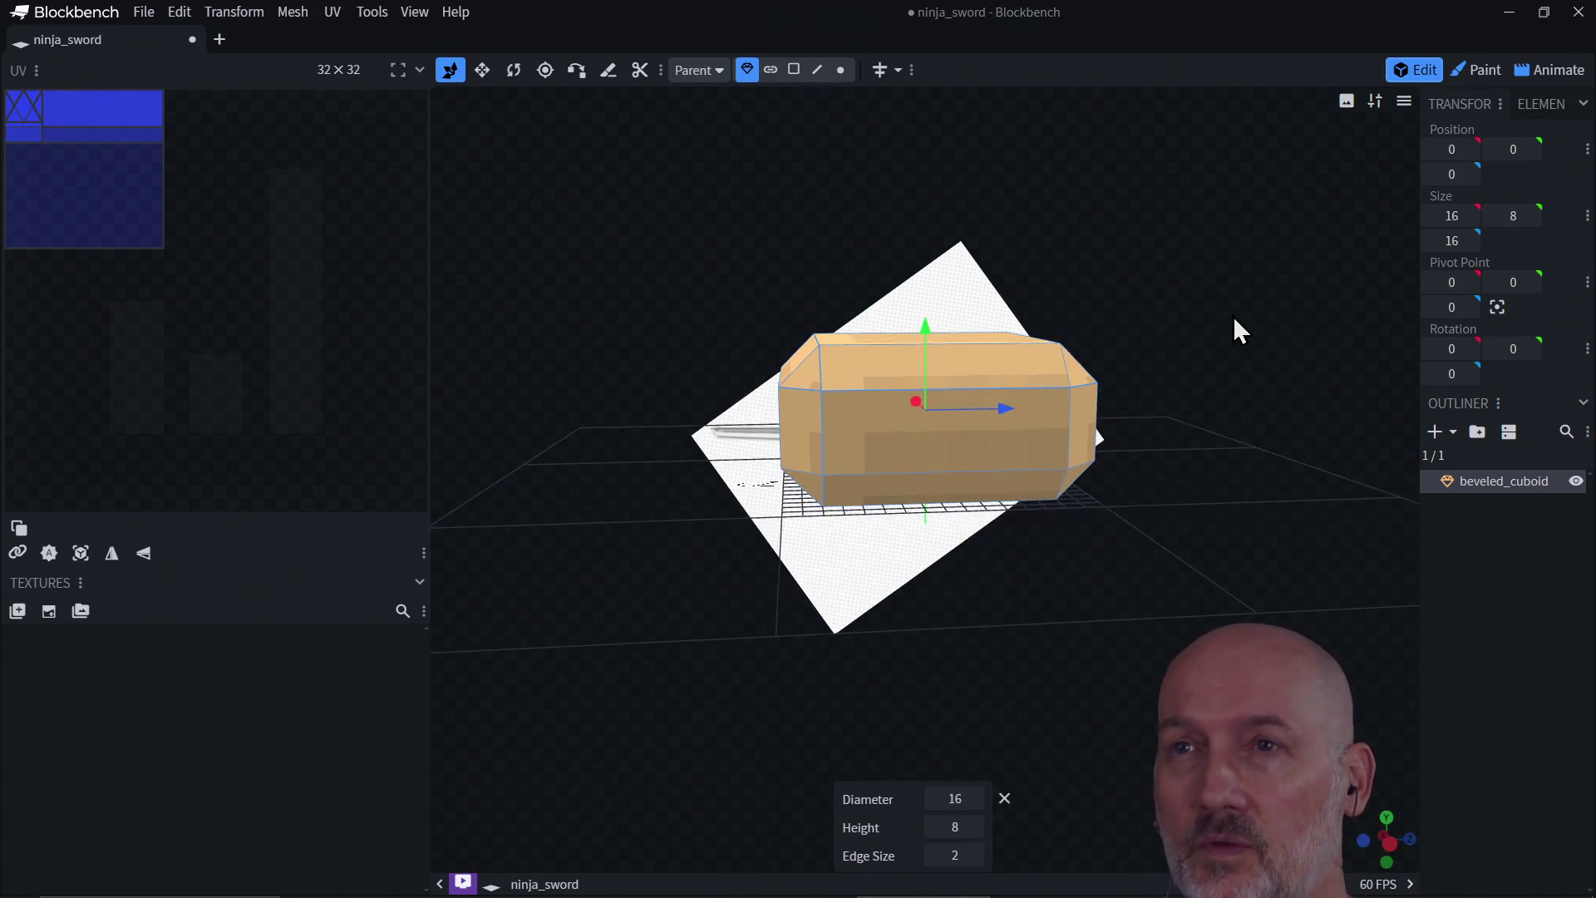
pyautogui.press('Delete')
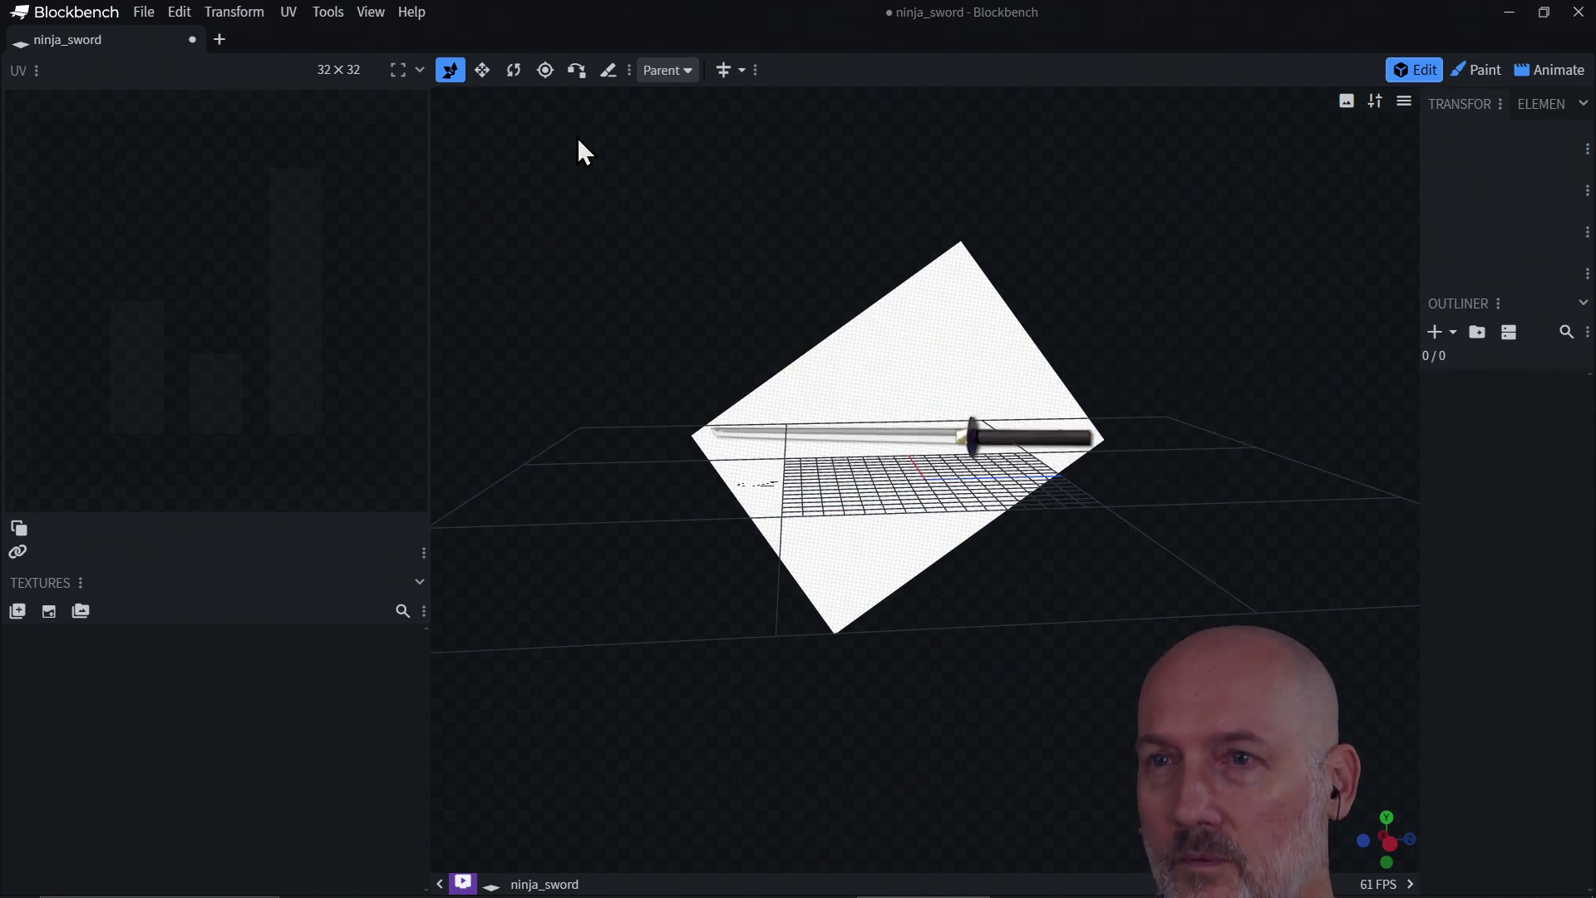
# Step: Add a Cuboid mesh with diameter 24 and height 3 from the Outliner
pyautogui.click(1436, 335)
pyautogui.click(746, 145)
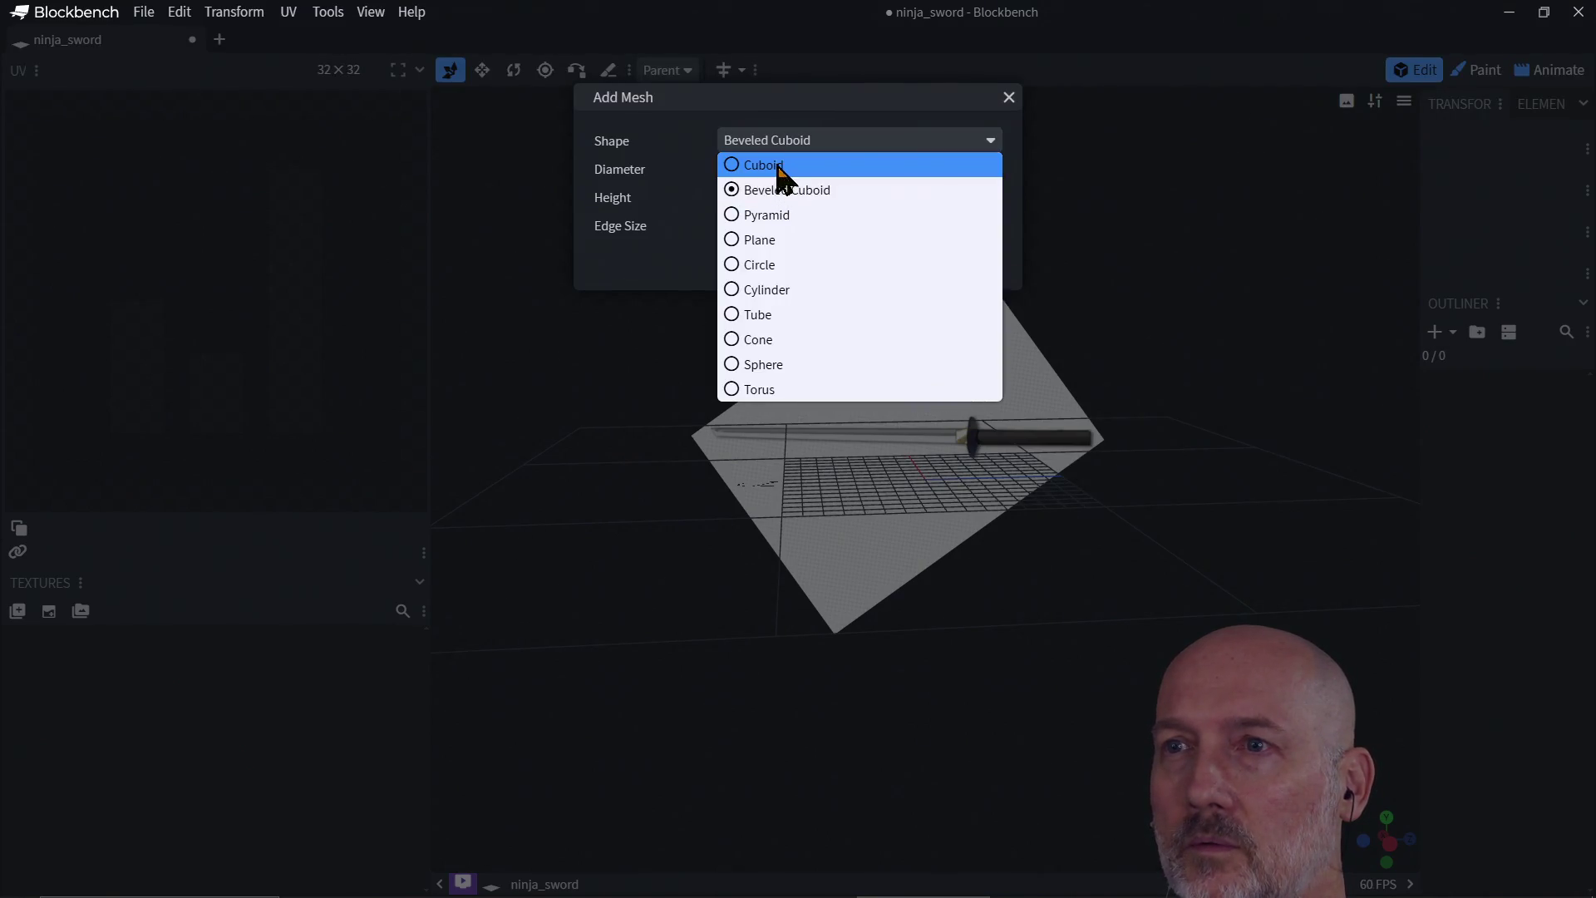
pyautogui.click(779, 165)
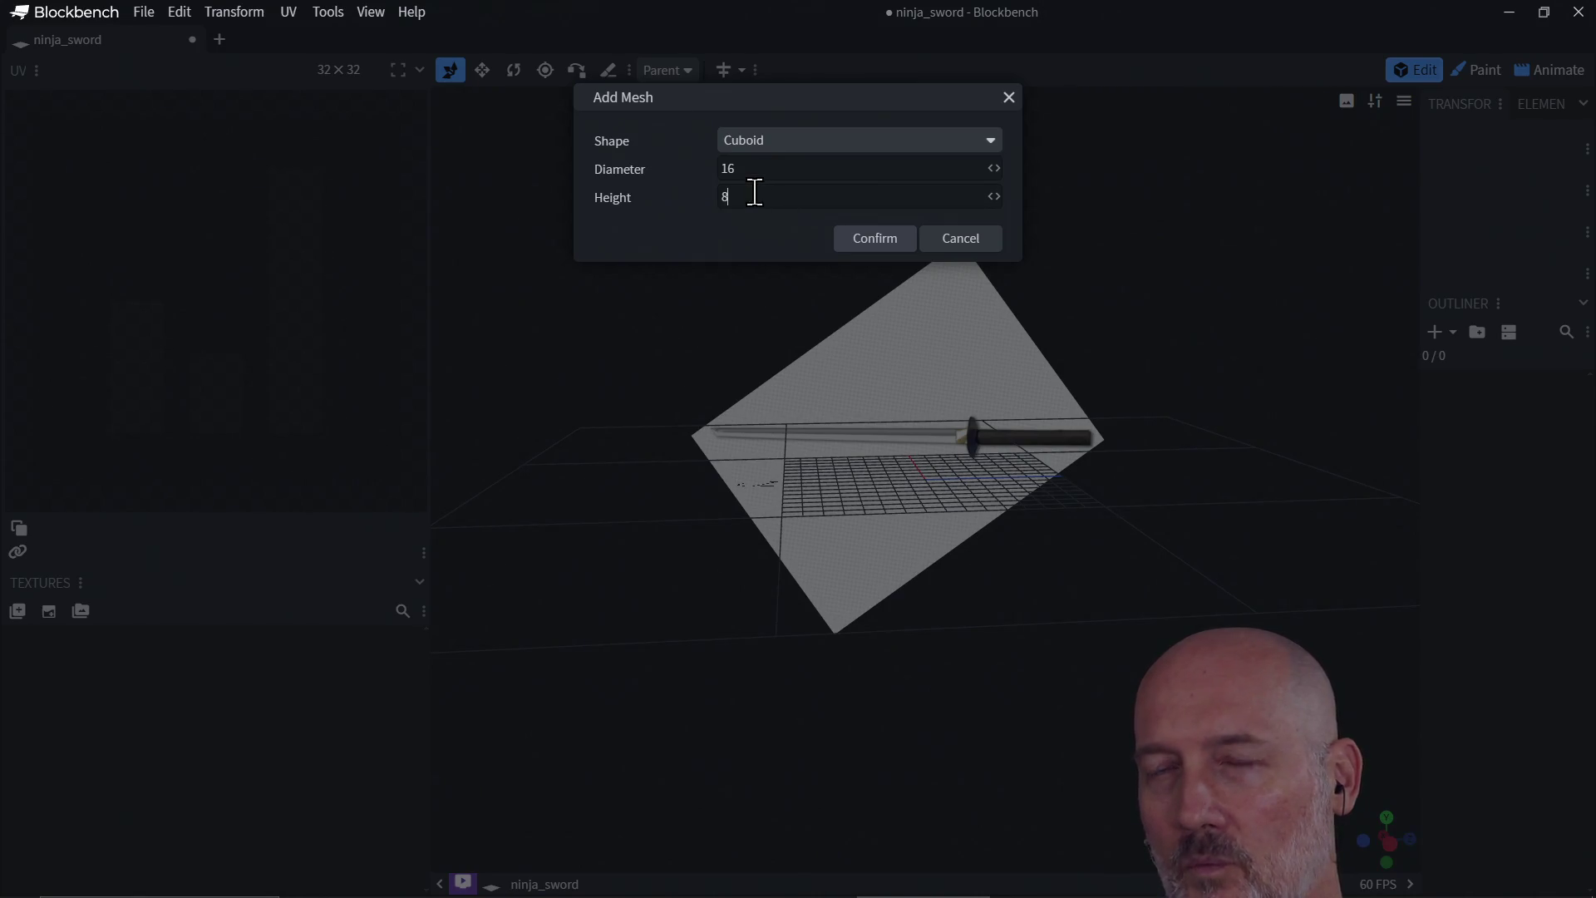
pyautogui.click(775, 143)
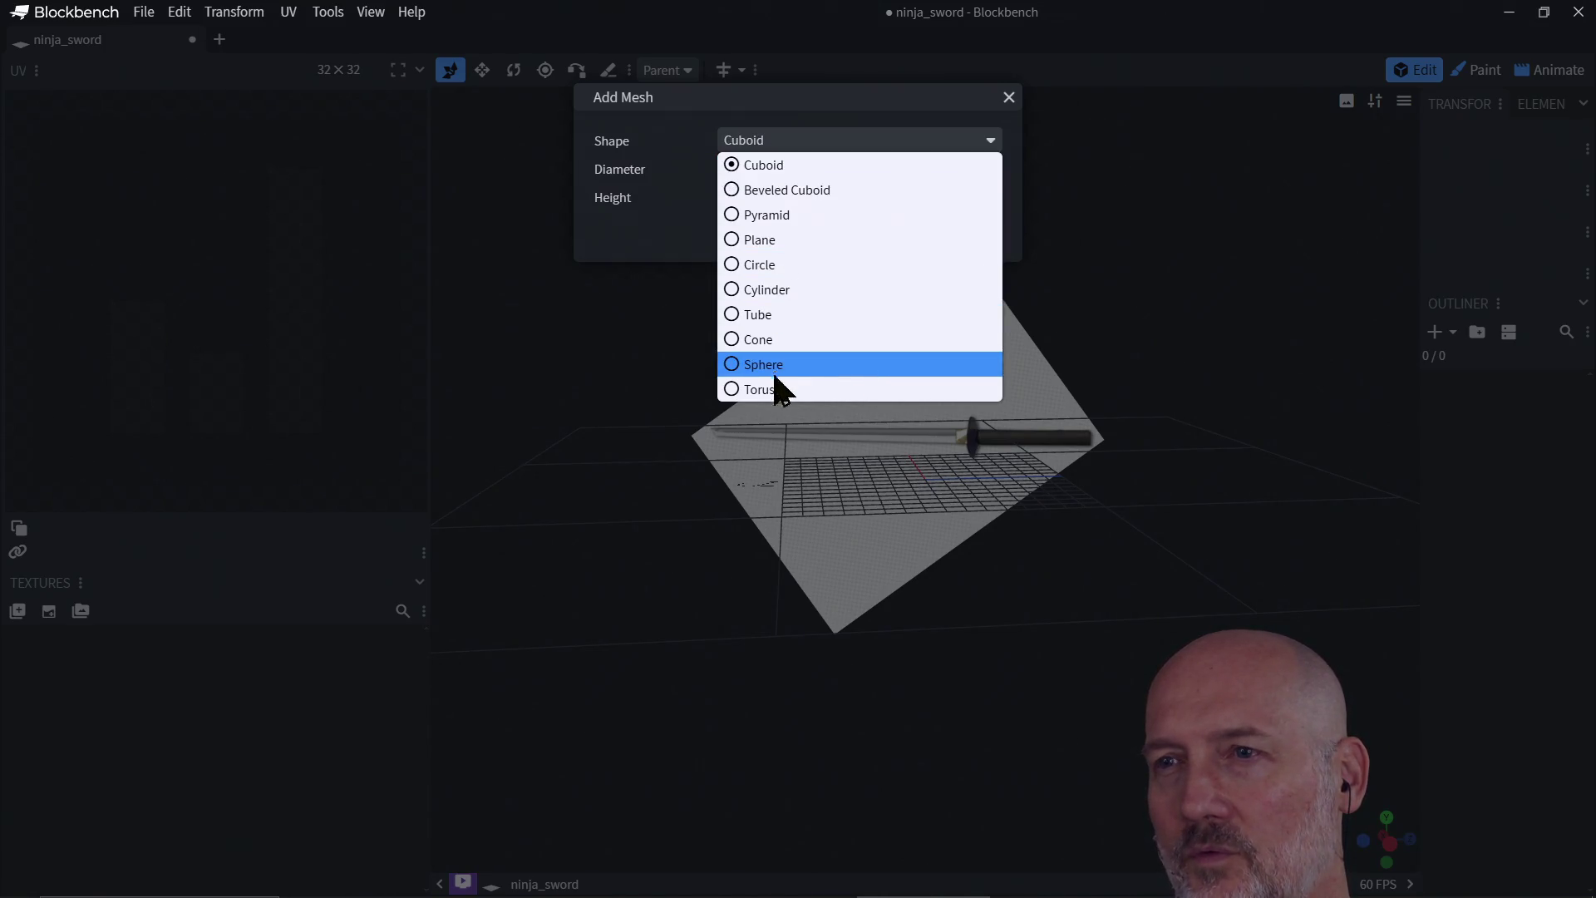
pyautogui.click(777, 166)
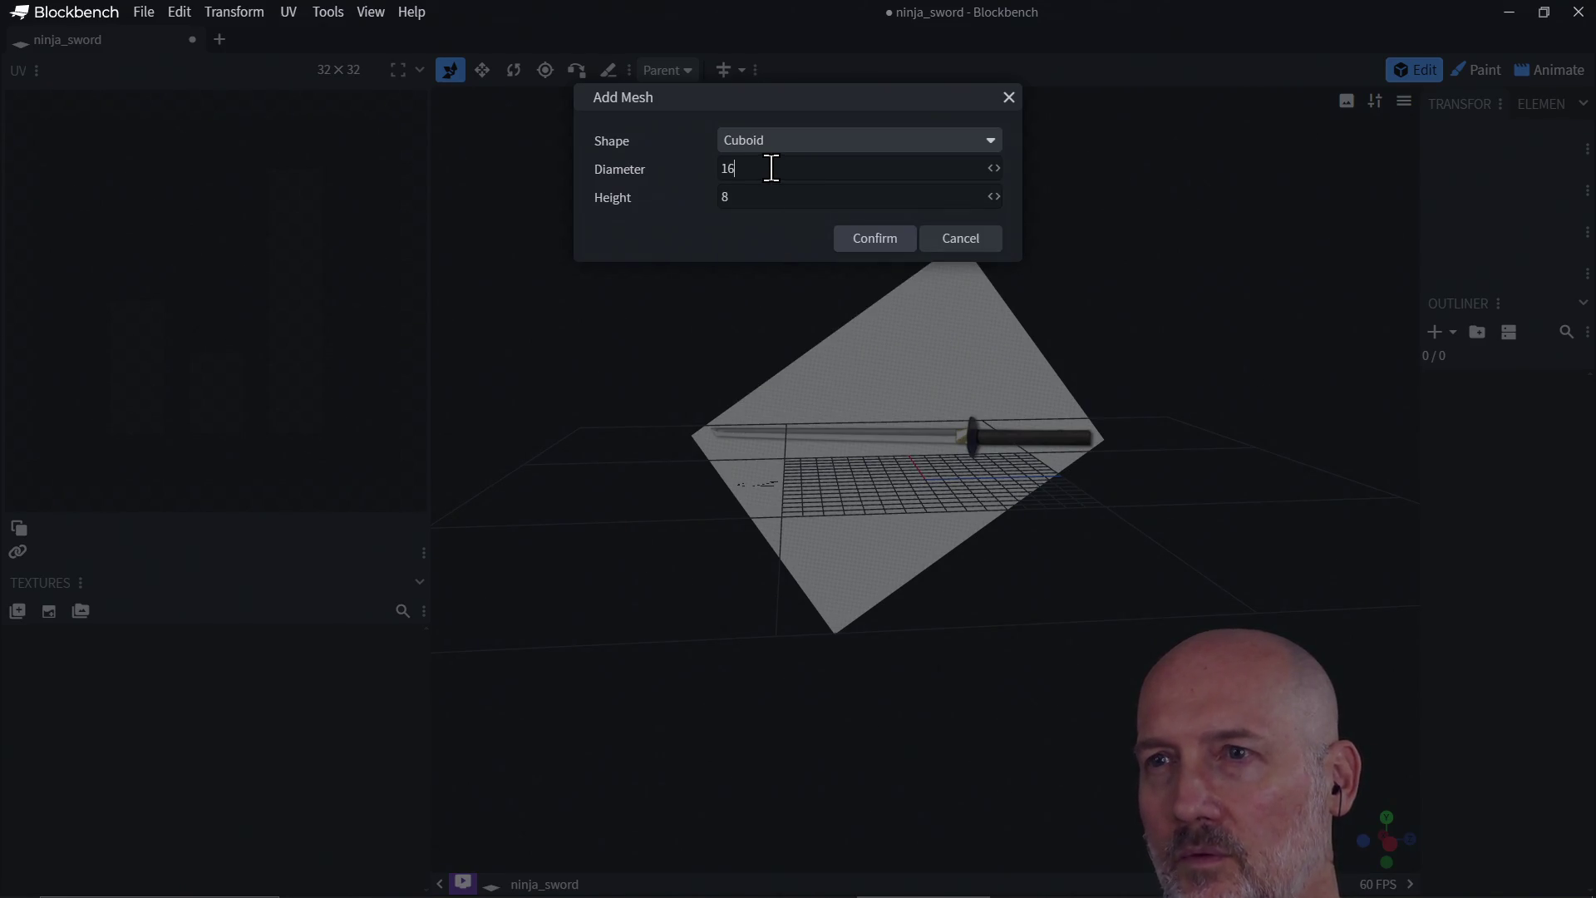
pyautogui.write('4')
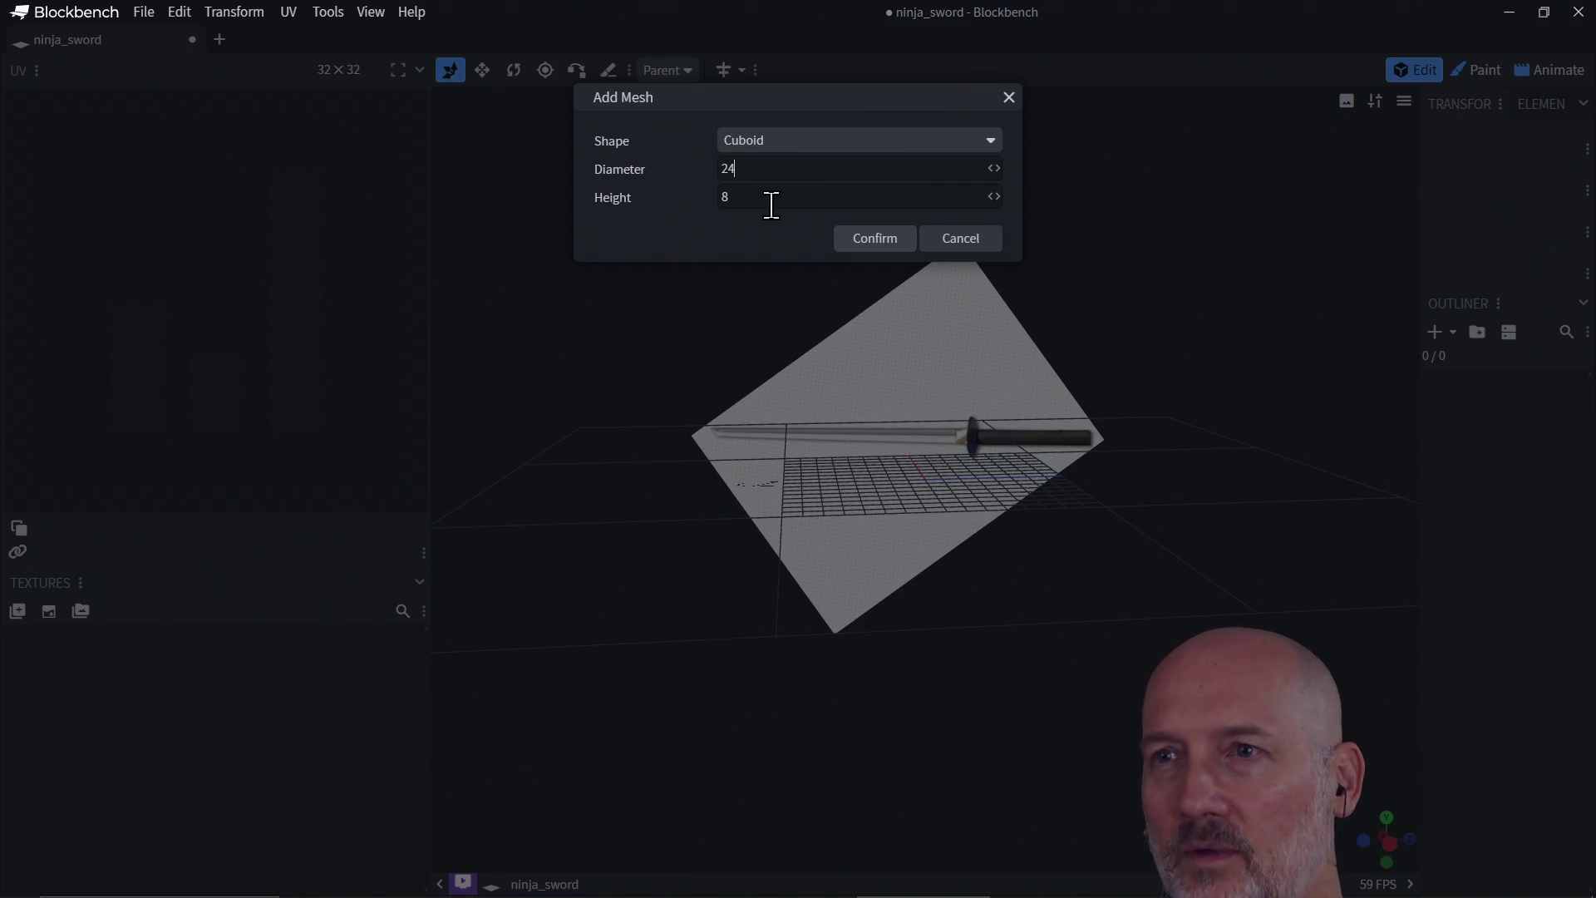
pyautogui.press('BackSpace')
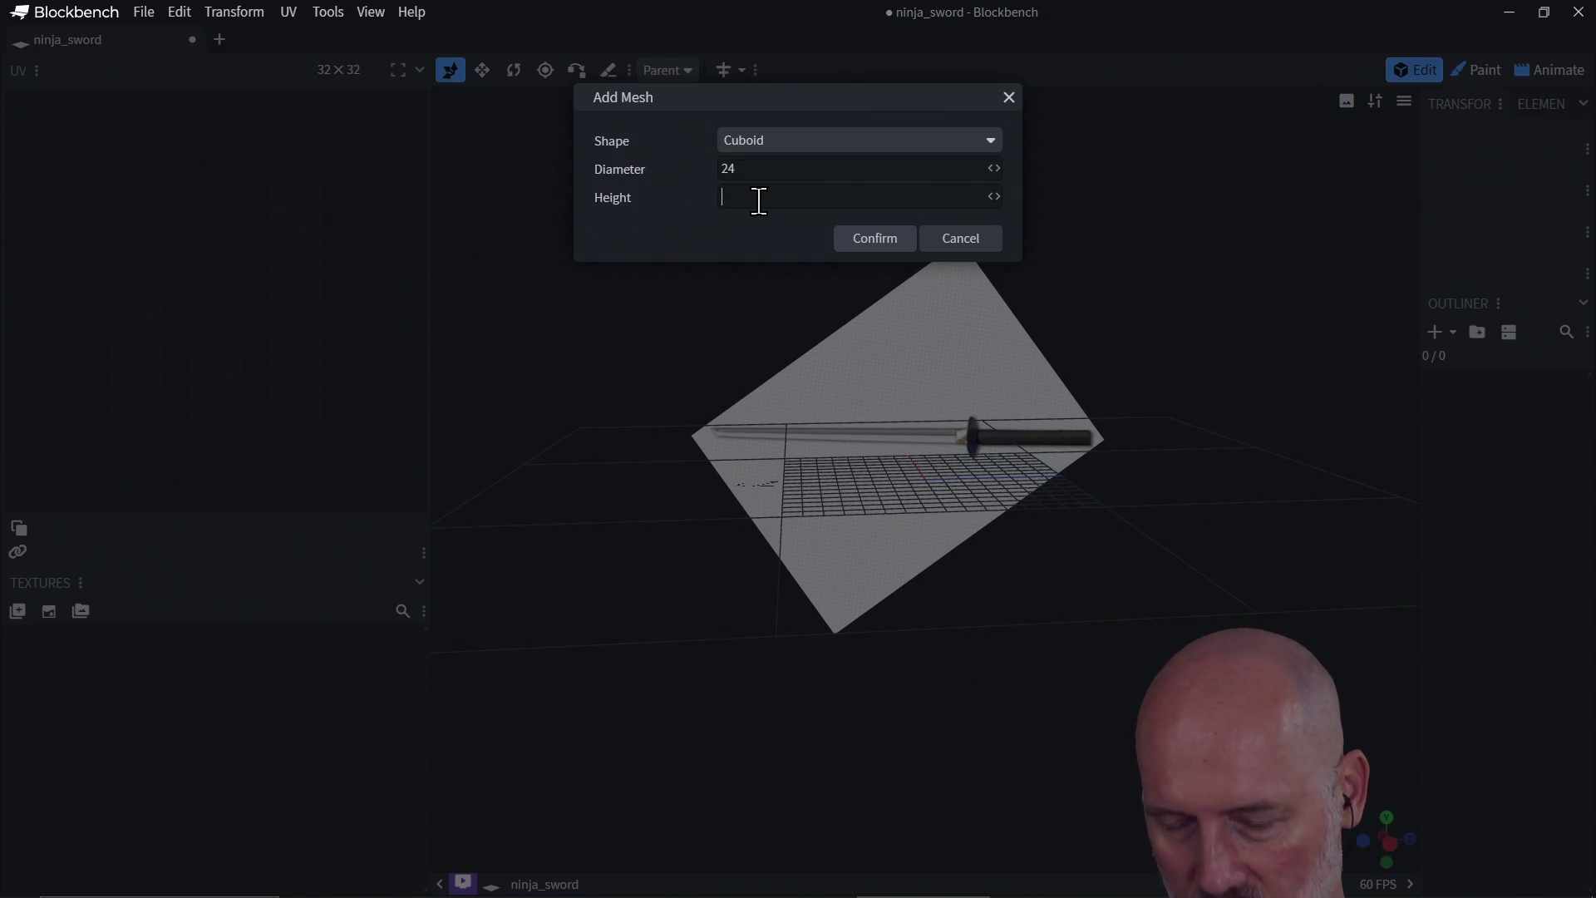
pyautogui.write('3')
pyautogui.click(875, 240)
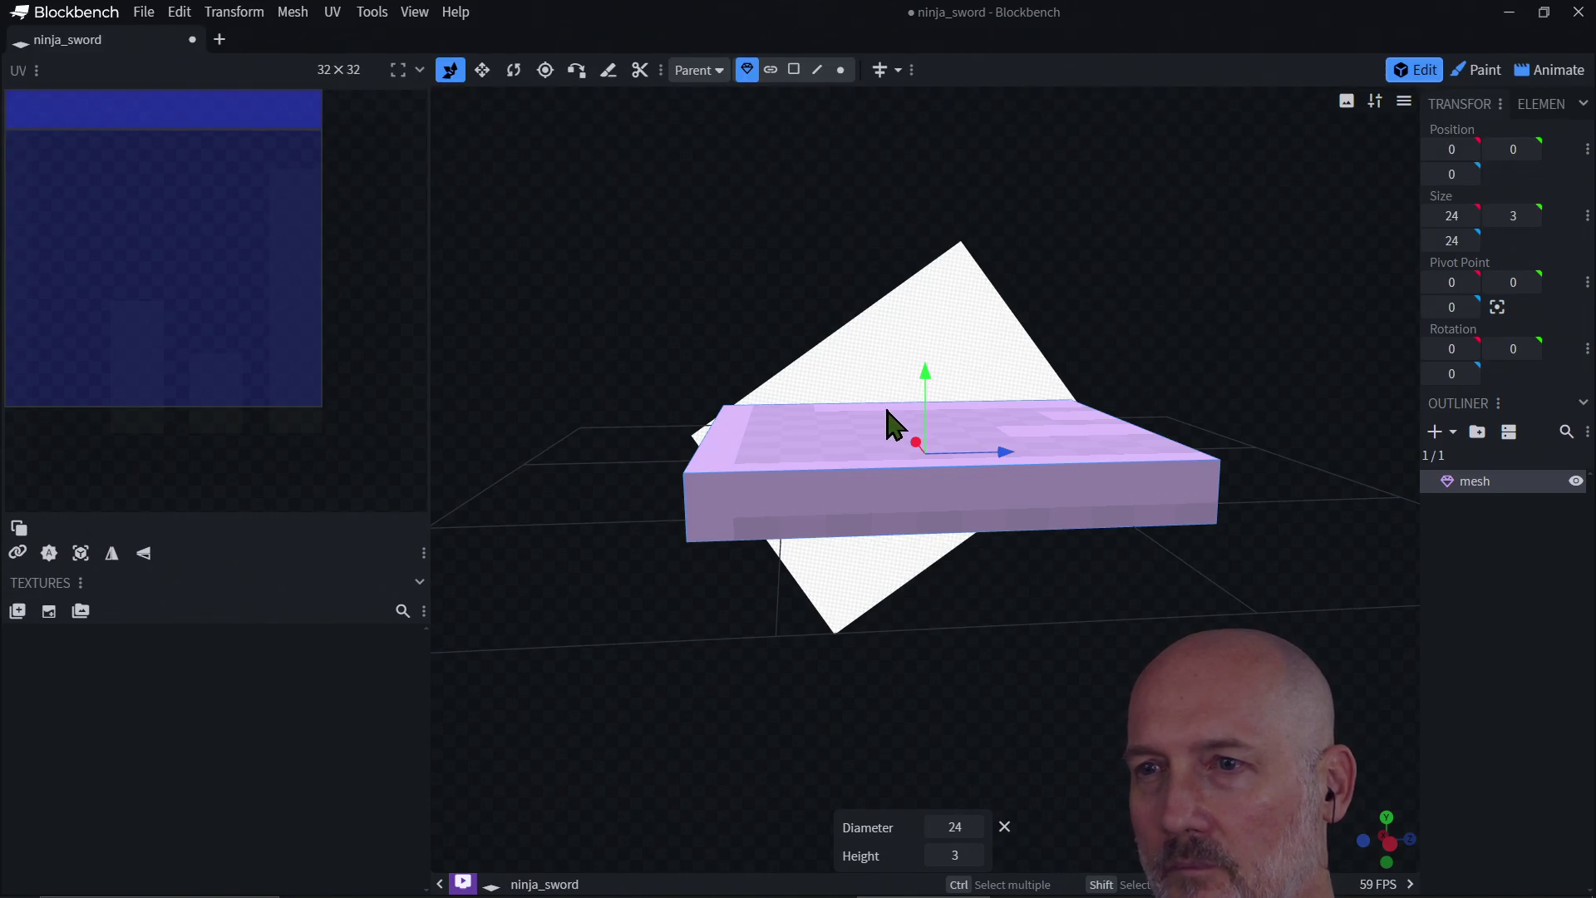
# Step: In face mode, try moving a cuboid side face along X, then undo it
pyautogui.moveTo(815, 492)
pyautogui.mouseDown()
pyautogui.moveTo(1050, 660)
pyautogui.moveTo(990, 579)
pyautogui.moveTo(886, 543)
pyautogui.moveTo(825, 550)
pyautogui.moveTo(817, 532)
pyautogui.mouseUp()
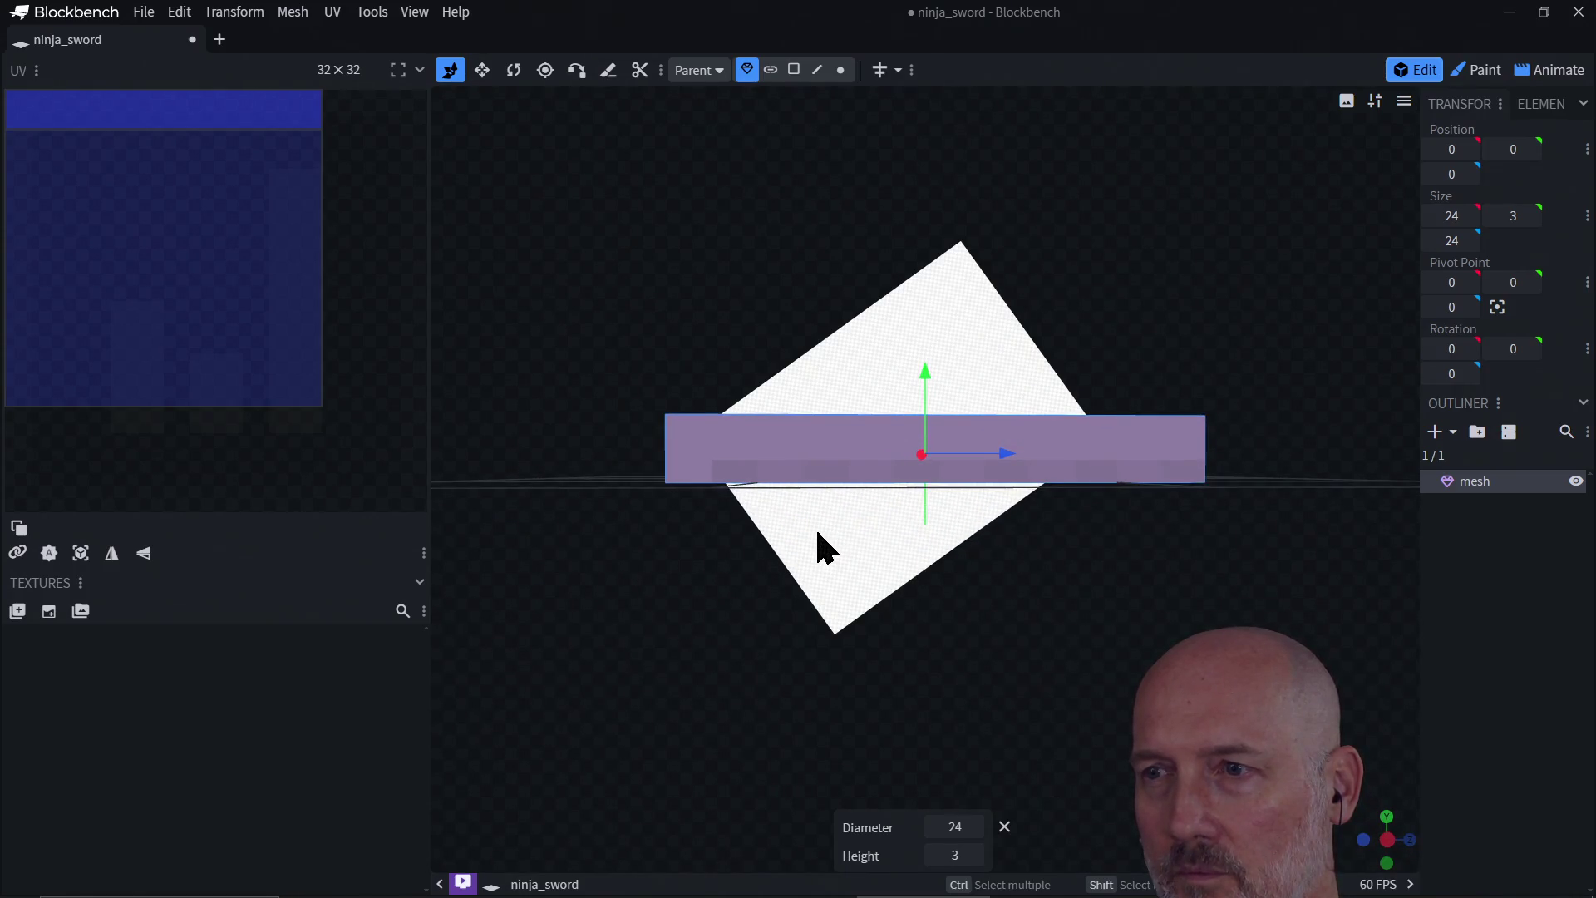
pyautogui.moveTo(812, 549); pyautogui.dragTo(1054, 659)
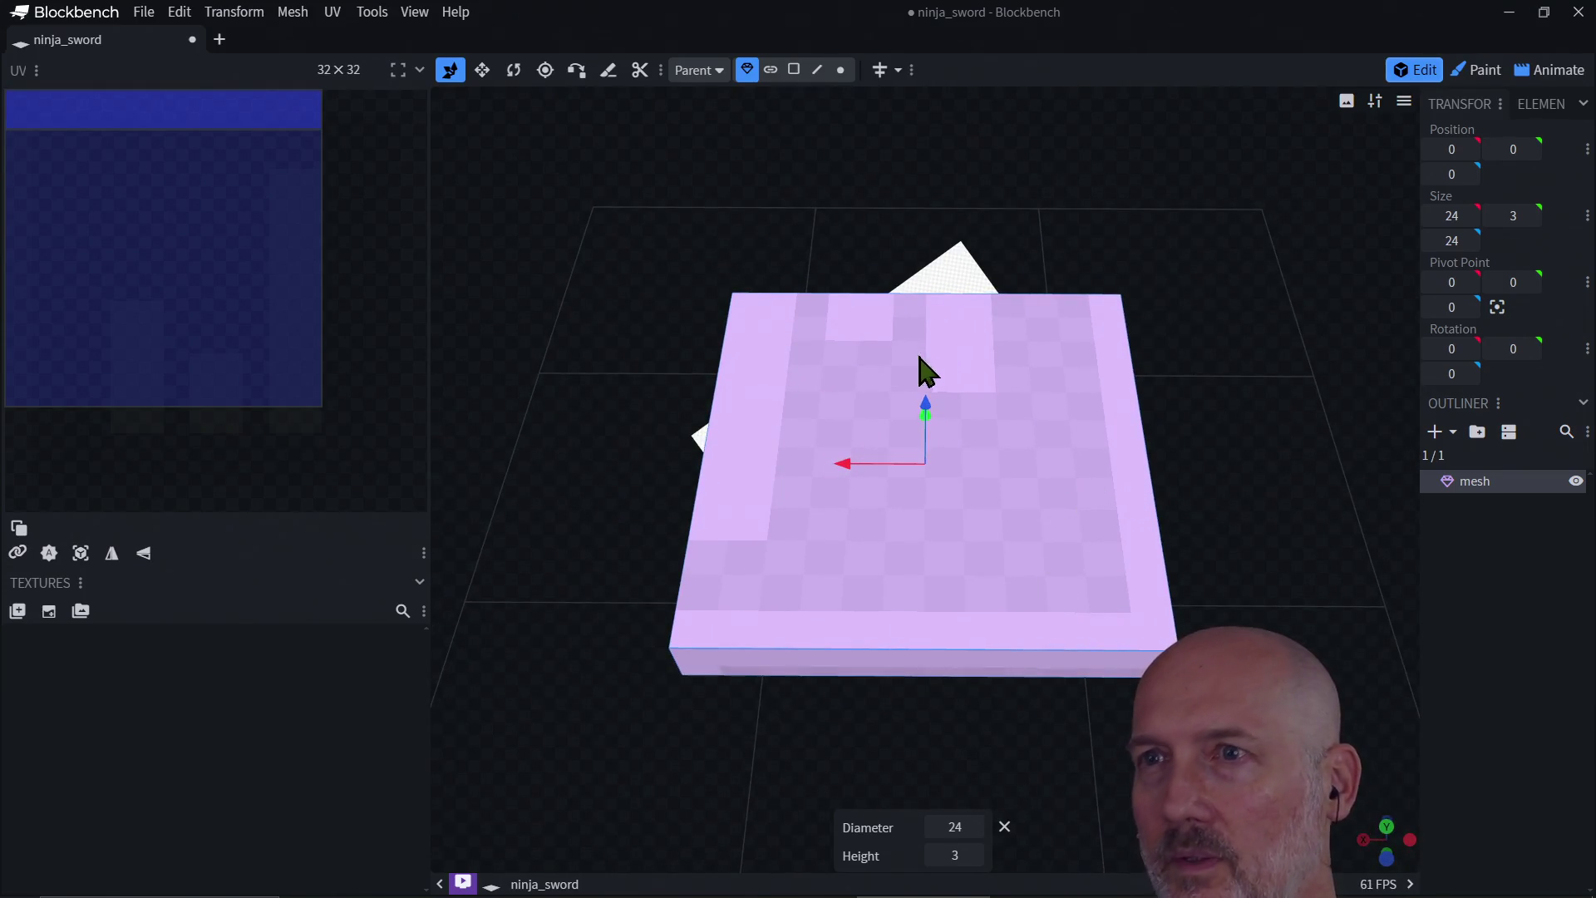
pyautogui.click(793, 70)
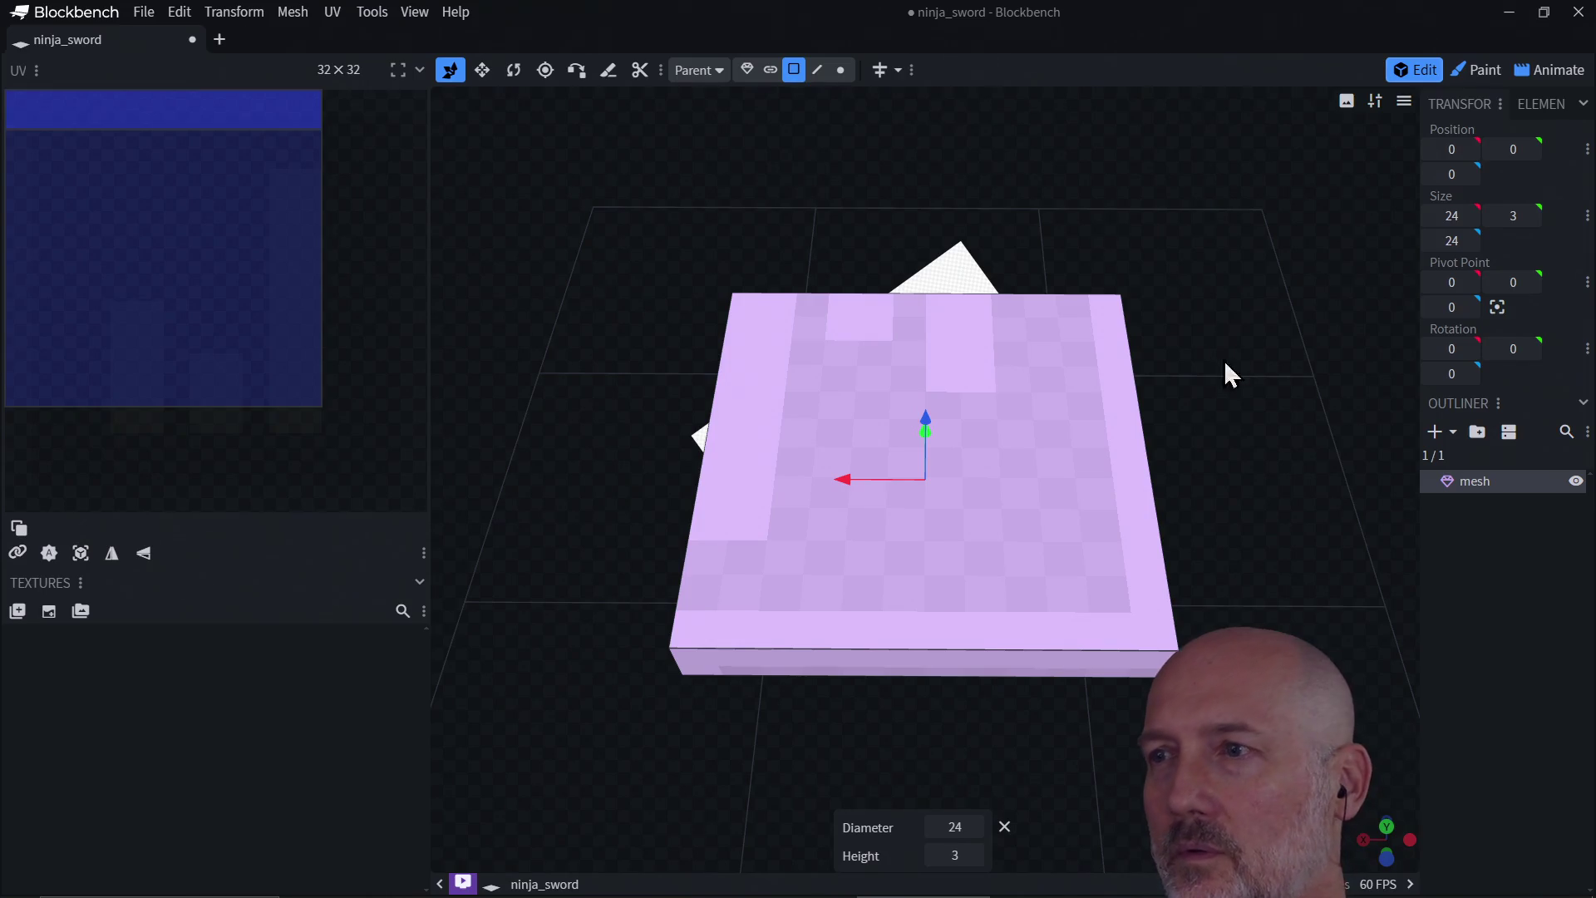
pyautogui.moveTo(1225, 361)
pyautogui.mouseDown()
pyautogui.moveTo(1244, 366)
pyautogui.moveTo(1104, 307)
pyautogui.mouseUp()
pyautogui.click(1068, 534)
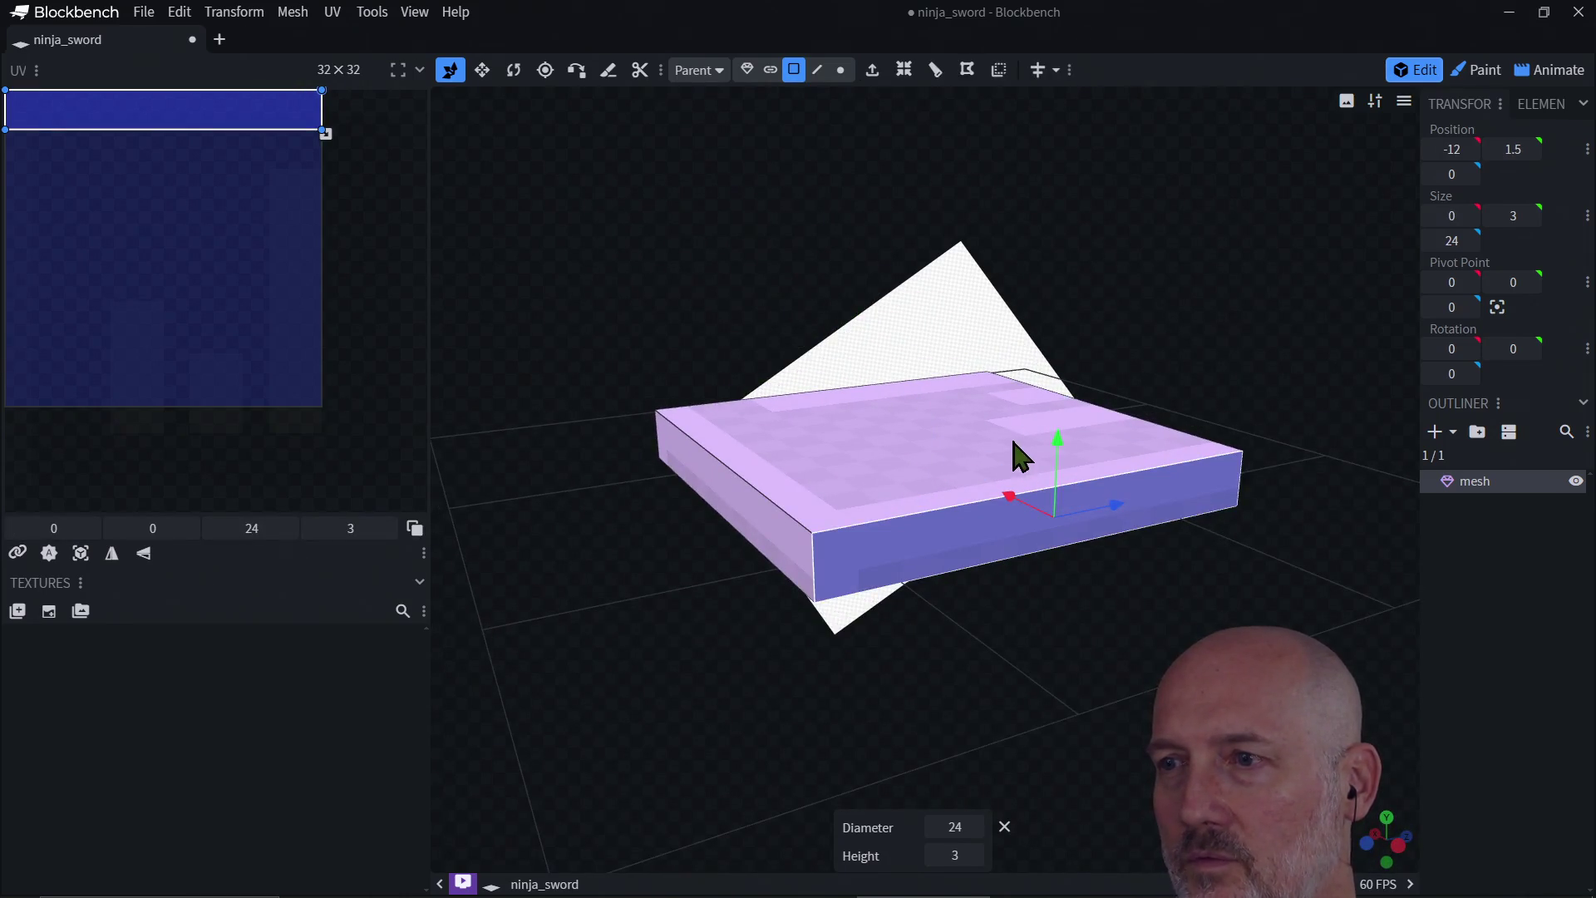
pyautogui.moveTo(984, 609); pyautogui.dragTo(997, 732)
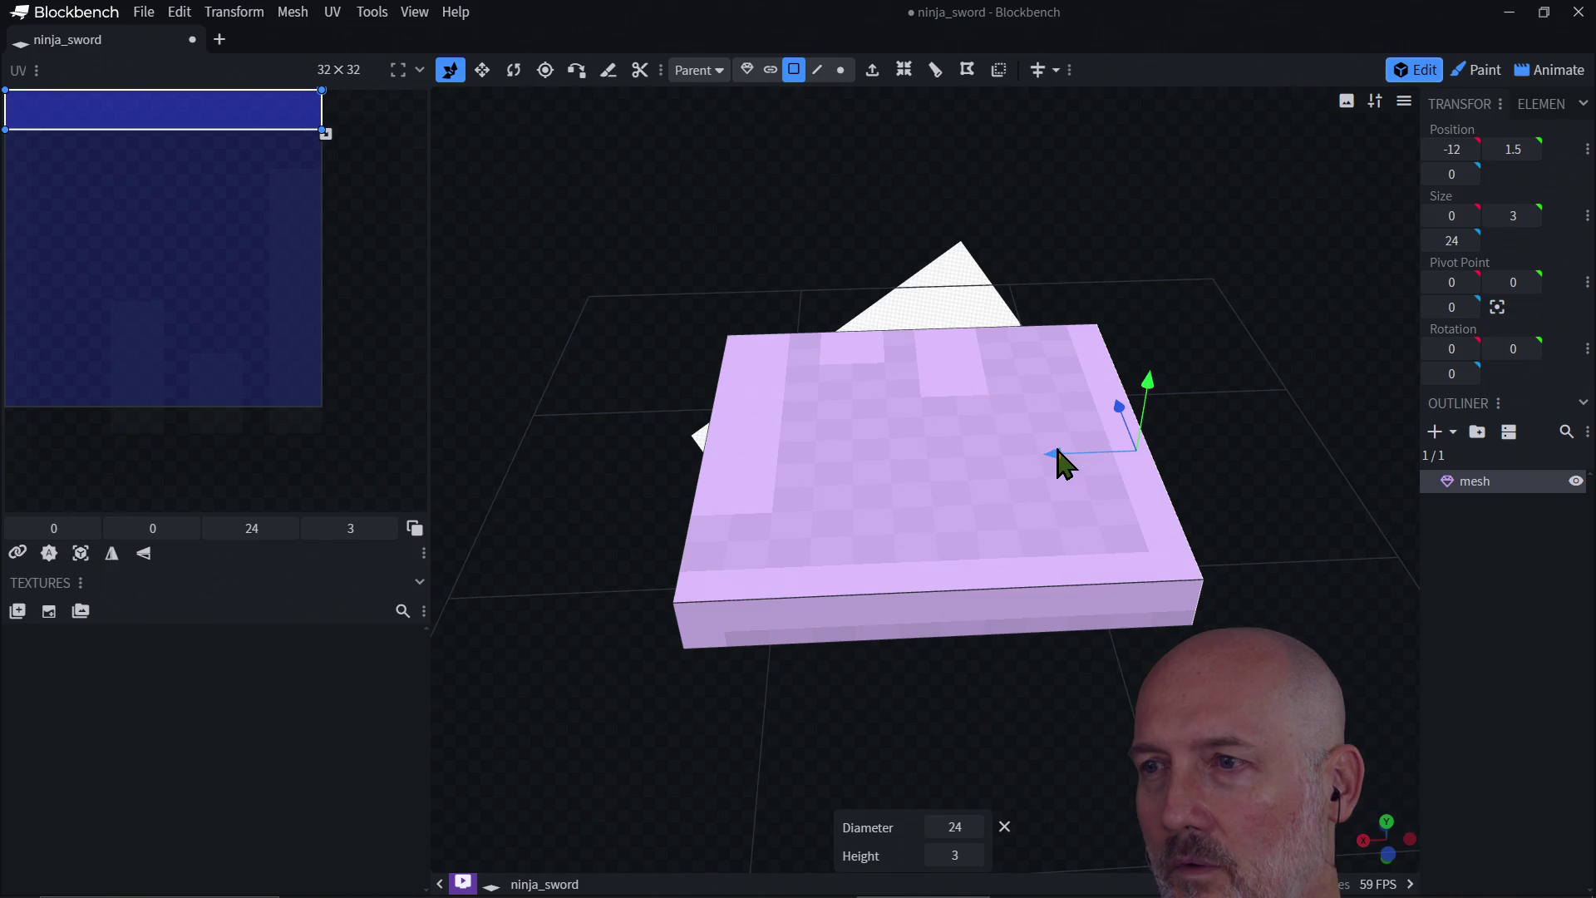
pyautogui.moveTo(1061, 462); pyautogui.dragTo(640, 462)
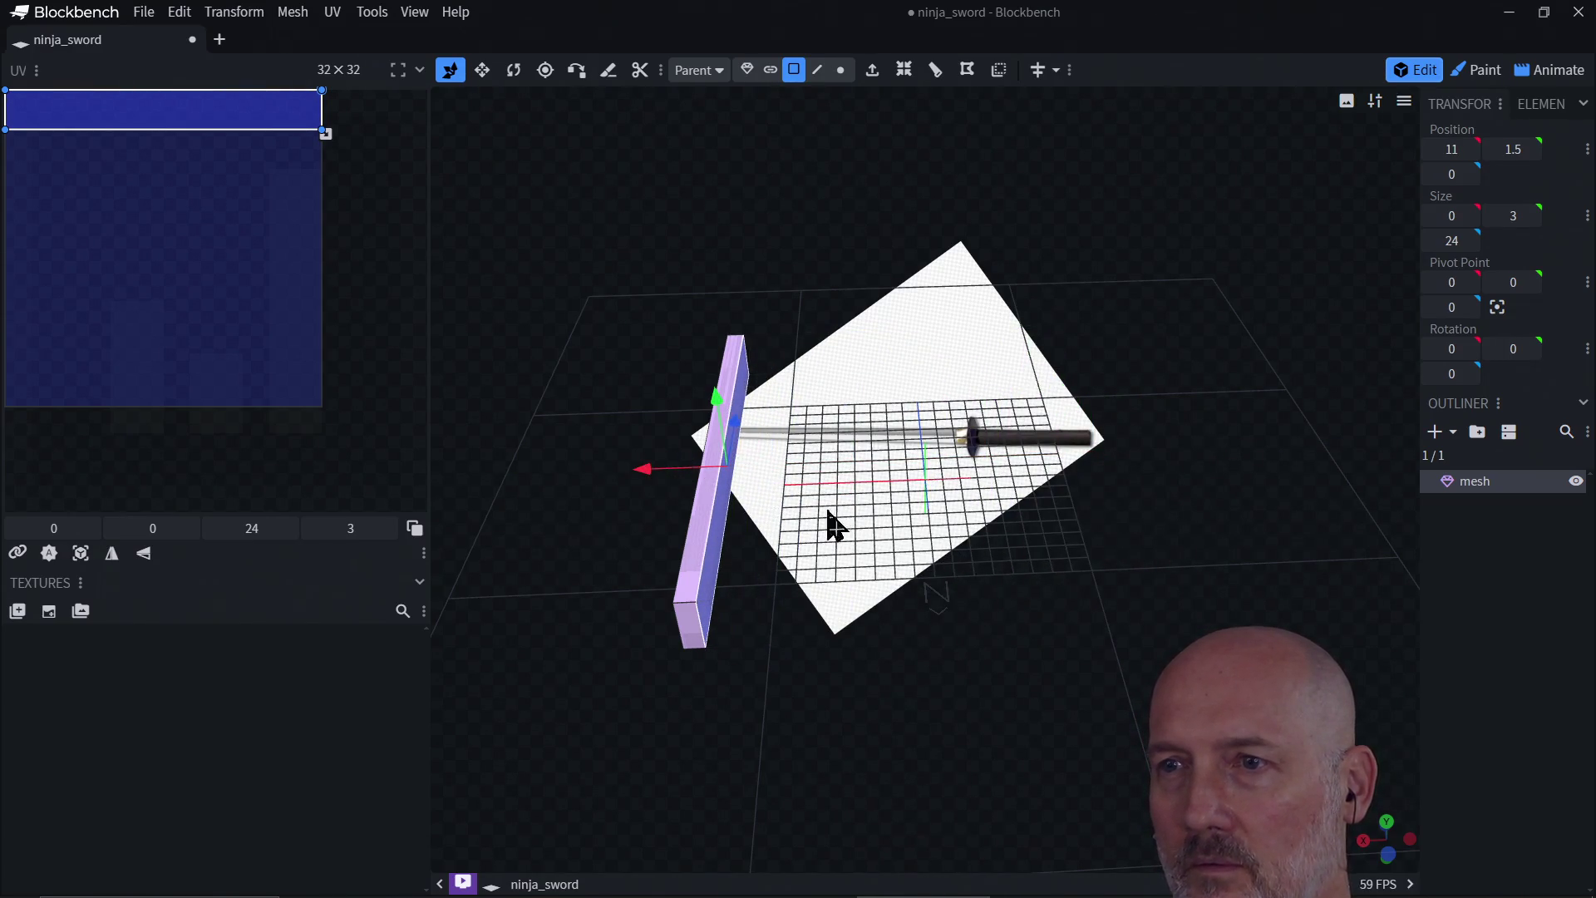
pyautogui.moveTo(908, 527)
pyautogui.mouseDown()
pyautogui.moveTo(894, 549)
pyautogui.moveTo(909, 510)
pyautogui.moveTo(914, 567)
pyautogui.mouseUp()
pyautogui.hotkey('ctrl', 'z')
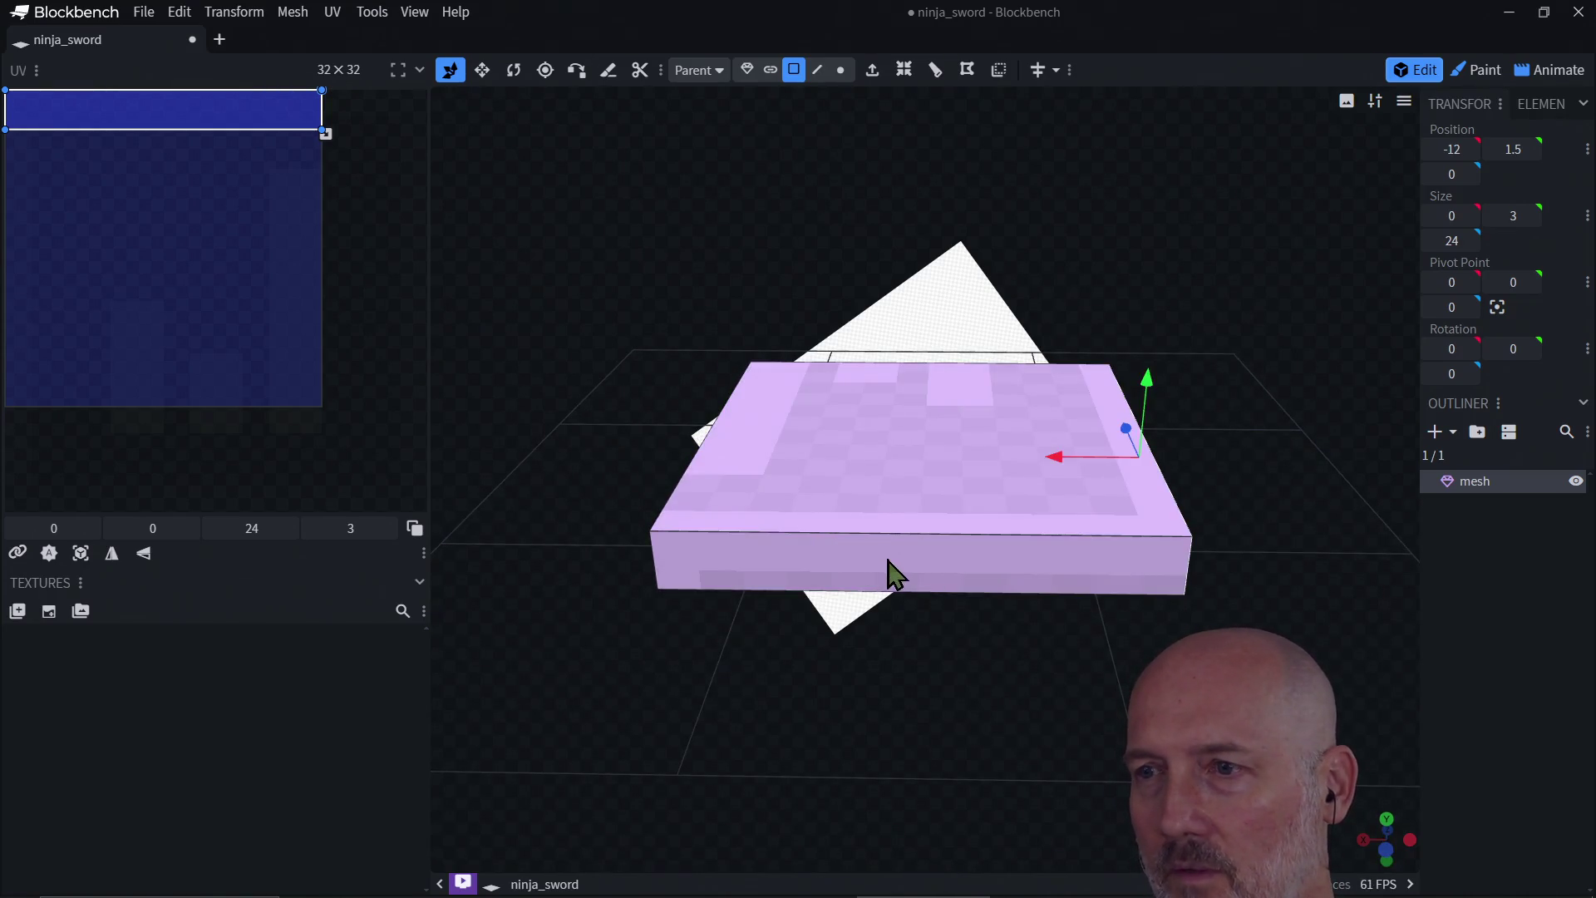
pyautogui.hotkey('ctrl', 'z')
# Step: Move the cuboid's front face forward to Z 11 and check the north and east views
pyautogui.press('KP_1')
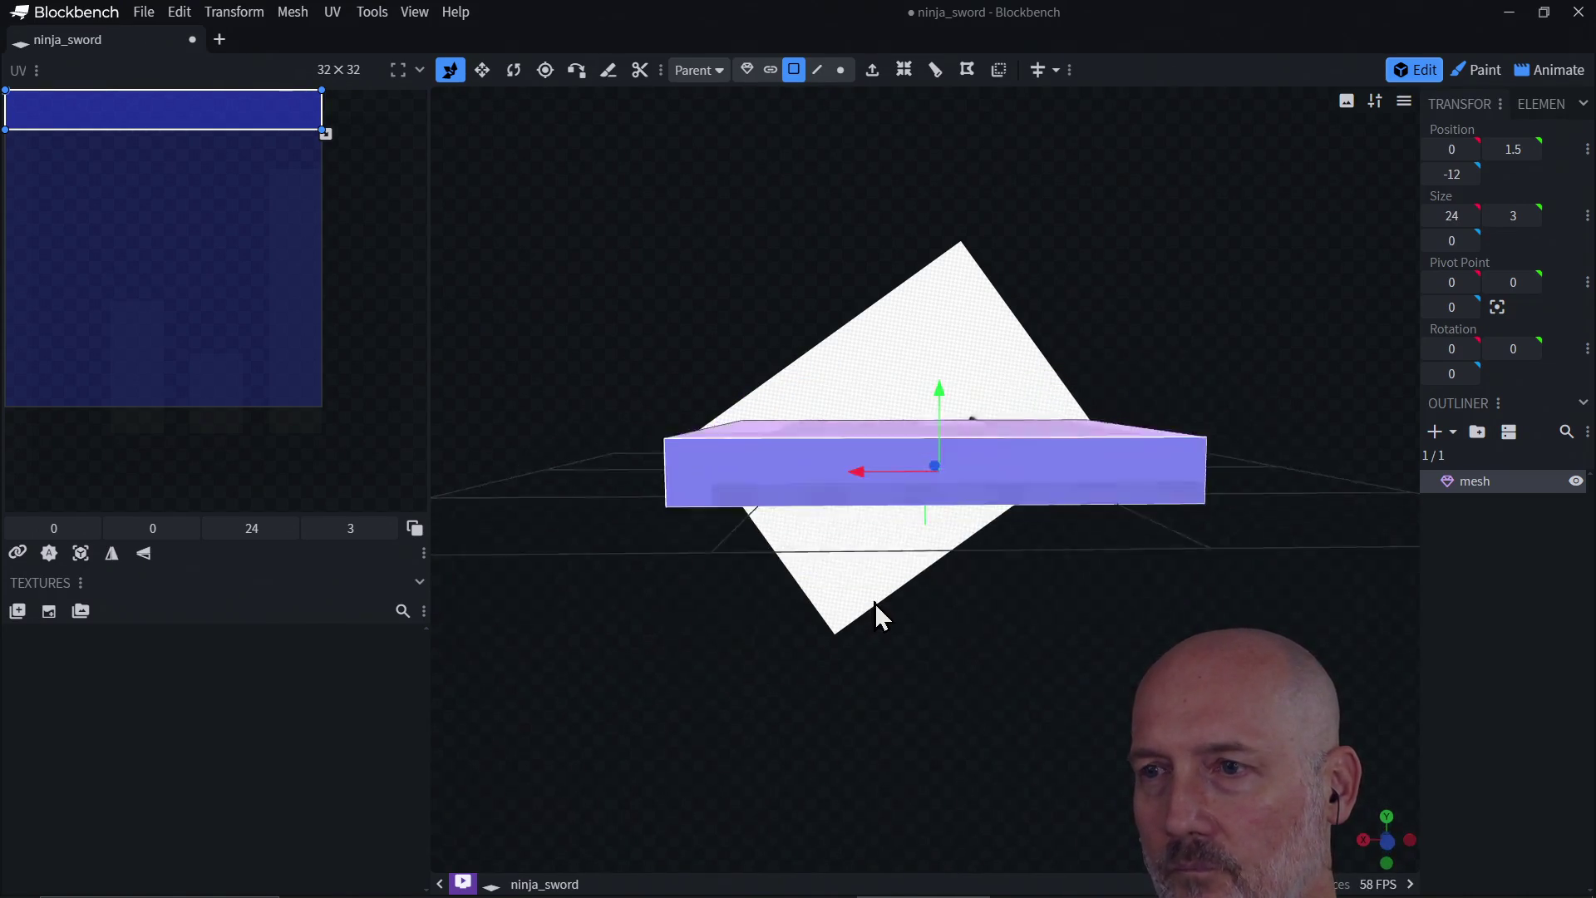
pyautogui.moveTo(870, 606)
pyautogui.mouseDown()
pyautogui.moveTo(862, 712)
pyautogui.moveTo(969, 723)
pyautogui.moveTo(1051, 698)
pyautogui.mouseUp()
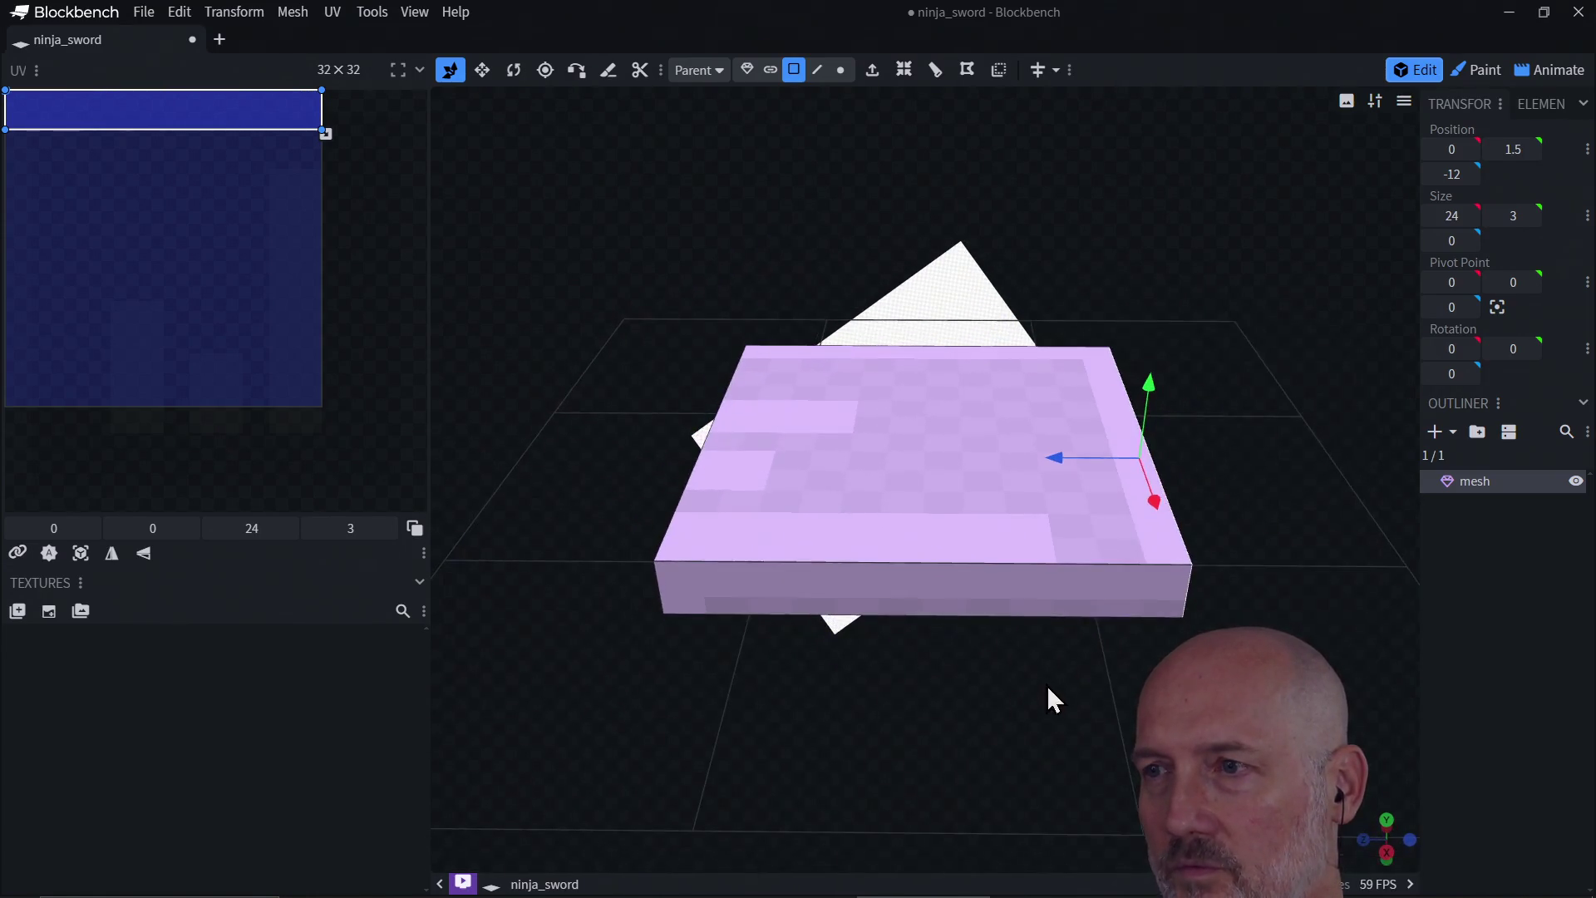
pyautogui.moveTo(1061, 460); pyautogui.dragTo(660, 456)
pyautogui.moveTo(947, 559)
pyautogui.mouseDown()
pyautogui.moveTo(695, 477)
pyautogui.moveTo(720, 461)
pyautogui.moveTo(725, 475)
pyautogui.mouseUp()
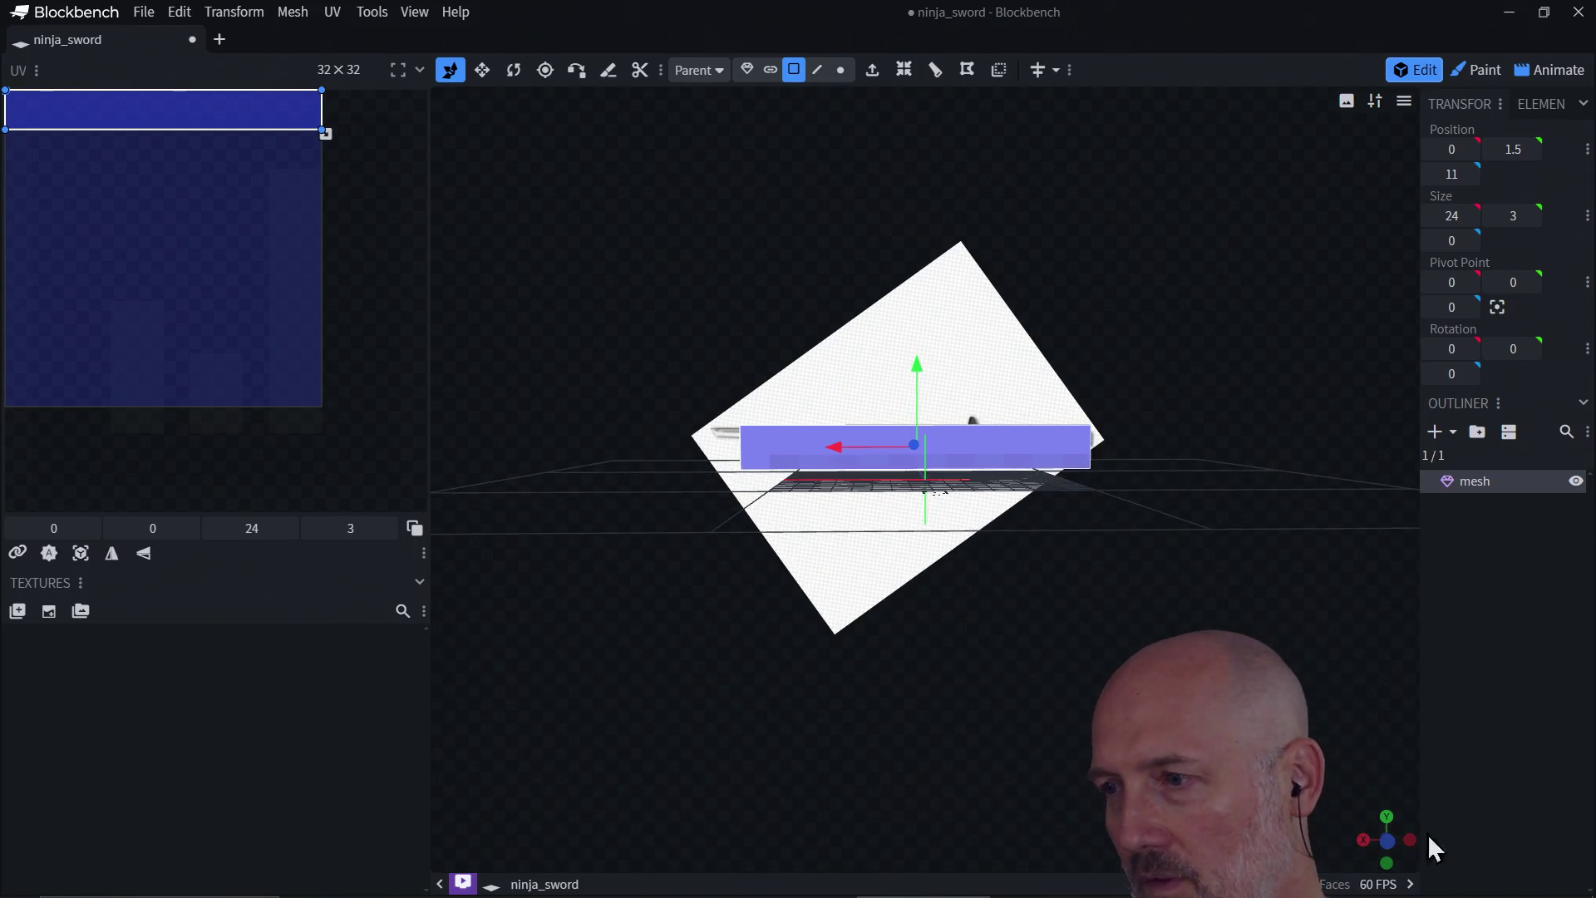
pyautogui.click(1394, 841)
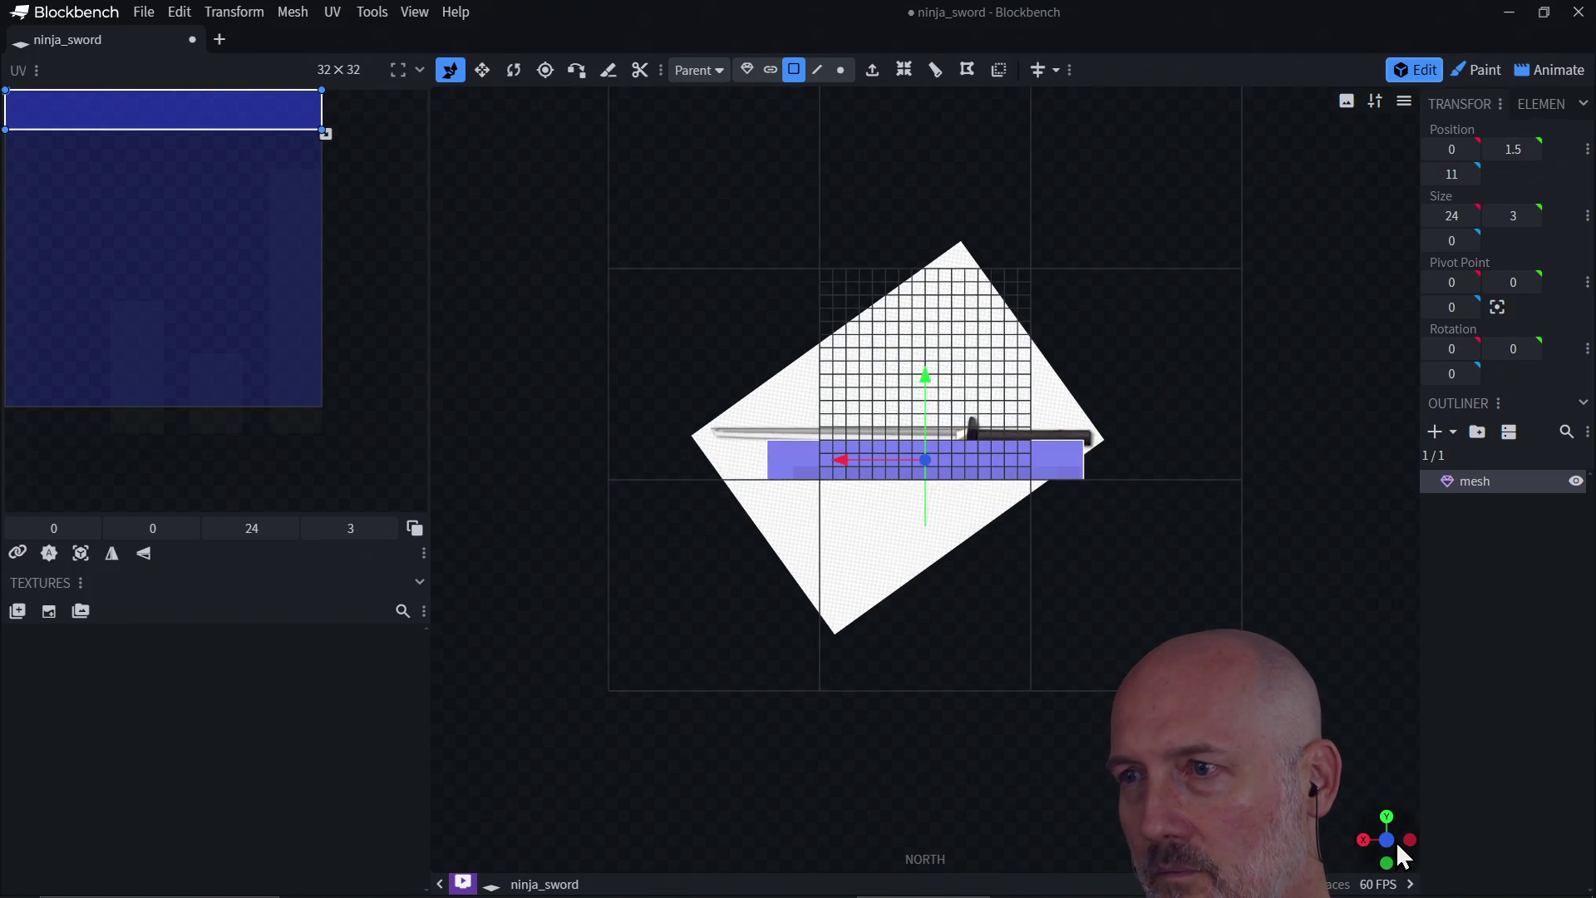
pyautogui.click(1361, 840)
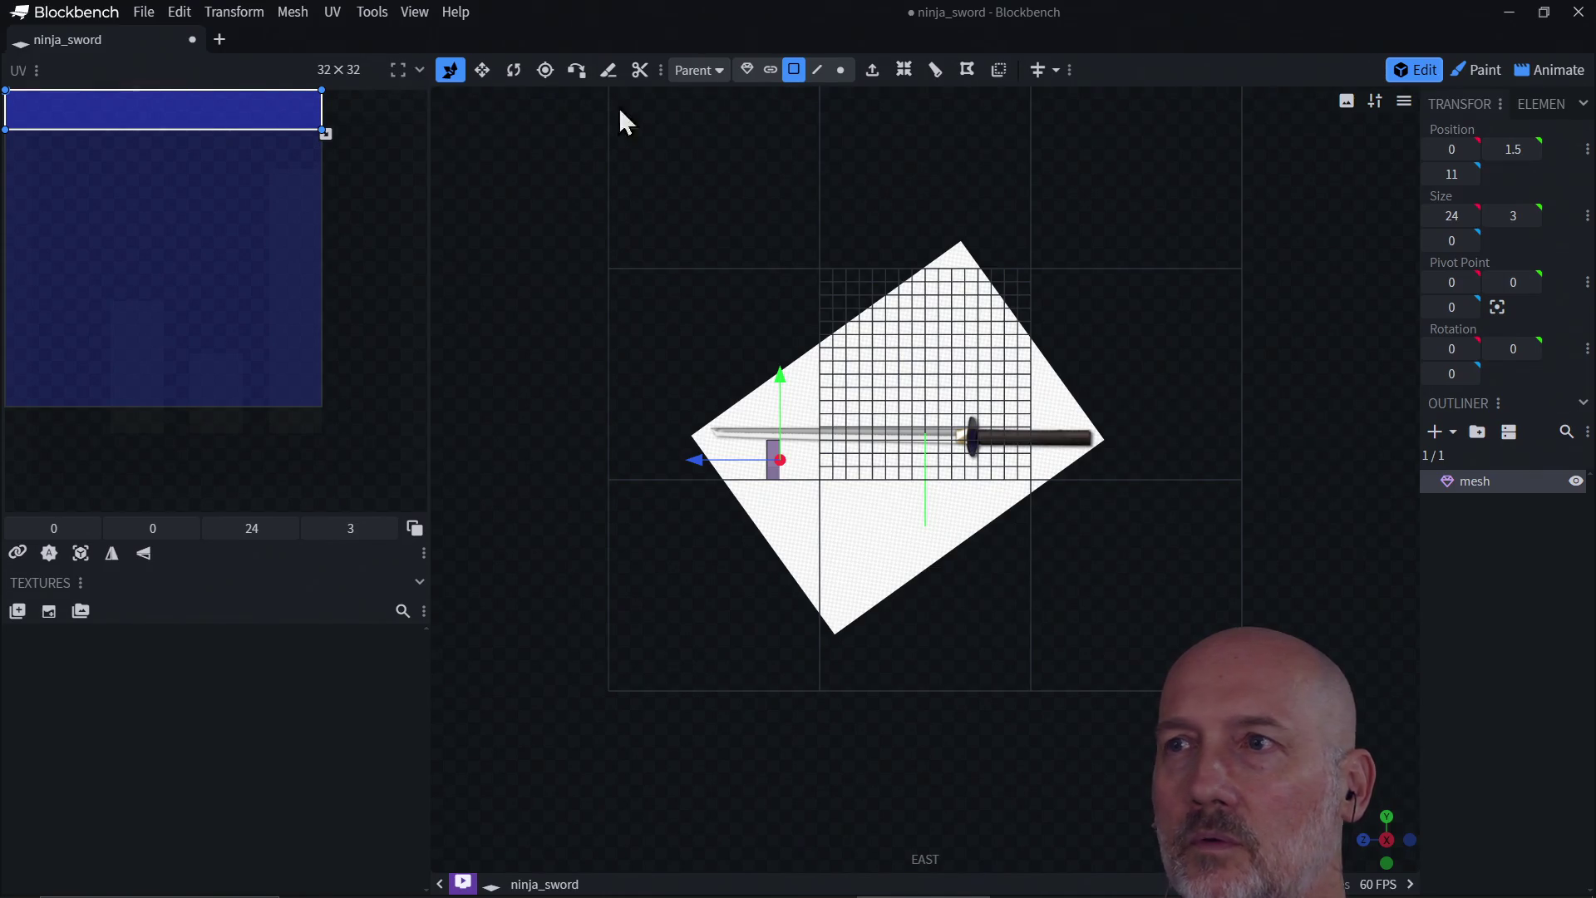
# Step: Move the whole slab to X -4, Z -10 so it sits over the reference blade
pyautogui.click(747, 70)
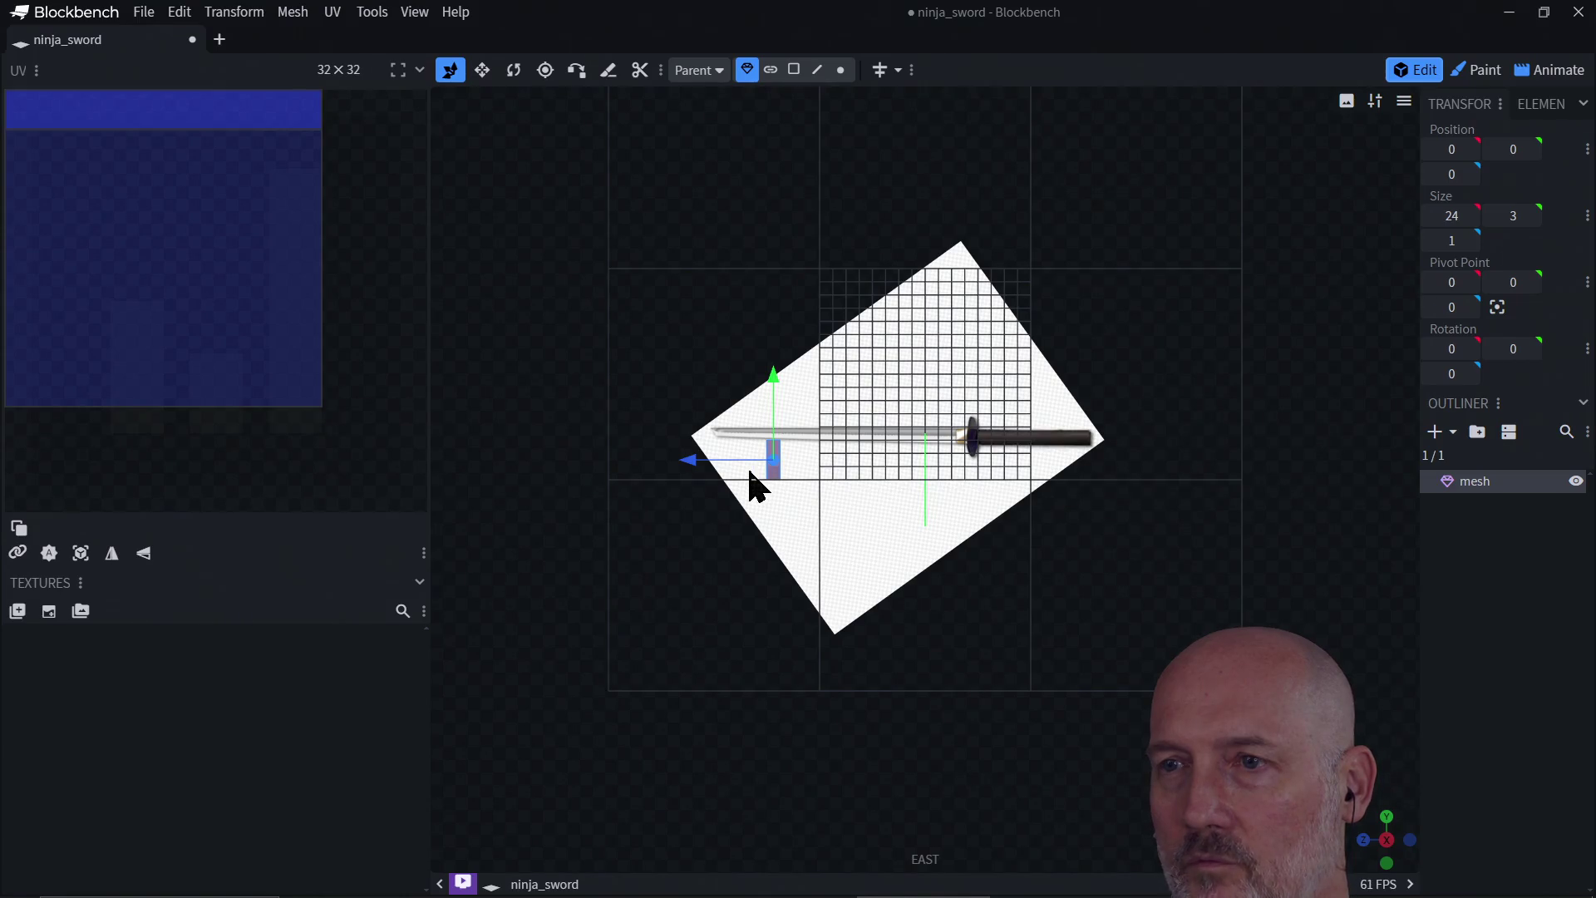
pyautogui.moveTo(701, 459); pyautogui.dragTo(641, 459)
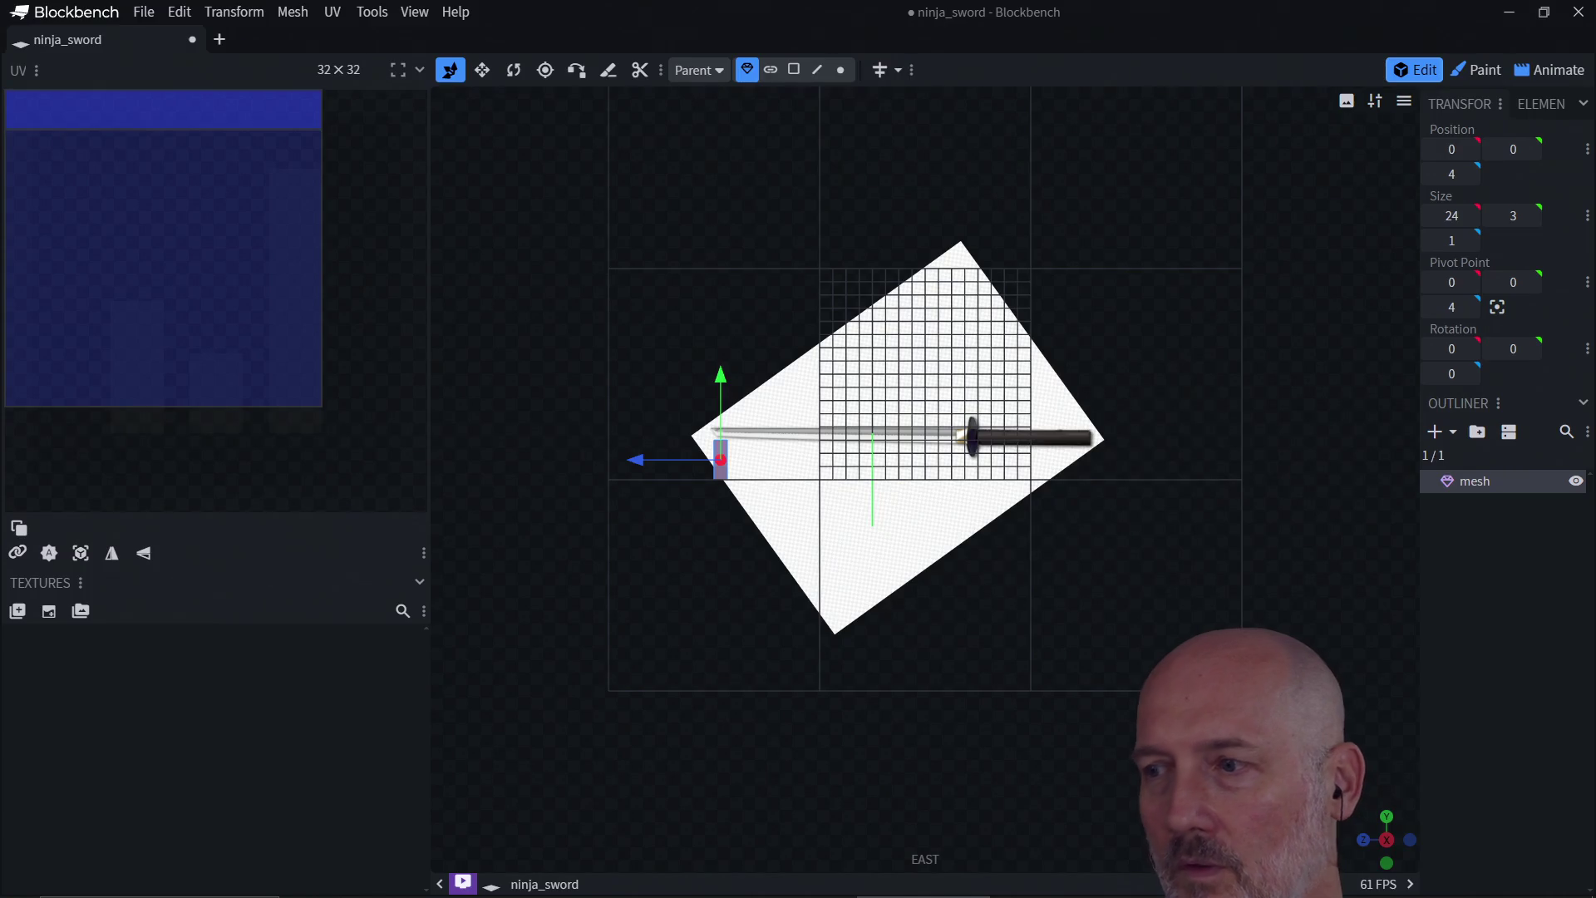
pyautogui.click(1386, 817)
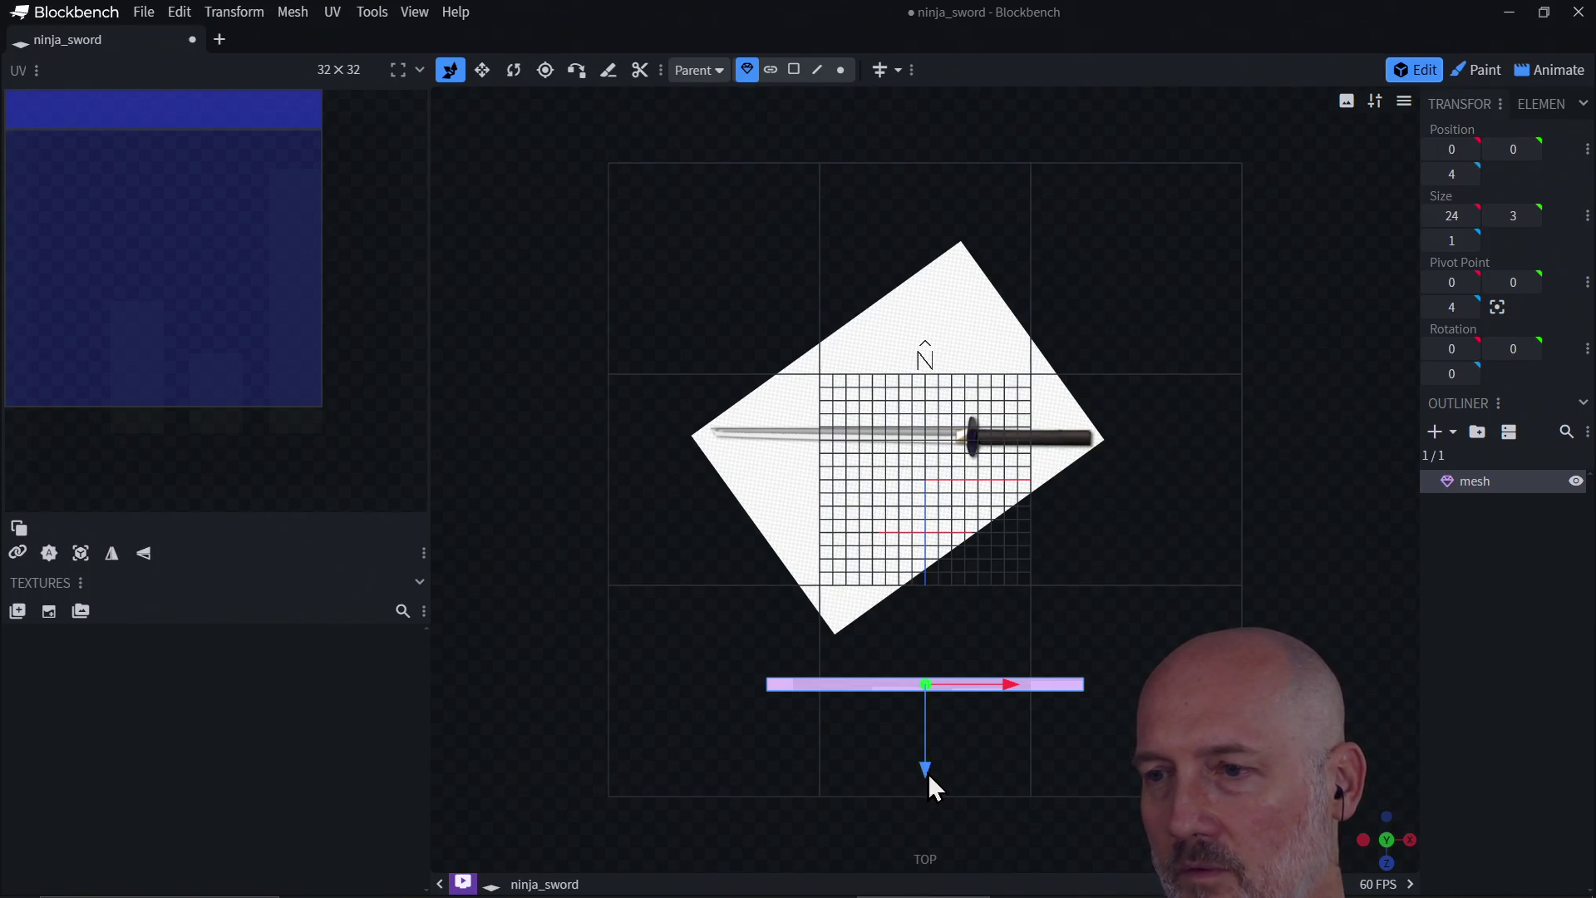
pyautogui.moveTo(926, 773)
pyautogui.mouseDown()
pyautogui.moveTo(908, 759)
pyautogui.moveTo(919, 616)
pyautogui.moveTo(903, 579)
pyautogui.mouseUp()
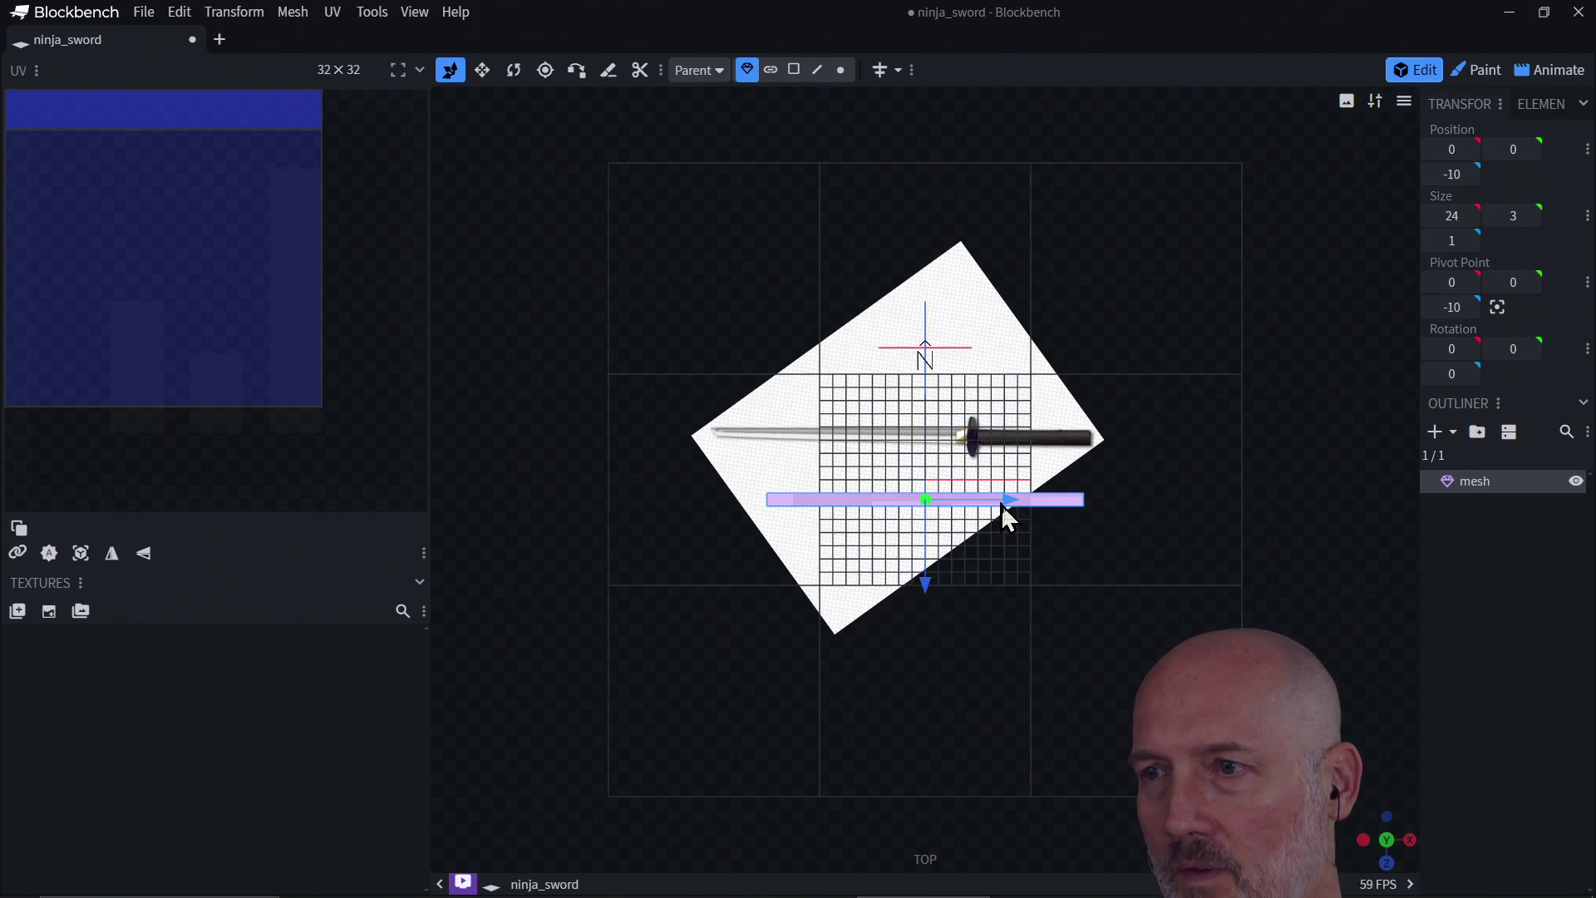
pyautogui.moveTo(1005, 516); pyautogui.dragTo(954, 507)
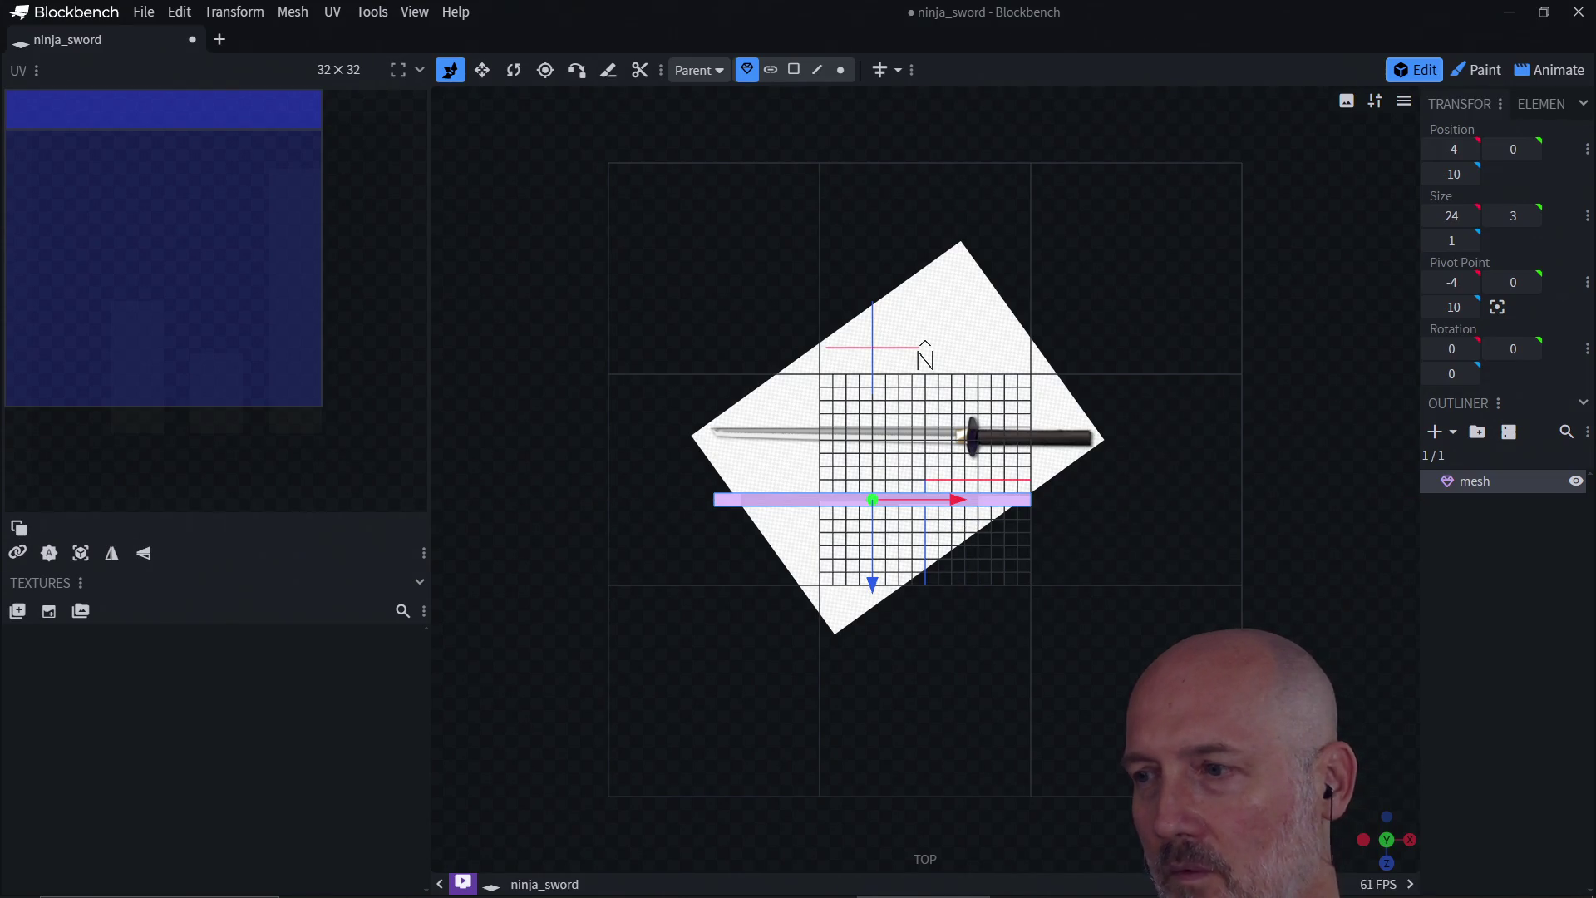
pyautogui.click(1413, 839)
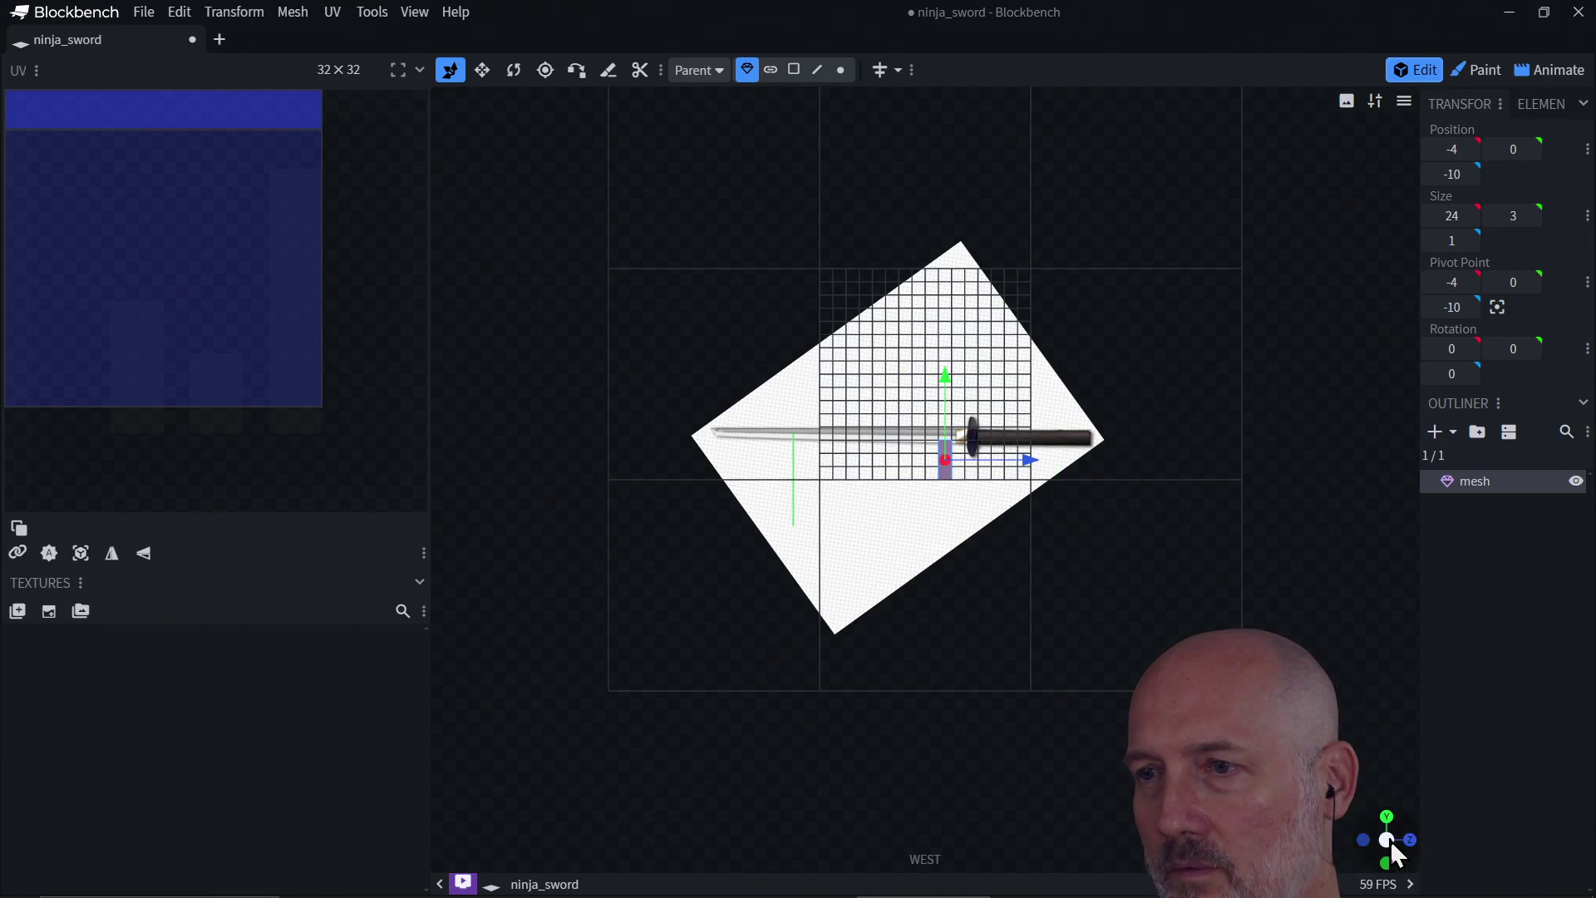
pyautogui.click(1386, 864)
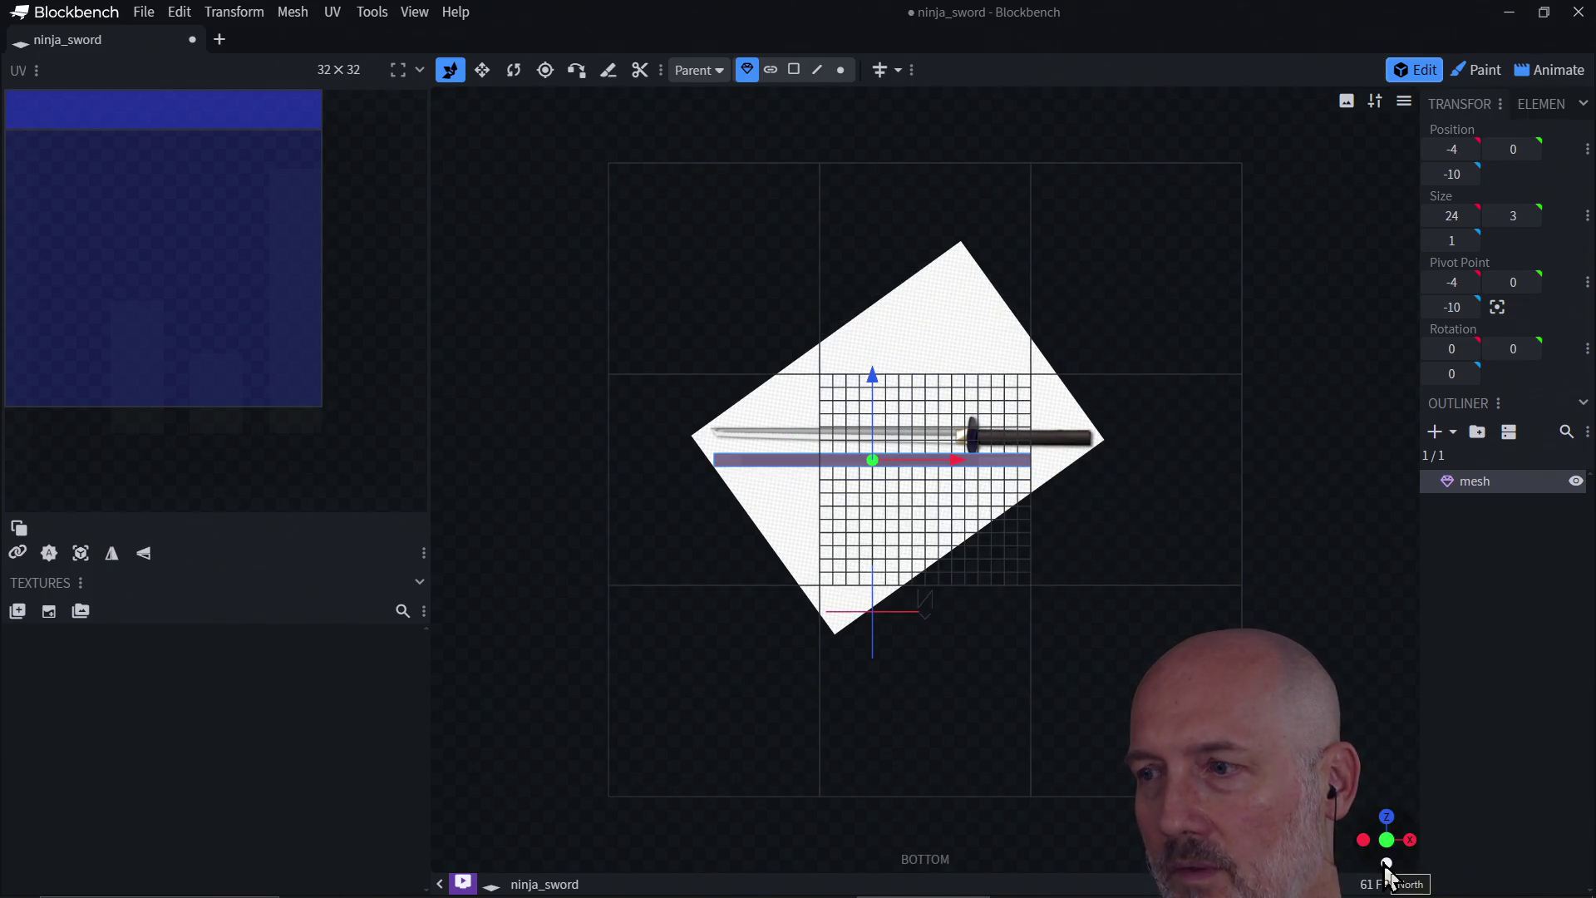
pyautogui.click(1388, 818)
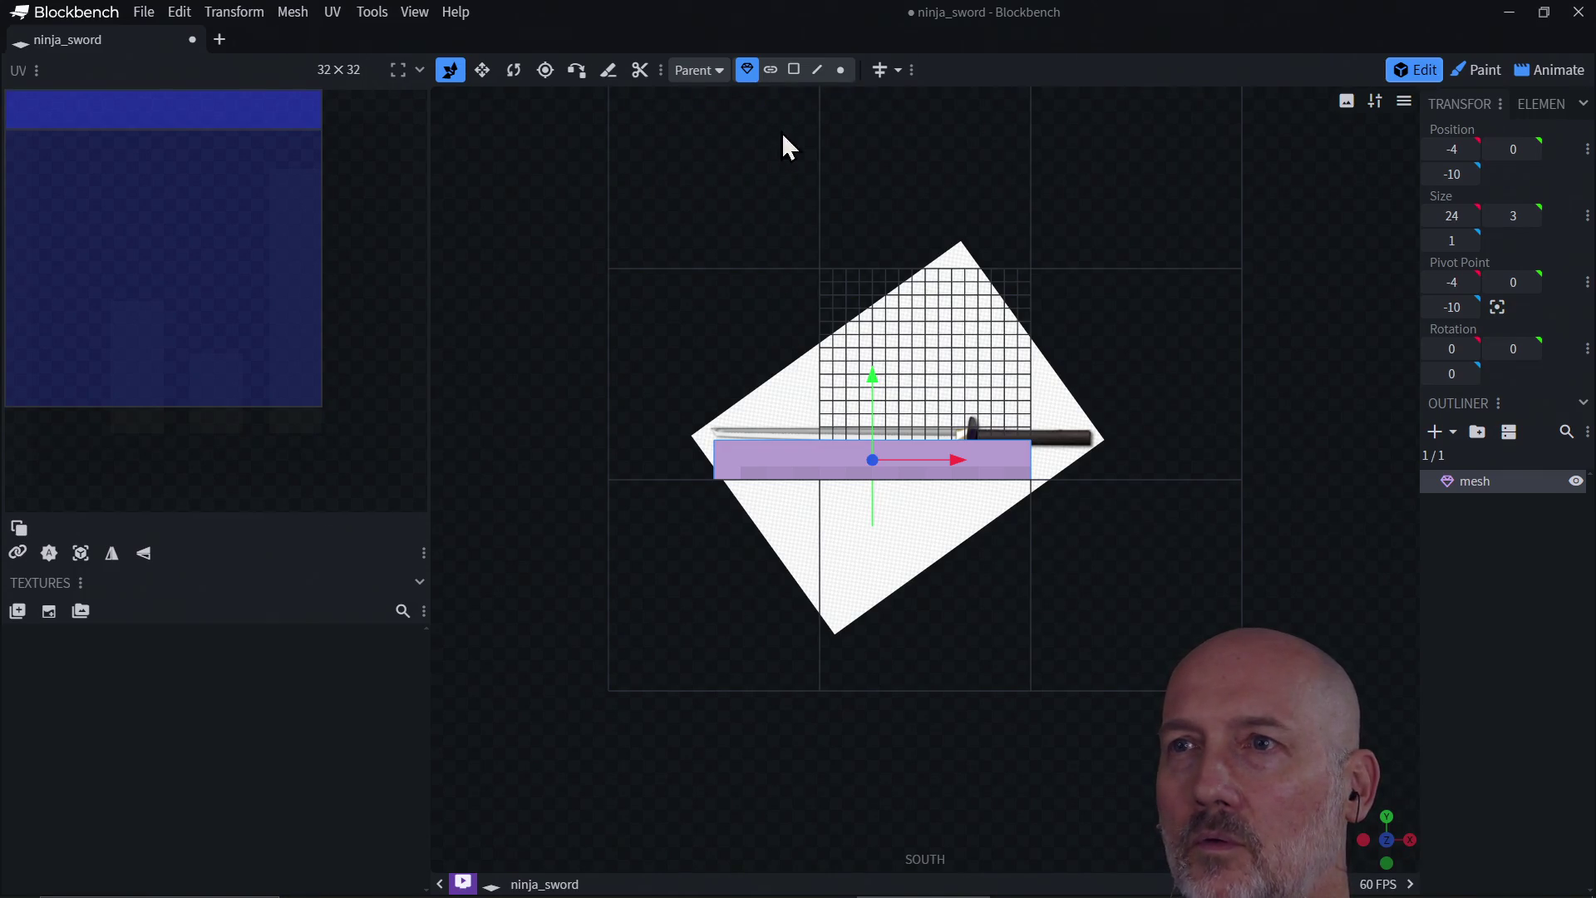
# Step: Pull the slab's end face in from X 12 to X 7, near the guard
pyautogui.click(794, 69)
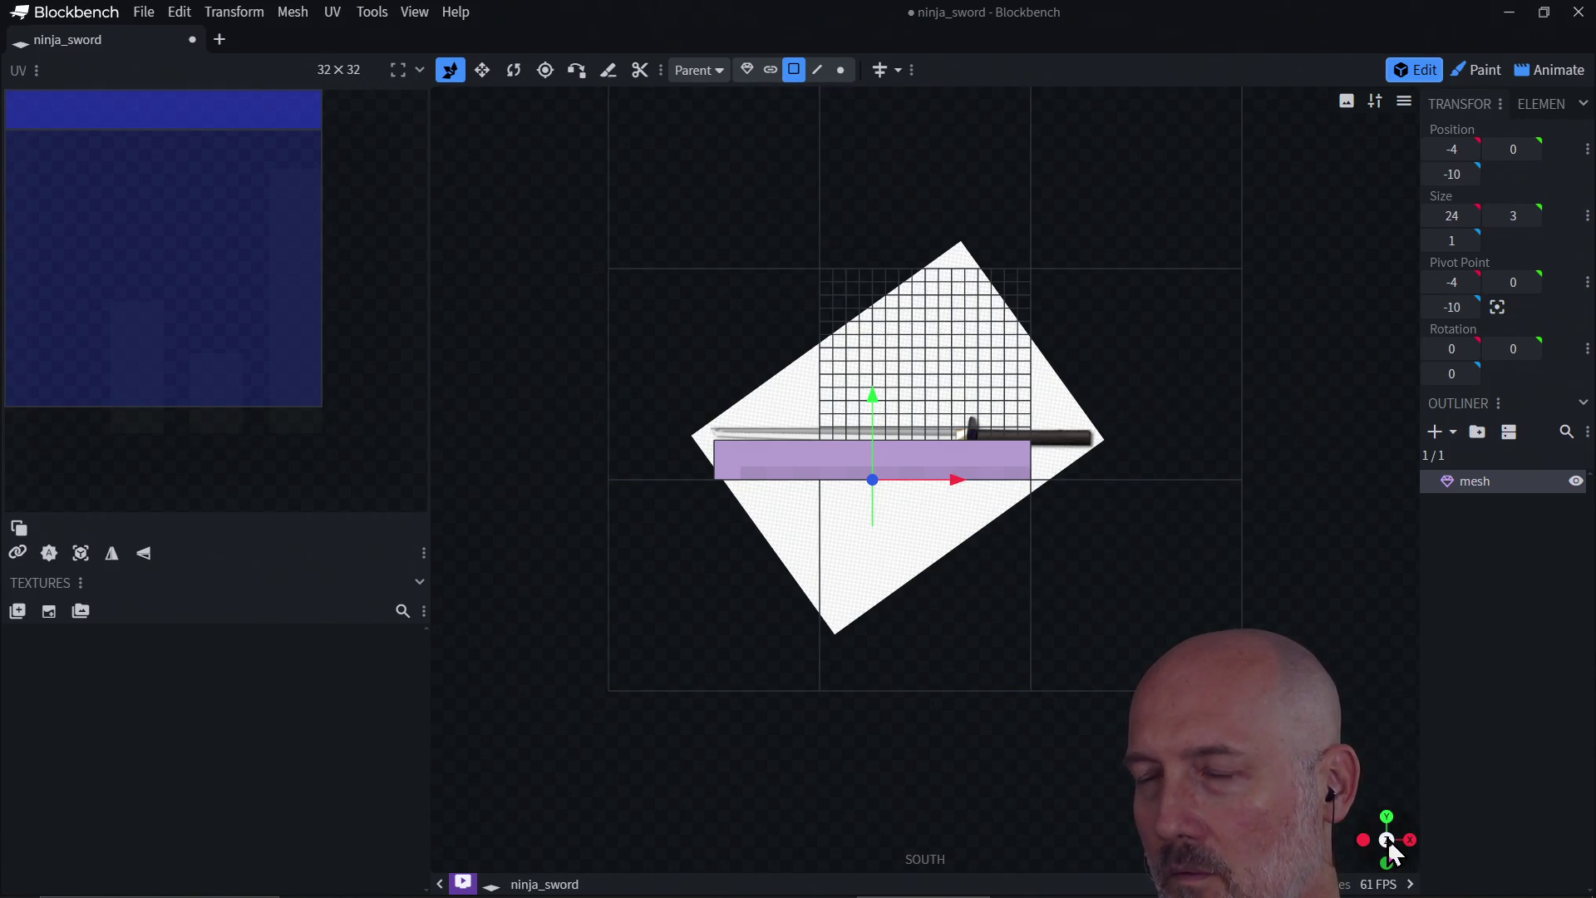
pyautogui.moveTo(1386, 837); pyautogui.dragTo(1367, 850)
pyautogui.click(960, 478)
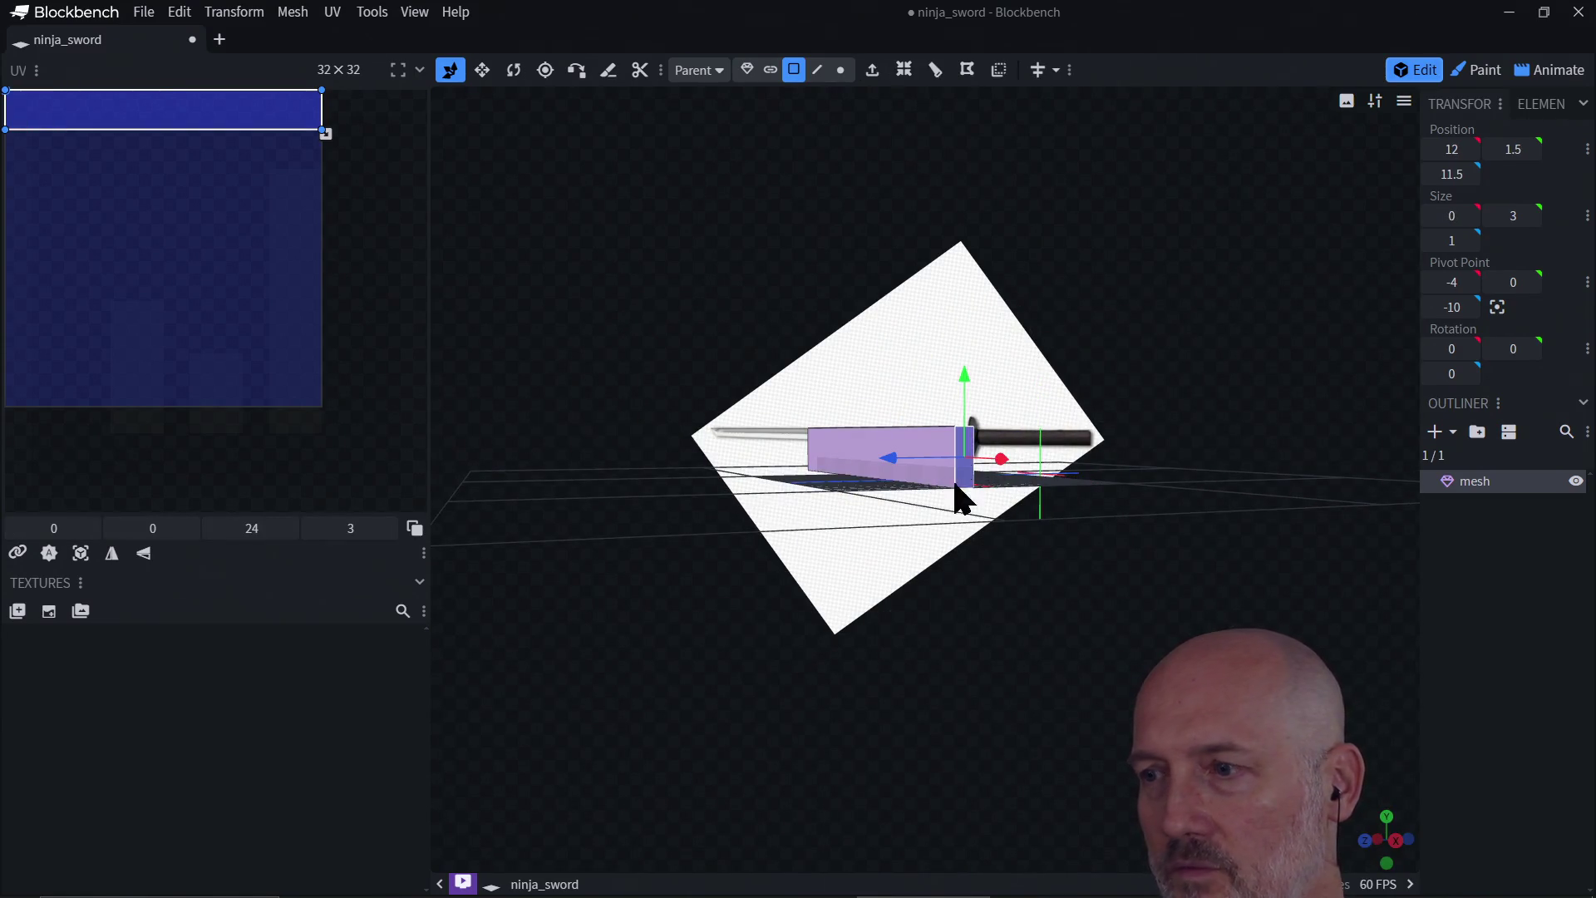
pyautogui.click(1394, 841)
pyautogui.click(1390, 865)
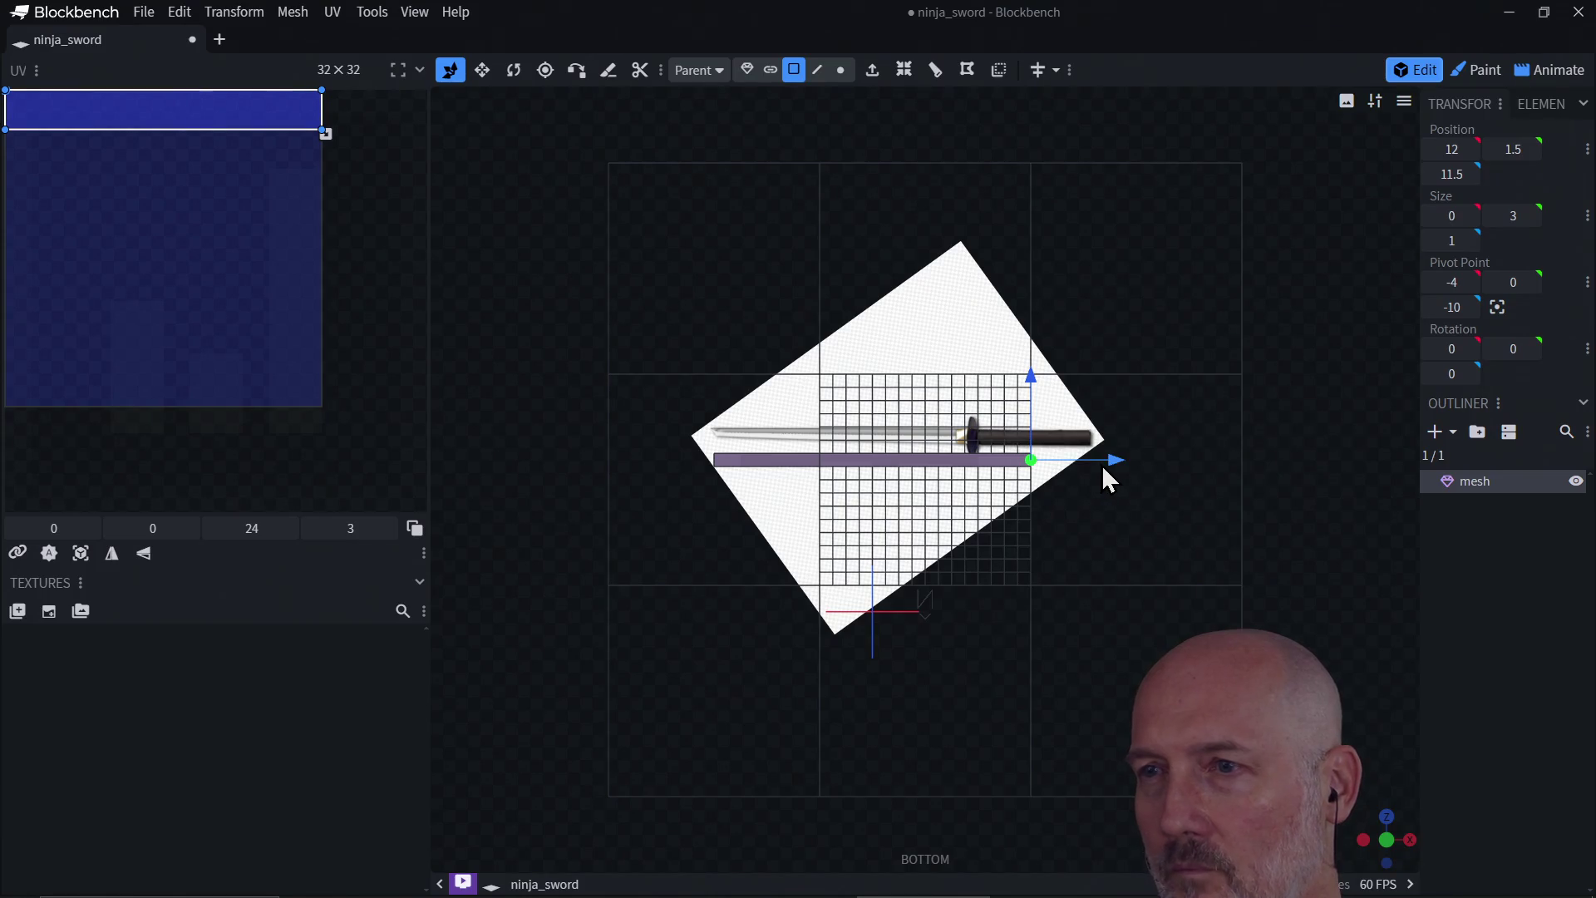
pyautogui.moveTo(1115, 462); pyautogui.dragTo(1049, 471)
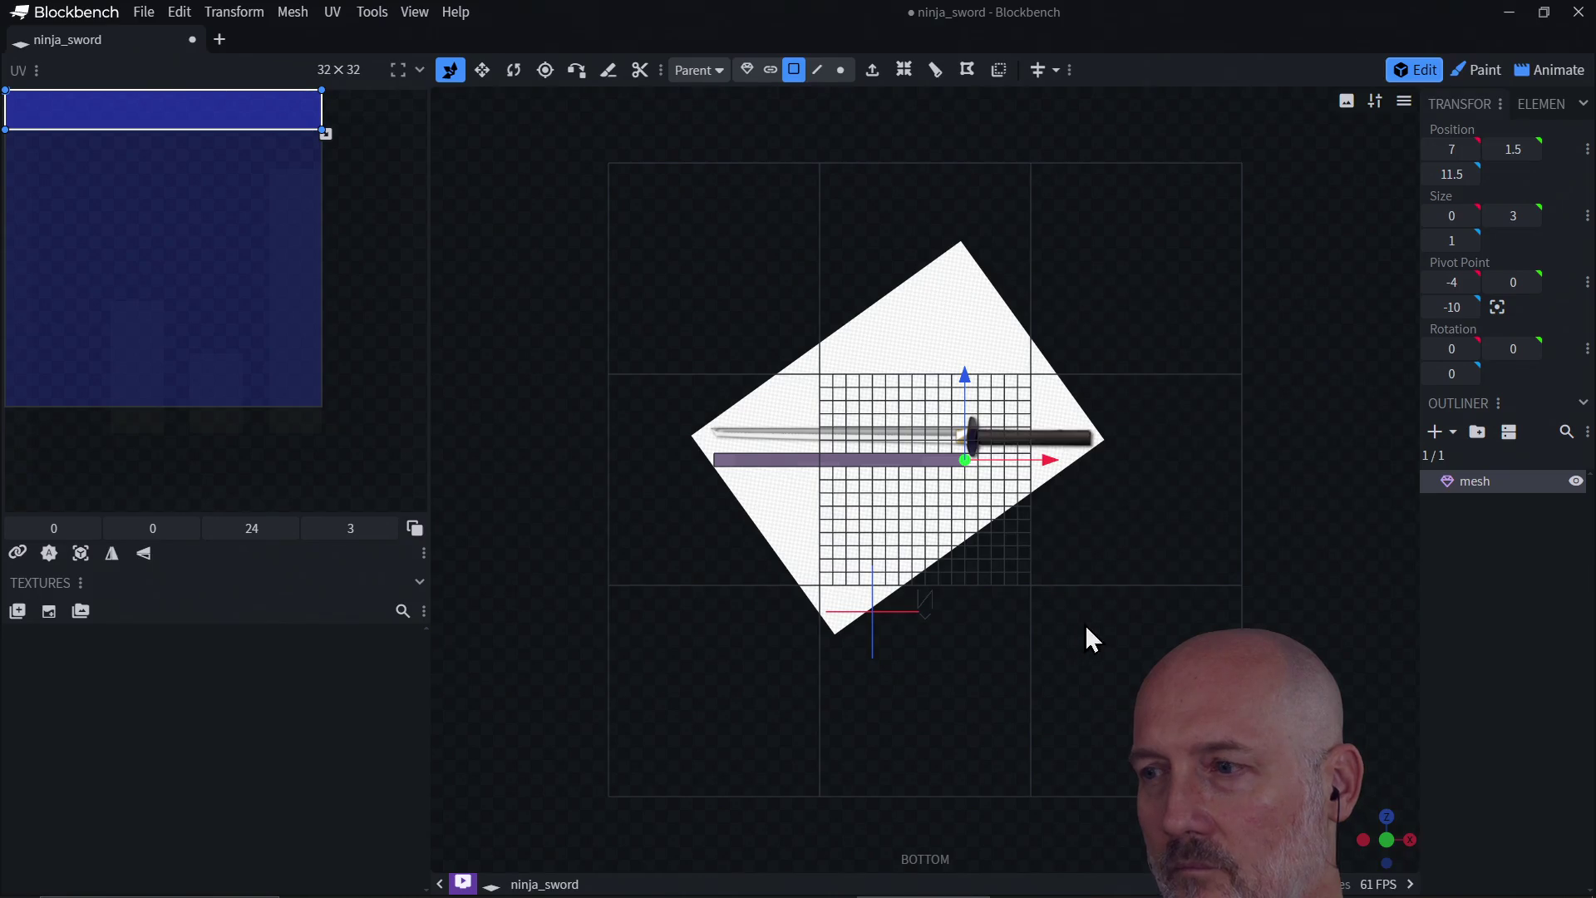
pyautogui.click(1386, 840)
pyautogui.moveTo(1386, 840); pyautogui.dragTo(1389, 836)
pyautogui.moveTo(1188, 598)
pyautogui.mouseDown()
pyautogui.moveTo(1221, 612)
pyautogui.moveTo(1154, 552)
pyautogui.moveTo(1366, 594)
pyautogui.moveTo(1091, 551)
pyautogui.moveTo(1247, 541)
pyautogui.moveTo(1071, 592)
pyautogui.moveTo(1147, 541)
pyautogui.moveTo(1211, 534)
pyautogui.moveTo(1116, 524)
pyautogui.moveTo(1040, 576)
pyautogui.moveTo(1182, 550)
pyautogui.moveTo(1036, 598)
pyautogui.moveTo(1129, 560)
pyautogui.moveTo(1046, 573)
pyautogui.moveTo(1093, 524)
pyautogui.mouseUp()
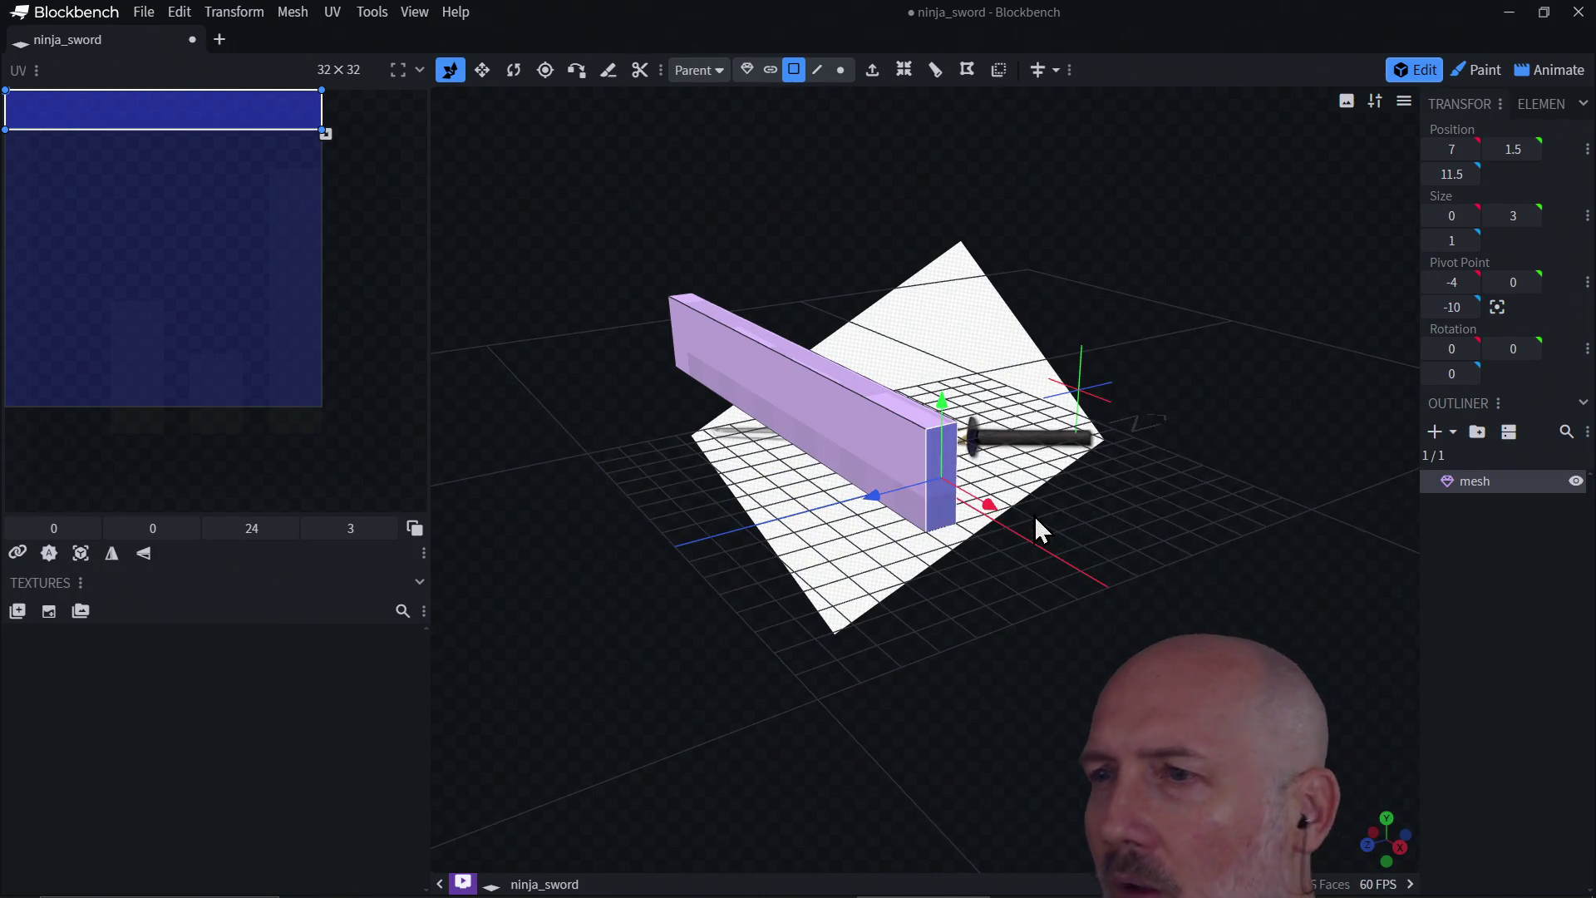
pyautogui.moveTo(1001, 566)
pyautogui.mouseDown()
pyautogui.moveTo(1086, 551)
pyautogui.moveTo(818, 486)
pyautogui.mouseUp()
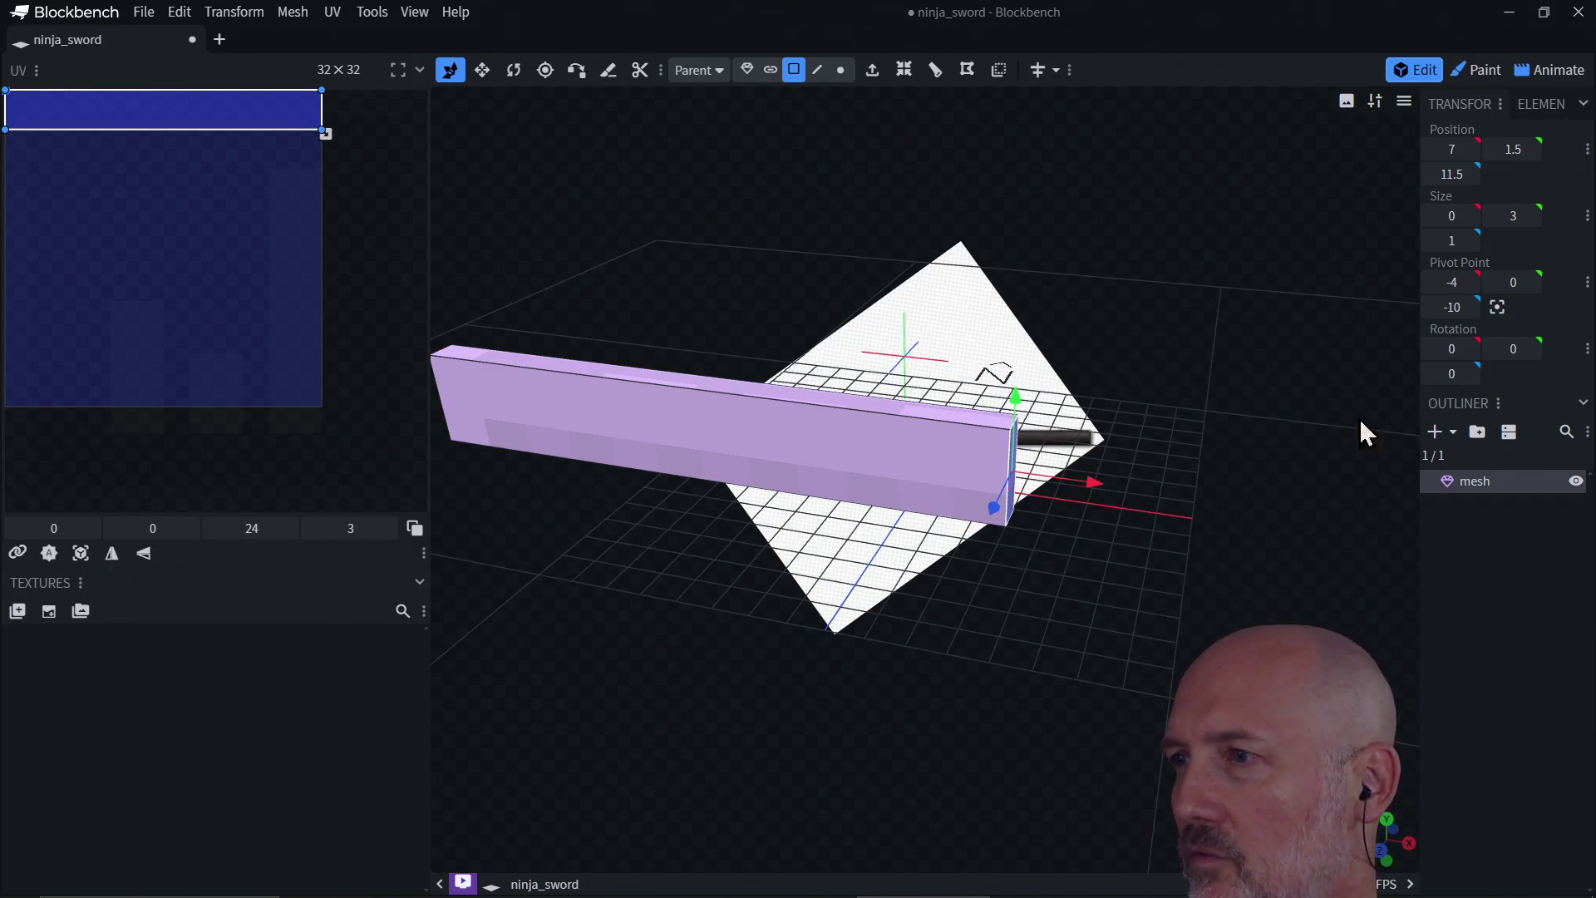
pyautogui.click(1434, 434)
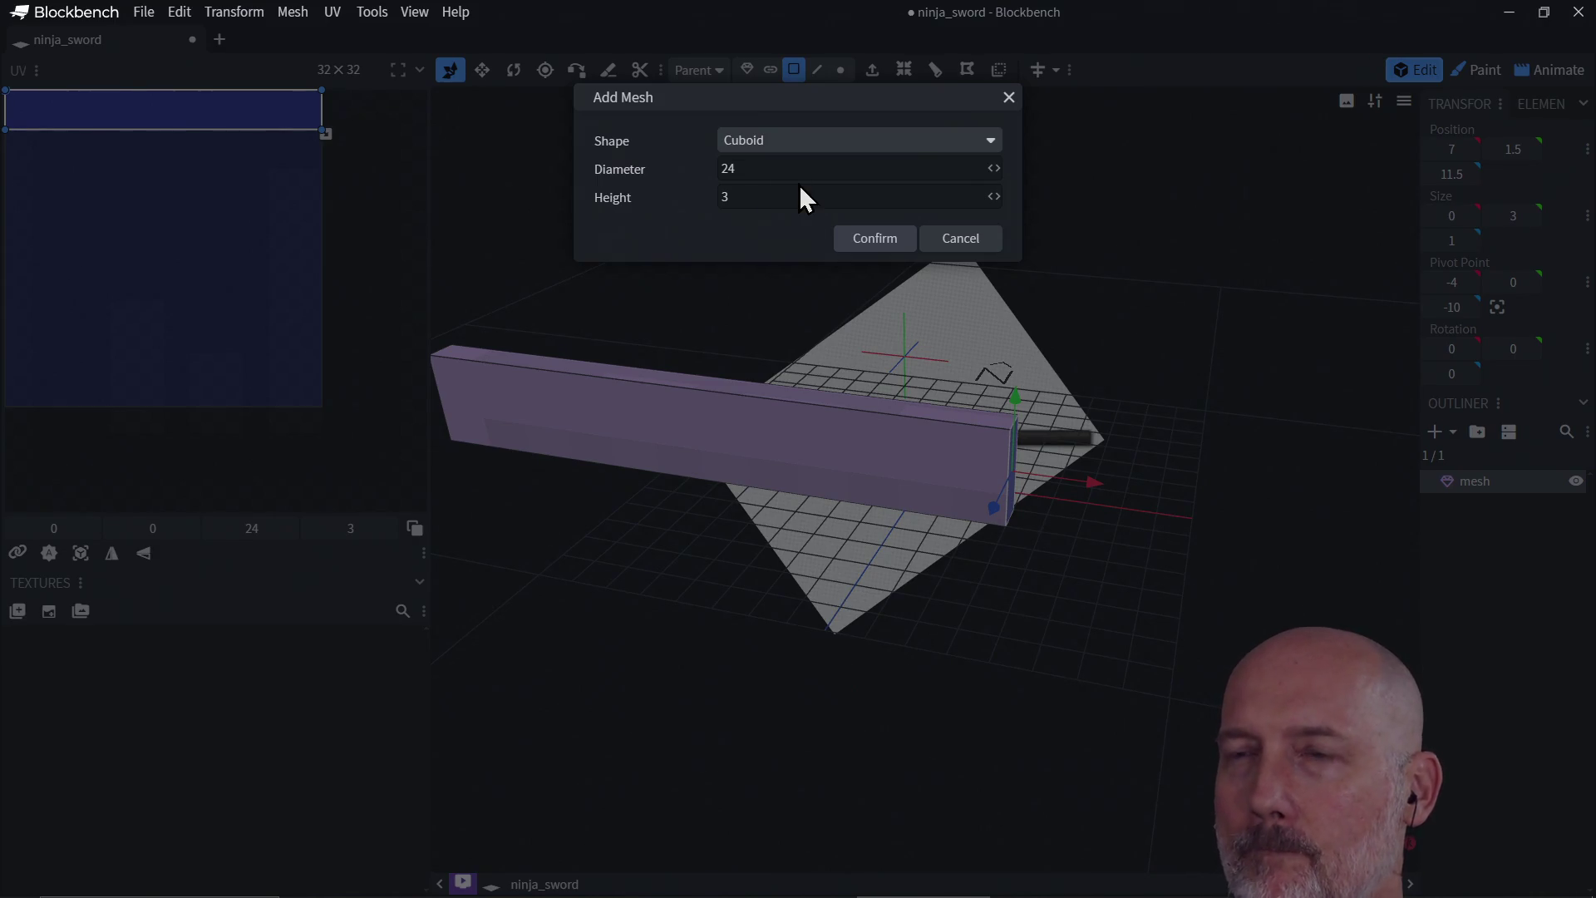
pyautogui.click(806, 142)
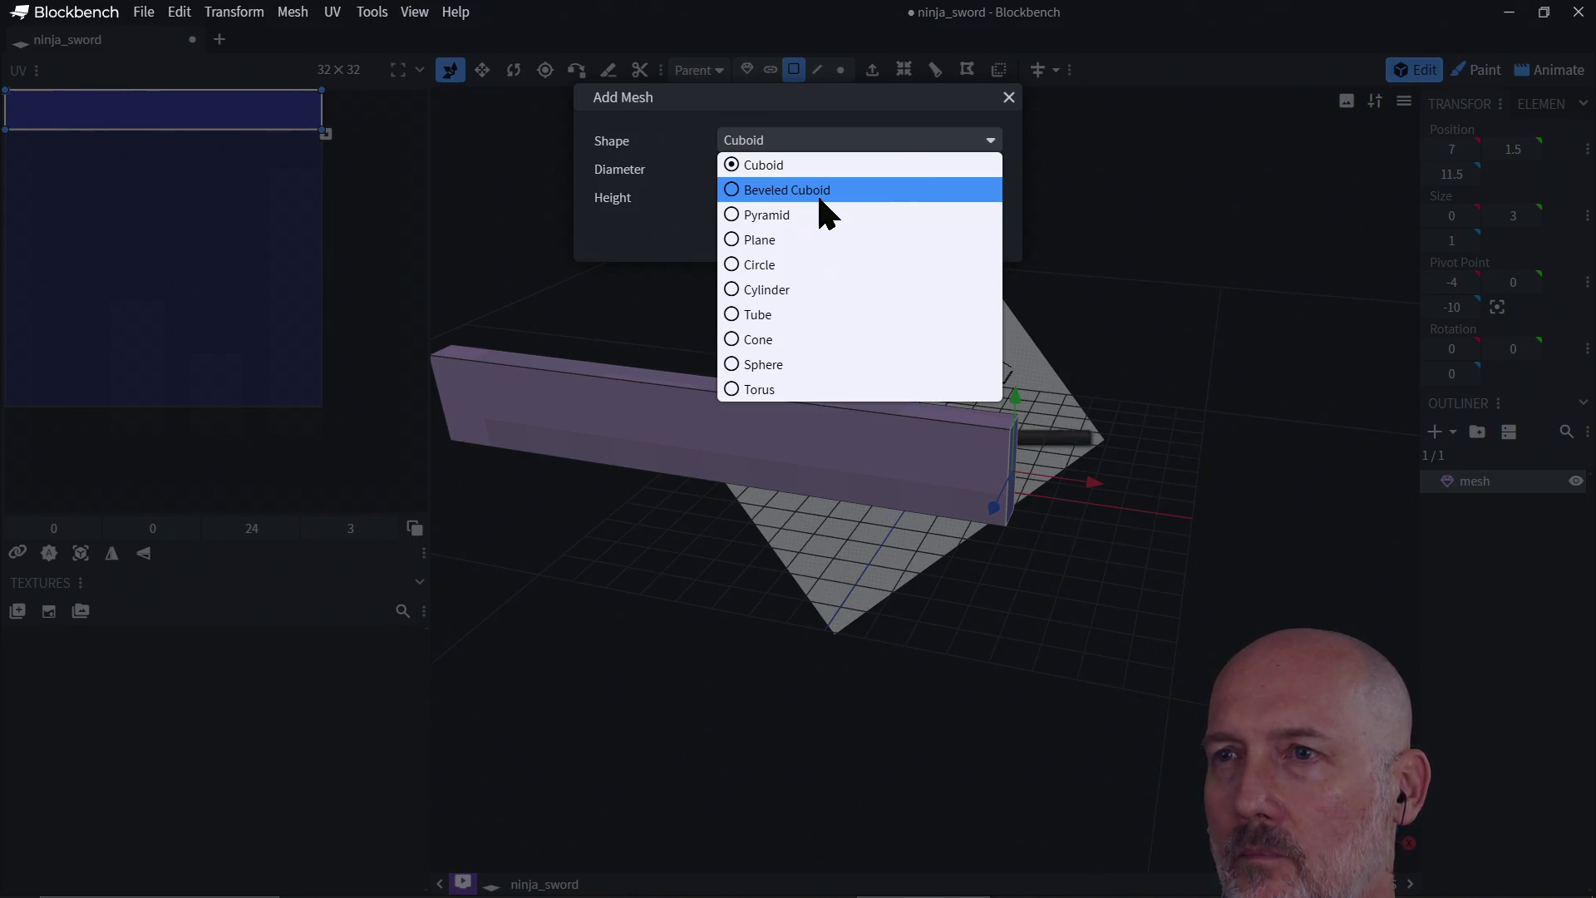
pyautogui.click(823, 213)
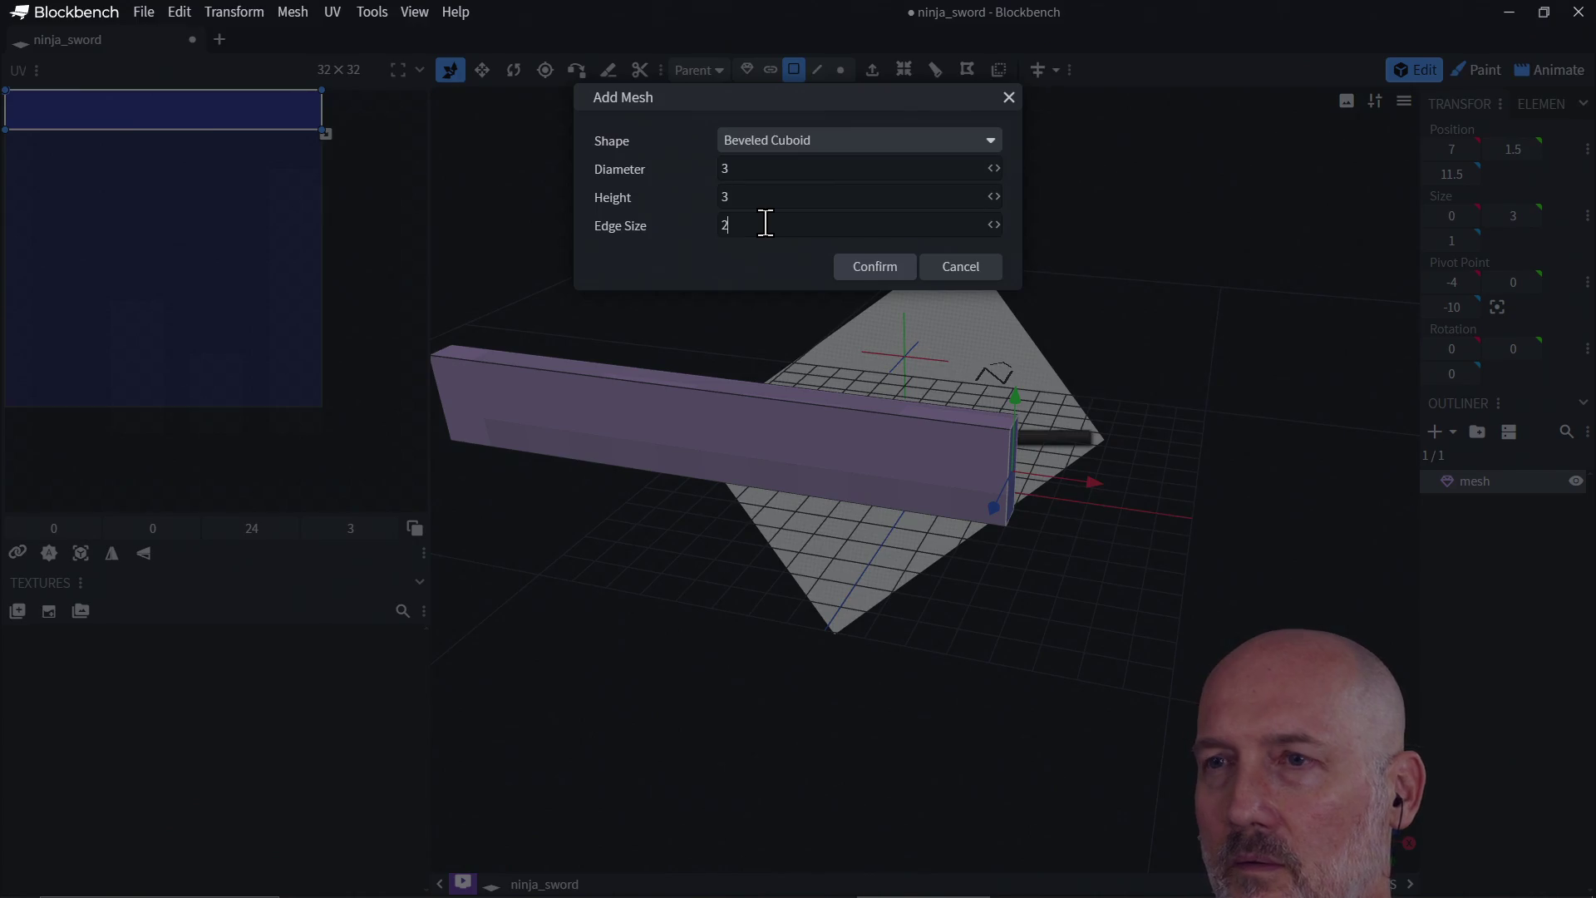
pyautogui.click(875, 273)
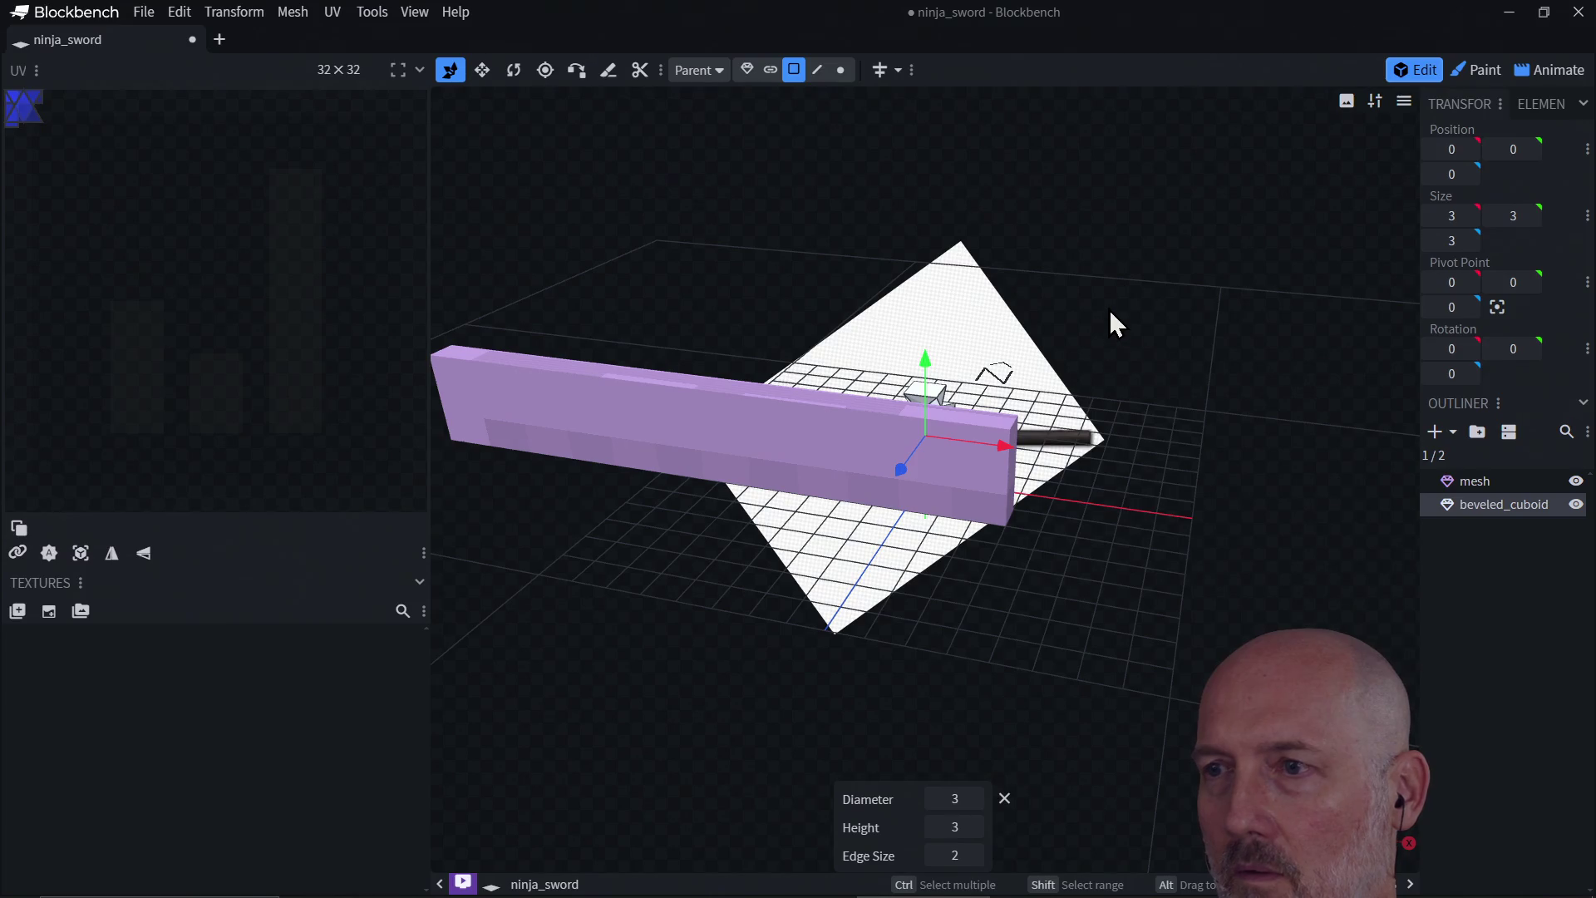
pyautogui.moveTo(1113, 310)
pyautogui.mouseDown()
pyautogui.moveTo(840, 350)
pyautogui.moveTo(841, 389)
pyautogui.moveTo(881, 432)
pyautogui.mouseUp()
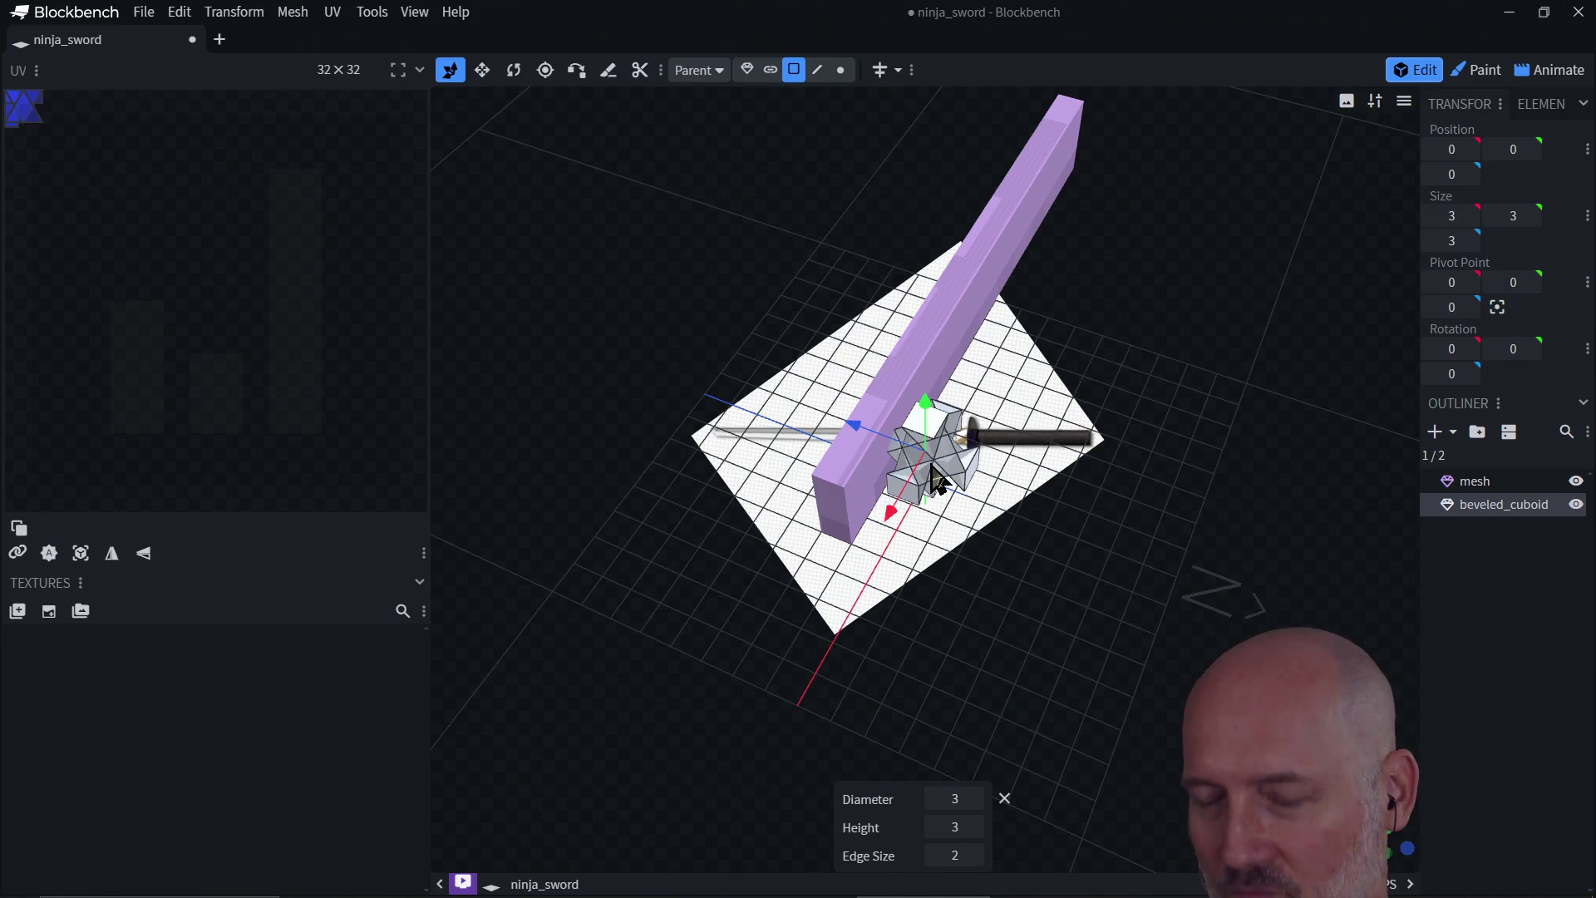
pyautogui.hotkey('ctrl', 'z')
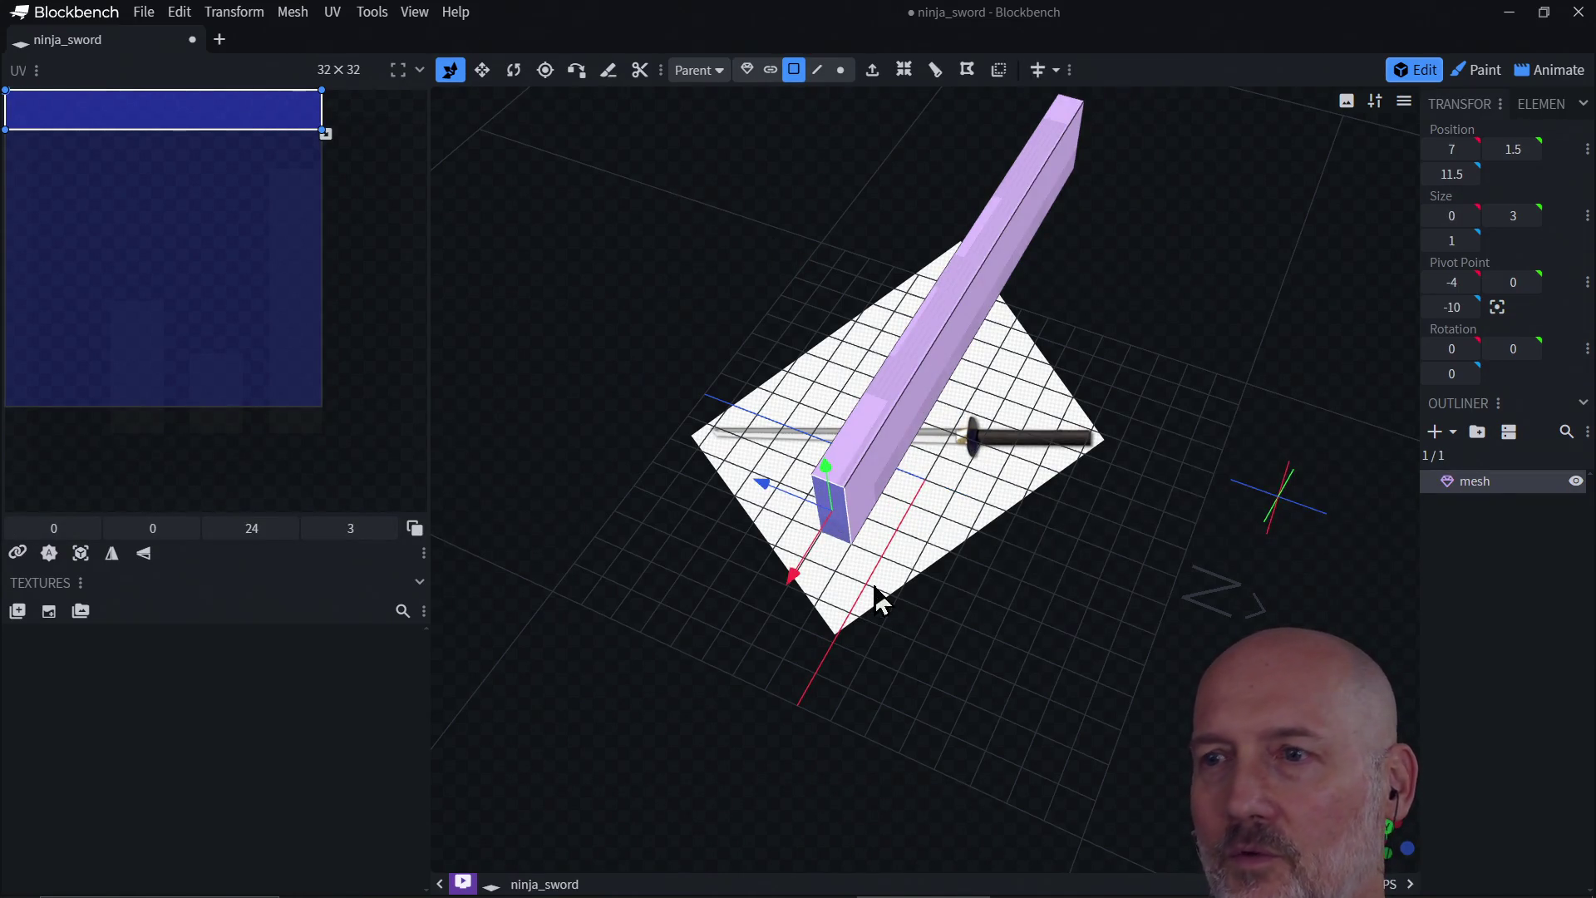
# Step: Add a plain 3×3 cuboid mesh and position it near the blade at X 5
pyautogui.click(1434, 432)
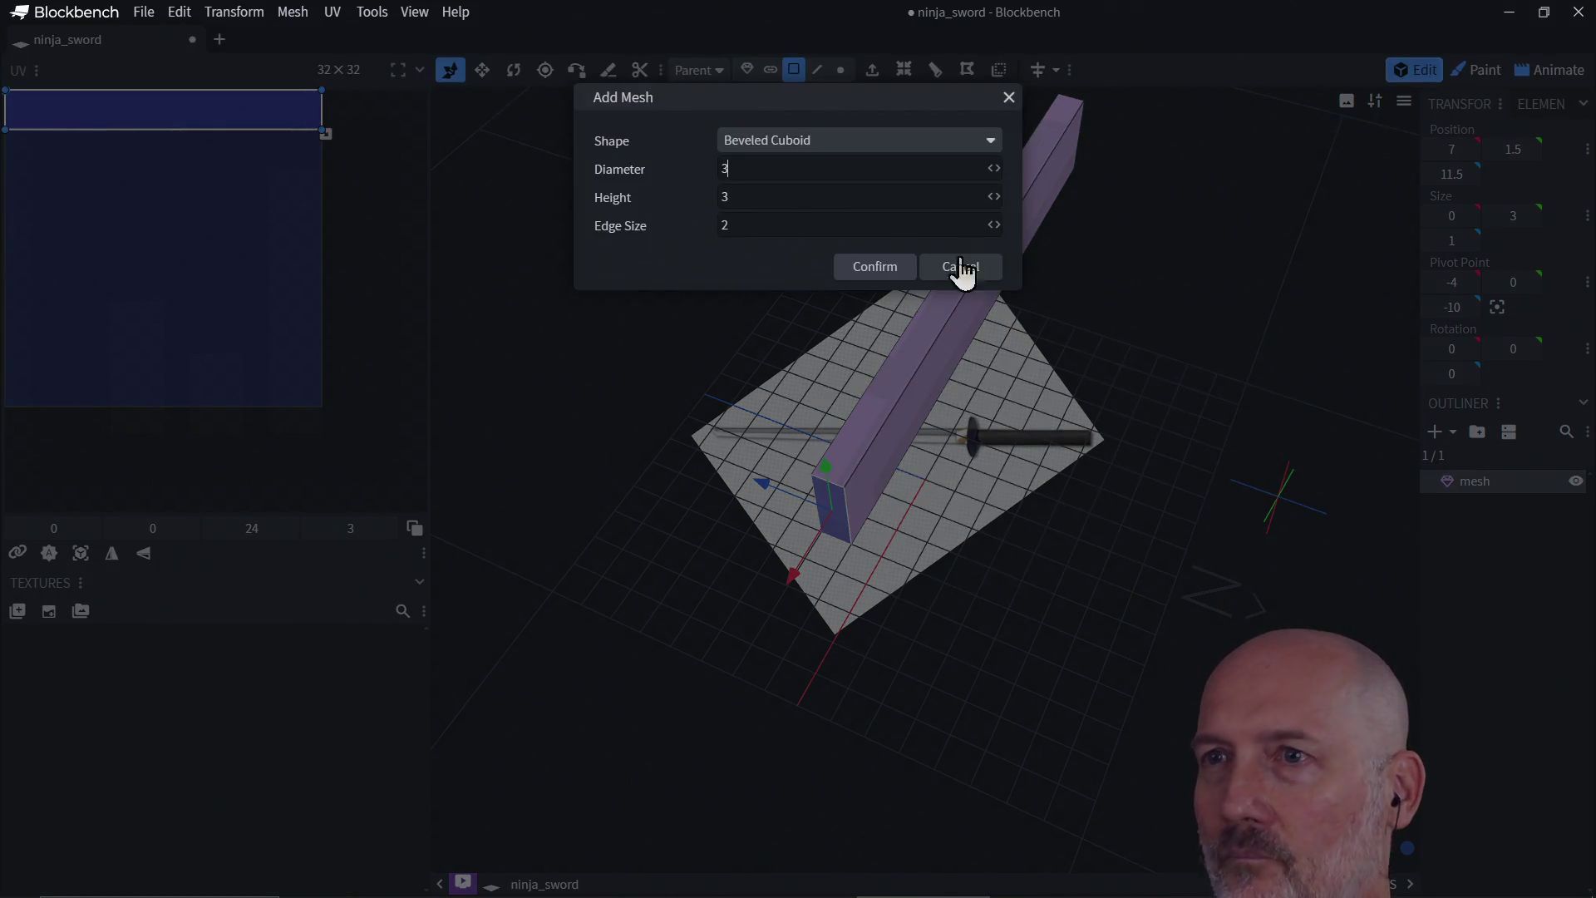
pyautogui.click(777, 143)
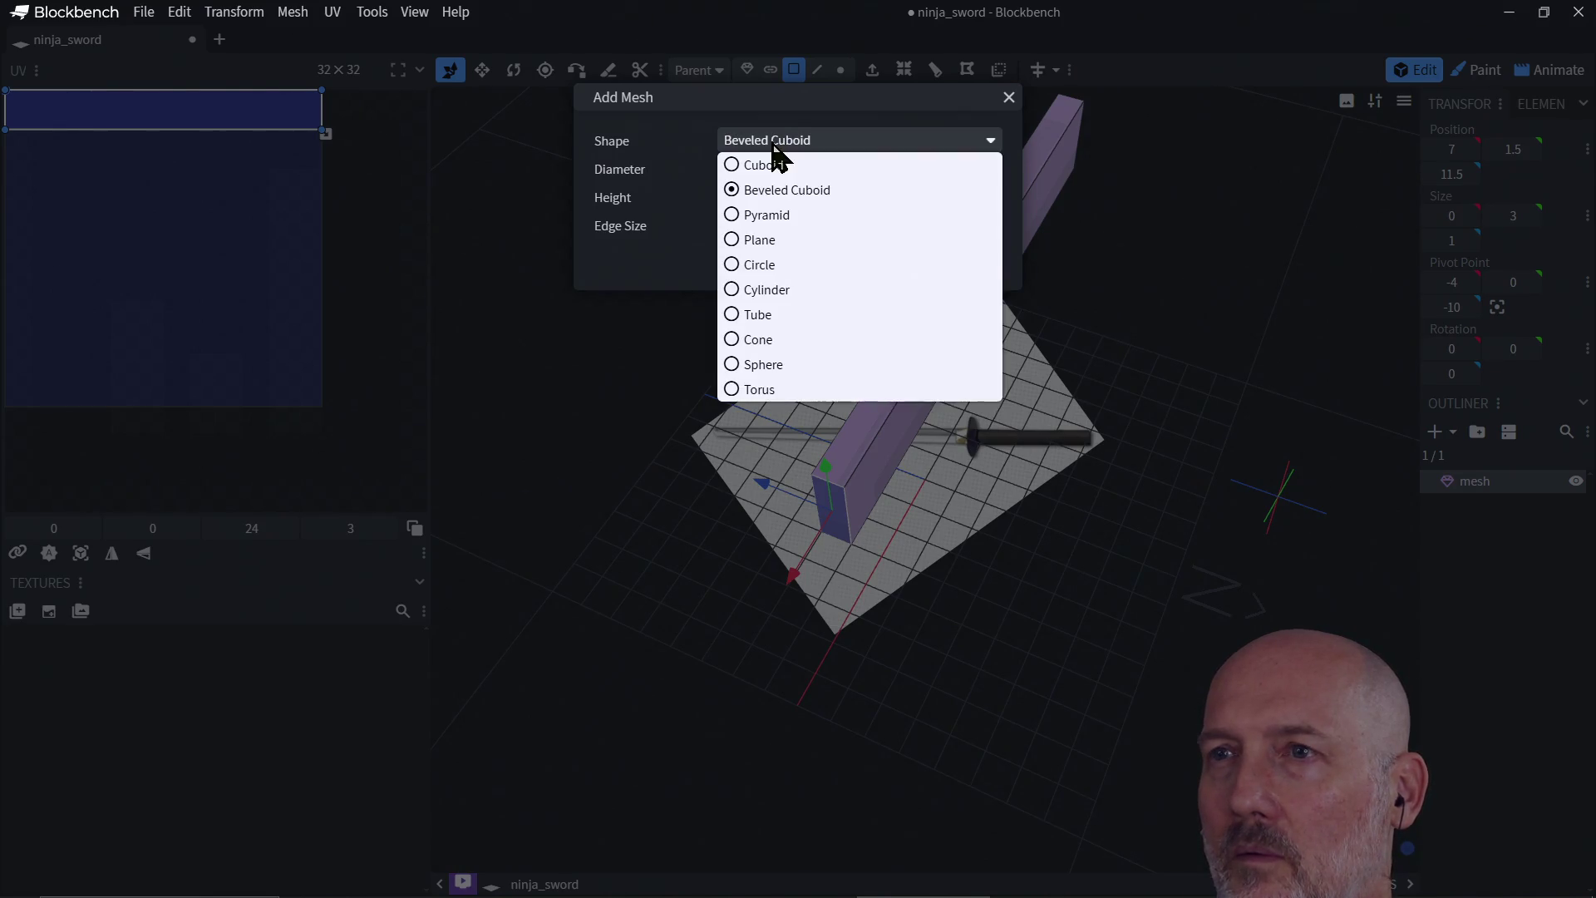
pyautogui.click(769, 166)
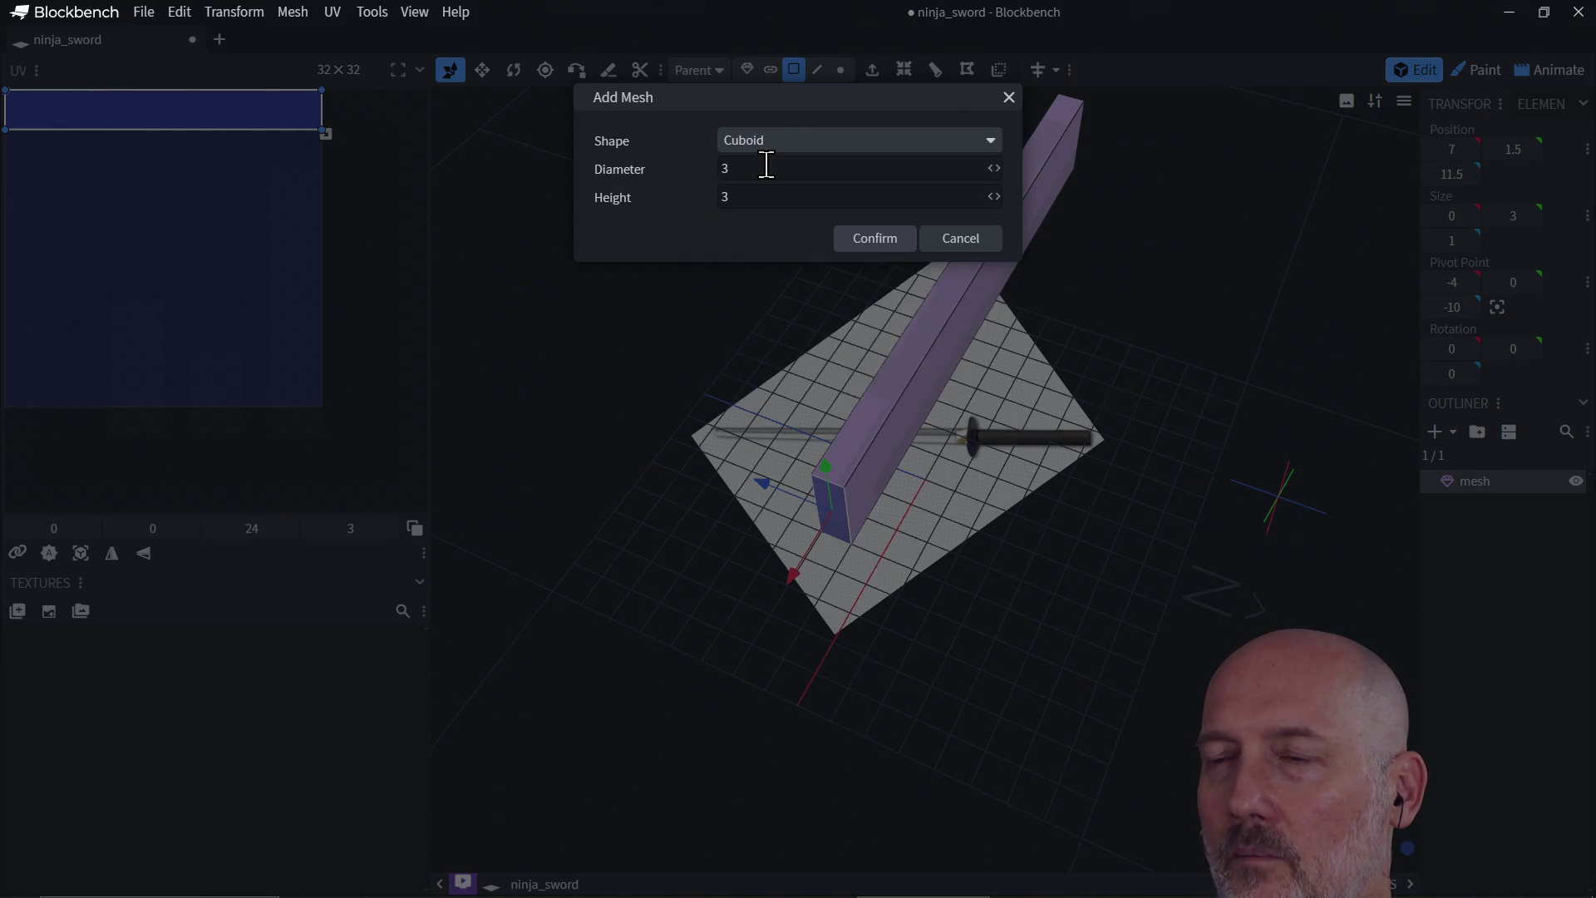
pyautogui.click(876, 243)
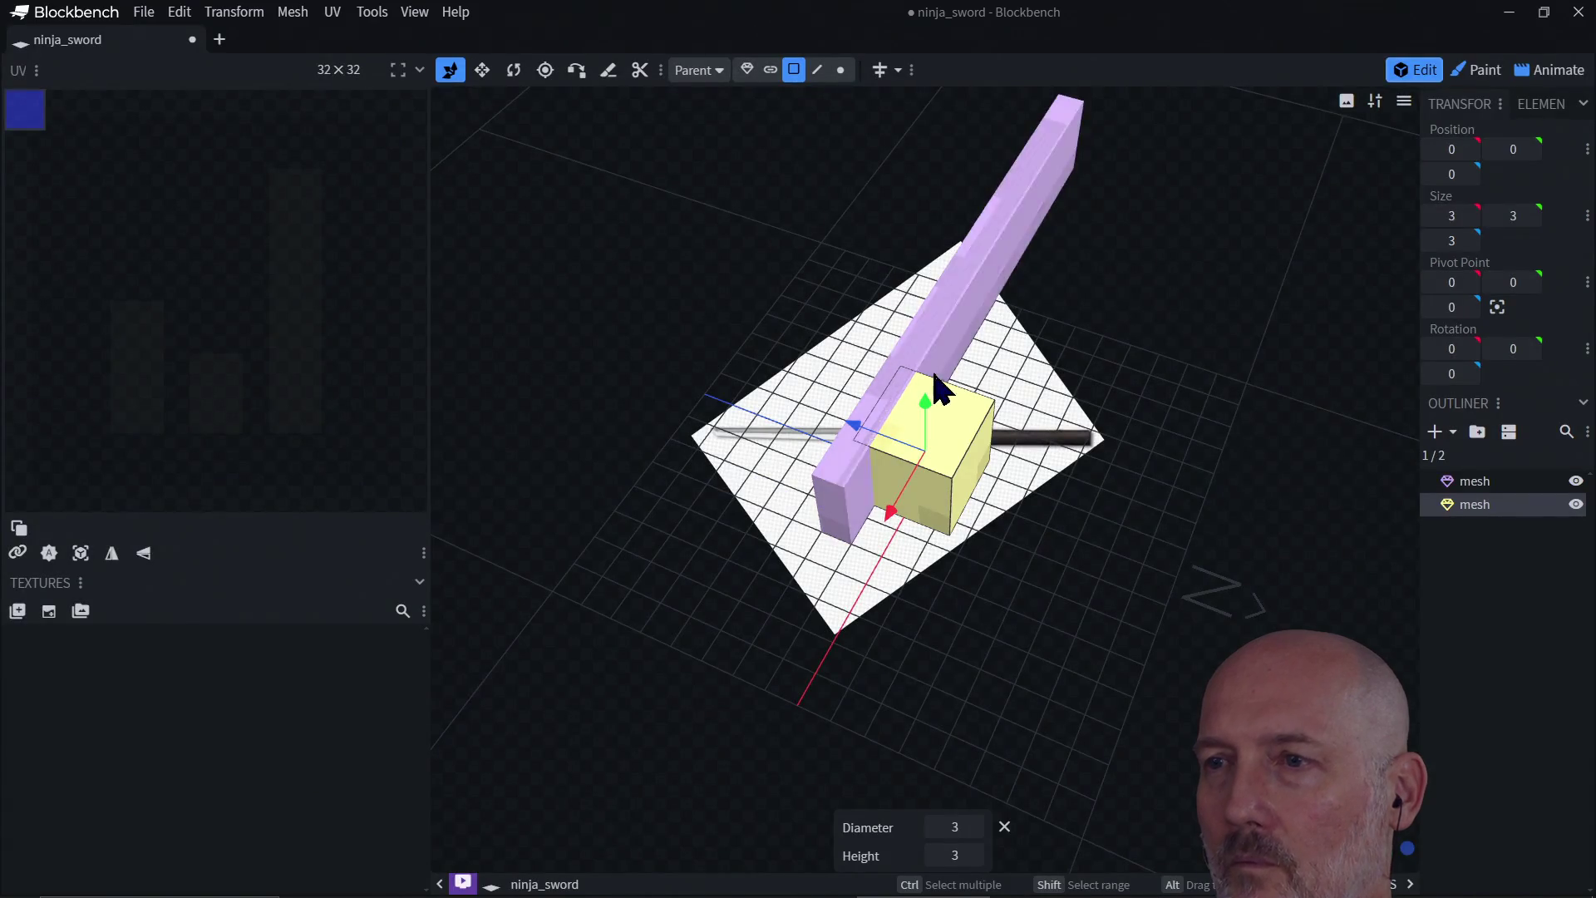
pyautogui.moveTo(898, 514)
pyautogui.mouseDown()
pyautogui.moveTo(830, 605)
pyautogui.moveTo(758, 637)
pyautogui.mouseUp()
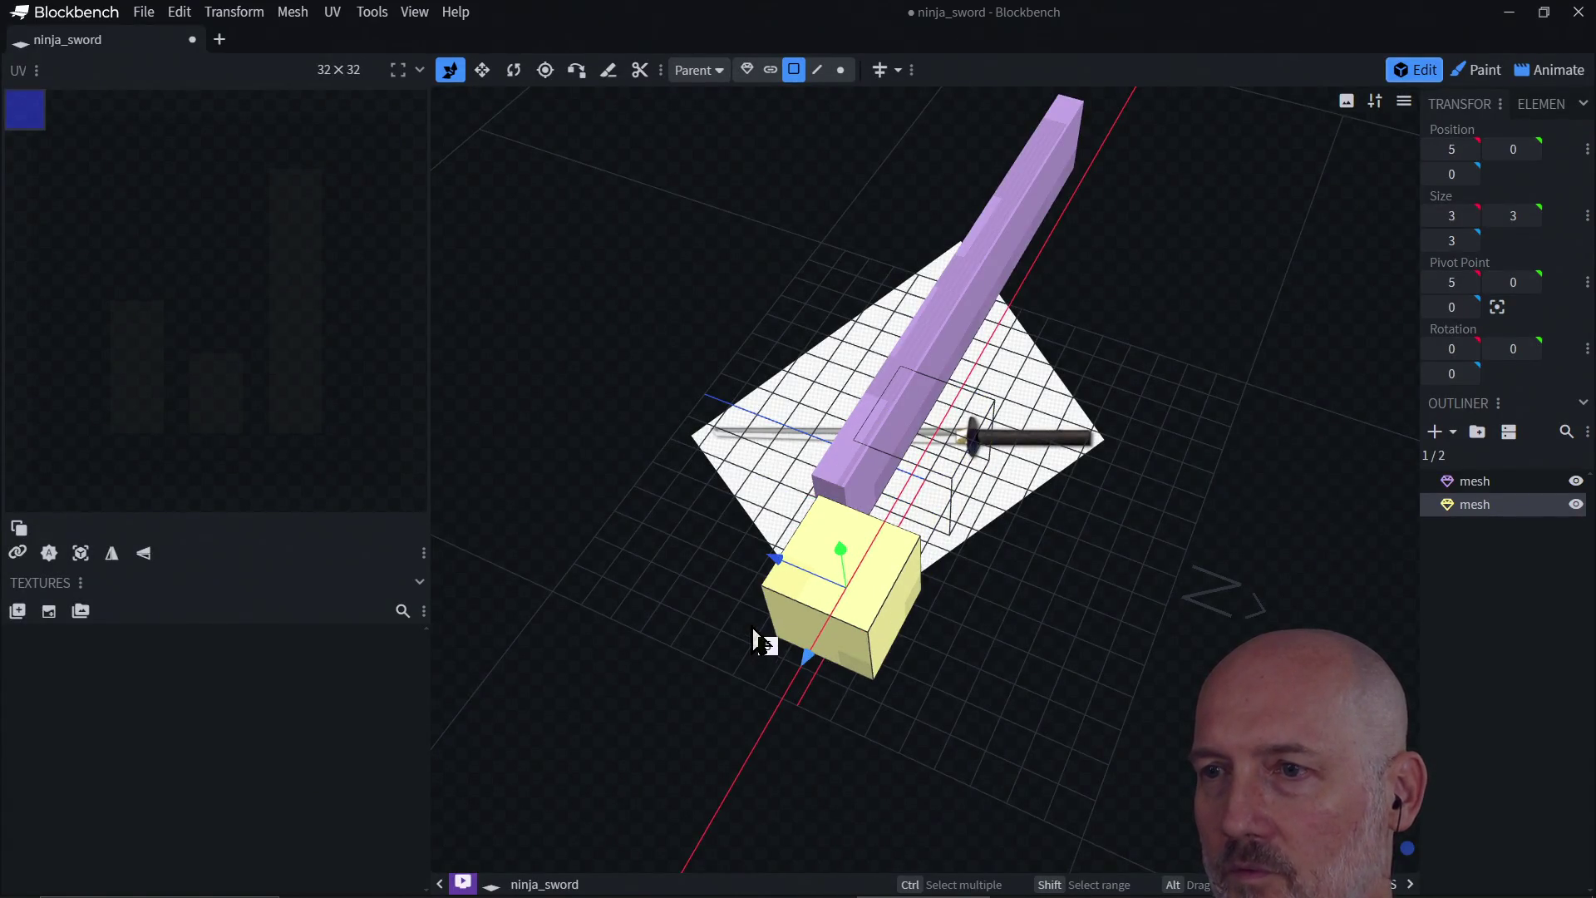
pyautogui.moveTo(773, 567); pyautogui.dragTo(731, 536)
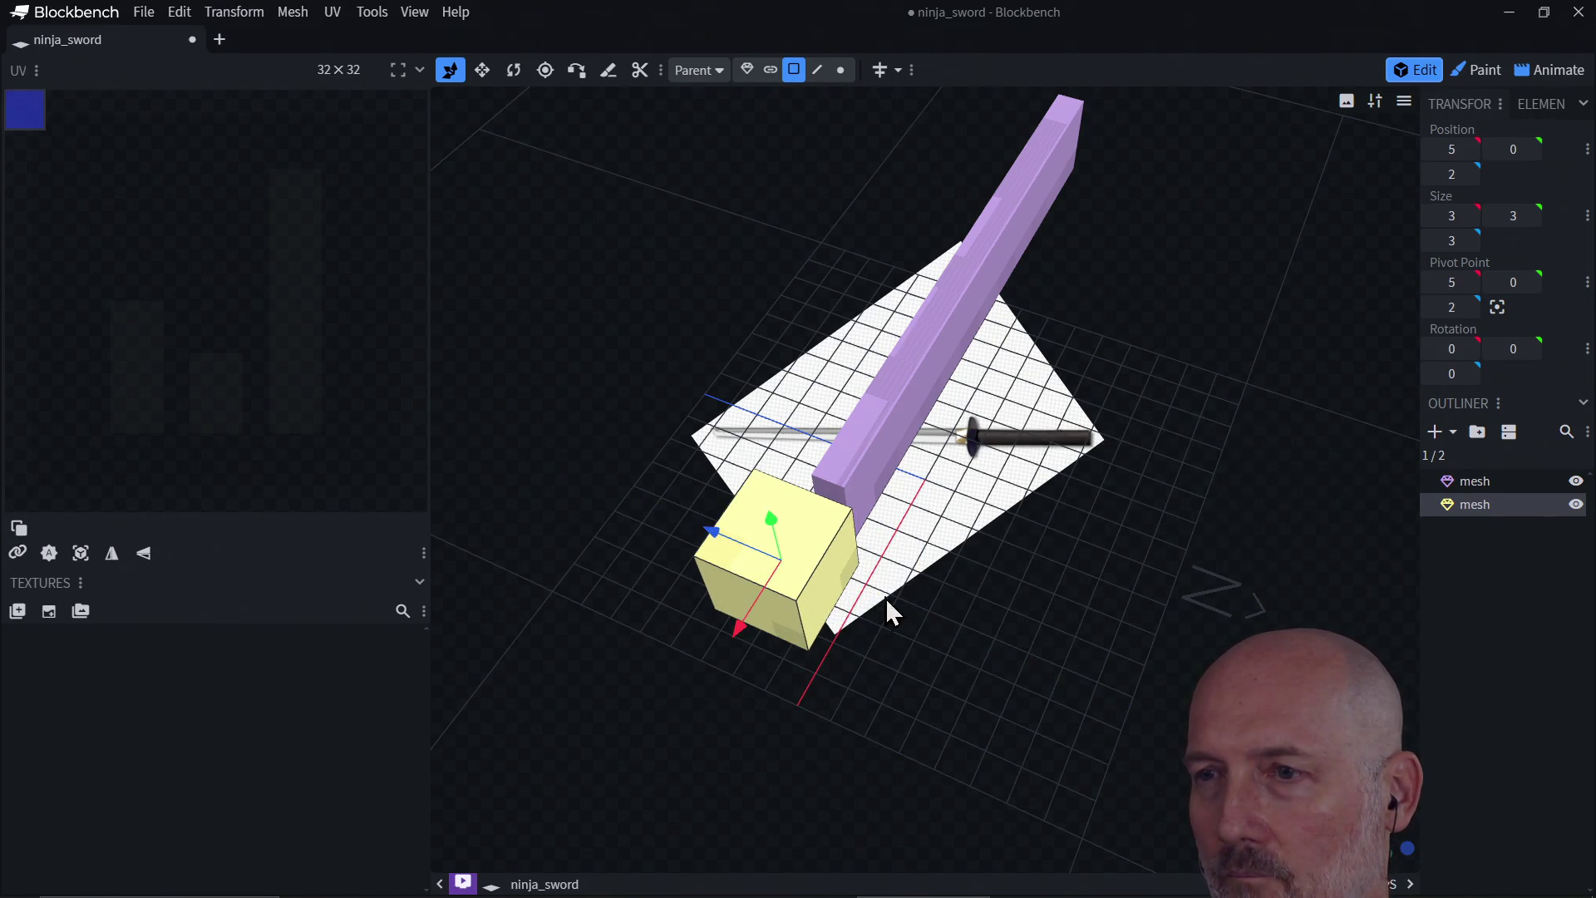
pyautogui.moveTo(738, 623)
pyautogui.mouseDown()
pyautogui.moveTo(759, 631)
pyautogui.moveTo(811, 576)
pyautogui.moveTo(960, 578)
pyautogui.moveTo(1079, 524)
pyautogui.moveTo(1155, 578)
pyautogui.moveTo(1173, 526)
pyautogui.moveTo(1164, 615)
pyautogui.moveTo(1158, 487)
pyautogui.moveTo(1141, 572)
pyautogui.mouseUp()
pyautogui.moveTo(1062, 504); pyautogui.dragTo(1074, 501)
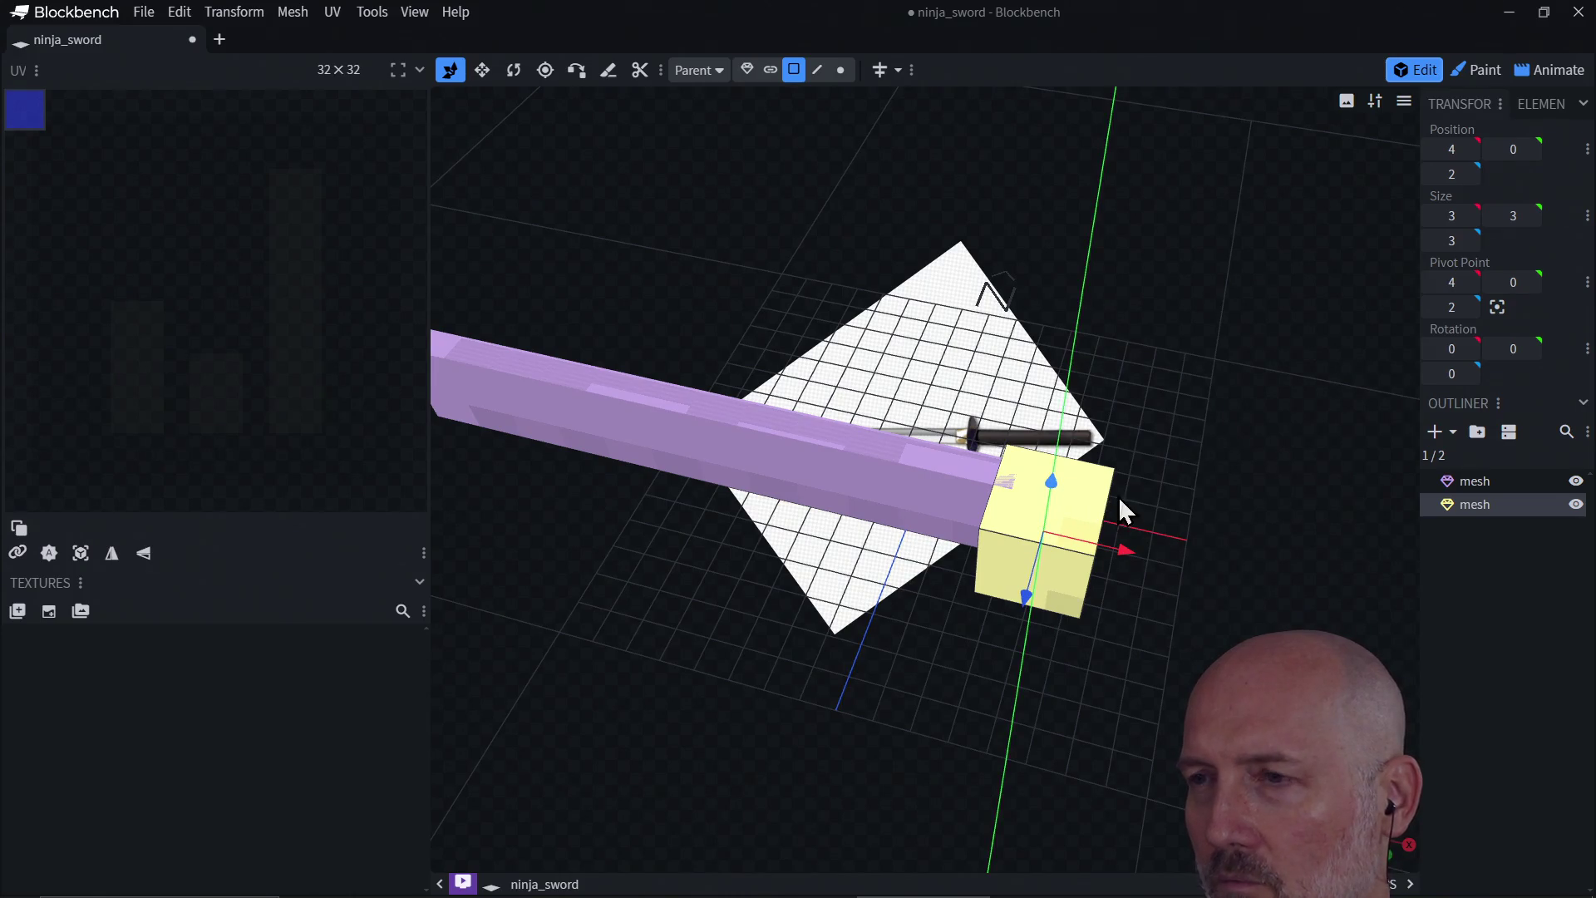
pyautogui.moveTo(1126, 550)
pyautogui.mouseDown()
pyautogui.moveTo(1253, 537)
pyautogui.moveTo(1261, 485)
pyautogui.moveTo(1205, 556)
pyautogui.mouseUp()
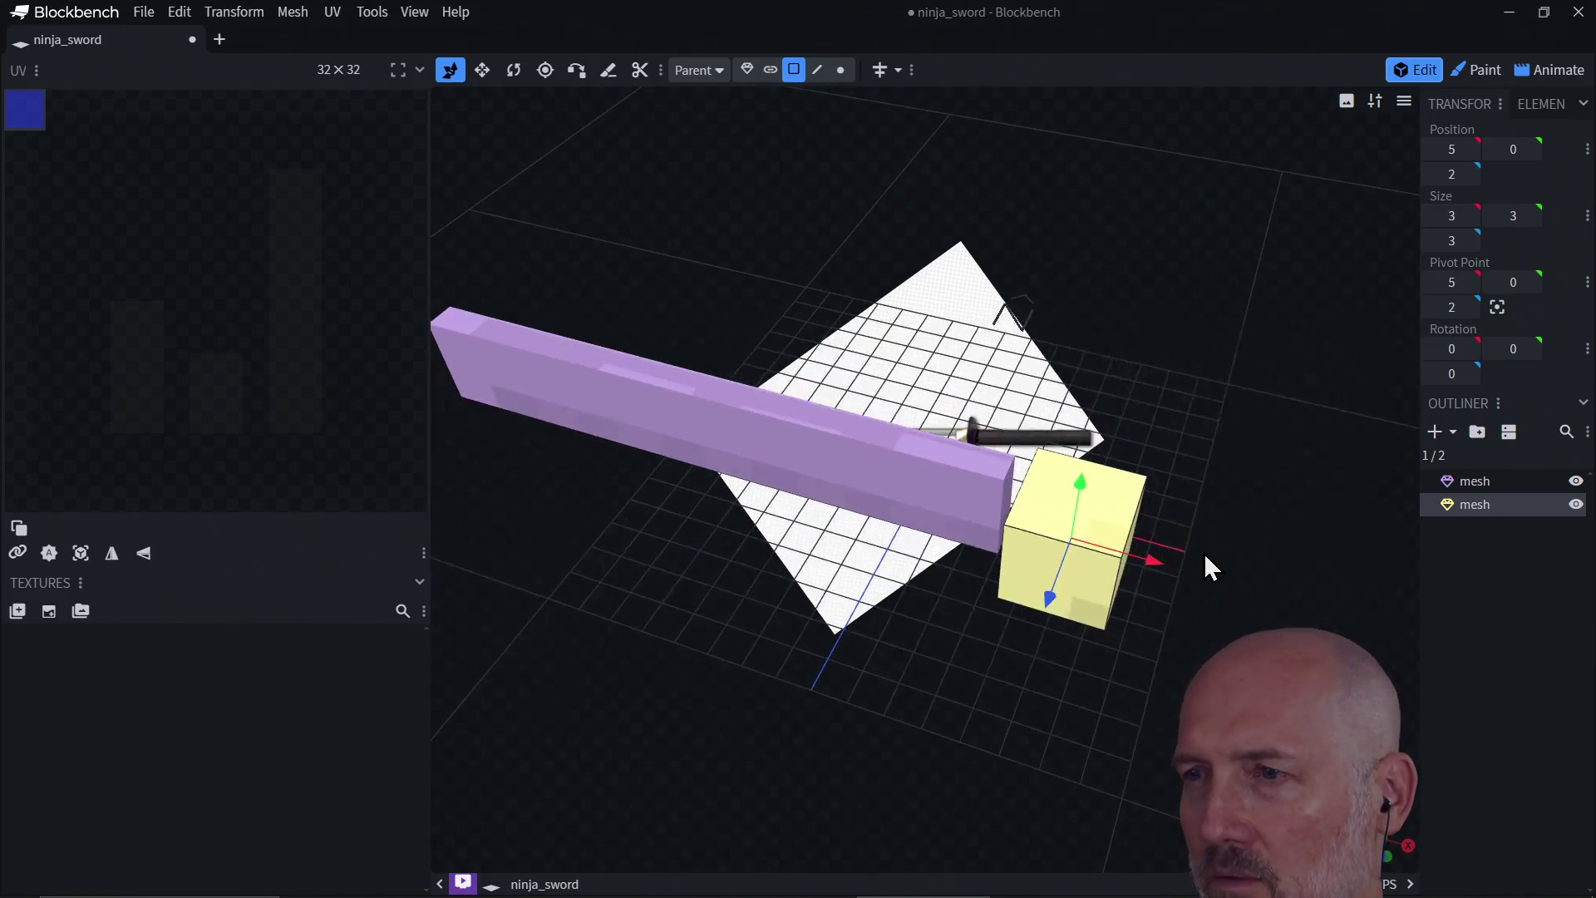
# Step: Select the yellow cube as a whole object and delete it
pyautogui.click(1089, 574)
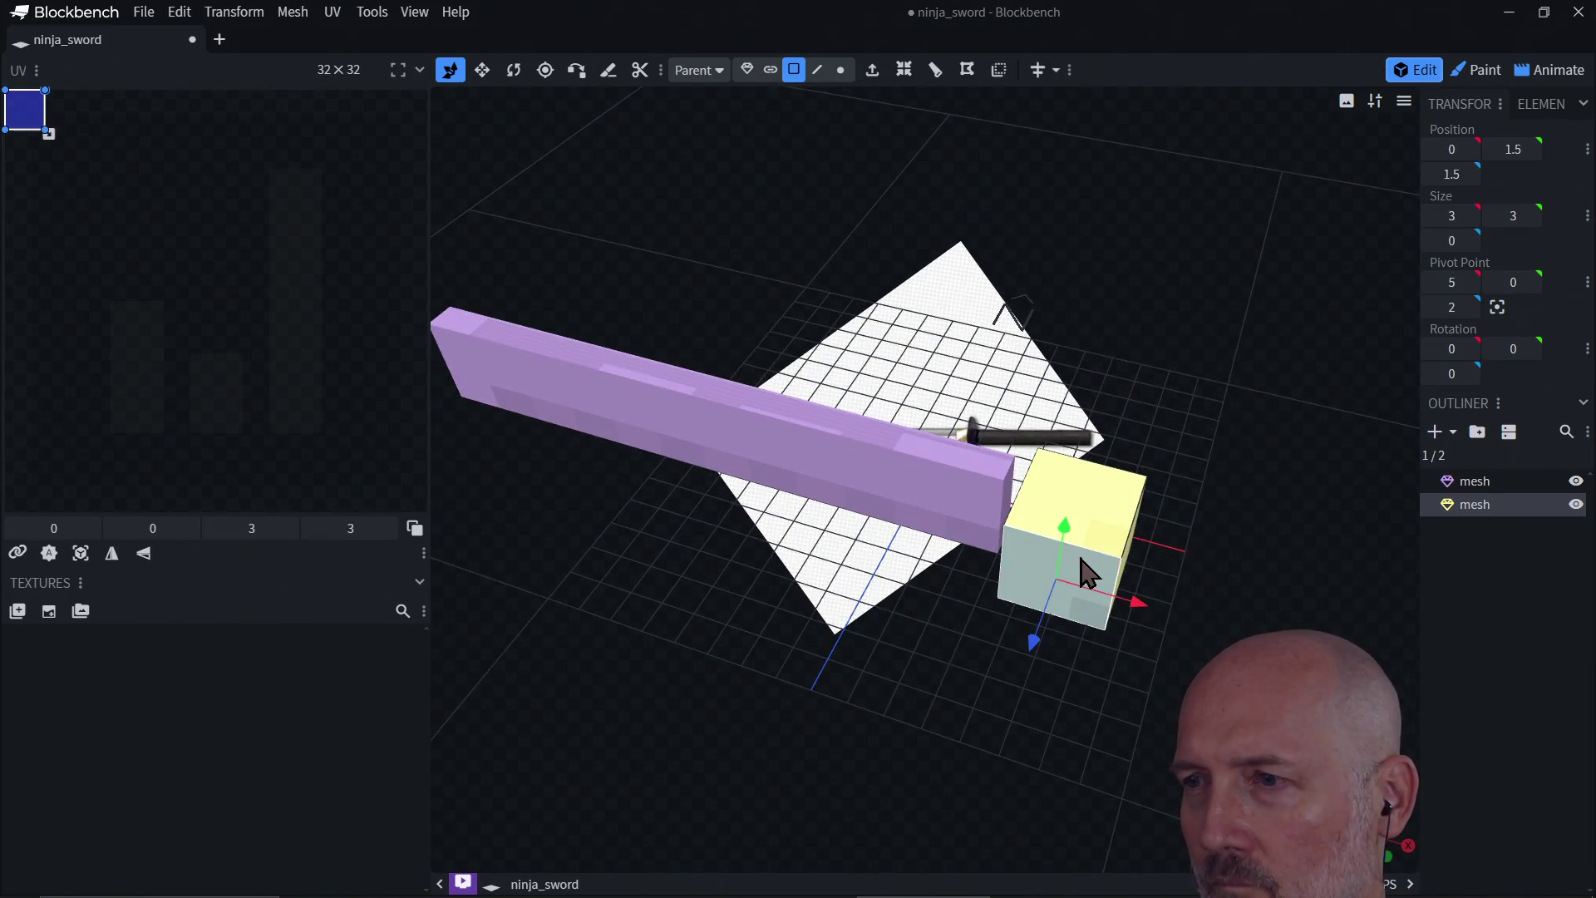
pyautogui.click(1090, 524)
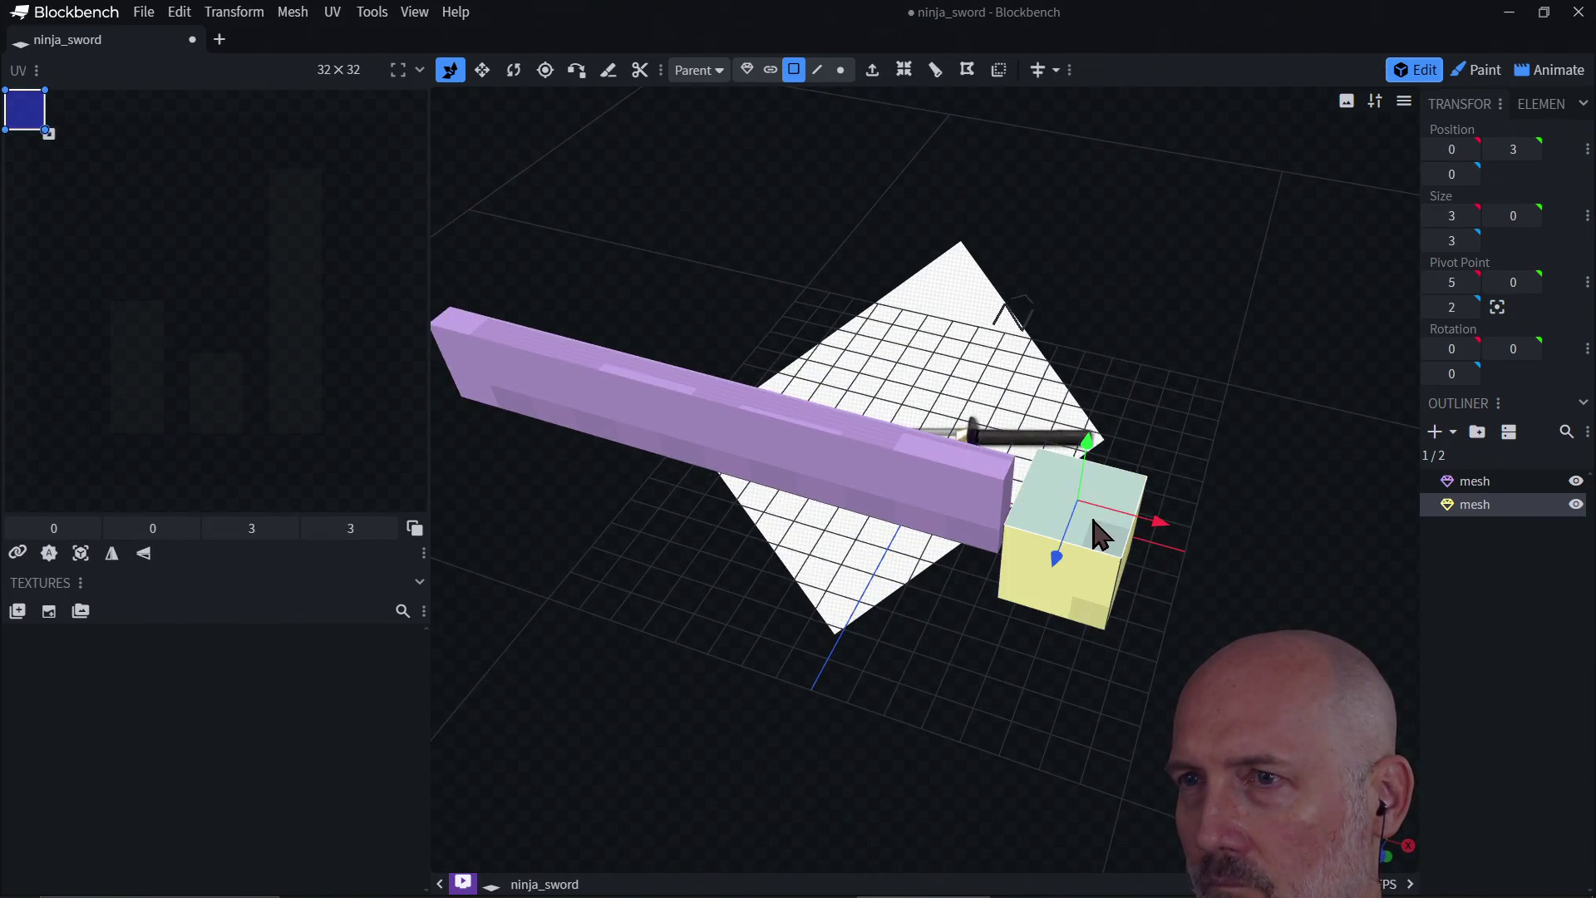
pyautogui.click(747, 70)
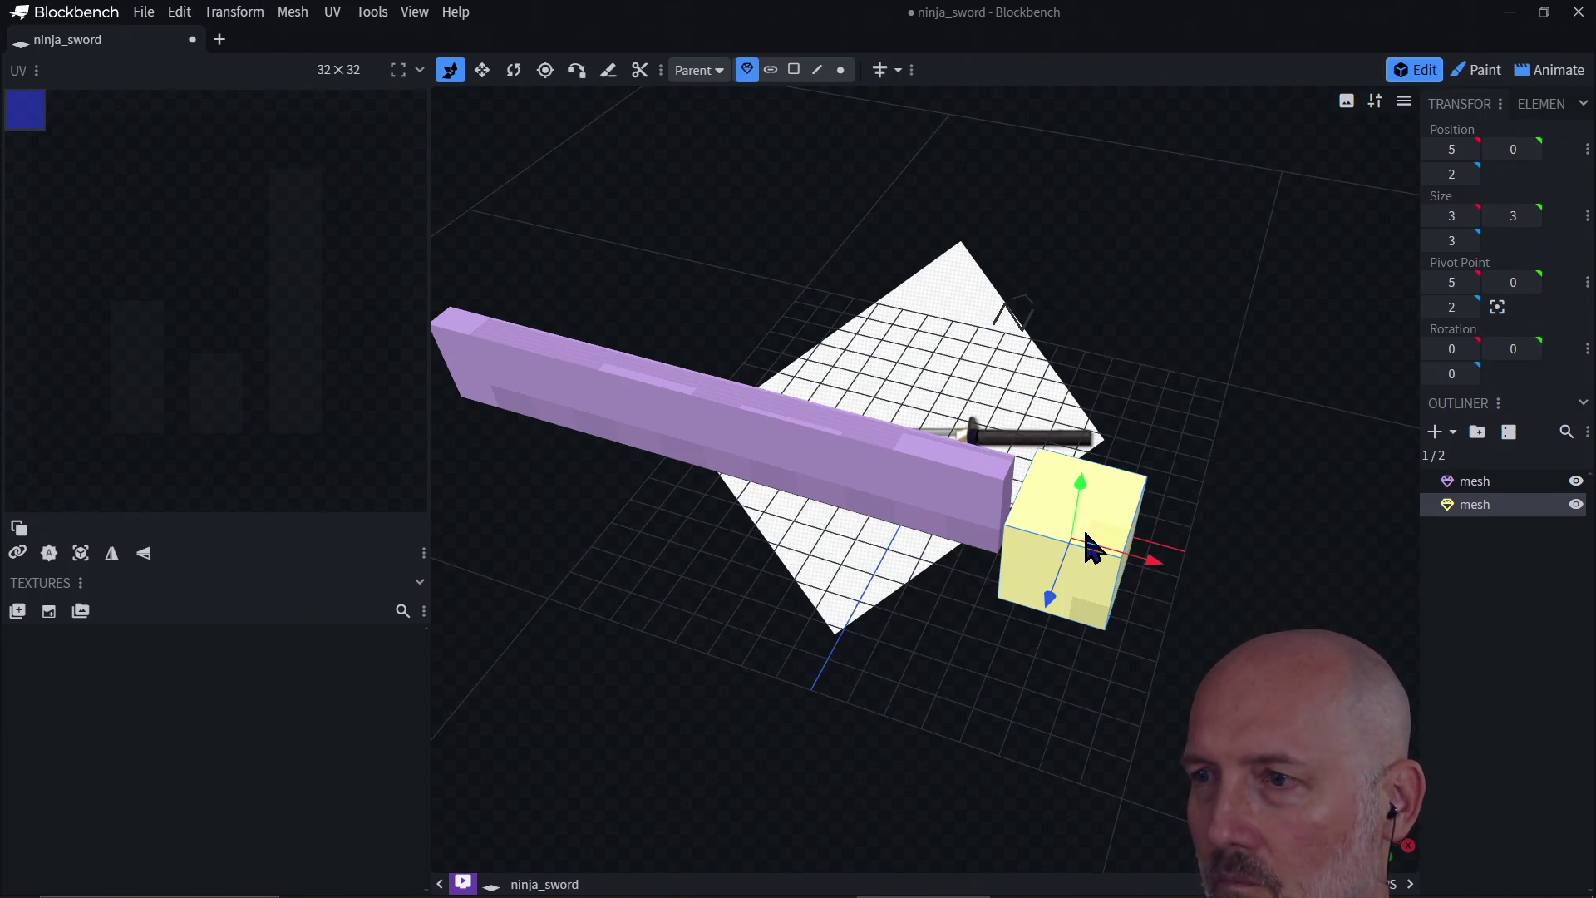
pyautogui.press('Delete')
# Step: Add a loop cut with Direction 1 running across the blade's front face
pyautogui.click(1005, 514)
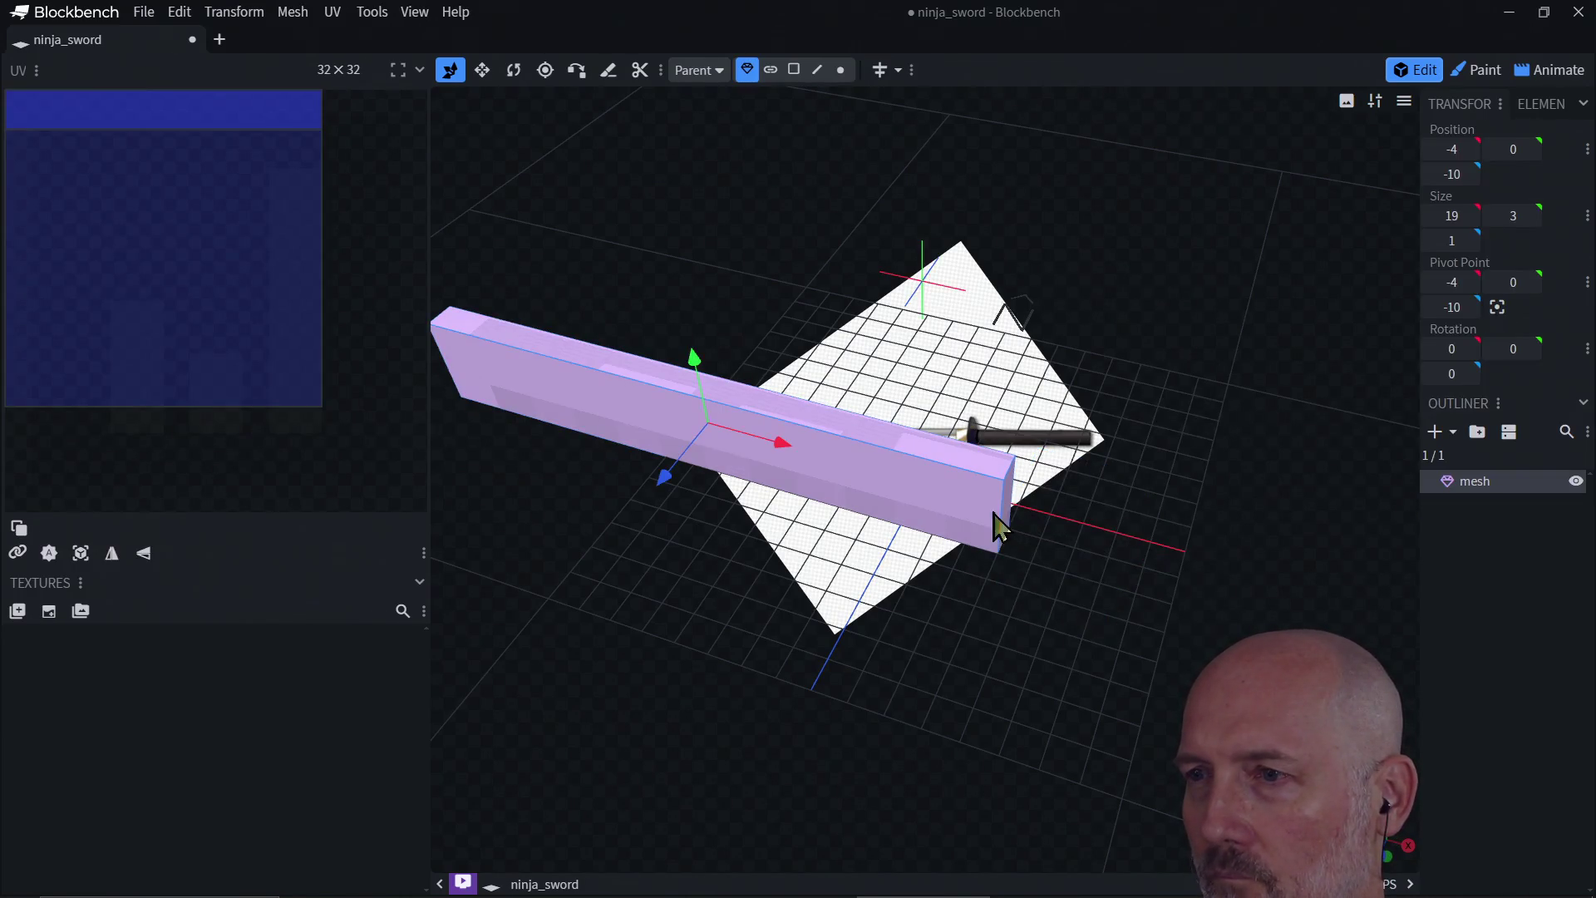
pyautogui.scroll(1, 995, 511)
pyautogui.scroll(1, 996, 511)
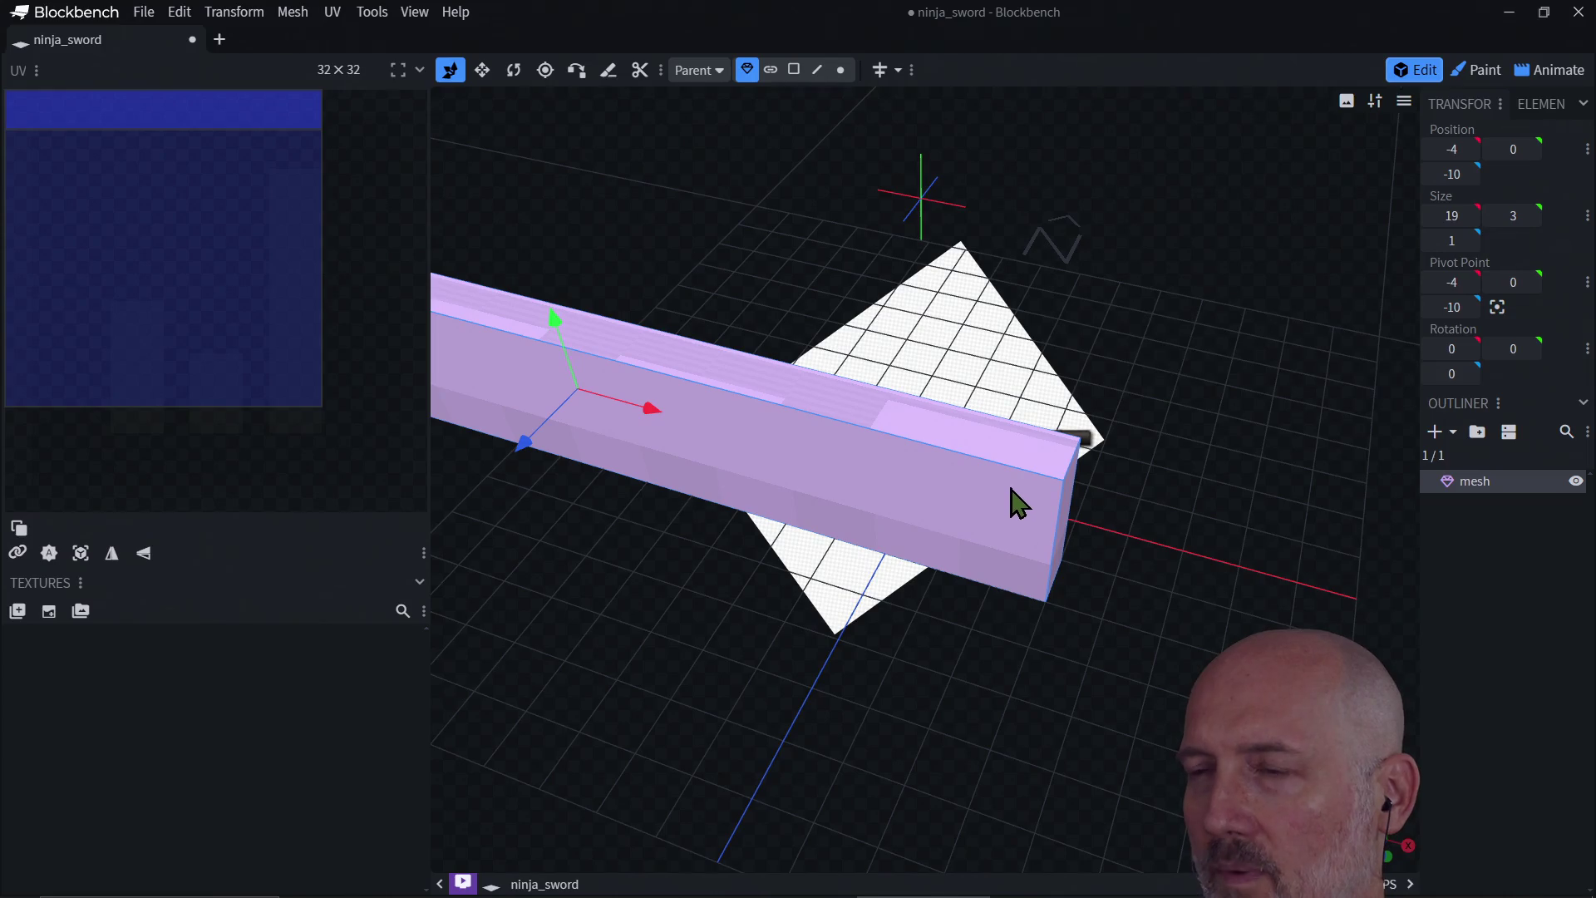
pyautogui.click(793, 72)
pyautogui.click(951, 507)
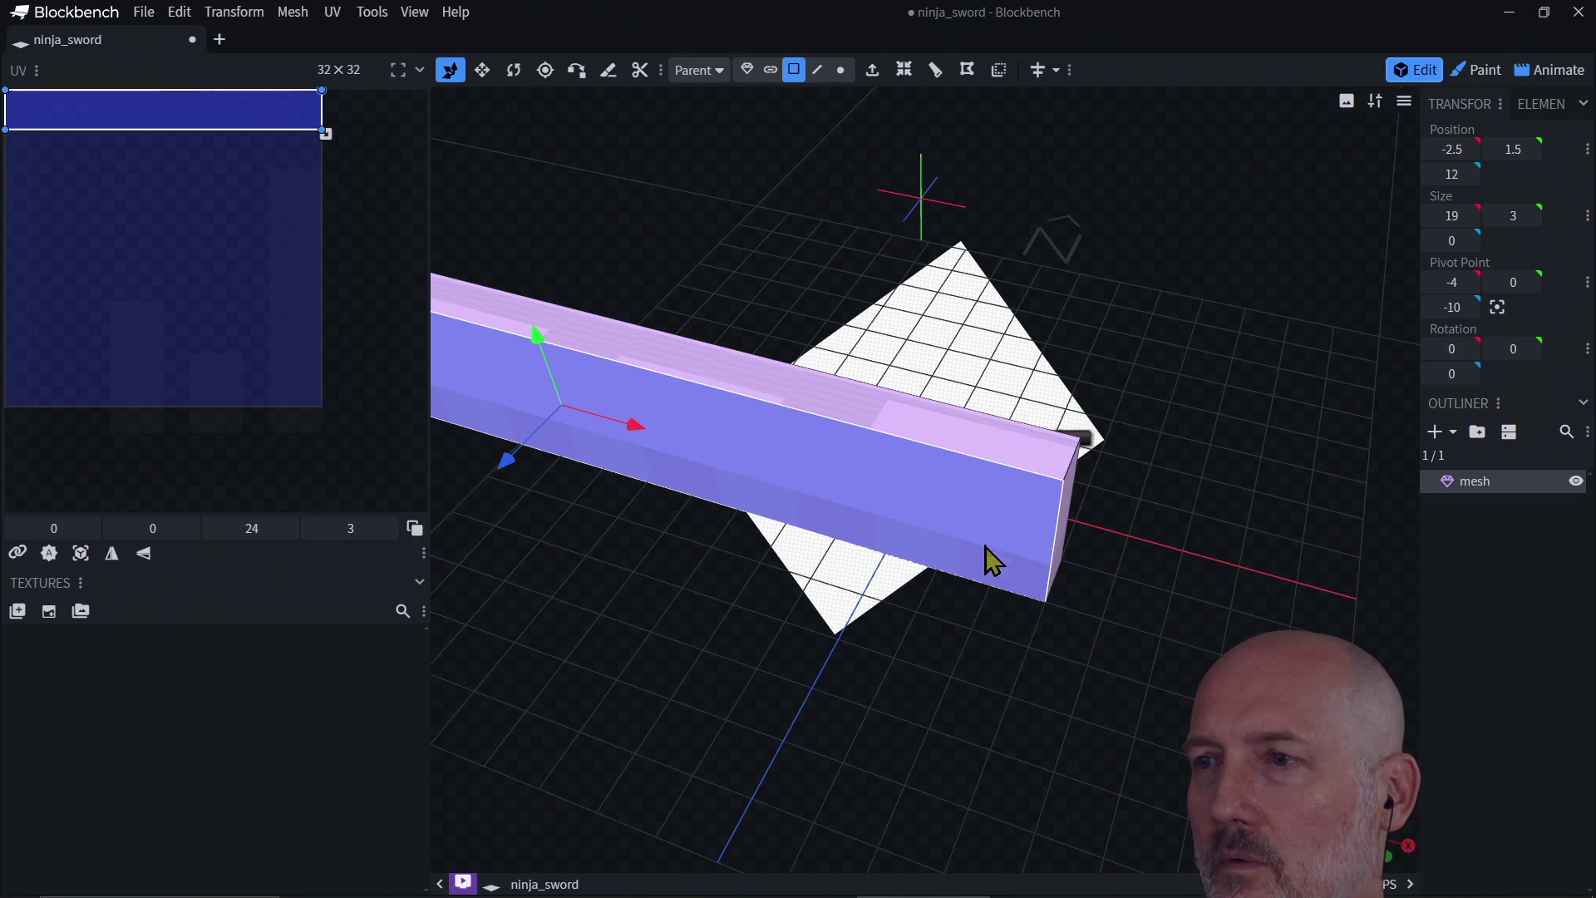
pyautogui.moveTo(1015, 555)
pyautogui.mouseDown()
pyautogui.moveTo(979, 656)
pyautogui.moveTo(997, 587)
pyautogui.moveTo(990, 676)
pyautogui.moveTo(1007, 633)
pyautogui.moveTo(979, 392)
pyautogui.mouseUp()
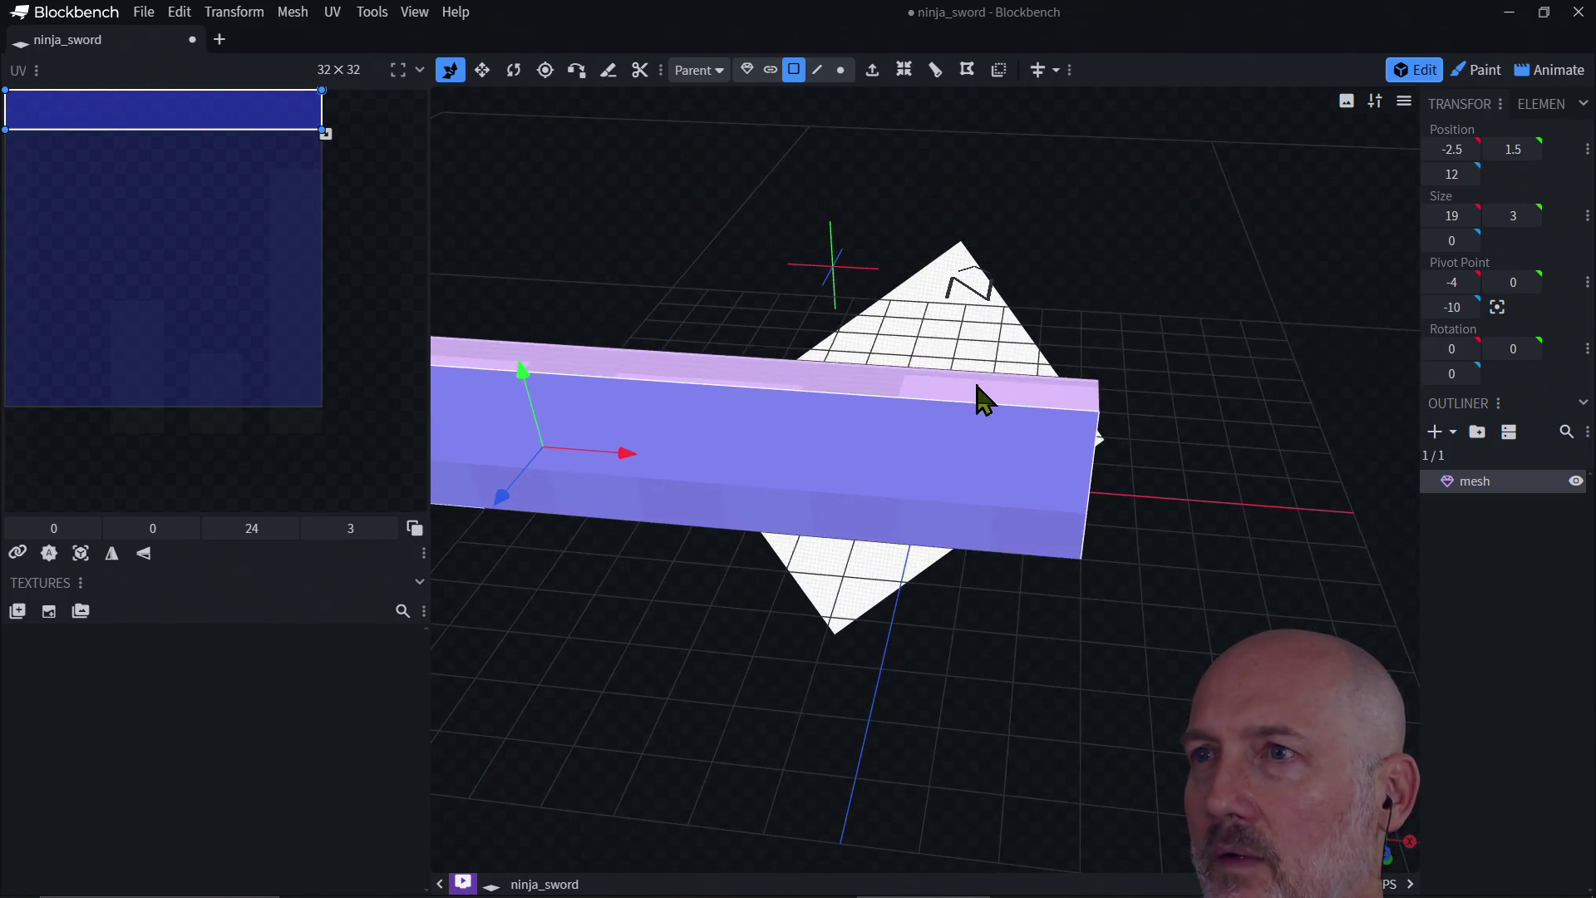
pyautogui.click(936, 71)
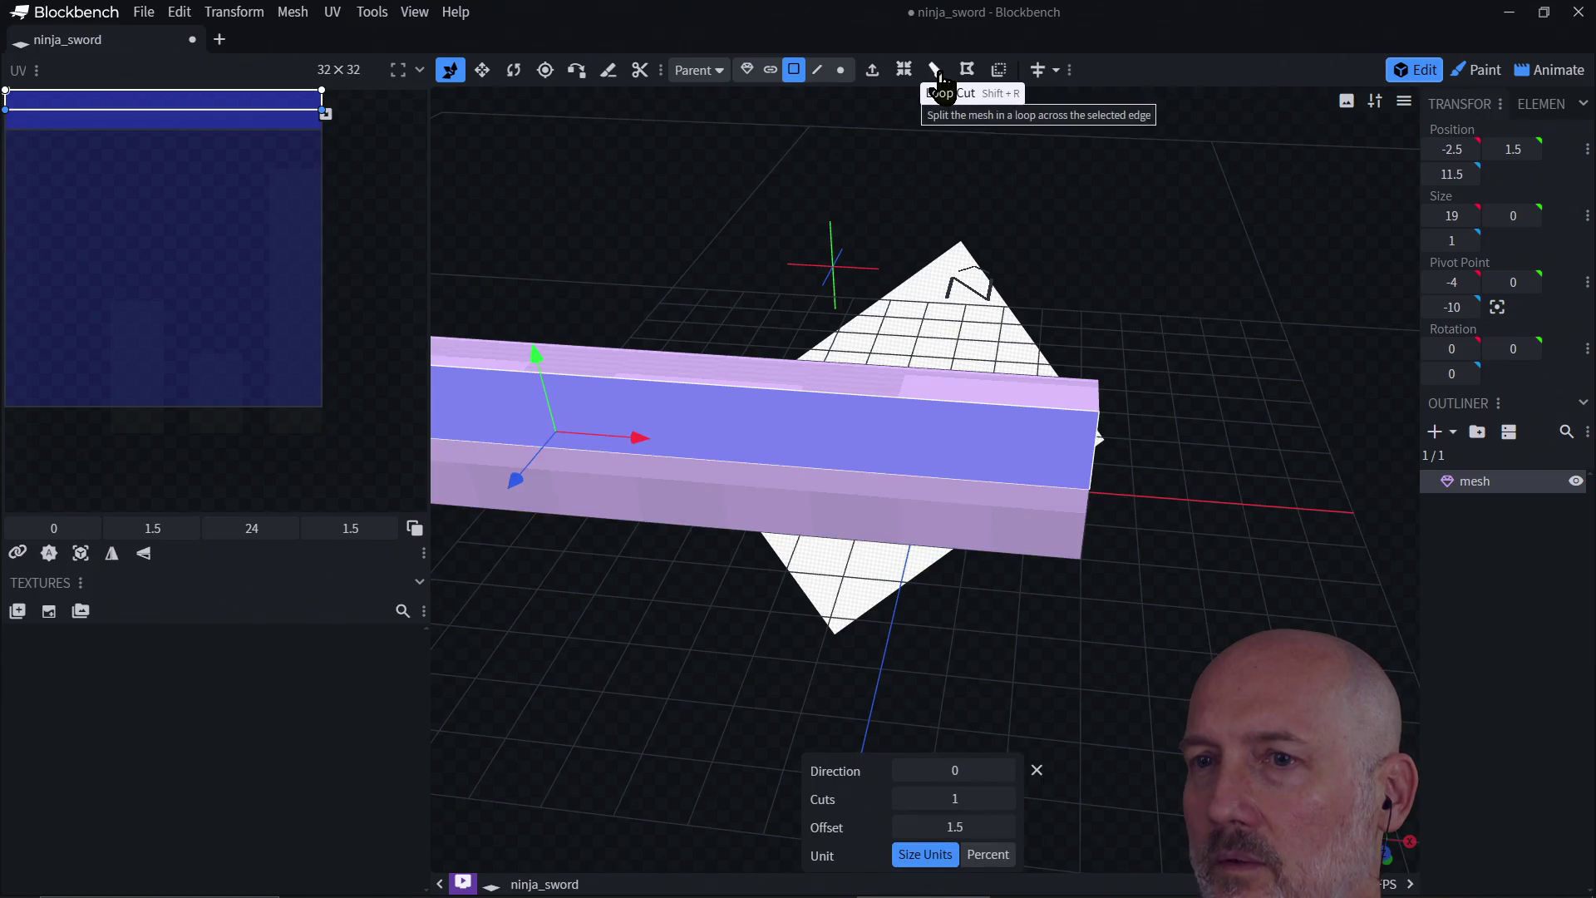
pyautogui.click(1007, 771)
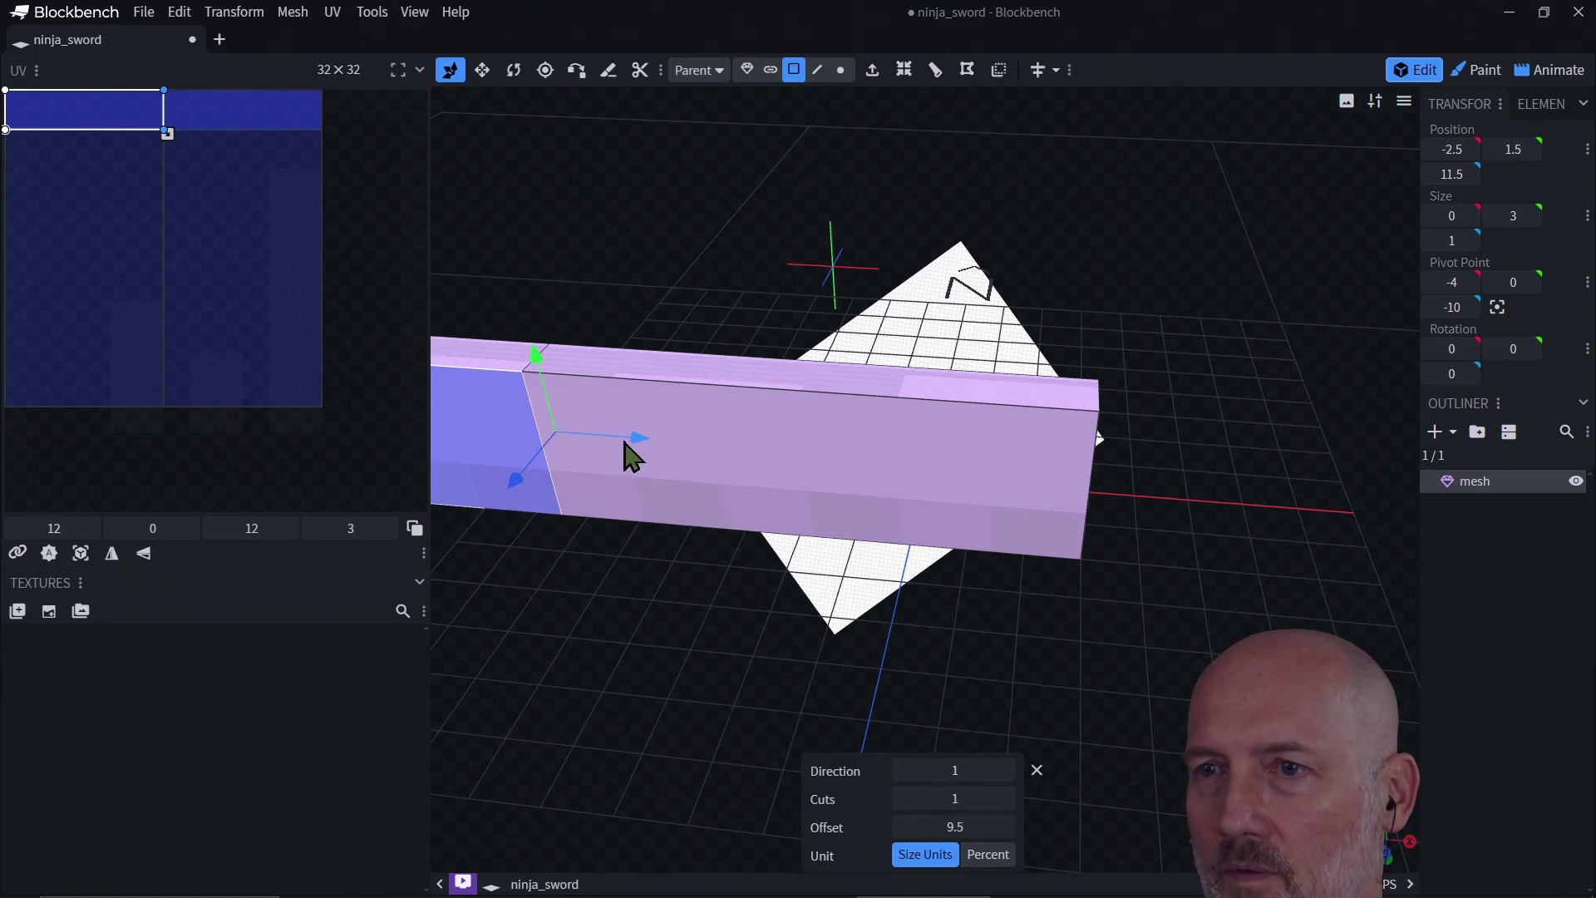
pyautogui.moveTo(635, 440)
pyautogui.mouseDown()
pyautogui.moveTo(880, 488)
pyautogui.moveTo(1117, 506)
pyautogui.mouseUp()
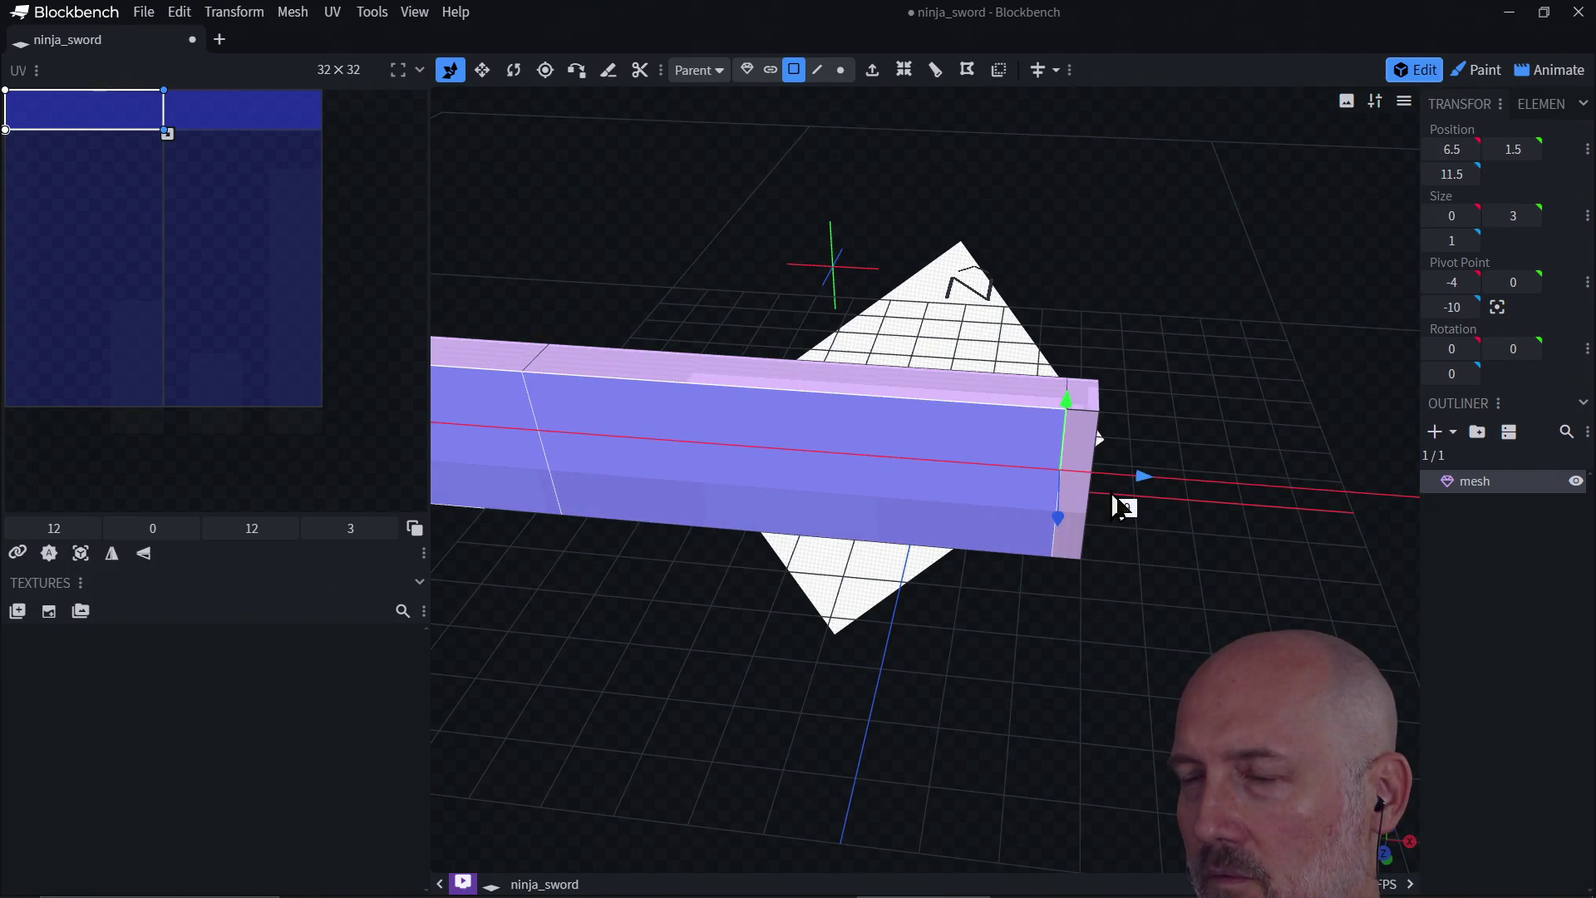
# Step: Add a second edge loop near the tip, splitting the side into 18.5 and 0.5 faces
pyautogui.click(1084, 455)
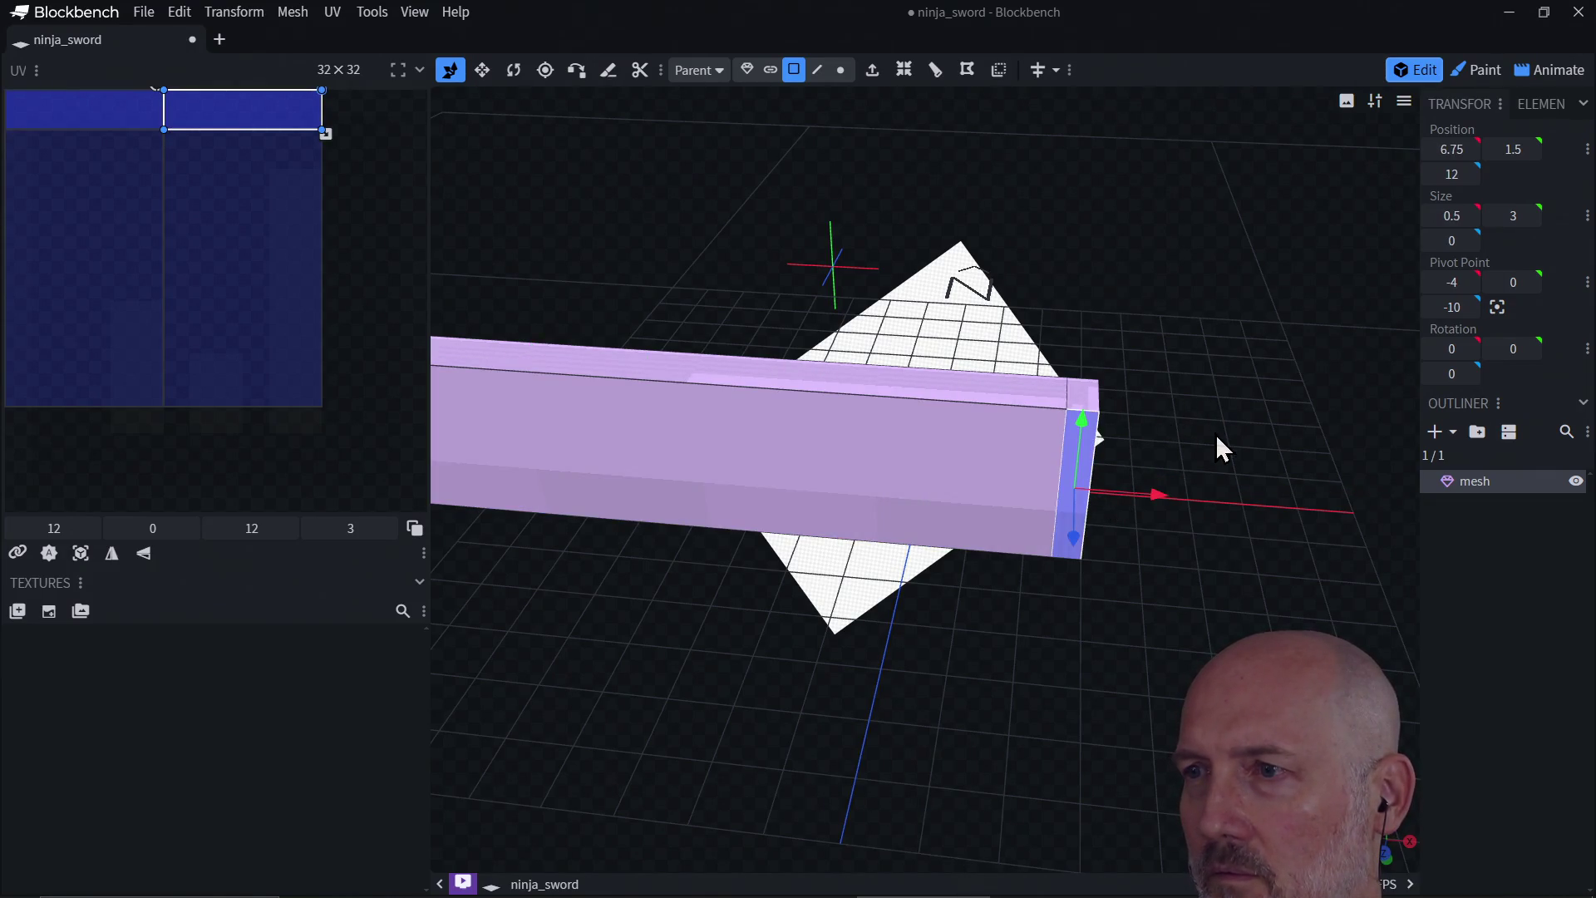
pyautogui.moveTo(1217, 439)
pyautogui.mouseDown()
pyautogui.moveTo(1072, 432)
pyautogui.moveTo(1083, 456)
pyautogui.moveTo(1200, 447)
pyautogui.mouseUp()
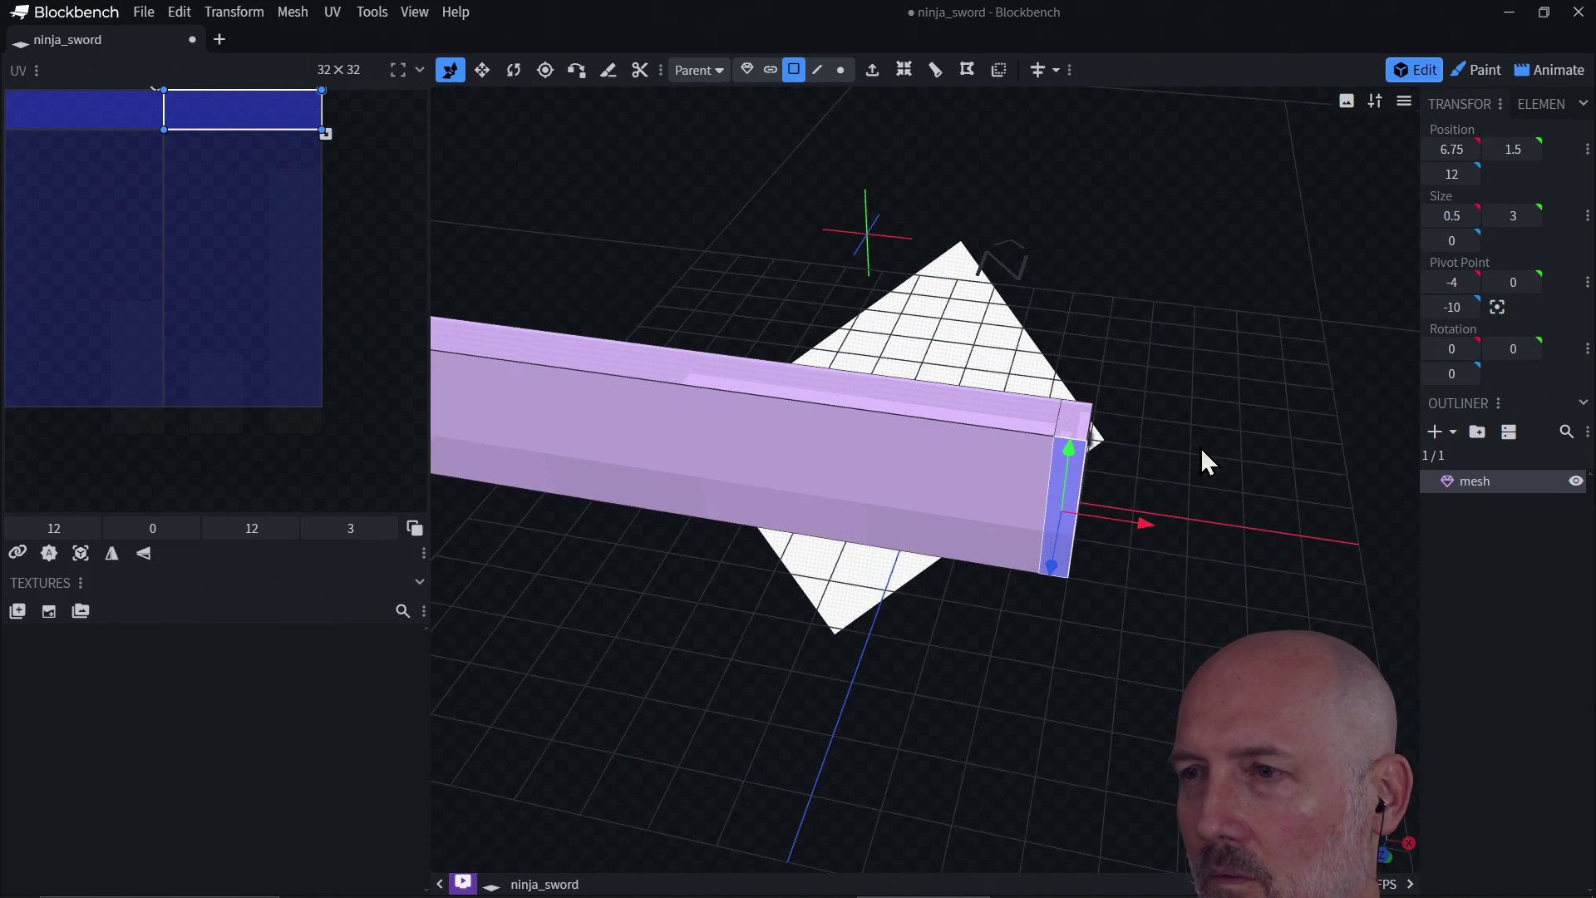
pyautogui.moveTo(1144, 525); pyautogui.dragTo(1100, 519)
pyautogui.hotkey('ctrl', 'z')
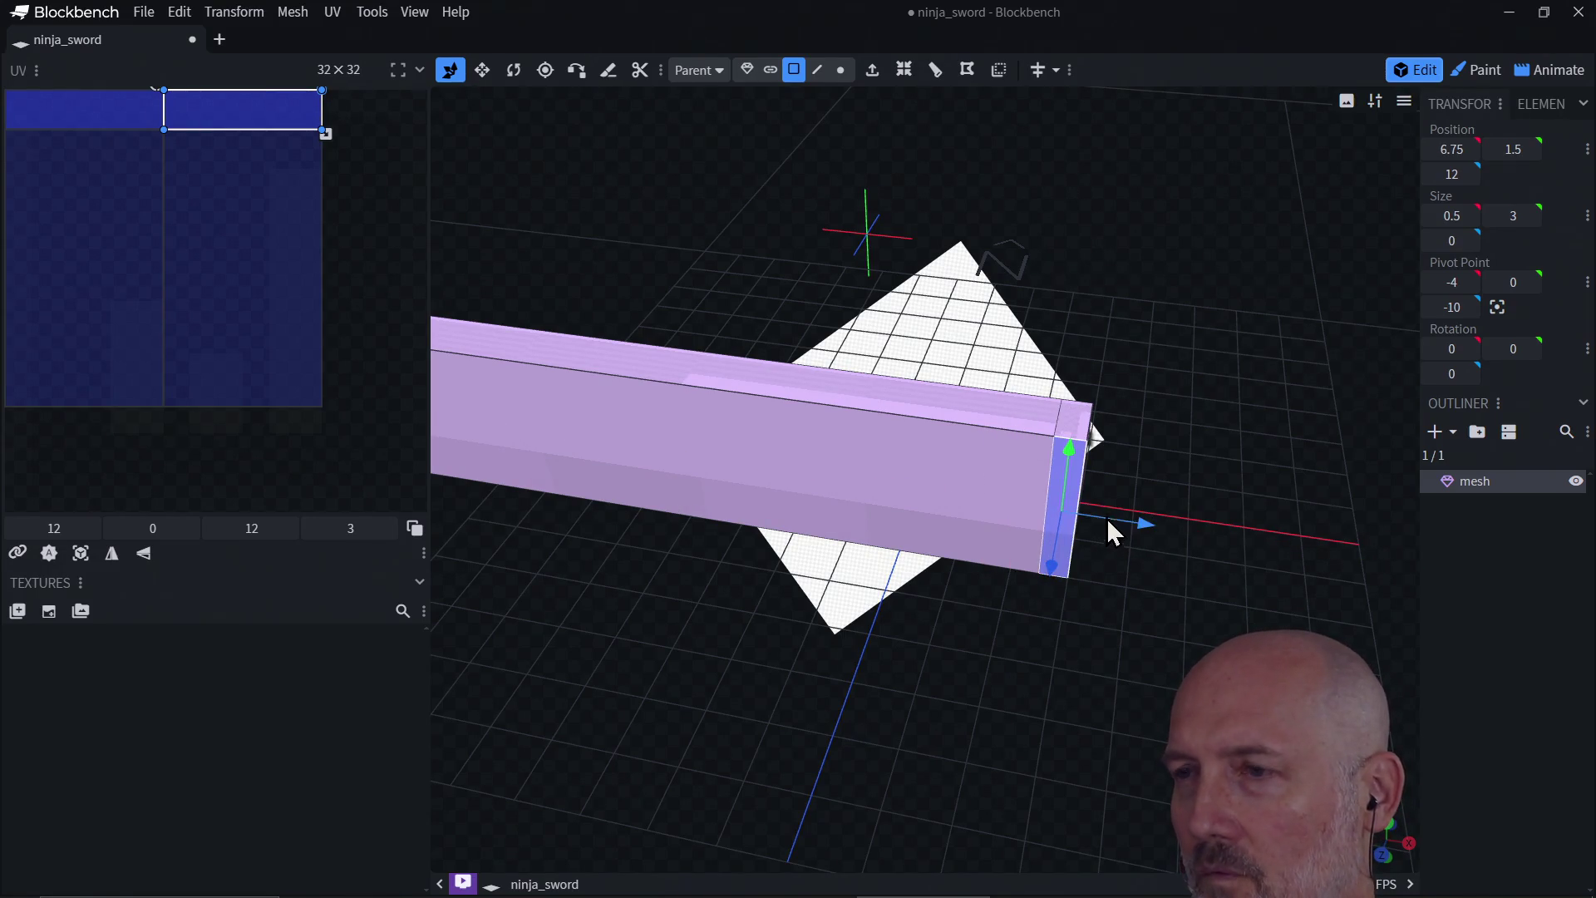
pyautogui.click(856, 534)
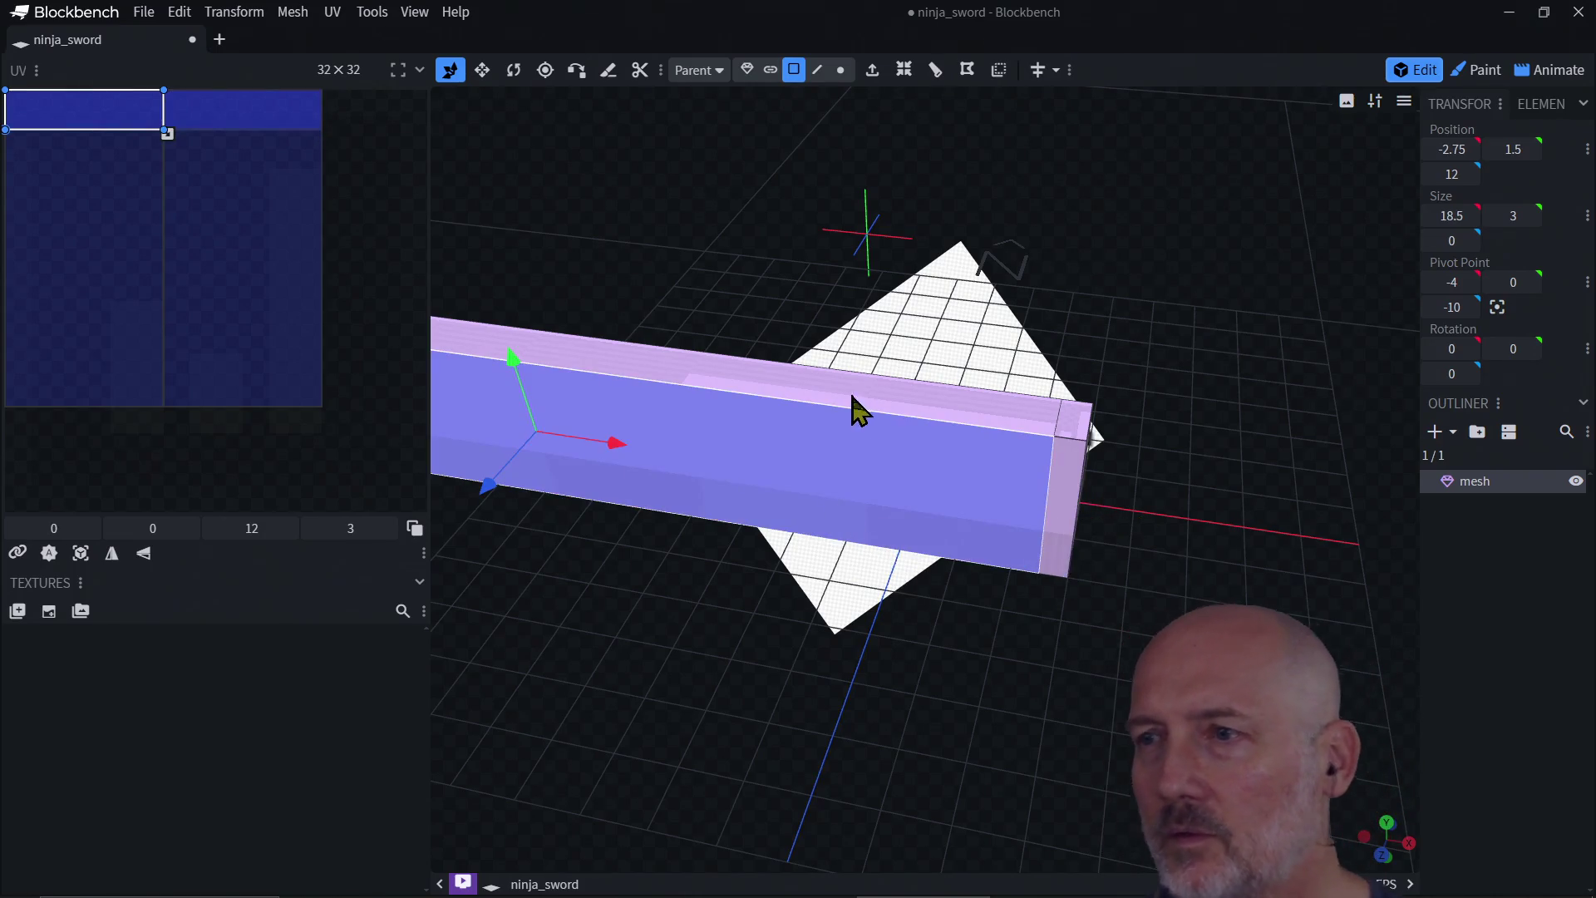
pyautogui.click(934, 73)
pyautogui.click(1050, 567)
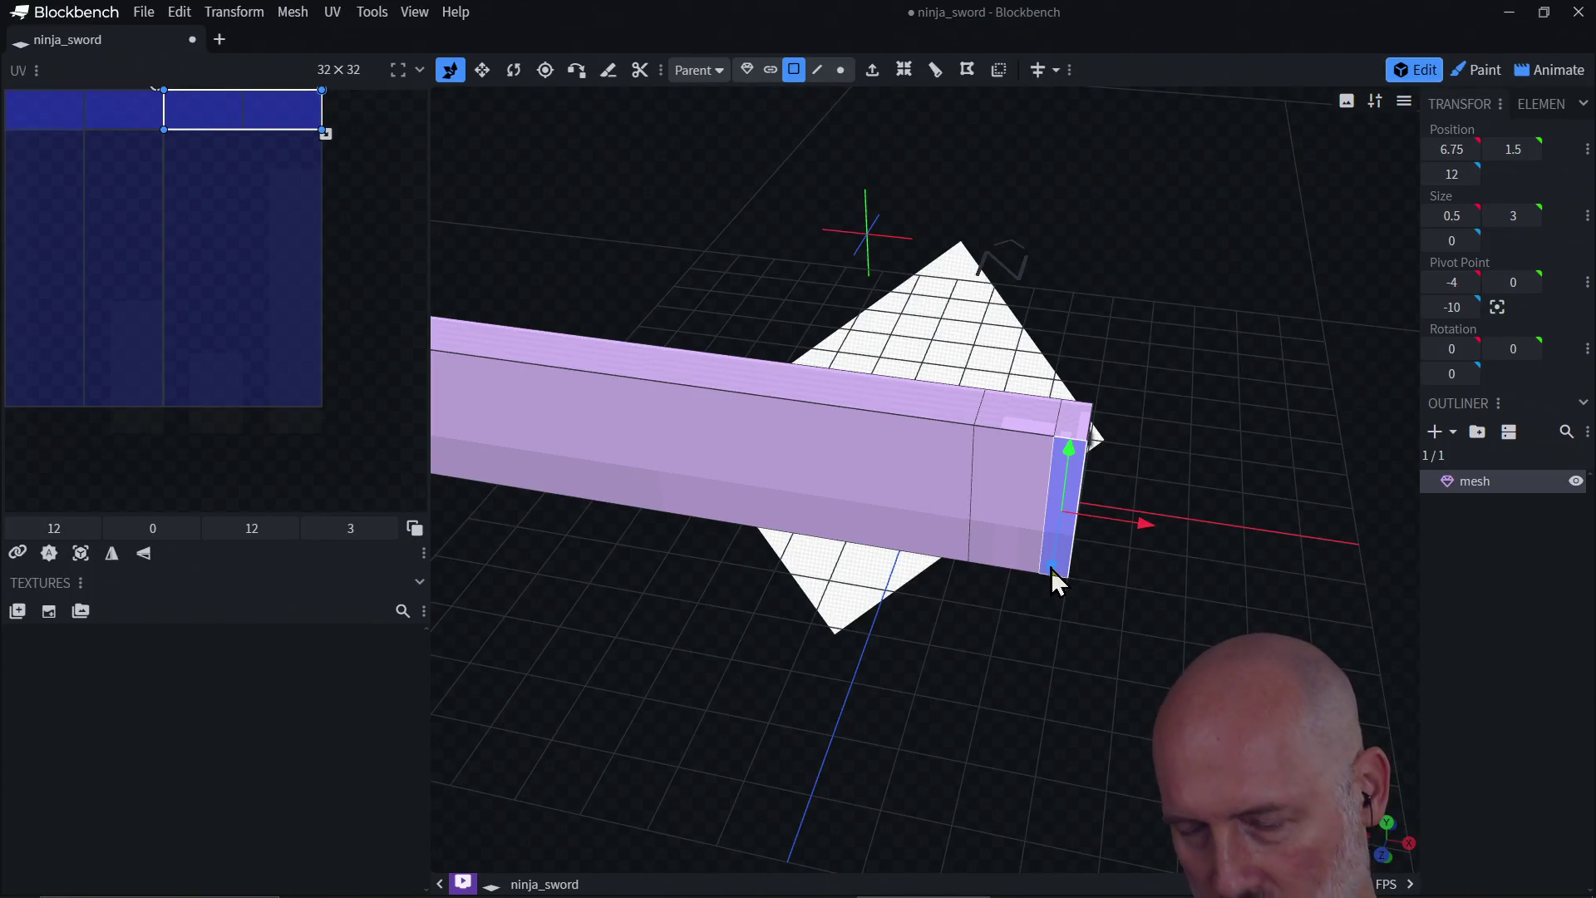
# Step: Extrude the blade's end face outward, then shorten the extrusion by one unit
pyautogui.press('e')
pyautogui.moveTo(1046, 612); pyautogui.dragTo(1021, 708)
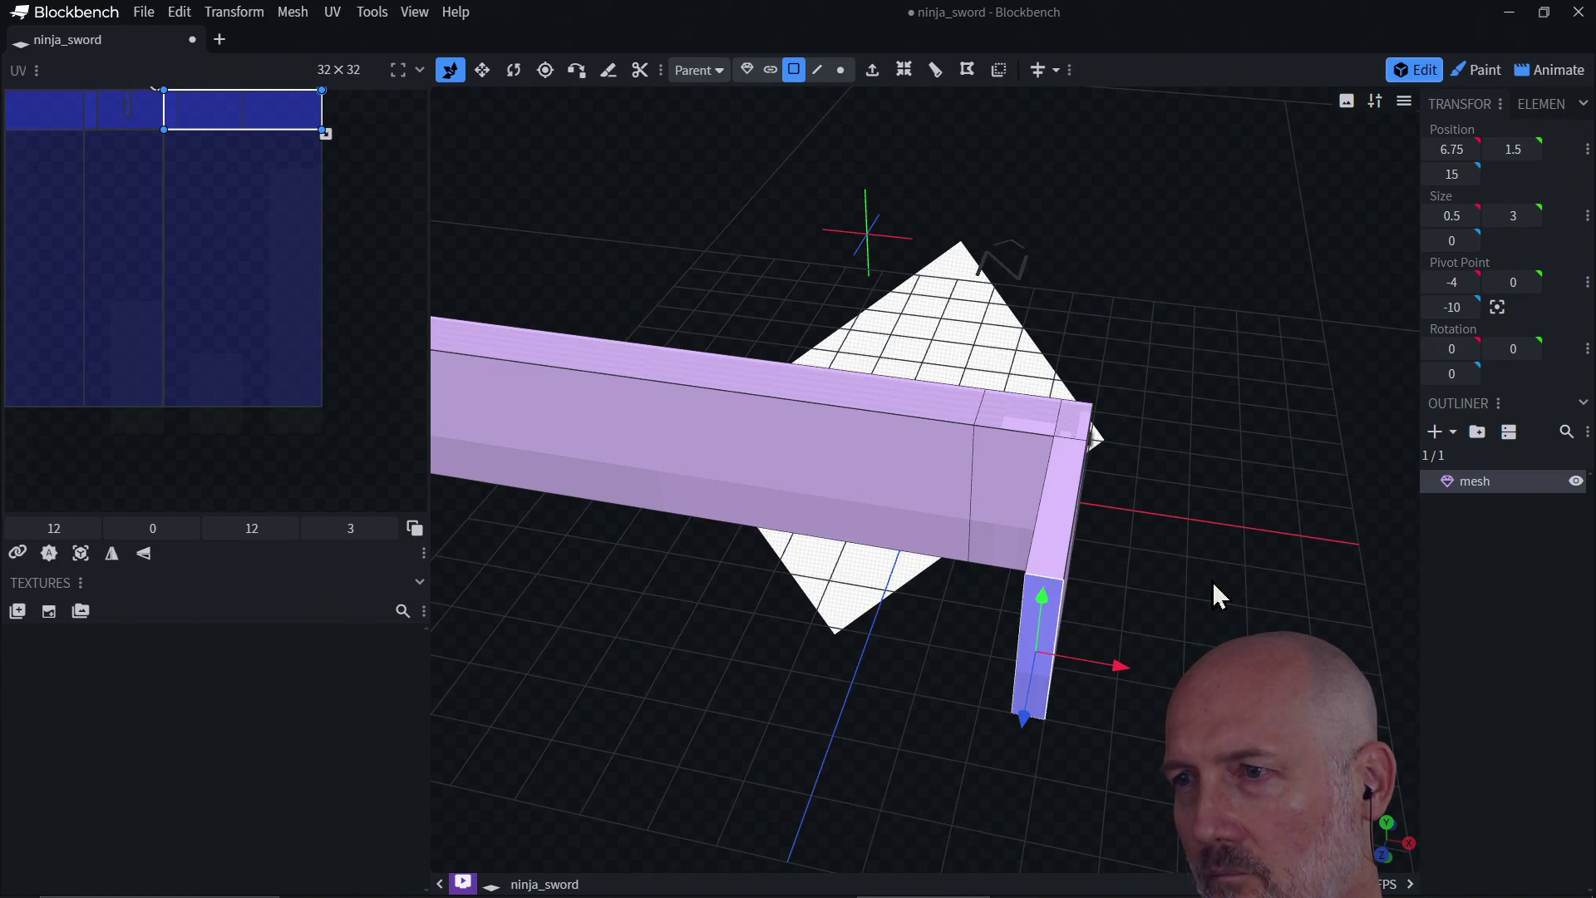
pyautogui.moveTo(1213, 585)
pyautogui.mouseDown()
pyautogui.moveTo(1086, 557)
pyautogui.moveTo(1012, 572)
pyautogui.mouseUp()
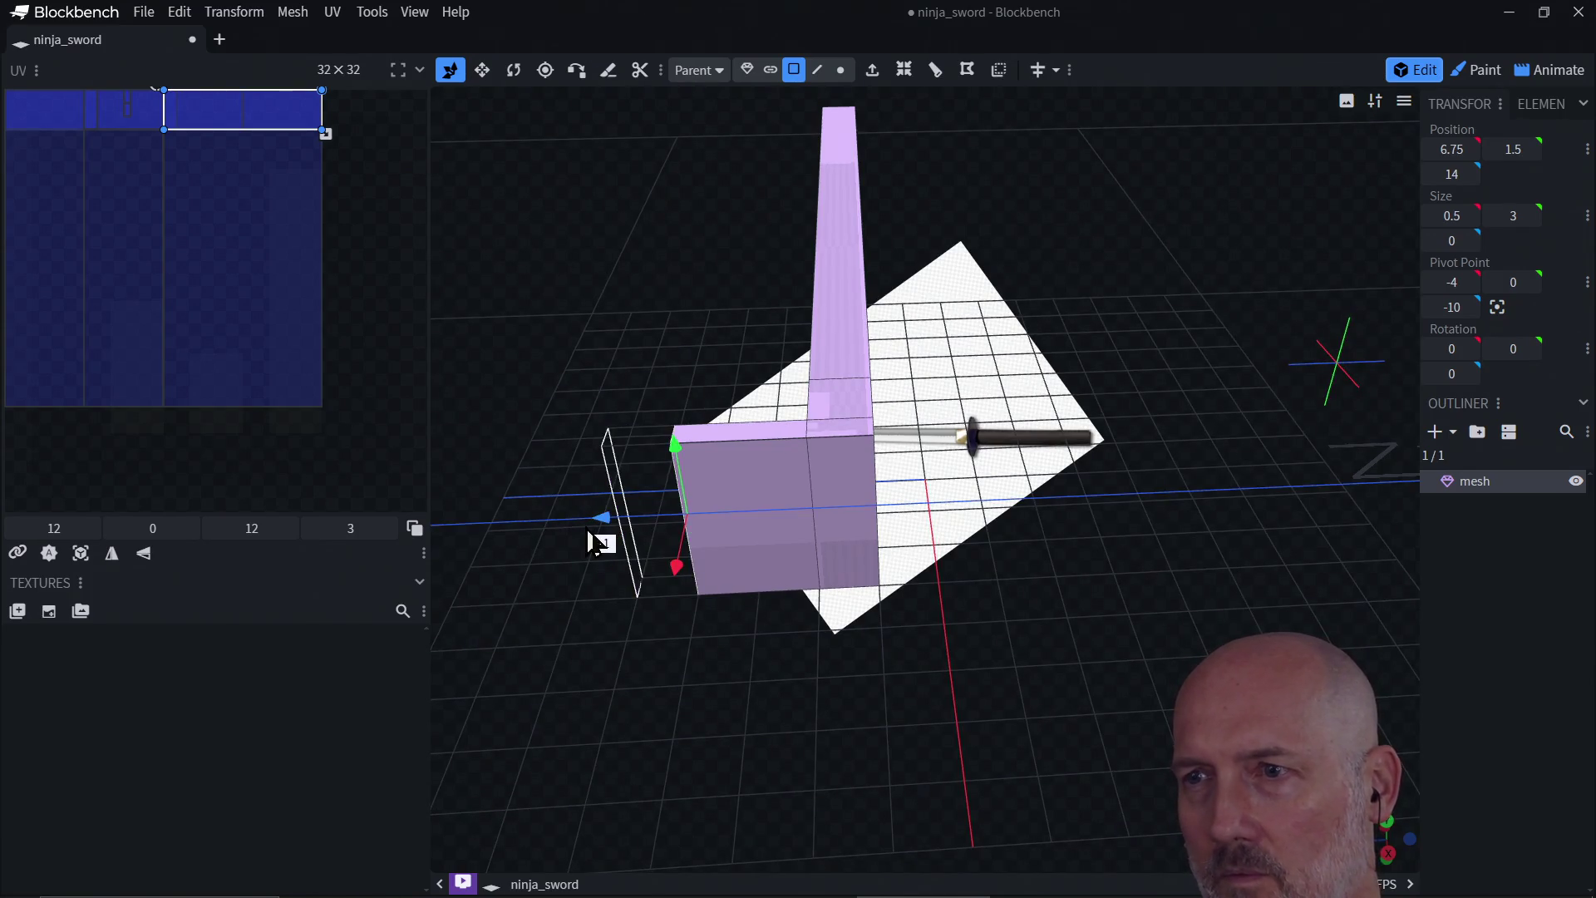
pyautogui.moveTo(608, 532)
pyautogui.mouseDown()
pyautogui.moveTo(645, 529)
pyautogui.moveTo(625, 550)
pyautogui.mouseUp()
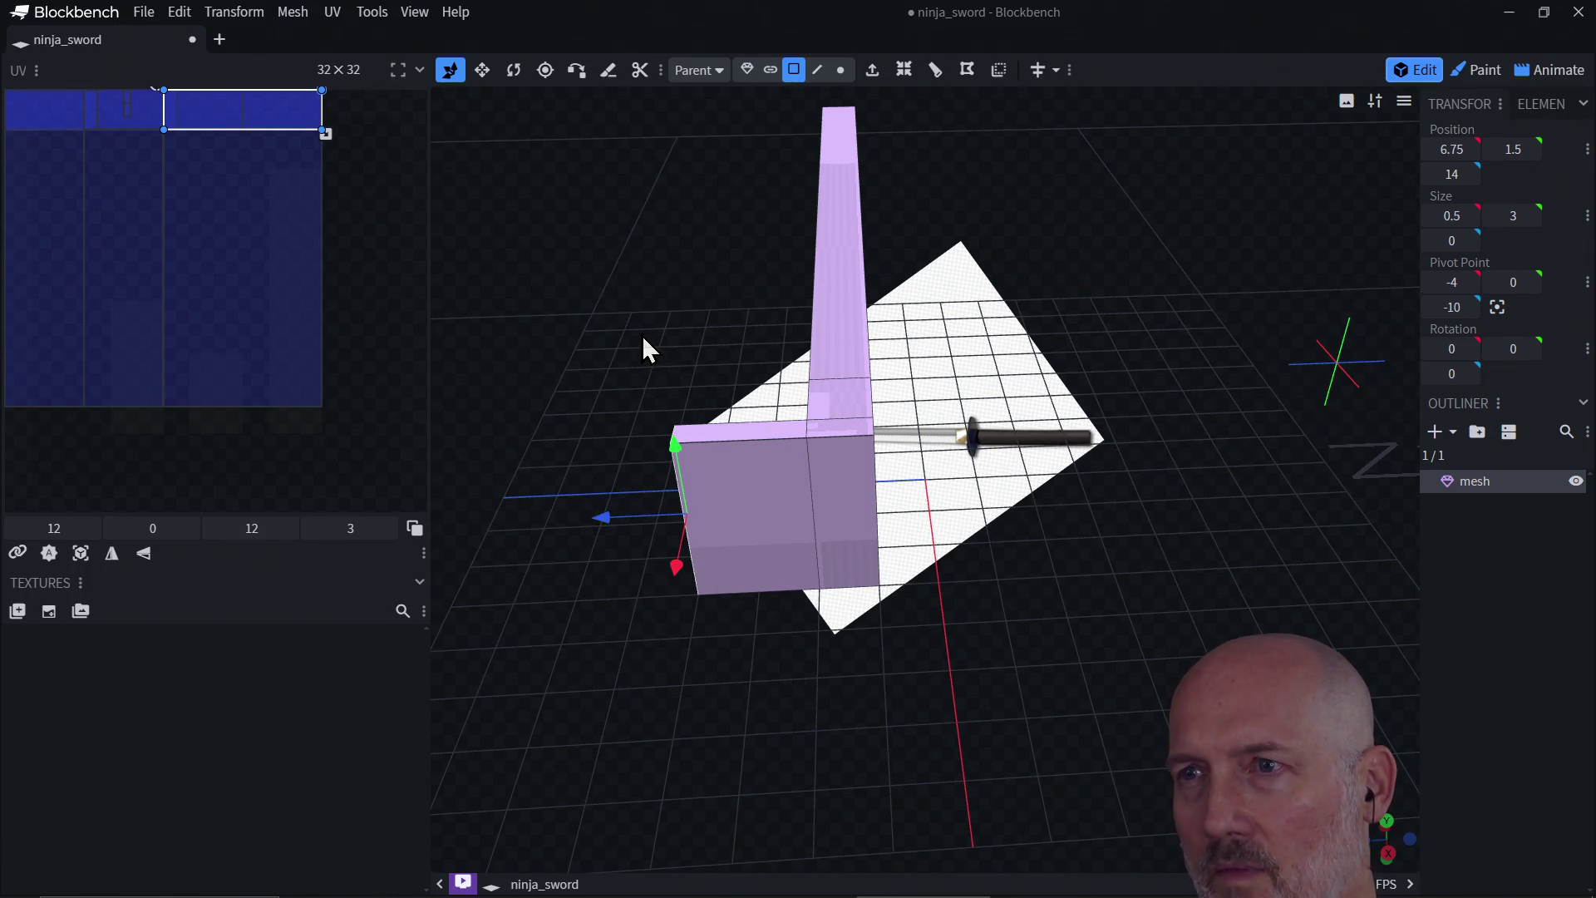
pyautogui.moveTo(629, 336)
pyautogui.mouseDown()
pyautogui.moveTo(698, 344)
pyautogui.moveTo(830, 305)
pyautogui.moveTo(610, 326)
pyautogui.moveTo(710, 287)
pyautogui.moveTo(487, 367)
pyautogui.moveTo(715, 431)
pyautogui.mouseUp()
# Step: Extrude a narrow side face twice and the middle crossguard face once into a cross
pyautogui.click(769, 433)
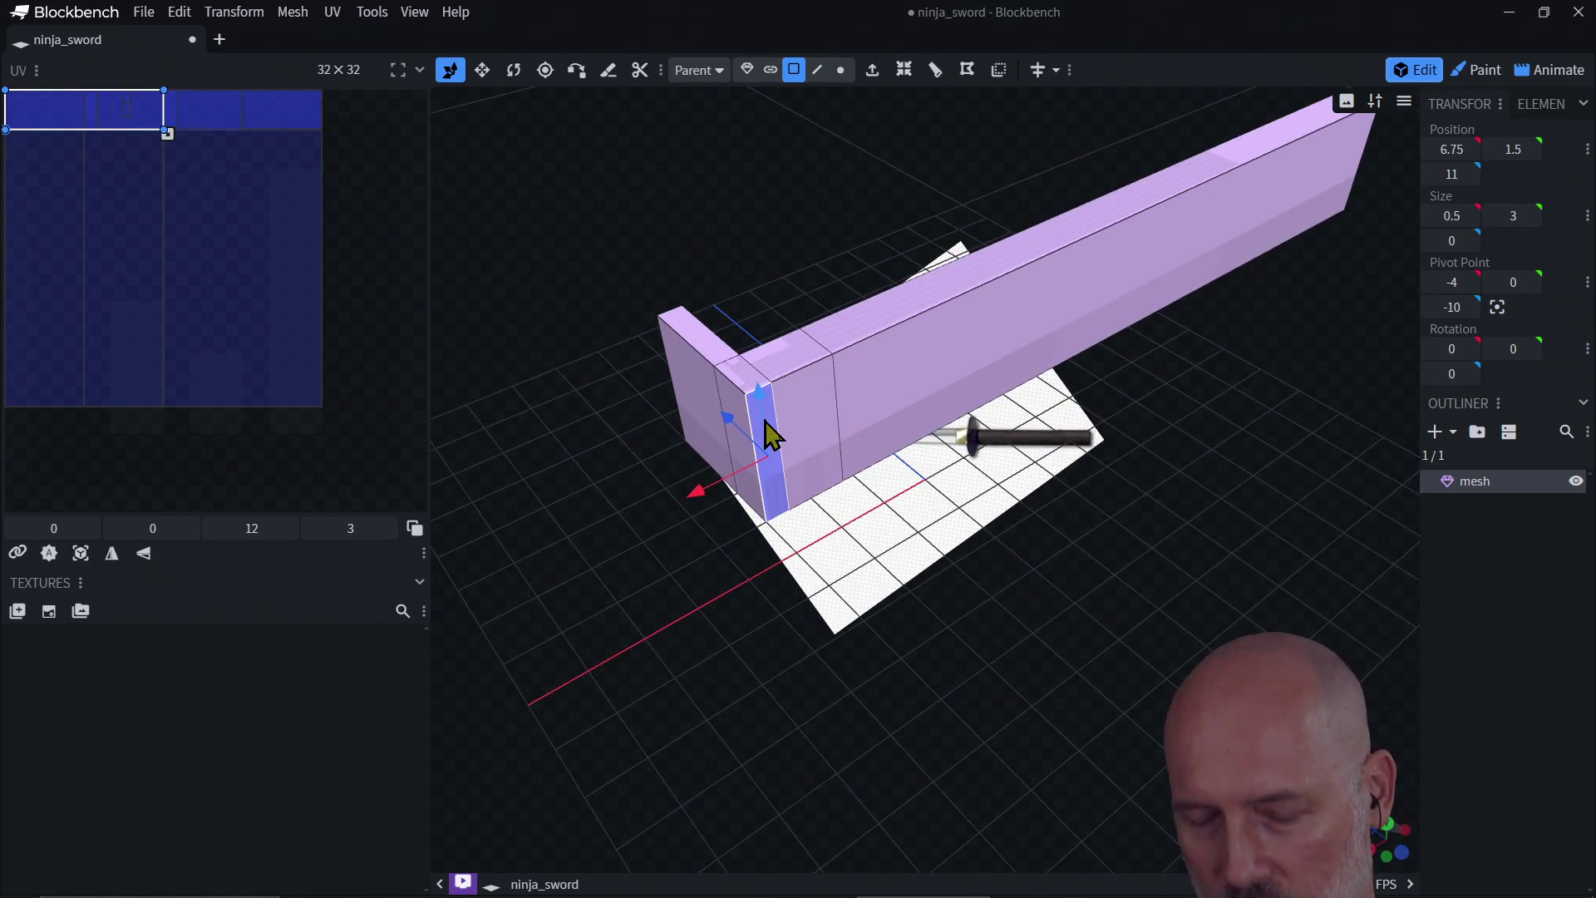
pyautogui.press('e')
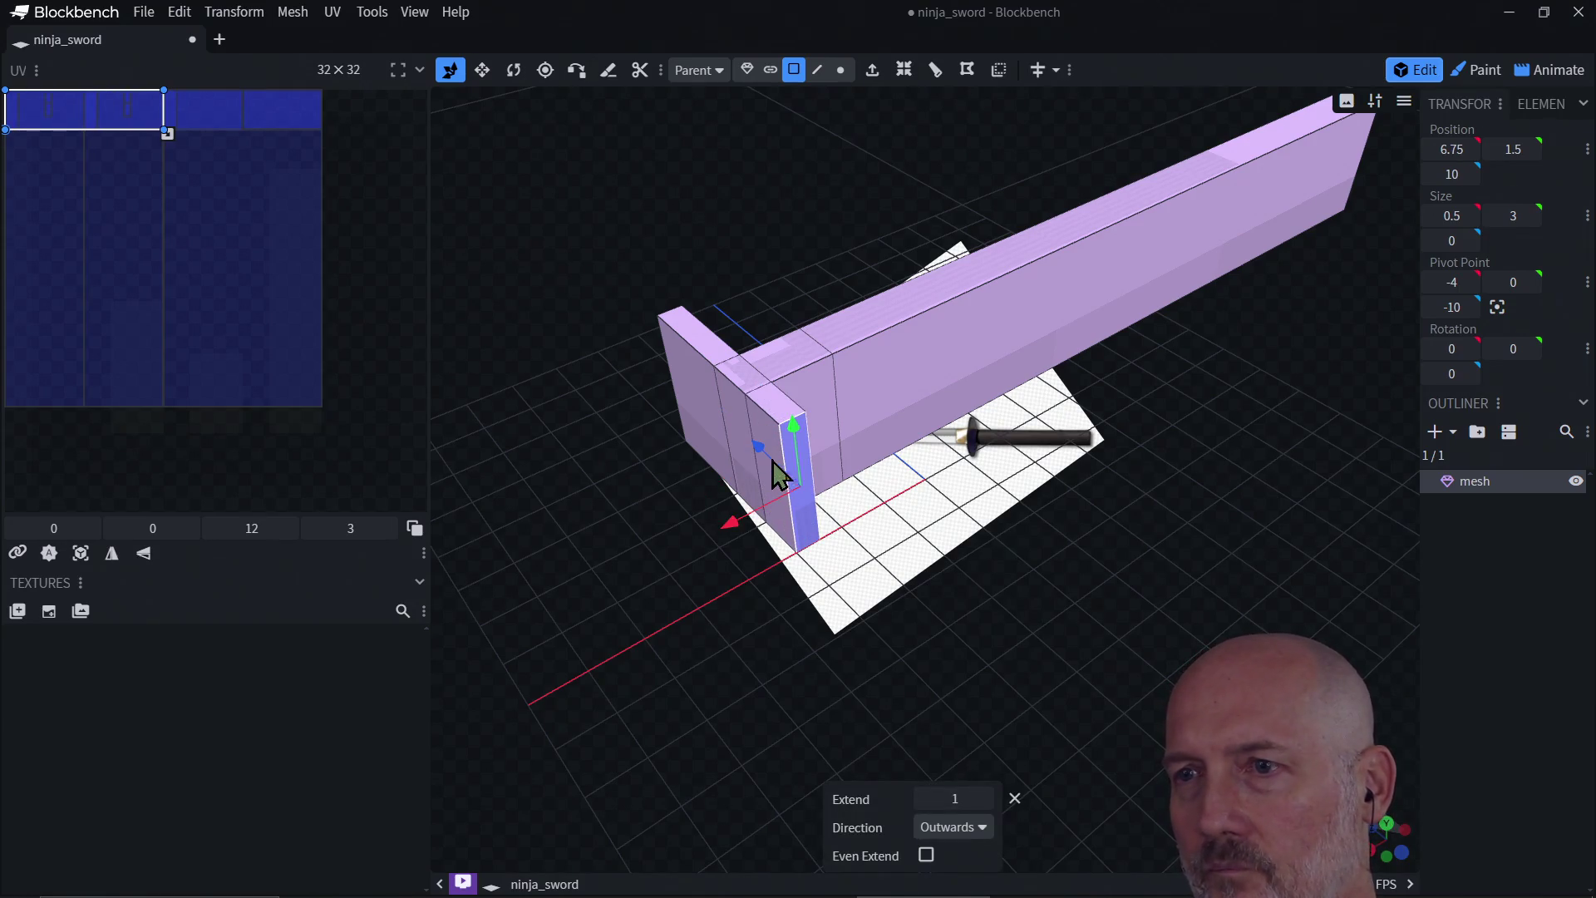
pyautogui.press('e')
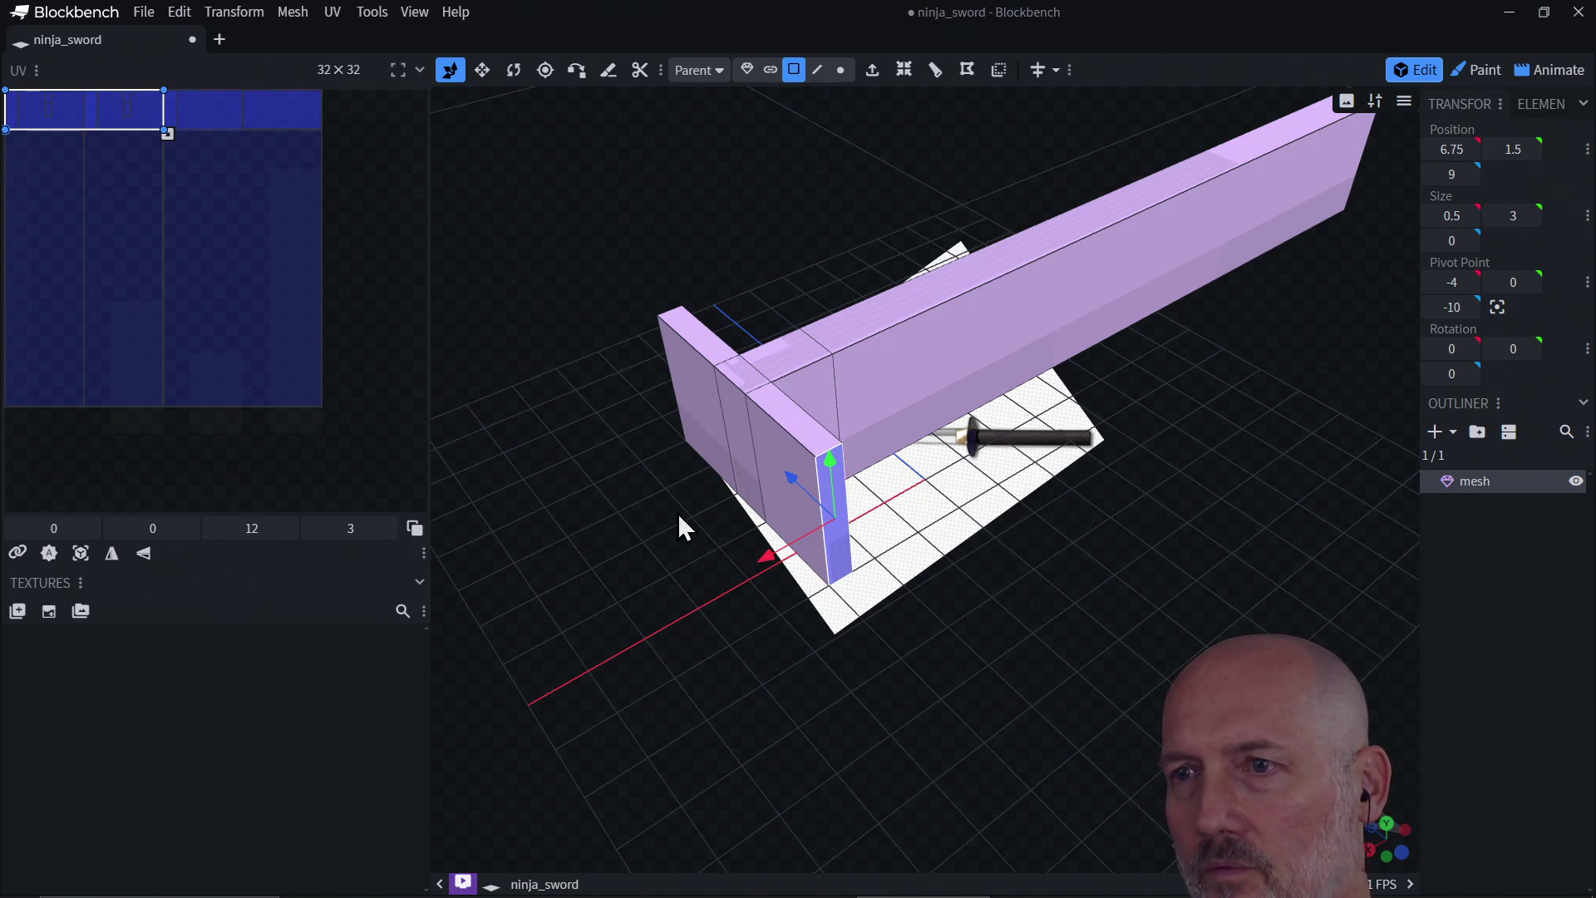
pyautogui.moveTo(679, 516); pyautogui.dragTo(805, 524)
pyautogui.click(830, 491)
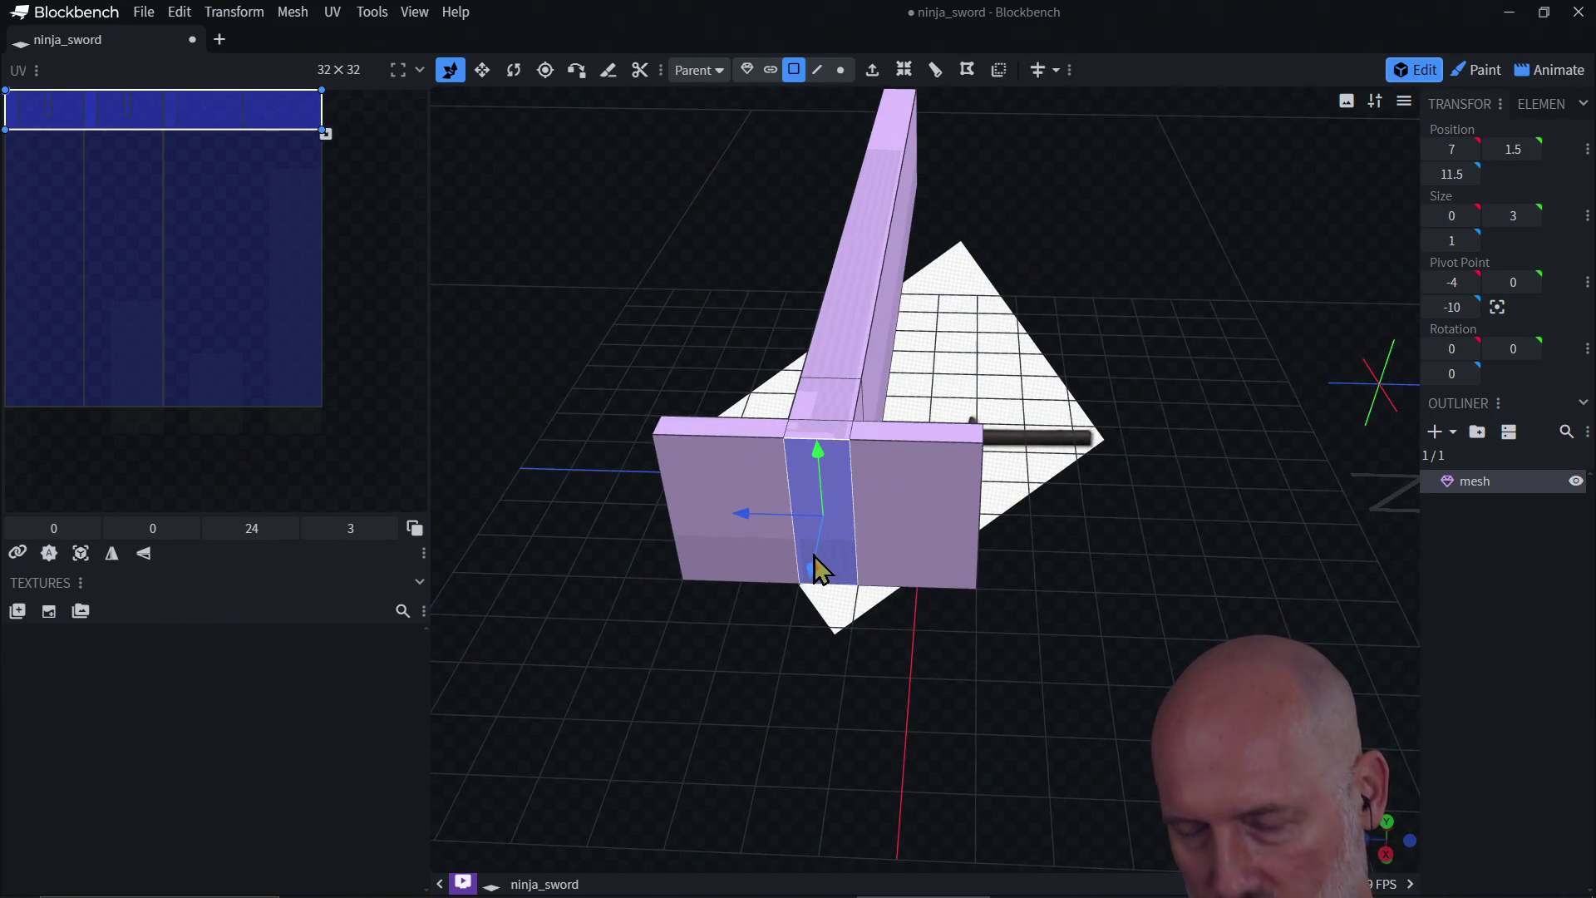
pyautogui.press('e')
pyautogui.click(891, 569)
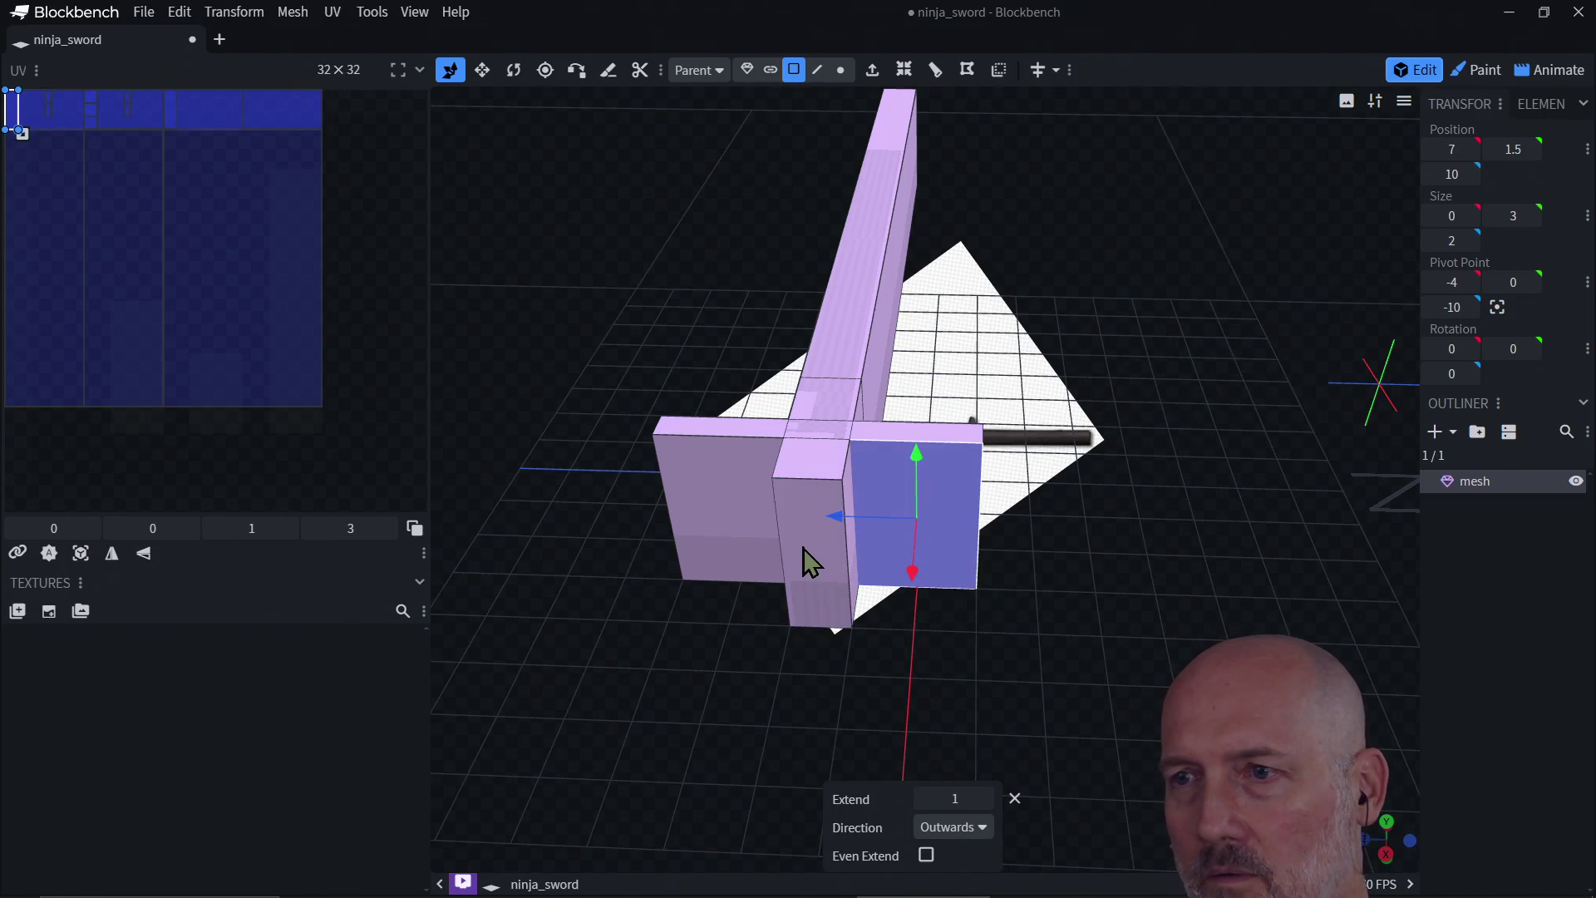
pyautogui.click(812, 559)
# Step: Stretch the middle extrusion into a handle whose end face sits at X 16, matching the reference grip
pyautogui.moveTo(810, 623); pyautogui.dragTo(725, 852)
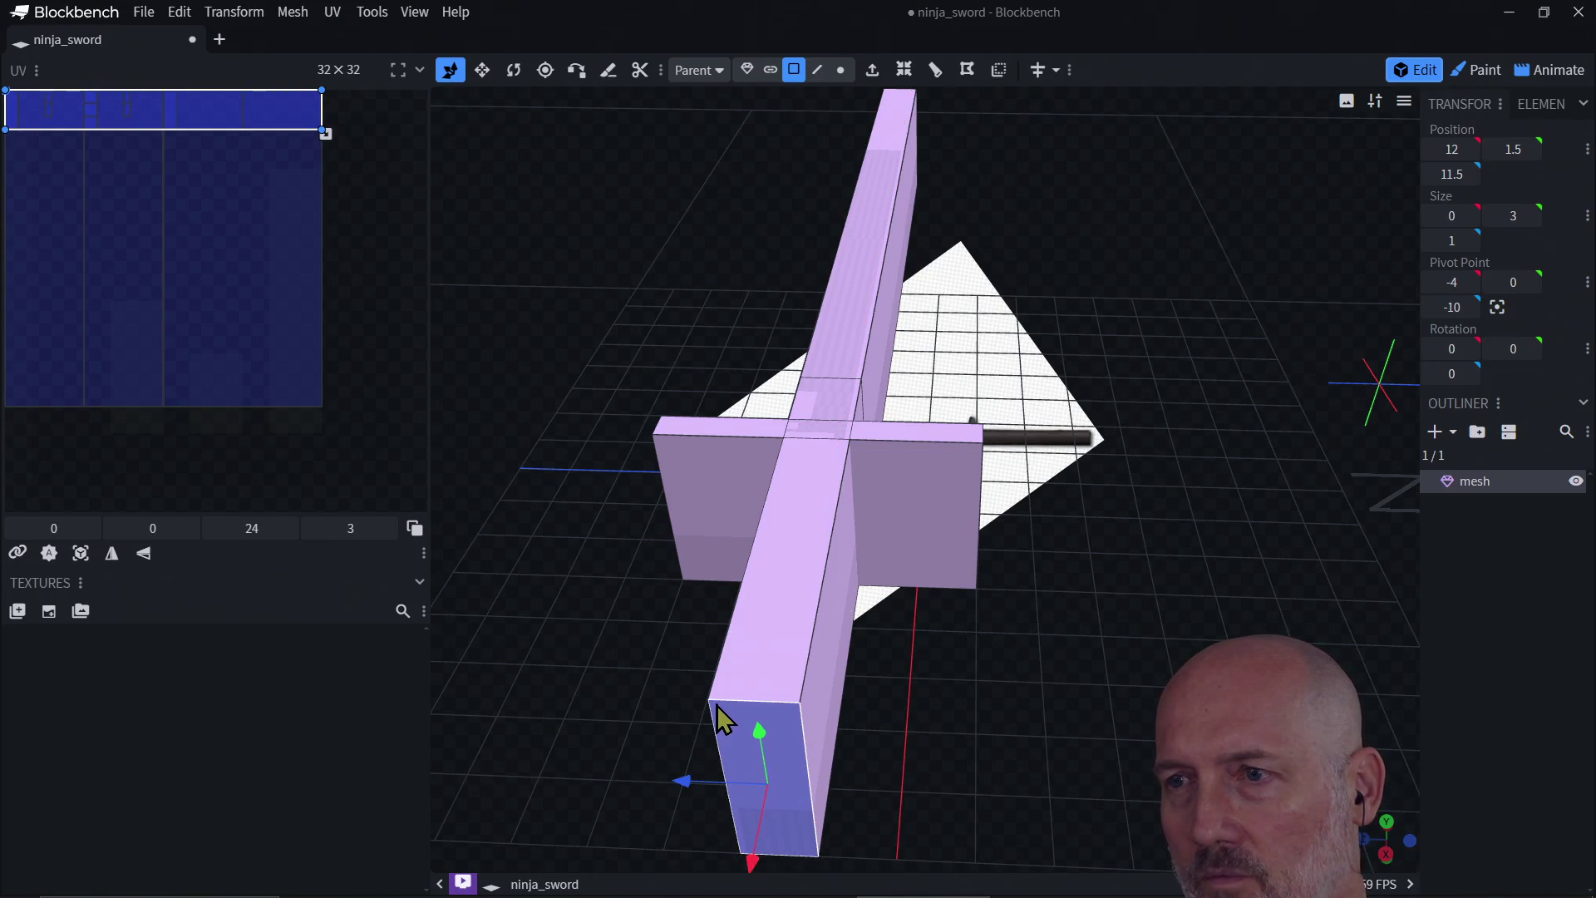
pyautogui.click(1386, 853)
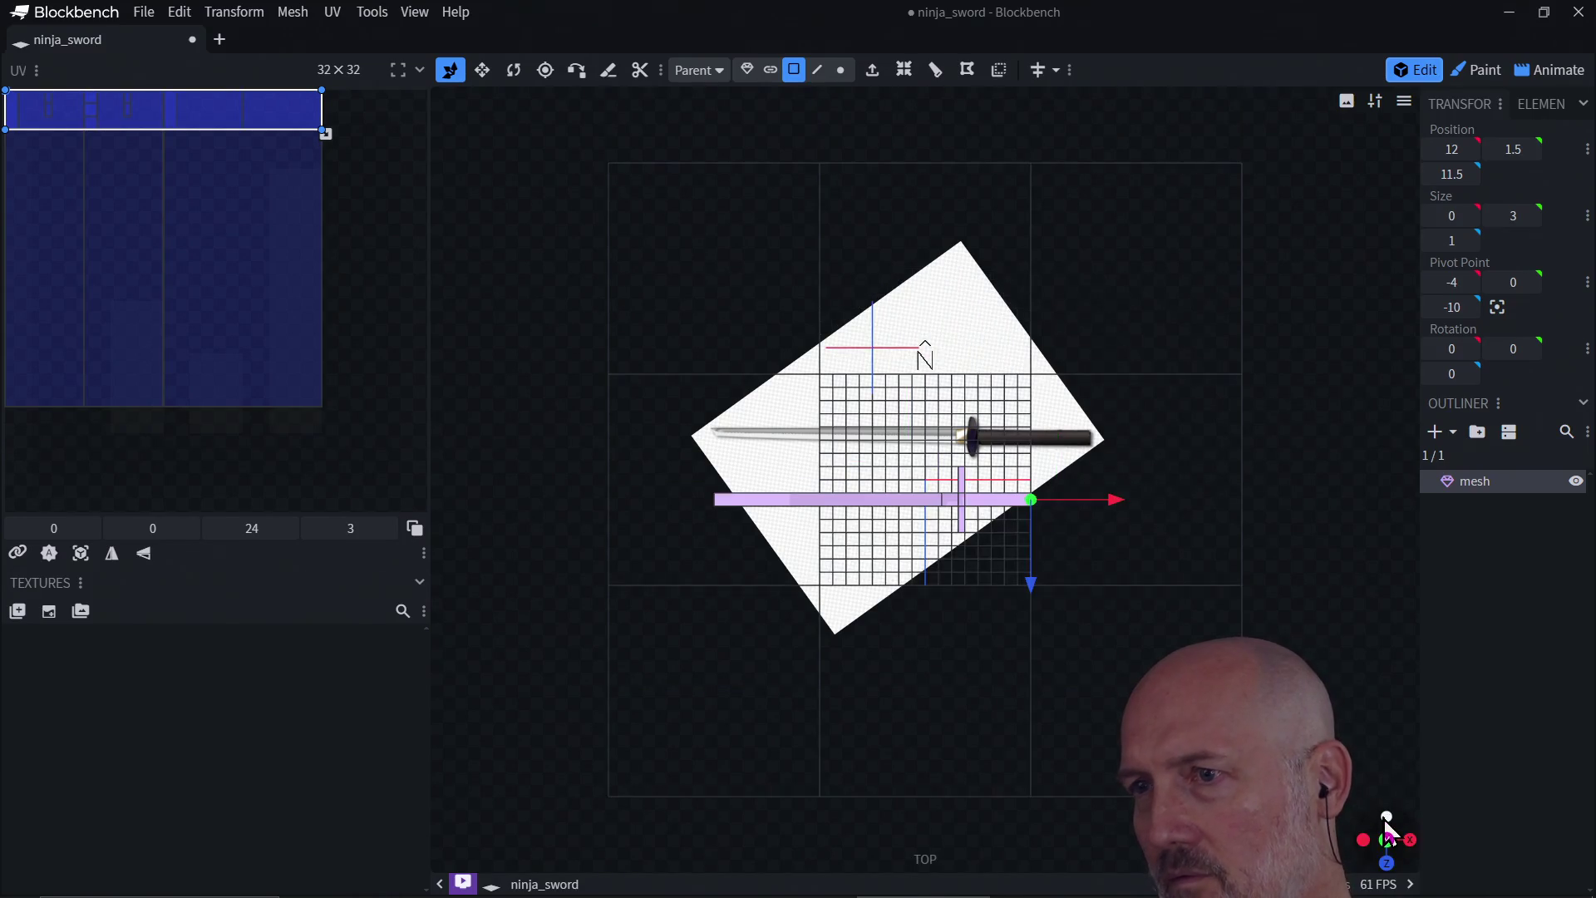
pyautogui.click(1387, 817)
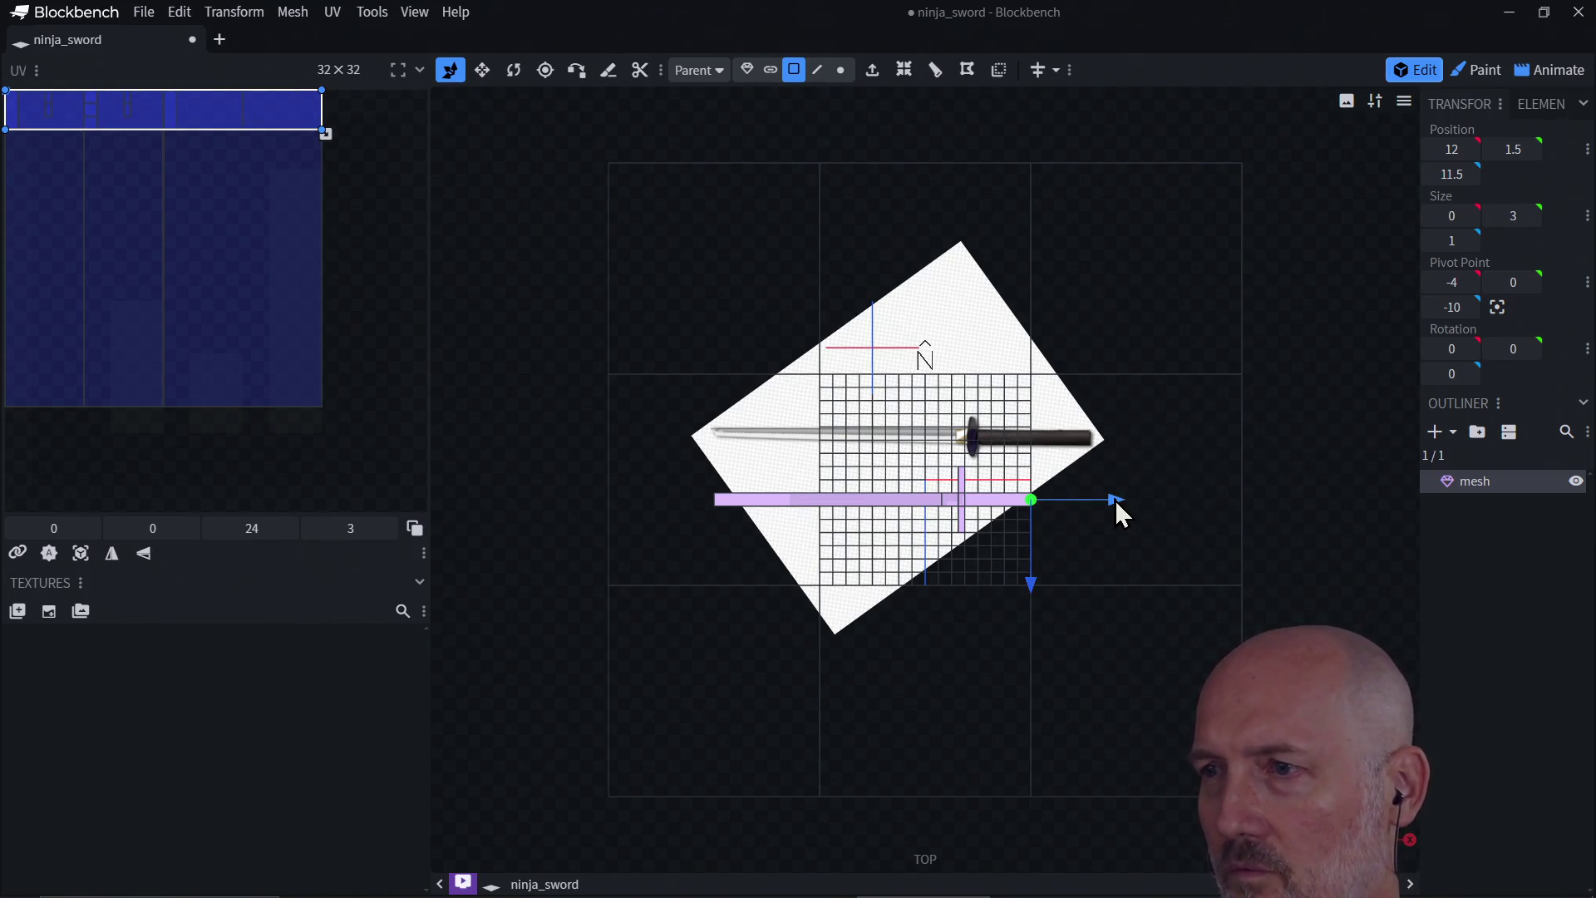
pyautogui.moveTo(1116, 499); pyautogui.dragTo(1176, 504)
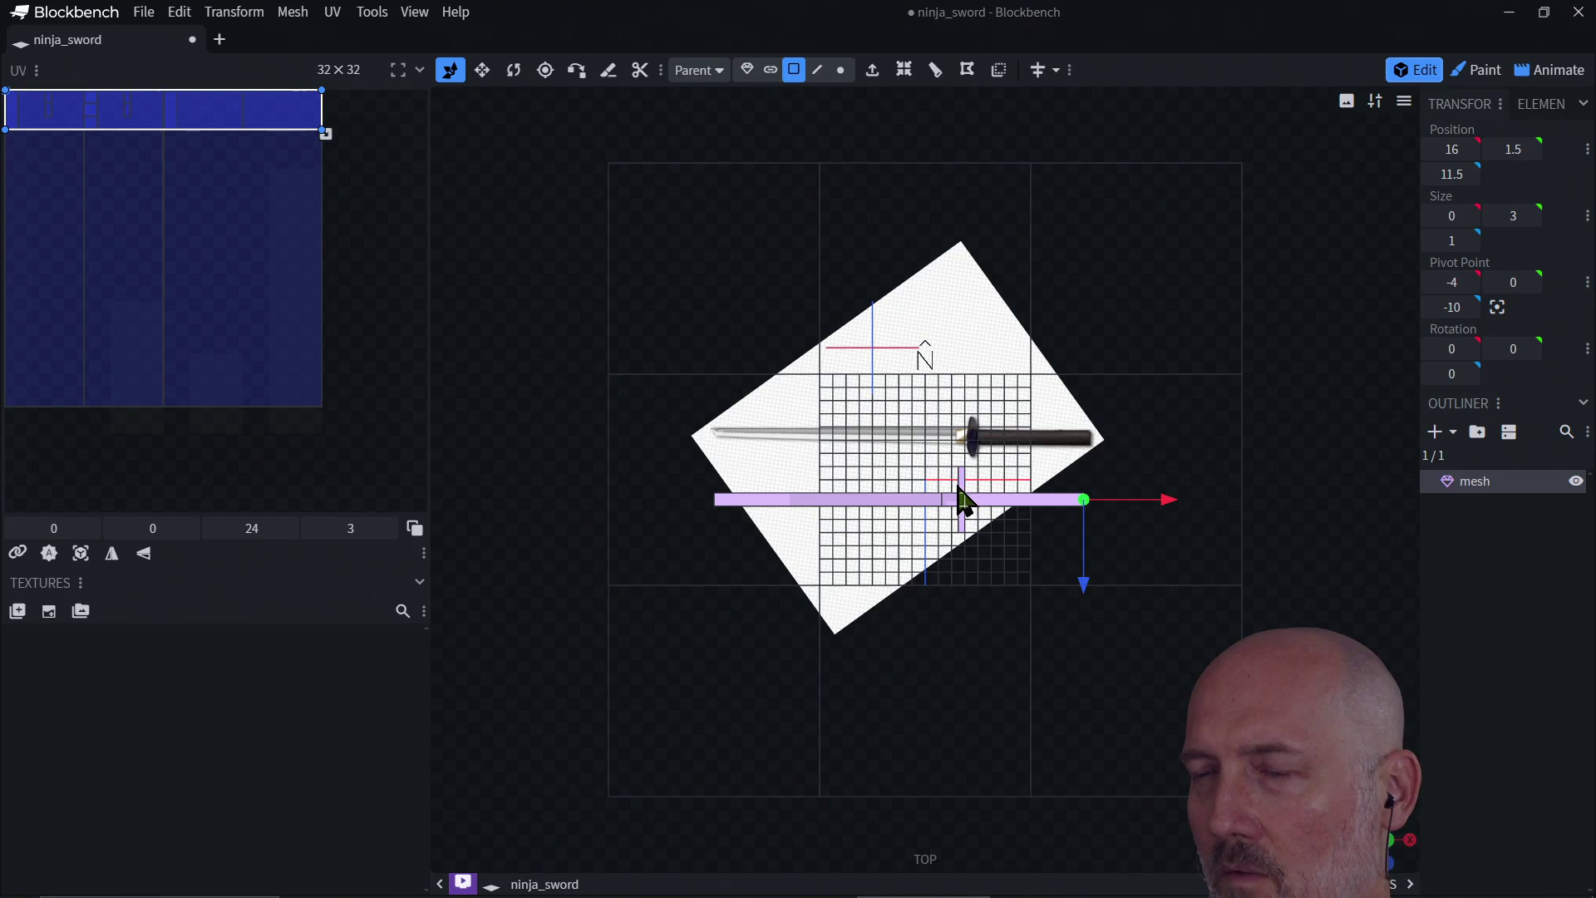
pyautogui.click(1386, 863)
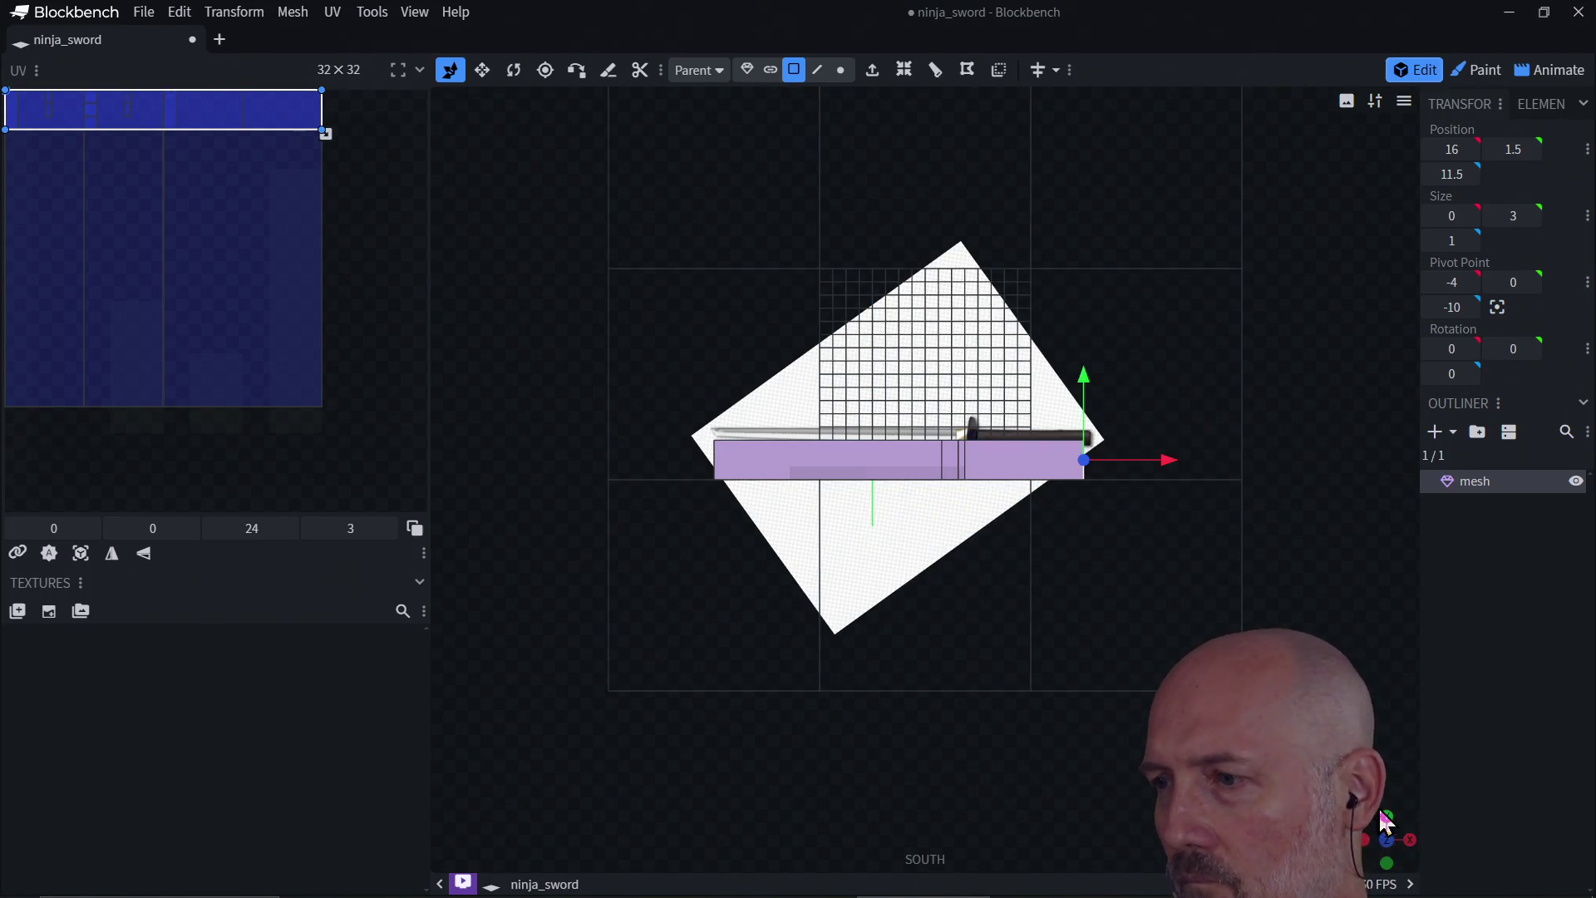
pyautogui.click(1387, 854)
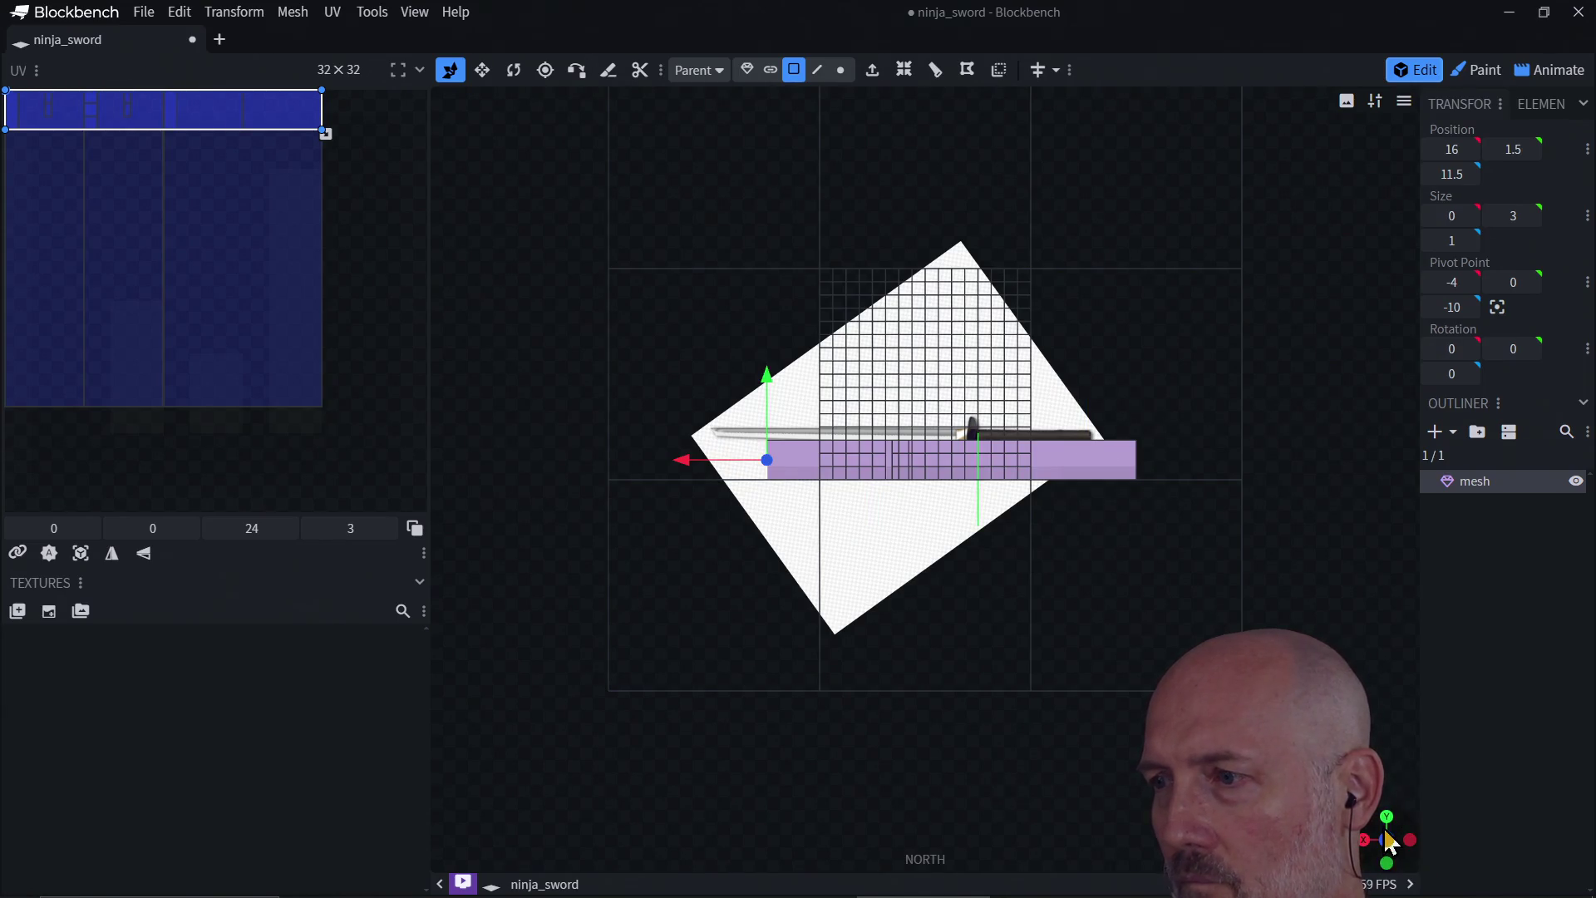
pyautogui.click(1387, 818)
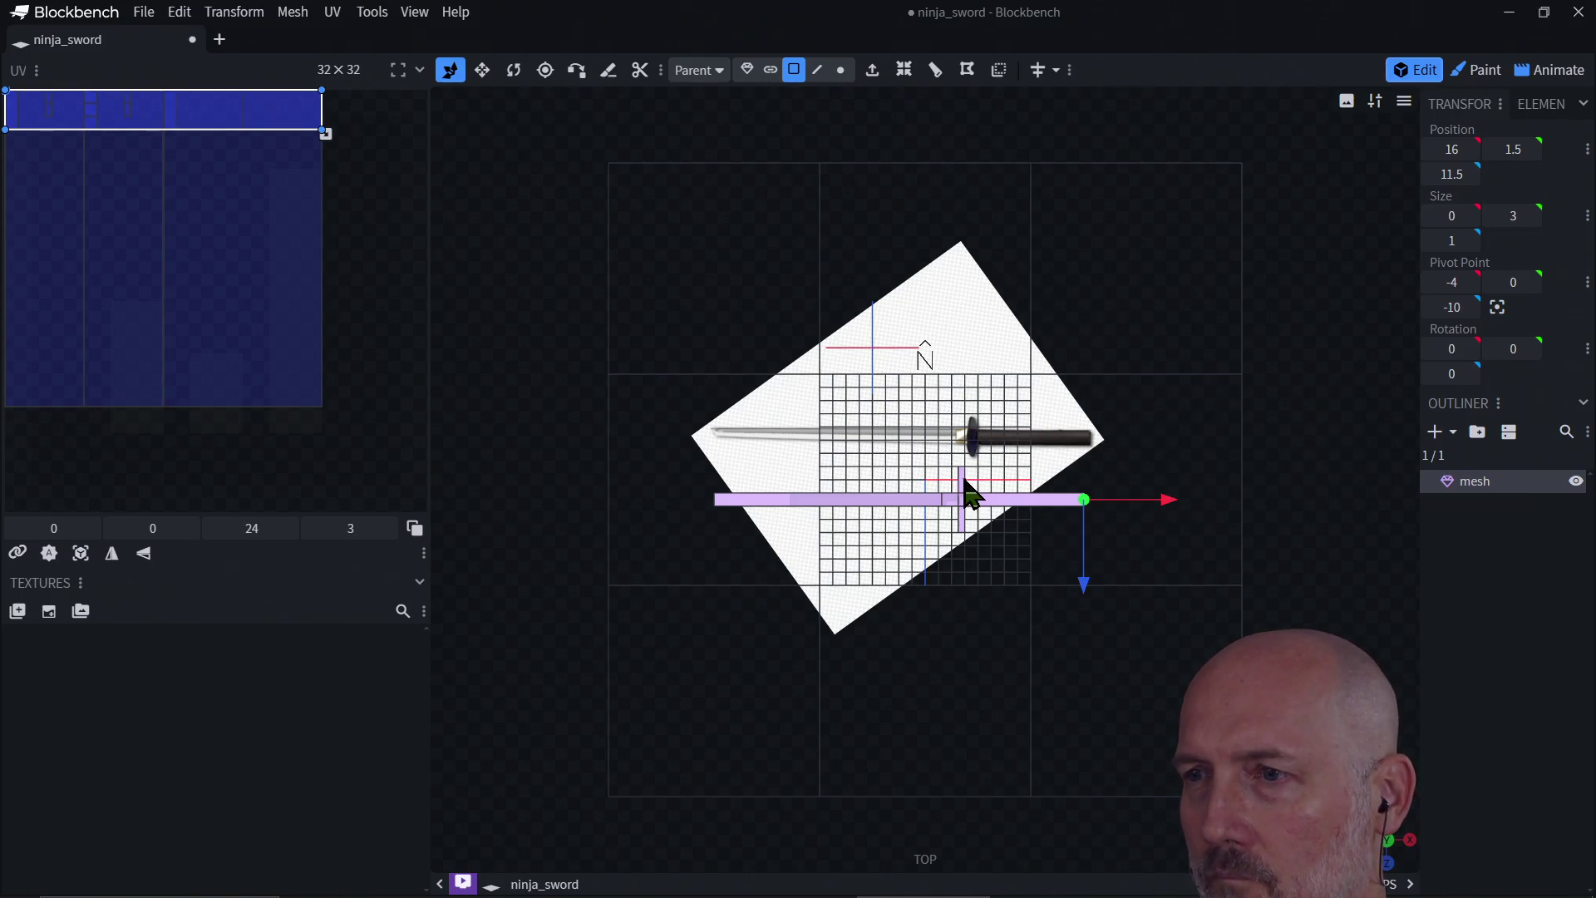
pyautogui.click(964, 497)
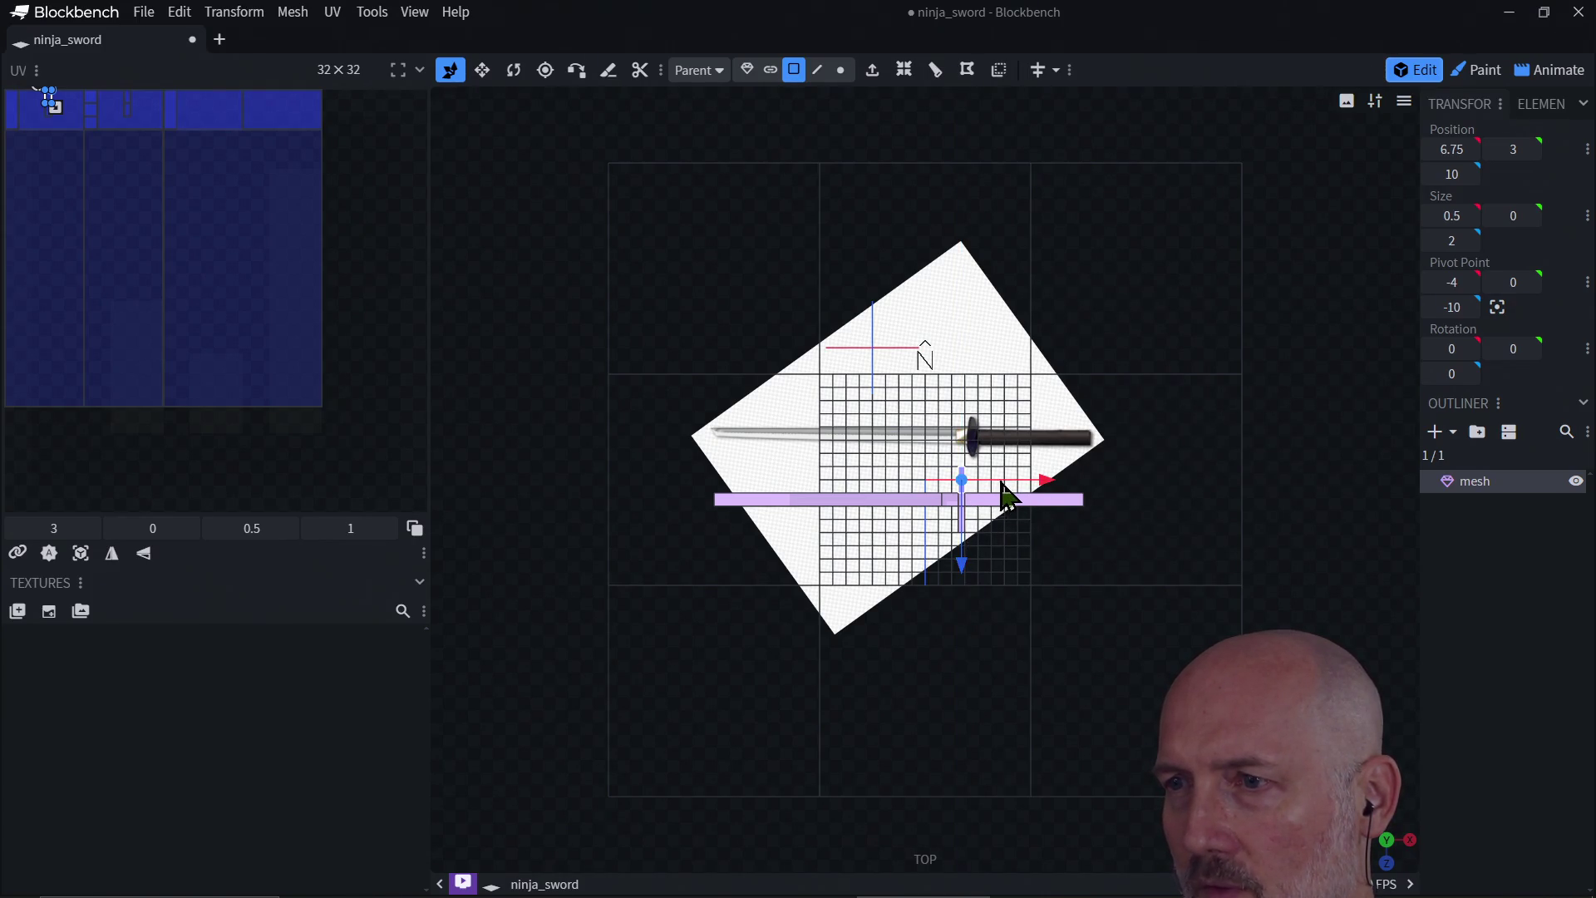
# Step: Pull the guard's lower face outward to make the crossguard taller
pyautogui.moveTo(1045, 485); pyautogui.dragTo(1077, 484)
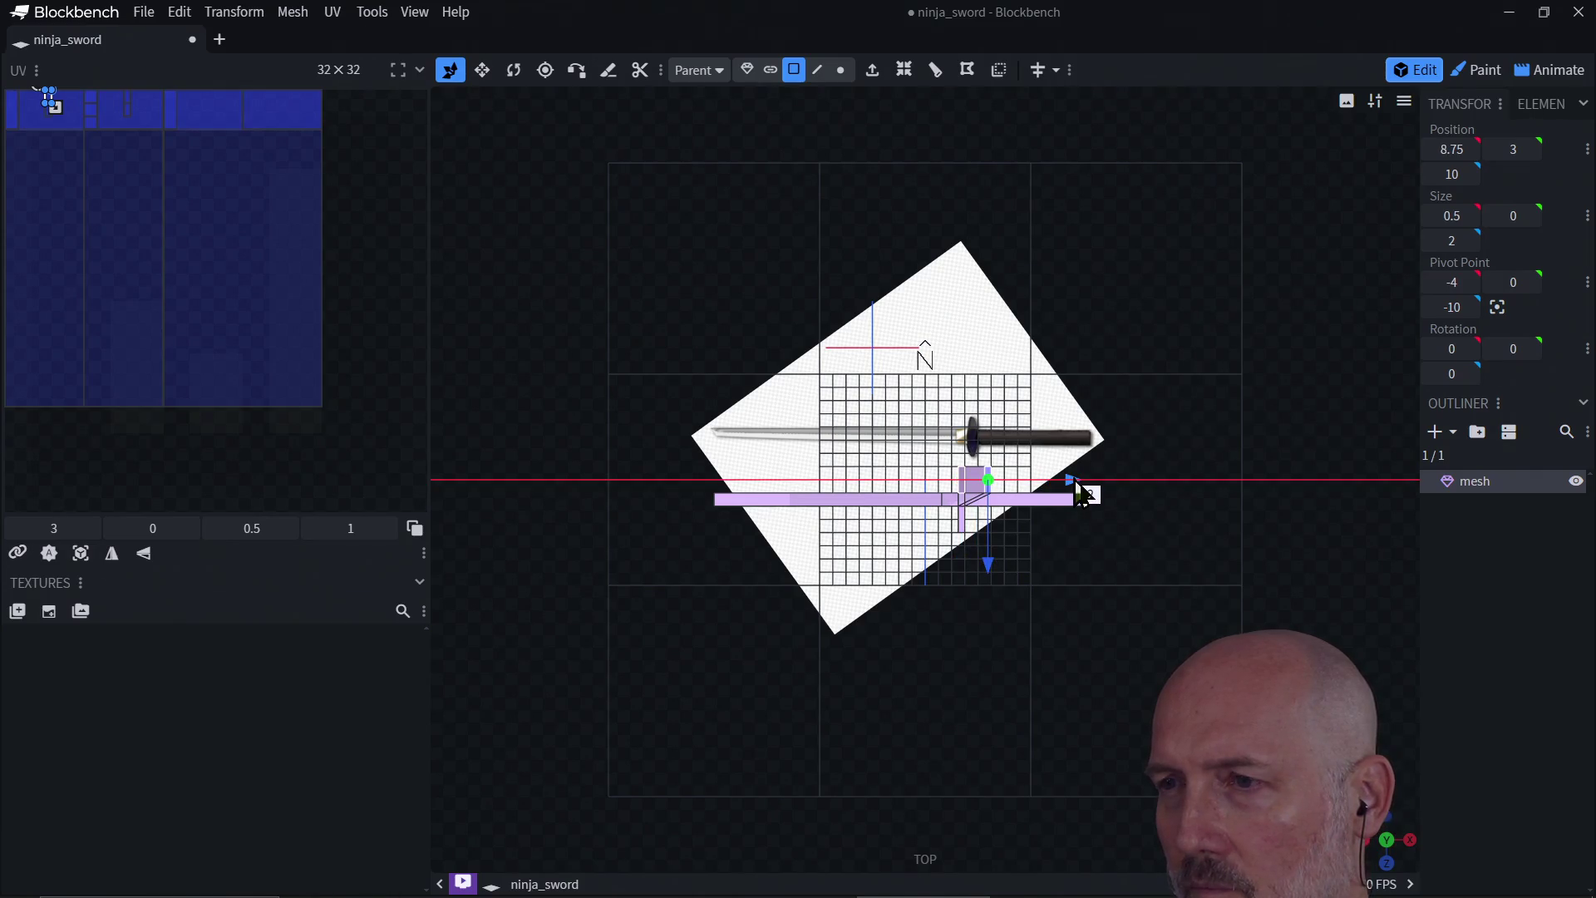
pyautogui.hotkey('ctrl', 'z')
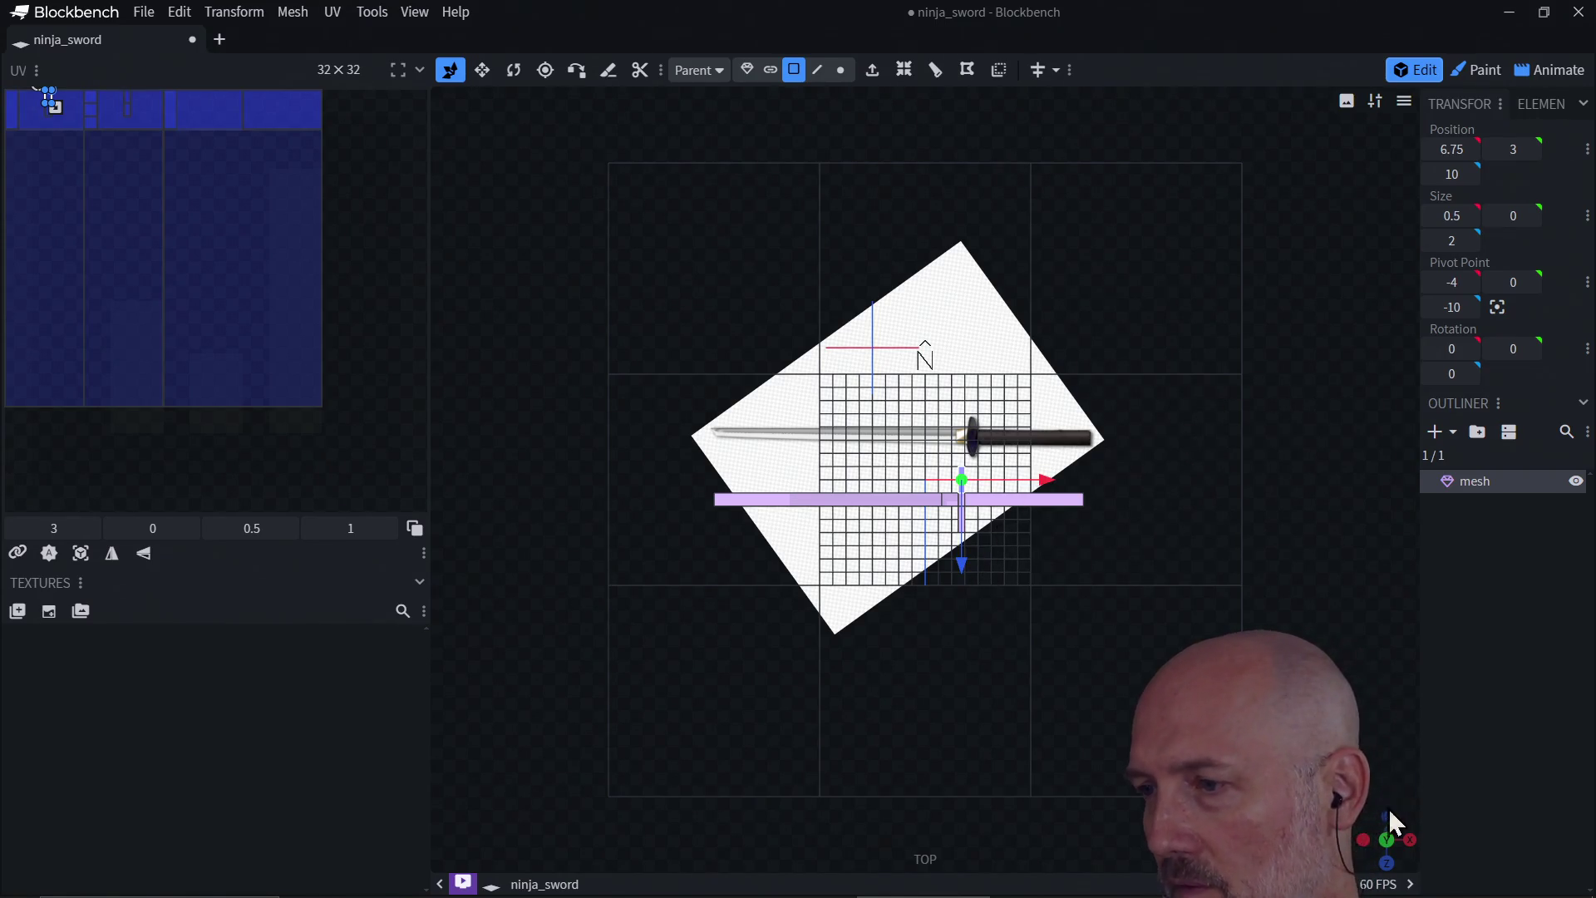
pyautogui.moveTo(1418, 856)
pyautogui.mouseDown()
pyautogui.moveTo(1418, 802)
pyautogui.moveTo(1220, 574)
pyautogui.moveTo(1159, 573)
pyautogui.mouseUp()
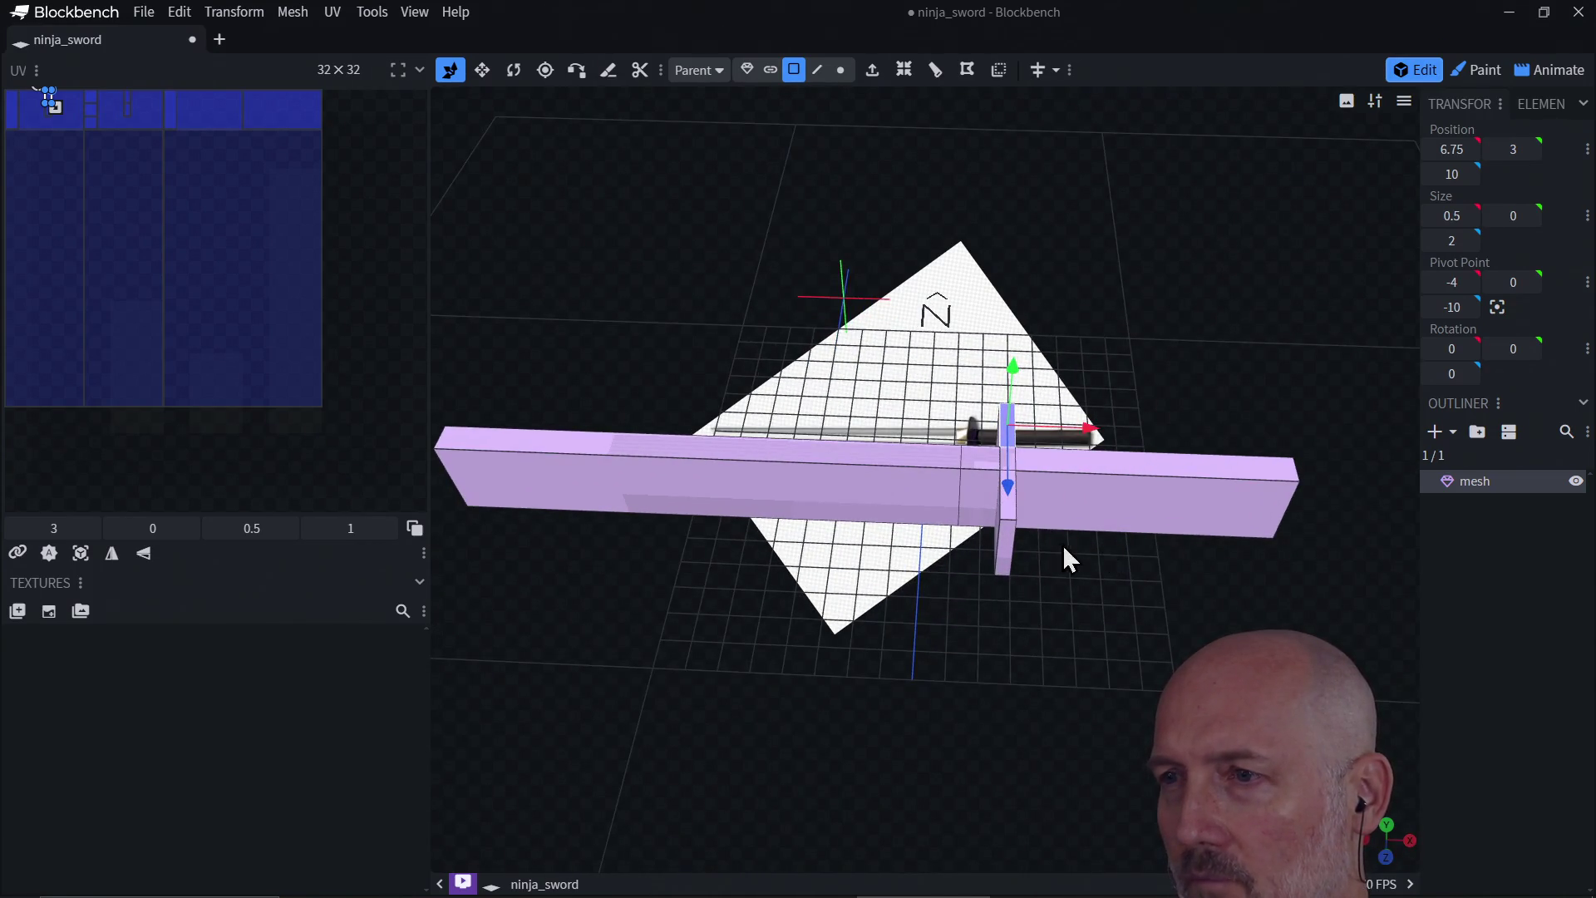
pyautogui.click(1009, 547)
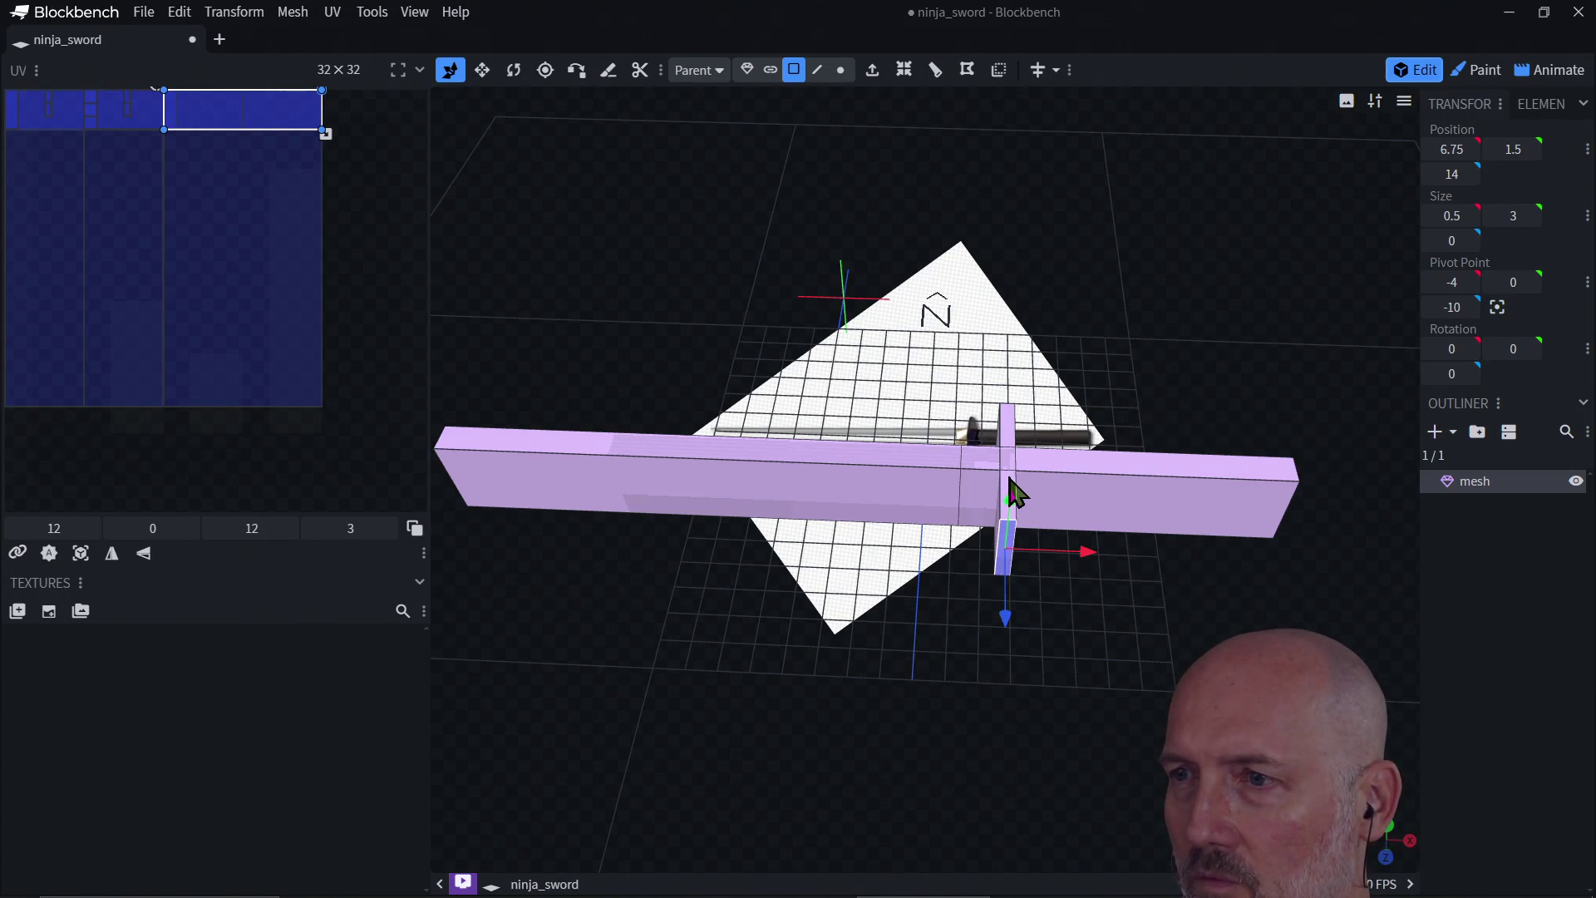
pyautogui.moveTo(1012, 492); pyautogui.dragTo(1016, 440)
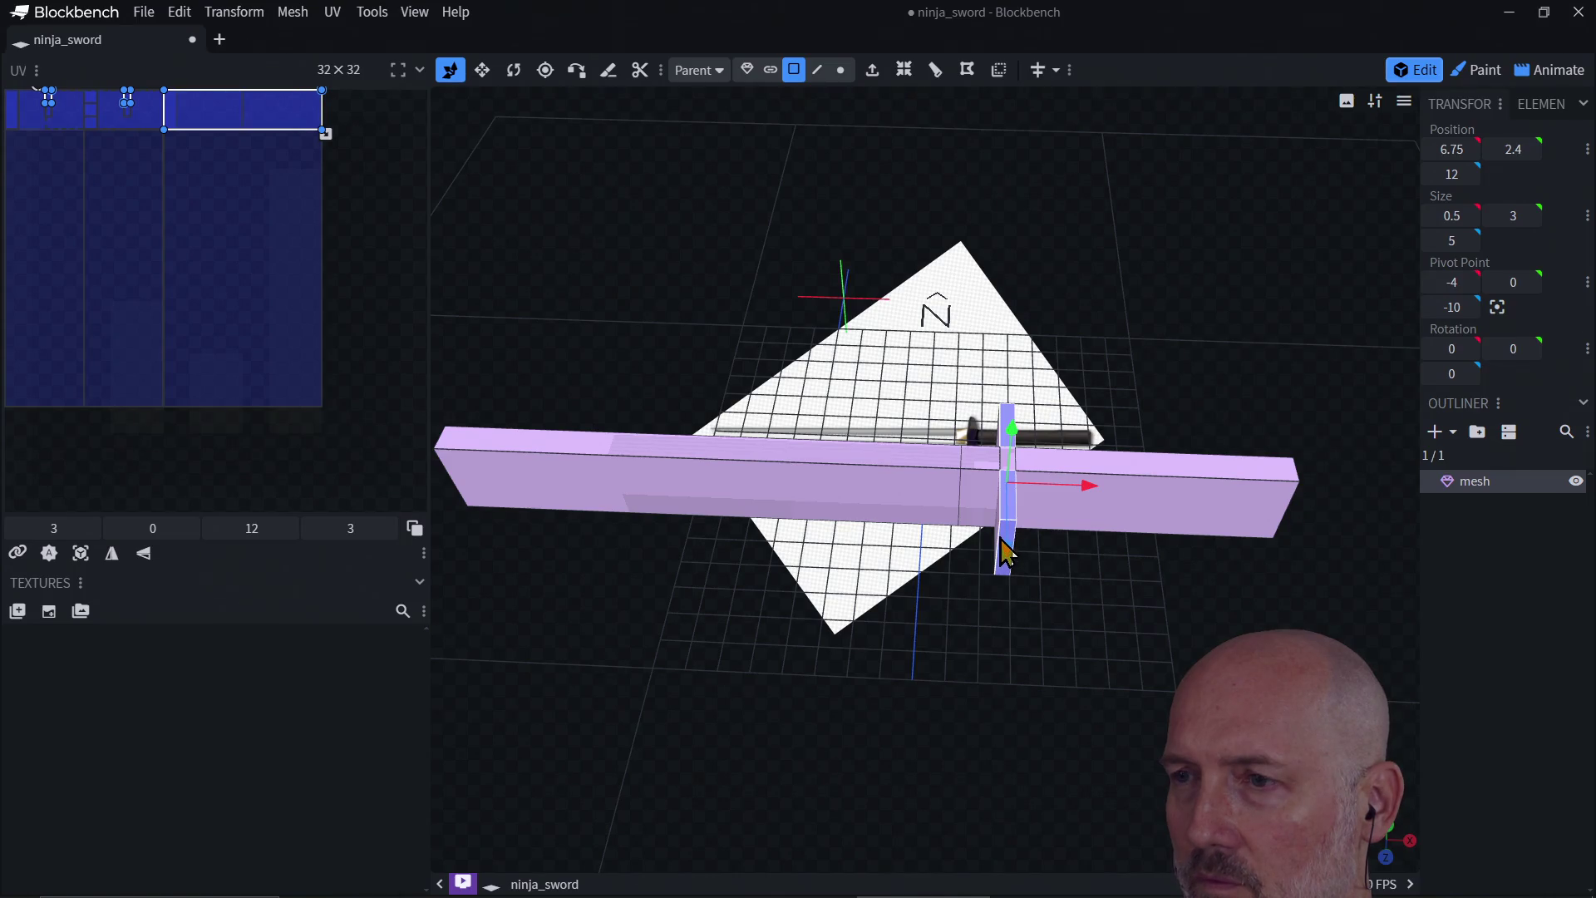
# Step: Select all the faces of the crossguard block
pyautogui.moveTo(1015, 620)
pyautogui.mouseDown()
pyautogui.moveTo(1023, 682)
pyautogui.moveTo(1112, 663)
pyautogui.moveTo(1092, 669)
pyautogui.moveTo(1087, 568)
pyautogui.moveTo(1105, 452)
pyautogui.mouseUp()
pyautogui.click(1042, 453)
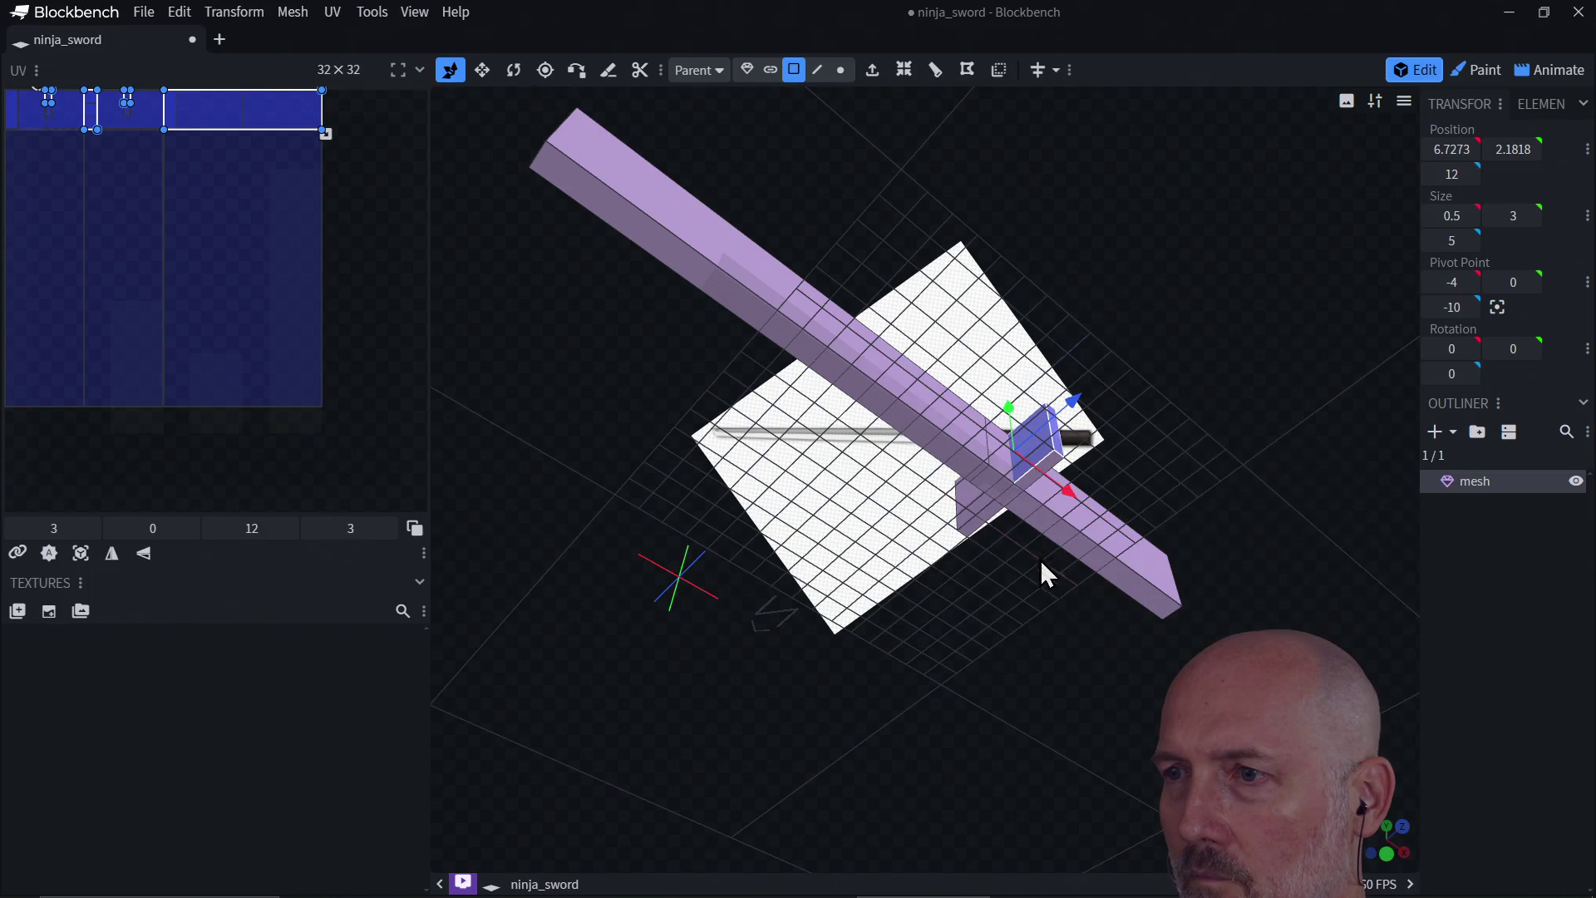
pyautogui.moveTo(1015, 605)
pyautogui.mouseDown()
pyautogui.moveTo(1172, 641)
pyautogui.moveTo(947, 641)
pyautogui.moveTo(1022, 738)
pyautogui.moveTo(863, 582)
pyautogui.mouseUp()
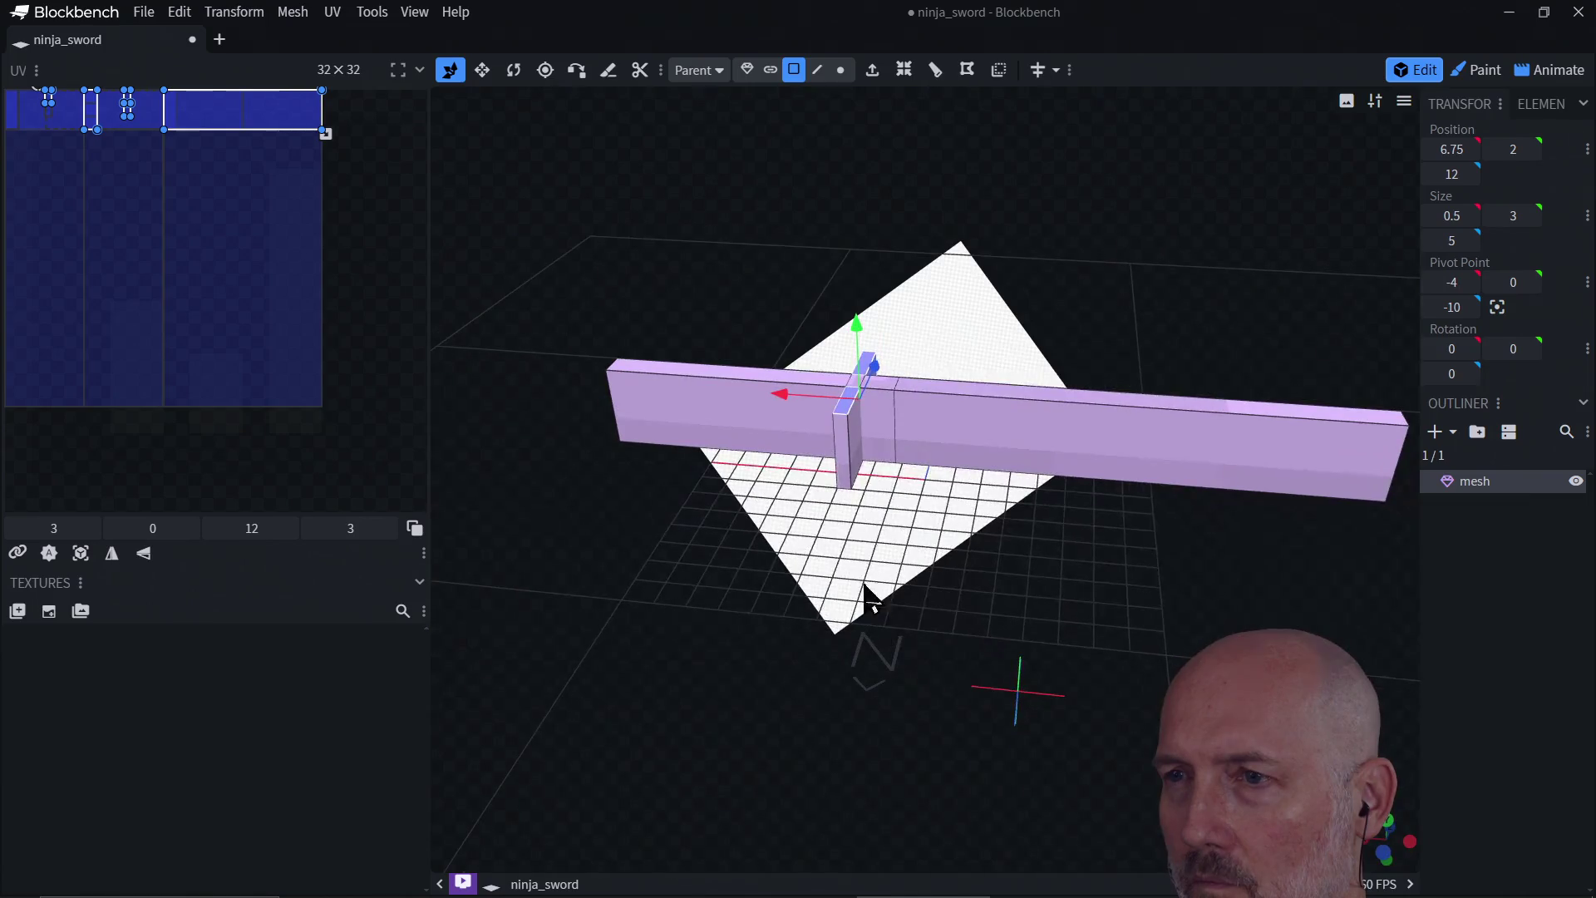
pyautogui.click(847, 454)
pyautogui.click(858, 458)
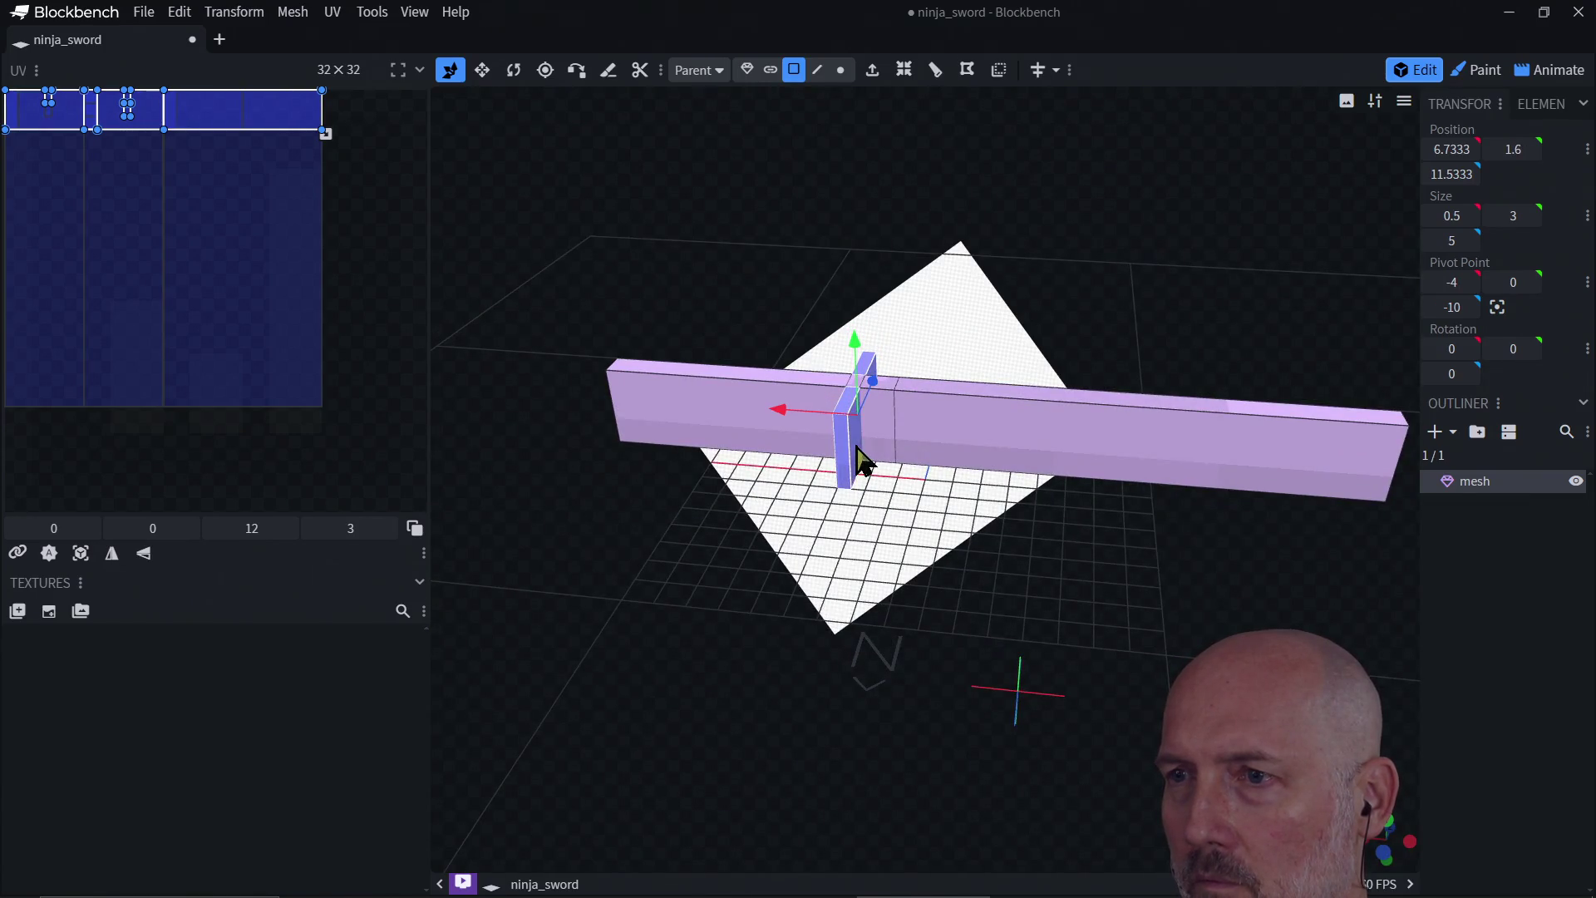
pyautogui.moveTo(843, 563)
pyautogui.mouseDown()
pyautogui.moveTo(937, 584)
pyautogui.moveTo(1004, 574)
pyautogui.mouseUp()
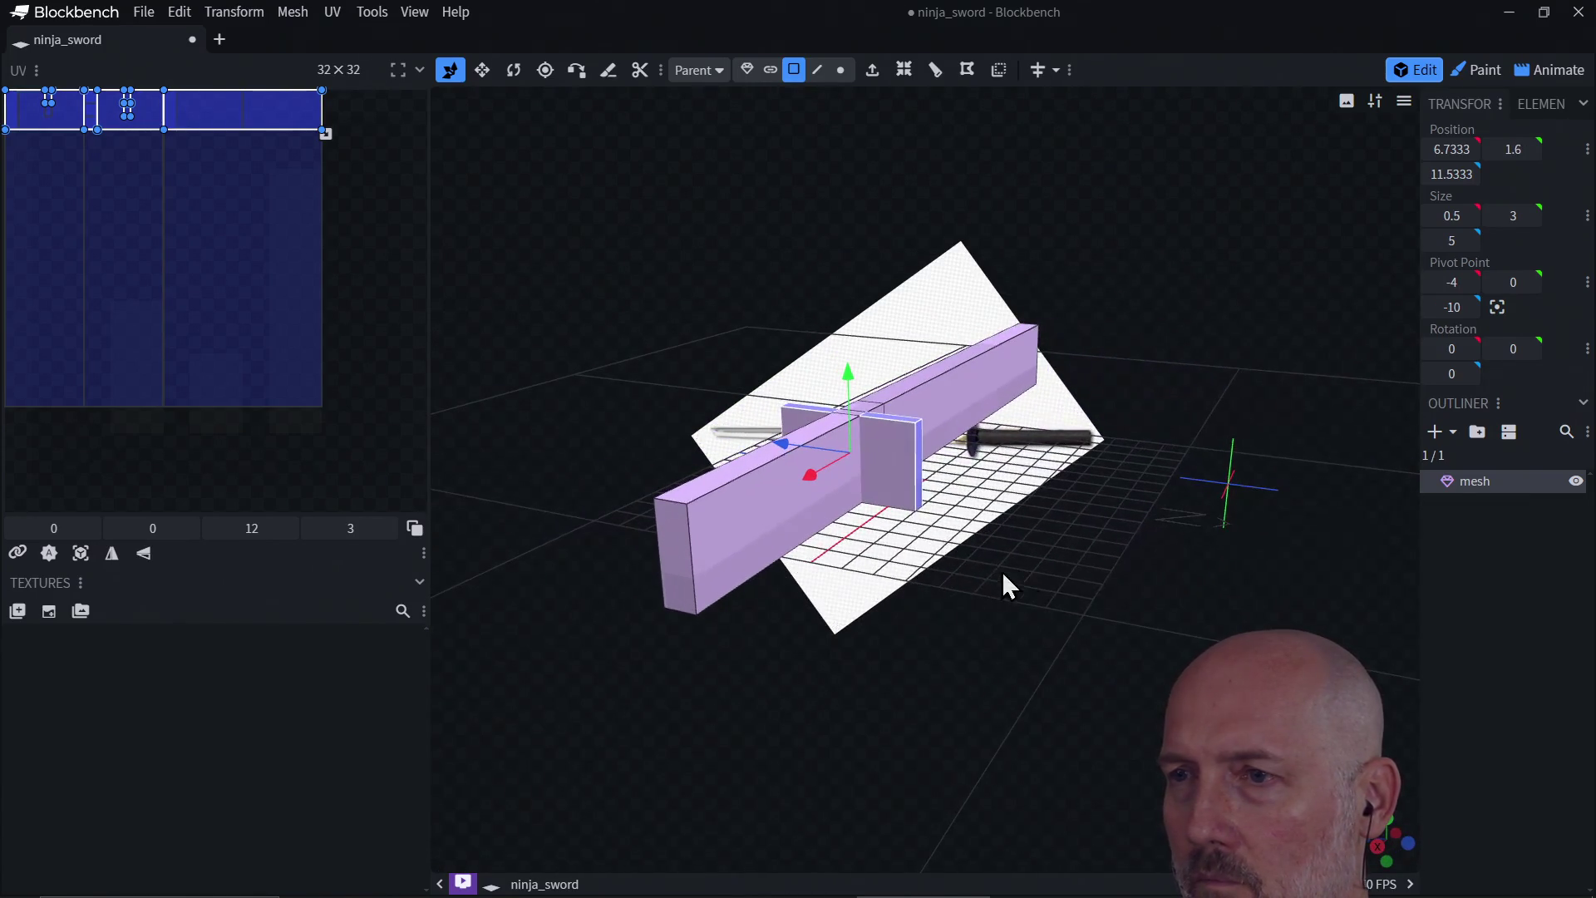
pyautogui.click(906, 489)
pyautogui.moveTo(887, 591)
pyautogui.mouseDown()
pyautogui.moveTo(1050, 615)
pyautogui.moveTo(1013, 558)
pyautogui.mouseUp()
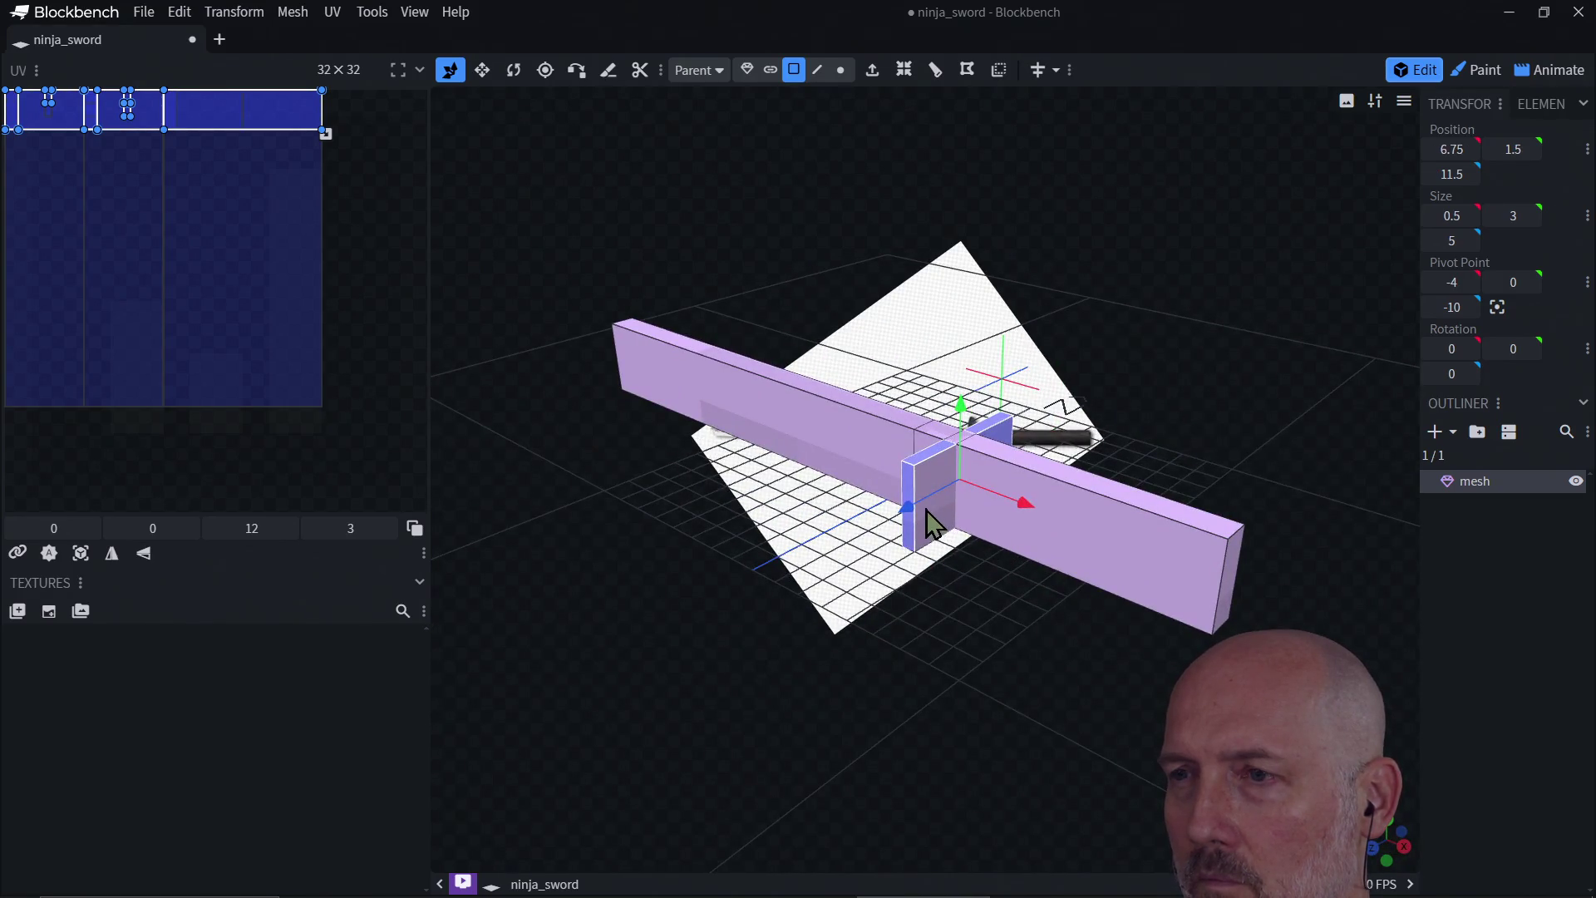
pyautogui.moveTo(936, 640)
pyautogui.mouseDown()
pyautogui.moveTo(957, 441)
pyautogui.moveTo(969, 581)
pyautogui.moveTo(908, 702)
pyautogui.mouseUp()
pyautogui.click(984, 459)
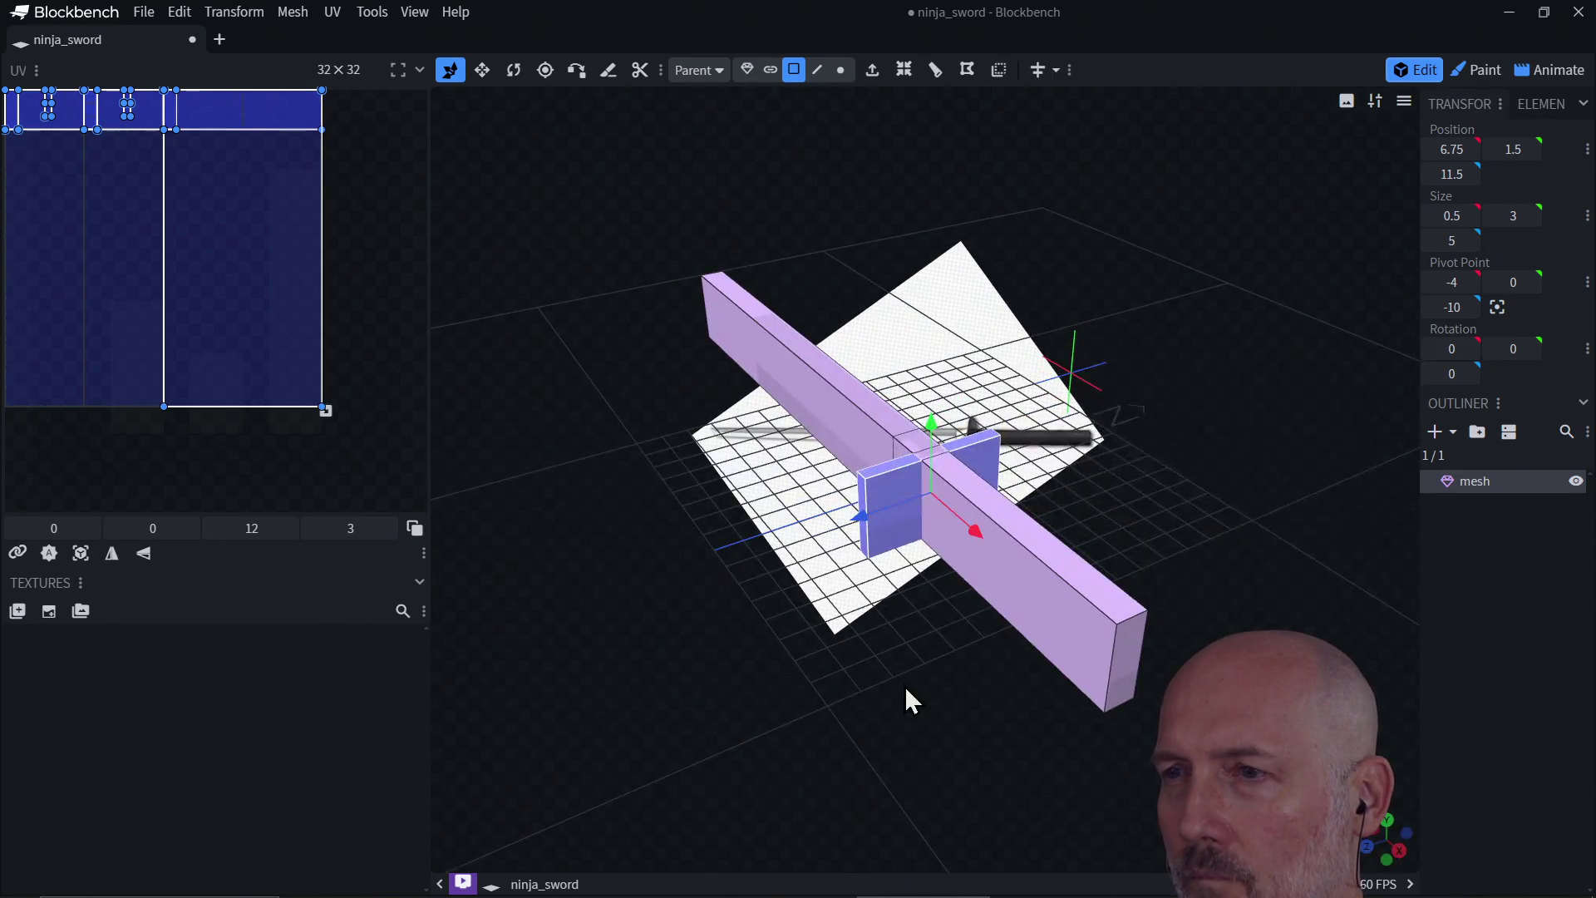
pyautogui.moveTo(983, 542)
pyautogui.mouseDown()
pyautogui.moveTo(1058, 531)
pyautogui.moveTo(967, 536)
pyautogui.mouseUp()
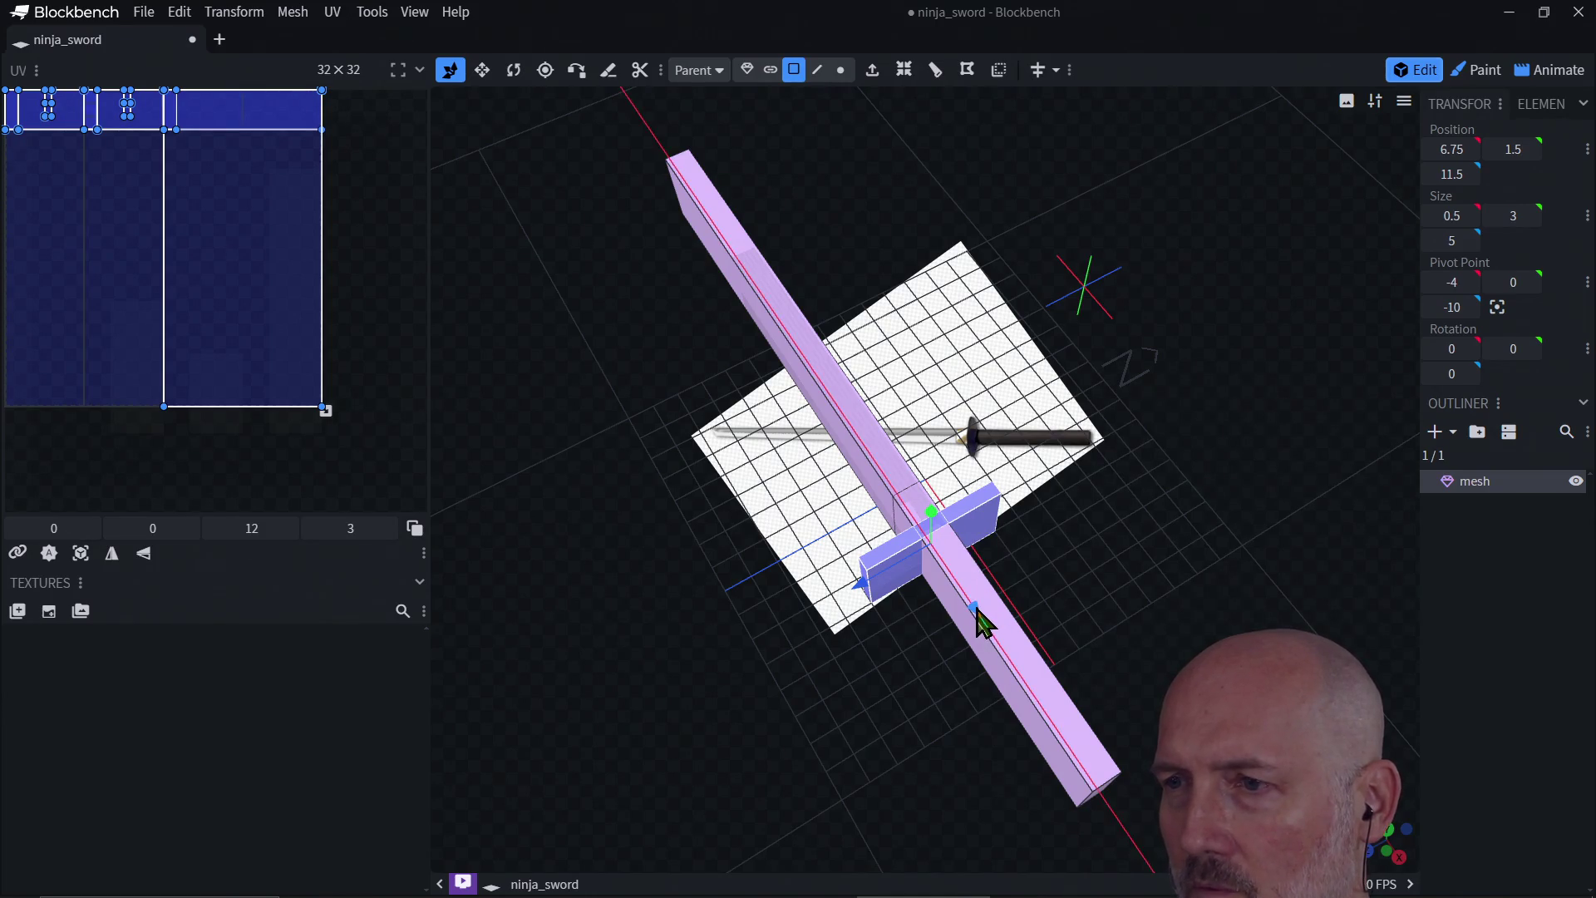
# Step: Move the crossguard along the blade to X 7.75, lined up with the reference guard
pyautogui.moveTo(982, 626); pyautogui.dragTo(993, 636)
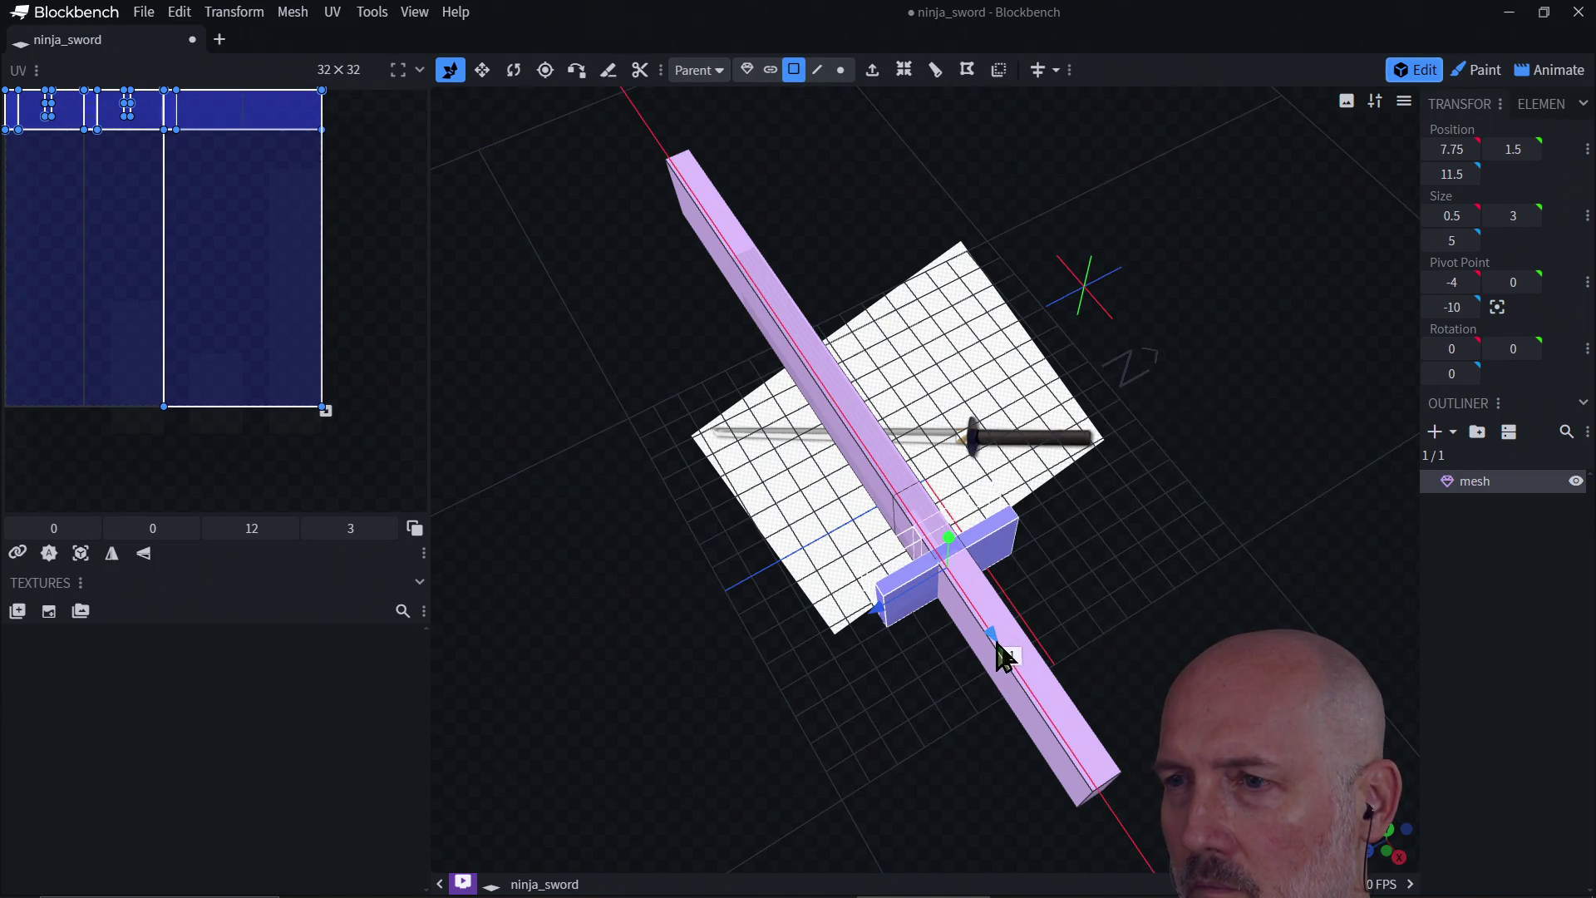
pyautogui.moveTo(1001, 657); pyautogui.dragTo(1008, 666)
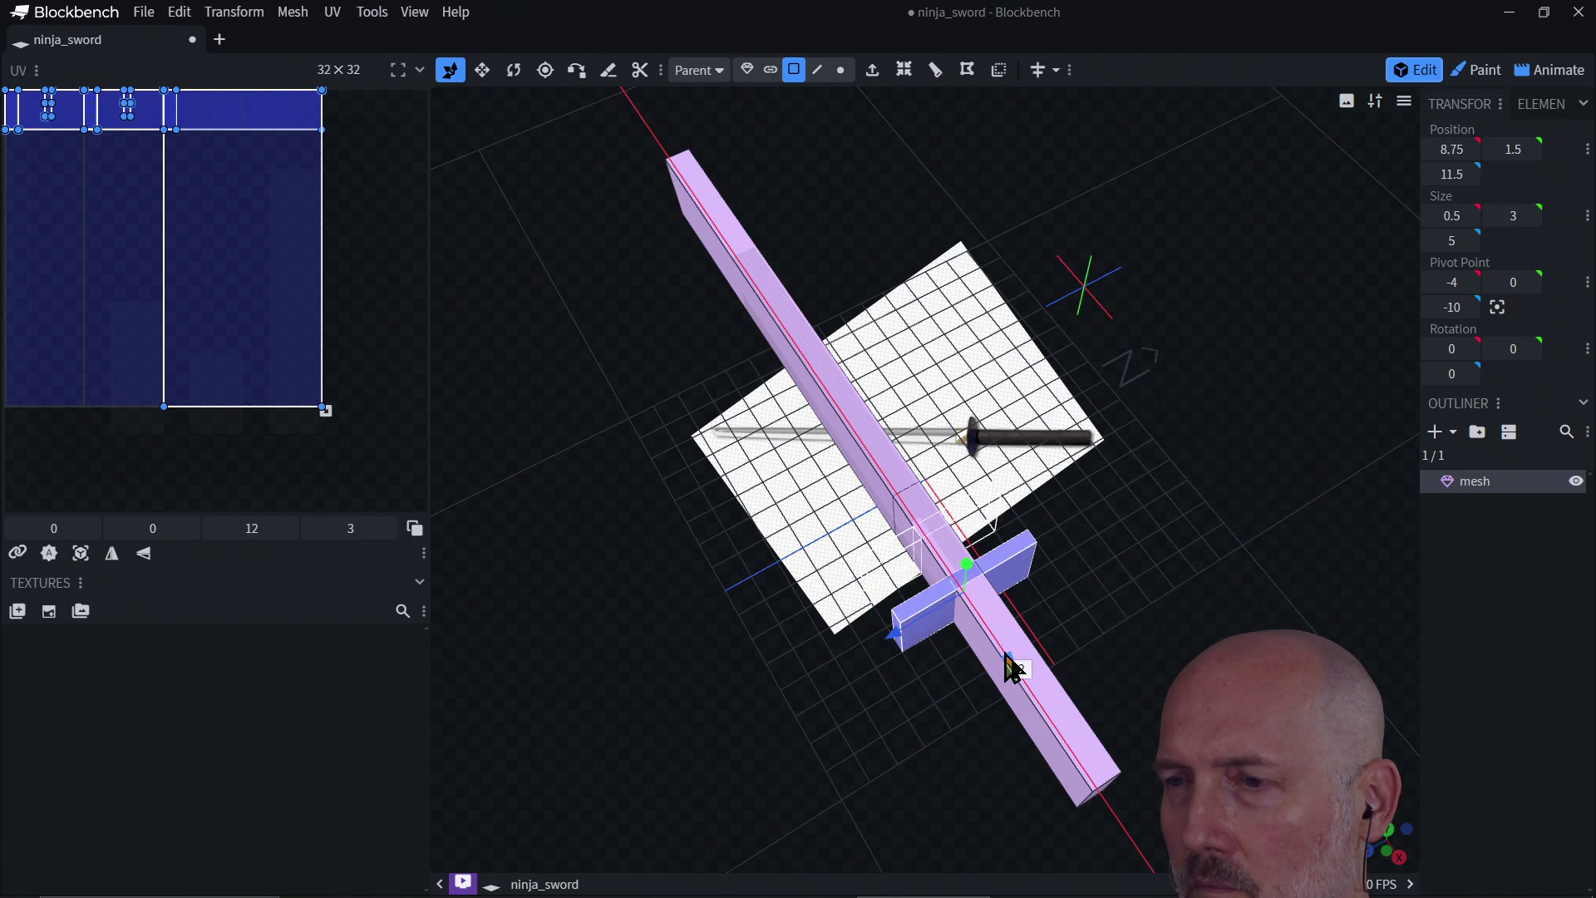
pyautogui.moveTo(983, 726)
pyautogui.mouseDown()
pyautogui.moveTo(1049, 444)
pyautogui.moveTo(1046, 639)
pyautogui.moveTo(1111, 716)
pyautogui.moveTo(1110, 656)
pyautogui.moveTo(1375, 831)
pyautogui.mouseUp()
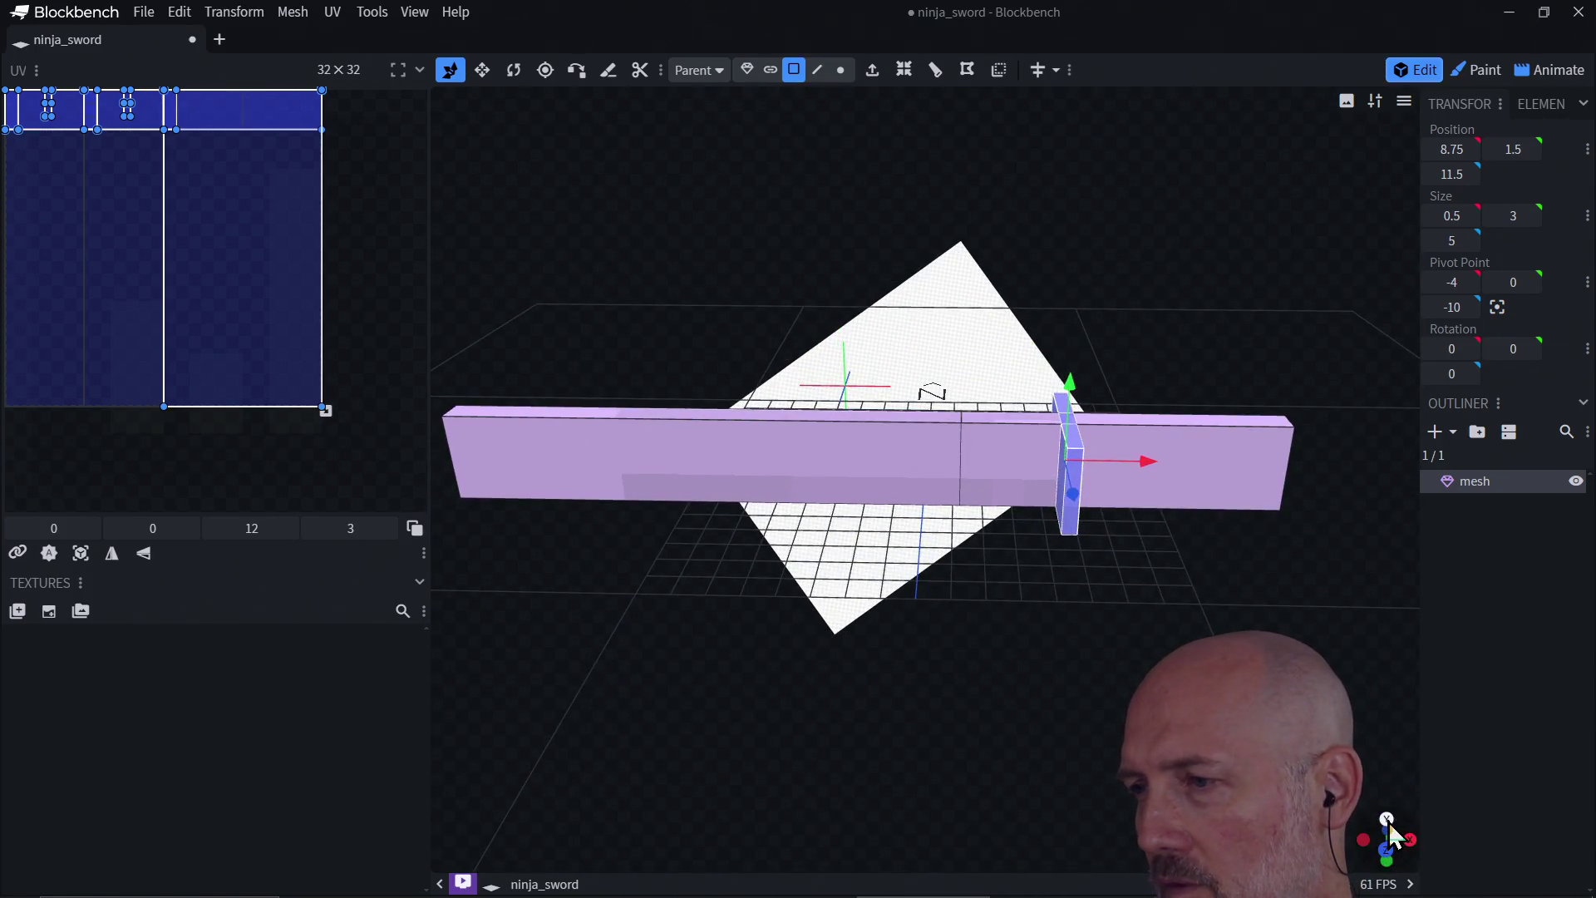
pyautogui.click(1386, 820)
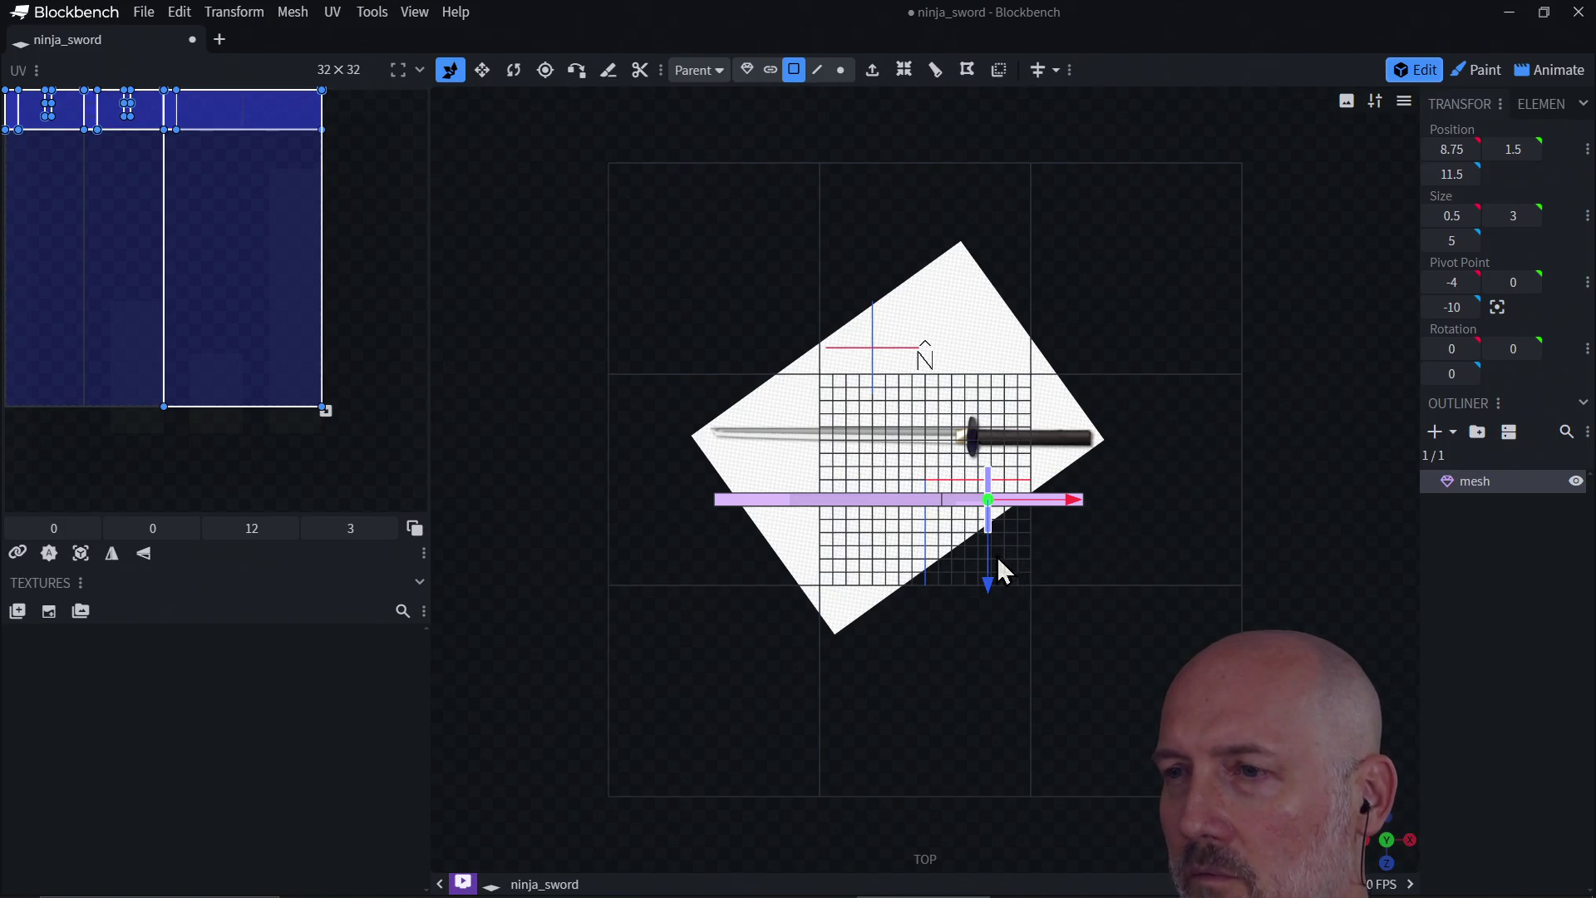
pyautogui.moveTo(1080, 509); pyautogui.dragTo(1055, 510)
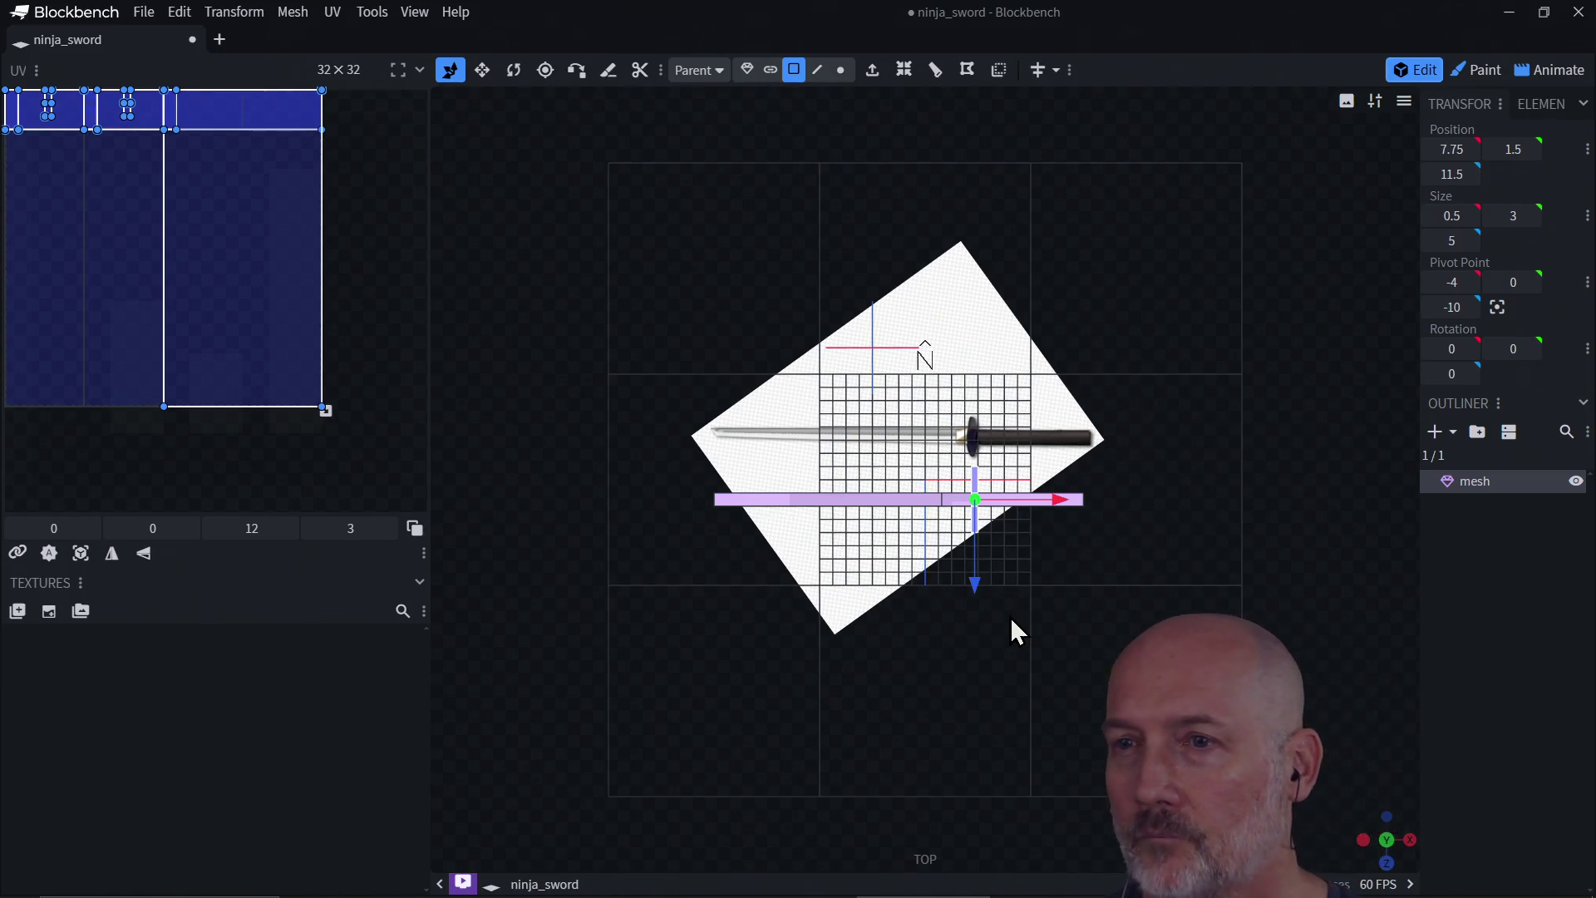
pyautogui.click(1080, 503)
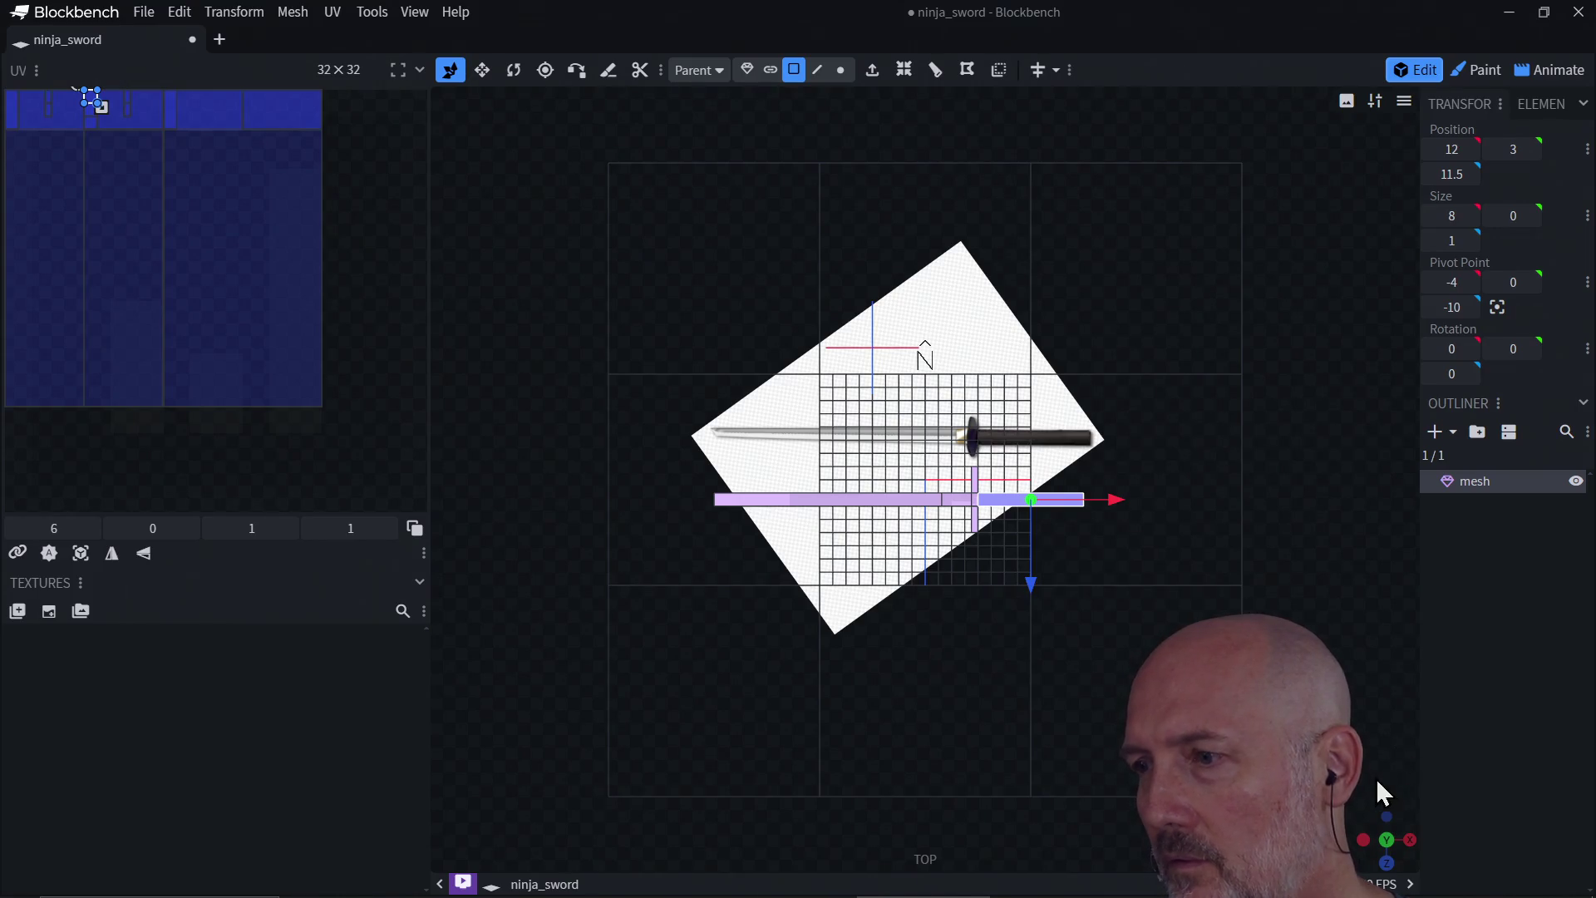
# Step: Extend one blade end face outward one unit, from X 16 to X 17
pyautogui.moveTo(1392, 856); pyautogui.dragTo(1068, 586)
pyautogui.click(1002, 569)
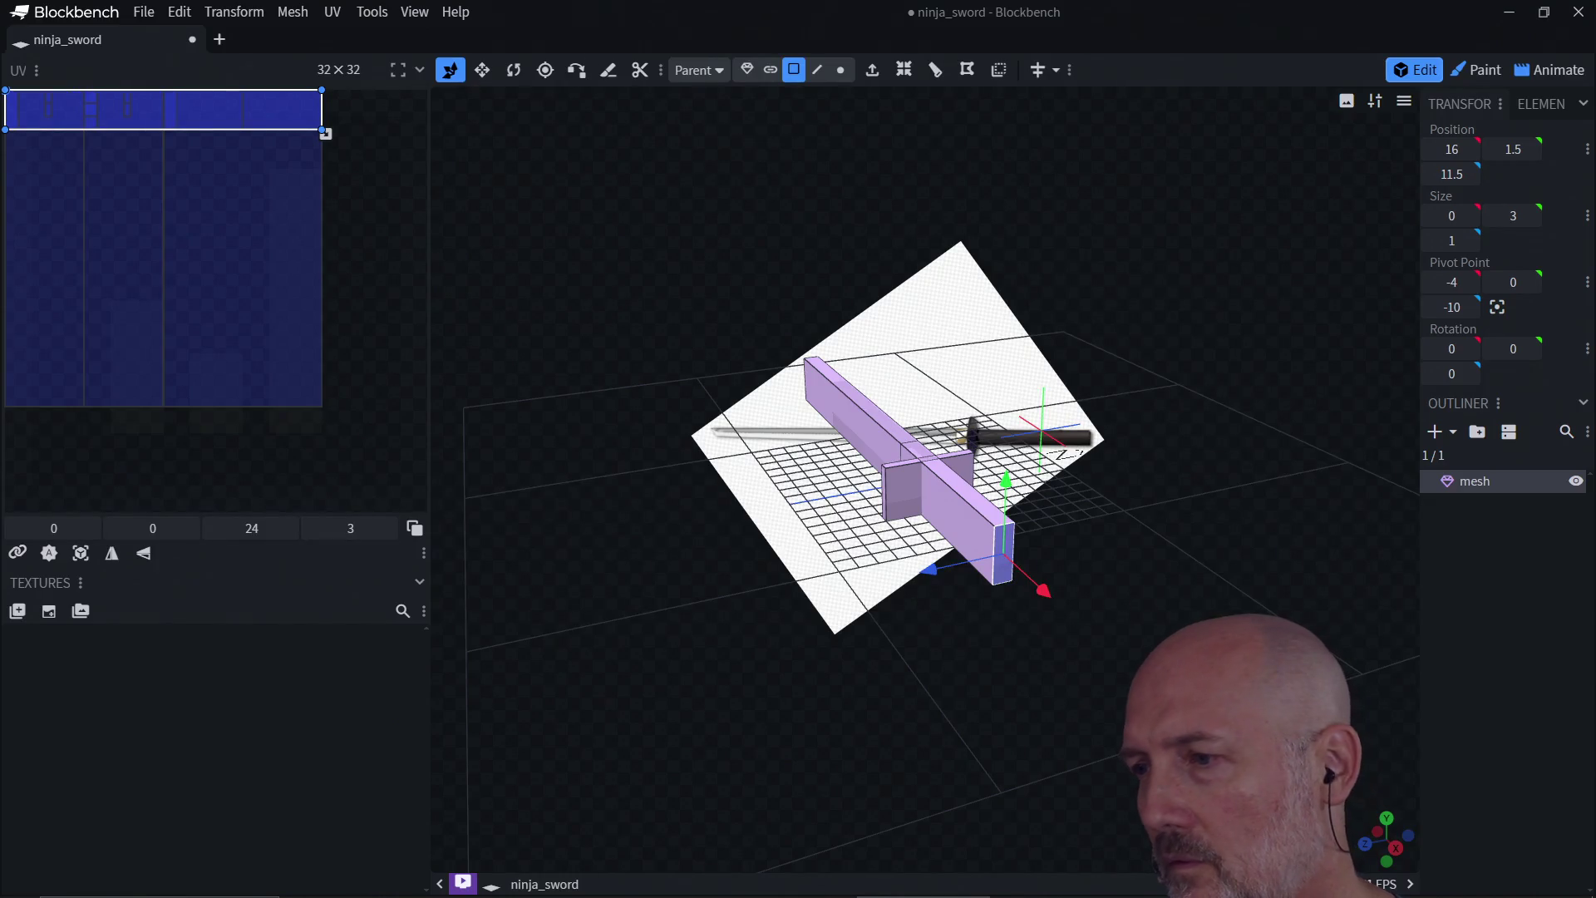
pyautogui.click(1395, 850)
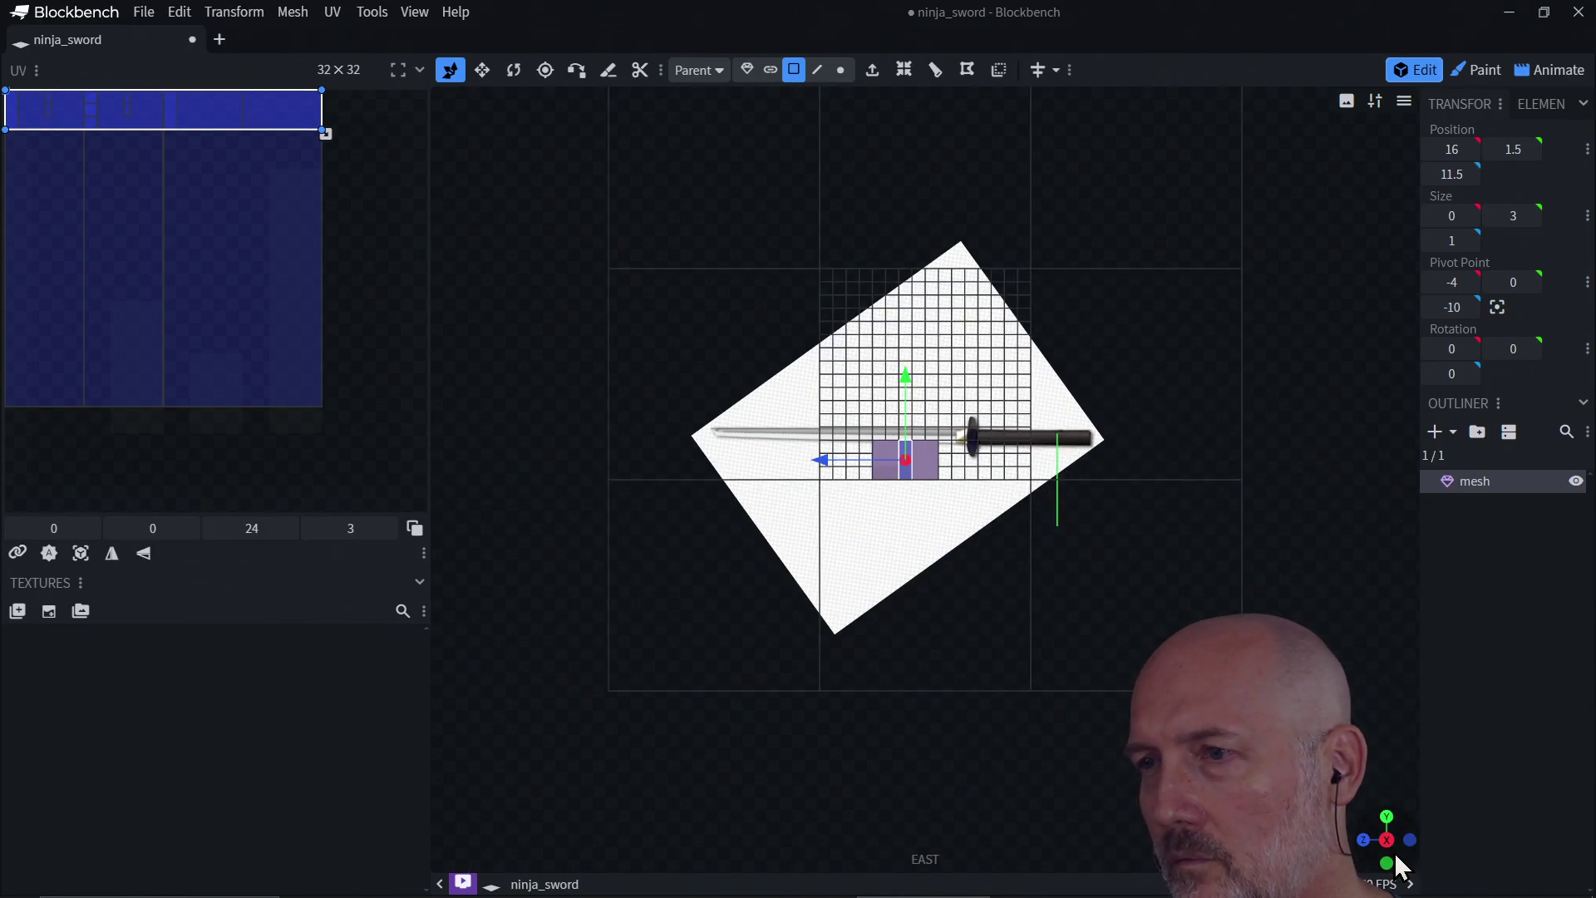
pyautogui.click(1394, 851)
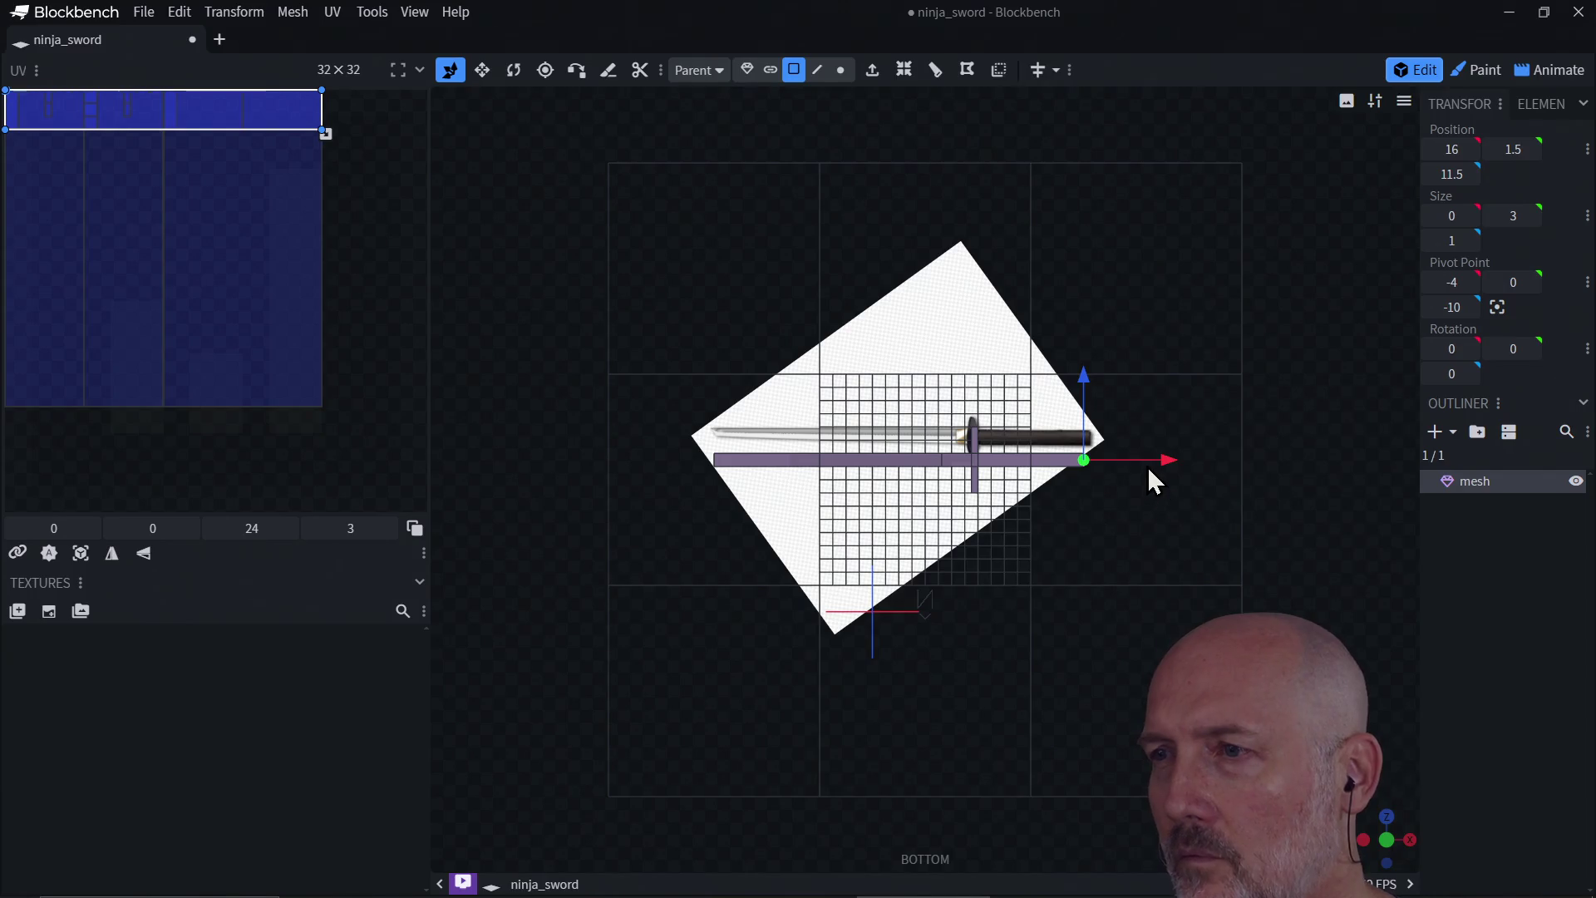
pyautogui.moveTo(1164, 458); pyautogui.dragTo(1174, 459)
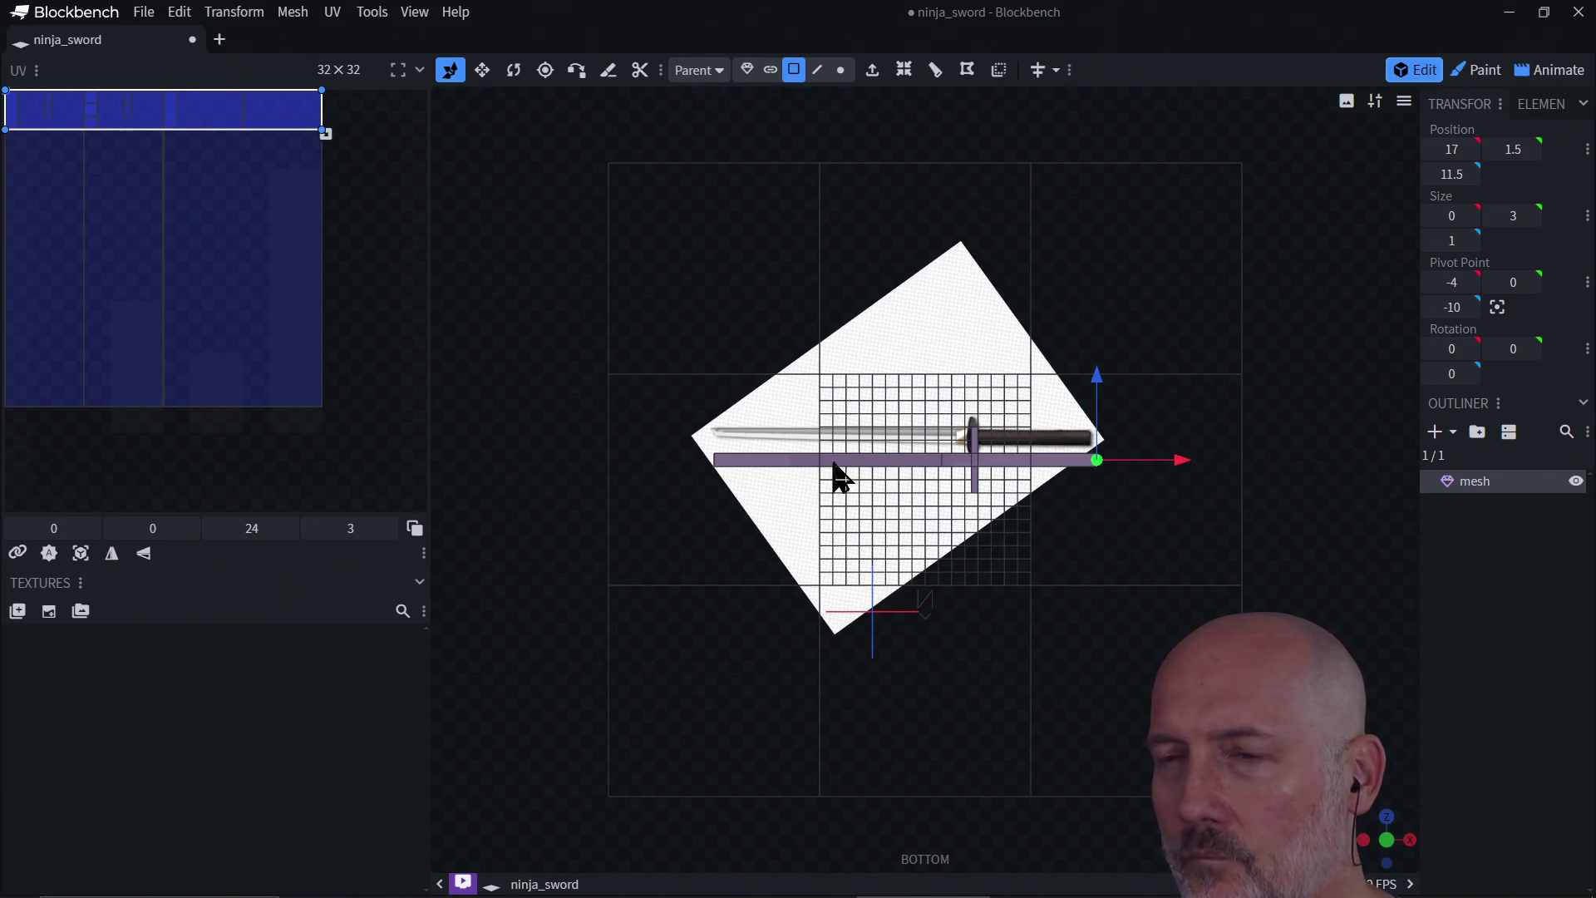
pyautogui.click(1386, 844)
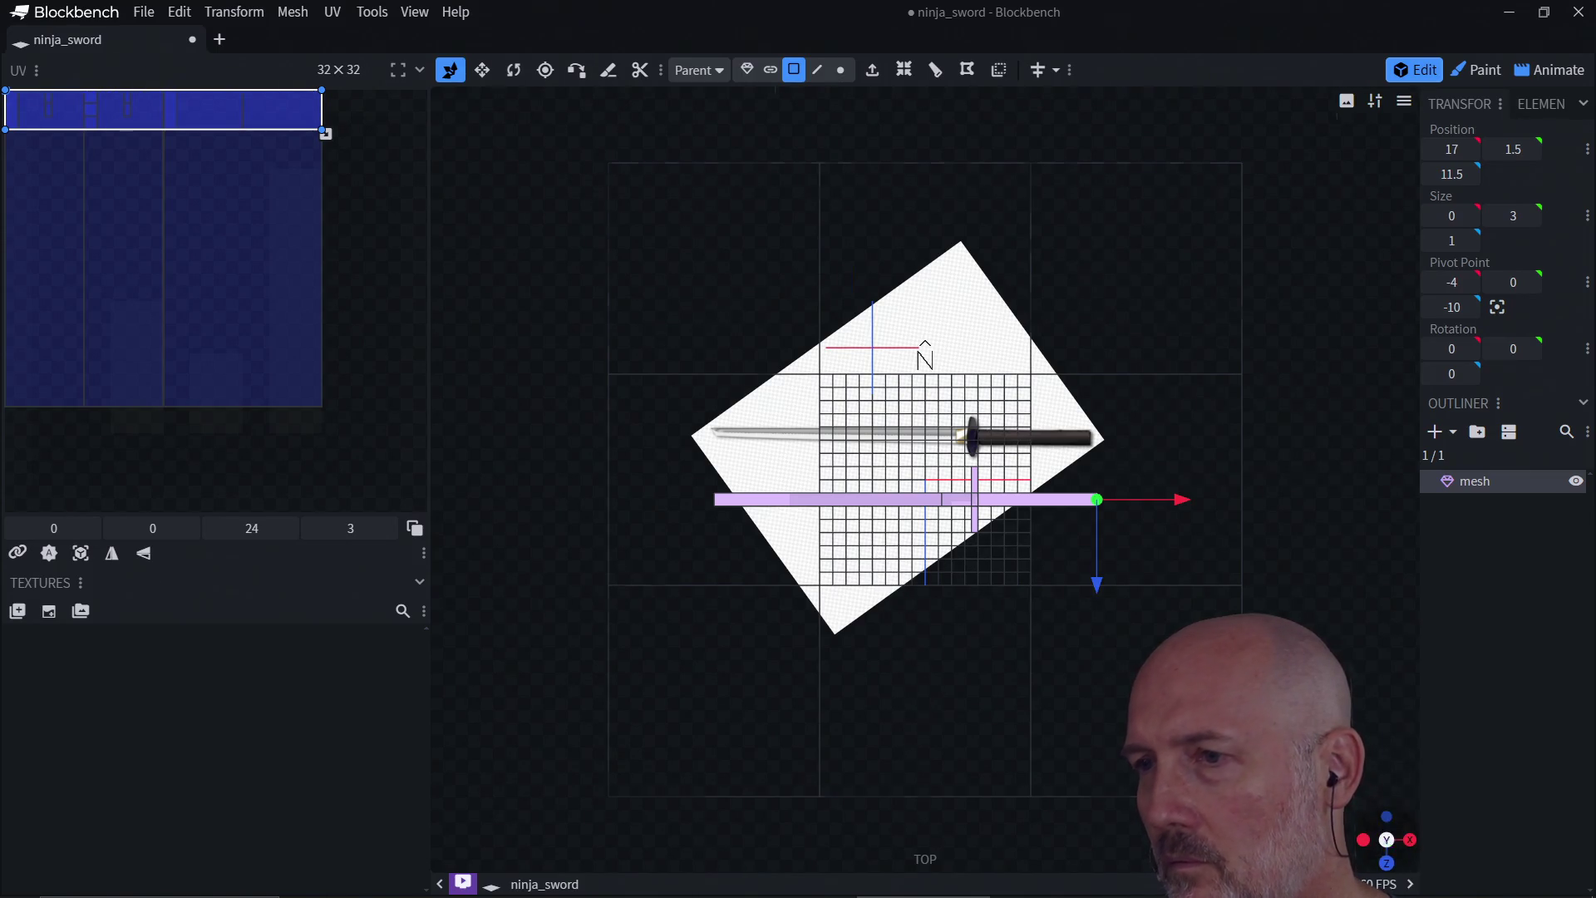
# Step: Extend the opposite blade end face outward one unit, from X -12 to X -13
pyautogui.moveTo(1386, 840); pyautogui.dragTo(980, 731)
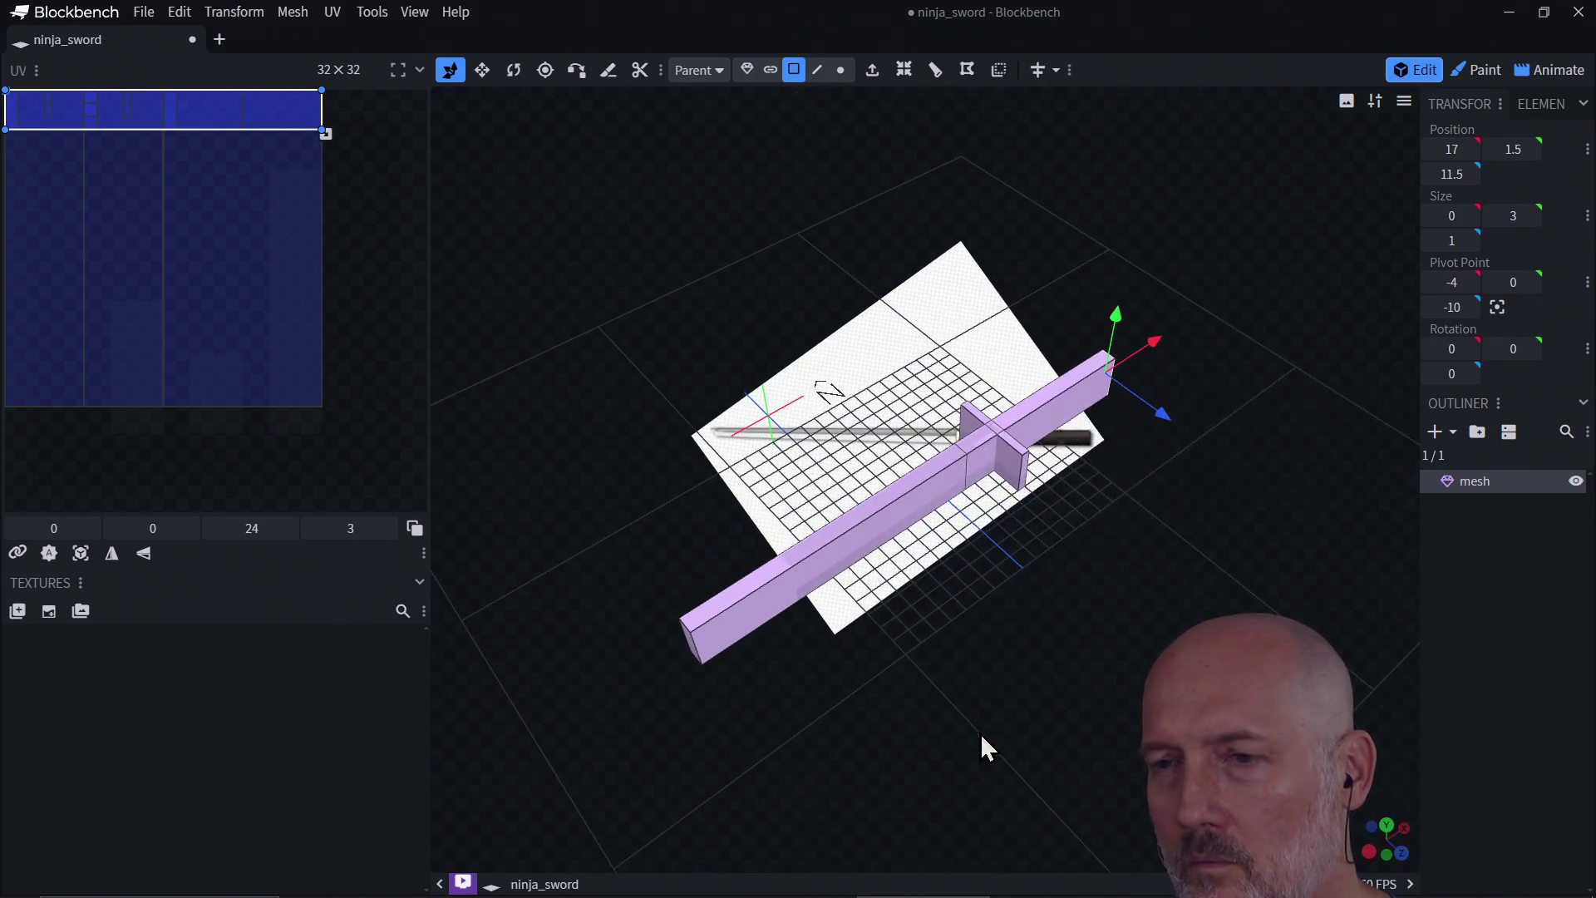
pyautogui.click(690, 643)
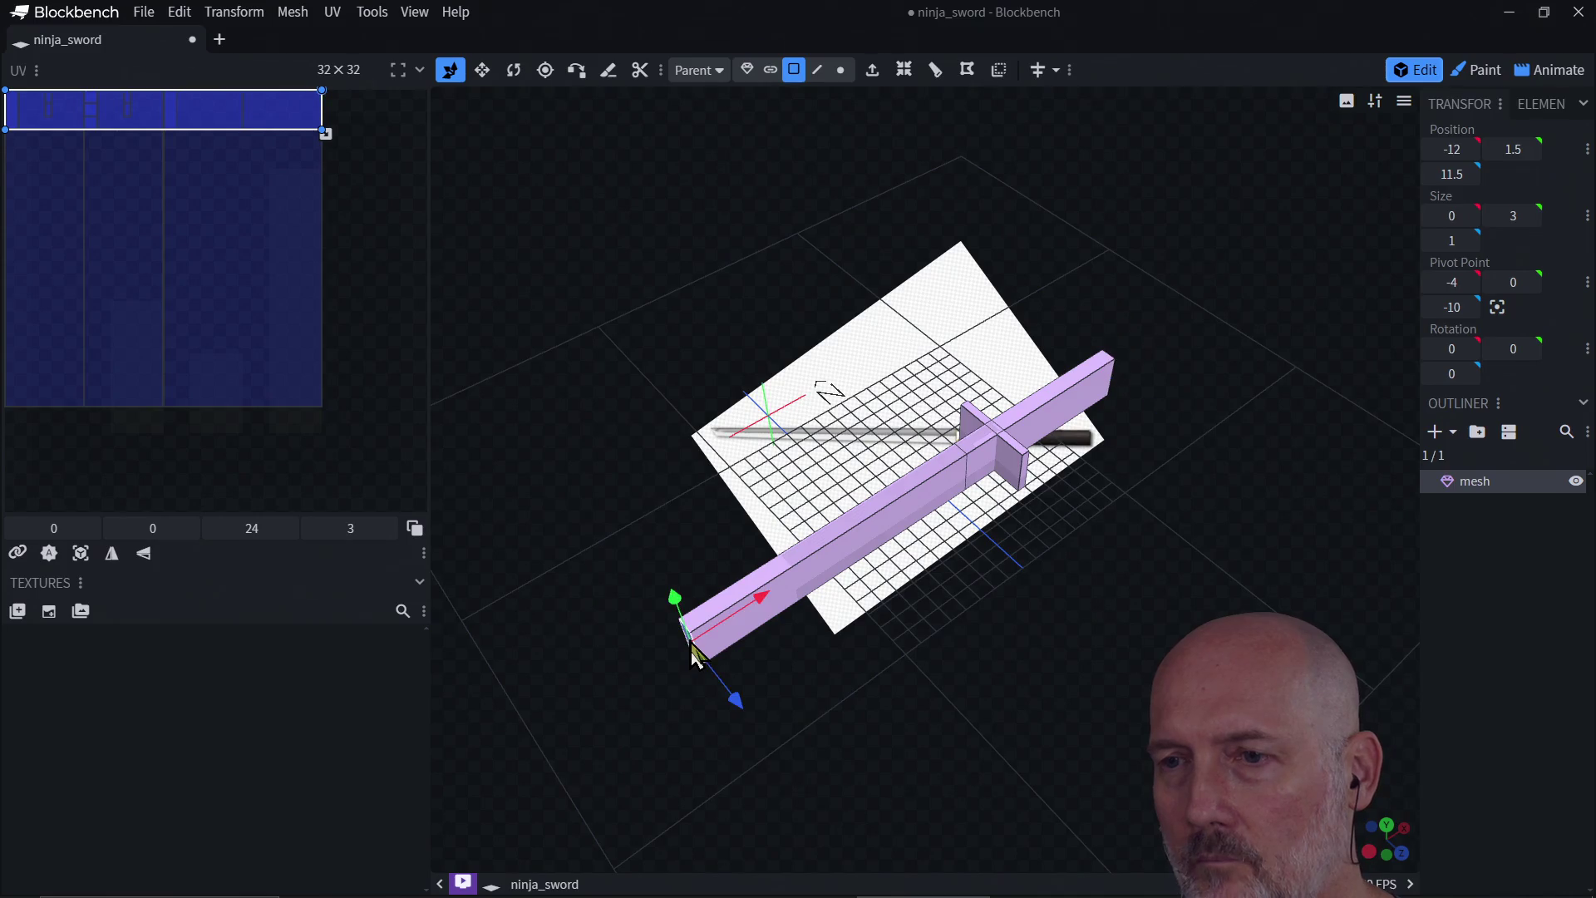
pyautogui.click(1405, 853)
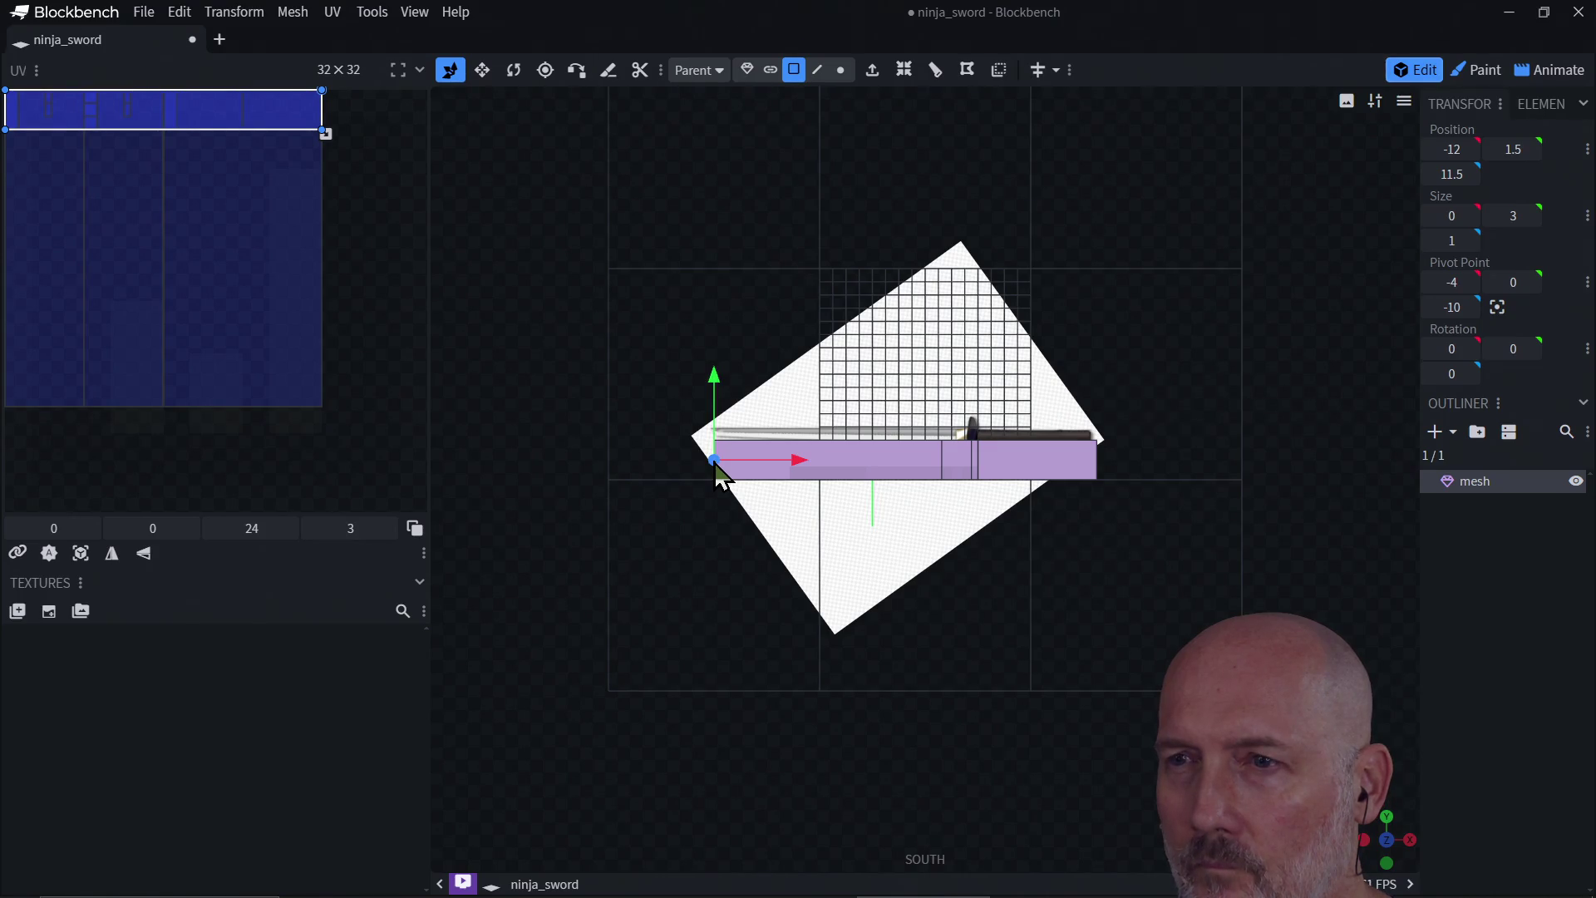
pyautogui.moveTo(799, 475); pyautogui.dragTo(779, 474)
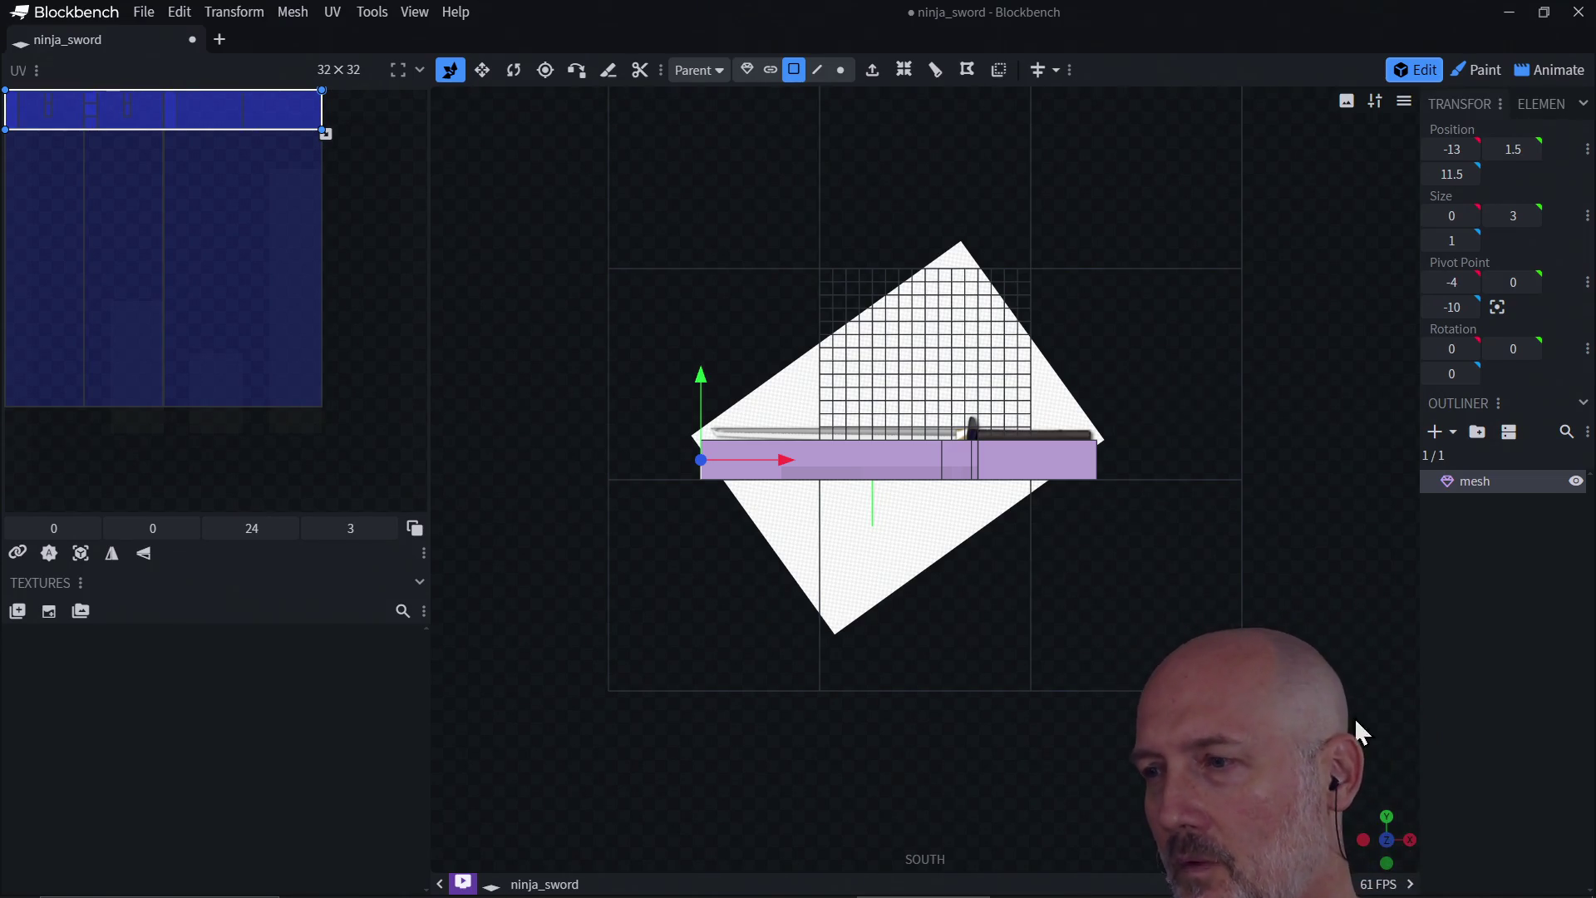
pyautogui.click(1386, 841)
pyautogui.scroll(5, 1101, 622)
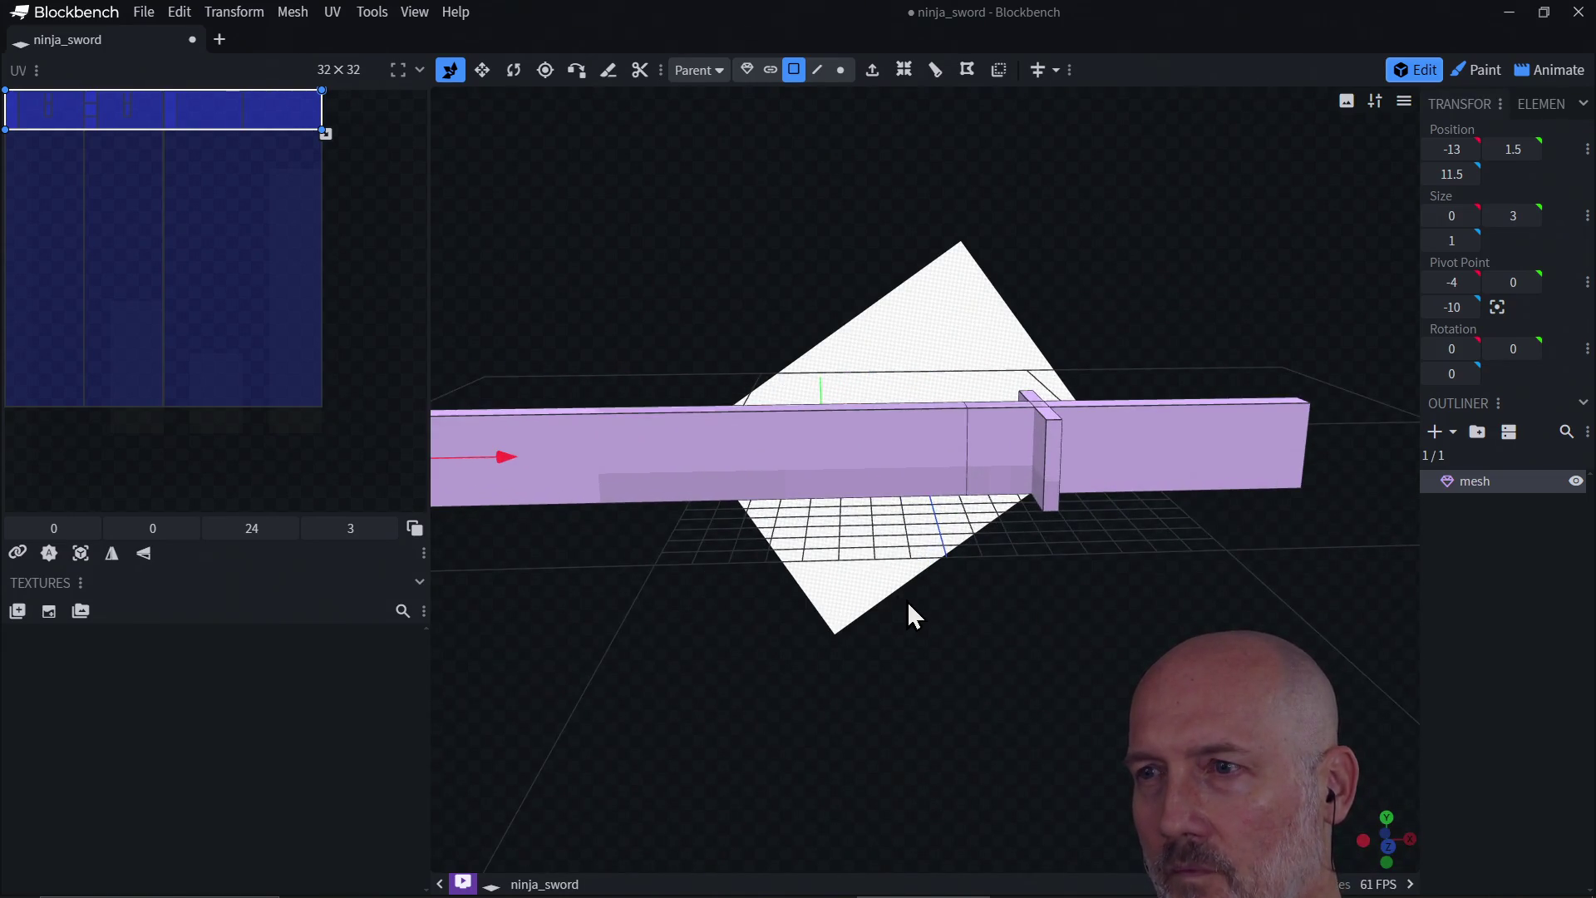
pyautogui.moveTo(906, 600)
pyautogui.mouseDown()
pyautogui.moveTo(1140, 674)
pyautogui.moveTo(910, 619)
pyautogui.moveTo(845, 670)
pyautogui.moveTo(880, 626)
pyautogui.moveTo(826, 645)
pyautogui.mouseUp()
pyautogui.moveTo(1200, 438); pyautogui.dragTo(1037, 552)
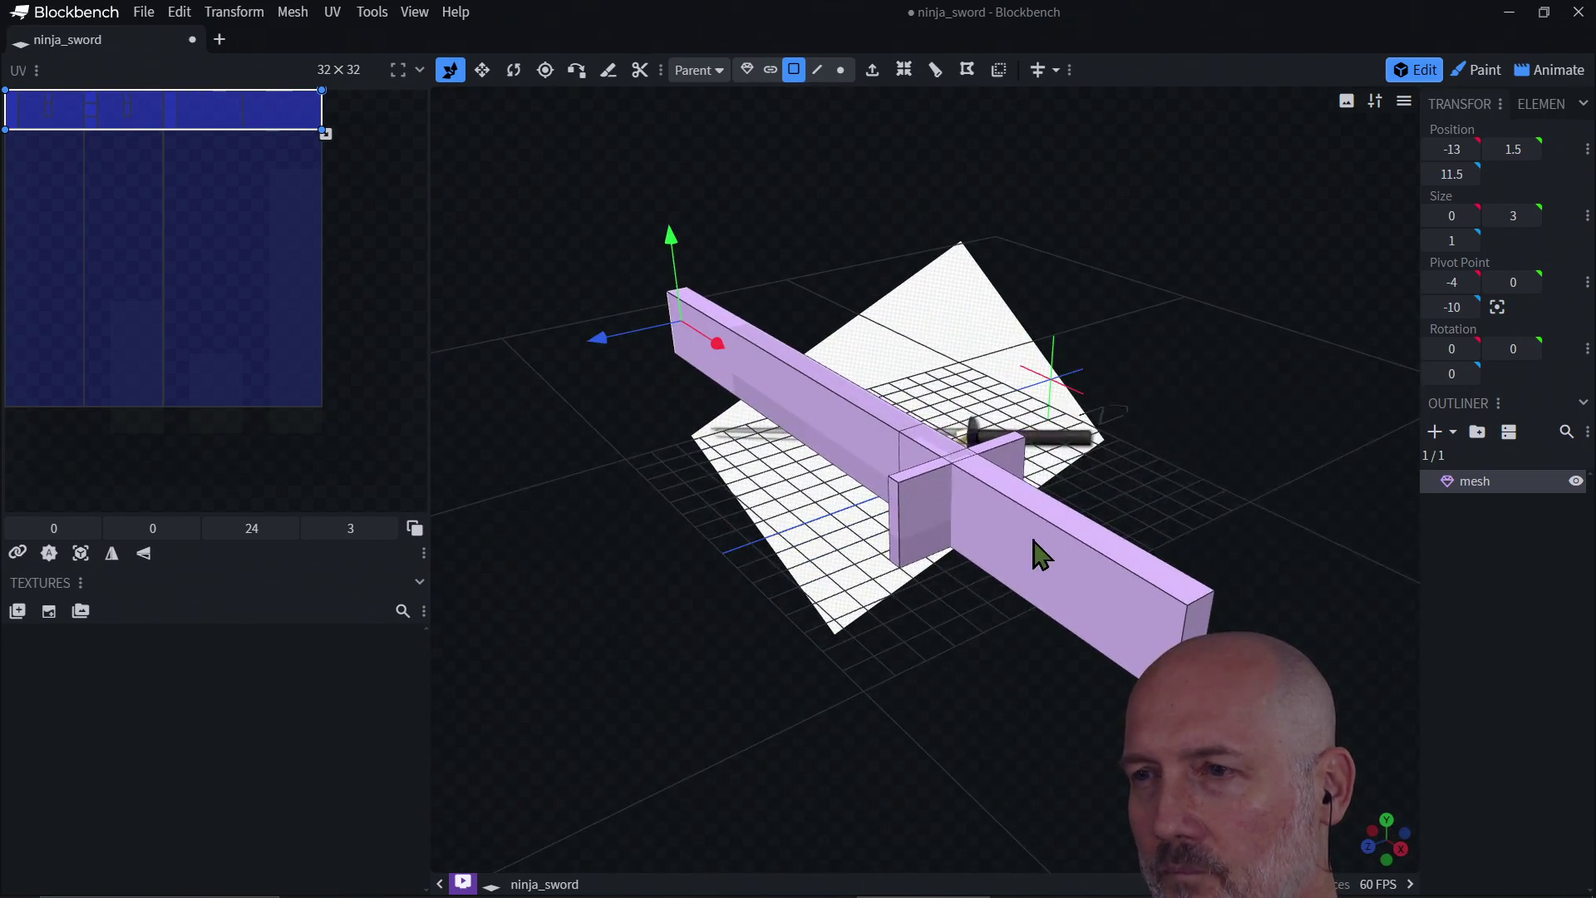
pyautogui.click(1036, 542)
pyautogui.click(1080, 531)
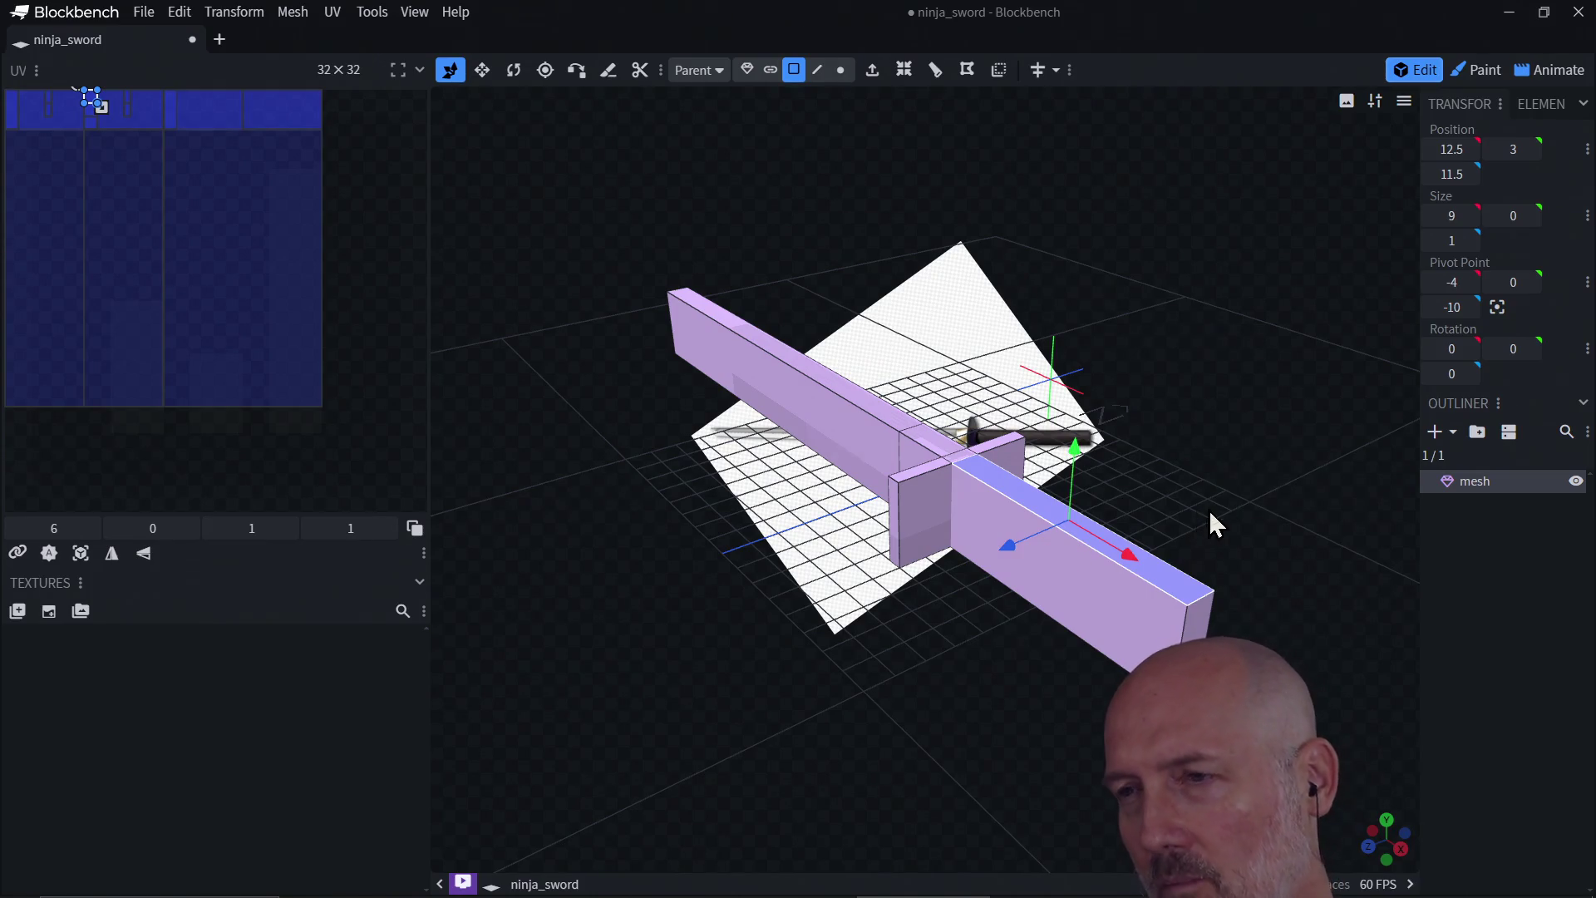
pyautogui.moveTo(1211, 523)
pyautogui.mouseDown()
pyautogui.moveTo(1094, 507)
pyautogui.moveTo(931, 535)
pyautogui.mouseUp()
pyautogui.click(771, 620)
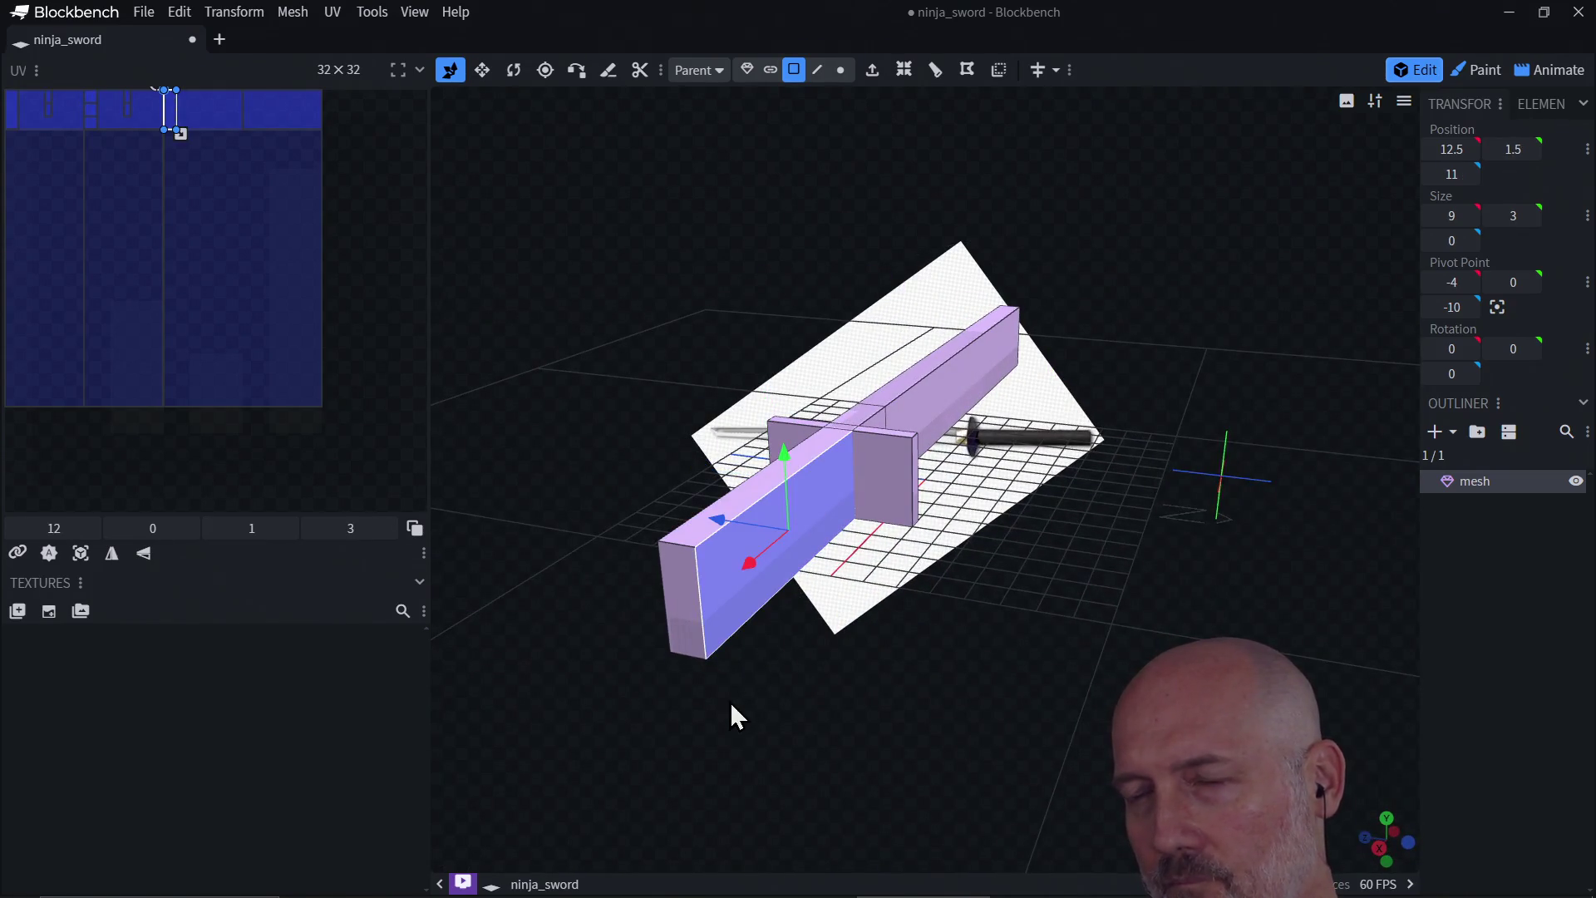
pyautogui.moveTo(730, 707); pyautogui.dragTo(917, 608)
pyautogui.click(1125, 590)
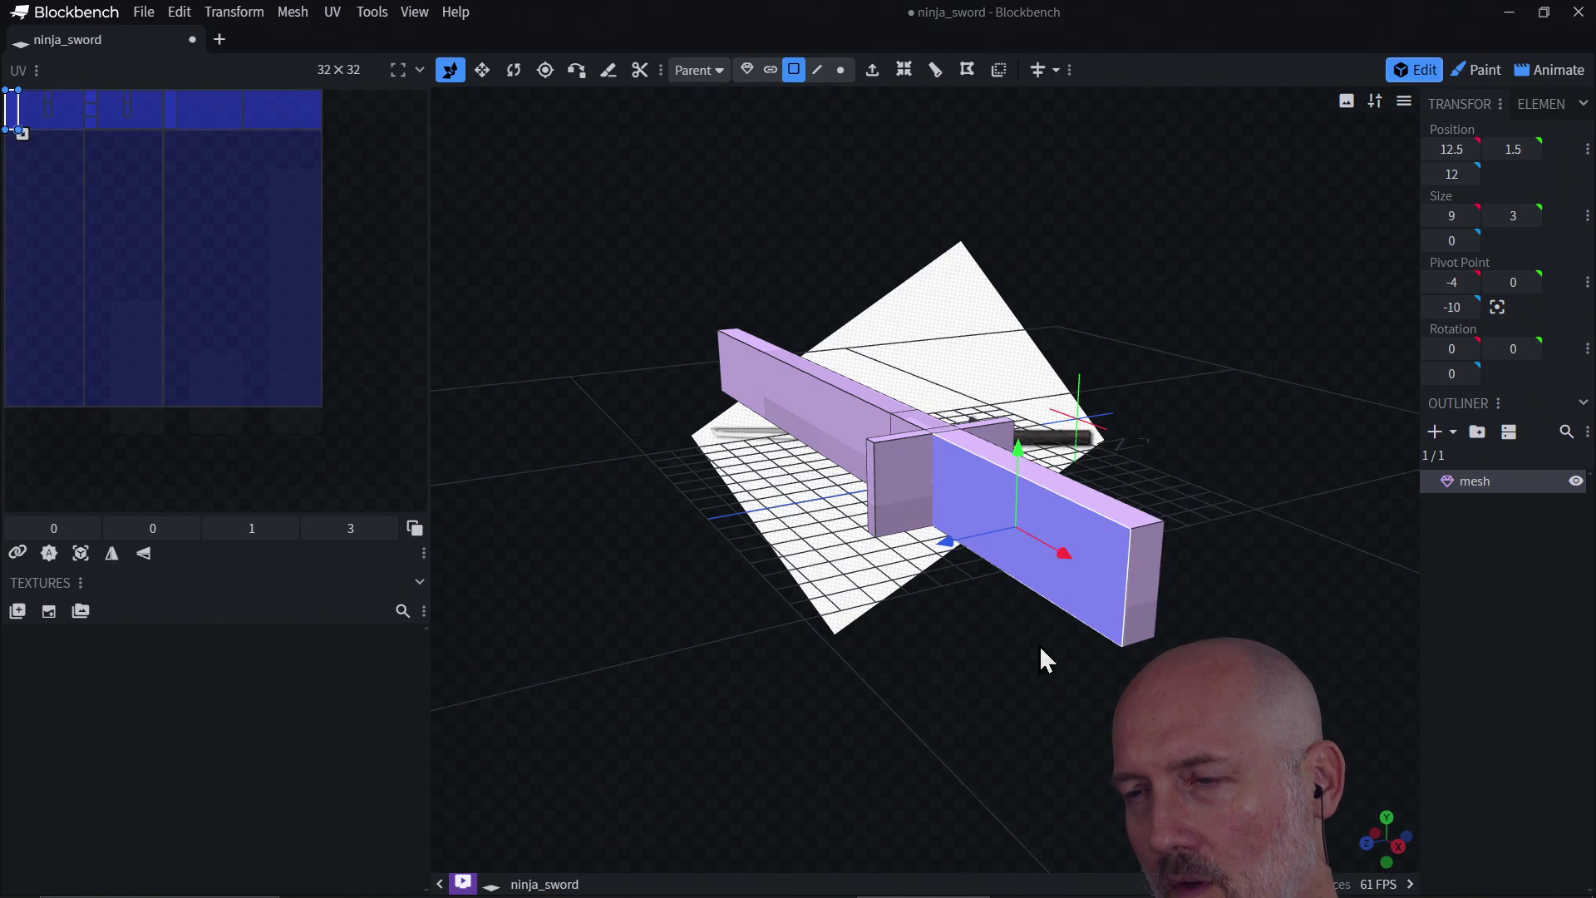
pyautogui.moveTo(1039, 645); pyautogui.dragTo(1084, 469)
pyautogui.click(1146, 283)
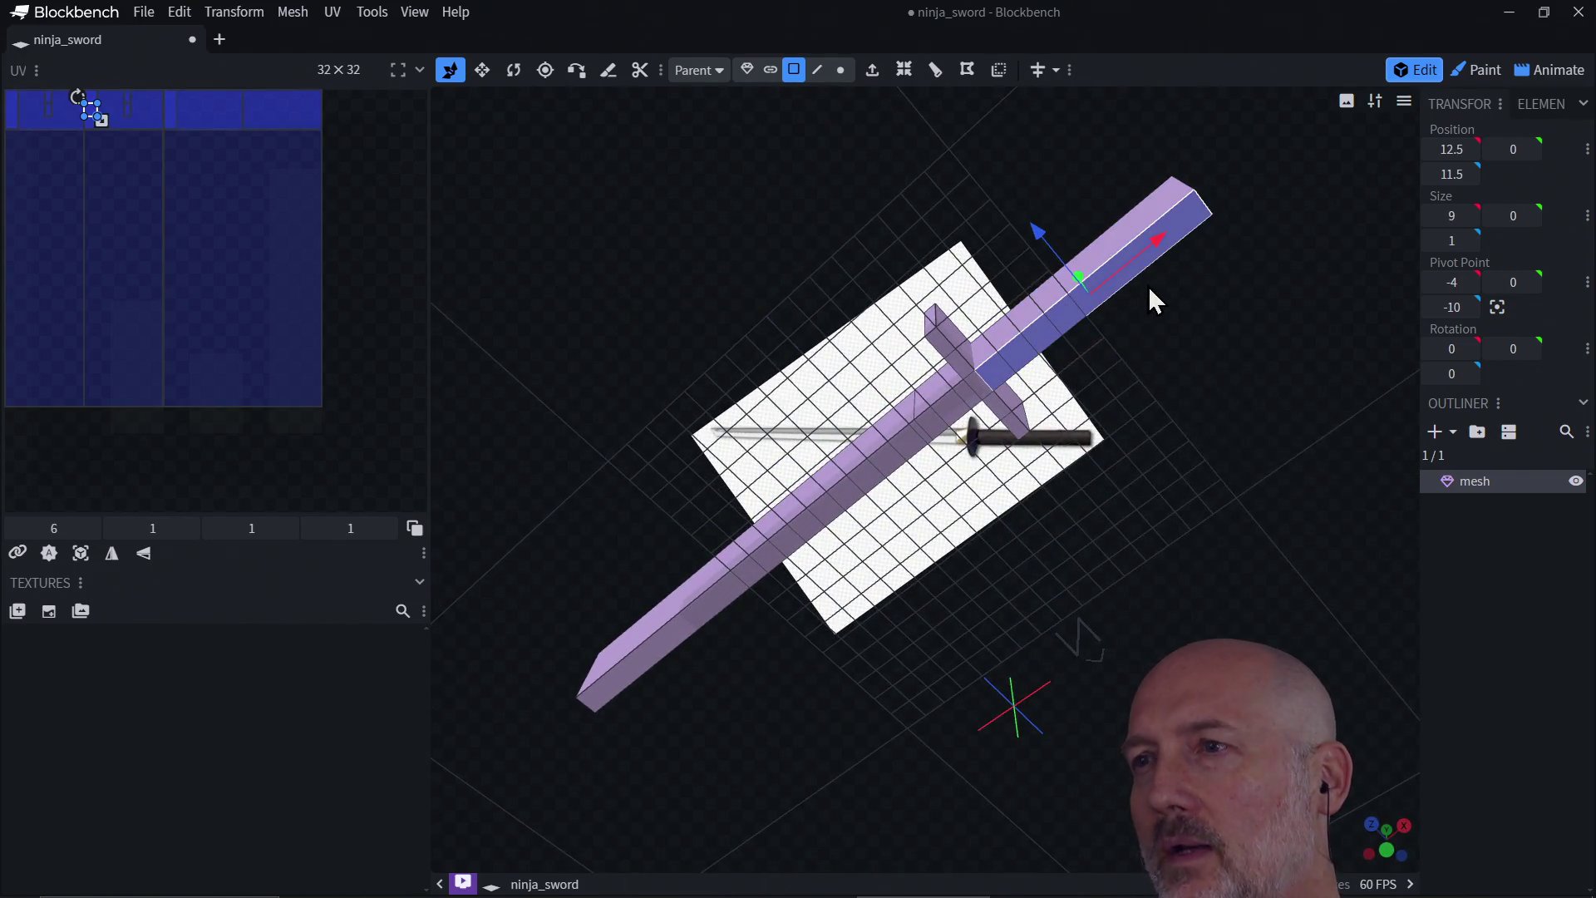
pyautogui.moveTo(1148, 286)
pyautogui.mouseDown()
pyautogui.moveTo(1111, 581)
pyautogui.moveTo(1212, 600)
pyautogui.moveTo(1174, 595)
pyautogui.mouseUp()
pyautogui.click(1156, 578)
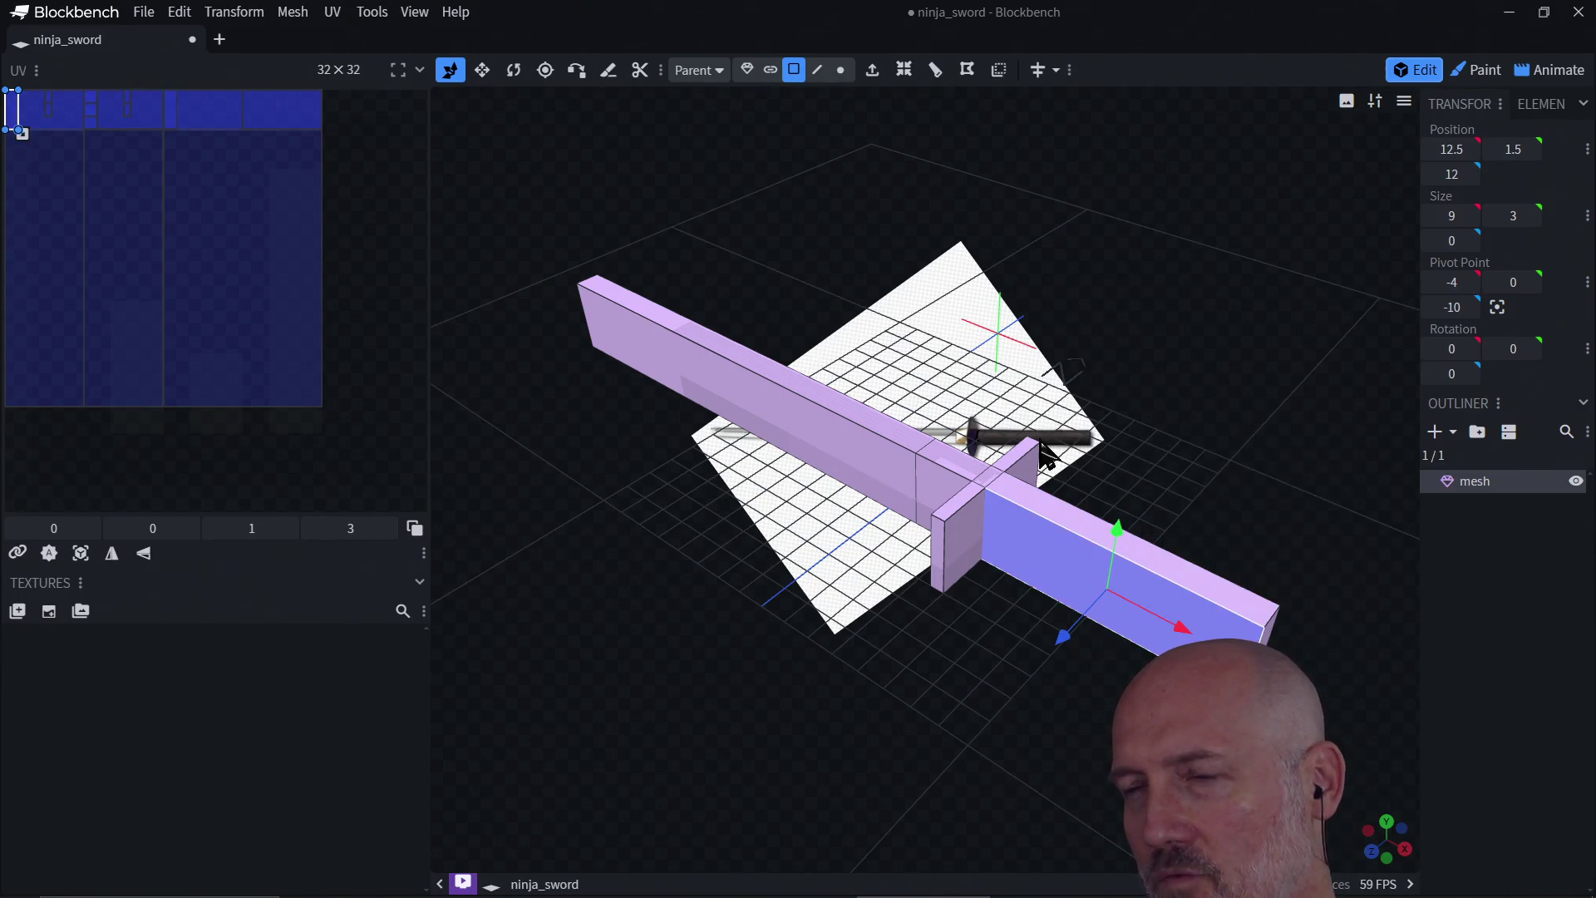
pyautogui.click(1068, 525)
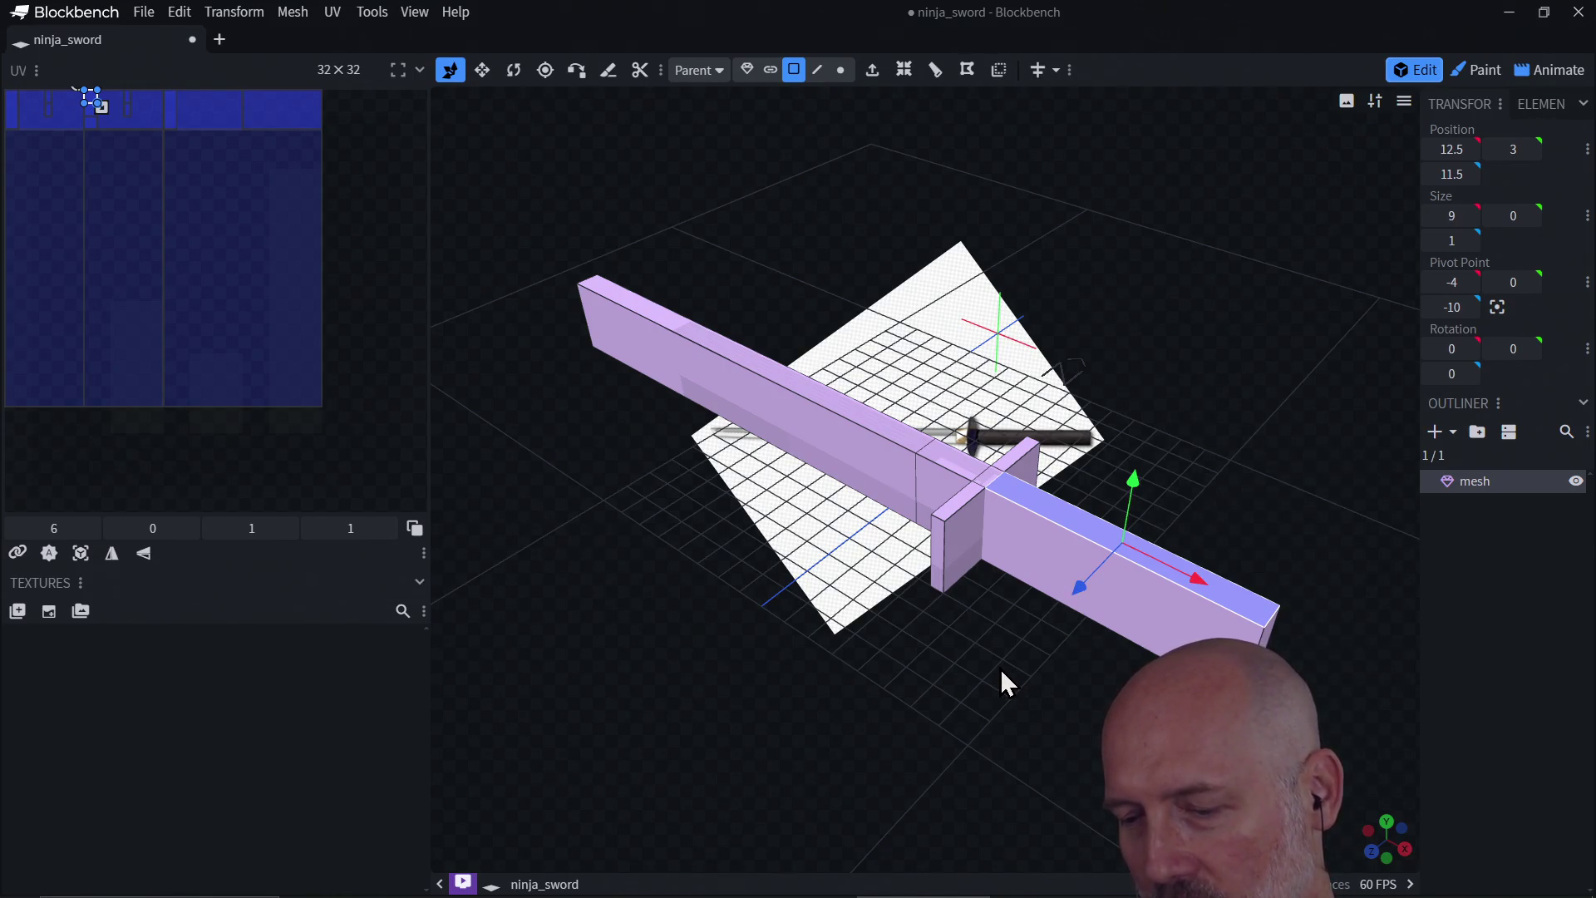
pyautogui.press('KP_1')
pyautogui.moveTo(1042, 625)
pyautogui.mouseDown()
pyautogui.moveTo(997, 723)
pyautogui.moveTo(947, 627)
pyautogui.moveTo(1157, 606)
pyautogui.moveTo(972, 584)
pyautogui.moveTo(923, 545)
pyautogui.mouseUp()
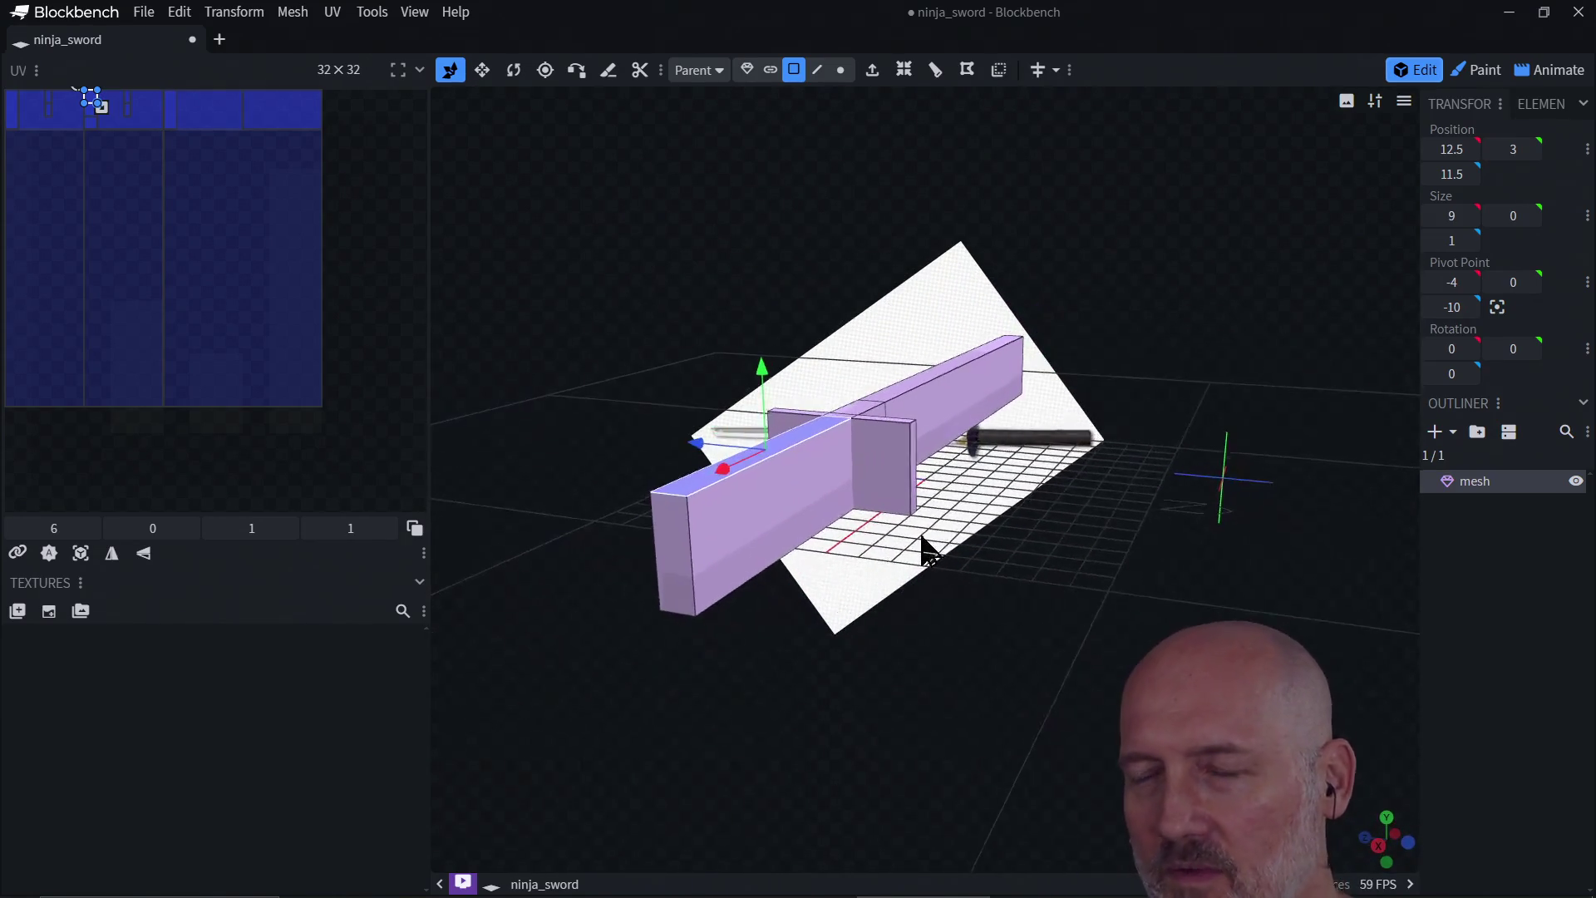
pyautogui.click(766, 538)
pyautogui.moveTo(713, 643)
pyautogui.mouseDown()
pyautogui.moveTo(782, 675)
pyautogui.moveTo(906, 608)
pyautogui.mouseUp()
pyautogui.click(906, 609)
pyautogui.moveTo(861, 677)
pyautogui.mouseDown()
pyautogui.moveTo(1092, 572)
pyautogui.moveTo(1008, 598)
pyautogui.moveTo(1146, 528)
pyautogui.moveTo(1049, 479)
pyautogui.moveTo(855, 499)
pyautogui.mouseUp()
pyautogui.click(1132, 474)
pyautogui.click(841, 539)
pyautogui.moveTo(876, 596)
pyautogui.mouseDown()
pyautogui.moveTo(926, 645)
pyautogui.moveTo(955, 606)
pyautogui.mouseUp()
pyautogui.click(947, 581)
pyautogui.click(992, 718)
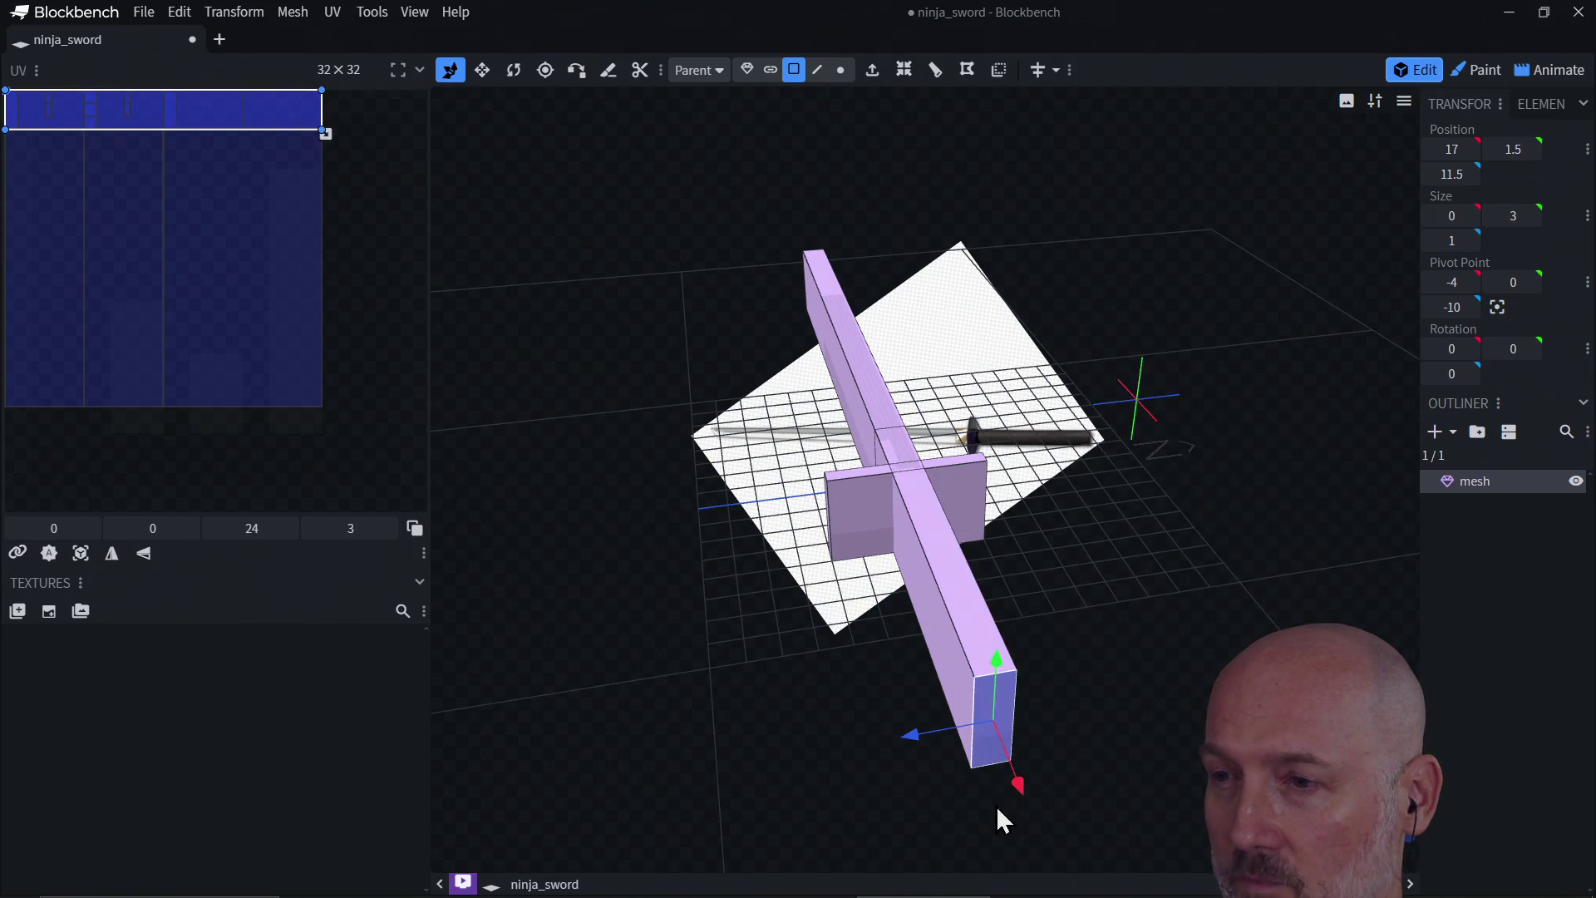
pyautogui.moveTo(996, 806); pyautogui.dragTo(1011, 500)
pyautogui.click(1028, 291)
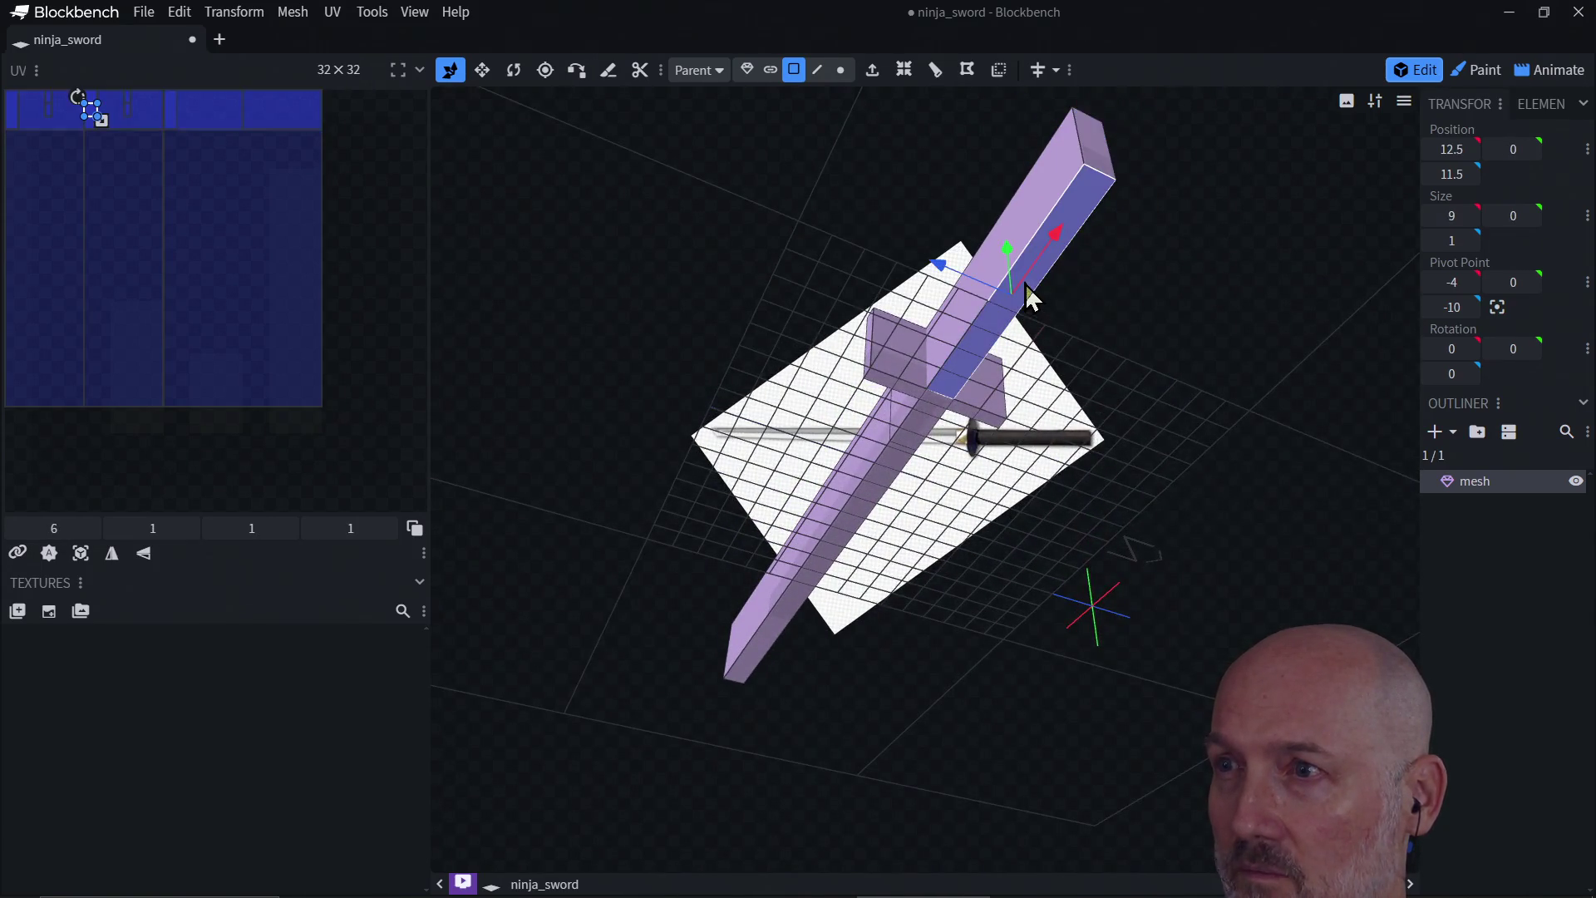
pyautogui.moveTo(1030, 292)
pyautogui.mouseDown()
pyautogui.moveTo(1133, 488)
pyautogui.moveTo(1179, 534)
pyautogui.mouseUp()
pyautogui.click(1179, 534)
pyautogui.moveTo(1269, 365)
pyautogui.mouseDown()
pyautogui.moveTo(1083, 363)
pyautogui.moveTo(763, 556)
pyautogui.mouseUp()
pyautogui.click(710, 680)
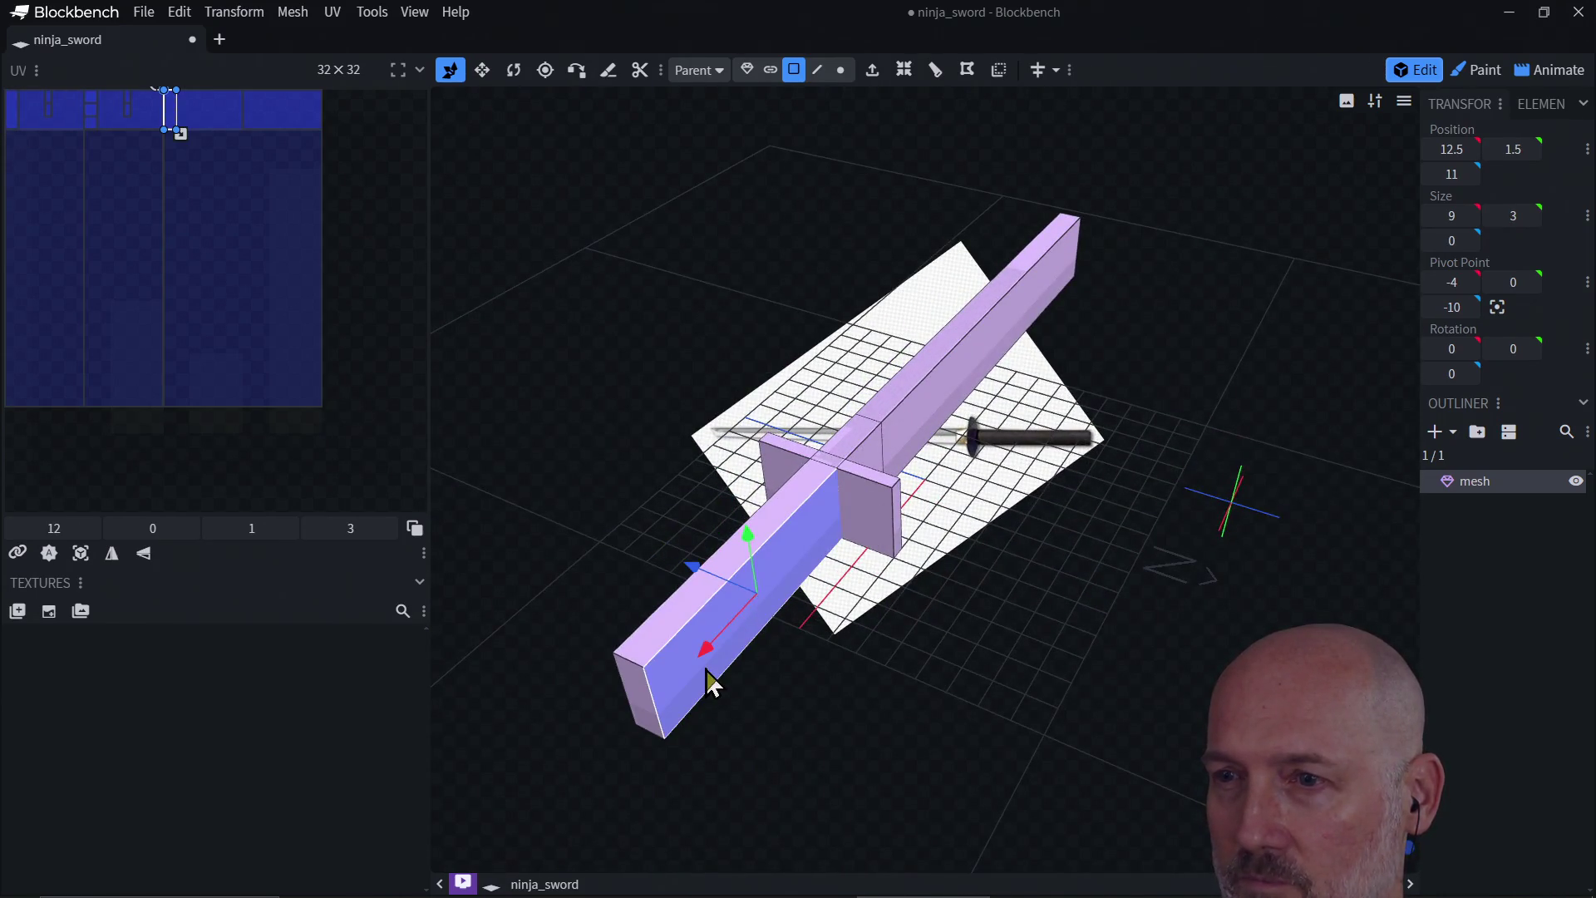
pyautogui.moveTo(742, 615)
pyautogui.mouseDown()
pyautogui.moveTo(791, 726)
pyautogui.moveTo(826, 606)
pyautogui.moveTo(867, 565)
pyautogui.moveTo(907, 366)
pyautogui.mouseUp()
pyautogui.click(830, 614)
pyautogui.click(956, 250)
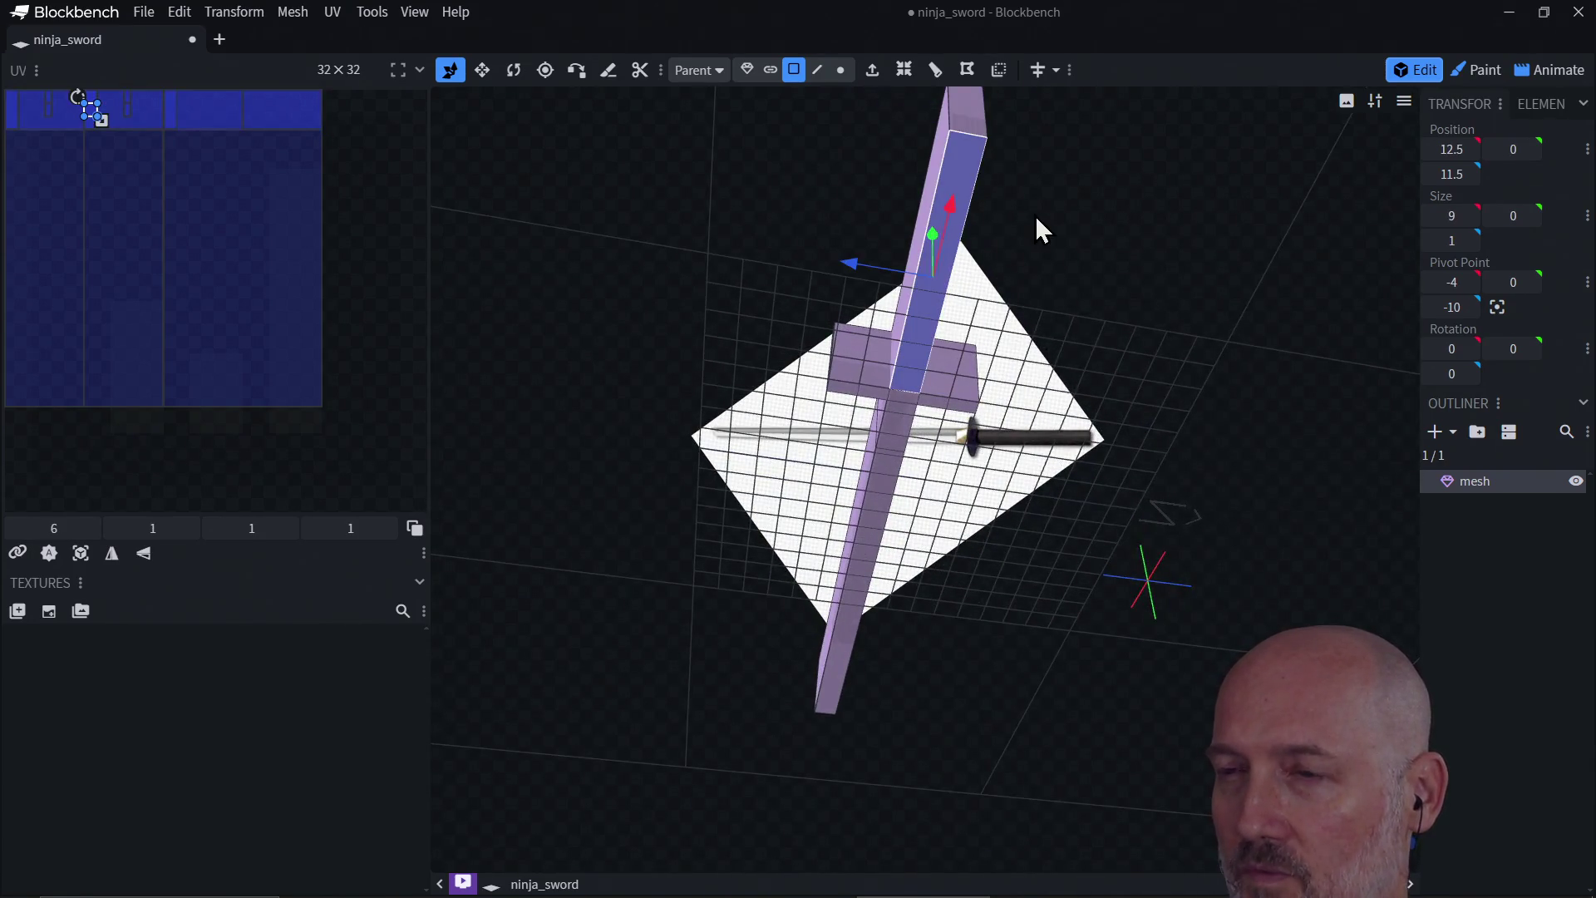
pyautogui.moveTo(1037, 228)
pyautogui.mouseDown()
pyautogui.moveTo(969, 481)
pyautogui.moveTo(1090, 527)
pyautogui.moveTo(1016, 623)
pyautogui.moveTo(1086, 559)
pyautogui.mouseUp()
pyautogui.click(997, 648)
pyautogui.click(1086, 559)
pyautogui.moveTo(1125, 463)
pyautogui.mouseDown()
pyautogui.moveTo(914, 424)
pyautogui.moveTo(884, 385)
pyautogui.moveTo(728, 391)
pyautogui.mouseUp()
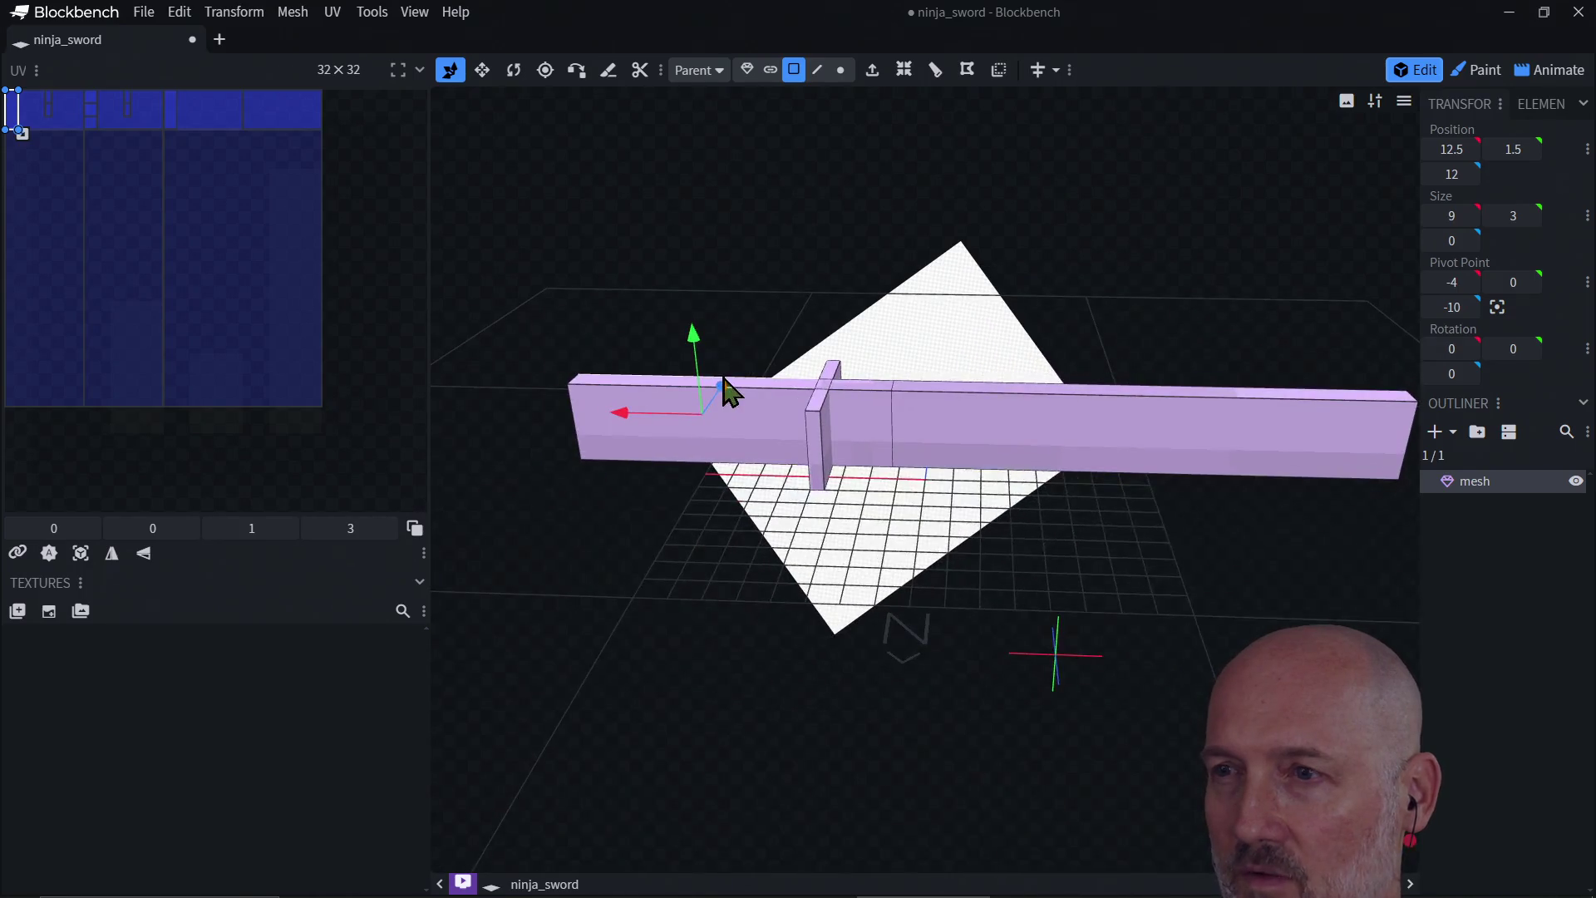
pyautogui.moveTo(779, 556)
pyautogui.mouseDown()
pyautogui.moveTo(855, 538)
pyautogui.moveTo(812, 499)
pyautogui.mouseUp()
pyautogui.click(798, 474)
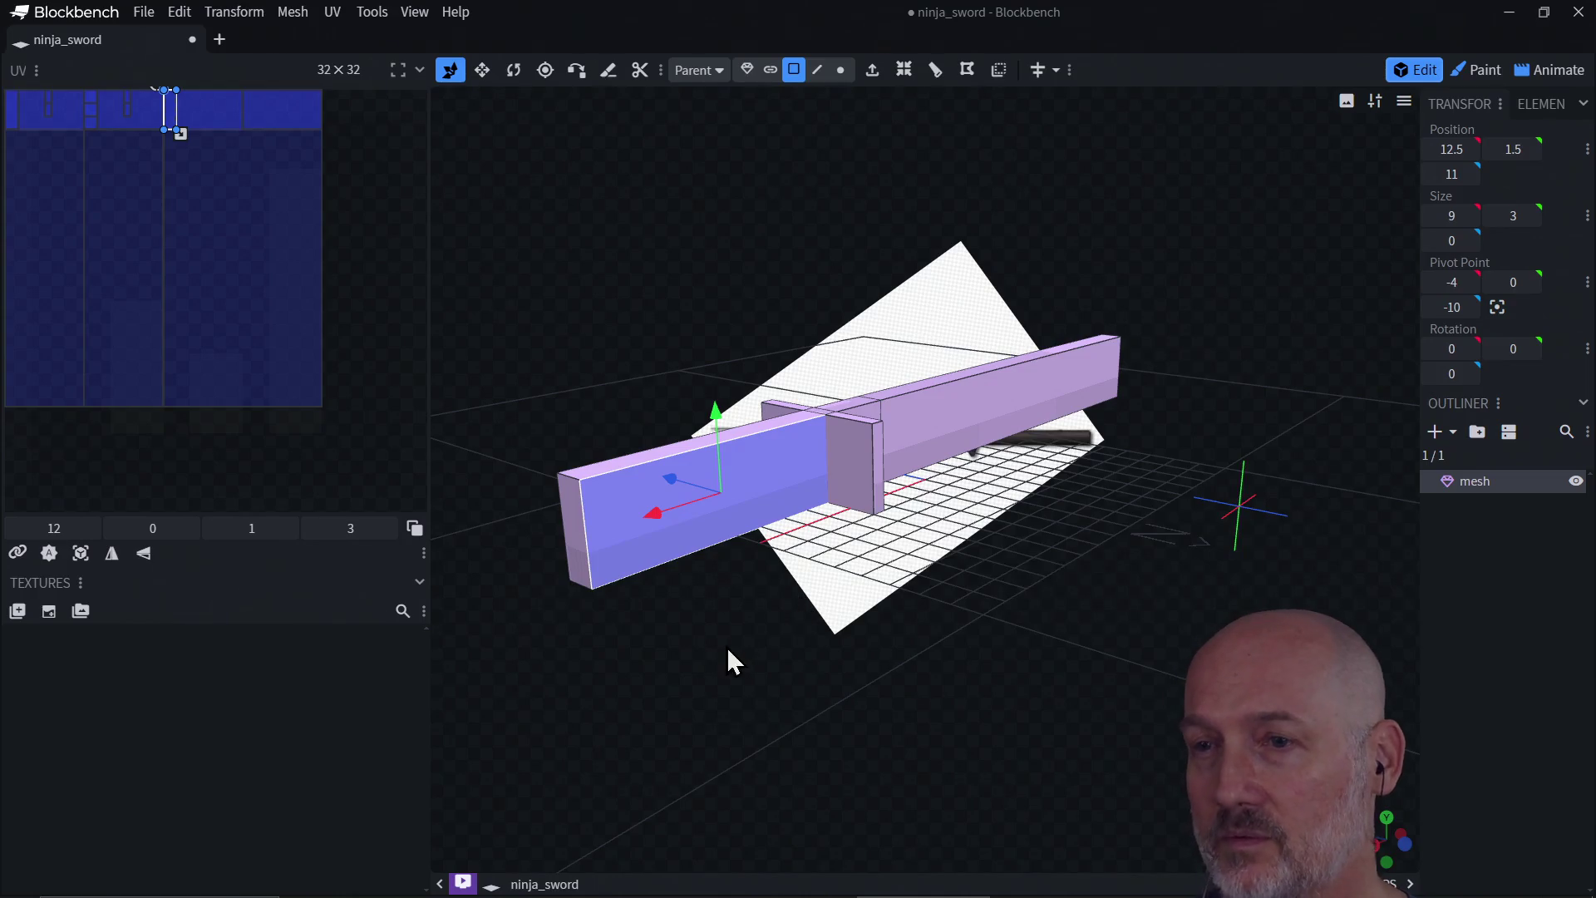
pyautogui.moveTo(727, 647)
pyautogui.mouseDown()
pyautogui.moveTo(784, 577)
pyautogui.moveTo(784, 473)
pyautogui.mouseUp()
pyautogui.click(785, 376)
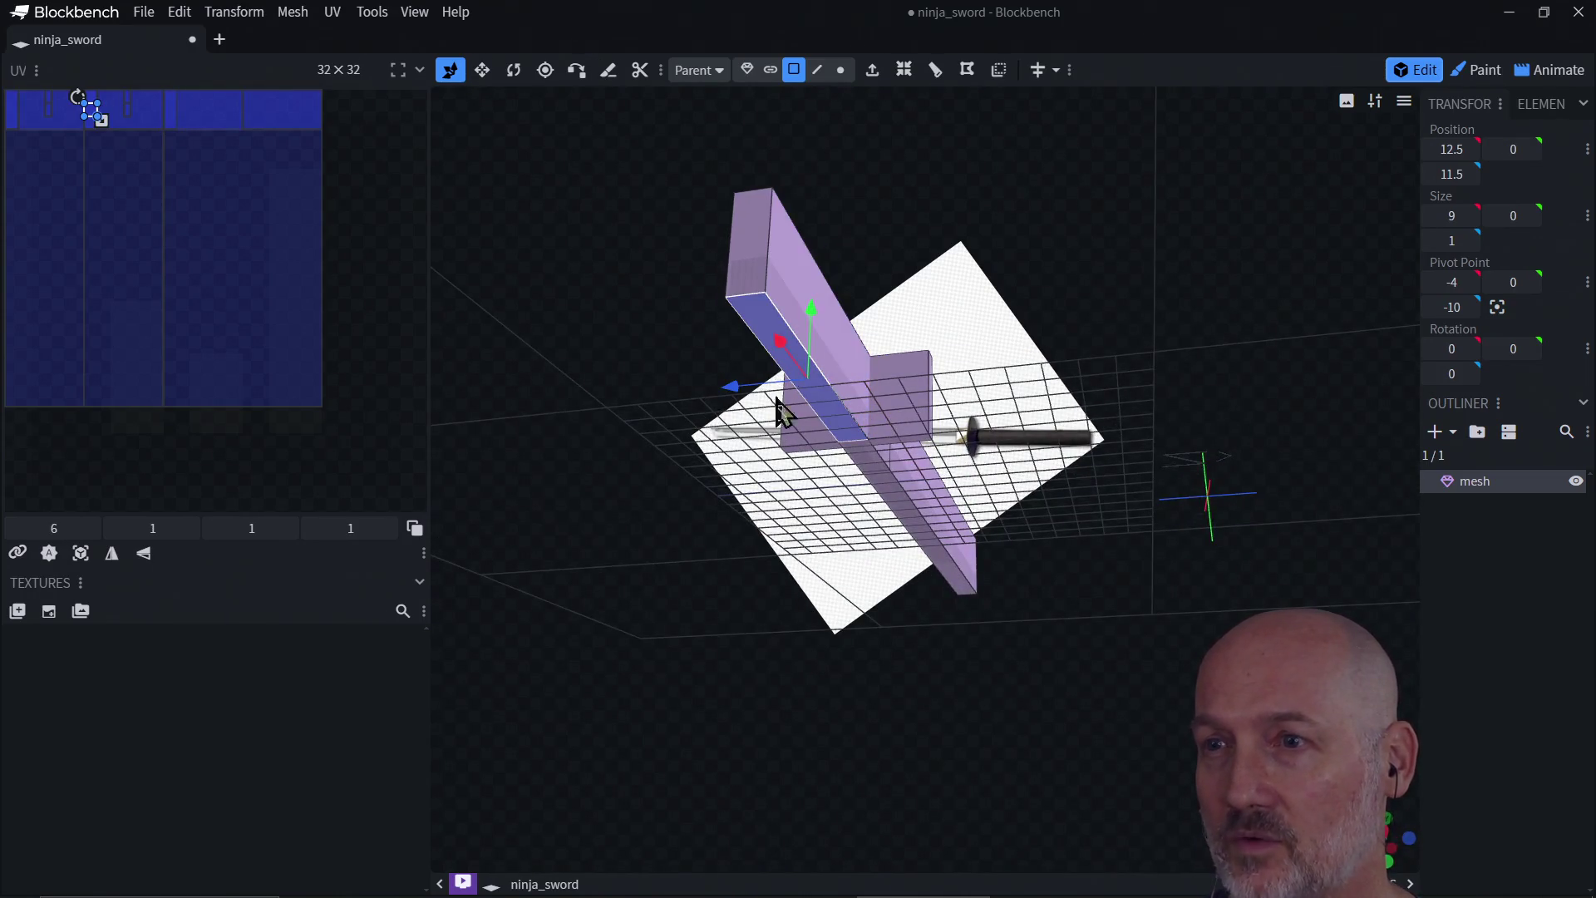
pyautogui.moveTo(776, 410)
pyautogui.mouseDown()
pyautogui.moveTo(812, 641)
pyautogui.moveTo(848, 723)
pyautogui.mouseUp()
pyautogui.click(845, 762)
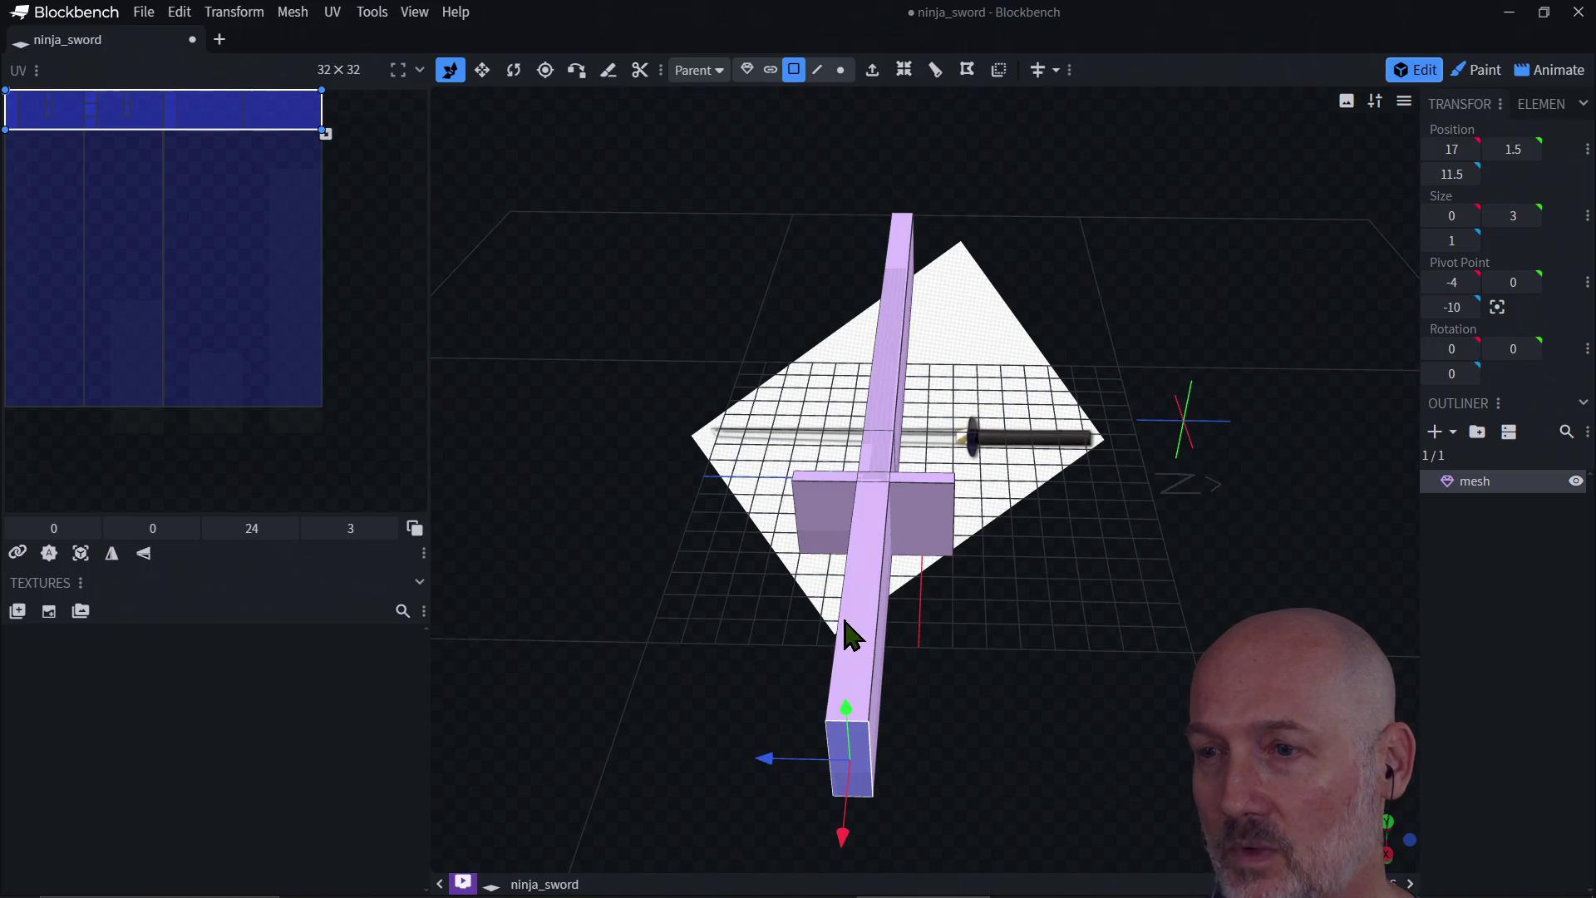
pyautogui.moveTo(784, 666); pyautogui.dragTo(908, 656)
pyautogui.click(1061, 534)
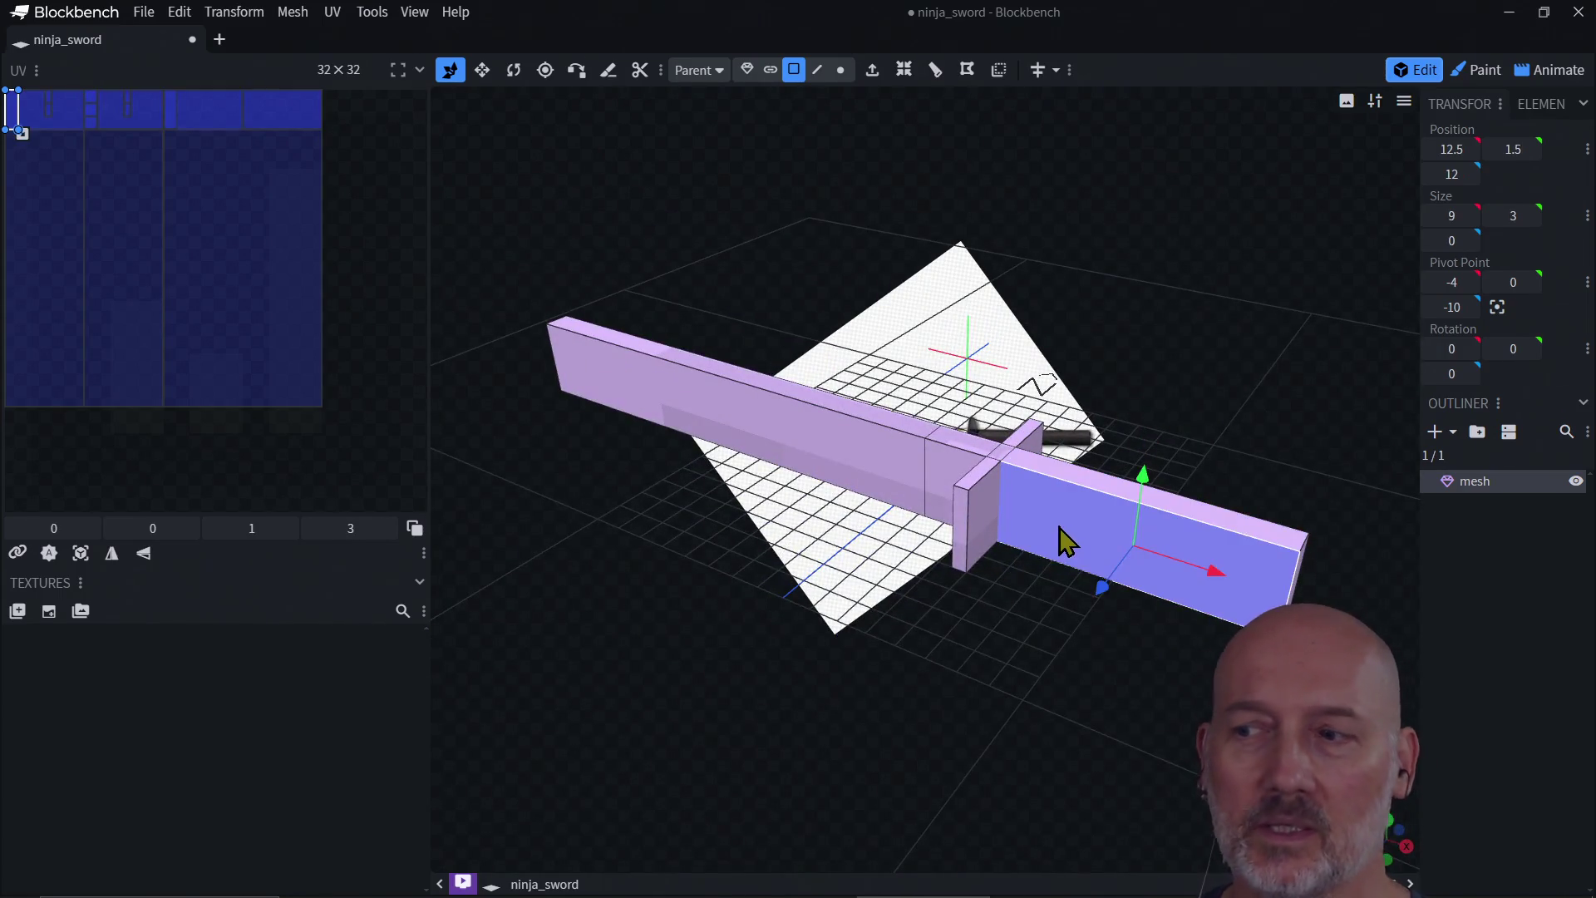
pyautogui.moveTo(1005, 694)
pyautogui.mouseDown()
pyautogui.moveTo(934, 723)
pyautogui.moveTo(1172, 616)
pyautogui.moveTo(1020, 629)
pyautogui.moveTo(922, 535)
pyautogui.moveTo(1061, 570)
pyautogui.moveTo(1079, 502)
pyautogui.moveTo(1050, 635)
pyautogui.mouseUp()
pyautogui.click(844, 587)
pyautogui.moveTo(912, 712)
pyautogui.mouseDown()
pyautogui.moveTo(940, 575)
pyautogui.moveTo(834, 624)
pyautogui.moveTo(753, 526)
pyautogui.mouseUp()
pyautogui.click(753, 528)
pyautogui.moveTo(716, 591); pyautogui.dragTo(865, 534)
pyautogui.click(901, 413)
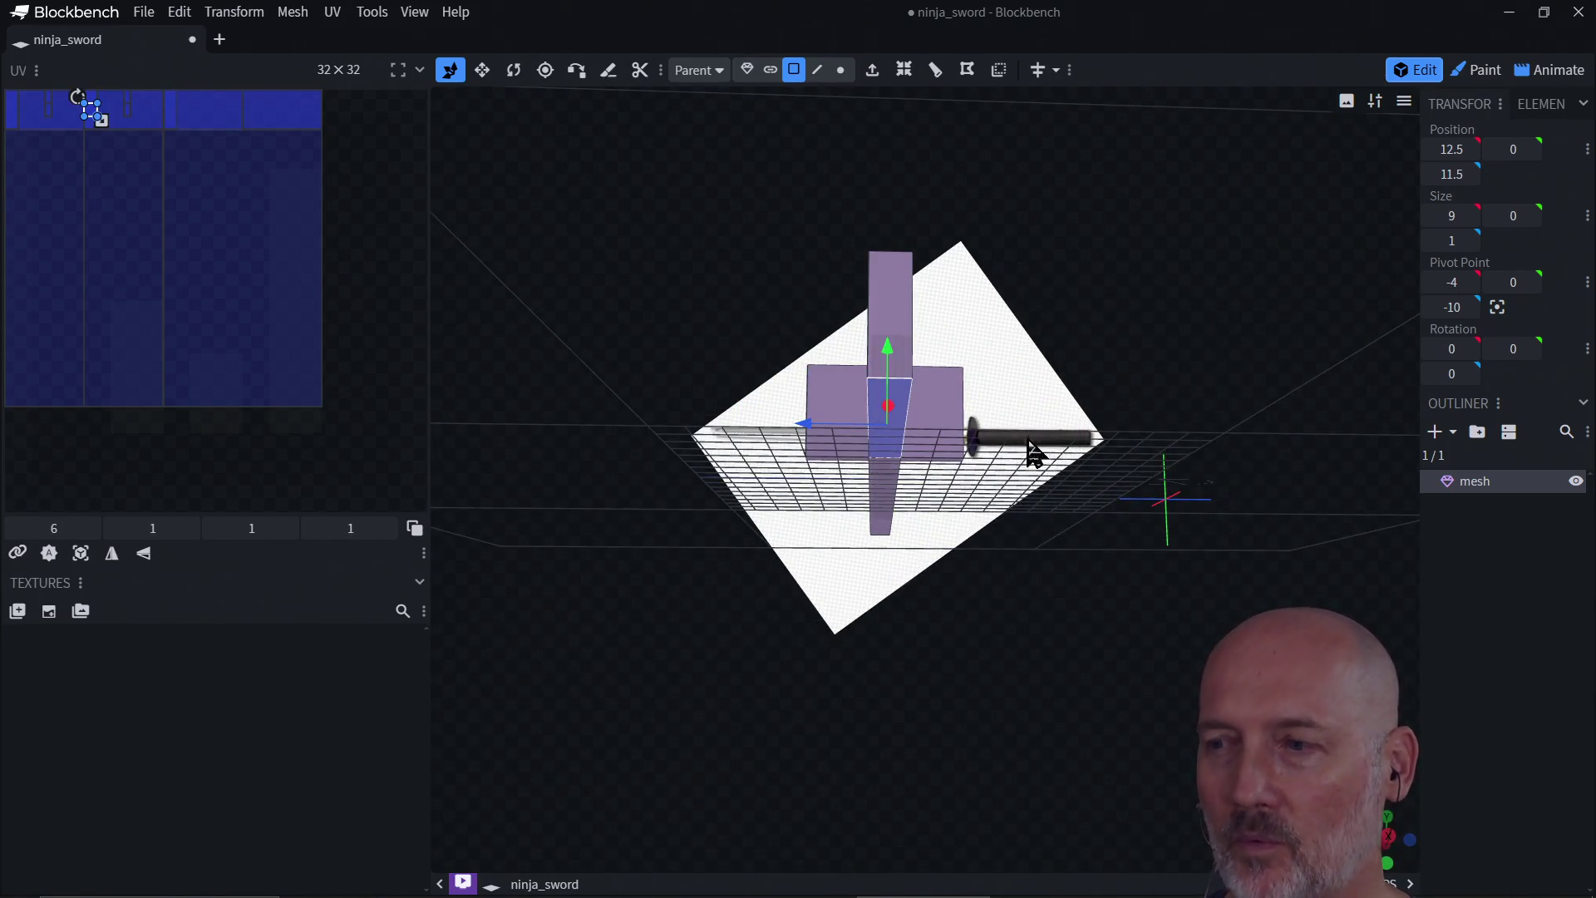
pyautogui.moveTo(1028, 442); pyautogui.dragTo(1003, 568)
pyautogui.click(902, 424)
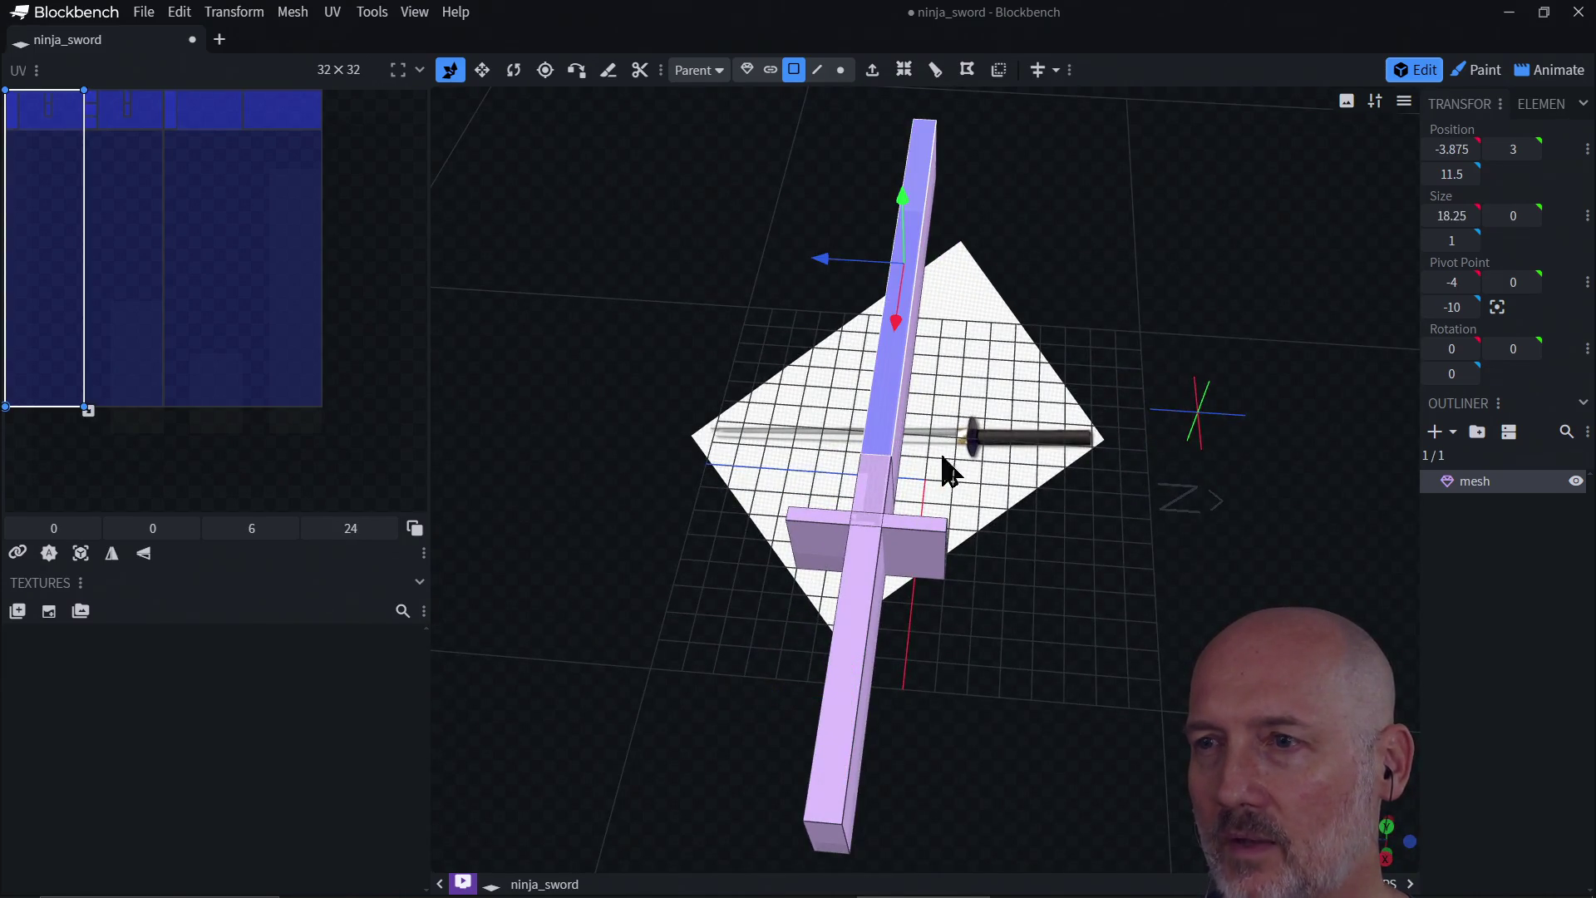
pyautogui.moveTo(940, 450)
pyautogui.mouseDown()
pyautogui.moveTo(897, 420)
pyautogui.moveTo(930, 434)
pyautogui.mouseUp()
pyautogui.click(931, 434)
pyautogui.click(860, 424)
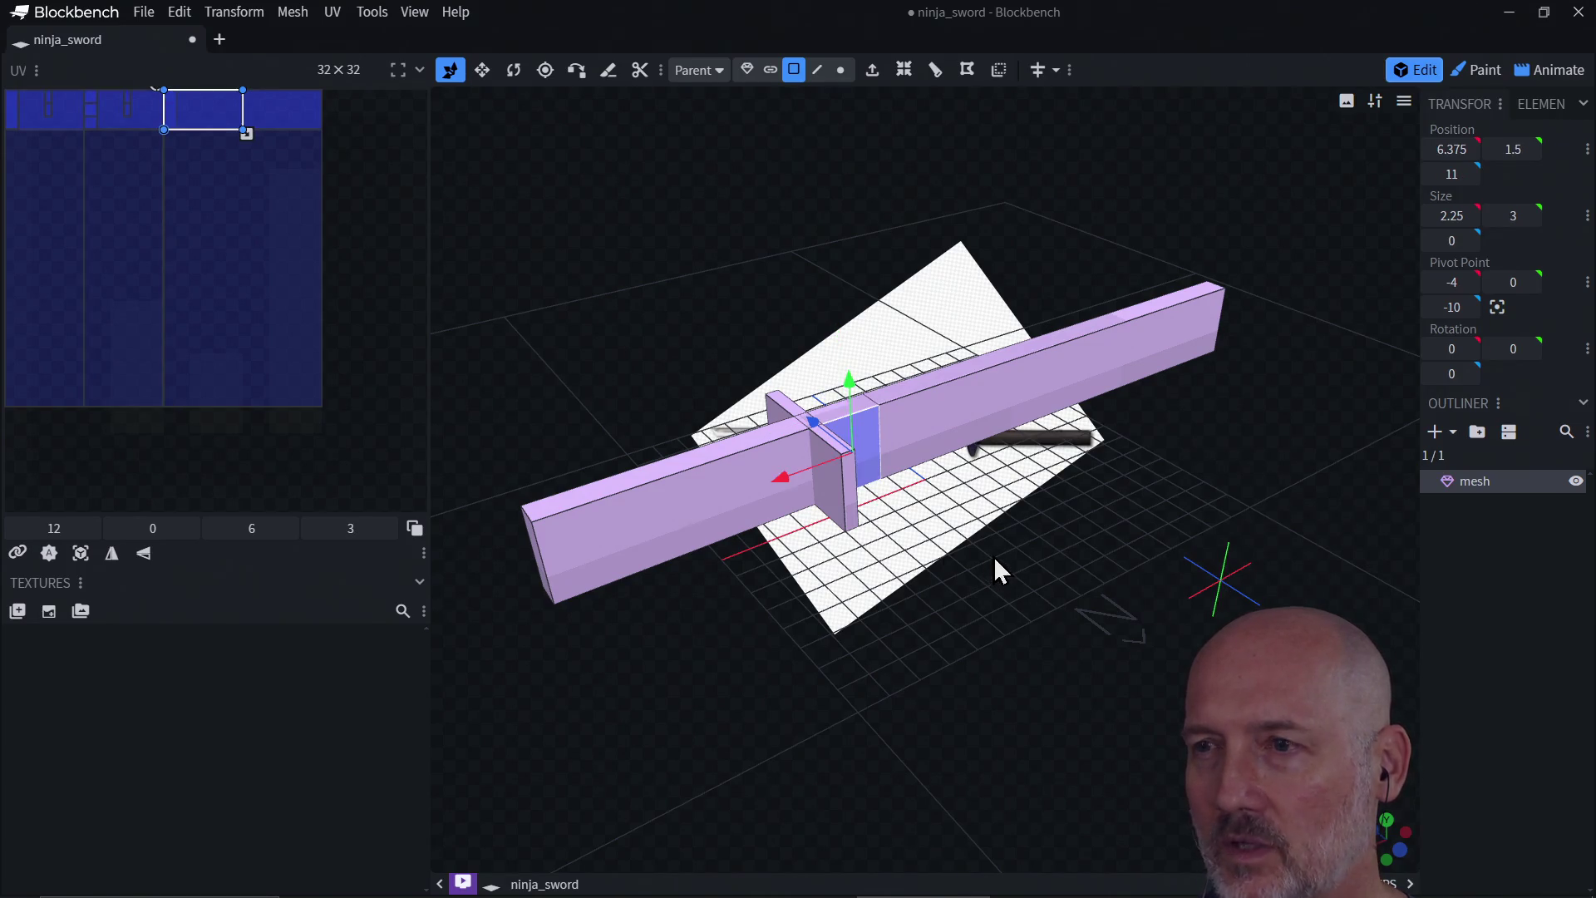
pyautogui.moveTo(994, 555)
pyautogui.mouseDown()
pyautogui.moveTo(1122, 573)
pyautogui.moveTo(1314, 565)
pyautogui.mouseUp()
pyautogui.click(994, 481)
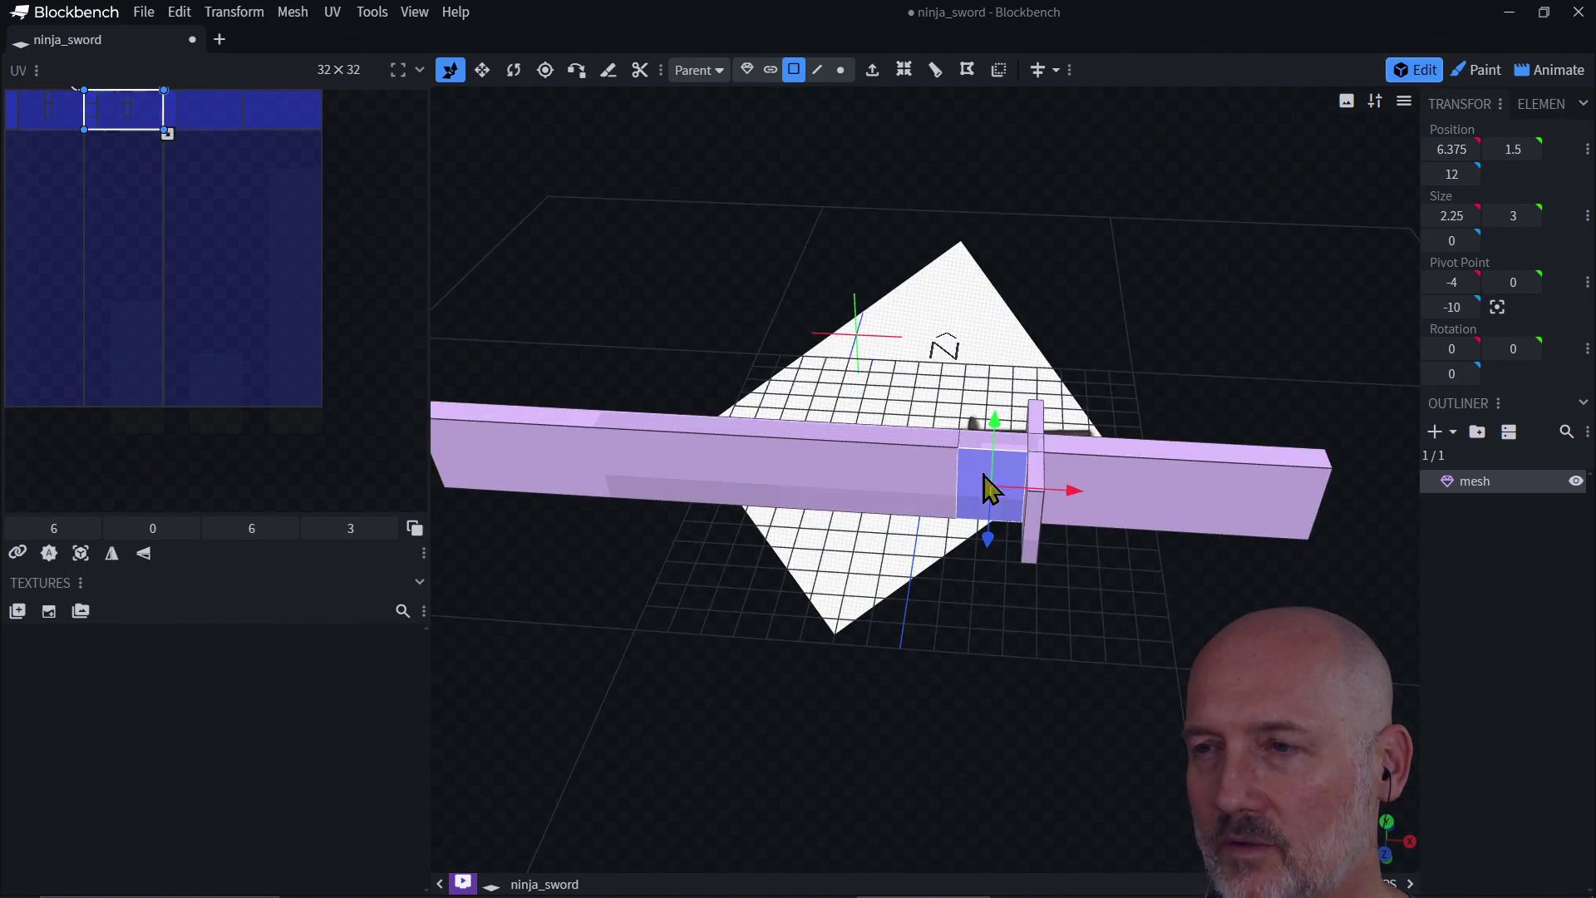
pyautogui.click(879, 486)
pyautogui.moveTo(848, 569)
pyautogui.mouseDown()
pyautogui.moveTo(866, 515)
pyautogui.moveTo(858, 616)
pyautogui.mouseUp()
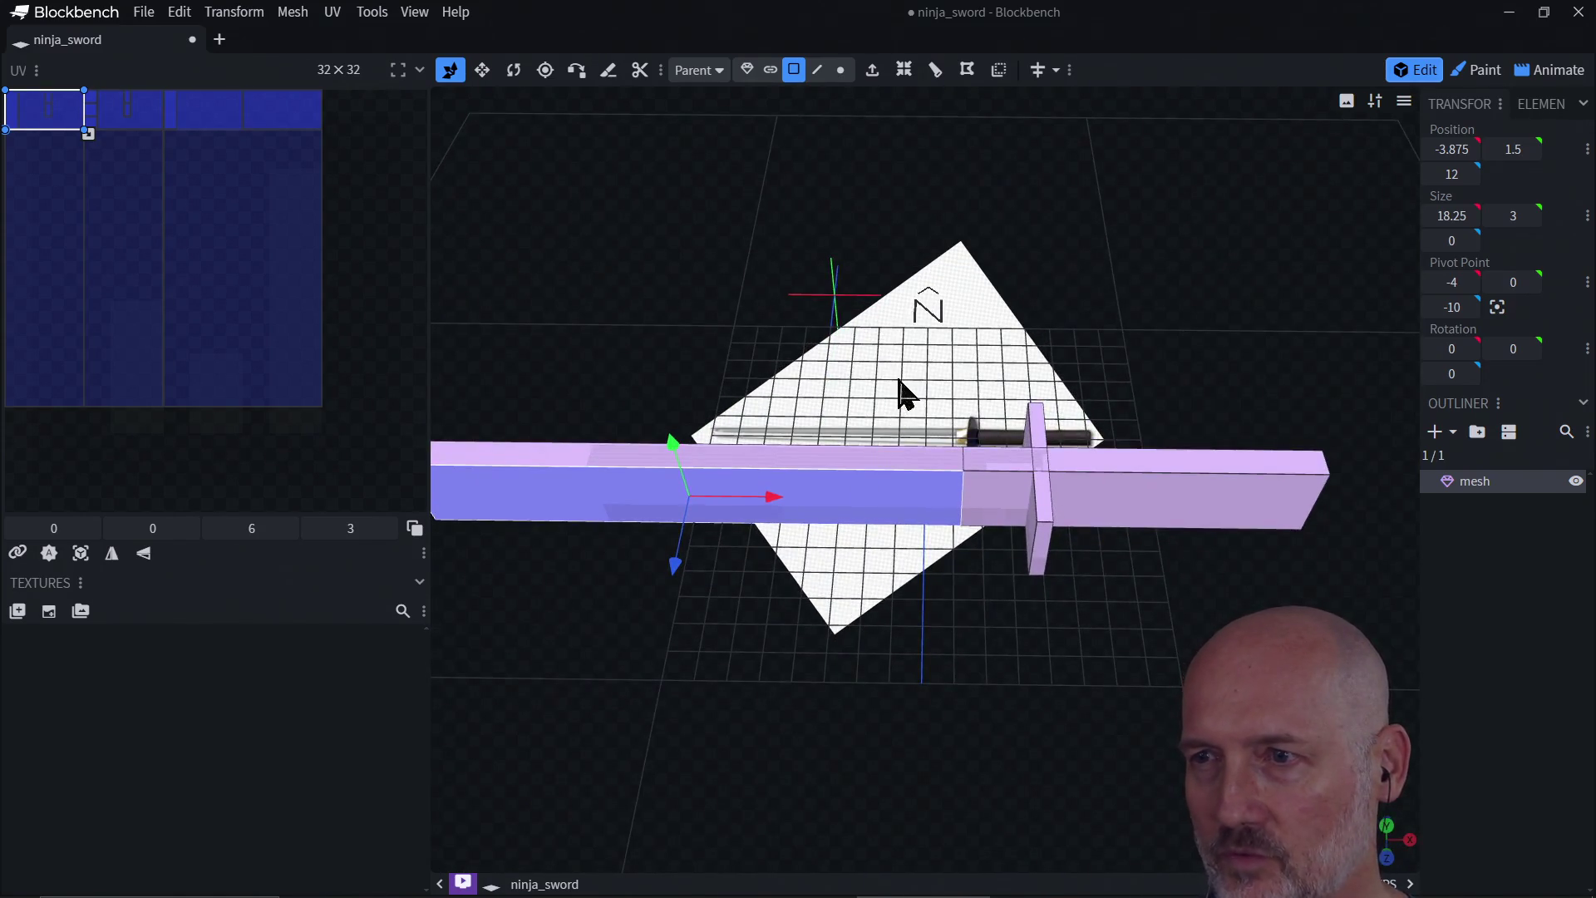
pyautogui.moveTo(901, 391)
pyautogui.mouseDown()
pyautogui.moveTo(969, 441)
pyautogui.moveTo(893, 421)
pyautogui.moveTo(969, 409)
pyautogui.moveTo(981, 430)
pyautogui.moveTo(919, 402)
pyautogui.mouseUp()
pyautogui.click(934, 448)
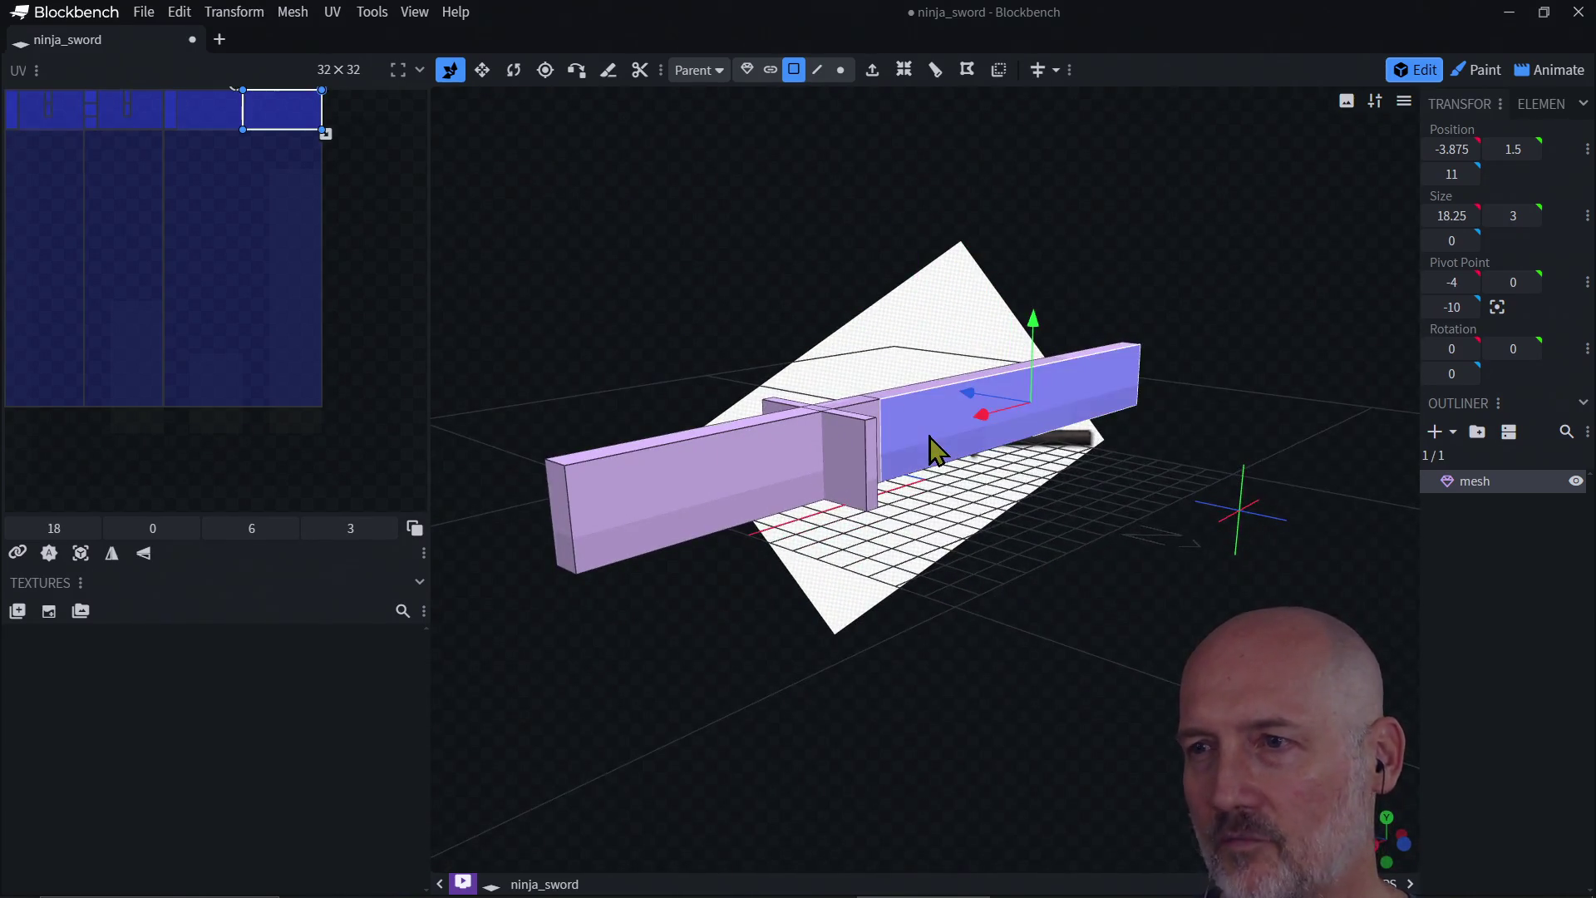
pyautogui.moveTo(911, 516); pyautogui.dragTo(914, 557)
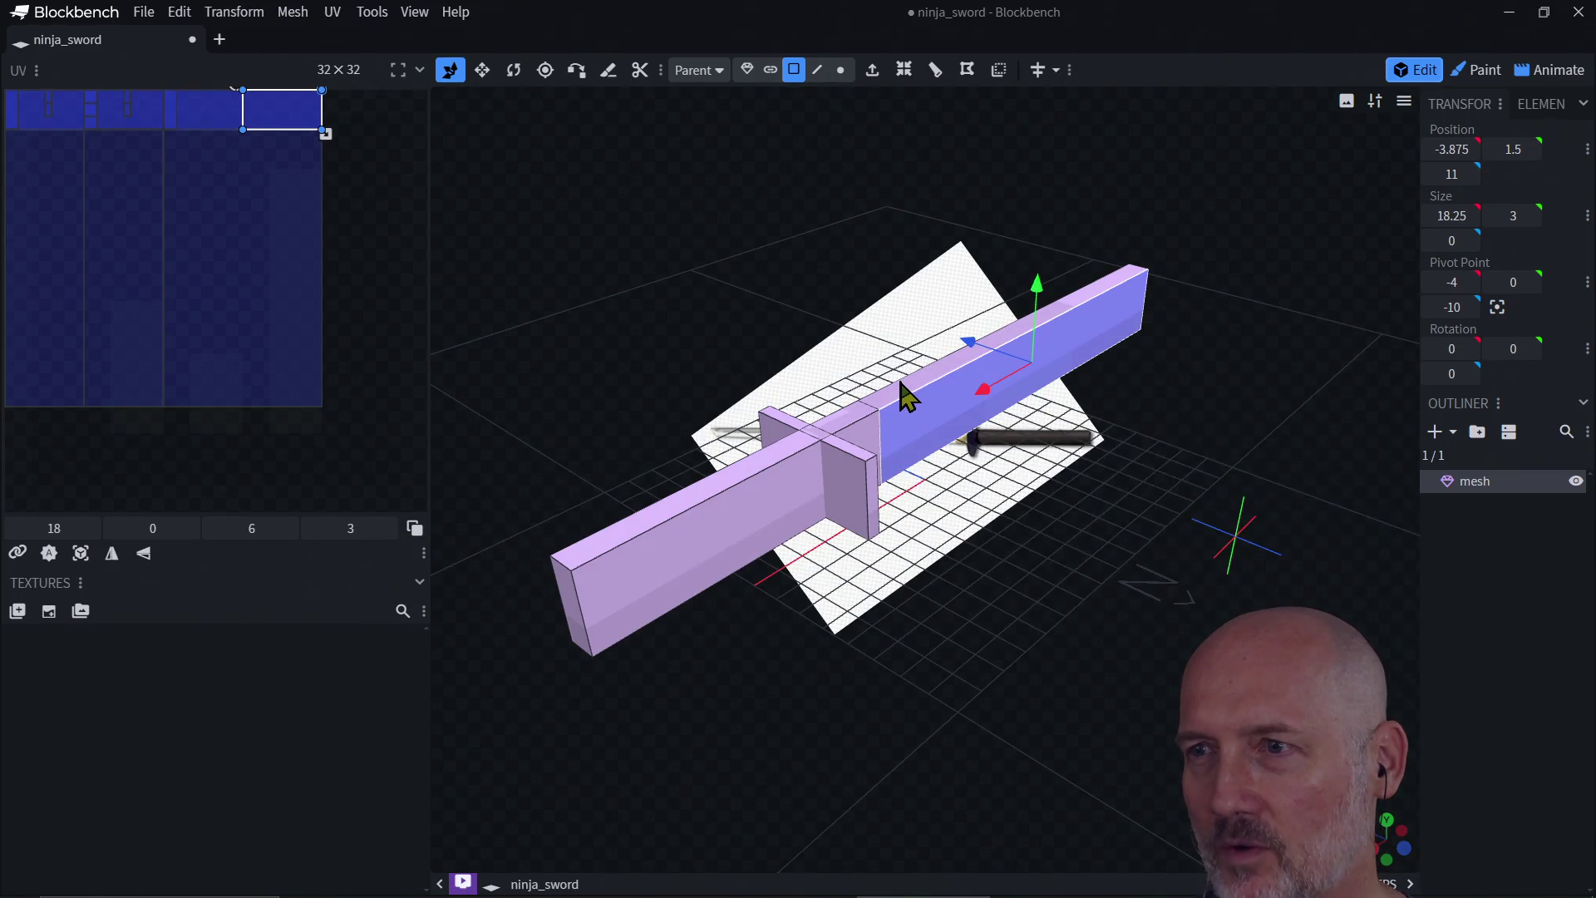
pyautogui.click(902, 386)
pyautogui.moveTo(951, 491)
pyautogui.mouseDown()
pyautogui.moveTo(1026, 590)
pyautogui.moveTo(964, 463)
pyautogui.moveTo(984, 291)
pyautogui.mouseUp()
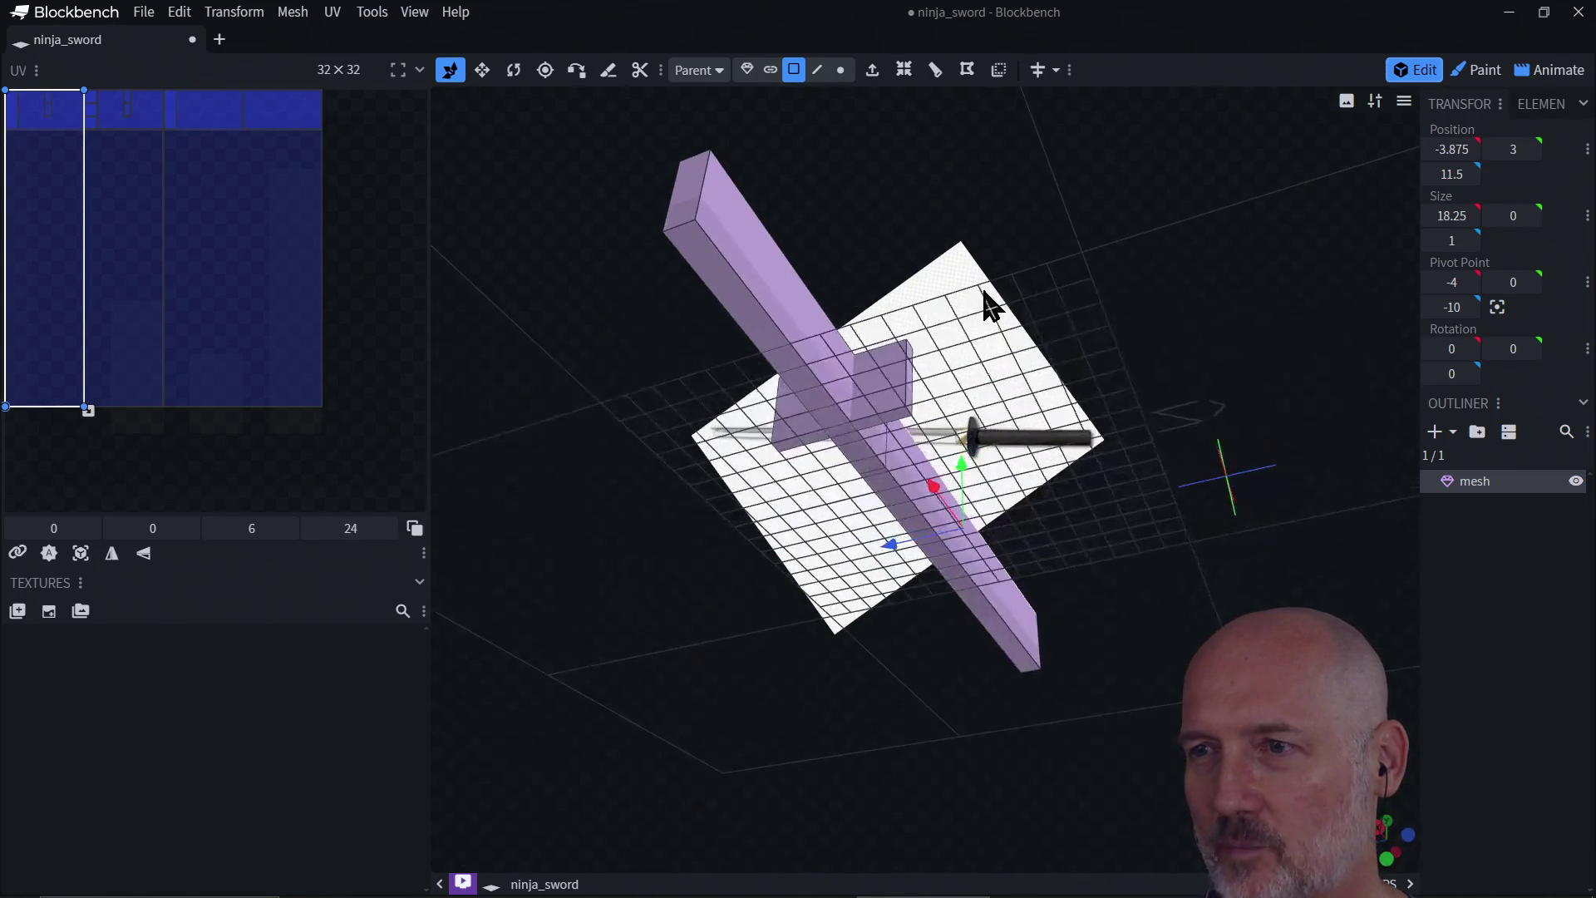
pyautogui.click(905, 527)
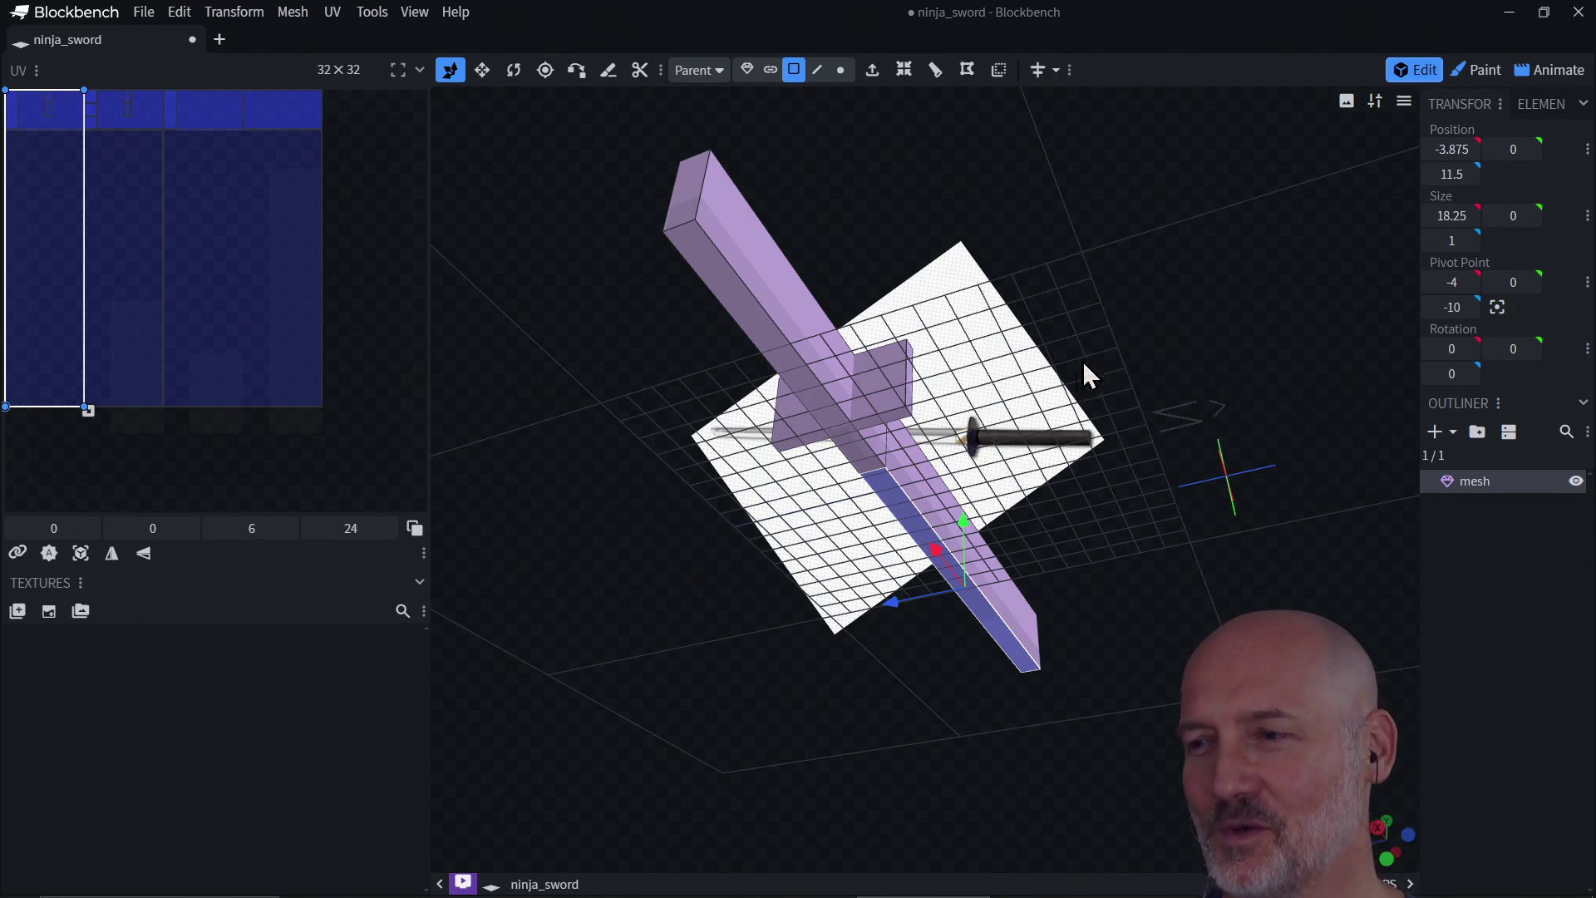
pyautogui.moveTo(1082, 360); pyautogui.dragTo(1050, 504)
pyautogui.moveTo(1236, 431)
pyautogui.mouseDown()
pyautogui.moveTo(1283, 460)
pyautogui.moveTo(1172, 496)
pyautogui.moveTo(1130, 532)
pyautogui.mouseUp()
pyautogui.moveTo(1033, 559); pyautogui.dragTo(1222, 563)
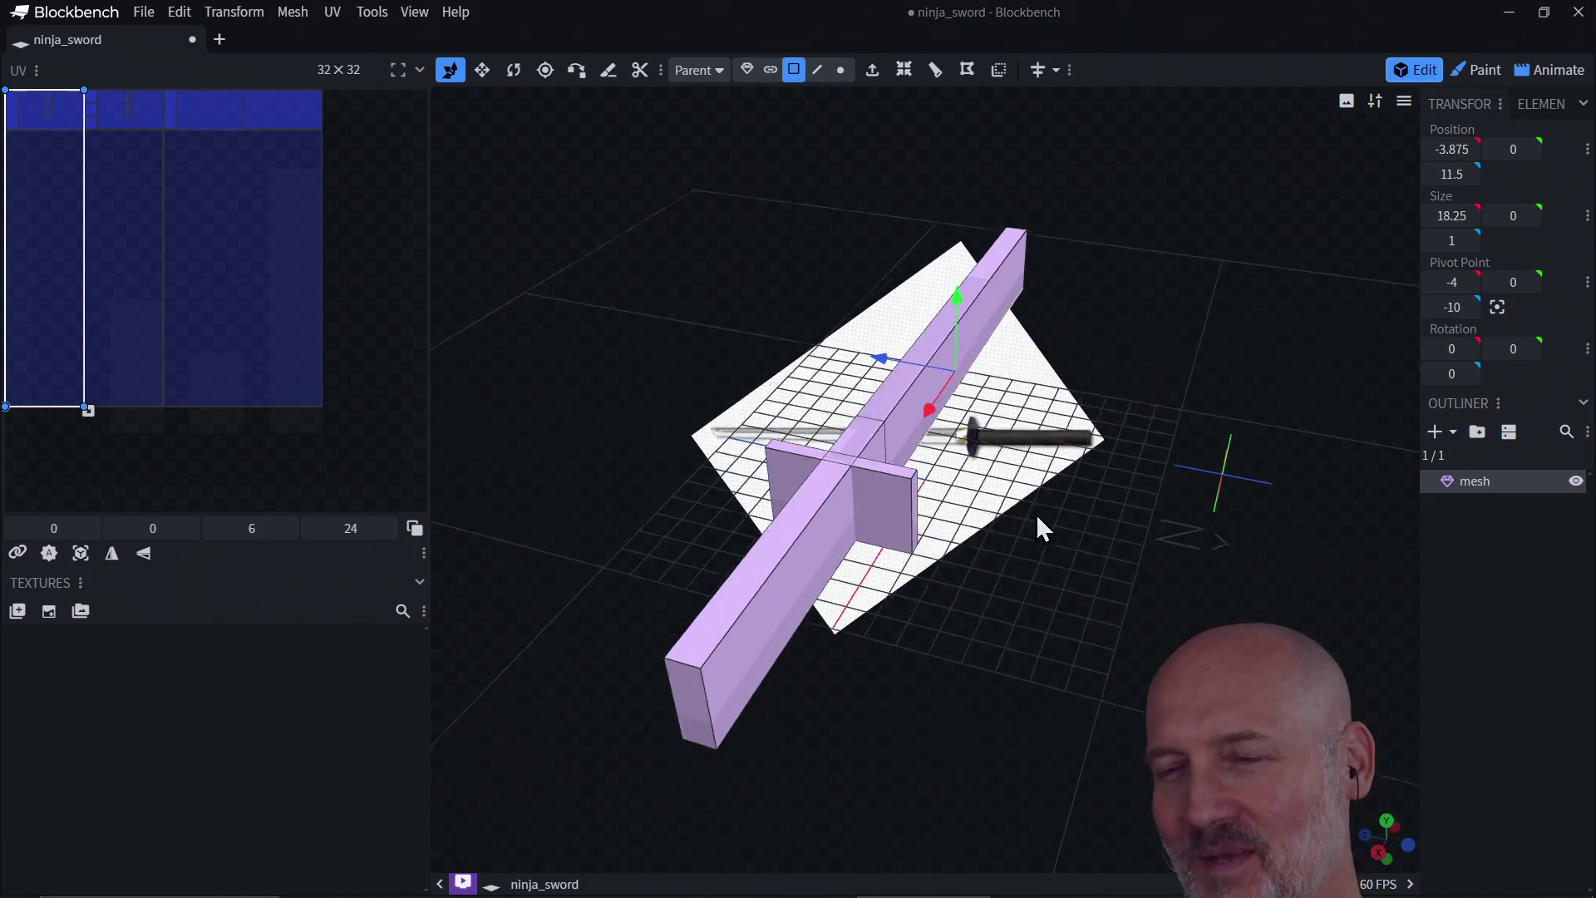
pyautogui.moveTo(1044, 527)
pyautogui.mouseDown()
pyautogui.moveTo(997, 548)
pyautogui.moveTo(884, 552)
pyautogui.moveTo(808, 499)
pyautogui.mouseUp()
pyautogui.click(806, 502)
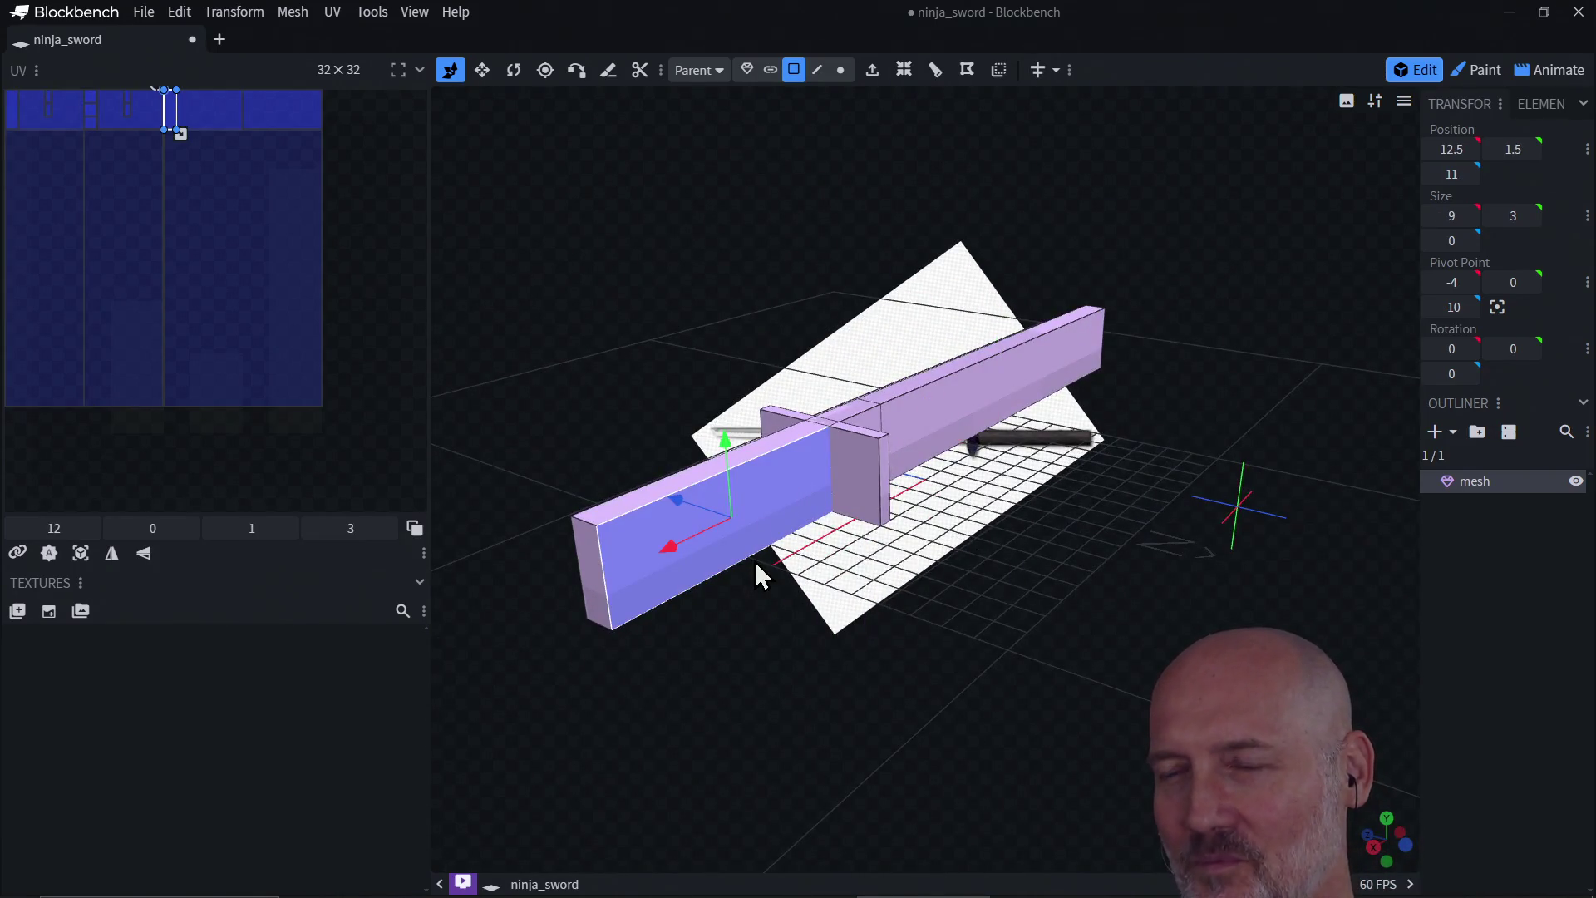
pyautogui.moveTo(766, 645)
pyautogui.mouseDown()
pyautogui.moveTo(920, 661)
pyautogui.moveTo(896, 691)
pyautogui.moveTo(922, 553)
pyautogui.moveTo(1040, 644)
pyautogui.moveTo(1035, 527)
pyautogui.moveTo(930, 688)
pyautogui.moveTo(920, 624)
pyautogui.moveTo(790, 659)
pyautogui.moveTo(848, 641)
pyautogui.mouseUp()
pyautogui.click(928, 565)
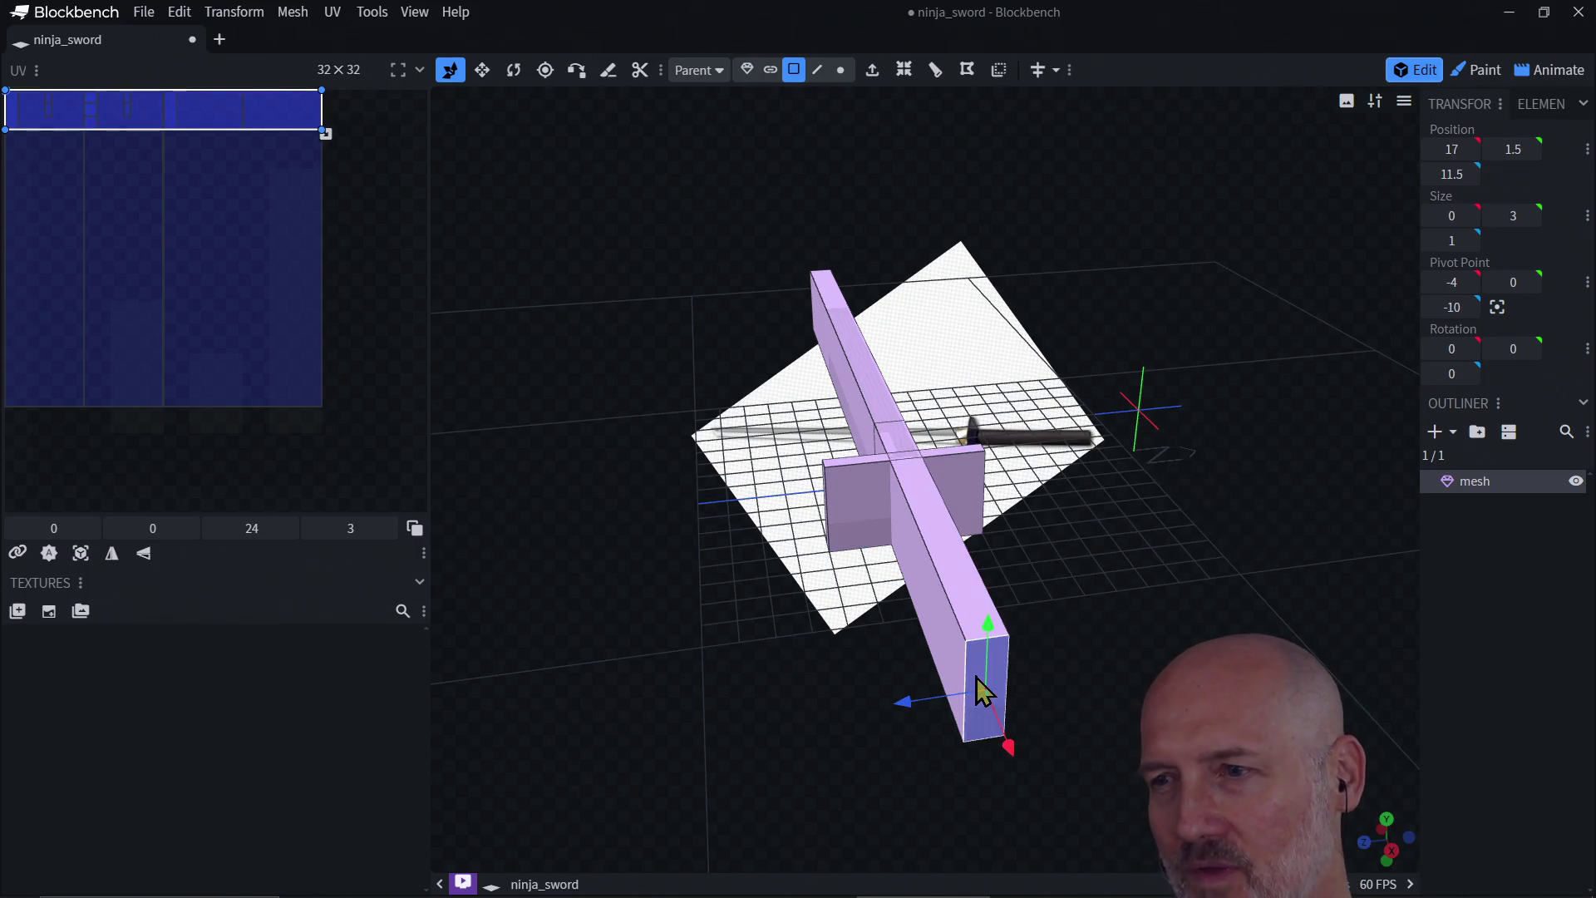
pyautogui.click(994, 617)
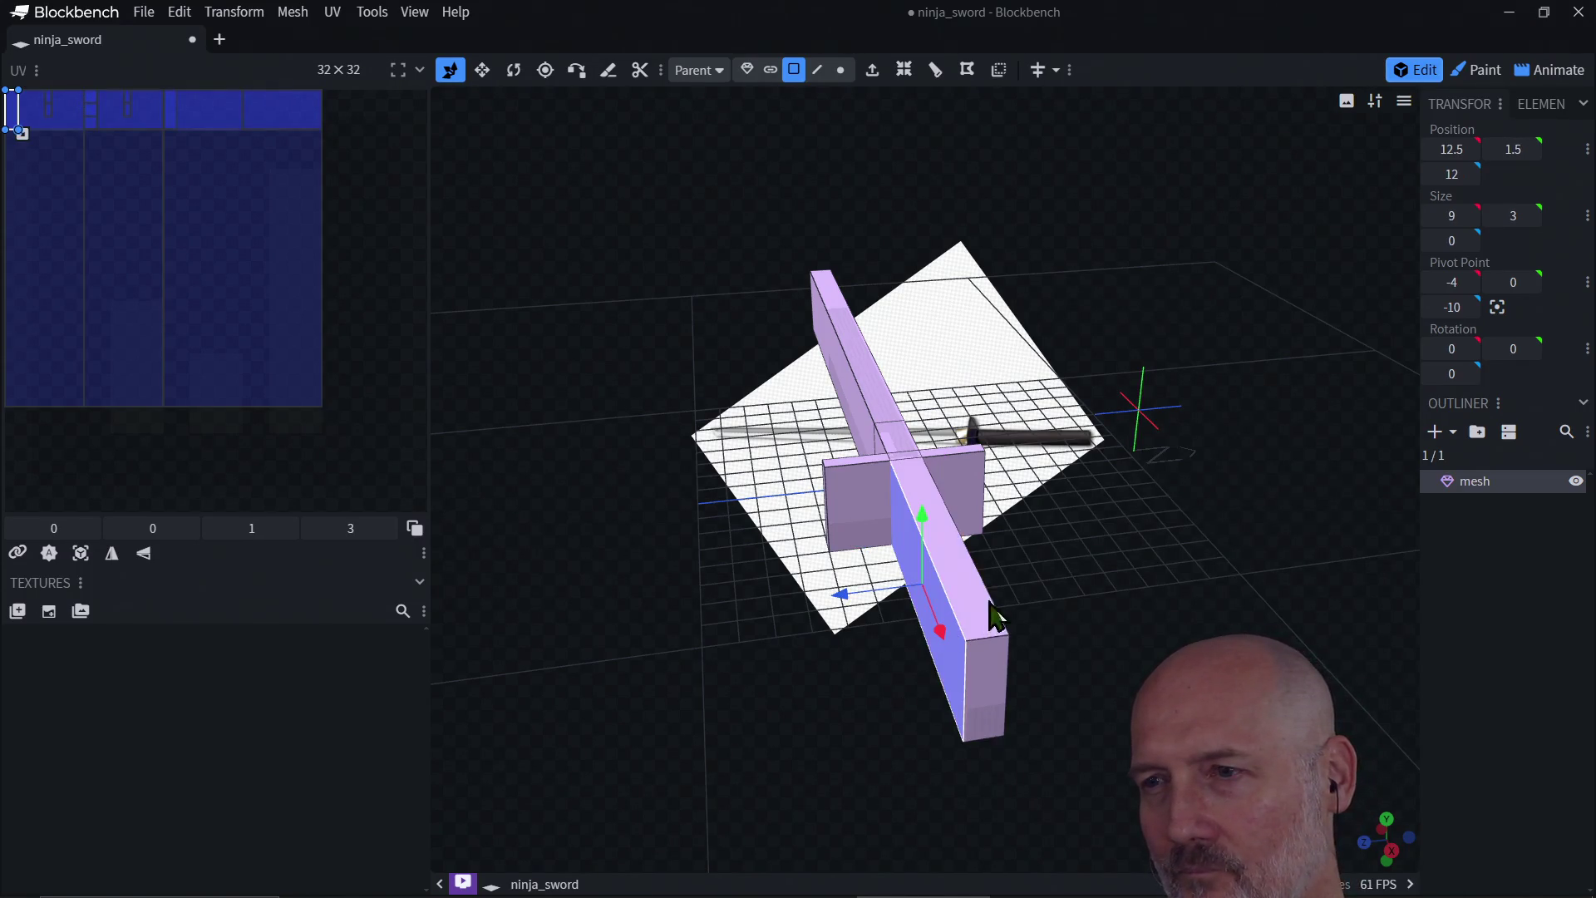
pyautogui.click(983, 664)
pyautogui.click(971, 602)
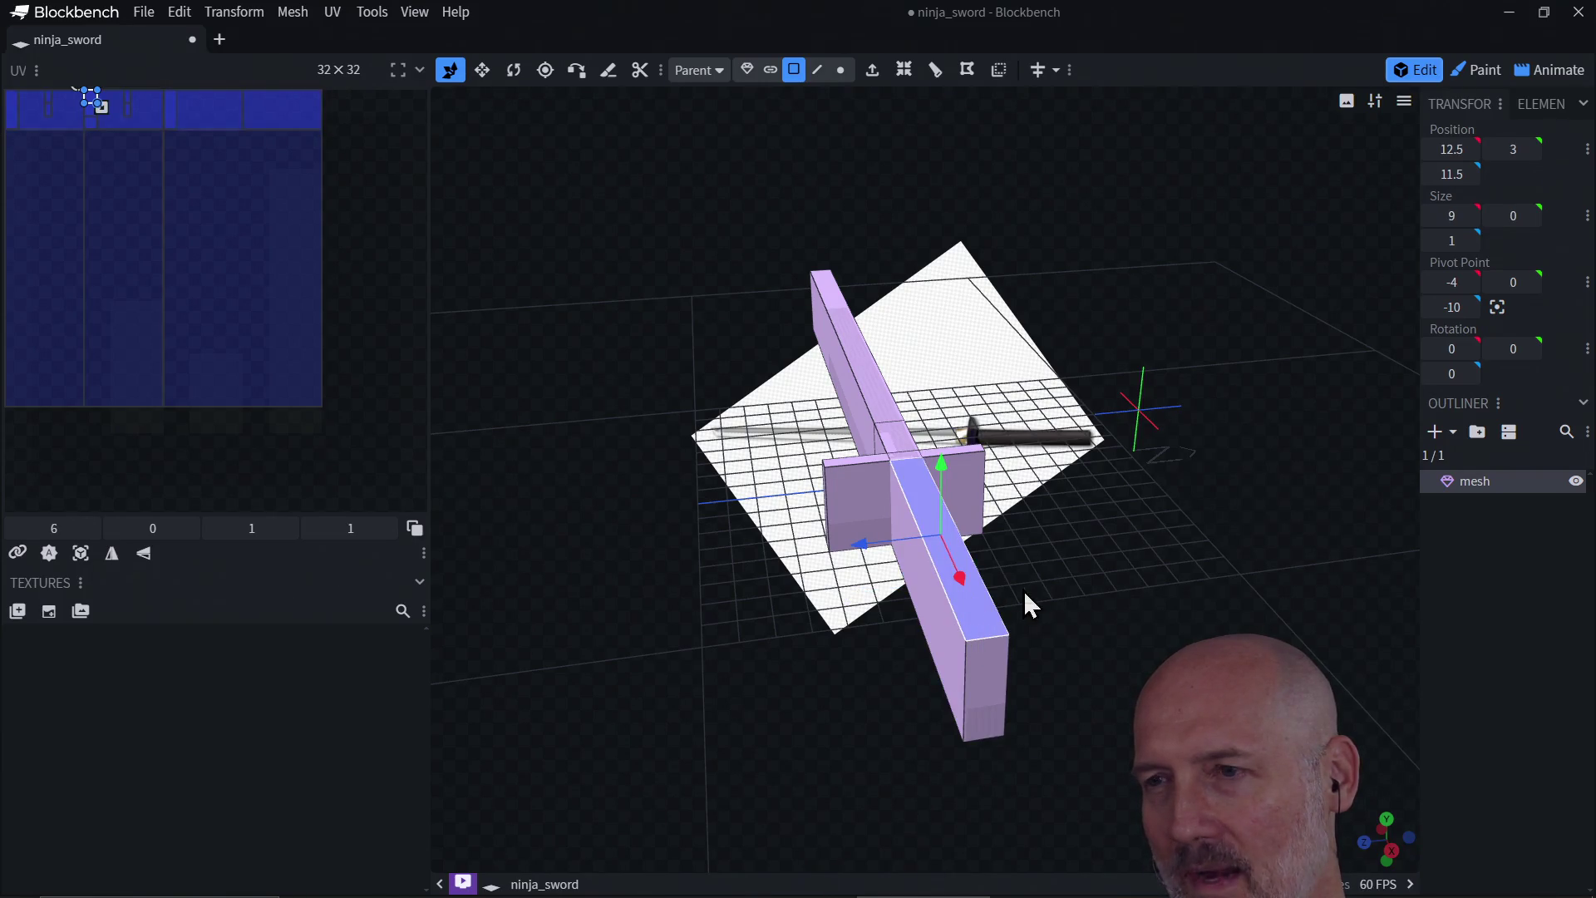
pyautogui.moveTo(1065, 576)
pyautogui.mouseDown()
pyautogui.moveTo(960, 578)
pyautogui.moveTo(787, 519)
pyautogui.mouseUp()
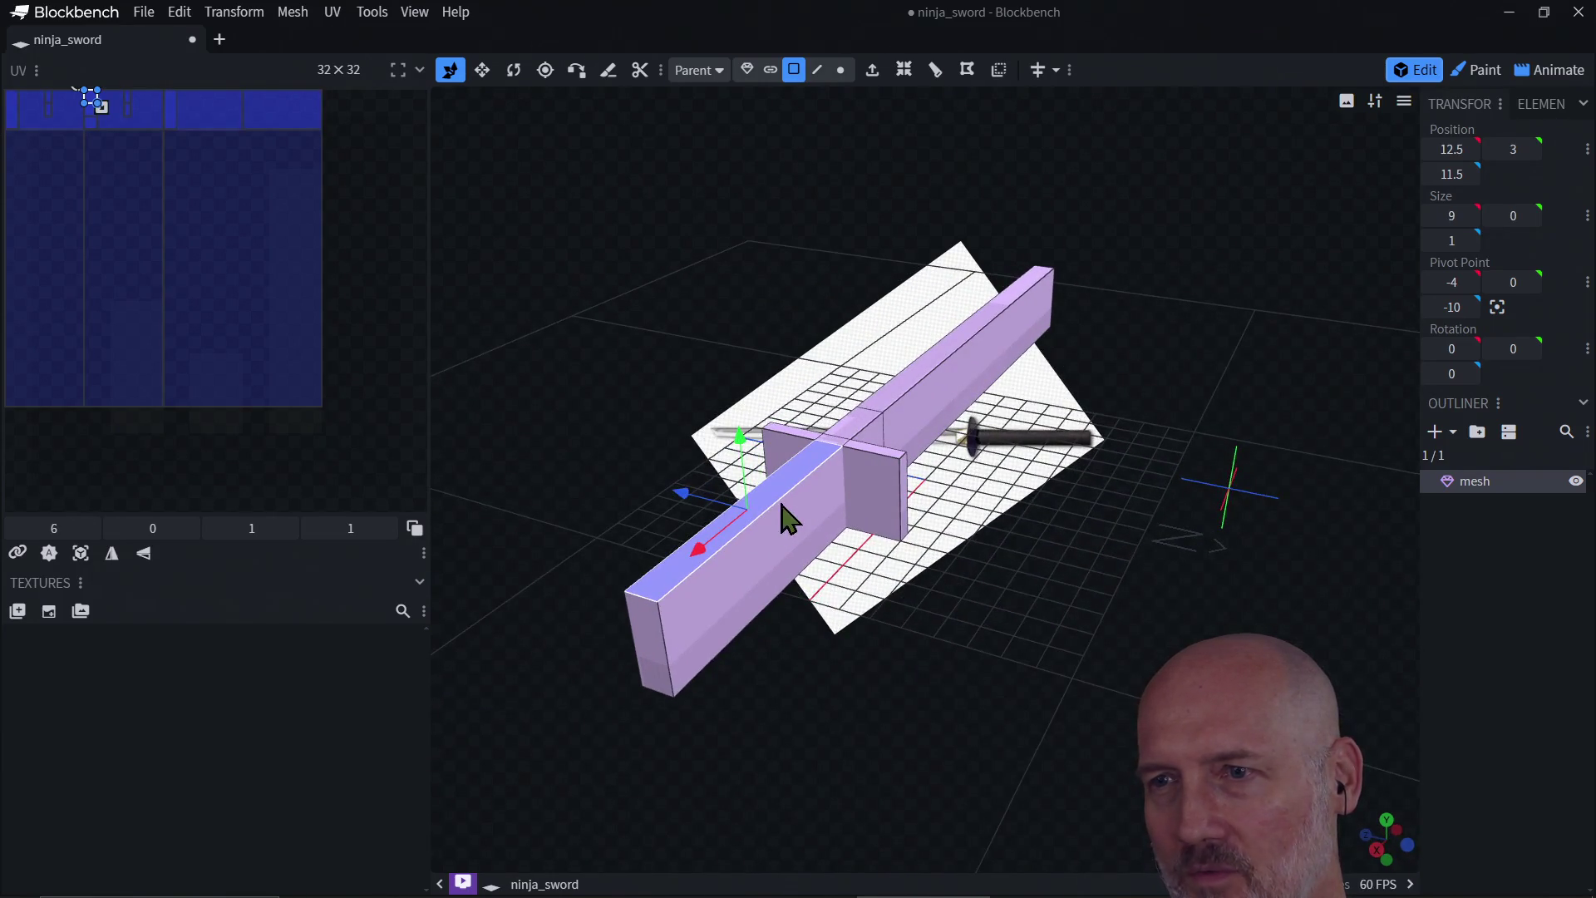
pyautogui.moveTo(742, 449); pyautogui.dragTo(744, 489)
pyautogui.hotkey('ctrl', 'z')
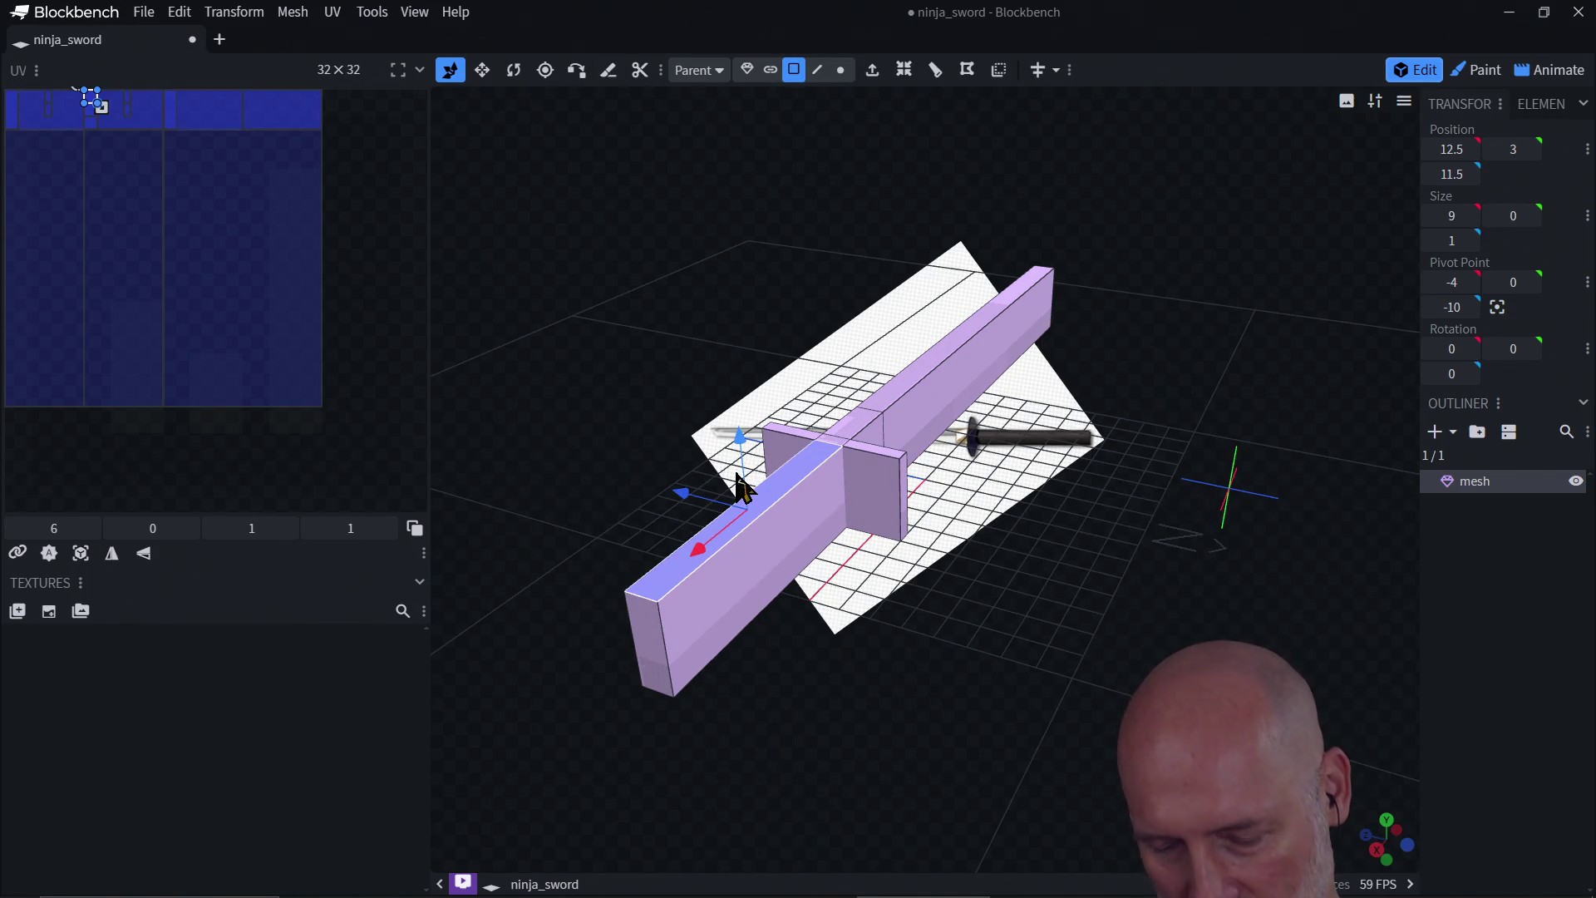
pyautogui.press('e')
pyautogui.moveTo(740, 413)
pyautogui.mouseDown()
pyautogui.moveTo(756, 541)
pyautogui.moveTo(752, 490)
pyautogui.mouseUp()
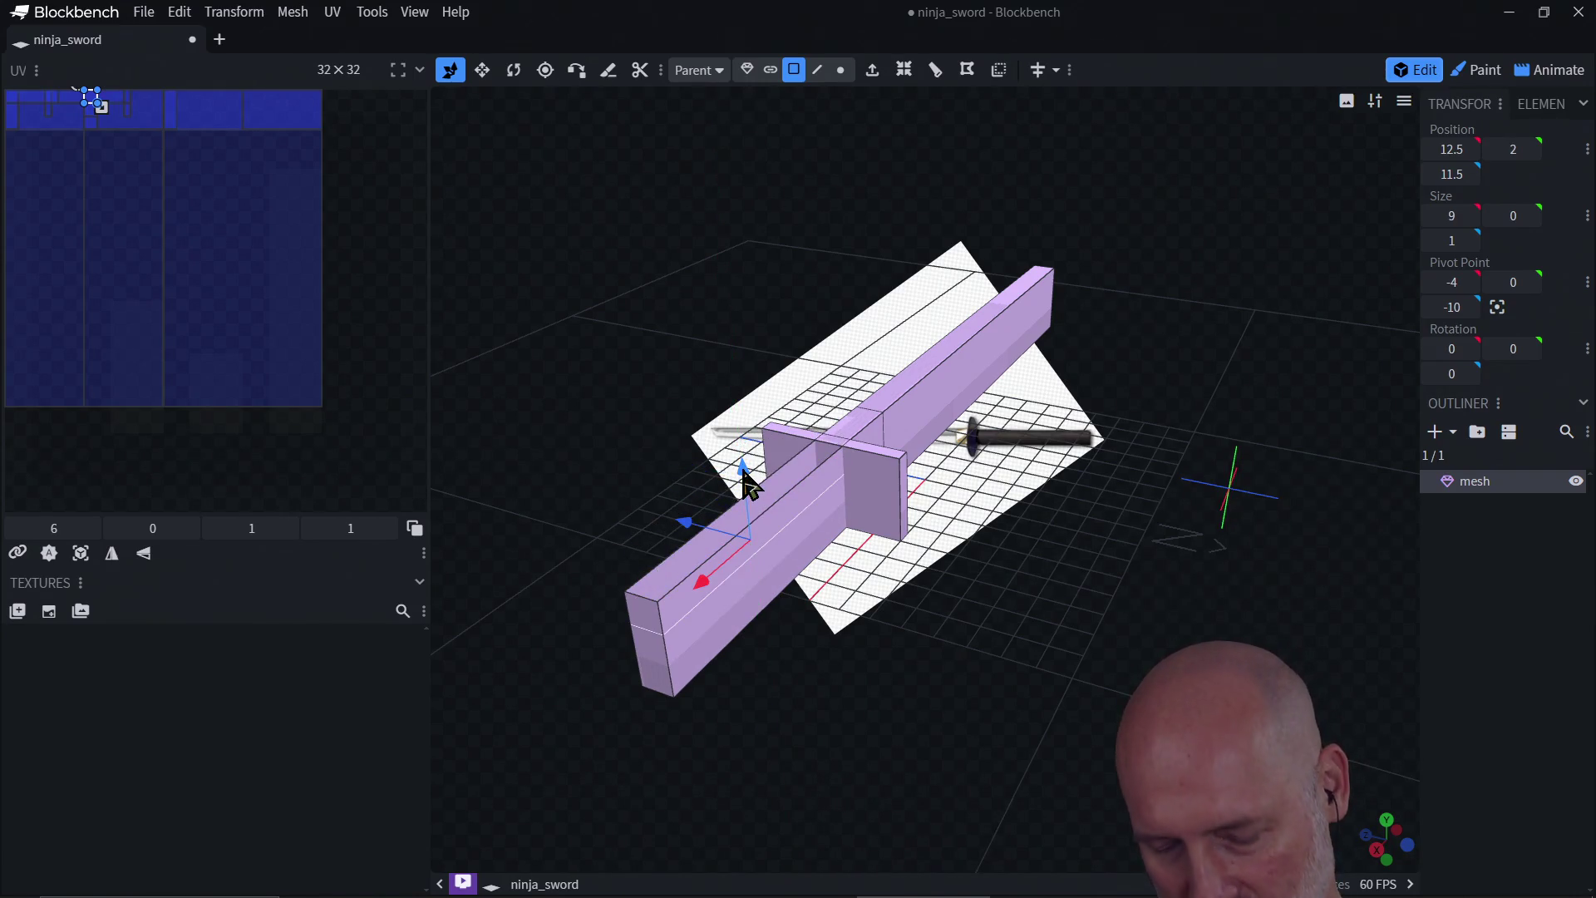
pyautogui.hotkey('ctrl', 'z')
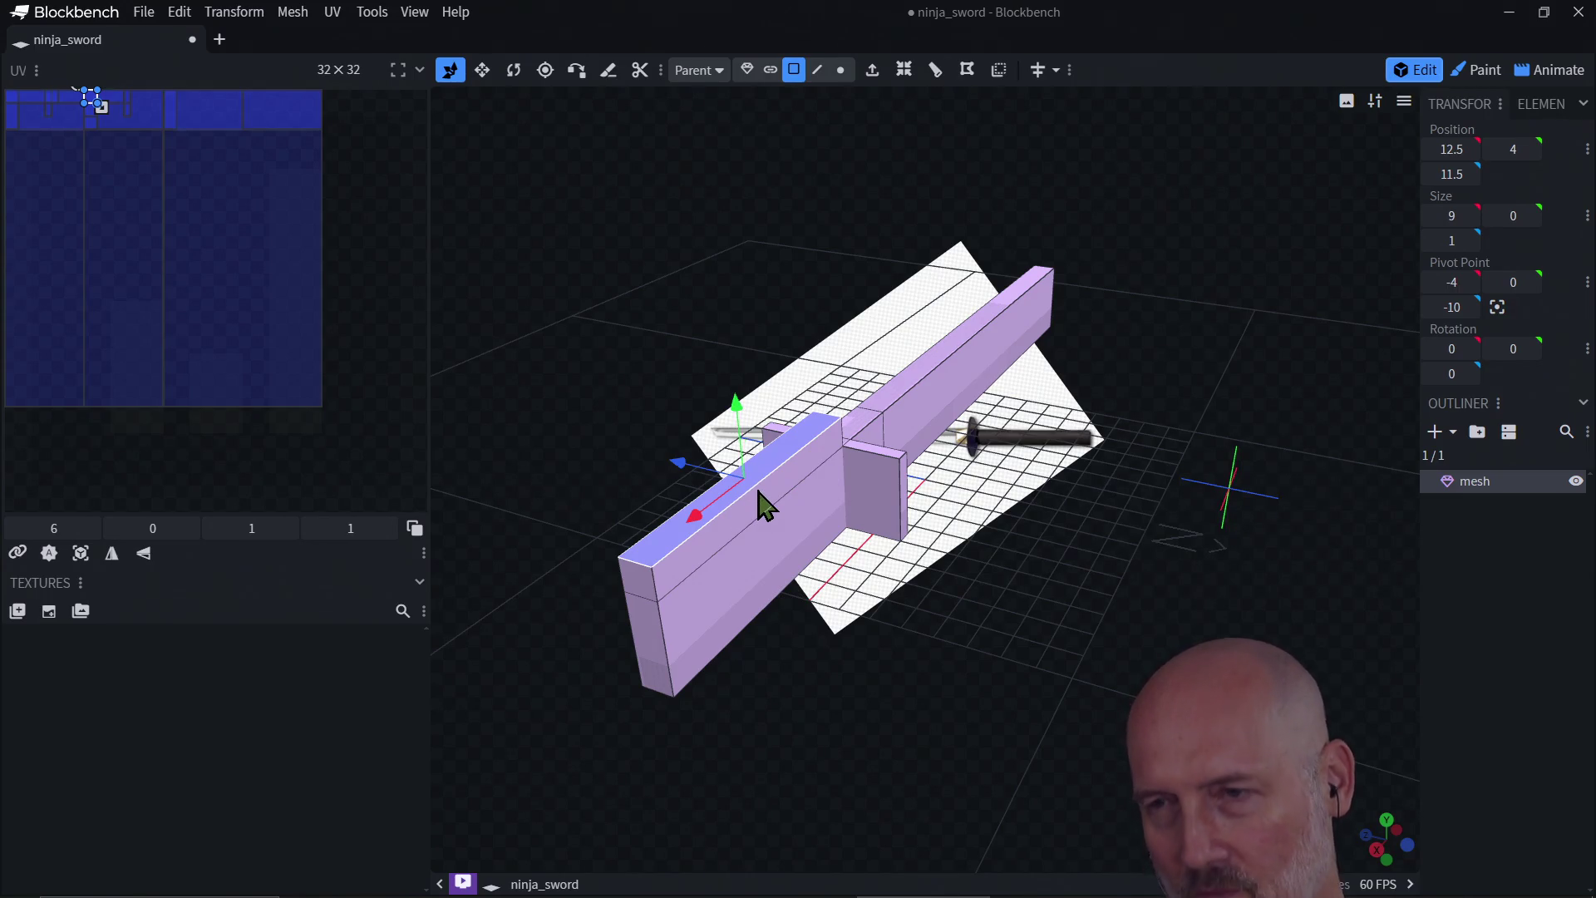
pyautogui.click(788, 561)
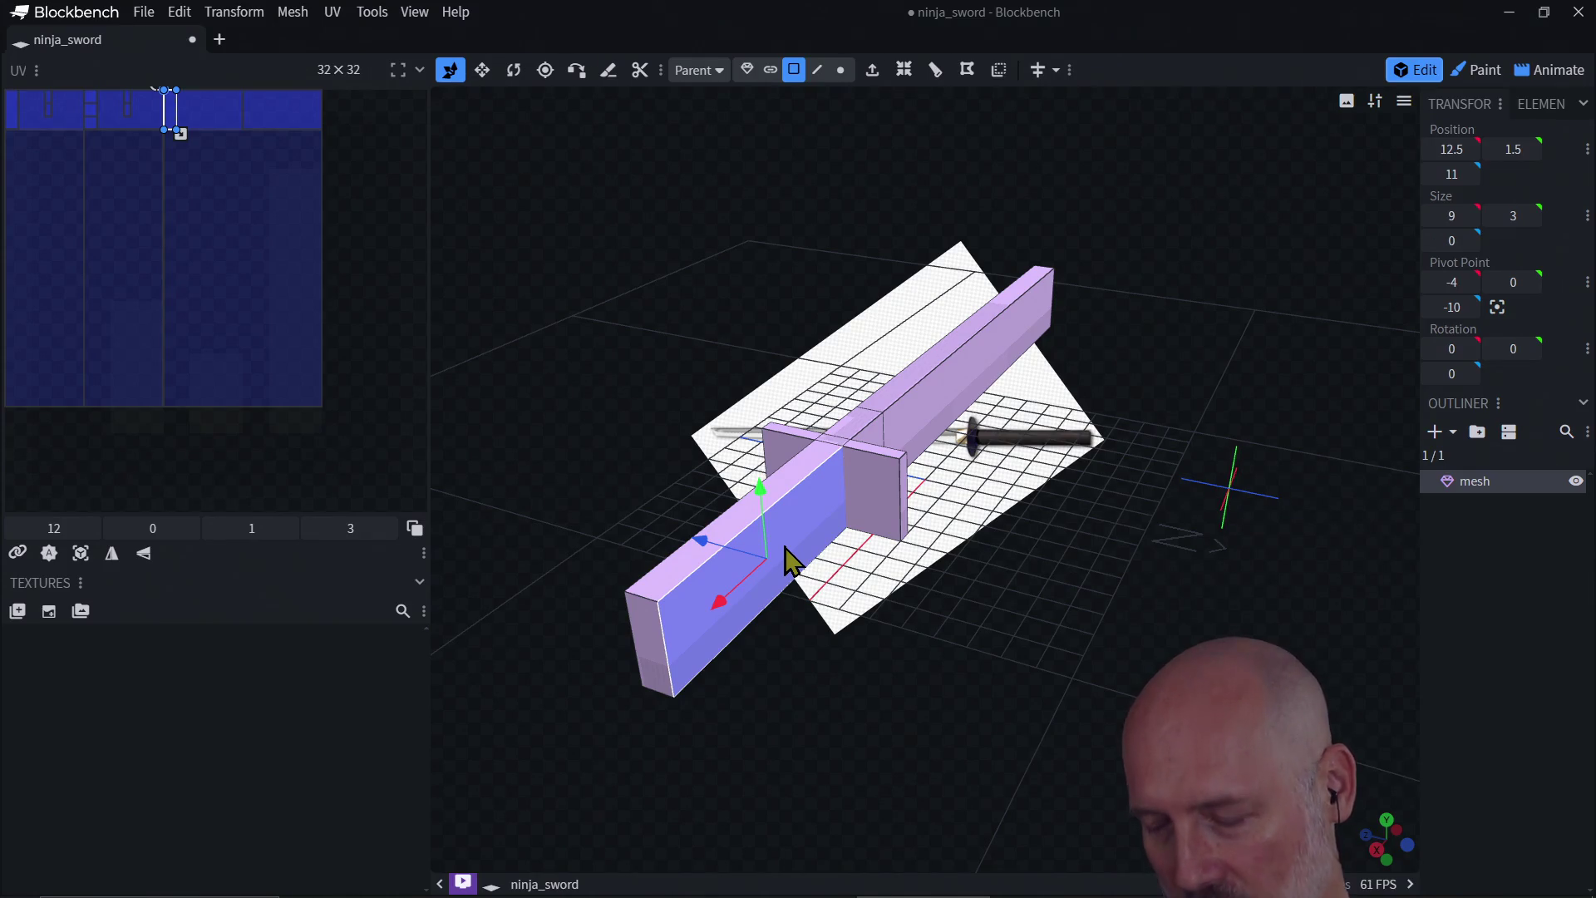
pyautogui.click(787, 555)
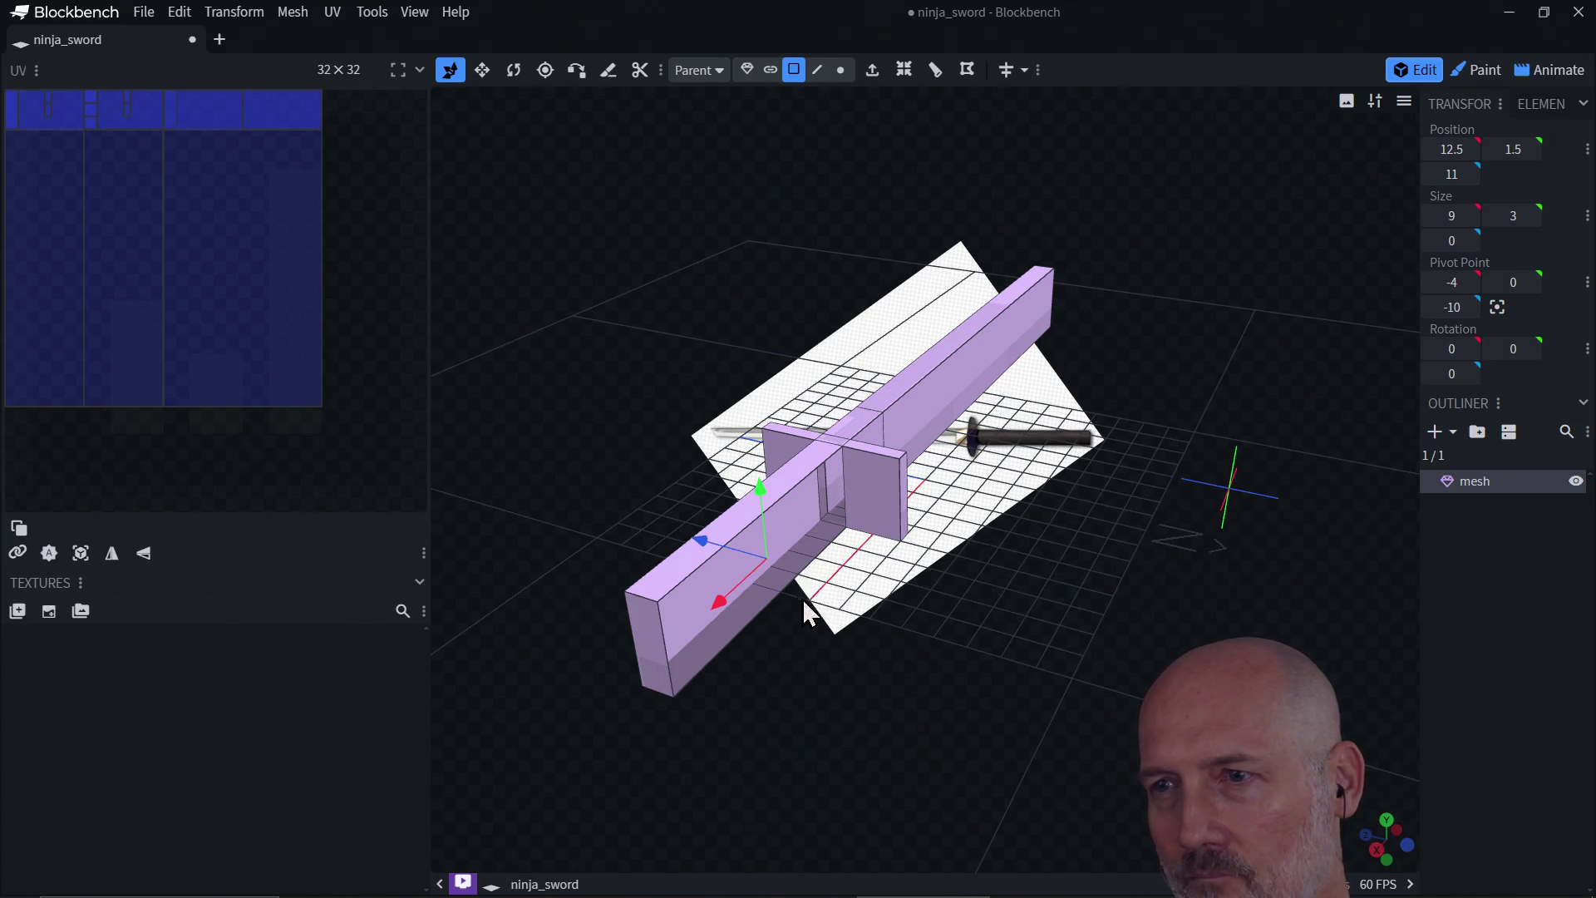
pyautogui.click(788, 505)
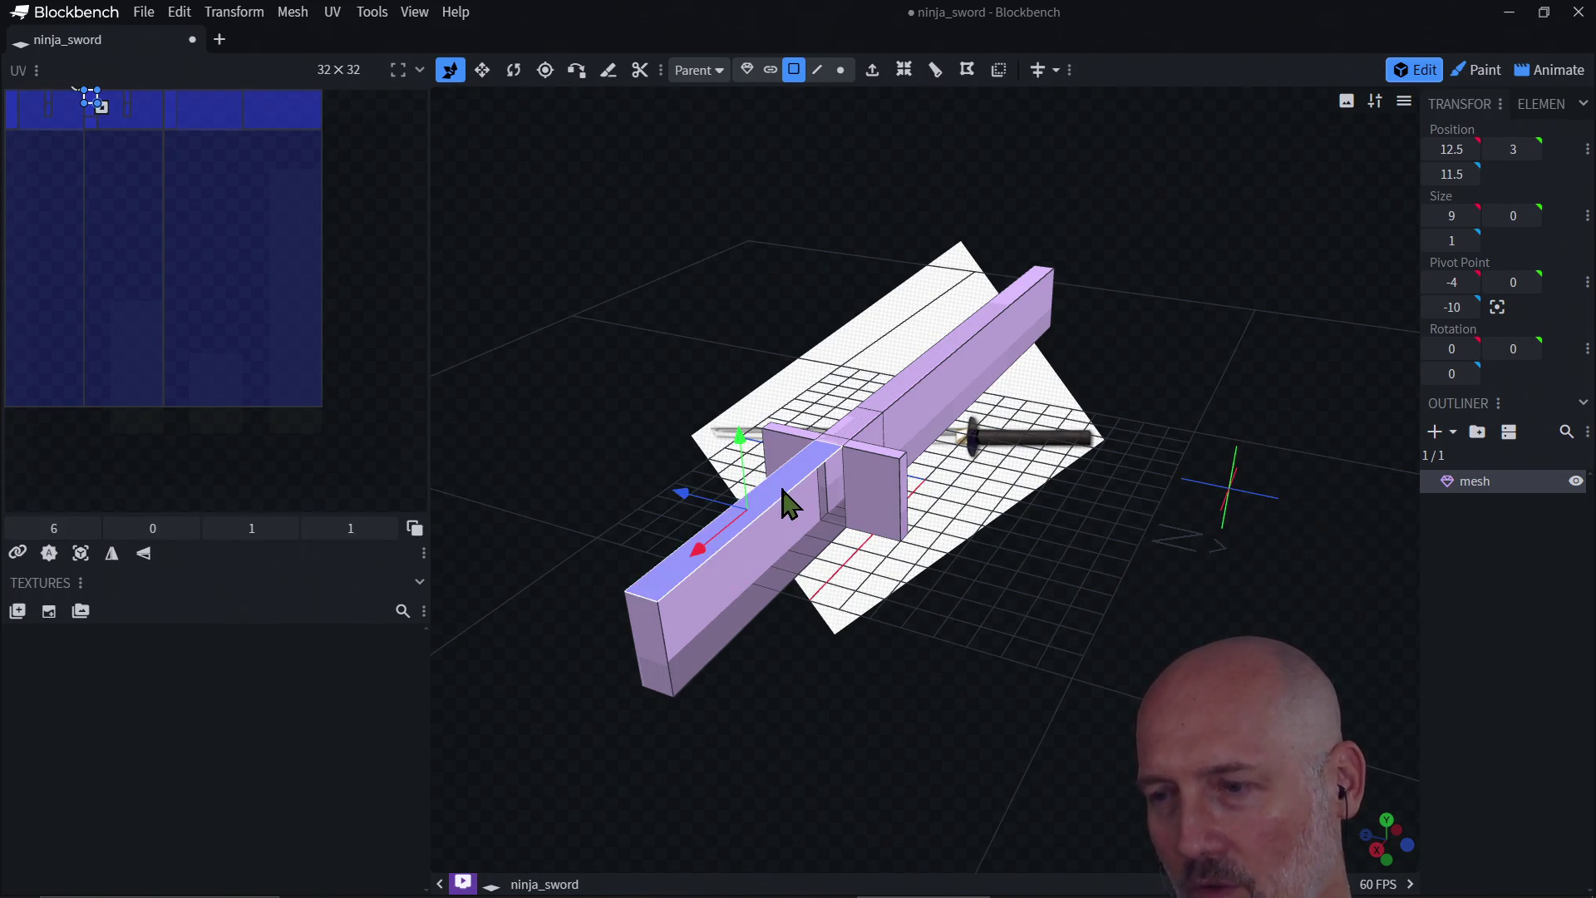
pyautogui.click(732, 567)
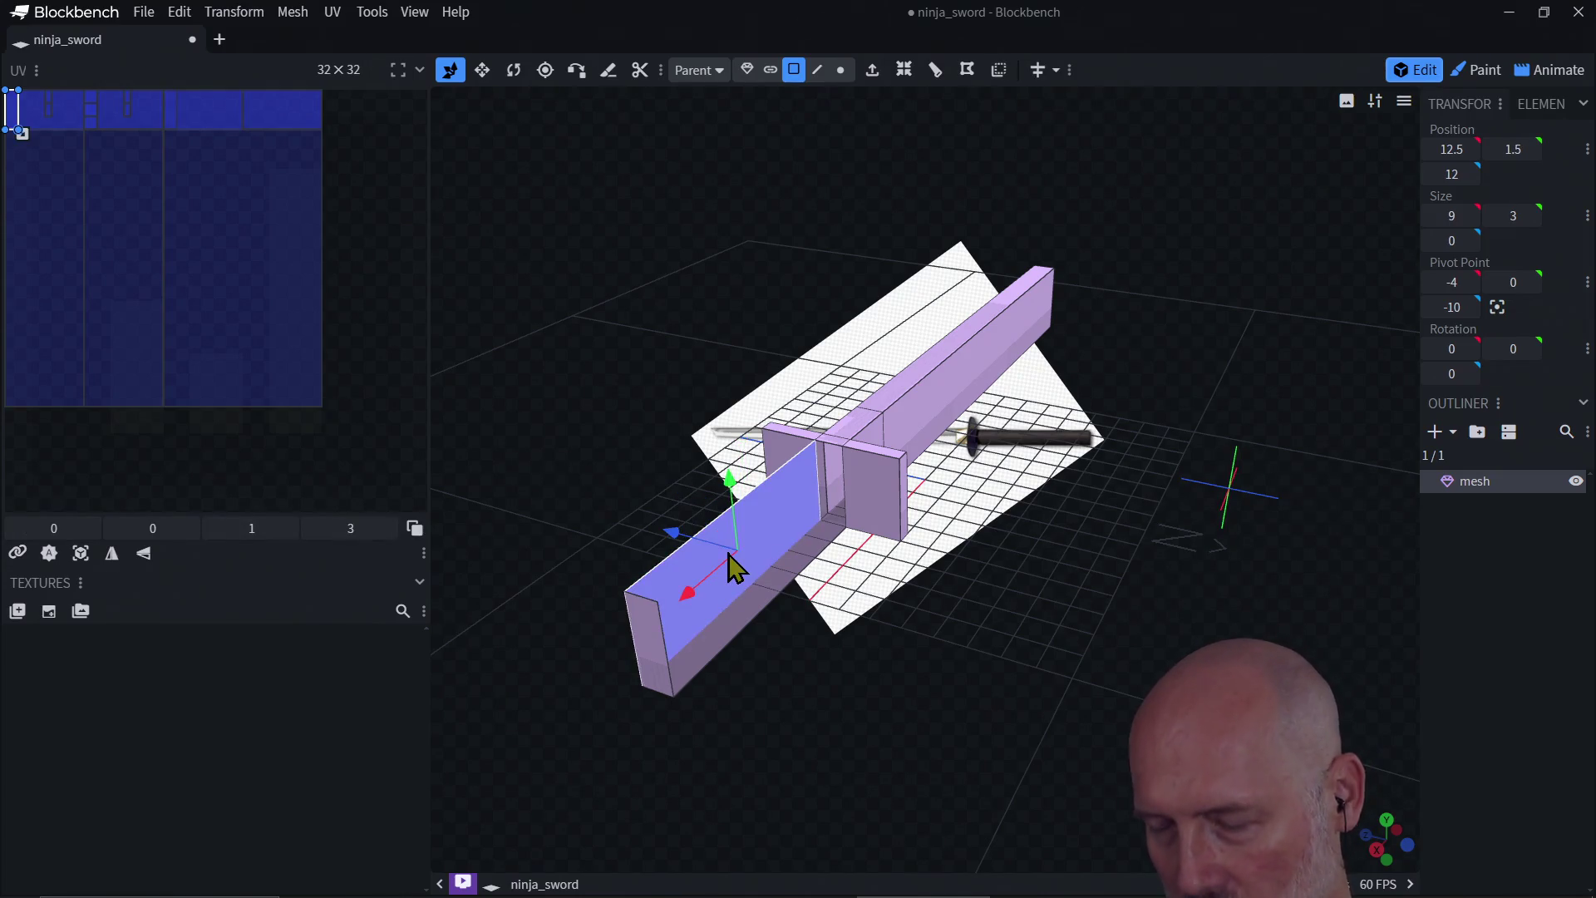
# Step: Delete the side face, the long strip and the small leftover face in front of the guard
pyautogui.press('Delete')
pyautogui.click(734, 621)
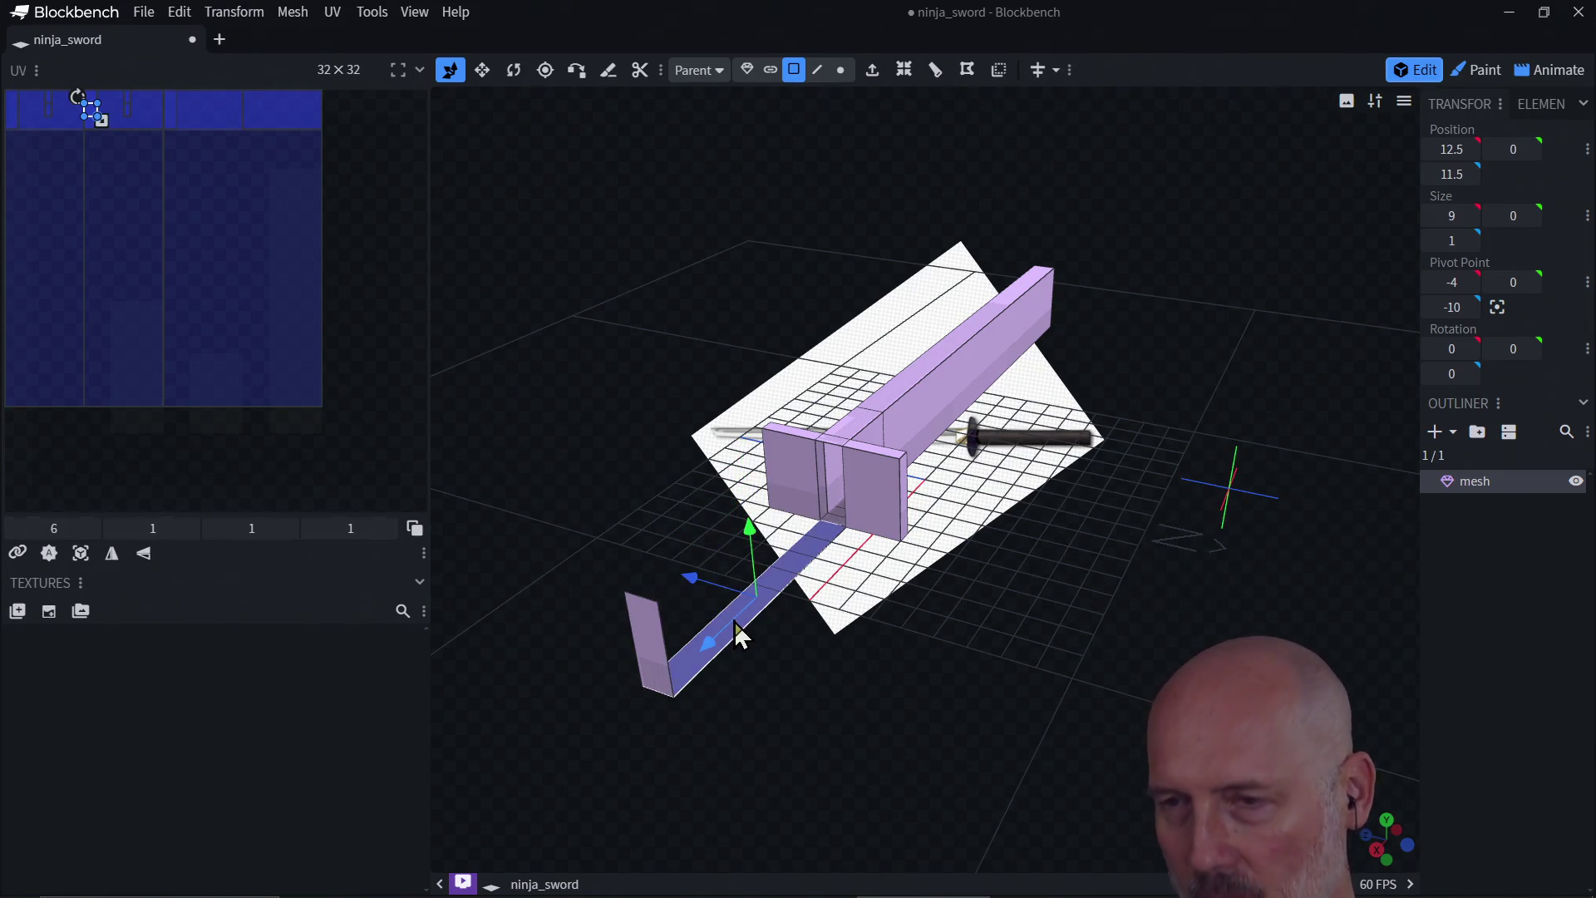
pyautogui.press('Delete')
pyautogui.click(650, 632)
pyautogui.press('Delete')
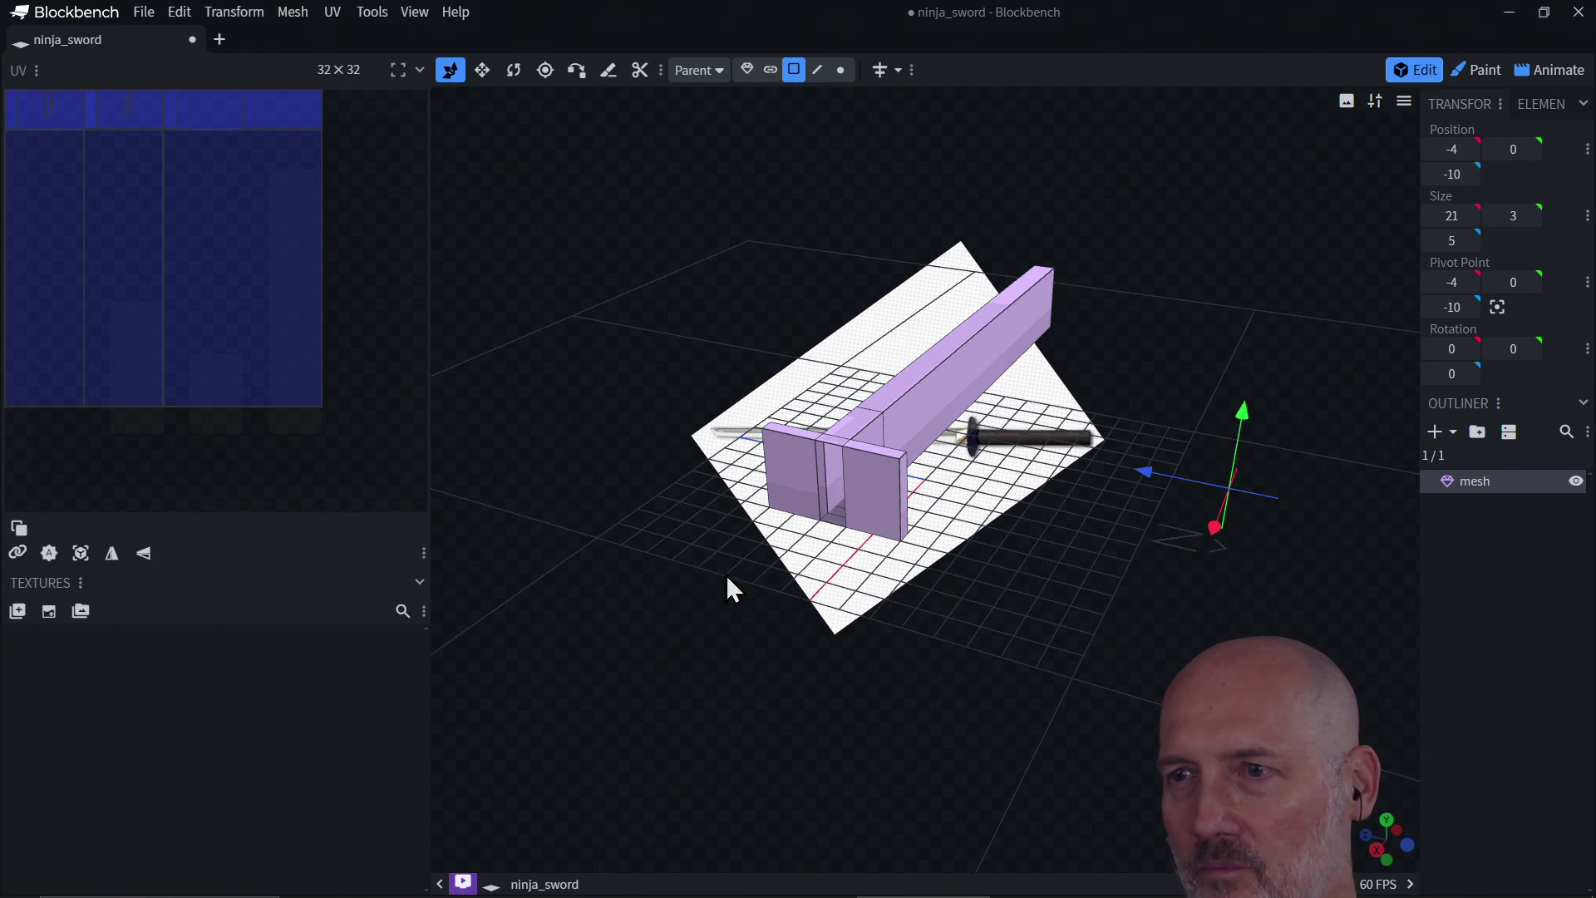
# Step: Switch to edge selection and select a vertical edge of the guard opening
pyautogui.click(819, 481)
pyautogui.moveTo(763, 592)
pyautogui.mouseDown()
pyautogui.moveTo(844, 527)
pyautogui.moveTo(847, 455)
pyautogui.mouseUp()
pyautogui.scroll(5, 840, 442)
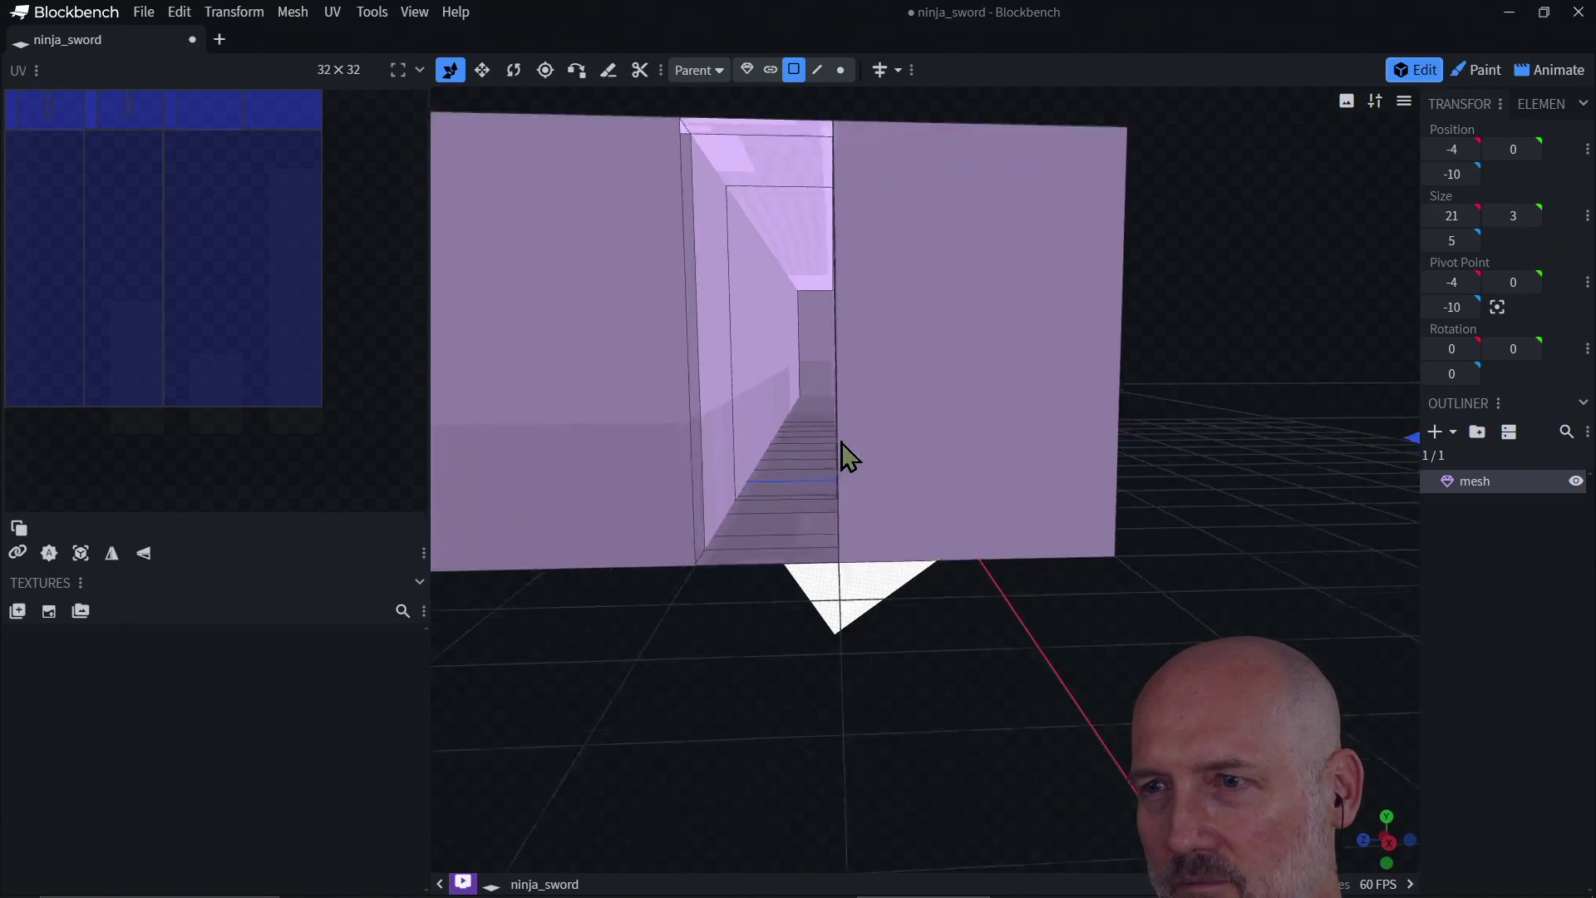
pyautogui.click(872, 500)
pyautogui.scroll(-3, 761, 615)
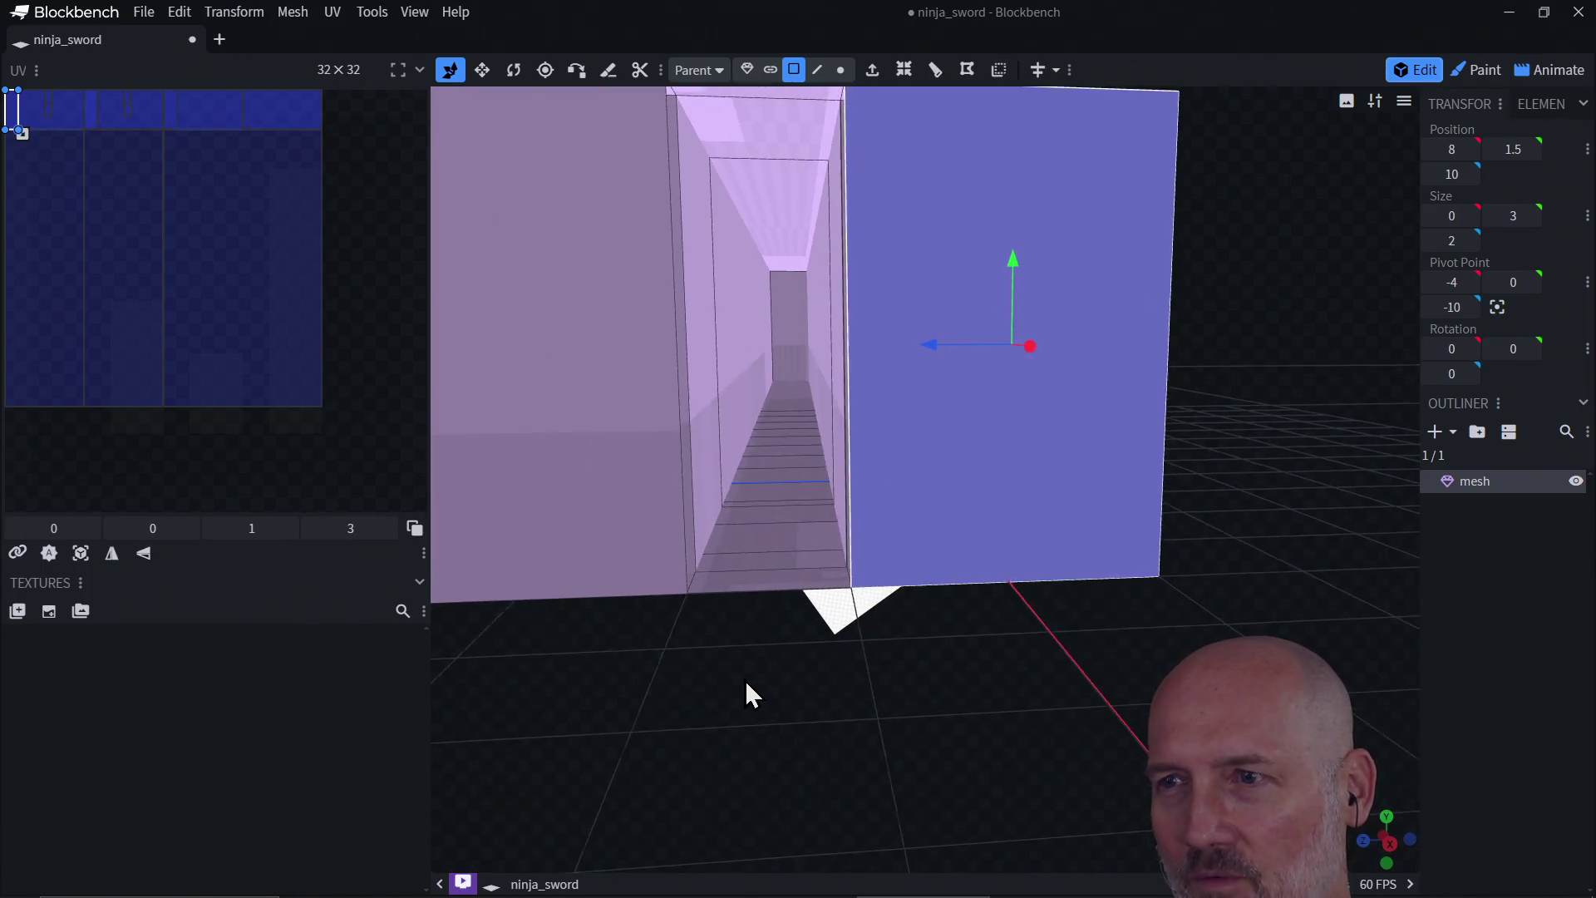
pyautogui.moveTo(745, 680); pyautogui.dragTo(750, 720)
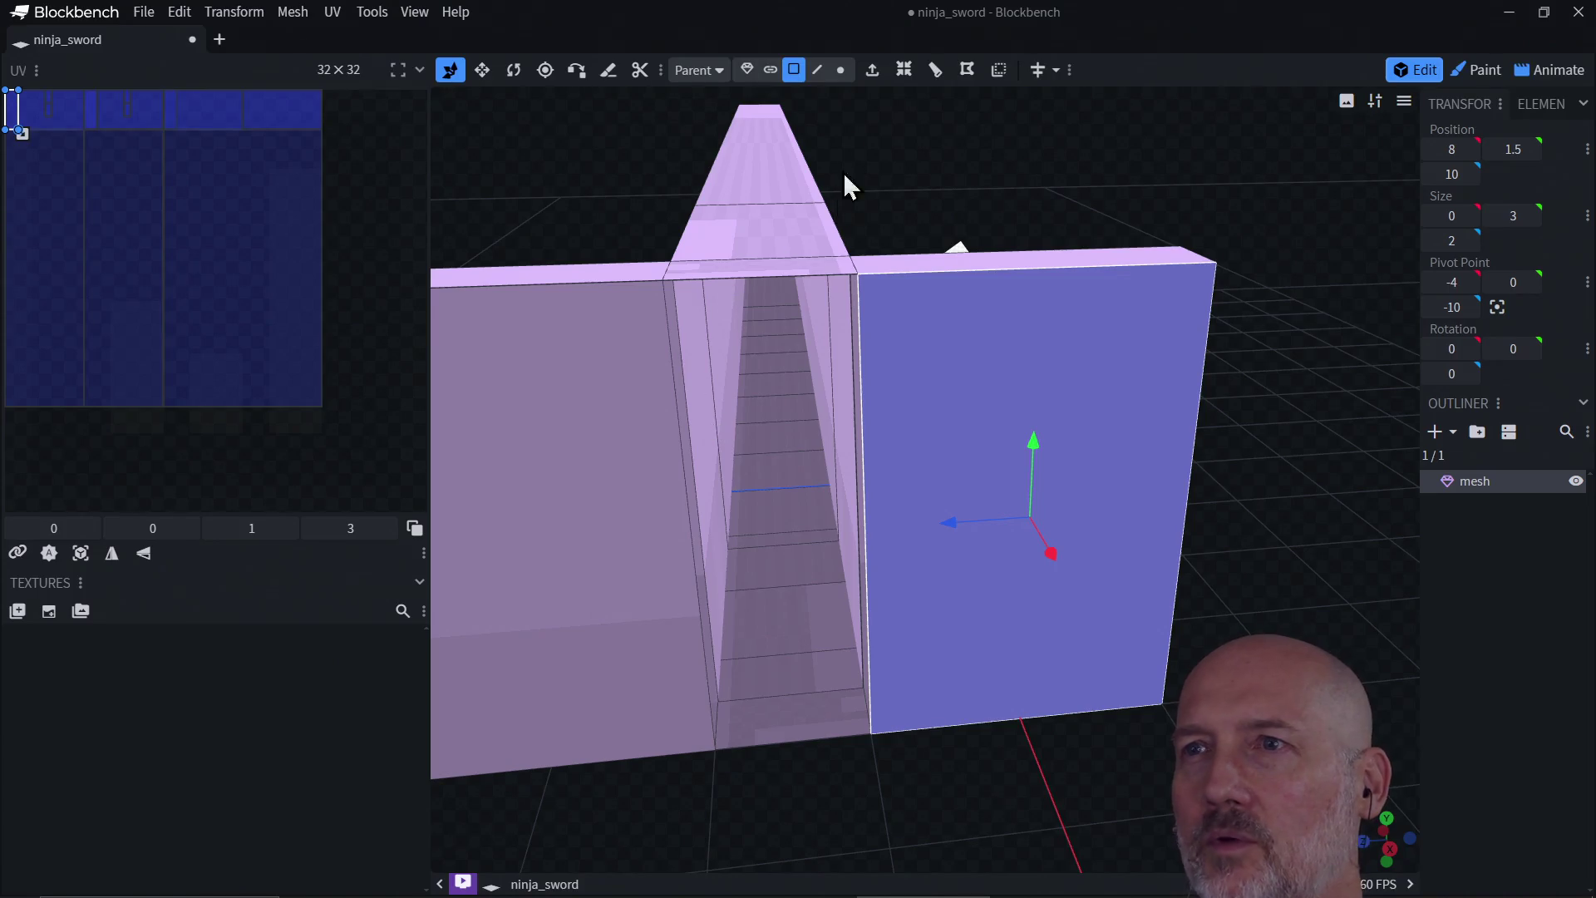
pyautogui.click(829, 75)
pyautogui.click(859, 445)
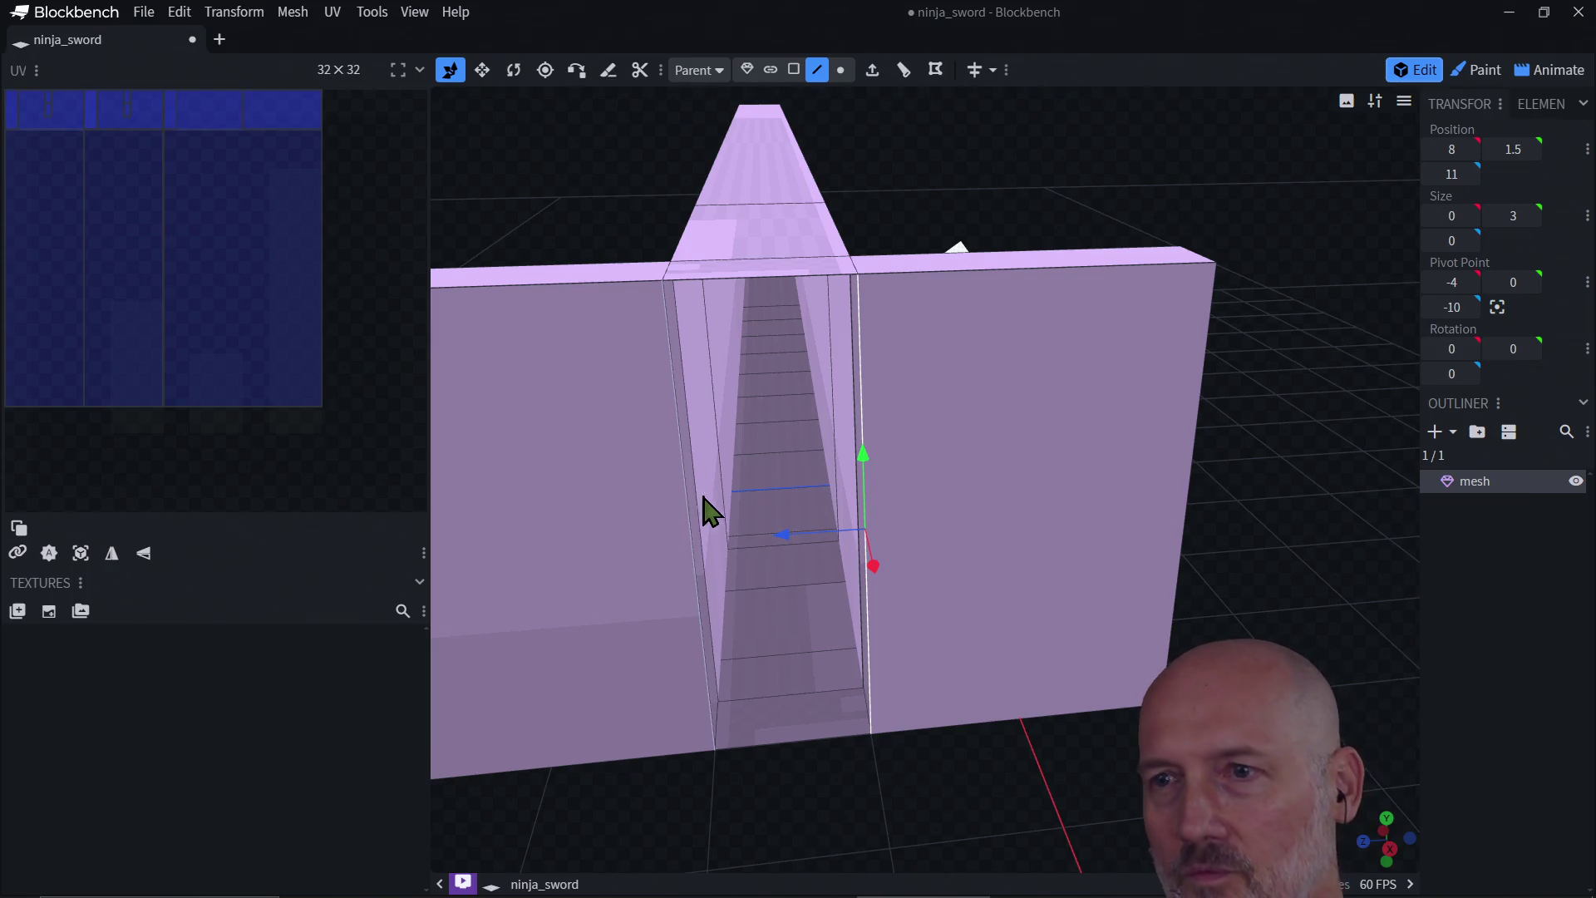
# Step: Fill a new face between the two vertical edges to close the guard's gap
pyautogui.moveTo(765, 705)
pyautogui.mouseDown()
pyautogui.moveTo(756, 731)
pyautogui.moveTo(780, 770)
pyautogui.moveTo(765, 756)
pyautogui.mouseUp()
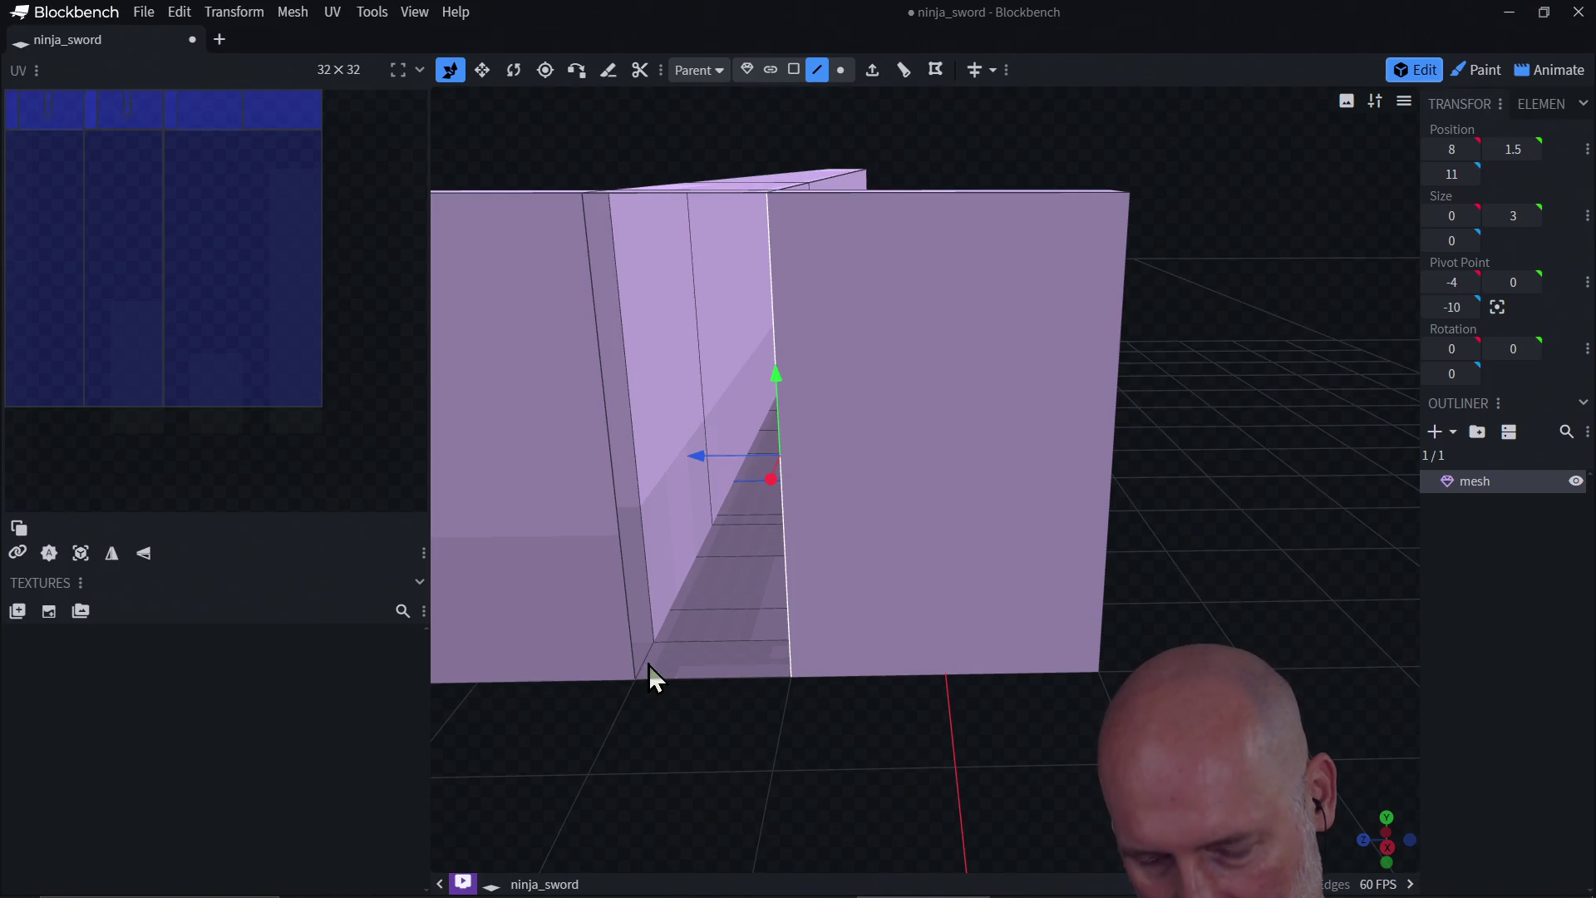
pyautogui.keyDown('shift'); pyautogui.click(627, 607); pyautogui.keyUp('shift')
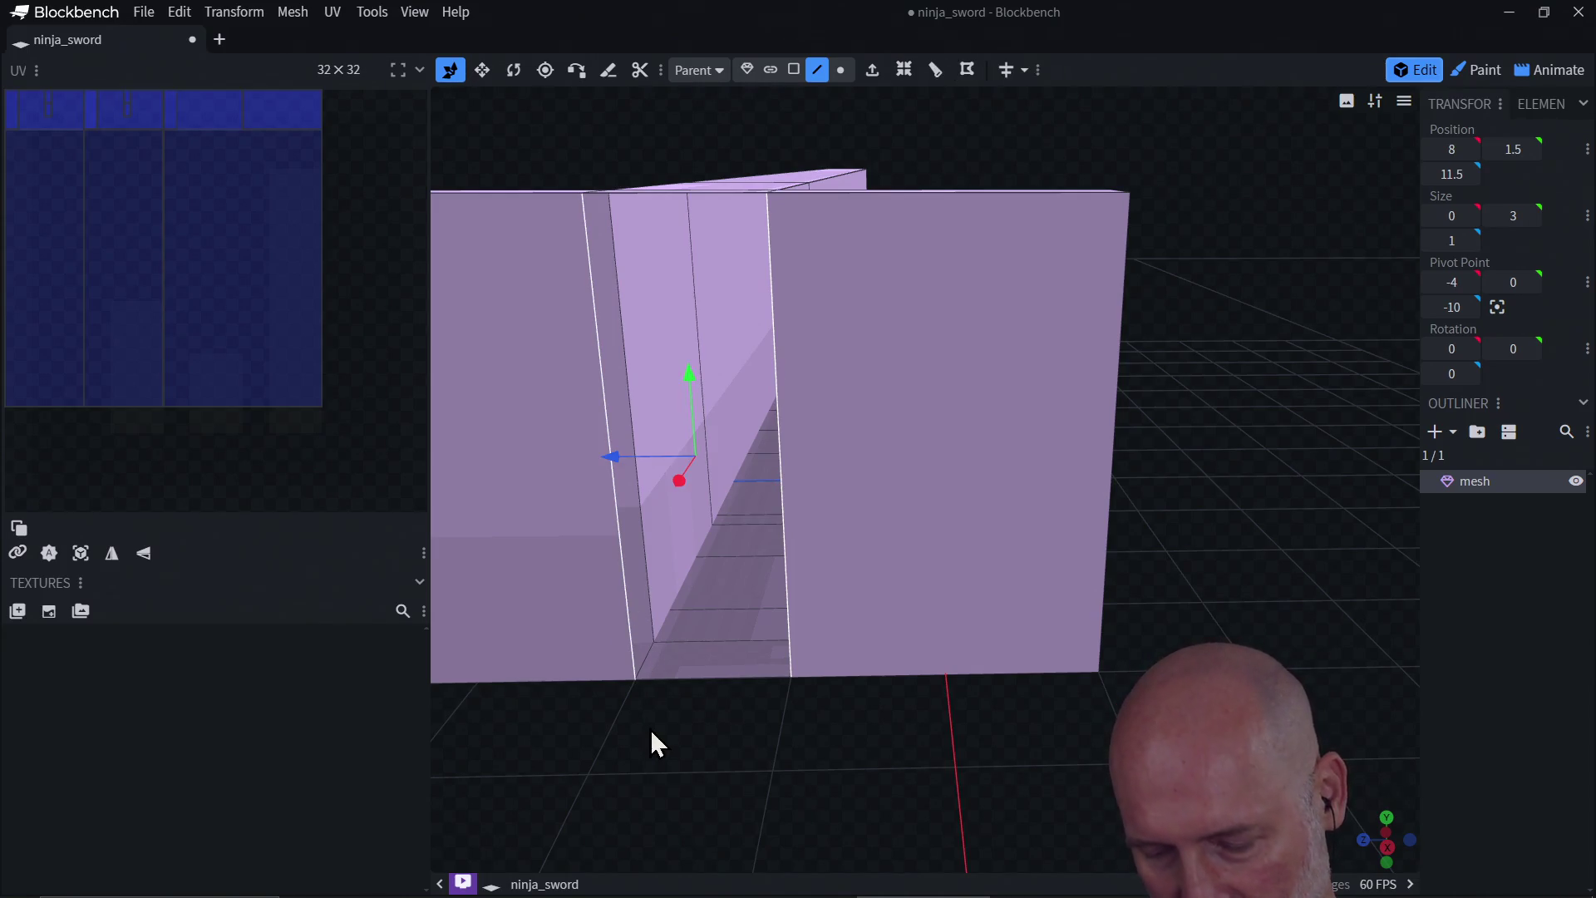
pyautogui.press('f')
pyautogui.moveTo(687, 631)
pyautogui.mouseDown()
pyautogui.moveTo(690, 545)
pyautogui.moveTo(859, 737)
pyautogui.moveTo(905, 667)
pyautogui.moveTo(883, 612)
pyautogui.moveTo(848, 652)
pyautogui.moveTo(863, 650)
pyautogui.moveTo(851, 634)
pyautogui.mouseUp()
pyautogui.scroll(-2, 731, 544)
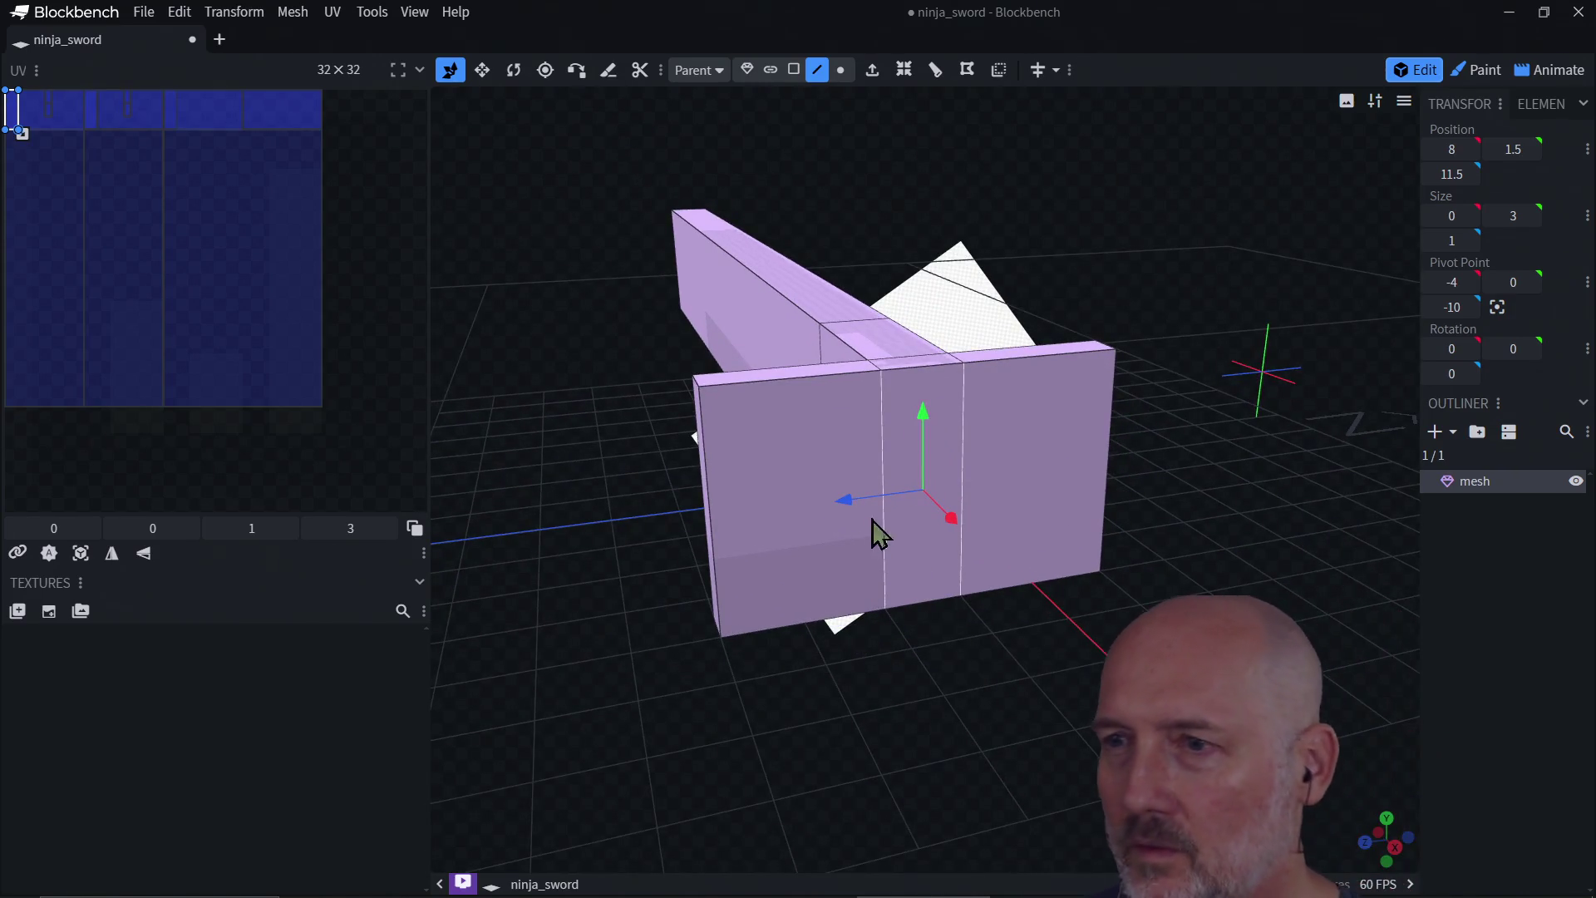
pyautogui.click(1137, 524)
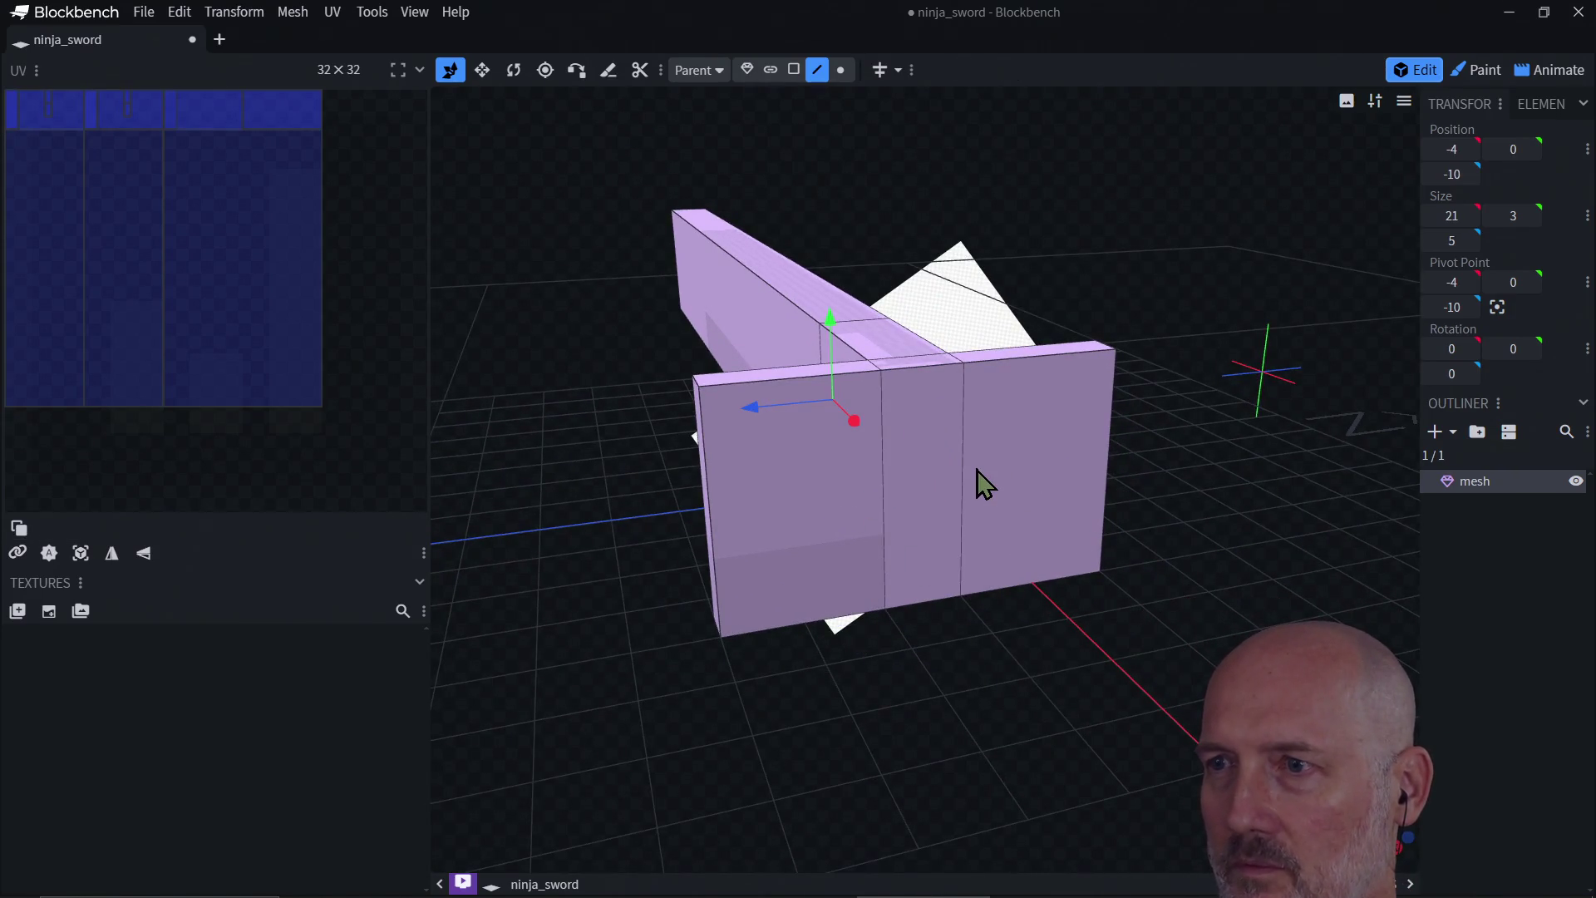
# Step: Loop-cut the guard's right face and move the new cut edge upward
pyautogui.click(794, 70)
pyautogui.click(1038, 488)
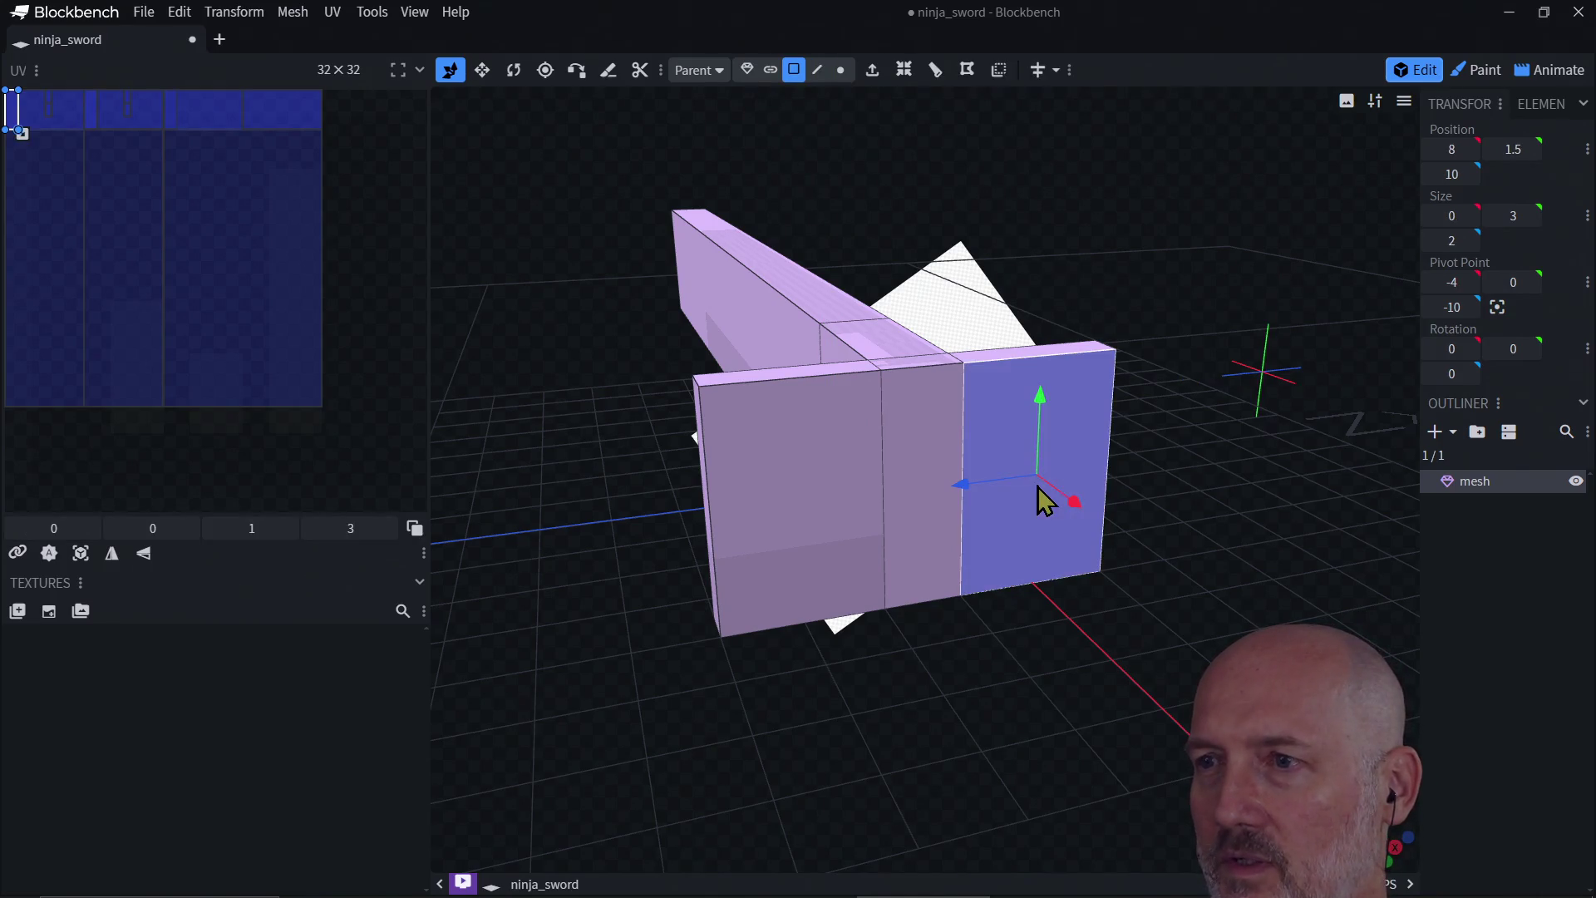
pyautogui.moveTo(1102, 520)
pyautogui.mouseDown()
pyautogui.moveTo(1056, 471)
pyautogui.moveTo(1012, 499)
pyautogui.moveTo(1458, 502)
pyautogui.moveTo(1347, 456)
pyautogui.moveTo(1378, 516)
pyautogui.moveTo(1363, 517)
pyautogui.moveTo(1416, 480)
pyautogui.moveTo(1297, 505)
pyautogui.moveTo(1180, 496)
pyautogui.moveTo(1396, 502)
pyautogui.moveTo(1266, 509)
pyautogui.moveTo(1179, 449)
pyautogui.mouseUp()
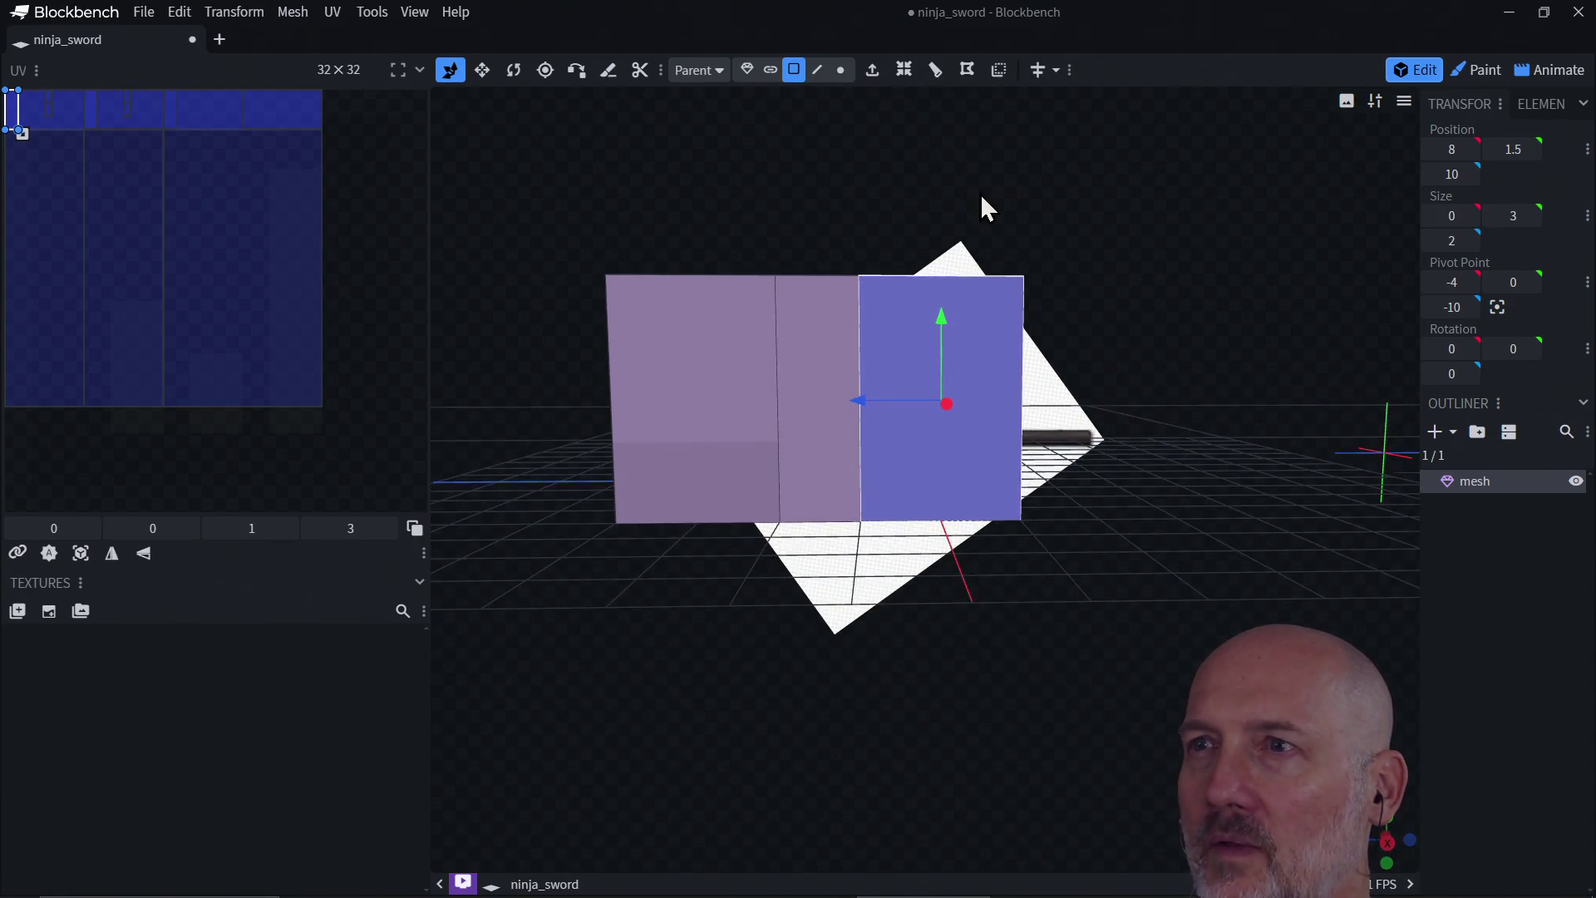
pyautogui.click(935, 70)
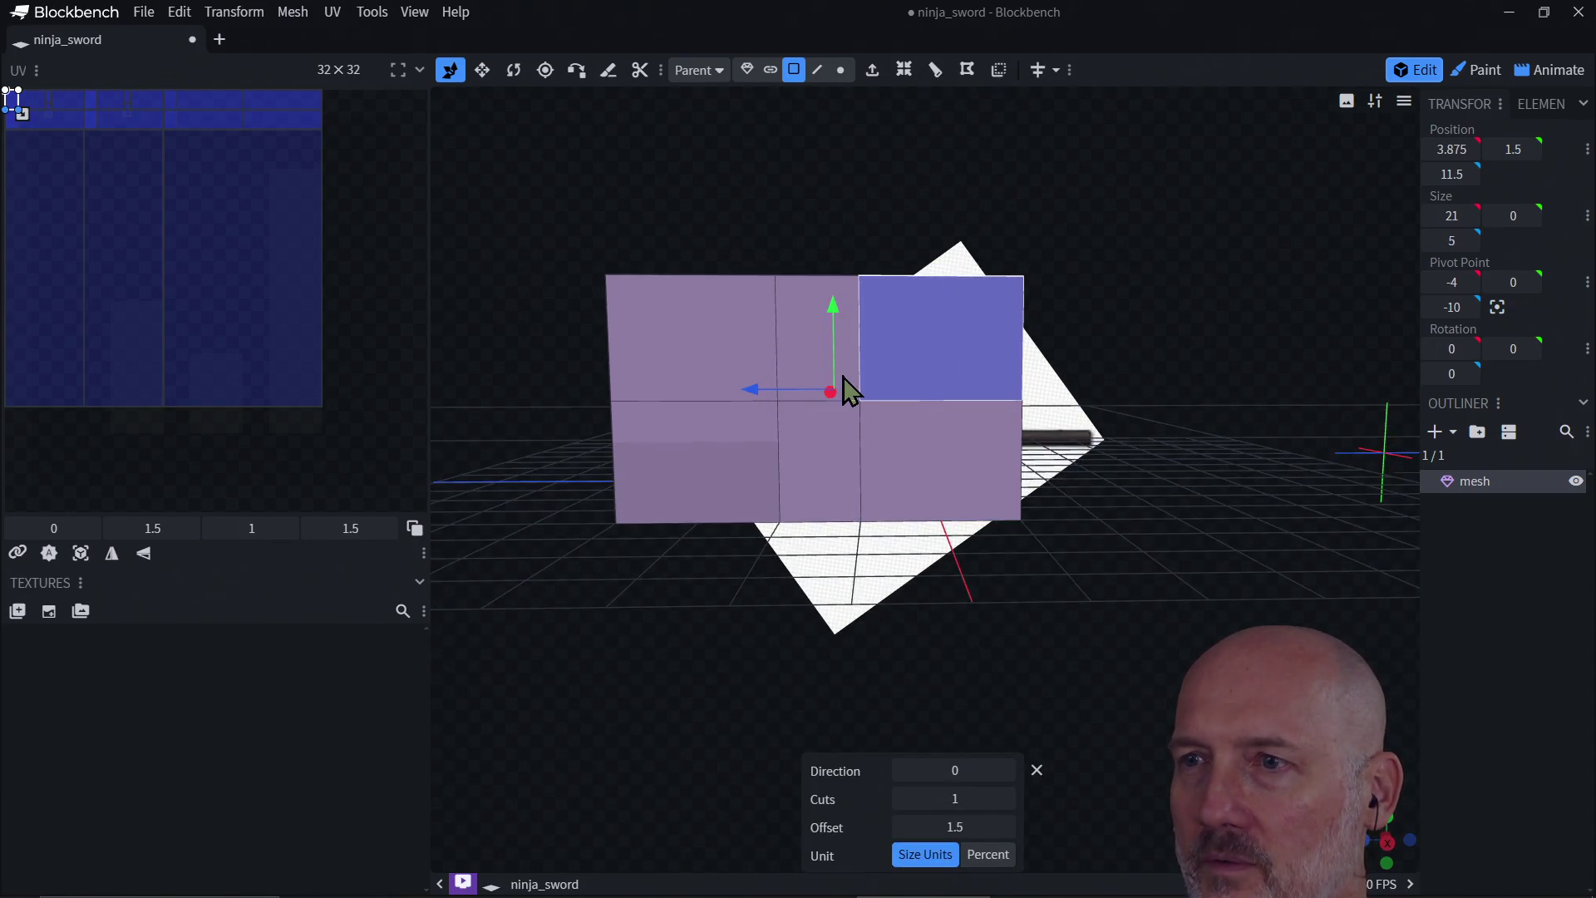
pyautogui.moveTo(835, 384); pyautogui.dragTo(834, 332)
pyautogui.press('v')
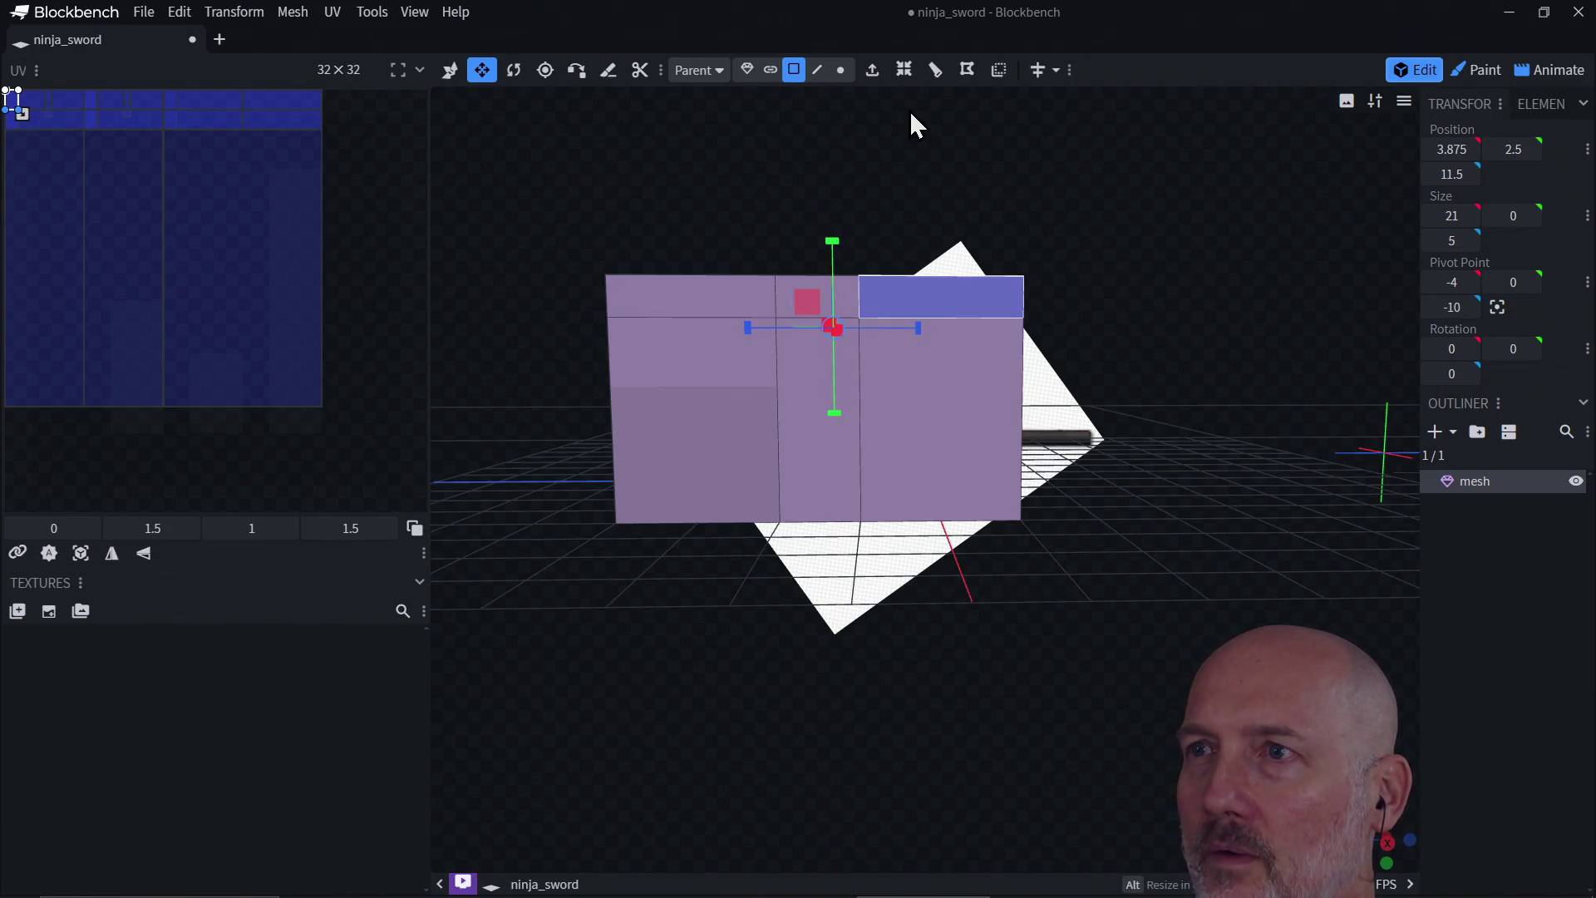
pyautogui.click(935, 69)
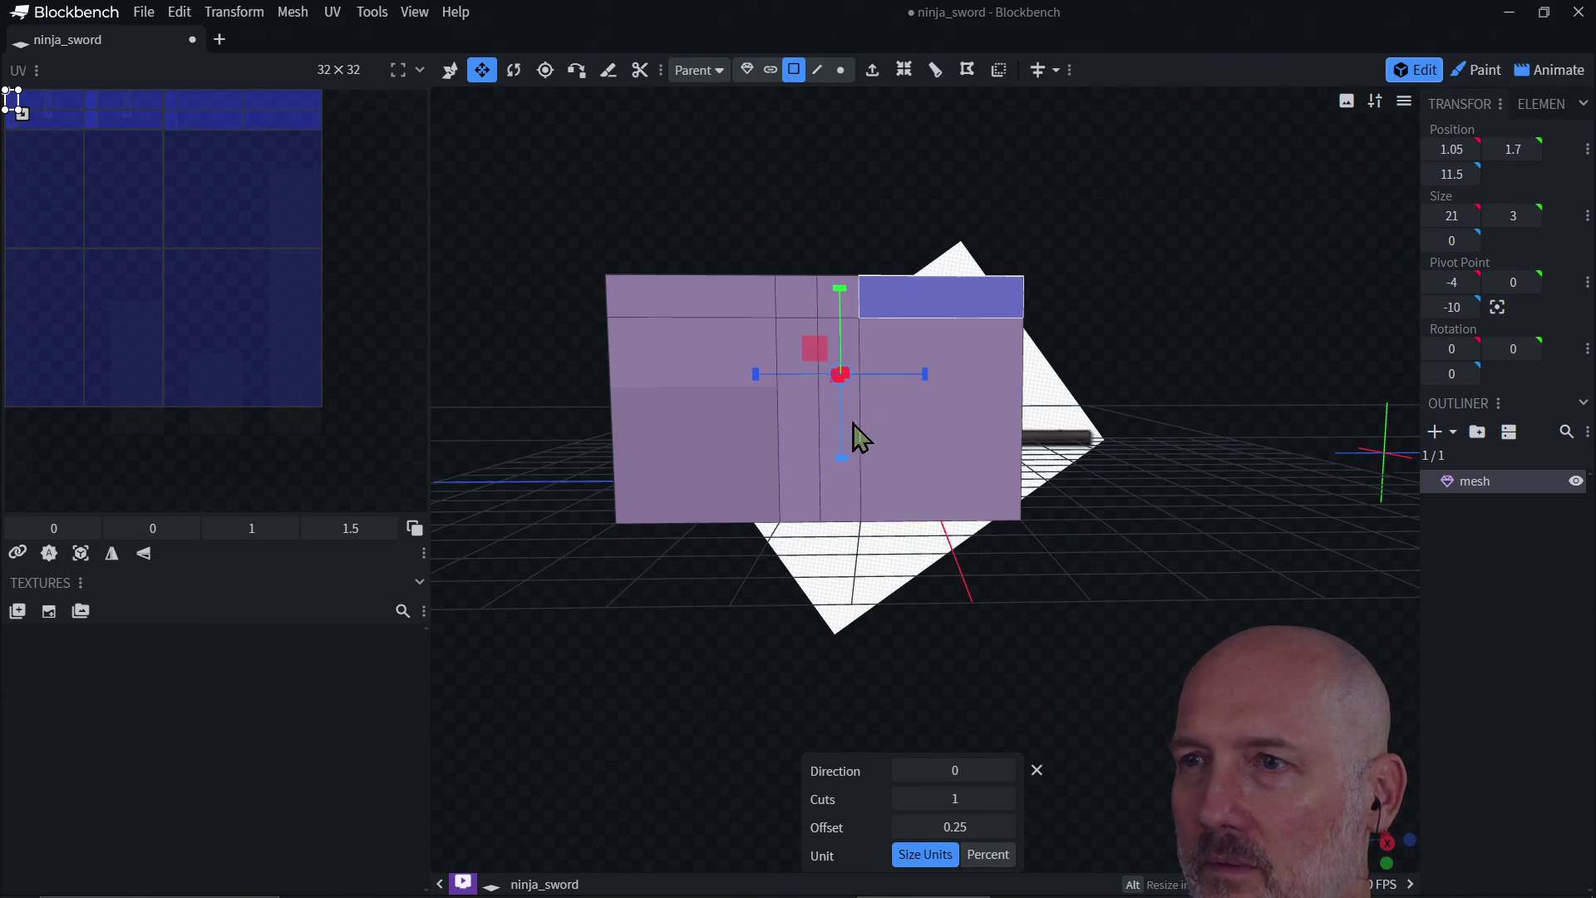
pyautogui.click(944, 439)
pyautogui.click(944, 438)
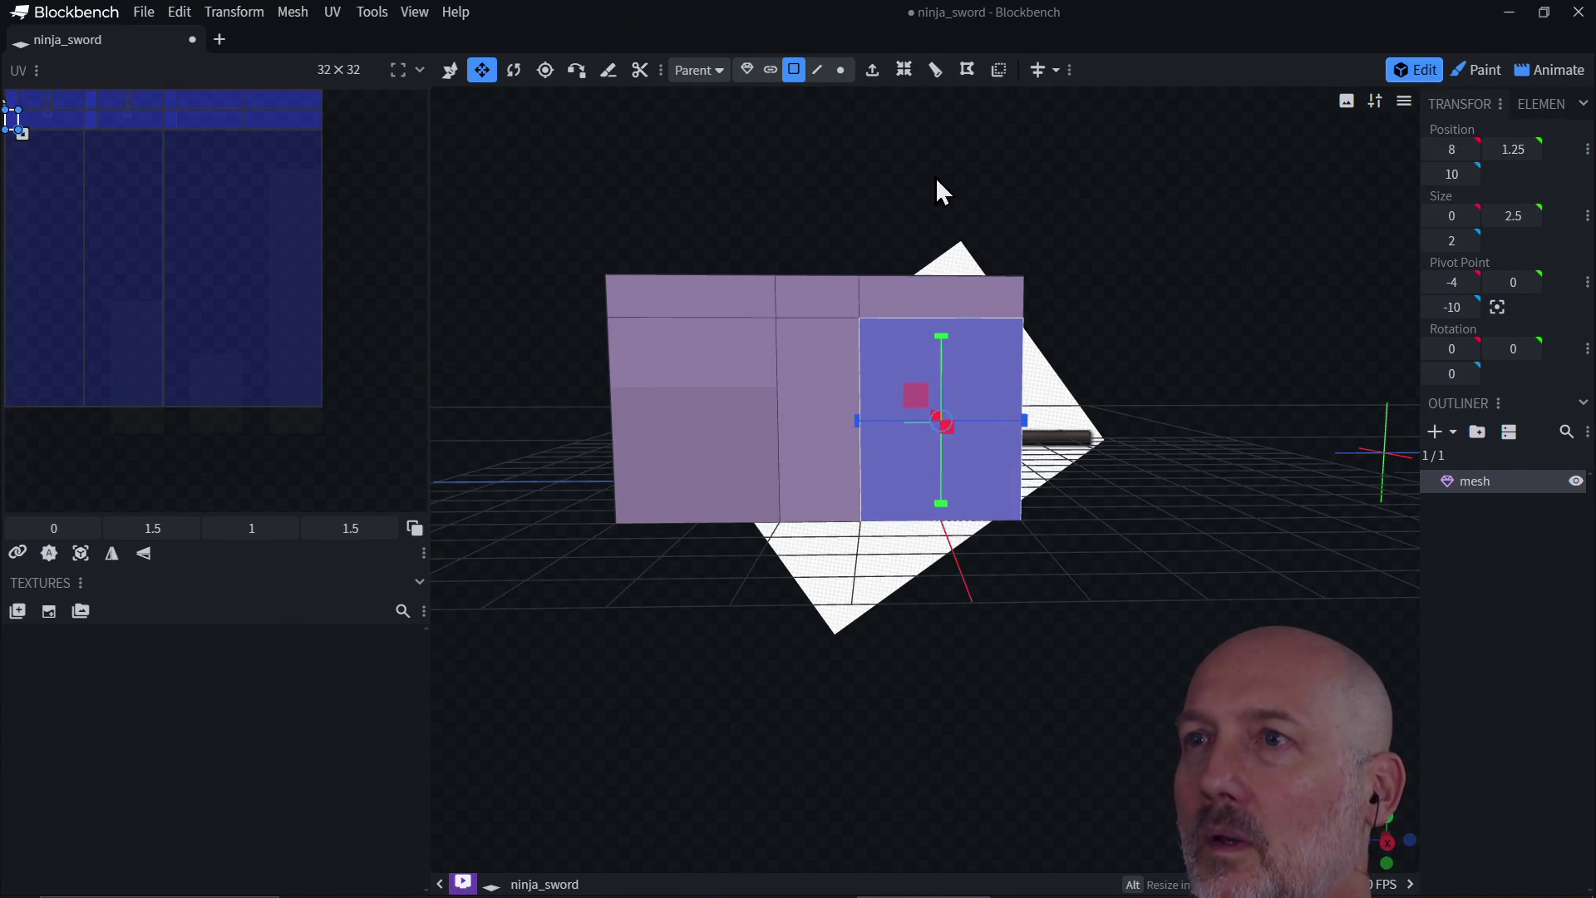
# Step: Split the guard faces horizontally and slide the cuts down, forming the grid at offset 1.25
pyautogui.click(935, 70)
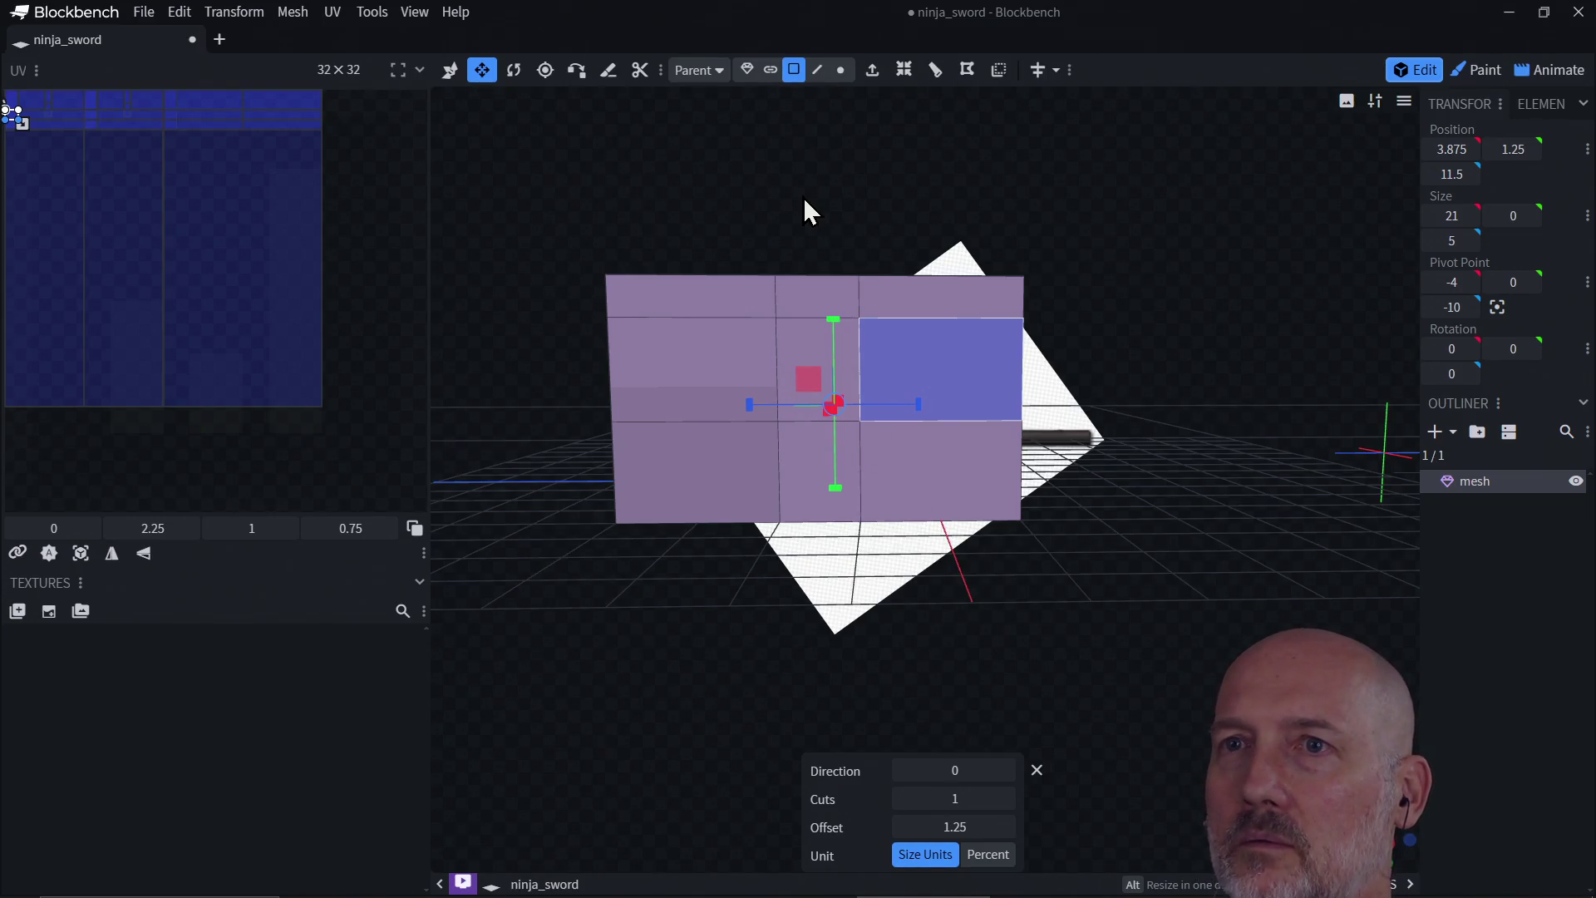
pyautogui.click(449, 73)
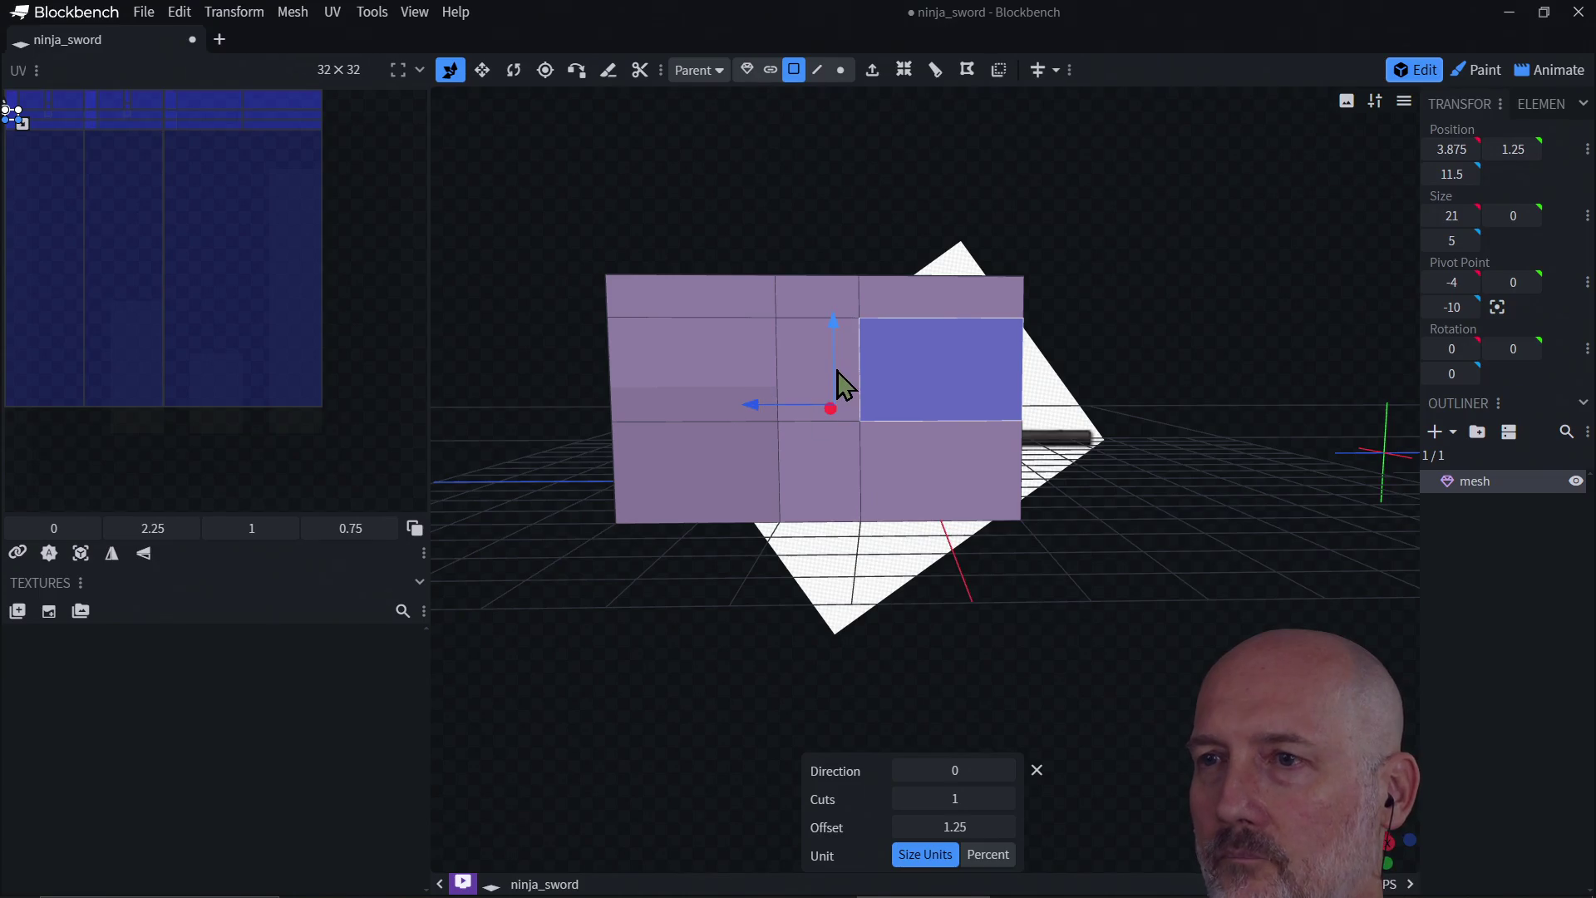
pyautogui.moveTo(831, 415); pyautogui.dragTo(840, 445)
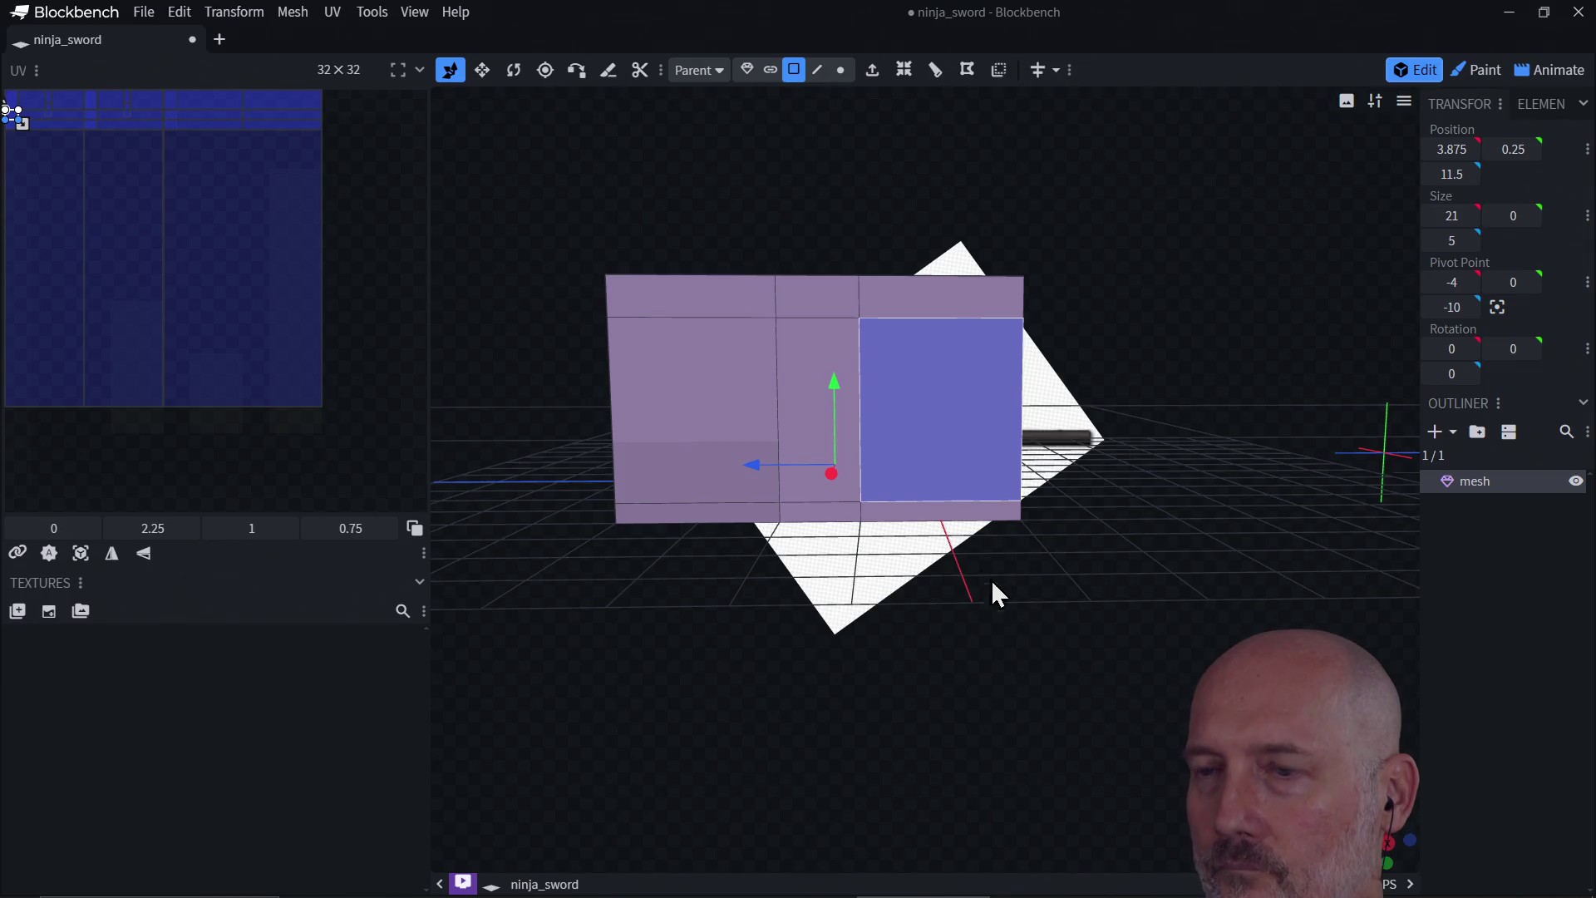
pyautogui.click(830, 392)
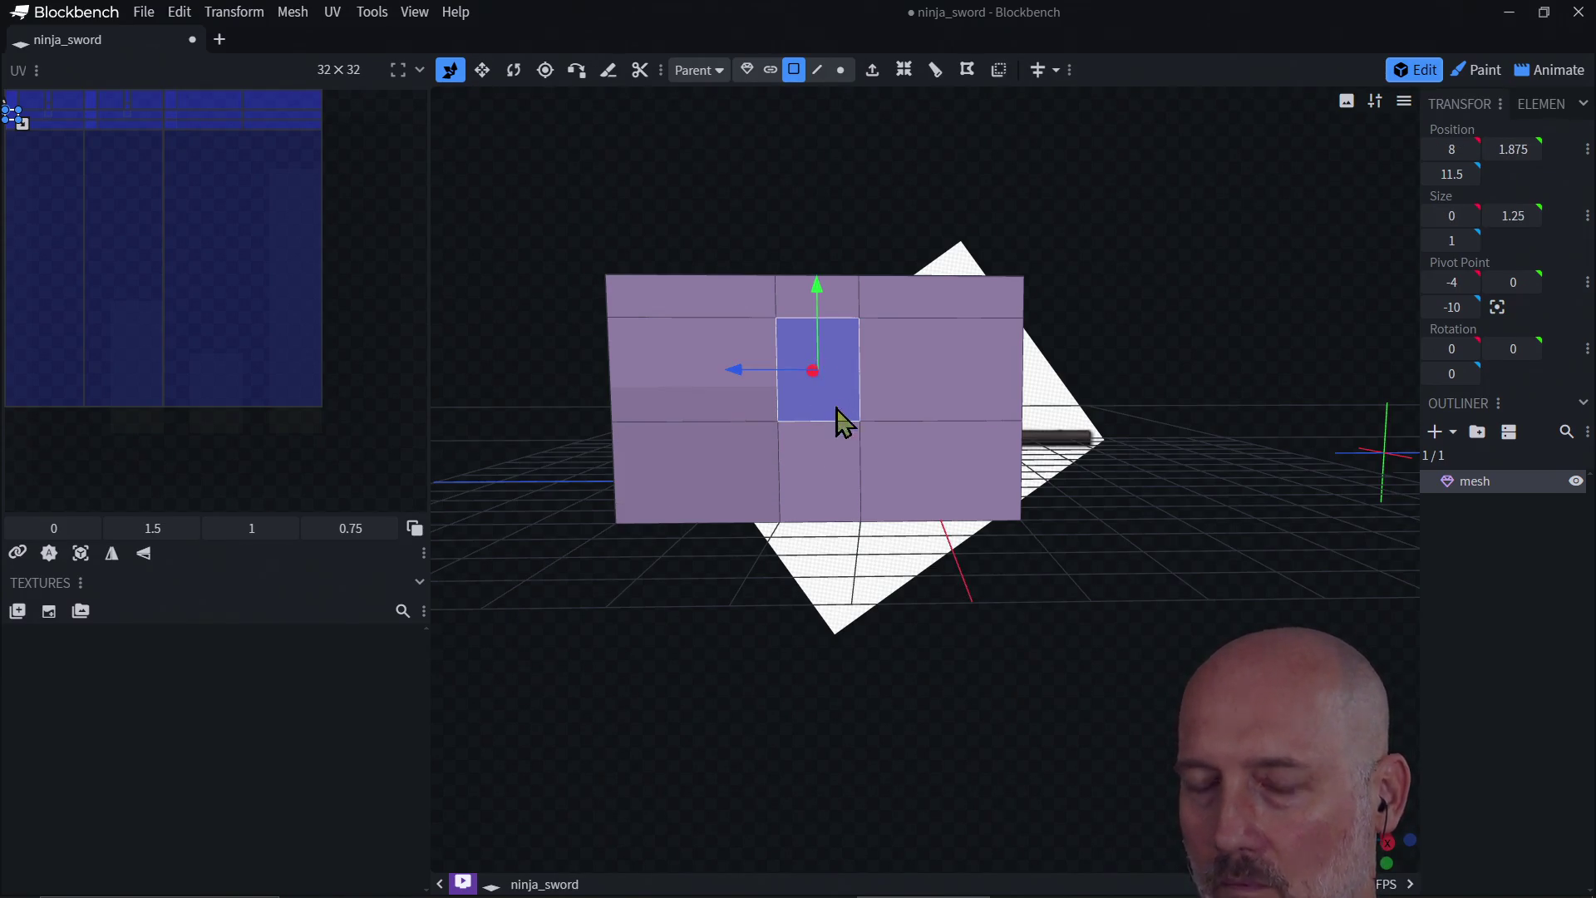
pyautogui.hotkey('ctrl', 'z')
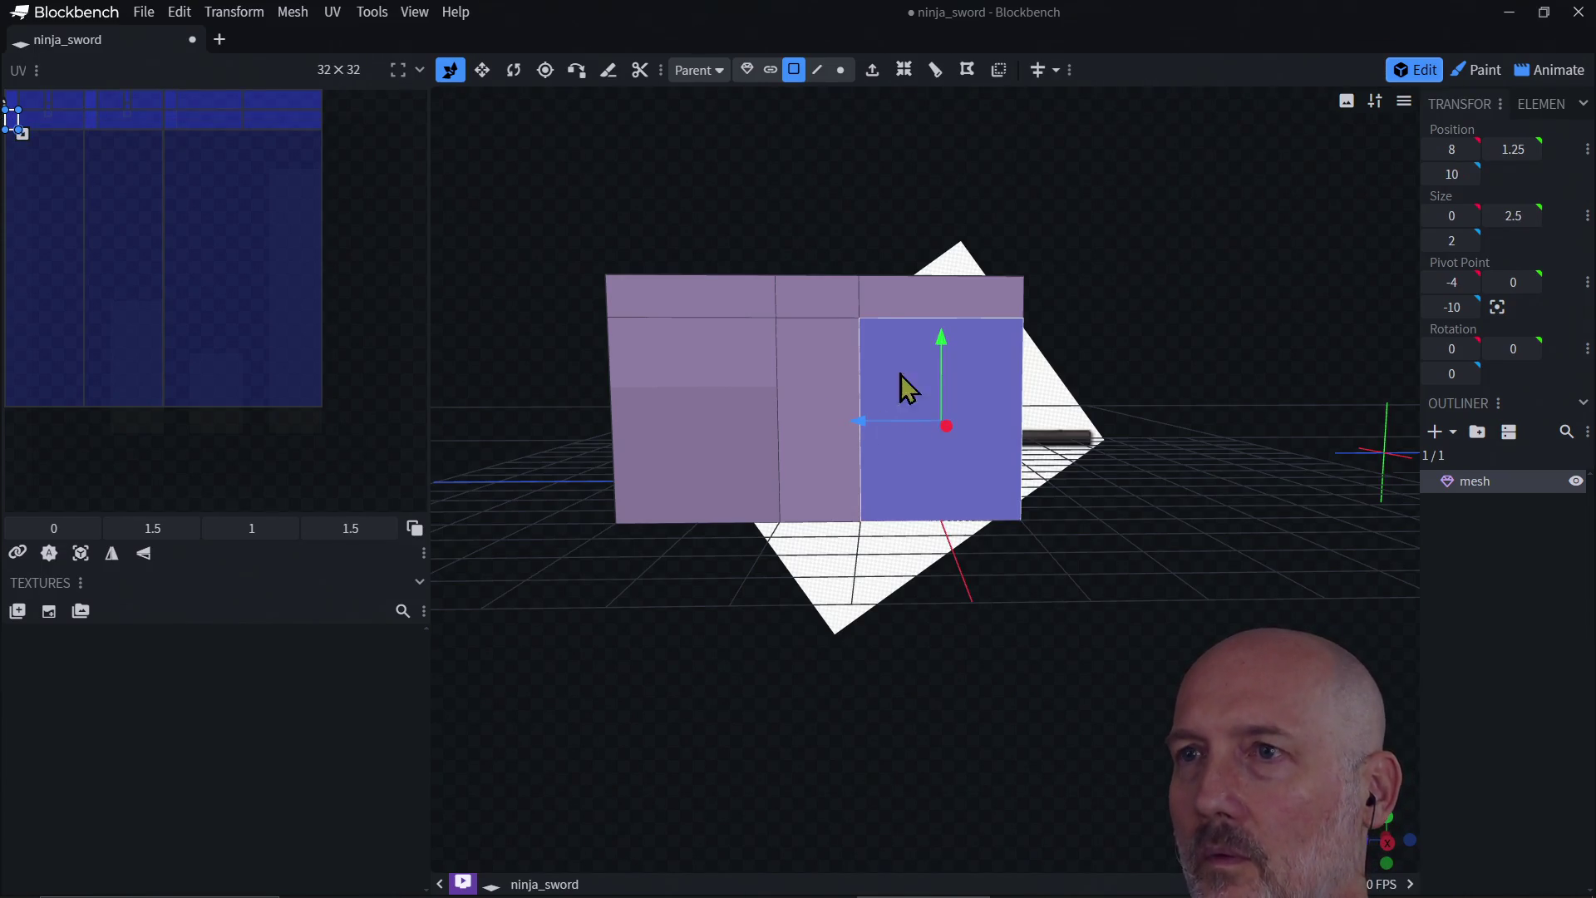
pyautogui.click(935, 70)
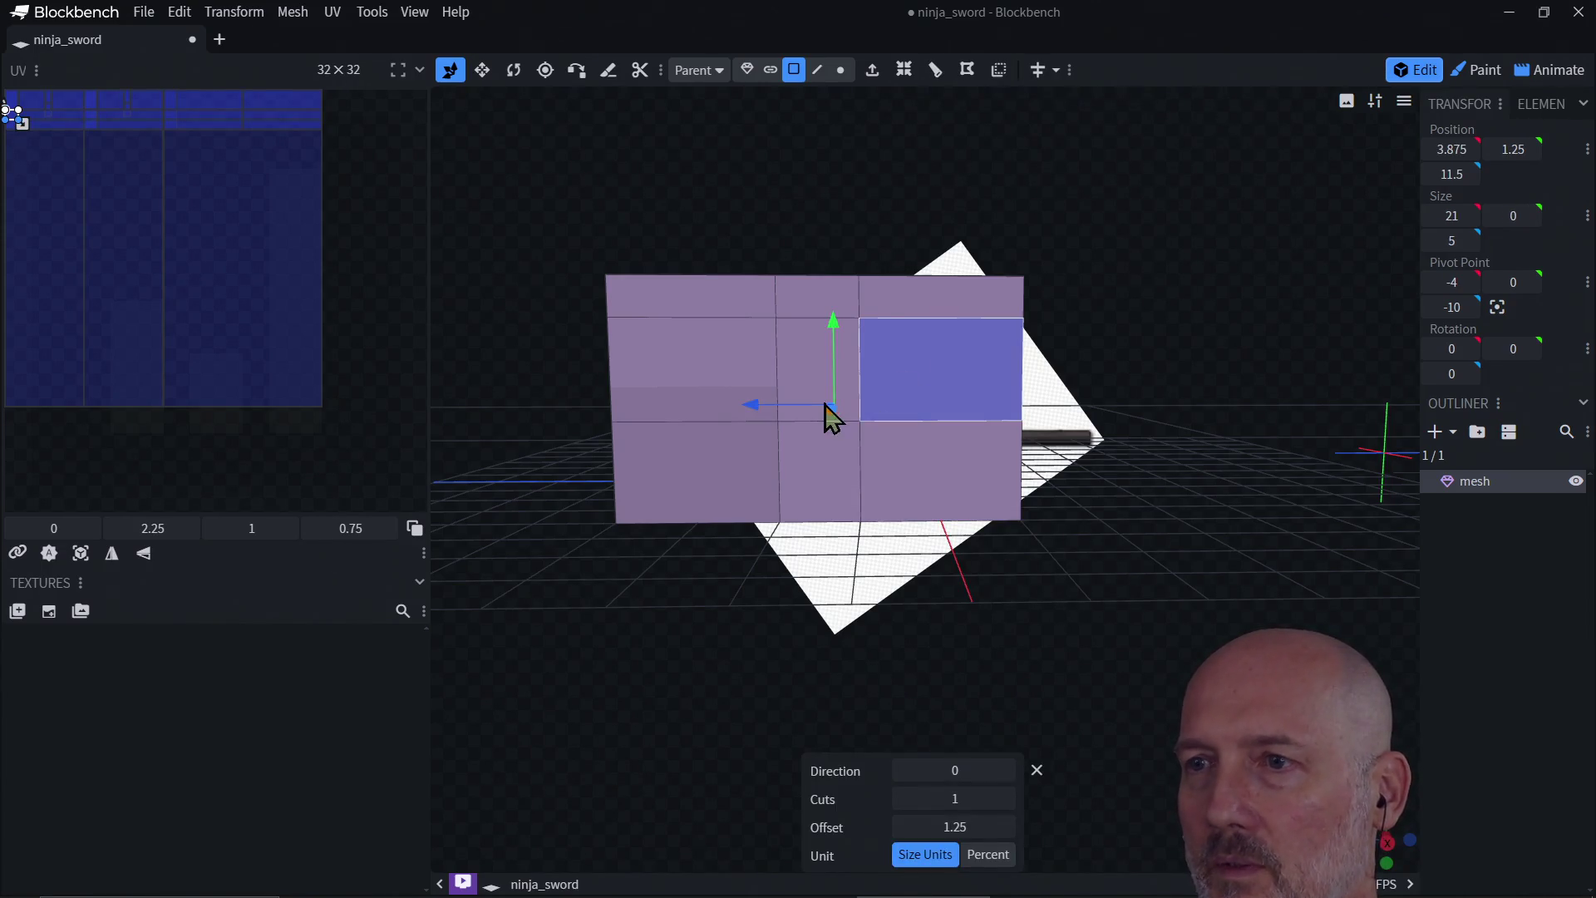
pyautogui.moveTo(836, 387); pyautogui.dragTo(836, 427)
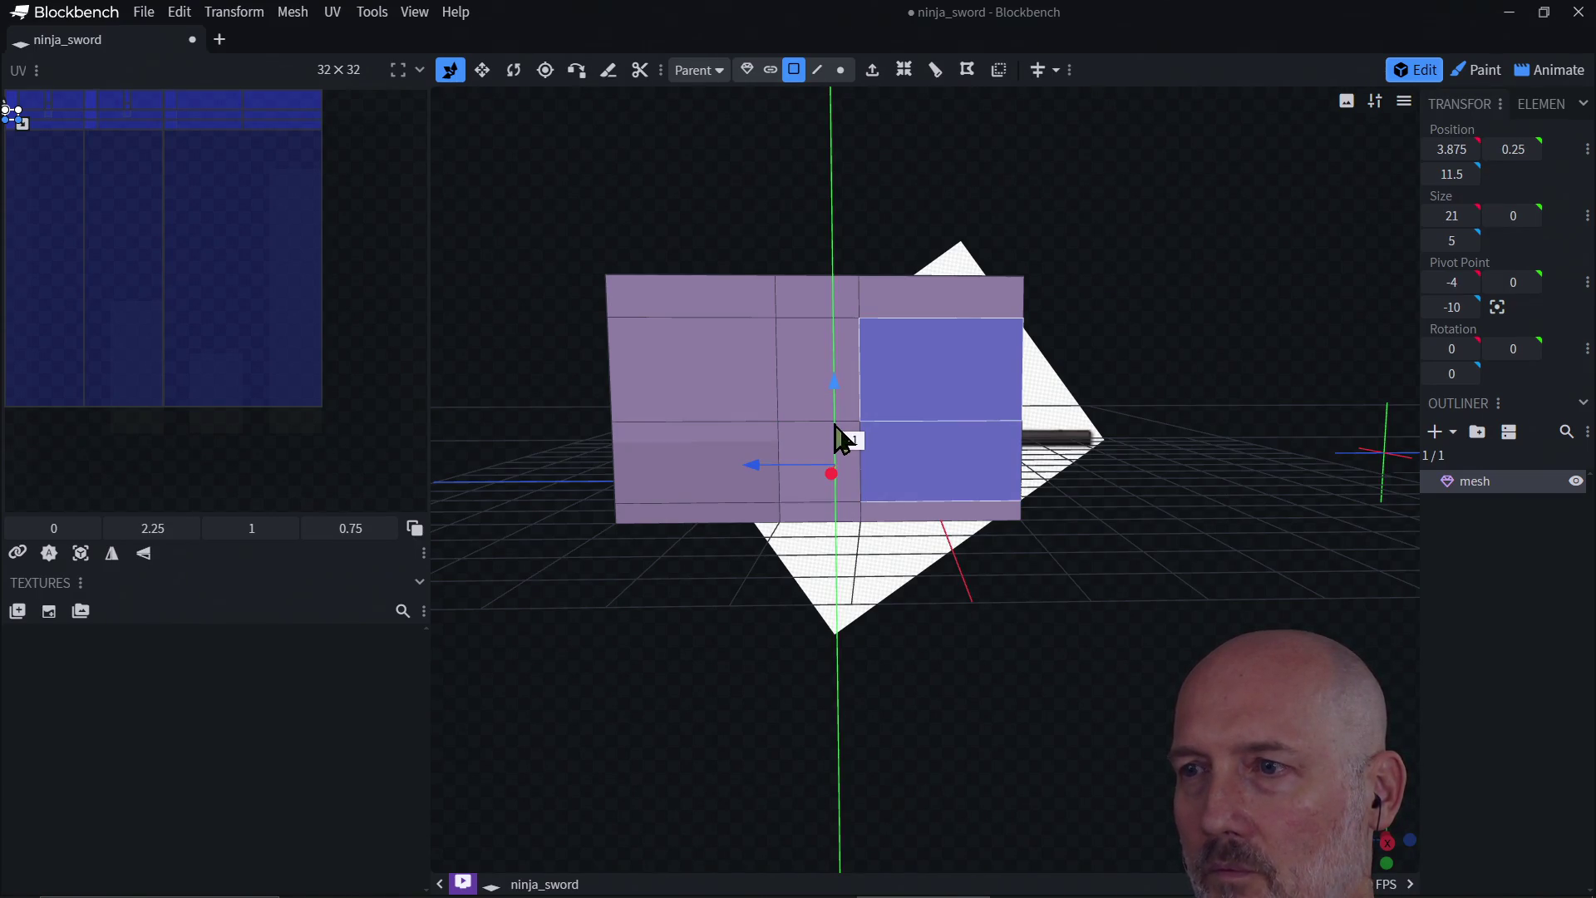
pyautogui.moveTo(925, 552)
pyautogui.mouseDown()
pyautogui.moveTo(812, 641)
pyautogui.moveTo(961, 654)
pyautogui.moveTo(994, 625)
pyautogui.moveTo(1074, 640)
pyautogui.moveTo(948, 633)
pyautogui.moveTo(957, 592)
pyautogui.moveTo(969, 637)
pyautogui.moveTo(962, 619)
pyautogui.mouseUp()
# Step: Restore the horizontal edge loop and add loop cuts across the crossguard's top strip
pyautogui.click(840, 362)
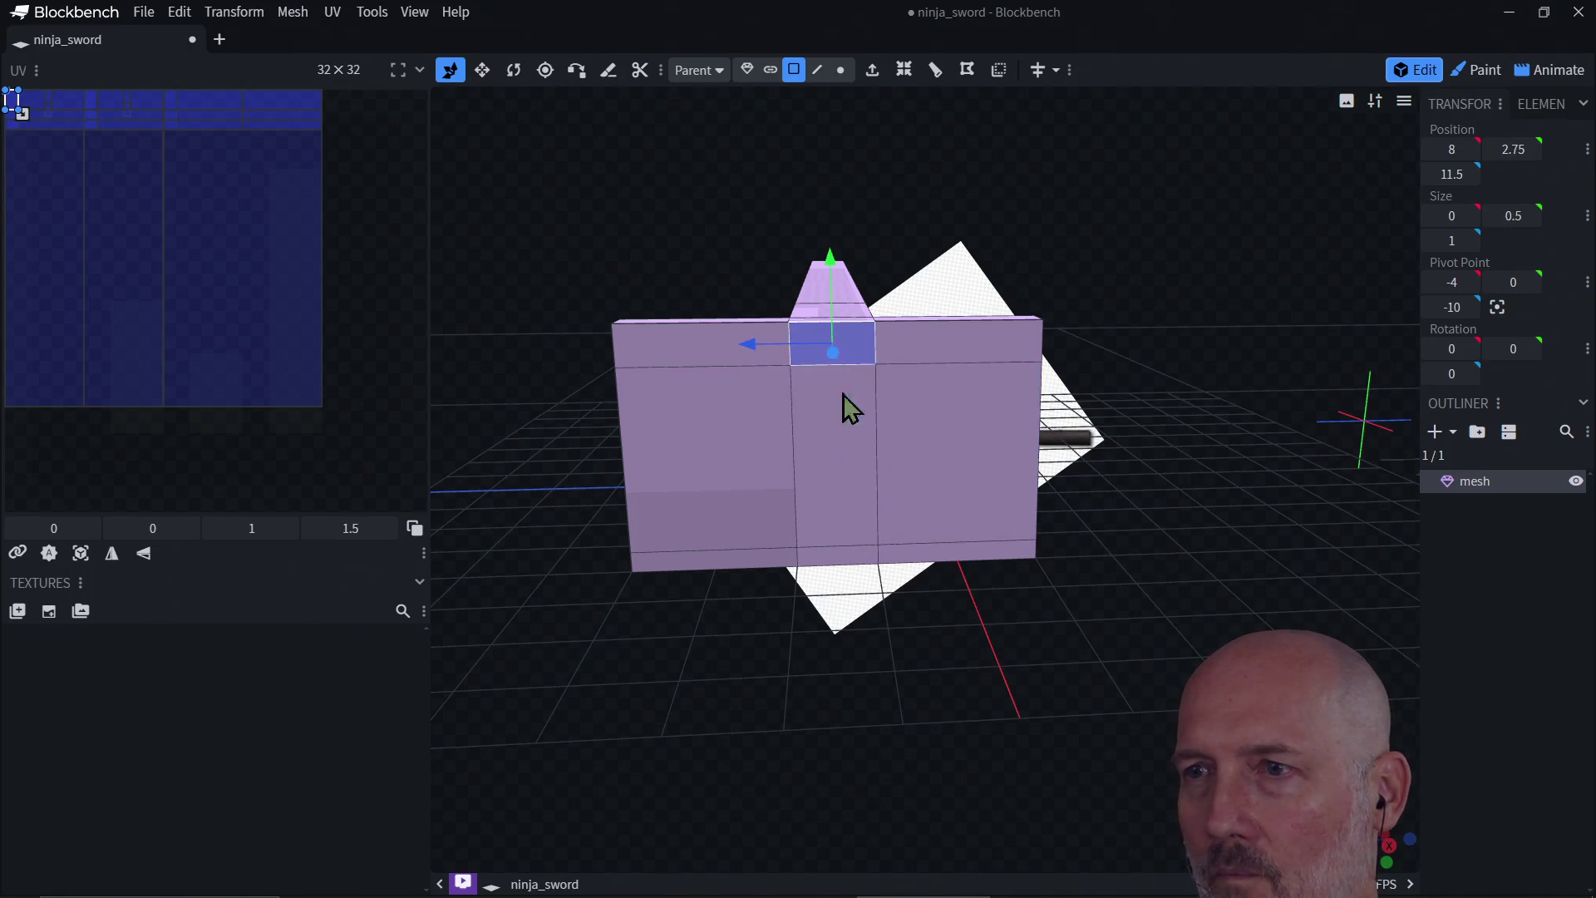
pyautogui.moveTo(830, 613)
pyautogui.mouseDown()
pyautogui.moveTo(1000, 666)
pyautogui.moveTo(883, 625)
pyautogui.moveTo(915, 626)
pyautogui.moveTo(941, 640)
pyautogui.moveTo(775, 625)
pyautogui.mouseUp()
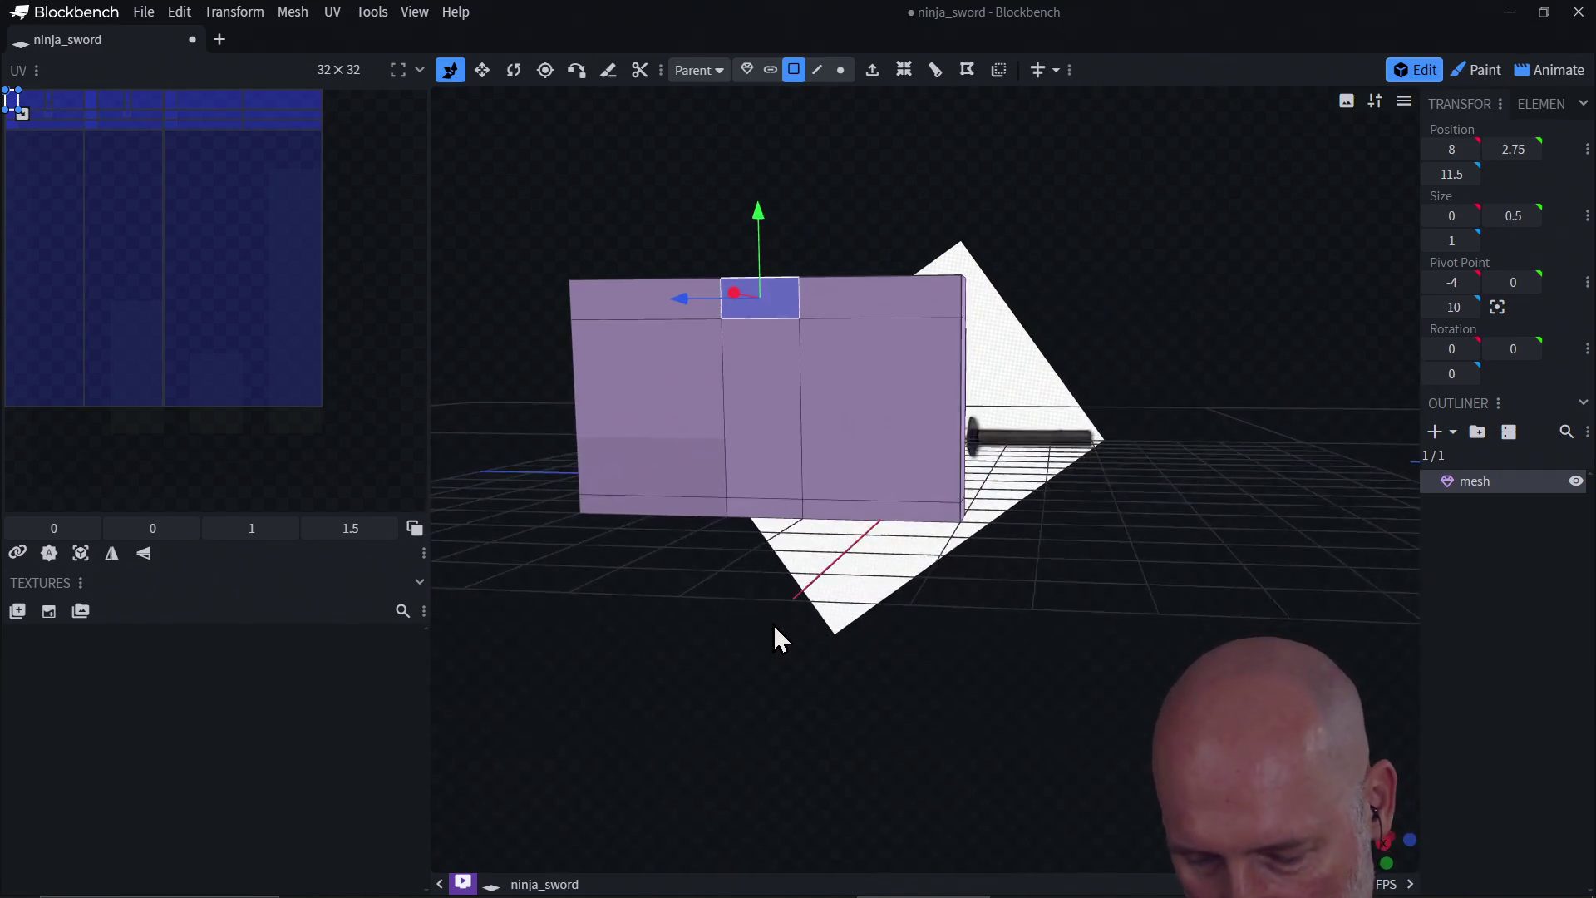
pyautogui.hotkey('ctrl', 'z')
pyautogui.hotkey('ctrl', 'z')
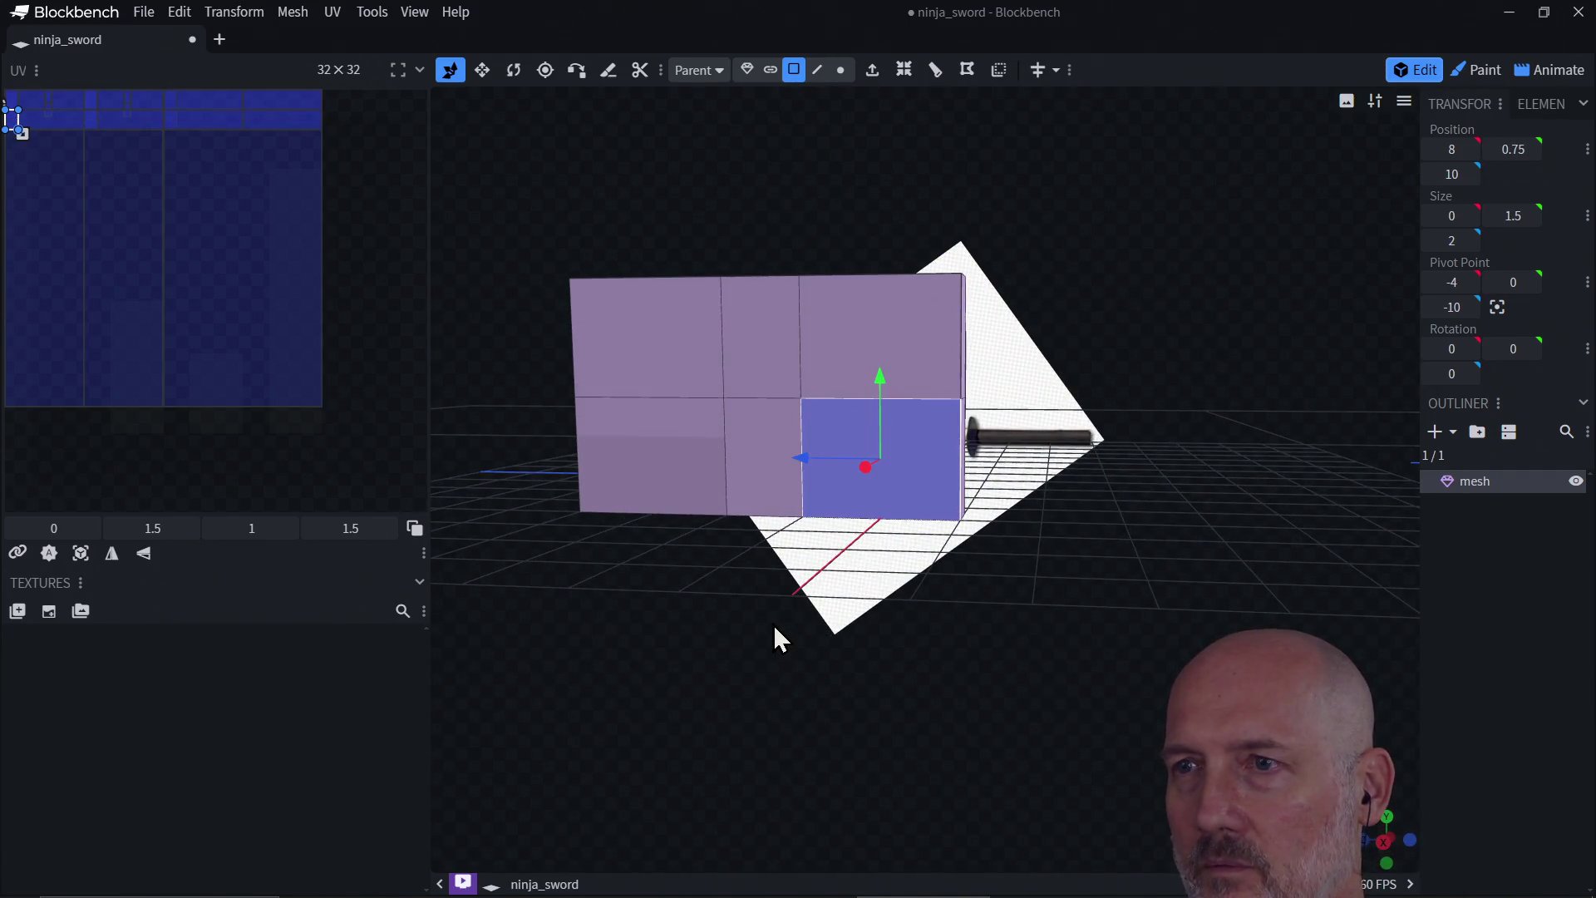
pyautogui.hotkey('ctrl', 'z')
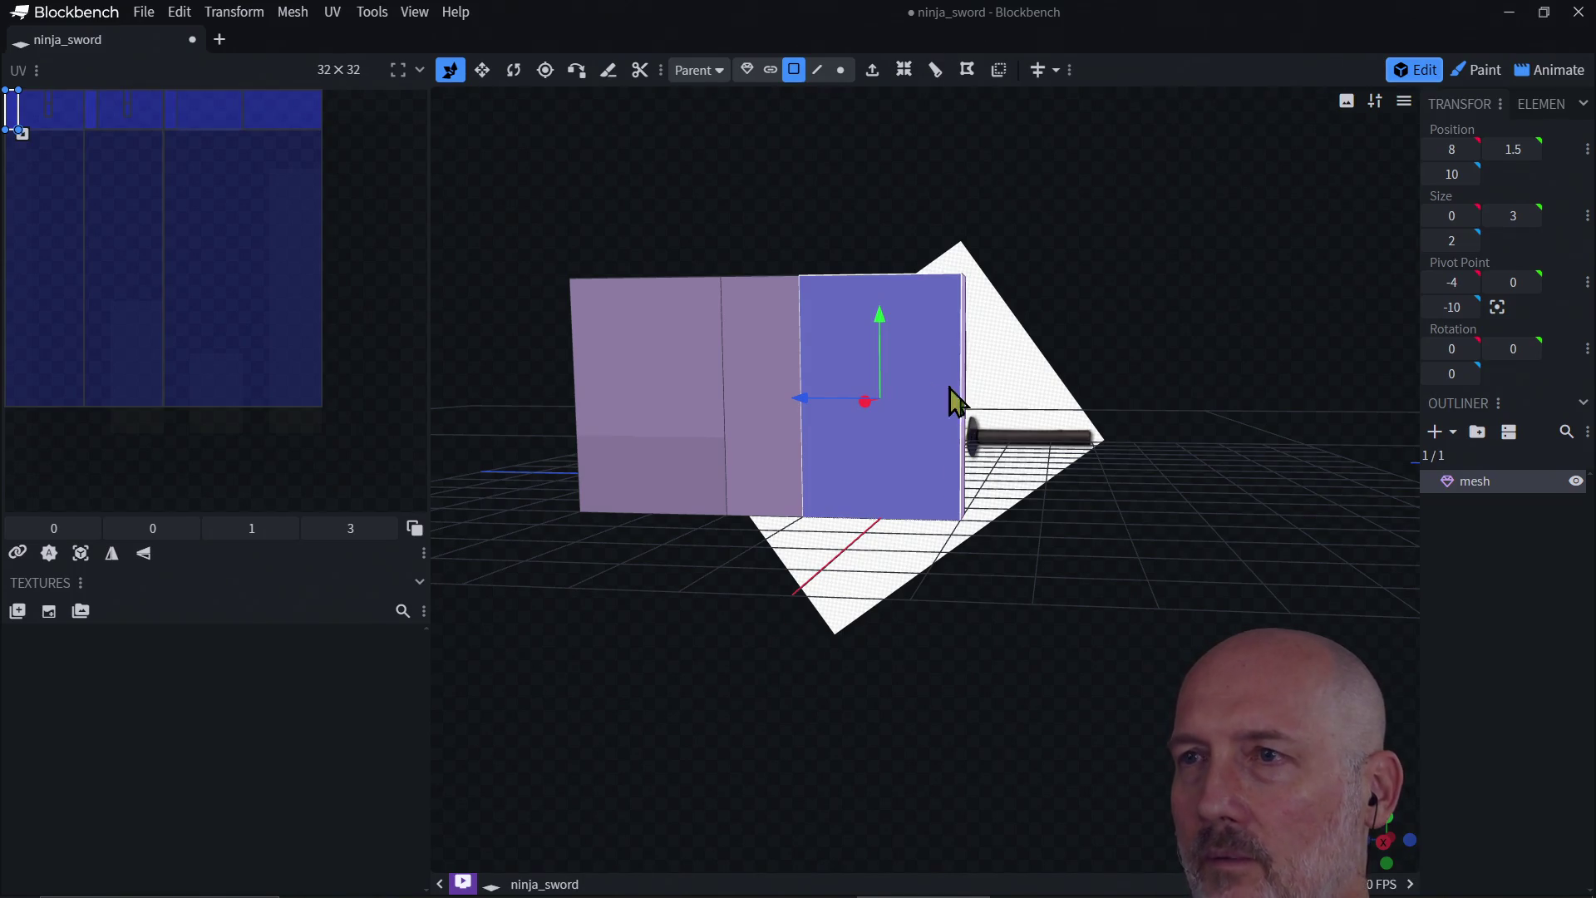
pyautogui.click(935, 75)
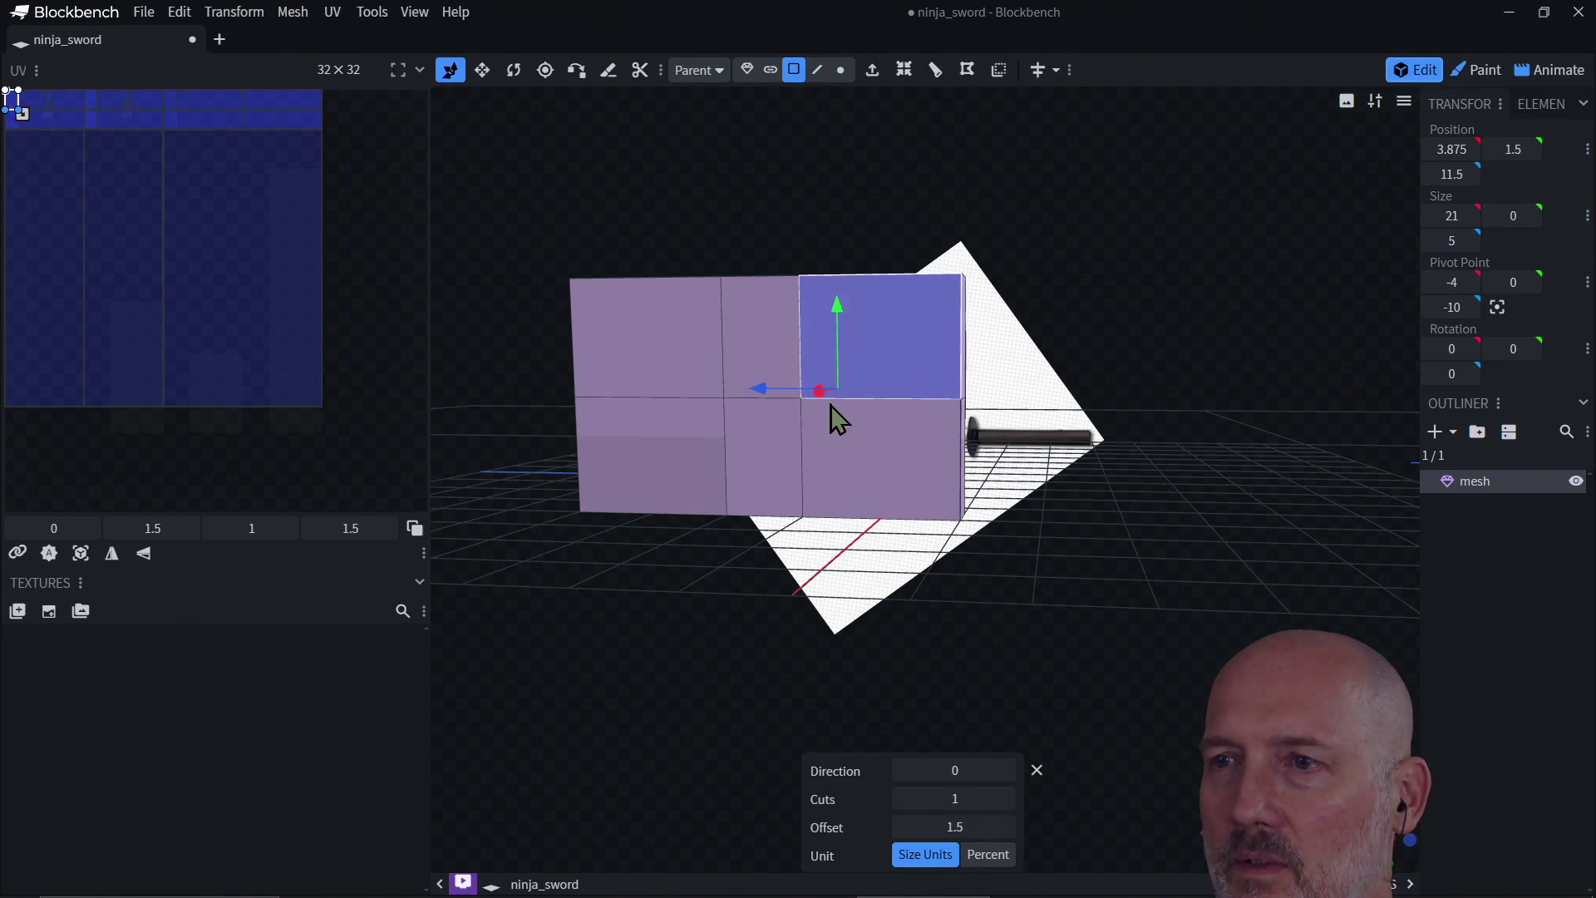
pyautogui.click(836, 359)
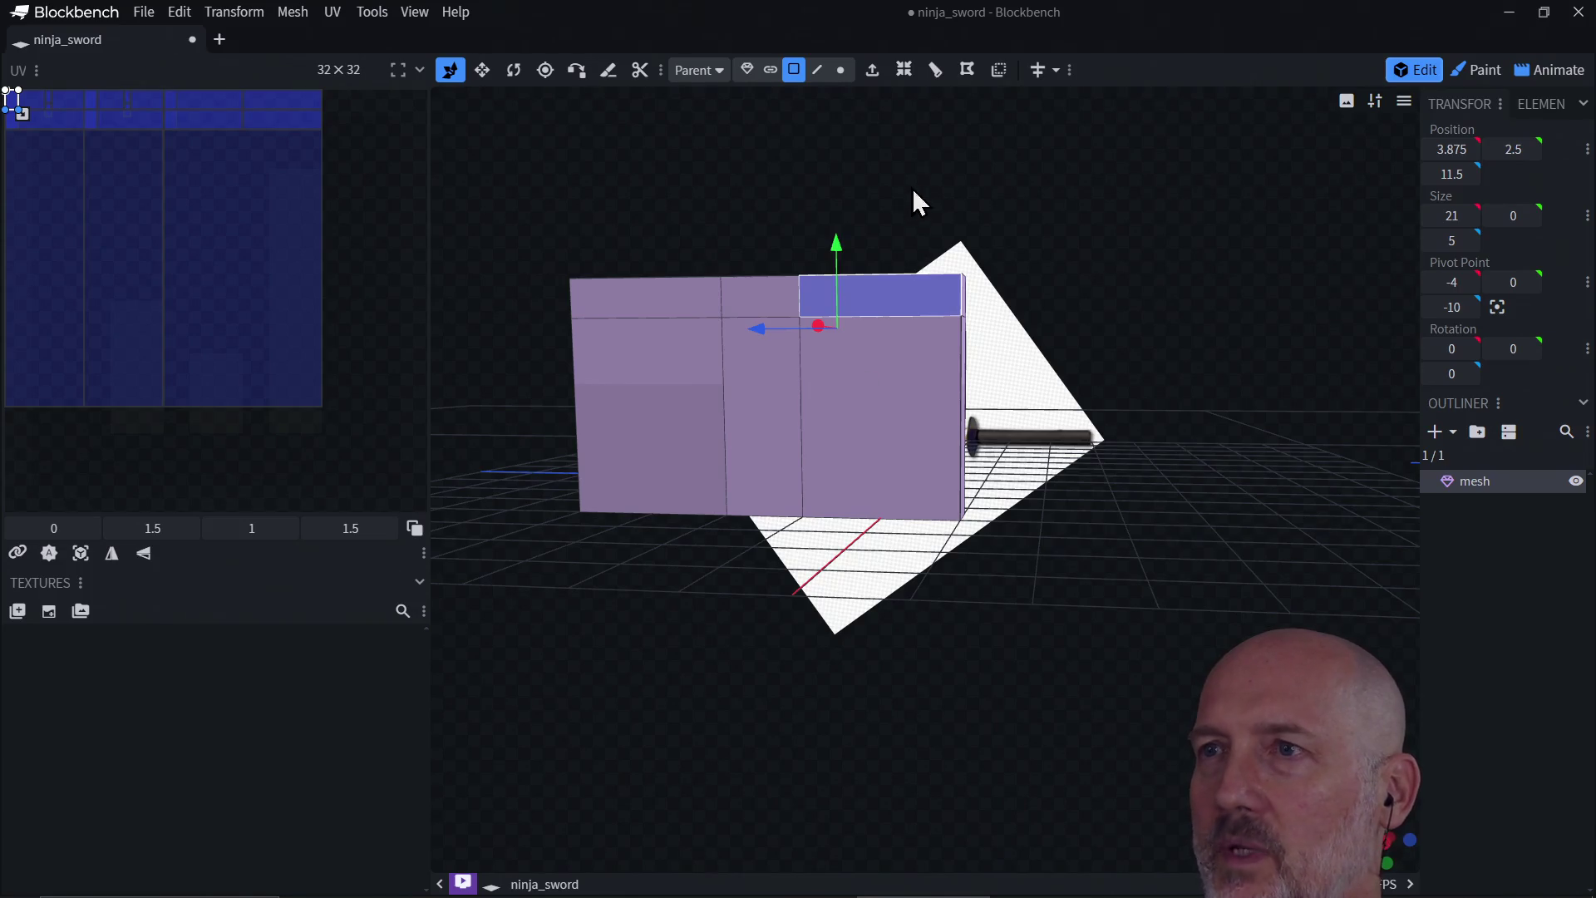
pyautogui.click(935, 70)
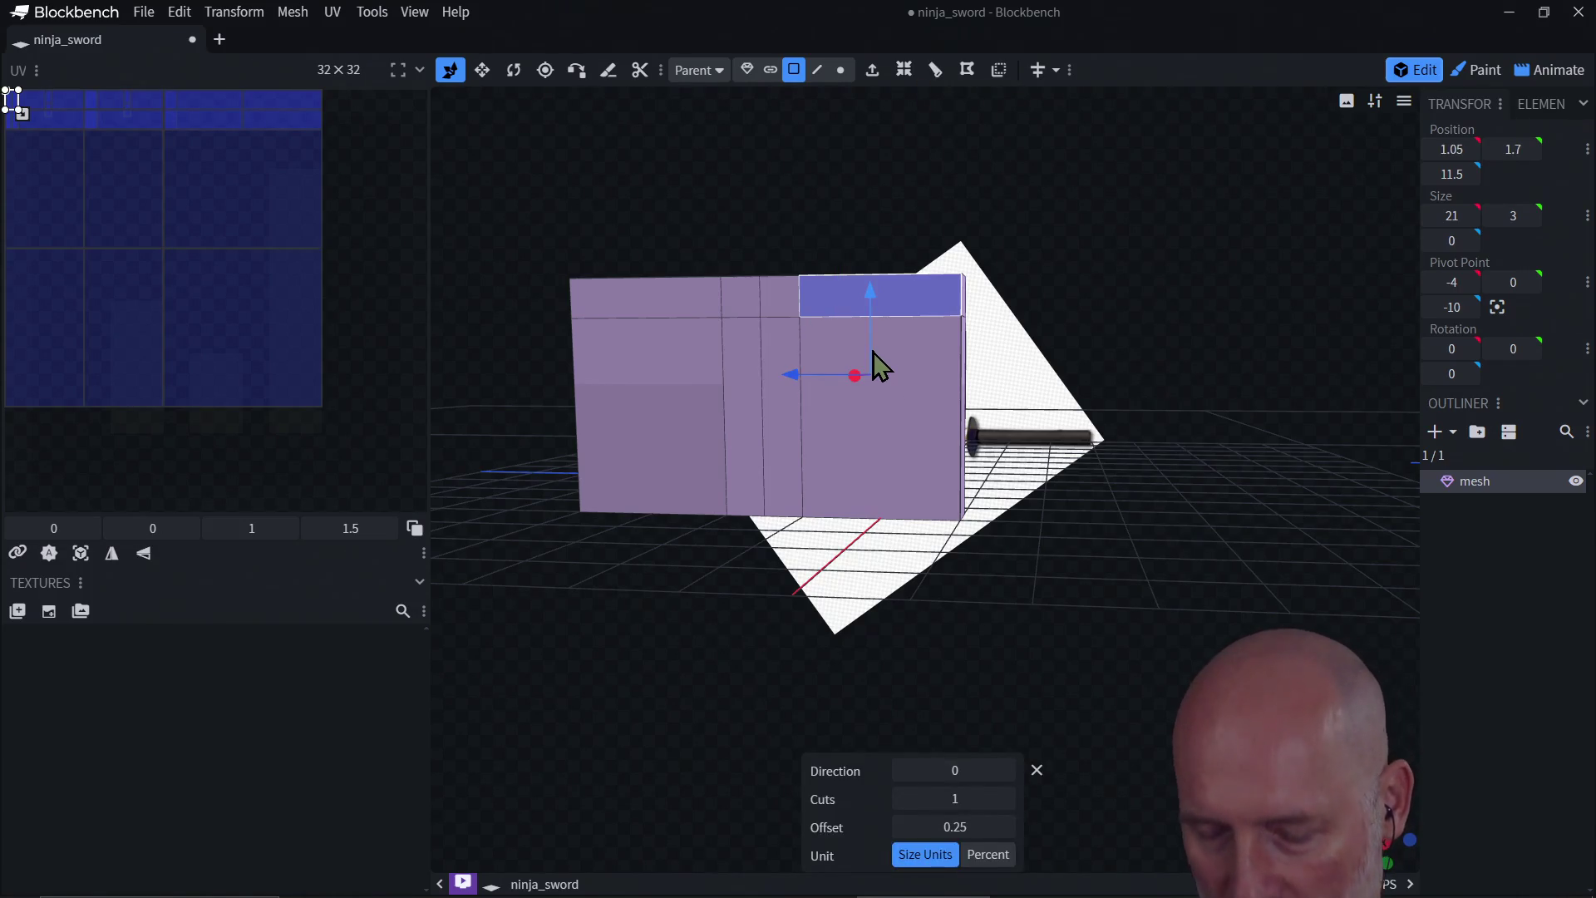
# Step: Loop cut the selected right and top faces with 2 cuts at offset 2.5
pyautogui.click(877, 428)
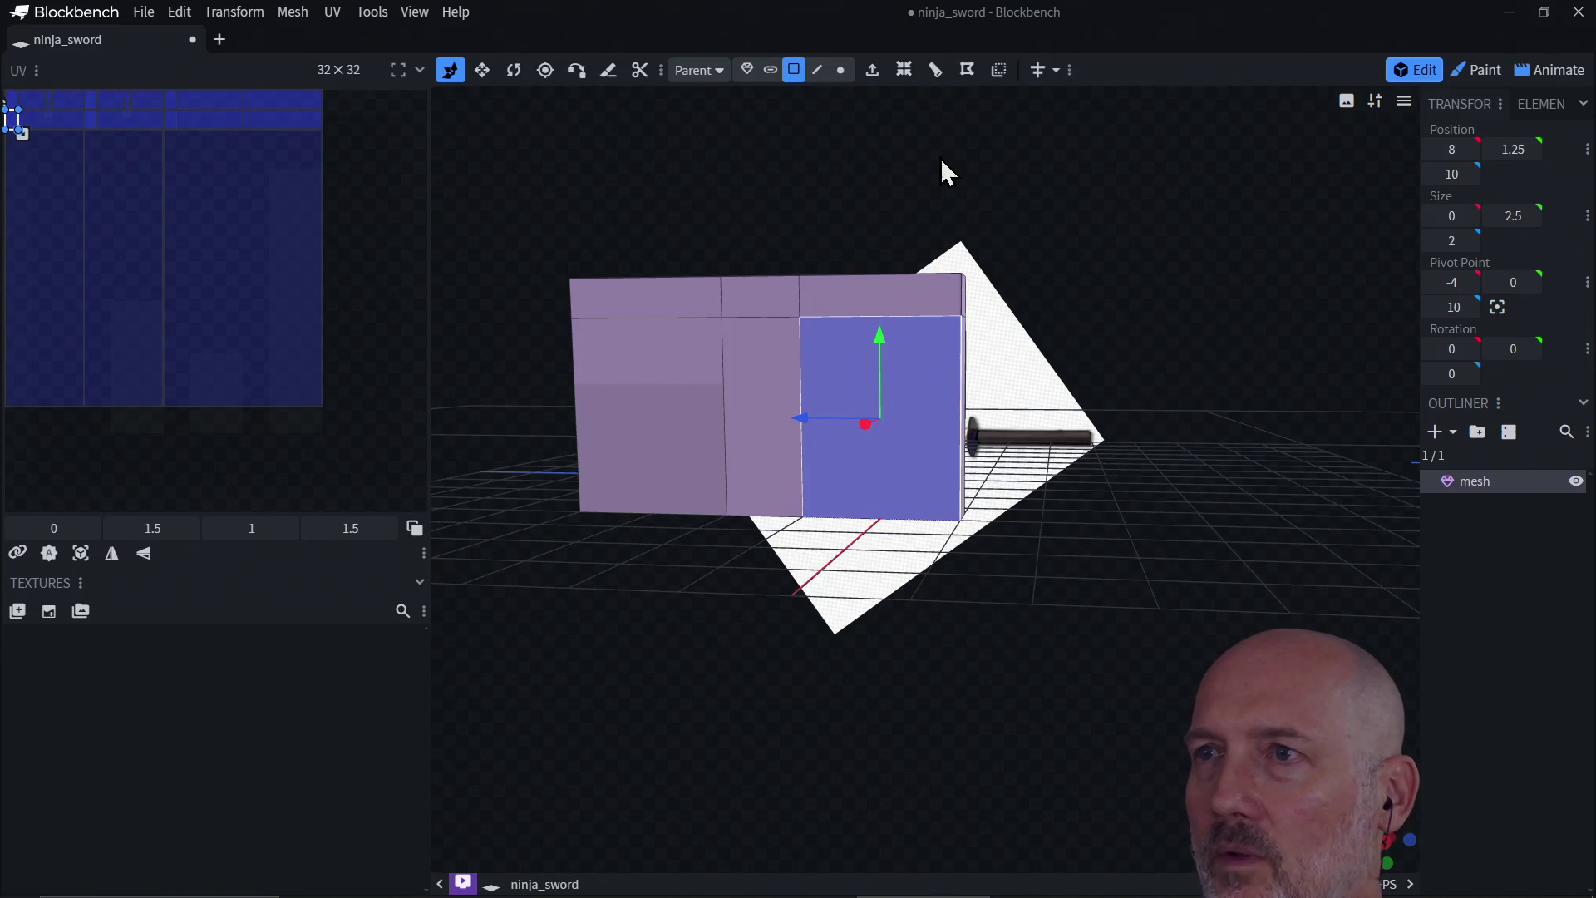
pyautogui.click(902, 303)
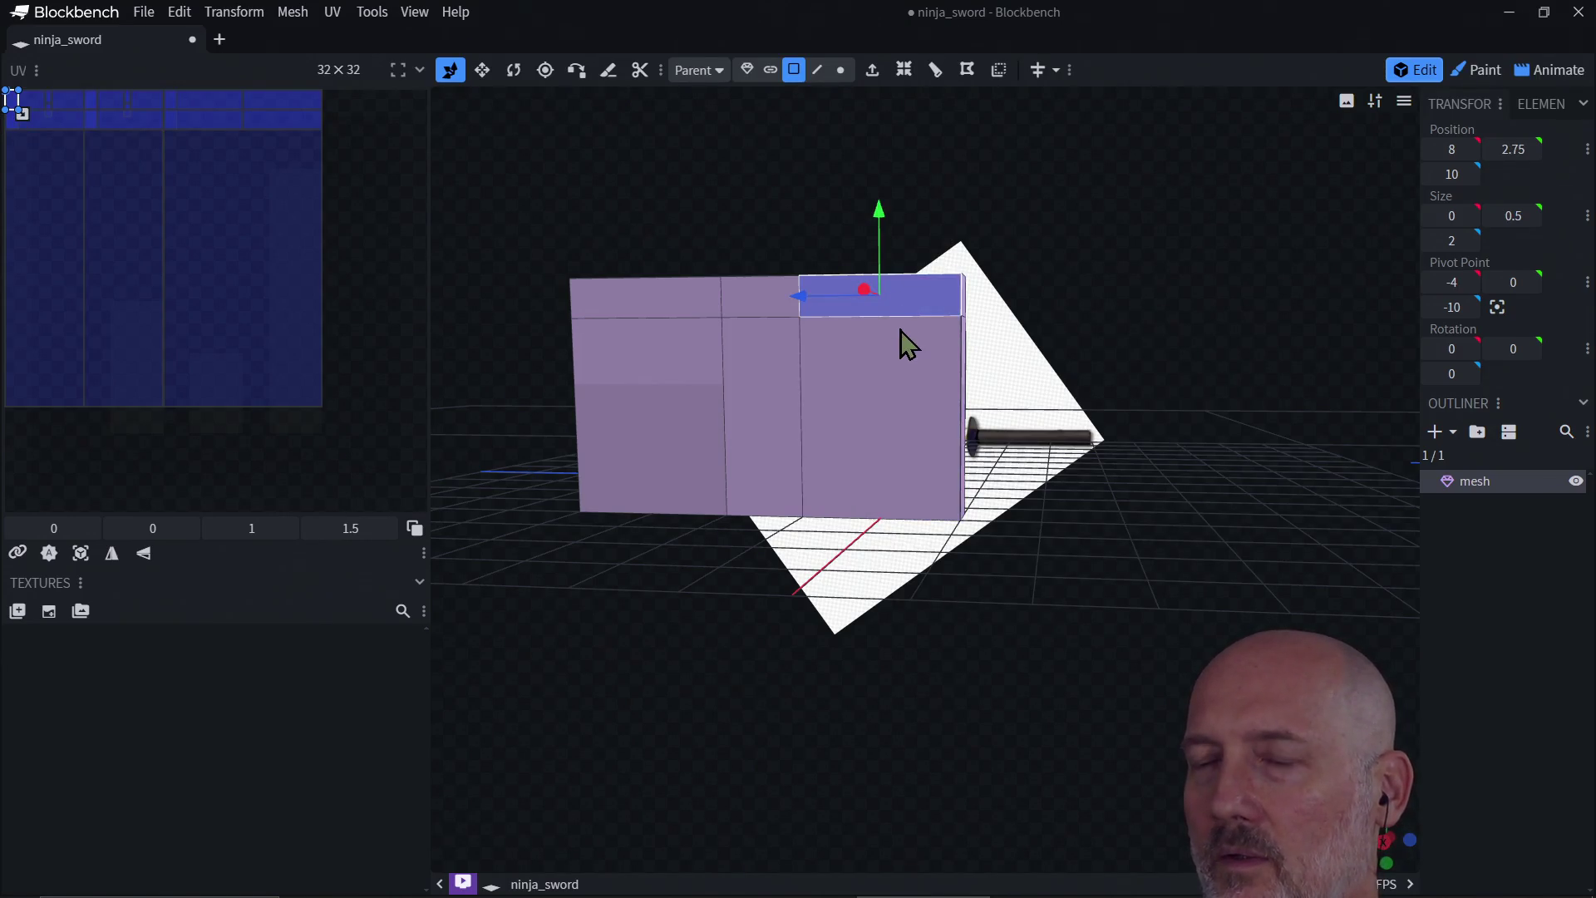
pyautogui.keyDown('shift'); pyautogui.click(891, 377); pyautogui.keyUp('shift')
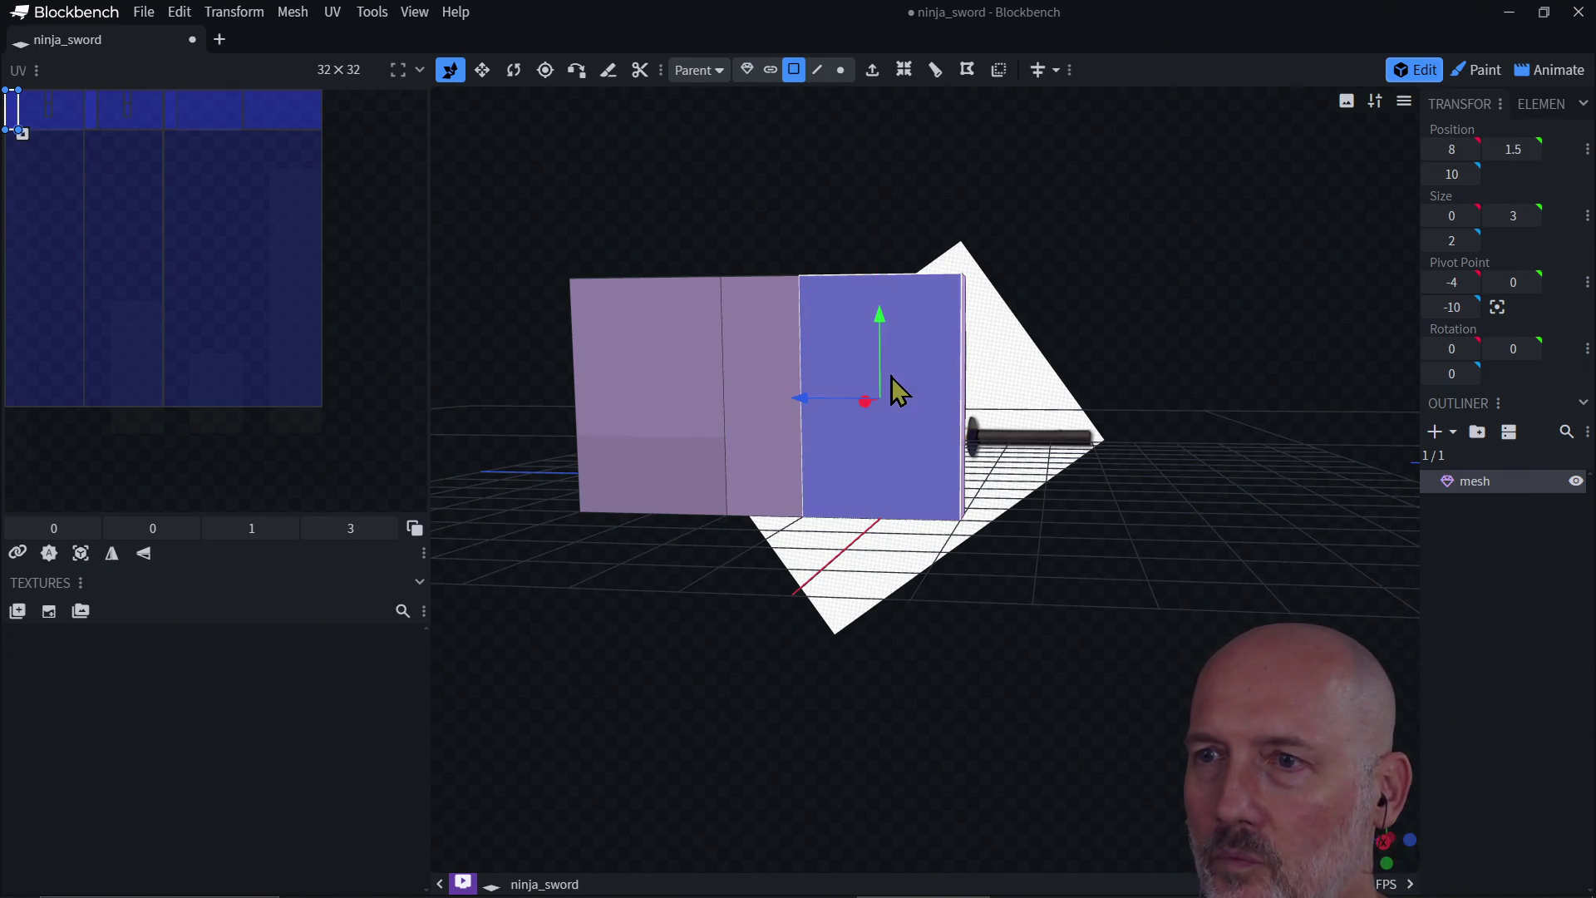
pyautogui.click(935, 71)
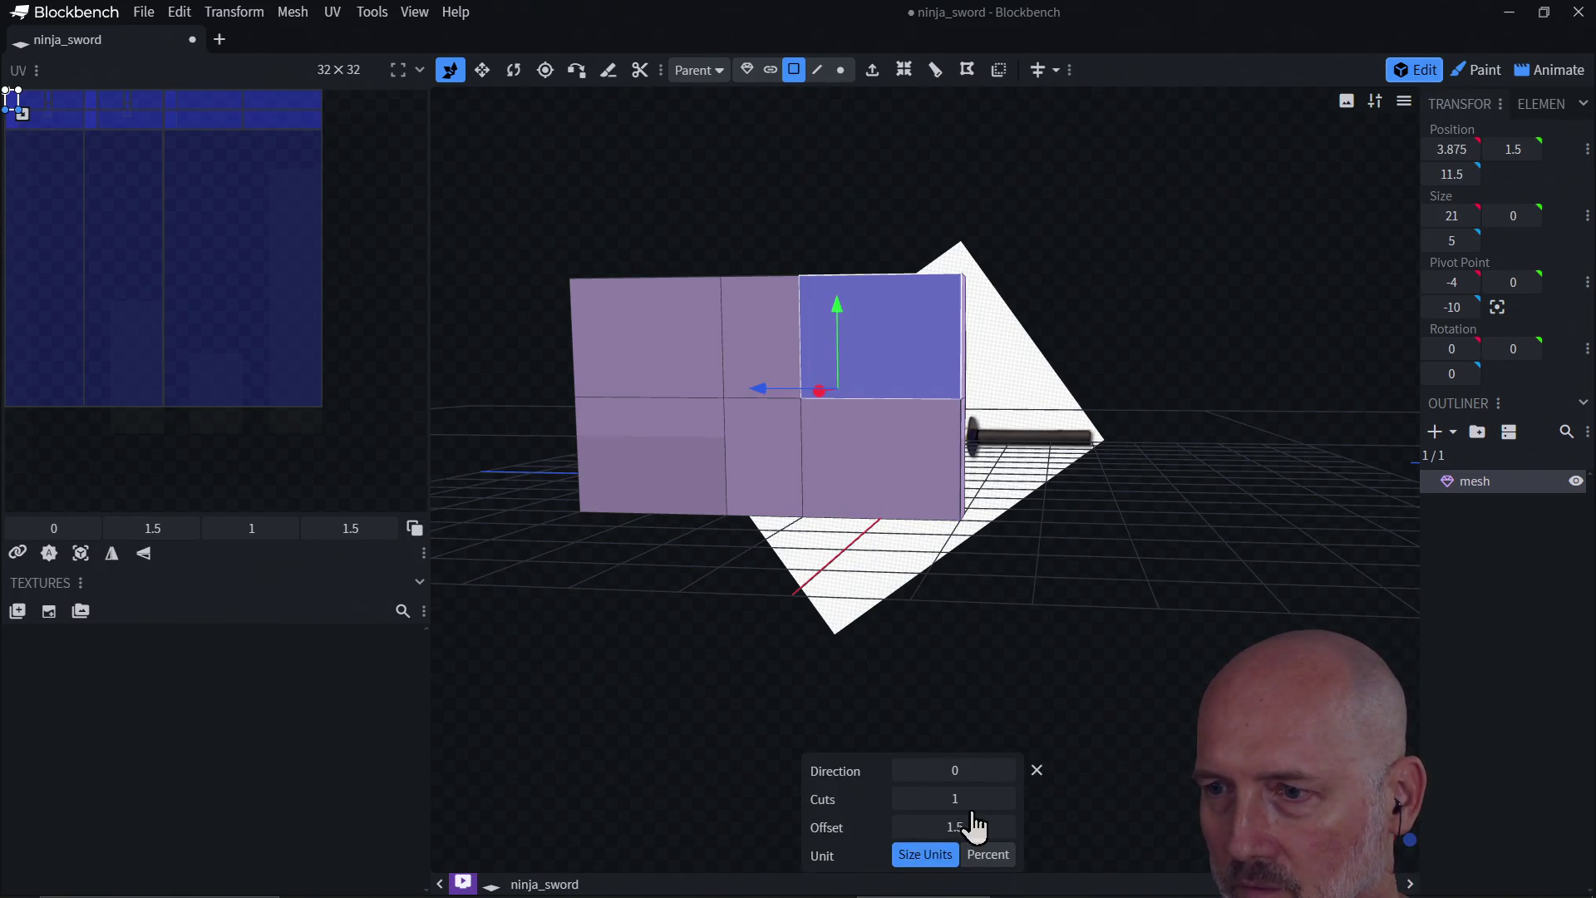
pyautogui.click(1006, 798)
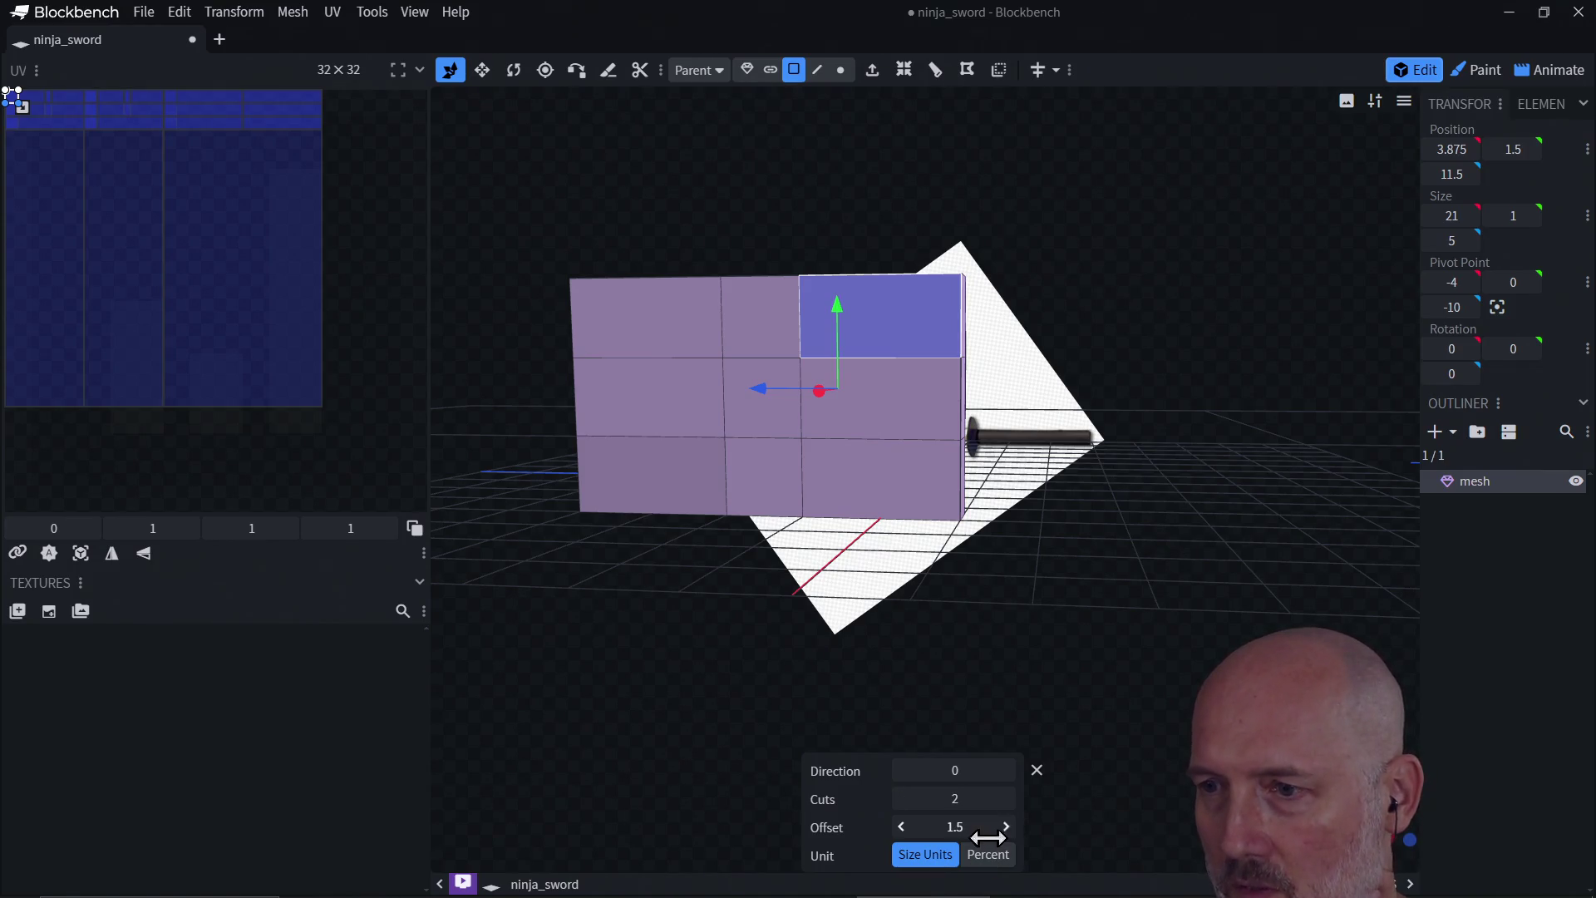
pyautogui.click(1005, 826)
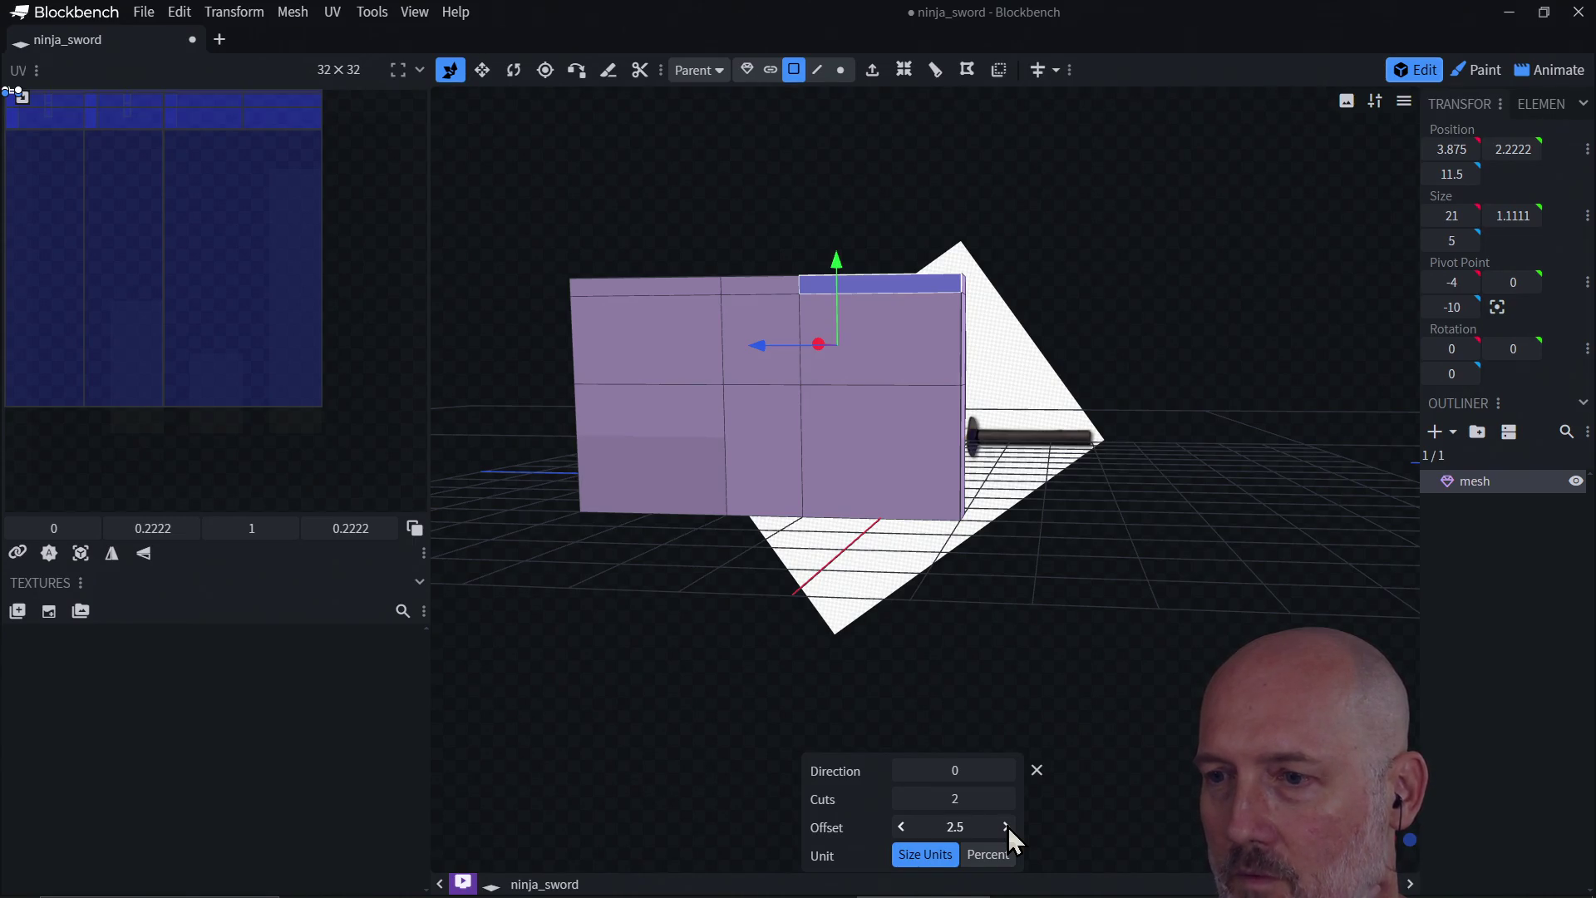
# Step: Redo the right column as two evenly spaced cuts, then raise the grid's top-right face
pyautogui.click(867, 384)
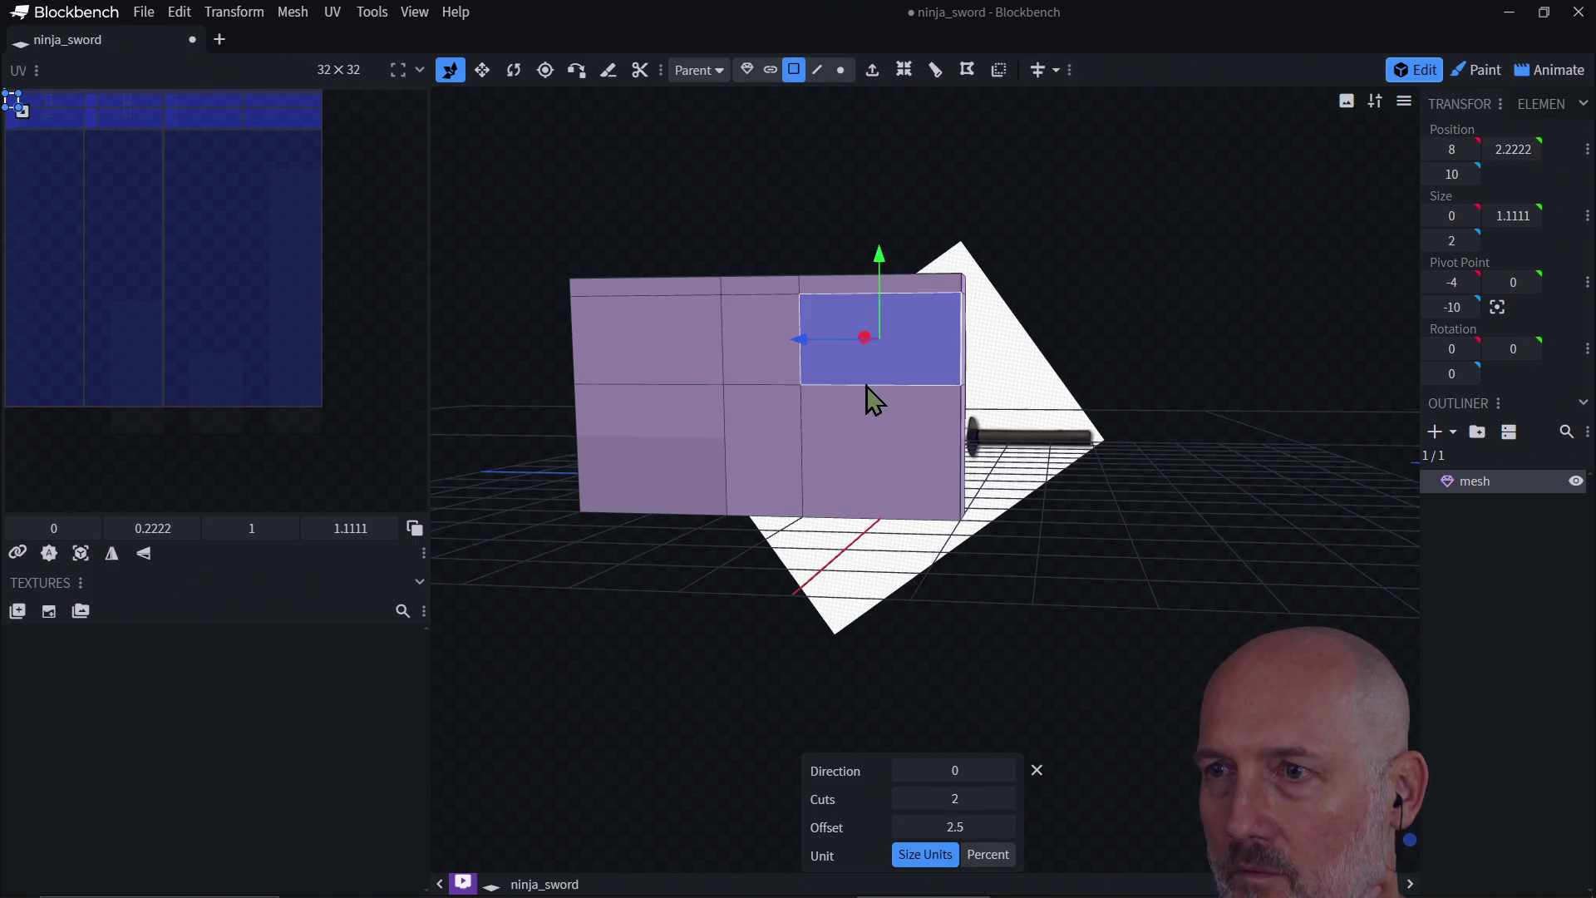
pyautogui.click(779, 384)
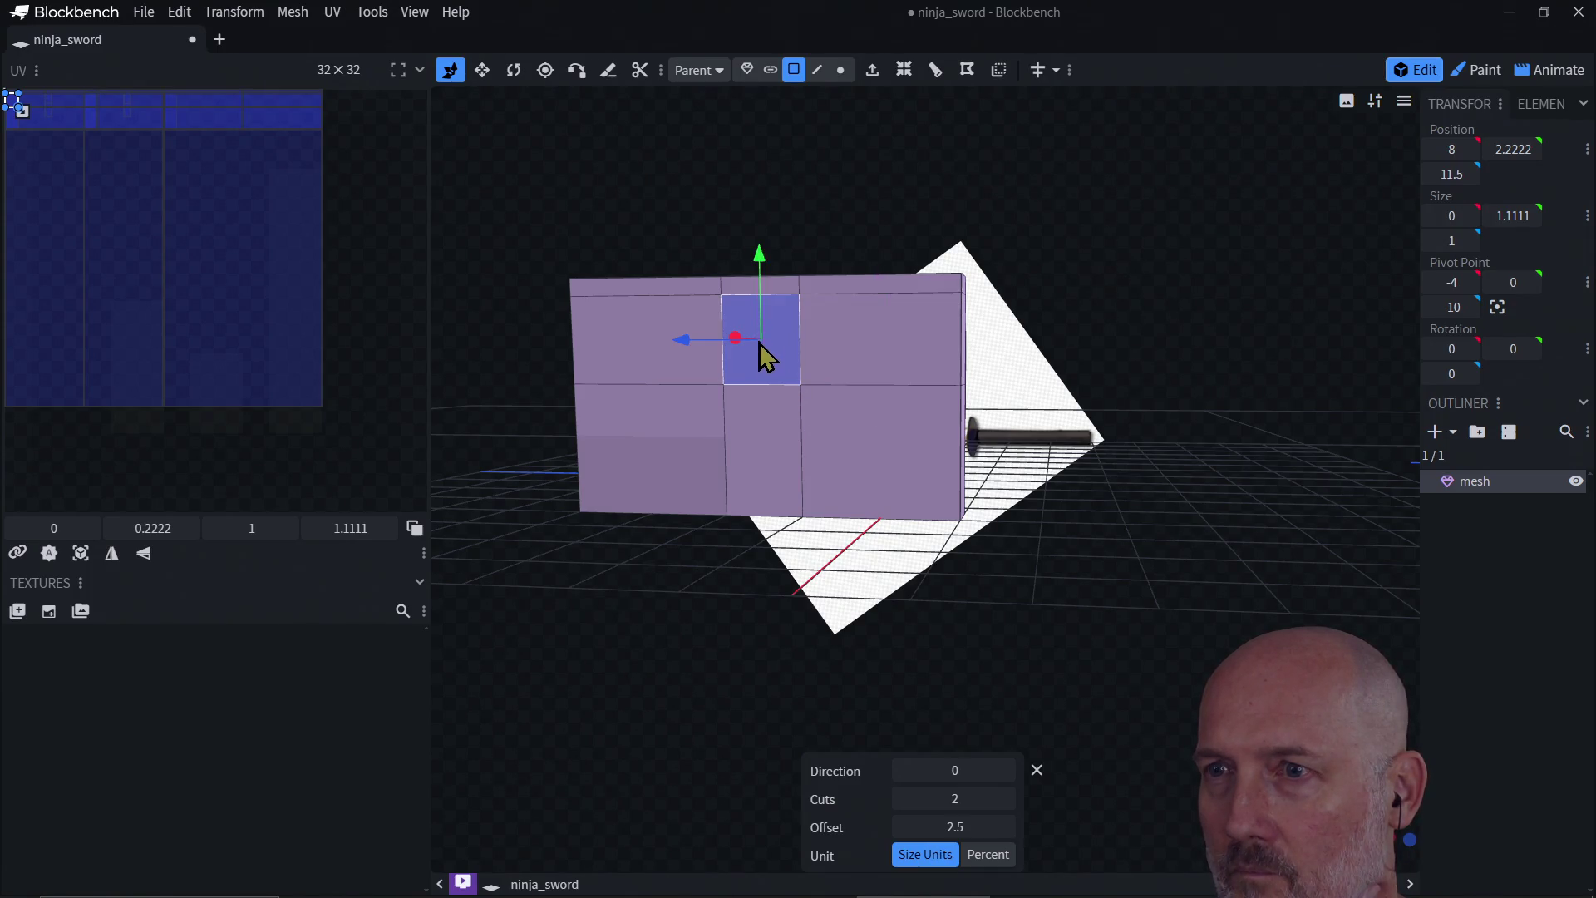
pyautogui.hotkey('ctrl', 'z')
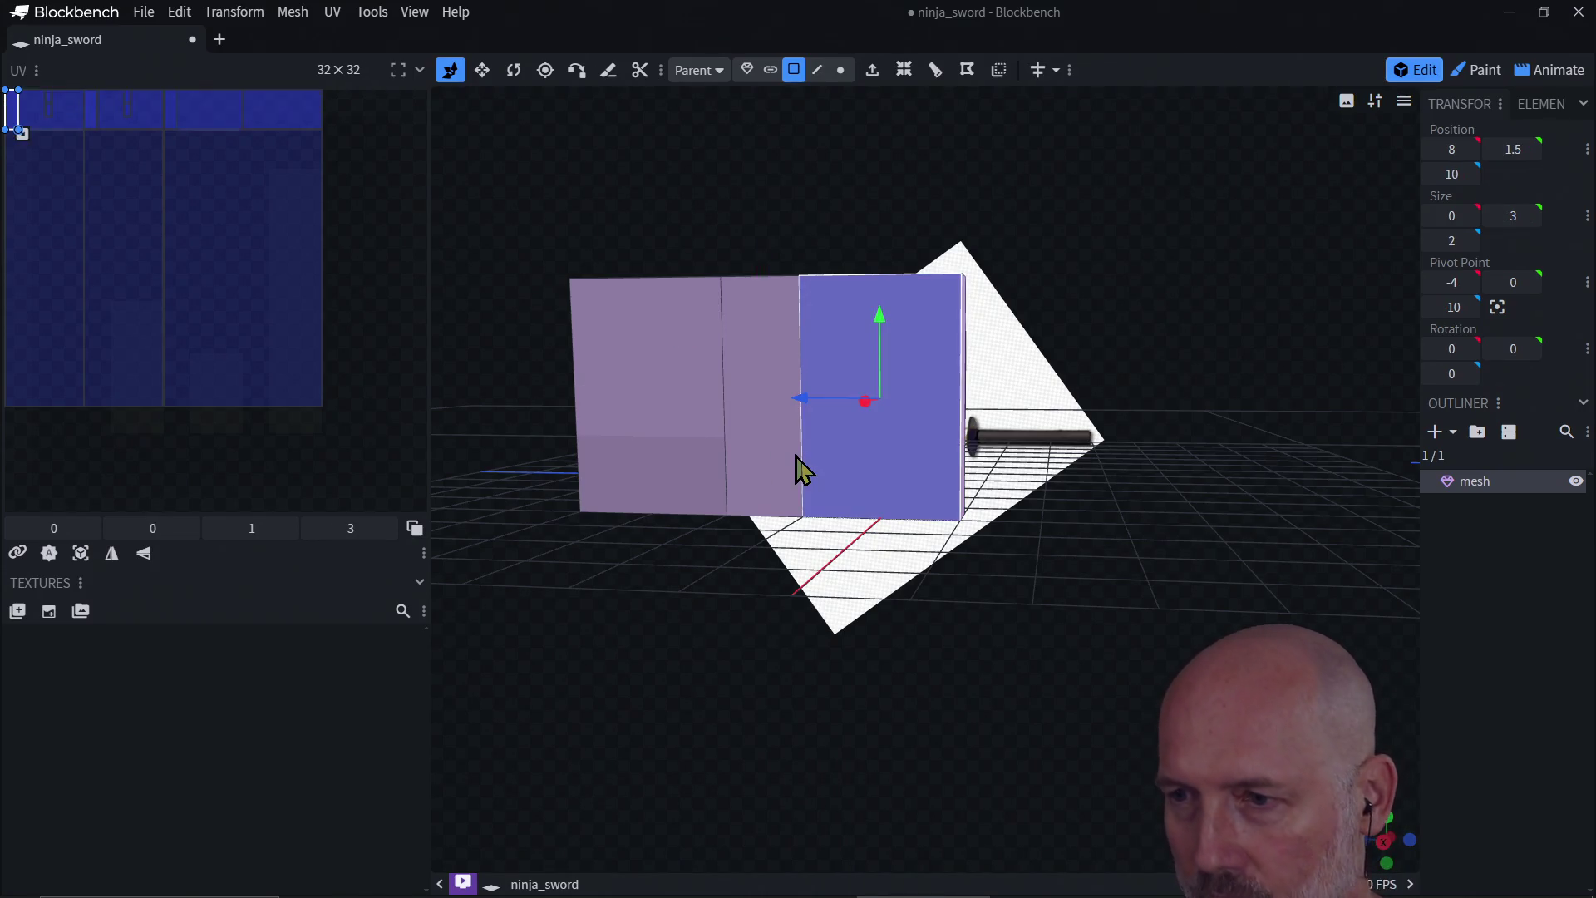
pyautogui.click(935, 70)
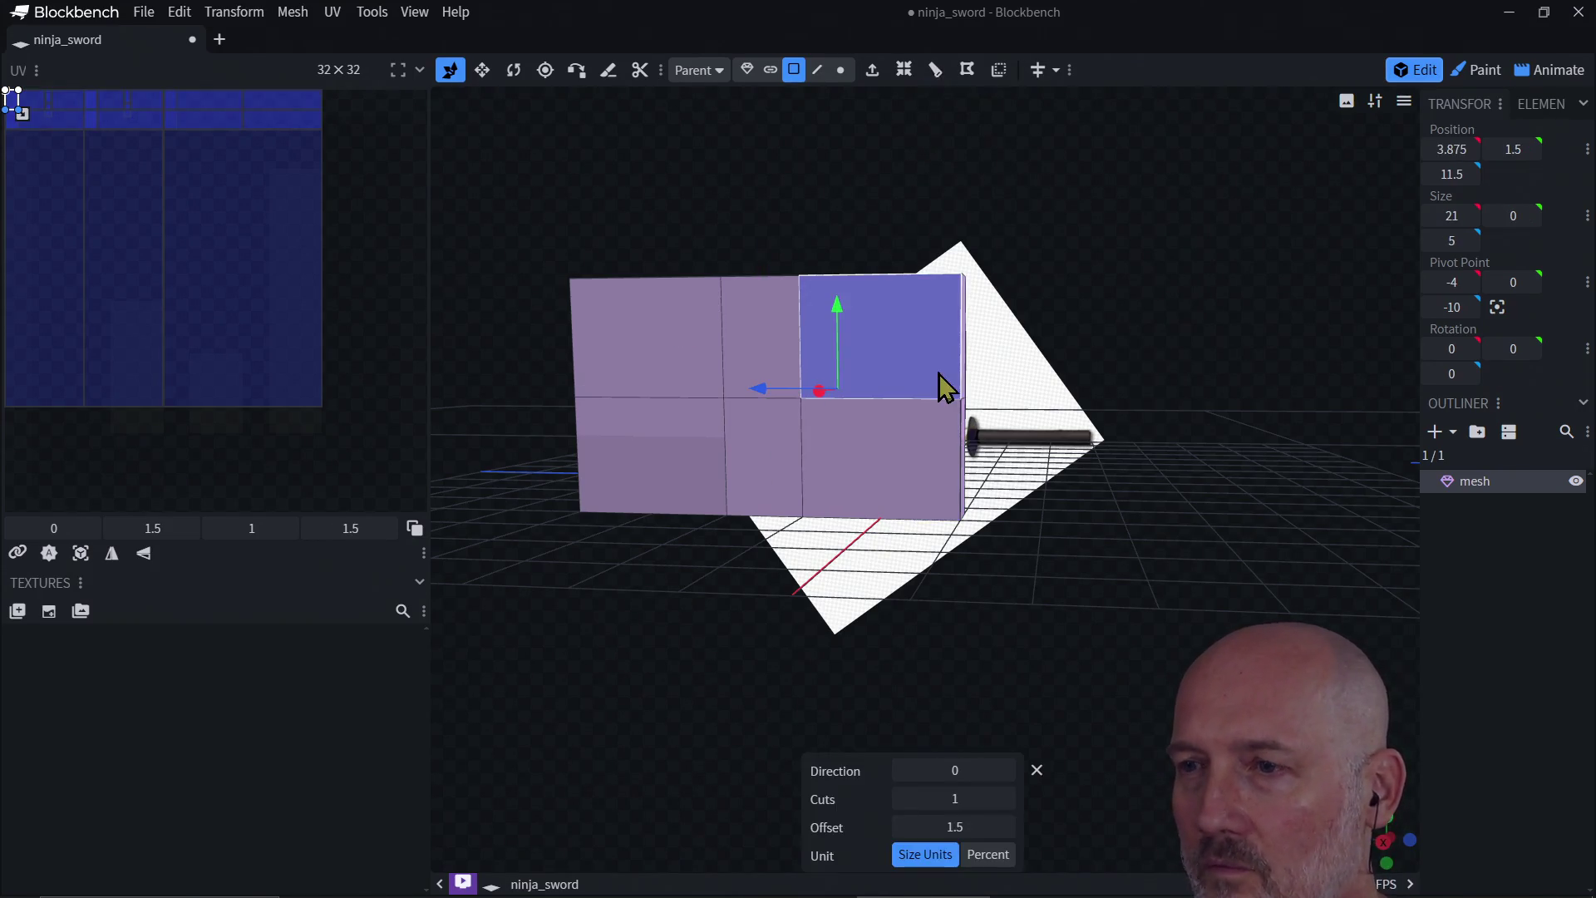
pyautogui.click(1005, 799)
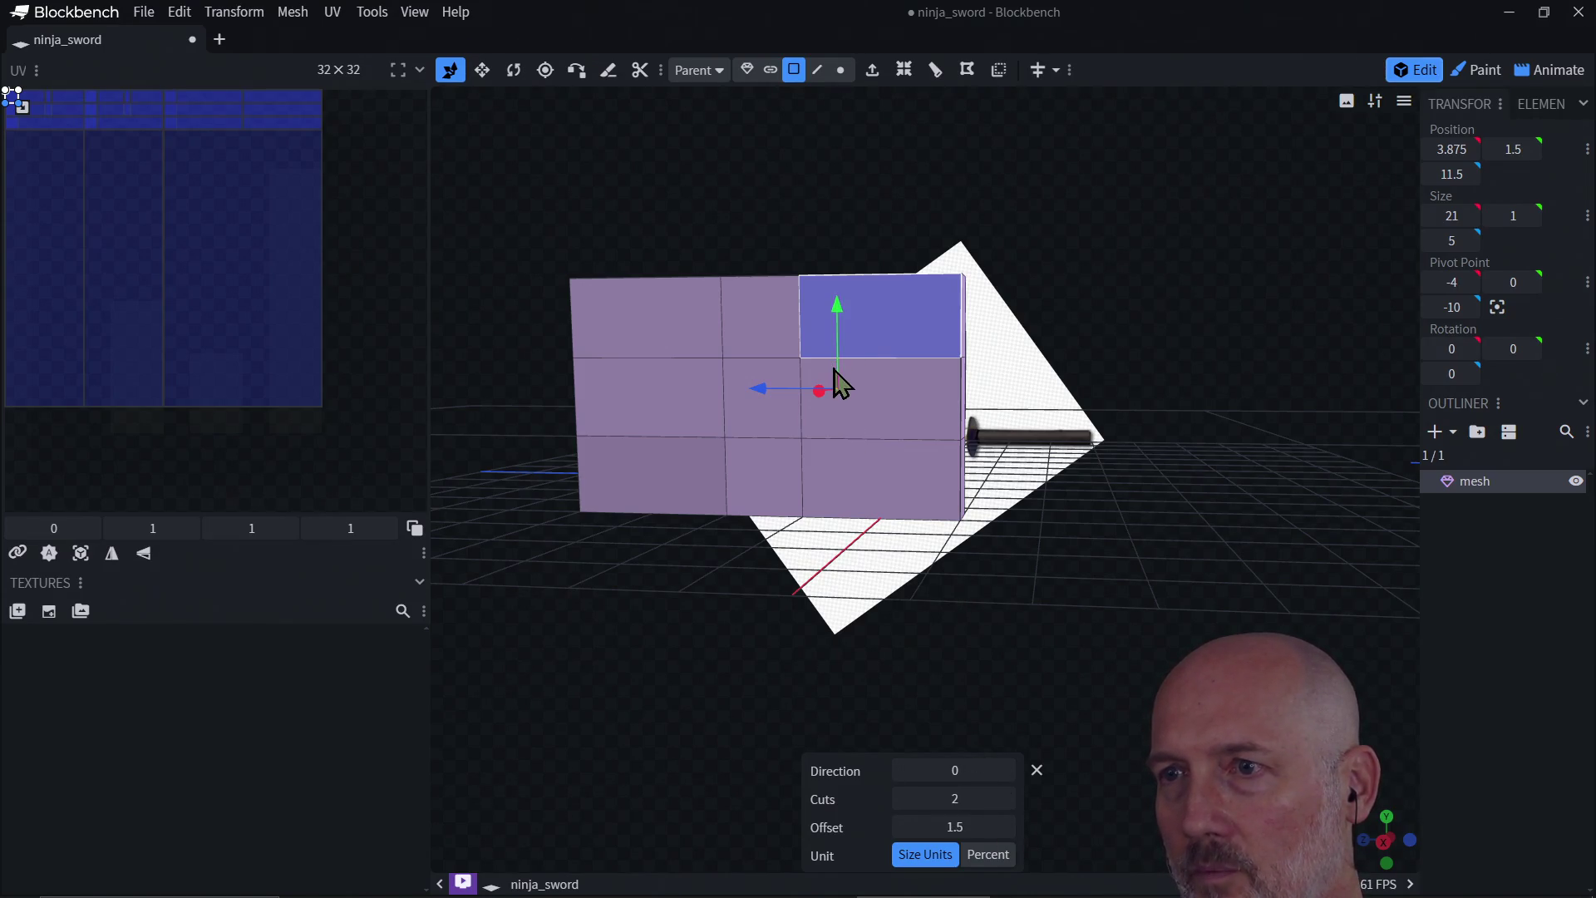
pyautogui.moveTo(837, 371); pyautogui.dragTo(840, 341)
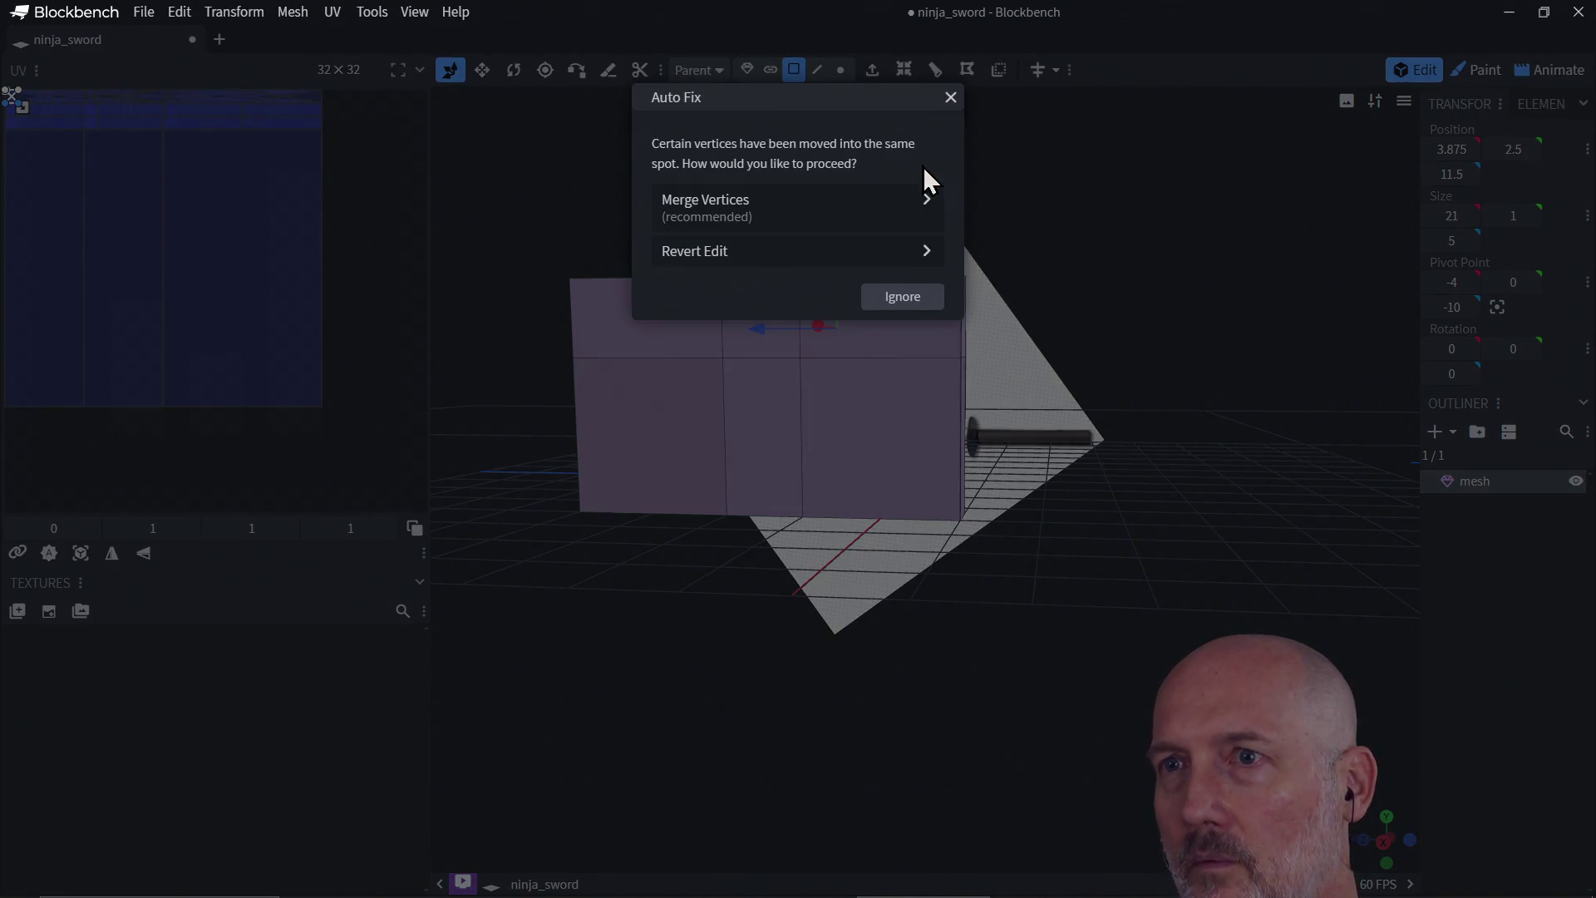
pyautogui.click(916, 251)
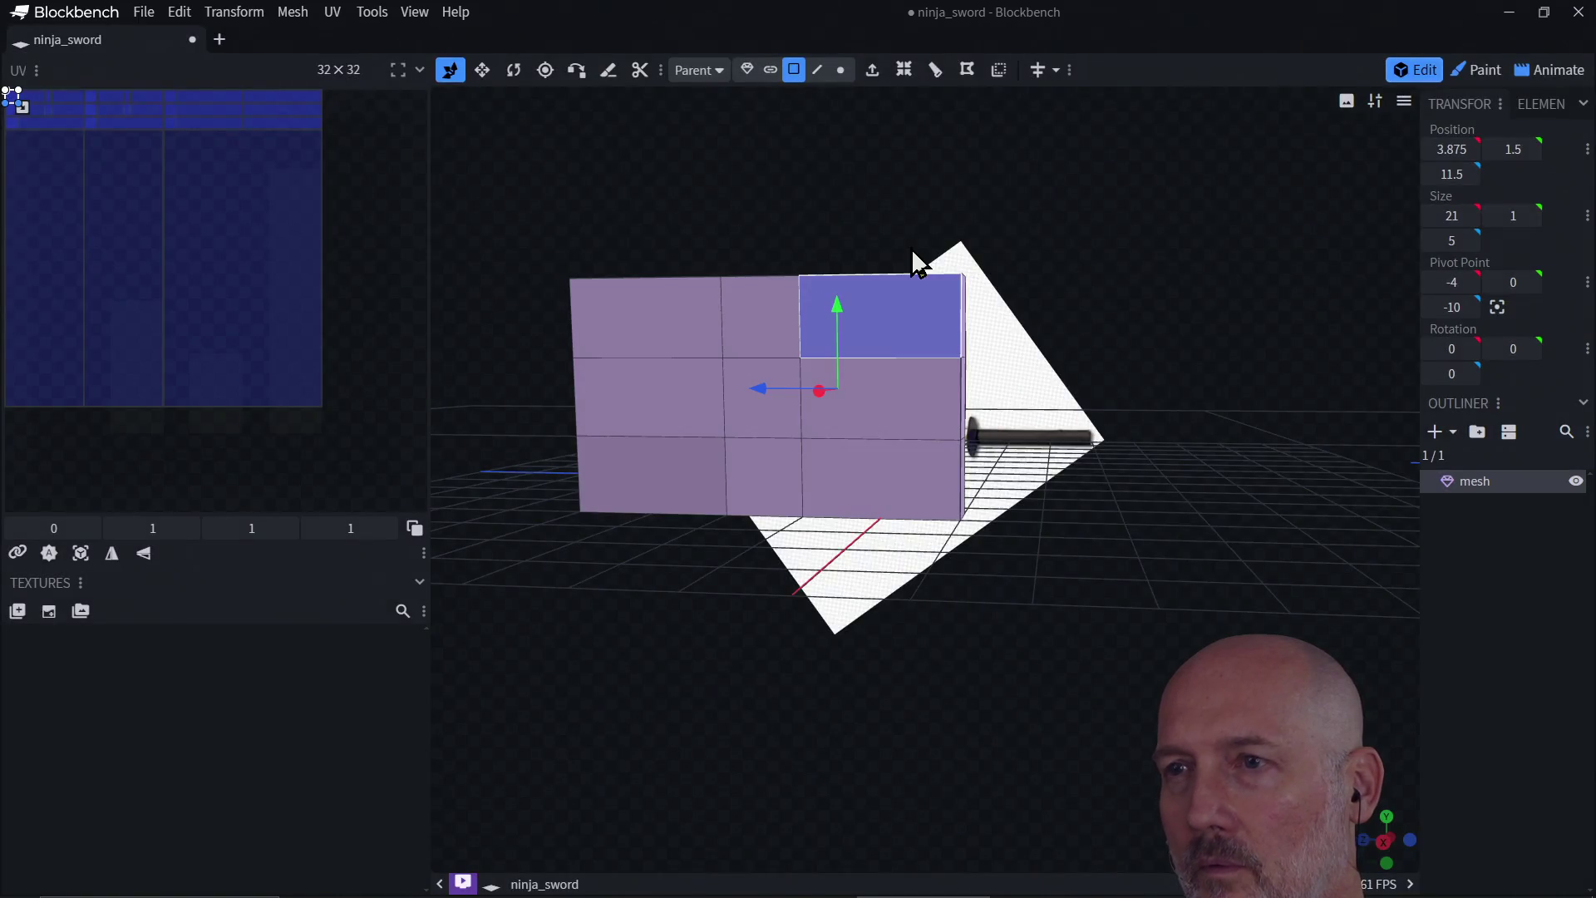
pyautogui.click(844, 496)
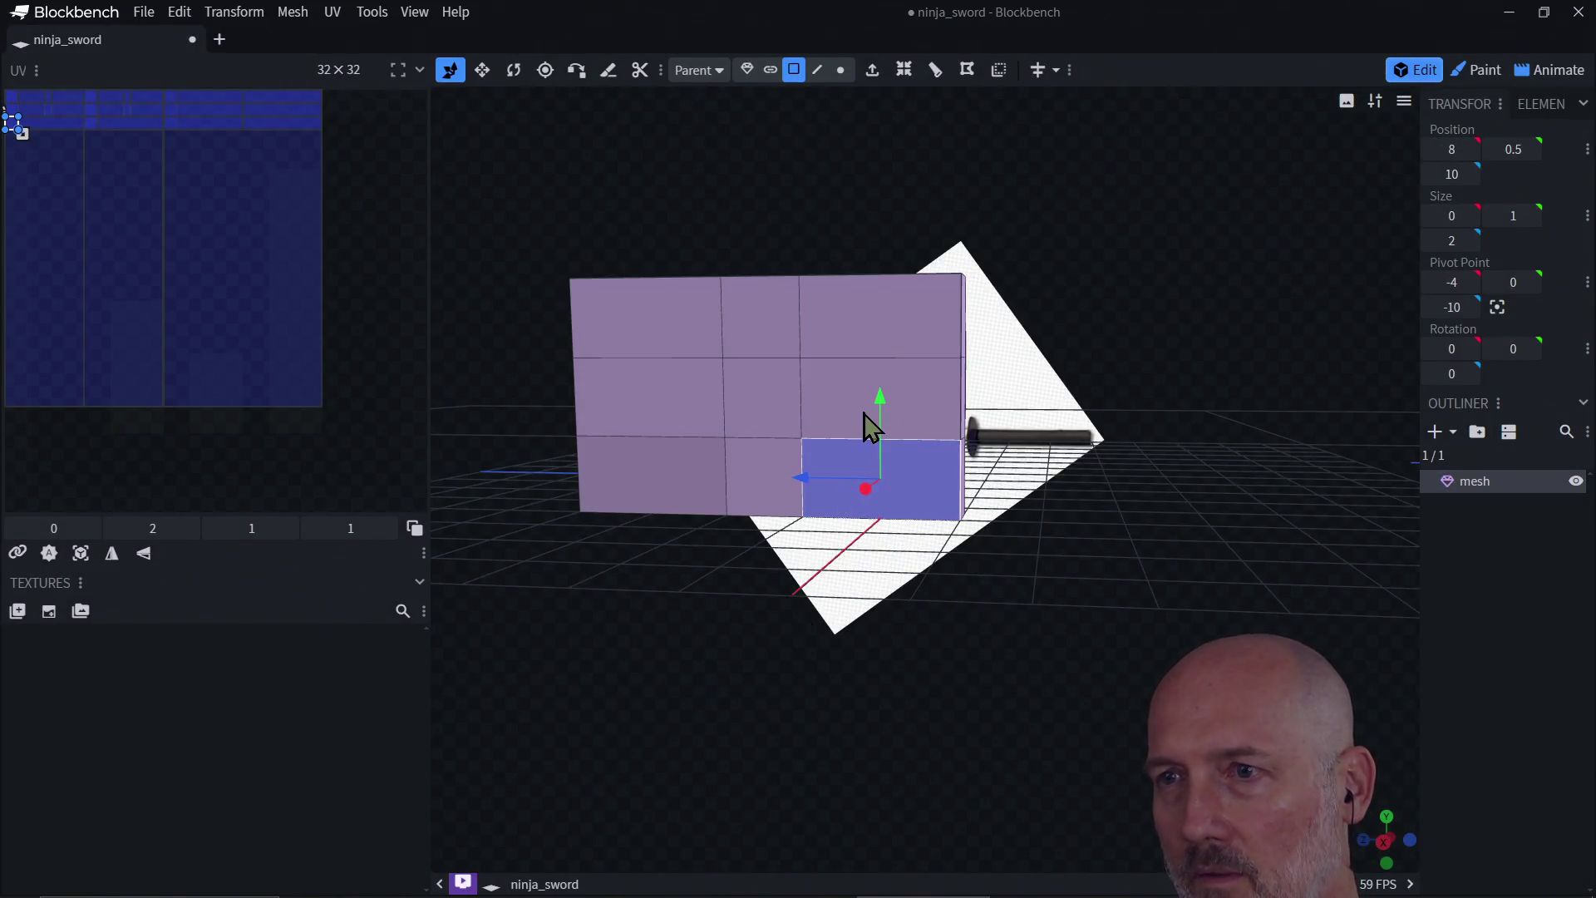
pyautogui.click(763, 384)
pyautogui.click(854, 363)
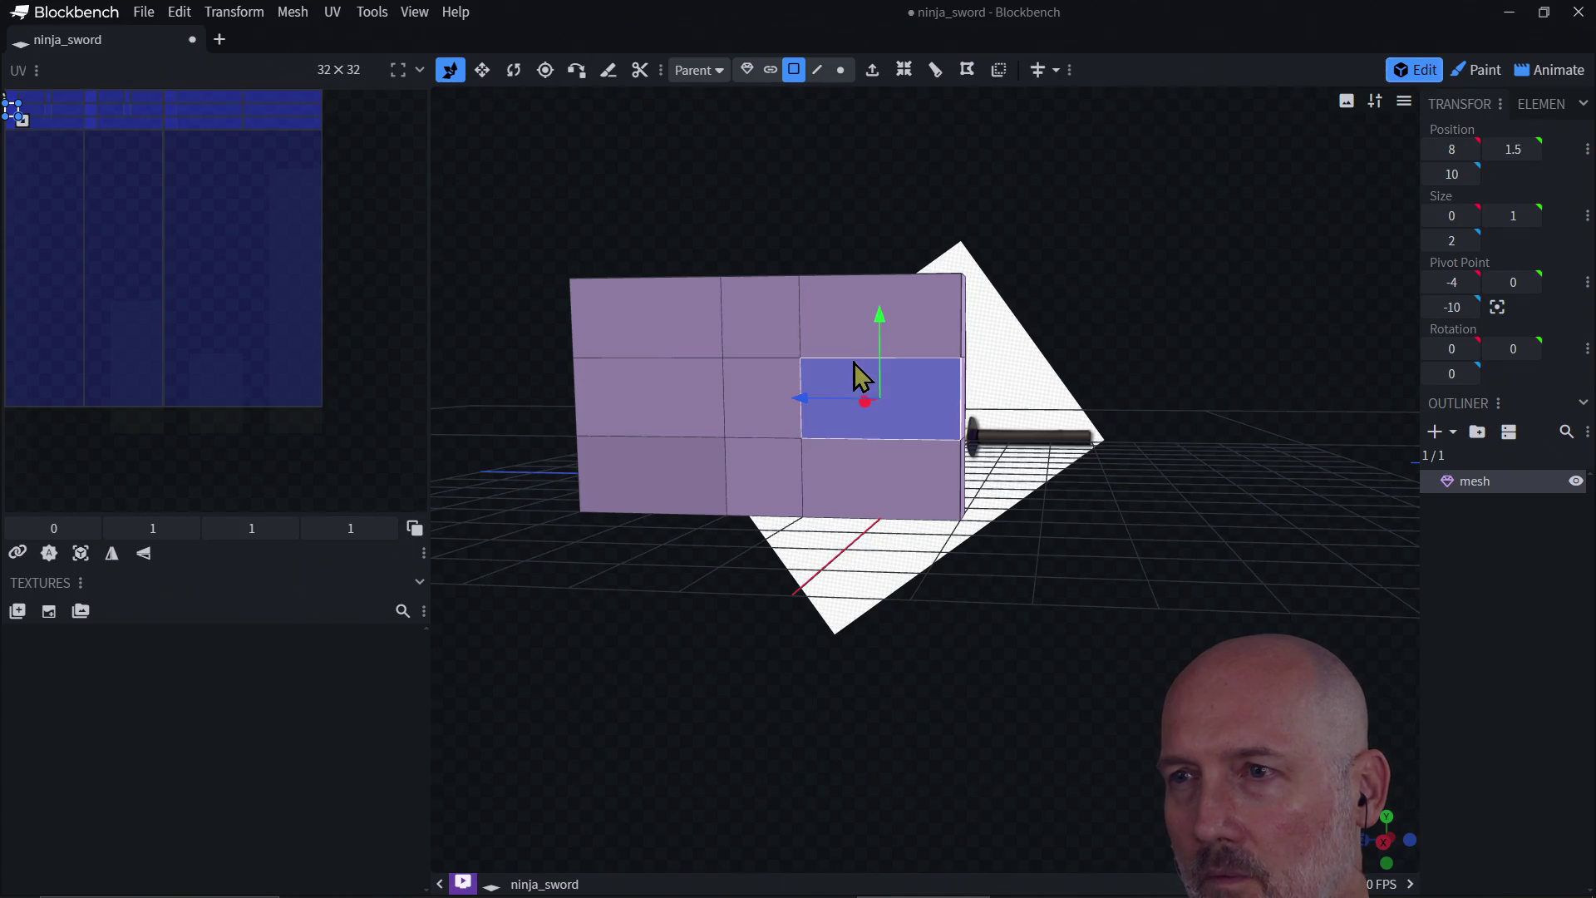
pyautogui.click(822, 76)
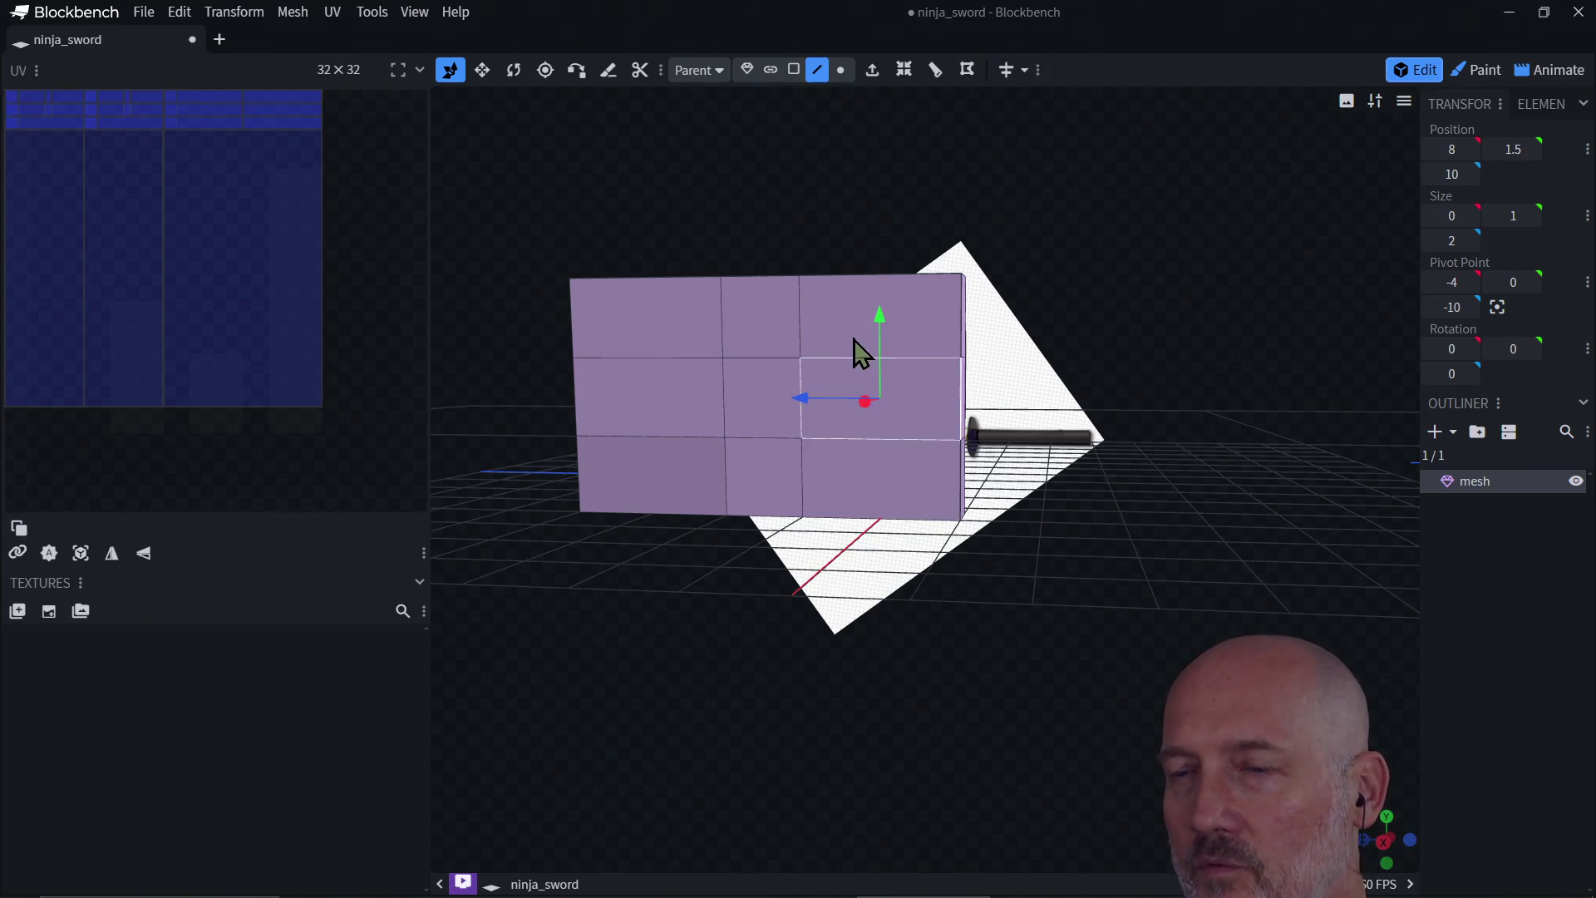
pyautogui.click(886, 358)
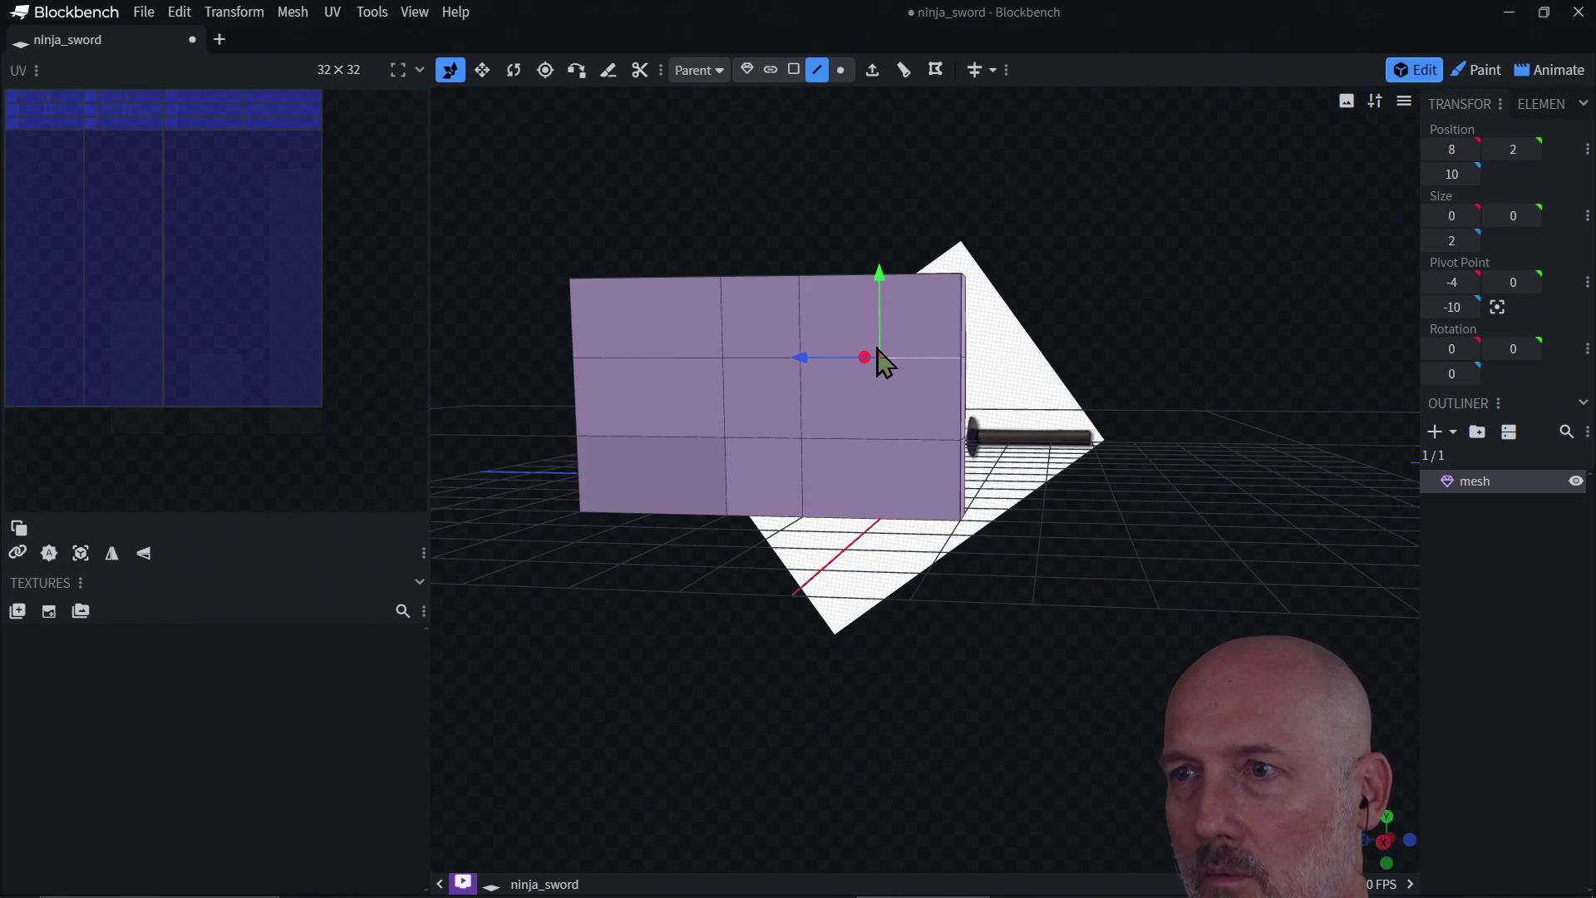
pyautogui.click(883, 361)
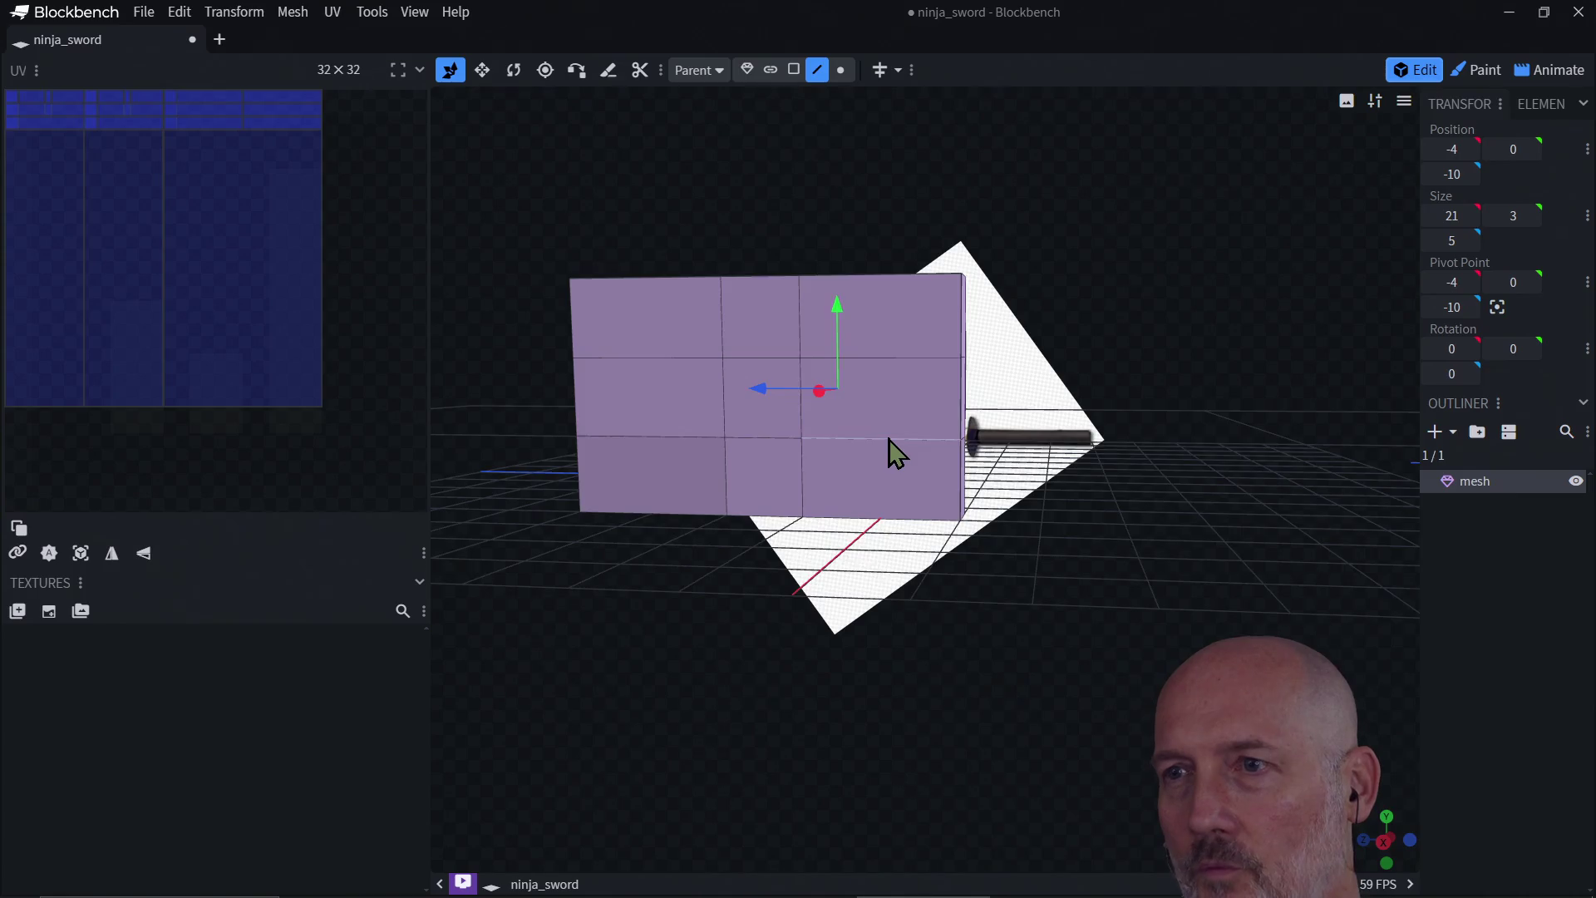
pyautogui.moveTo(889, 453); pyautogui.dragTo(883, 499)
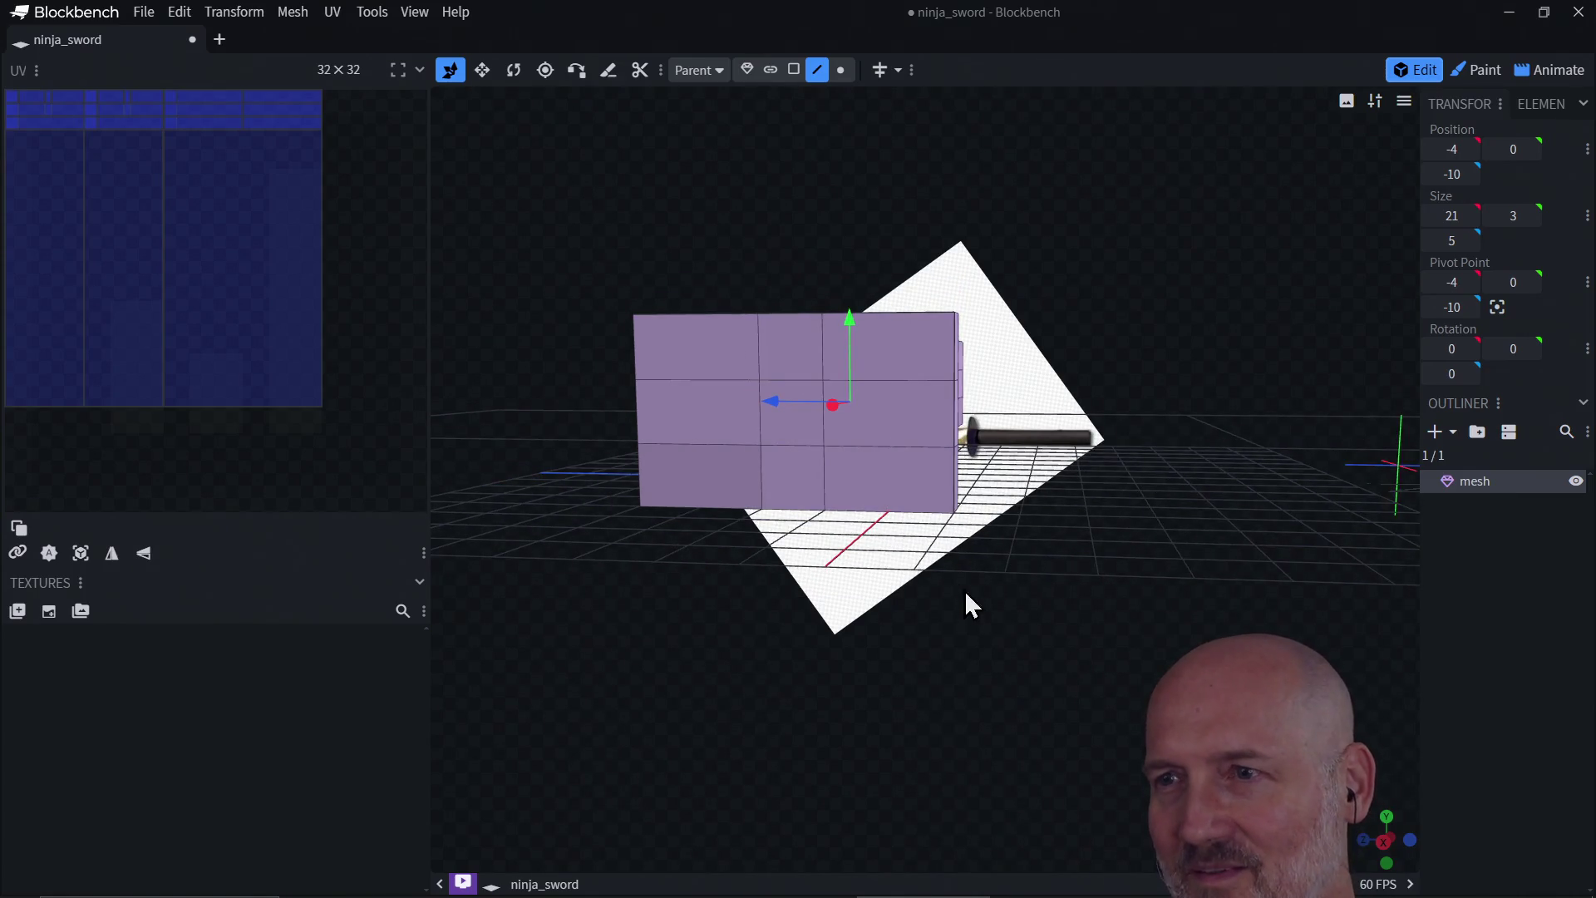
# Step: Orbit to a high oblique view over the blade and gridded crossguard, checking a crossguard edge
pyautogui.moveTo(966, 595)
pyautogui.mouseDown()
pyautogui.moveTo(909, 634)
pyautogui.moveTo(962, 687)
pyautogui.moveTo(1028, 650)
pyautogui.moveTo(965, 652)
pyautogui.moveTo(983, 509)
pyautogui.mouseUp()
pyautogui.click(989, 498)
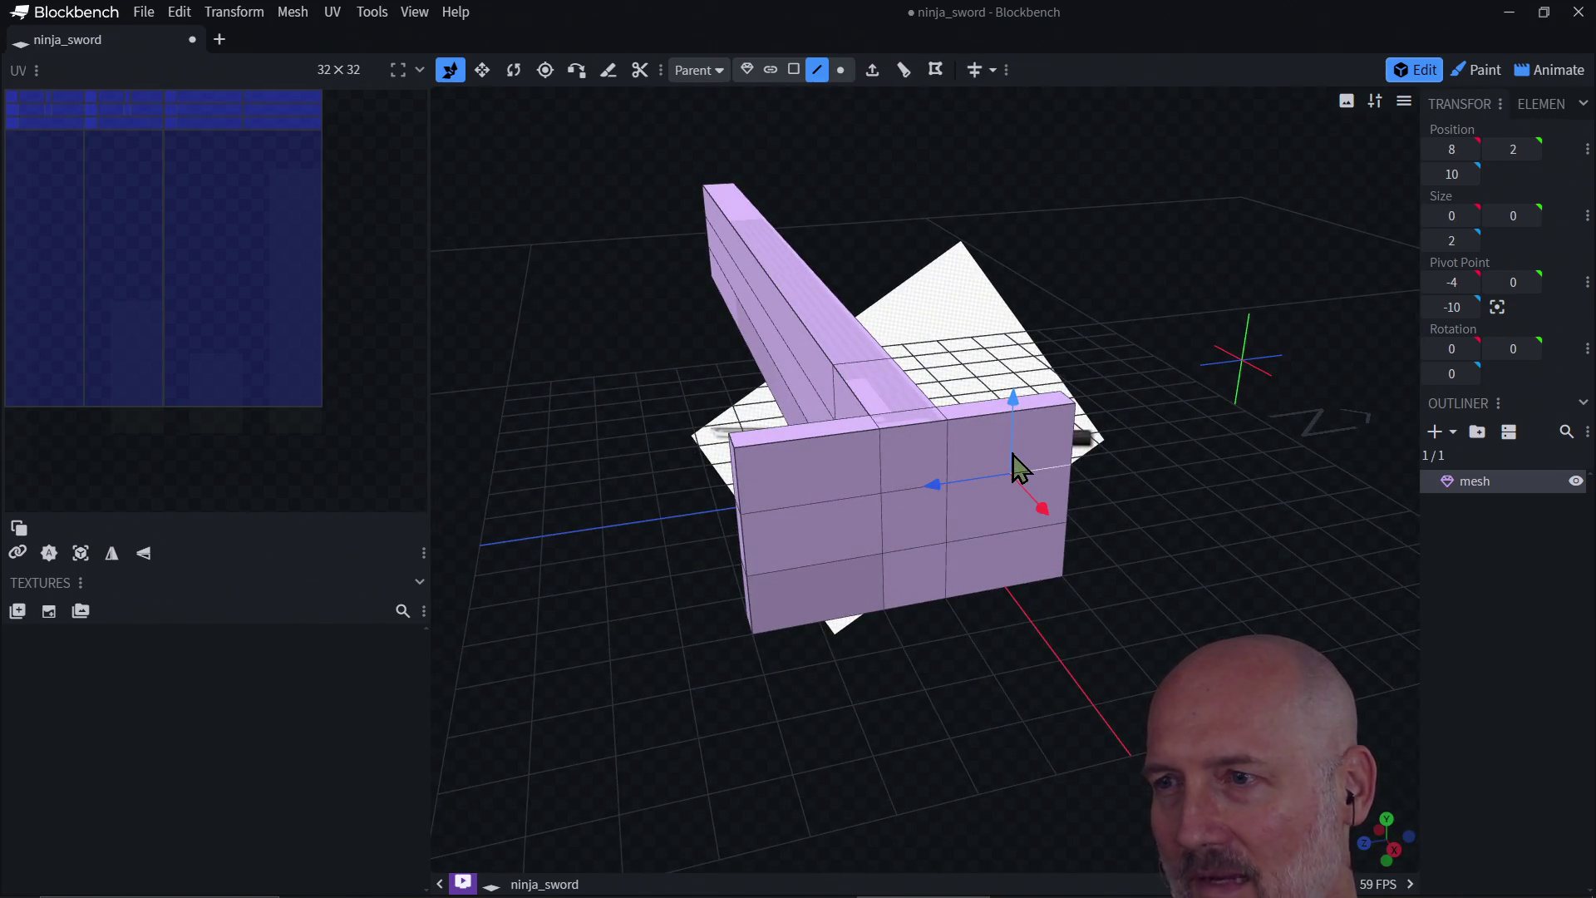
pyautogui.moveTo(1011, 451)
pyautogui.mouseDown()
pyautogui.moveTo(1012, 404)
pyautogui.moveTo(1011, 437)
pyautogui.mouseUp()
pyautogui.click(944, 737)
pyautogui.moveTo(944, 737)
pyautogui.mouseDown()
pyautogui.moveTo(894, 670)
pyautogui.moveTo(900, 633)
pyautogui.moveTo(919, 721)
pyautogui.moveTo(1140, 651)
pyautogui.moveTo(970, 640)
pyautogui.moveTo(934, 663)
pyautogui.moveTo(884, 648)
pyautogui.moveTo(897, 673)
pyautogui.moveTo(848, 645)
pyautogui.moveTo(870, 659)
pyautogui.moveTo(881, 627)
pyautogui.mouseUp()
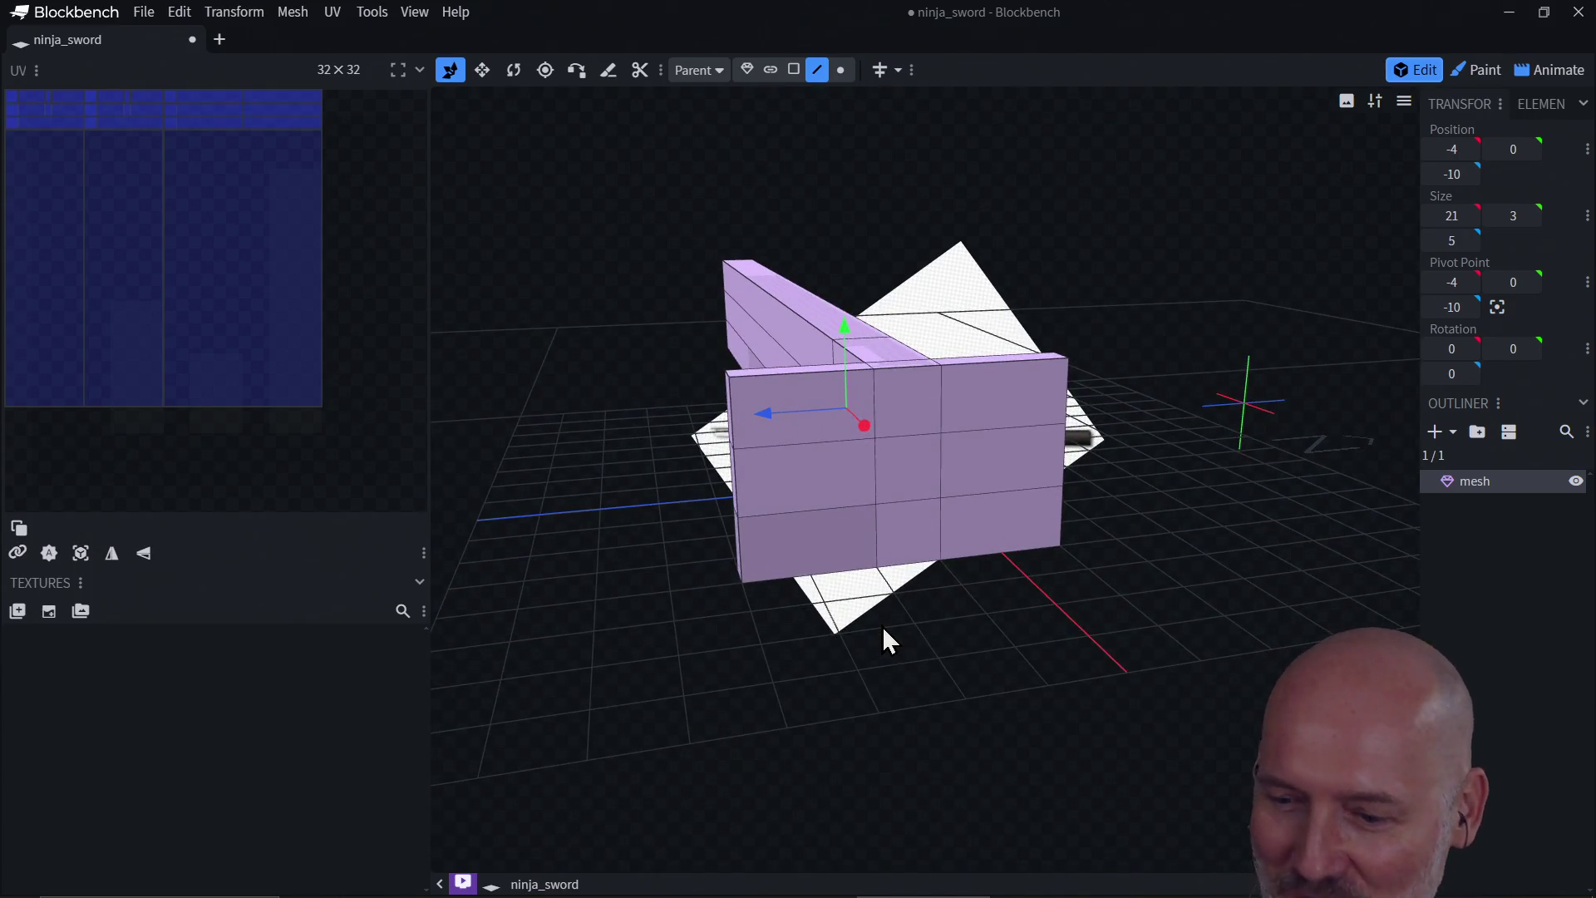
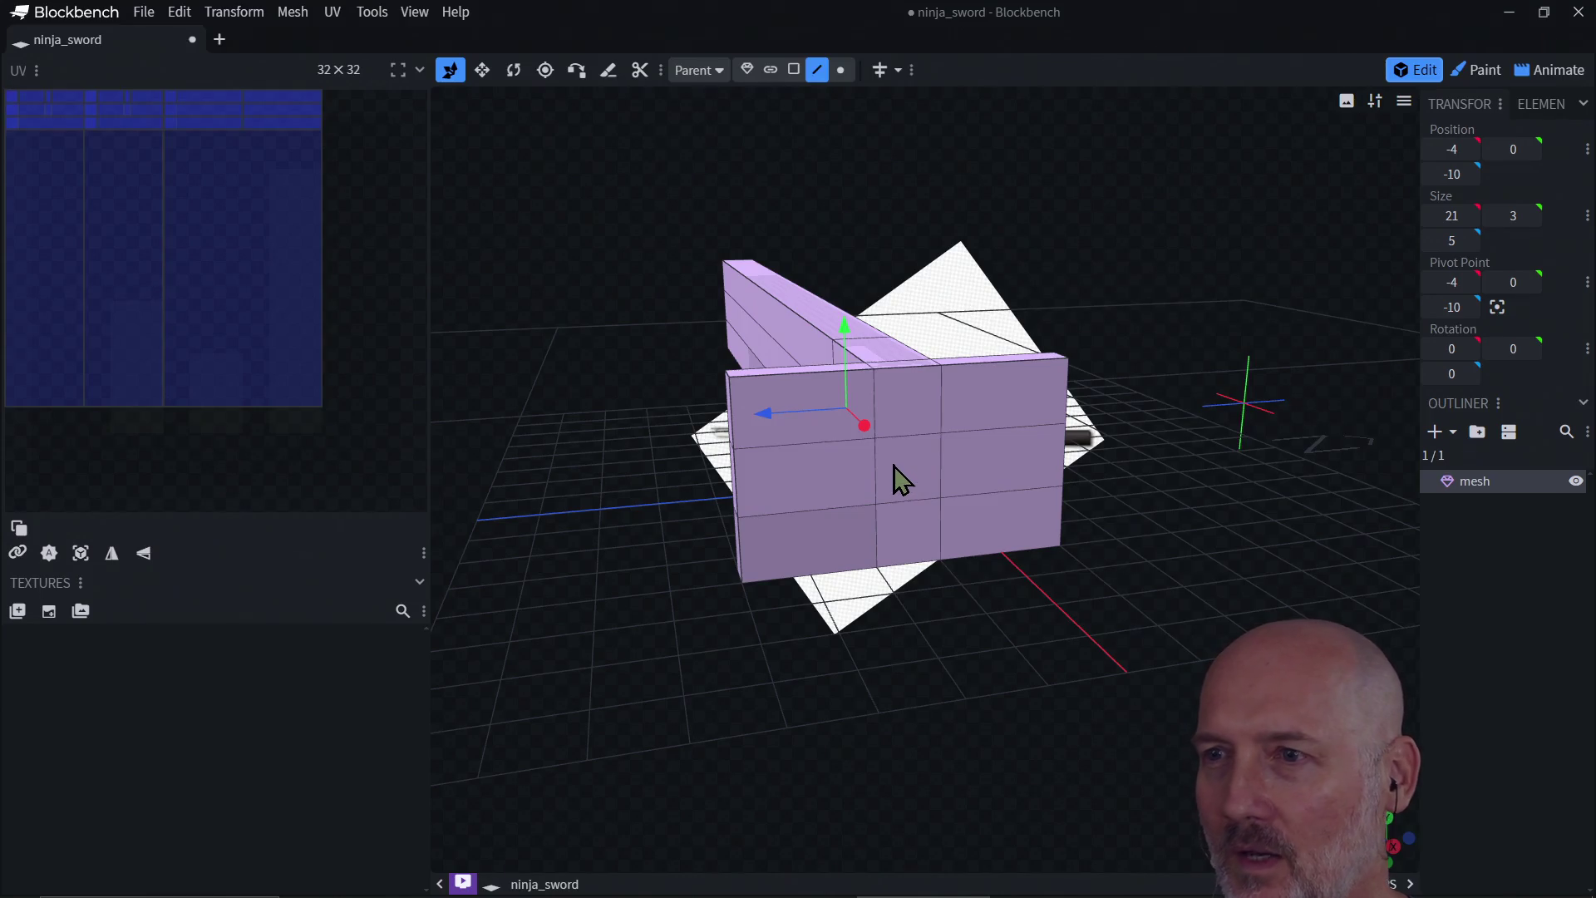
# Step: Select the guard's large face from an end-on view of the sword
pyautogui.moveTo(901, 479); pyautogui.dragTo(844, 519)
pyautogui.moveTo(873, 581)
pyautogui.mouseDown()
pyautogui.moveTo(1061, 670)
pyautogui.moveTo(1111, 581)
pyautogui.moveTo(1108, 613)
pyautogui.moveTo(1088, 582)
pyautogui.mouseUp()
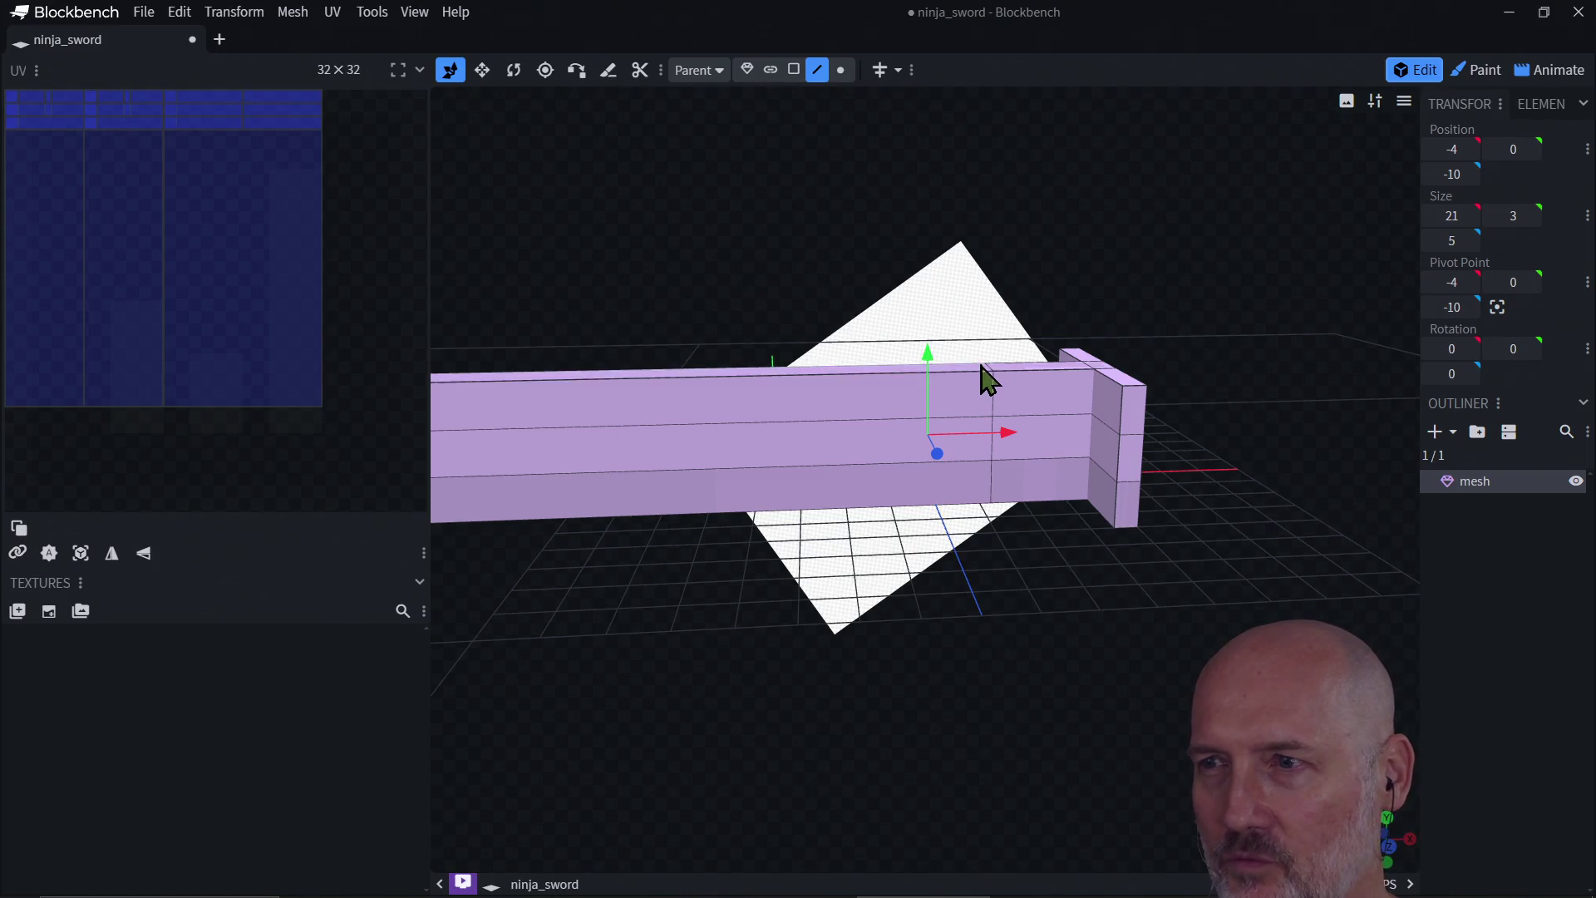
pyautogui.moveTo(727, 624)
pyautogui.mouseDown()
pyautogui.moveTo(866, 690)
pyautogui.moveTo(893, 656)
pyautogui.moveTo(888, 603)
pyautogui.moveTo(933, 600)
pyautogui.moveTo(864, 608)
pyautogui.moveTo(721, 686)
pyautogui.moveTo(695, 602)
pyautogui.moveTo(771, 642)
pyautogui.moveTo(735, 662)
pyautogui.moveTo(803, 642)
pyautogui.moveTo(737, 651)
pyautogui.moveTo(730, 695)
pyautogui.moveTo(815, 706)
pyautogui.moveTo(914, 577)
pyautogui.mouseUp()
pyautogui.moveTo(990, 688)
pyautogui.mouseDown()
pyautogui.moveTo(869, 623)
pyautogui.moveTo(815, 509)
pyautogui.mouseUp()
pyautogui.click(795, 420)
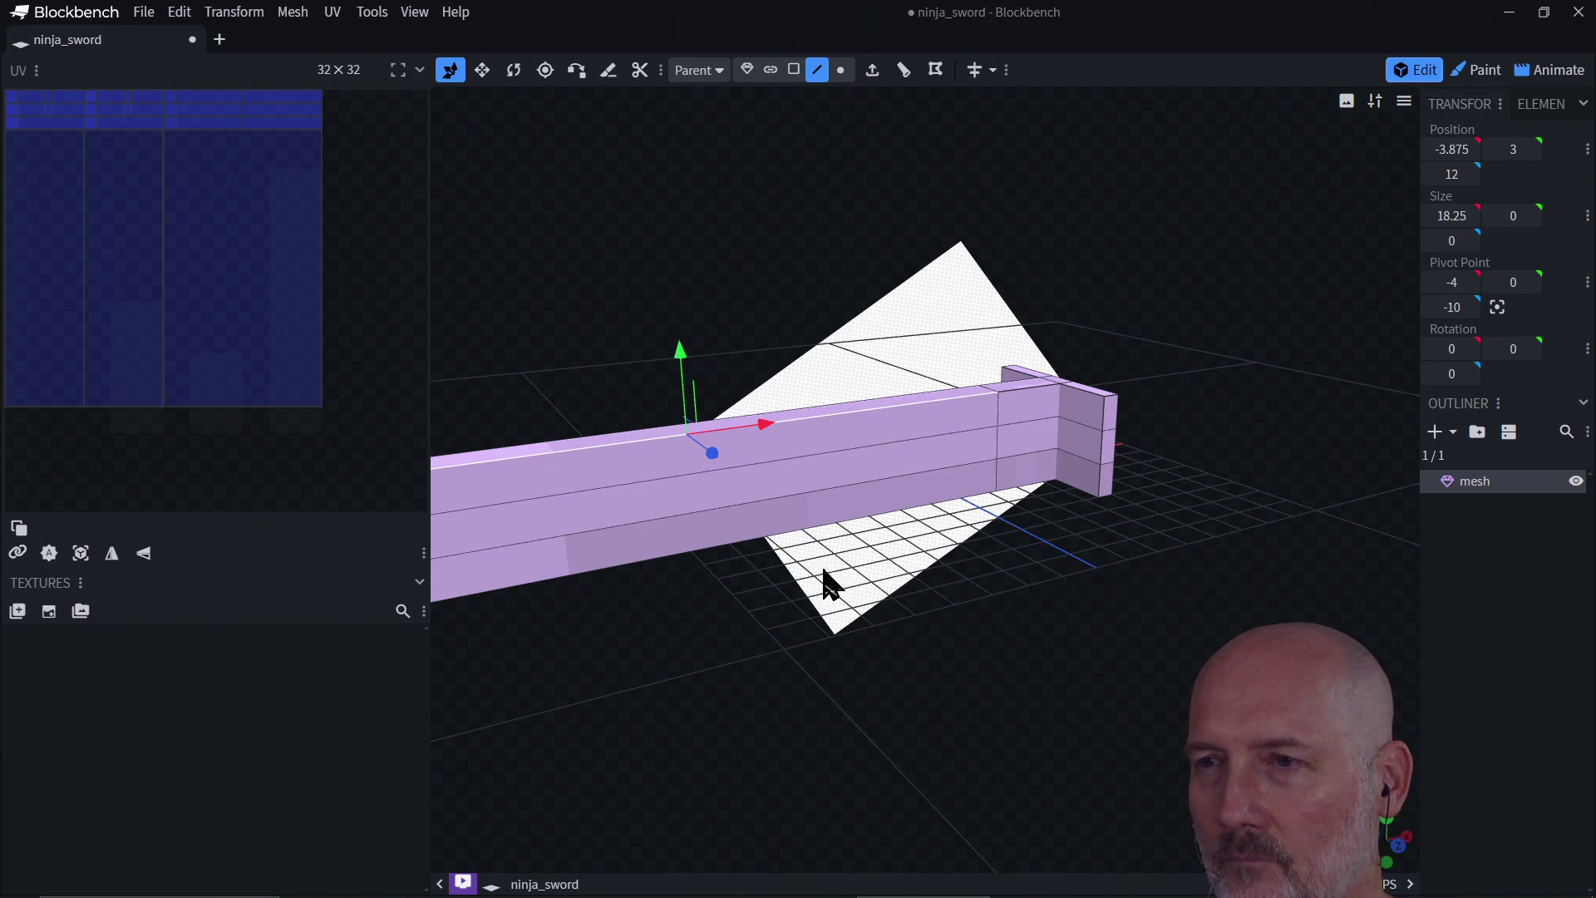
pyautogui.moveTo(823, 580)
pyautogui.mouseDown()
pyautogui.moveTo(732, 586)
pyautogui.moveTo(890, 566)
pyautogui.moveTo(686, 556)
pyautogui.moveTo(670, 570)
pyautogui.moveTo(680, 598)
pyautogui.moveTo(689, 573)
pyautogui.moveTo(823, 572)
pyautogui.moveTo(1065, 527)
pyautogui.mouseUp()
pyautogui.click(720, 455)
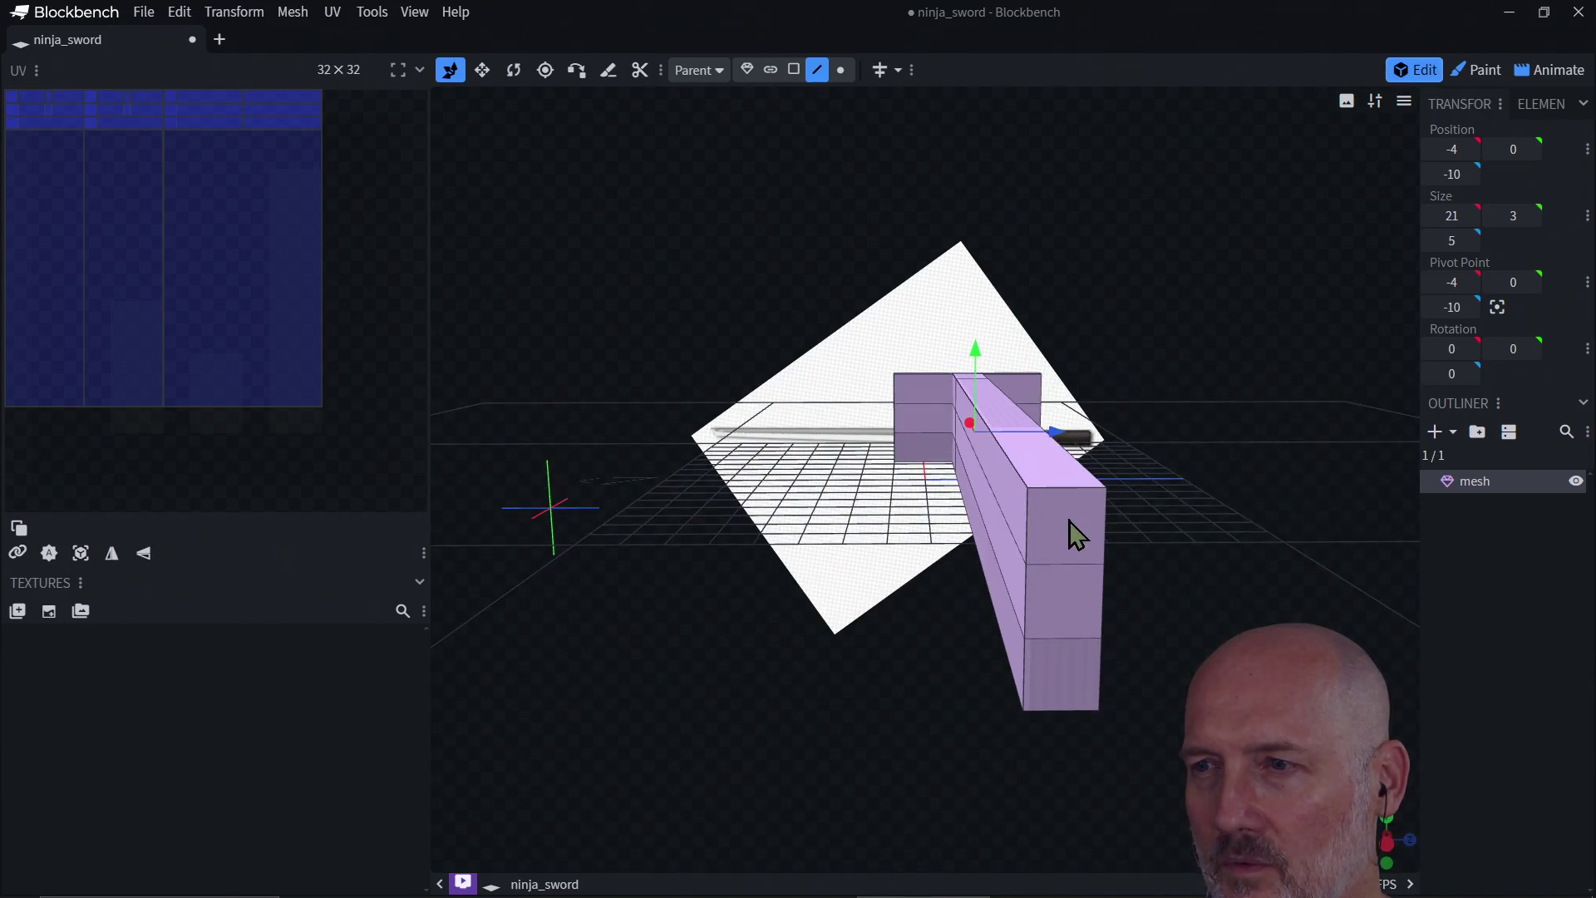
pyautogui.moveTo(1175, 586)
pyautogui.mouseDown()
pyautogui.moveTo(1145, 579)
pyautogui.moveTo(1164, 584)
pyautogui.moveTo(1068, 496)
pyautogui.mouseUp()
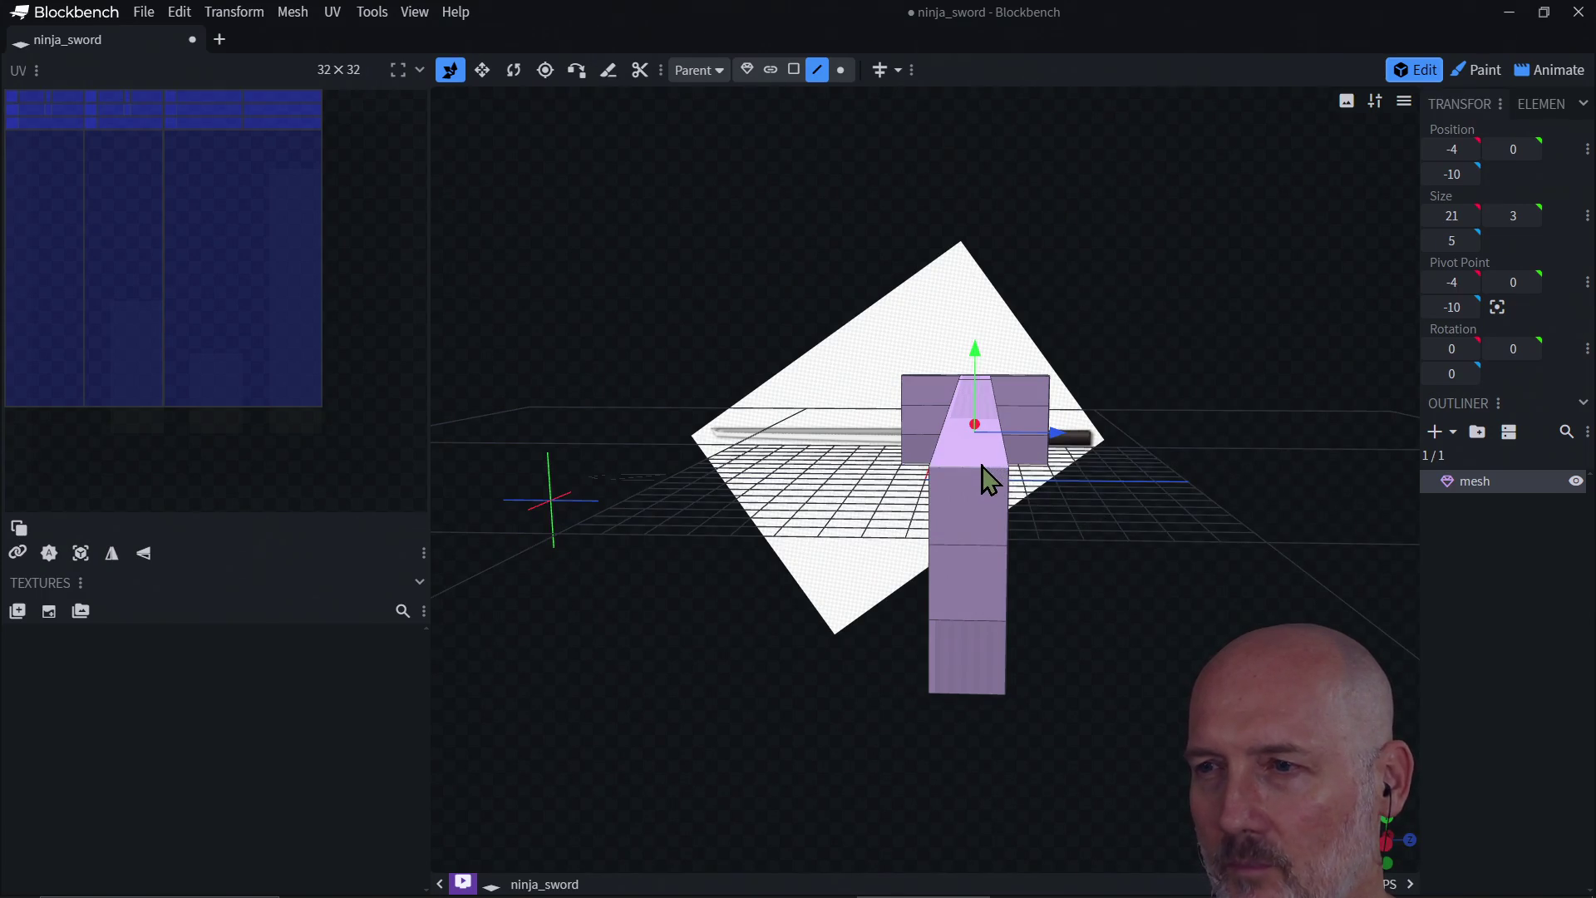
pyautogui.moveTo(1167, 514)
pyautogui.mouseDown()
pyautogui.moveTo(933, 527)
pyautogui.moveTo(962, 424)
pyautogui.mouseUp()
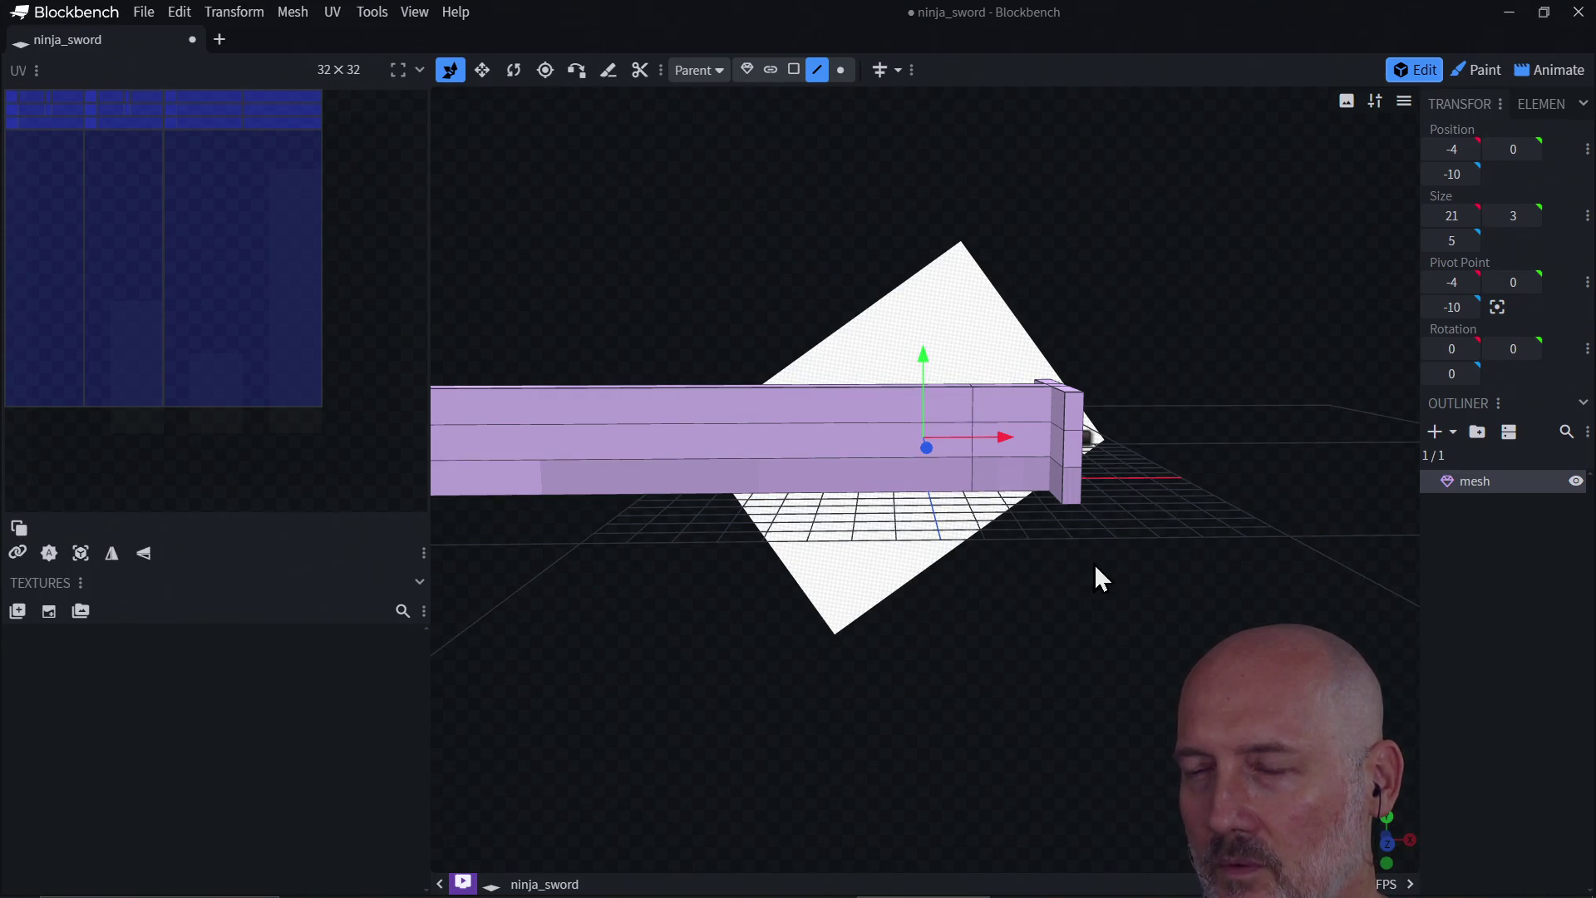
pyautogui.moveTo(1094, 562)
pyautogui.mouseDown()
pyautogui.moveTo(887, 585)
pyautogui.moveTo(944, 521)
pyautogui.mouseUp()
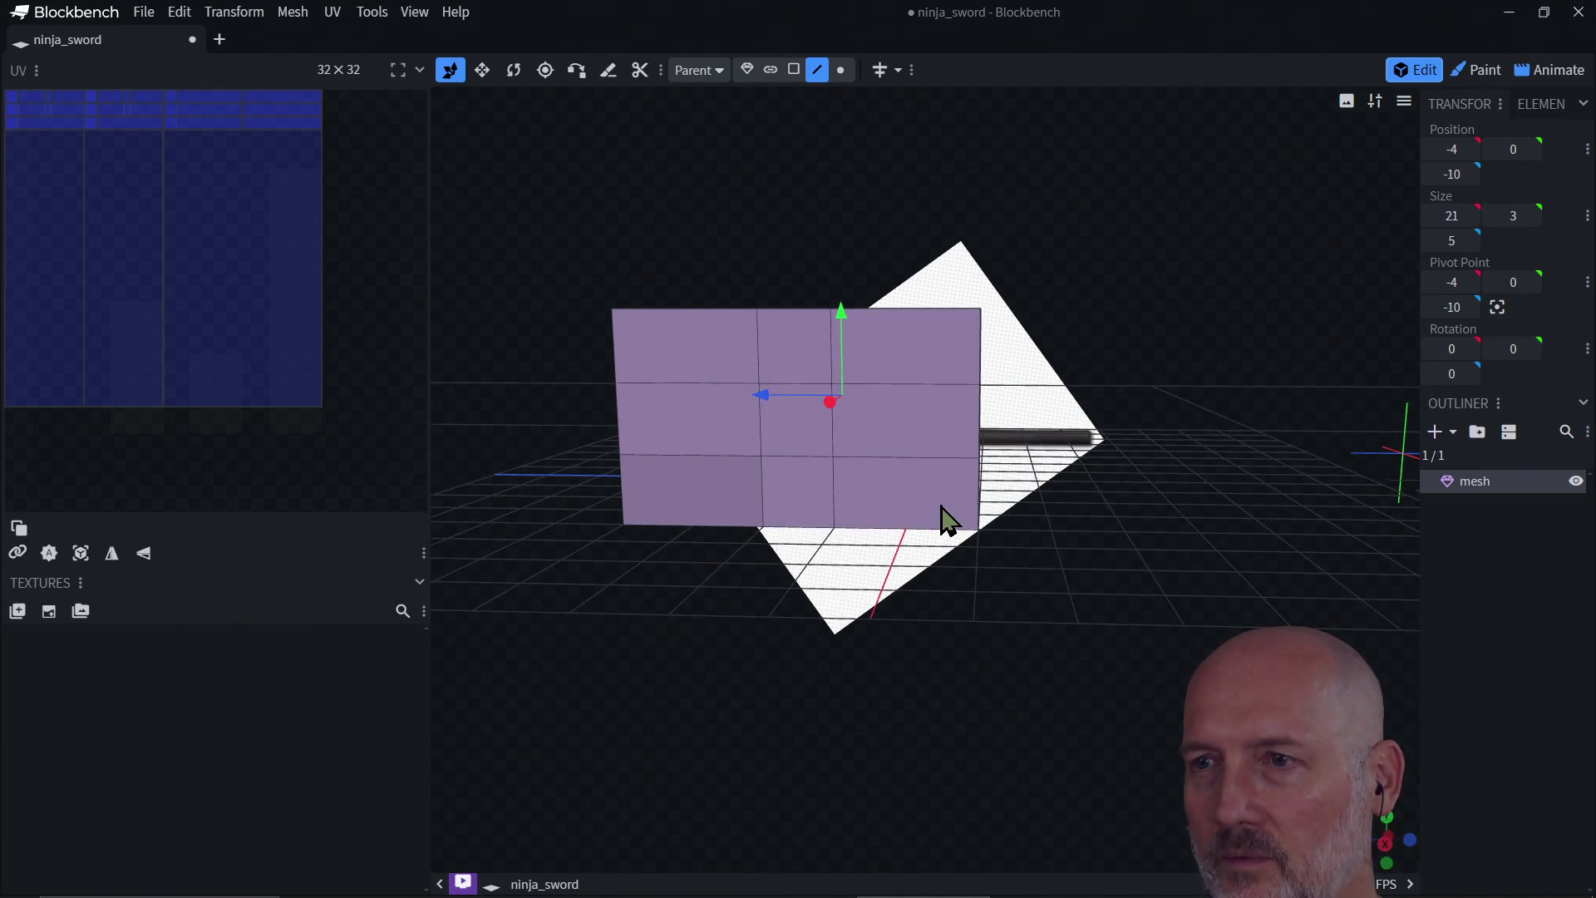
pyautogui.click(948, 522)
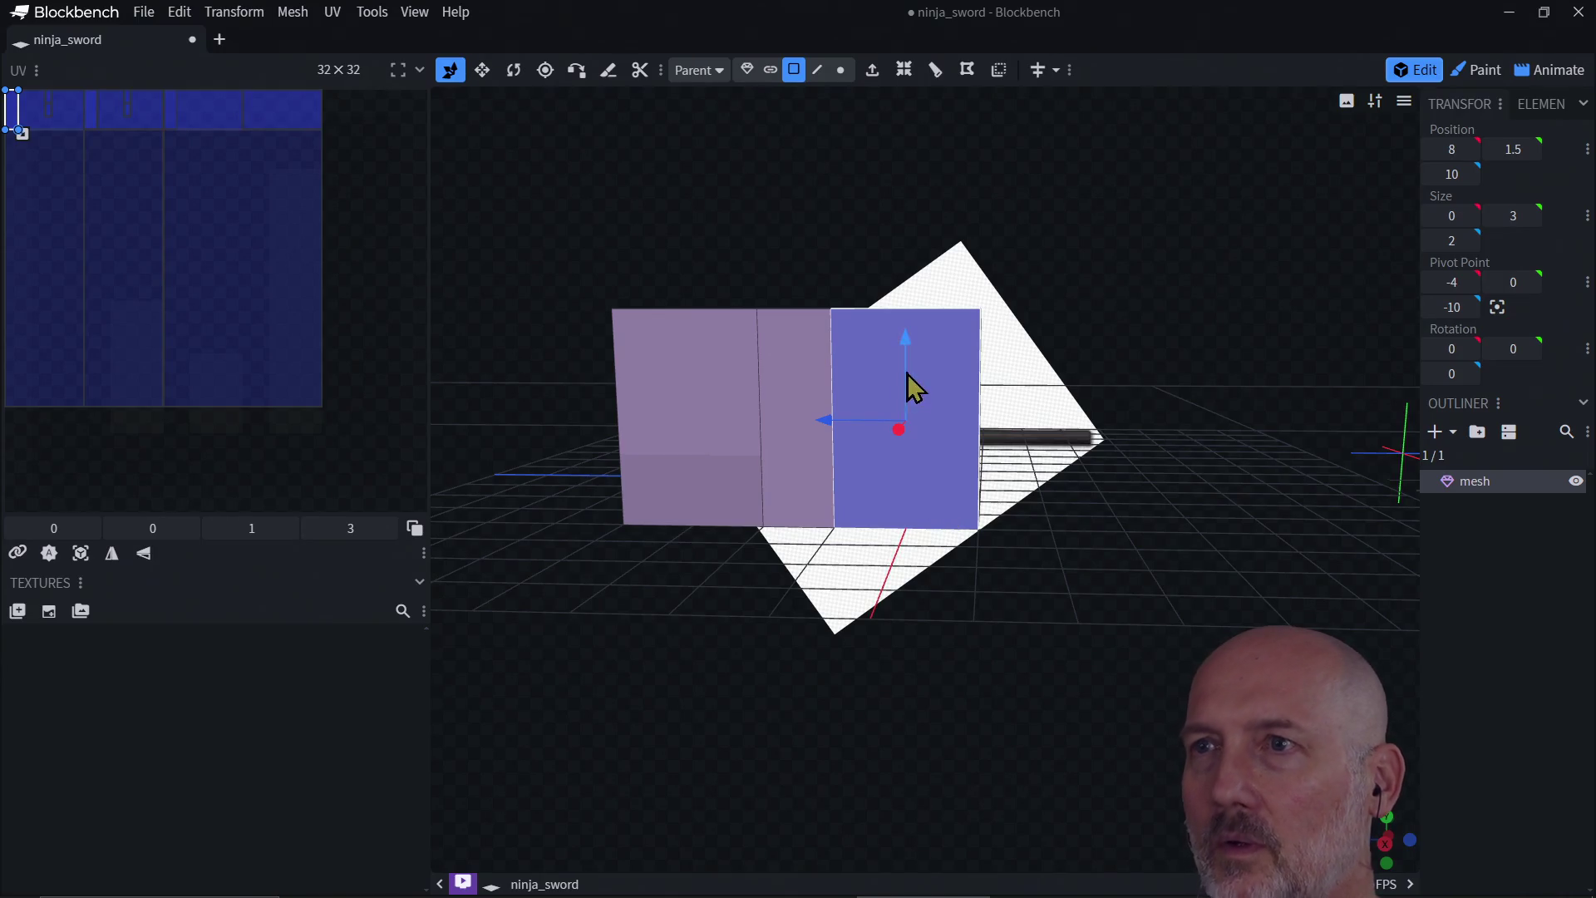
# Step: Loop-cut the guard face with 5 cuts at offset 1.5, then select a top blade strip
pyautogui.click(935, 71)
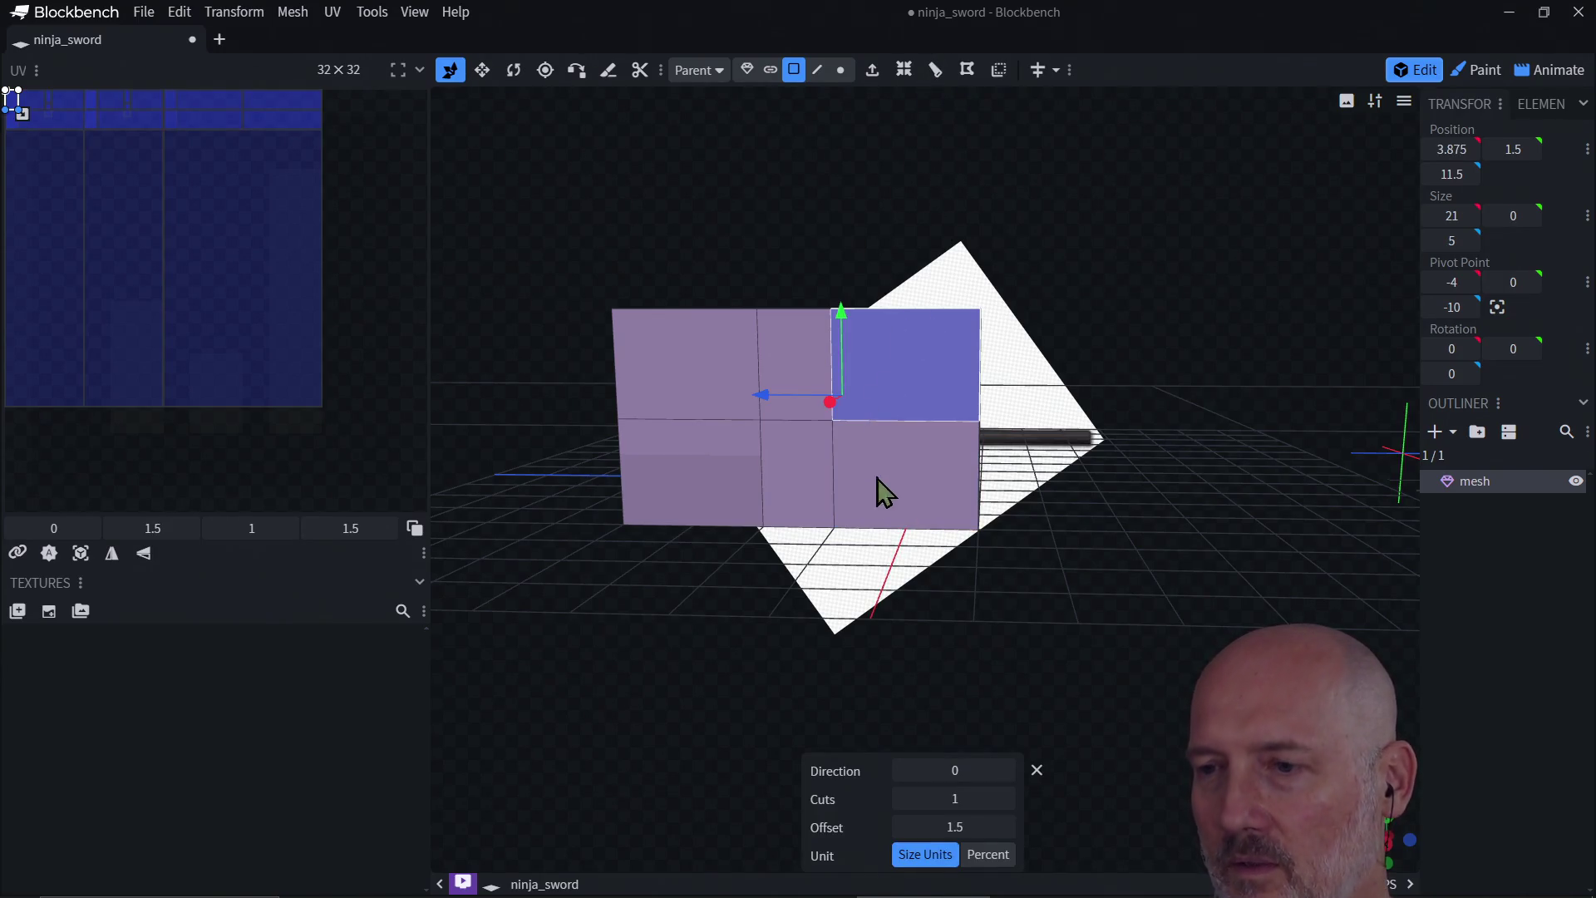
pyautogui.click(1006, 797)
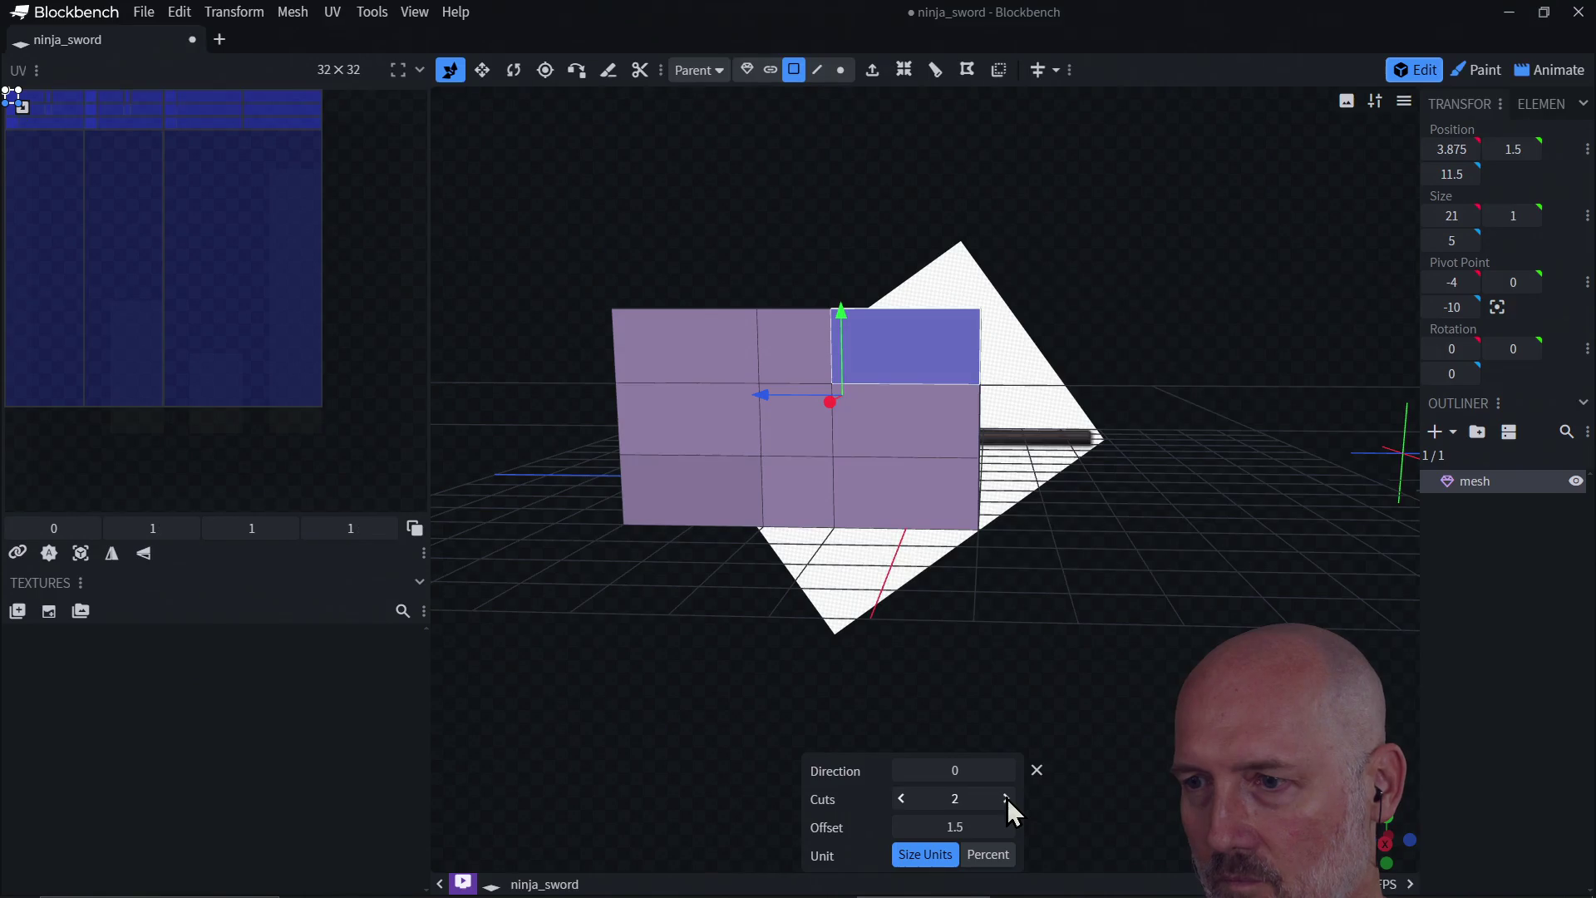
pyautogui.click(1006, 798)
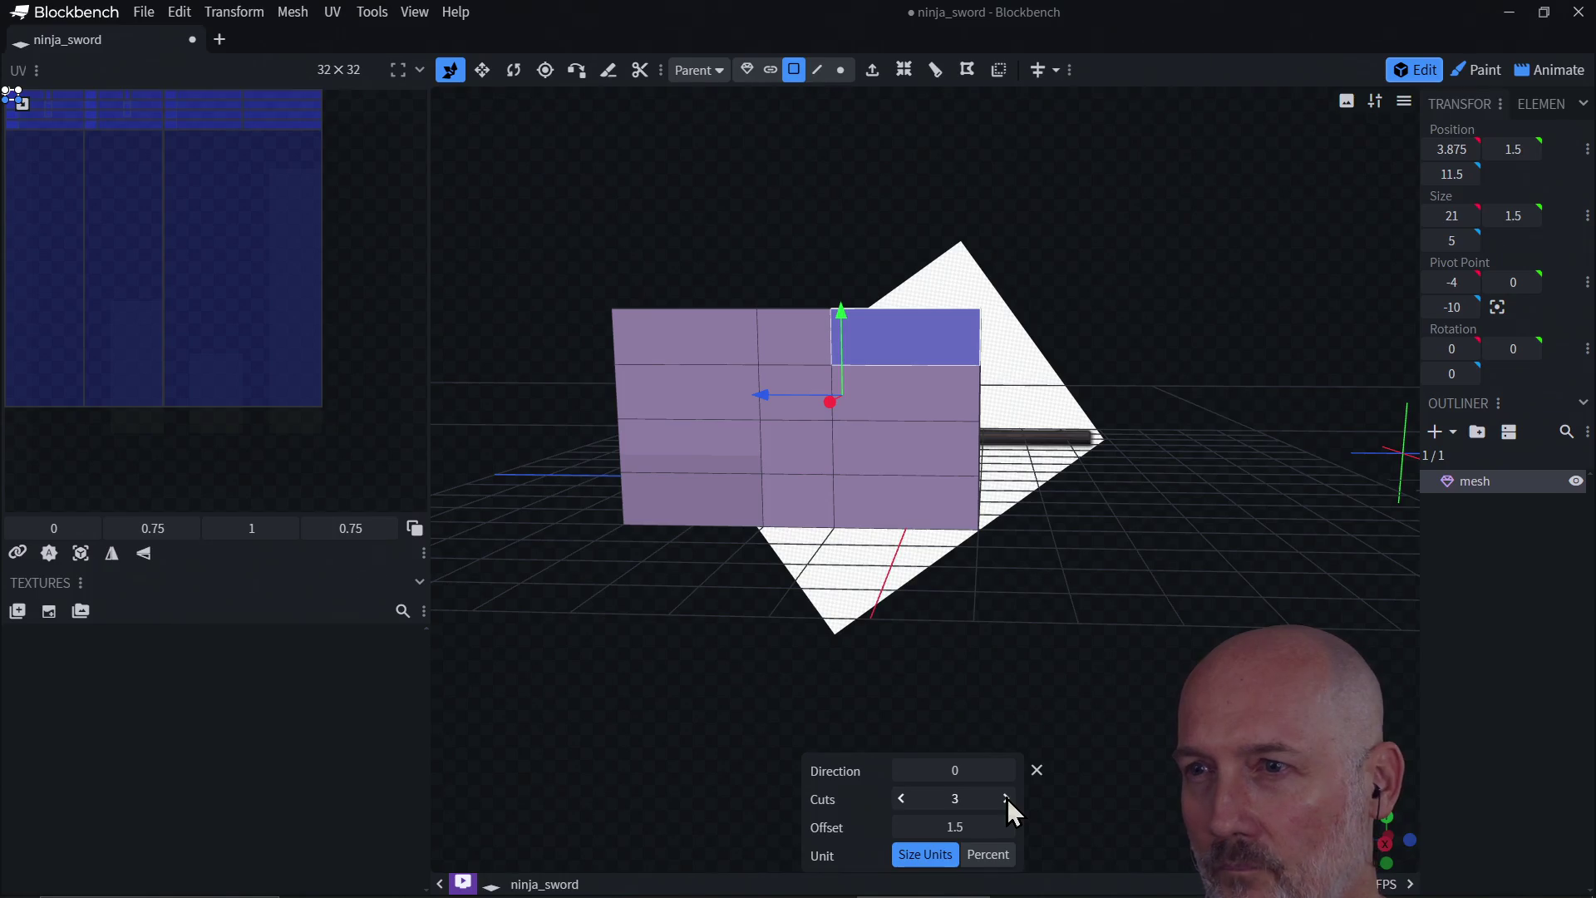
pyautogui.click(1006, 798)
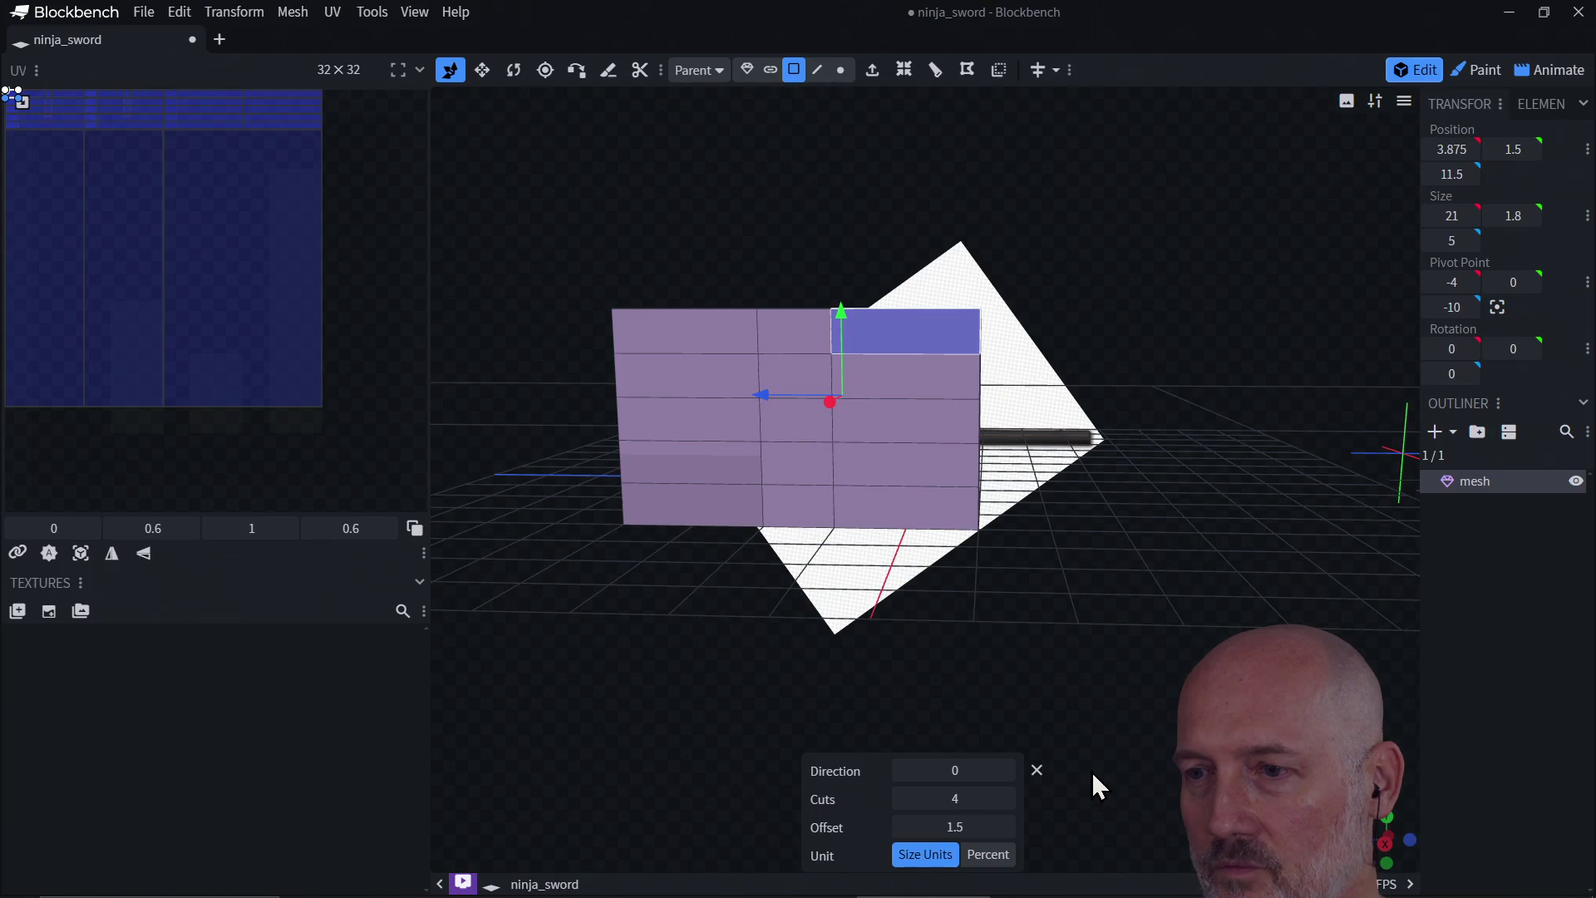
pyautogui.click(1005, 826)
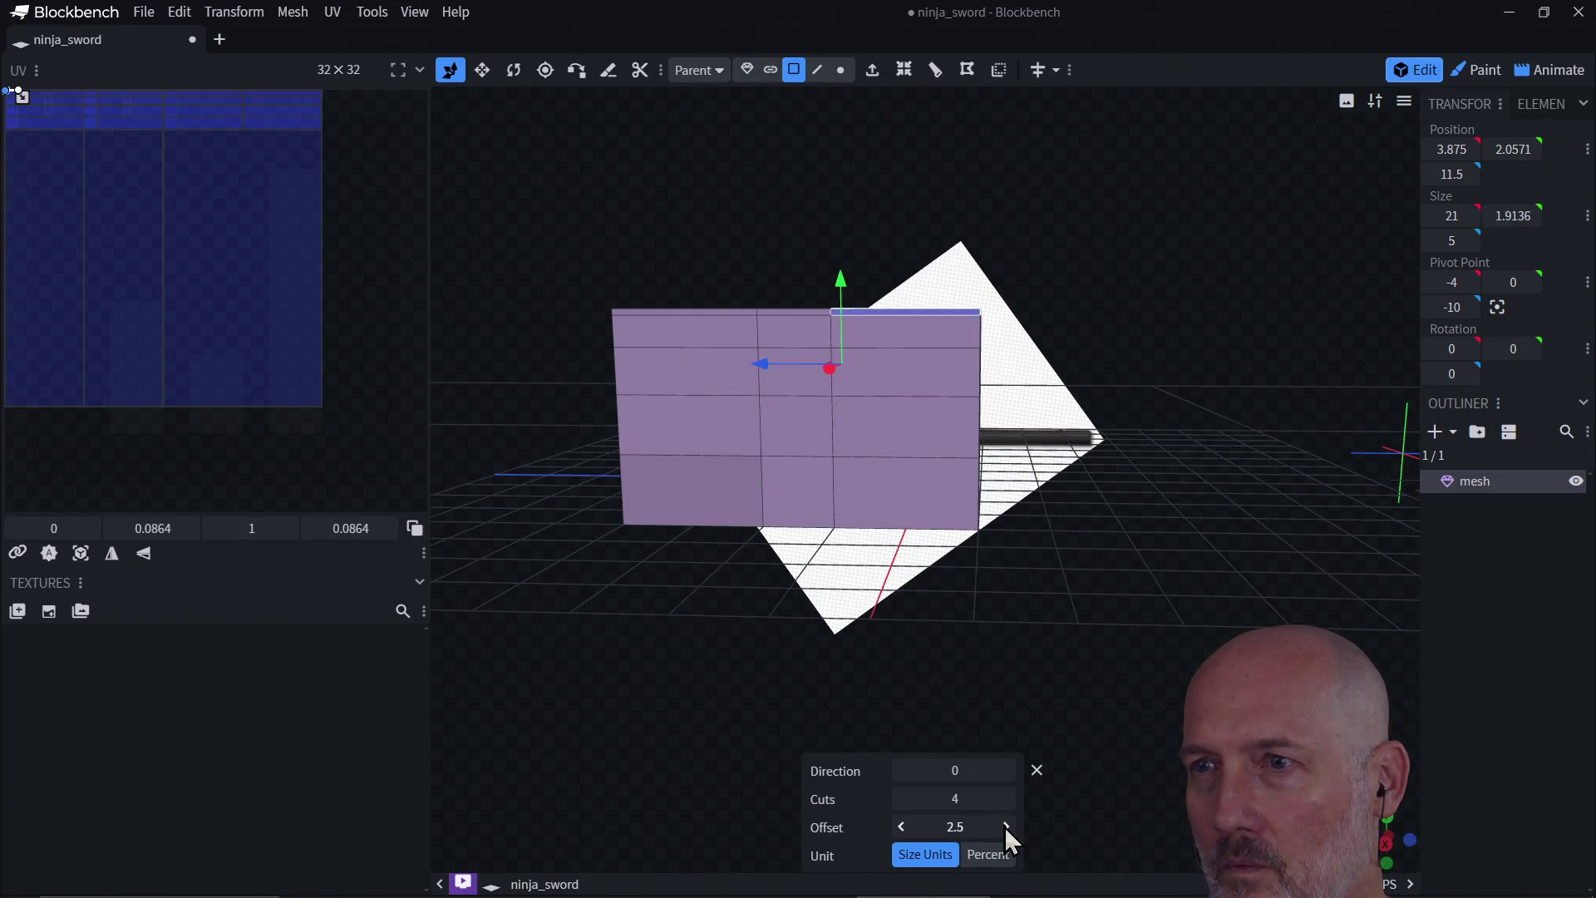
pyautogui.click(902, 827)
pyautogui.write('1.5')
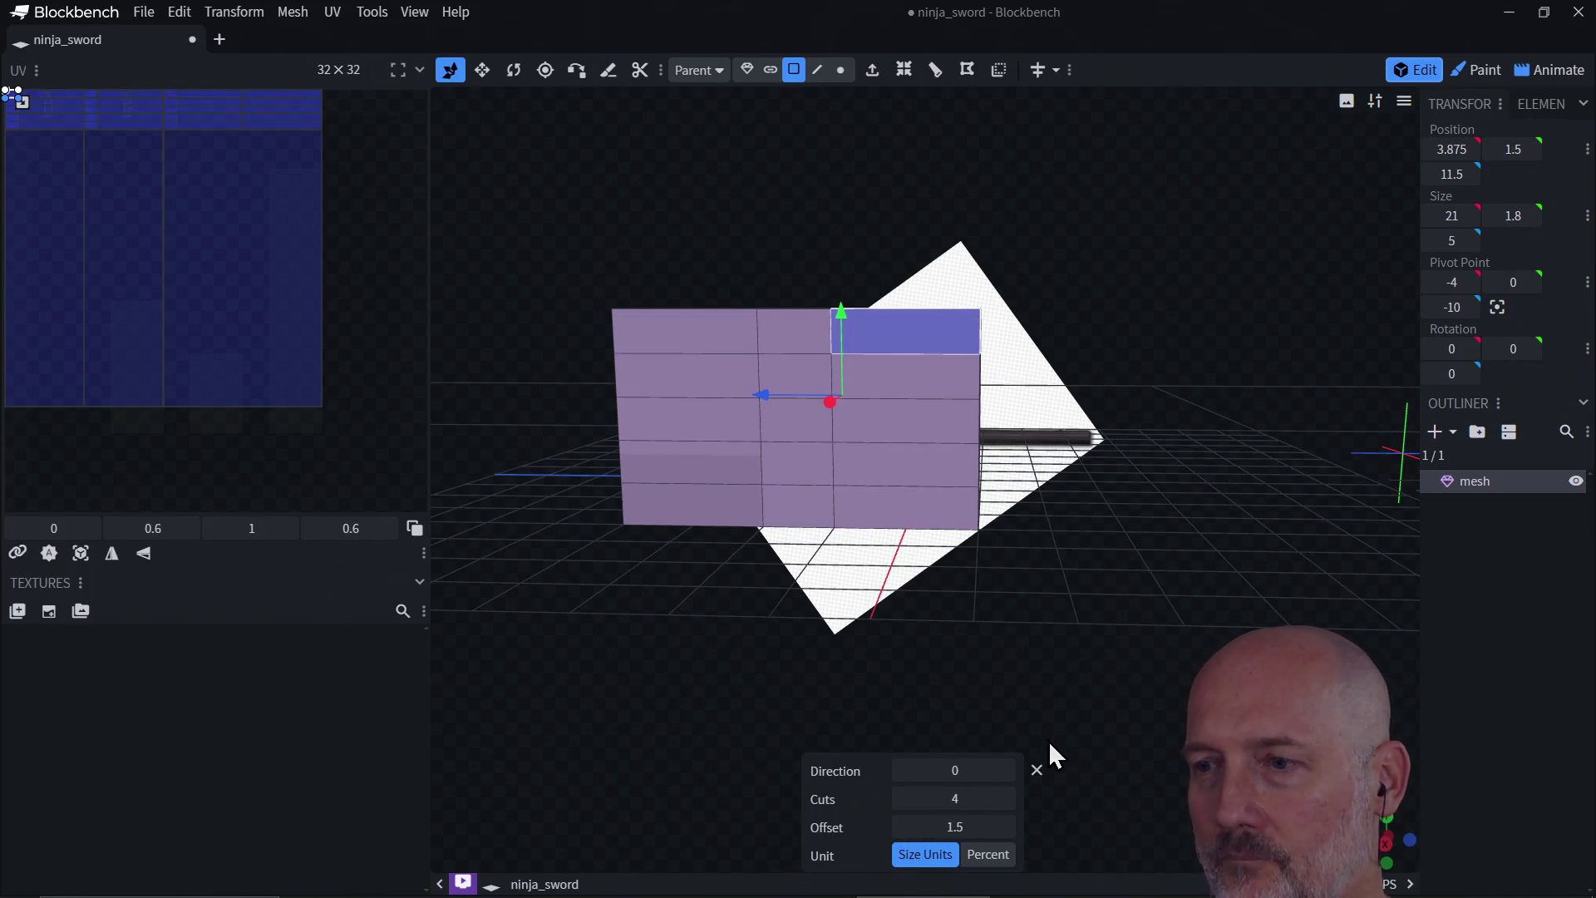
pyautogui.moveTo(1038, 630)
pyautogui.mouseDown()
pyautogui.moveTo(956, 644)
pyautogui.moveTo(1038, 633)
pyautogui.moveTo(889, 616)
pyautogui.mouseUp()
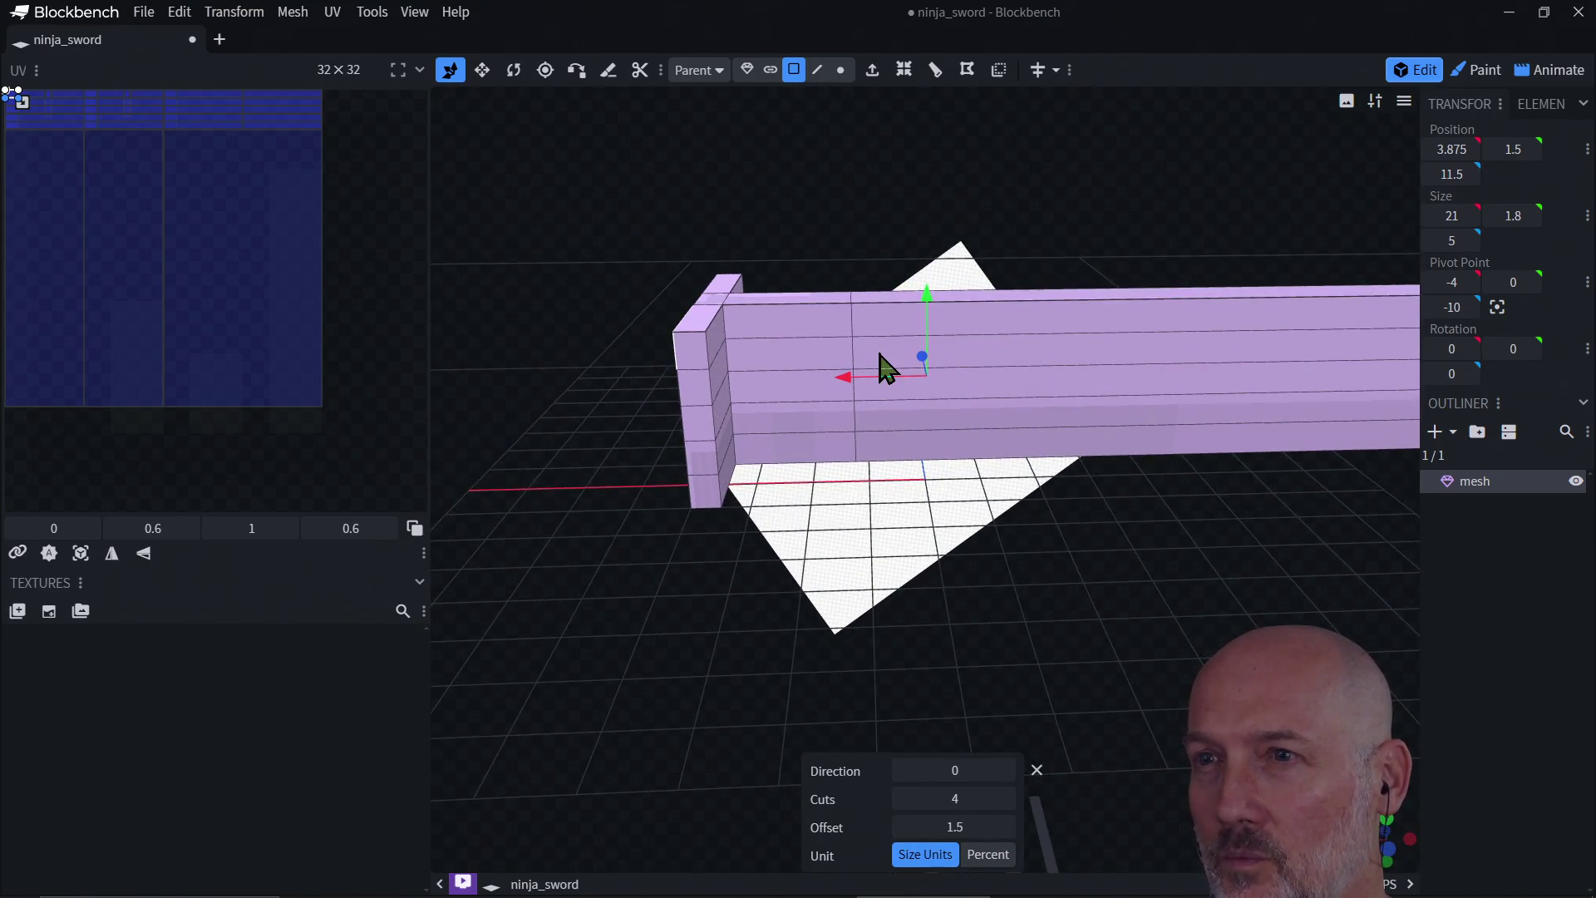
pyautogui.moveTo(837, 535)
pyautogui.mouseDown()
pyautogui.moveTo(876, 623)
pyautogui.moveTo(841, 504)
pyautogui.mouseUp()
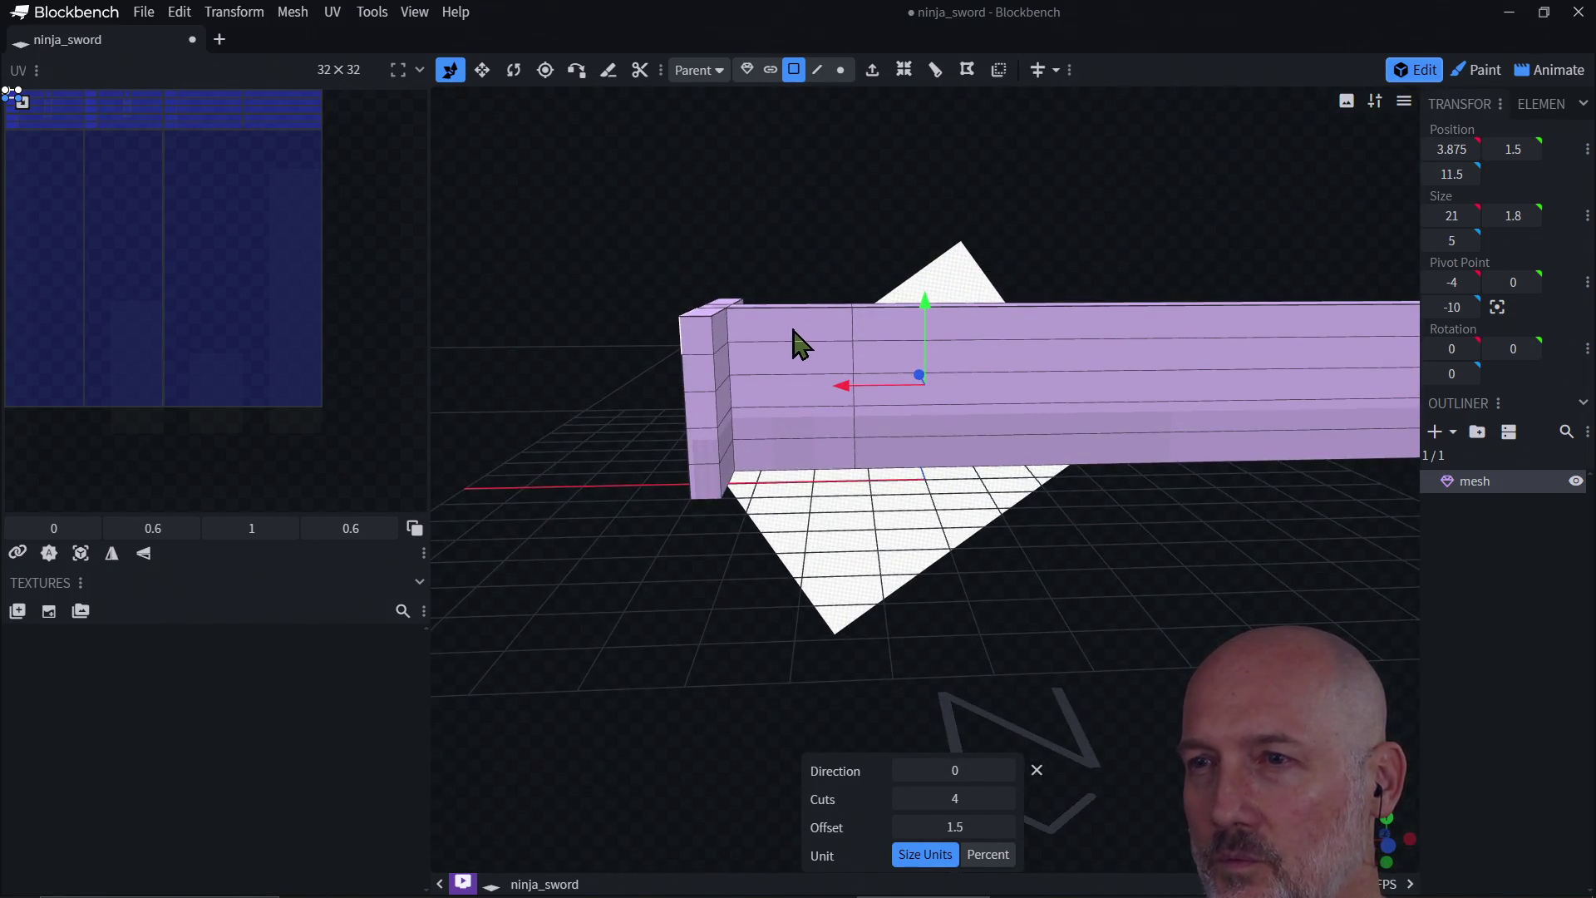
pyautogui.click(1004, 798)
pyautogui.moveTo(870, 655)
pyautogui.mouseDown()
pyautogui.moveTo(1033, 687)
pyautogui.moveTo(1093, 642)
pyautogui.moveTo(955, 665)
pyautogui.moveTo(861, 655)
pyautogui.moveTo(974, 622)
pyautogui.moveTo(1027, 635)
pyautogui.moveTo(905, 649)
pyautogui.mouseUp()
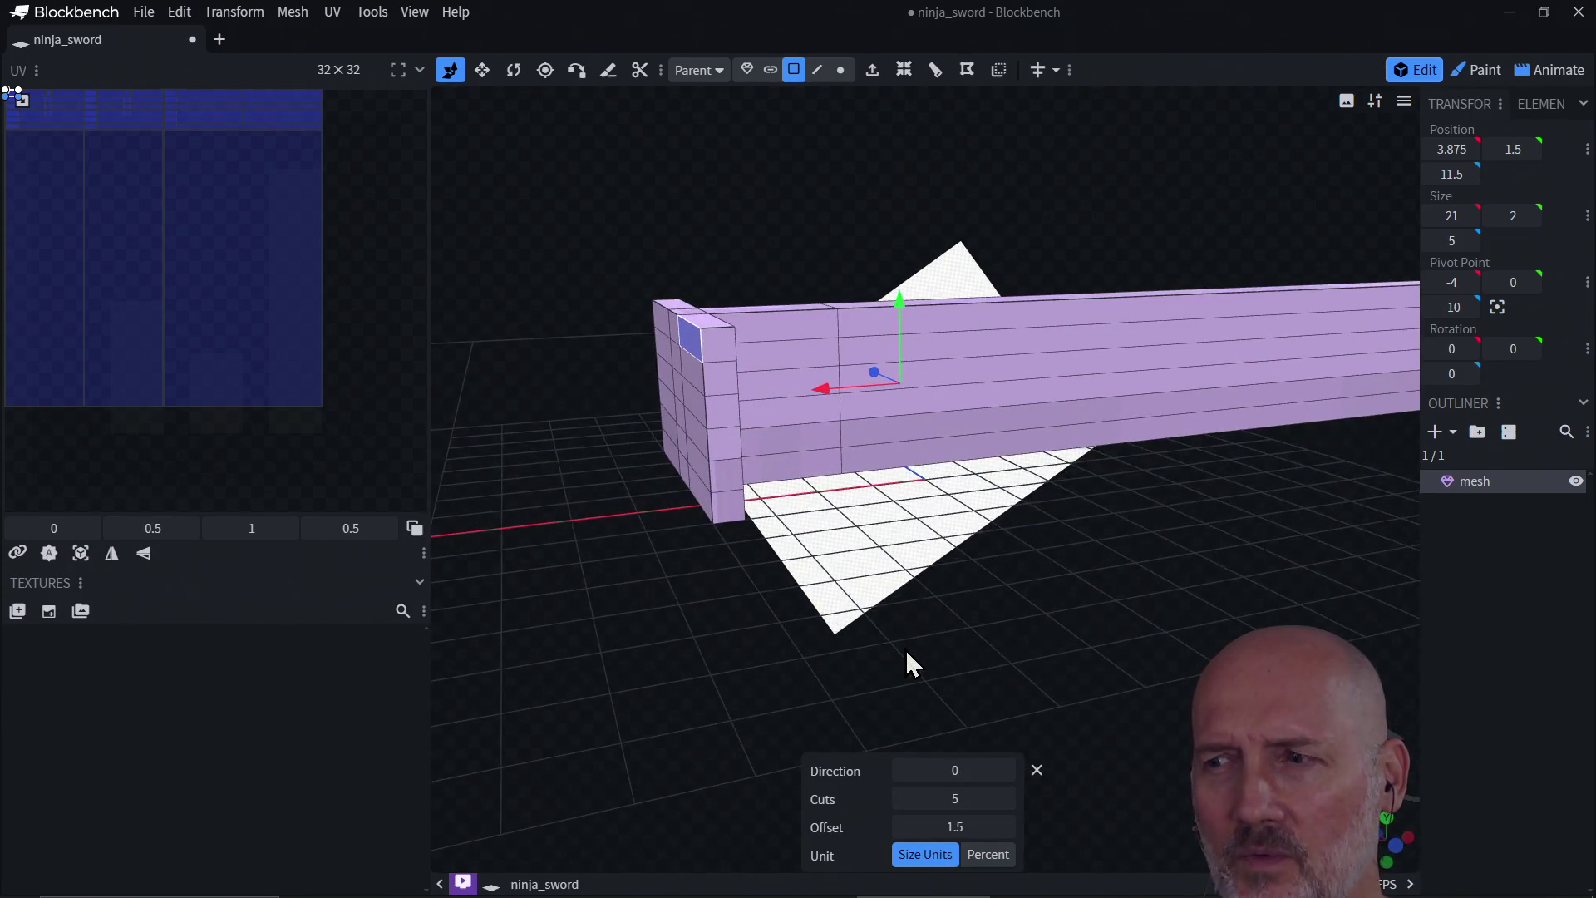
pyautogui.click(1037, 770)
pyautogui.moveTo(901, 591)
pyautogui.mouseDown()
pyautogui.moveTo(908, 712)
pyautogui.moveTo(845, 570)
pyautogui.mouseUp()
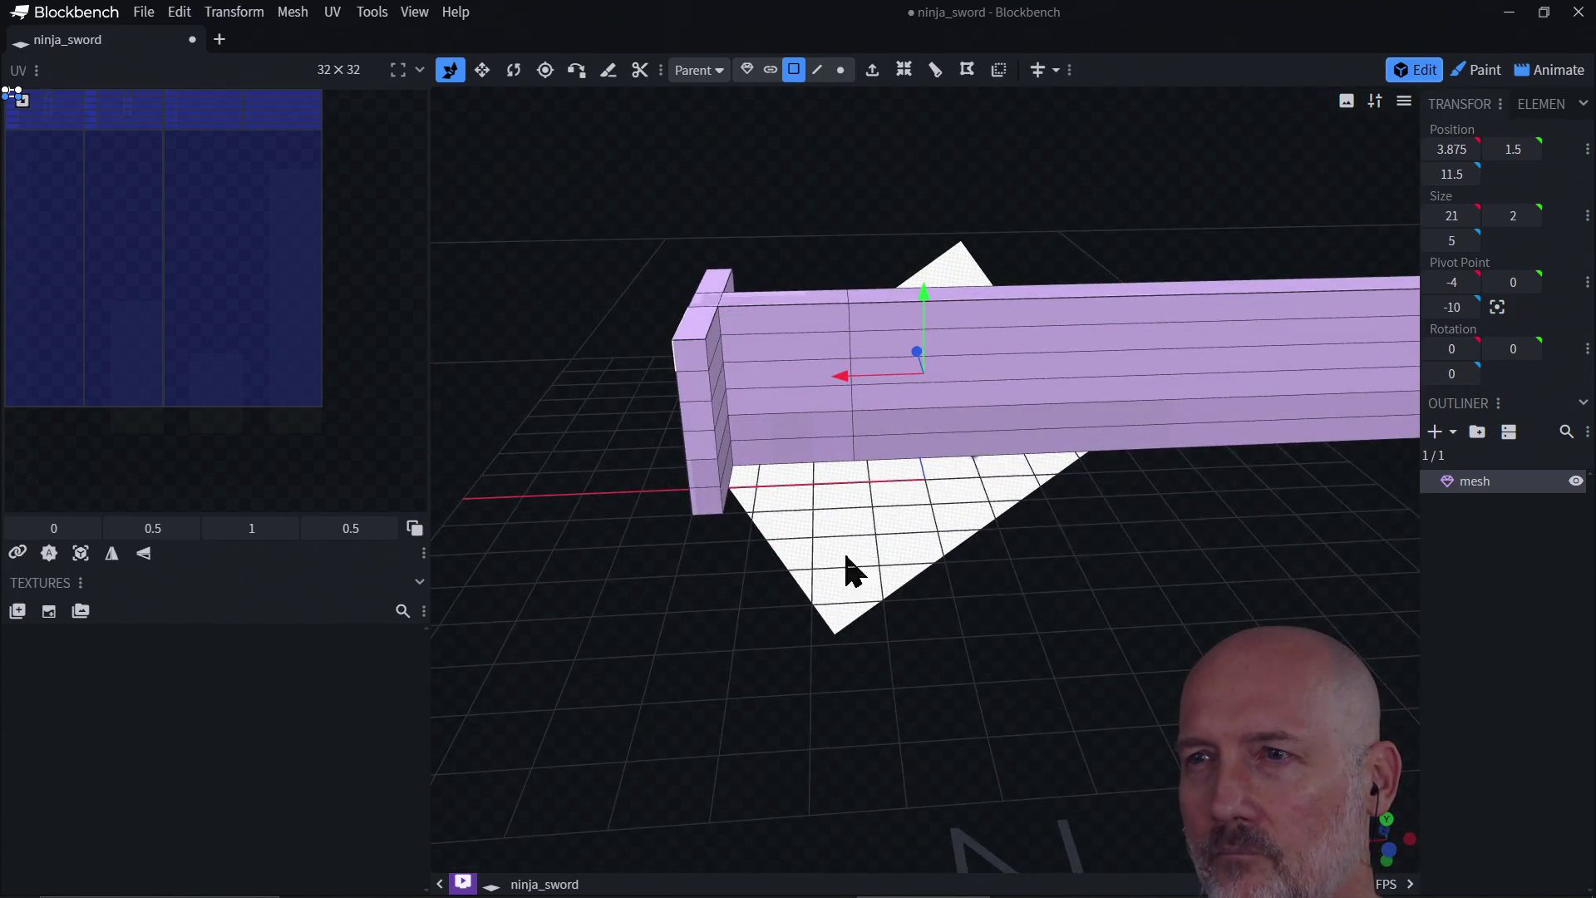
pyautogui.click(881, 313)
pyautogui.click(901, 308)
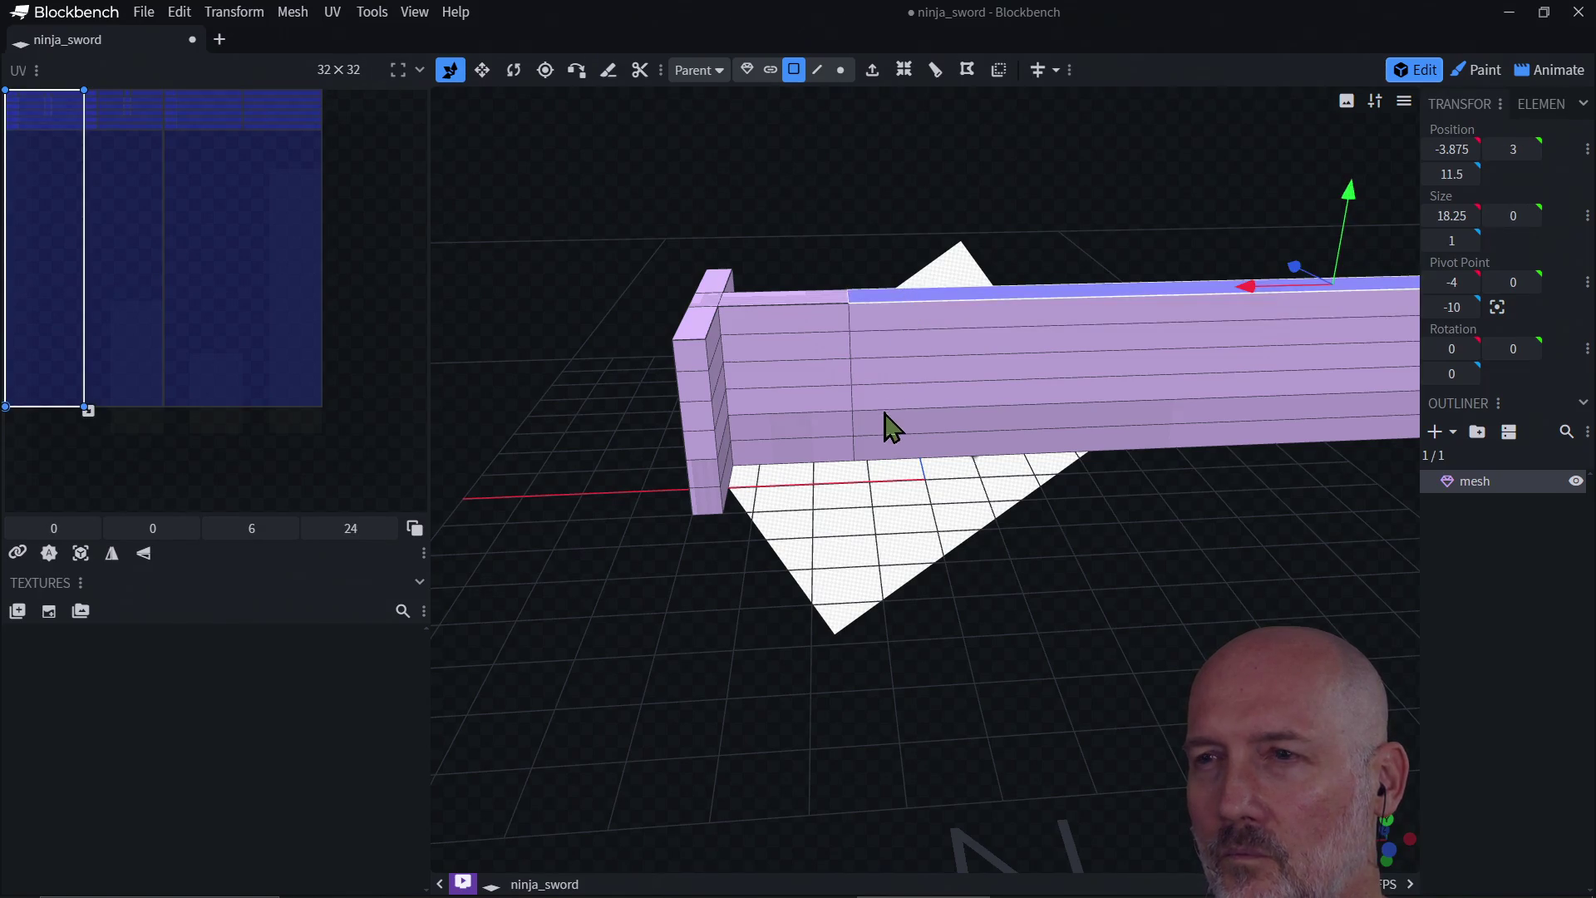
pyautogui.click(874, 434)
pyautogui.click(873, 447)
pyautogui.click(872, 365)
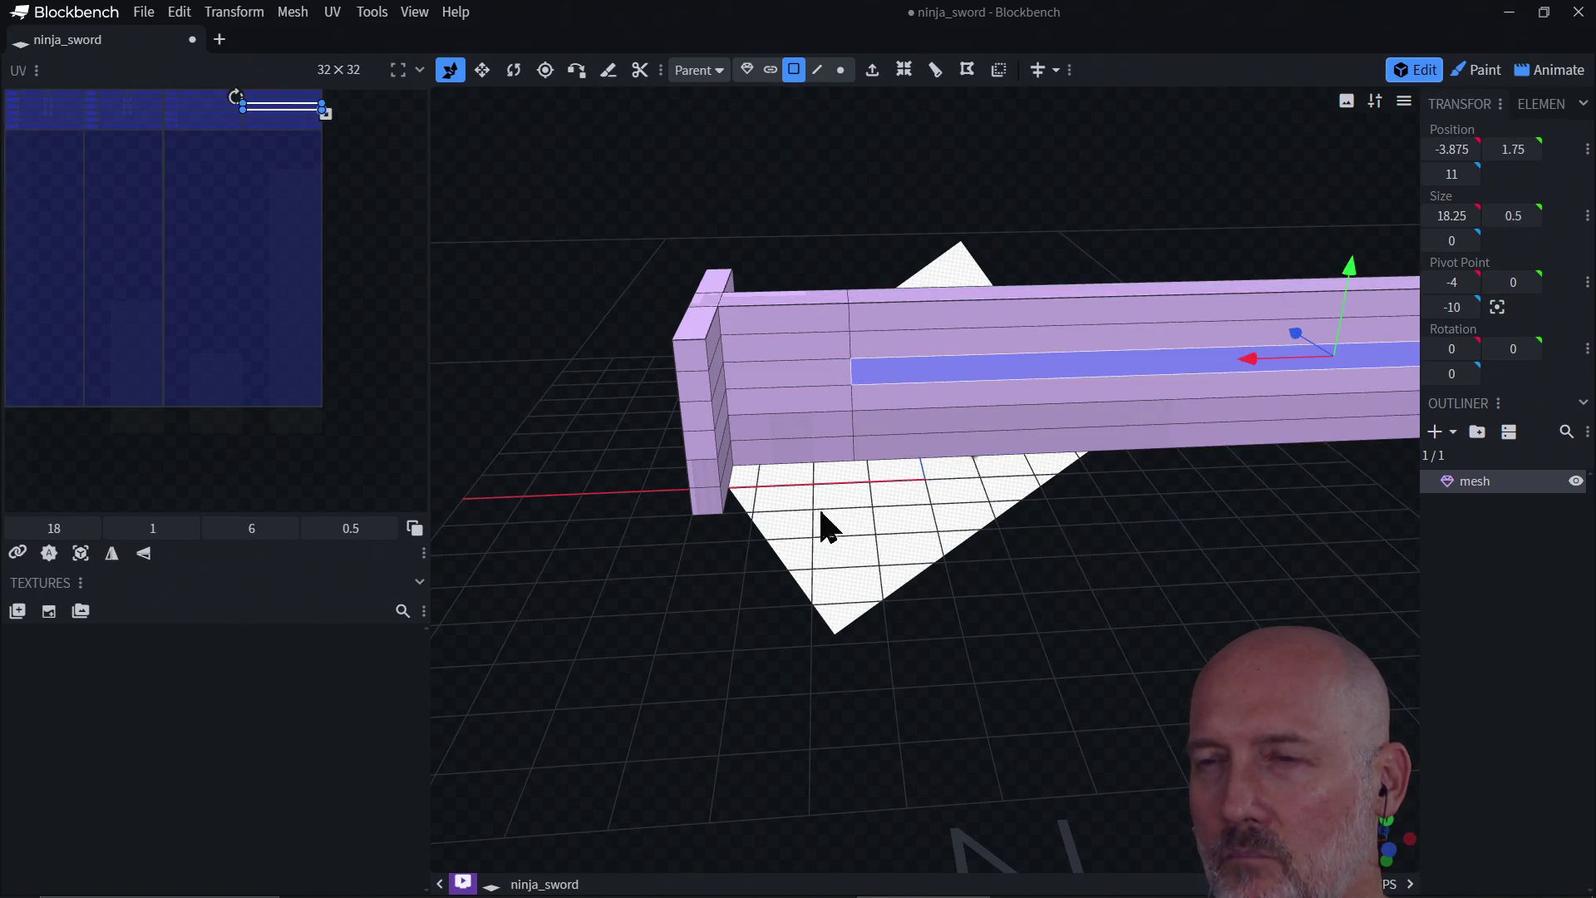
pyautogui.moveTo(820, 513)
pyautogui.mouseDown()
pyautogui.moveTo(1040, 527)
pyautogui.moveTo(1057, 495)
pyautogui.moveTo(1105, 520)
pyautogui.moveTo(1054, 598)
pyautogui.moveTo(777, 524)
pyautogui.moveTo(748, 481)
pyautogui.moveTo(805, 576)
pyautogui.moveTo(948, 524)
pyautogui.moveTo(932, 572)
pyautogui.moveTo(915, 502)
pyautogui.moveTo(919, 532)
pyautogui.moveTo(1003, 565)
pyautogui.moveTo(822, 527)
pyautogui.moveTo(860, 447)
pyautogui.moveTo(1136, 535)
pyautogui.moveTo(943, 382)
pyautogui.mouseUp()
pyautogui.click(902, 337)
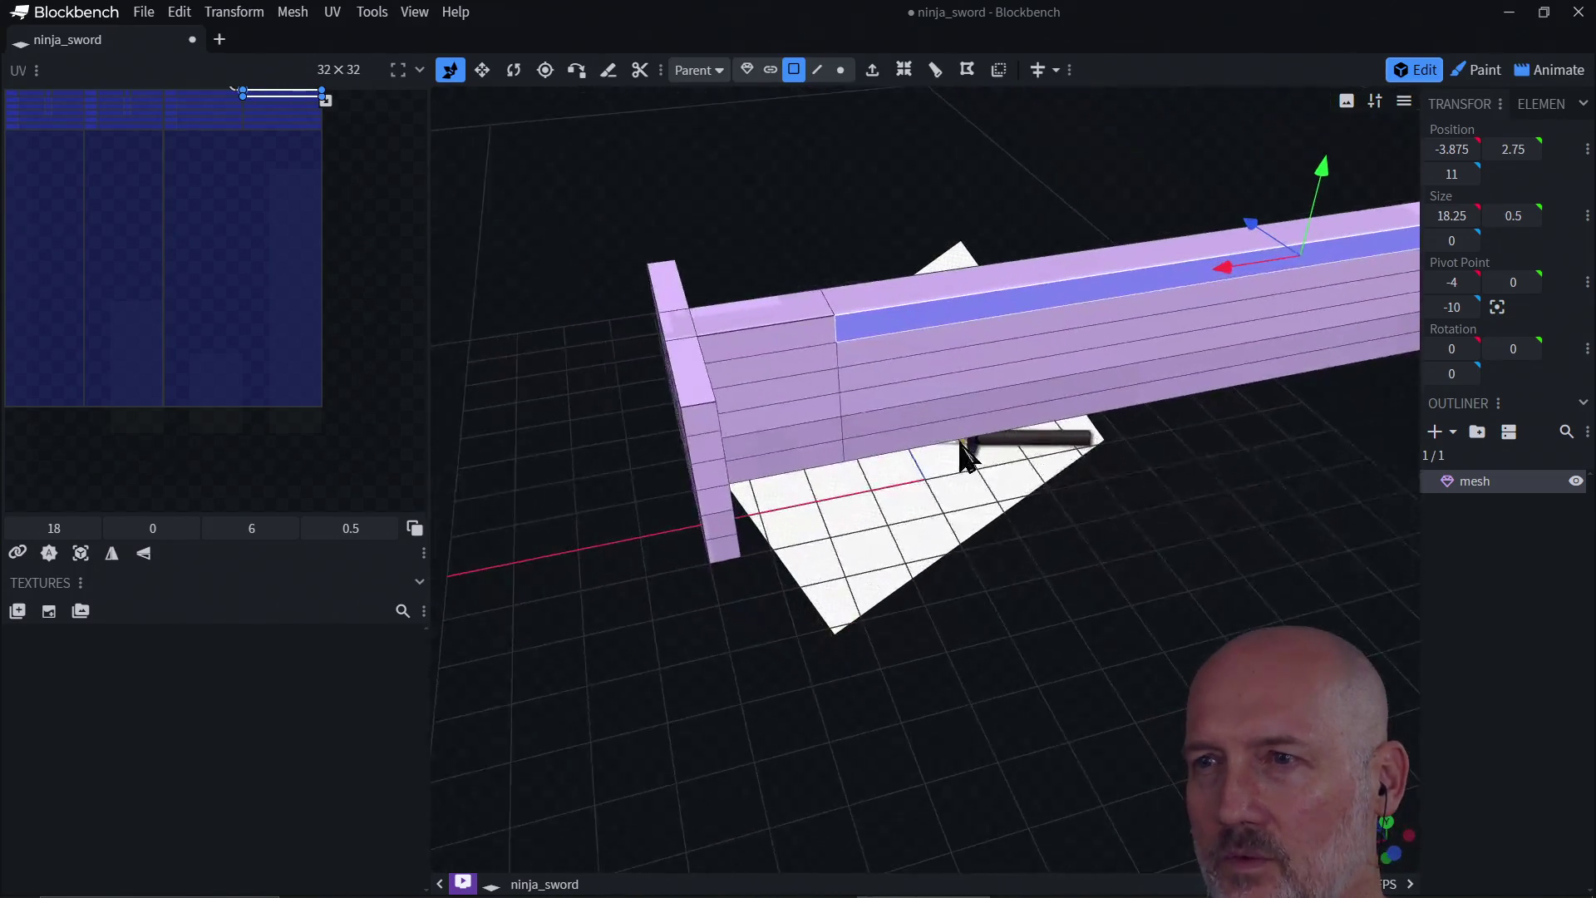
pyautogui.keyDown('shift'); pyautogui.click(935, 293); pyautogui.keyUp('shift')
pyautogui.moveTo(926, 510)
pyautogui.mouseDown()
pyautogui.moveTo(1161, 516)
pyautogui.moveTo(1348, 488)
pyautogui.moveTo(1206, 465)
pyautogui.mouseUp()
pyautogui.keyDown('shift'); pyautogui.click(930, 390); pyautogui.keyUp('shift')
pyautogui.moveTo(1090, 295)
pyautogui.mouseDown()
pyautogui.moveTo(927, 354)
pyautogui.moveTo(902, 278)
pyautogui.mouseUp()
pyautogui.click(902, 278)
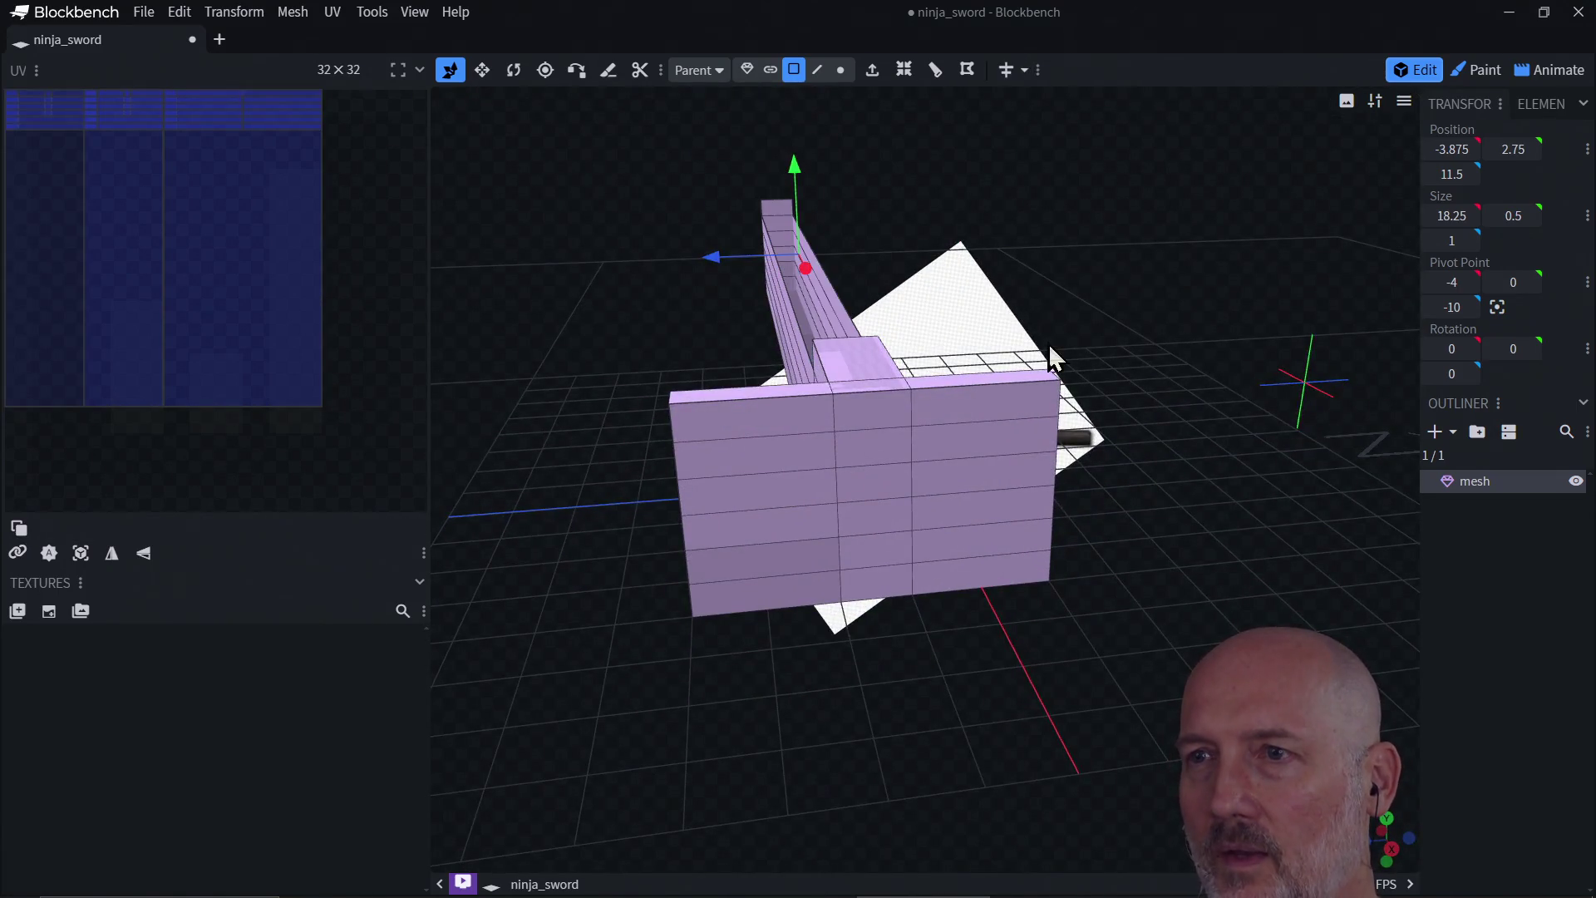
pyautogui.moveTo(1048, 342)
pyautogui.mouseDown()
pyautogui.moveTo(781, 388)
pyautogui.moveTo(822, 434)
pyautogui.moveTo(887, 370)
pyautogui.mouseUp()
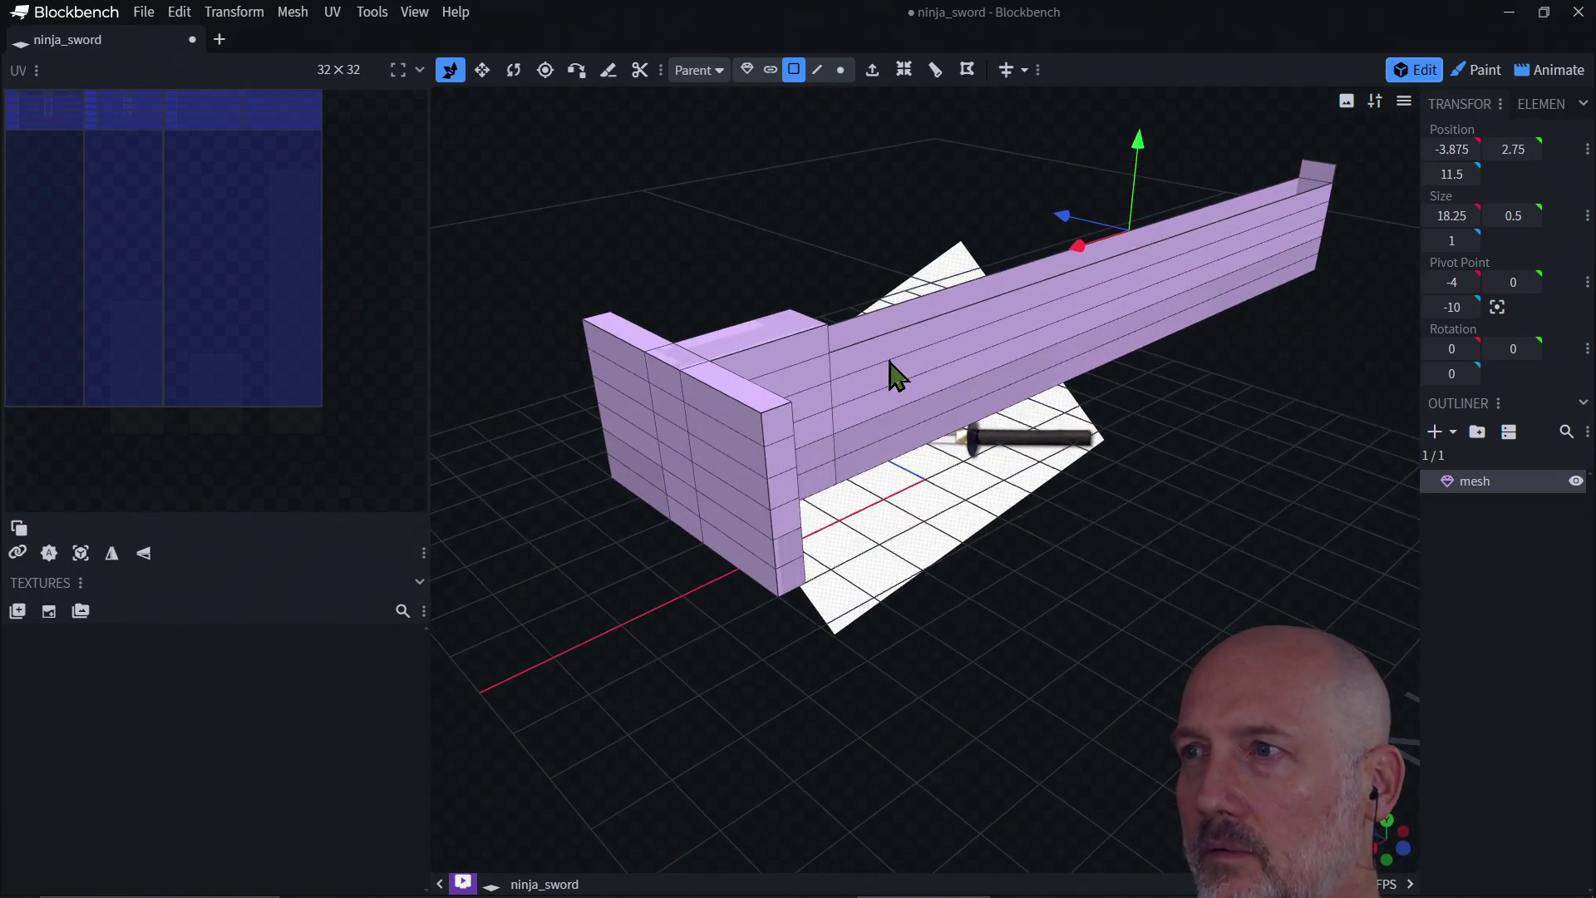
pyautogui.click(1322, 187)
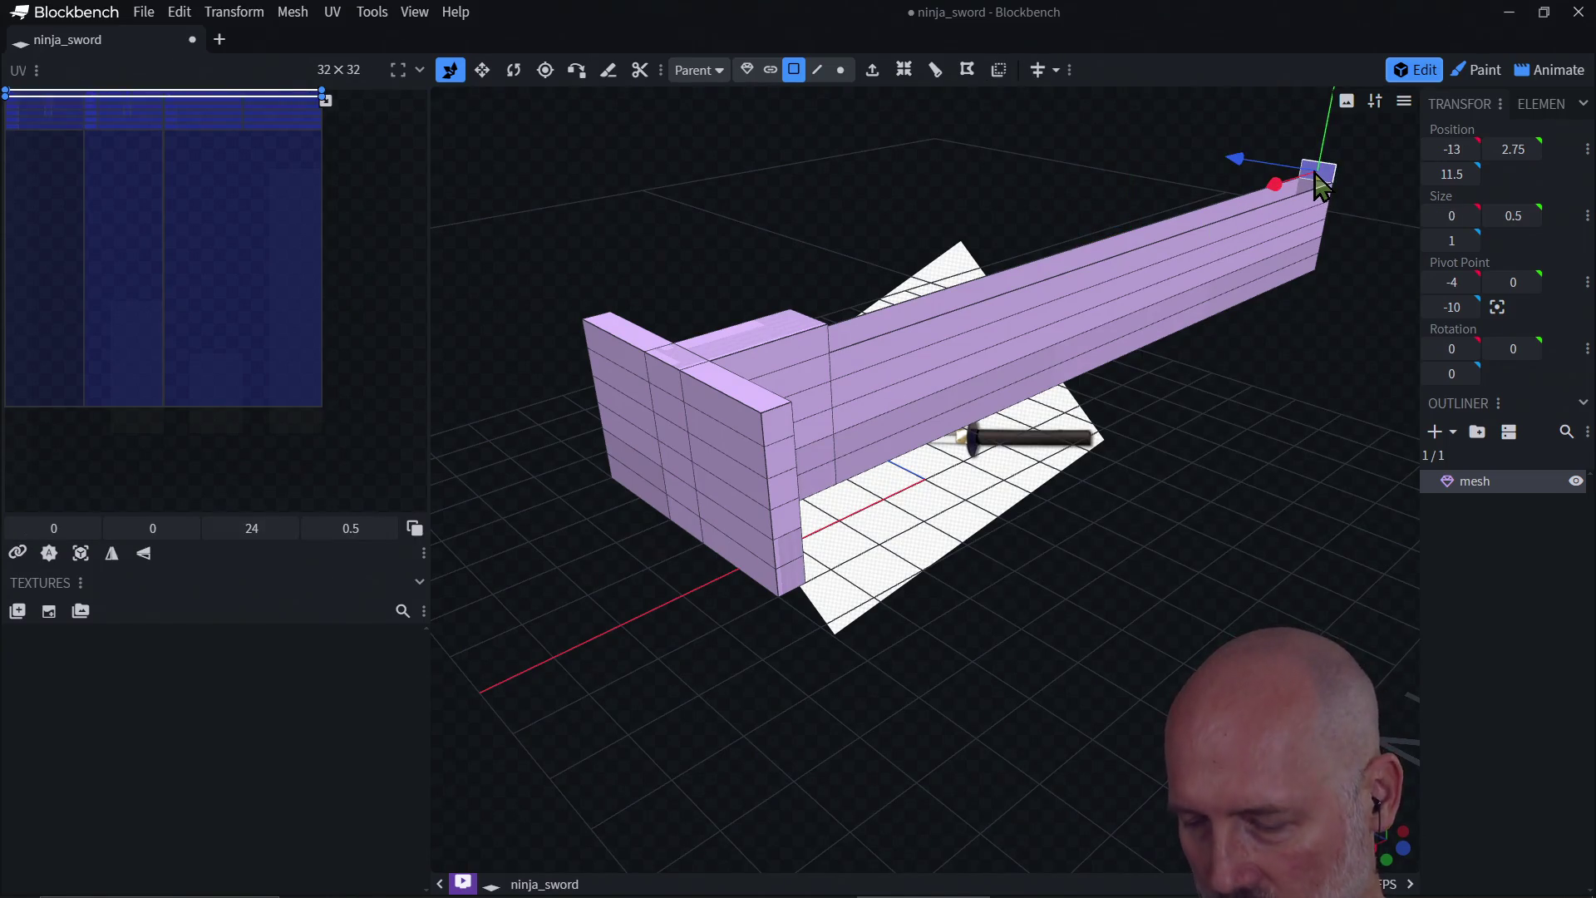
pyautogui.click(1321, 187)
pyautogui.moveTo(1139, 445); pyautogui.dragTo(1062, 472)
pyautogui.click(995, 333)
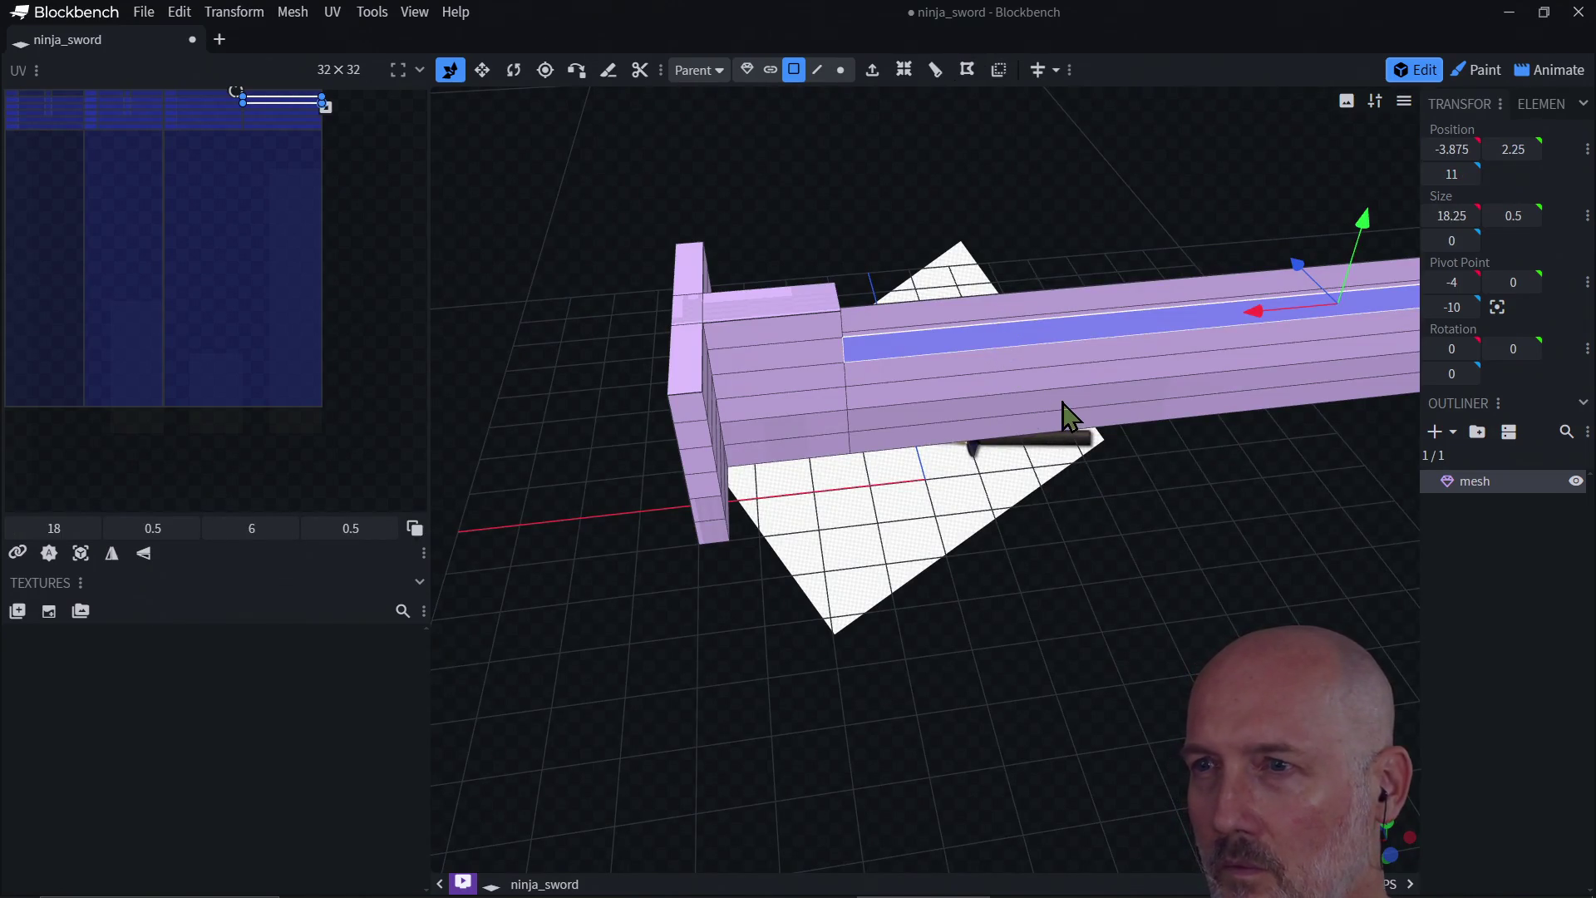
pyautogui.moveTo(1049, 466)
pyautogui.mouseDown()
pyautogui.moveTo(1114, 570)
pyautogui.moveTo(1010, 432)
pyautogui.mouseUp()
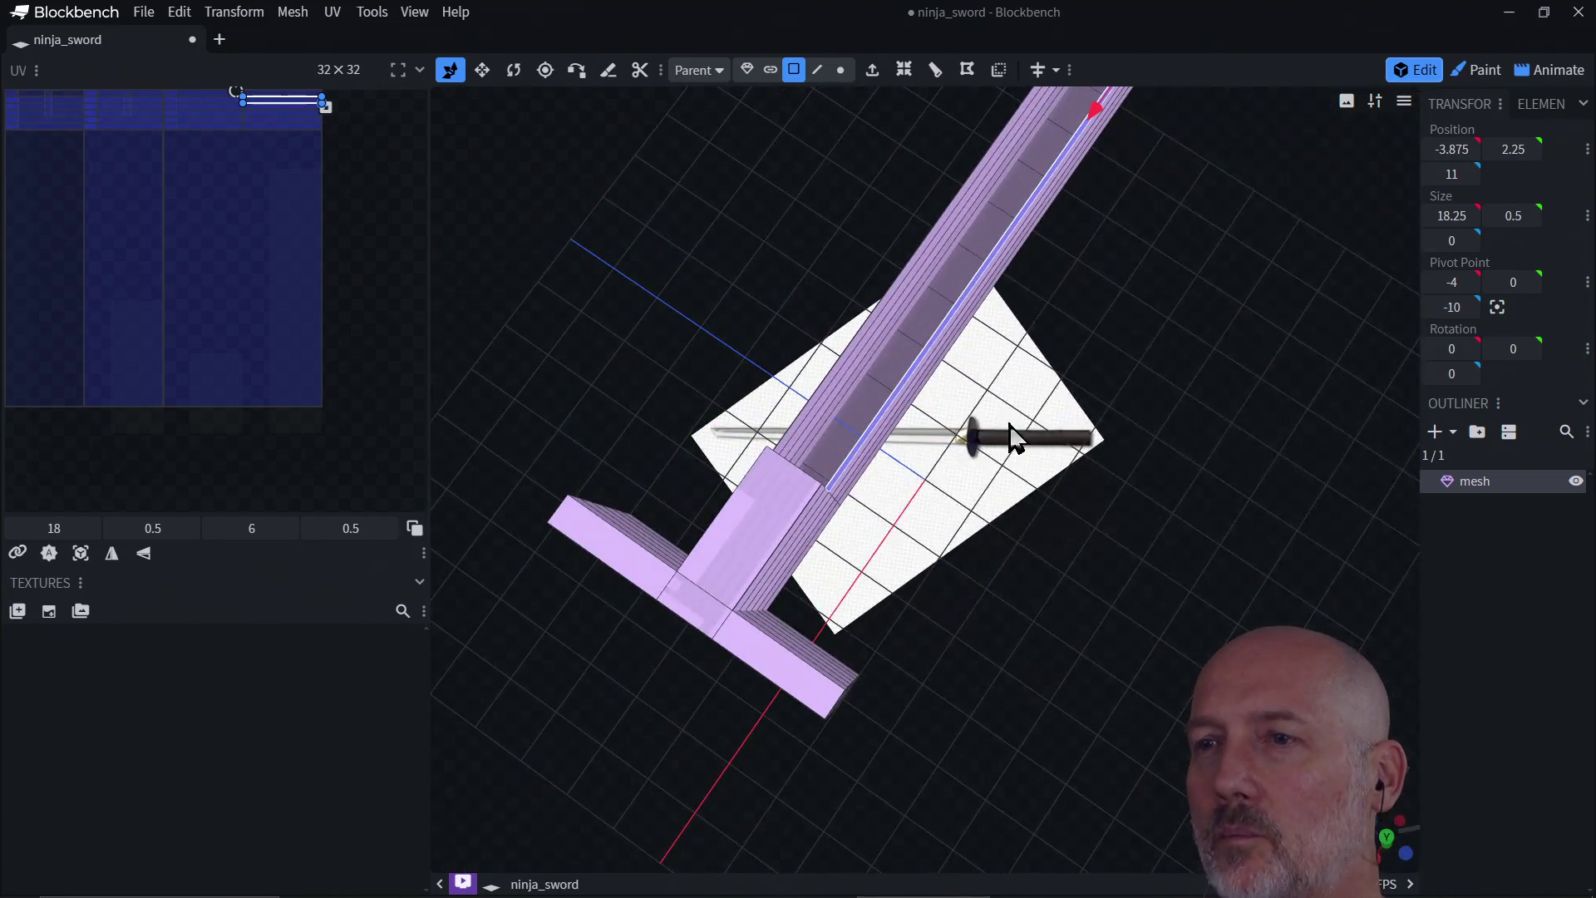
pyautogui.click(865, 334)
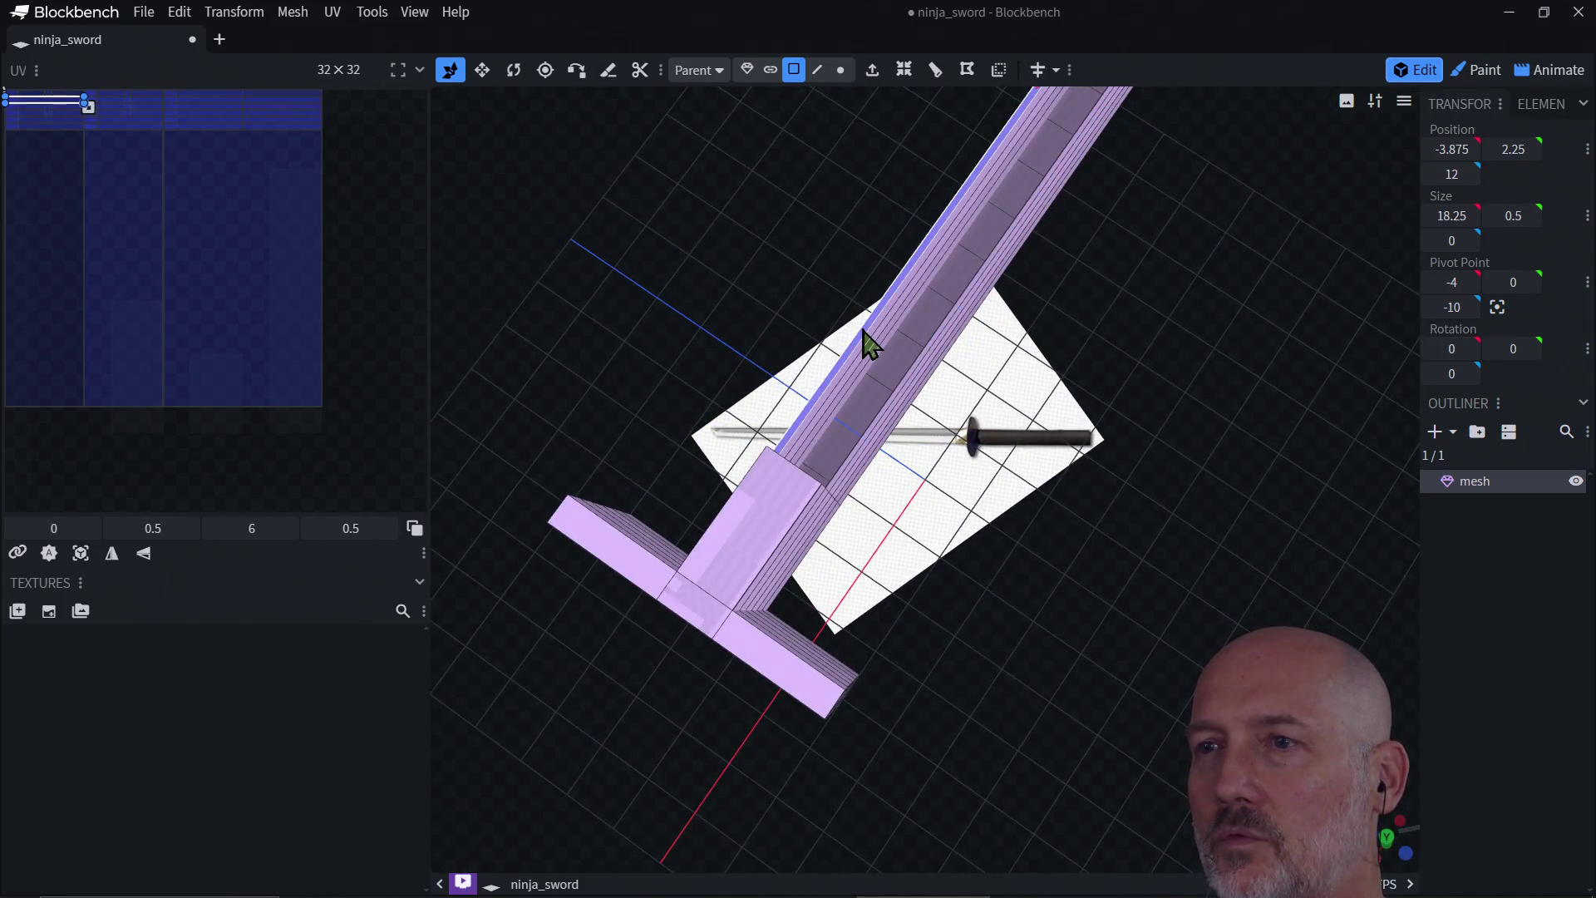
pyautogui.click(818, 69)
pyautogui.moveTo(815, 136)
pyautogui.mouseDown()
pyautogui.moveTo(920, 339)
pyautogui.moveTo(844, 366)
pyautogui.mouseUp()
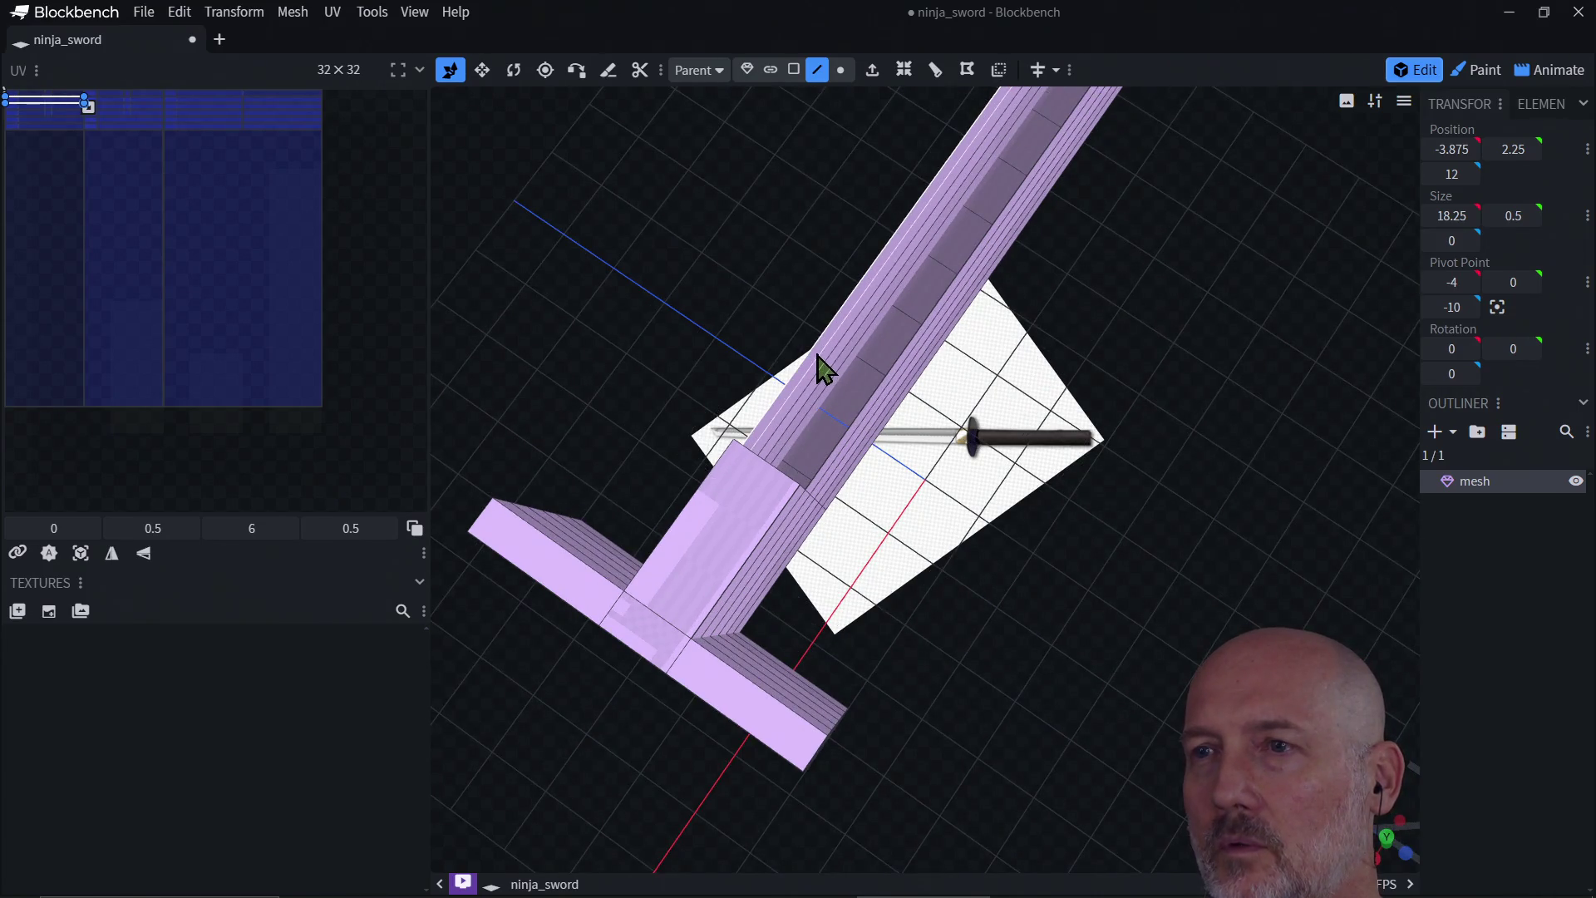
pyautogui.click(817, 363)
pyautogui.moveTo(950, 453); pyautogui.dragTo(890, 416)
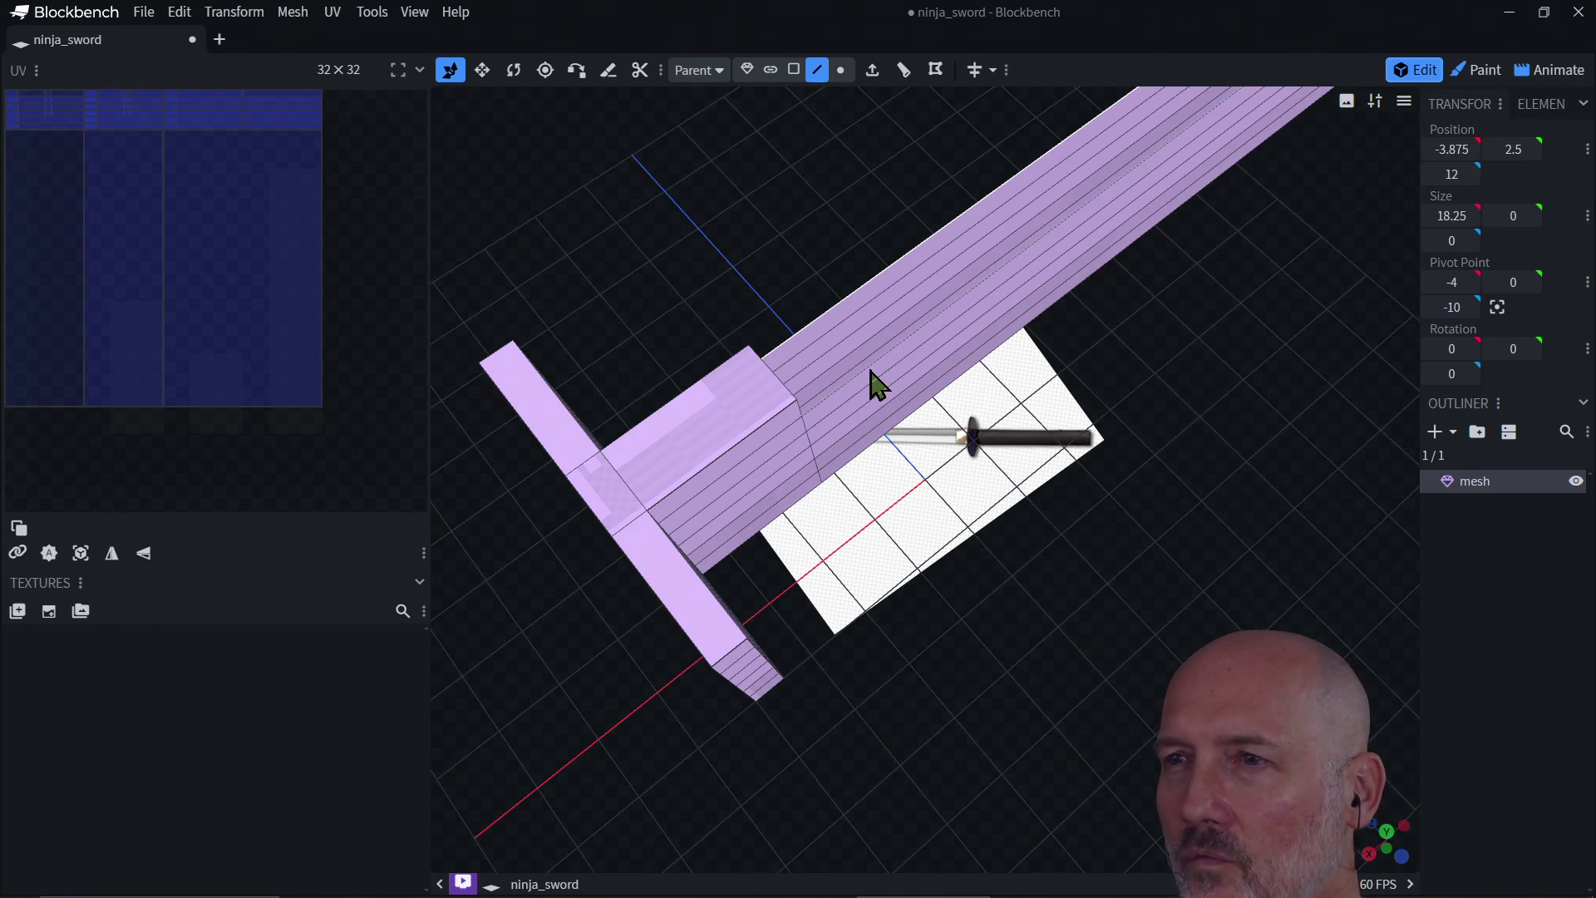
pyautogui.click(873, 384)
pyautogui.click(872, 384)
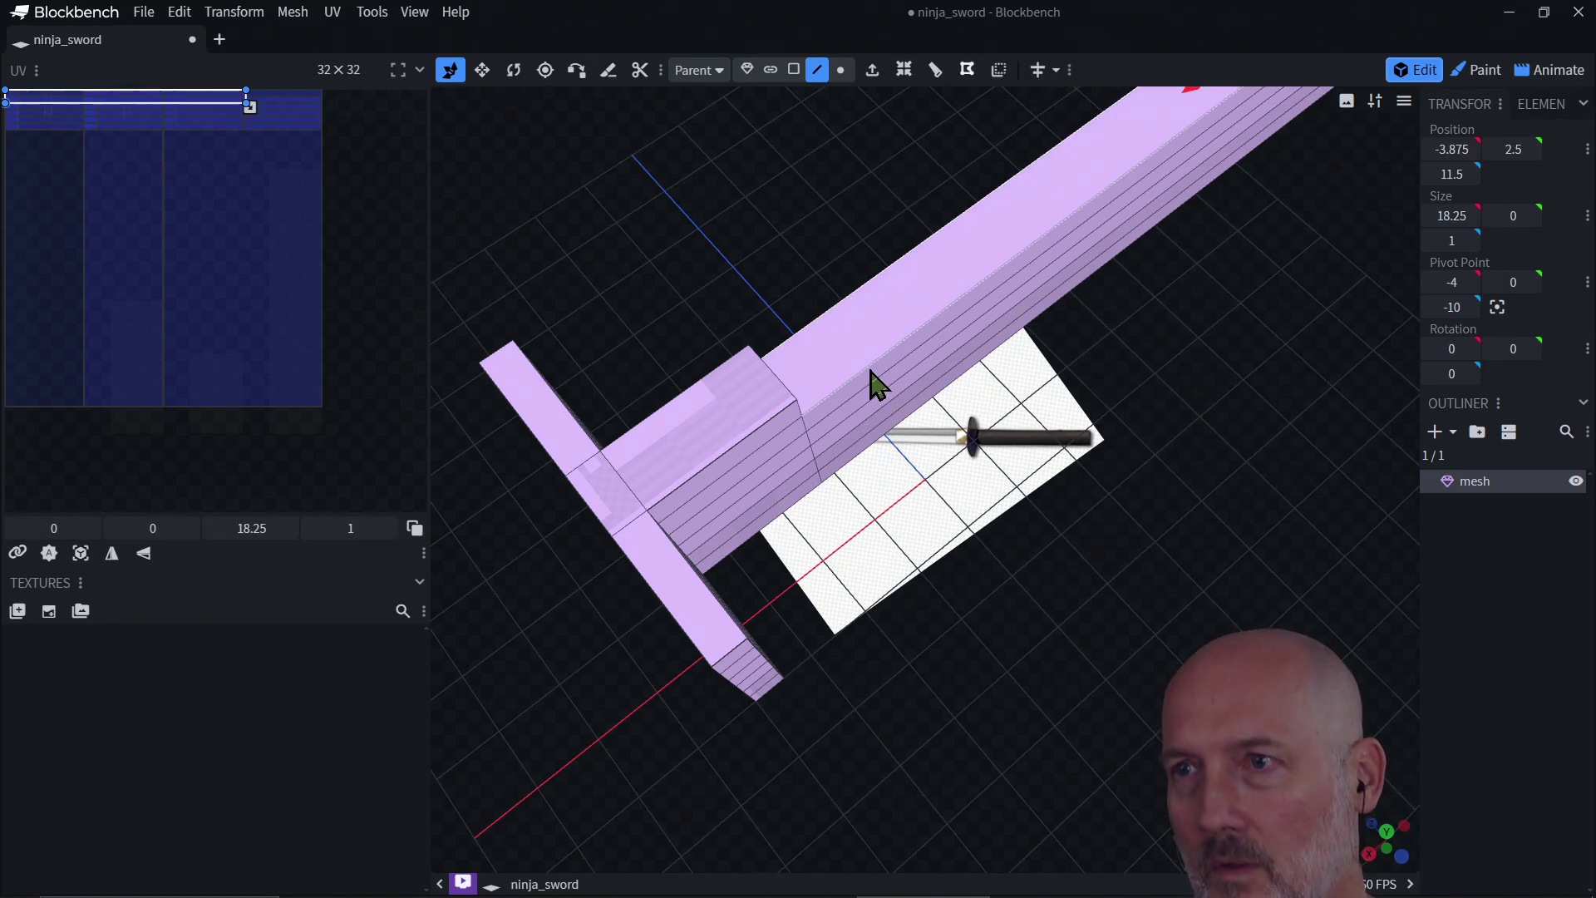
pyautogui.moveTo(955, 516)
pyautogui.mouseDown()
pyautogui.moveTo(908, 409)
pyautogui.moveTo(1068, 399)
pyautogui.moveTo(1039, 370)
pyautogui.moveTo(948, 385)
pyautogui.mouseUp()
pyautogui.moveTo(1058, 467)
pyautogui.mouseDown()
pyautogui.moveTo(1150, 528)
pyautogui.moveTo(990, 559)
pyautogui.moveTo(770, 563)
pyautogui.moveTo(810, 530)
pyautogui.moveTo(1169, 506)
pyautogui.moveTo(1050, 517)
pyautogui.moveTo(1068, 499)
pyautogui.moveTo(1235, 561)
pyautogui.moveTo(1170, 549)
pyautogui.moveTo(1171, 516)
pyautogui.moveTo(1187, 515)
pyautogui.mouseUp()
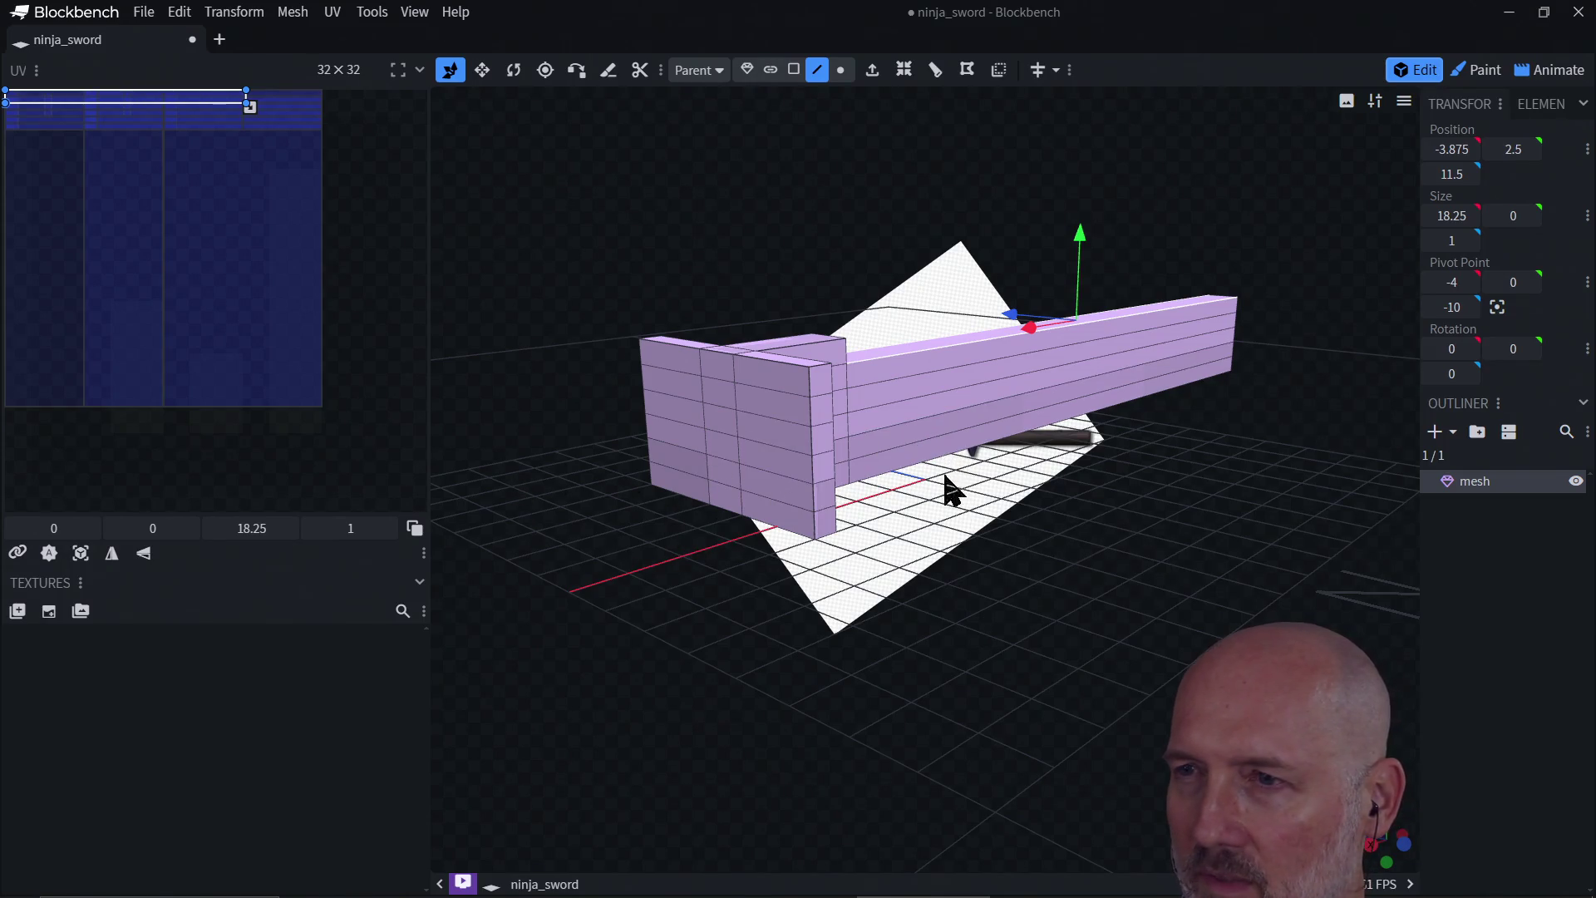
# Step: Delete the whole sword mesh from the Outliner, leaving only the reference image
pyautogui.moveTo(951, 488)
pyautogui.mouseDown()
pyautogui.moveTo(900, 570)
pyautogui.moveTo(692, 515)
pyautogui.moveTo(975, 524)
pyautogui.moveTo(726, 509)
pyautogui.moveTo(908, 541)
pyautogui.moveTo(655, 505)
pyautogui.moveTo(856, 457)
pyautogui.moveTo(745, 484)
pyautogui.moveTo(933, 473)
pyautogui.moveTo(748, 499)
pyautogui.moveTo(1122, 445)
pyautogui.moveTo(1139, 531)
pyautogui.moveTo(1053, 466)
pyautogui.moveTo(1189, 471)
pyautogui.moveTo(1010, 462)
pyautogui.moveTo(1010, 520)
pyautogui.moveTo(933, 417)
pyautogui.mouseUp()
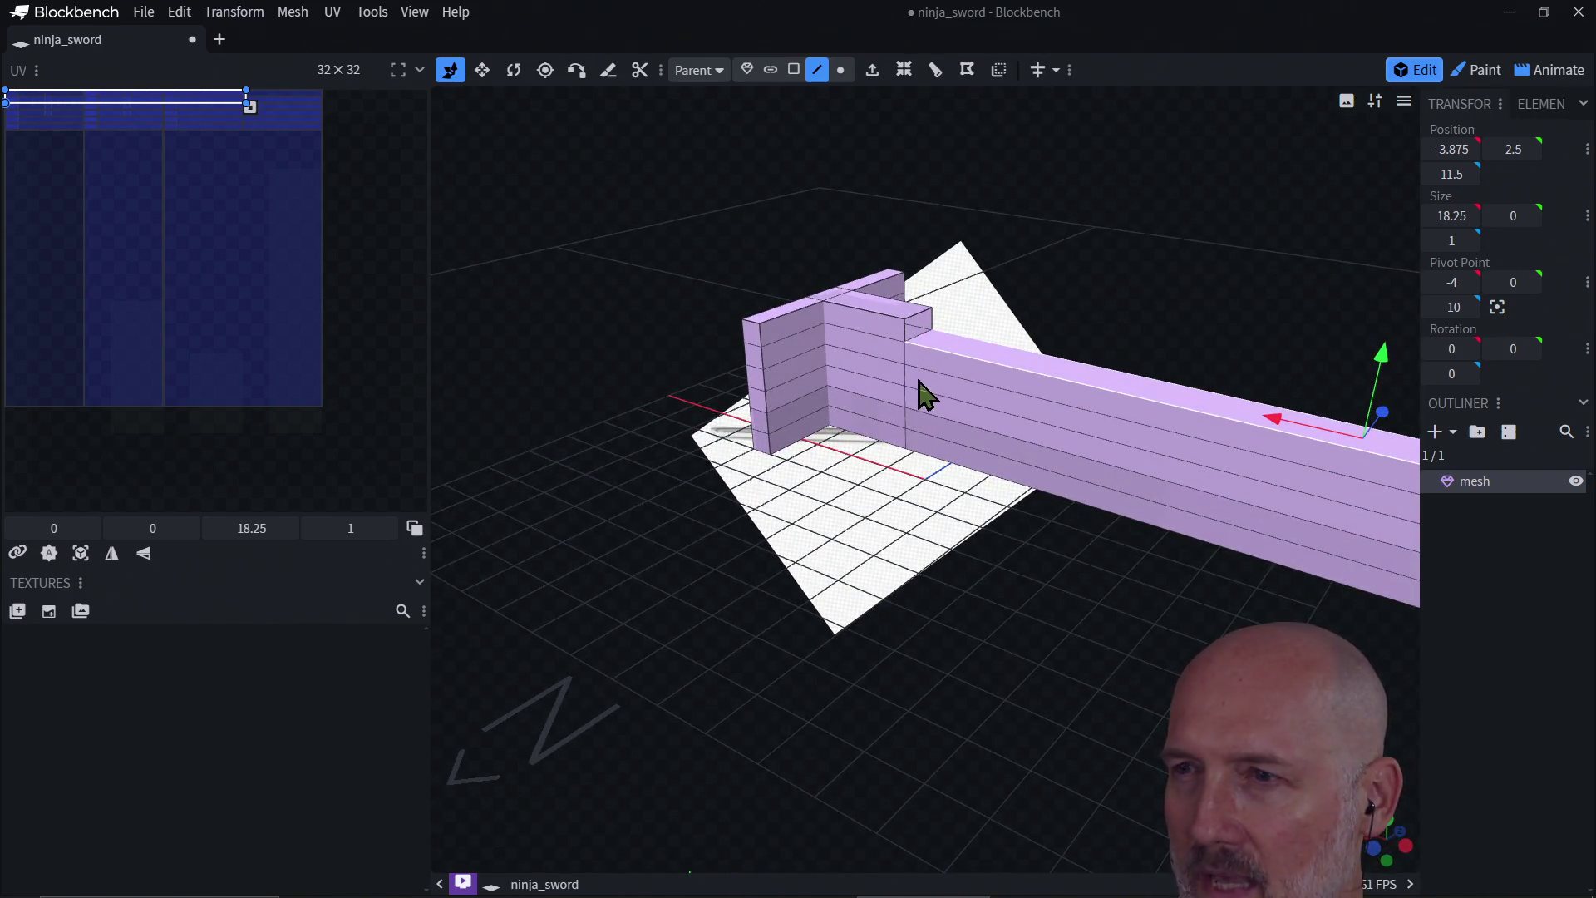
pyautogui.moveTo(886, 474)
pyautogui.mouseDown()
pyautogui.moveTo(1003, 474)
pyautogui.moveTo(1169, 442)
pyautogui.moveTo(1094, 494)
pyautogui.moveTo(1218, 436)
pyautogui.mouseUp()
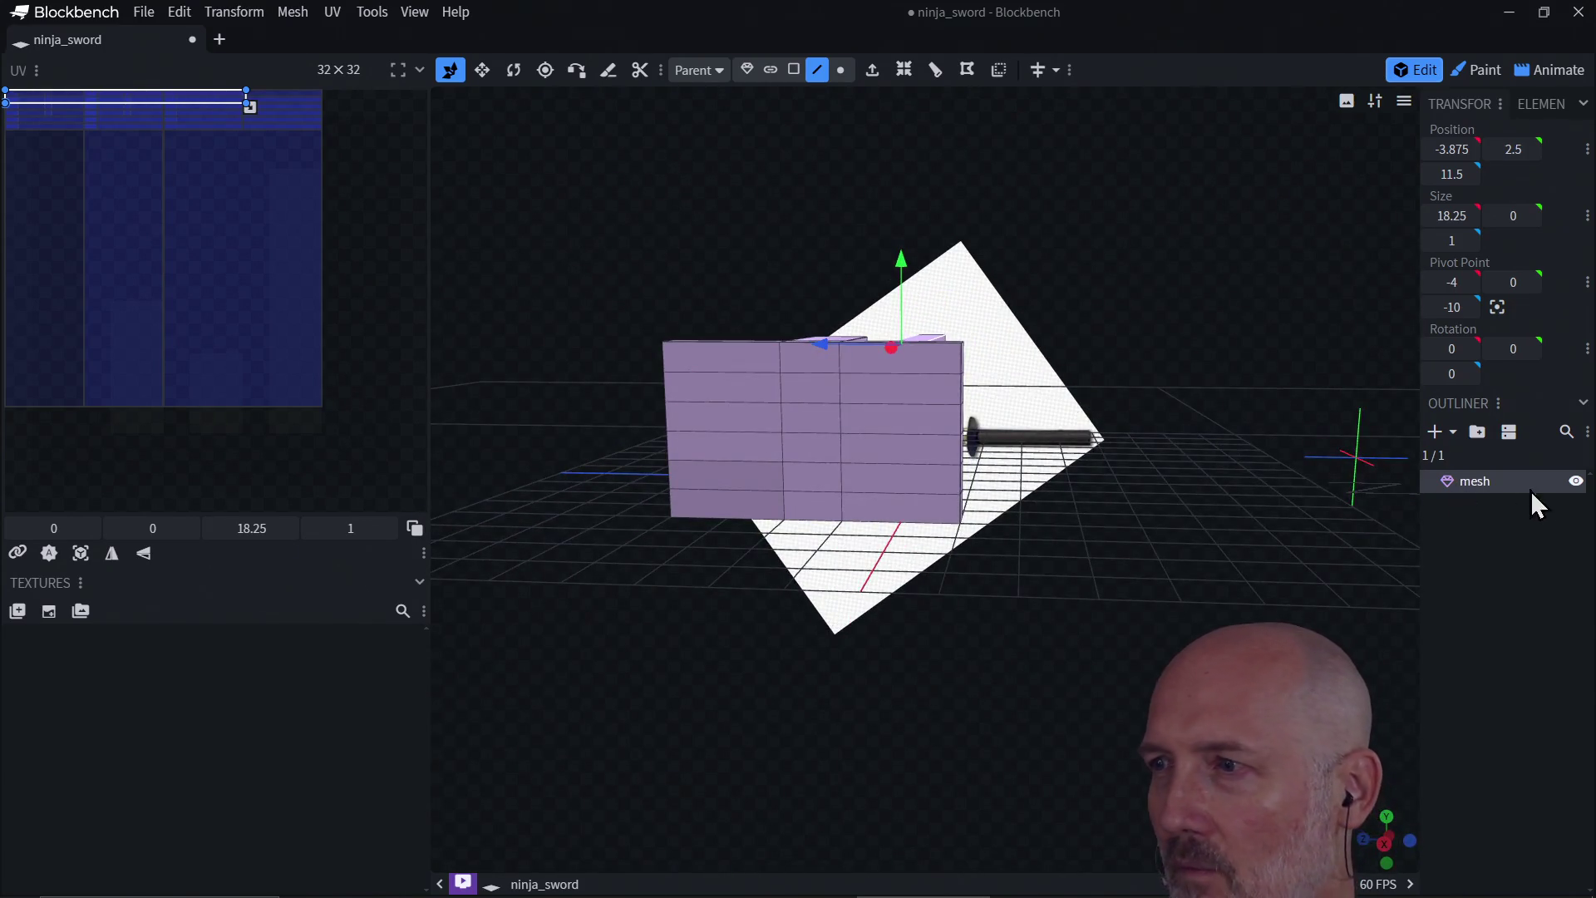
pyautogui.rightClick(1479, 486)
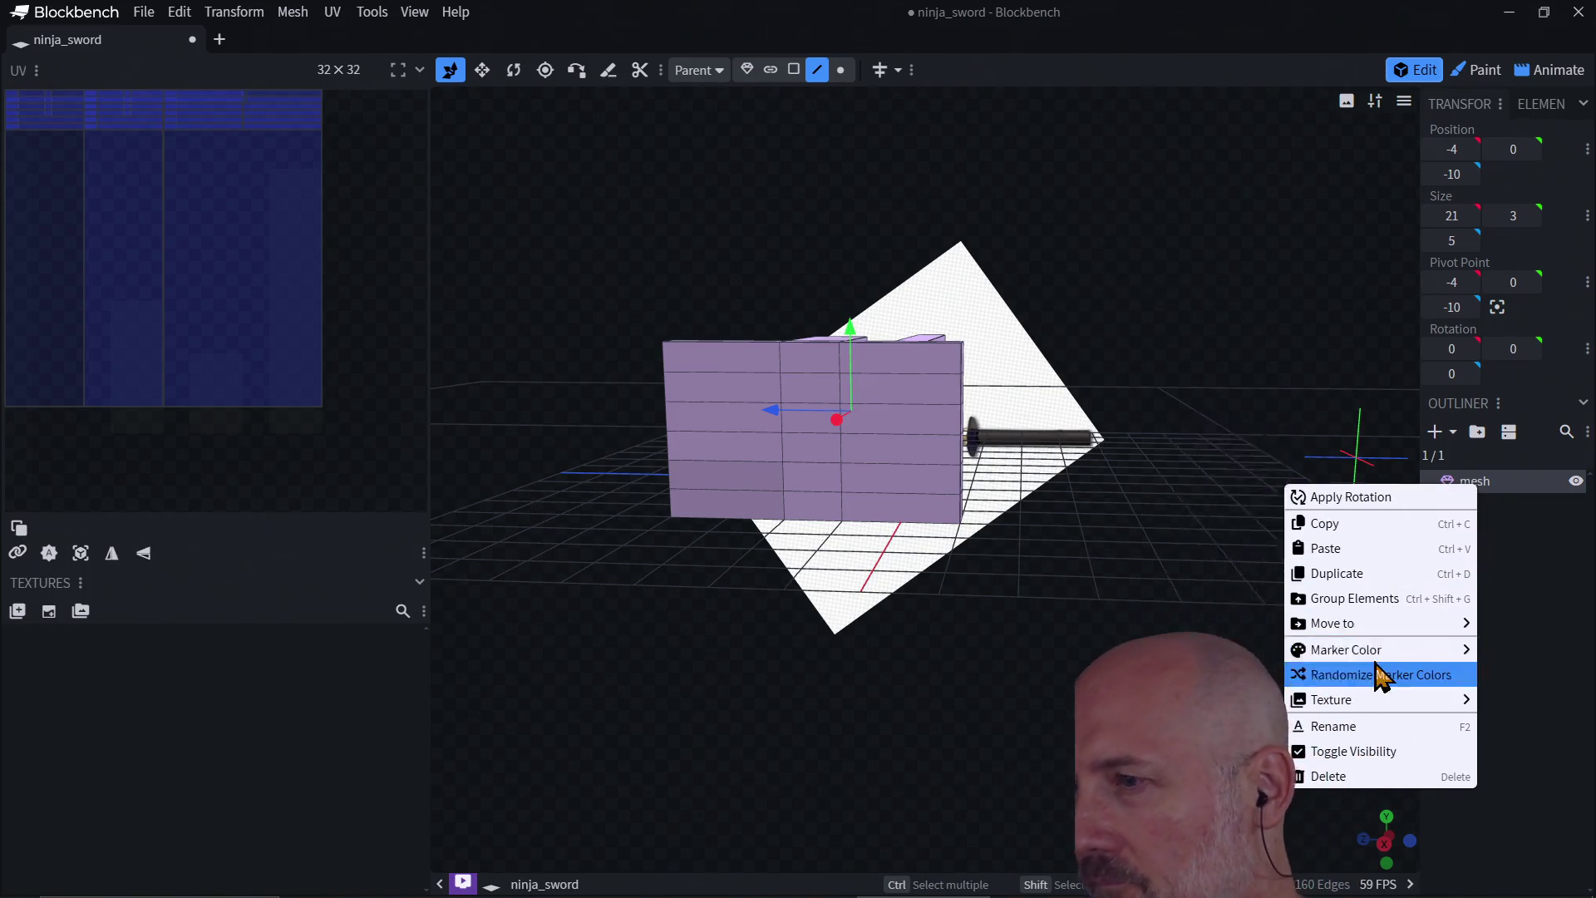
pyautogui.moveTo(1381, 707)
pyautogui.click(1353, 781)
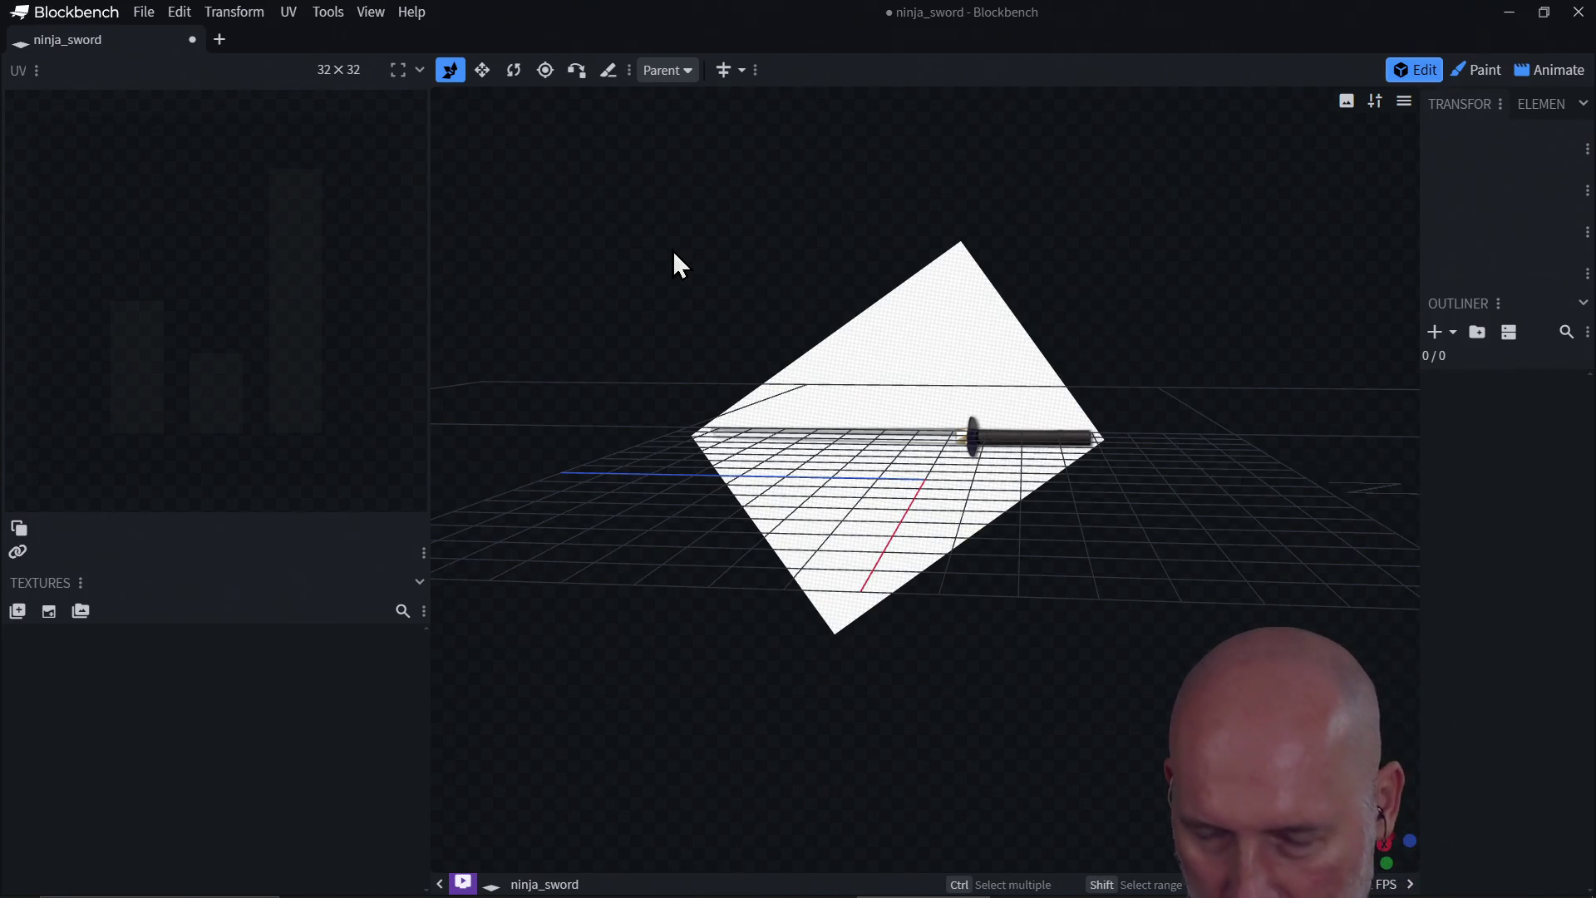
pyautogui.click(614, 174)
# Step: Type the message 'BRB...' while the empty project shows only the reference plane
pyautogui.write('BRB...')
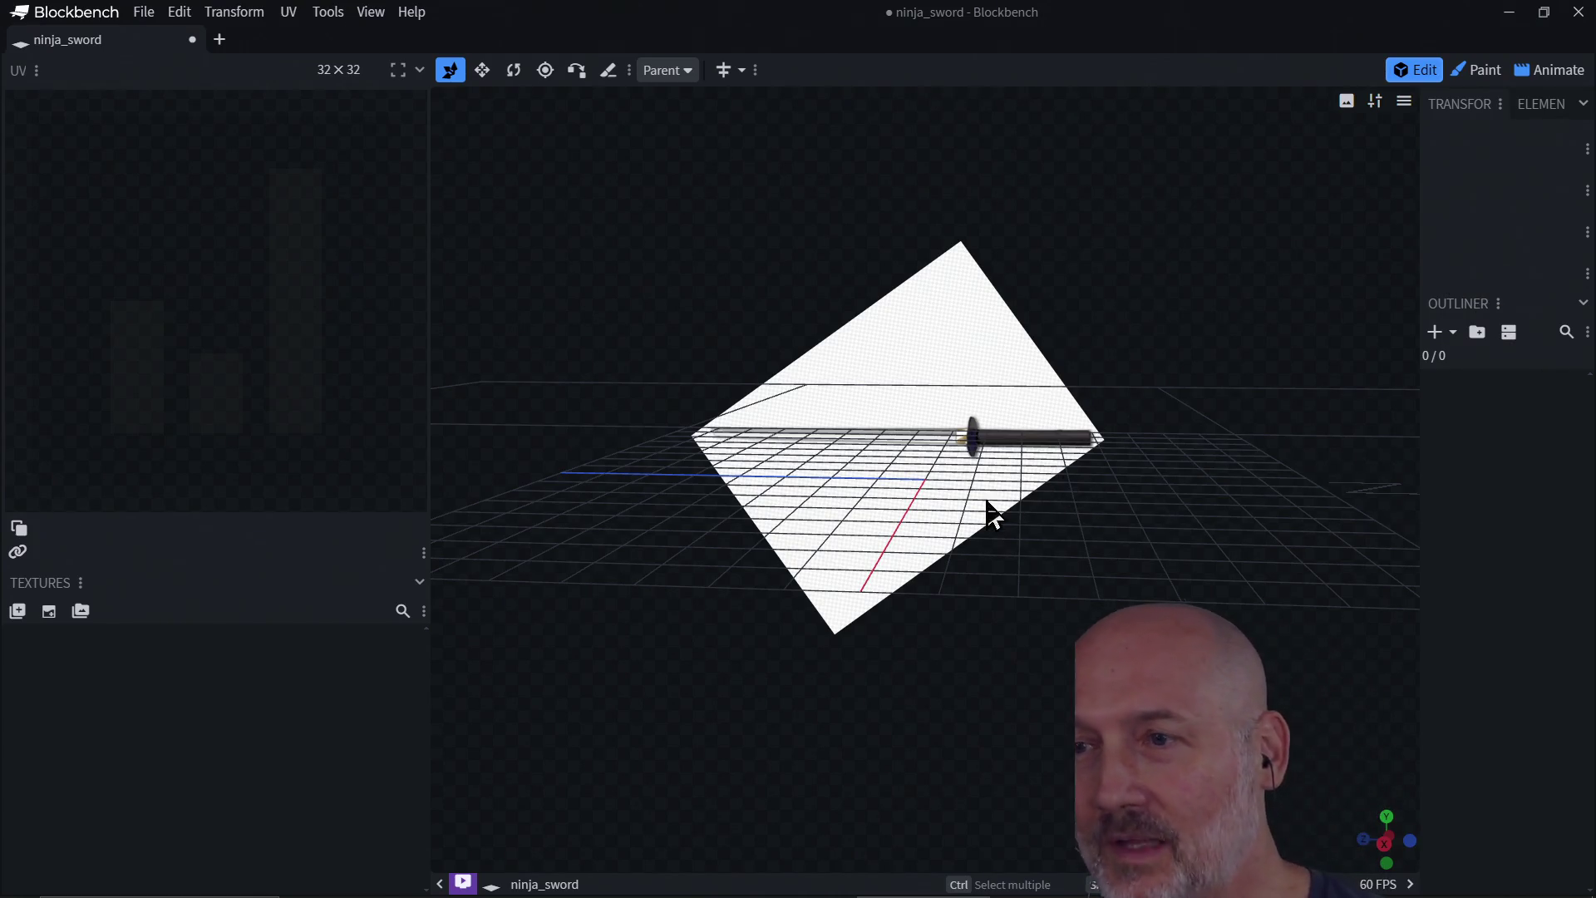
# Step: Add a Cuboid mesh with diameter 16 and height 3 to the model
pyautogui.moveTo(890, 577)
pyautogui.mouseDown()
pyautogui.moveTo(920, 564)
pyautogui.moveTo(880, 642)
pyautogui.moveTo(889, 585)
pyautogui.moveTo(872, 668)
pyautogui.moveTo(868, 650)
pyautogui.mouseUp()
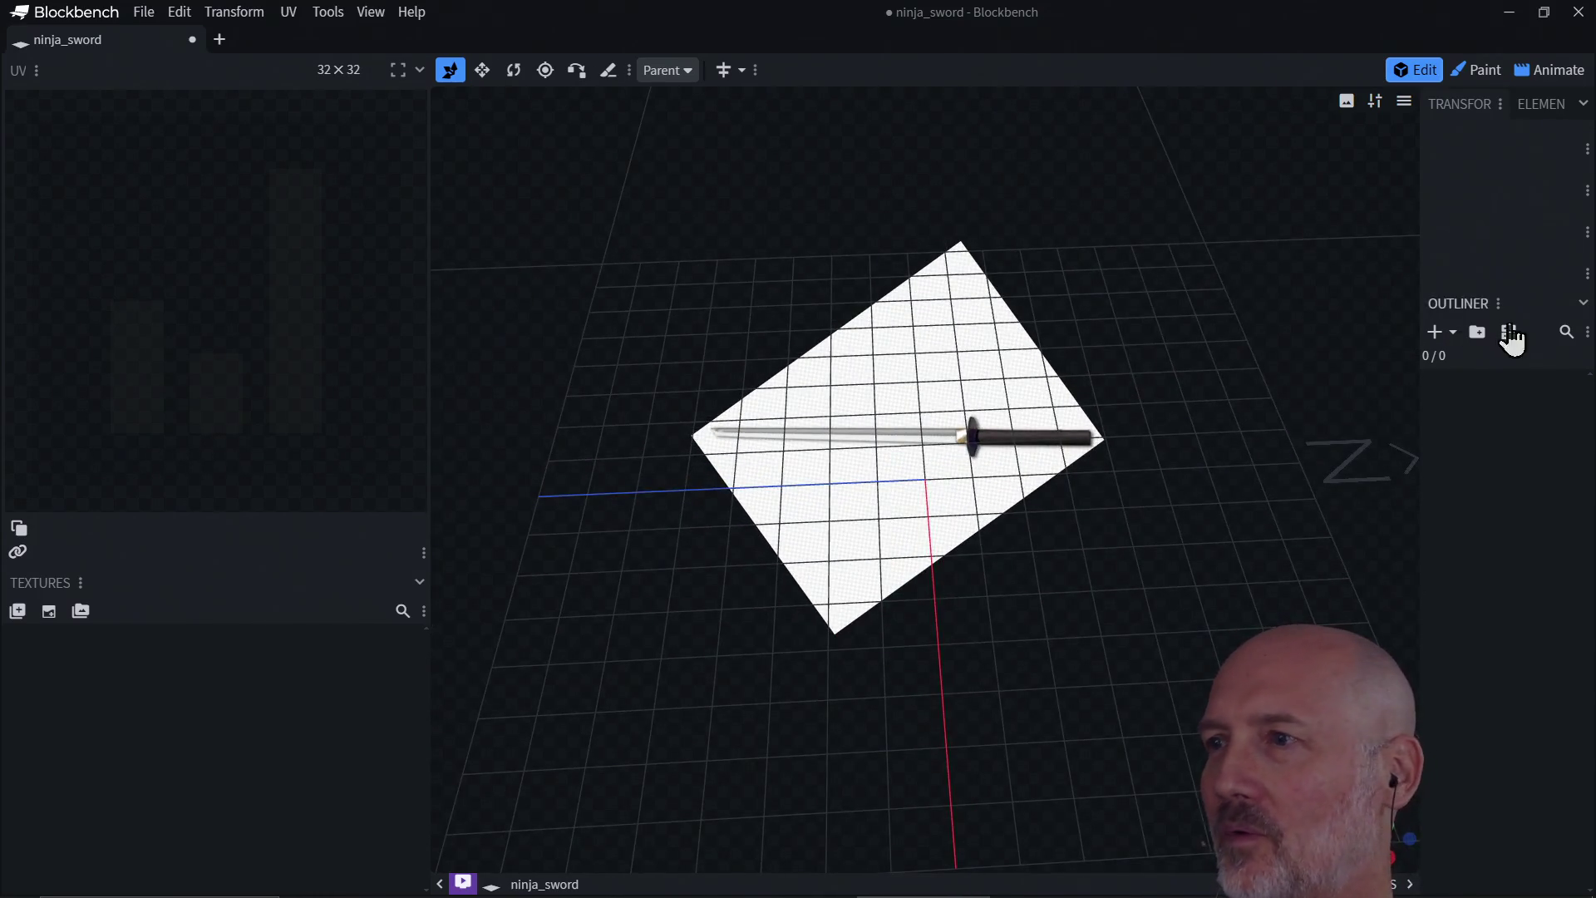
pyautogui.click(1433, 333)
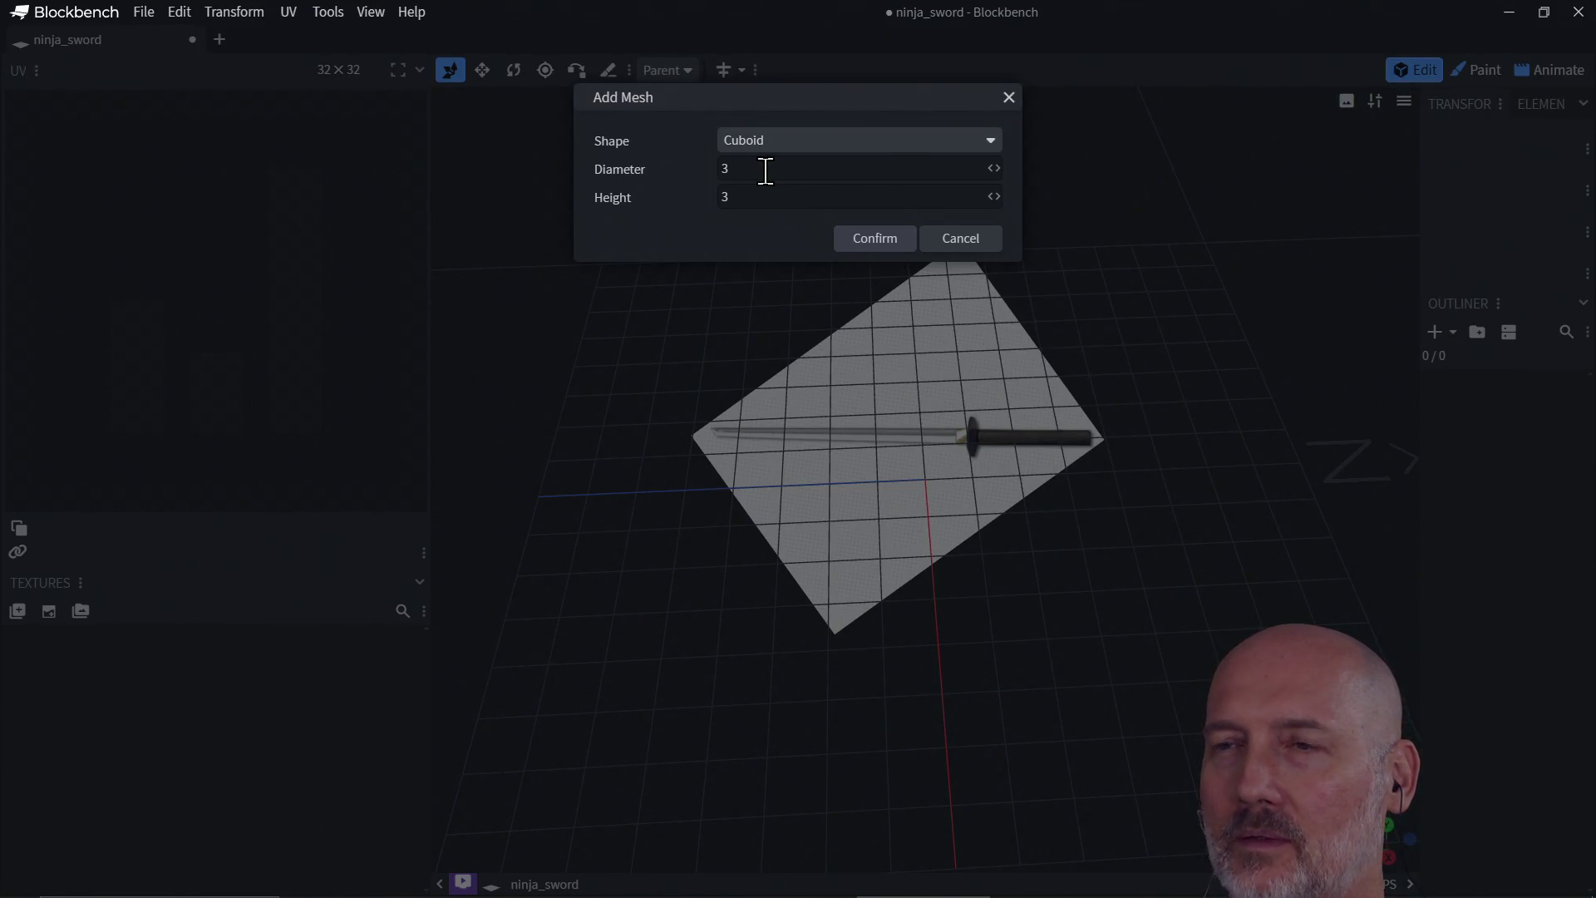
pyautogui.press('BackSpace')
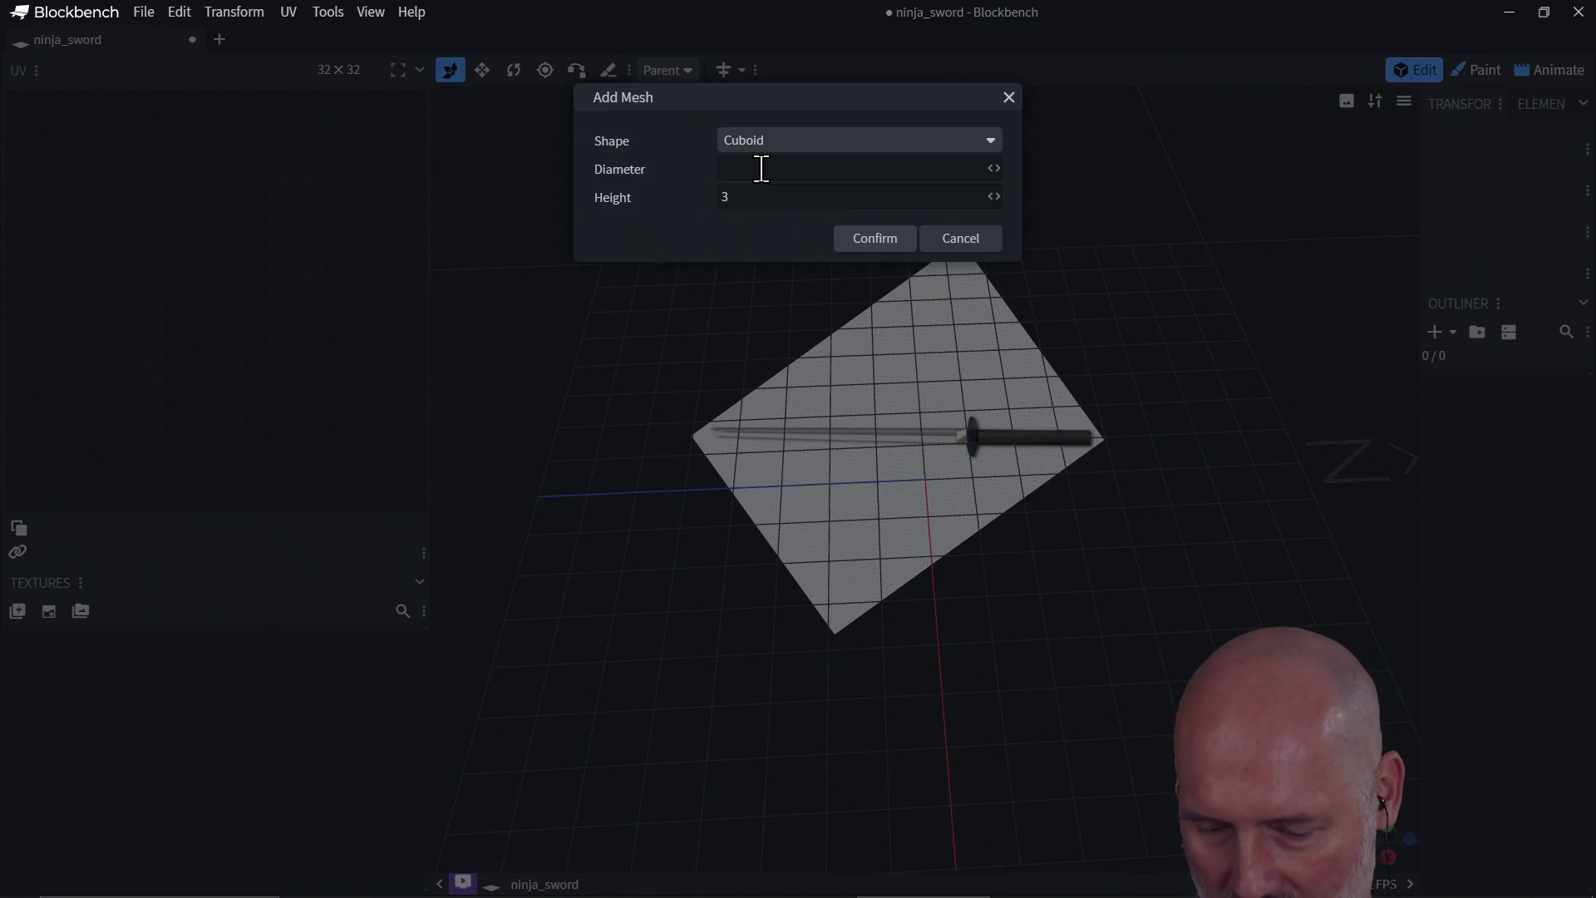
pyautogui.write('16')
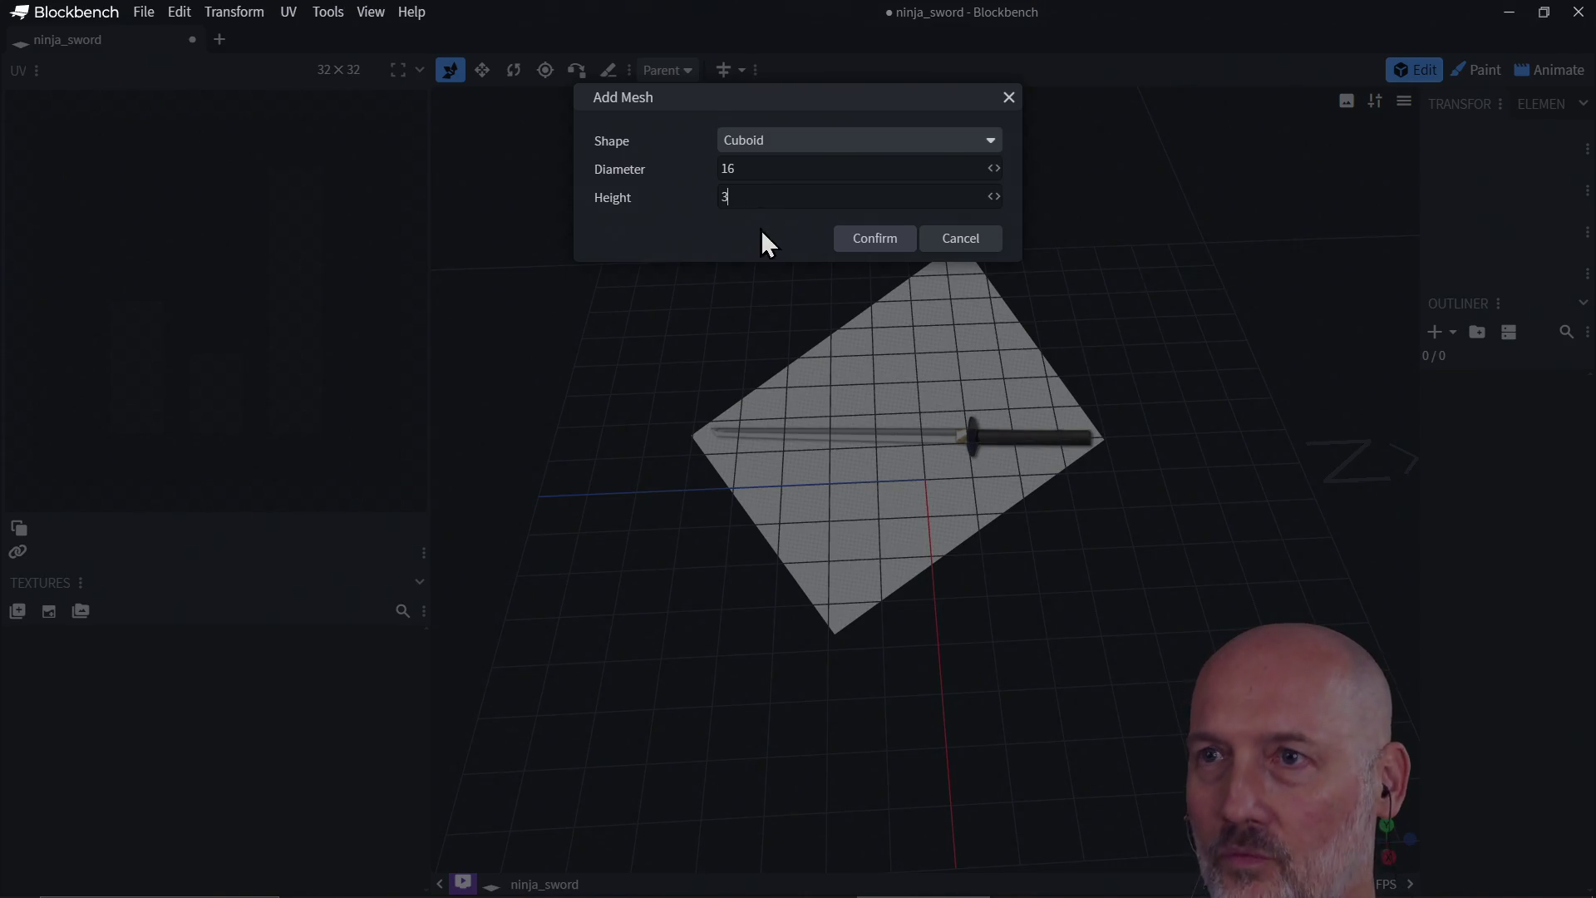
pyautogui.click(872, 239)
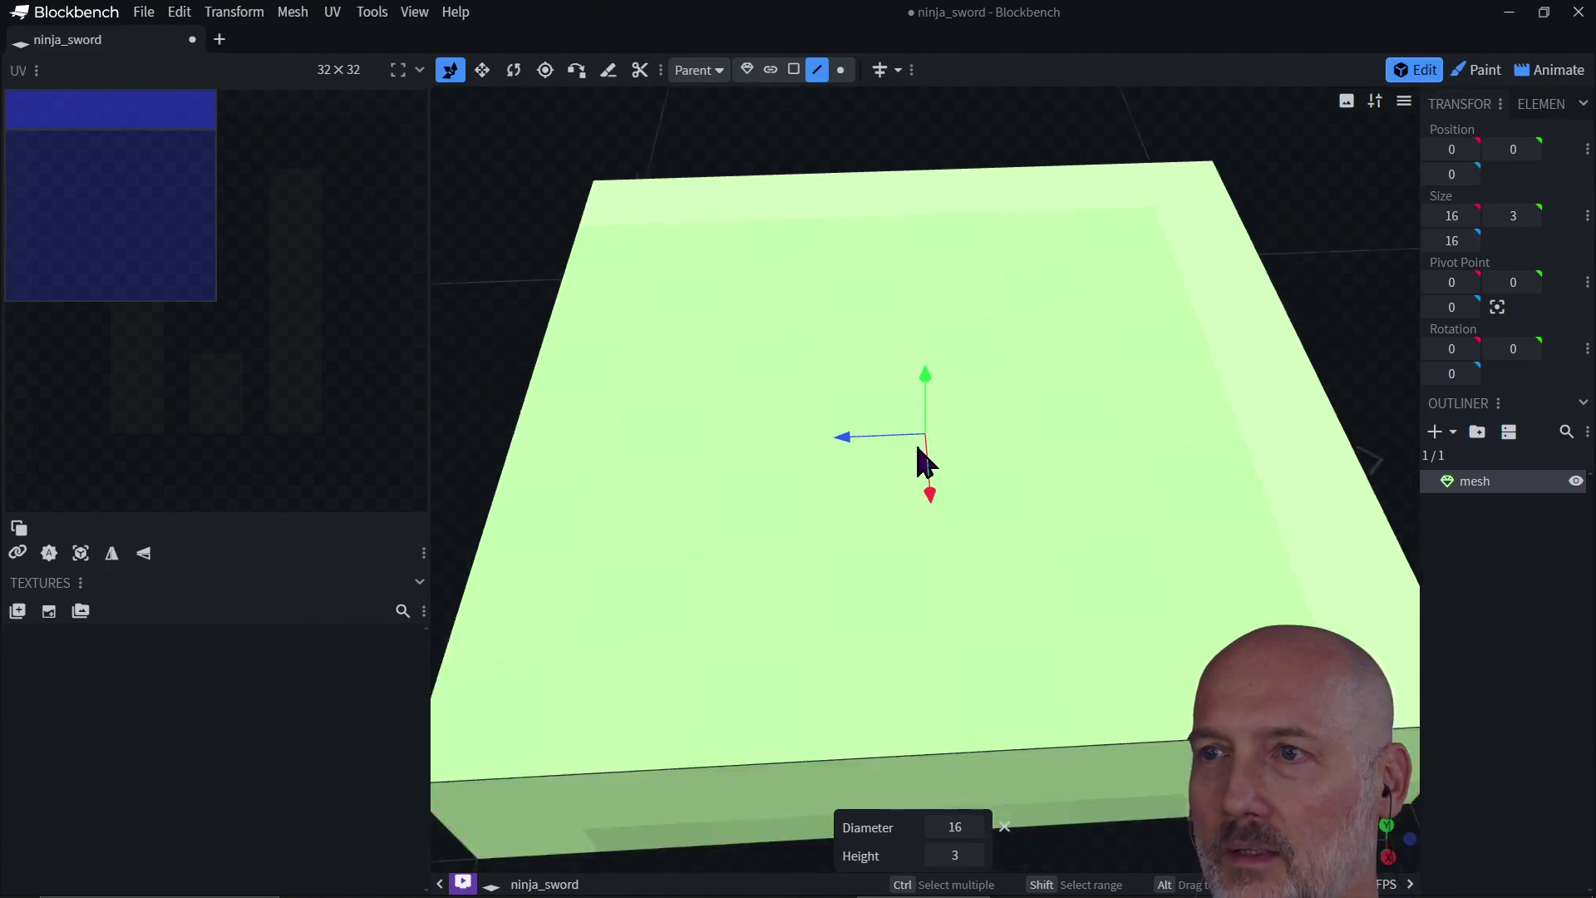
# Step: In face mode, push the cuboid's front face inward to make a thin 3×16 slab
pyautogui.scroll(-5, 921, 457)
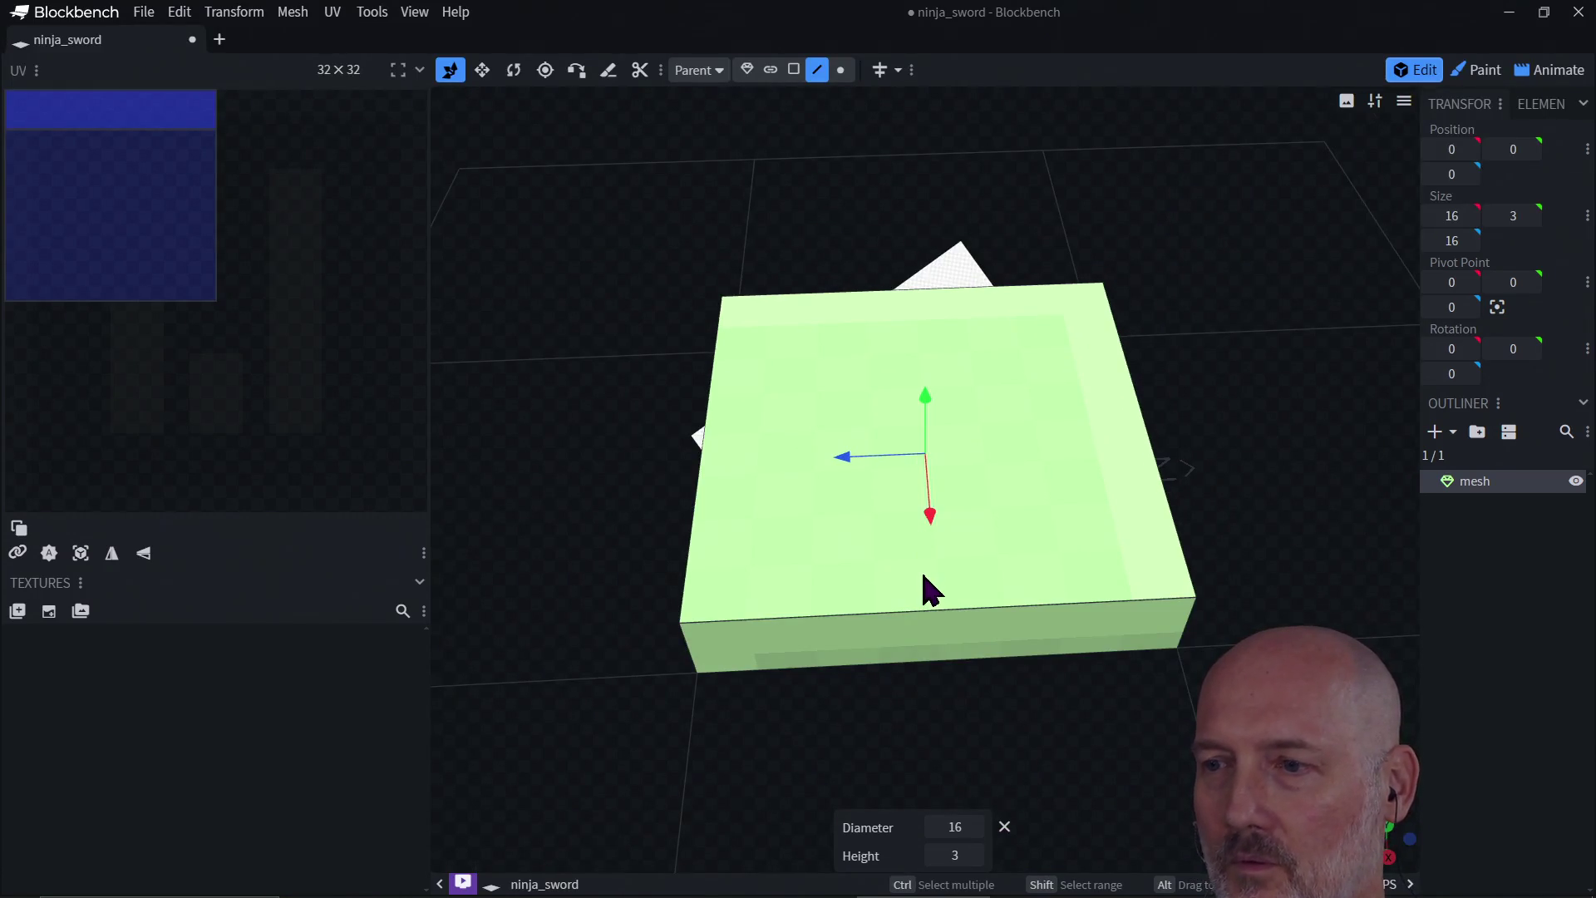
pyautogui.click(898, 617)
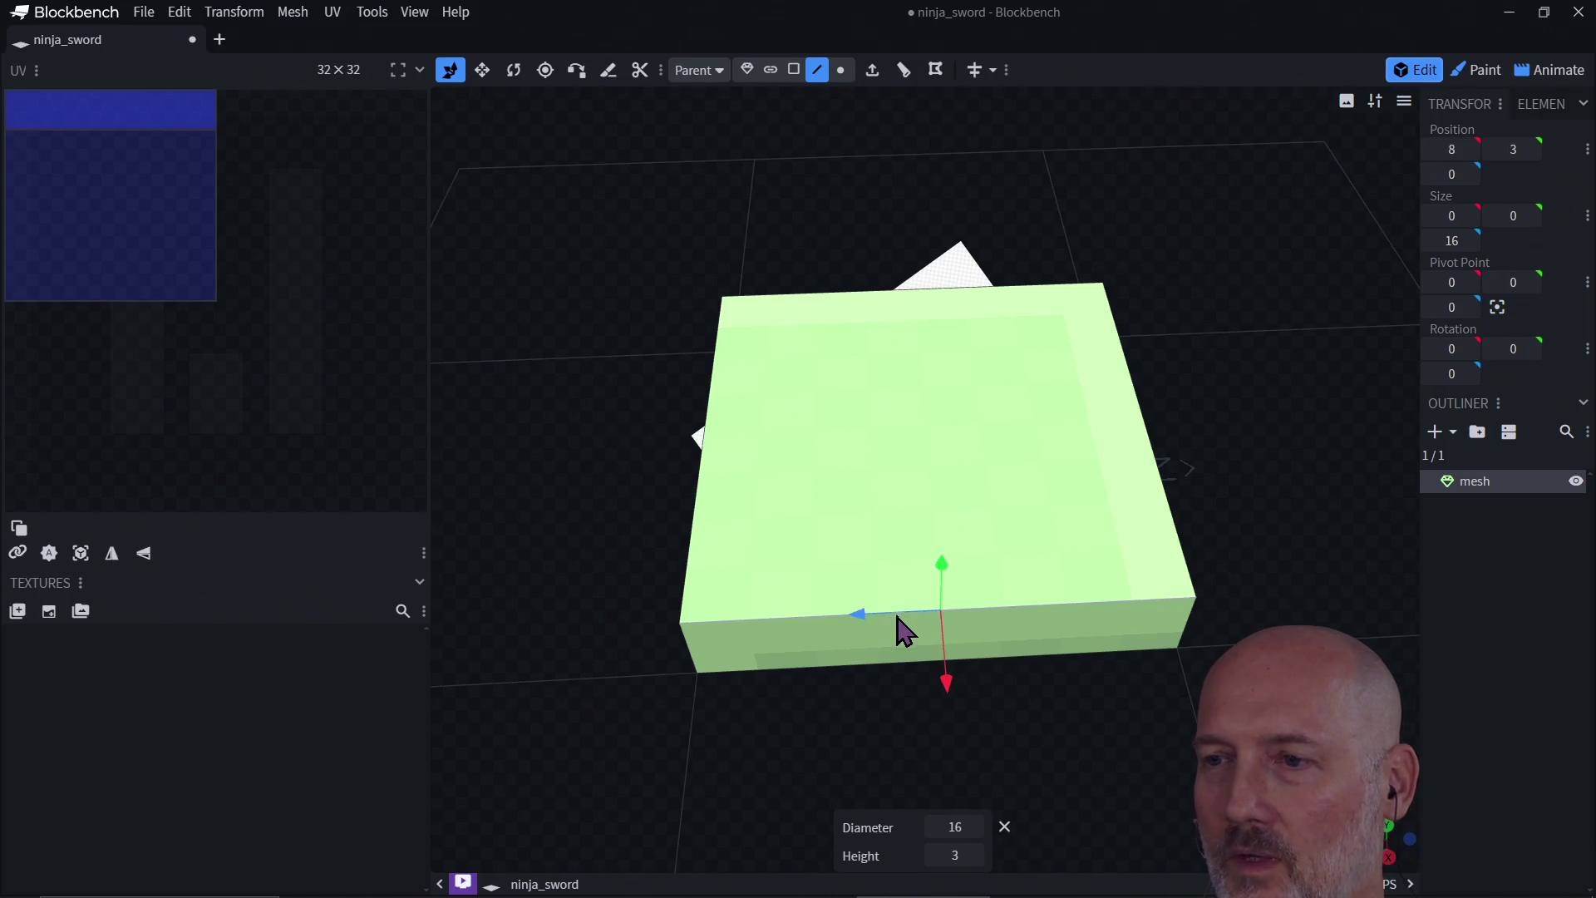
pyautogui.click(890, 652)
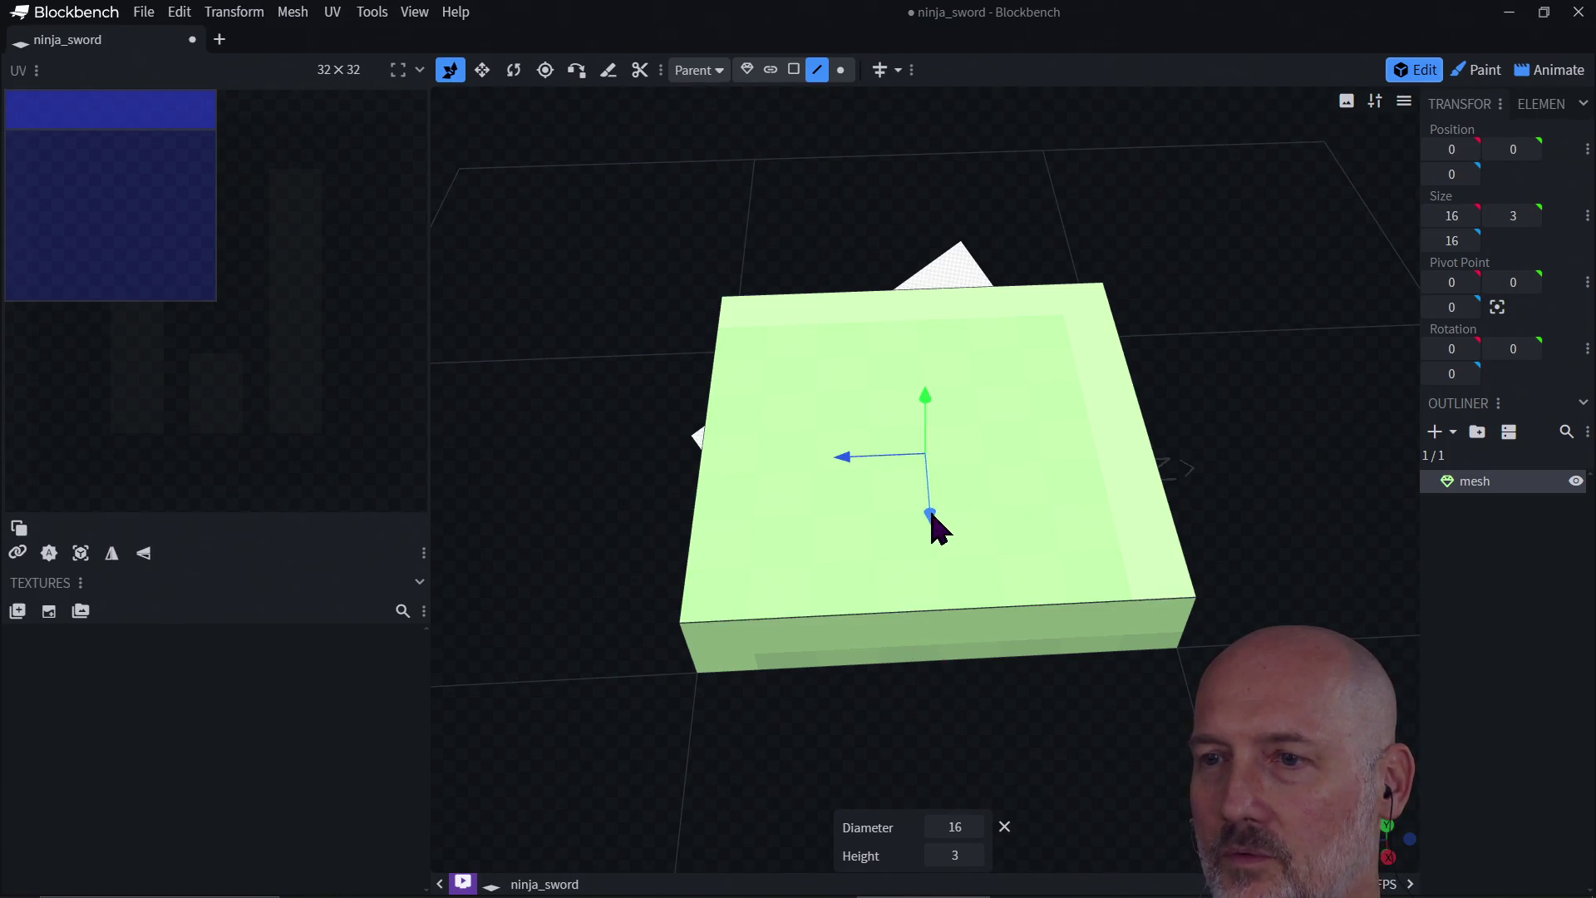
pyautogui.click(794, 69)
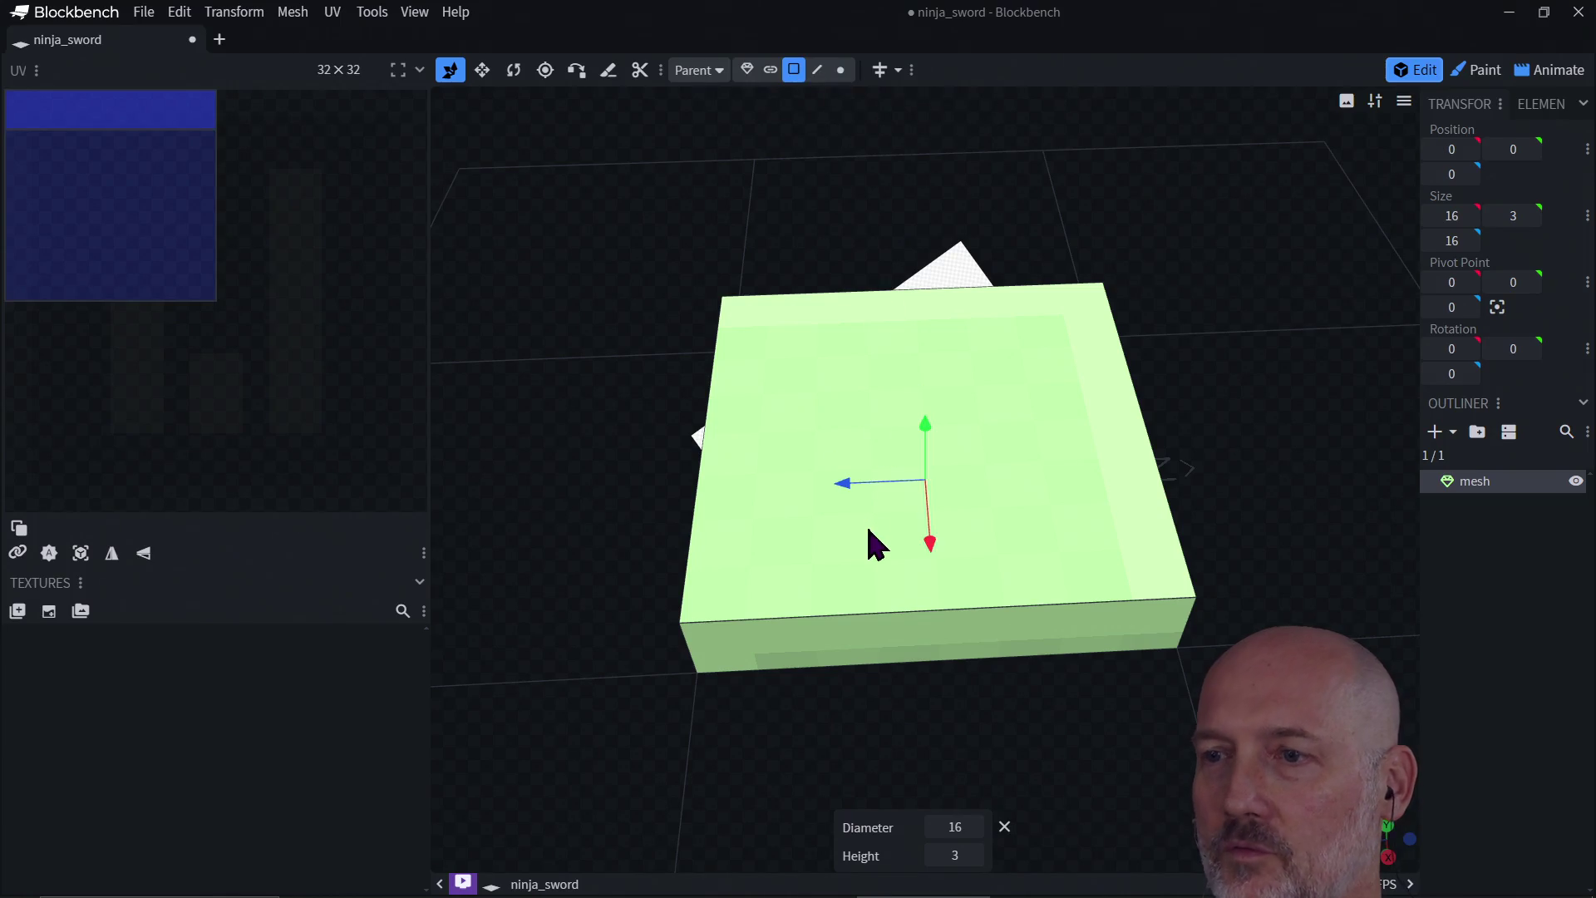
pyautogui.click(875, 650)
pyautogui.moveTo(954, 691)
pyautogui.mouseDown()
pyautogui.moveTo(934, 374)
pyautogui.moveTo(955, 399)
pyautogui.moveTo(1094, 331)
pyautogui.moveTo(1108, 299)
pyautogui.mouseUp()
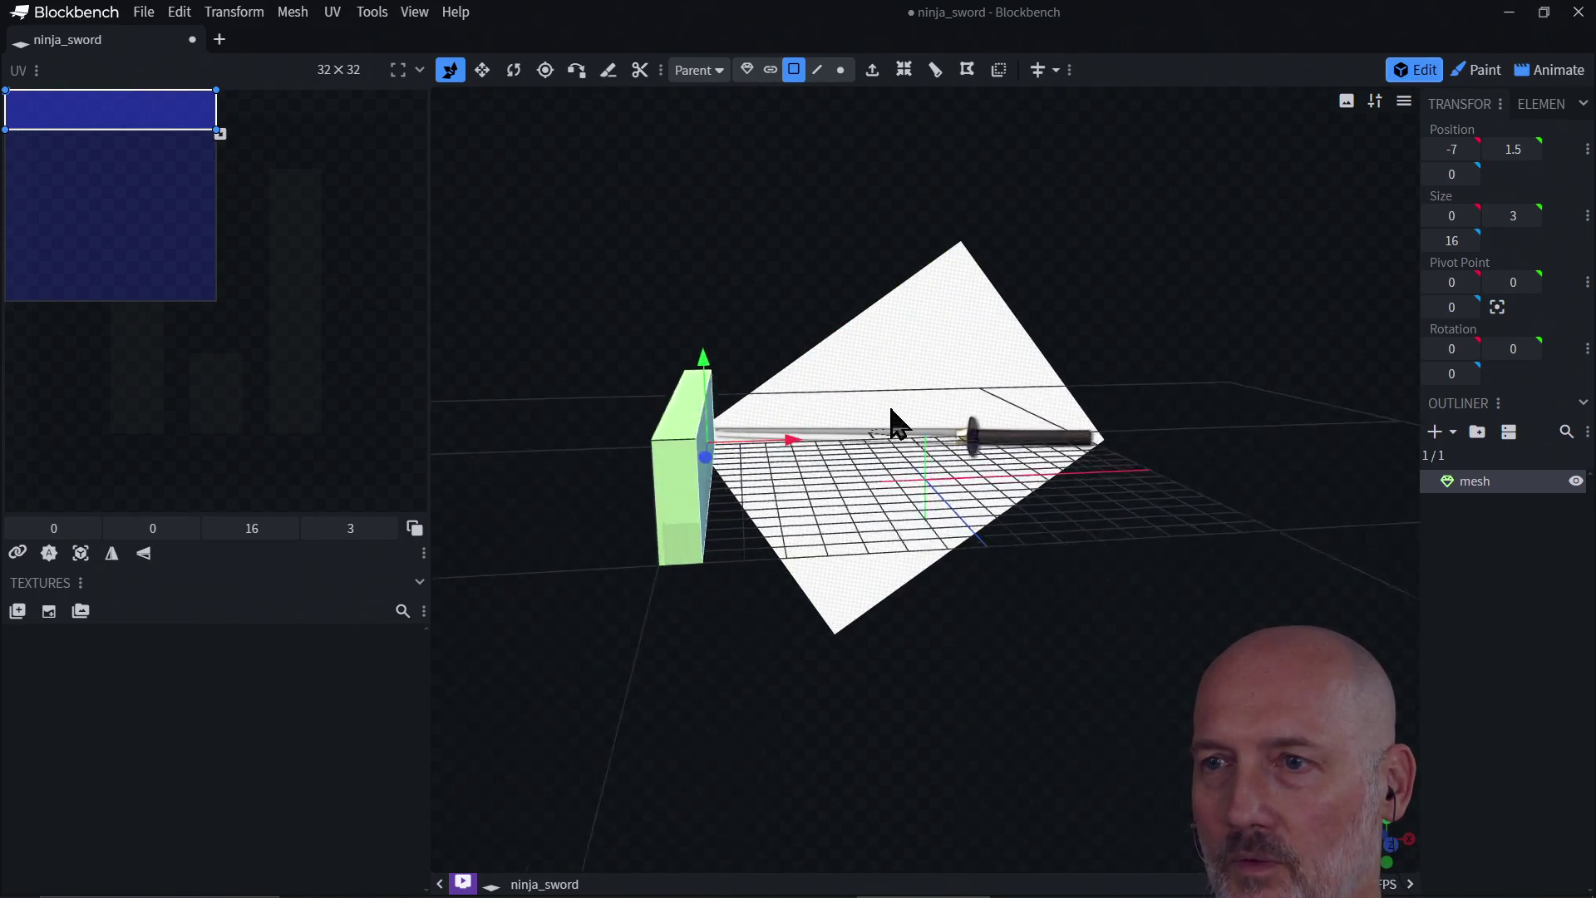
pyautogui.moveTo(894, 424)
pyautogui.mouseDown()
pyautogui.moveTo(658, 449)
pyautogui.moveTo(581, 415)
pyautogui.moveTo(612, 421)
pyautogui.mouseUp()
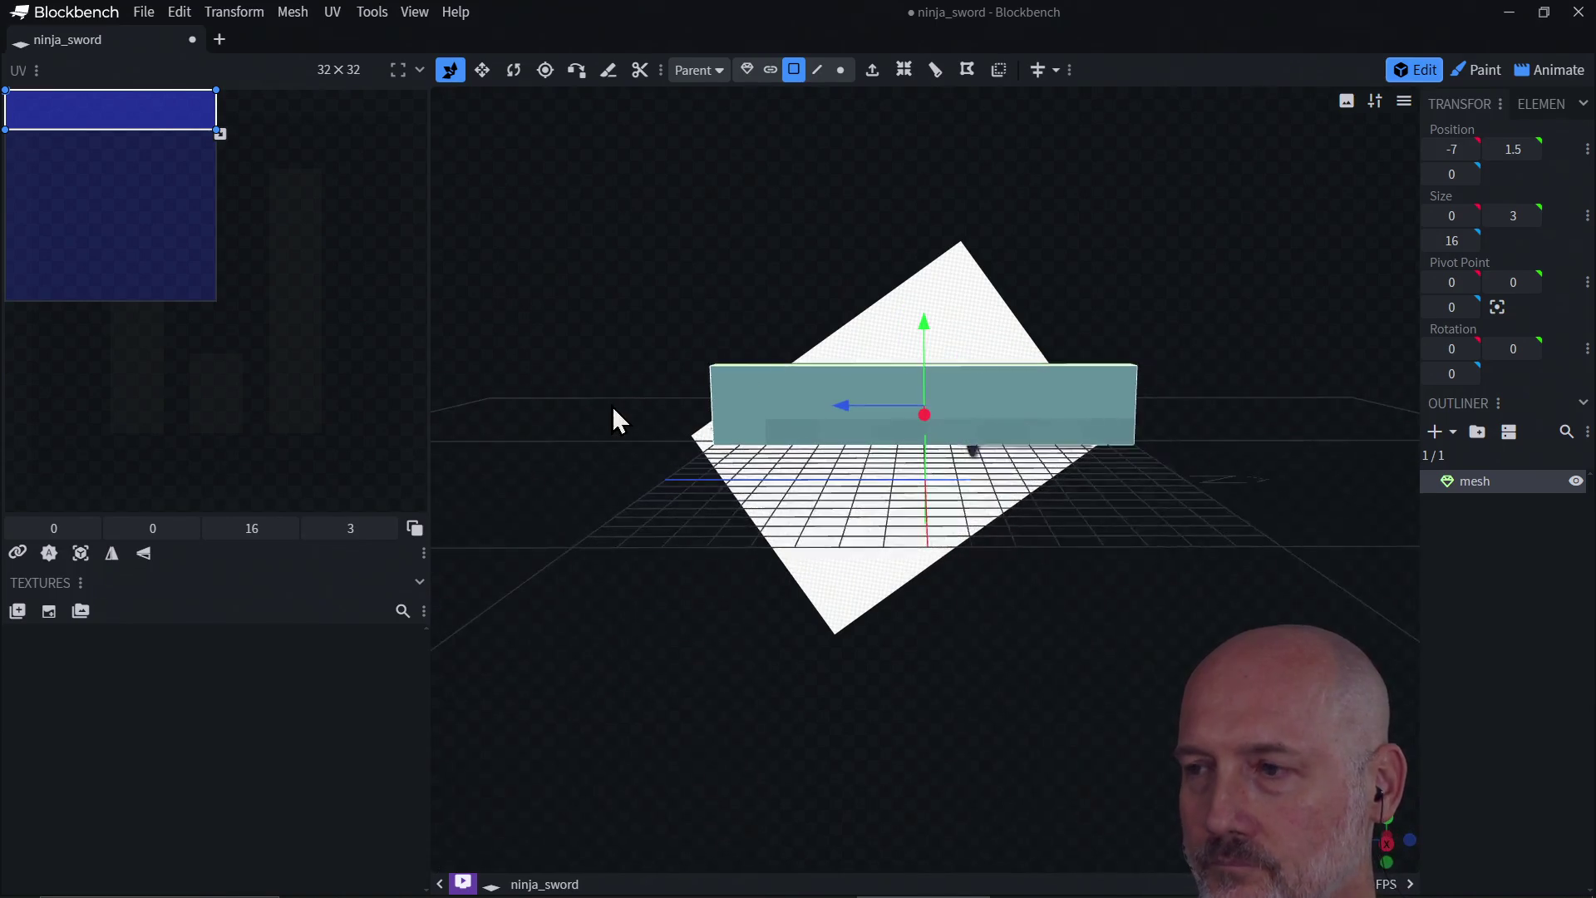
# Step: Slide the slab 8 units toward the blade tip from the east view
pyautogui.click(1385, 850)
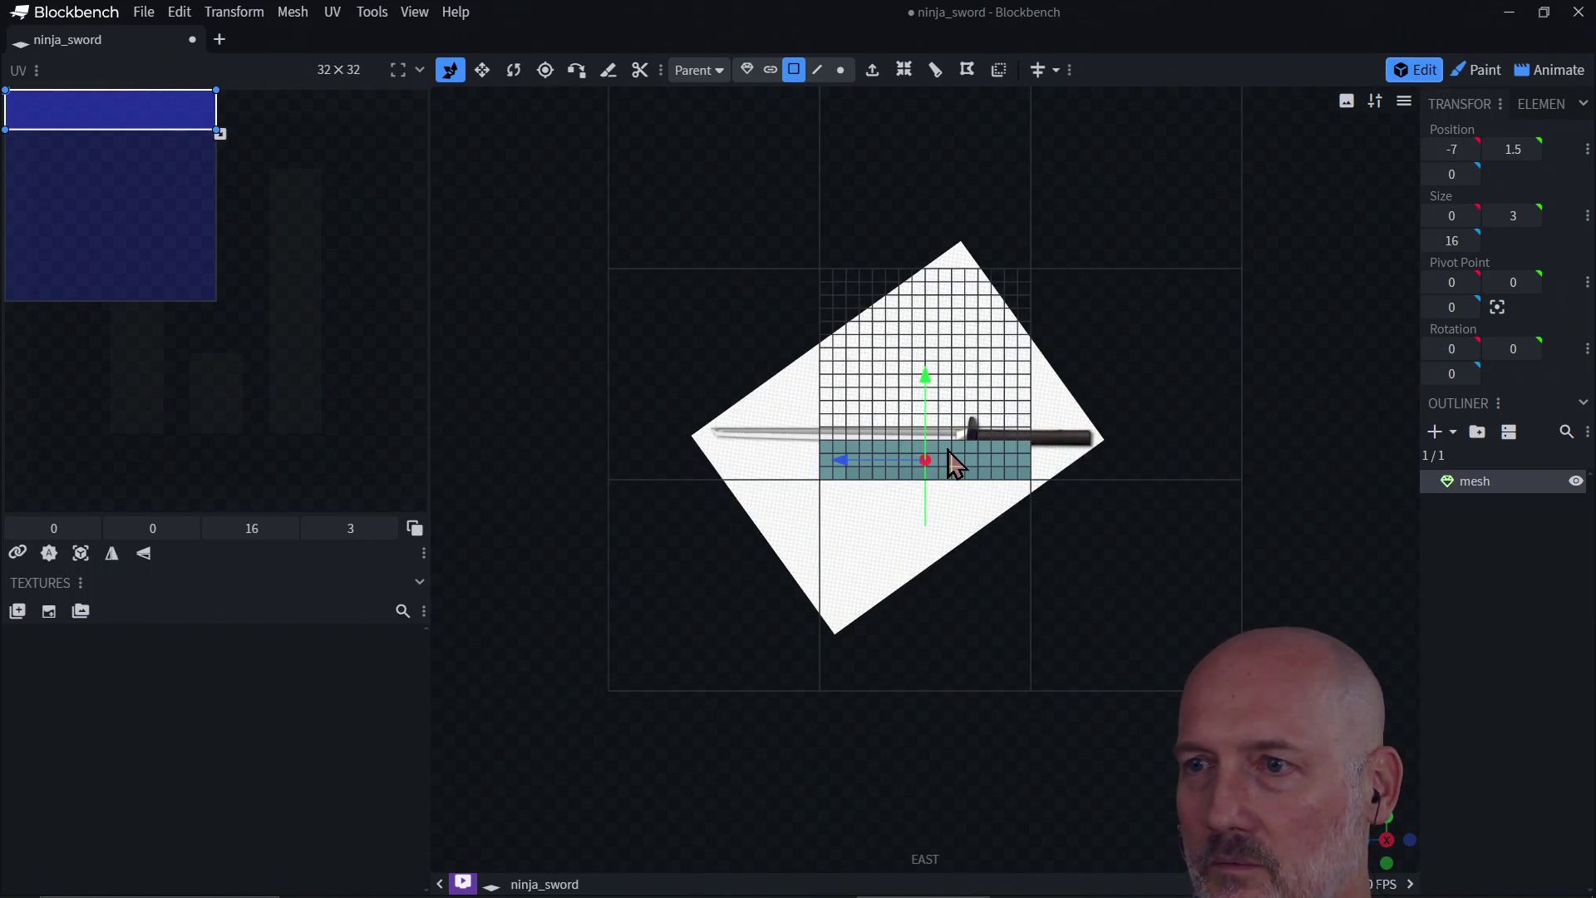
pyautogui.click(747, 69)
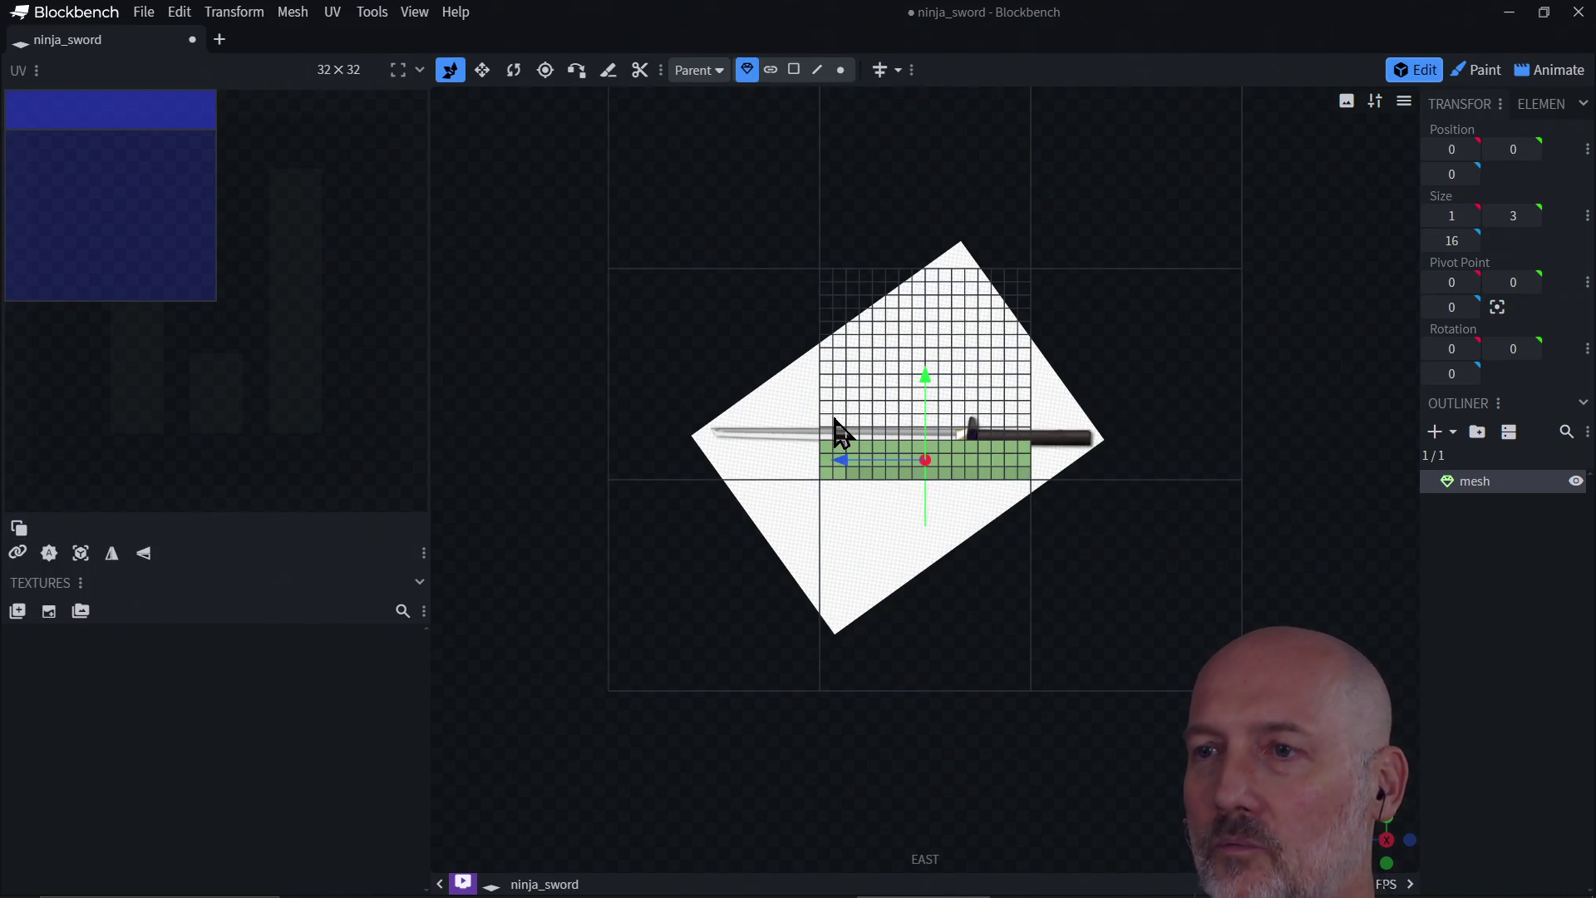
pyautogui.moveTo(869, 473); pyautogui.dragTo(763, 473)
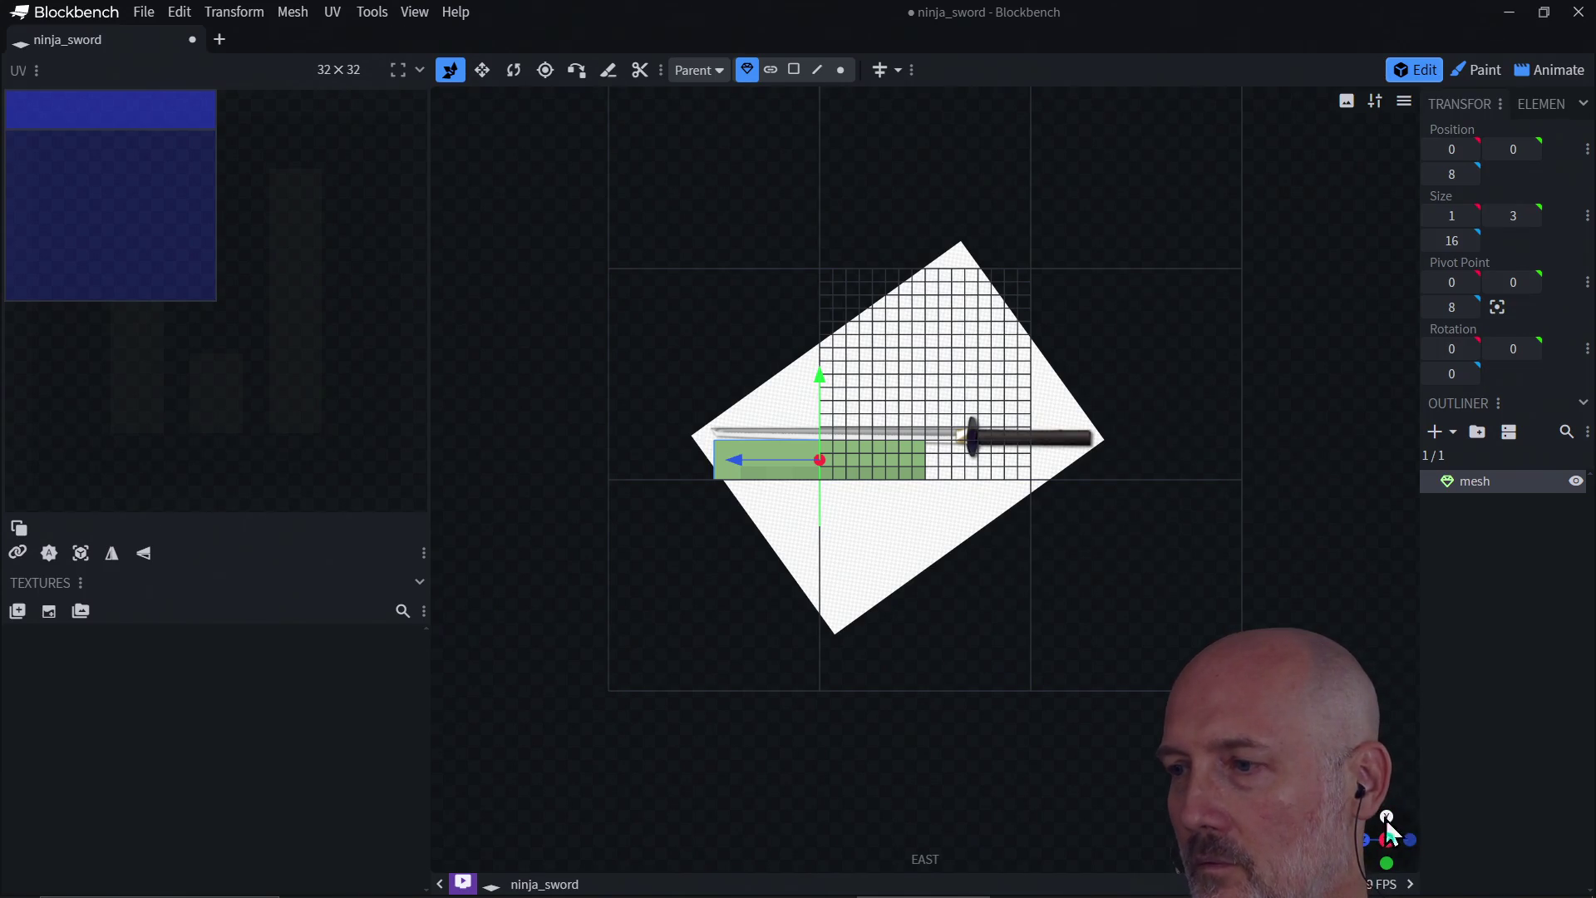
pyautogui.moveTo(1385, 818)
pyautogui.mouseDown()
pyautogui.moveTo(1167, 539)
pyautogui.moveTo(980, 573)
pyautogui.moveTo(1031, 477)
pyautogui.moveTo(1105, 459)
pyautogui.mouseUp()
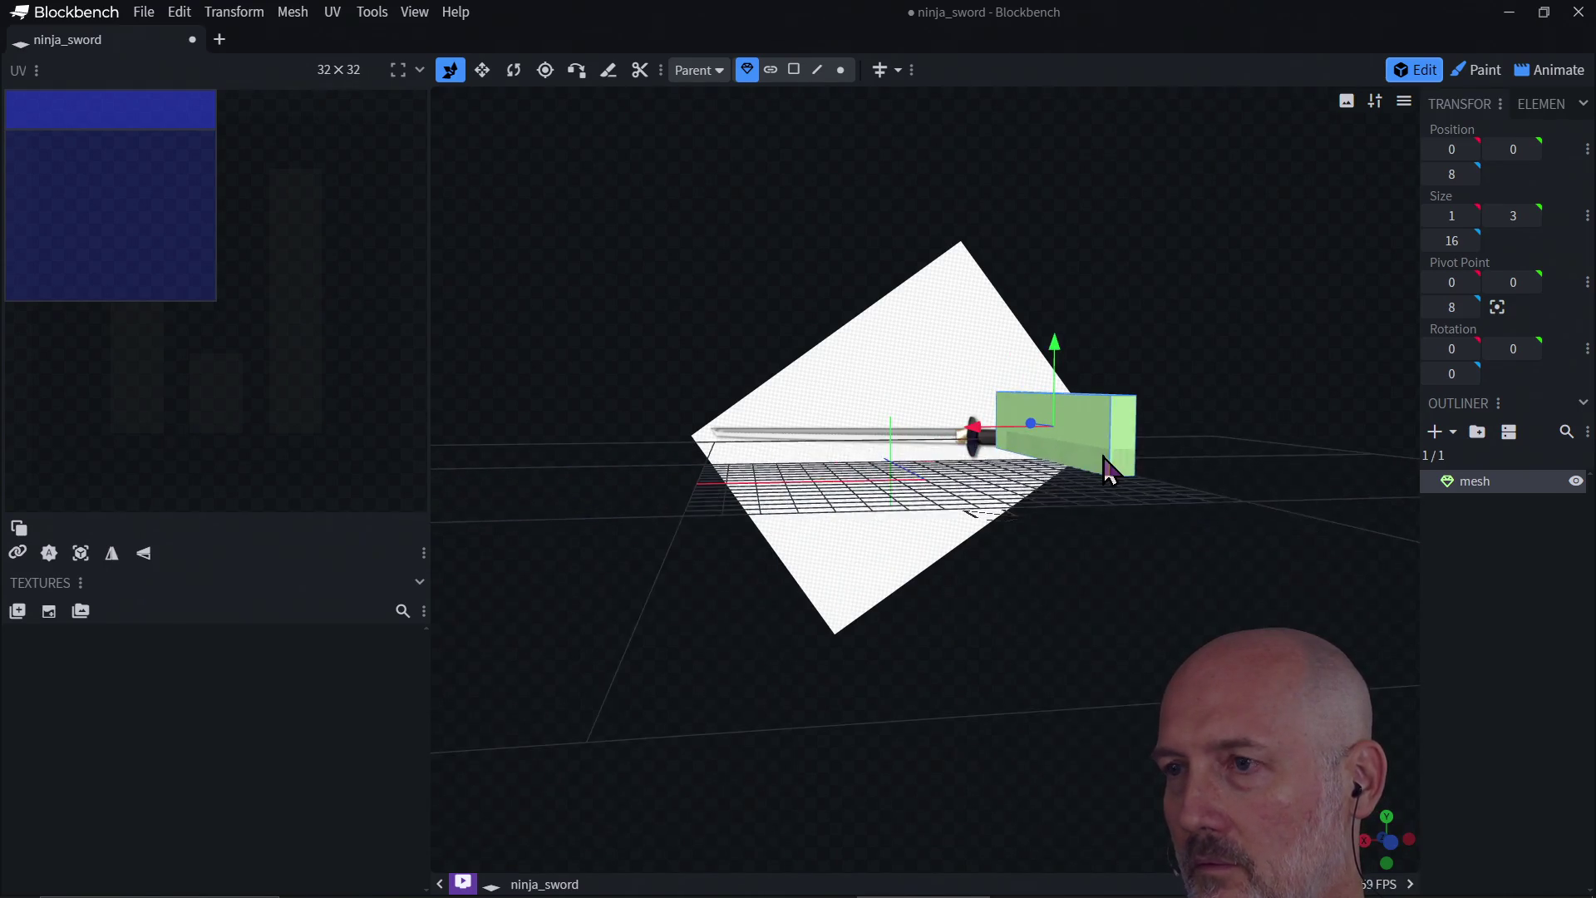
# Step: Check the slab from the north, west, south and east views and move it to Z -11
pyautogui.click(794, 70)
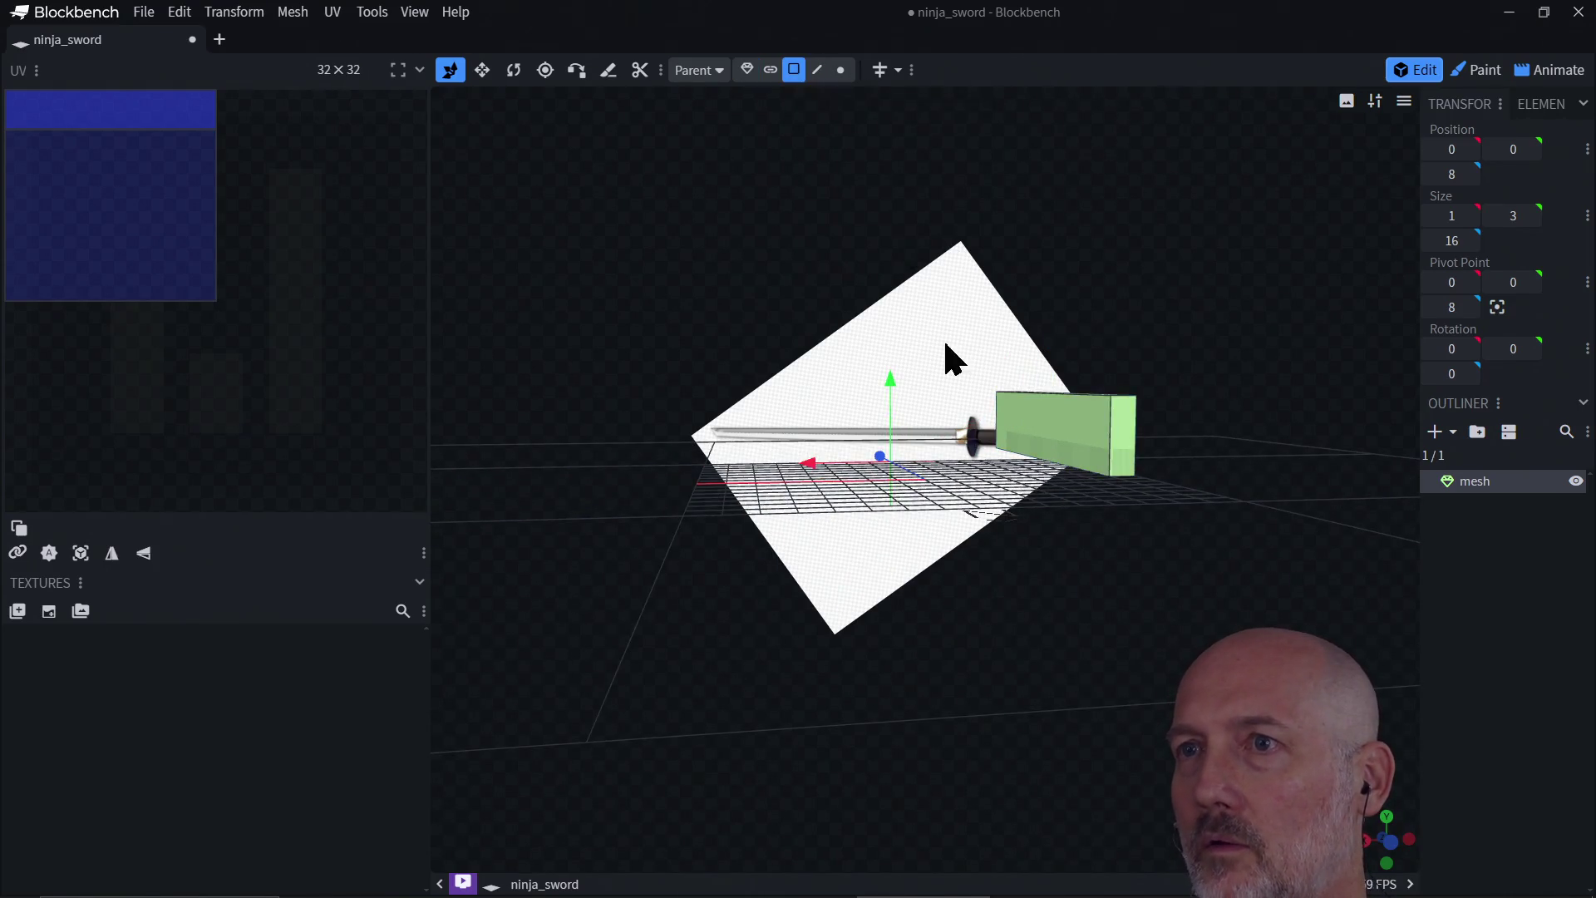
pyautogui.click(1095, 456)
pyautogui.click(1394, 851)
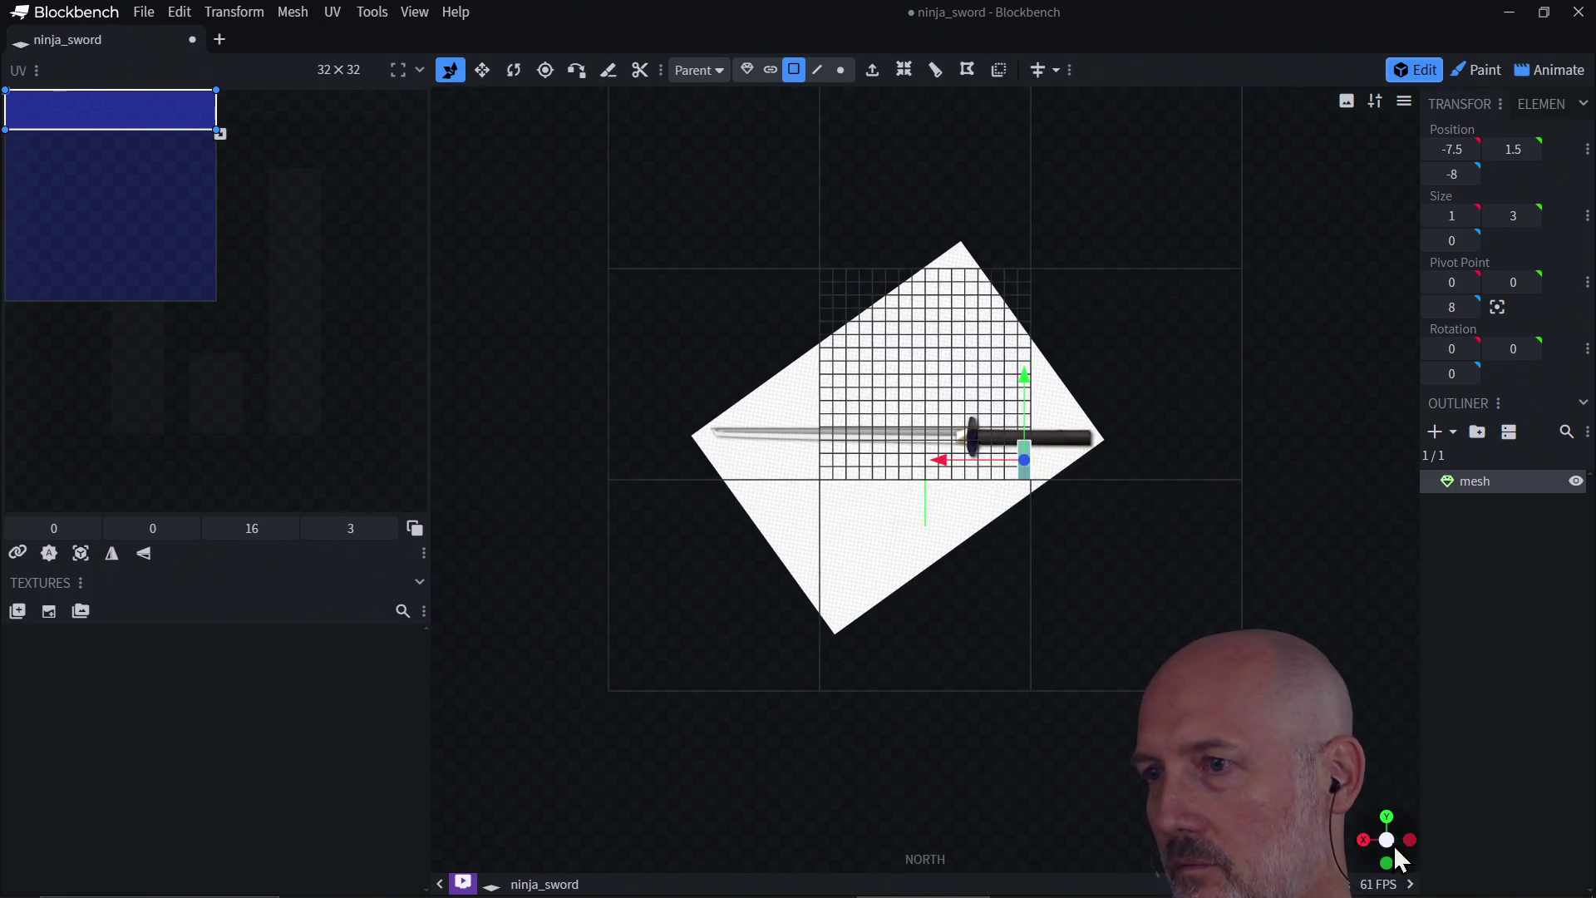
pyautogui.click(1415, 835)
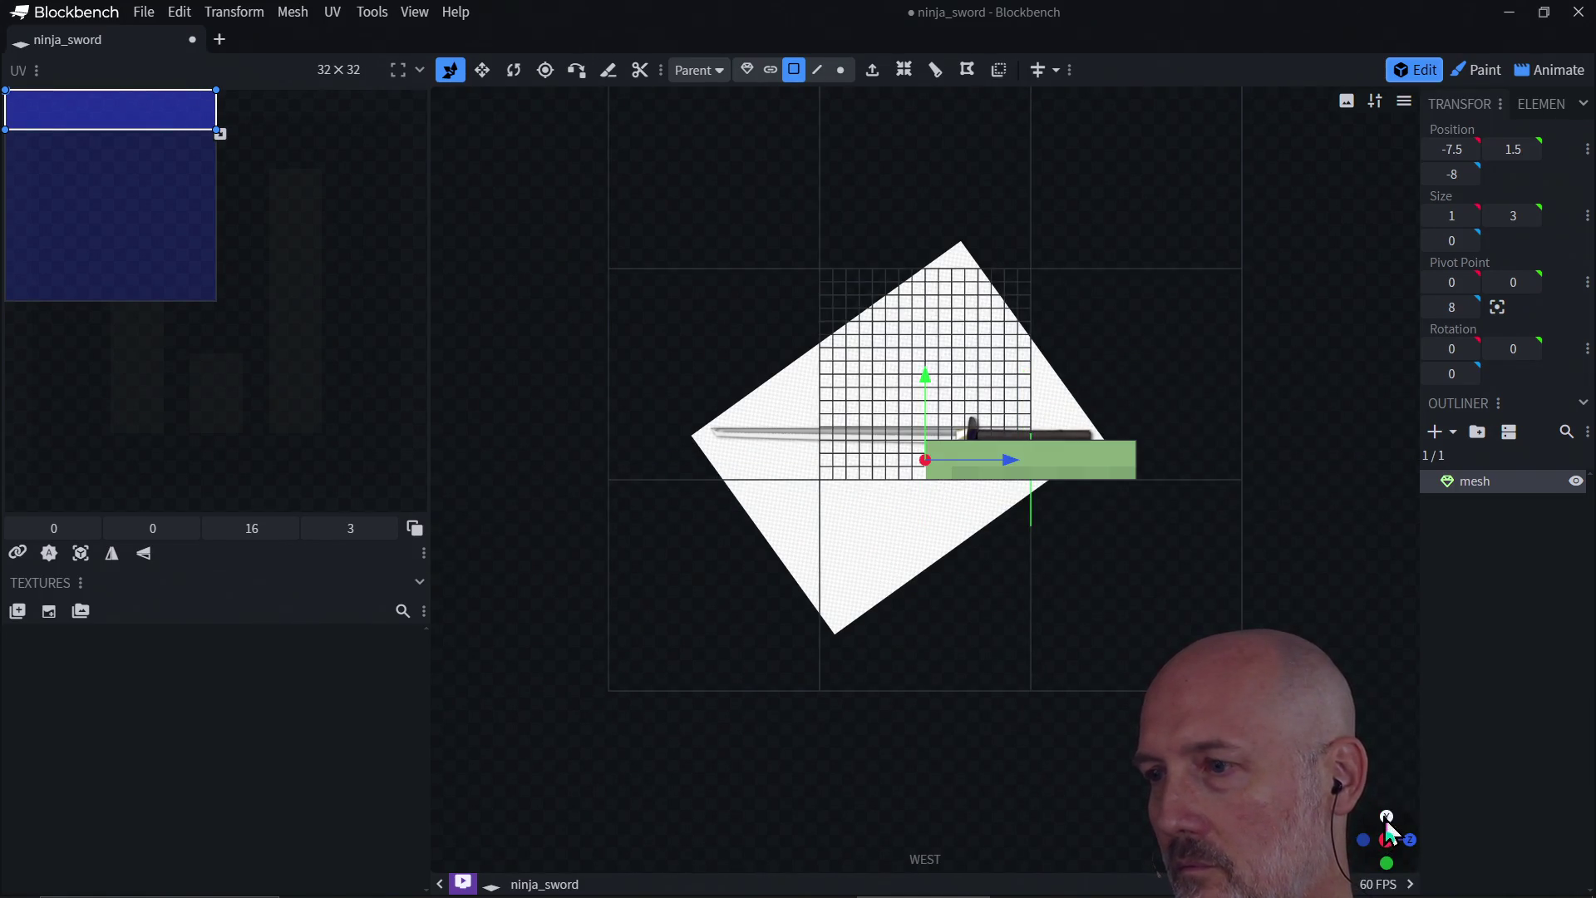
pyautogui.click(1384, 816)
pyautogui.click(1386, 866)
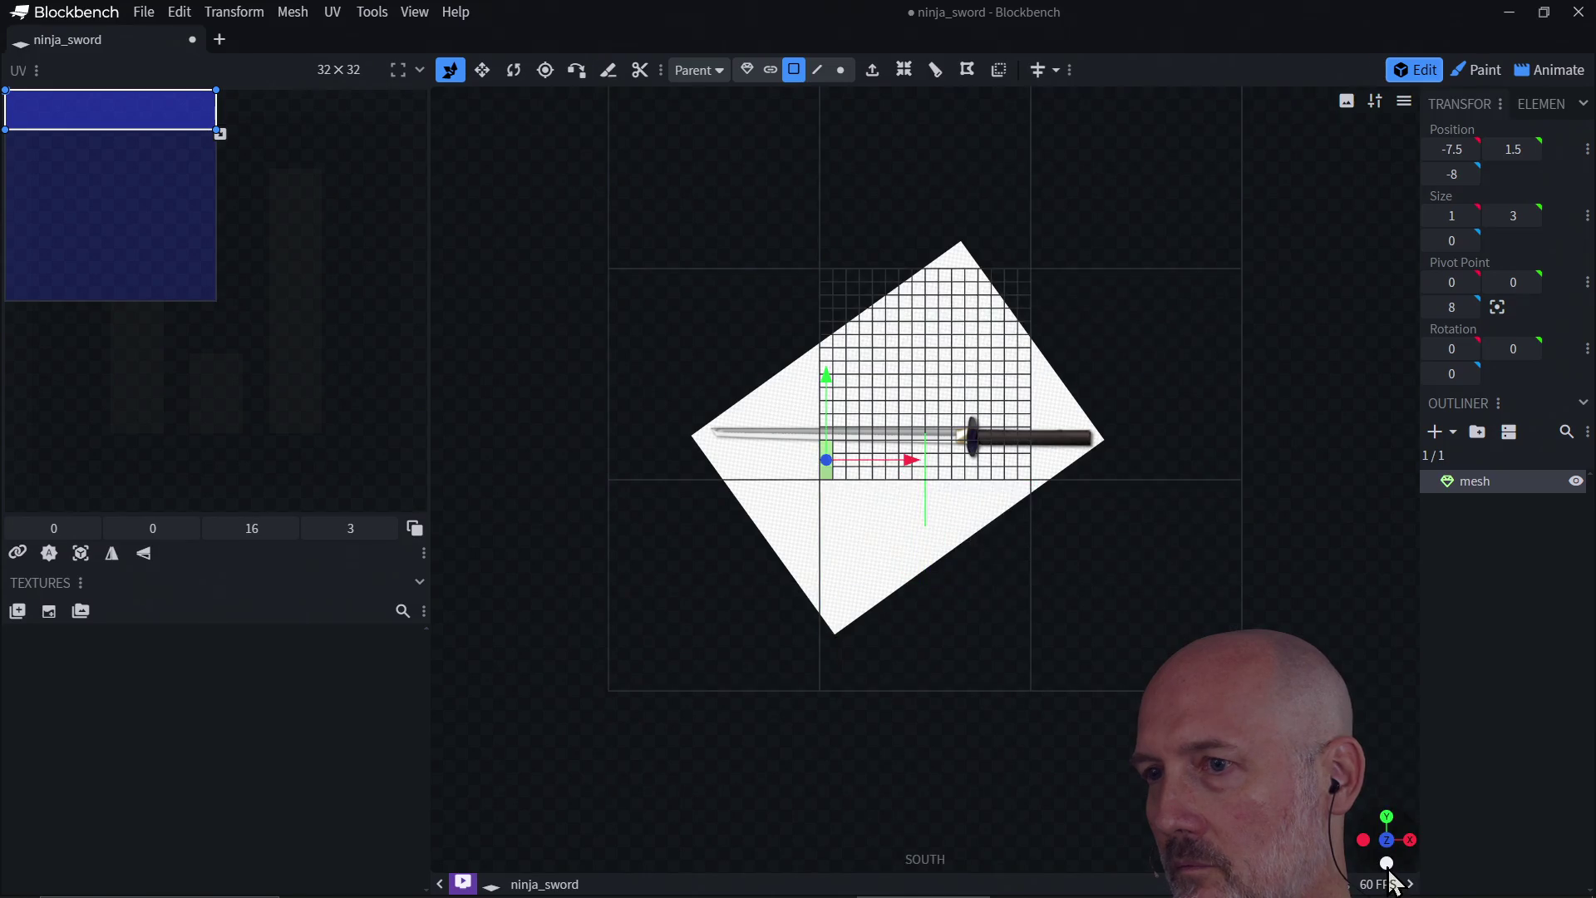
pyautogui.click(1366, 839)
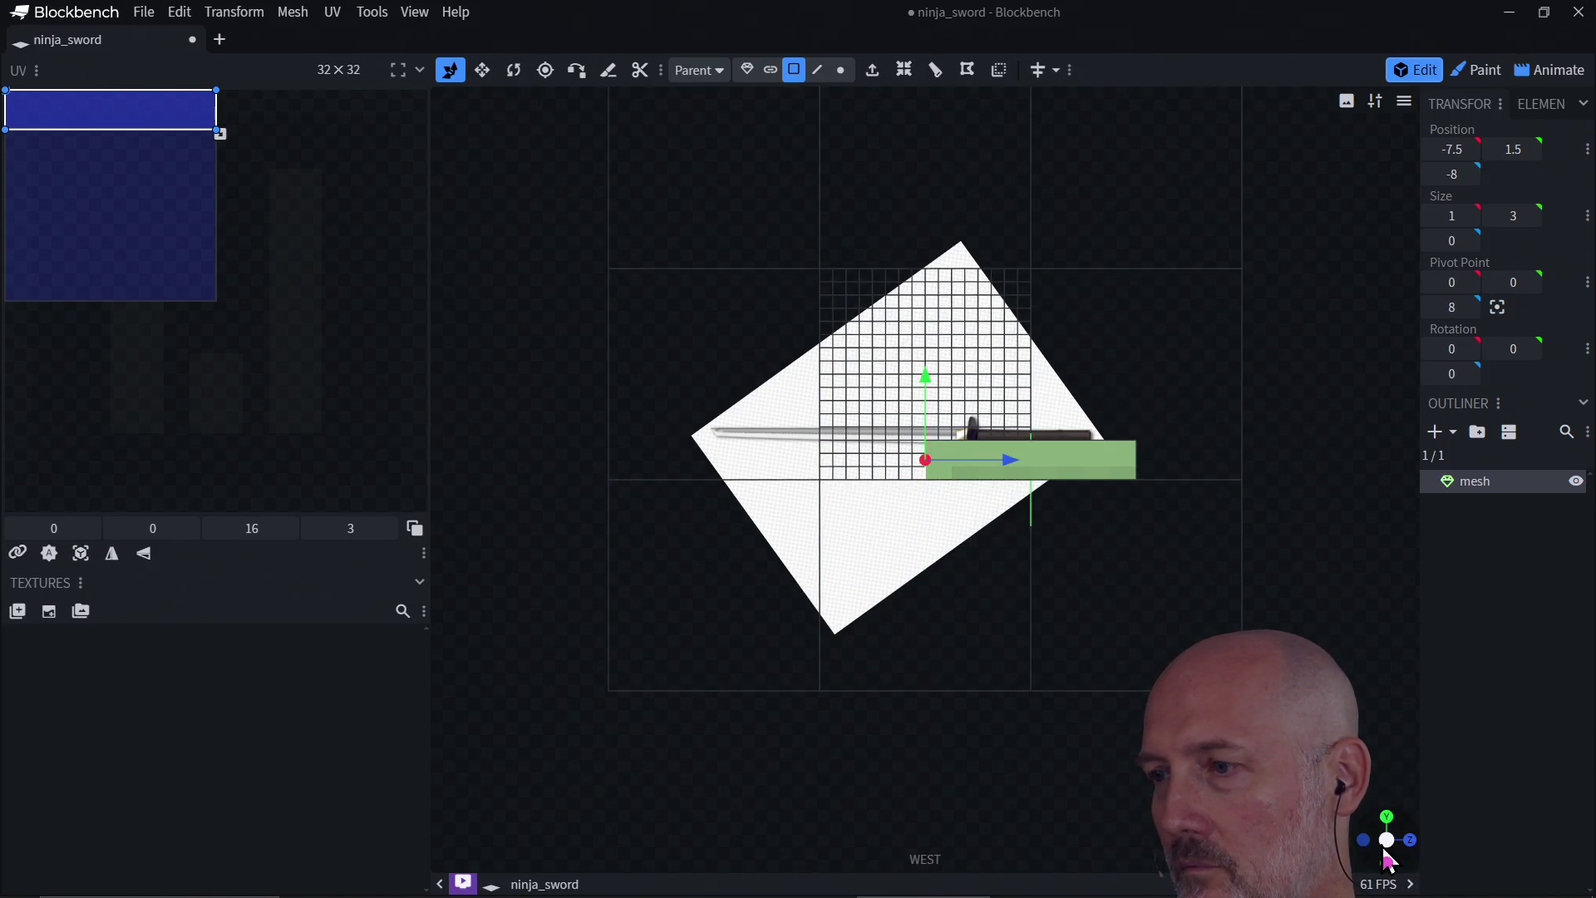
pyautogui.click(1393, 843)
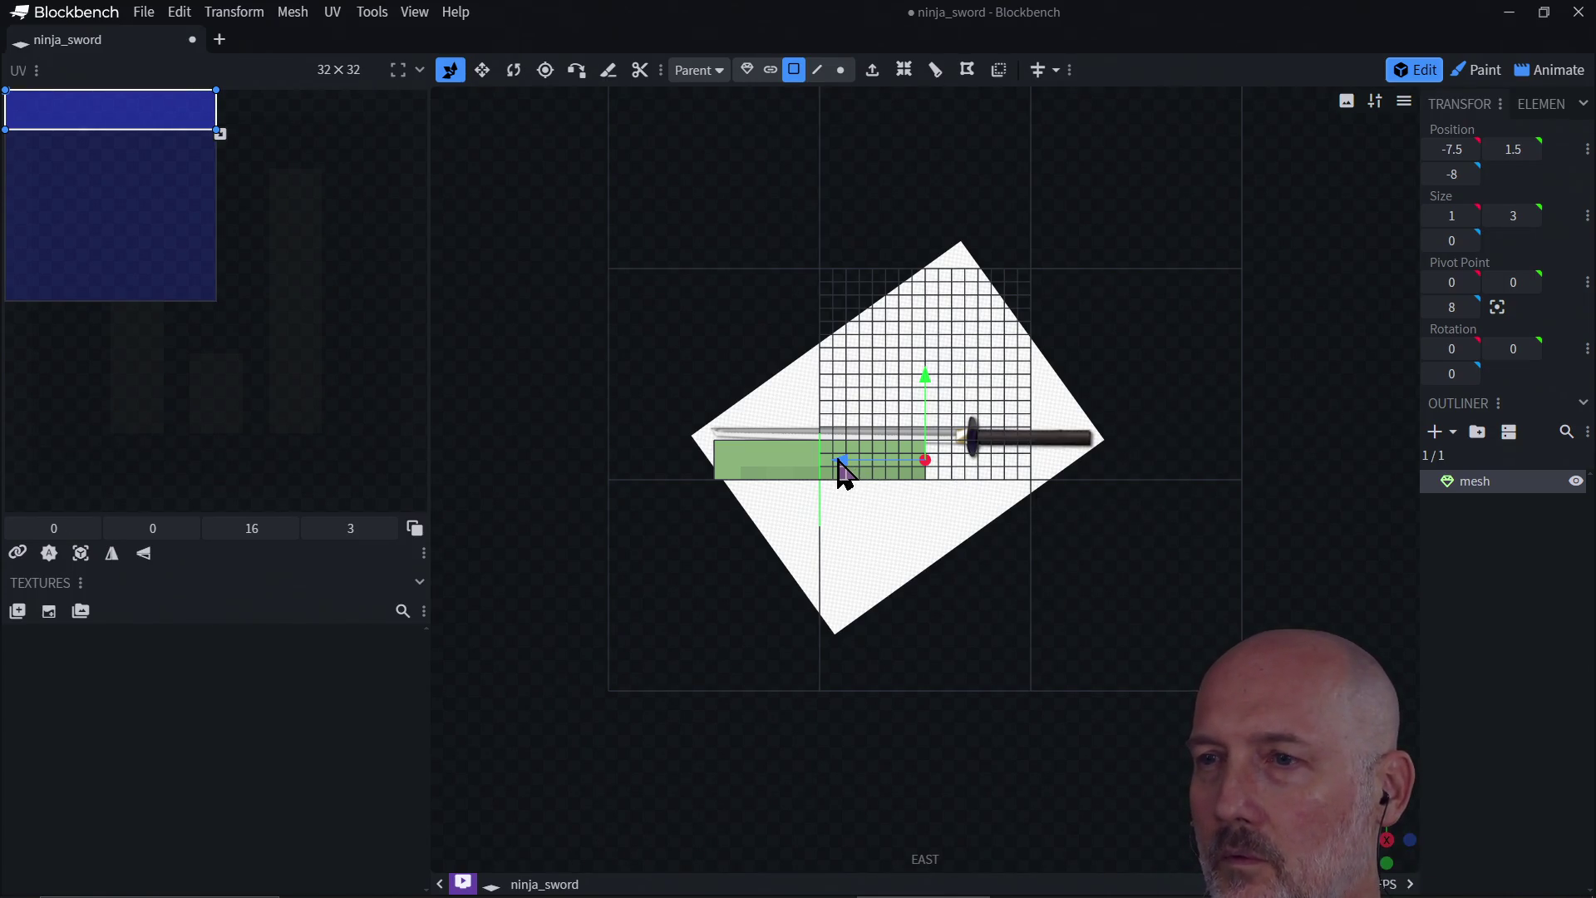
pyautogui.moveTo(841, 470); pyautogui.dragTo(887, 475)
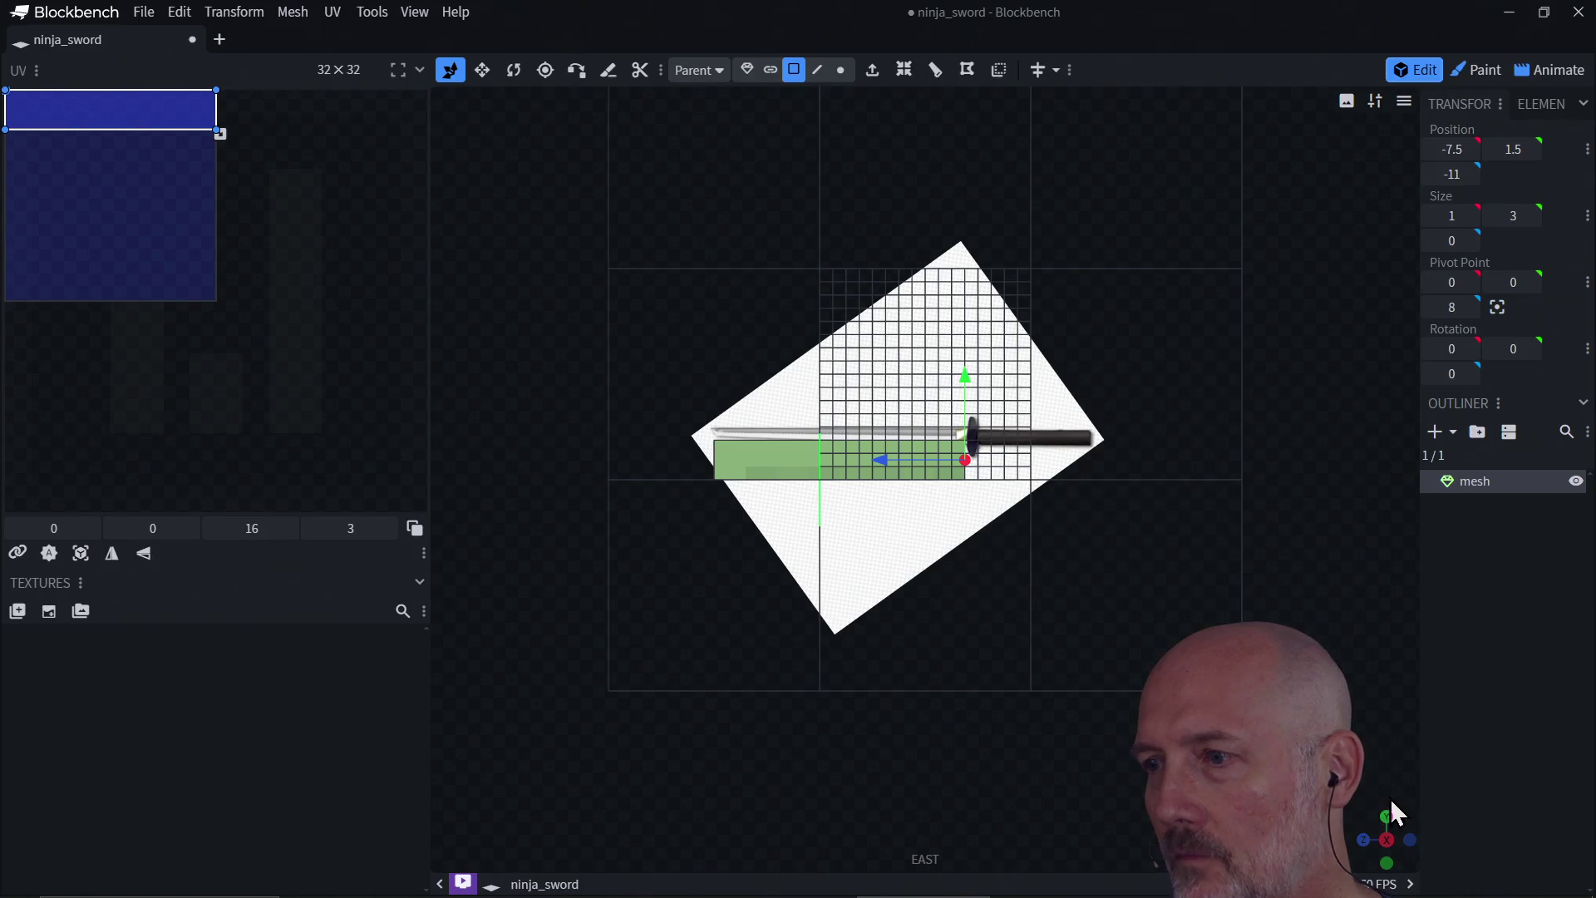
pyautogui.moveTo(1384, 844); pyautogui.dragTo(1352, 811)
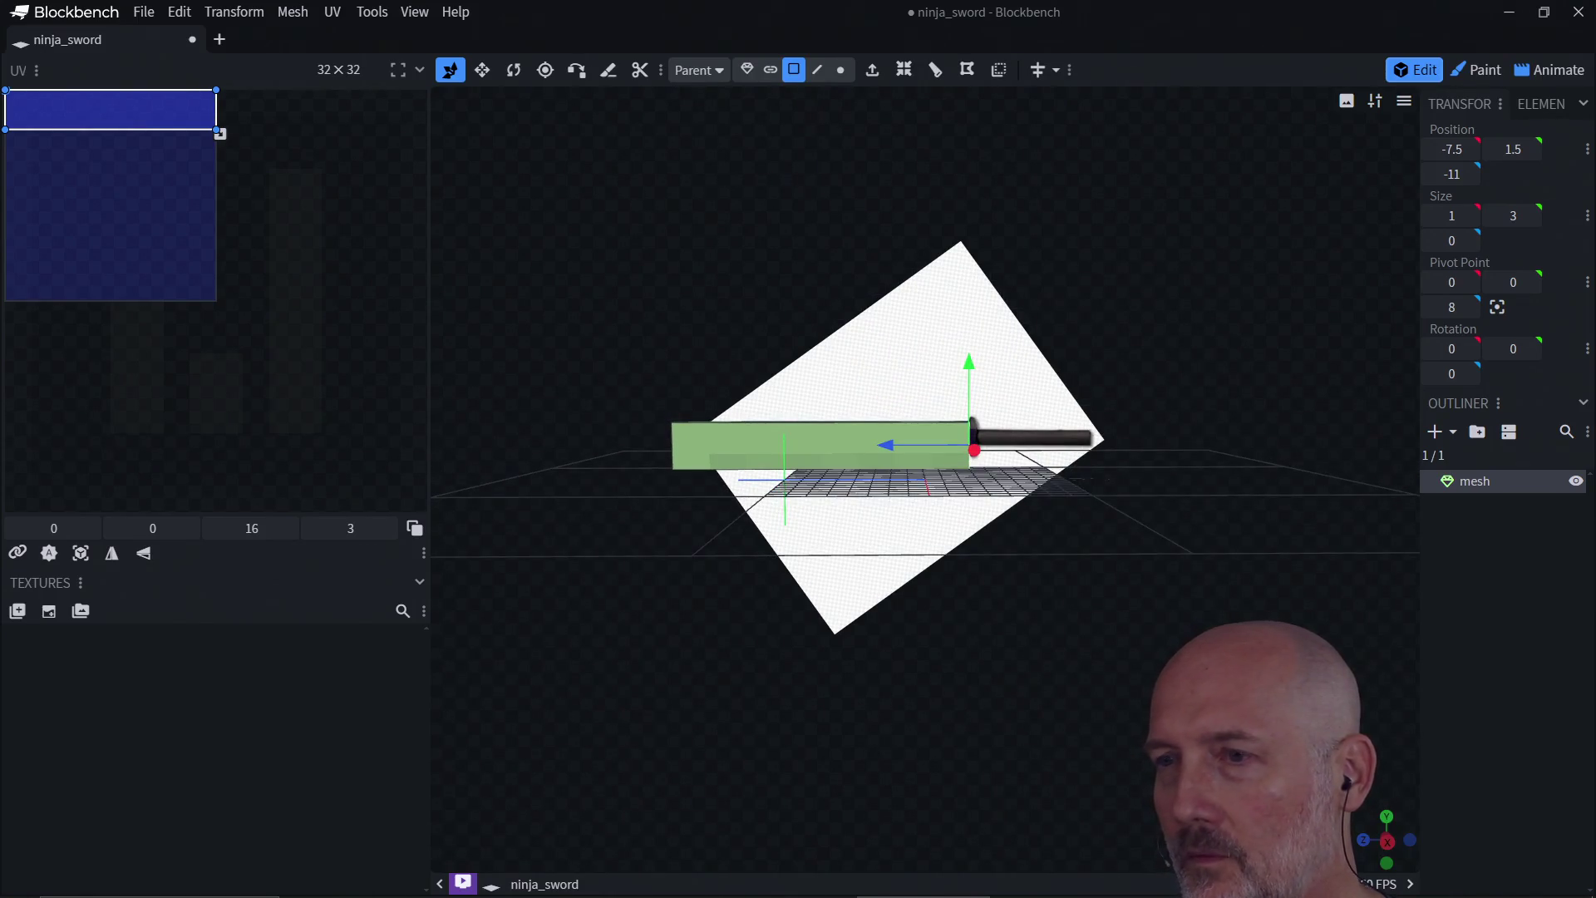
pyautogui.scroll(3, 1071, 503)
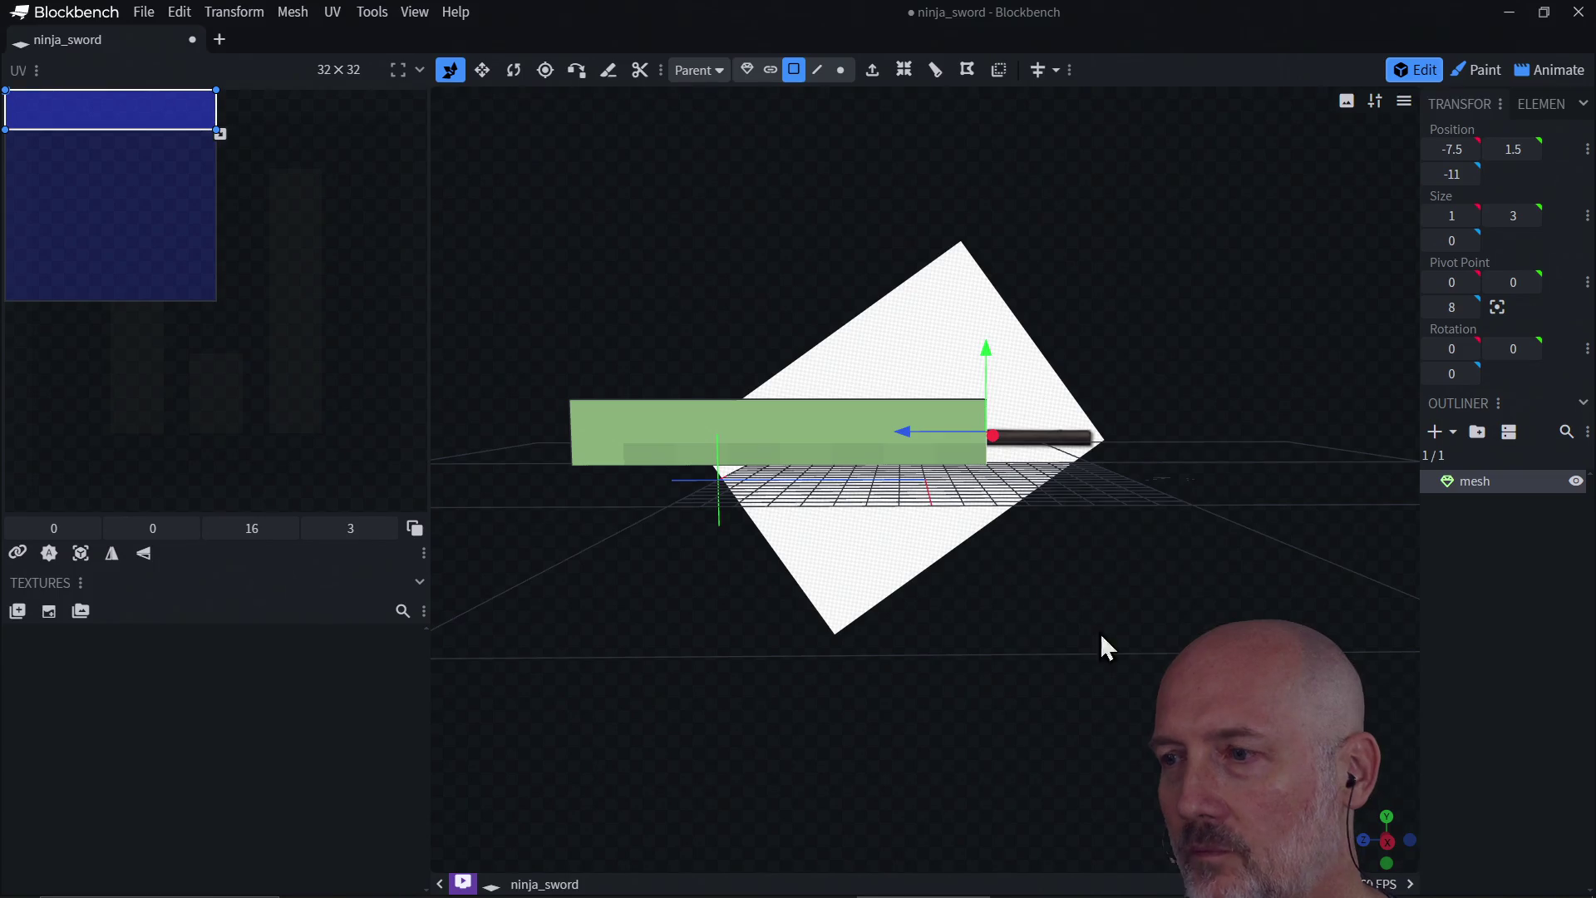
pyautogui.moveTo(1139, 616)
pyautogui.mouseDown()
pyautogui.moveTo(1147, 634)
pyautogui.moveTo(1060, 520)
pyautogui.moveTo(912, 523)
pyautogui.moveTo(1111, 599)
pyautogui.moveTo(1043, 559)
pyautogui.moveTo(793, 570)
pyautogui.moveTo(869, 512)
pyautogui.moveTo(908, 456)
pyautogui.moveTo(888, 457)
pyautogui.moveTo(883, 481)
pyautogui.moveTo(947, 481)
pyautogui.moveTo(928, 473)
pyautogui.moveTo(961, 385)
pyautogui.moveTo(970, 419)
pyautogui.moveTo(915, 474)
pyautogui.moveTo(1079, 380)
pyautogui.moveTo(1009, 398)
pyautogui.moveTo(1033, 410)
pyautogui.moveTo(1158, 366)
pyautogui.moveTo(1055, 399)
pyautogui.moveTo(1012, 357)
pyautogui.moveTo(1231, 345)
pyautogui.moveTo(1170, 321)
pyautogui.moveTo(1195, 362)
pyautogui.moveTo(1232, 306)
pyautogui.moveTo(1235, 331)
pyautogui.moveTo(1158, 385)
pyautogui.moveTo(1058, 402)
pyautogui.moveTo(936, 356)
pyautogui.moveTo(1098, 440)
pyautogui.mouseUp()
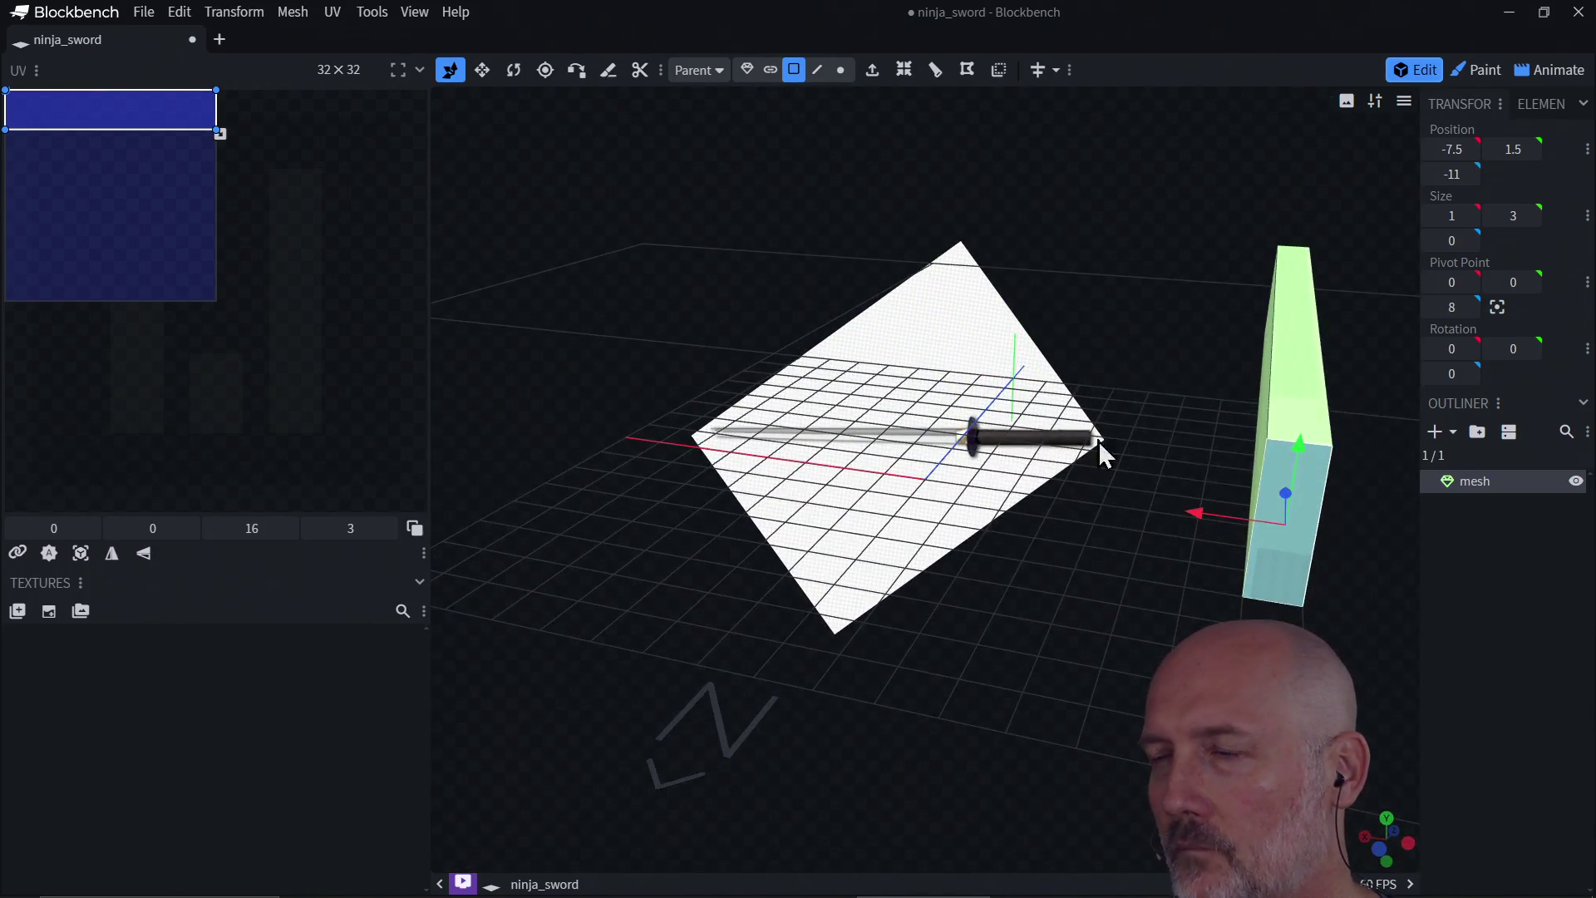
# Step: Extrude the box's end face repeatedly to lengthen the blade
pyautogui.moveTo(1213, 542)
pyautogui.mouseDown()
pyautogui.moveTo(1324, 537)
pyautogui.moveTo(1403, 561)
pyautogui.moveTo(1330, 556)
pyautogui.moveTo(1372, 457)
pyautogui.mouseUp()
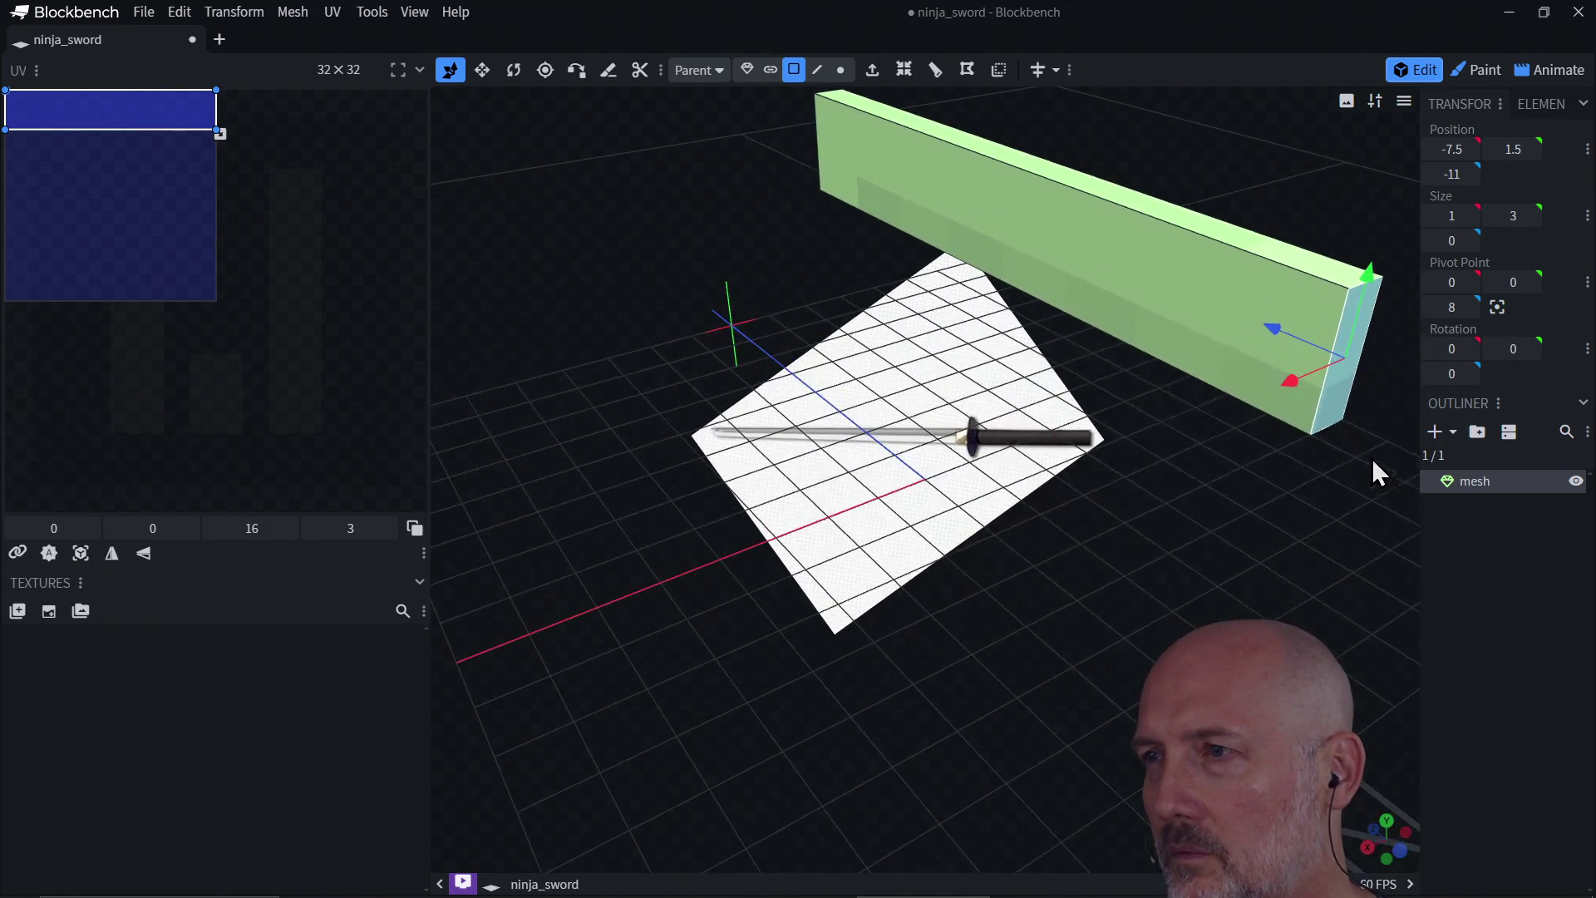
pyautogui.press('e')
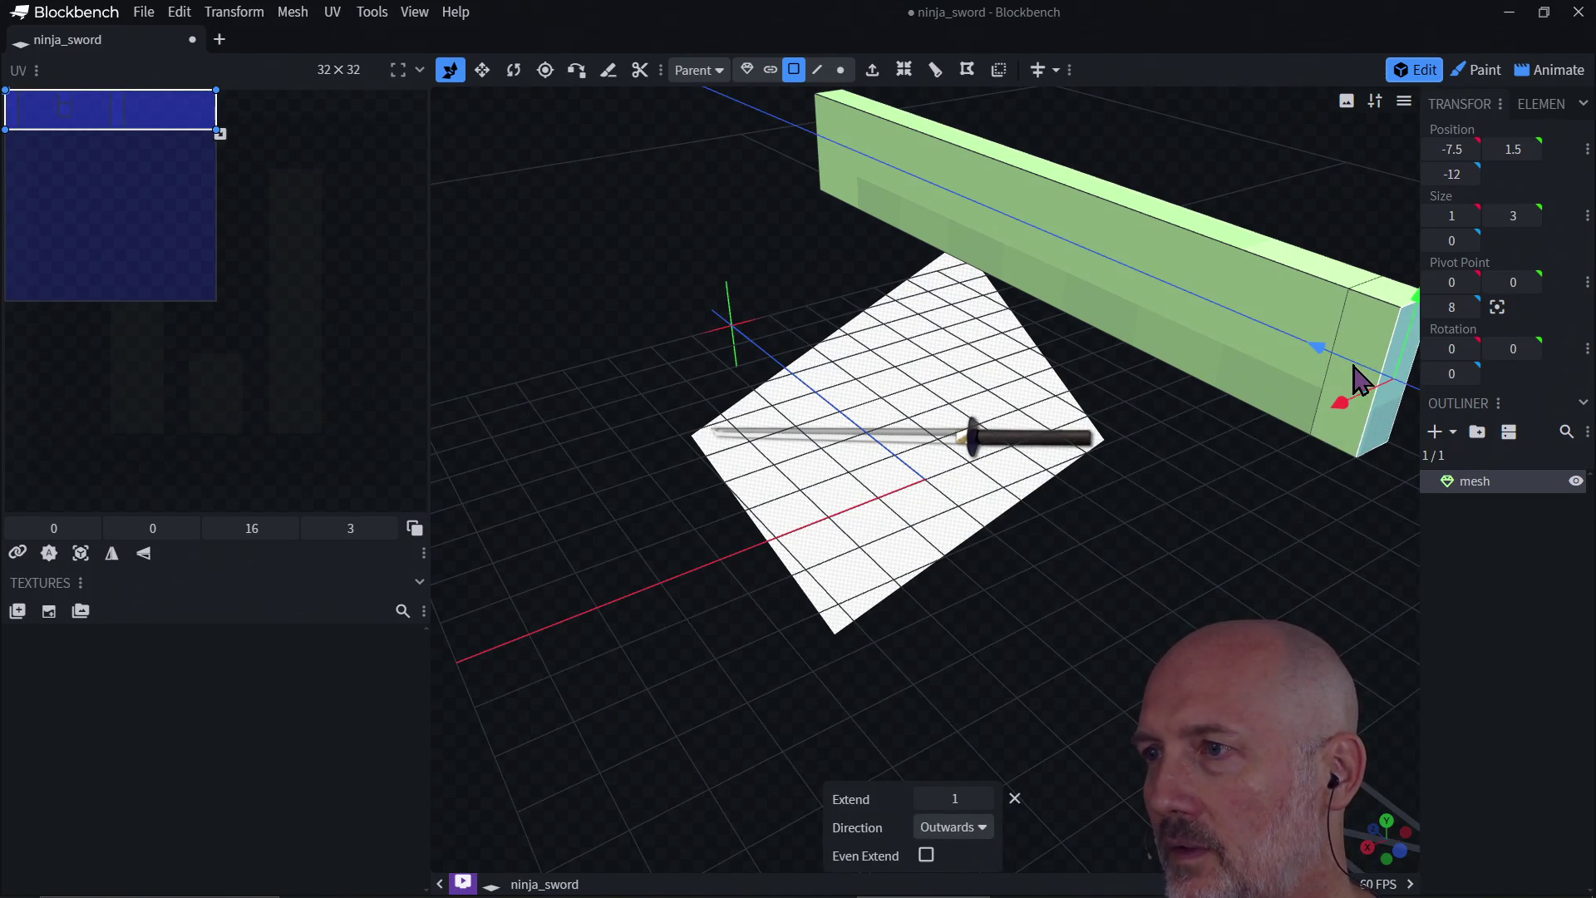
pyautogui.click(1373, 386)
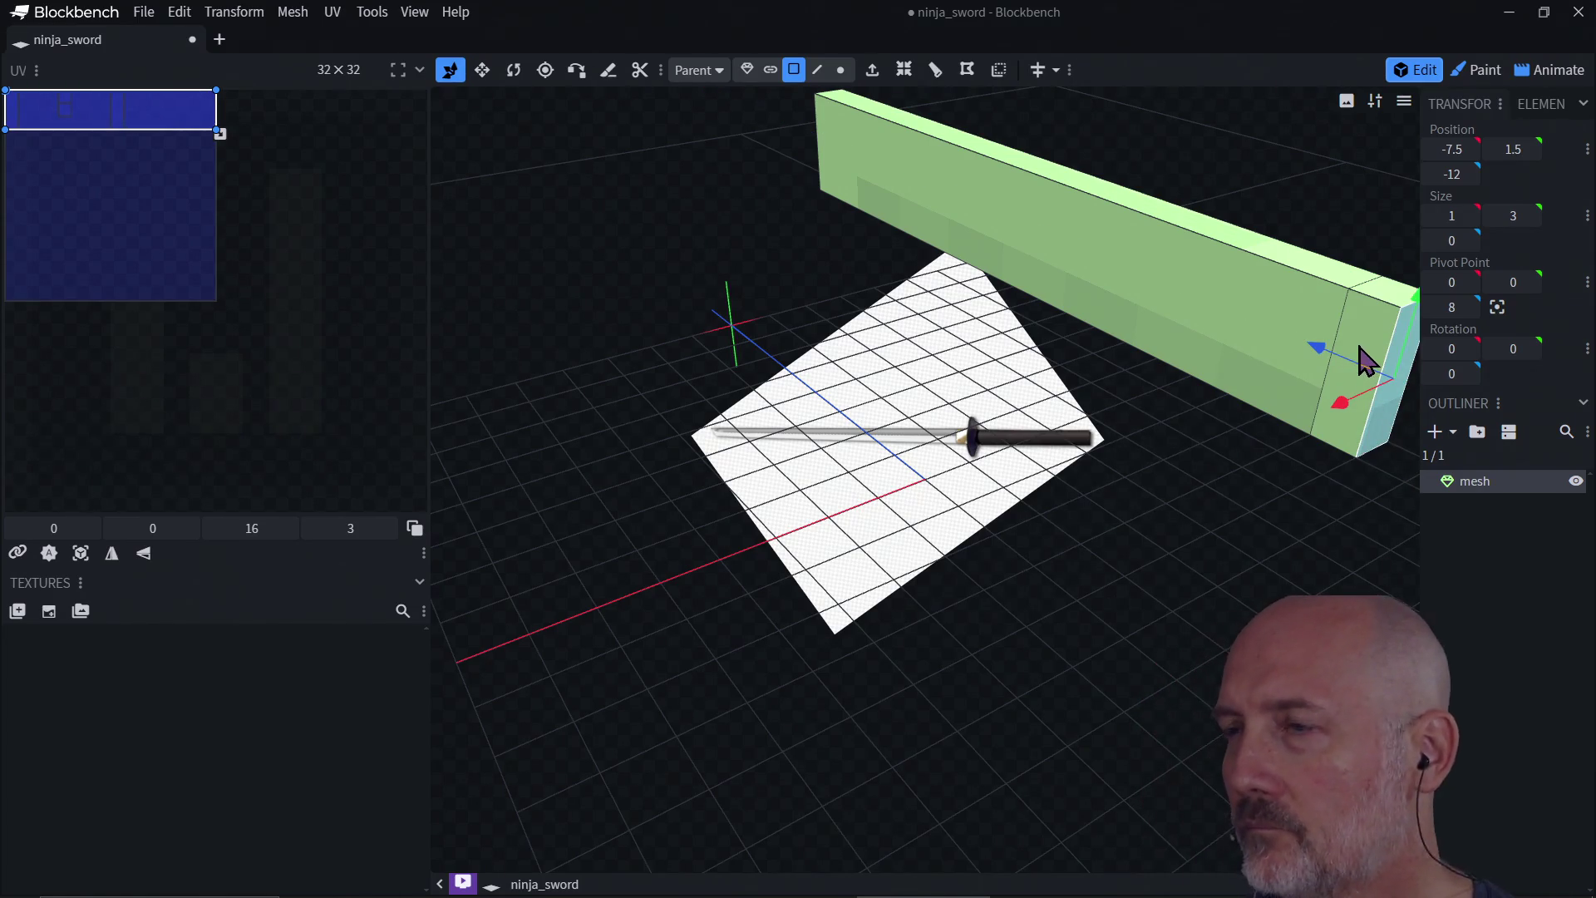
pyautogui.hotkey('ctrl', 'z')
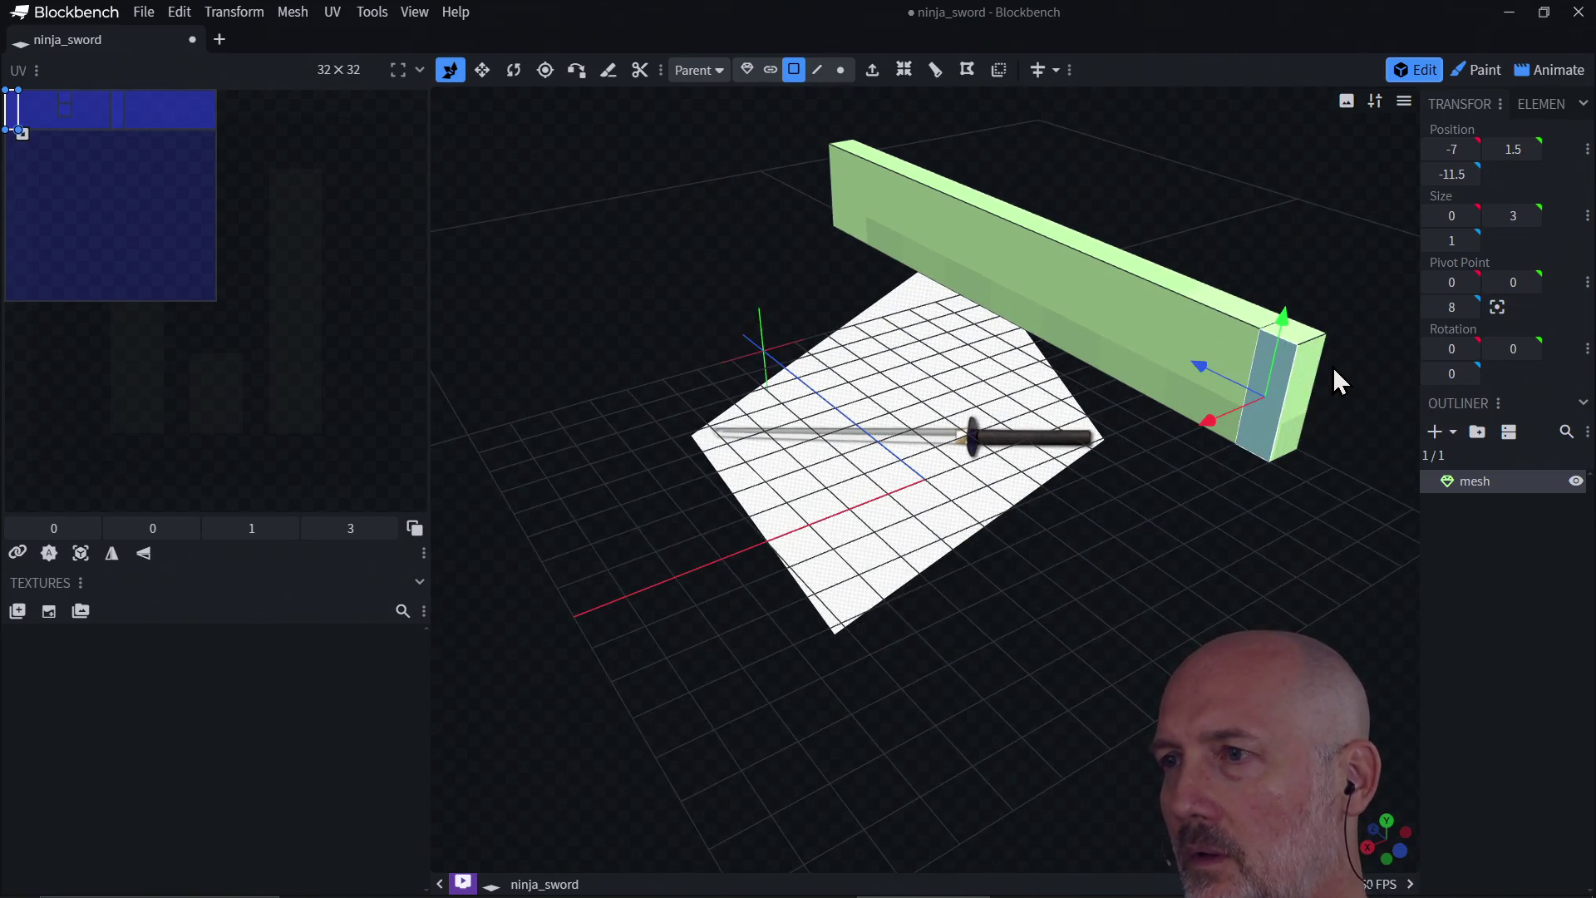
pyautogui.hotkey('ctrl', 'z')
pyautogui.hotkey('ctrl', 'z')
pyautogui.hotkey('ctrl', 'z')
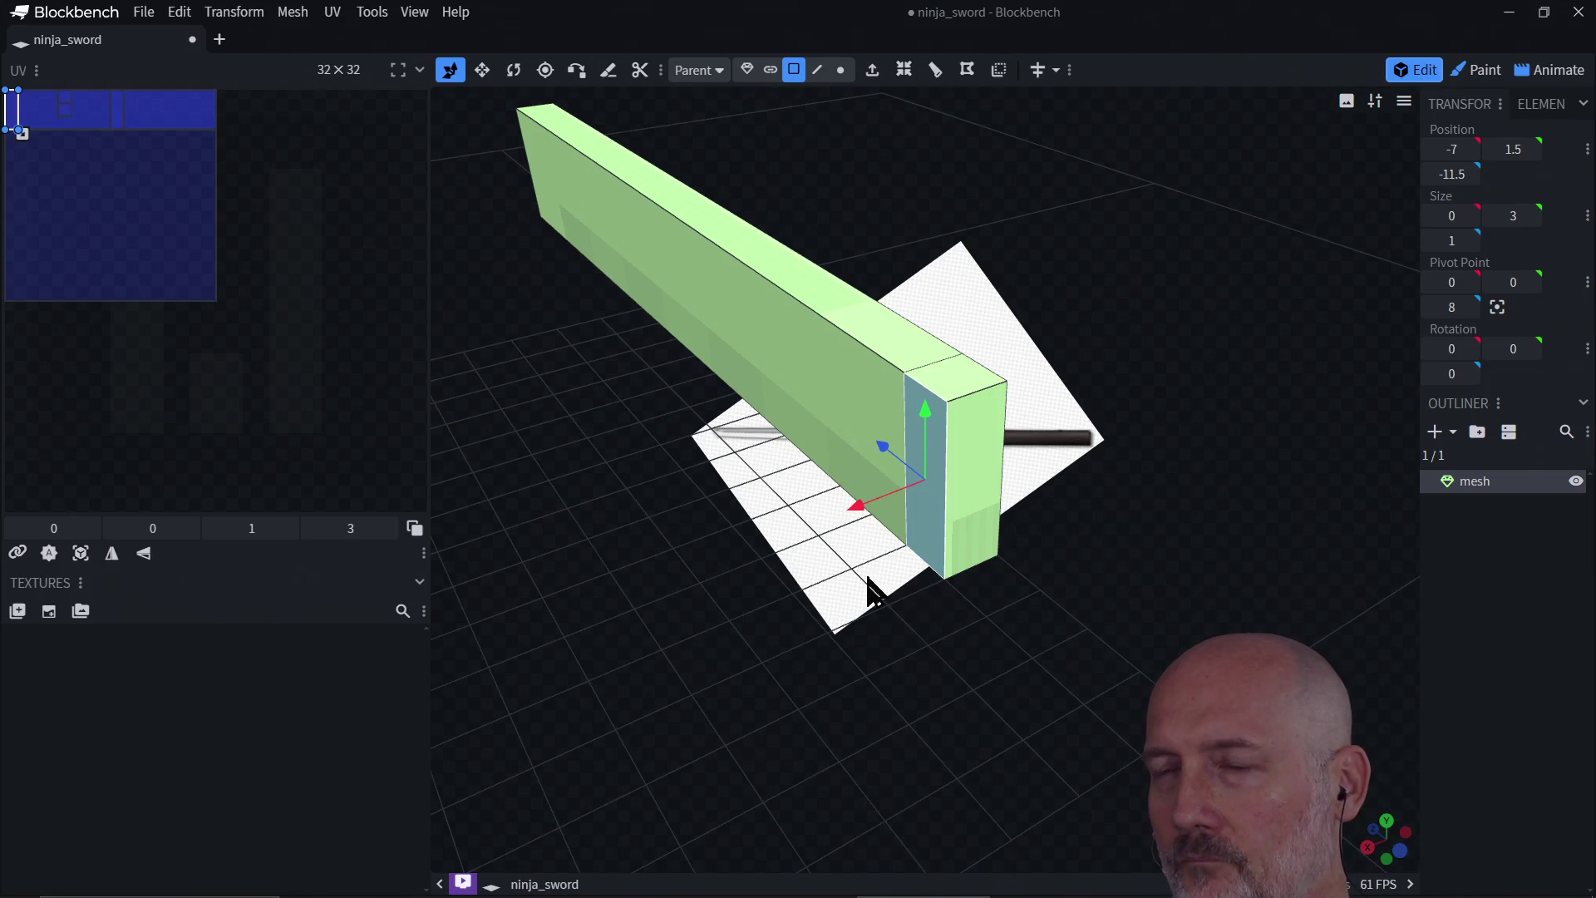
pyautogui.hotkey('ctrl', 'z')
# Step: Extrude the hilt-end face sideways by 1, then bring up the Ninjatō page in the browser
pyautogui.moveTo(931, 589)
pyautogui.mouseDown()
pyautogui.moveTo(1036, 509)
pyautogui.moveTo(832, 602)
pyautogui.mouseUp()
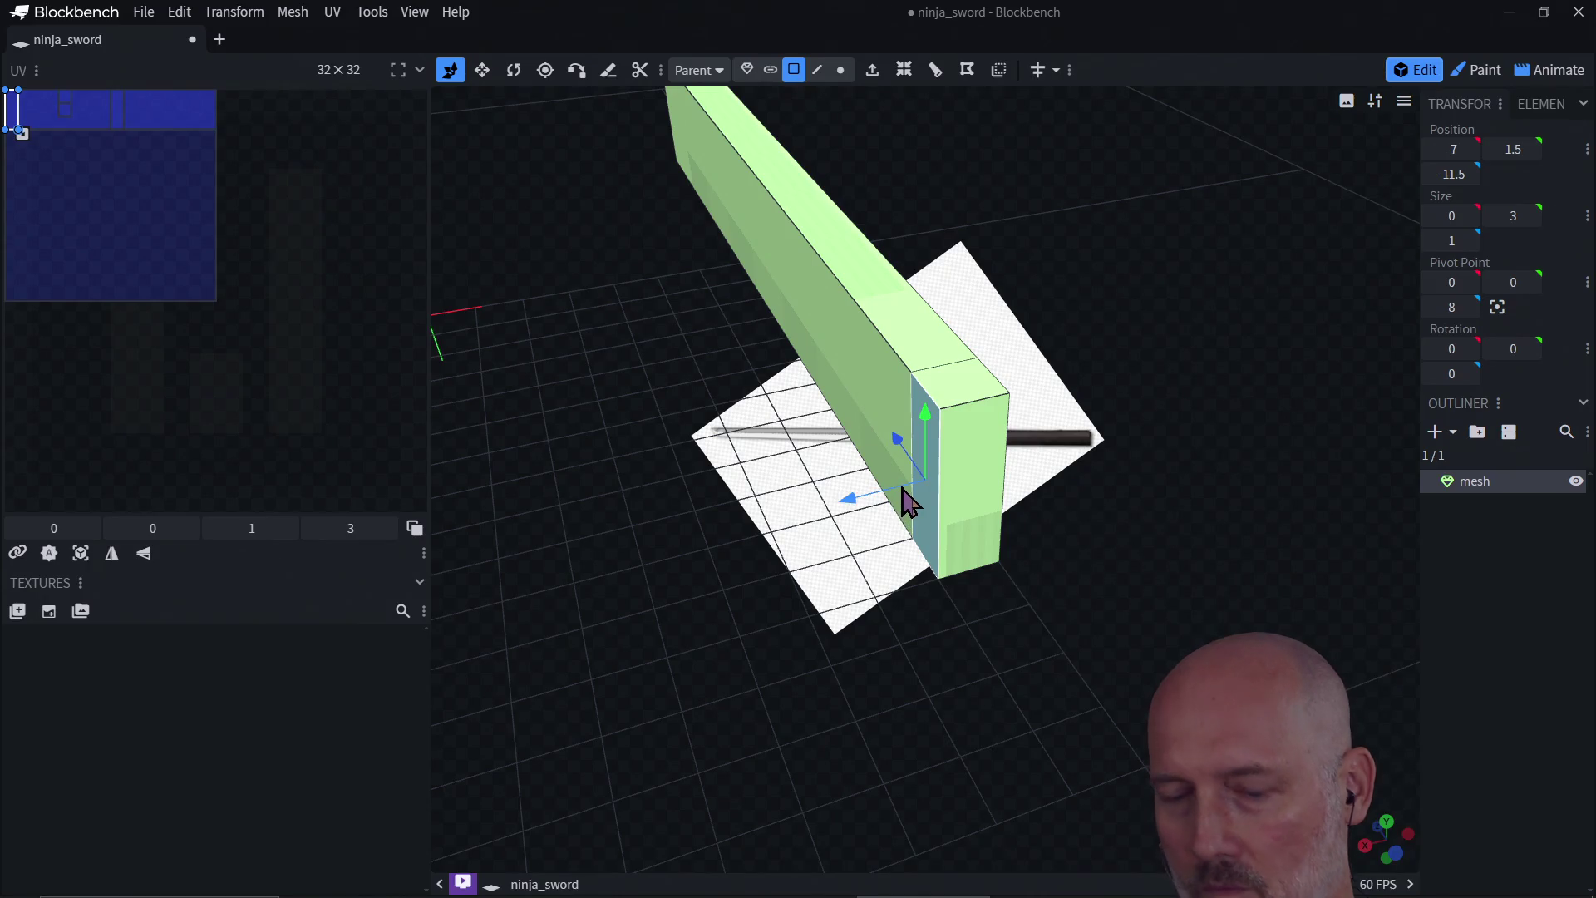
pyautogui.press('e')
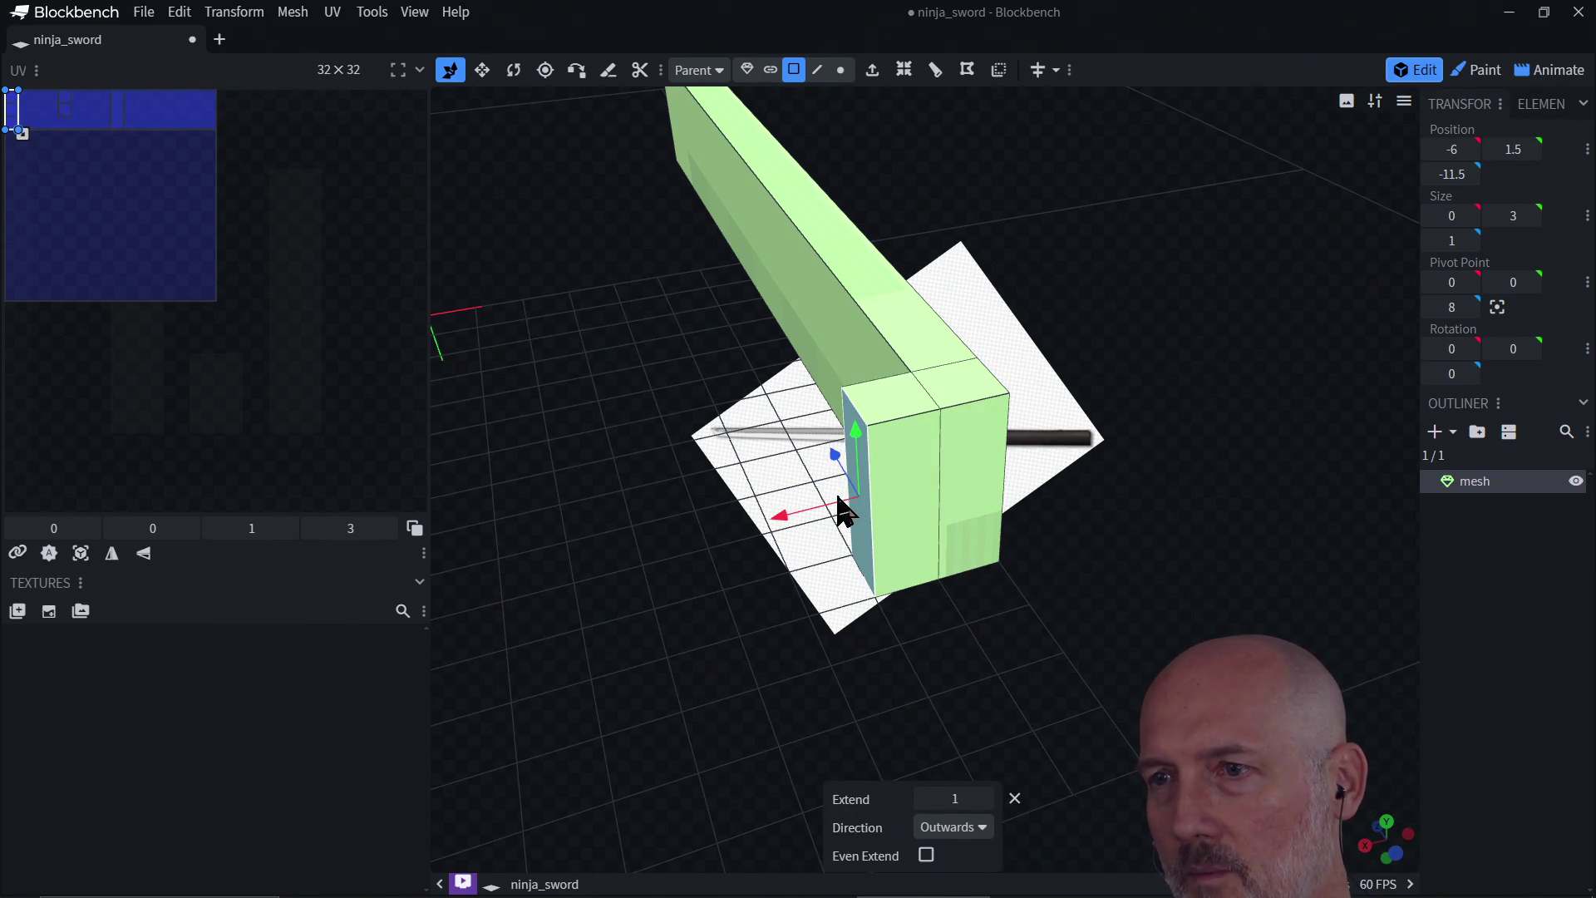
pyautogui.click(868, 511)
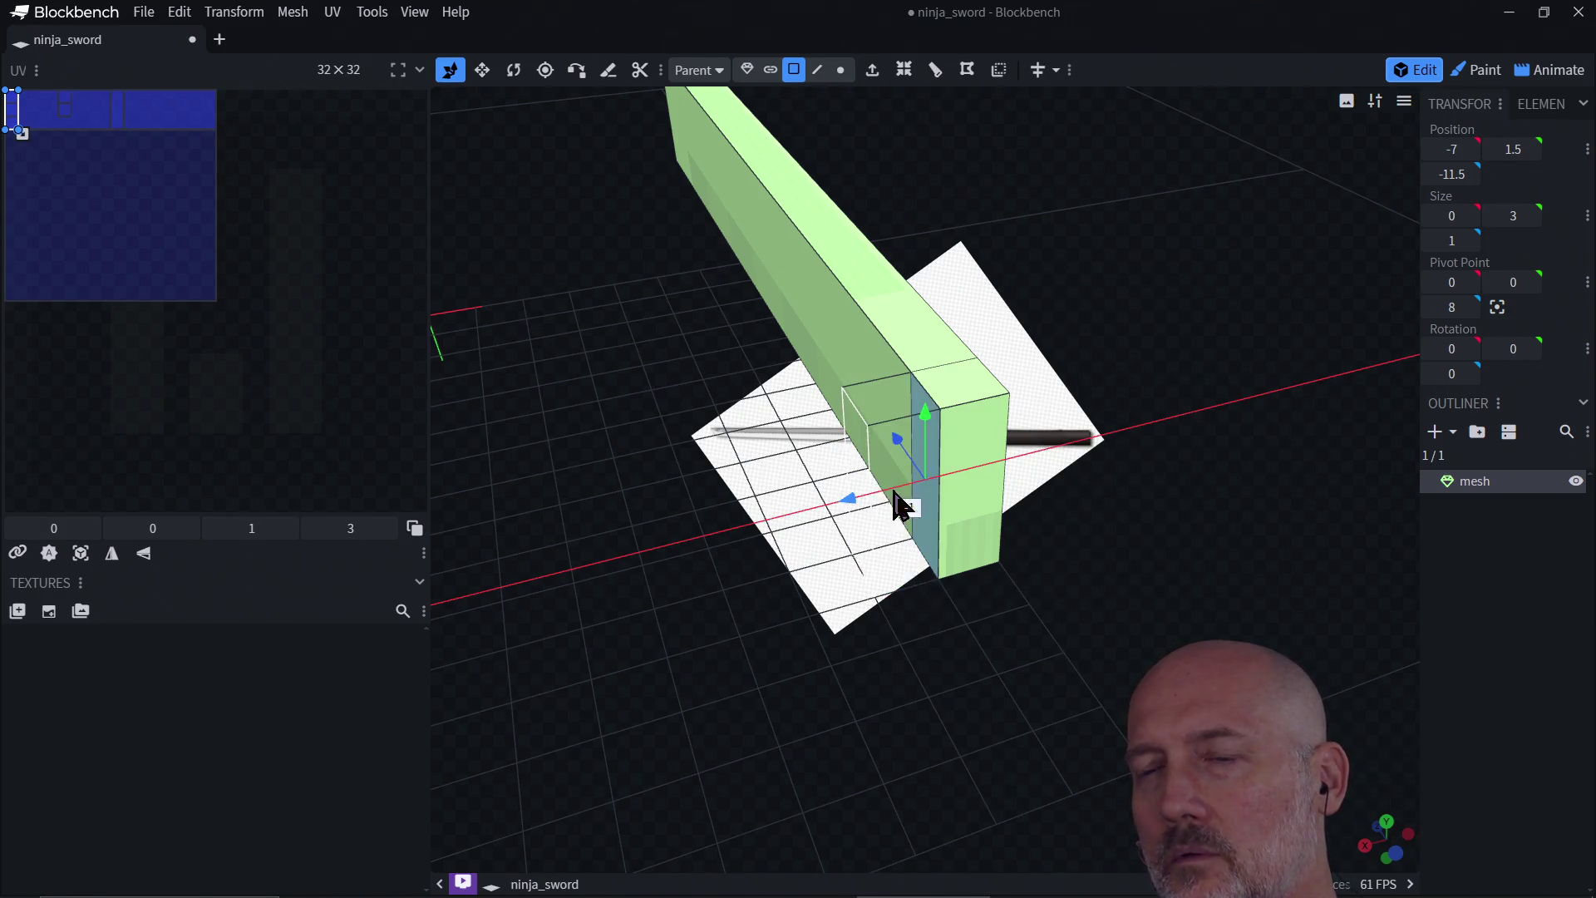
pyautogui.moveTo(864, 508)
pyautogui.mouseDown()
pyautogui.moveTo(890, 506)
pyautogui.moveTo(869, 502)
pyautogui.moveTo(882, 494)
pyautogui.mouseUp()
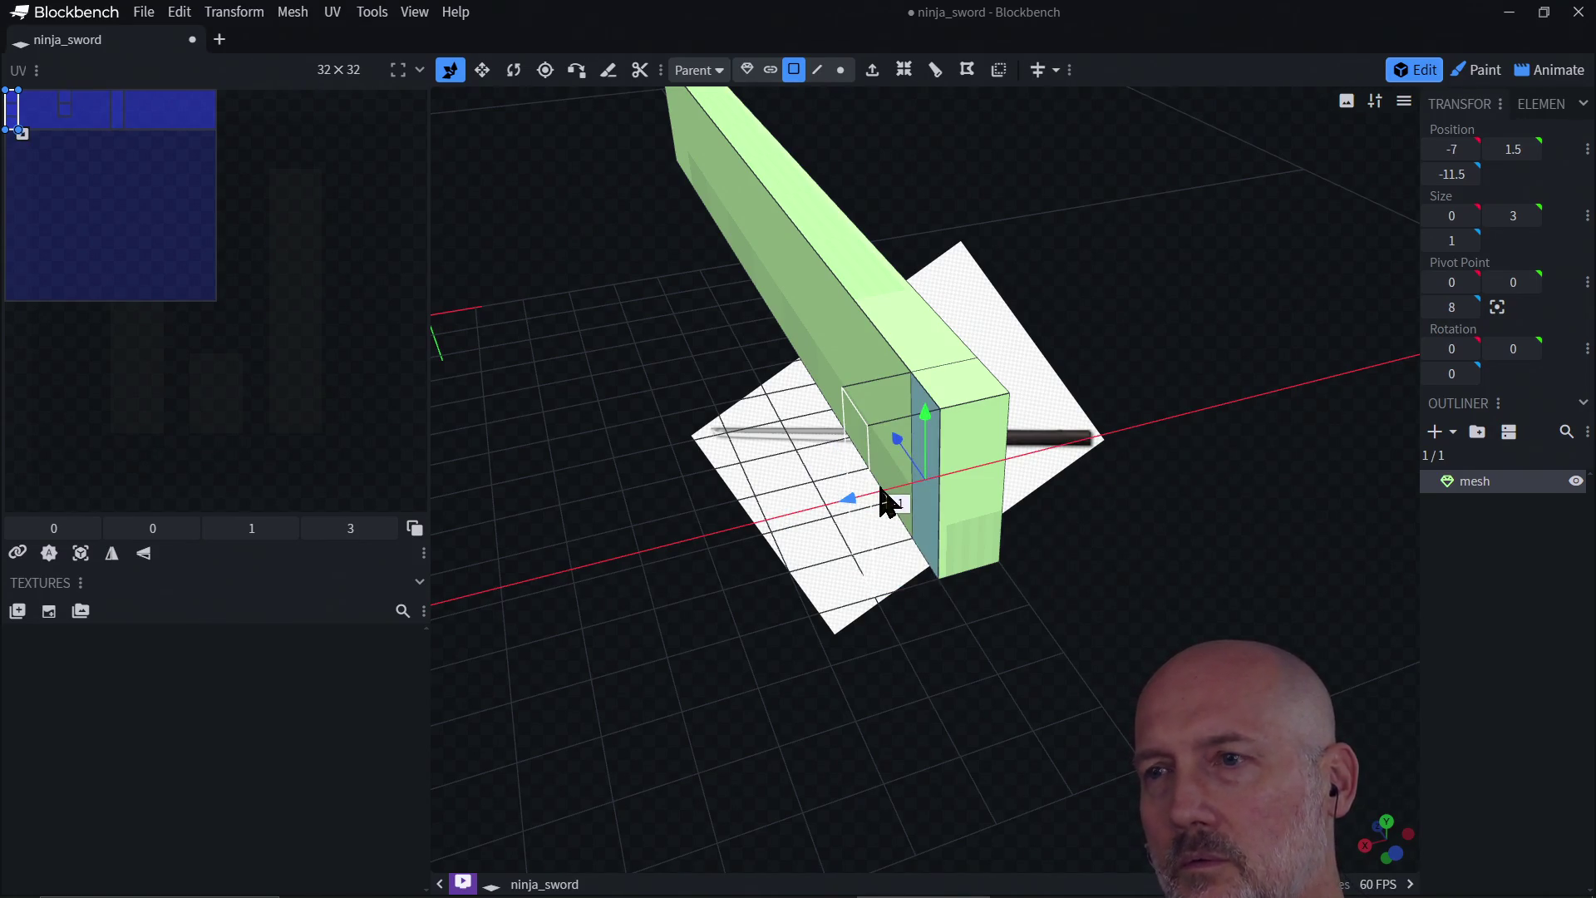
pyautogui.moveTo(882, 497); pyautogui.dragTo(867, 502)
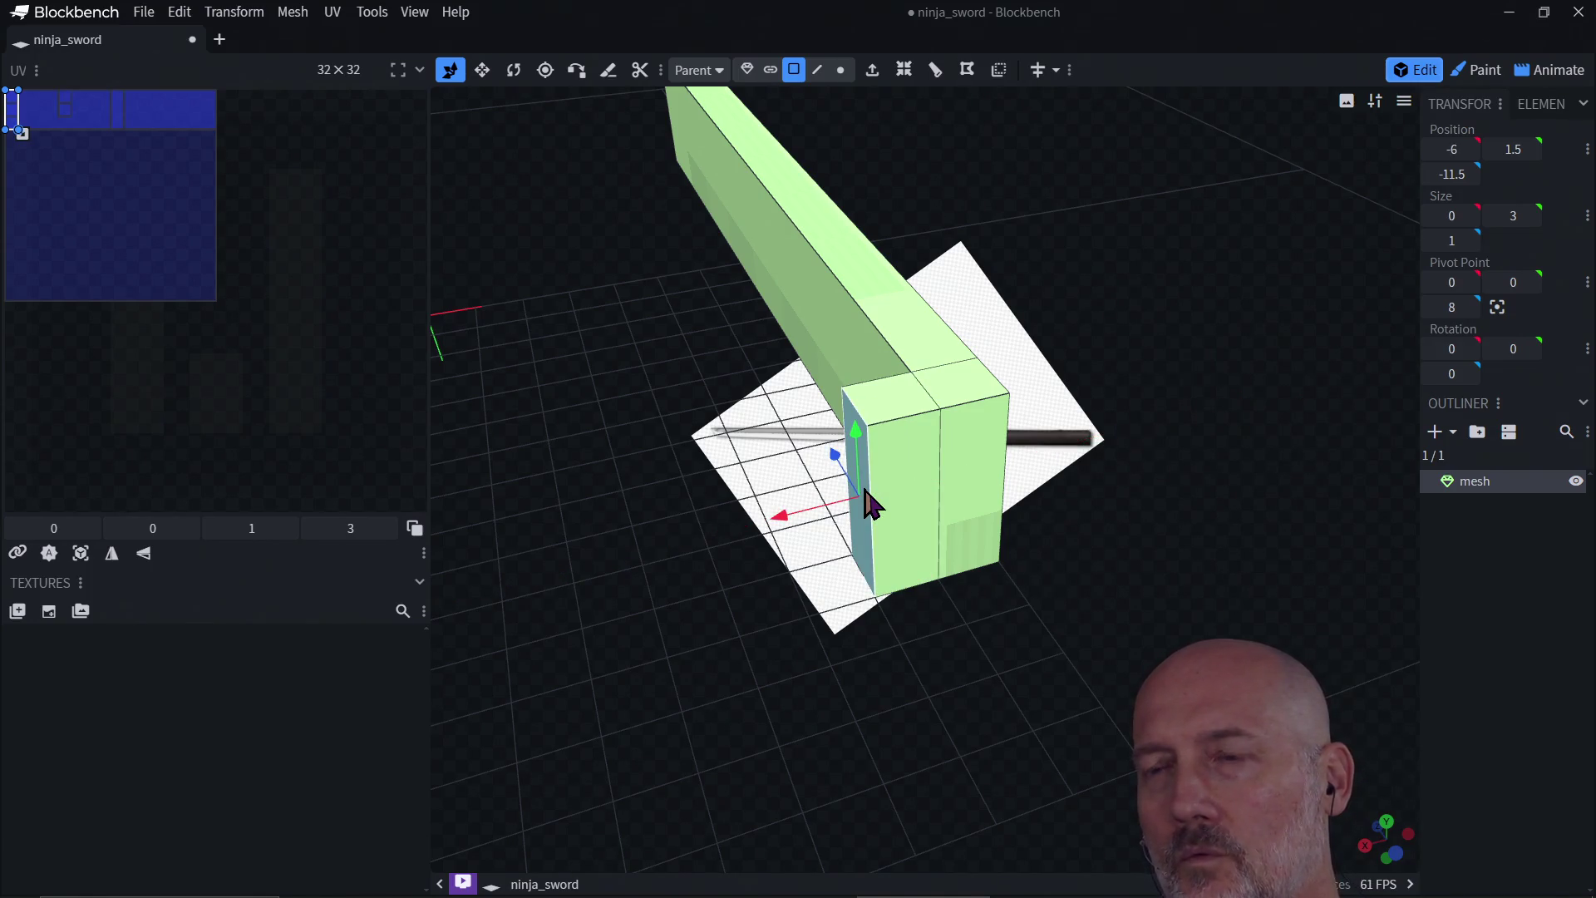
pyautogui.hotkey('alt', 'Tab')
pyautogui.hotkey('alt', 'Tab')
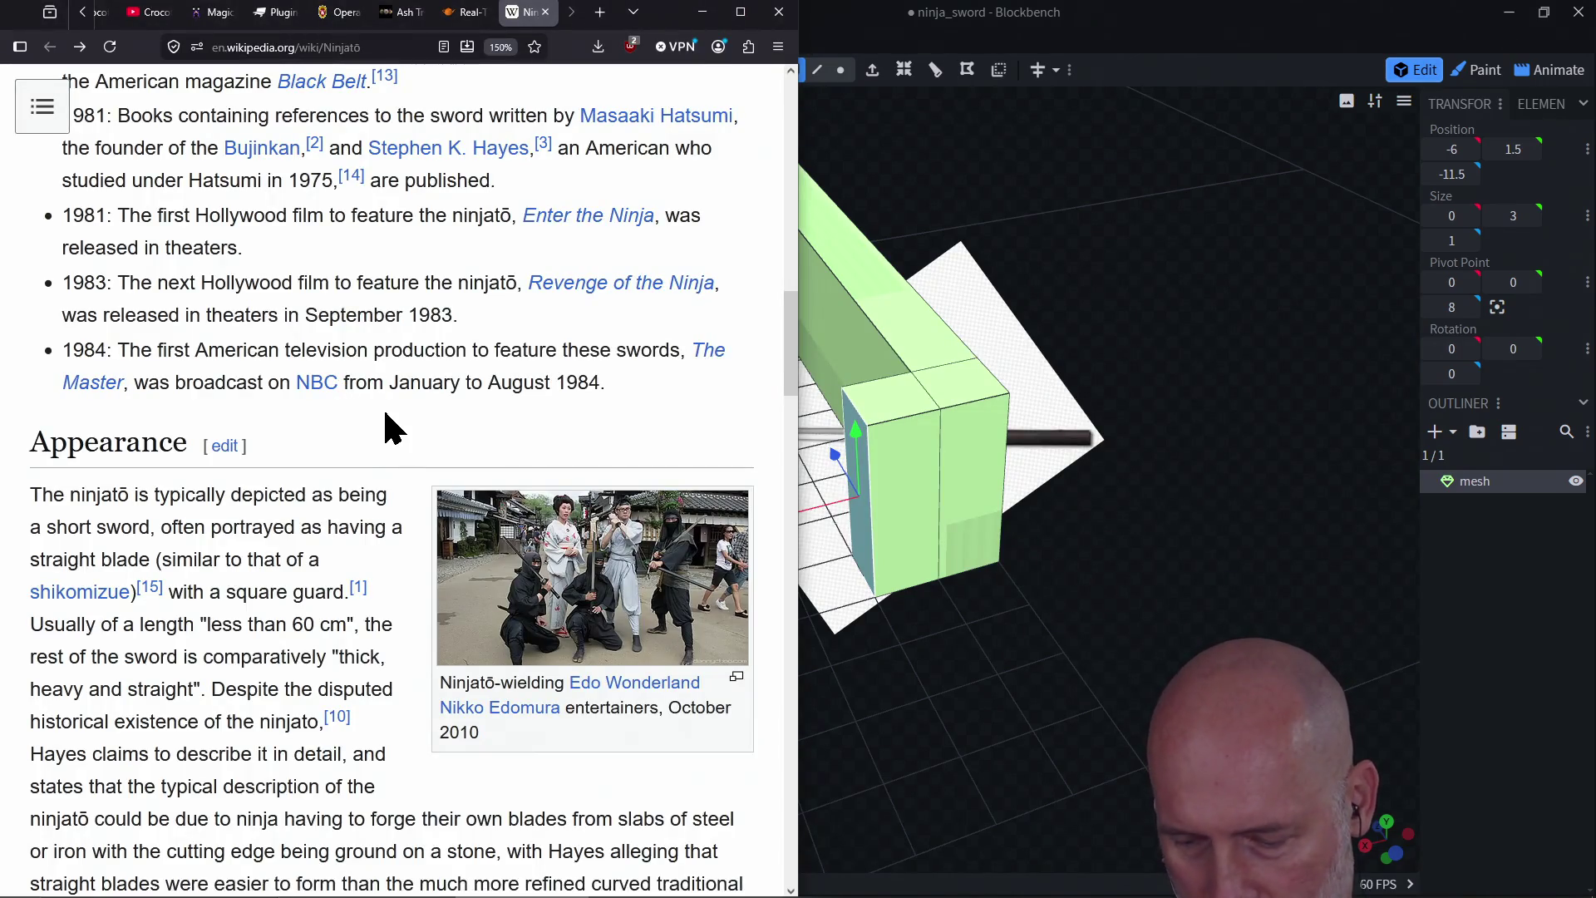
# Step: Google 'blockbench subsquare motion', expand the AI overview, then close the tab and return to Blockbench
pyautogui.hotkey('ctrl', 't')
pyautogui.write('blockben')
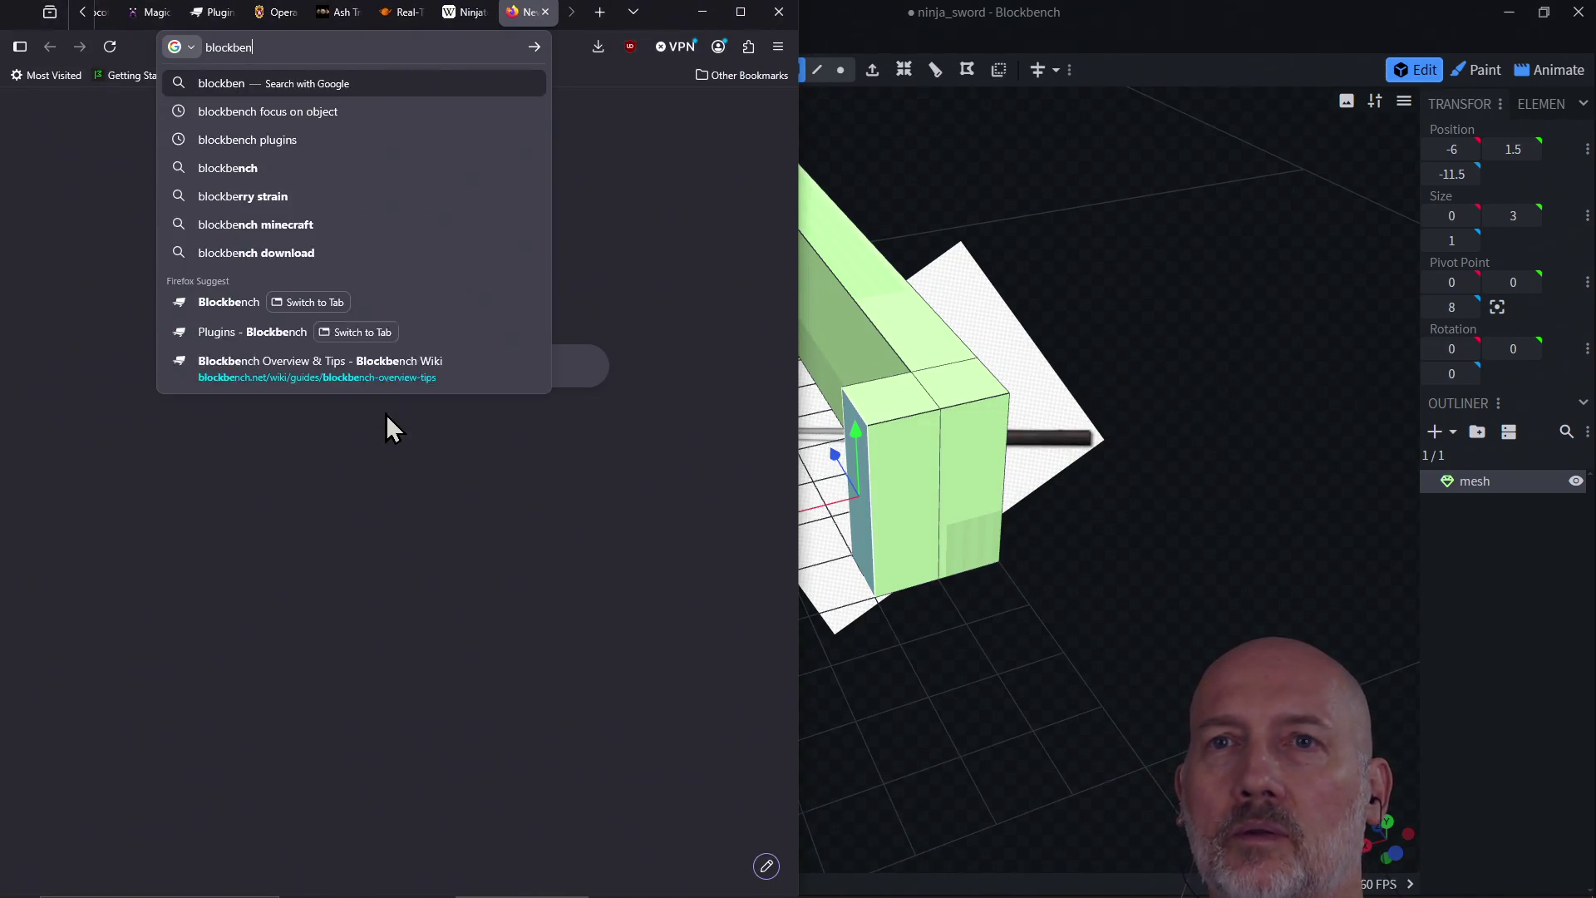
pyautogui.write('ch subsquare mo')
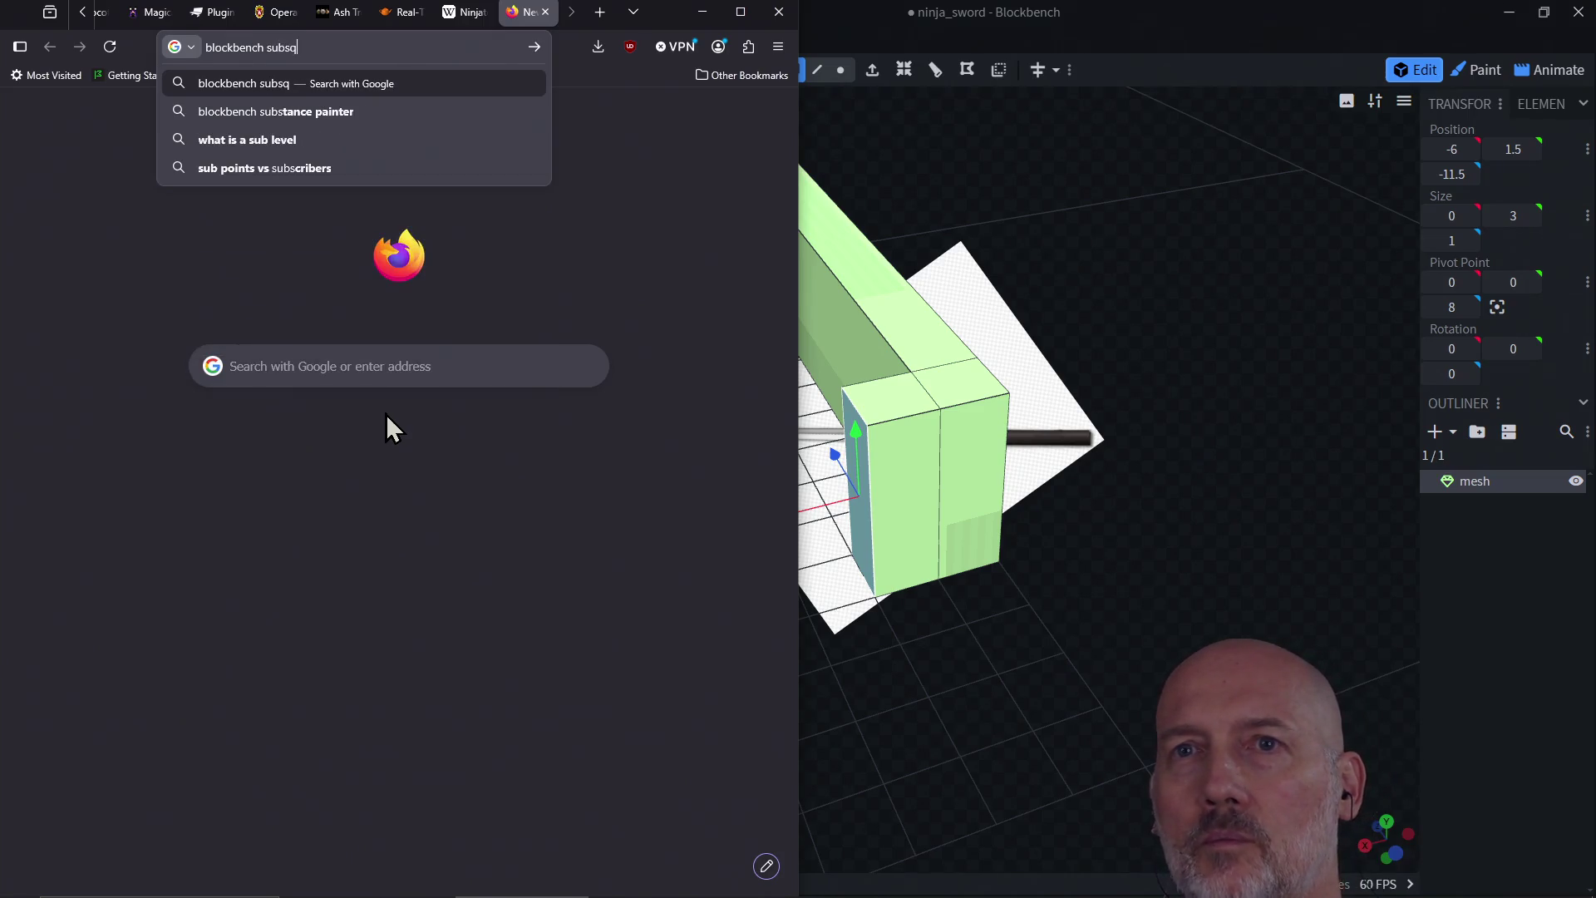
pyautogui.write('tion')
pyautogui.press('Return')
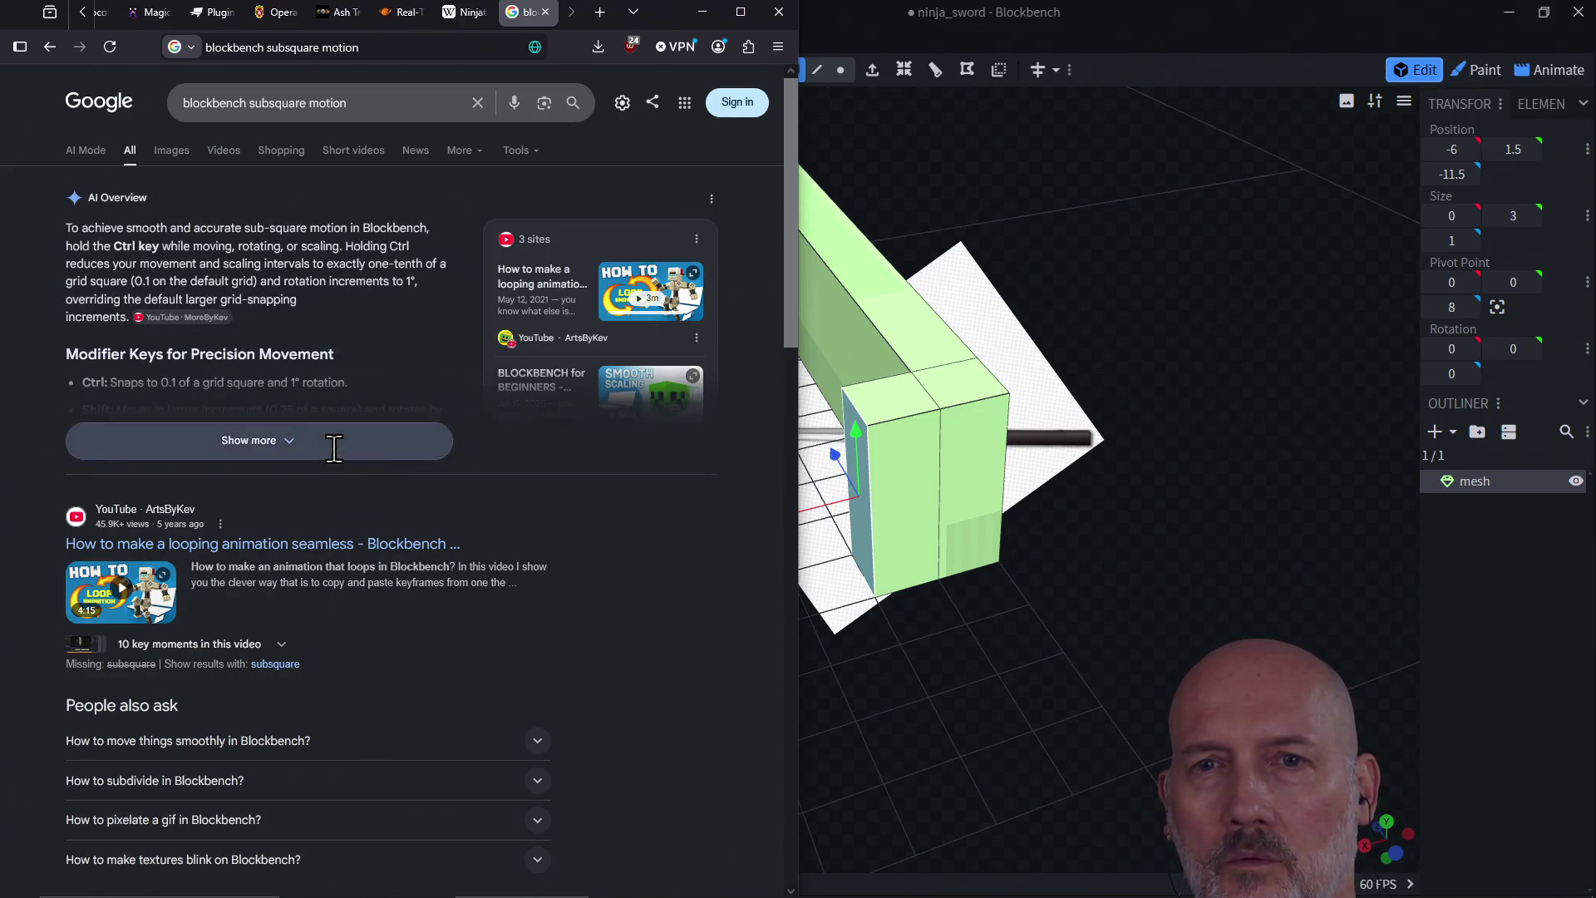
pyautogui.click(331, 445)
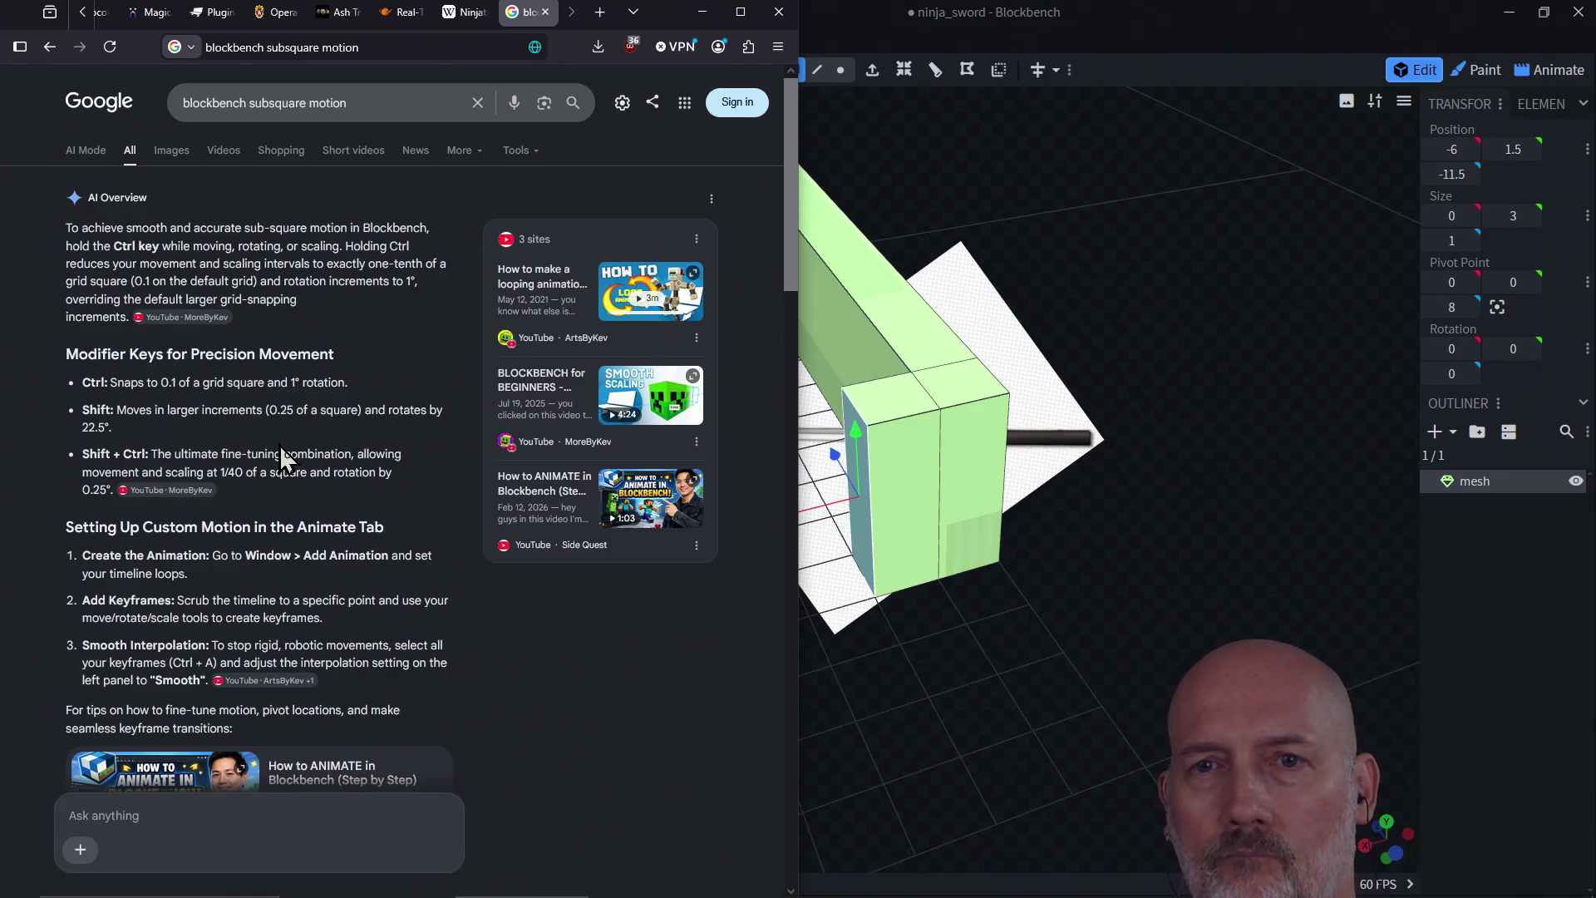
pyautogui.click(546, 11)
pyautogui.click(852, 15)
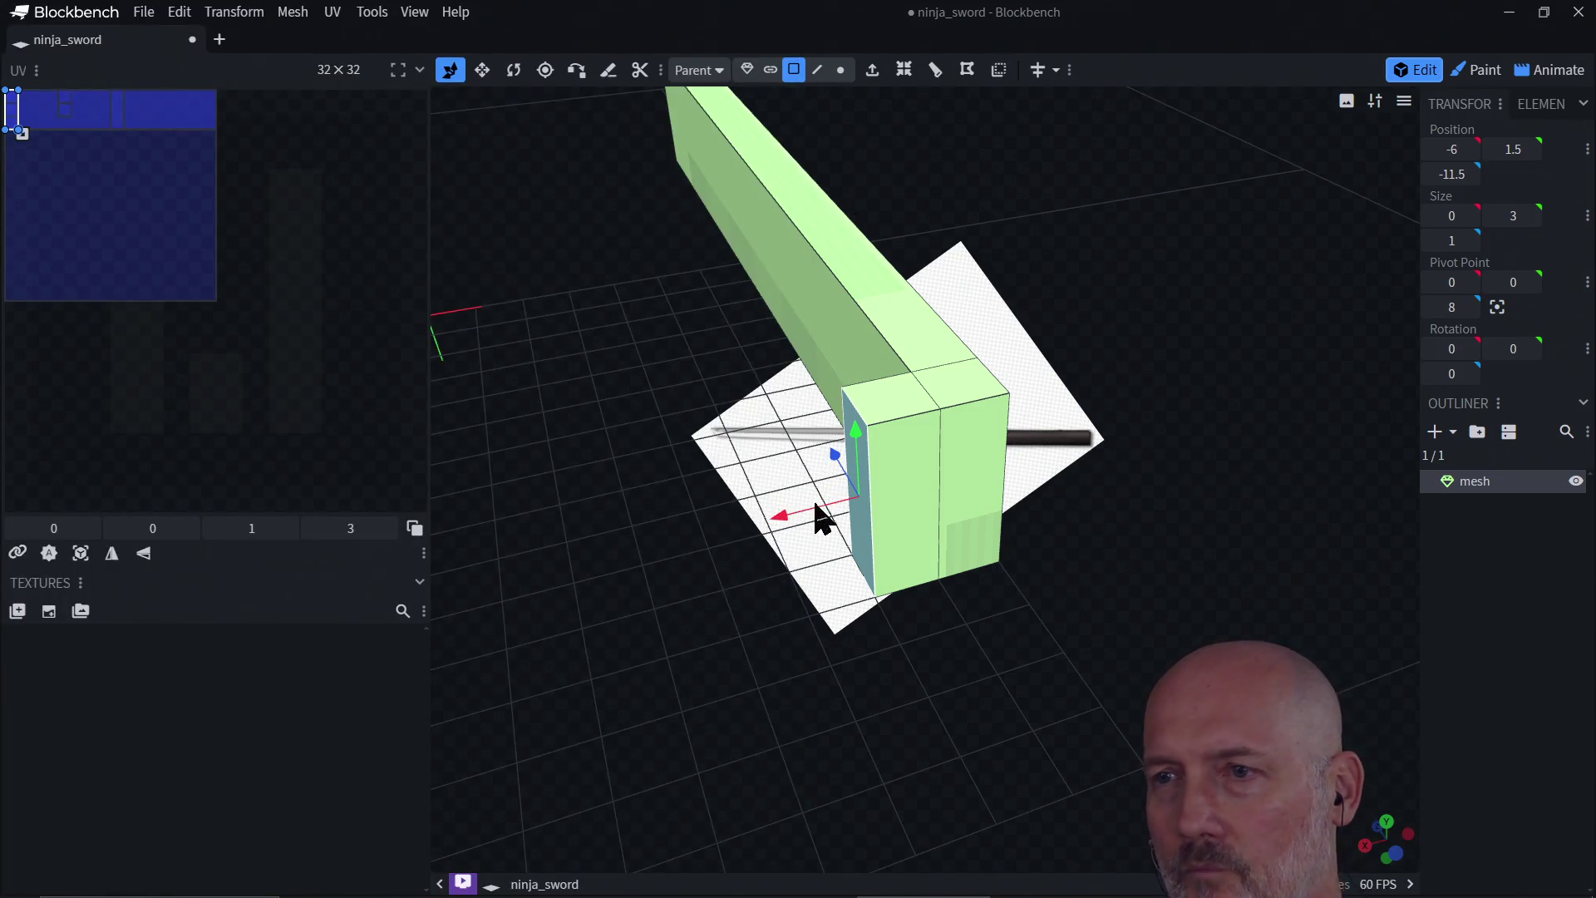
# Step: Extrude the face by 1, merge the overlapping vertices, and shift it 0.8 along X
pyautogui.moveTo(813, 507)
pyautogui.mouseDown()
pyautogui.moveTo(783, 512)
pyautogui.moveTo(813, 512)
pyautogui.mouseUp()
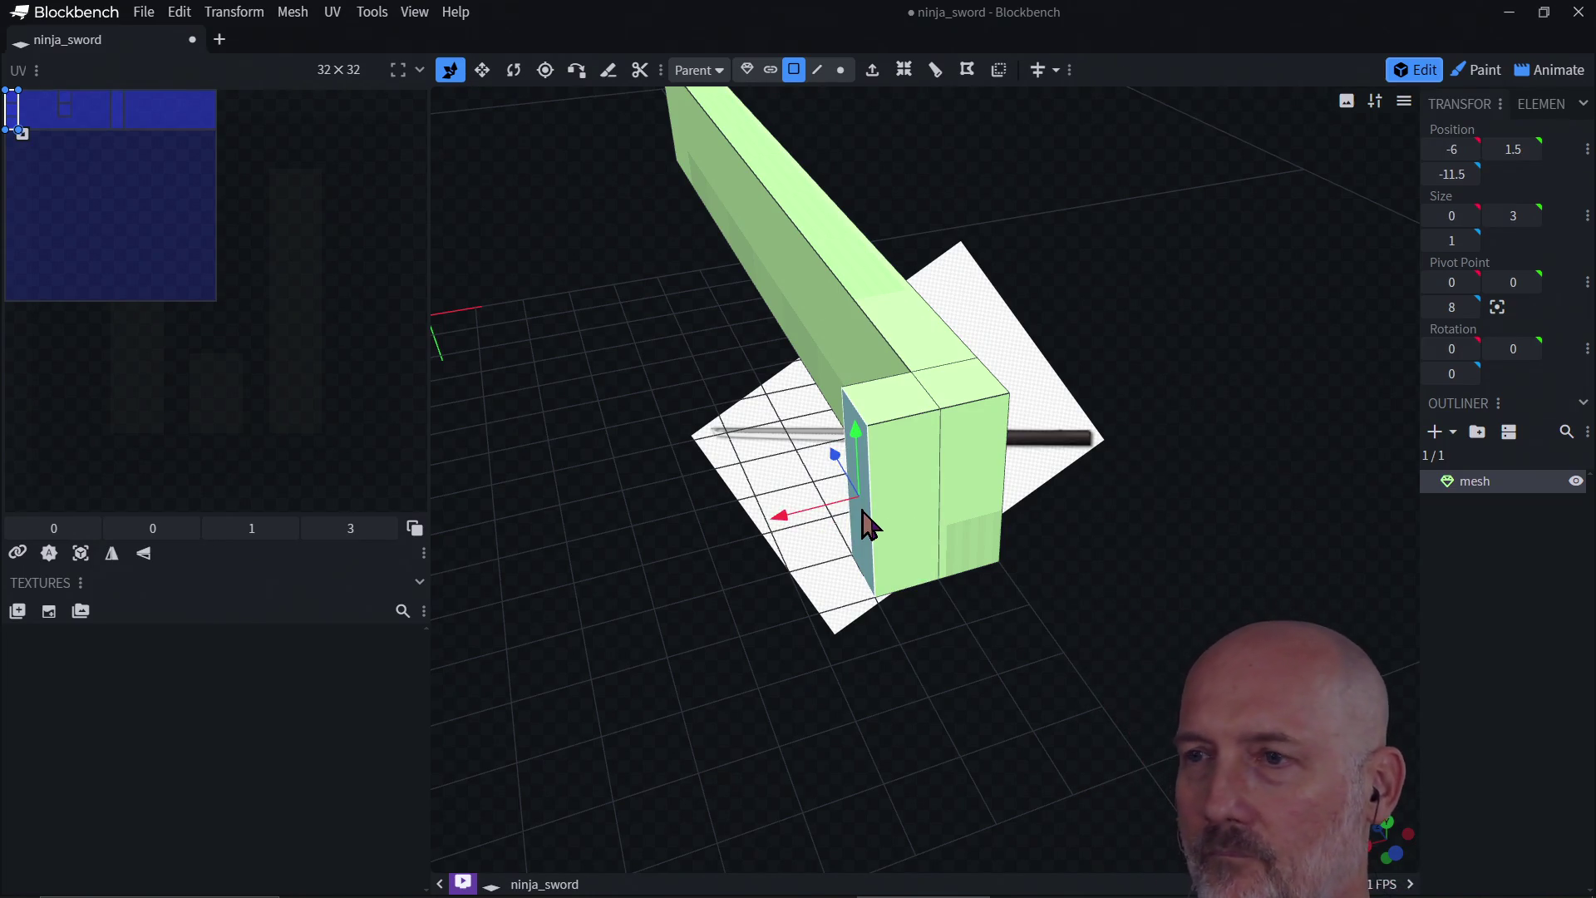
pyautogui.press('Right')
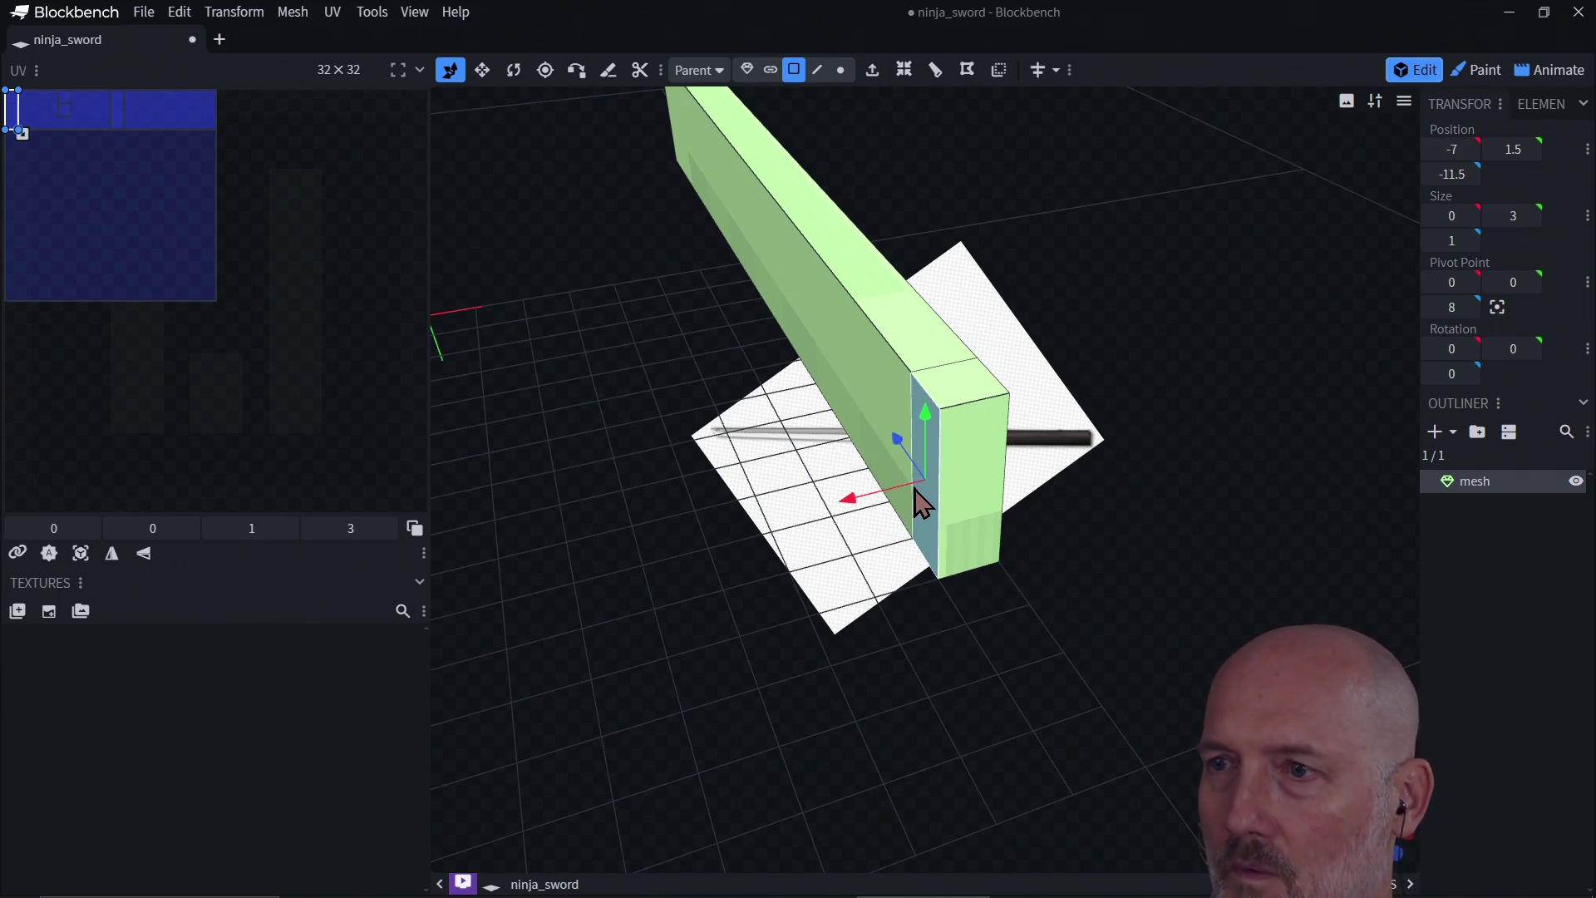
pyautogui.hotkey('shift', 'e')
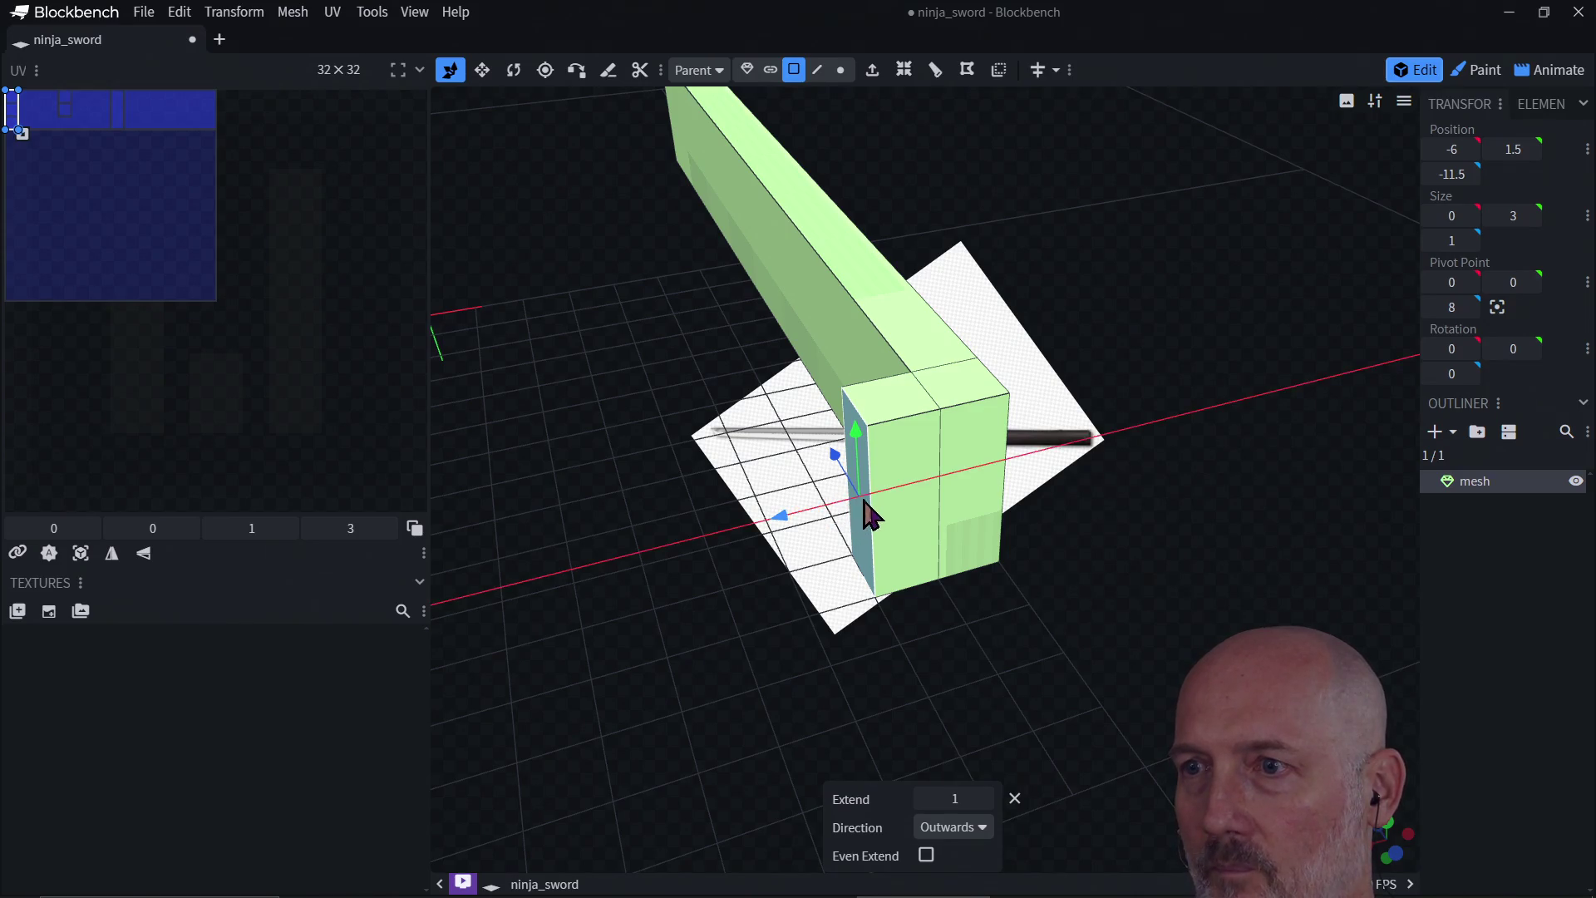
pyautogui.moveTo(869, 515); pyautogui.dragTo(897, 513)
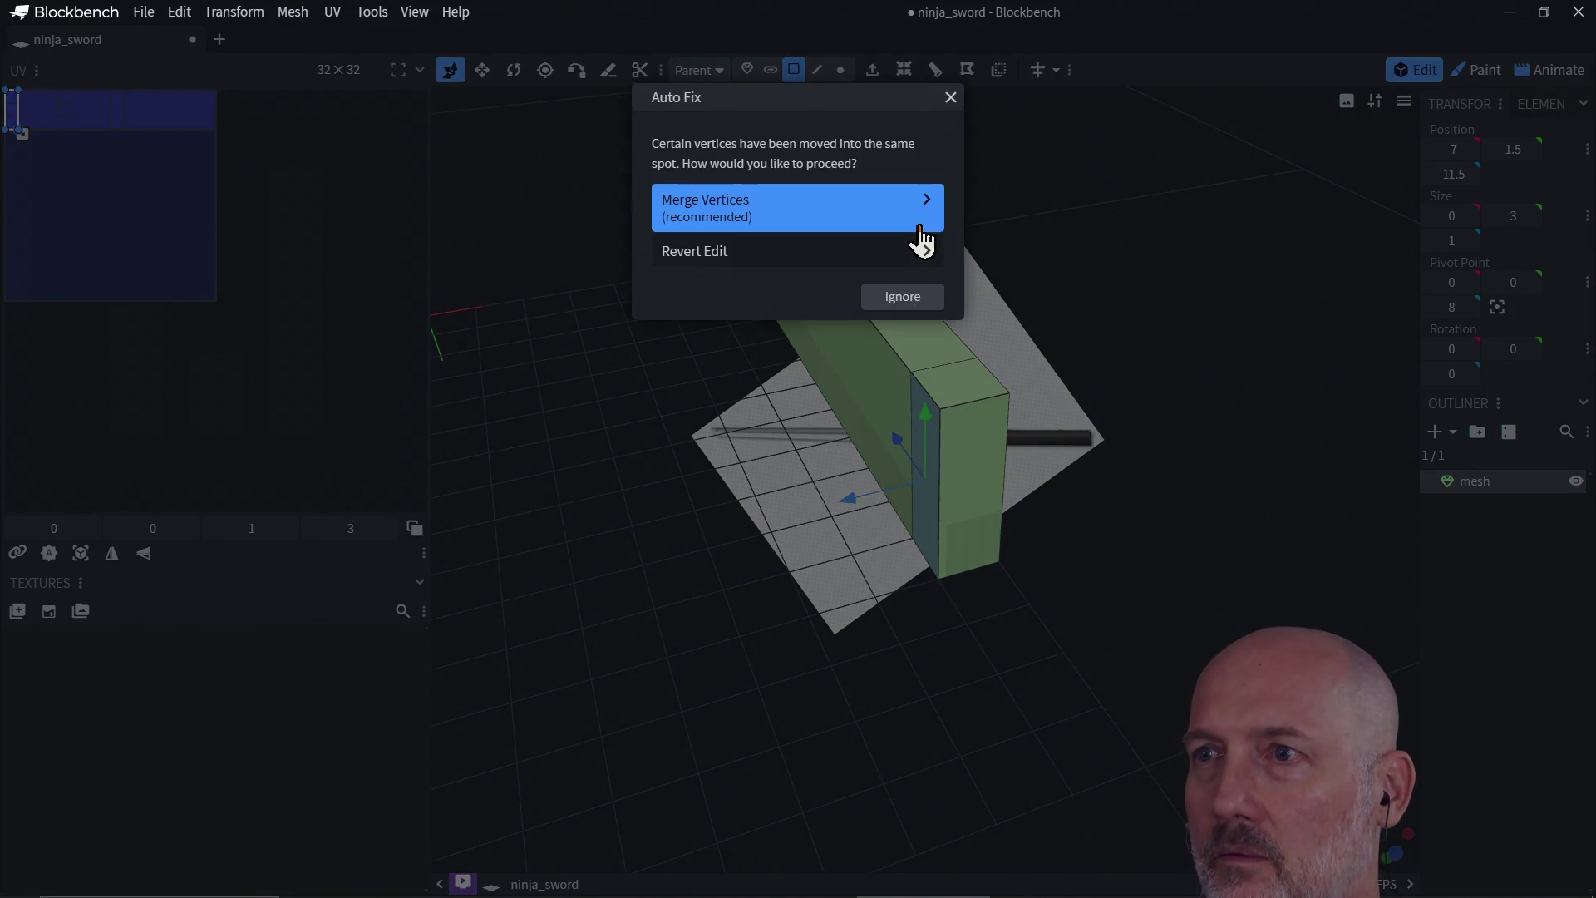
pyautogui.click(875, 289)
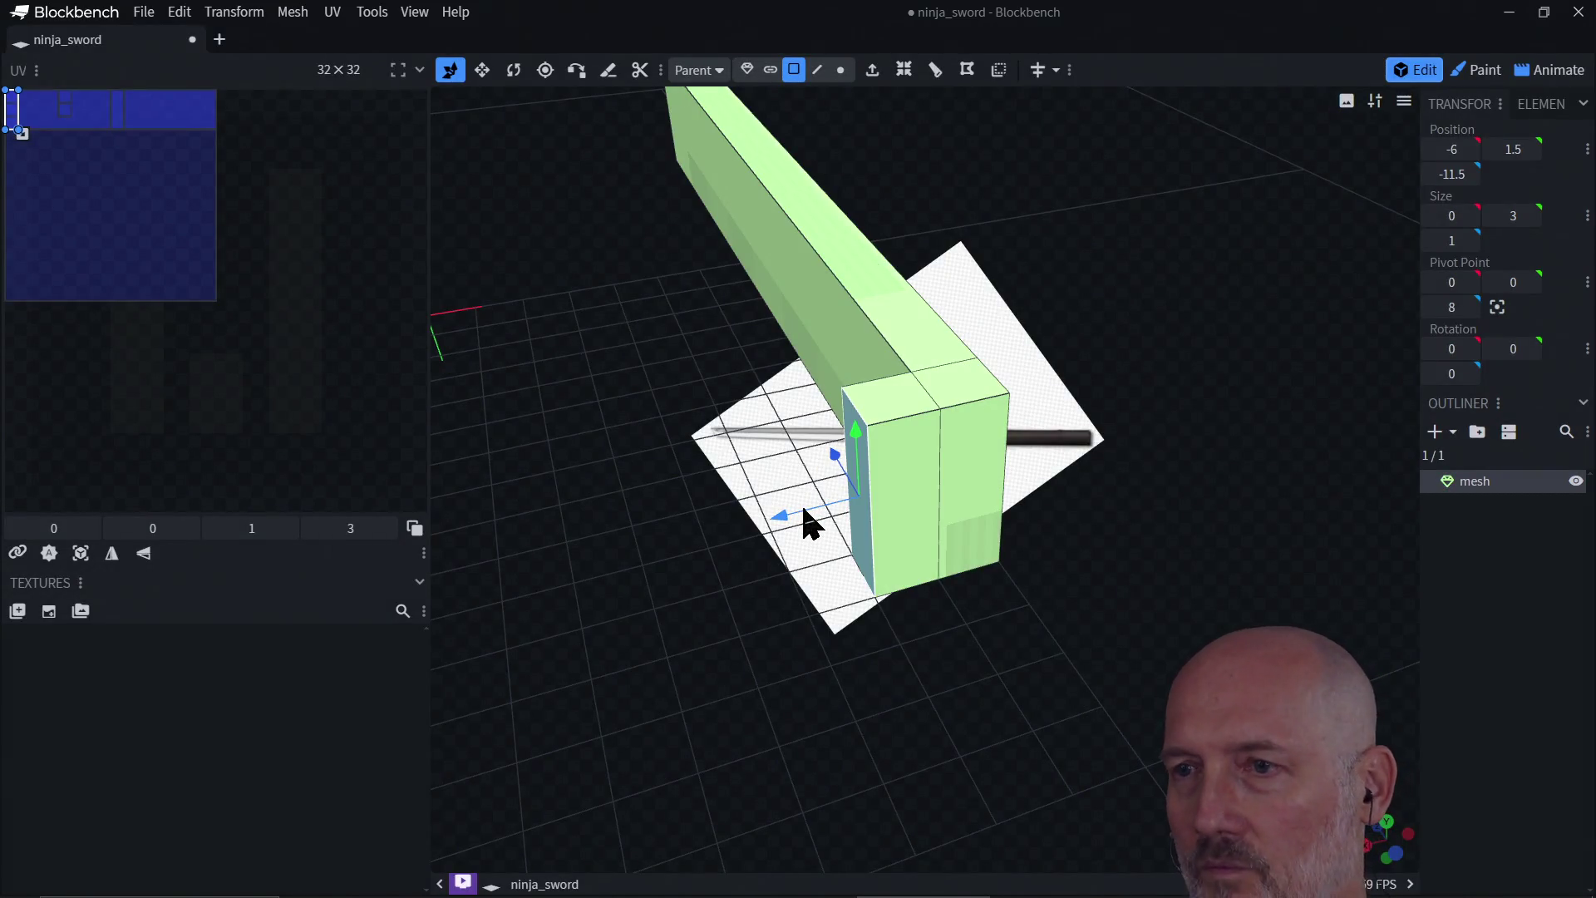
pyautogui.moveTo(804, 510); pyautogui.dragTo(853, 501)
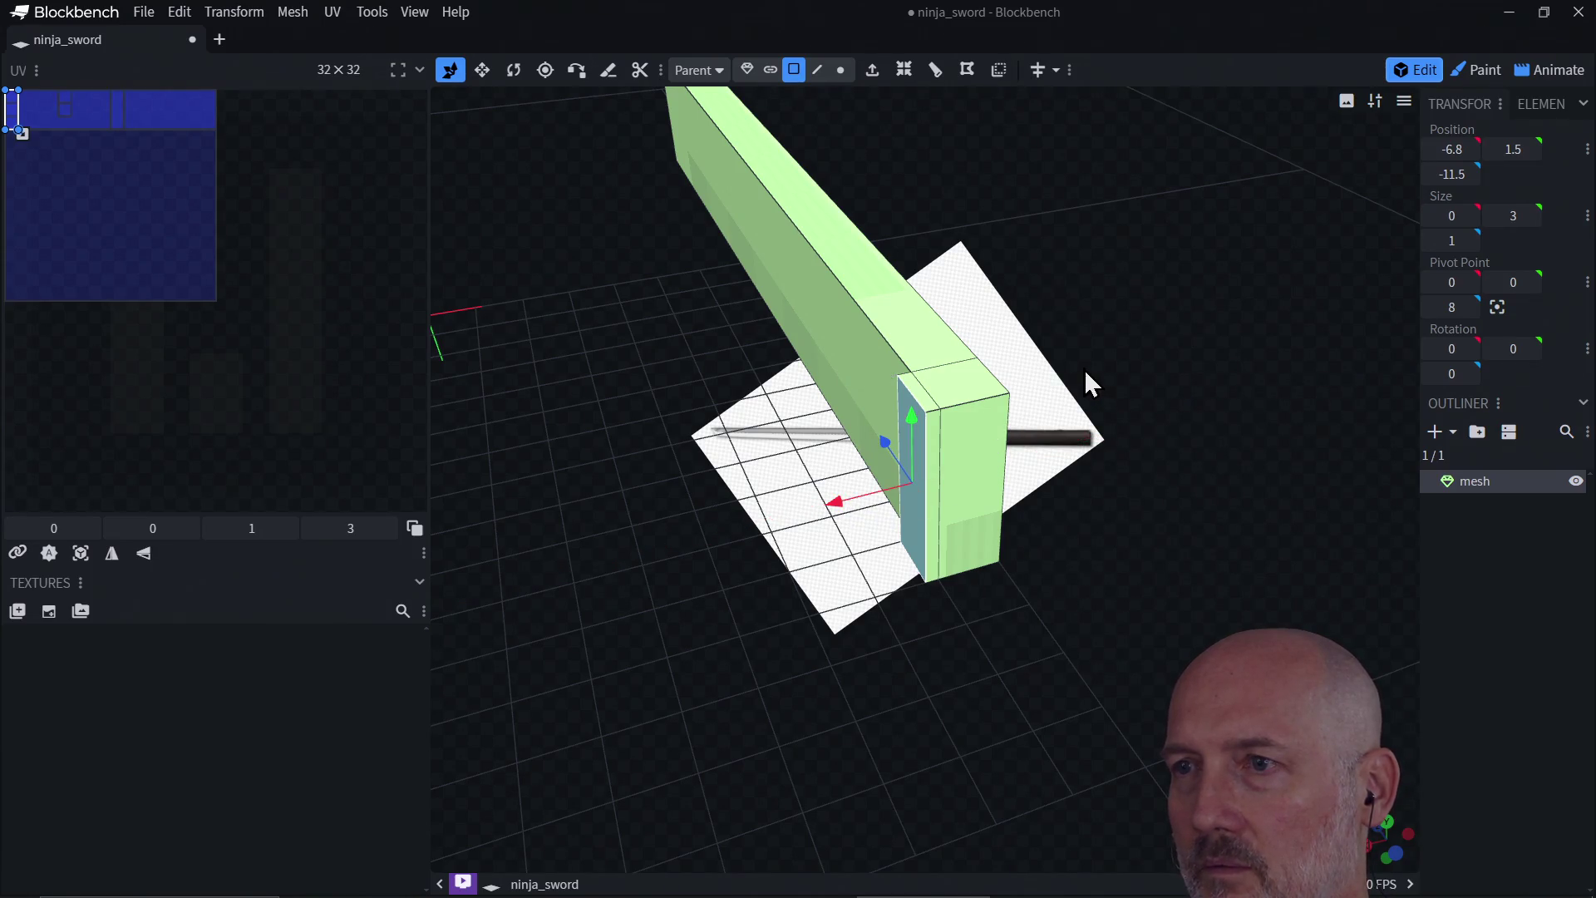
# Step: Extrude the bar's end face and then its top face outward by 1 each
pyautogui.moveTo(1089, 384)
pyautogui.mouseDown()
pyautogui.moveTo(795, 359)
pyautogui.moveTo(917, 491)
pyautogui.mouseUp()
pyautogui.click(903, 511)
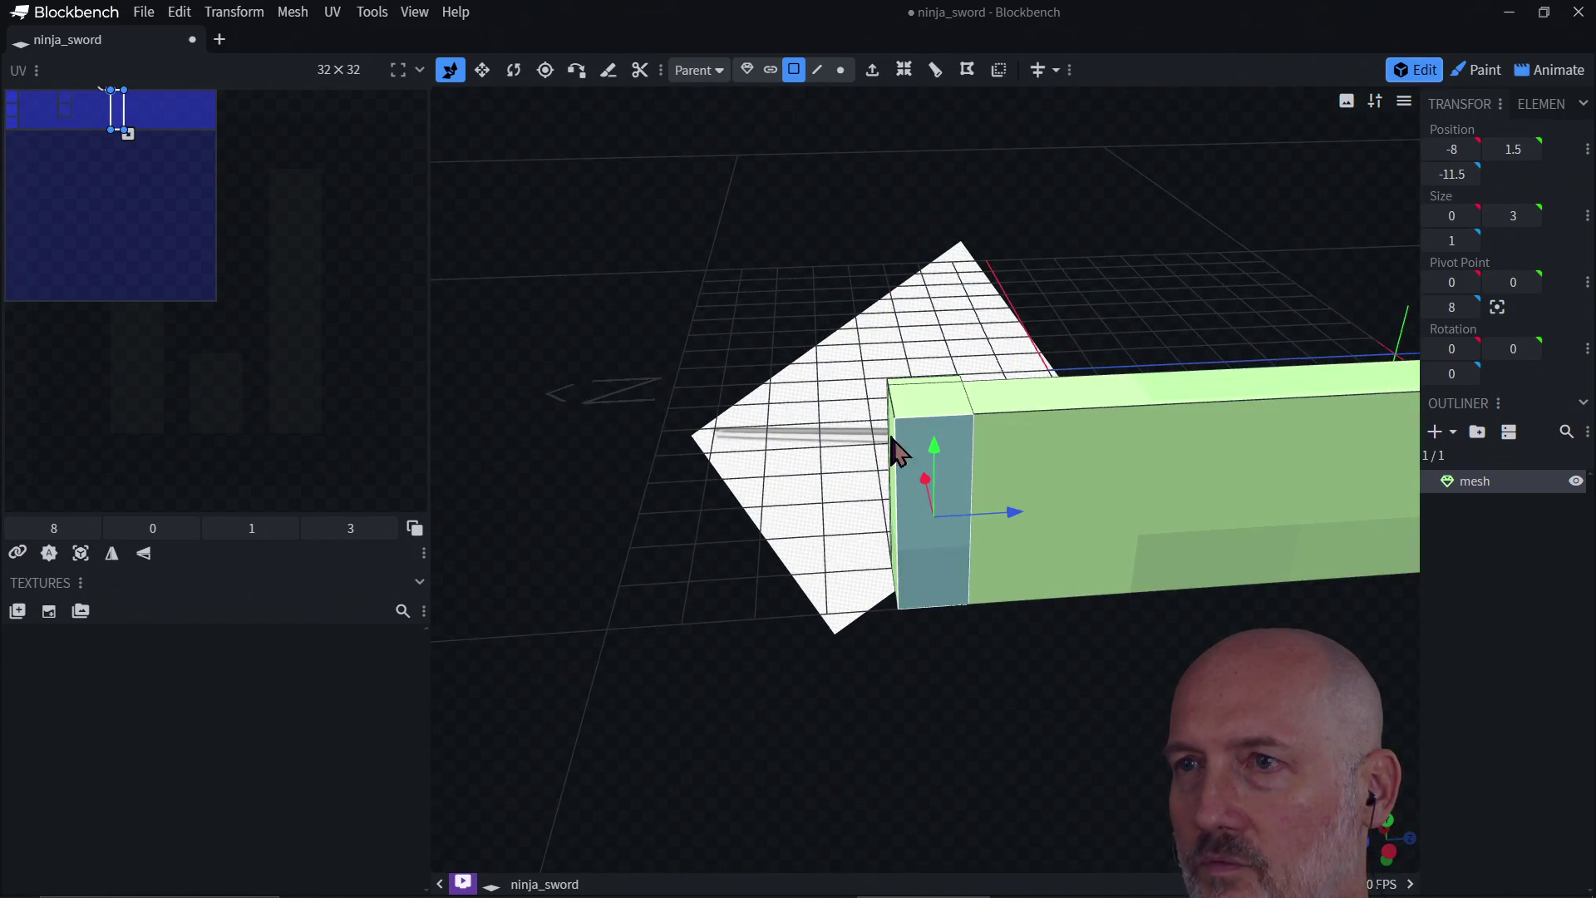
pyautogui.press('e')
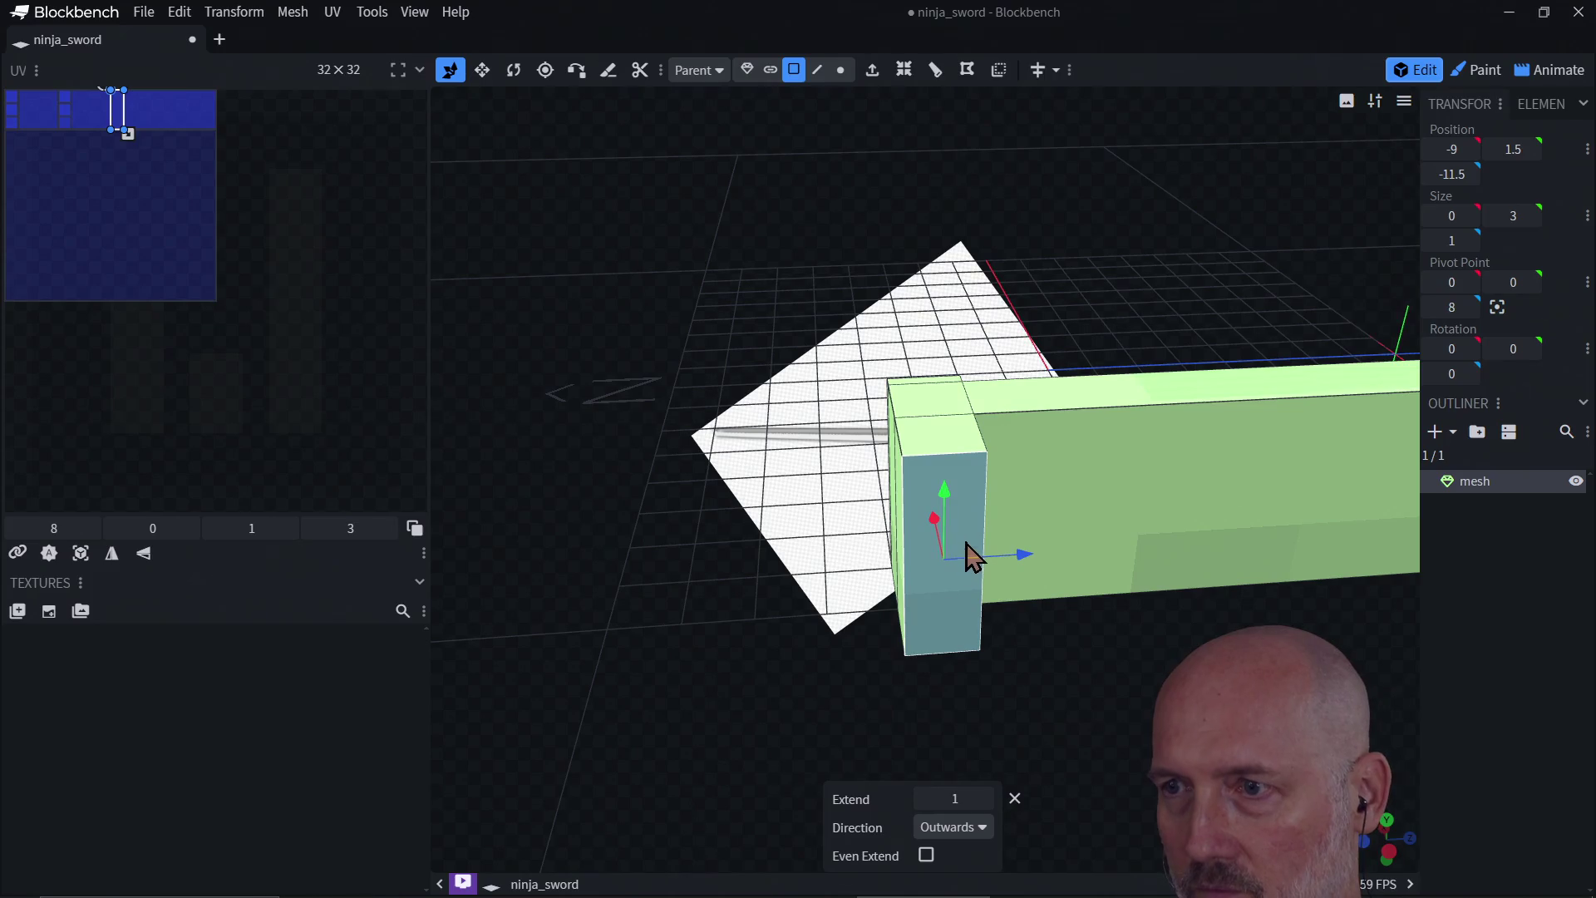
pyautogui.moveTo(817, 599)
pyautogui.mouseDown()
pyautogui.moveTo(948, 613)
pyautogui.moveTo(1027, 534)
pyautogui.moveTo(975, 511)
pyautogui.mouseUp()
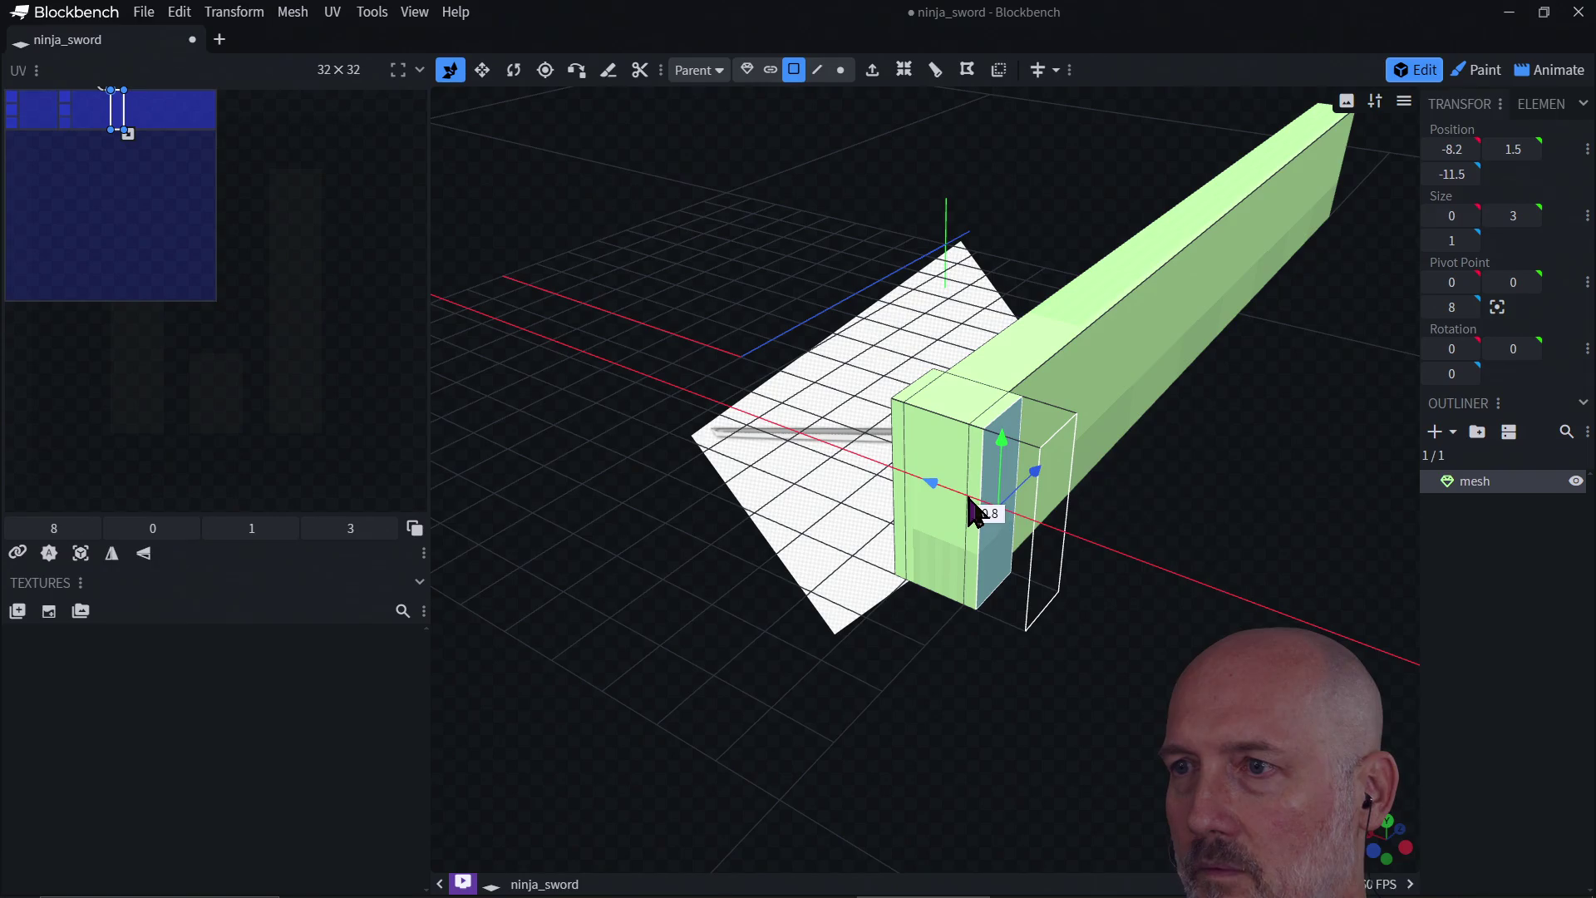
pyautogui.moveTo(1142, 481)
pyautogui.mouseDown()
pyautogui.moveTo(1009, 502)
pyautogui.moveTo(973, 473)
pyautogui.moveTo(985, 532)
pyautogui.mouseUp()
pyautogui.click(1048, 435)
pyautogui.moveTo(1028, 646)
pyautogui.mouseDown()
pyautogui.moveTo(994, 534)
pyautogui.moveTo(860, 607)
pyautogui.moveTo(797, 588)
pyautogui.moveTo(933, 570)
pyautogui.moveTo(906, 592)
pyautogui.mouseUp()
pyautogui.press('e')
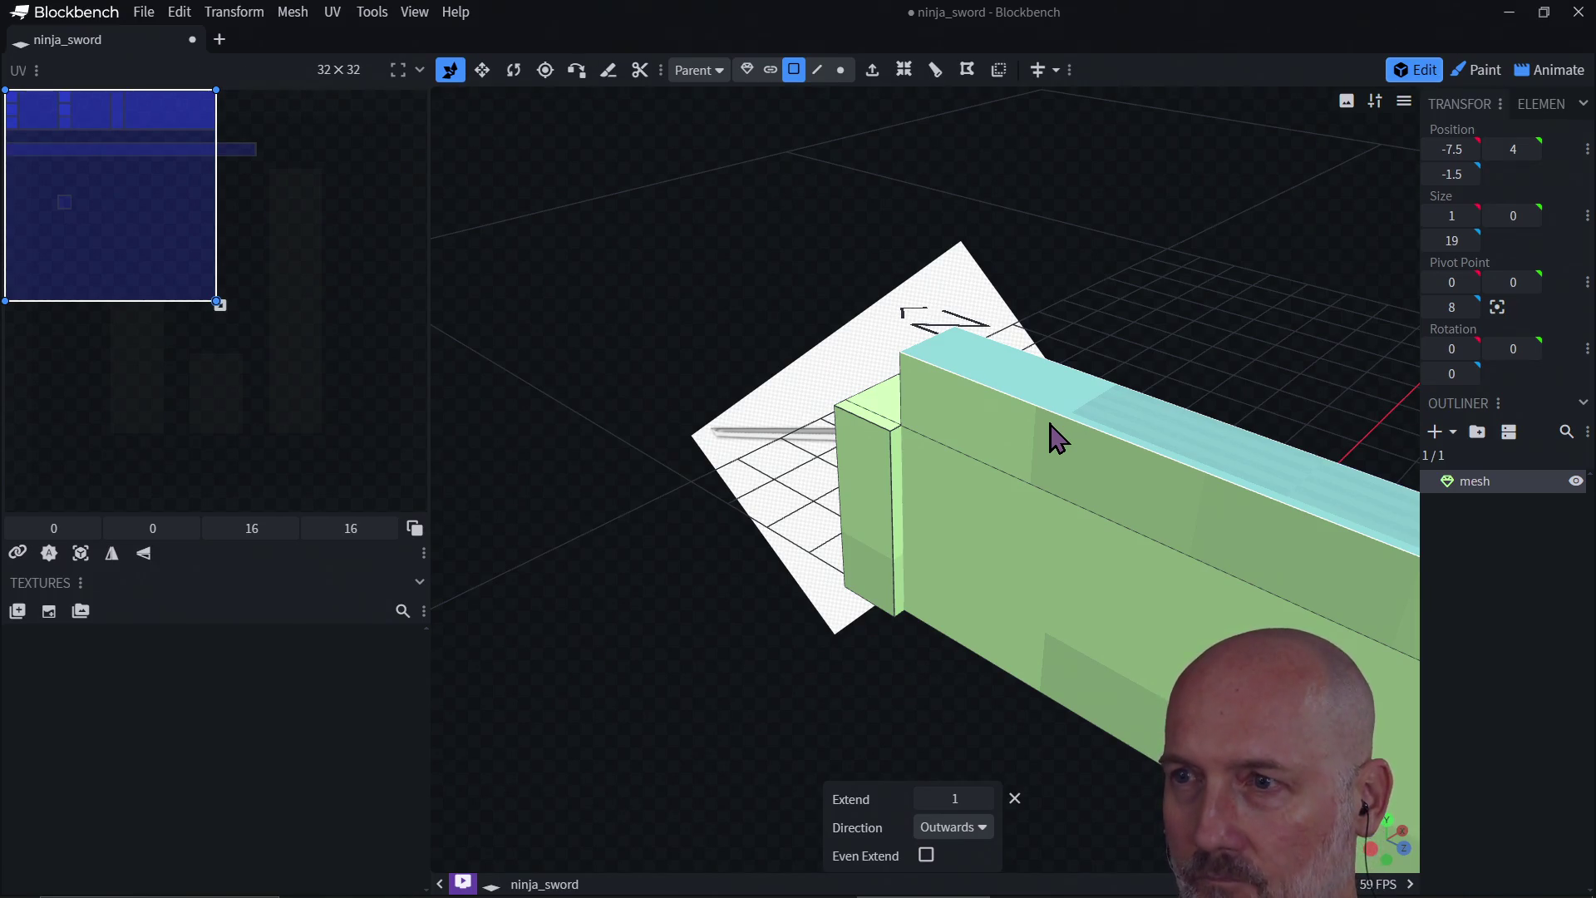
# Step: Undo the top extrusion and restore the bar's height to 3
pyautogui.hotkey('ctrl', 'z')
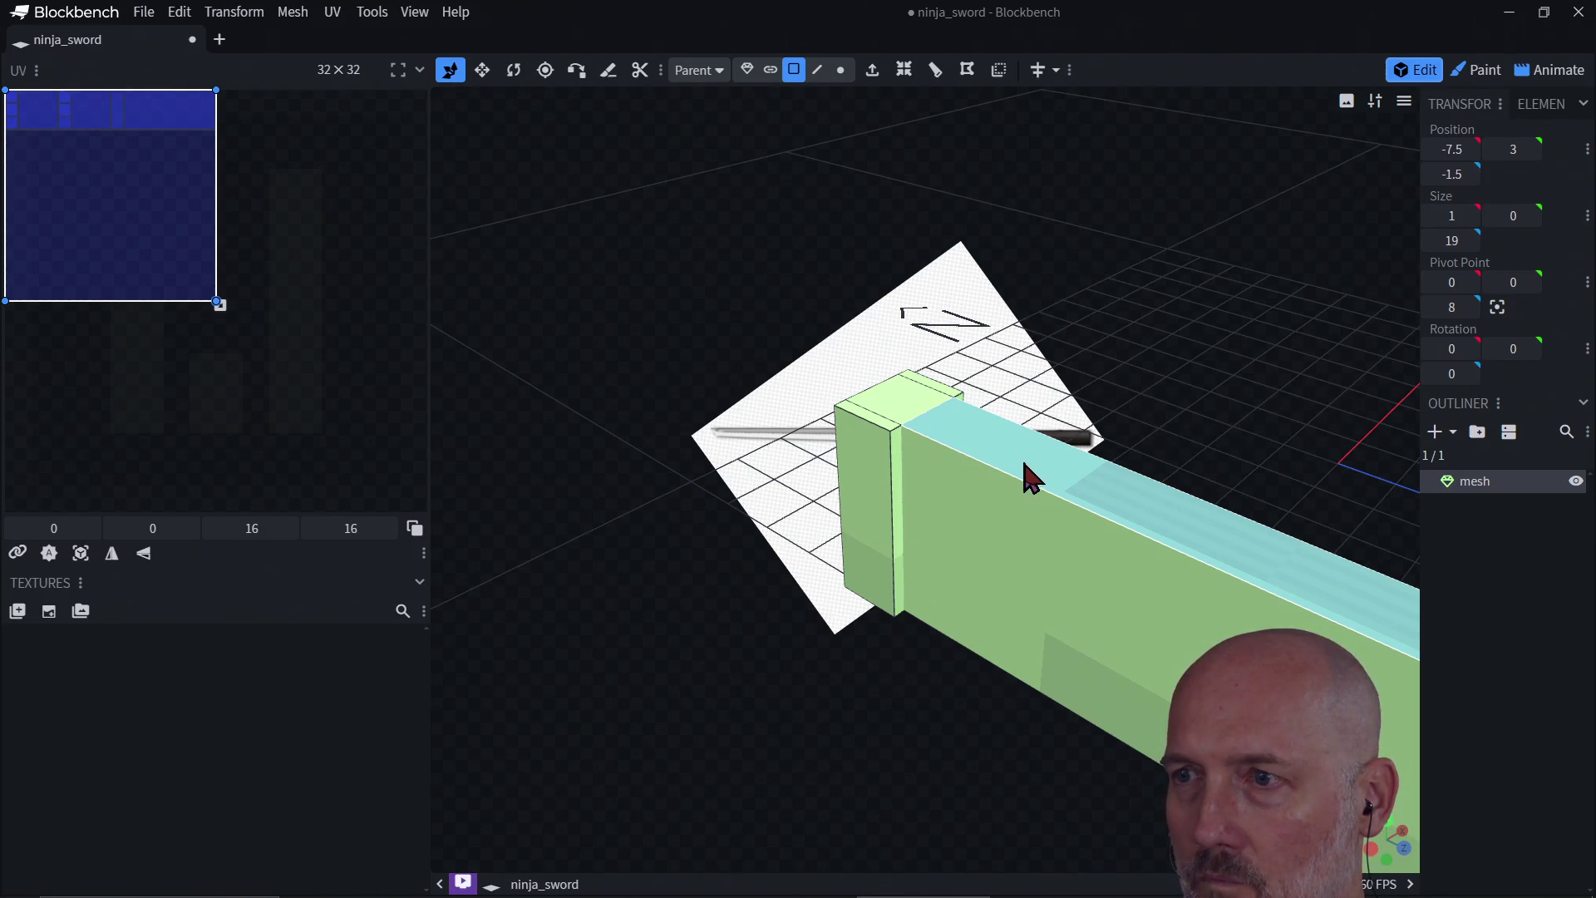
pyautogui.scroll(-5, 1060, 557)
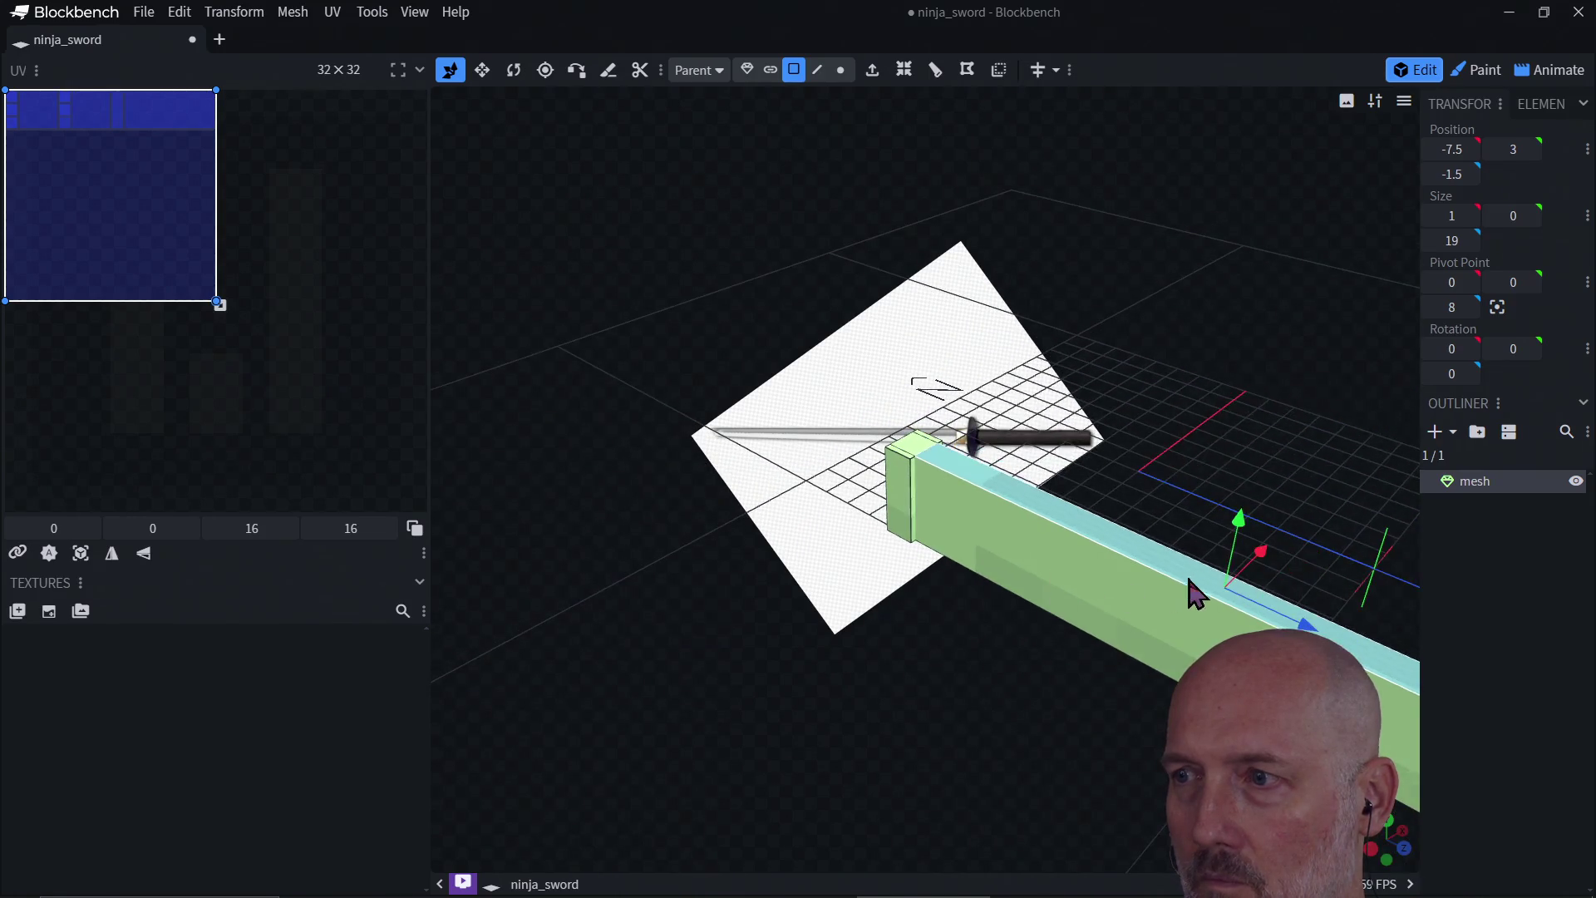
pyautogui.moveTo(1234, 551); pyautogui.dragTo(1235, 569)
pyautogui.moveTo(1015, 667)
pyautogui.mouseDown()
pyautogui.moveTo(1094, 641)
pyautogui.moveTo(1130, 675)
pyautogui.moveTo(1056, 562)
pyautogui.mouseUp()
pyautogui.click(1056, 562)
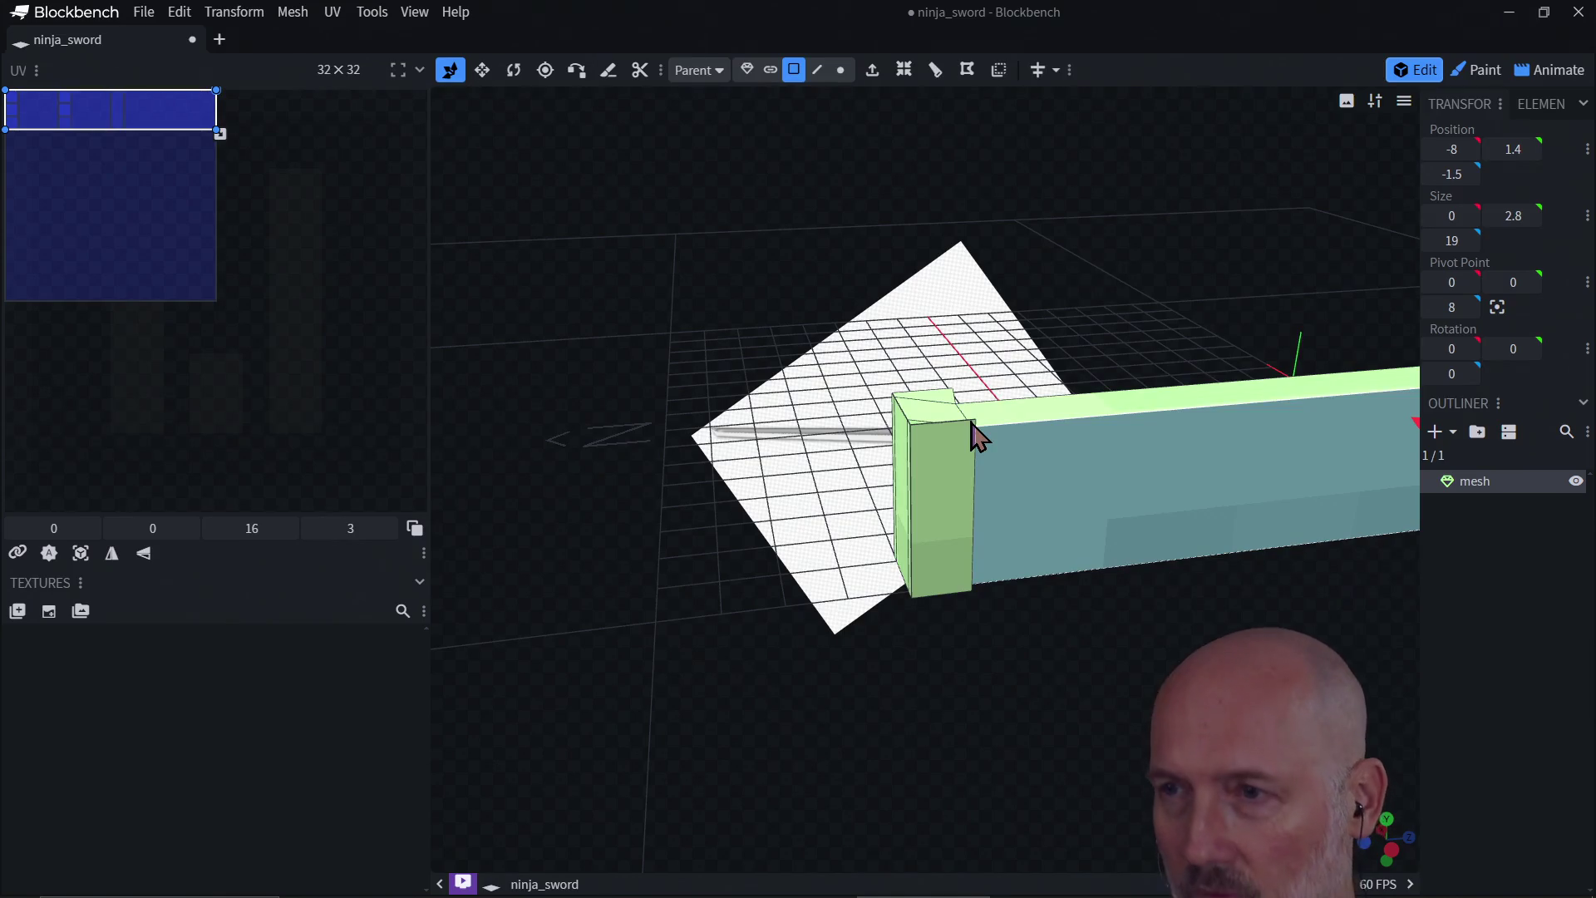
pyautogui.hotkey('ctrl', 'c')
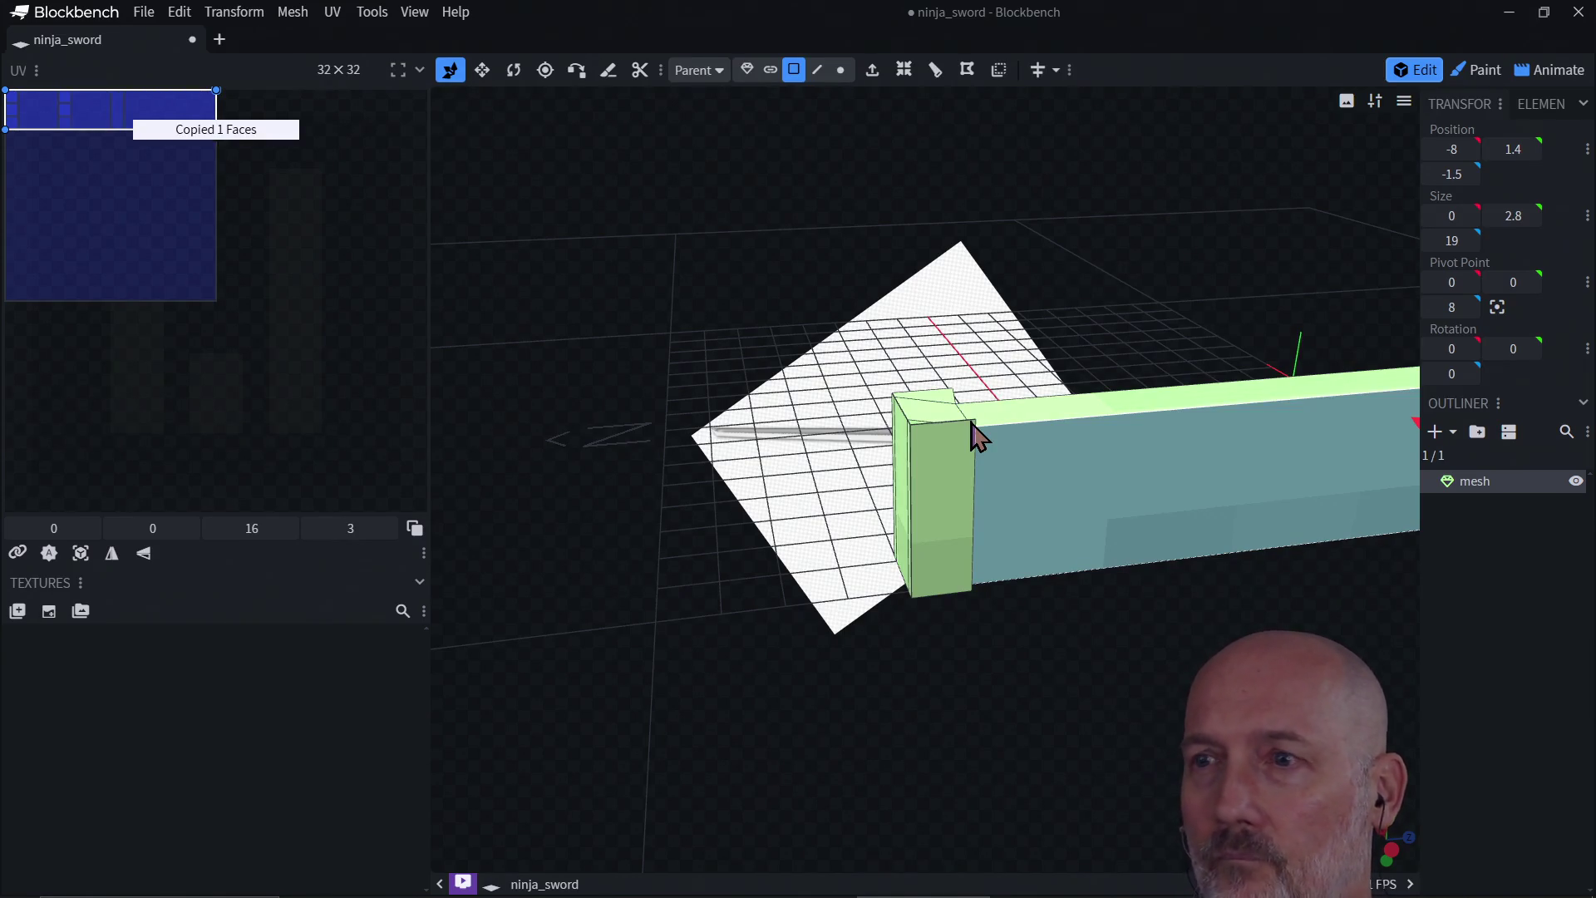
pyautogui.hotkey('ctrl', 'v')
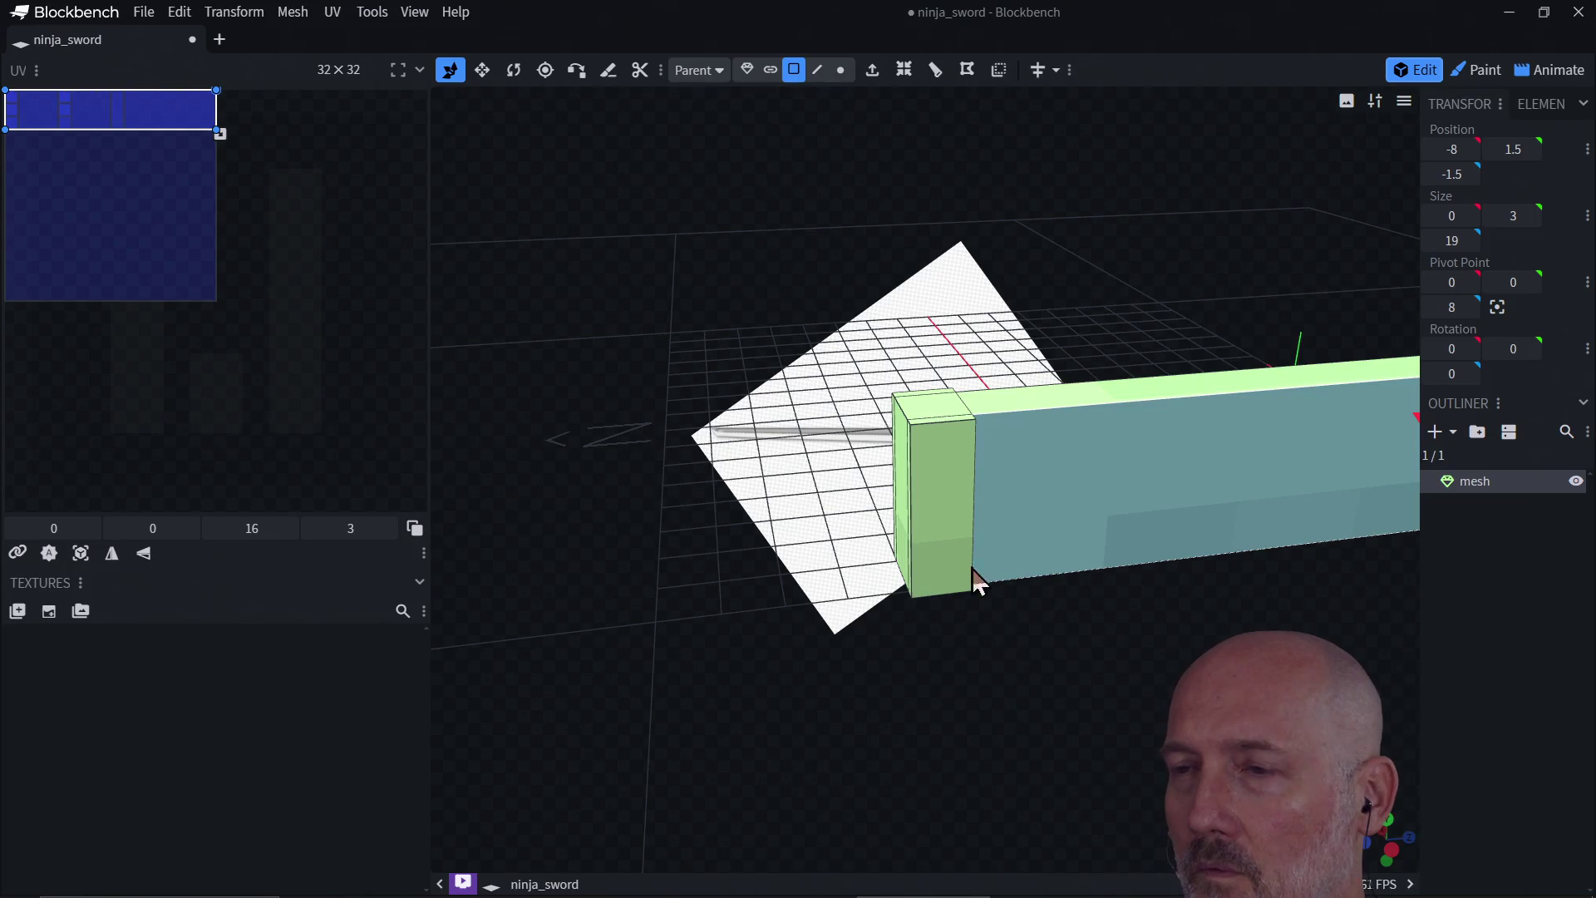
# Step: Turn the bar to a diagonal view and select its side face
pyautogui.click(966, 429)
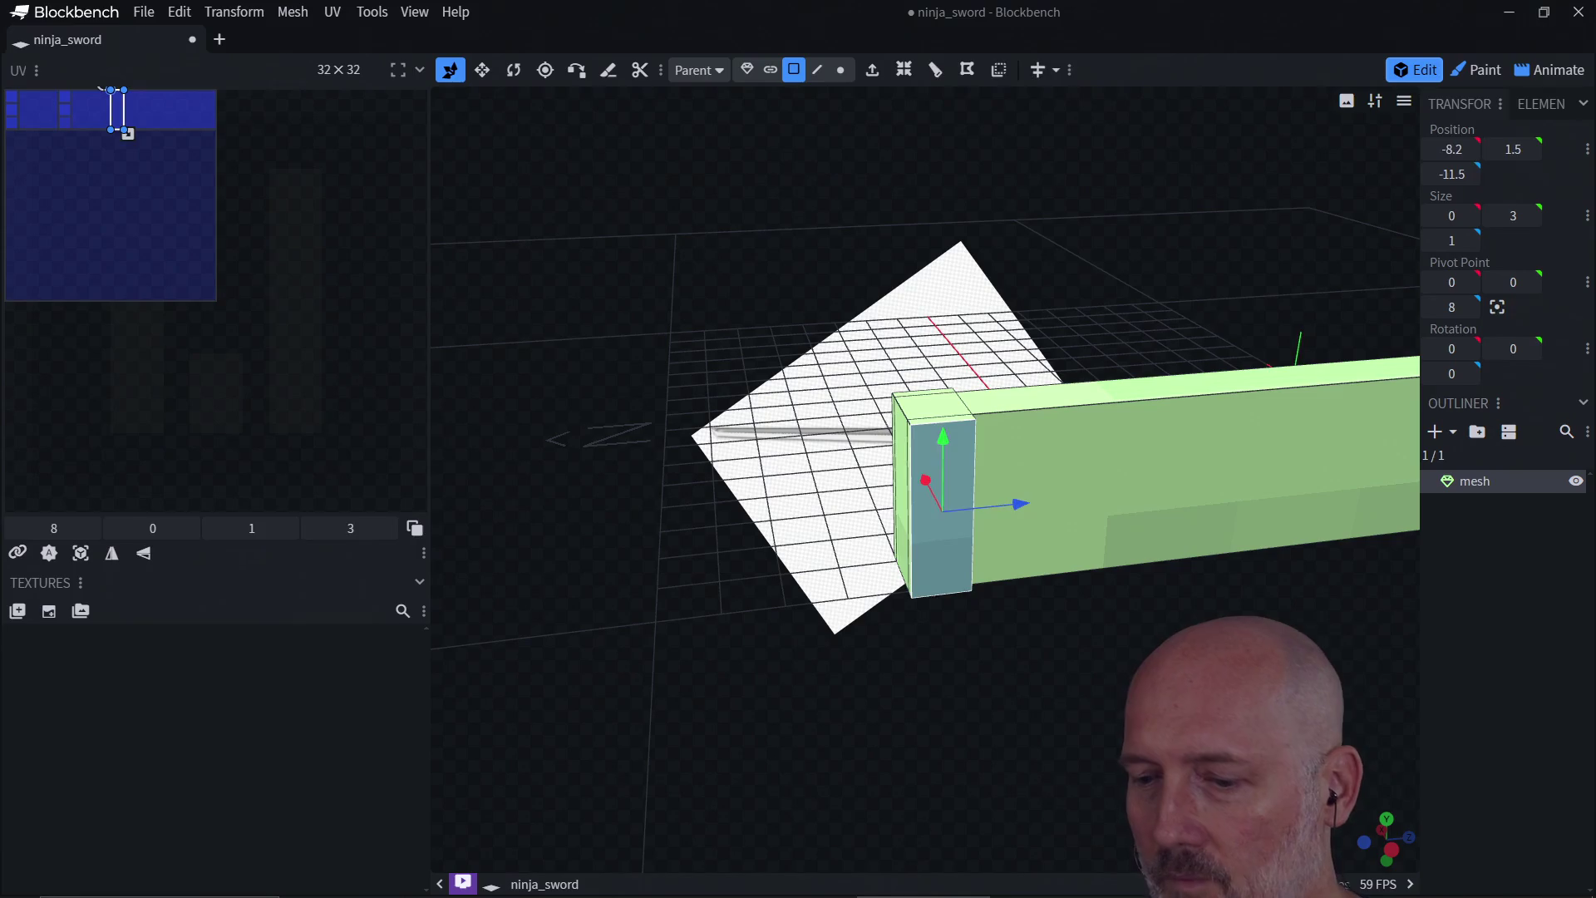
pyautogui.moveTo(1140, 680); pyautogui.dragTo(1022, 687)
pyautogui.moveTo(1197, 216)
pyautogui.mouseDown()
pyautogui.moveTo(1114, 264)
pyautogui.moveTo(968, 260)
pyautogui.moveTo(983, 207)
pyautogui.moveTo(1009, 252)
pyautogui.moveTo(939, 261)
pyautogui.moveTo(914, 390)
pyautogui.mouseUp()
pyautogui.click(912, 497)
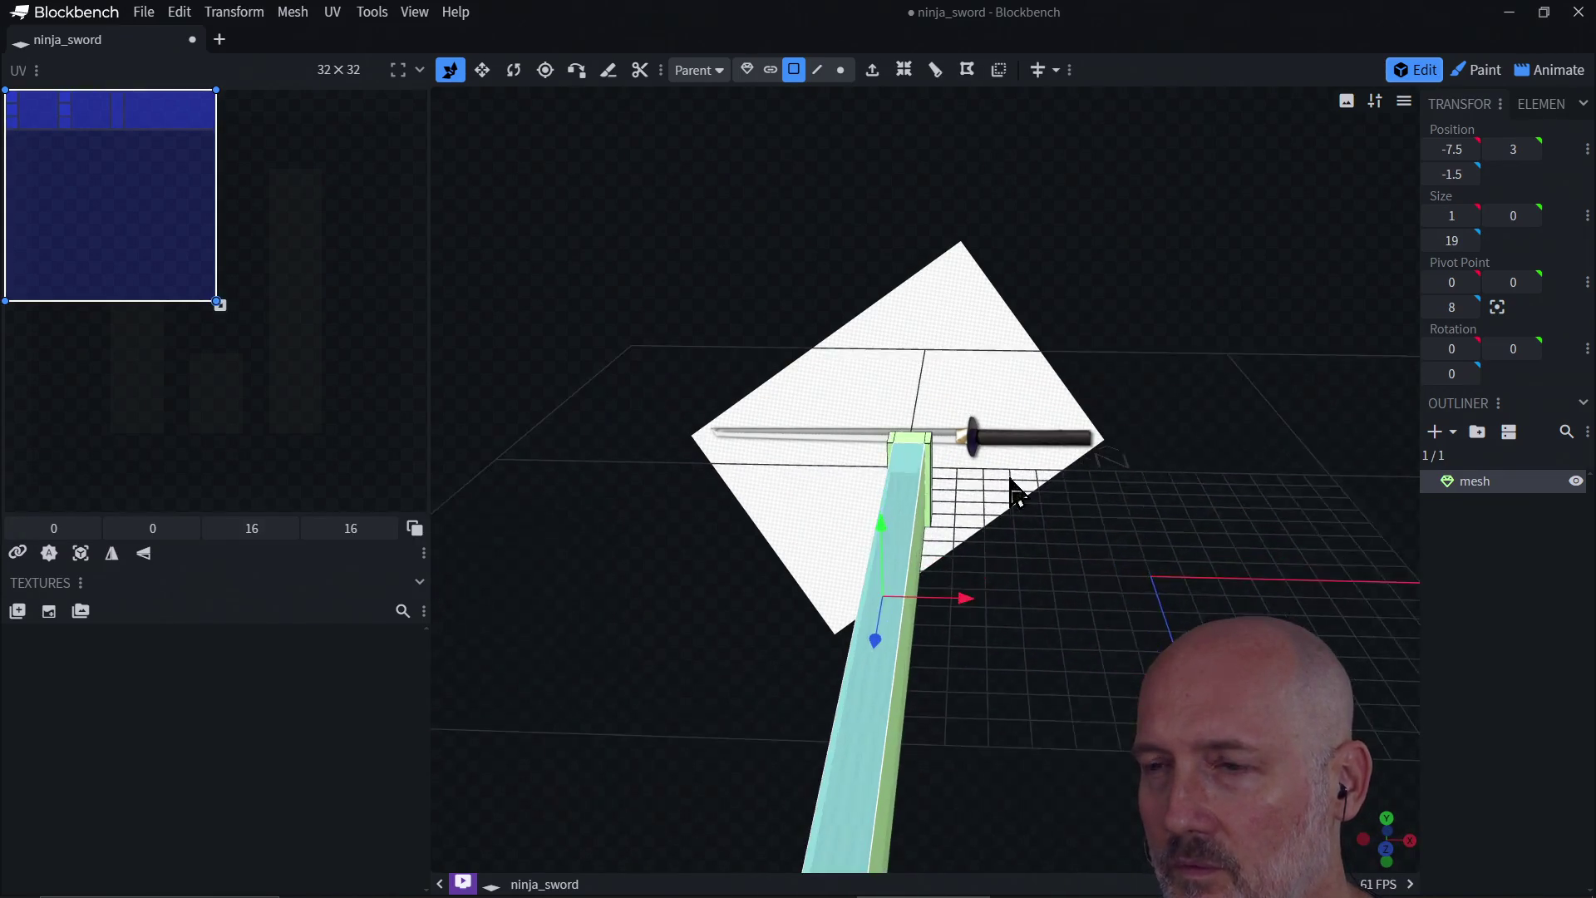
pyautogui.scroll(2, 1014, 491)
pyautogui.moveTo(1015, 491)
pyautogui.mouseDown()
pyautogui.moveTo(1254, 424)
pyautogui.moveTo(1010, 532)
pyautogui.moveTo(1214, 456)
pyautogui.moveTo(1001, 517)
pyautogui.moveTo(882, 494)
pyautogui.moveTo(812, 445)
pyautogui.moveTo(969, 457)
pyautogui.moveTo(860, 464)
pyautogui.moveTo(962, 488)
pyautogui.moveTo(905, 499)
pyautogui.moveTo(938, 470)
pyautogui.moveTo(969, 527)
pyautogui.moveTo(1015, 516)
pyautogui.moveTo(865, 498)
pyautogui.moveTo(962, 434)
pyautogui.moveTo(1008, 481)
pyautogui.moveTo(955, 435)
pyautogui.moveTo(908, 480)
pyautogui.moveTo(981, 448)
pyautogui.moveTo(945, 581)
pyautogui.mouseUp()
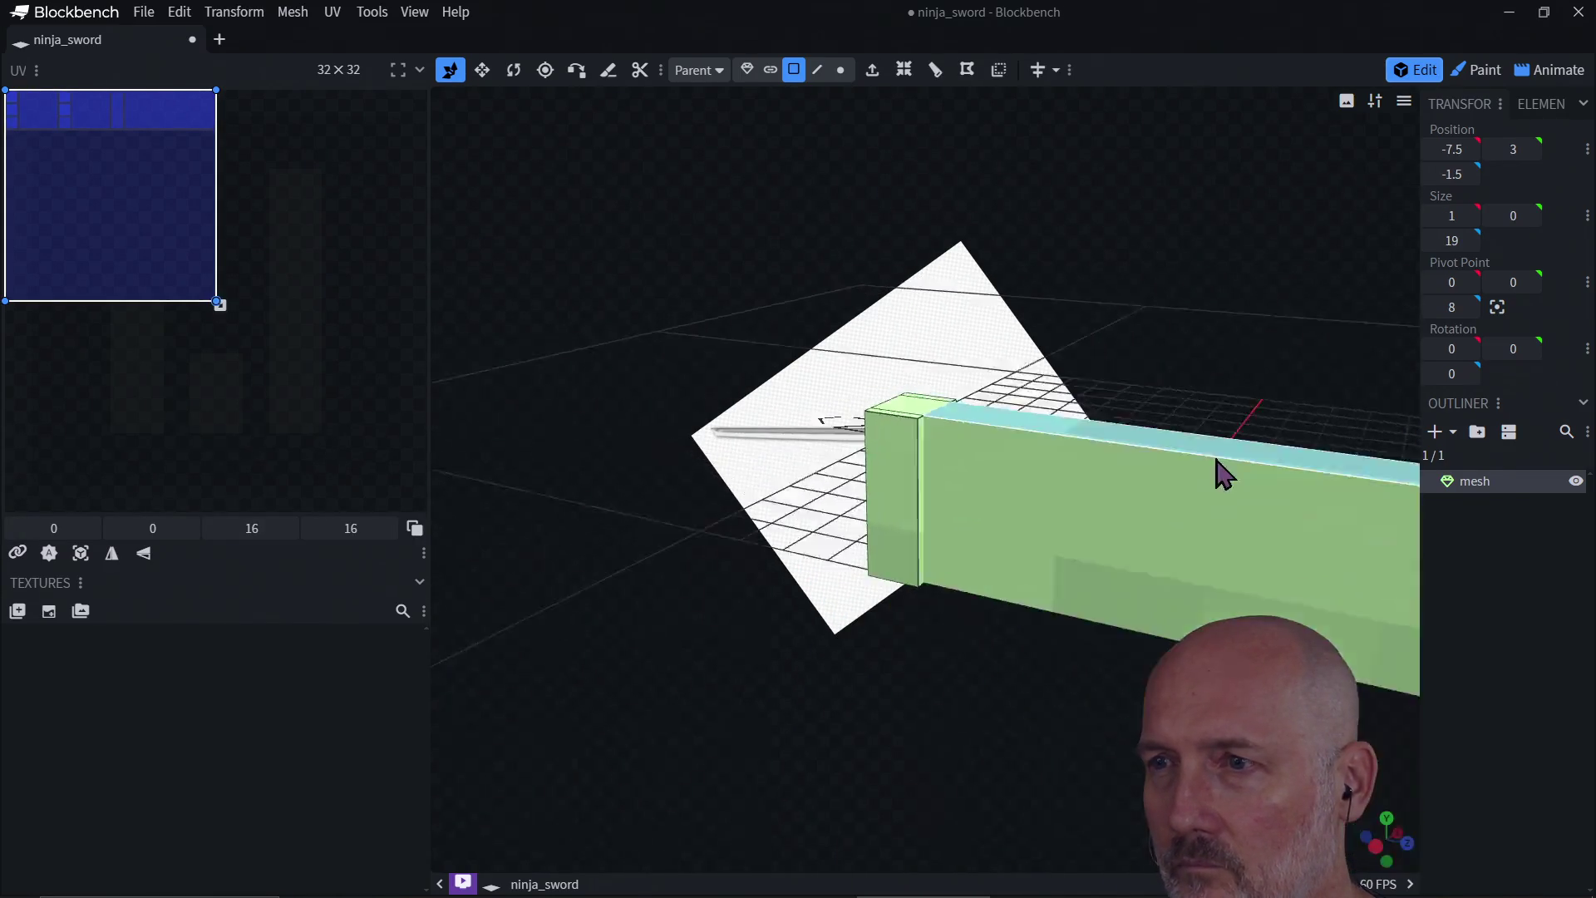
pyautogui.click(835, 684)
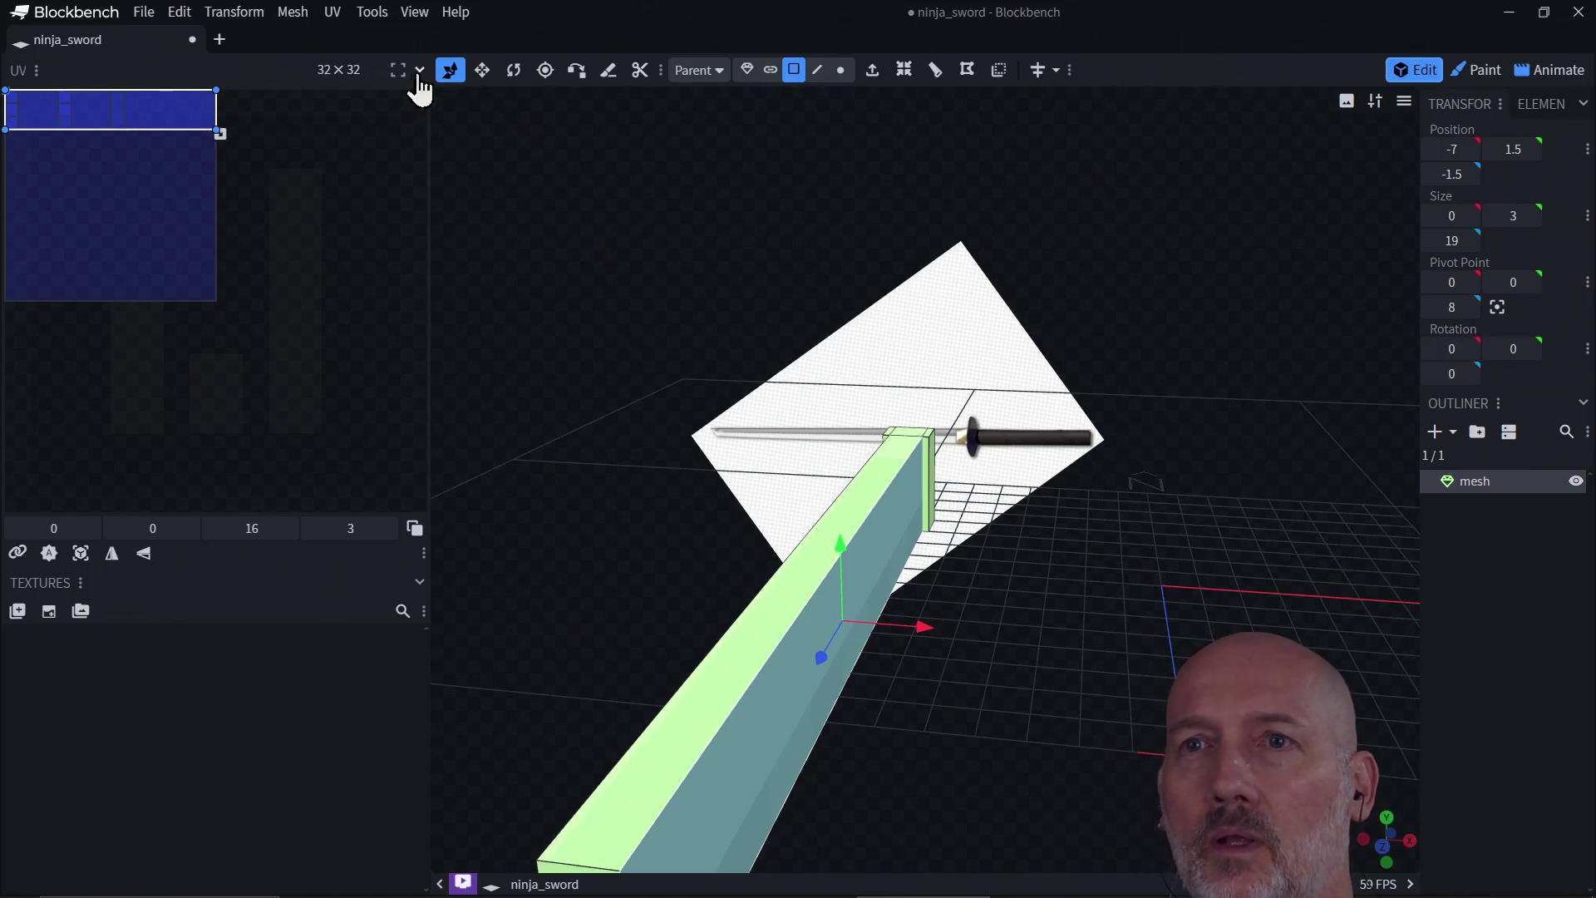
# Step: Orbit around the sword and select the green bar's front face to inspect where blade meets guard
pyautogui.click(482, 70)
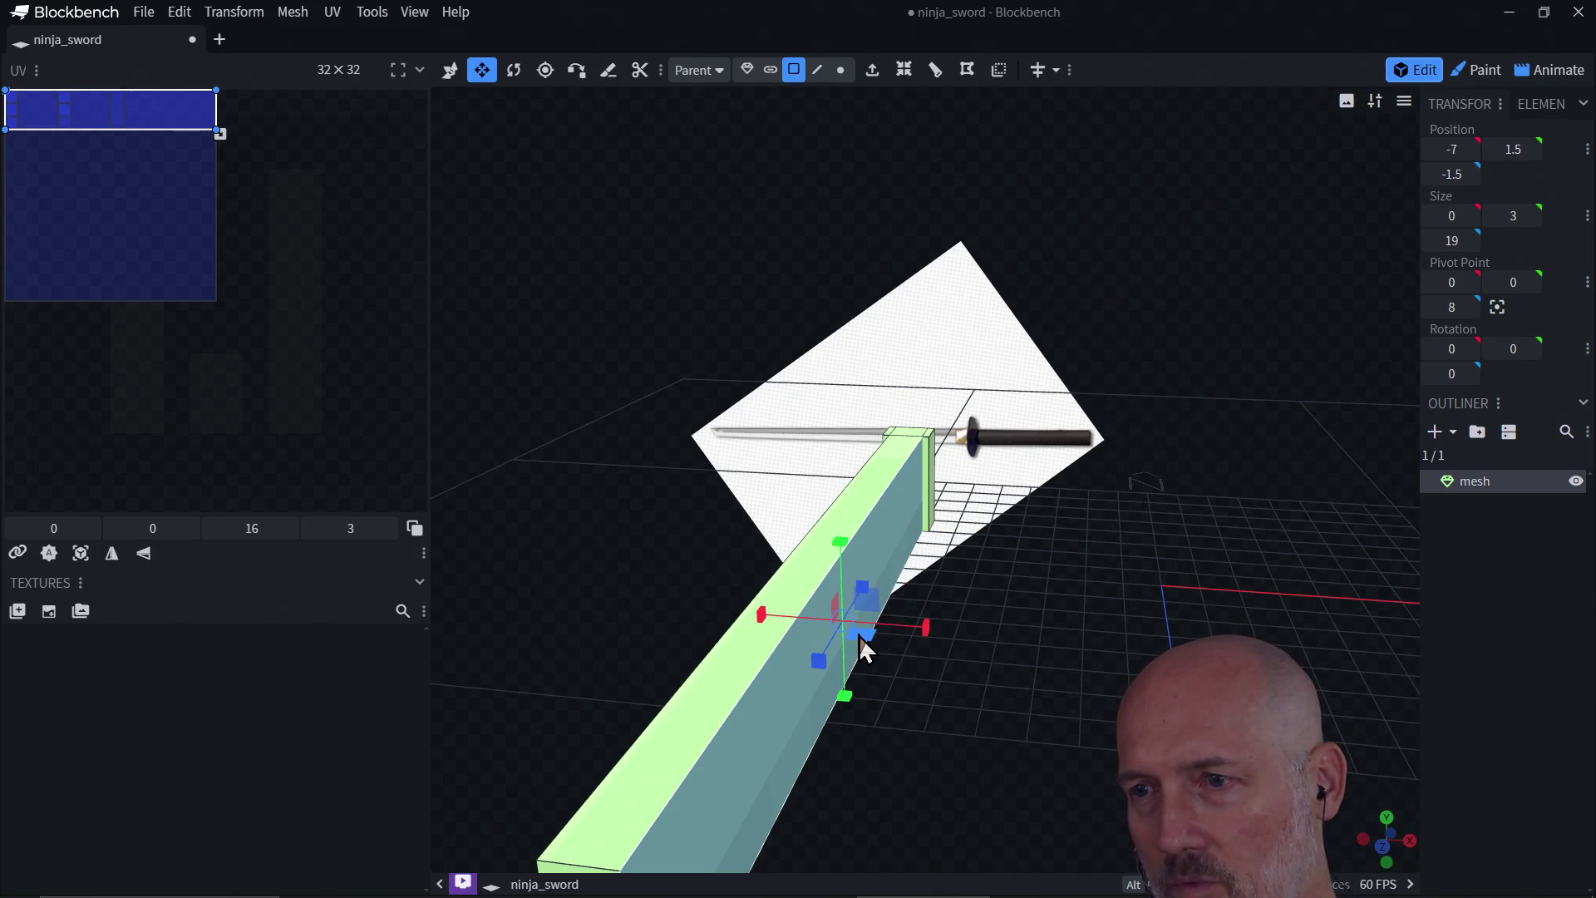
pyautogui.moveTo(860, 635); pyautogui.dragTo(859, 635)
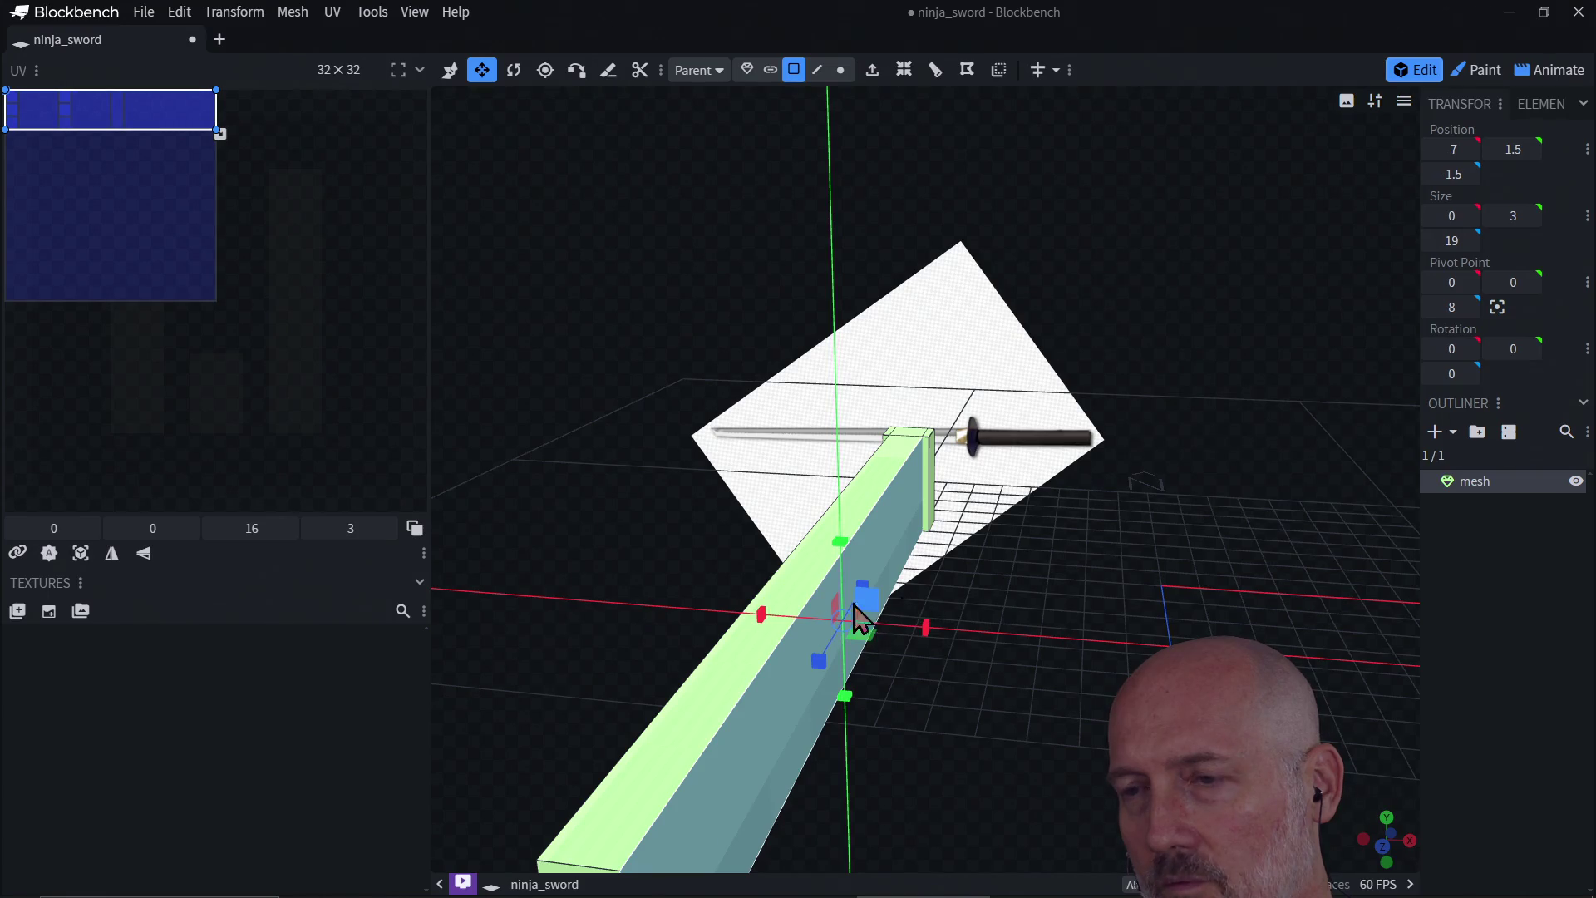
pyautogui.moveTo(943, 594)
pyautogui.mouseDown()
pyautogui.moveTo(932, 569)
pyautogui.moveTo(827, 554)
pyautogui.mouseUp()
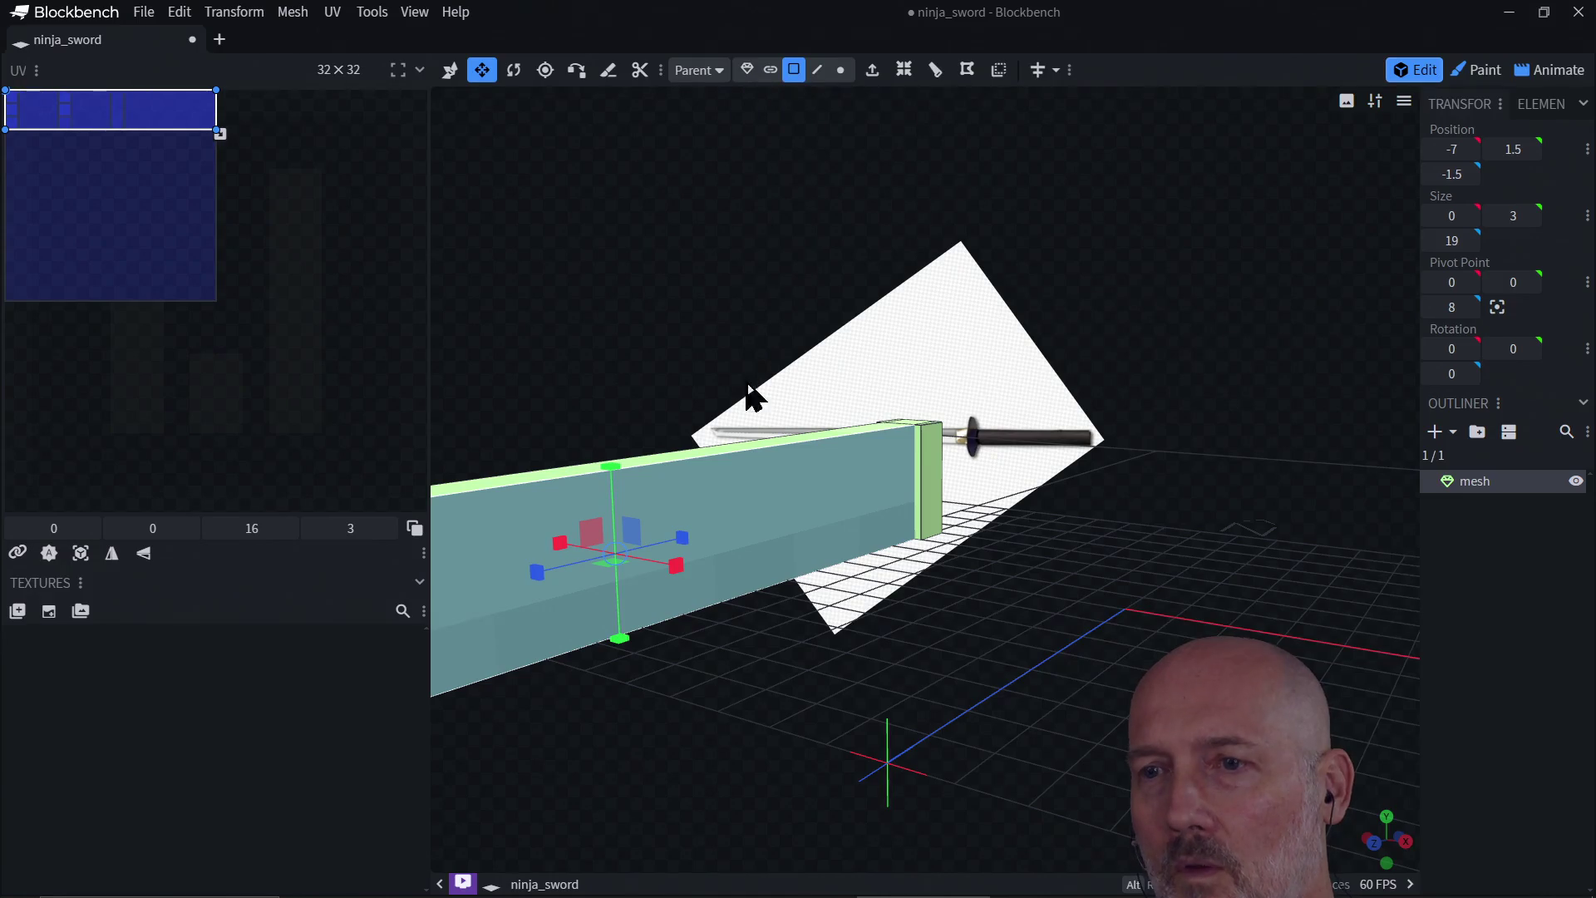
pyautogui.click(701, 472)
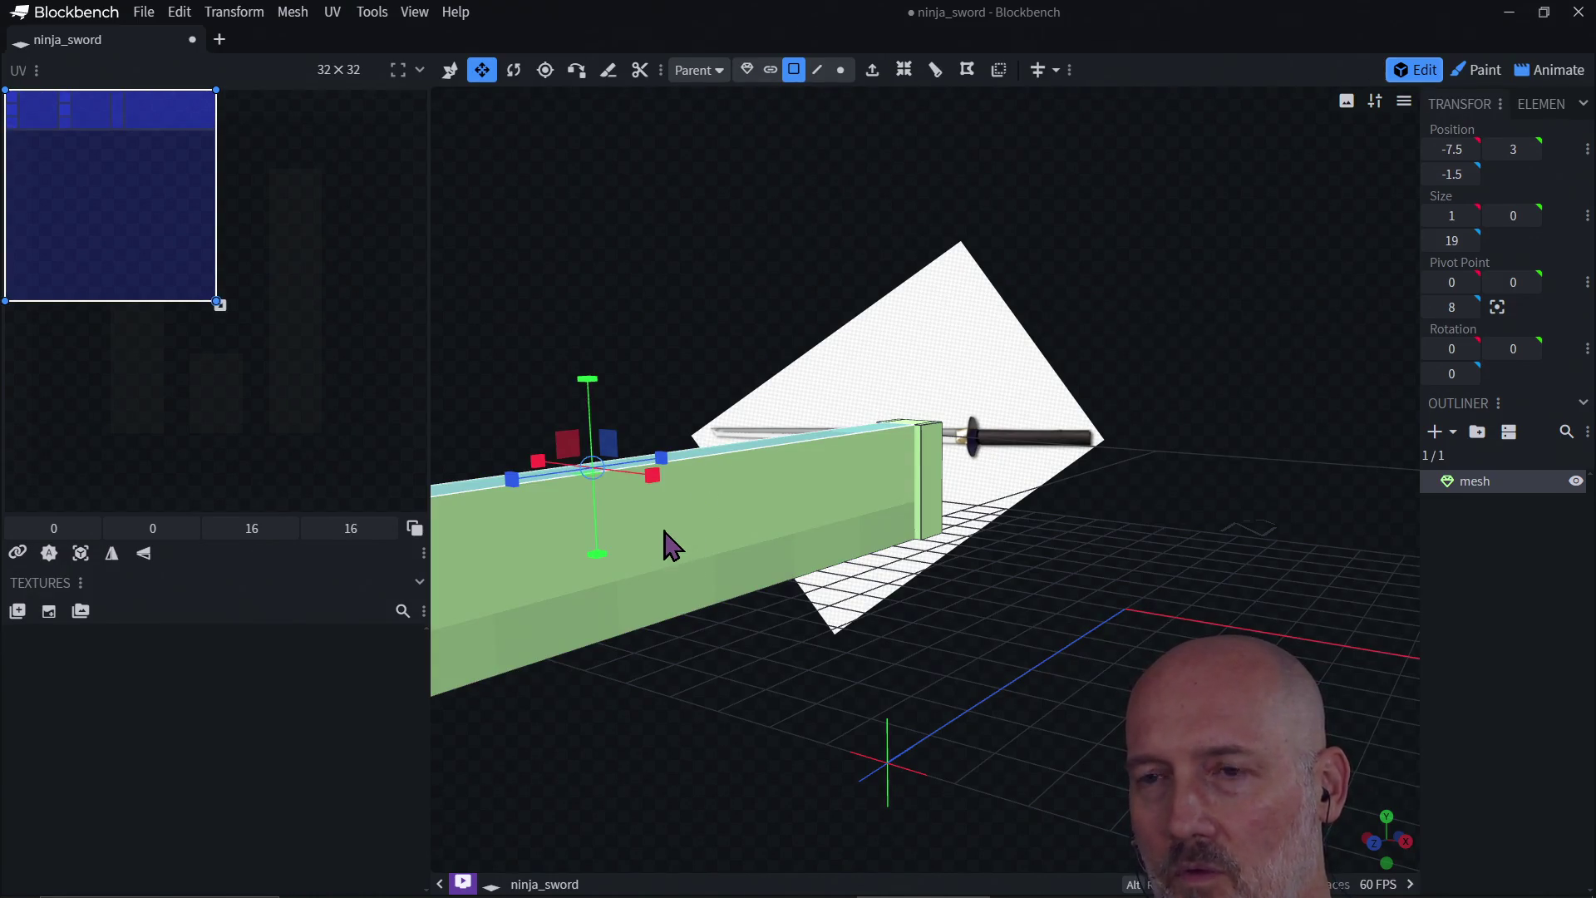
pyautogui.scroll(-3, 665, 541)
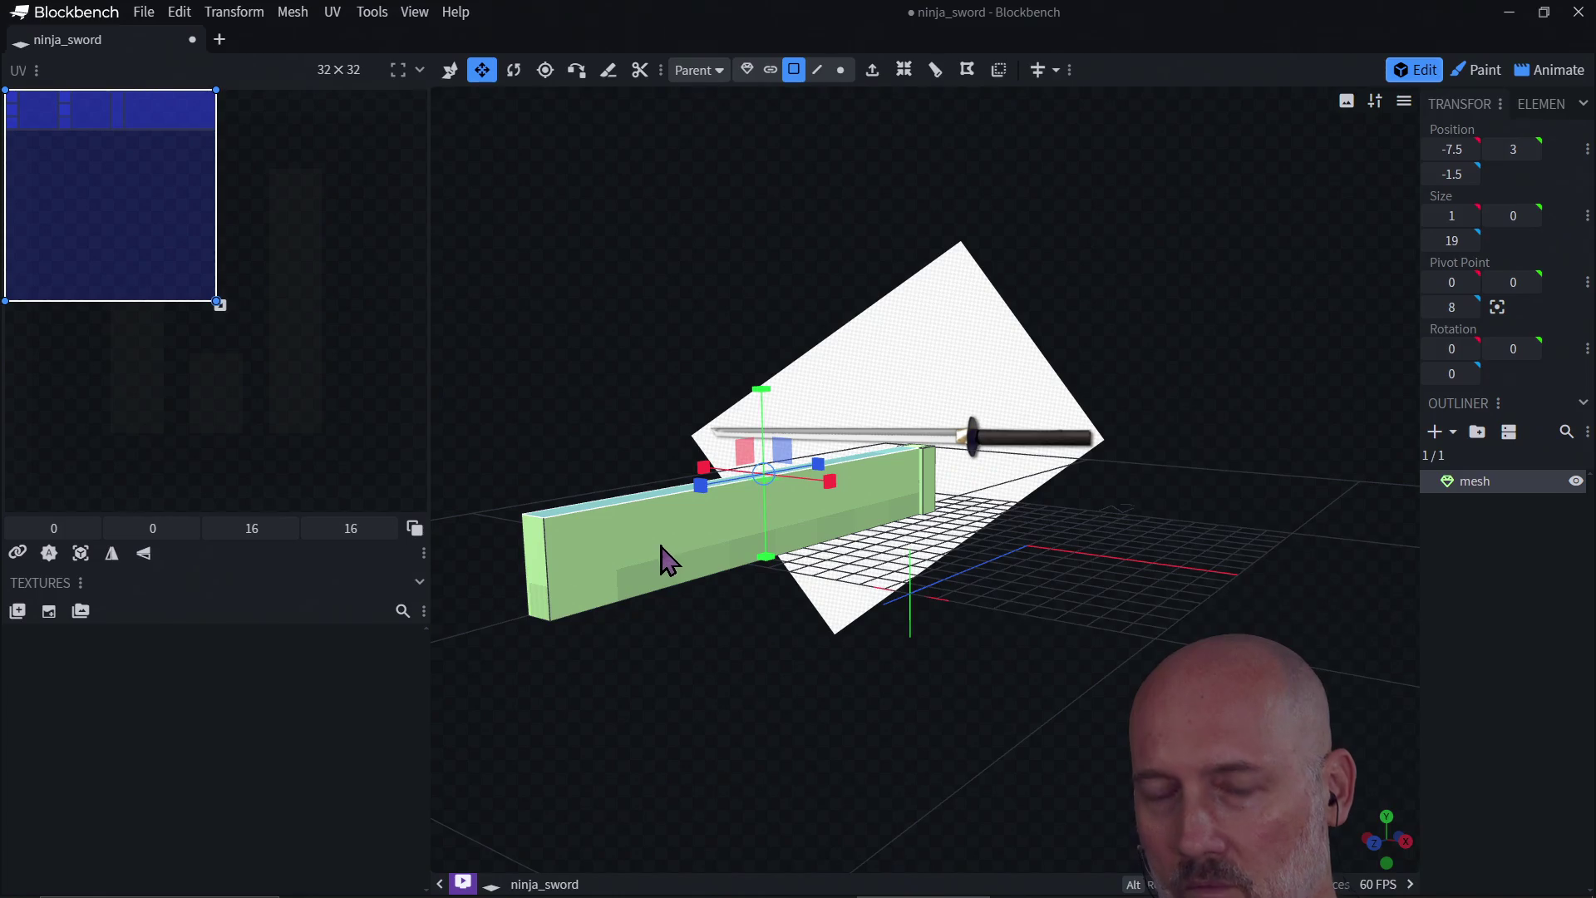
pyautogui.click(661, 536)
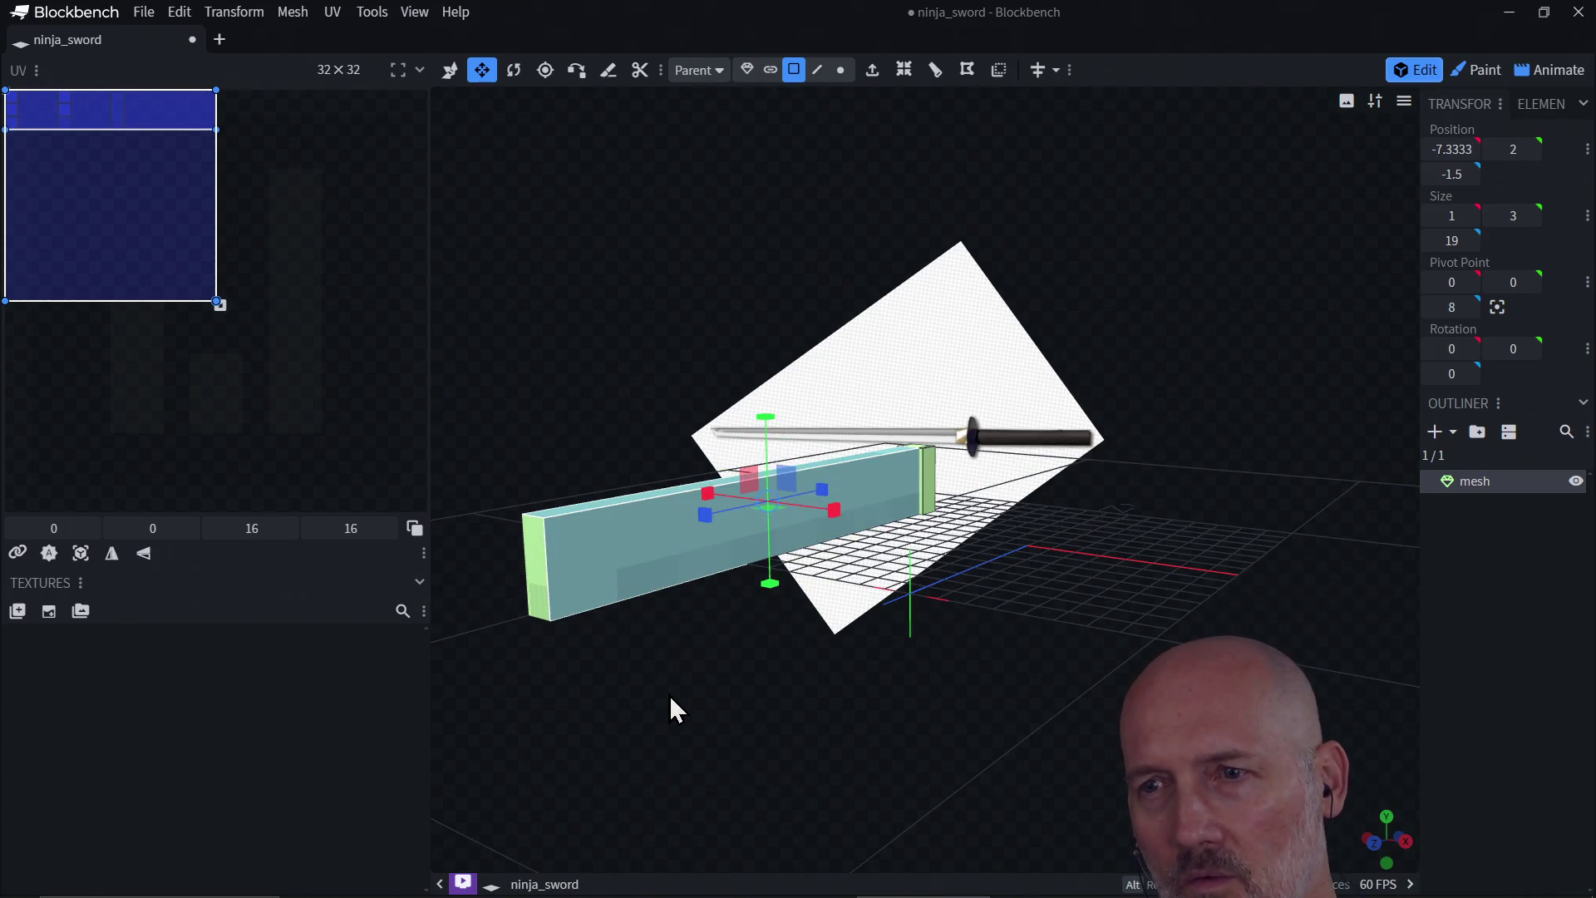
pyautogui.moveTo(670, 698)
pyautogui.mouseDown()
pyautogui.moveTo(711, 582)
pyautogui.moveTo(728, 303)
pyautogui.mouseUp()
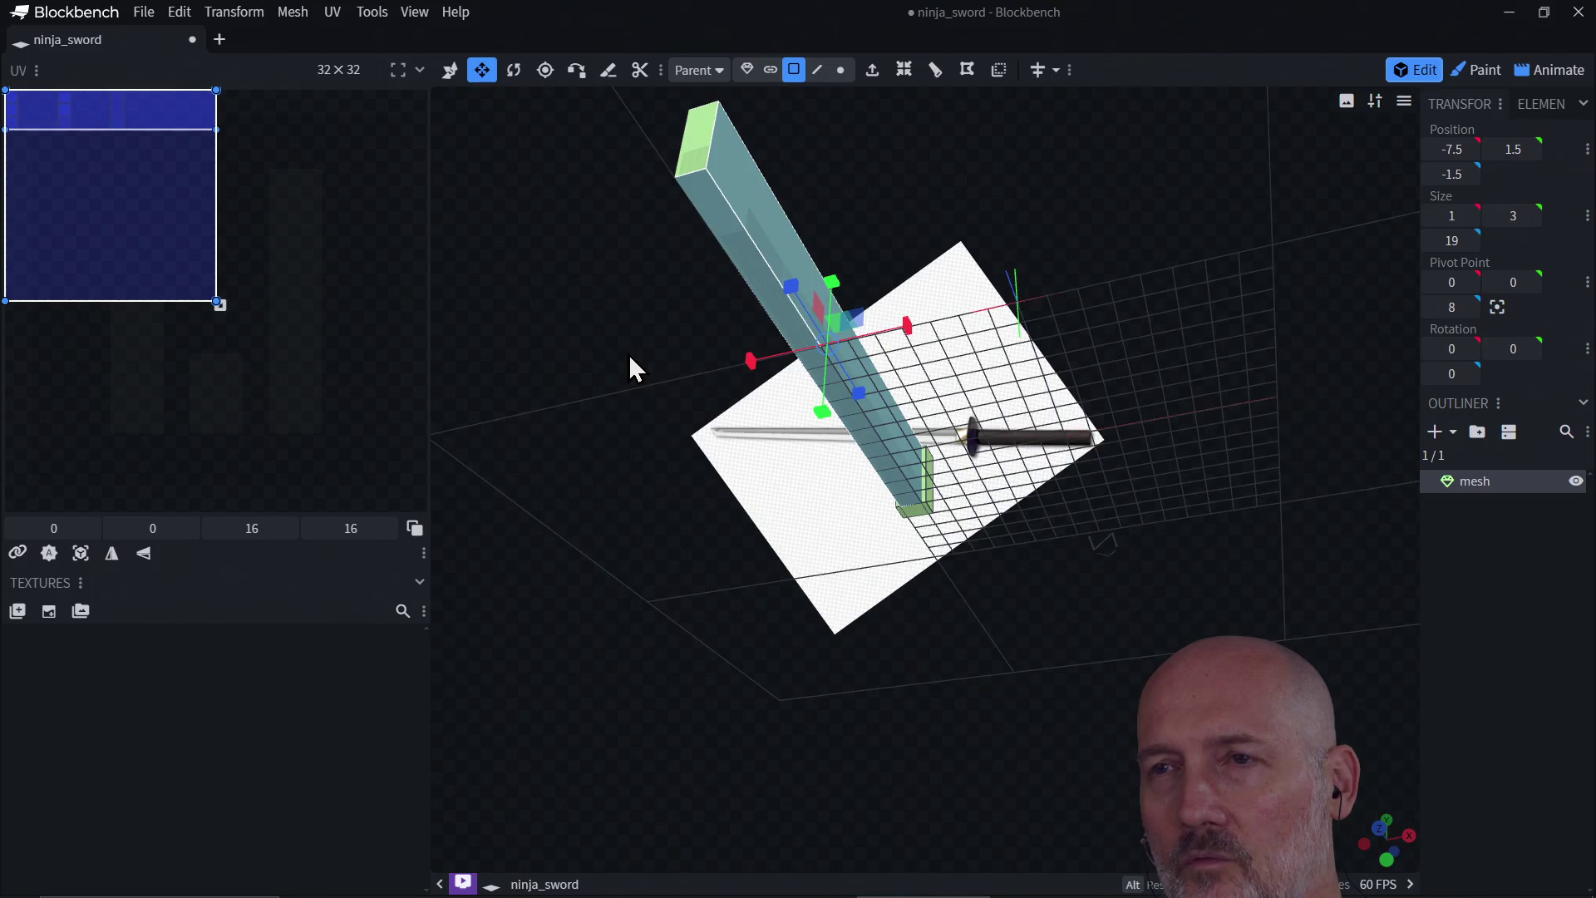
pyautogui.moveTo(628, 352); pyautogui.dragTo(1007, 542)
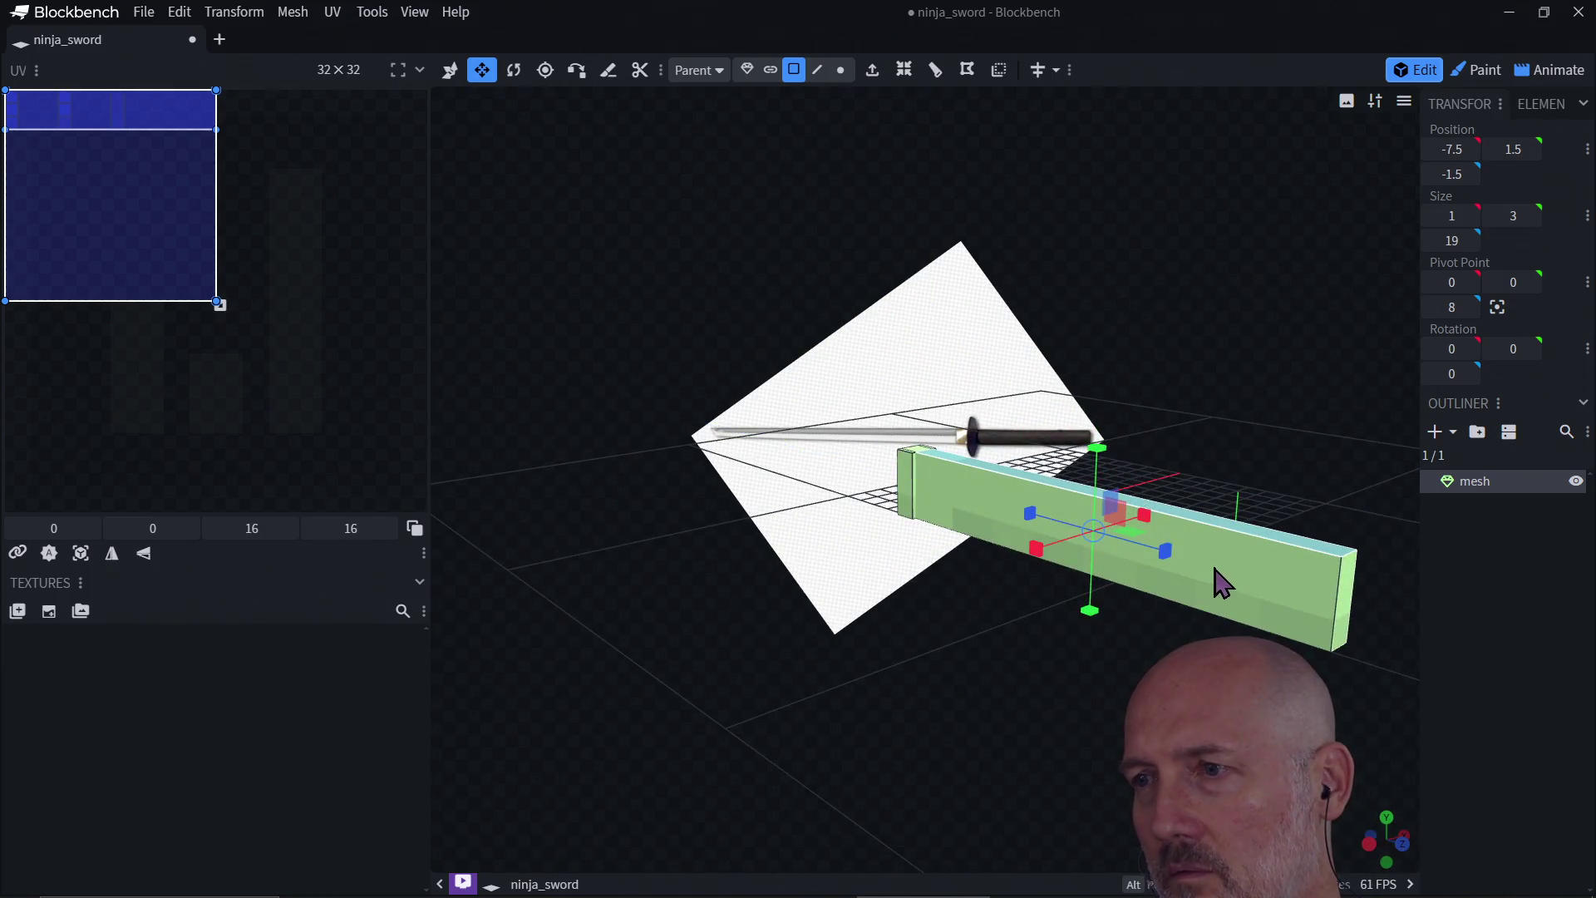
pyautogui.moveTo(1410, 591)
pyautogui.mouseDown()
pyautogui.moveTo(1333, 577)
pyautogui.moveTo(1138, 600)
pyautogui.mouseUp()
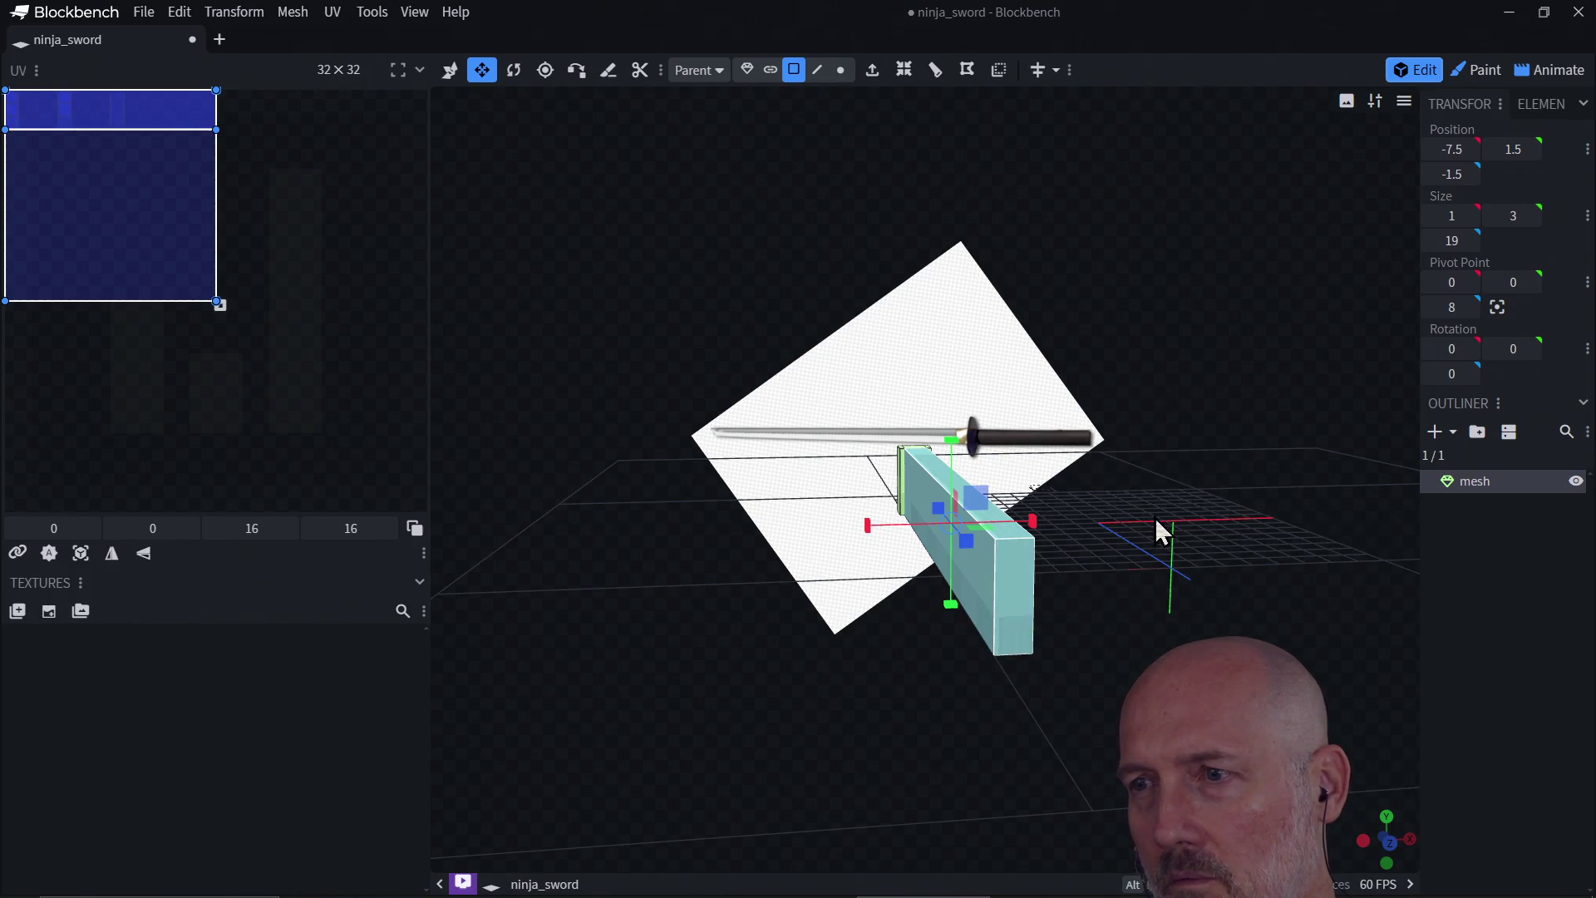
pyautogui.moveTo(1155, 517)
pyautogui.mouseDown()
pyautogui.moveTo(945, 564)
pyautogui.moveTo(873, 541)
pyautogui.moveTo(1006, 505)
pyautogui.mouseUp()
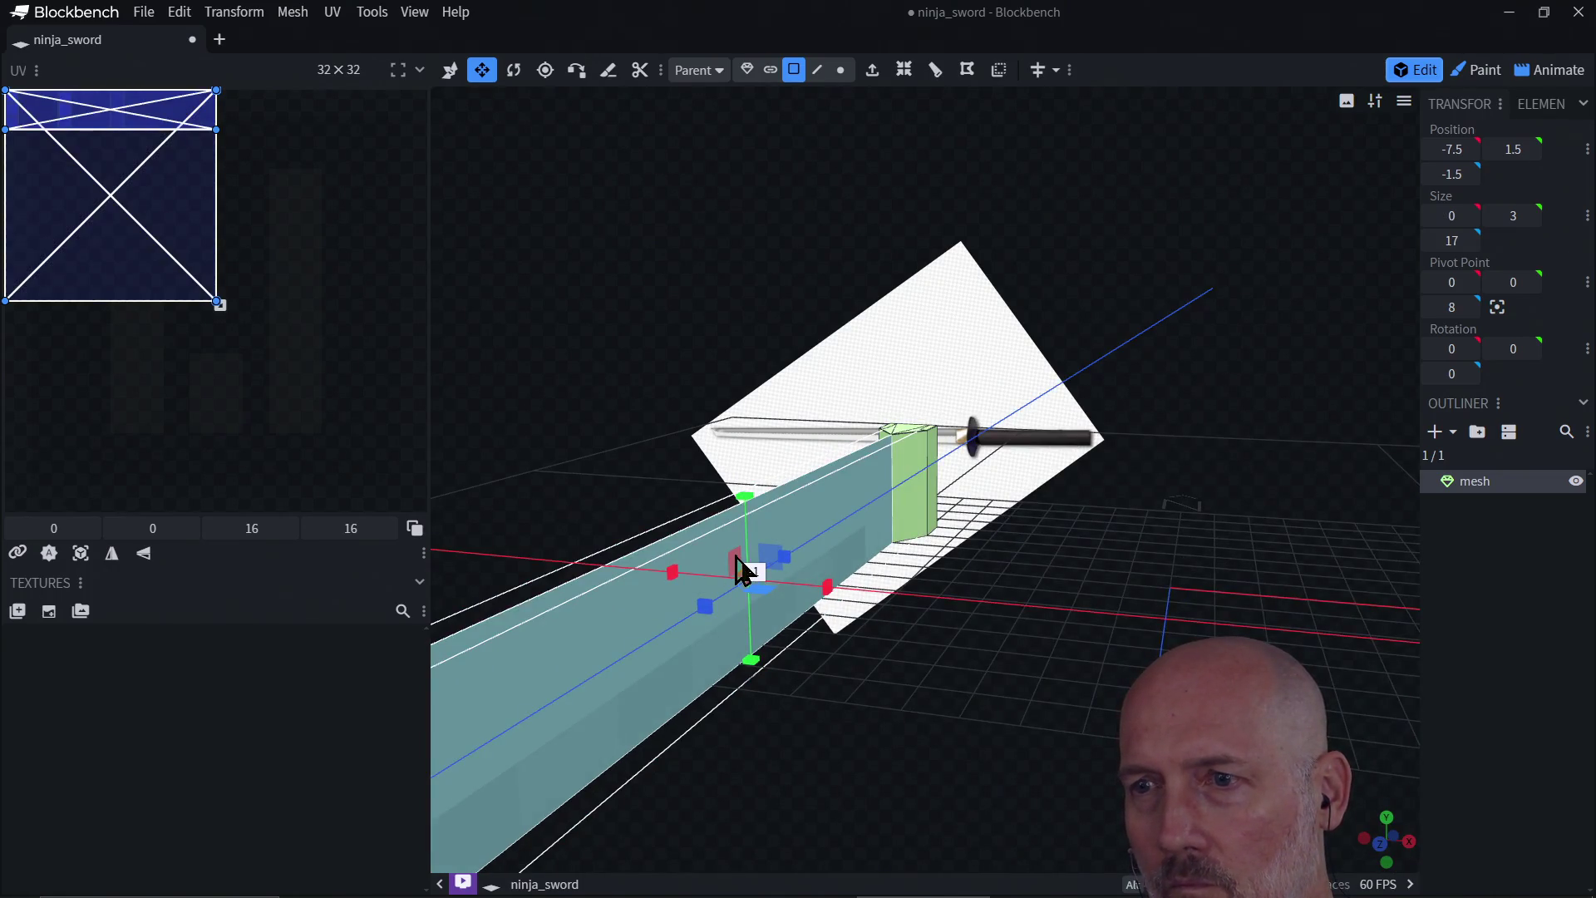
# Step: Slim the blade bar to 0.8 × 2.8 × 18.8, just under the hilt block's size
pyautogui.moveTo(742, 572); pyautogui.dragTo(737, 555)
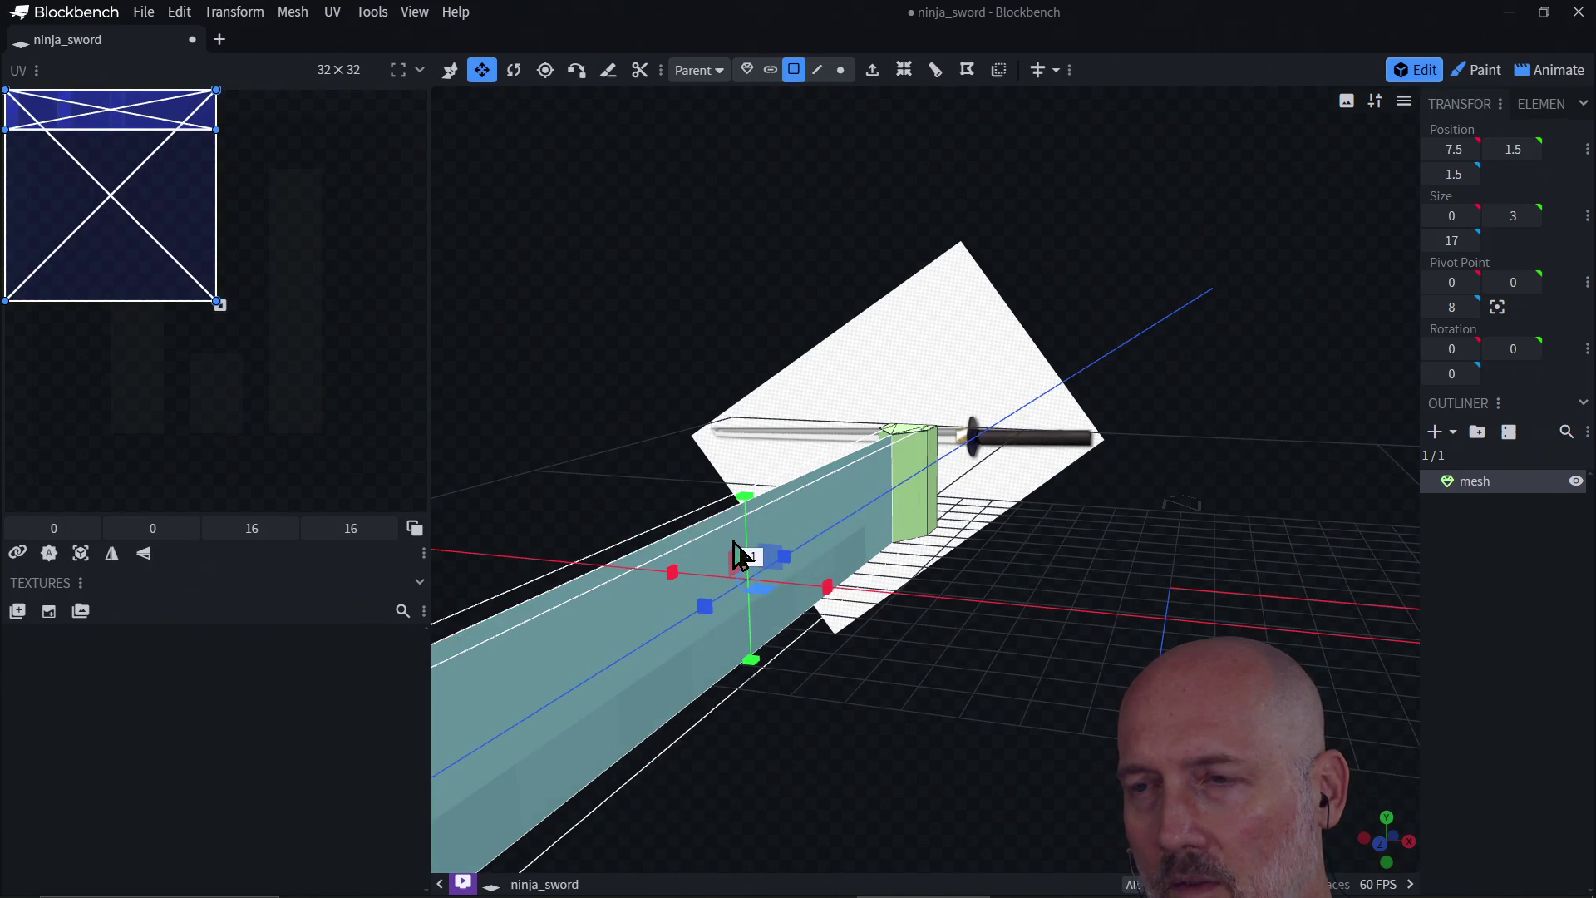
pyautogui.hotkey('ctrl', 'z')
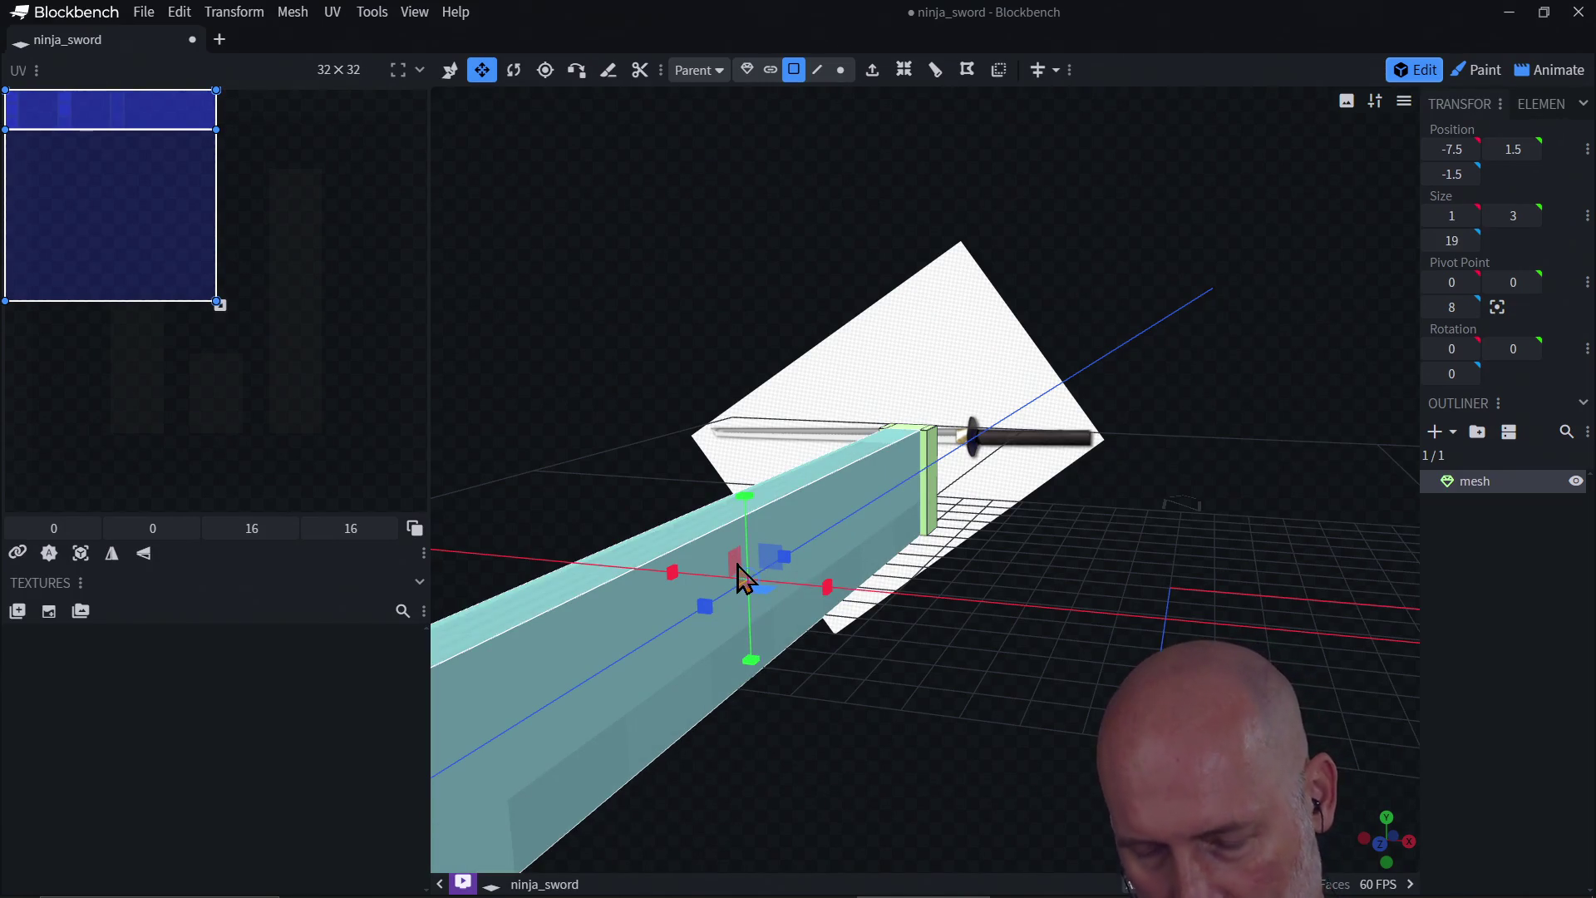
pyautogui.moveTo(741, 571); pyautogui.dragTo(766, 623)
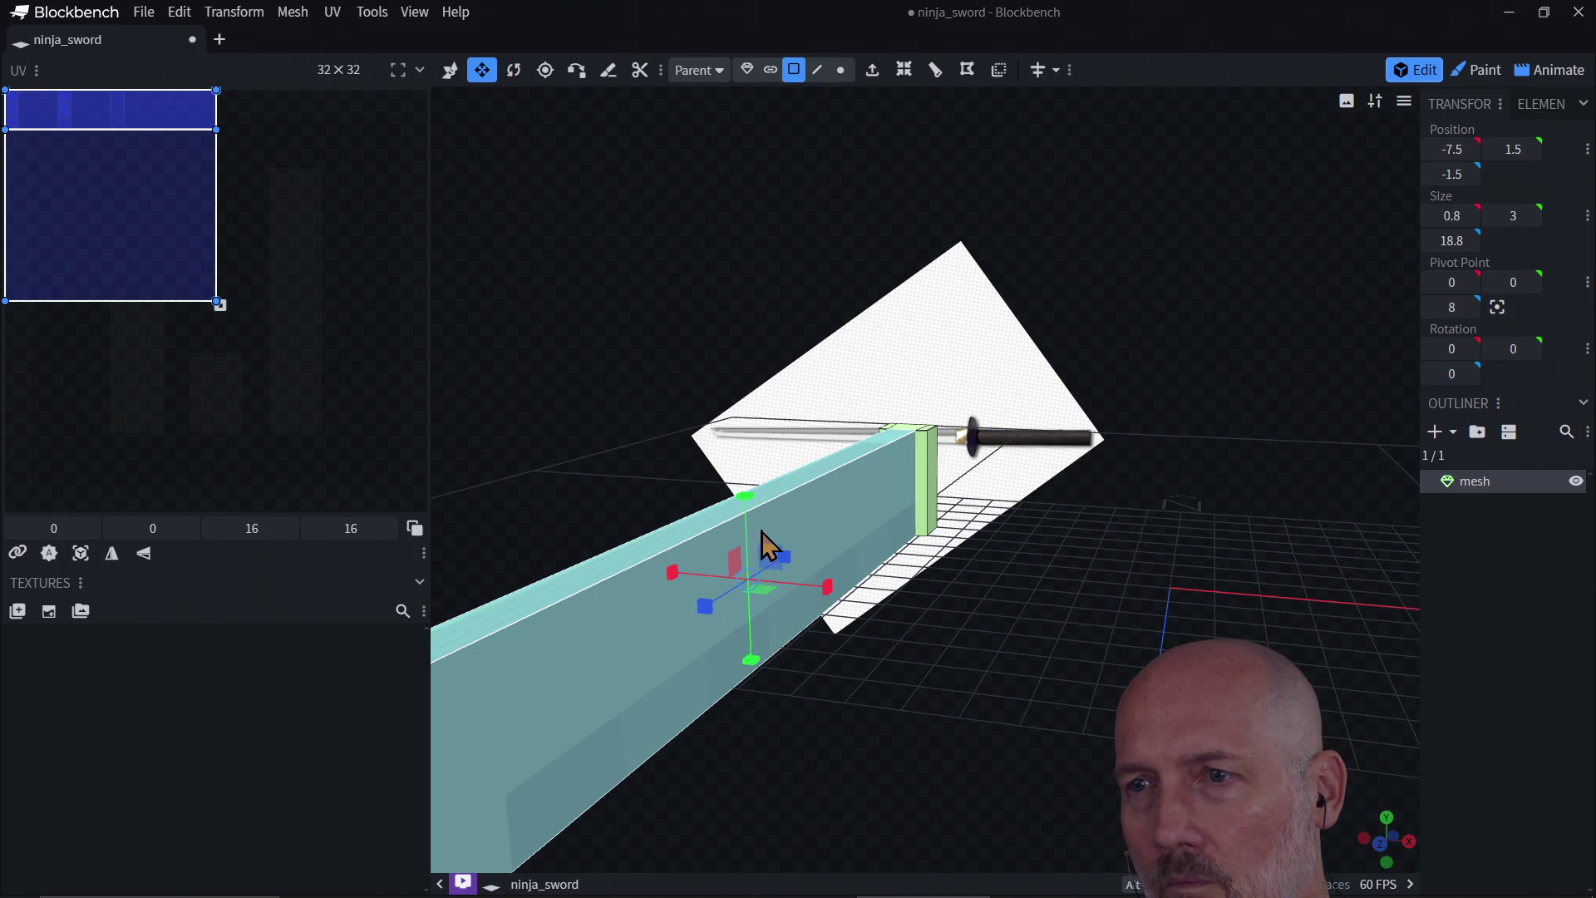
pyautogui.moveTo(745, 496); pyautogui.dragTo(746, 502)
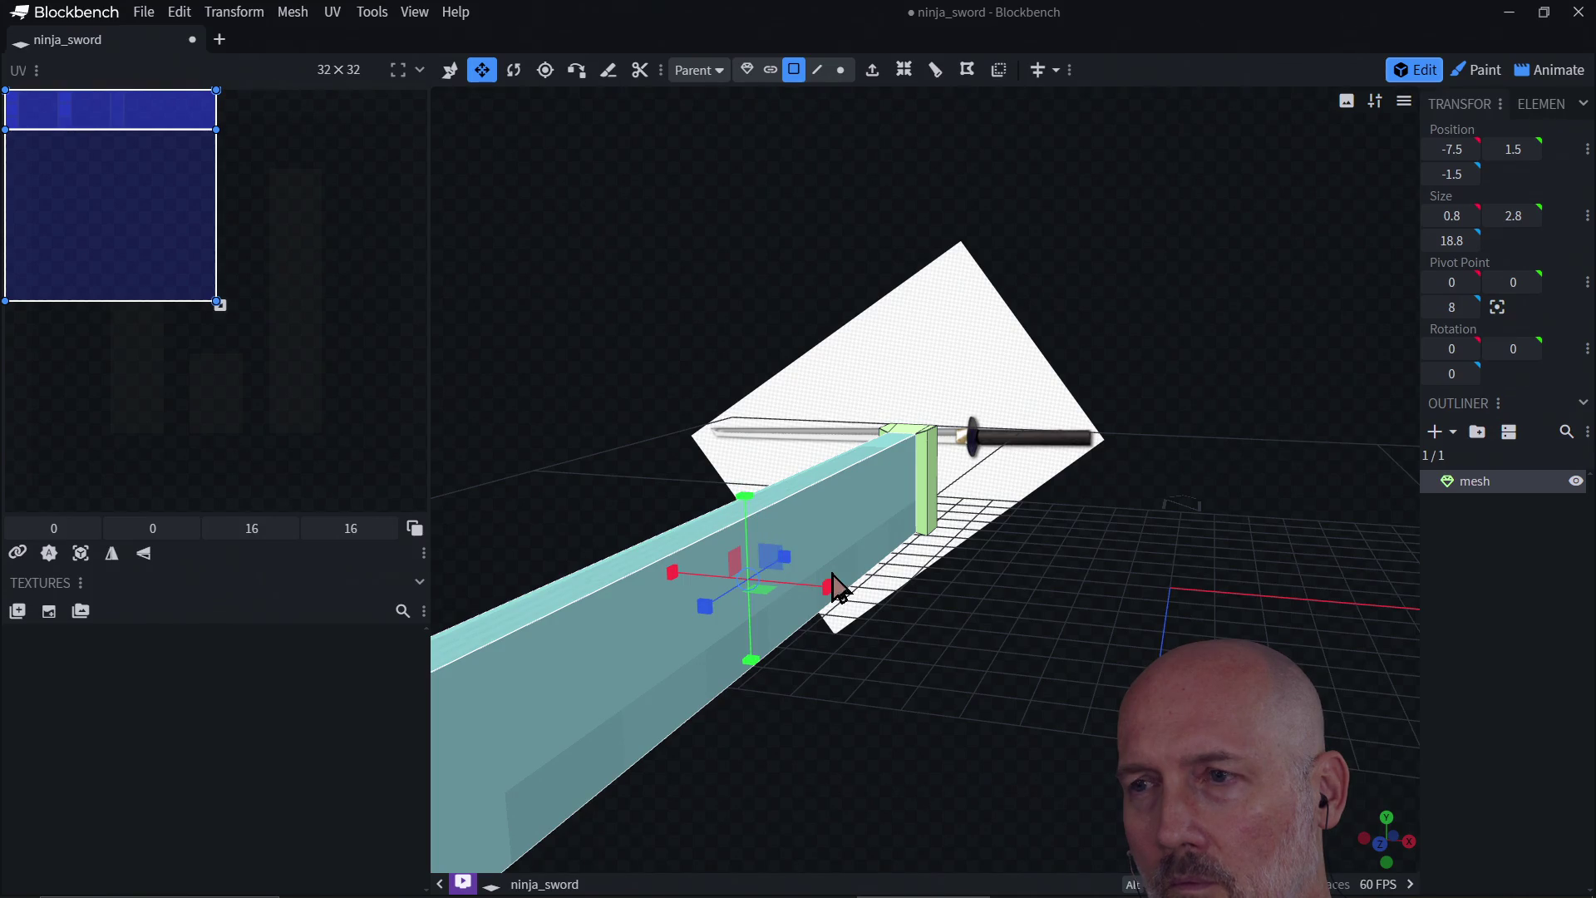
pyautogui.moveTo(853, 612)
pyautogui.mouseDown()
pyautogui.moveTo(790, 606)
pyautogui.moveTo(738, 649)
pyautogui.moveTo(881, 684)
pyautogui.moveTo(1044, 624)
pyautogui.moveTo(1094, 563)
pyautogui.moveTo(991, 696)
pyautogui.moveTo(891, 708)
pyautogui.moveTo(815, 689)
pyautogui.moveTo(937, 474)
pyautogui.moveTo(920, 509)
pyautogui.moveTo(858, 520)
pyautogui.moveTo(907, 445)
pyautogui.mouseUp()
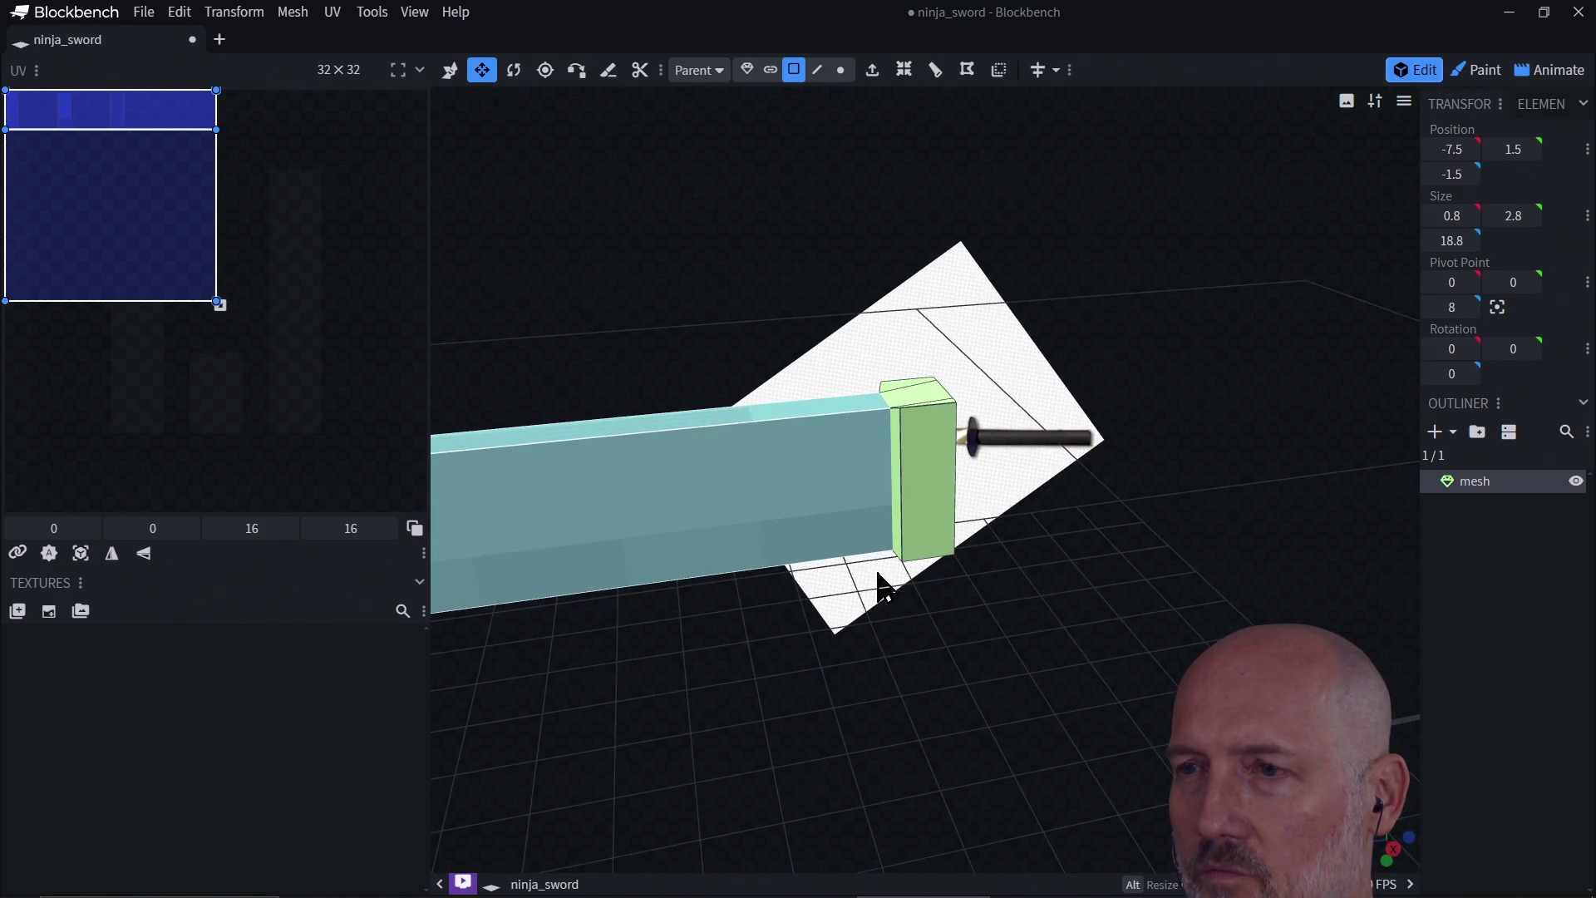
# Step: In Edge mode, pick the guard's top corner edge and nudge it, then clear the selection
pyautogui.moveTo(816, 608)
pyautogui.mouseDown()
pyautogui.moveTo(825, 660)
pyautogui.moveTo(940, 629)
pyautogui.mouseUp()
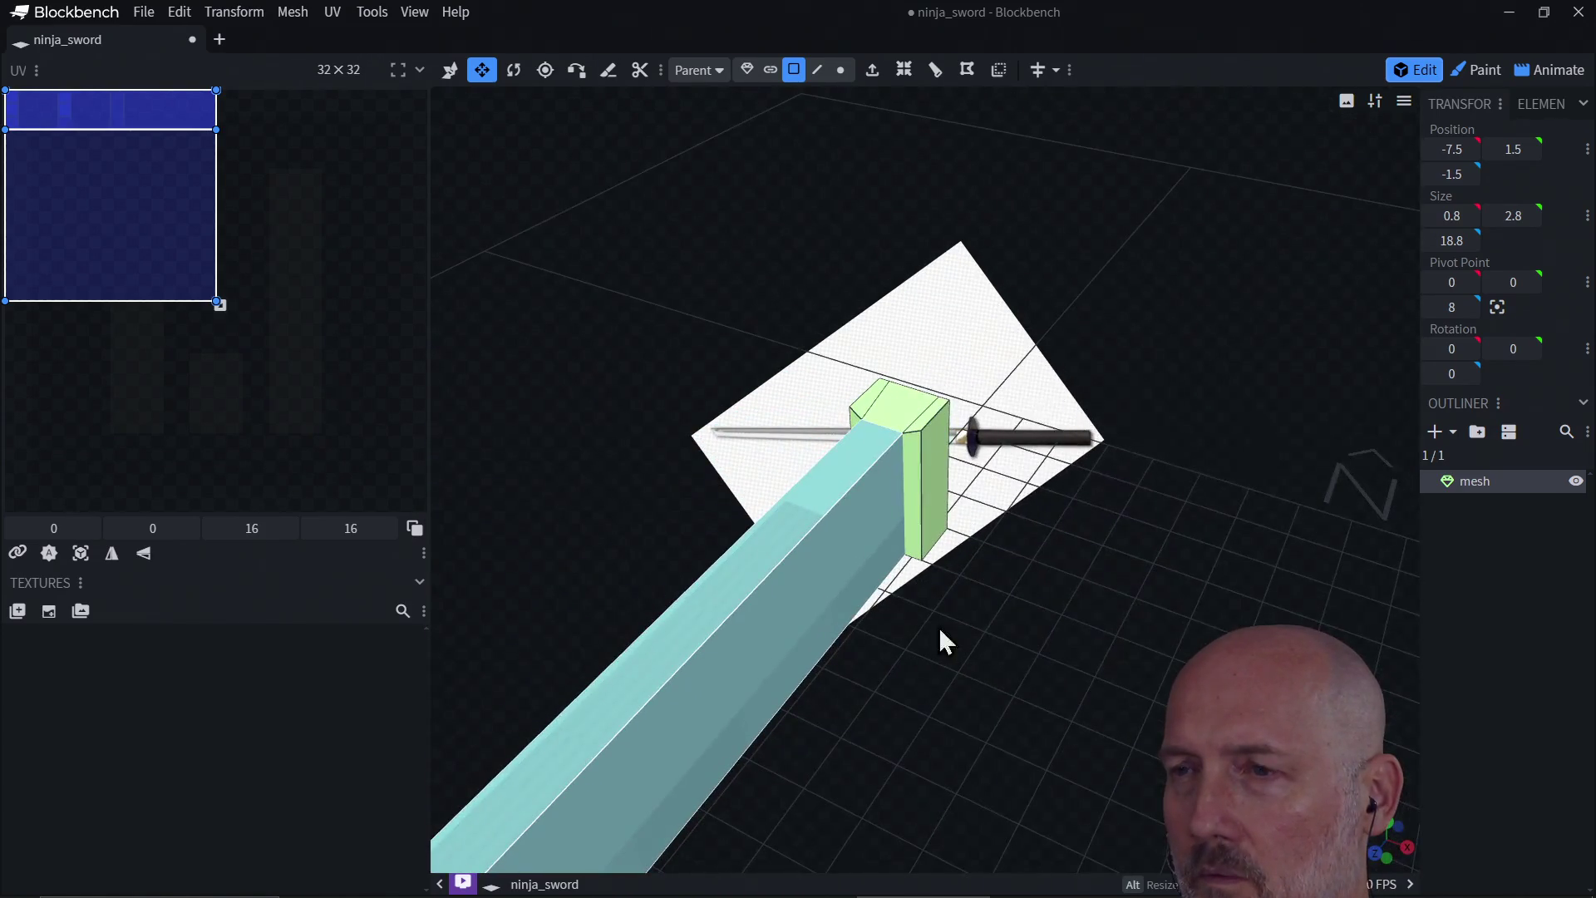
pyautogui.click(891, 428)
pyautogui.moveTo(1002, 489)
pyautogui.mouseDown()
pyautogui.moveTo(1189, 480)
pyautogui.moveTo(1328, 516)
pyautogui.moveTo(1238, 497)
pyautogui.moveTo(1232, 456)
pyautogui.moveTo(1264, 485)
pyautogui.moveTo(1304, 488)
pyautogui.moveTo(1285, 476)
pyautogui.mouseUp()
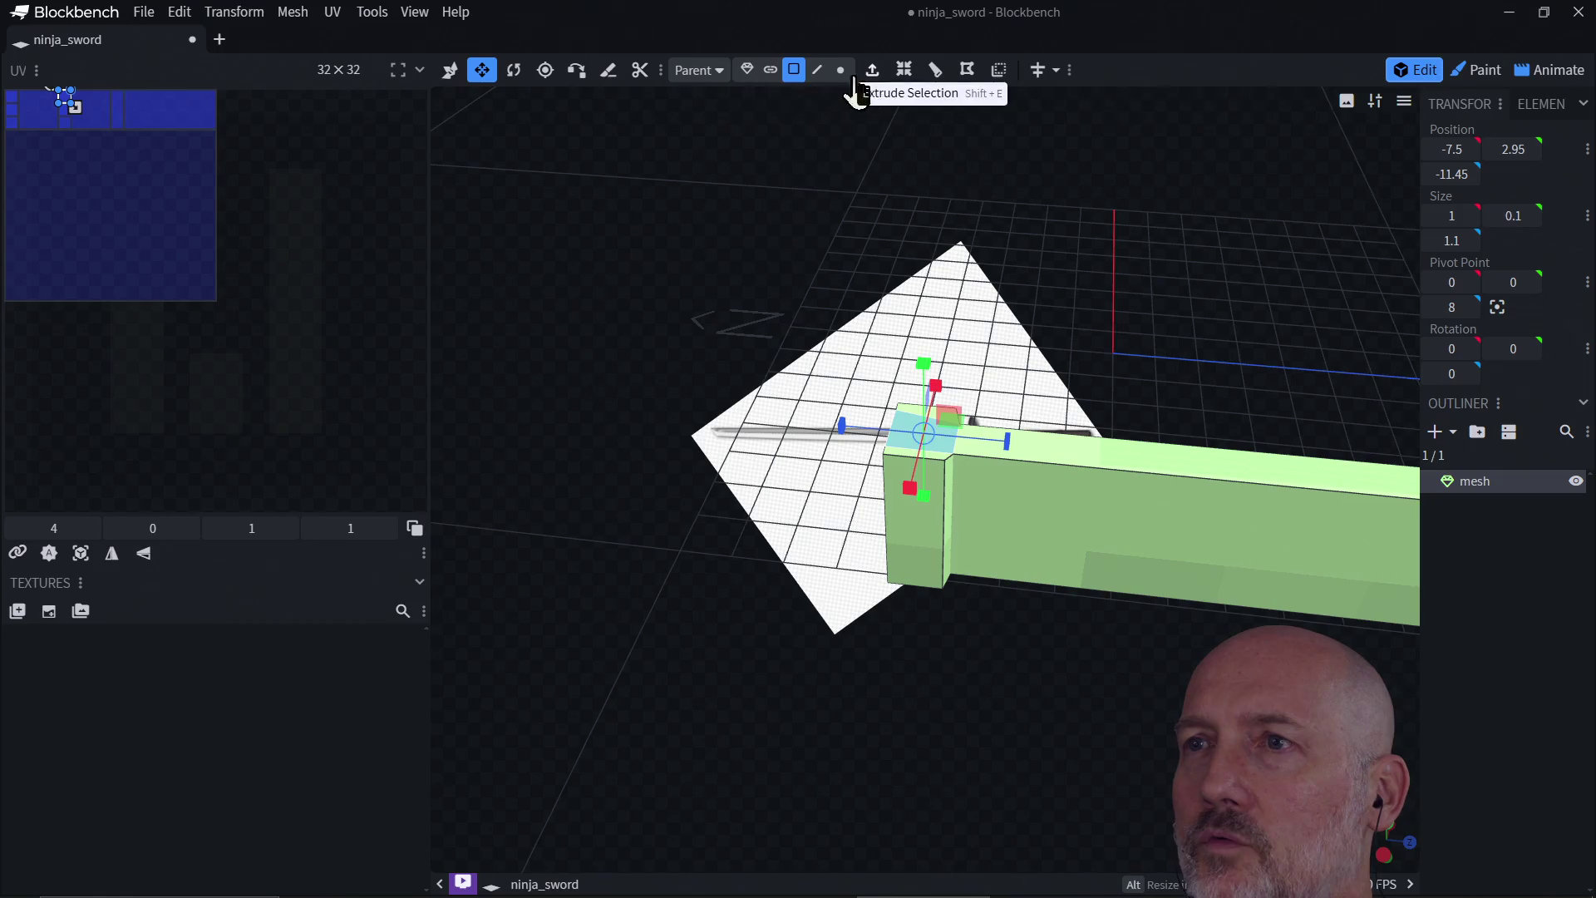
pyautogui.click(817, 70)
pyautogui.moveTo(887, 235); pyautogui.dragTo(944, 349)
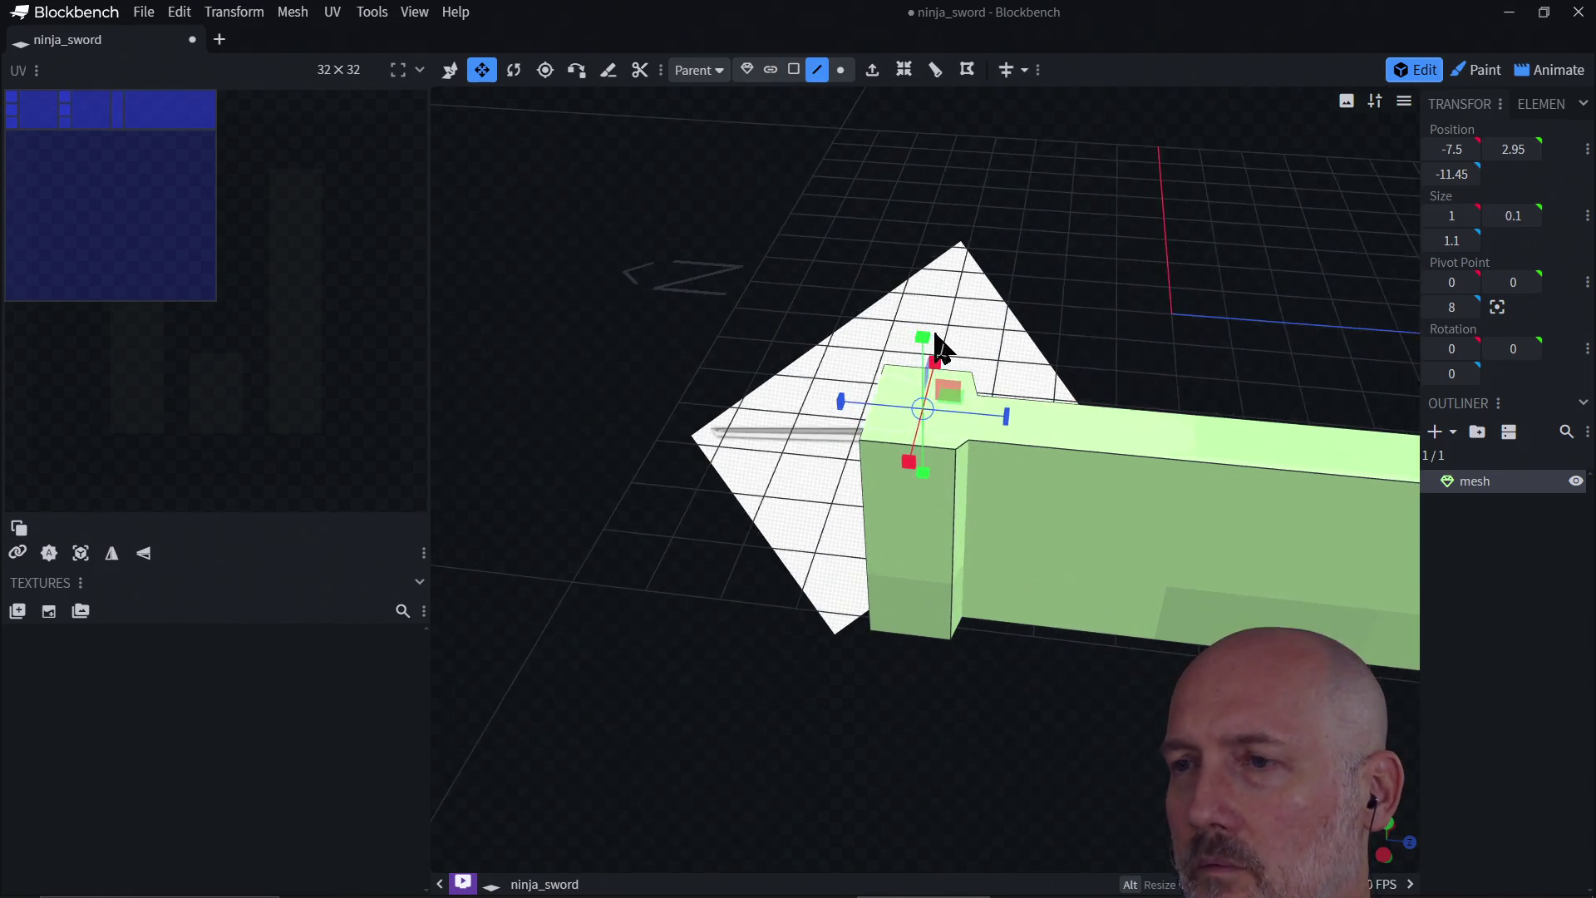
pyautogui.click(1001, 432)
pyautogui.click(975, 431)
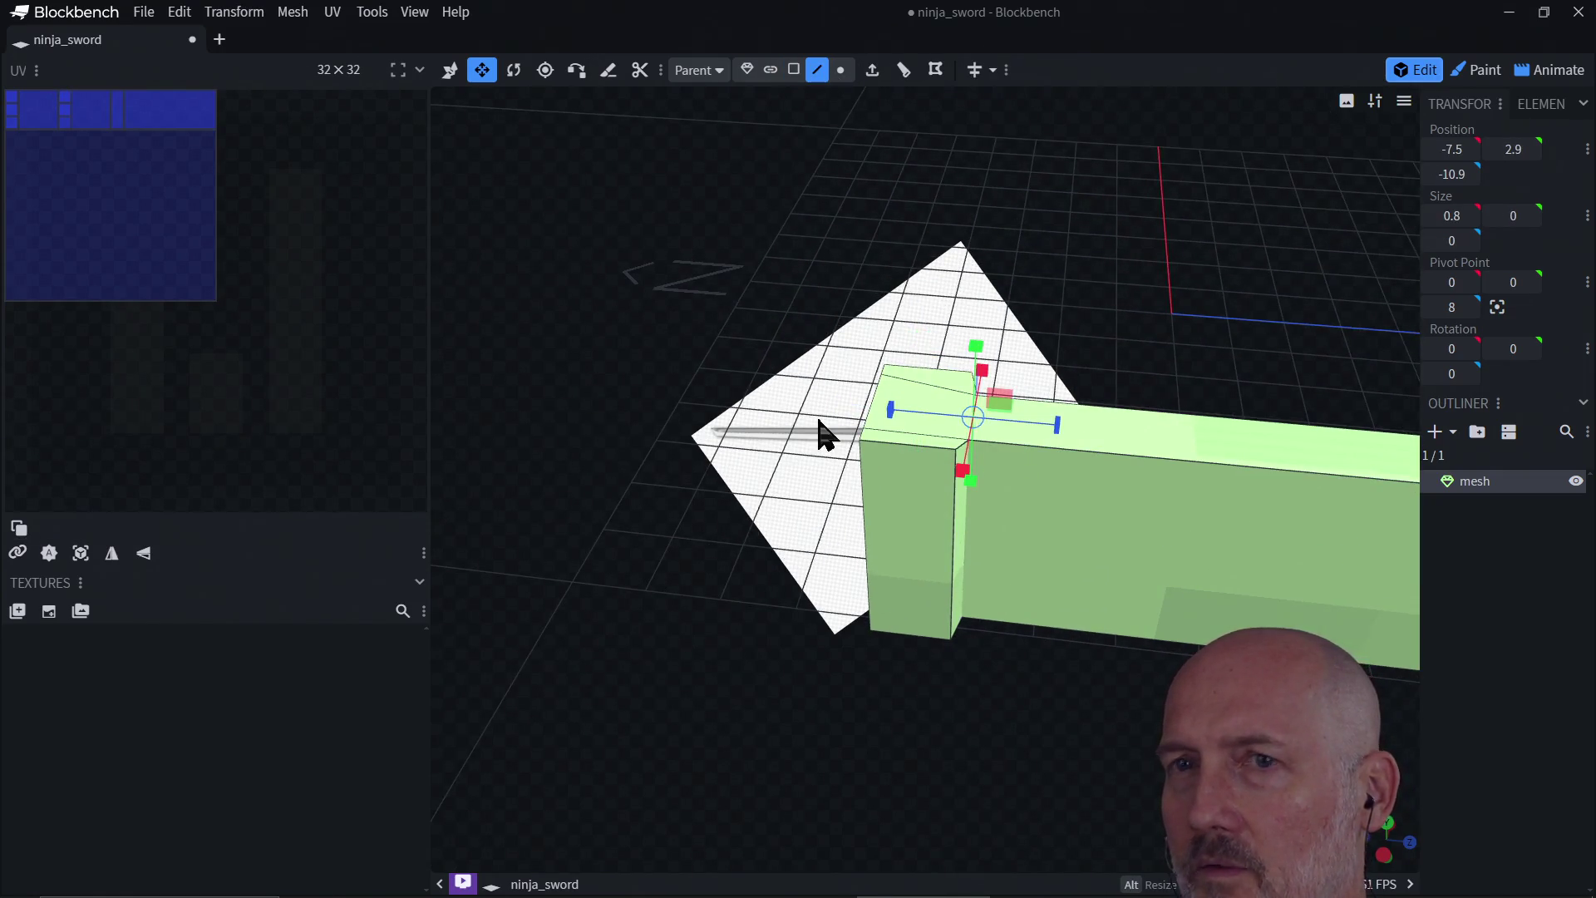
pyautogui.press('v')
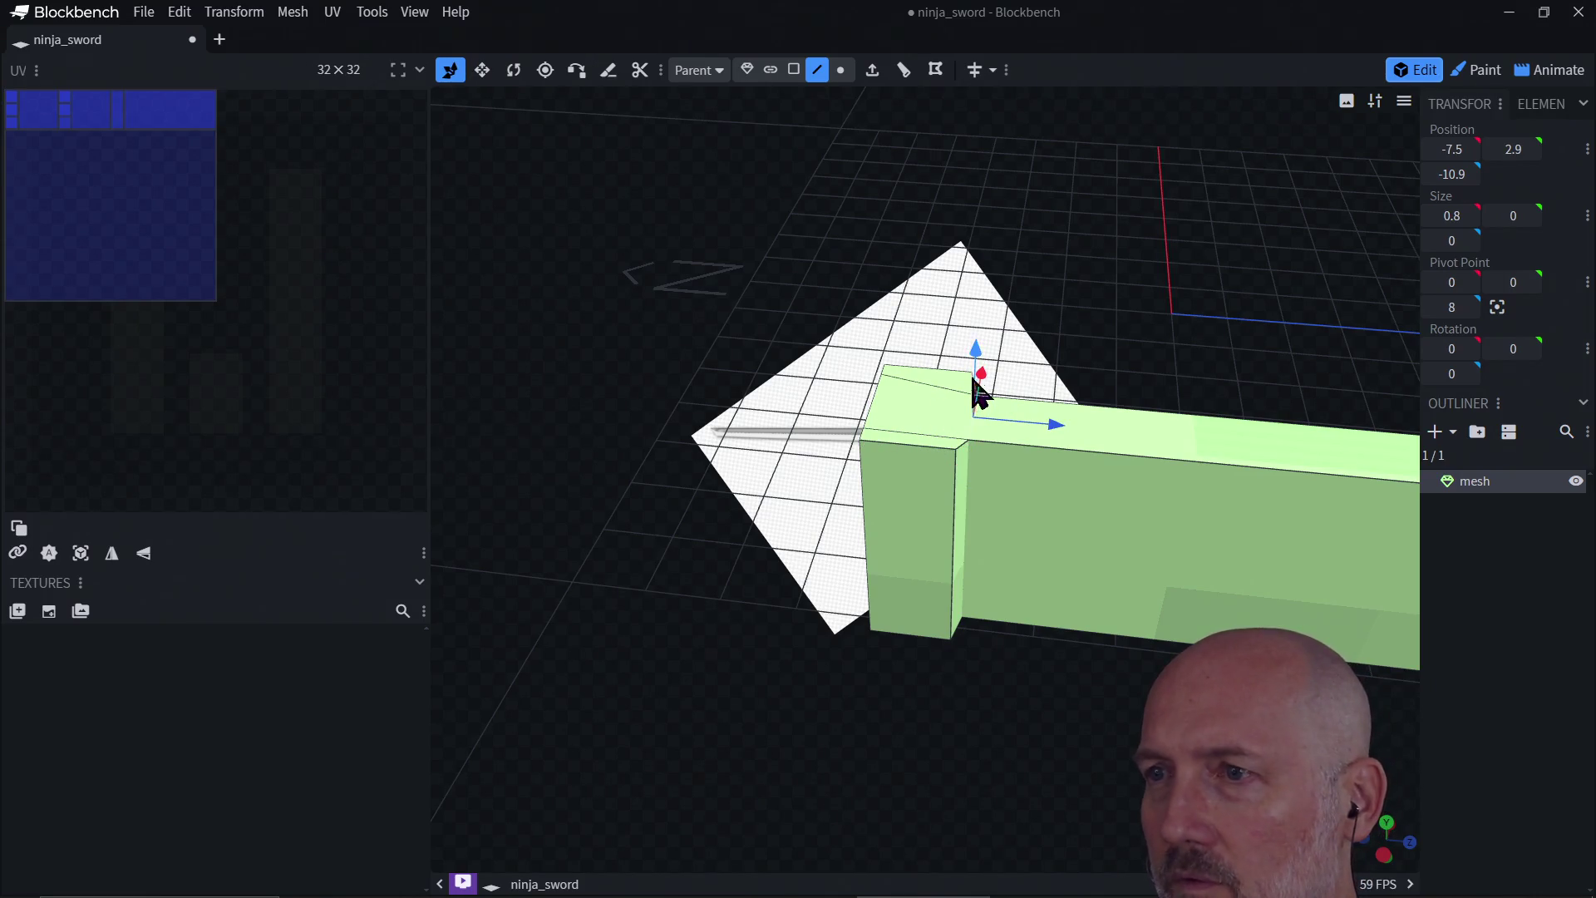
pyautogui.moveTo(976, 358)
pyautogui.mouseDown()
pyautogui.moveTo(976, 300)
pyautogui.moveTo(979, 353)
pyautogui.mouseUp()
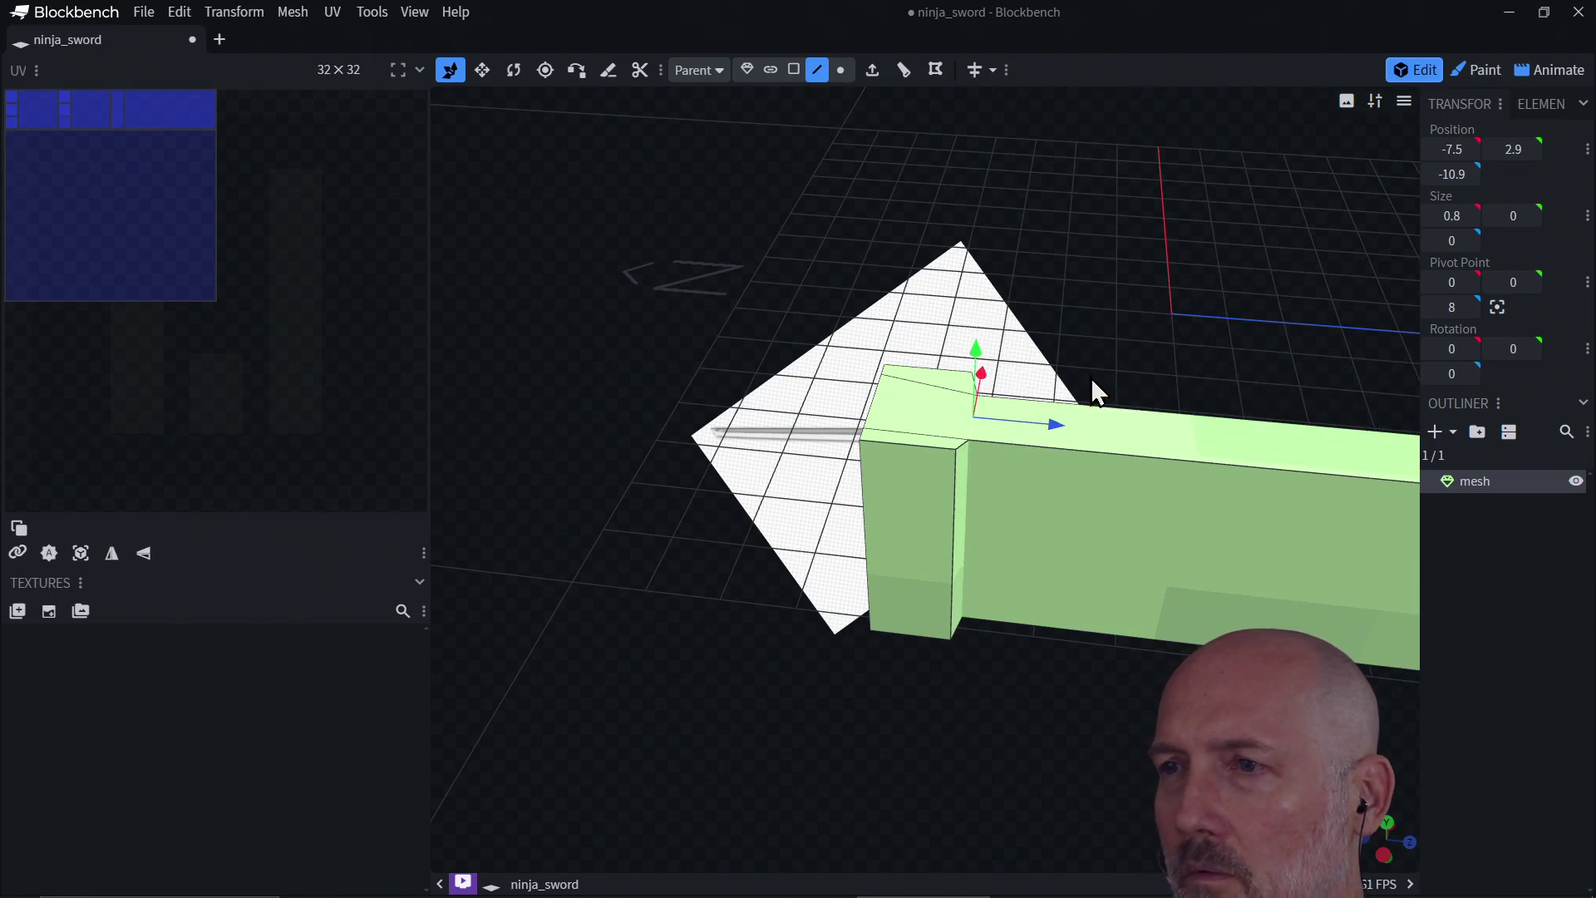
pyautogui.click(1110, 371)
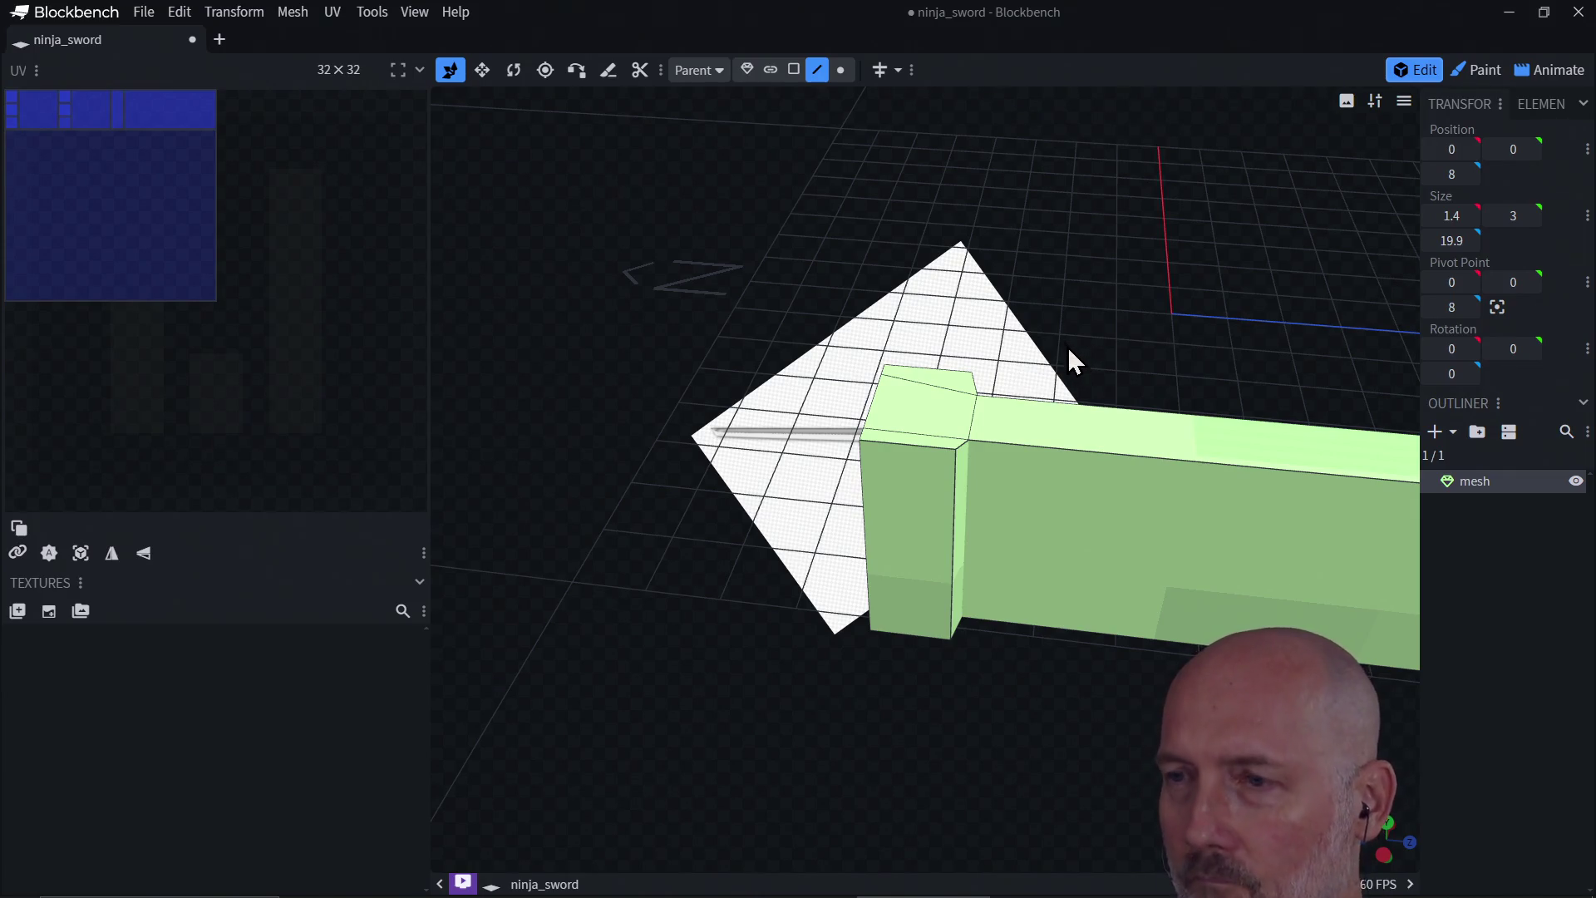
# Step: Extrude the guard's top edge by 1 unit, lengthening the mesh to 20, then lower it back
pyautogui.moveTo(1101, 344)
pyautogui.mouseDown()
pyautogui.moveTo(920, 299)
pyautogui.moveTo(714, 328)
pyautogui.moveTo(1054, 317)
pyautogui.moveTo(1025, 345)
pyautogui.moveTo(1043, 303)
pyautogui.moveTo(1285, 282)
pyautogui.moveTo(1080, 341)
pyautogui.moveTo(1044, 335)
pyautogui.moveTo(1033, 352)
pyautogui.mouseUp()
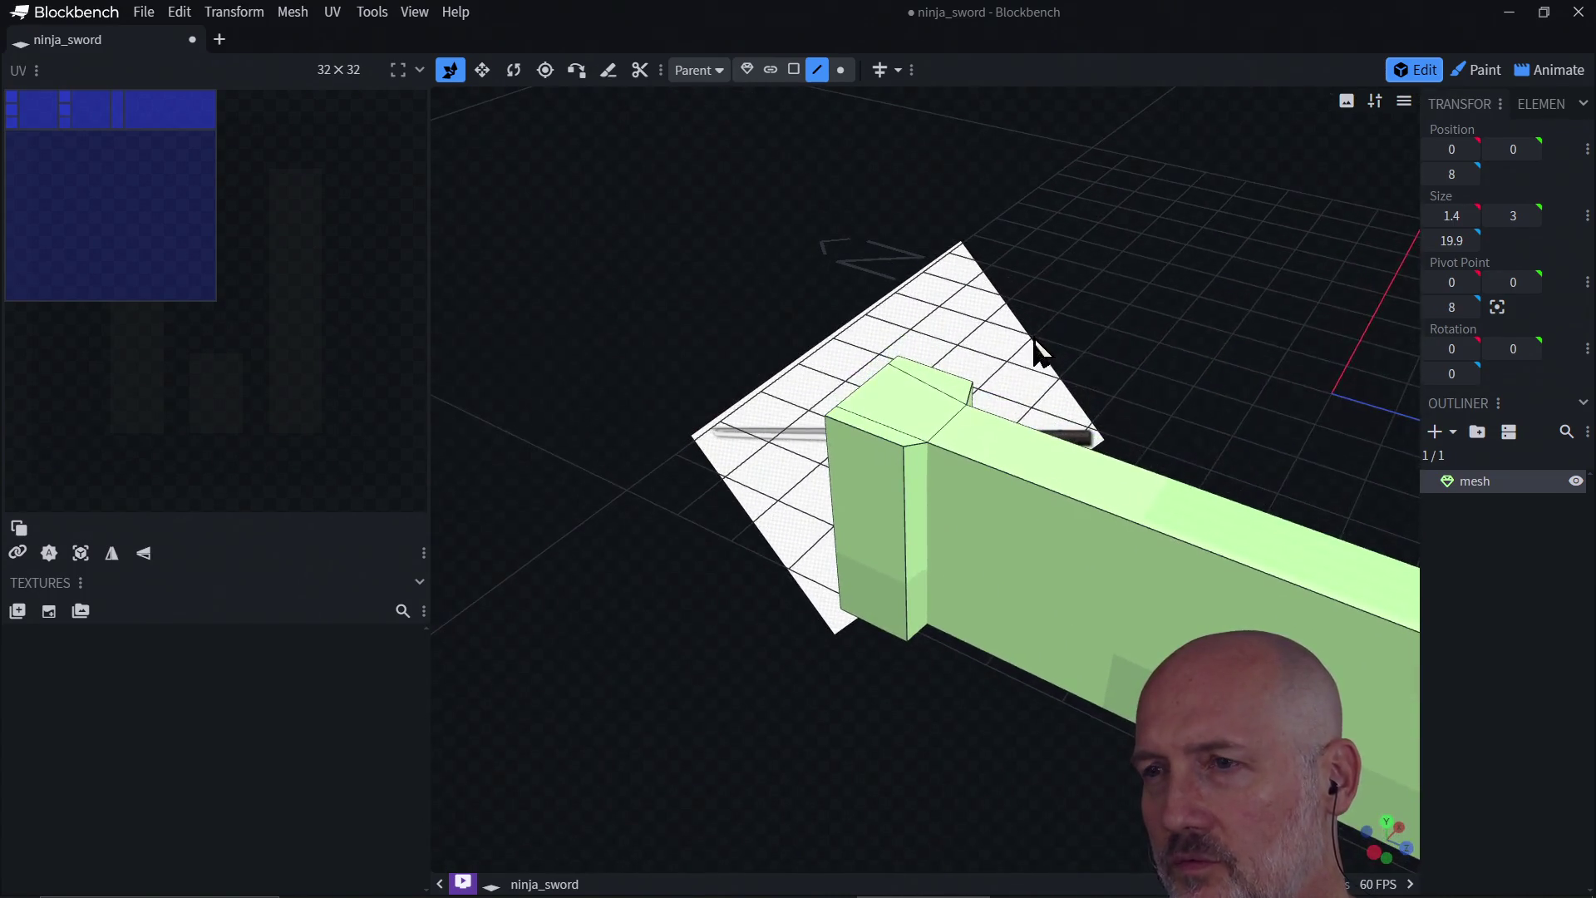
pyautogui.click(949, 427)
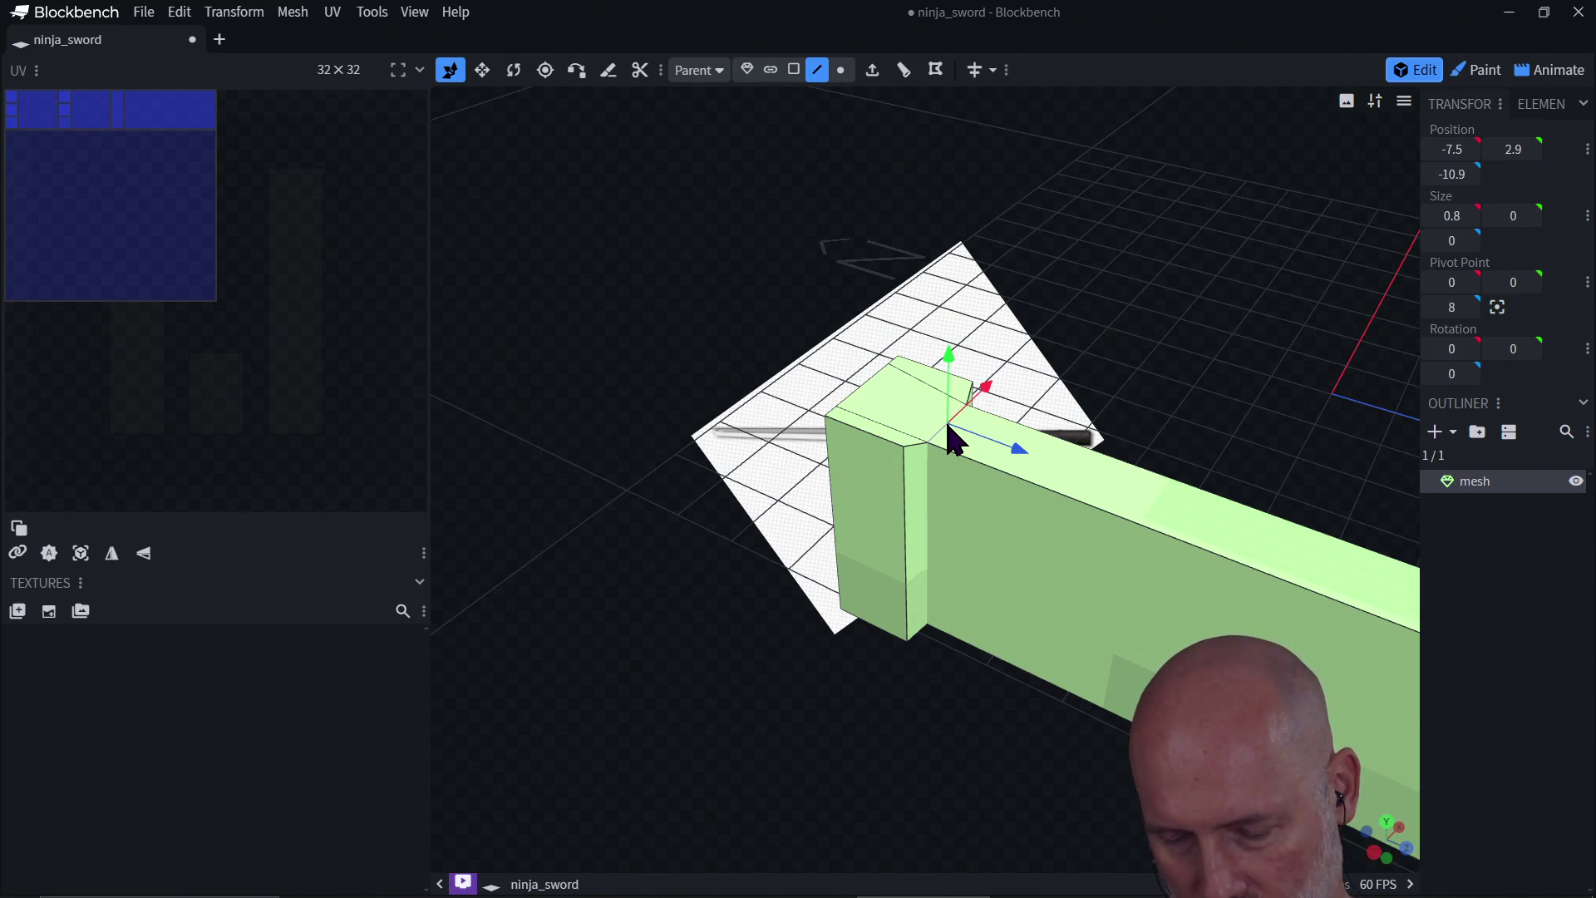
pyautogui.press('e')
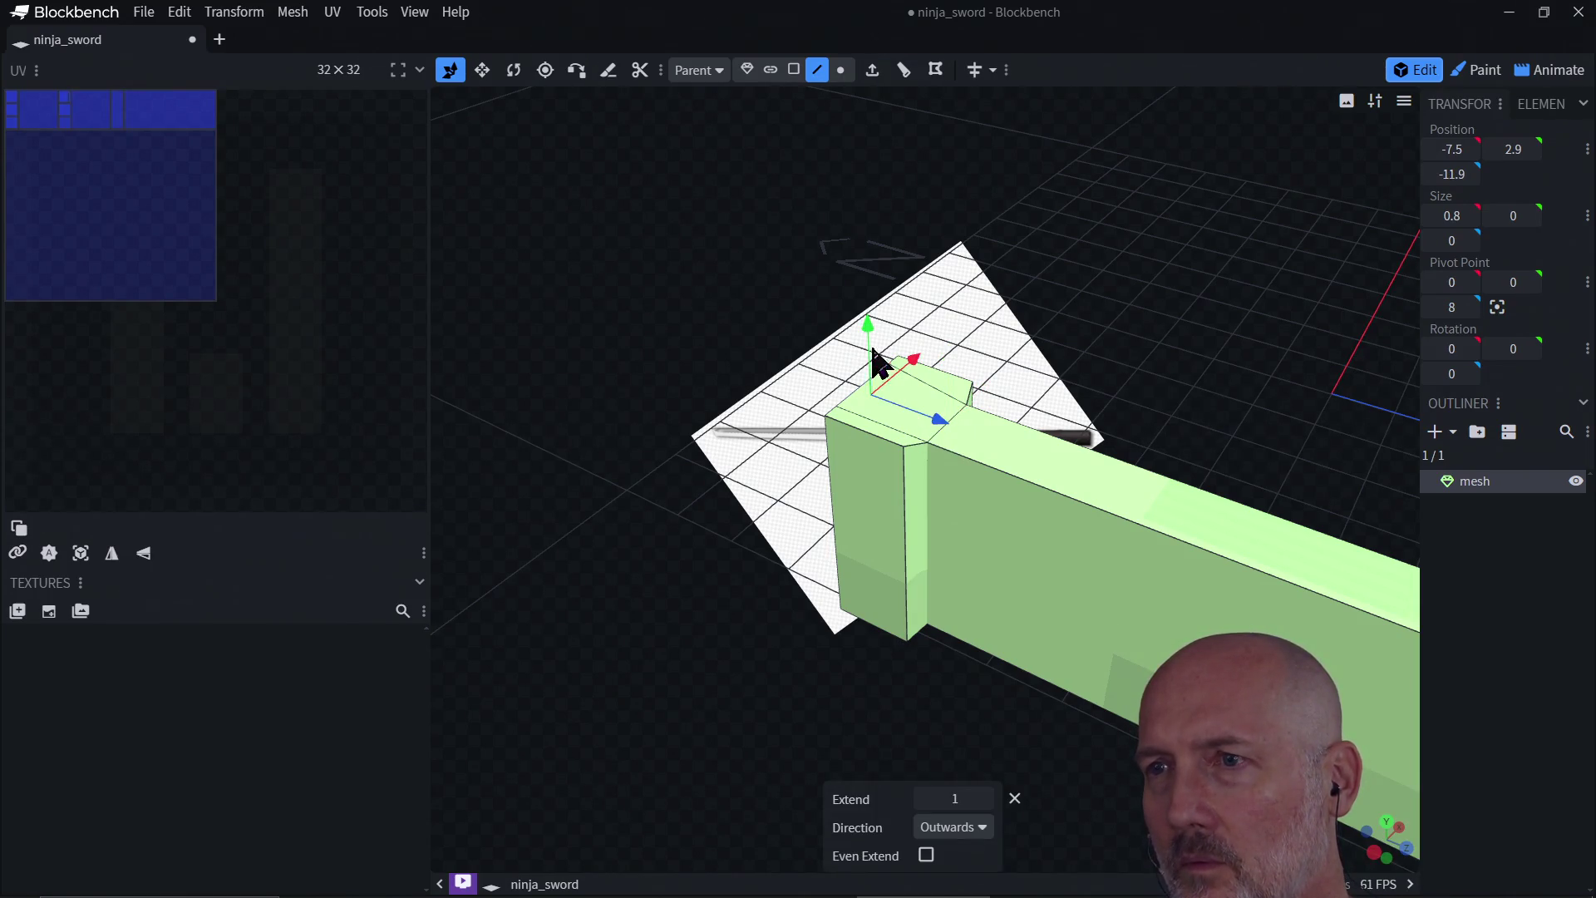
pyautogui.moveTo(875, 314); pyautogui.dragTo(881, 271)
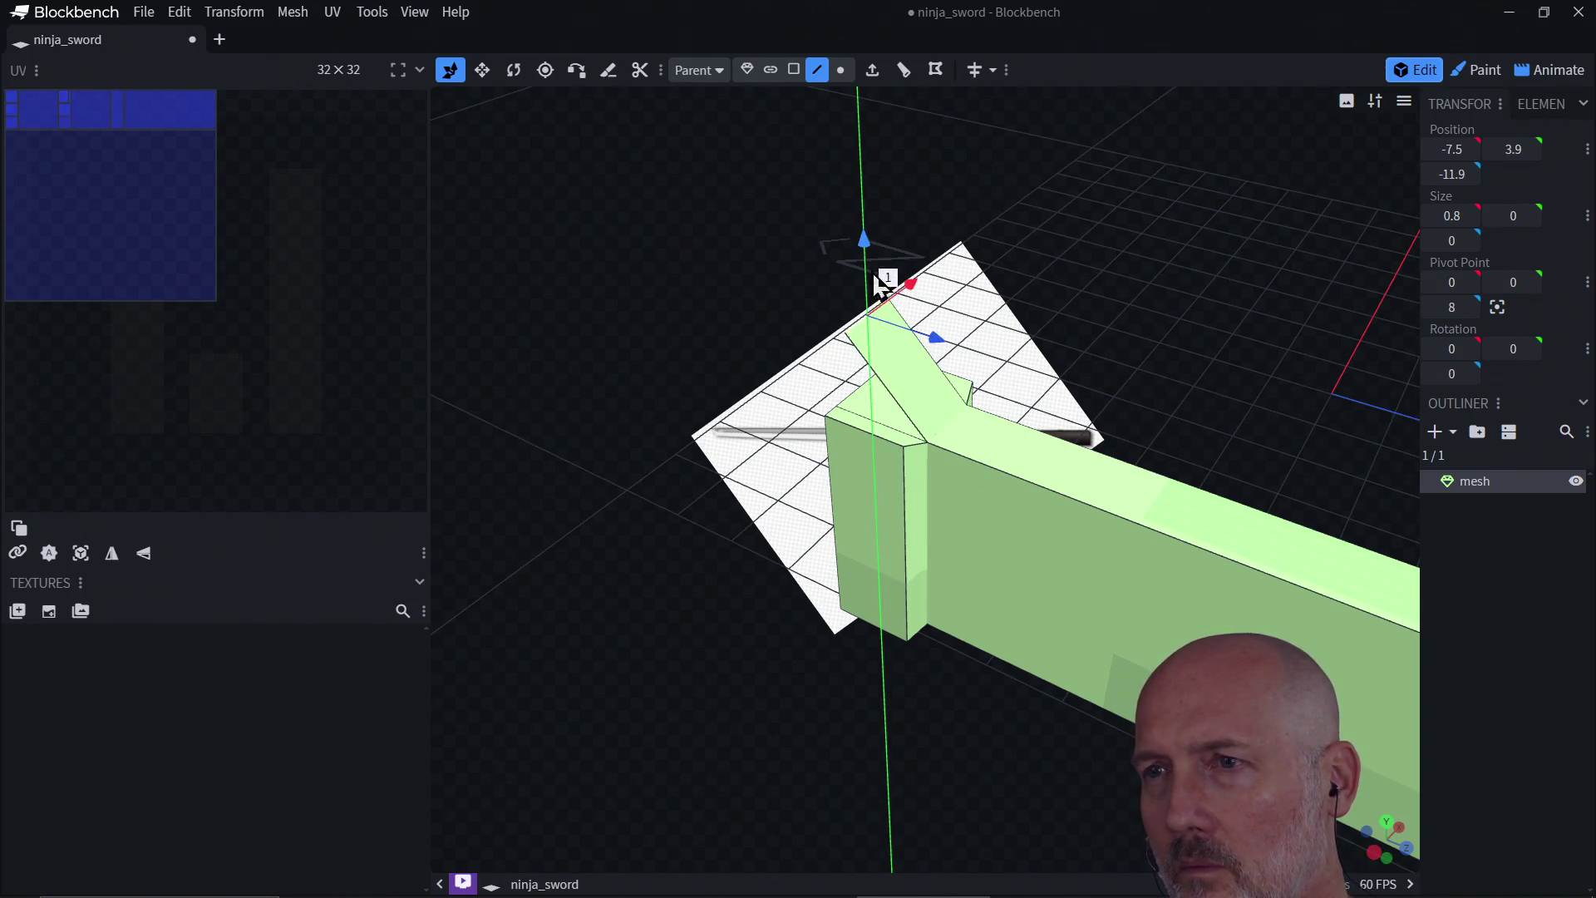
pyautogui.moveTo(879, 284)
pyautogui.mouseDown()
pyautogui.moveTo(872, 311)
pyautogui.moveTo(873, 264)
pyautogui.moveTo(874, 315)
pyautogui.mouseUp()
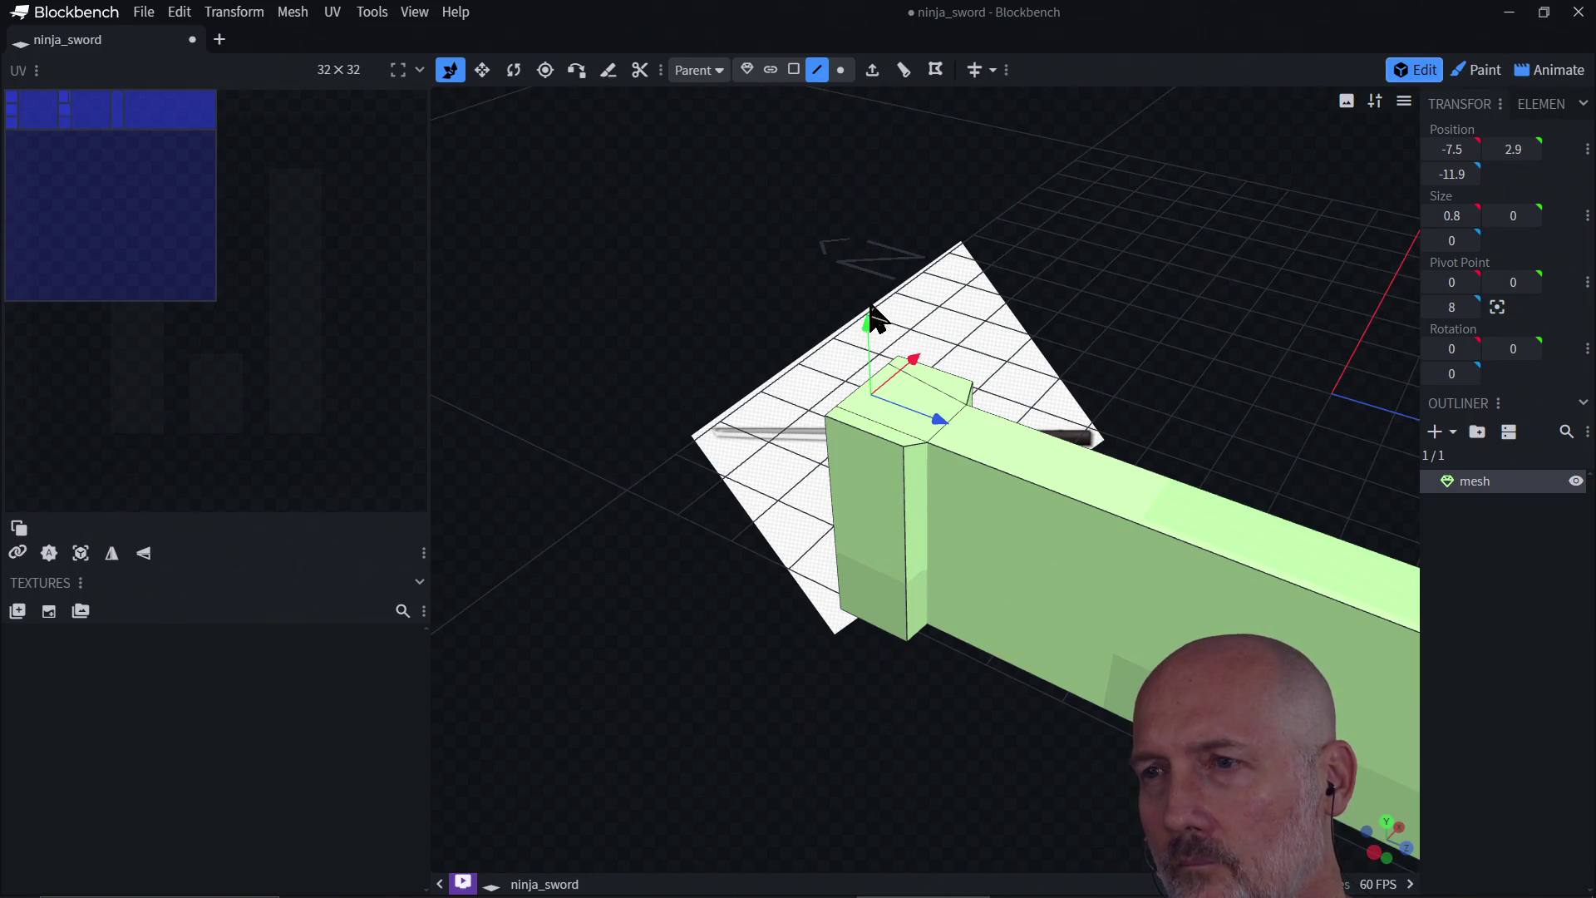
pyautogui.moveTo(813, 503)
pyautogui.mouseDown()
pyautogui.moveTo(833, 513)
pyautogui.moveTo(1033, 463)
pyautogui.moveTo(1093, 519)
pyautogui.moveTo(1257, 498)
pyautogui.moveTo(1039, 549)
pyautogui.moveTo(773, 520)
pyautogui.moveTo(720, 482)
pyautogui.moveTo(782, 474)
pyautogui.moveTo(658, 494)
pyautogui.moveTo(762, 484)
pyautogui.mouseUp()
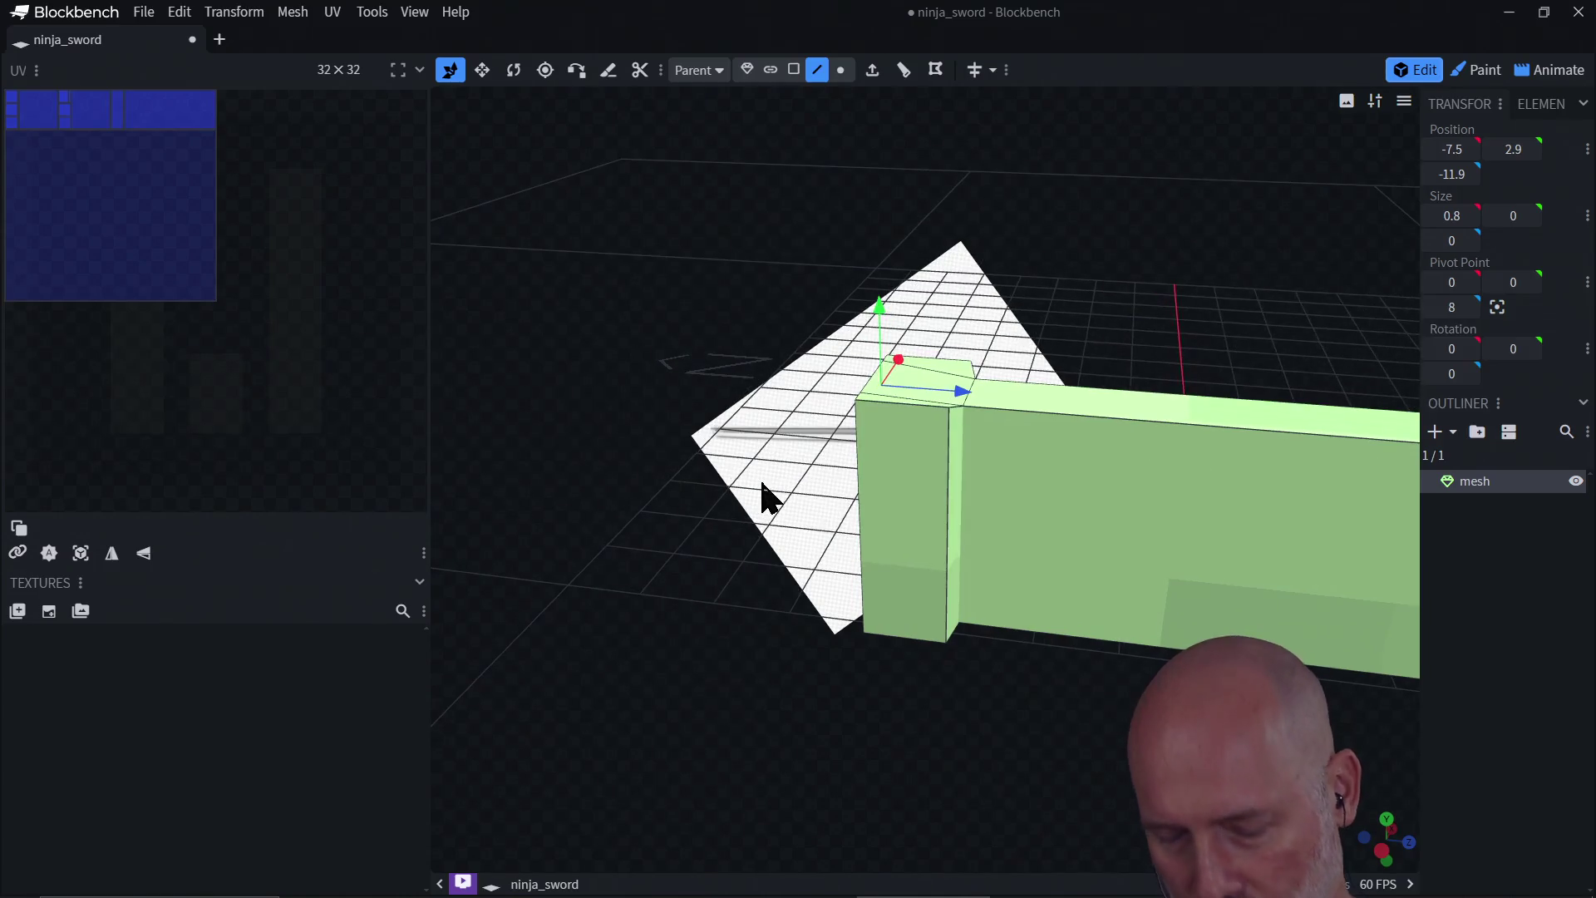
pyautogui.hotkey('ctrl', 'z')
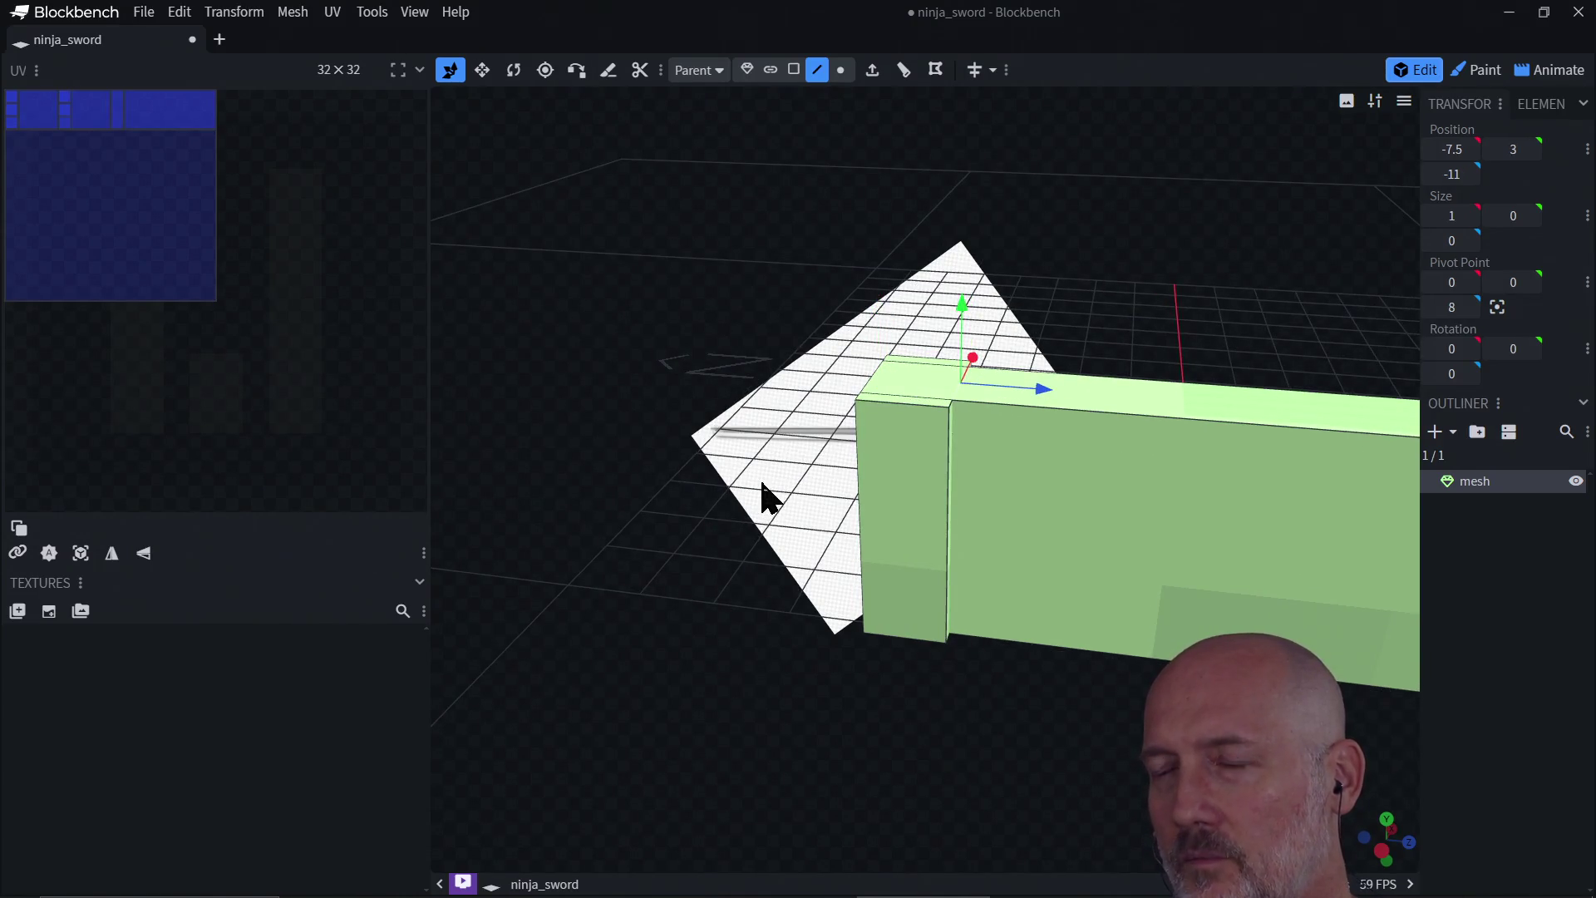
pyautogui.click(923, 456)
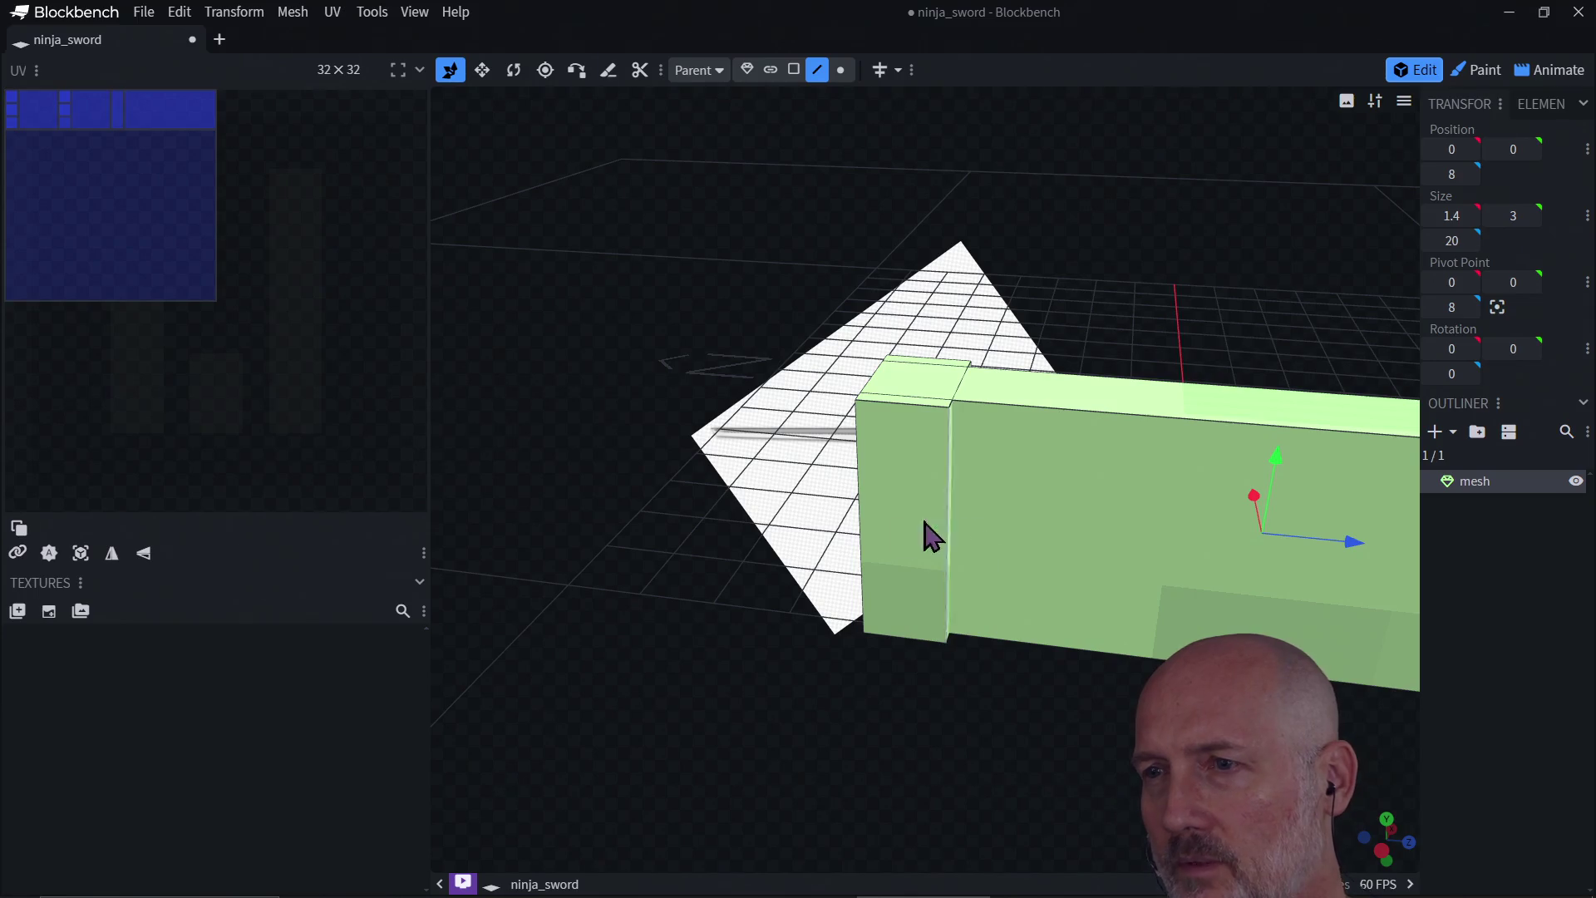
# Step: Loop-cut the blade's side face twice, sliding one loop near the top and one down to height 0.15
pyautogui.moveTo(777, 561)
pyautogui.mouseDown()
pyautogui.moveTo(937, 498)
pyautogui.moveTo(1043, 520)
pyautogui.moveTo(883, 525)
pyautogui.moveTo(804, 508)
pyautogui.mouseUp()
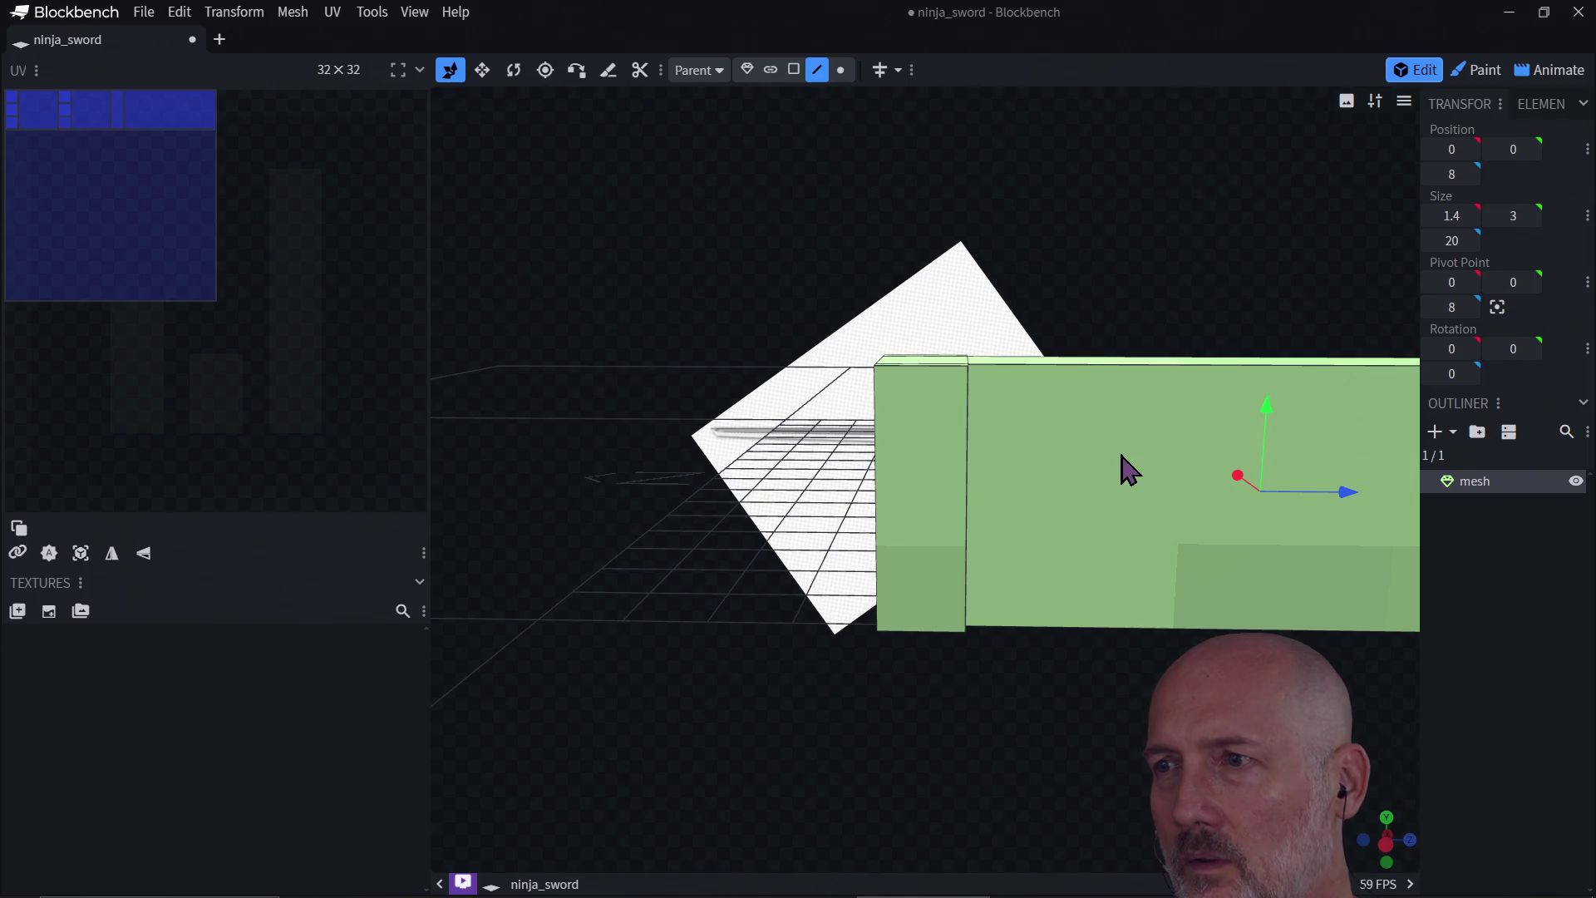
pyautogui.click(793, 70)
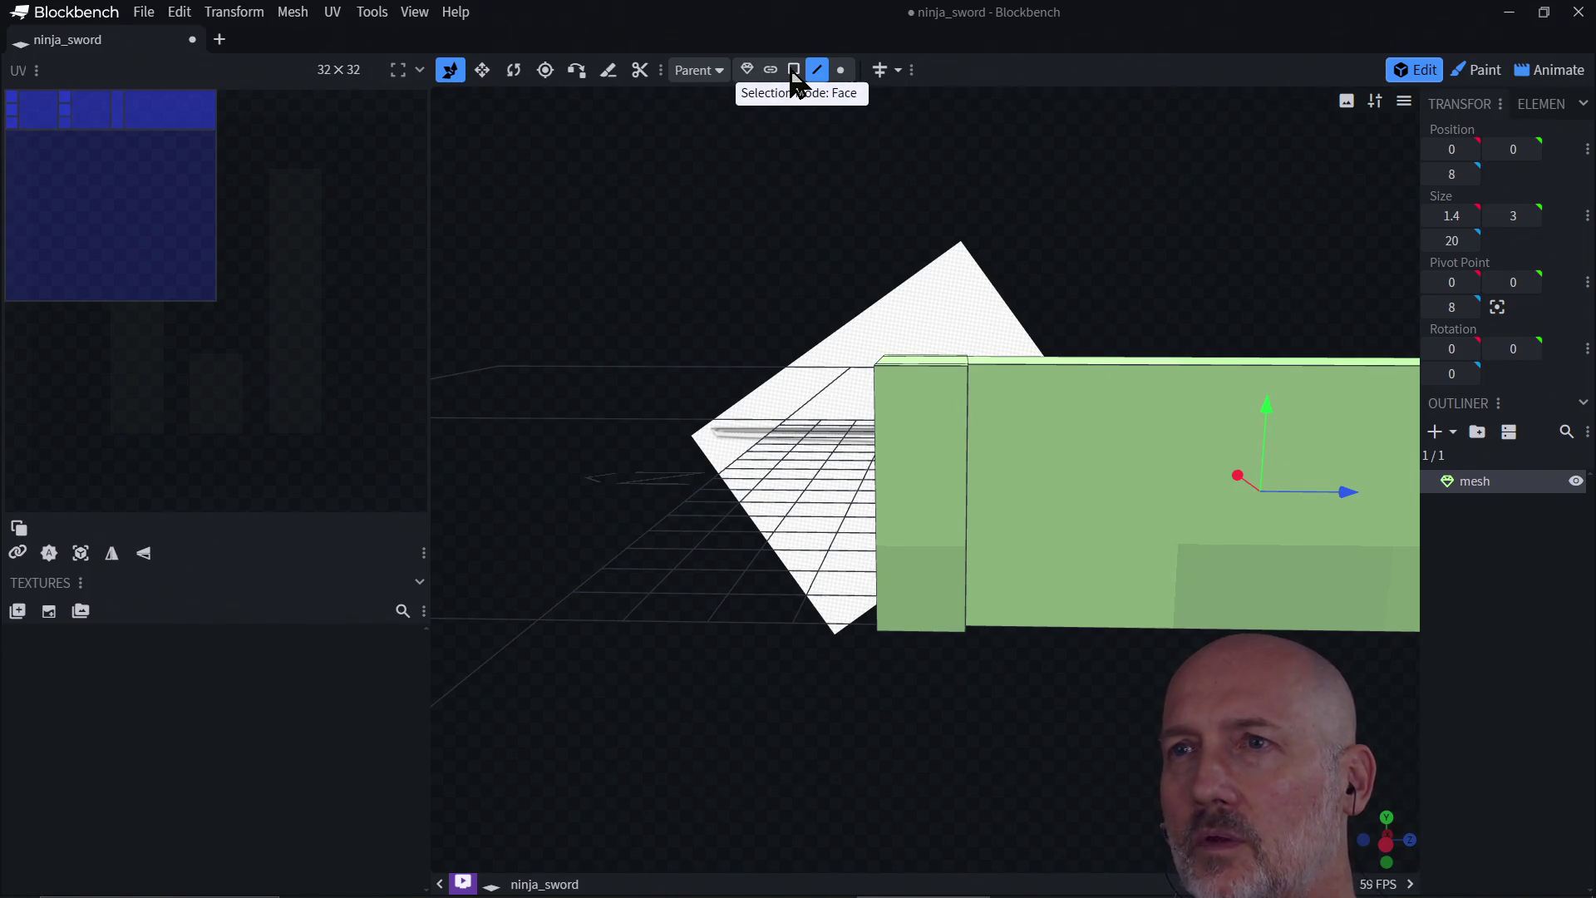
pyautogui.click(1065, 484)
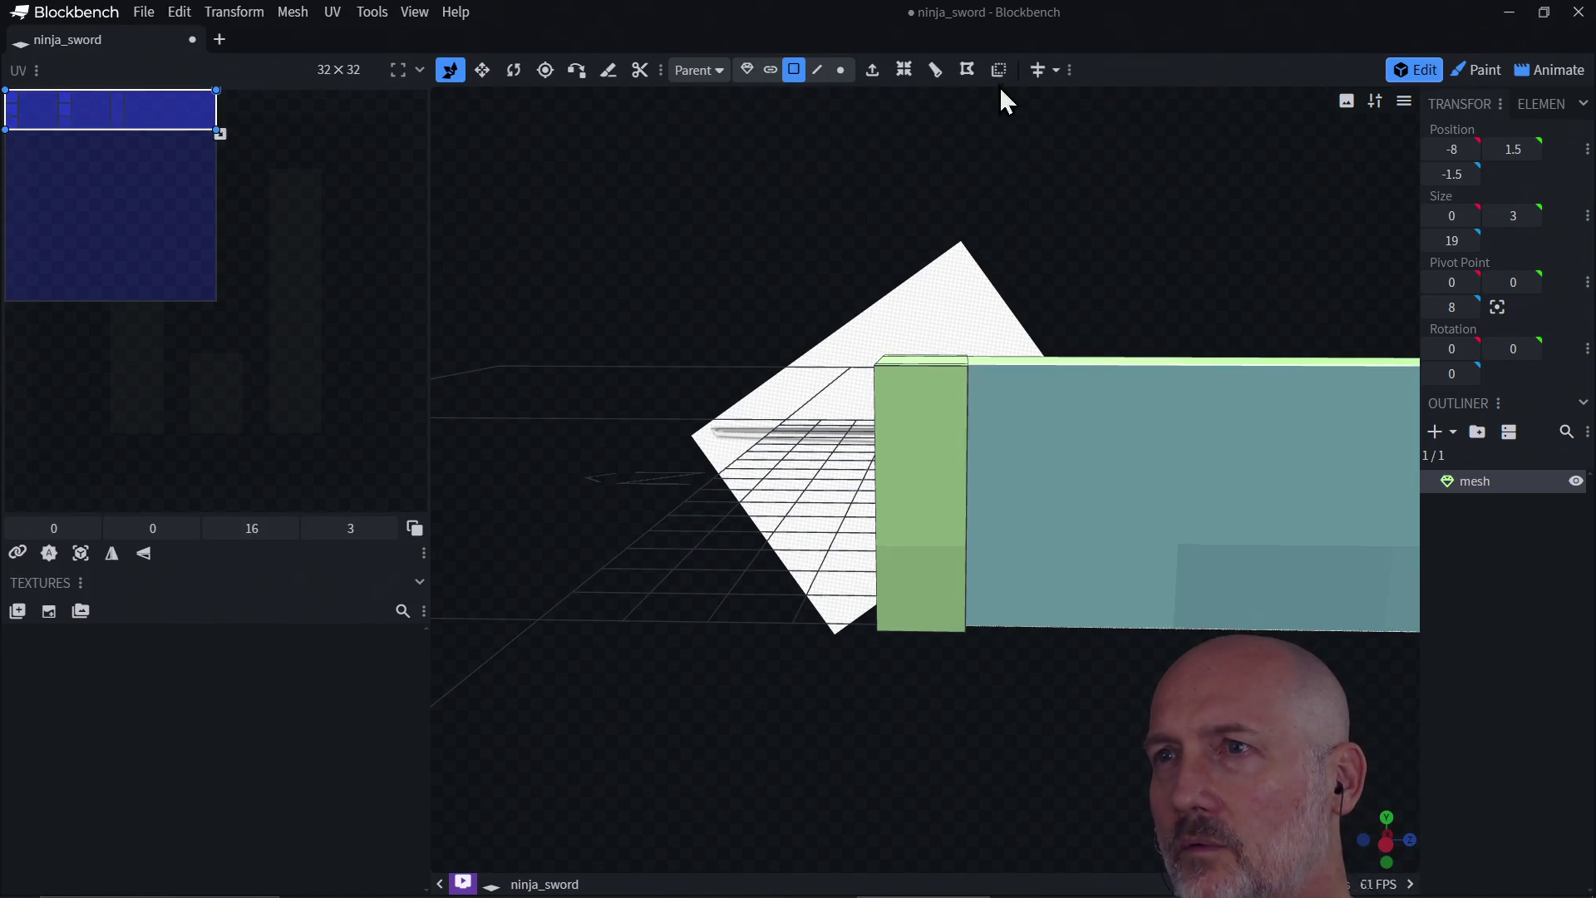
pyautogui.click(936, 73)
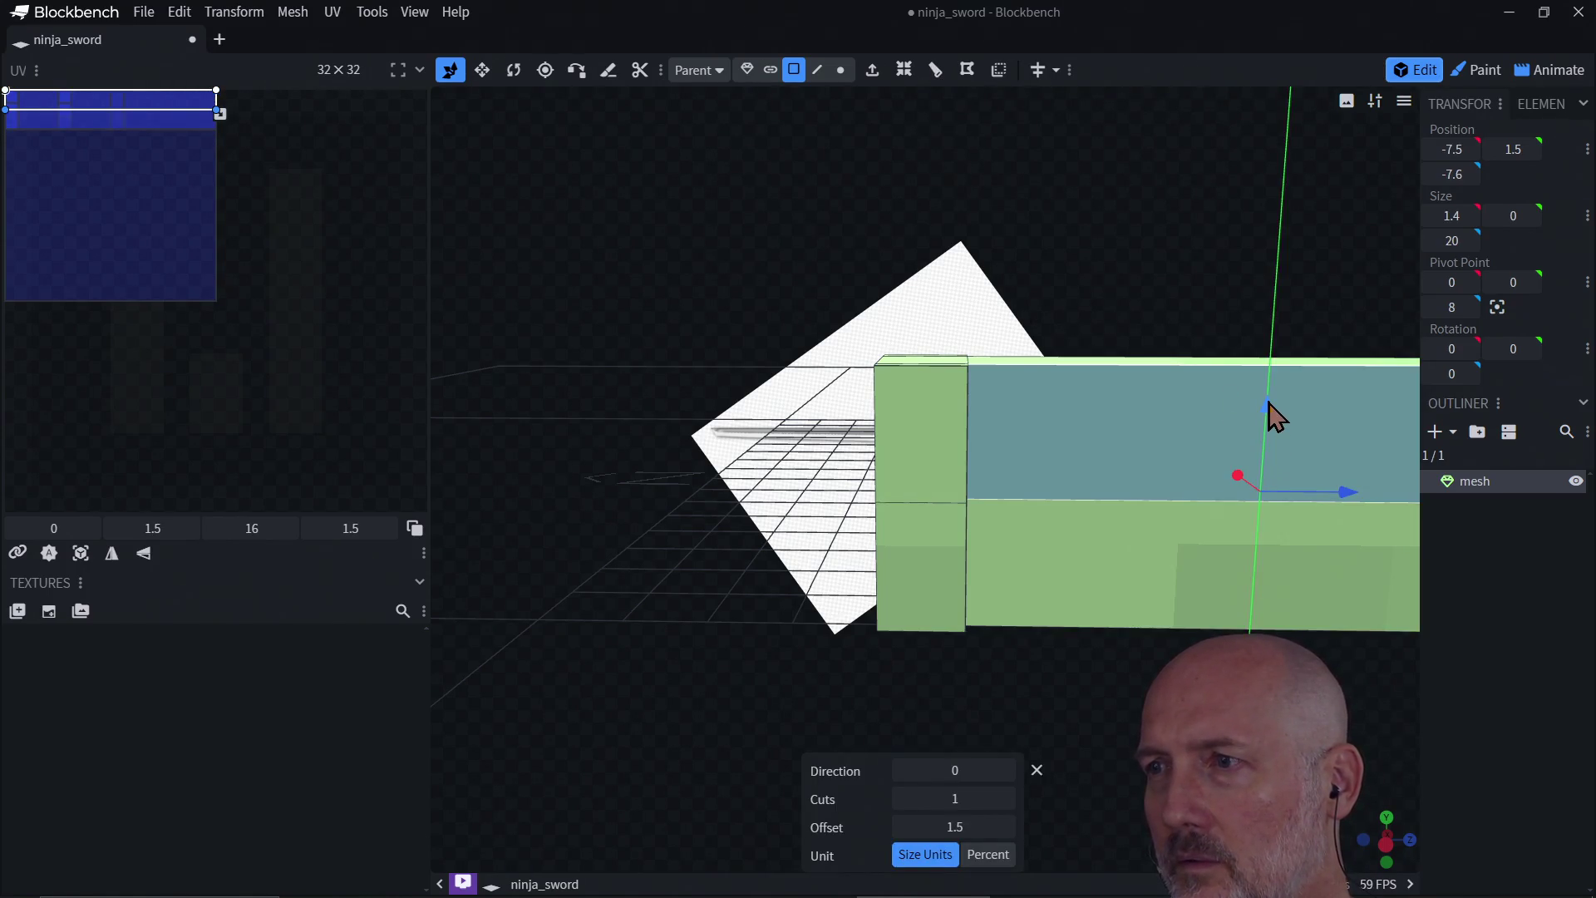
pyautogui.moveTo(1269, 413); pyautogui.dragTo(1279, 302)
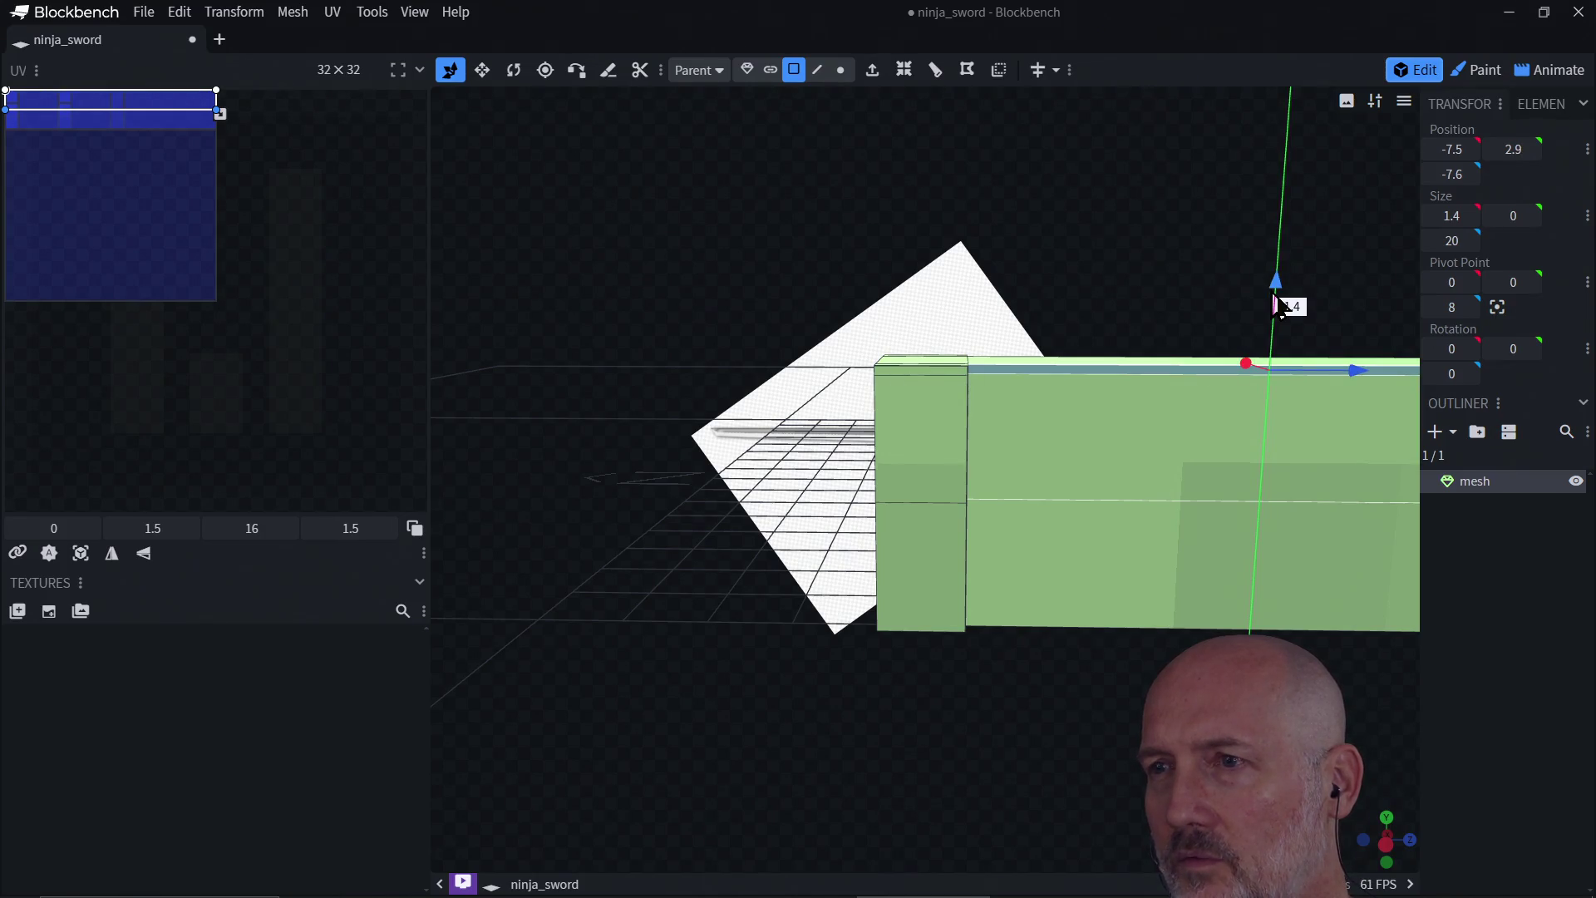
pyautogui.click(1146, 509)
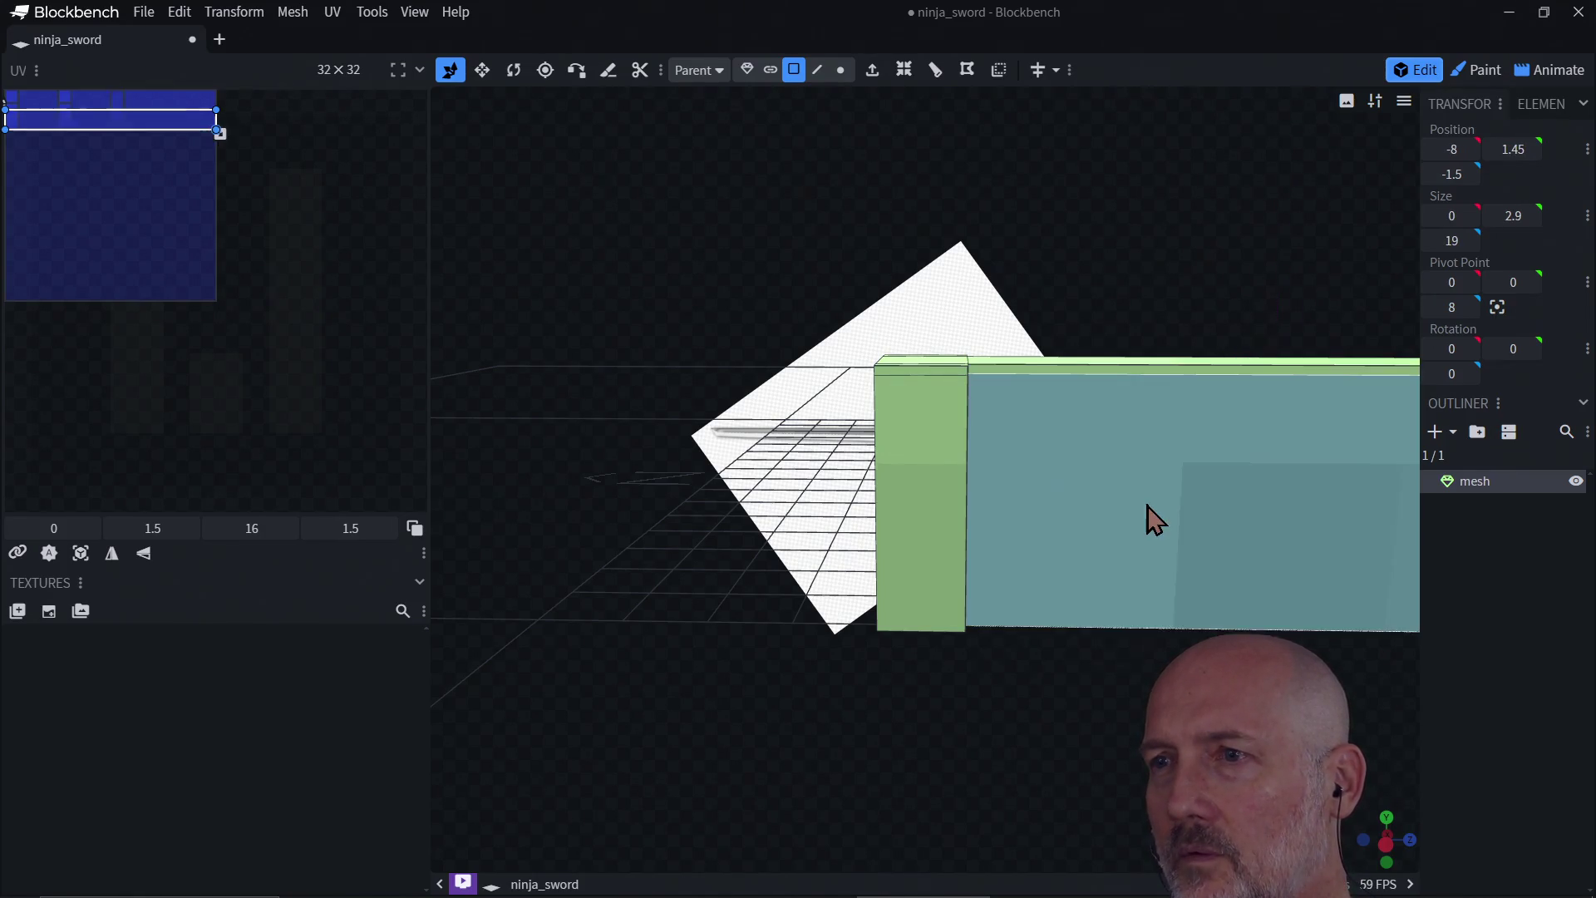
pyautogui.click(935, 73)
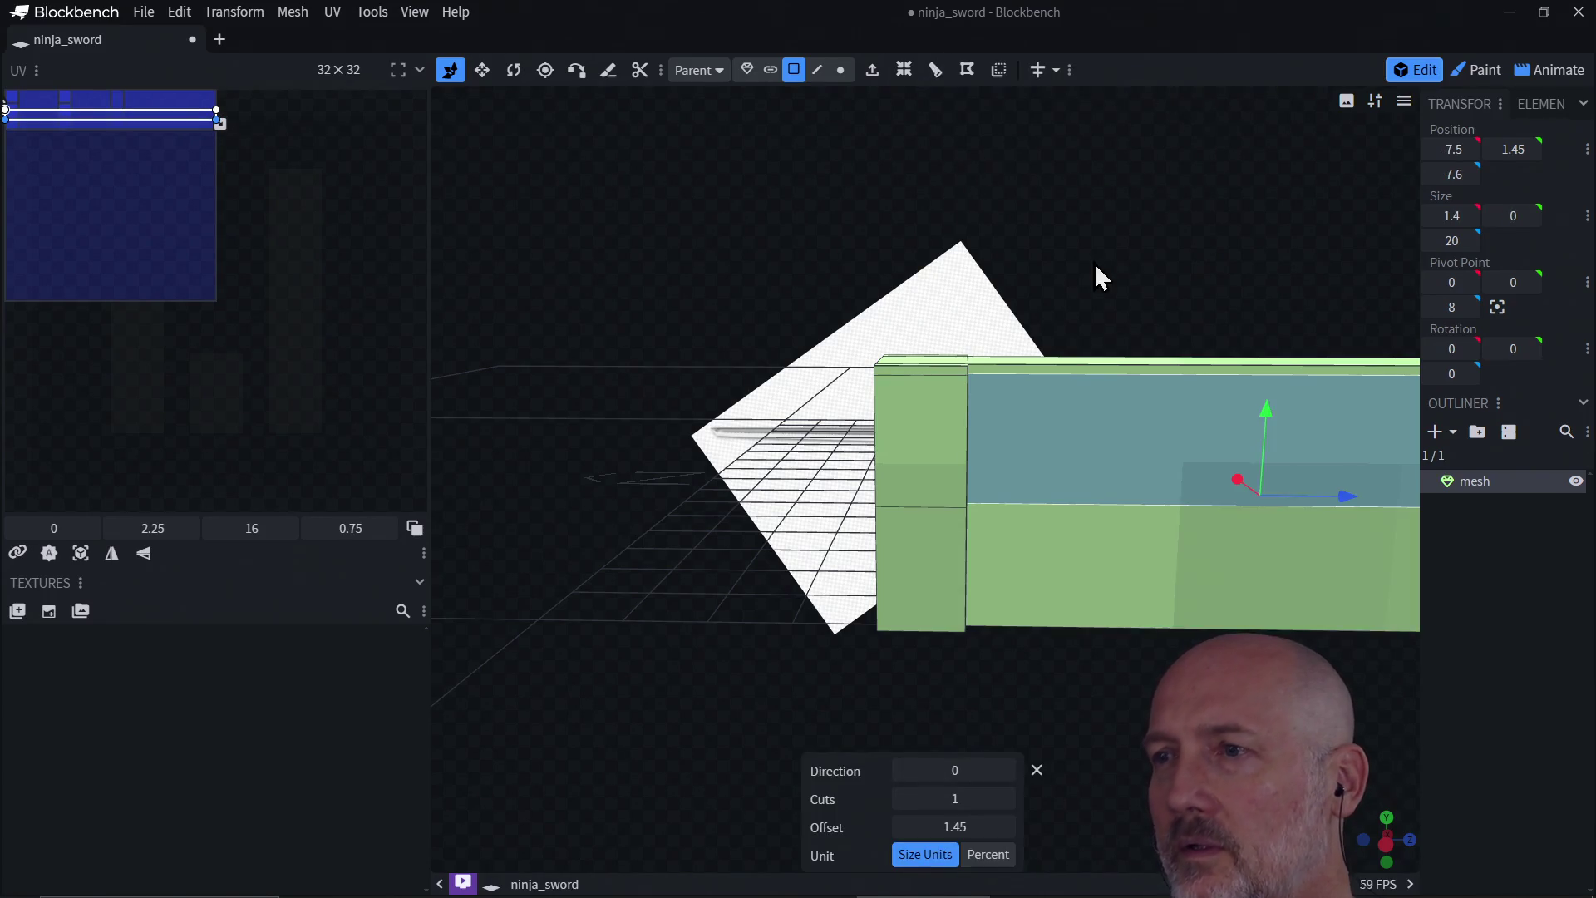
pyautogui.moveTo(1268, 435); pyautogui.dragTo(1267, 541)
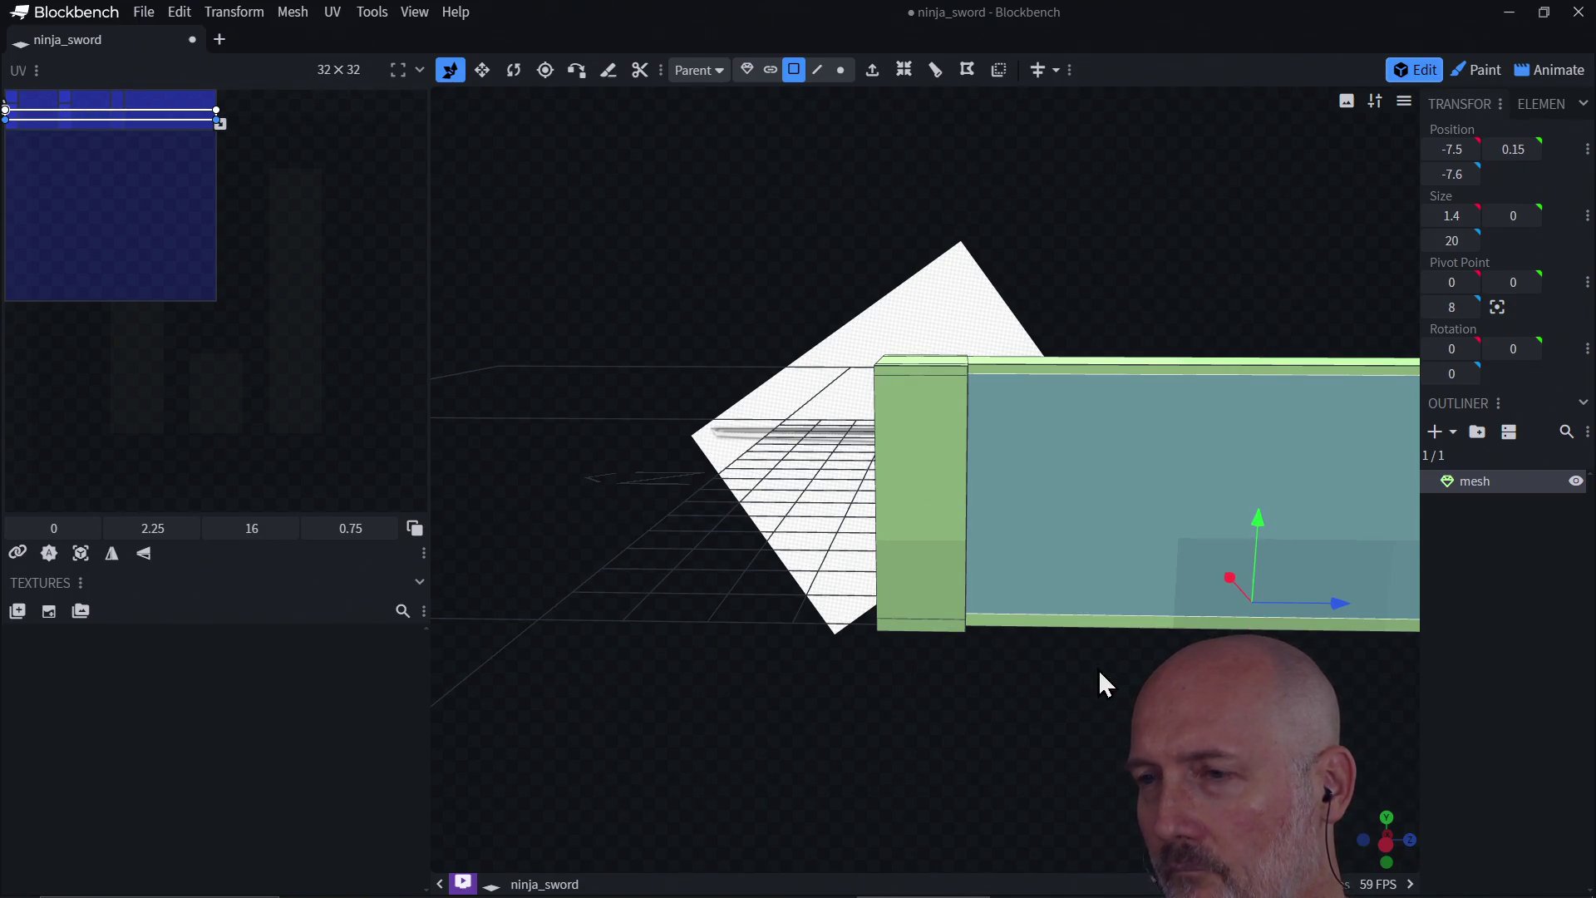
pyautogui.moveTo(1097, 675)
pyautogui.mouseDown()
pyautogui.moveTo(1133, 616)
pyautogui.moveTo(1125, 679)
pyautogui.moveTo(995, 752)
pyautogui.moveTo(983, 635)
pyautogui.mouseUp()
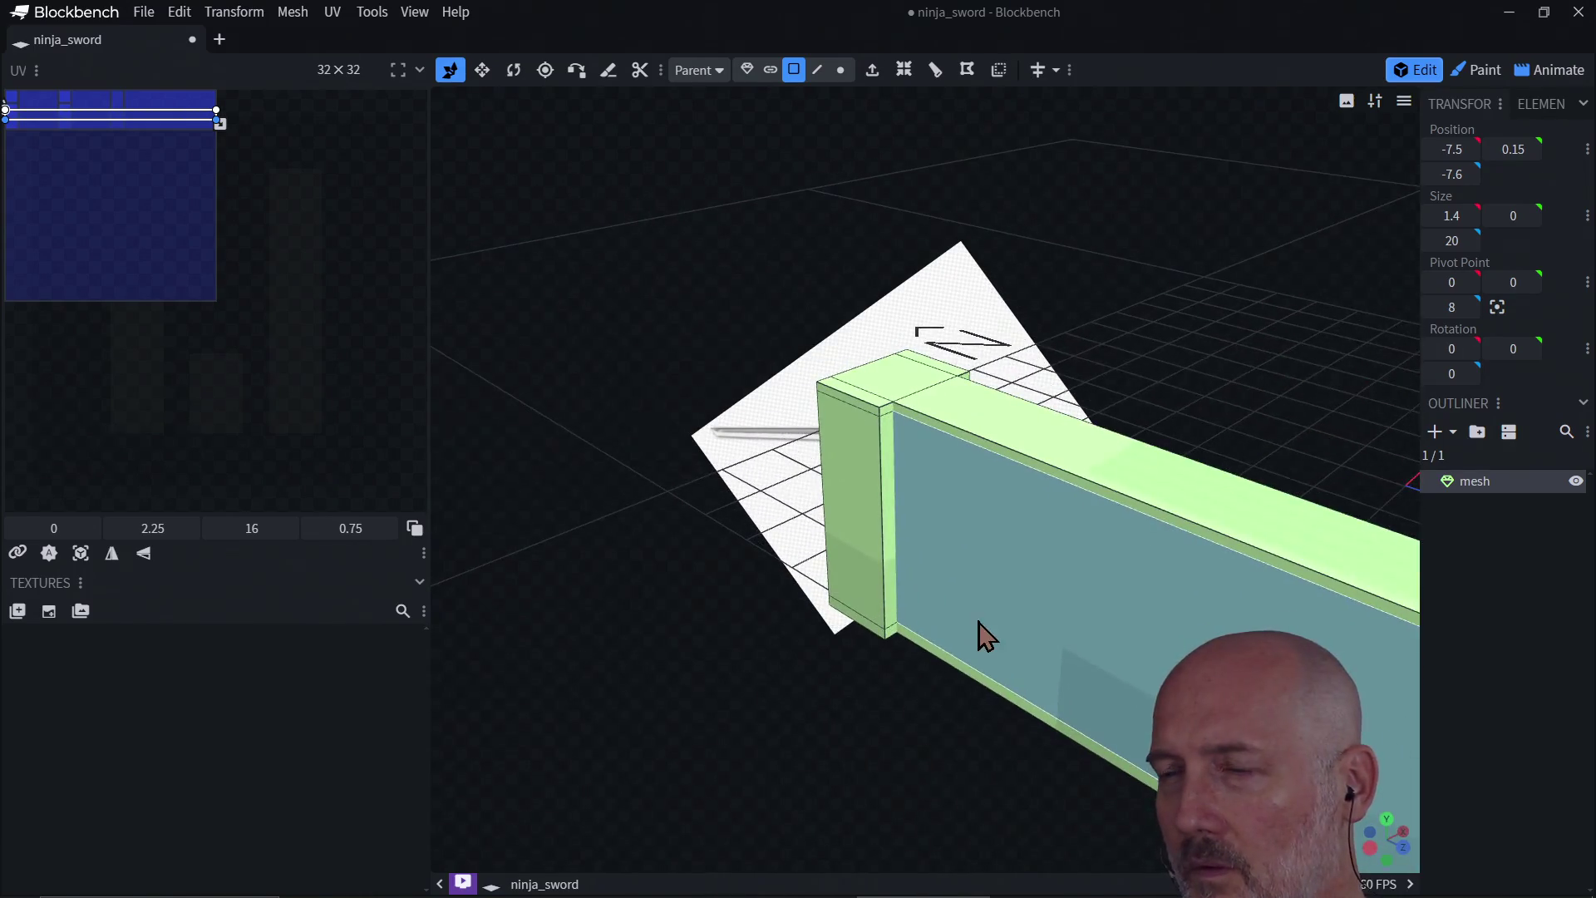
pyautogui.click(1036, 452)
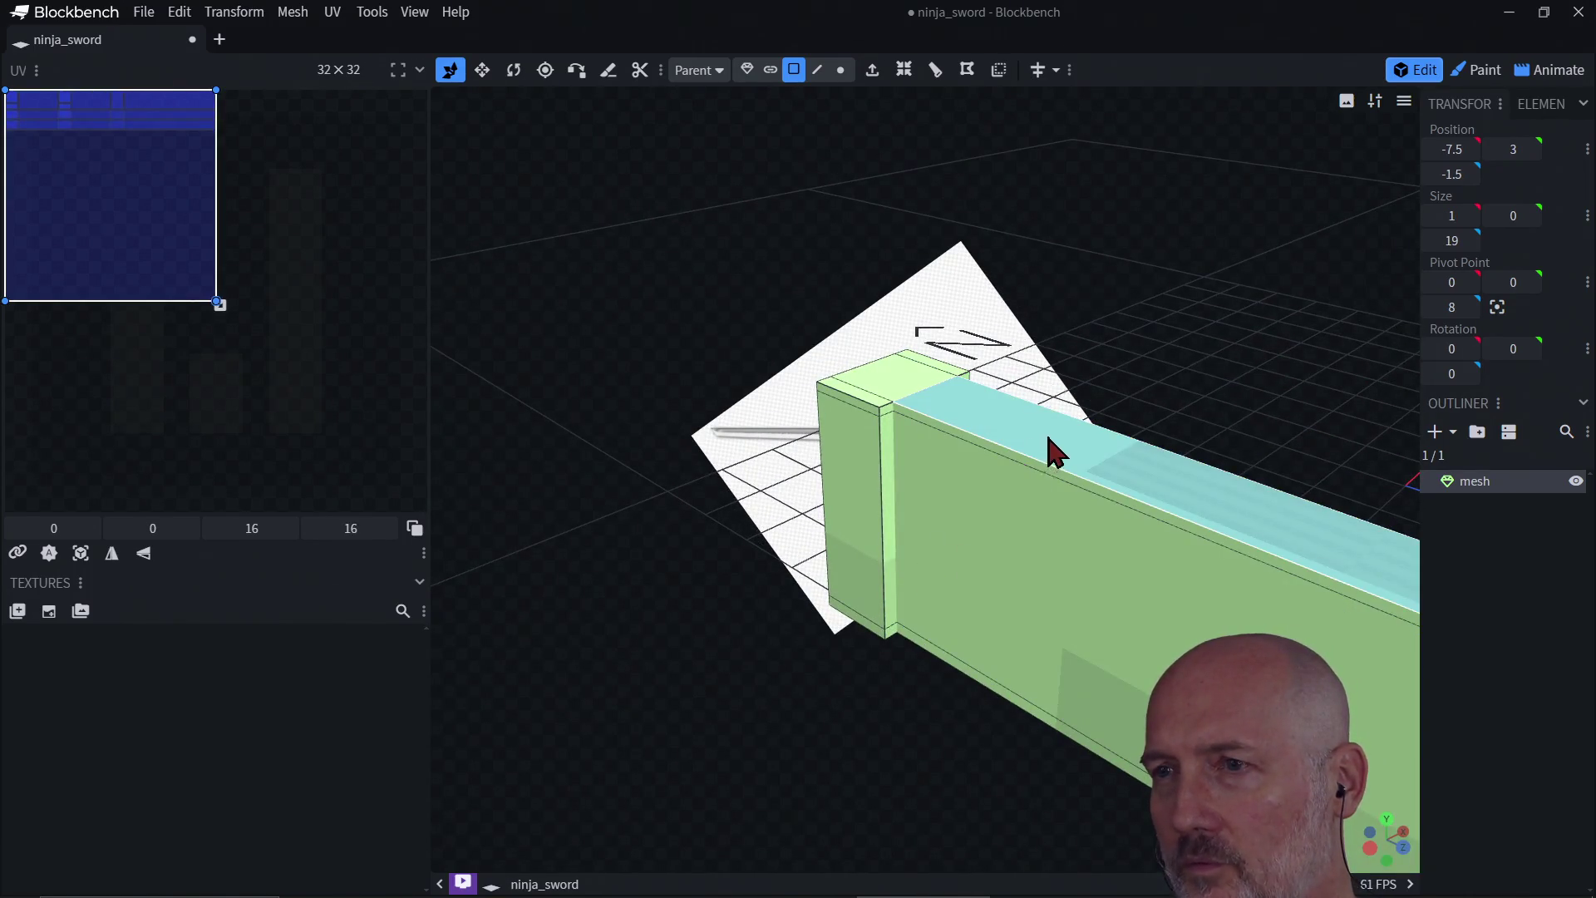
pyautogui.moveTo(1120, 347)
pyautogui.mouseDown()
pyautogui.moveTo(1191, 306)
pyautogui.moveTo(1182, 342)
pyautogui.moveTo(959, 366)
pyautogui.moveTo(873, 308)
pyautogui.moveTo(1128, 313)
pyautogui.moveTo(999, 384)
pyautogui.moveTo(822, 387)
pyautogui.moveTo(810, 330)
pyautogui.moveTo(825, 297)
pyautogui.moveTo(853, 333)
pyautogui.moveTo(1055, 381)
pyautogui.moveTo(1193, 346)
pyautogui.moveTo(1384, 488)
pyautogui.moveTo(1346, 431)
pyautogui.moveTo(1100, 422)
pyautogui.moveTo(1196, 426)
pyautogui.moveTo(906, 708)
pyautogui.moveTo(907, 659)
pyautogui.moveTo(875, 701)
pyautogui.moveTo(851, 701)
pyautogui.moveTo(955, 685)
pyautogui.moveTo(682, 703)
pyautogui.moveTo(771, 656)
pyautogui.moveTo(694, 532)
pyautogui.mouseUp()
pyautogui.click(695, 532)
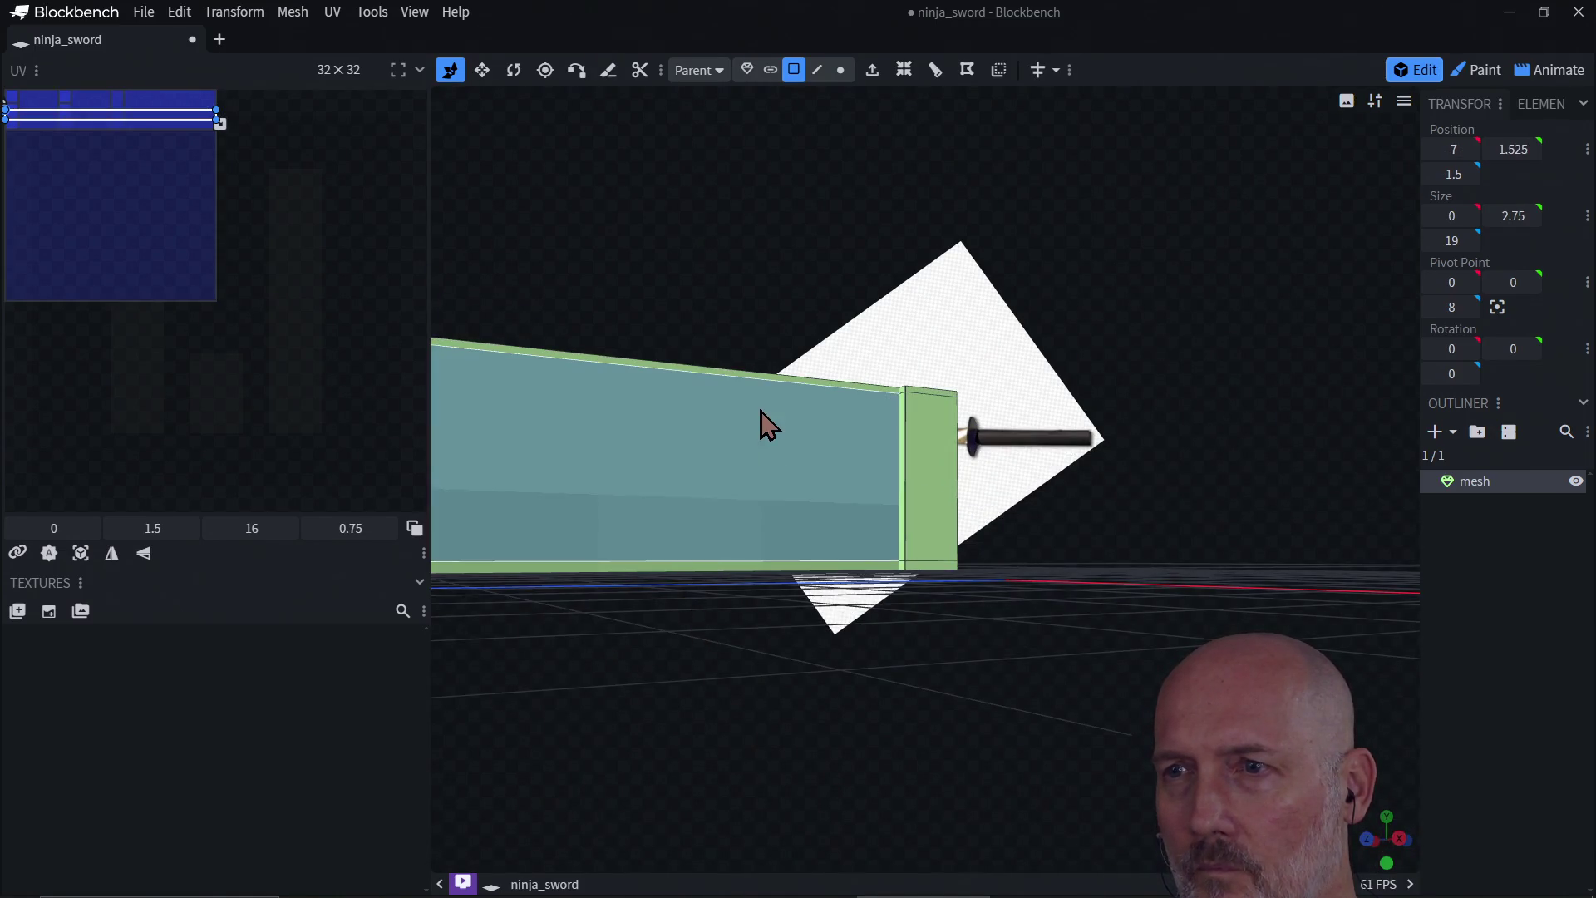
pyautogui.click(768, 380)
pyautogui.moveTo(800, 324)
pyautogui.mouseDown()
pyautogui.moveTo(785, 284)
pyautogui.moveTo(786, 334)
pyautogui.mouseUp()
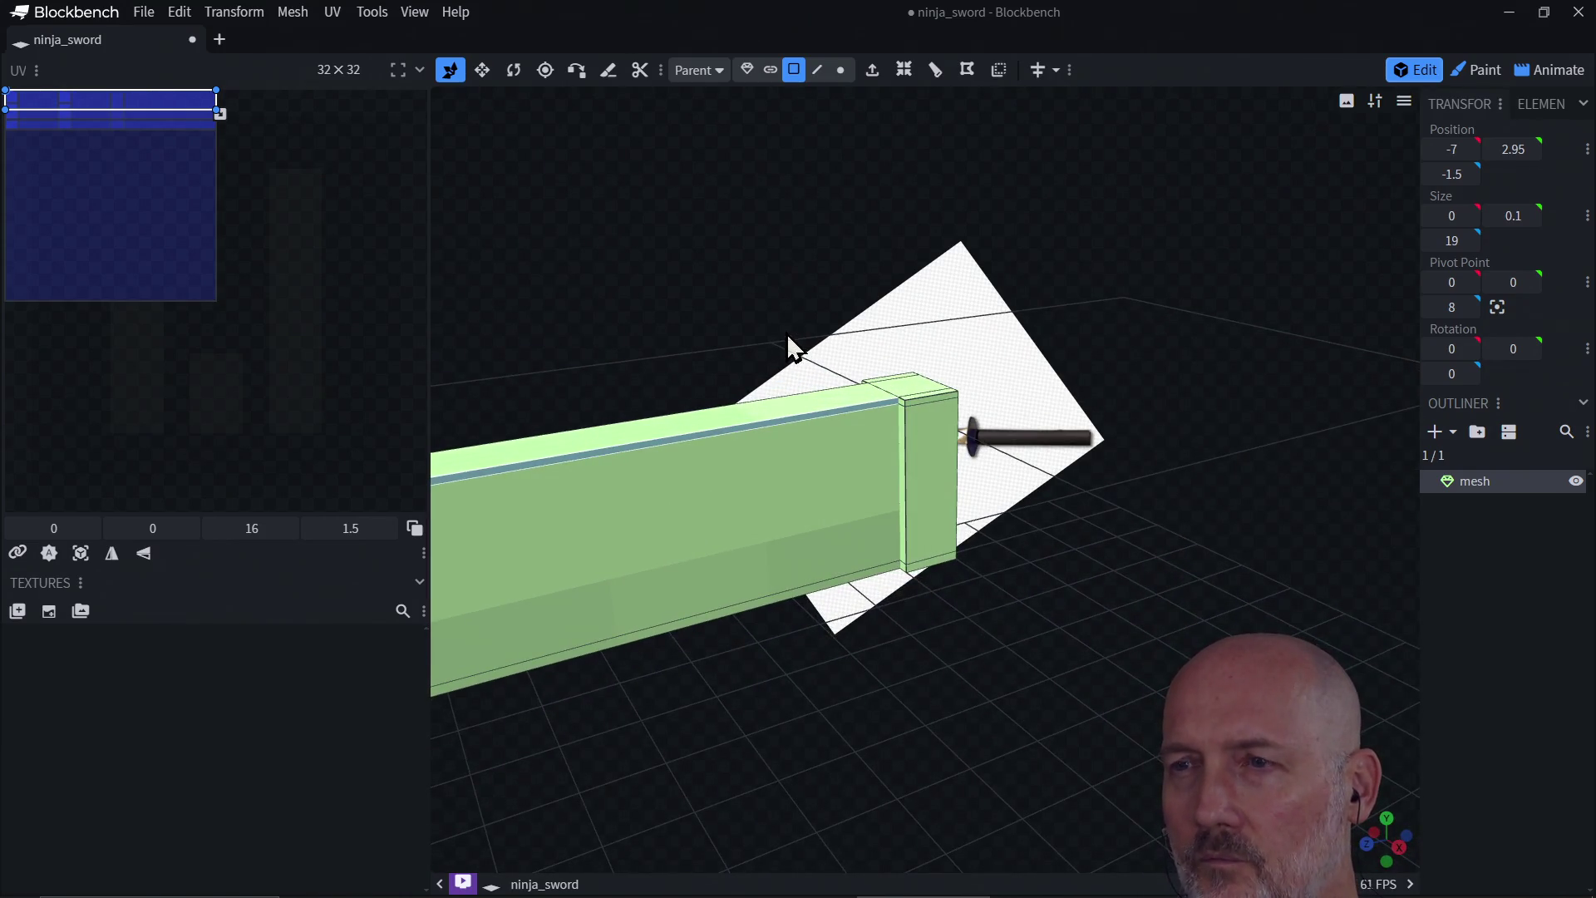
pyautogui.click(786, 332)
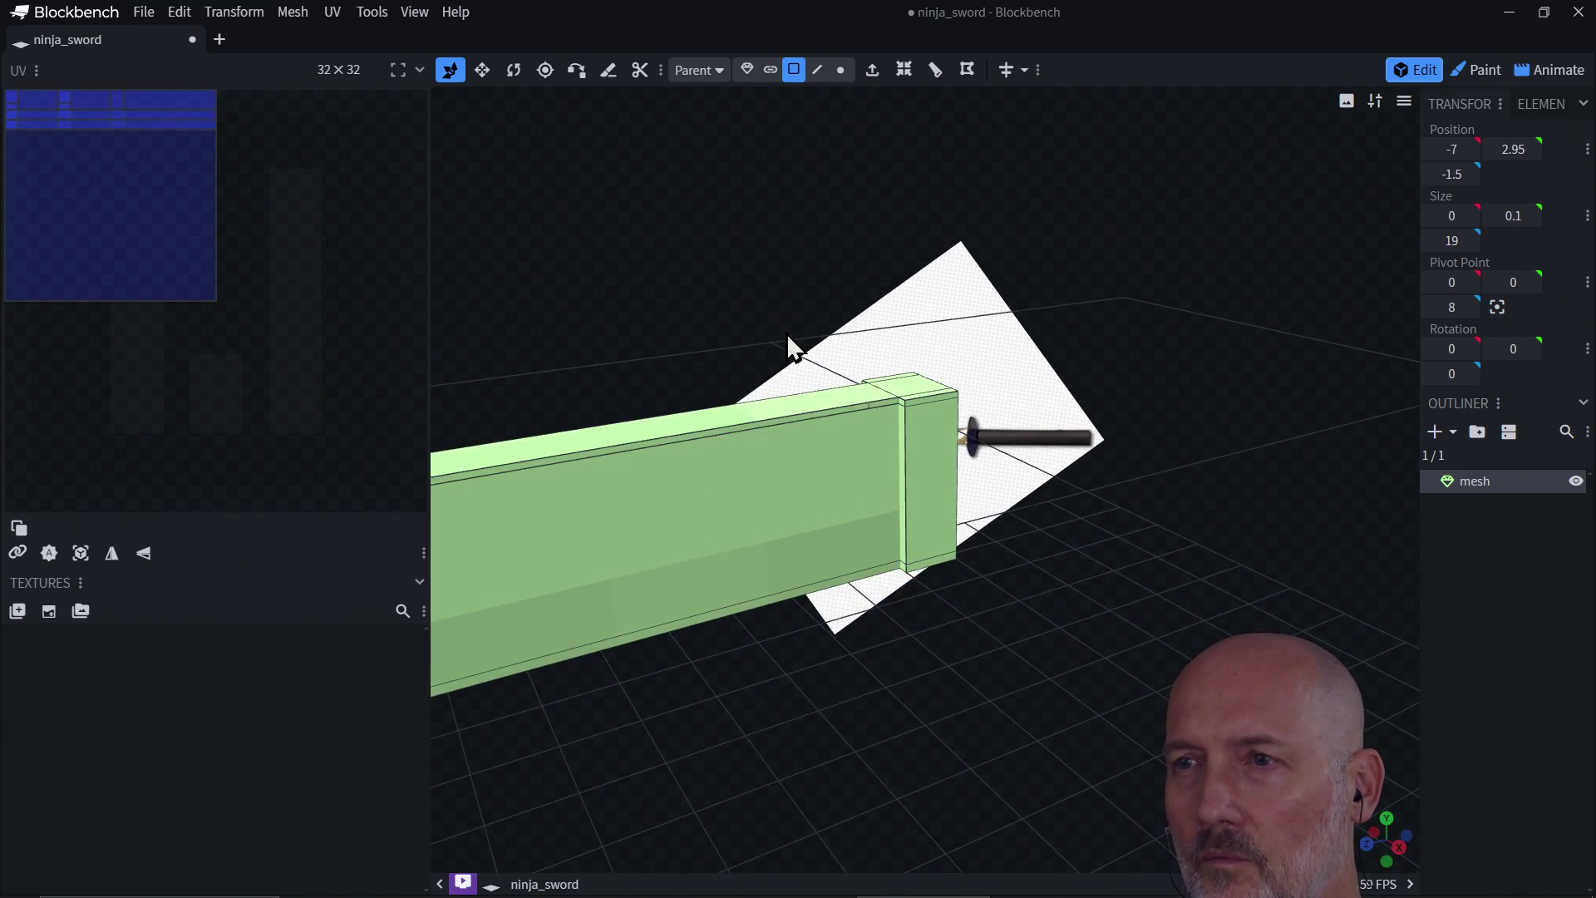
pyautogui.click(761, 425)
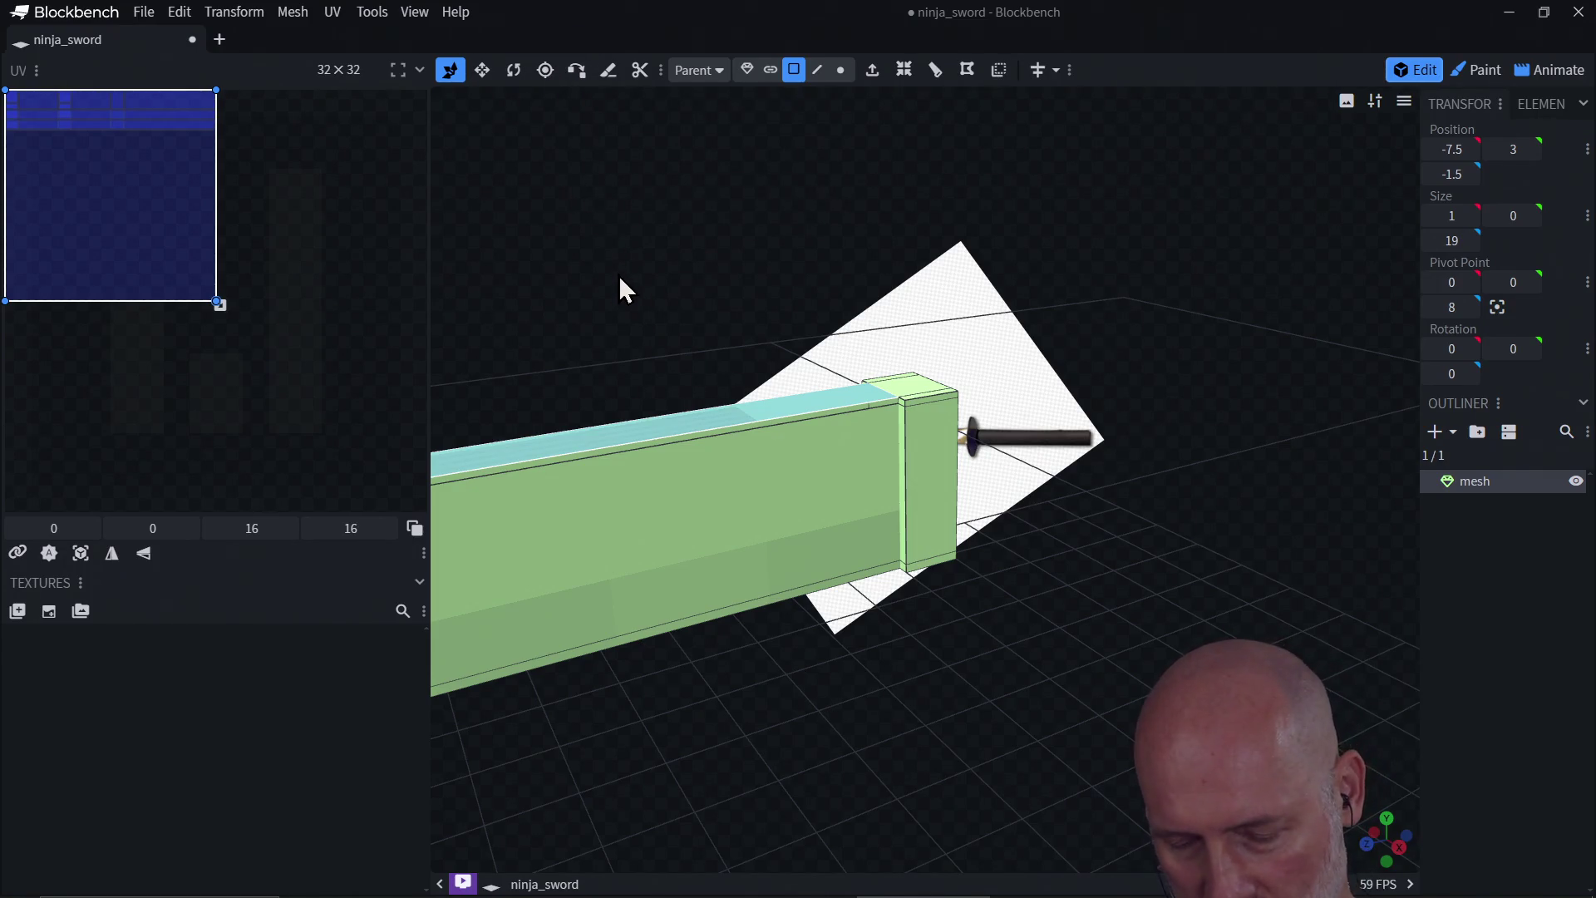
# Step: Enable vertex snapping with X, switch to Edge mode, and select the blade's upper and lower top edges
pyautogui.press('x')
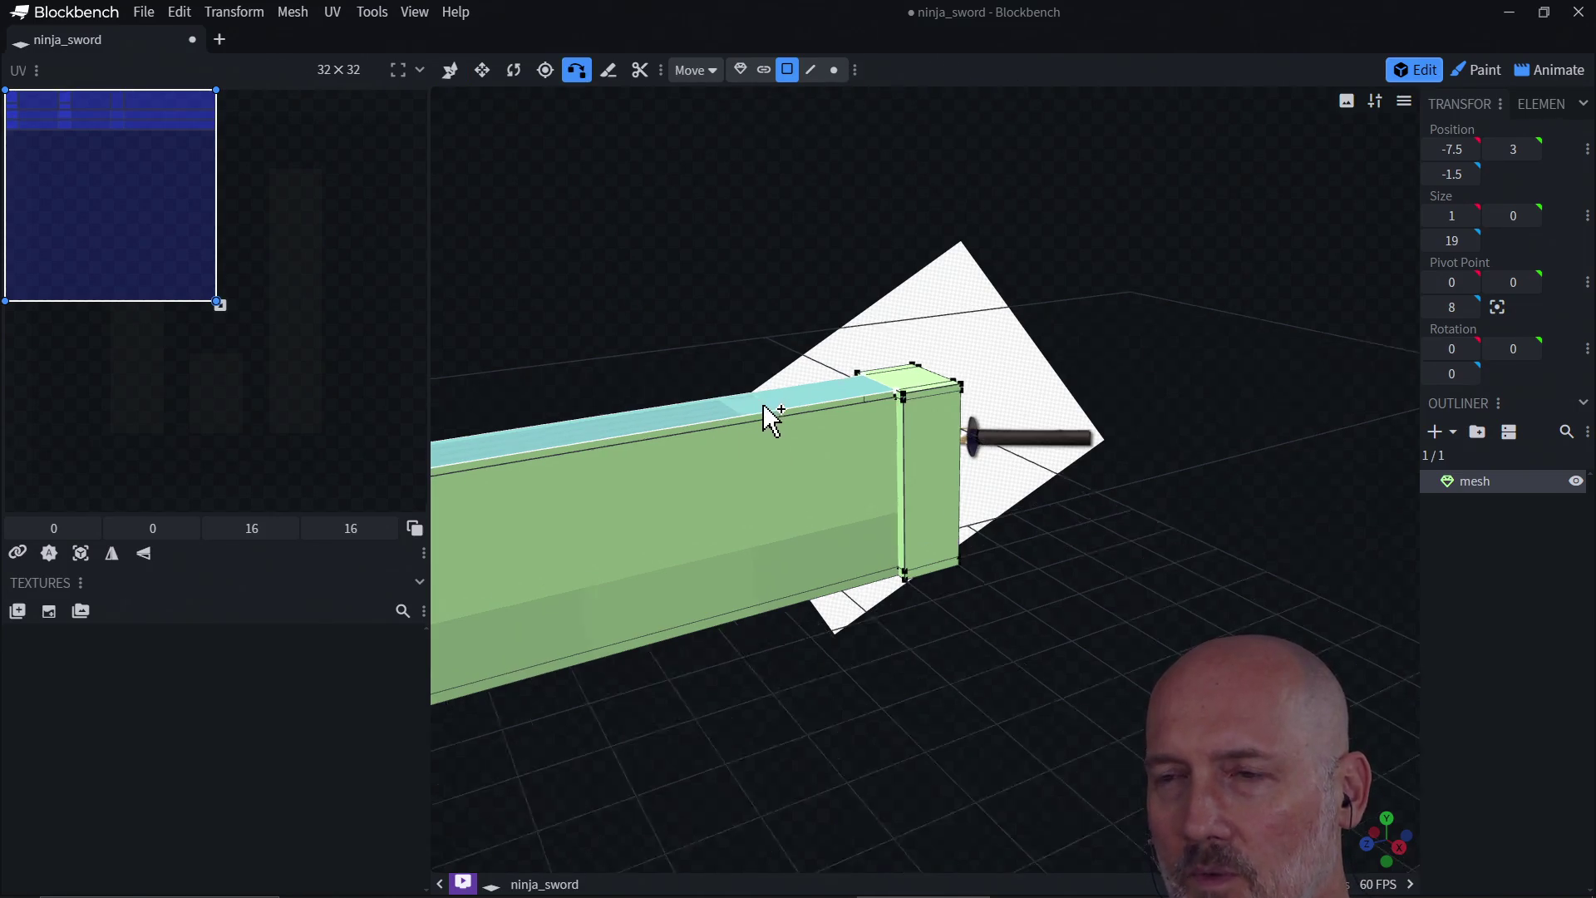
pyautogui.scroll(3, 764, 420)
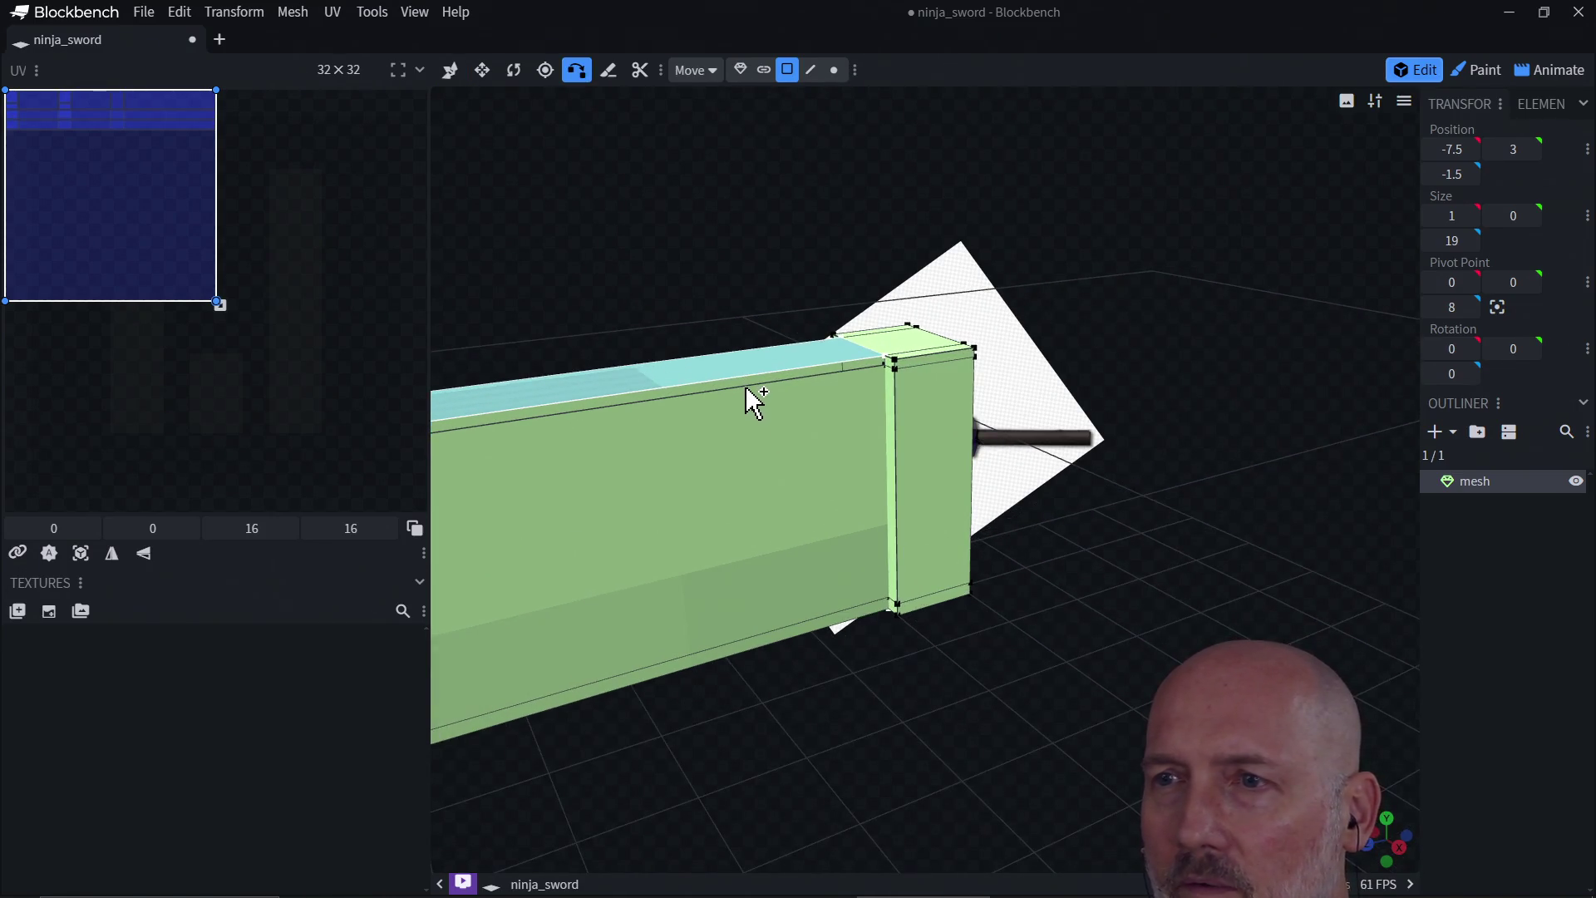
pyautogui.click(747, 389)
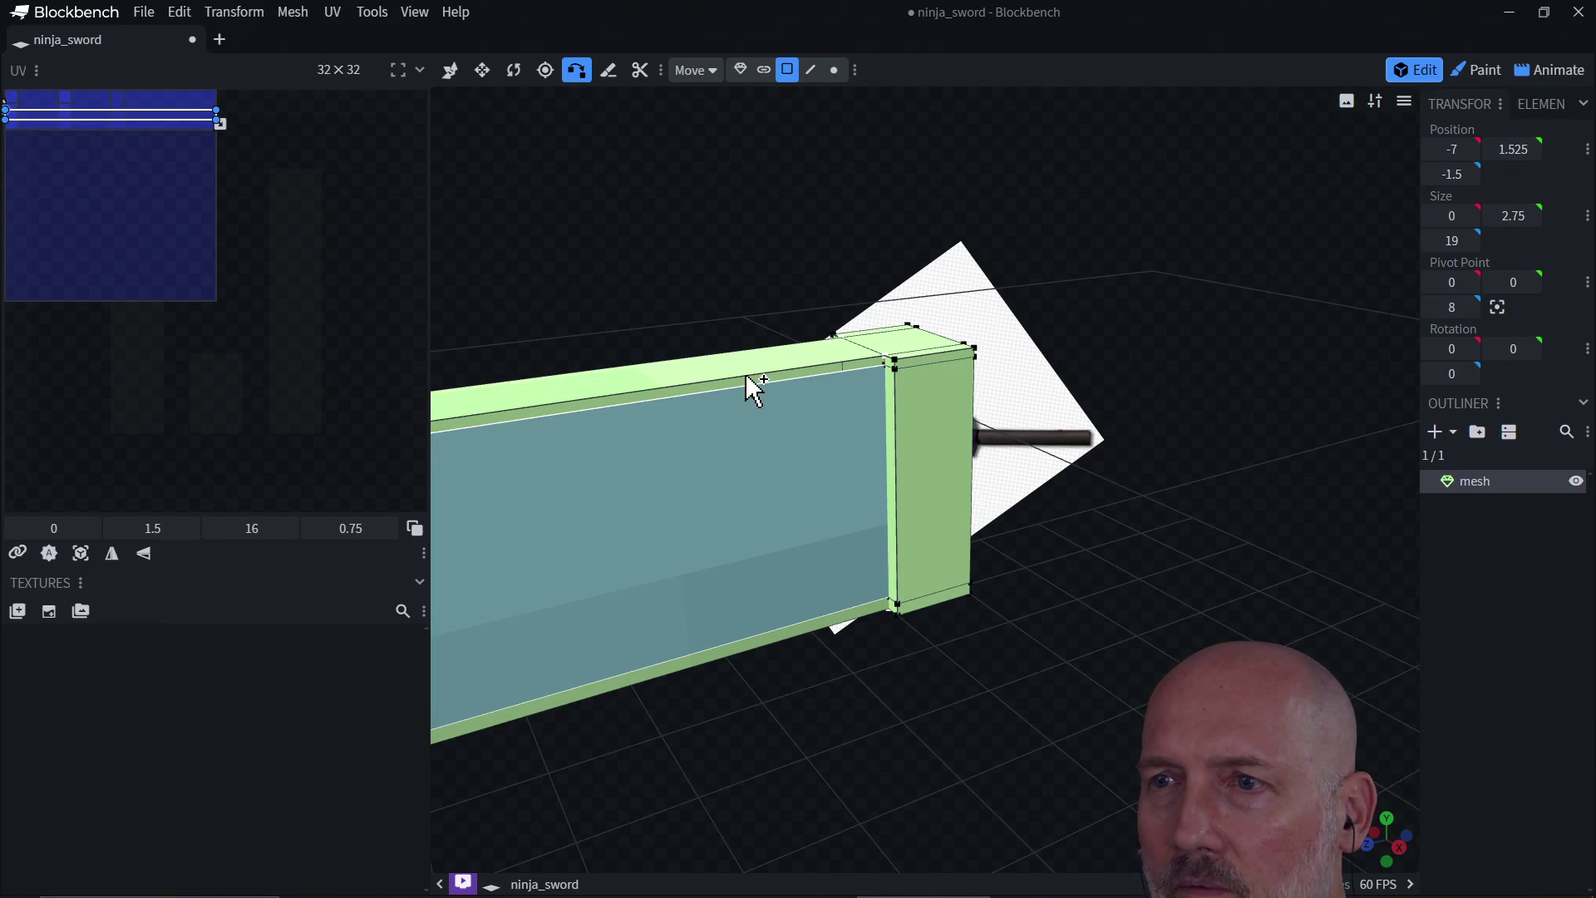
pyautogui.click(747, 376)
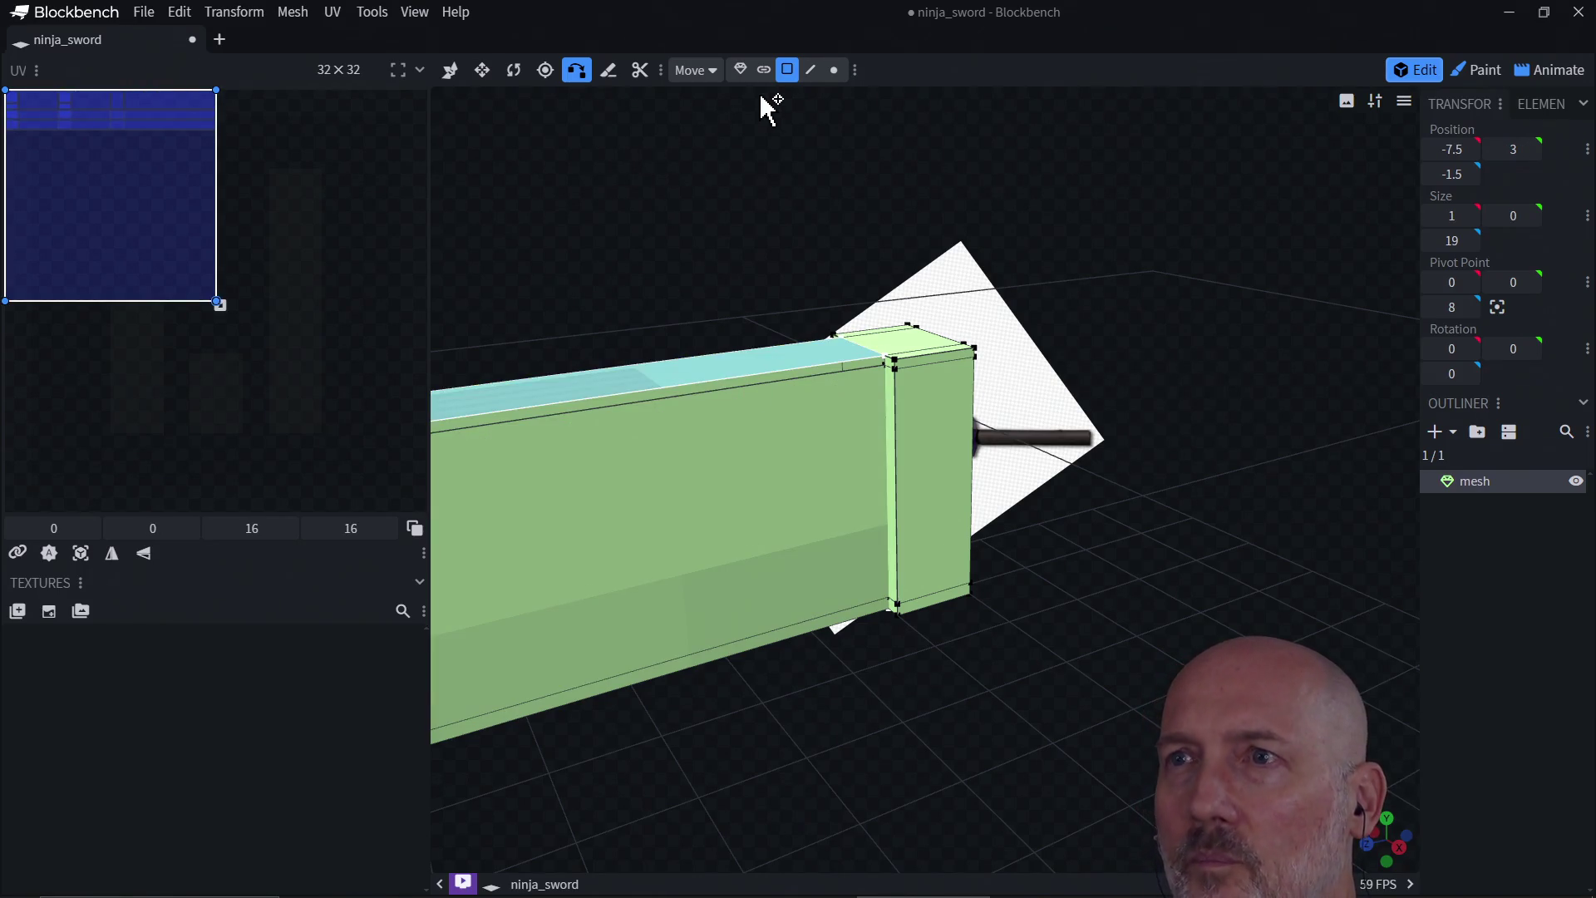
pyautogui.click(814, 72)
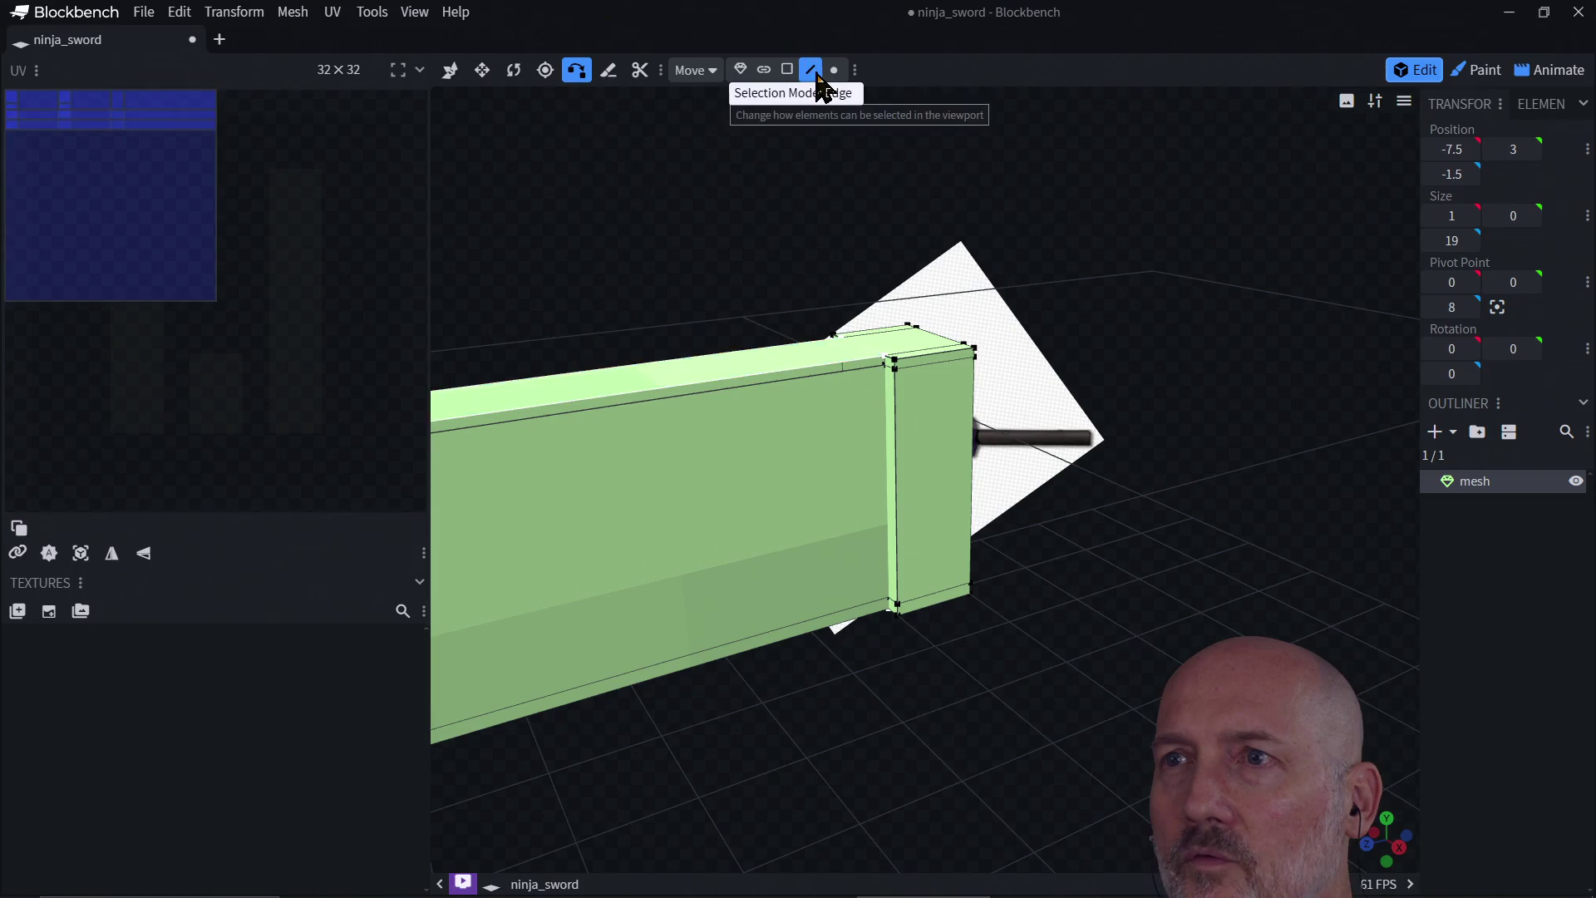
pyautogui.click(761, 381)
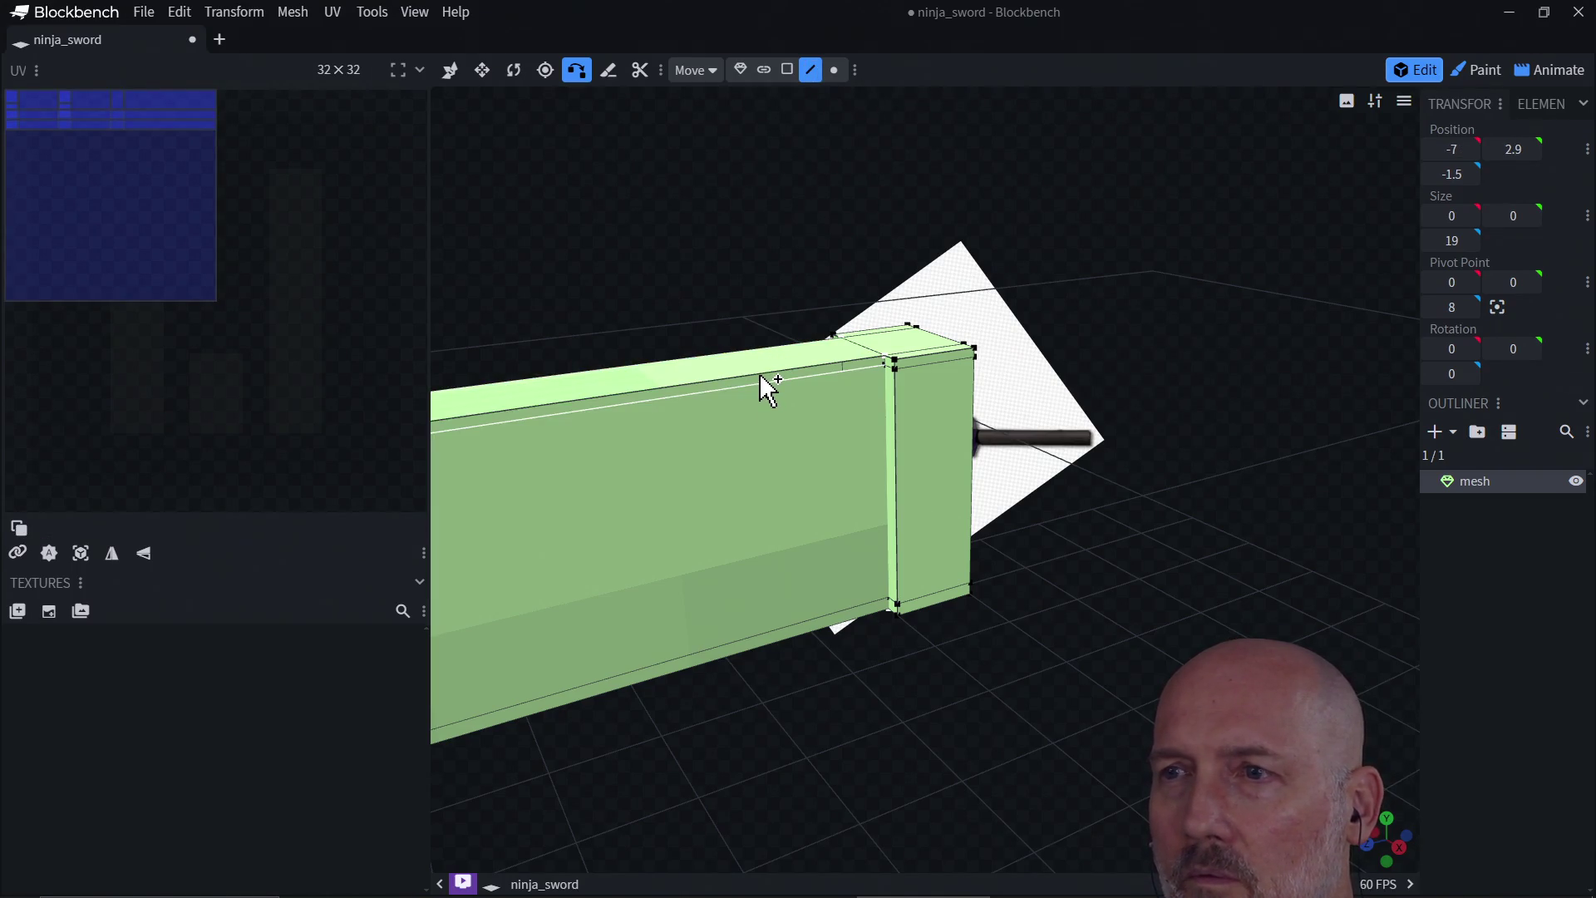
pyautogui.click(760, 373)
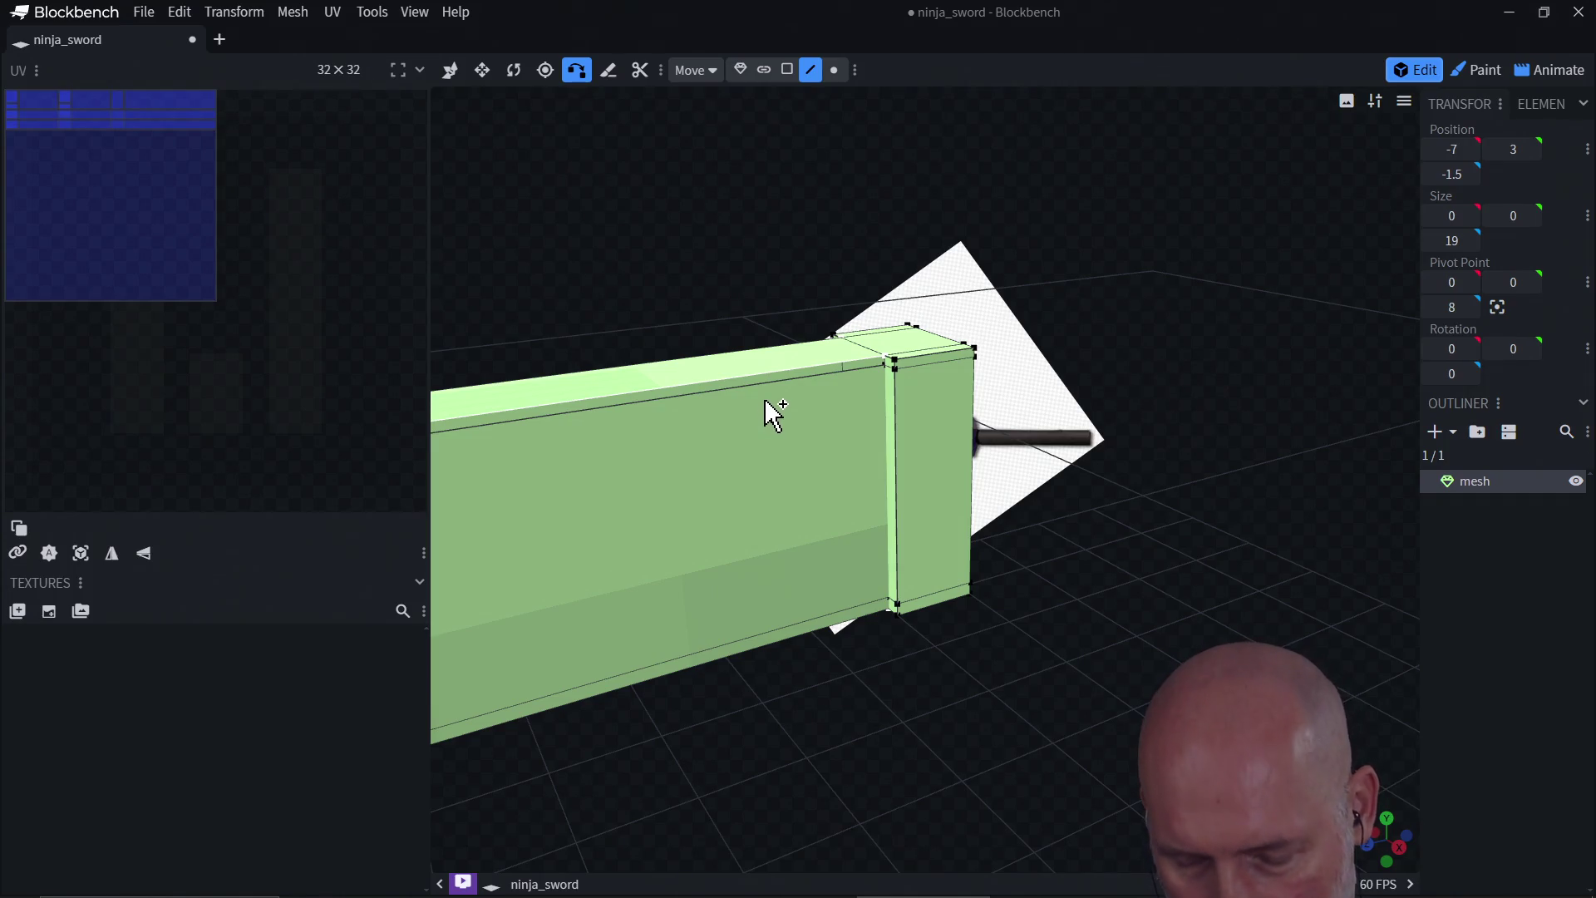
pyautogui.click(763, 387)
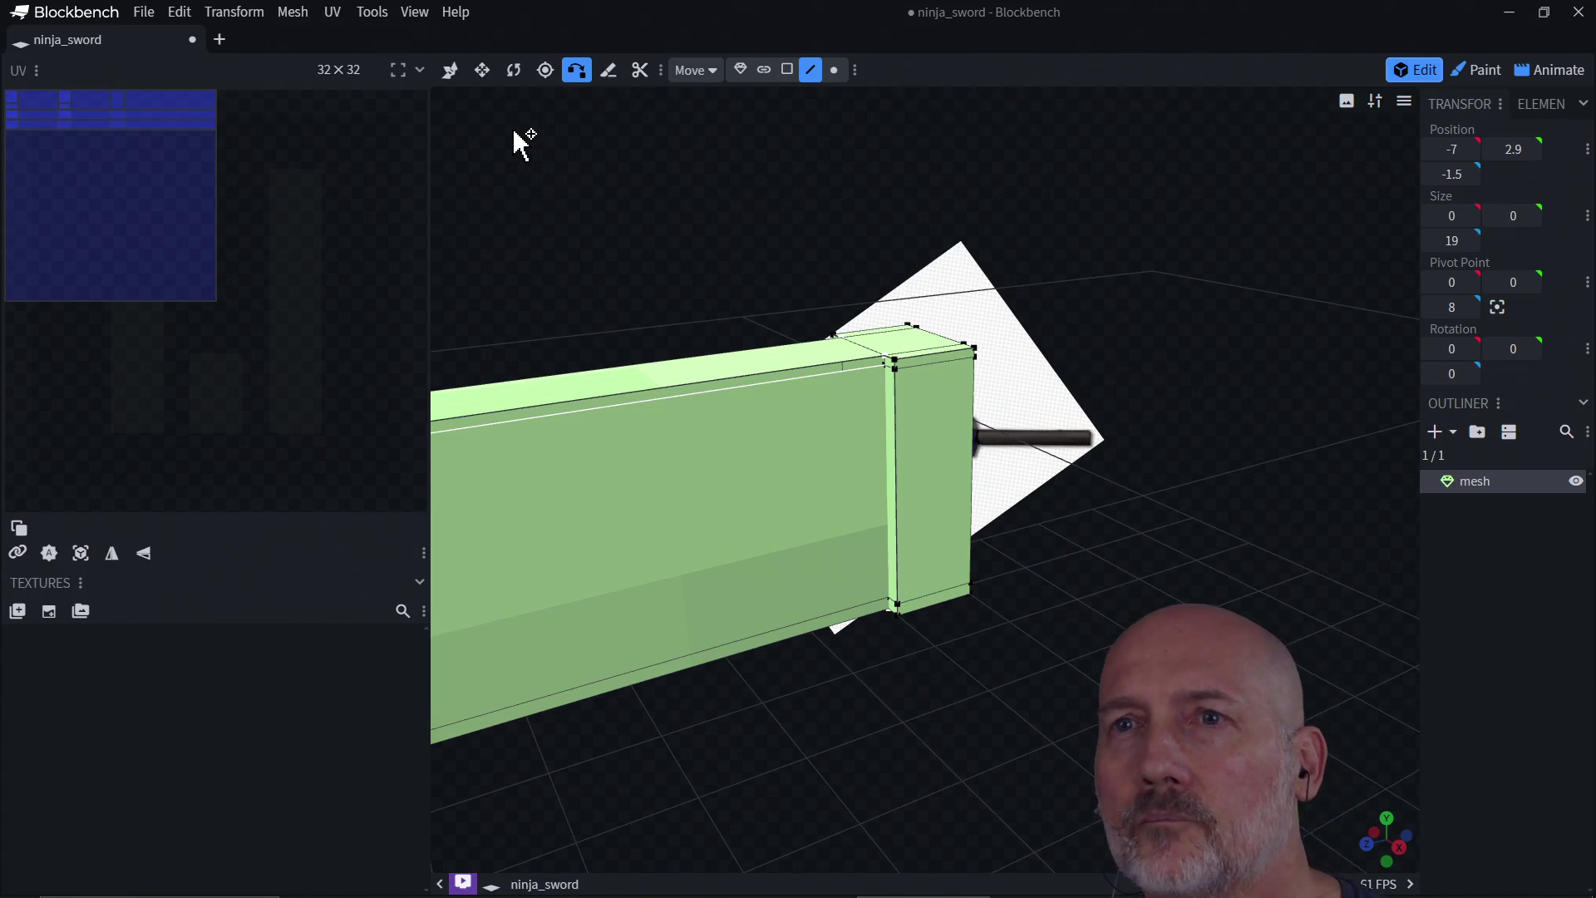
pyautogui.moveTo(606, 327)
pyautogui.mouseDown()
pyautogui.moveTo(632, 315)
pyautogui.moveTo(598, 337)
pyautogui.moveTo(613, 371)
pyautogui.moveTo(865, 370)
pyautogui.moveTo(823, 385)
pyautogui.moveTo(922, 360)
pyautogui.mouseUp()
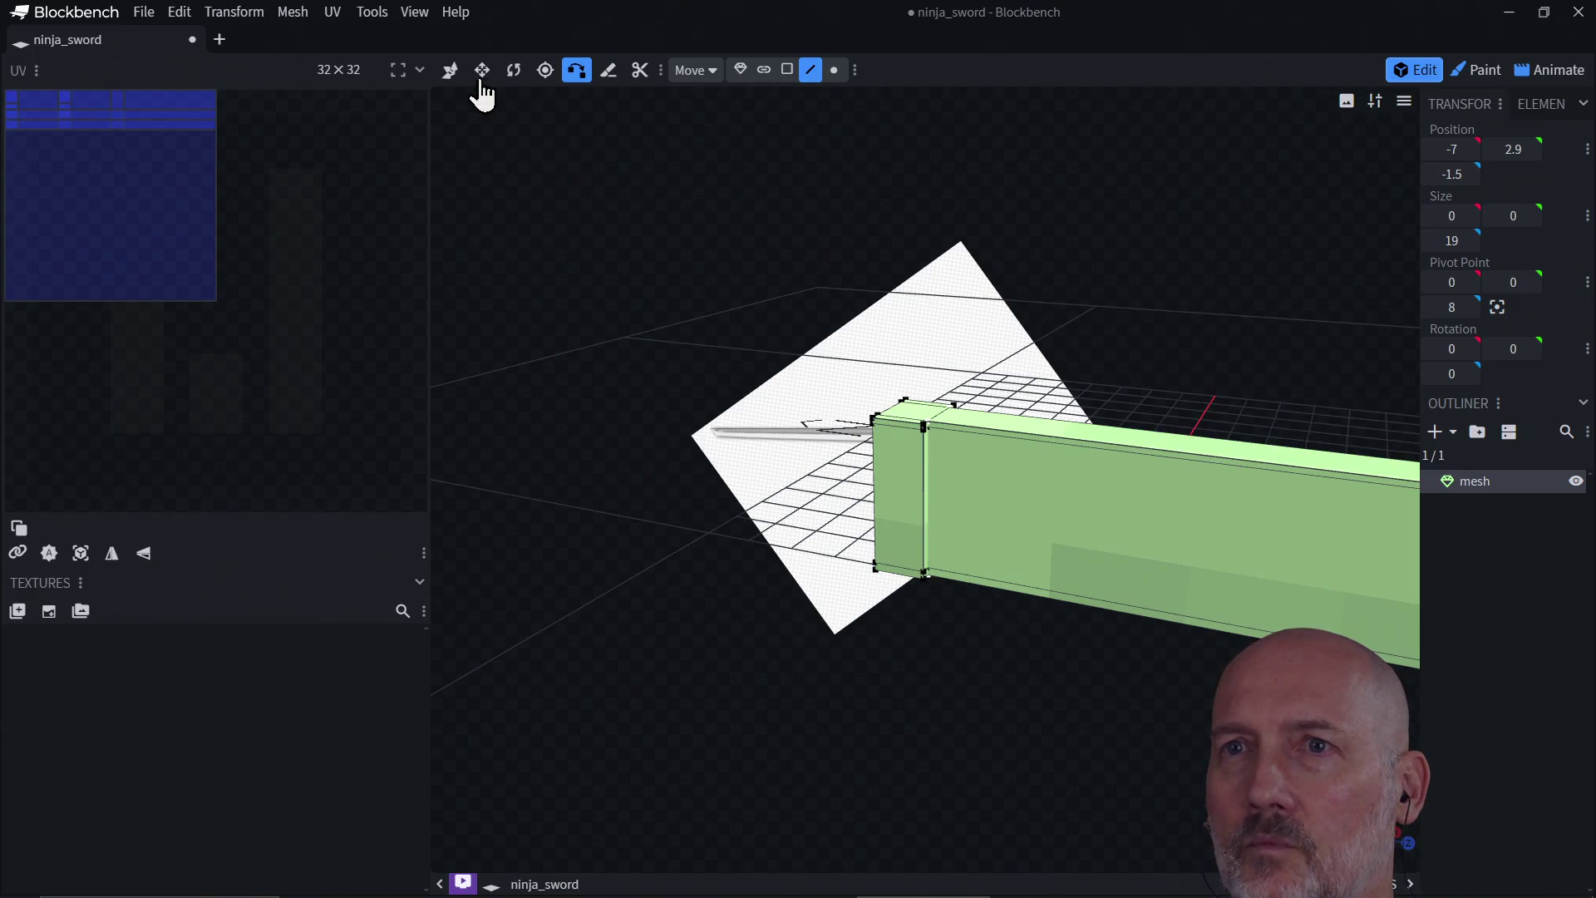
# Step: Return to the Move tool in Face mode, select the blade's thin top face, and orbit down the blade
pyautogui.click(450, 72)
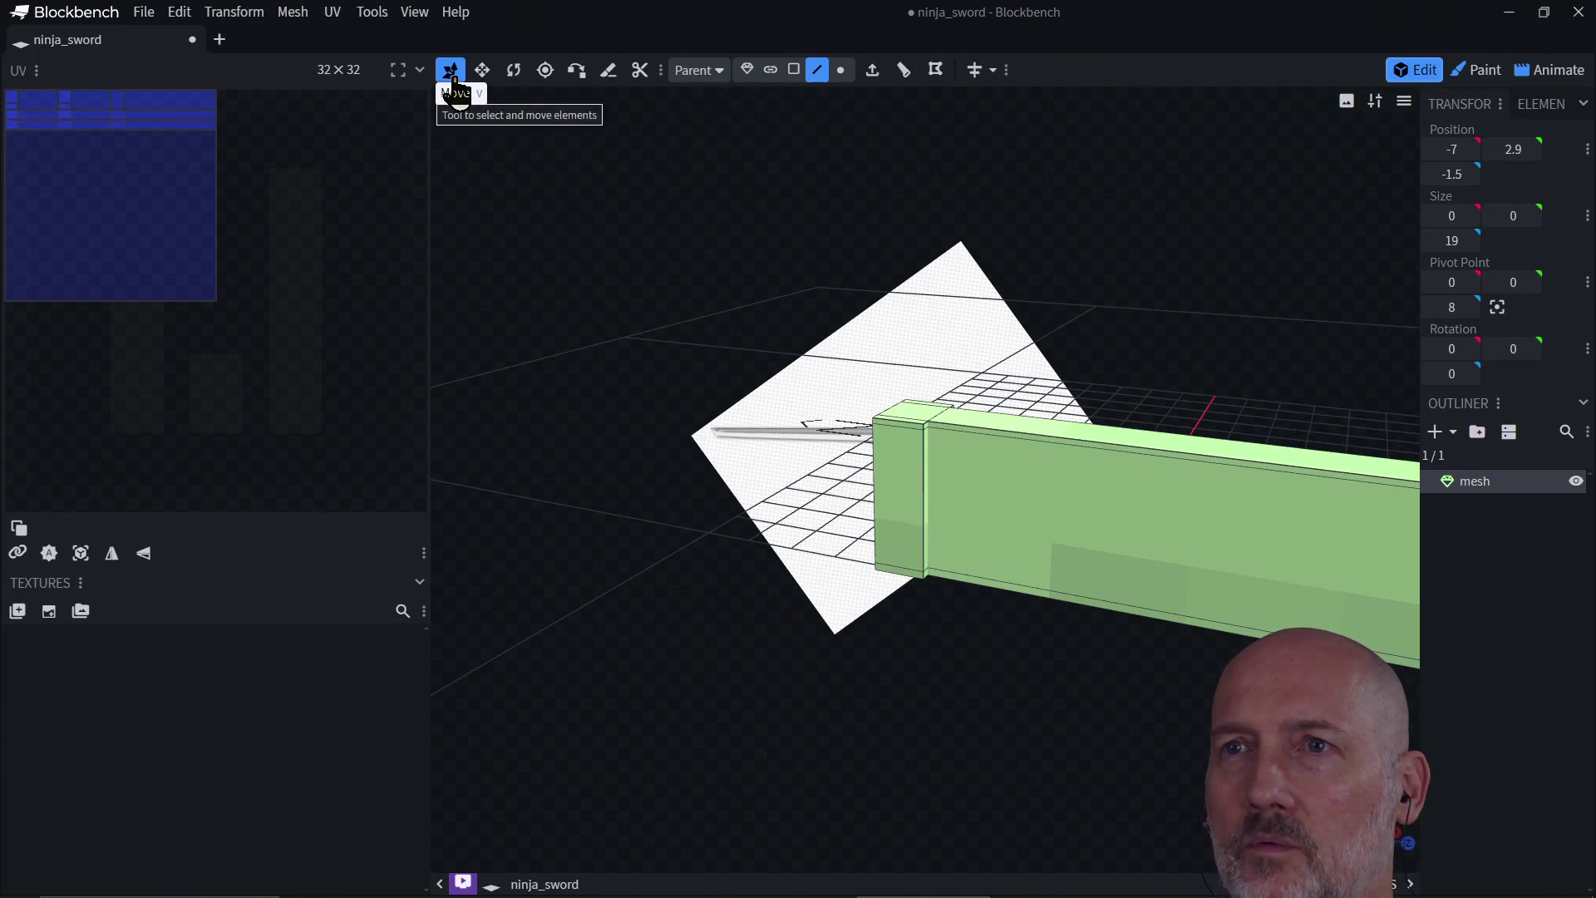
pyautogui.click(1028, 438)
pyautogui.moveTo(1029, 443)
pyautogui.mouseDown()
pyautogui.moveTo(983, 440)
pyautogui.moveTo(919, 501)
pyautogui.mouseUp()
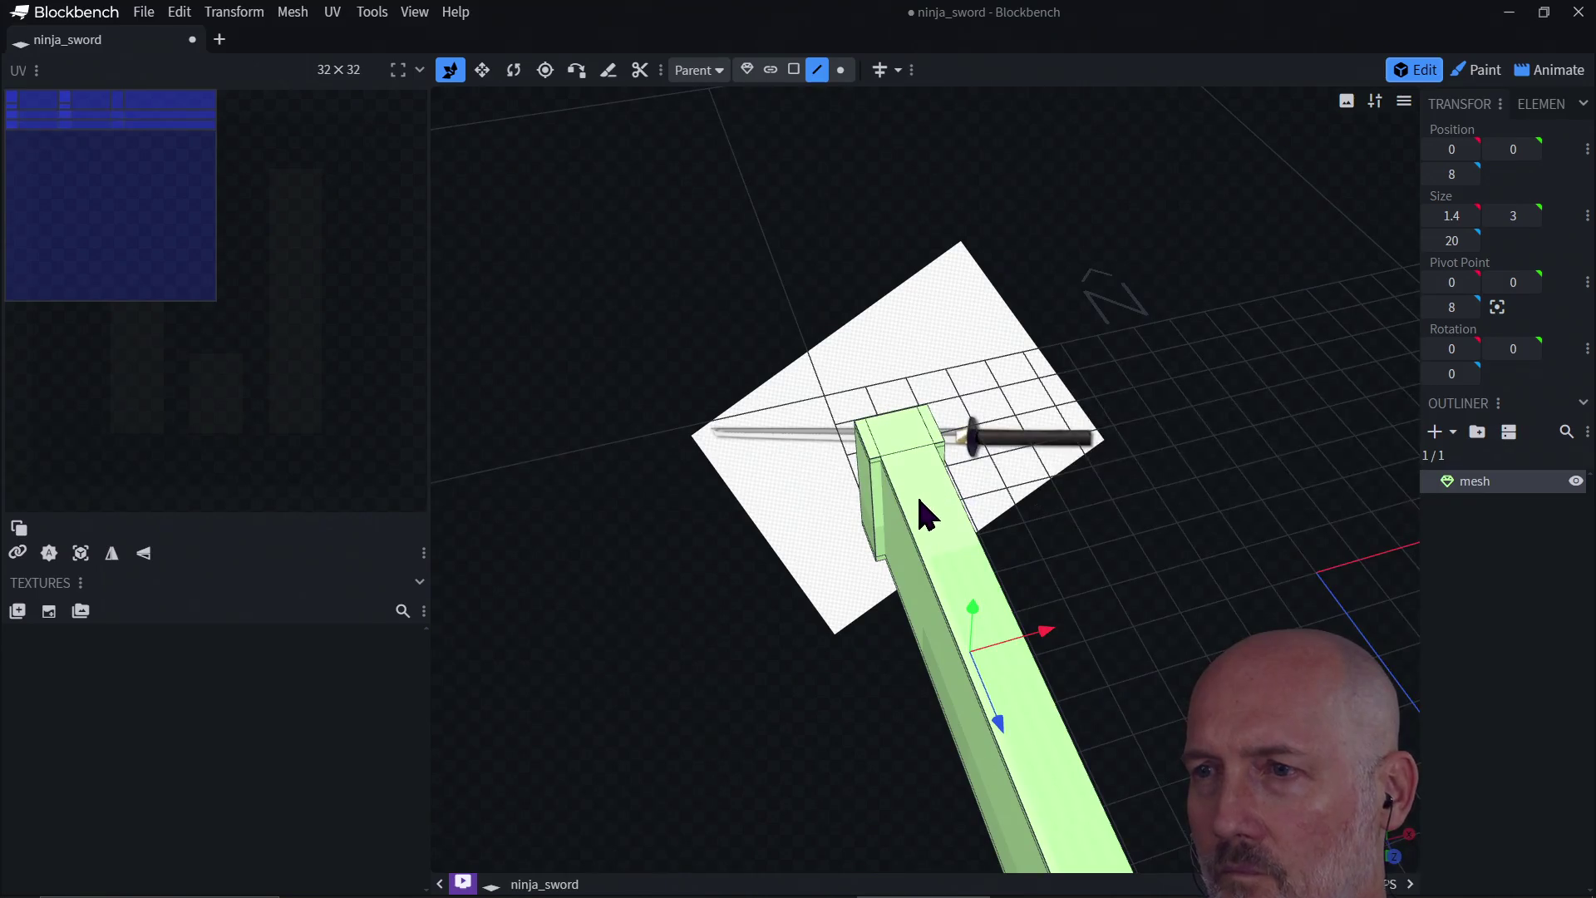
pyautogui.click(793, 78)
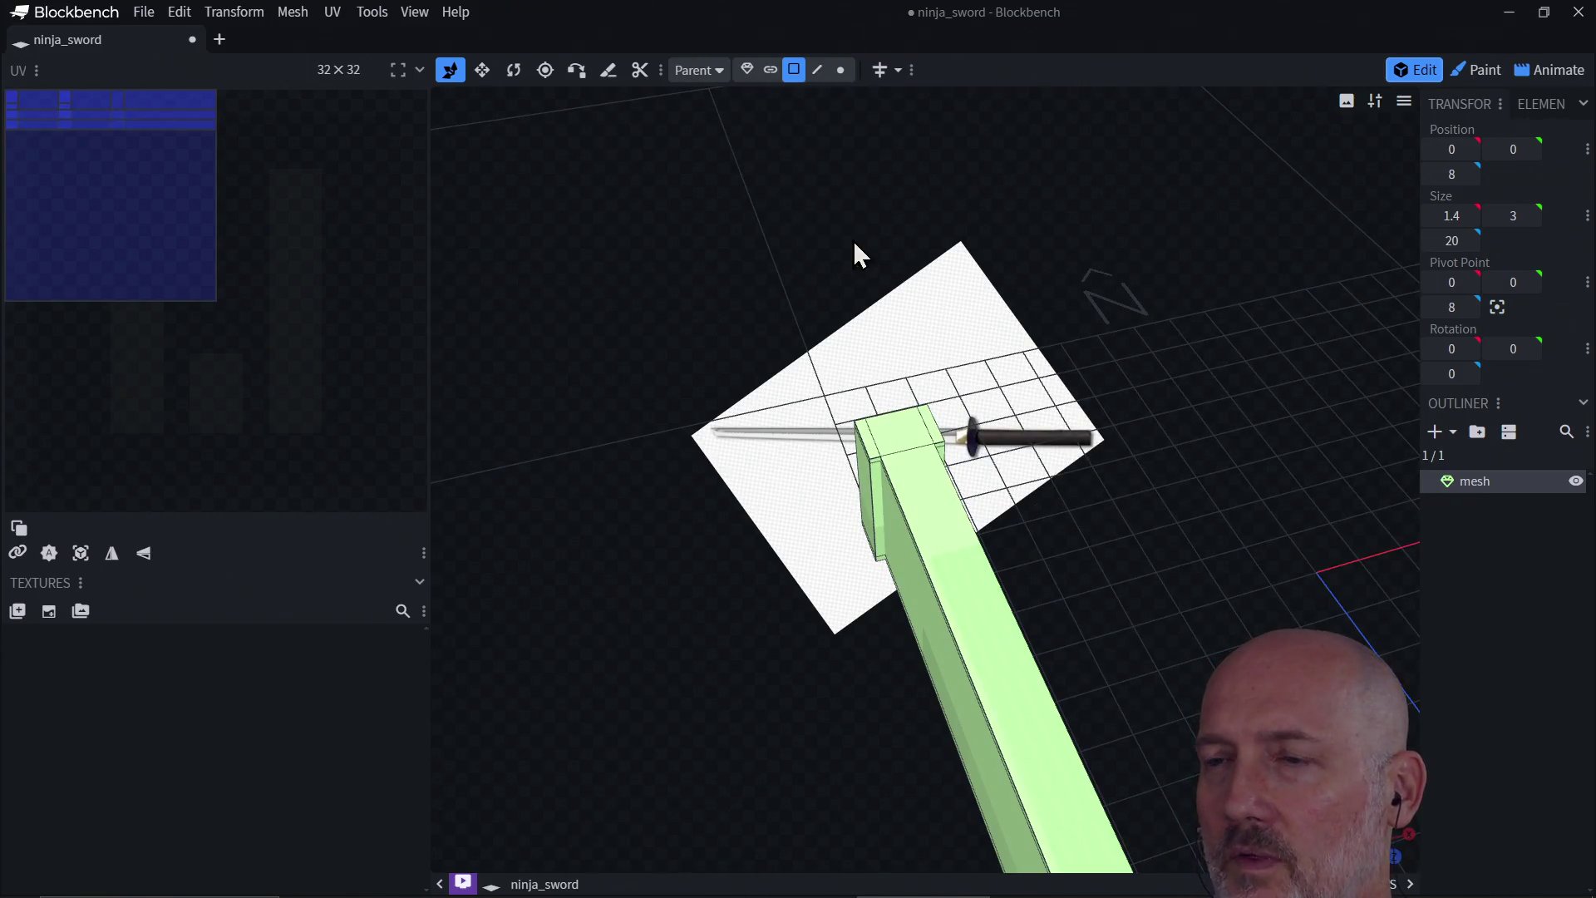
pyautogui.click(918, 509)
pyautogui.moveTo(912, 613)
pyautogui.mouseDown()
pyautogui.moveTo(1019, 524)
pyautogui.moveTo(1038, 434)
pyautogui.mouseUp()
pyautogui.click(1038, 416)
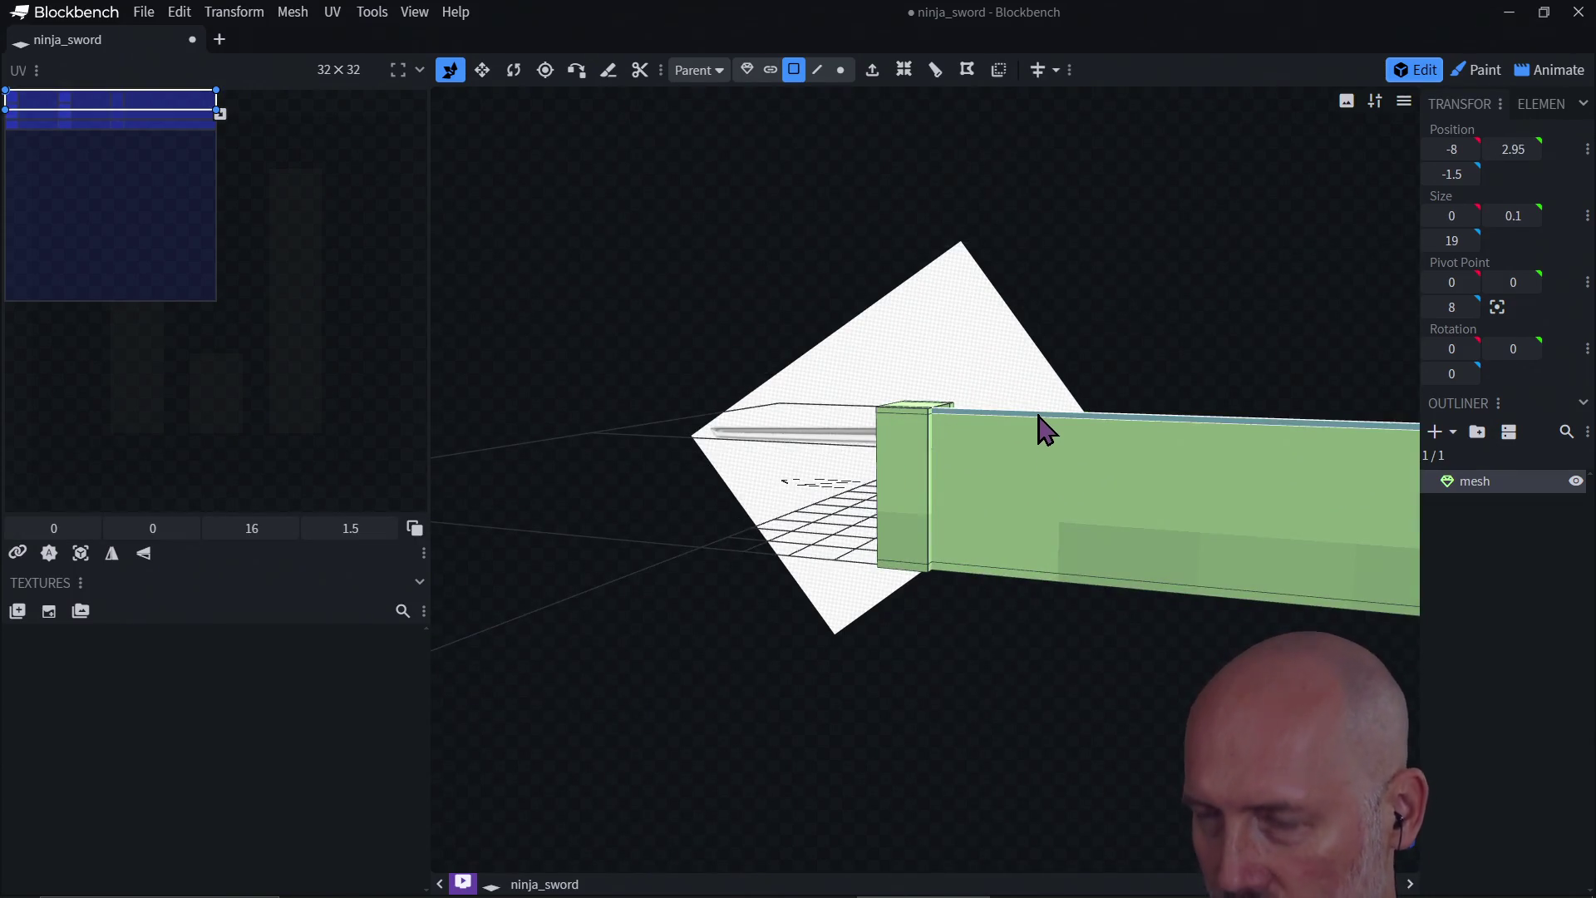
pyautogui.click(1043, 431)
pyautogui.moveTo(1203, 280)
pyautogui.mouseDown()
pyautogui.moveTo(966, 351)
pyautogui.moveTo(956, 324)
pyautogui.moveTo(897, 404)
pyautogui.mouseUp()
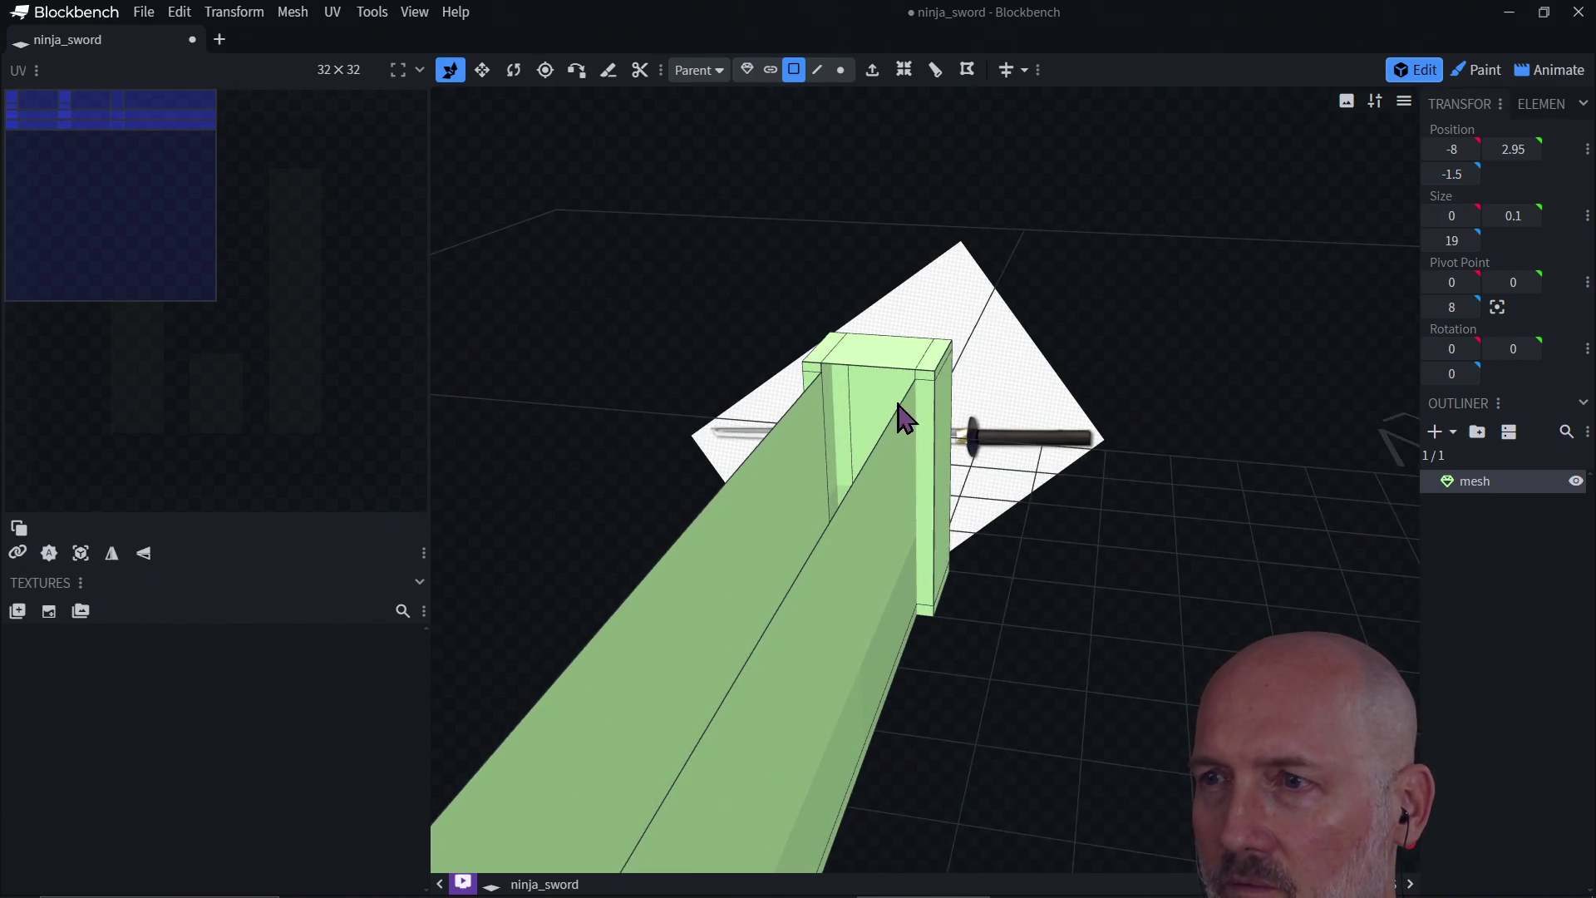
# Step: Select two long blade edges in Edge mode, briefly opening and closing the command search
pyautogui.click(818, 71)
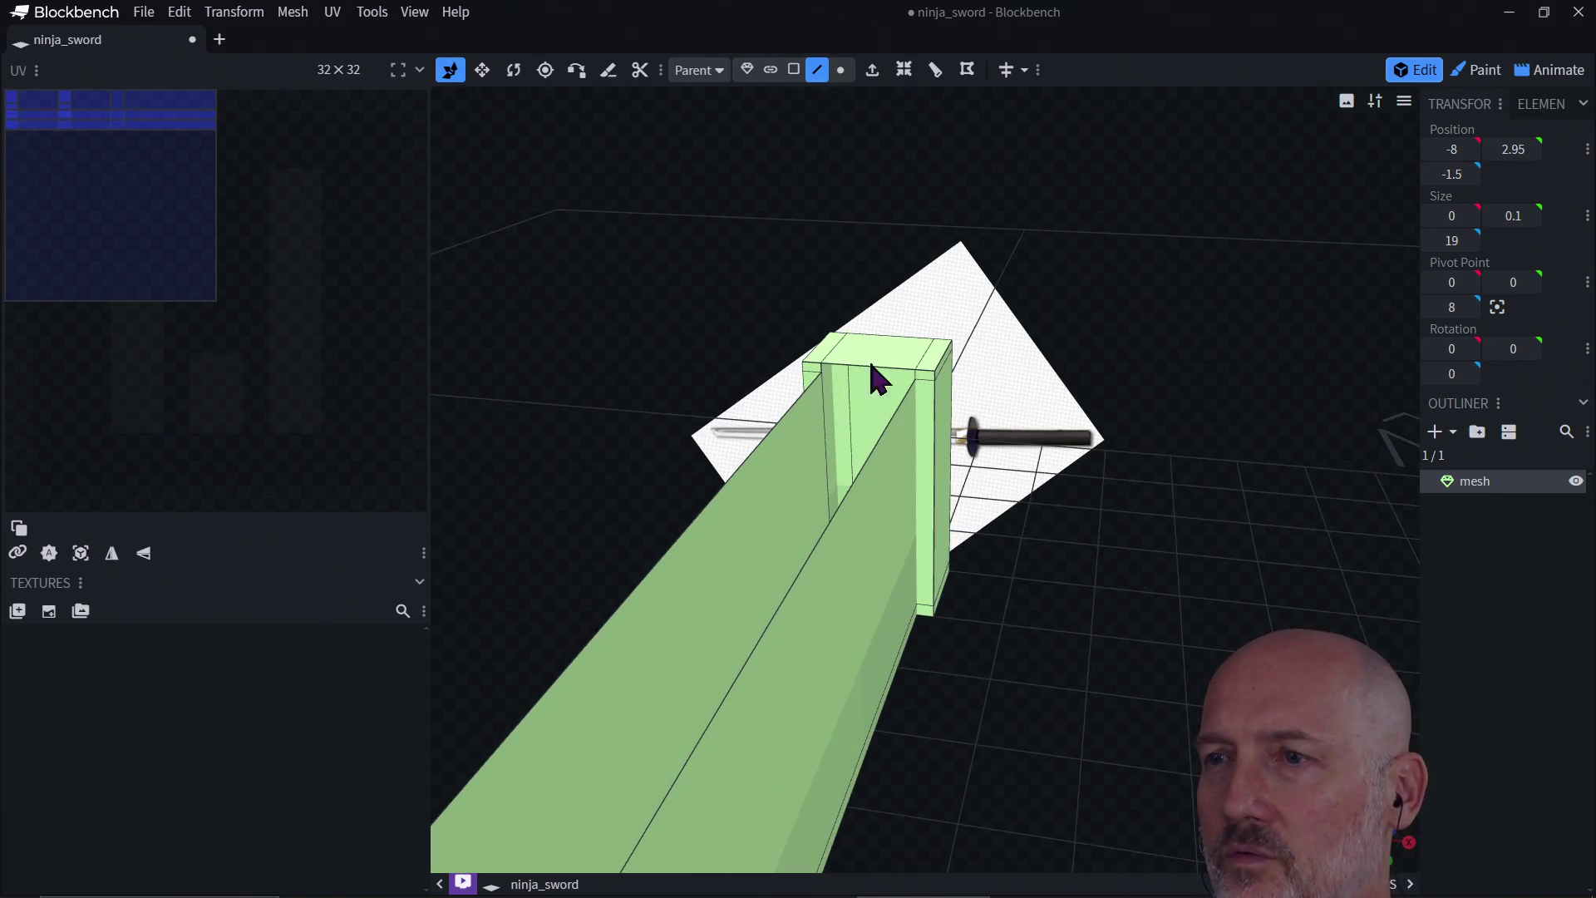
pyautogui.click(890, 423)
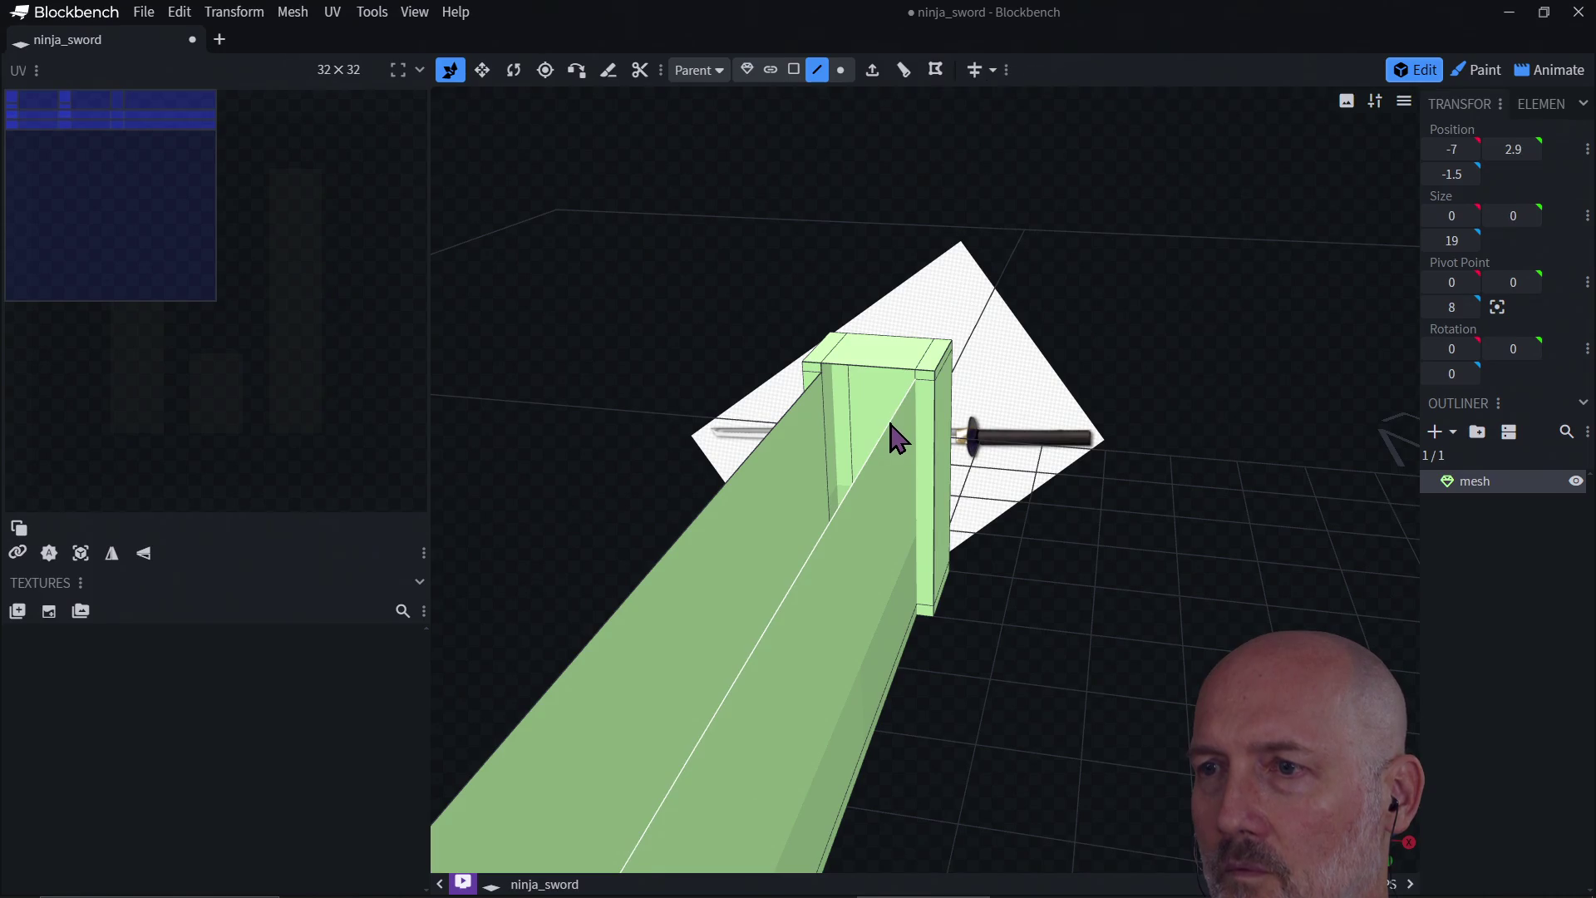
pyautogui.keyDown('shift'); pyautogui.click(793, 422); pyautogui.keyUp('shift')
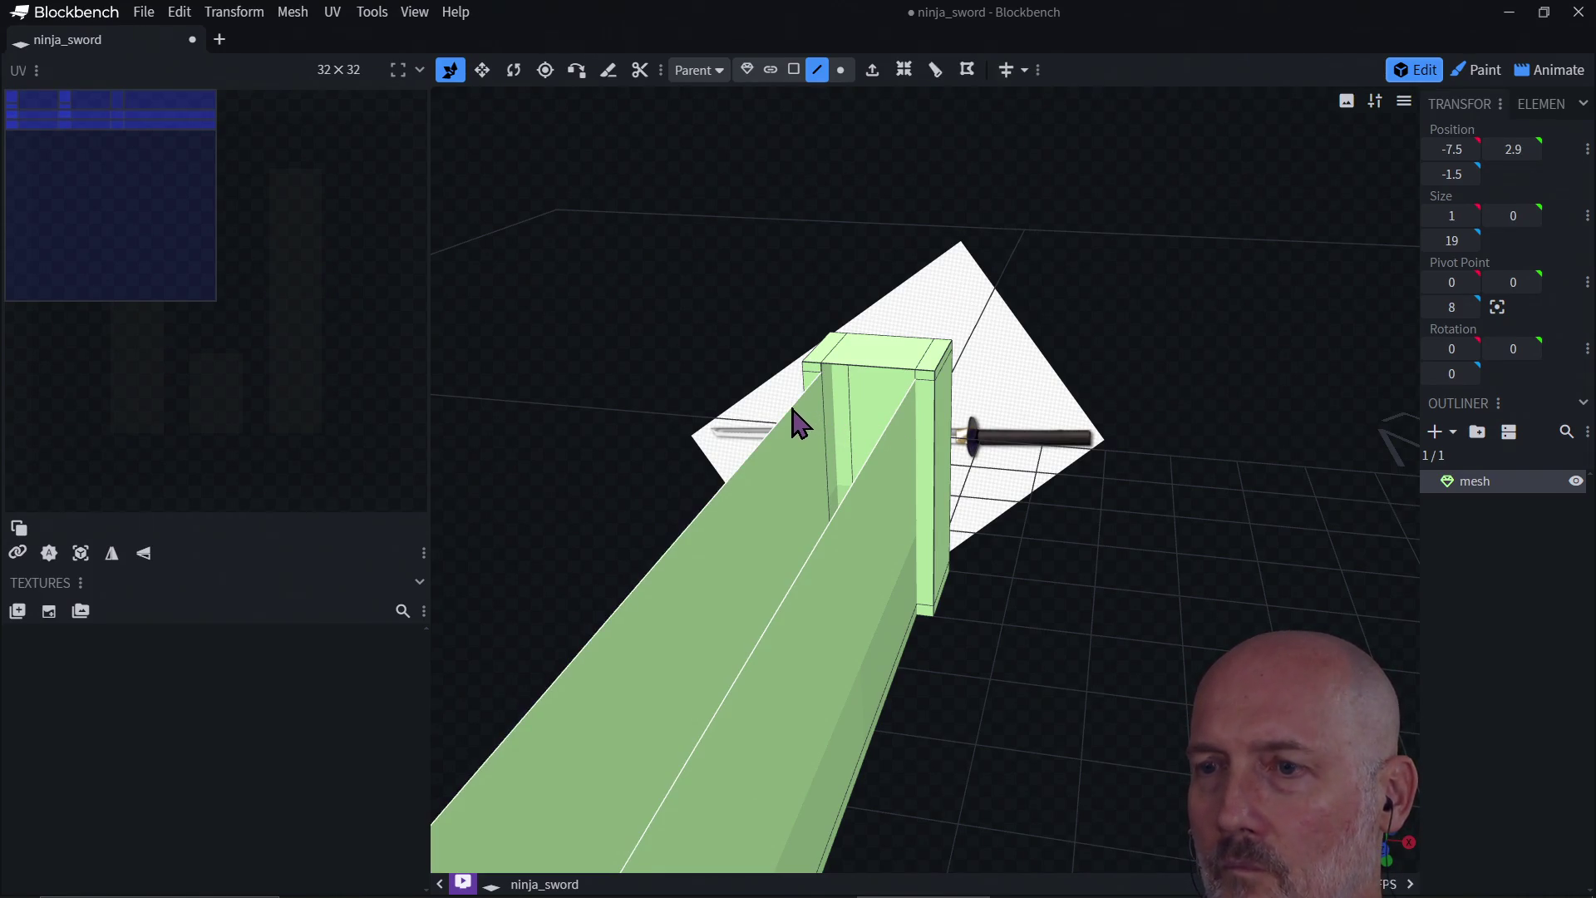
pyautogui.hotkey('ctrl', 'f')
pyautogui.press('Escape')
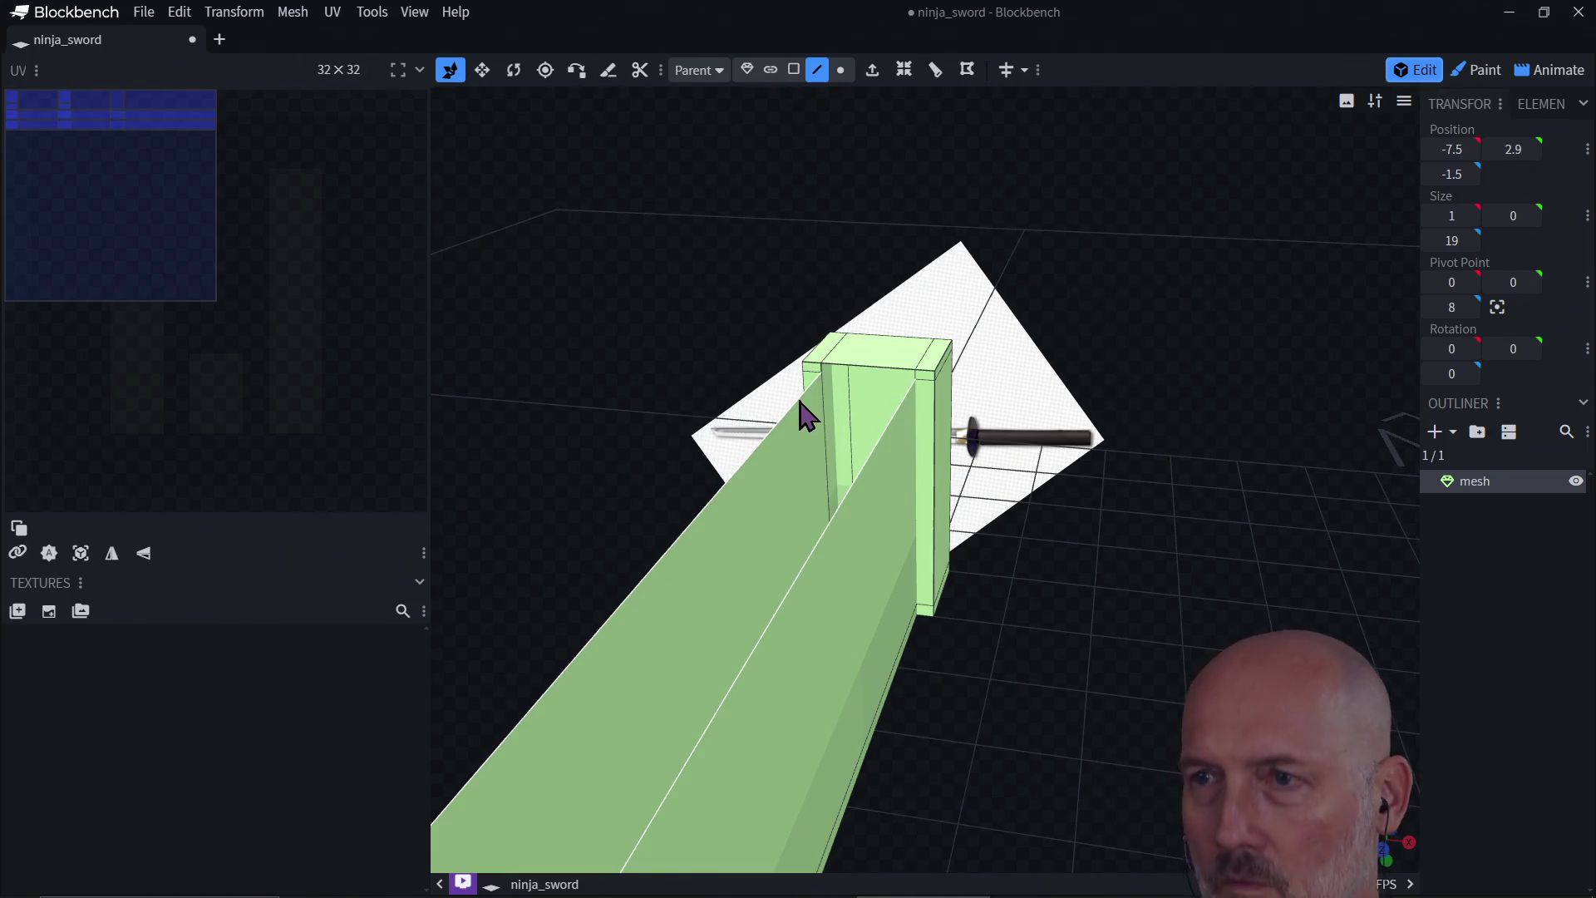
pyautogui.hotkey('ctrl', 'f')
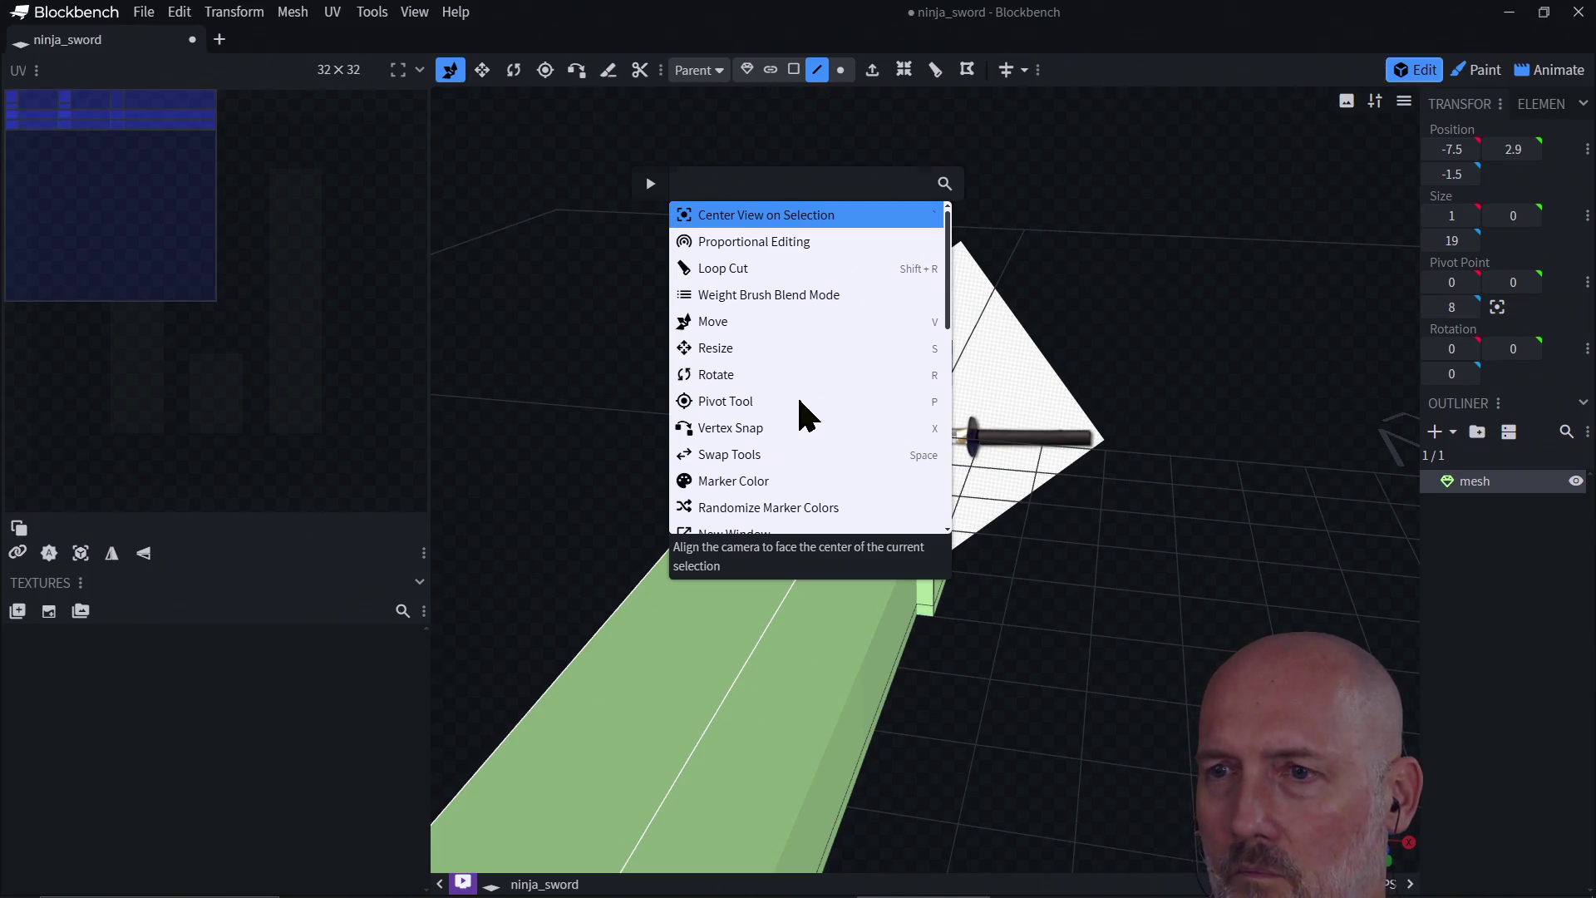
pyautogui.press('Escape')
# Step: Lower the blade's end edge slightly so its Y position reads 2.9
pyautogui.click(873, 356)
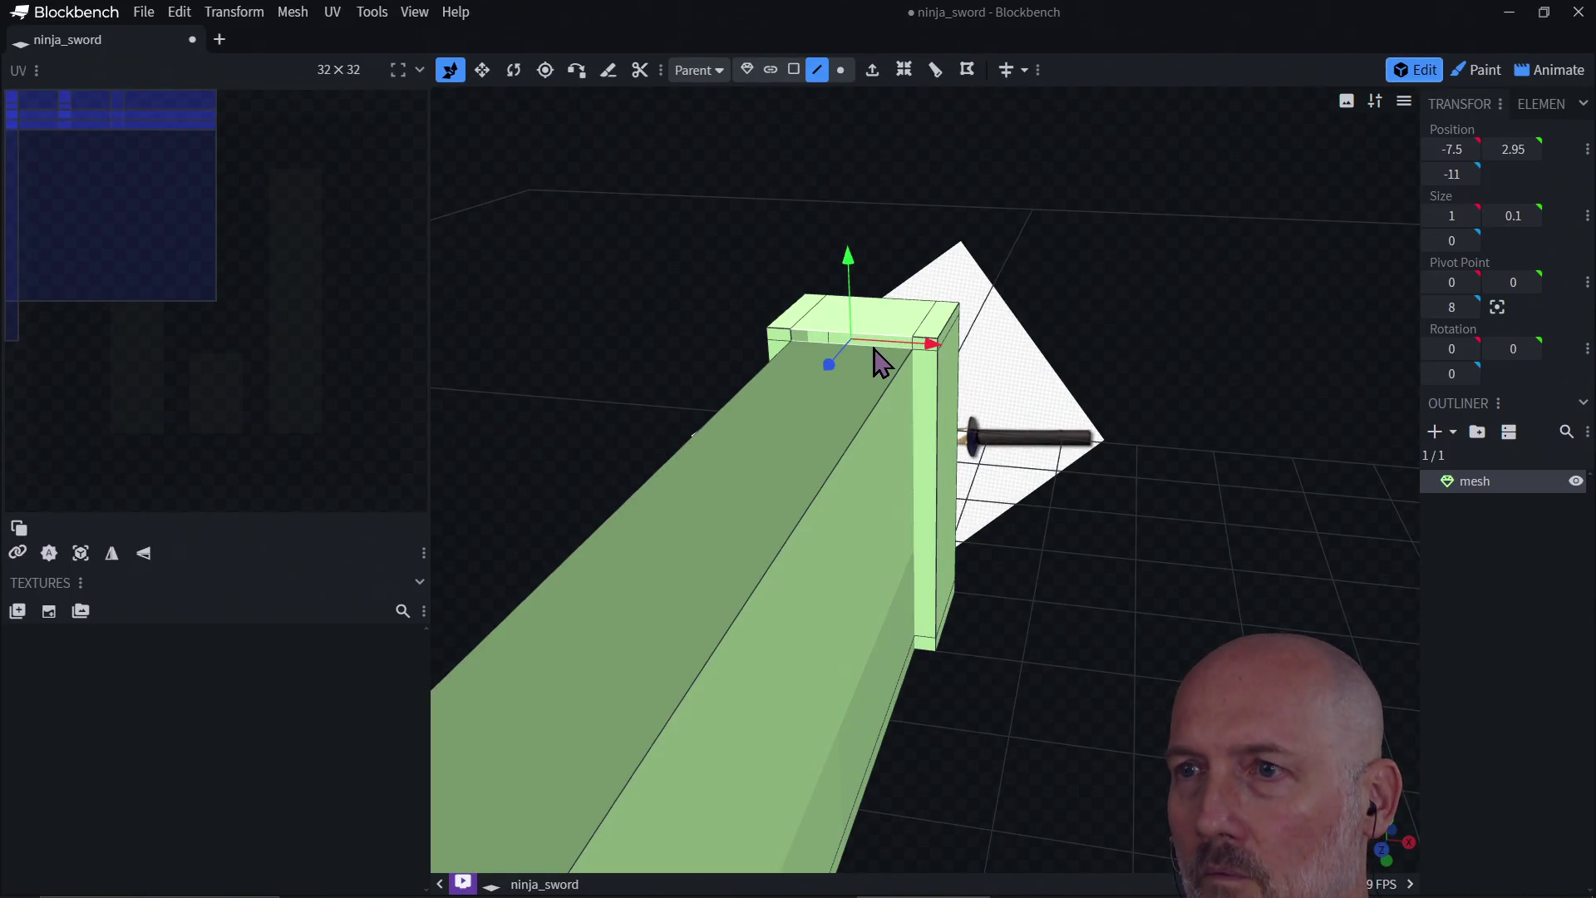
pyautogui.moveTo(939, 419); pyautogui.dragTo(940, 418)
pyautogui.click(931, 581)
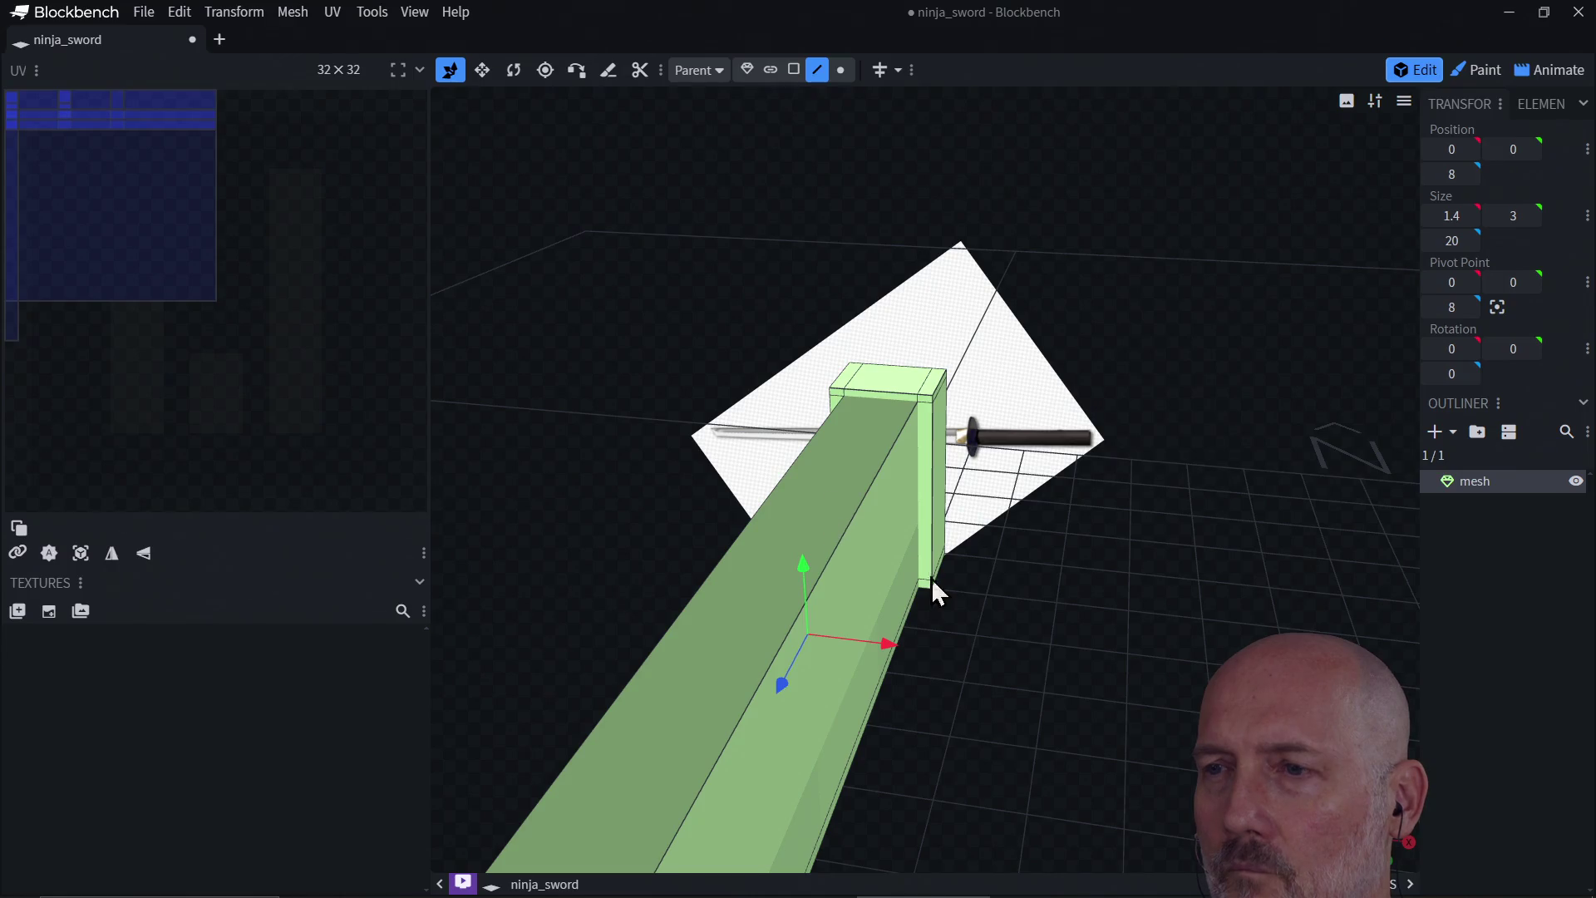
pyautogui.moveTo(931, 577)
pyautogui.mouseDown()
pyautogui.moveTo(995, 686)
pyautogui.moveTo(910, 601)
pyautogui.moveTo(924, 687)
pyautogui.moveTo(879, 695)
pyautogui.moveTo(1069, 705)
pyautogui.moveTo(945, 740)
pyautogui.moveTo(647, 645)
pyautogui.moveTo(836, 650)
pyautogui.moveTo(949, 734)
pyautogui.moveTo(1036, 727)
pyautogui.moveTo(936, 655)
pyautogui.moveTo(1005, 716)
pyautogui.moveTo(969, 748)
pyautogui.moveTo(970, 675)
pyautogui.moveTo(958, 720)
pyautogui.moveTo(854, 706)
pyautogui.moveTo(861, 733)
pyautogui.moveTo(947, 727)
pyautogui.moveTo(927, 722)
pyautogui.moveTo(941, 745)
pyautogui.moveTo(965, 697)
pyautogui.moveTo(946, 709)
pyautogui.mouseUp()
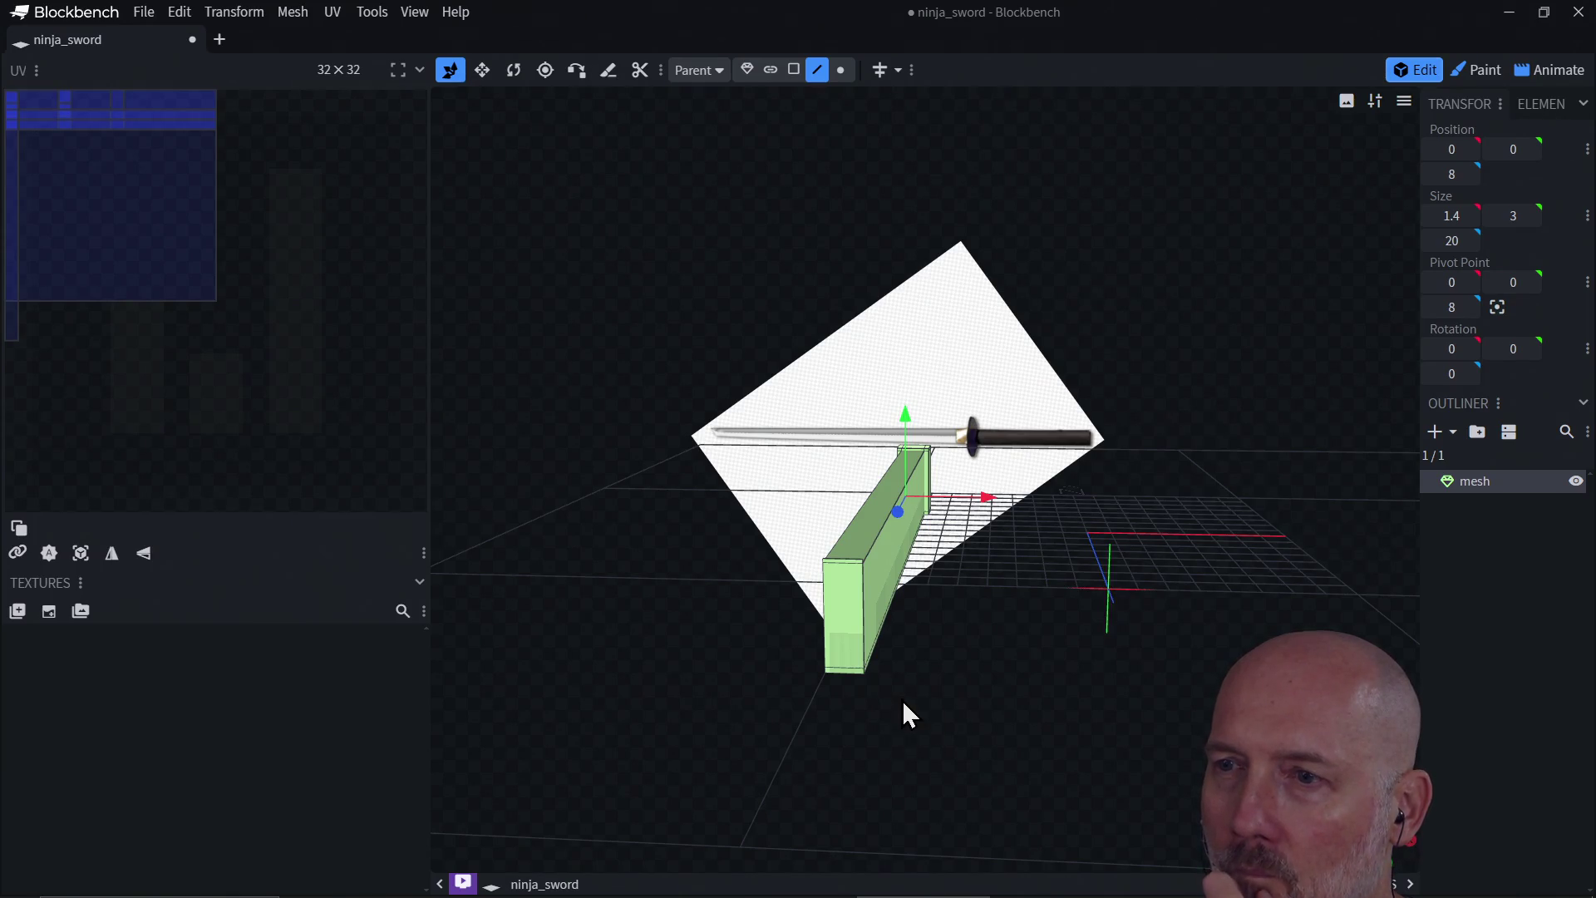
pyautogui.click(848, 565)
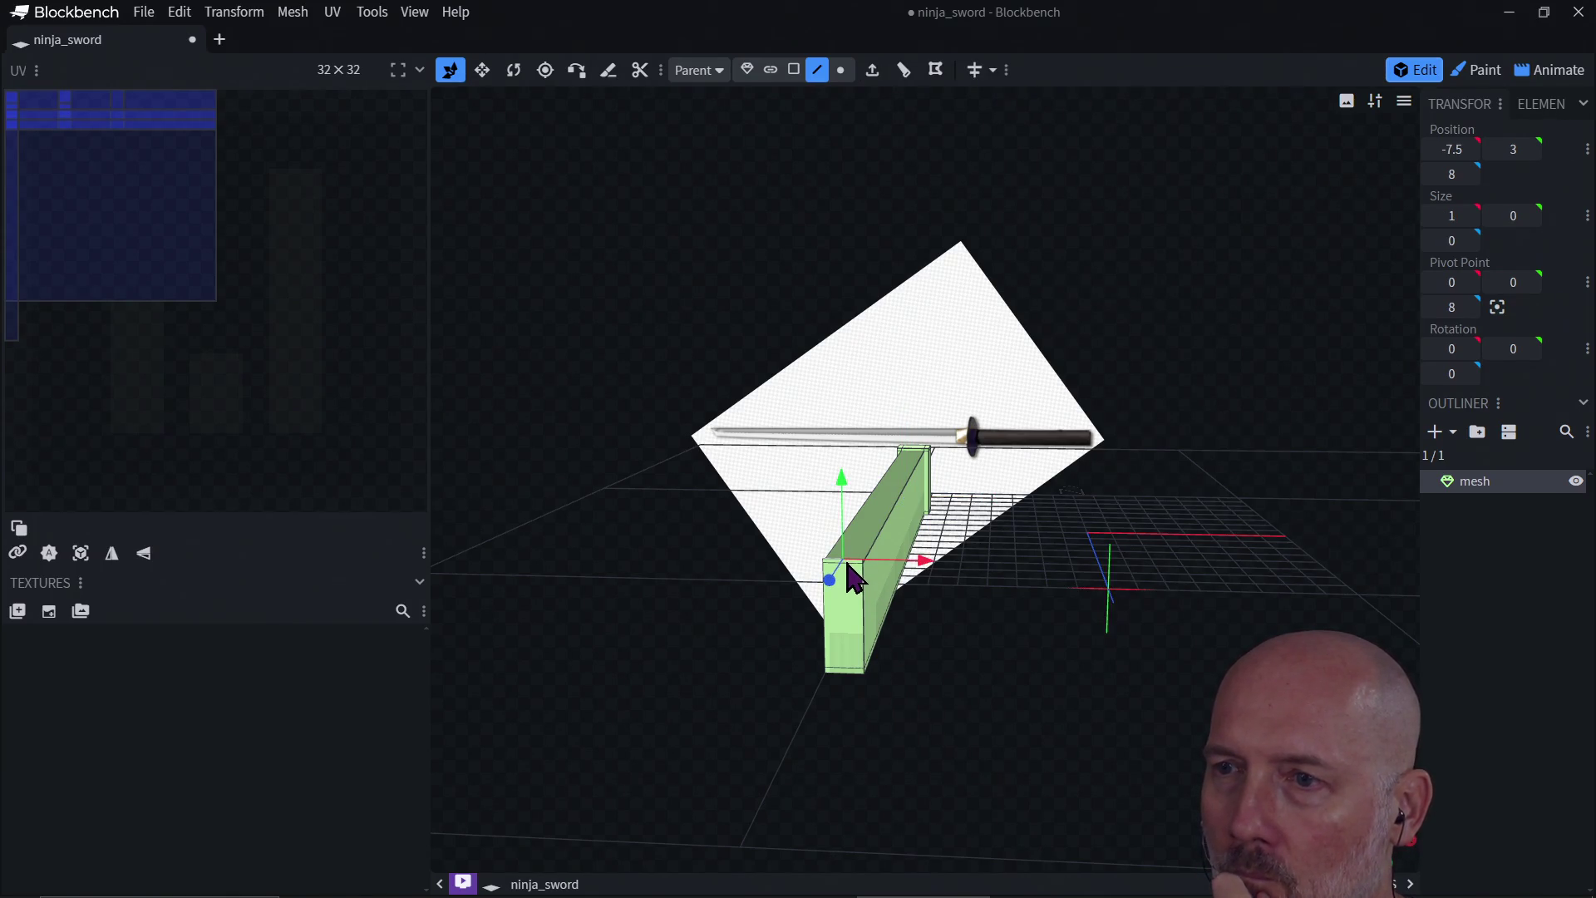
pyautogui.click(799, 73)
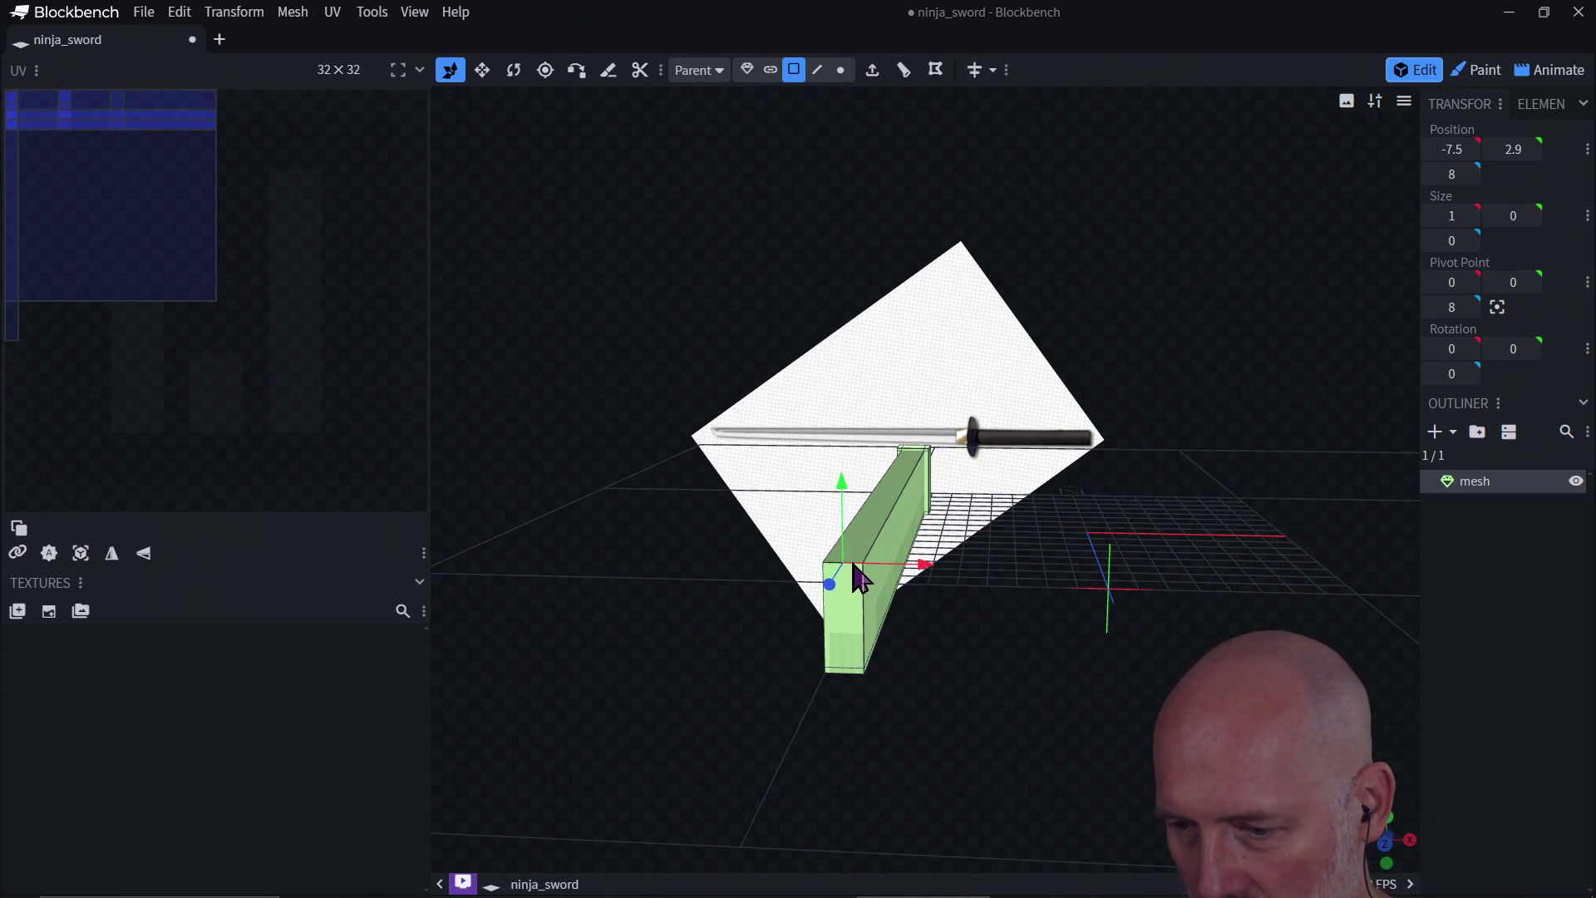
pyautogui.moveTo(860, 576); pyautogui.dragTo(873, 586)
pyautogui.scroll(1, 879, 613)
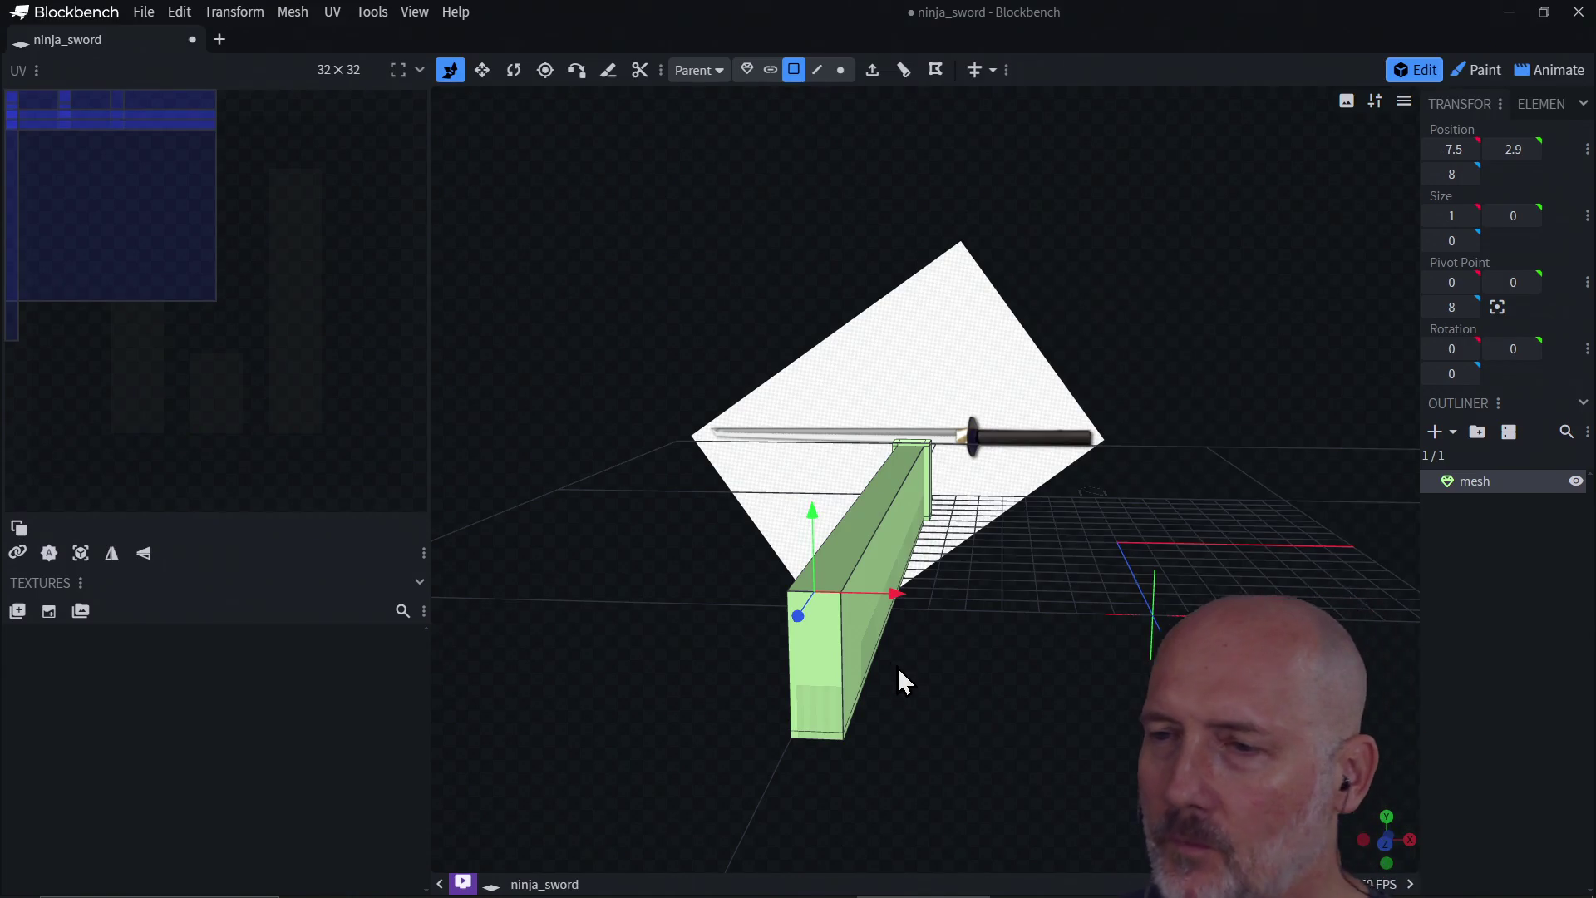
# Step: Orbit around the blade, clicking its bottom, end and thin lower faces to inspect them
pyautogui.moveTo(886, 644)
pyautogui.mouseDown()
pyautogui.moveTo(910, 607)
pyautogui.moveTo(961, 707)
pyautogui.mouseUp()
pyautogui.moveTo(1024, 533); pyautogui.dragTo(1039, 456)
pyautogui.click(1039, 455)
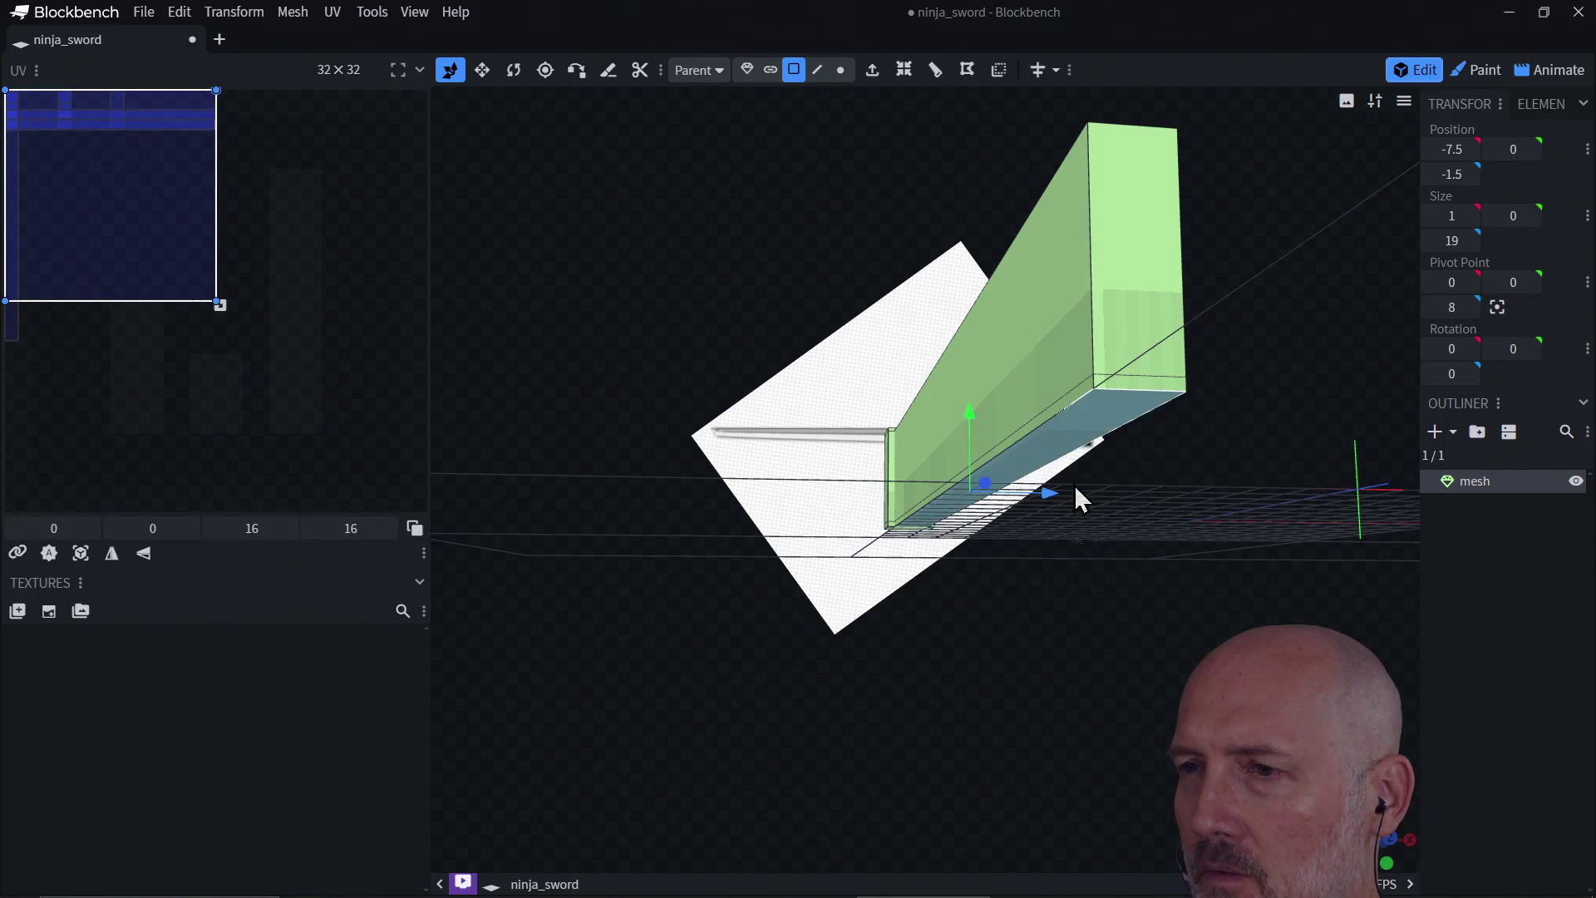
pyautogui.click(1084, 432)
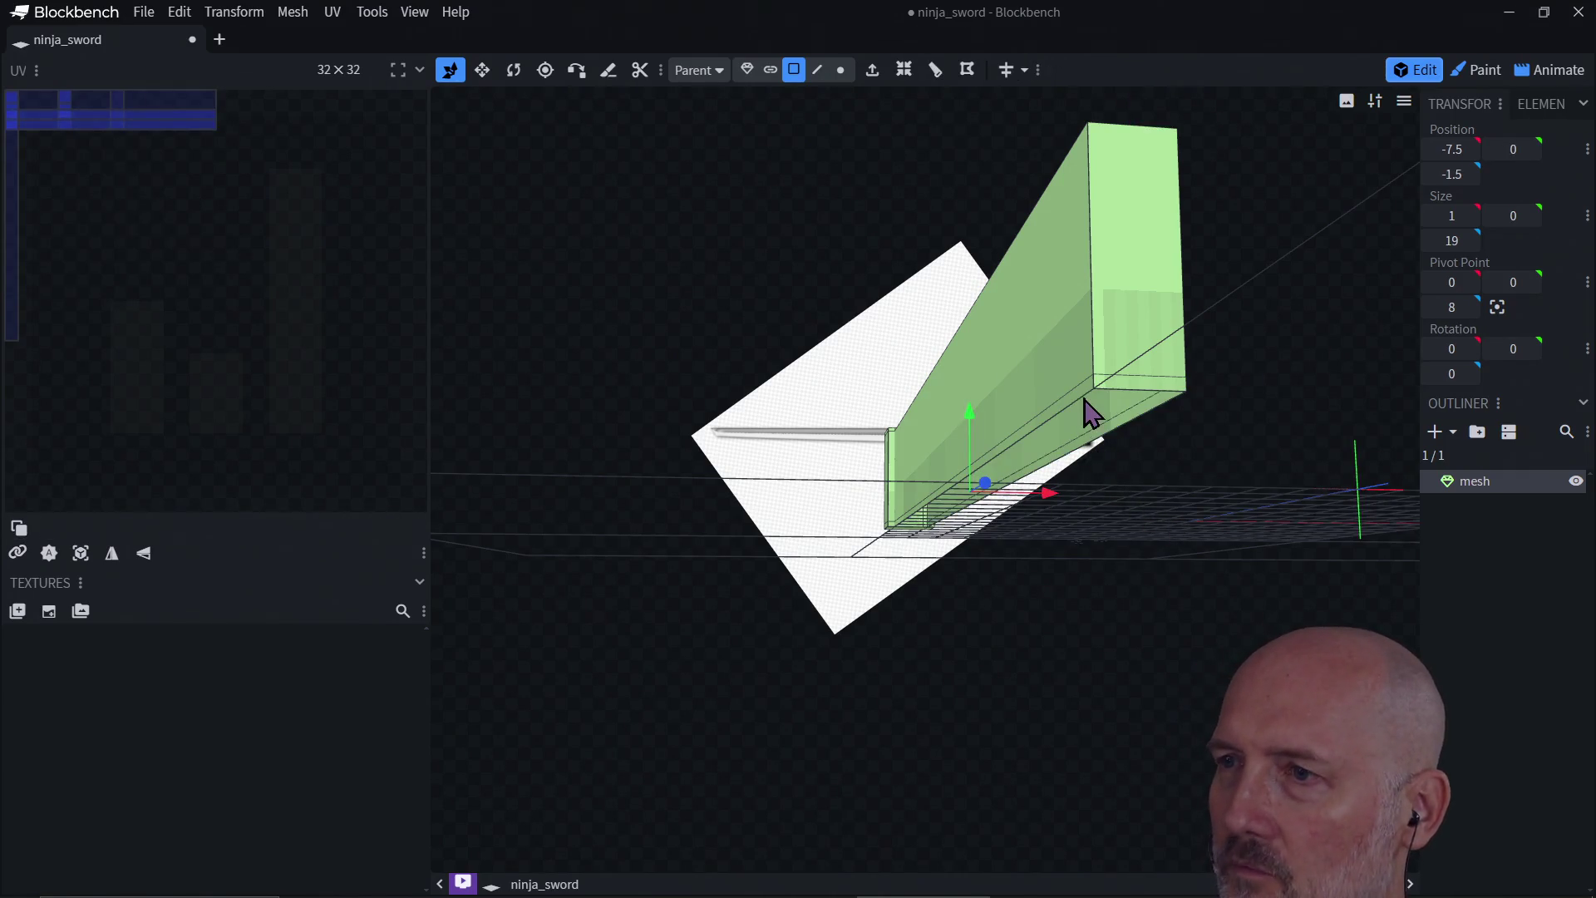
pyautogui.click(1127, 398)
pyautogui.click(1127, 399)
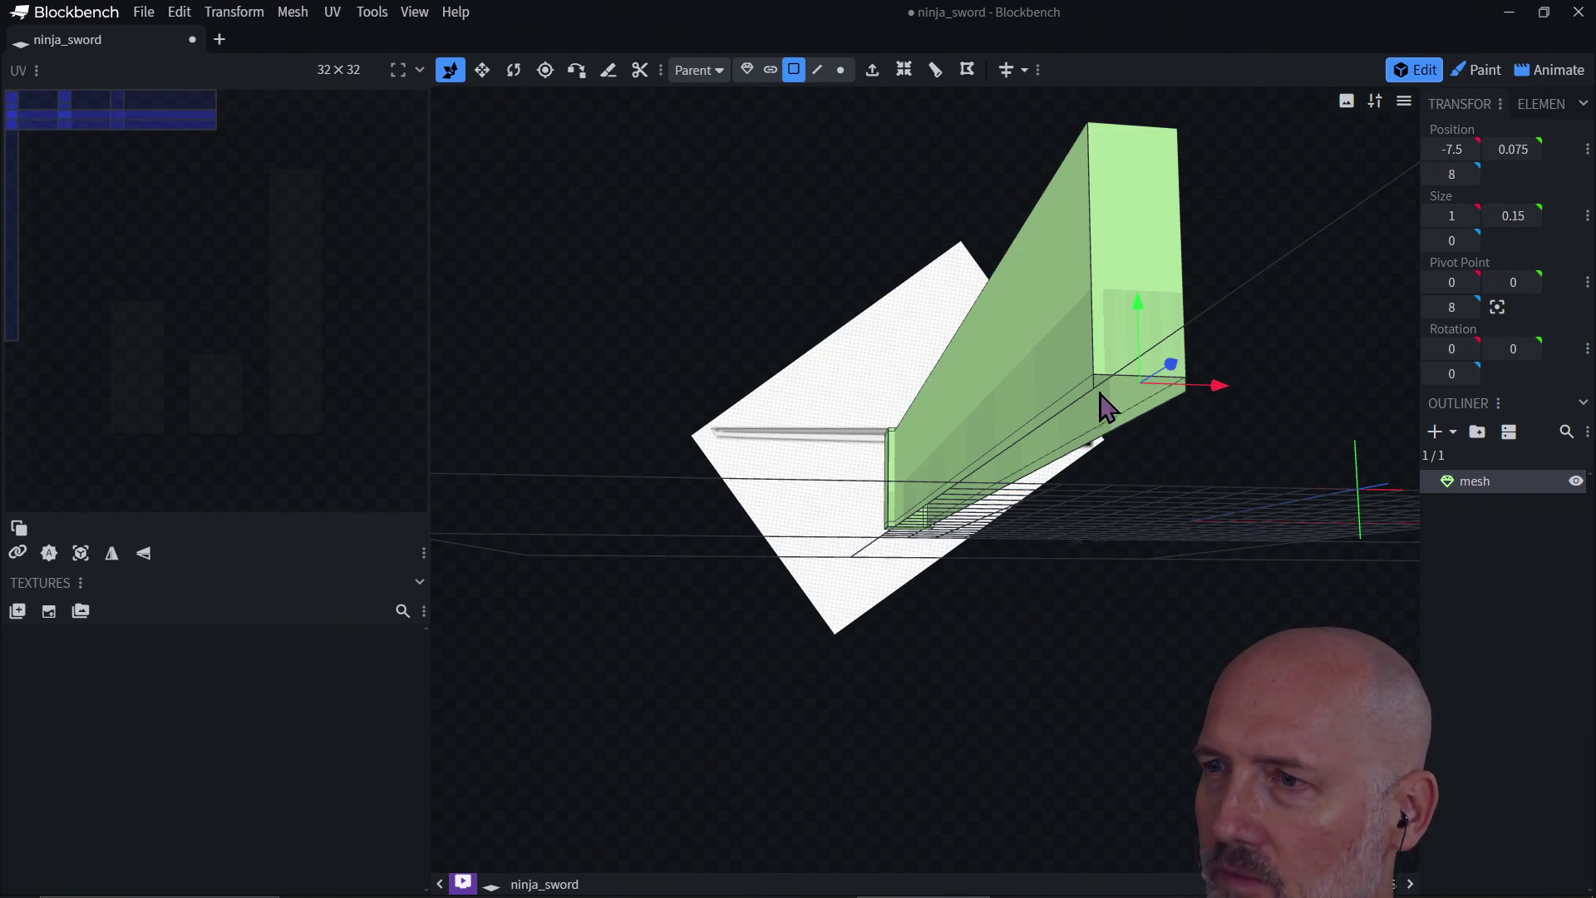
pyautogui.click(1085, 388)
pyautogui.click(1084, 388)
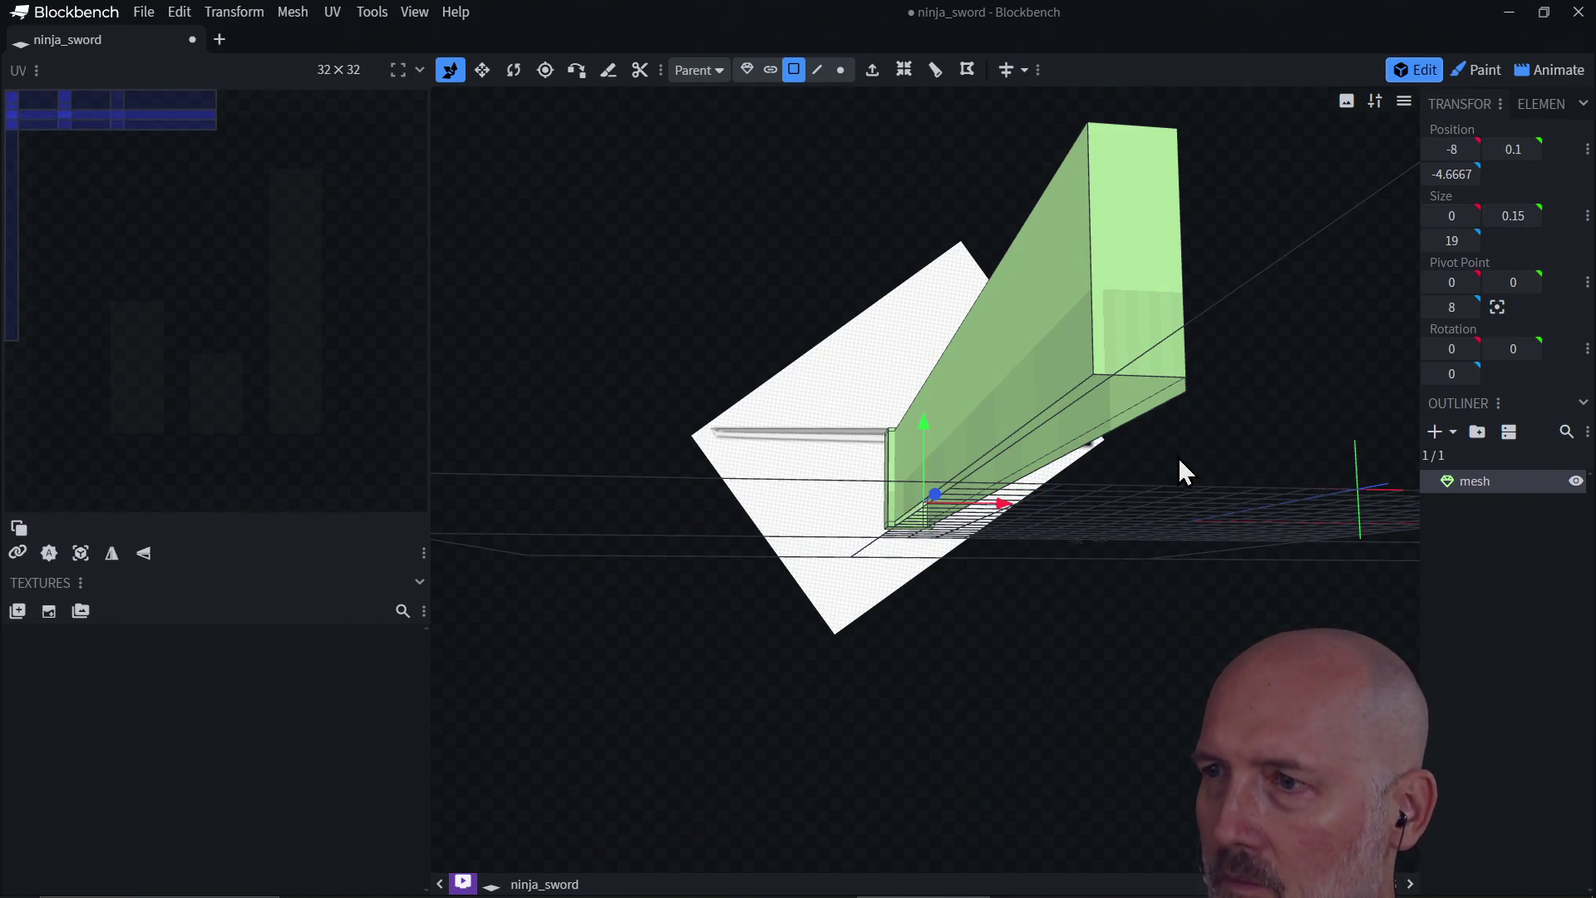
pyautogui.moveTo(1179, 462)
pyautogui.mouseDown()
pyautogui.moveTo(1068, 466)
pyautogui.moveTo(1053, 491)
pyautogui.moveTo(1084, 482)
pyautogui.mouseUp()
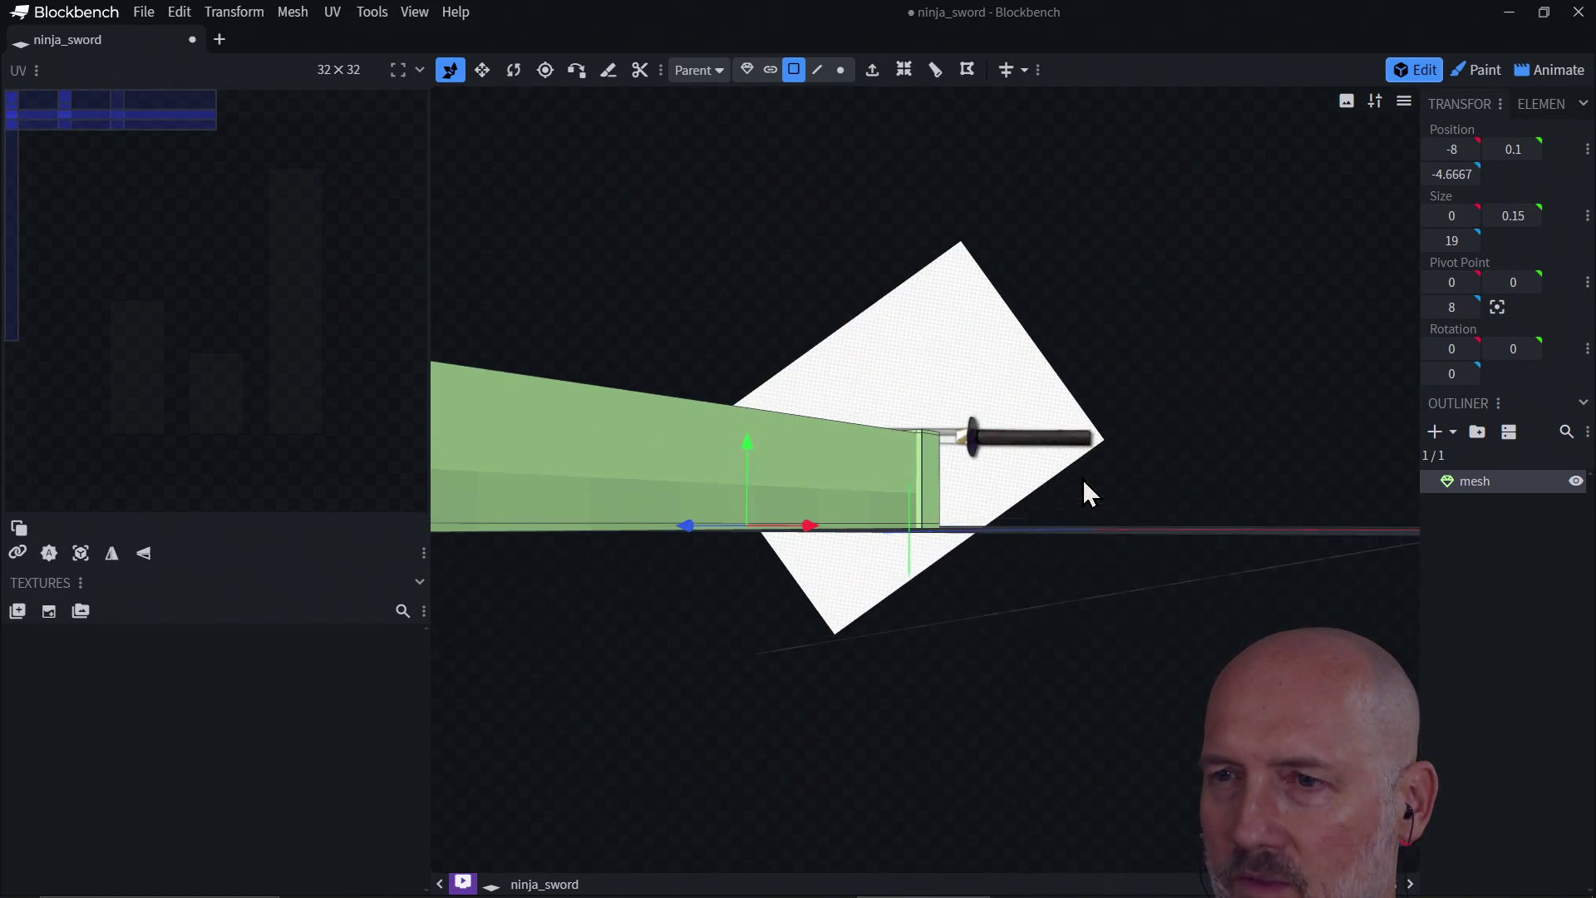
pyautogui.click(586, 527)
pyautogui.click(585, 527)
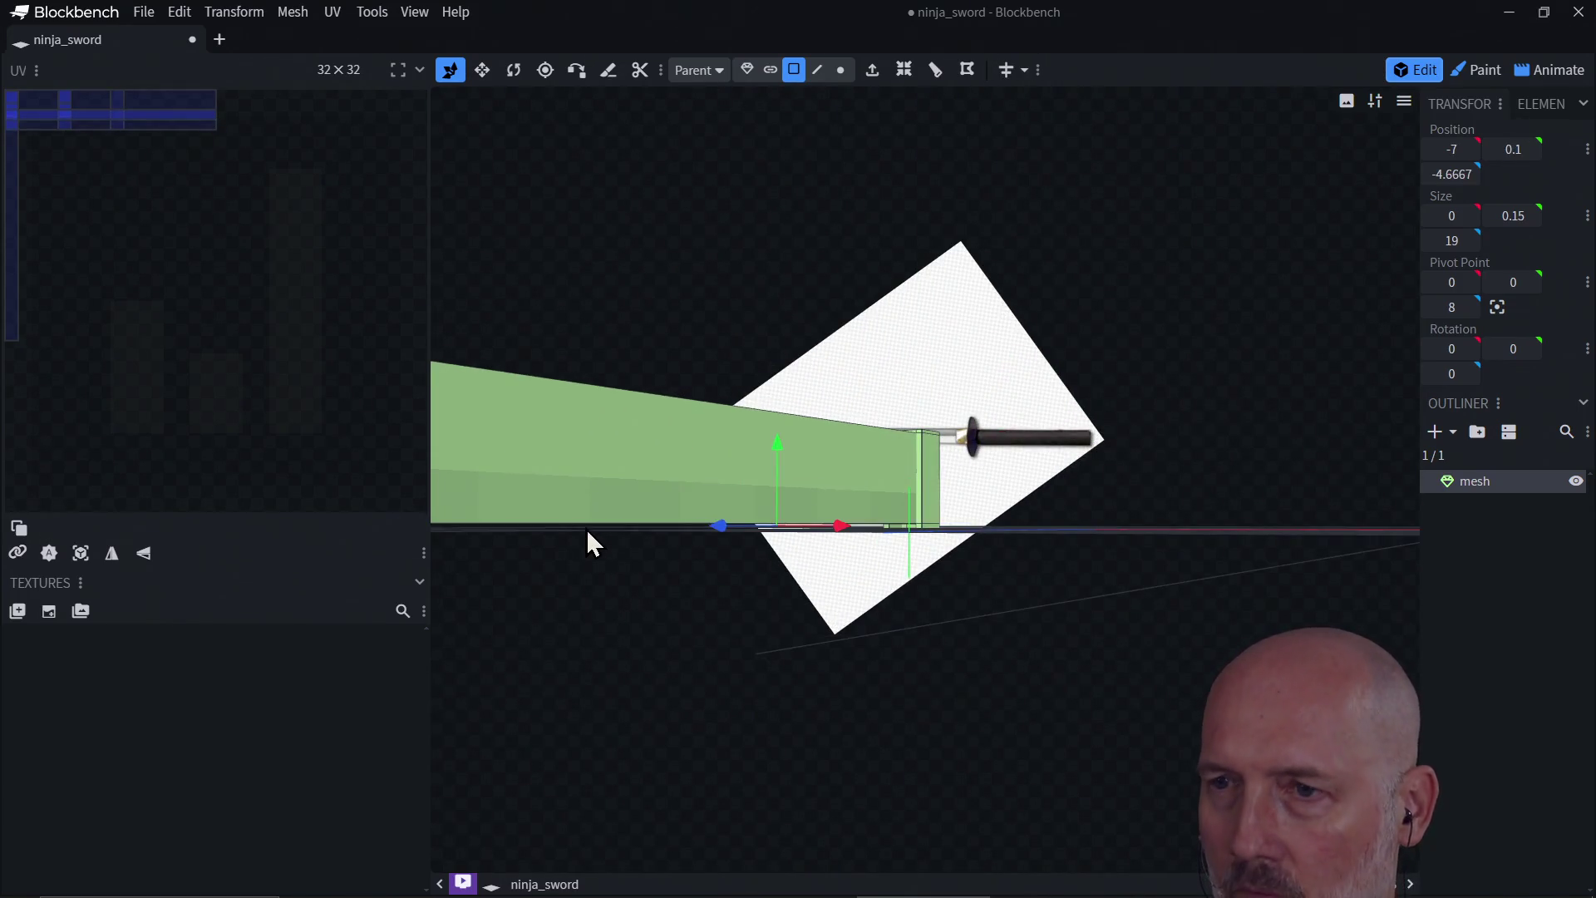
pyautogui.moveTo(586, 527)
pyautogui.mouseDown()
pyautogui.moveTo(631, 591)
pyautogui.moveTo(695, 491)
pyautogui.moveTo(728, 620)
pyautogui.moveTo(712, 635)
pyautogui.moveTo(719, 549)
pyautogui.moveTo(709, 617)
pyautogui.moveTo(758, 495)
pyautogui.mouseUp()
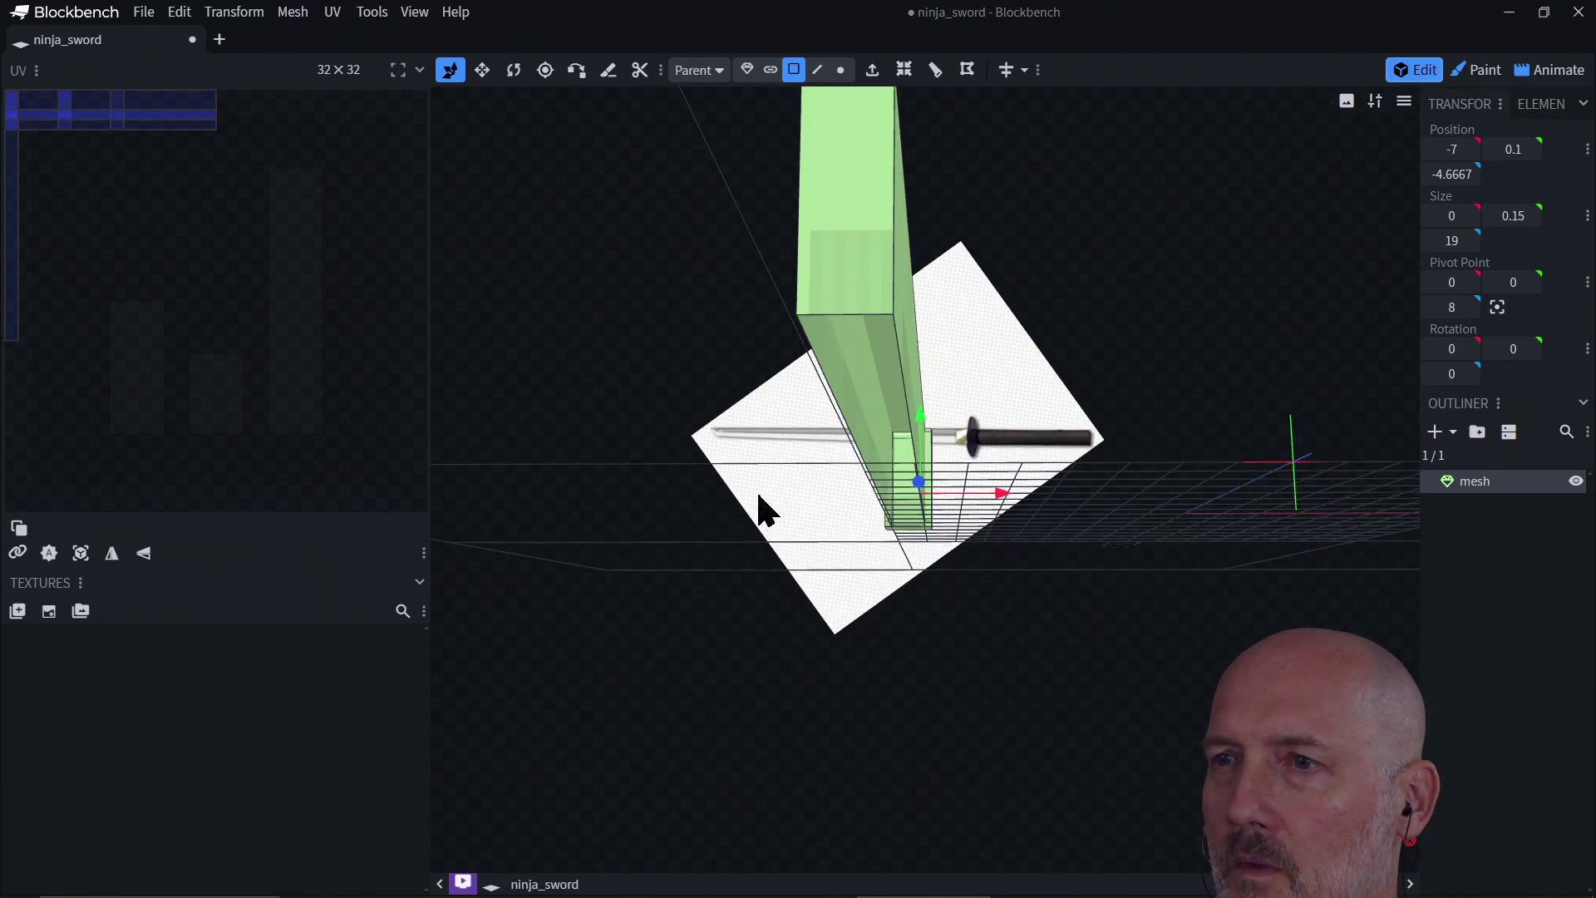
# Step: Switch to Edge mode, pick a couple of blade edges, then double-click to select the whole blade mesh
pyautogui.click(820, 75)
pyautogui.click(814, 353)
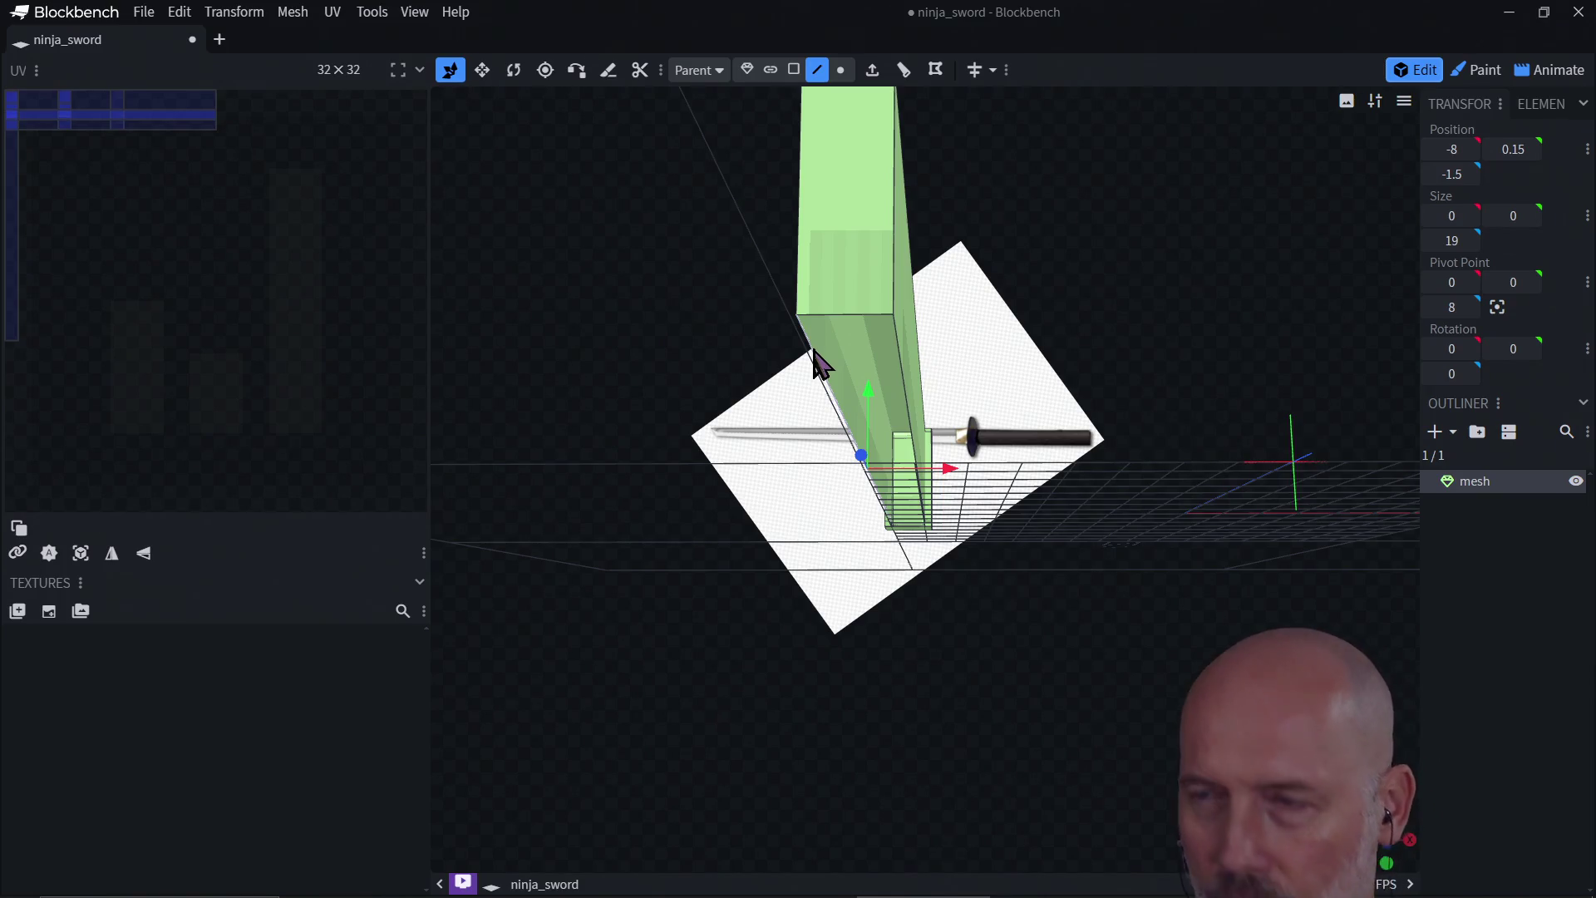
pyautogui.keyDown('shift'); pyautogui.click(903, 366); pyautogui.keyUp('shift')
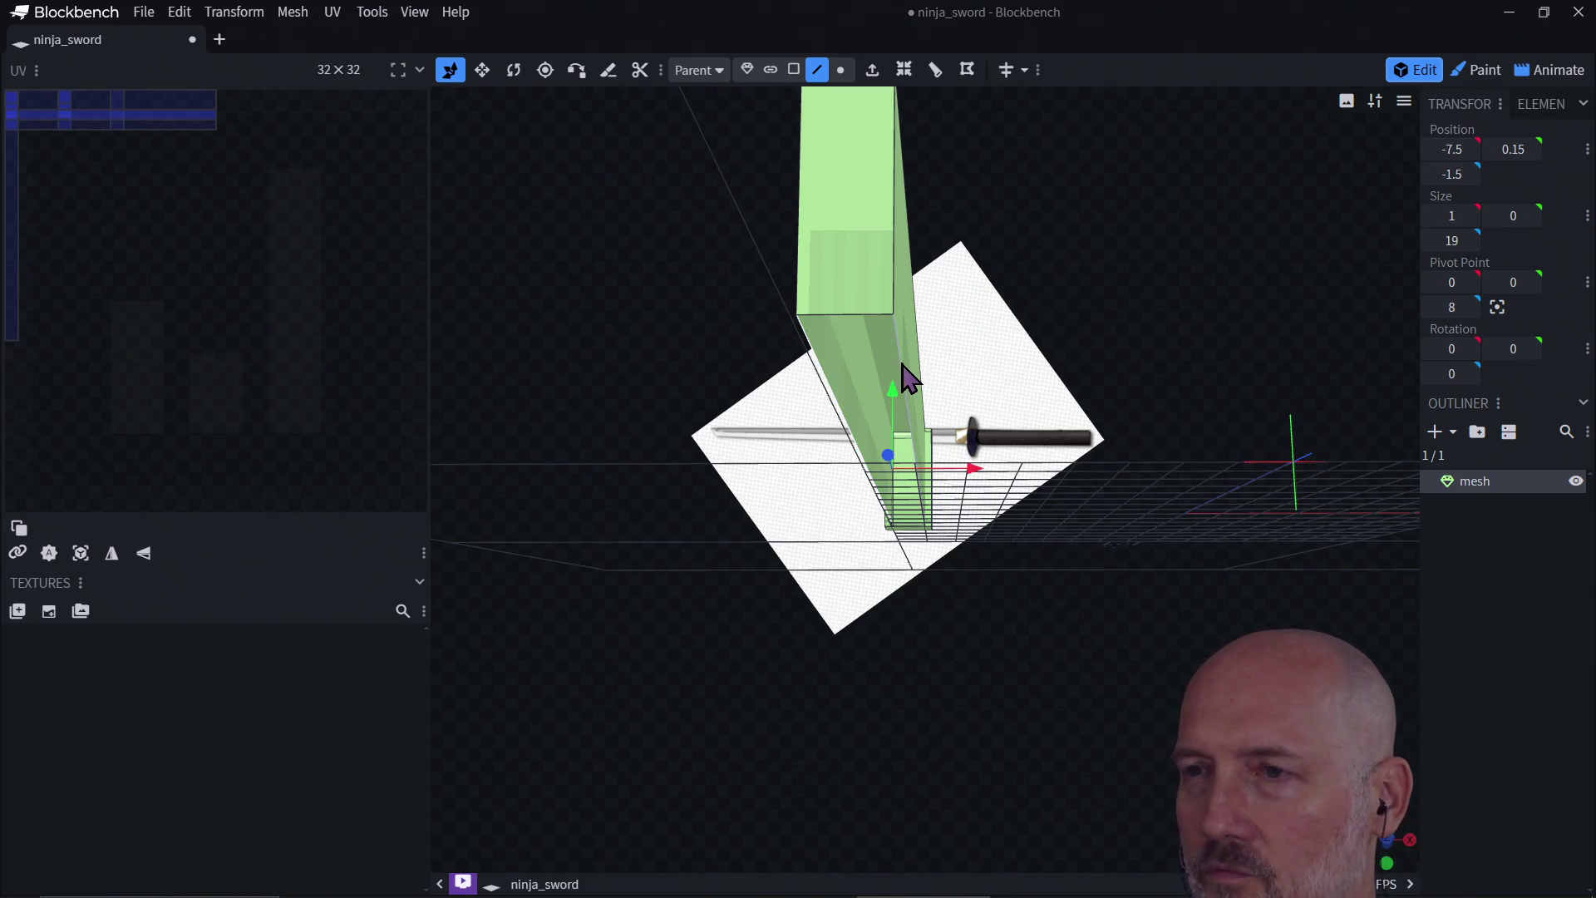
pyautogui.click(906, 375)
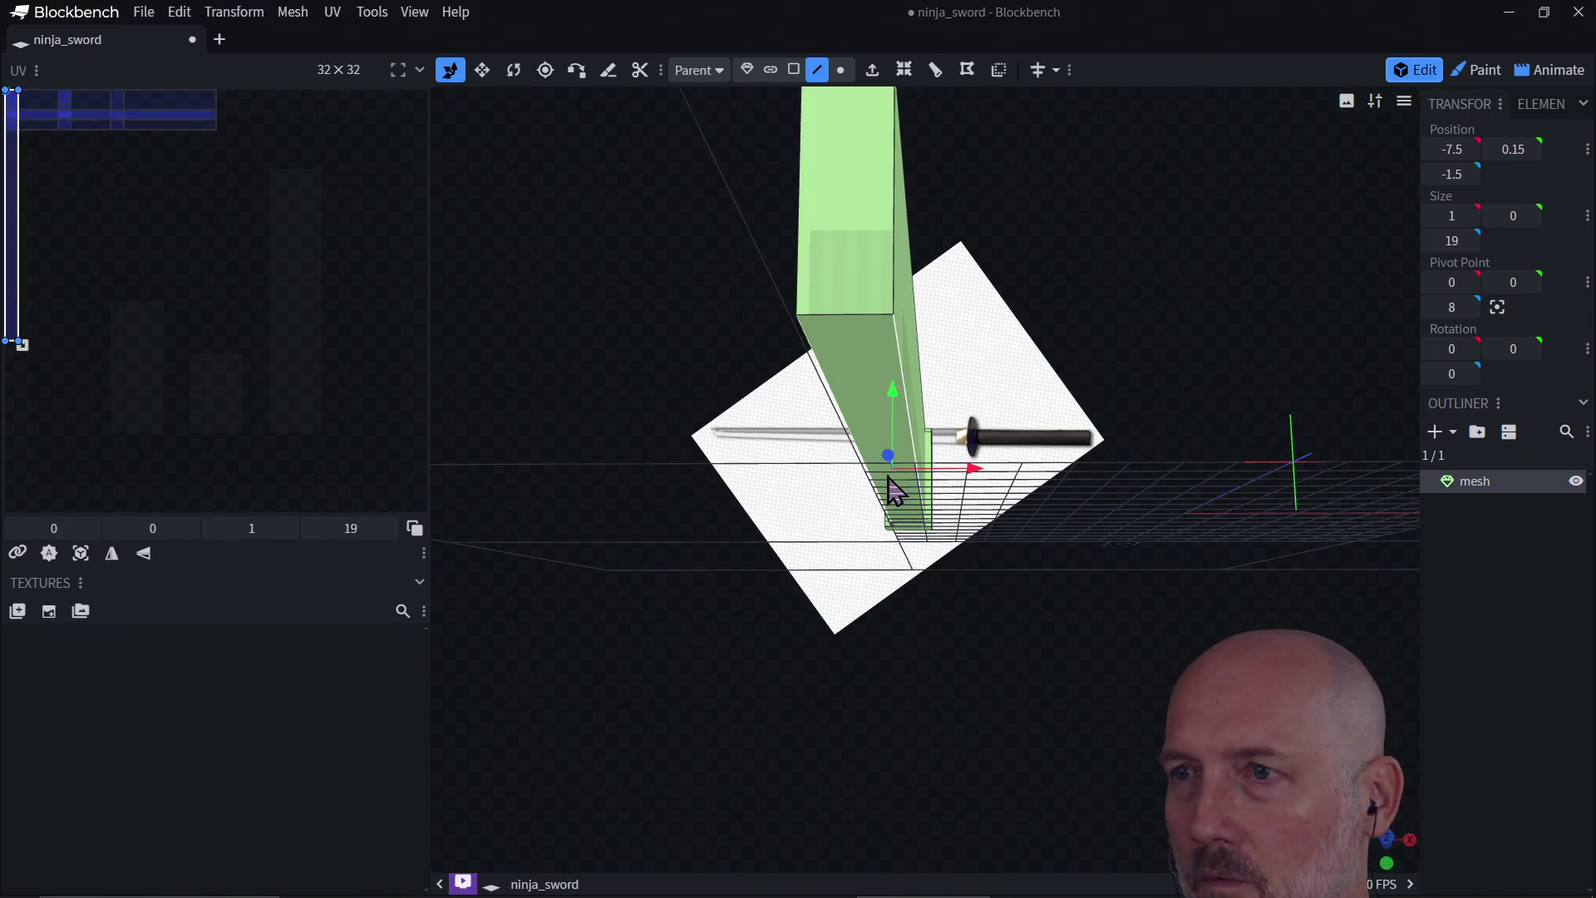
pyautogui.scroll(5, 892, 472)
pyautogui.scroll(-5, 888, 621)
pyautogui.moveTo(888, 622)
pyautogui.mouseDown()
pyautogui.moveTo(901, 516)
pyautogui.moveTo(894, 574)
pyautogui.mouseUp()
pyautogui.doubleClick(891, 580)
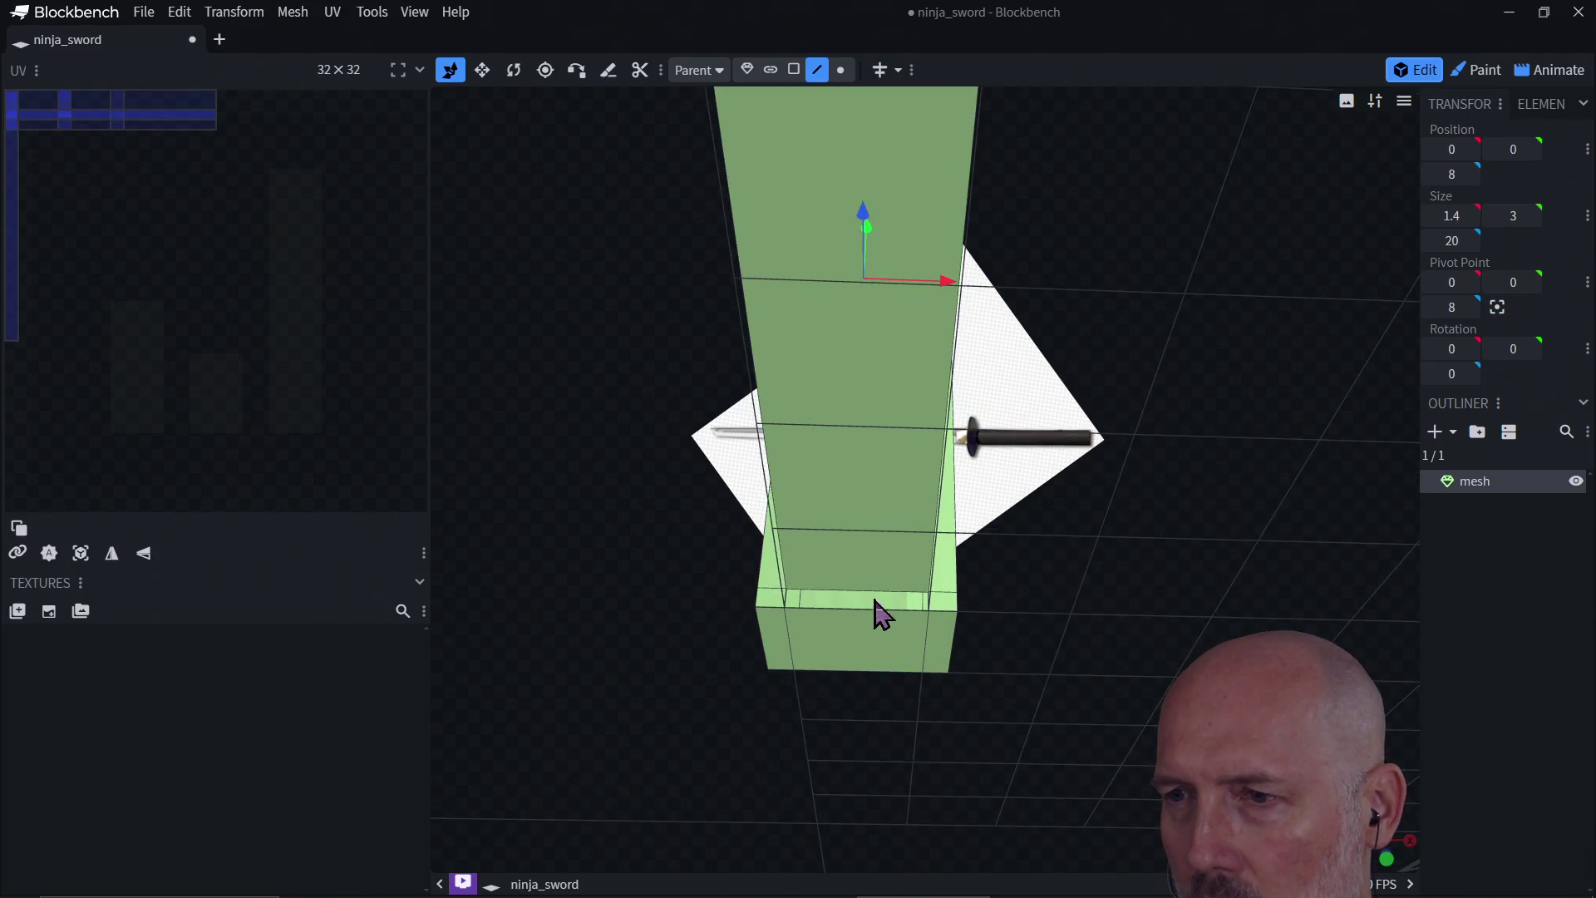
pyautogui.moveTo(683, 595)
pyautogui.mouseDown()
pyautogui.moveTo(726, 686)
pyautogui.moveTo(771, 665)
pyautogui.moveTo(768, 736)
pyautogui.moveTo(797, 716)
pyautogui.moveTo(809, 726)
pyautogui.mouseUp()
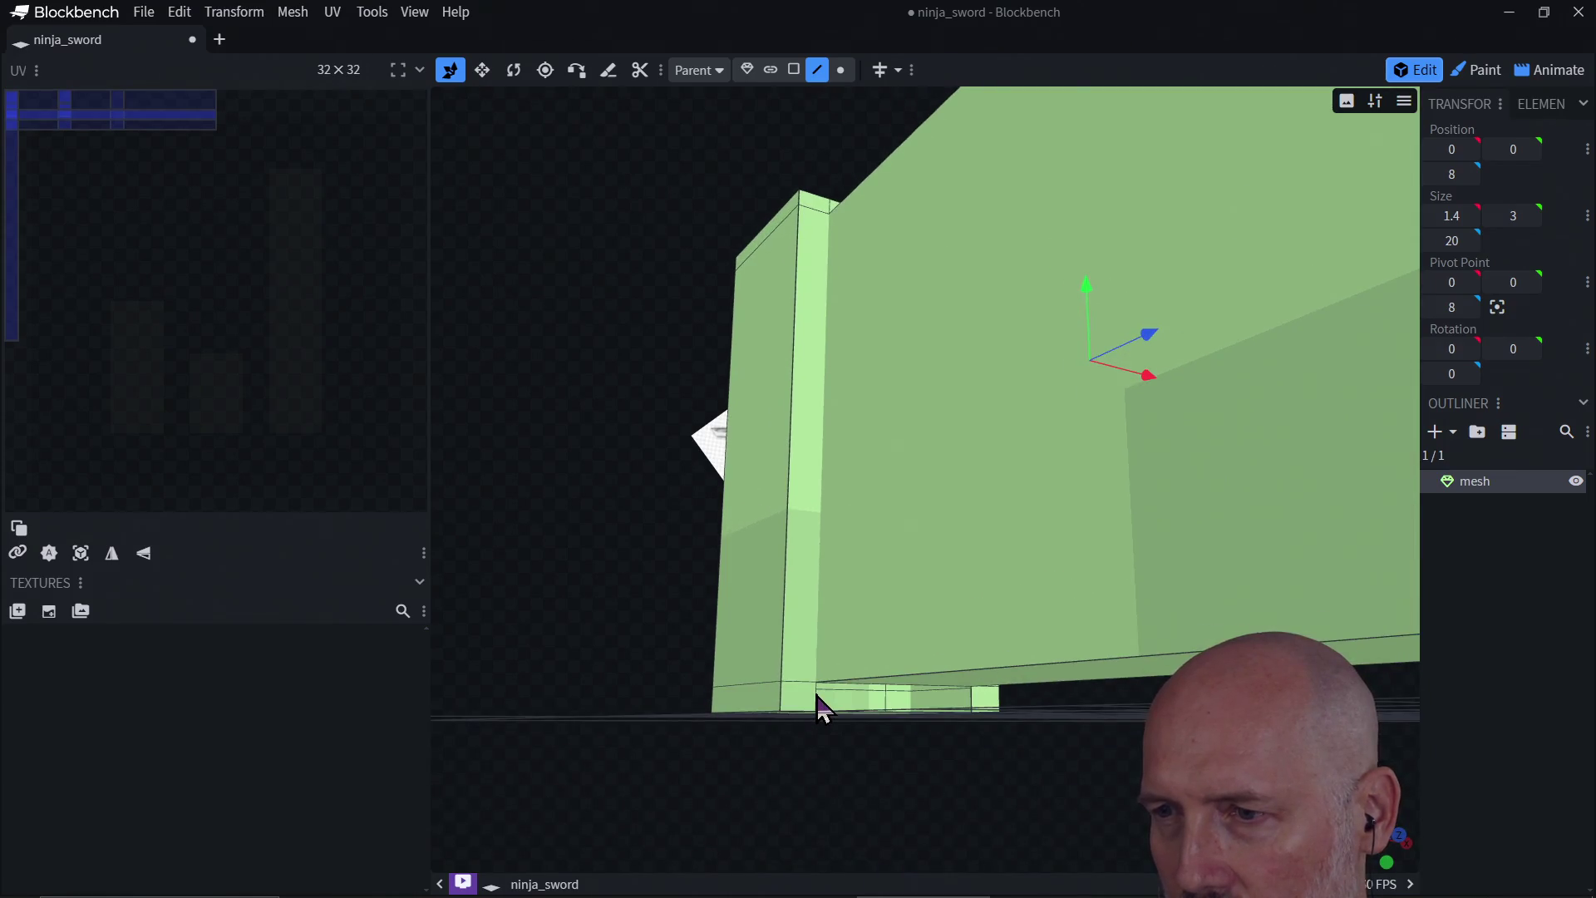
pyautogui.click(817, 698)
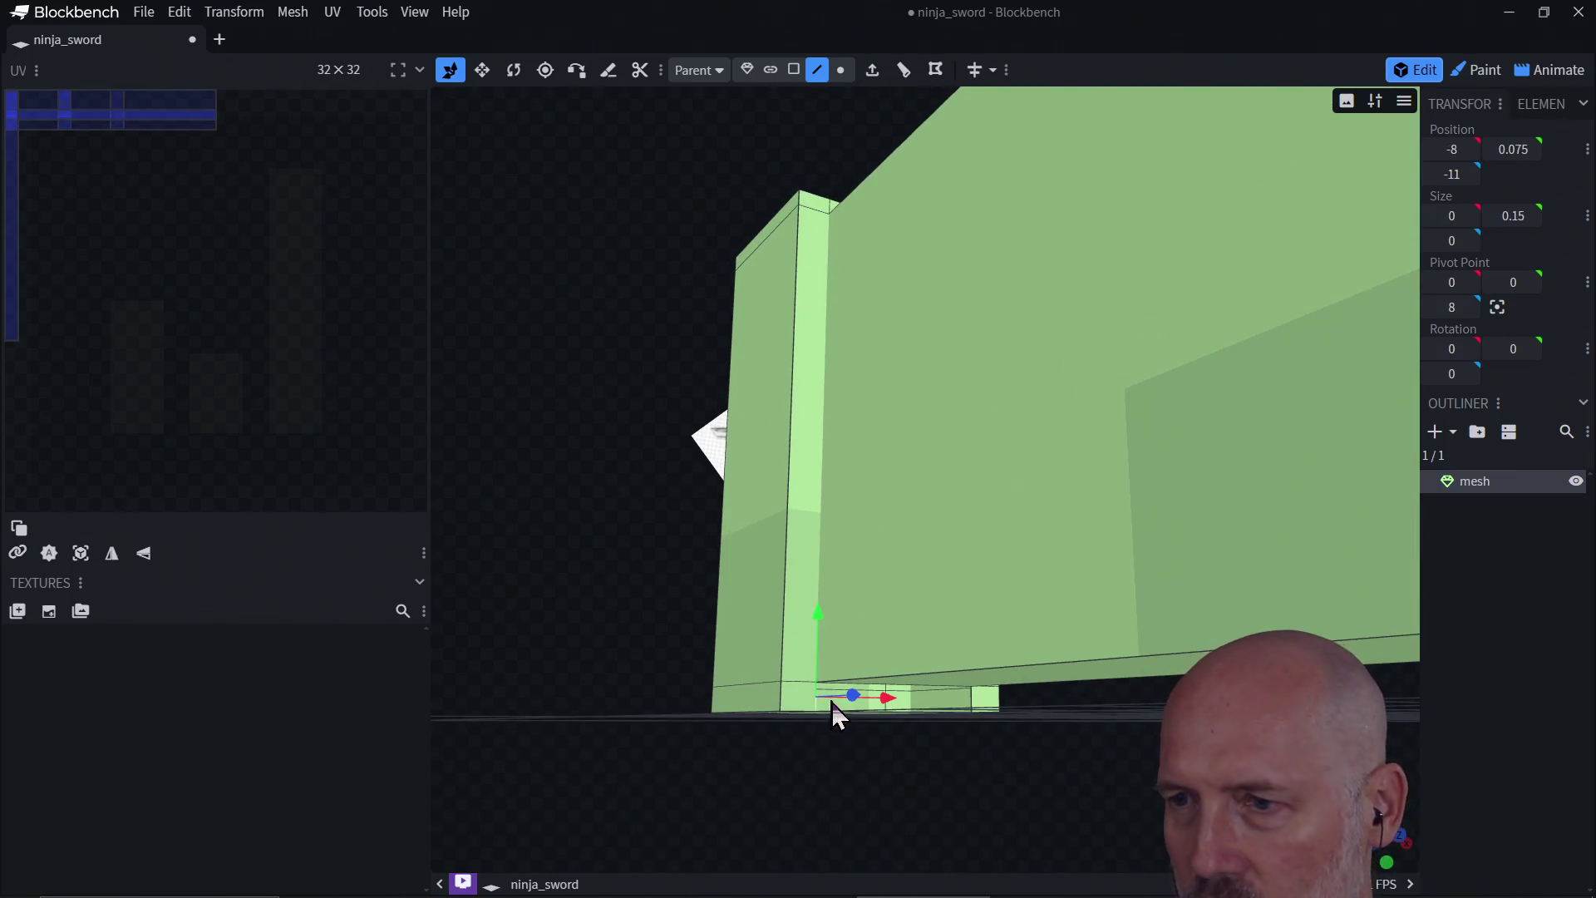
pyautogui.click(911, 700)
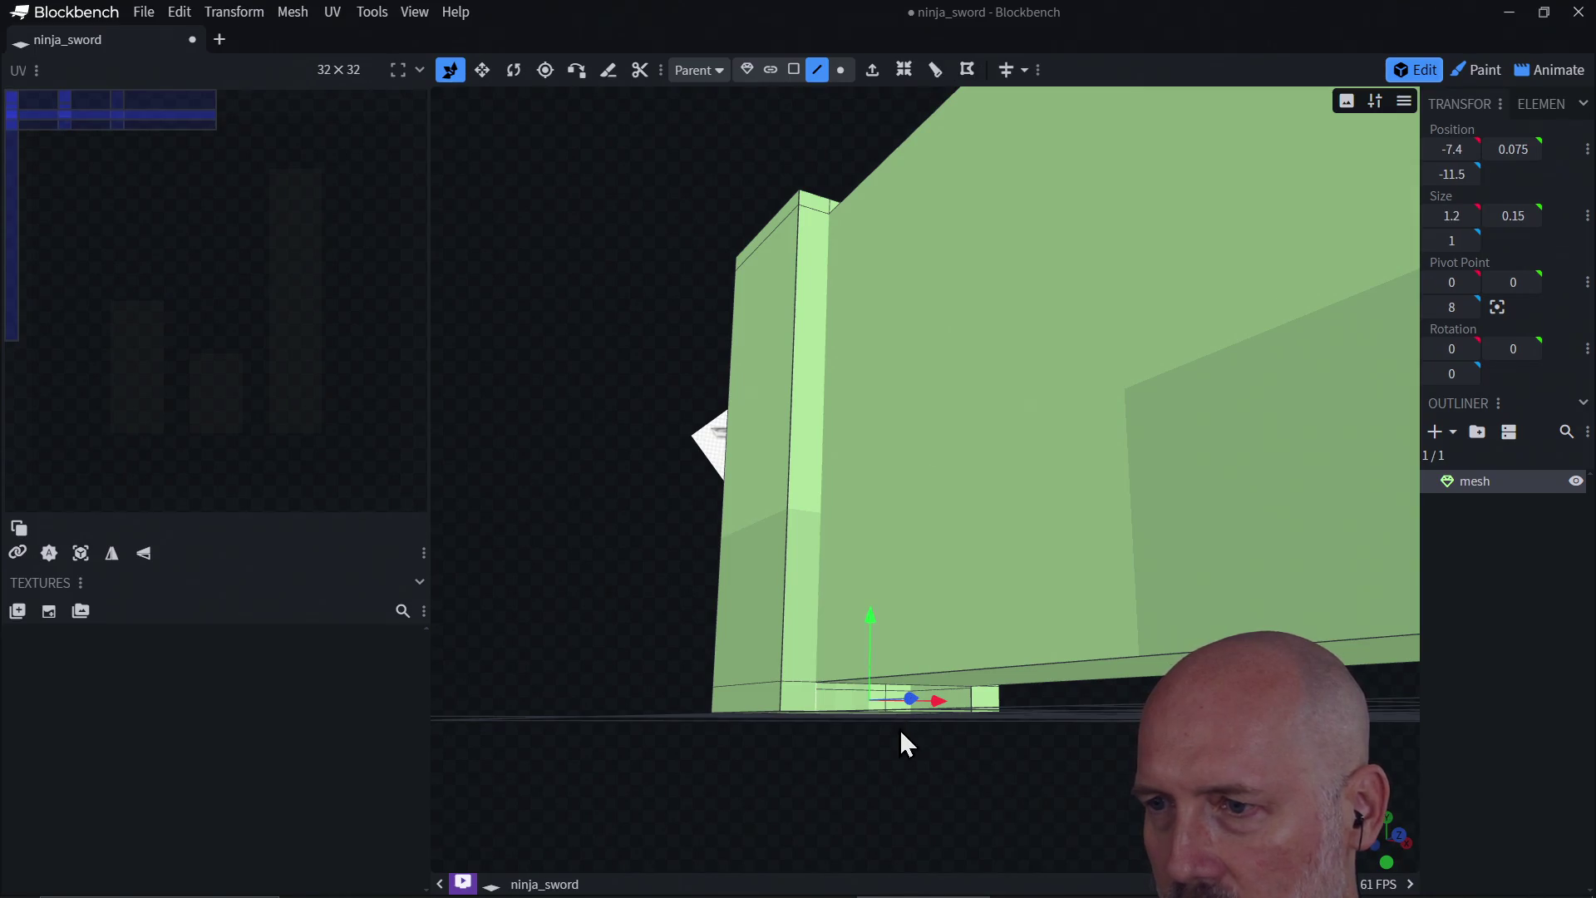
pyautogui.moveTo(901, 732); pyautogui.dragTo(869, 749)
pyautogui.moveTo(851, 856)
pyautogui.mouseDown()
pyautogui.moveTo(854, 784)
pyautogui.moveTo(837, 834)
pyautogui.moveTo(871, 840)
pyautogui.mouseUp()
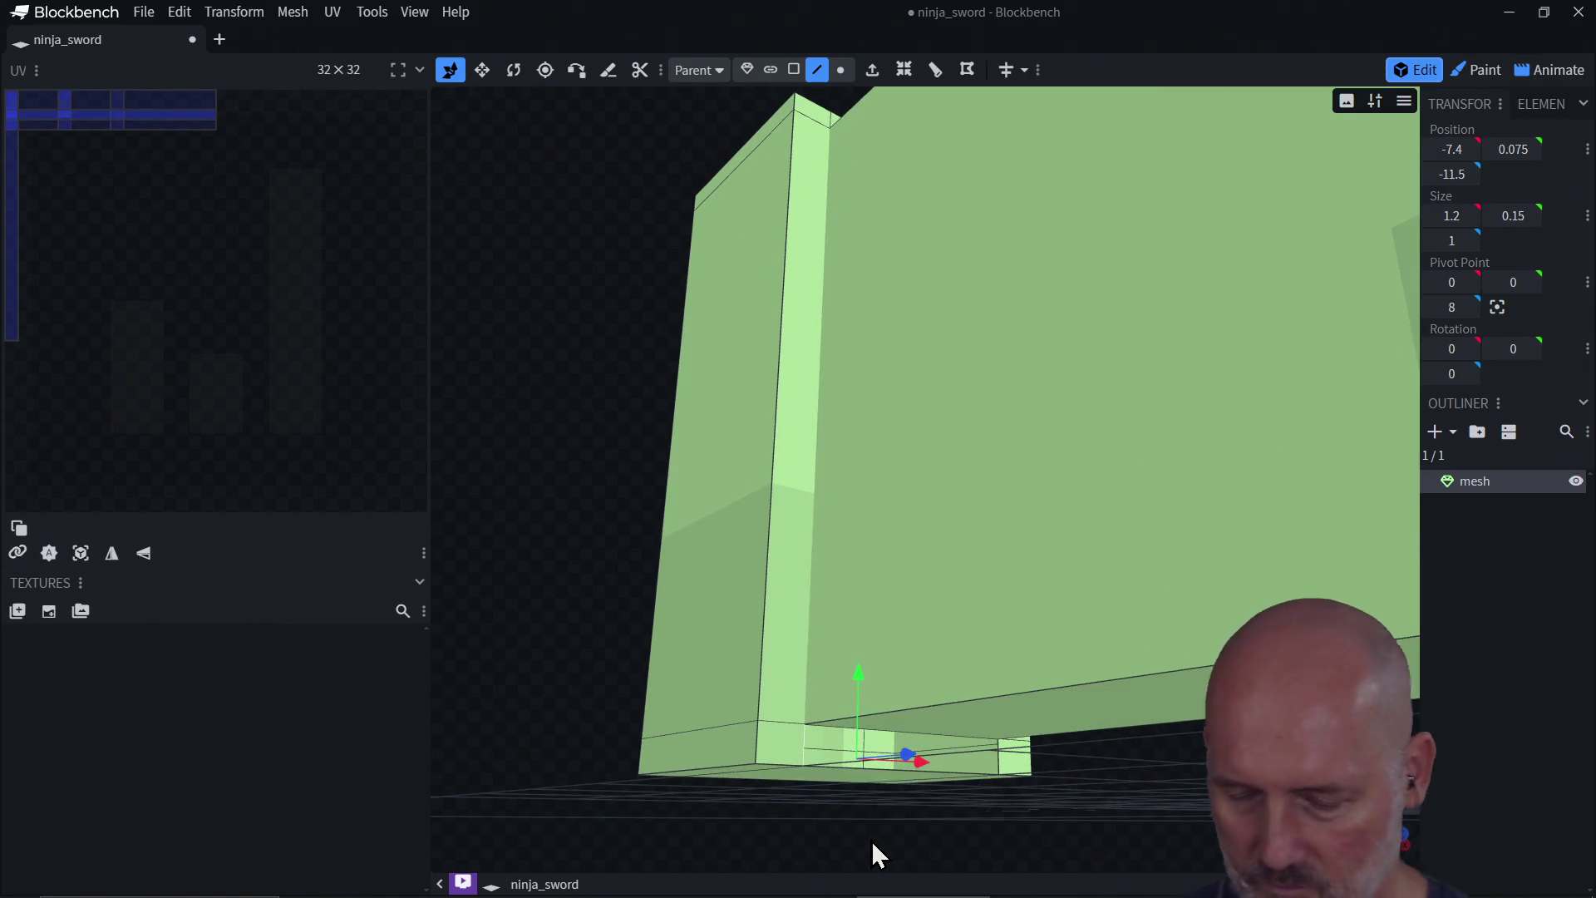
pyautogui.click(871, 840)
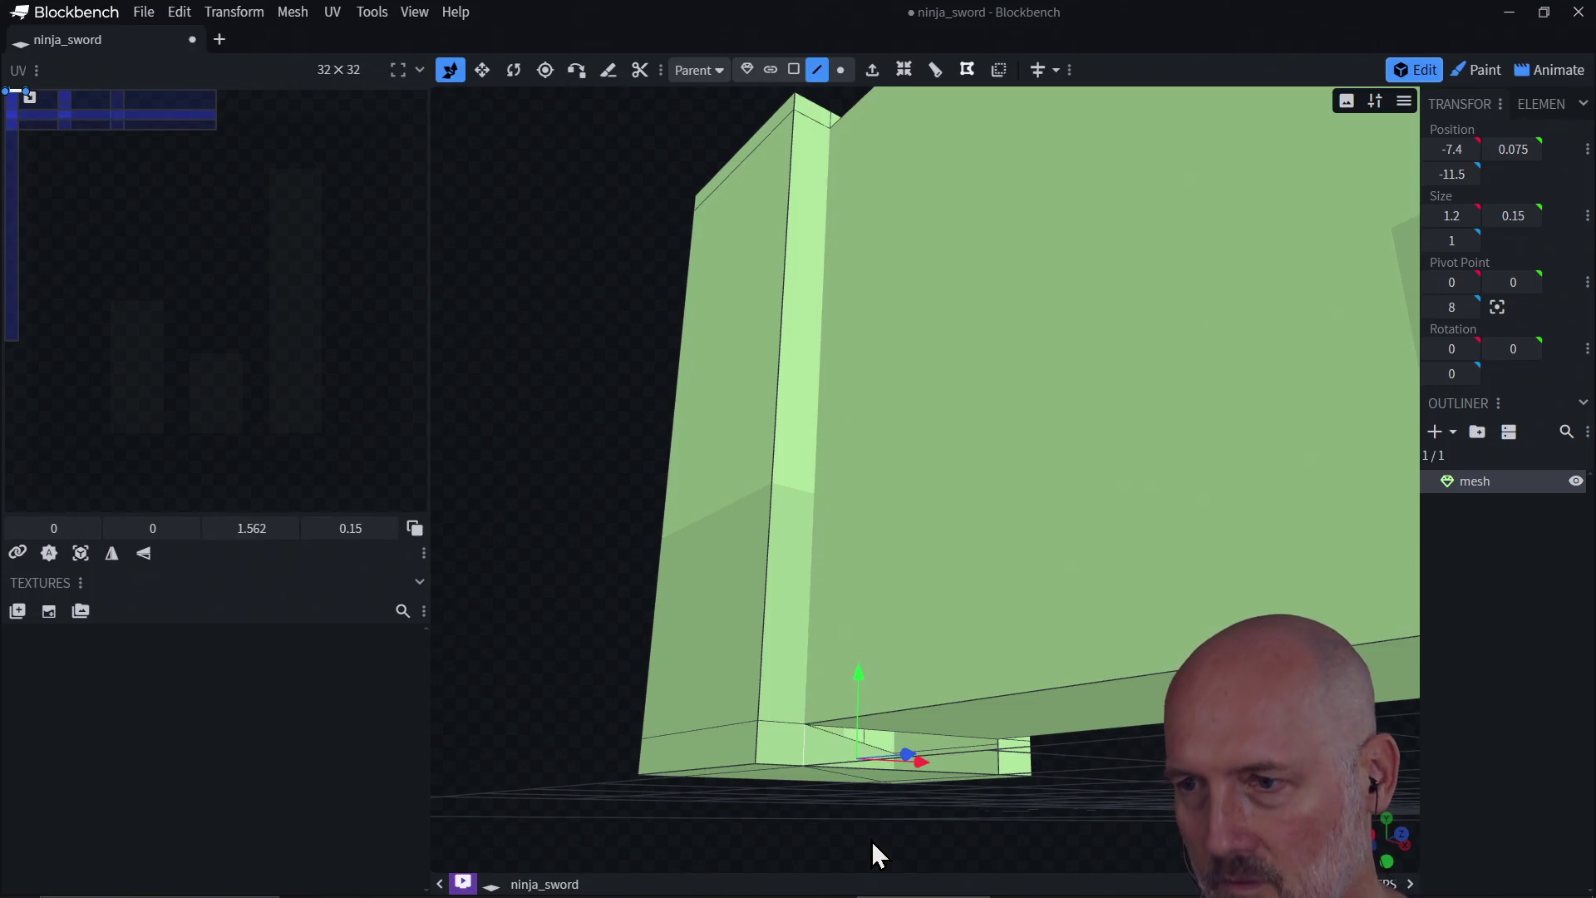
pyautogui.click(873, 830)
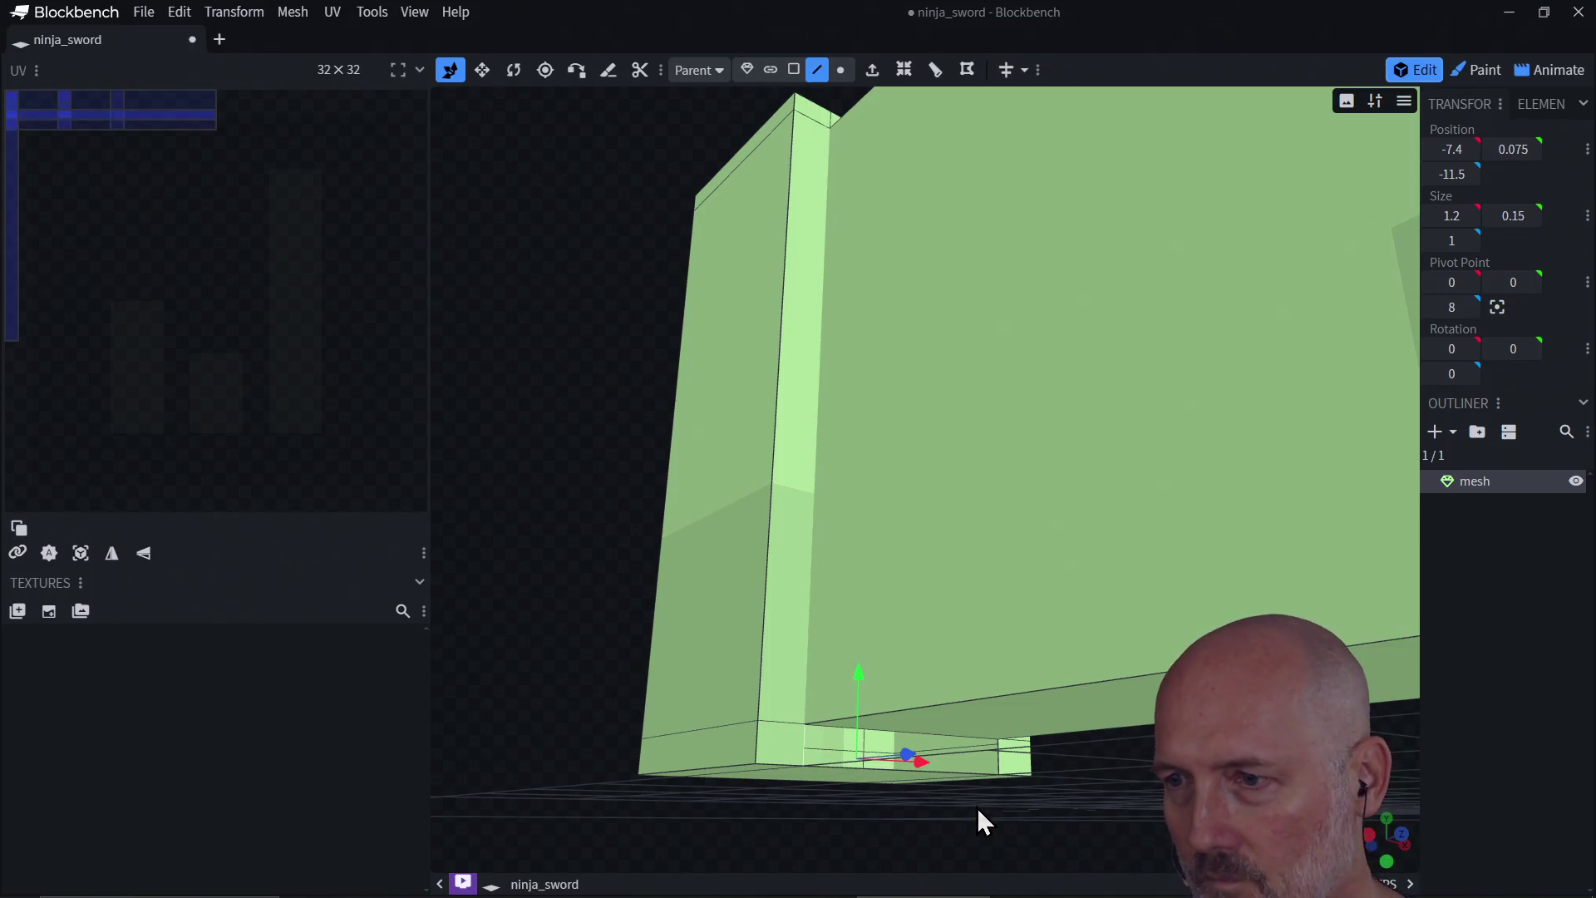
pyautogui.click(1001, 766)
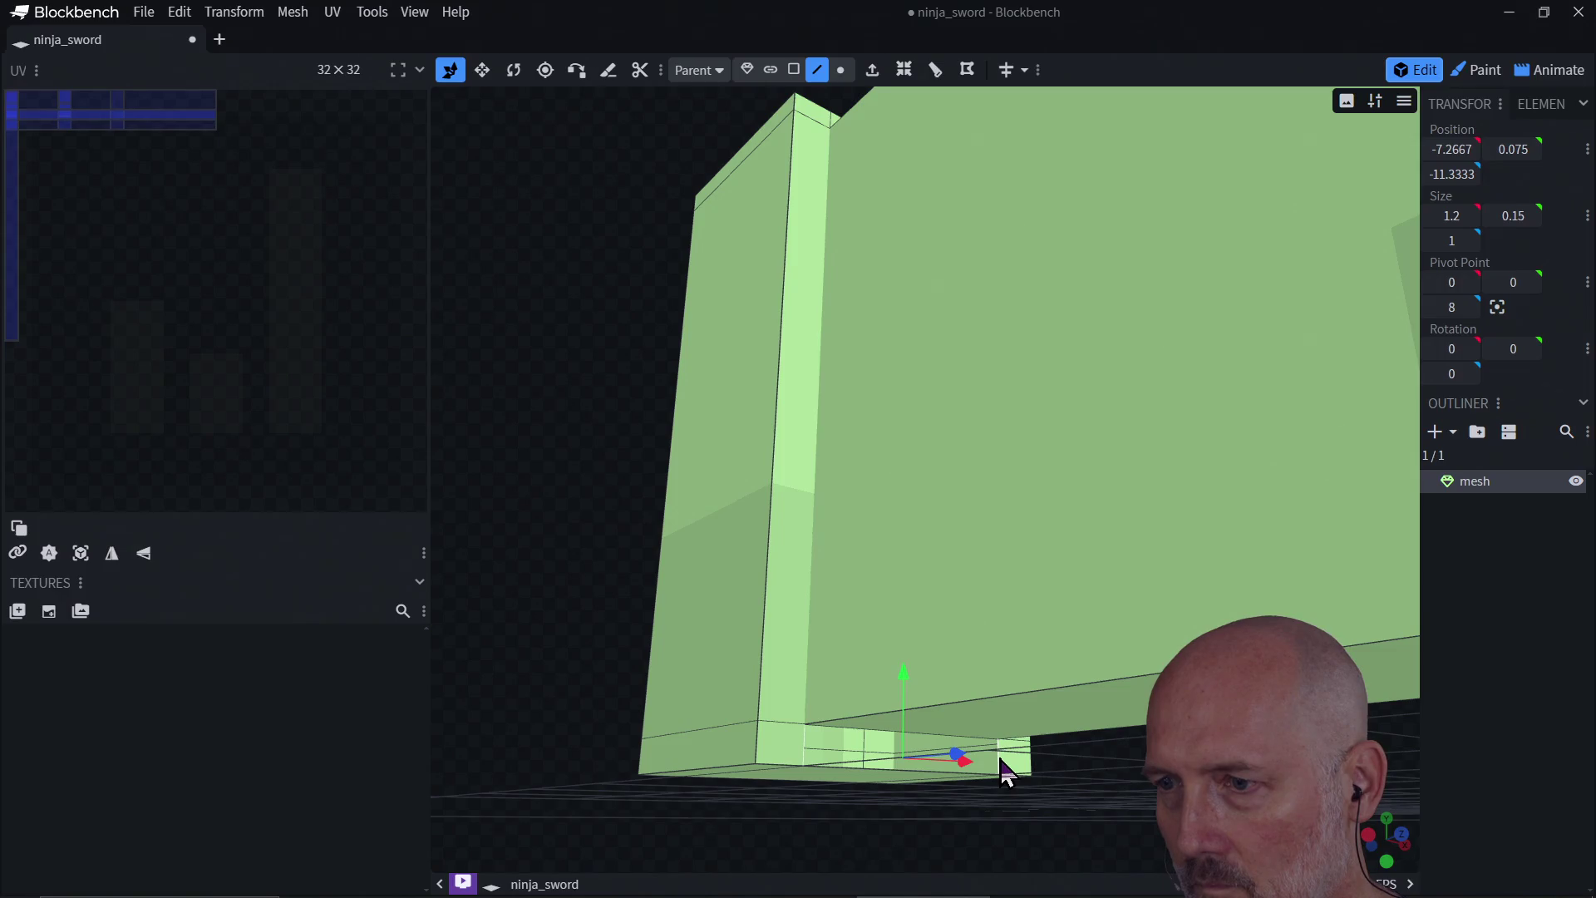
pyautogui.click(991, 841)
pyautogui.scroll(-5, 911, 834)
pyautogui.moveTo(911, 834)
pyautogui.mouseDown()
pyautogui.moveTo(944, 762)
pyautogui.moveTo(986, 847)
pyautogui.moveTo(962, 705)
pyautogui.moveTo(1154, 741)
pyautogui.moveTo(1019, 769)
pyautogui.moveTo(1075, 723)
pyautogui.moveTo(994, 677)
pyautogui.moveTo(897, 659)
pyautogui.moveTo(1061, 591)
pyautogui.moveTo(1157, 669)
pyautogui.moveTo(1213, 532)
pyautogui.mouseUp()
pyautogui.moveTo(1132, 341)
pyautogui.mouseDown()
pyautogui.moveTo(855, 346)
pyautogui.moveTo(848, 313)
pyautogui.moveTo(1030, 413)
pyautogui.moveTo(1058, 555)
pyautogui.moveTo(1033, 557)
pyautogui.mouseUp()
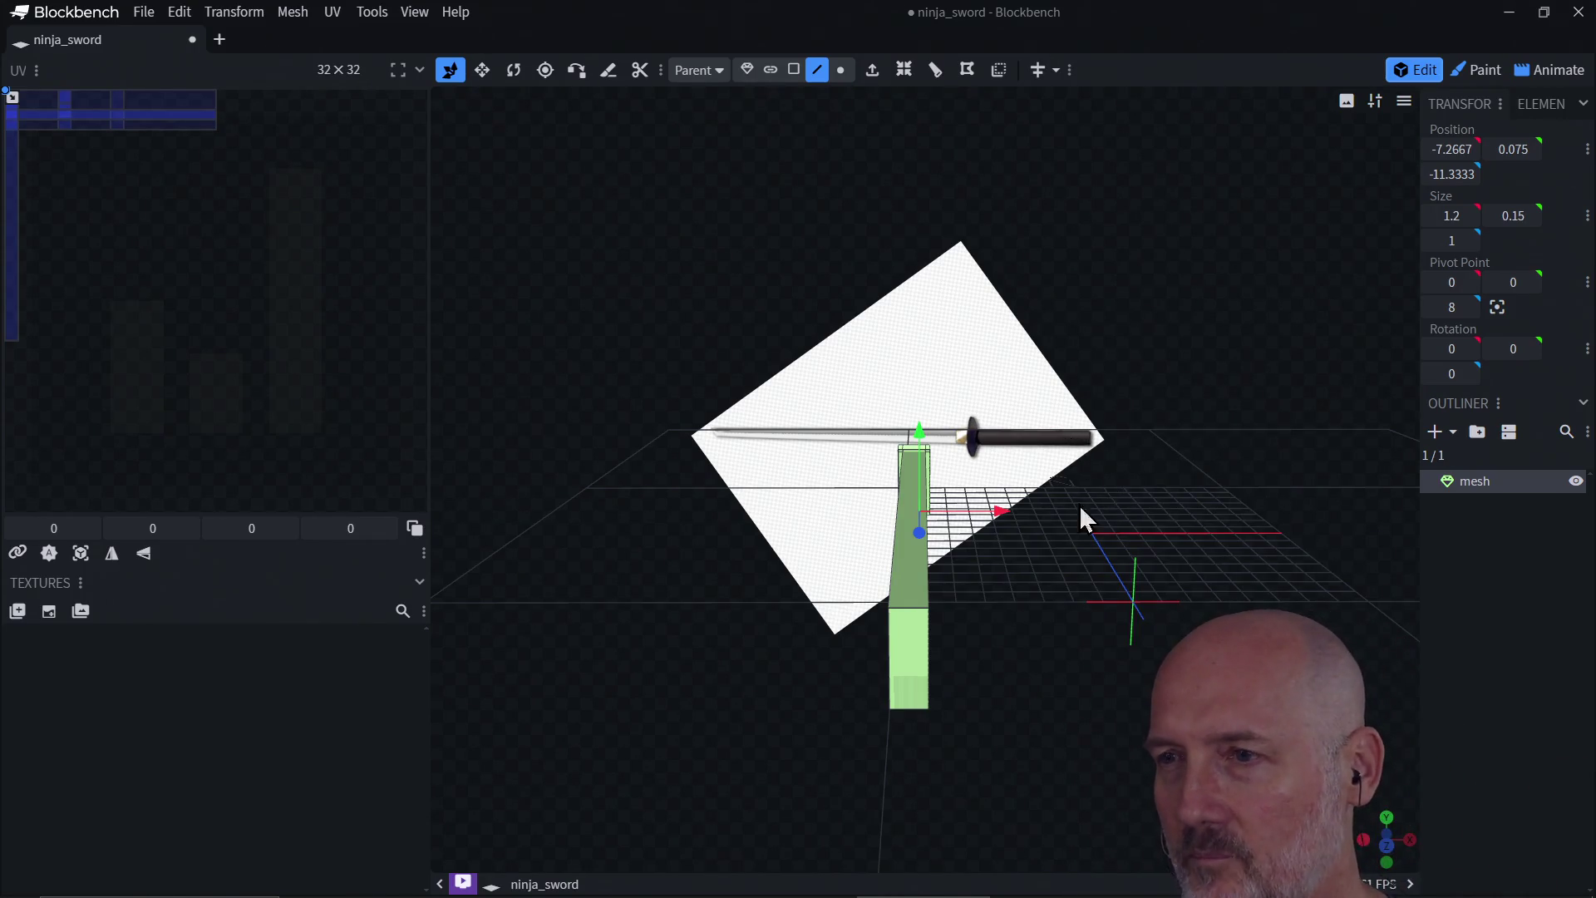
# Step: Orbit around the green blade to view it from the side and at its hilt end
pyautogui.moveTo(1079, 506); pyautogui.dragTo(1054, 466)
pyautogui.moveTo(933, 499)
pyautogui.mouseDown()
pyautogui.moveTo(969, 547)
pyautogui.moveTo(908, 580)
pyautogui.moveTo(926, 619)
pyautogui.moveTo(1037, 536)
pyautogui.moveTo(1164, 636)
pyautogui.moveTo(1002, 532)
pyautogui.mouseUp()
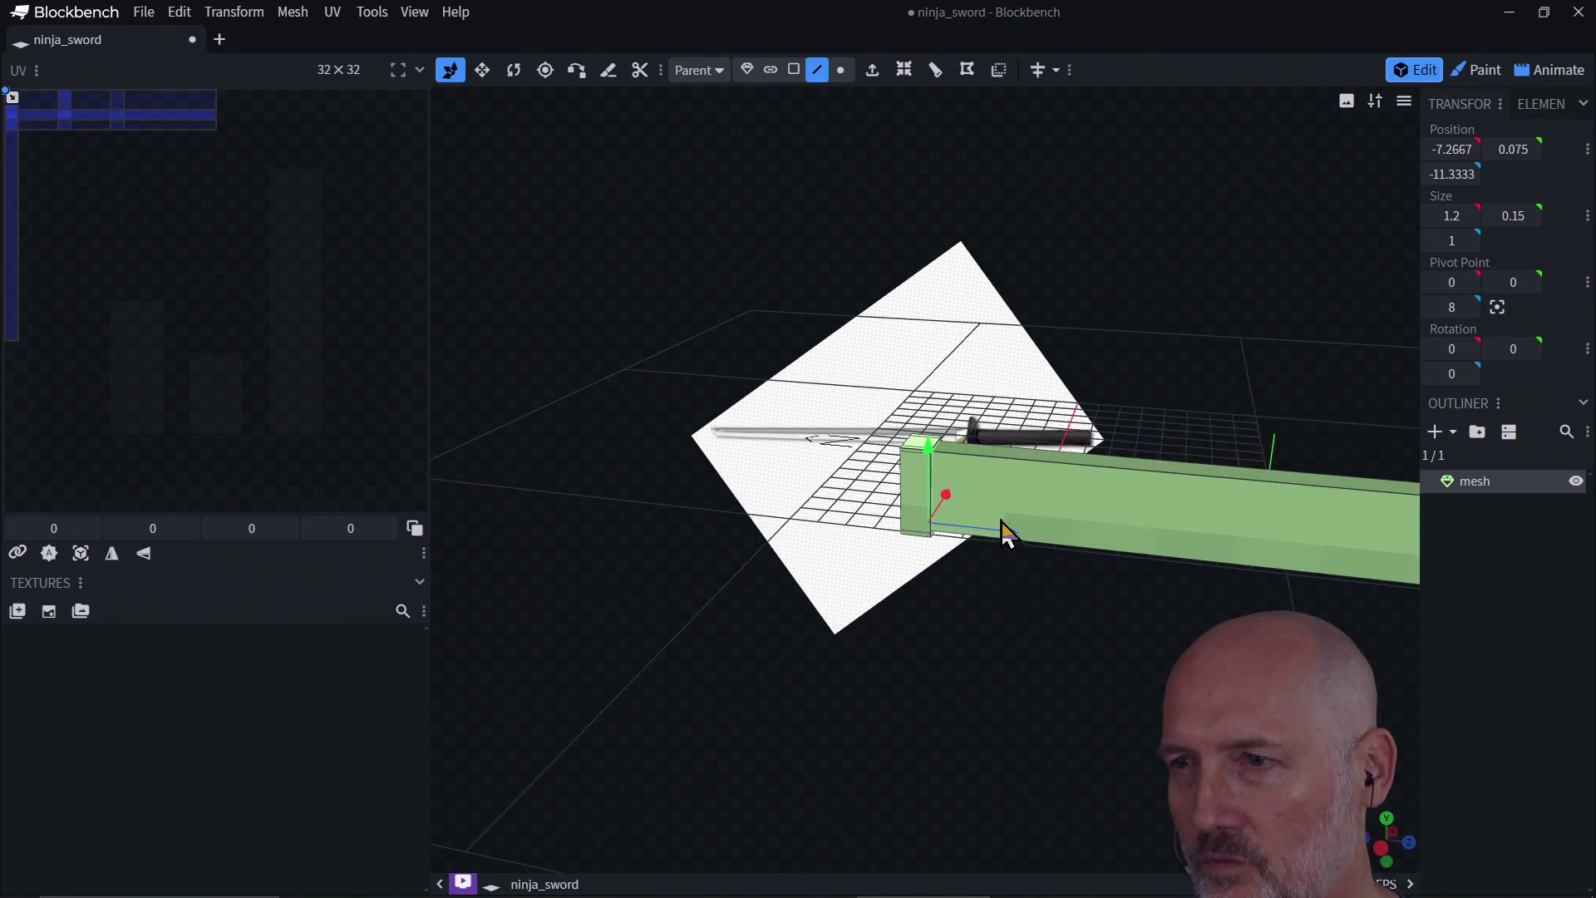
pyautogui.moveTo(917, 629)
pyautogui.mouseDown()
pyautogui.moveTo(1133, 620)
pyautogui.moveTo(997, 523)
pyautogui.moveTo(908, 545)
pyautogui.moveTo(1033, 609)
pyautogui.moveTo(917, 649)
pyautogui.moveTo(981, 579)
pyautogui.moveTo(992, 537)
pyautogui.moveTo(915, 613)
pyautogui.moveTo(1030, 513)
pyautogui.moveTo(1124, 609)
pyautogui.moveTo(1001, 616)
pyautogui.moveTo(1211, 584)
pyautogui.moveTo(1074, 625)
pyautogui.moveTo(1322, 538)
pyautogui.moveTo(880, 591)
pyautogui.moveTo(1358, 498)
pyautogui.moveTo(1071, 565)
pyautogui.moveTo(1297, 575)
pyautogui.mouseUp()
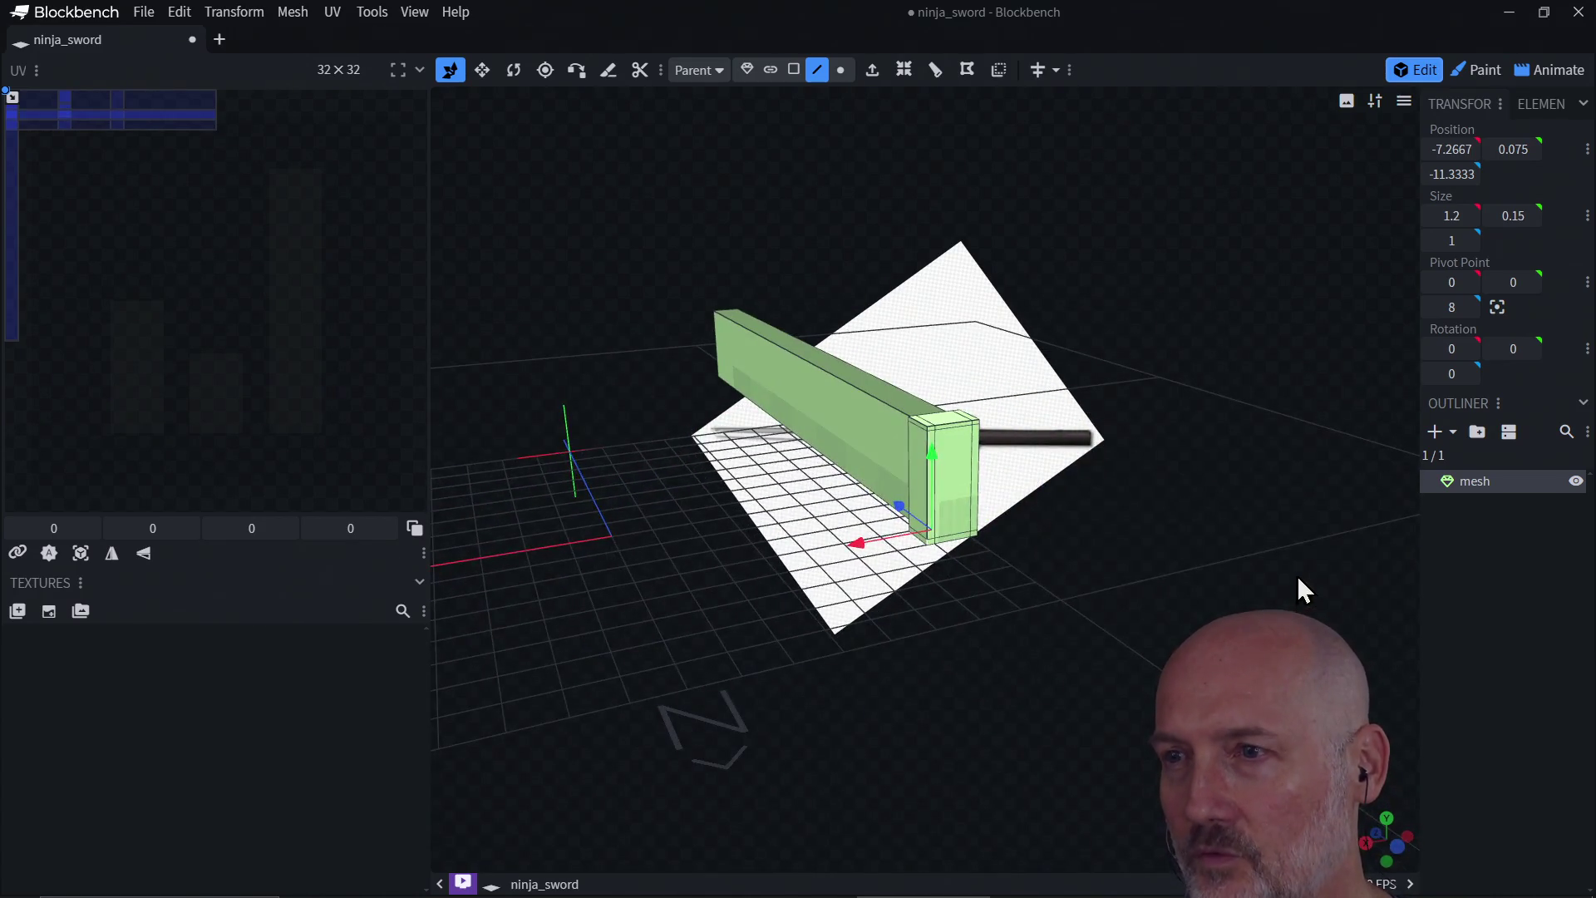
pyautogui.scroll(3, 1103, 558)
pyautogui.moveTo(1104, 556)
pyautogui.mouseDown()
pyautogui.moveTo(1070, 581)
pyautogui.moveTo(964, 485)
pyautogui.moveTo(986, 416)
pyautogui.moveTo(1018, 516)
pyautogui.mouseUp()
pyautogui.moveTo(1039, 580)
pyautogui.mouseDown()
pyautogui.moveTo(1150, 482)
pyautogui.moveTo(1030, 607)
pyautogui.moveTo(1012, 540)
pyautogui.mouseUp()
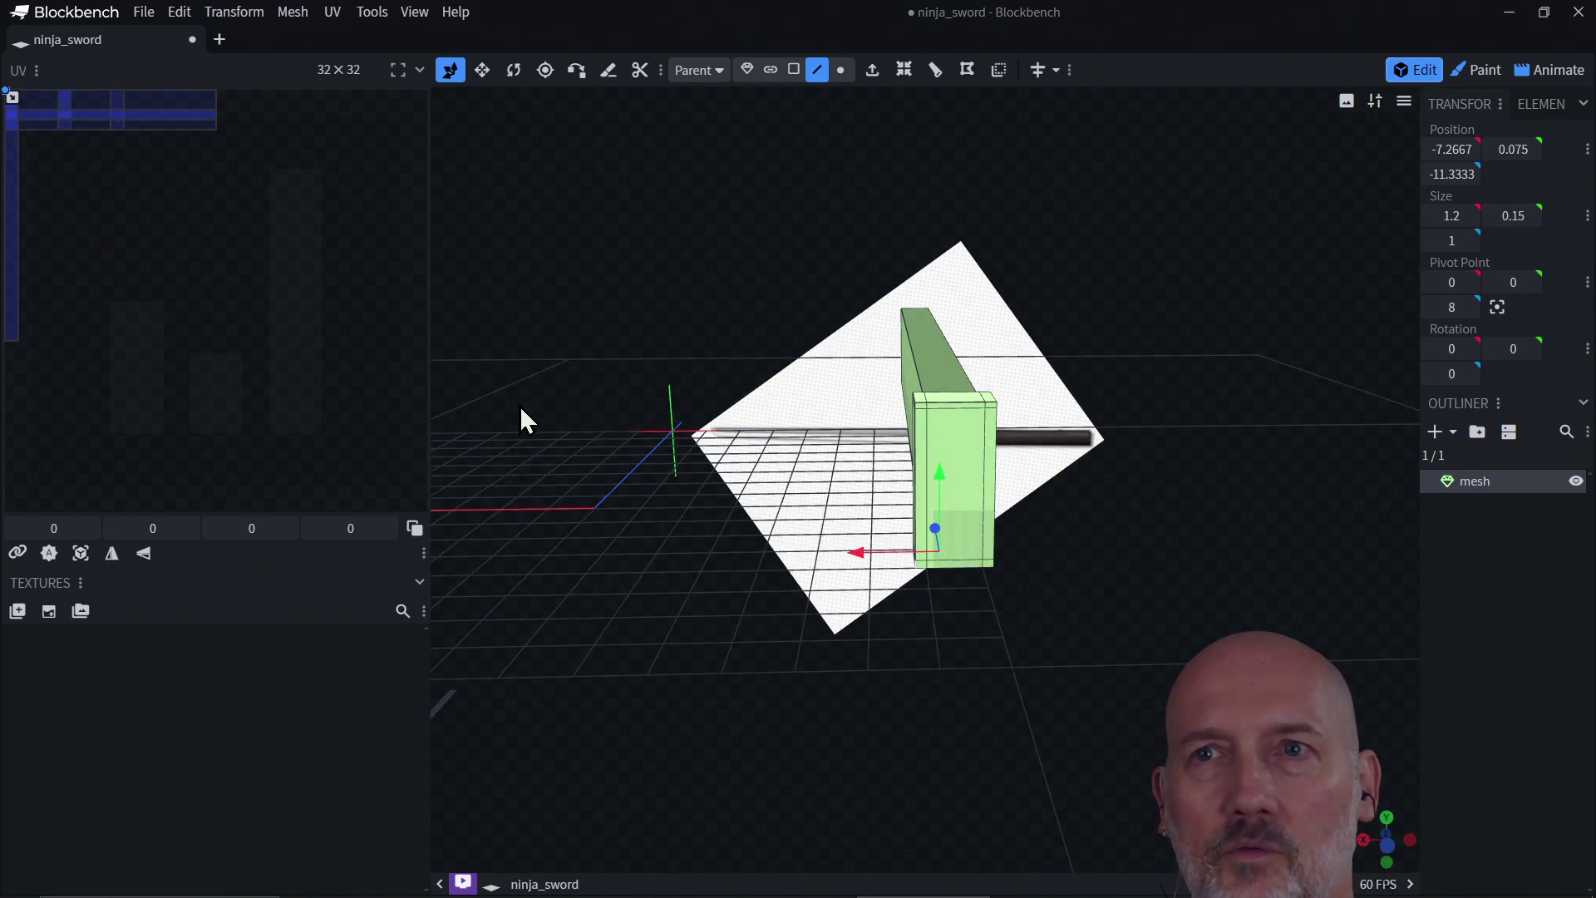
pyautogui.click(1434, 432)
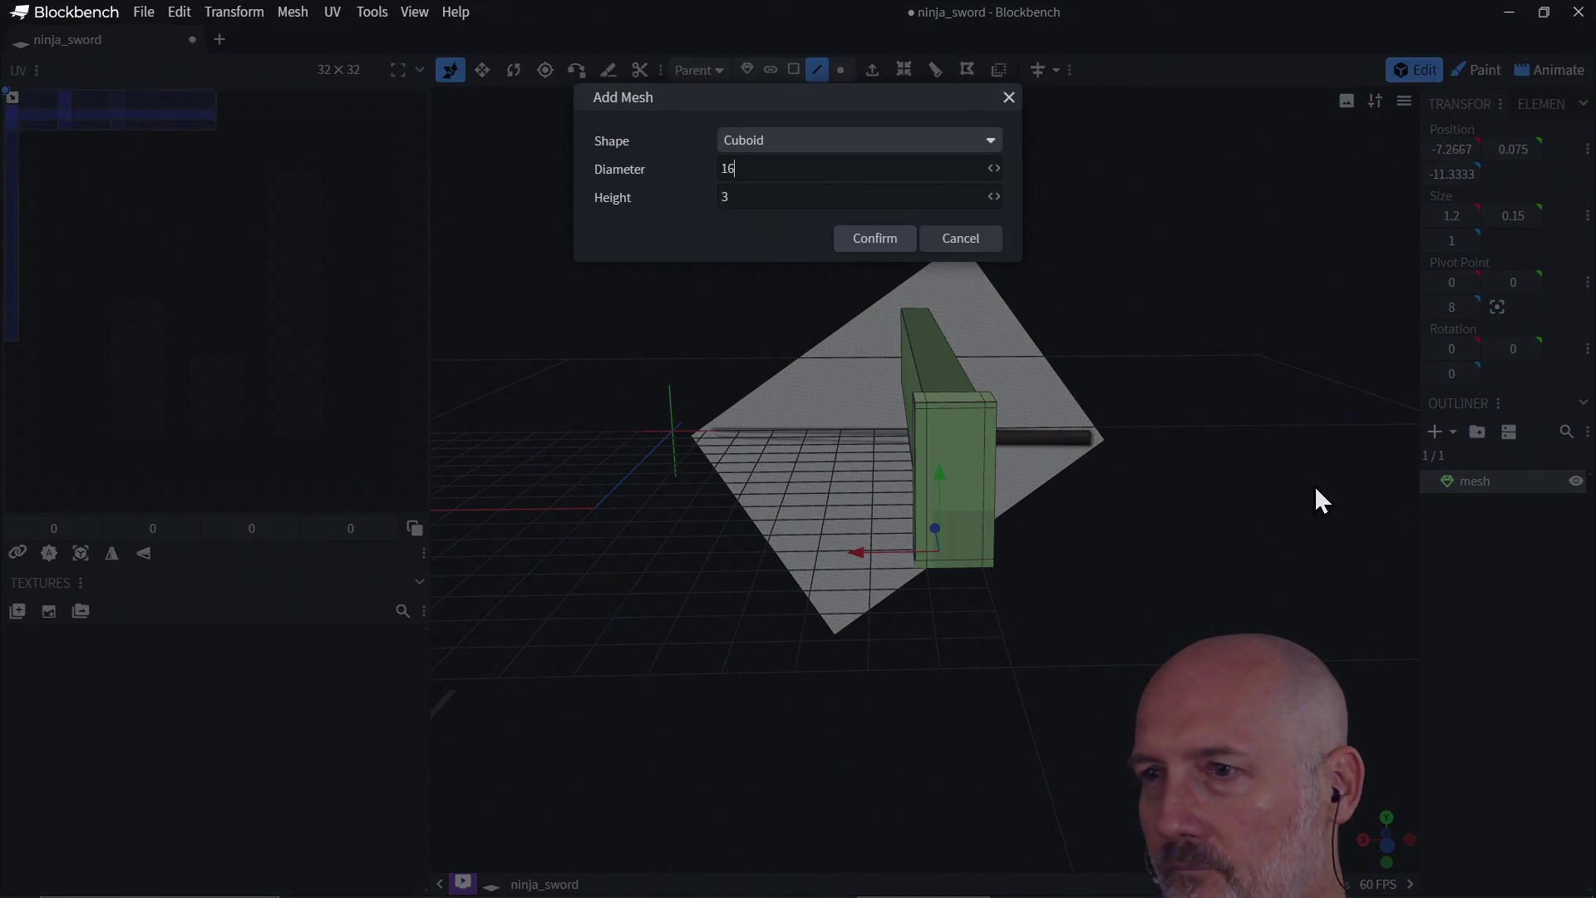
pyautogui.click(770, 148)
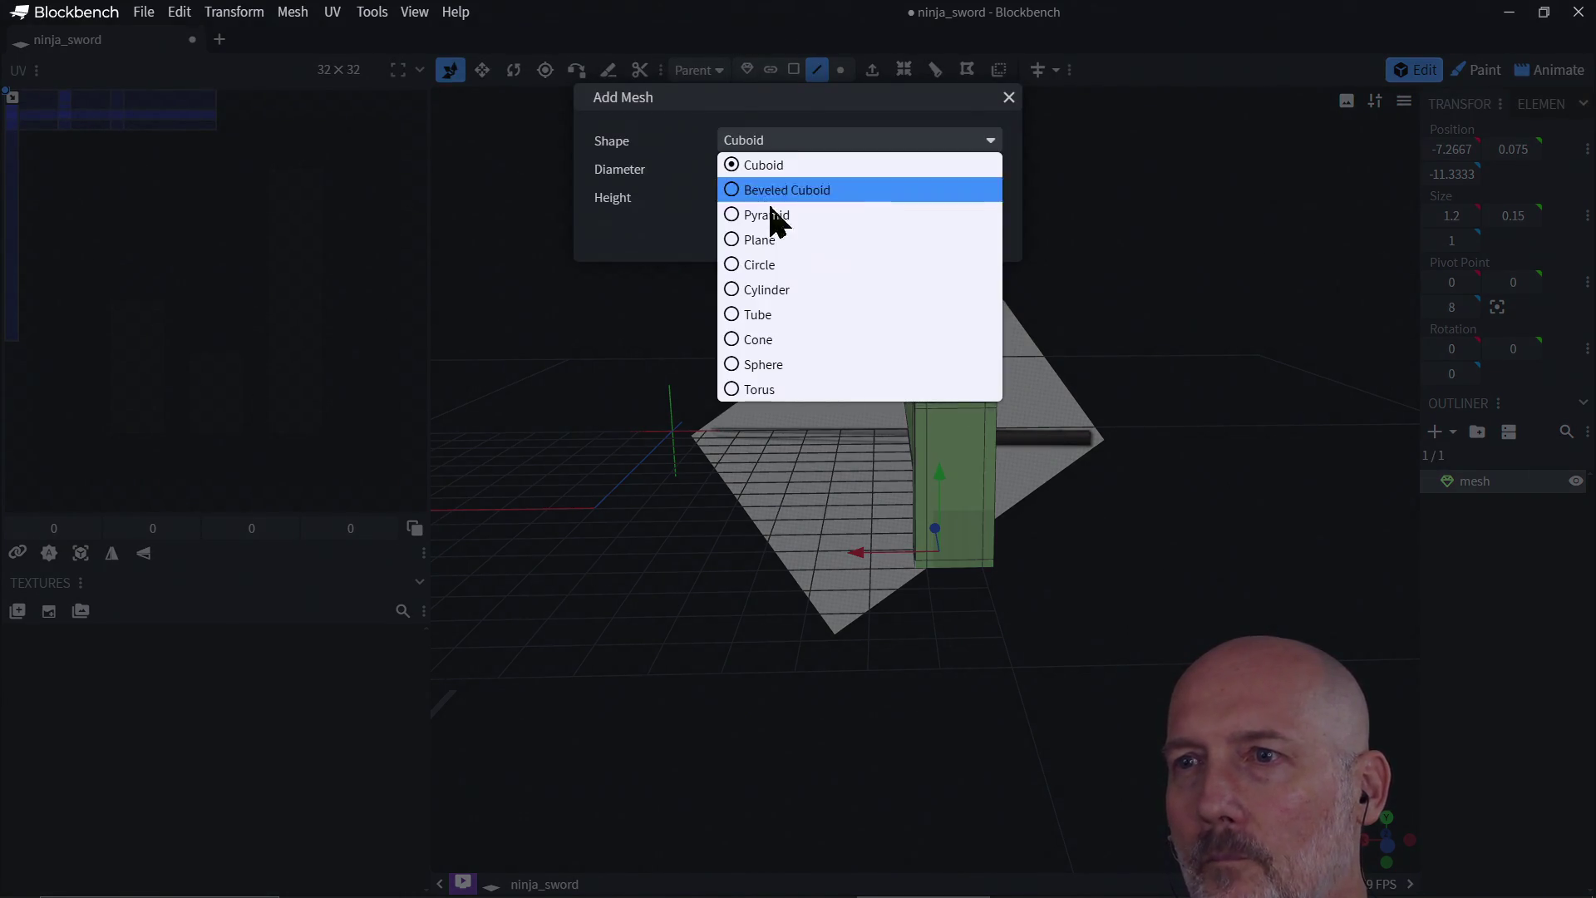
pyautogui.click(771, 296)
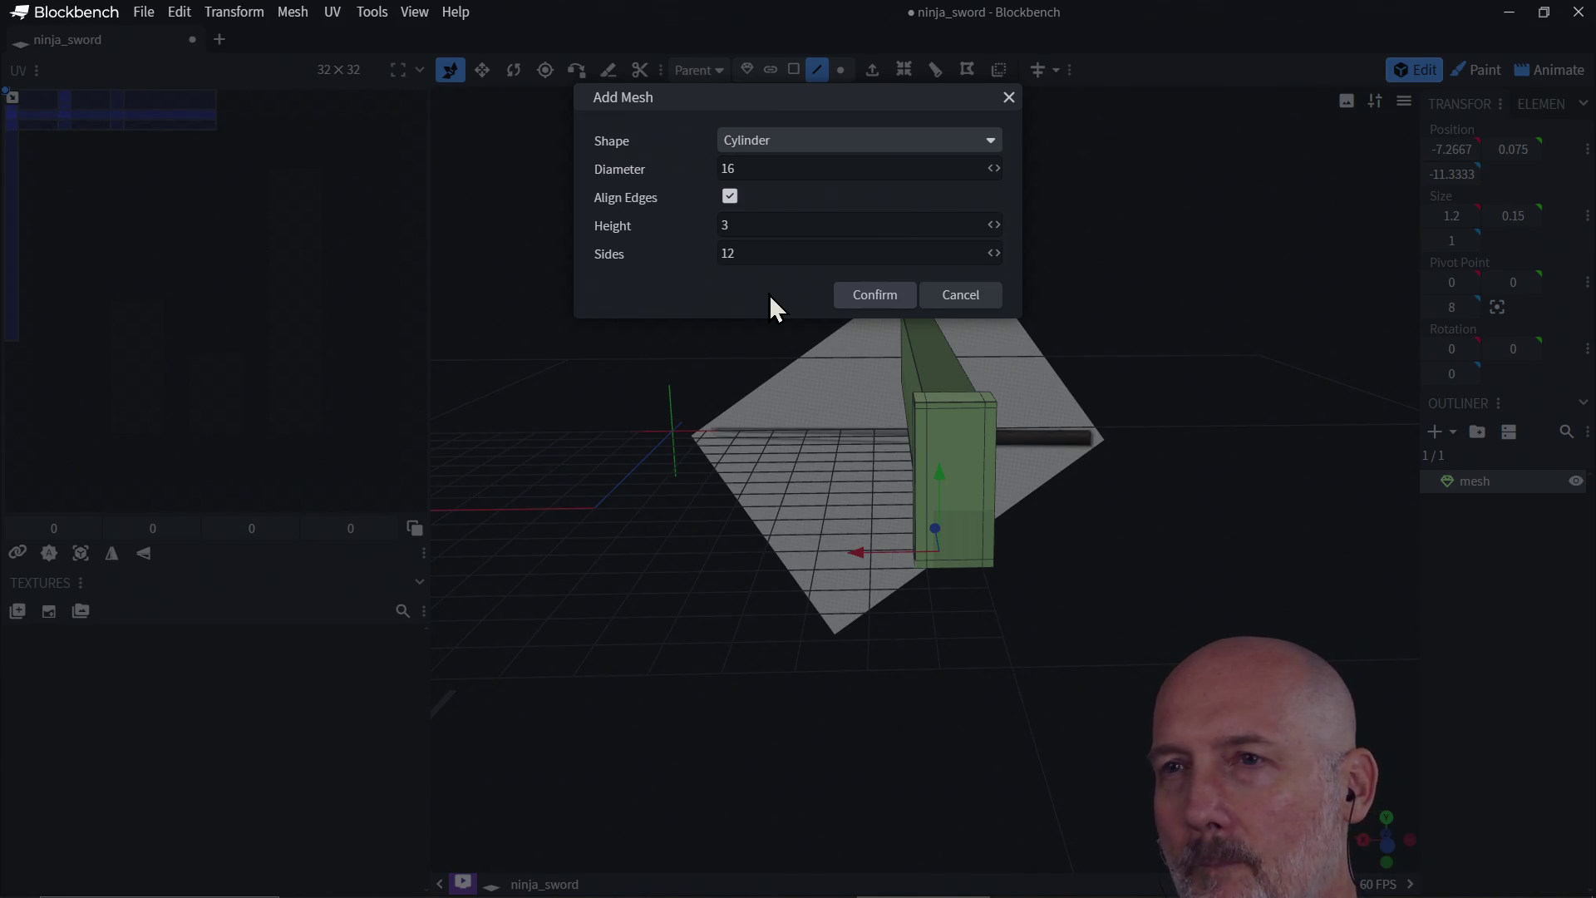
pyautogui.click(758, 172)
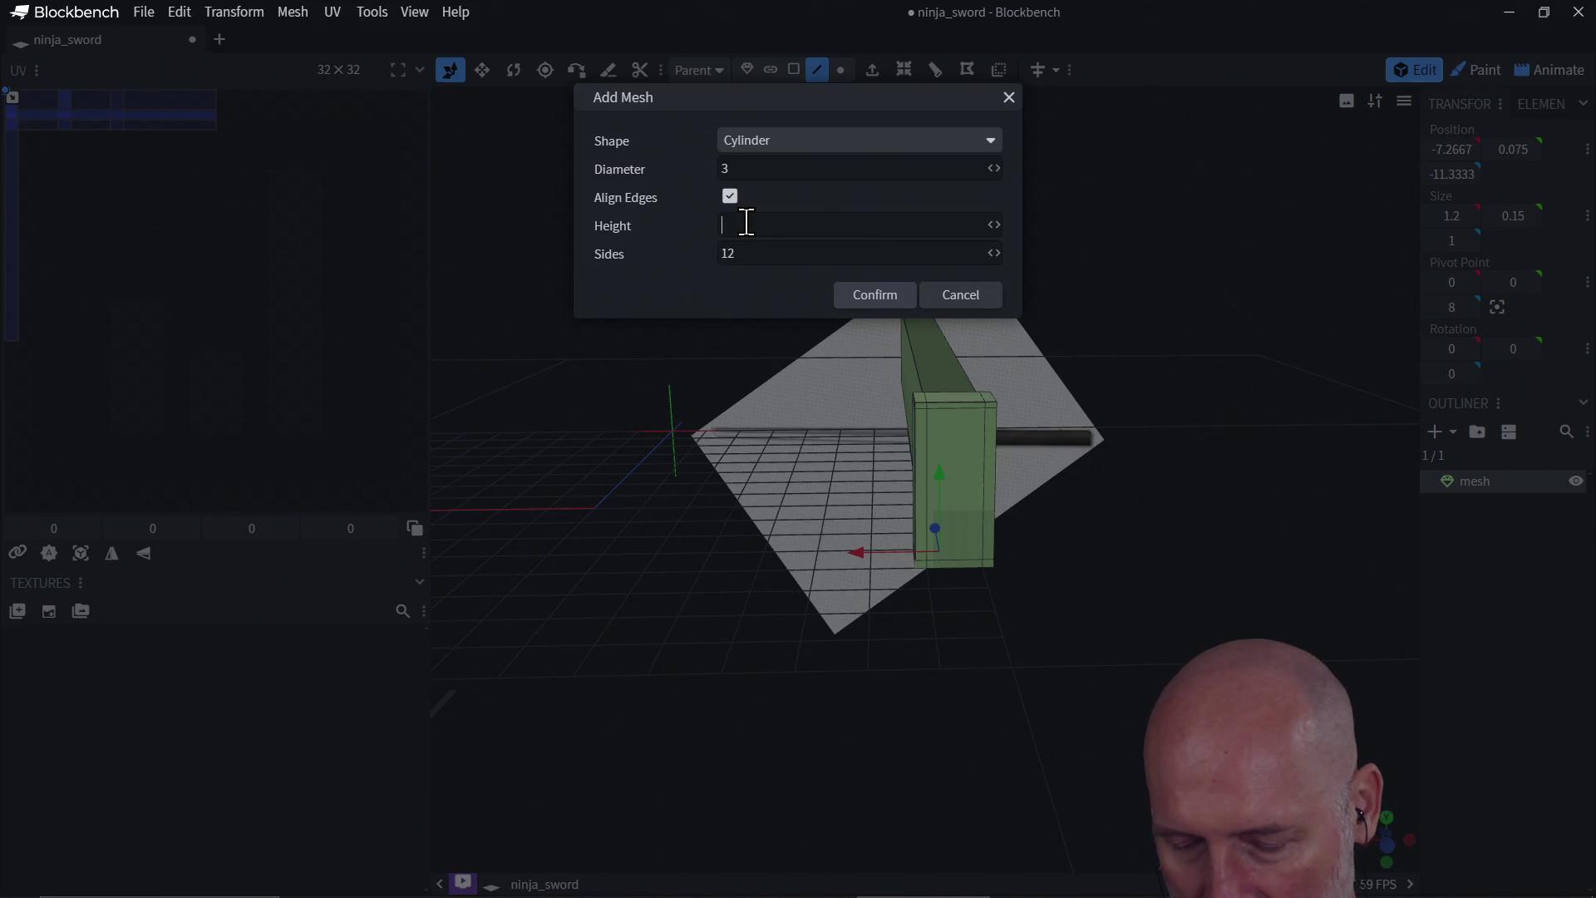
pyautogui.write('6')
pyautogui.click(878, 296)
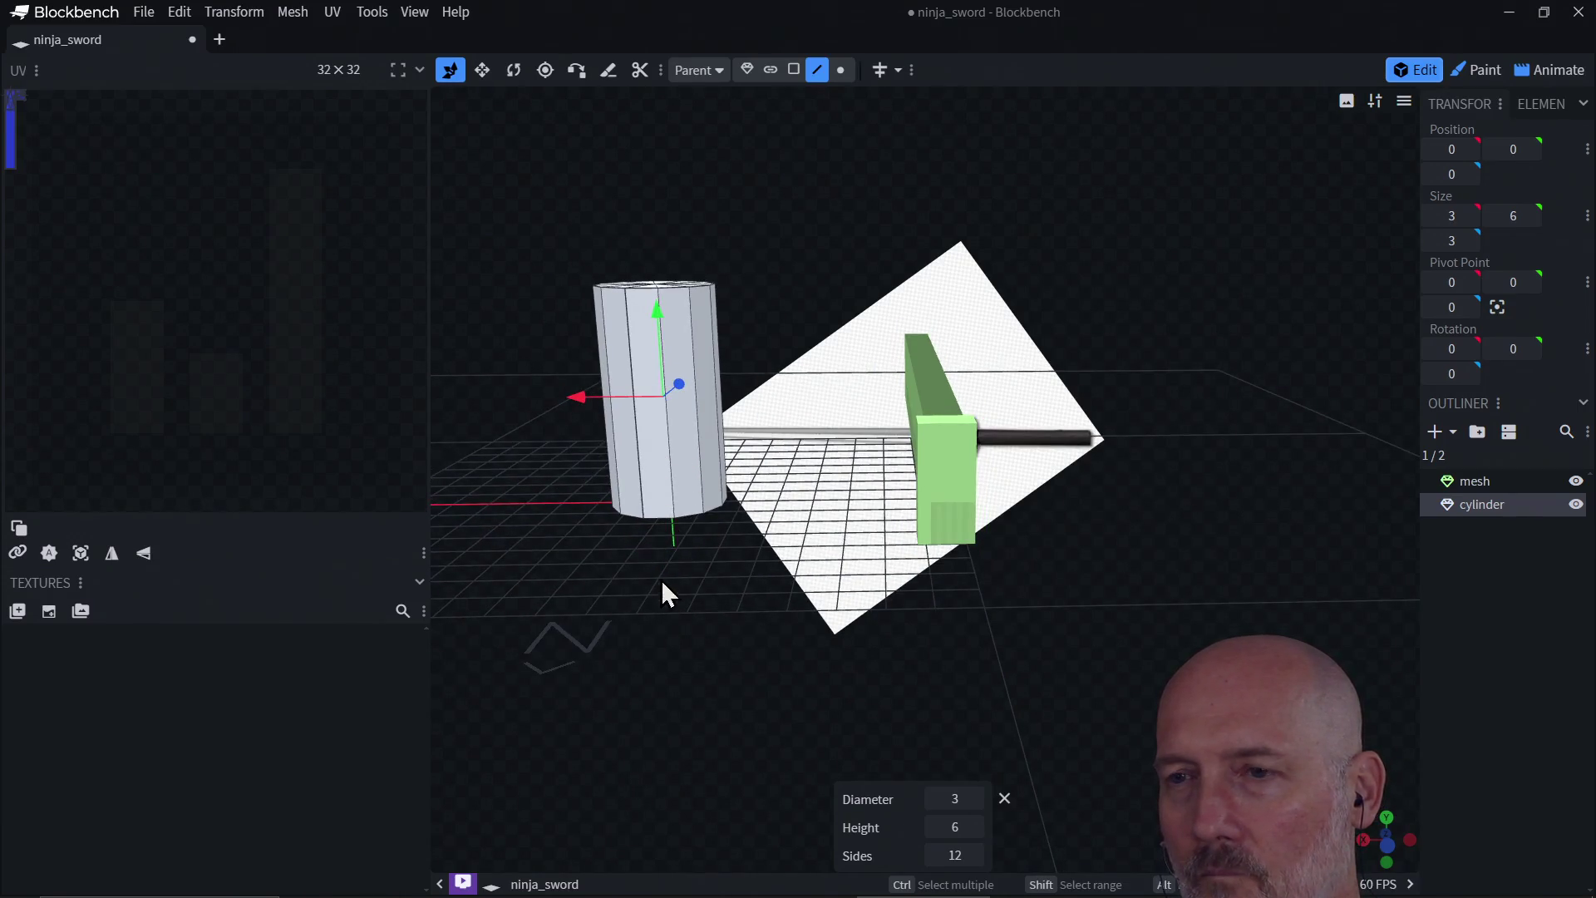
pyautogui.moveTo(662, 583)
pyautogui.mouseDown()
pyautogui.moveTo(819, 622)
pyautogui.moveTo(690, 623)
pyautogui.moveTo(681, 605)
pyautogui.mouseUp()
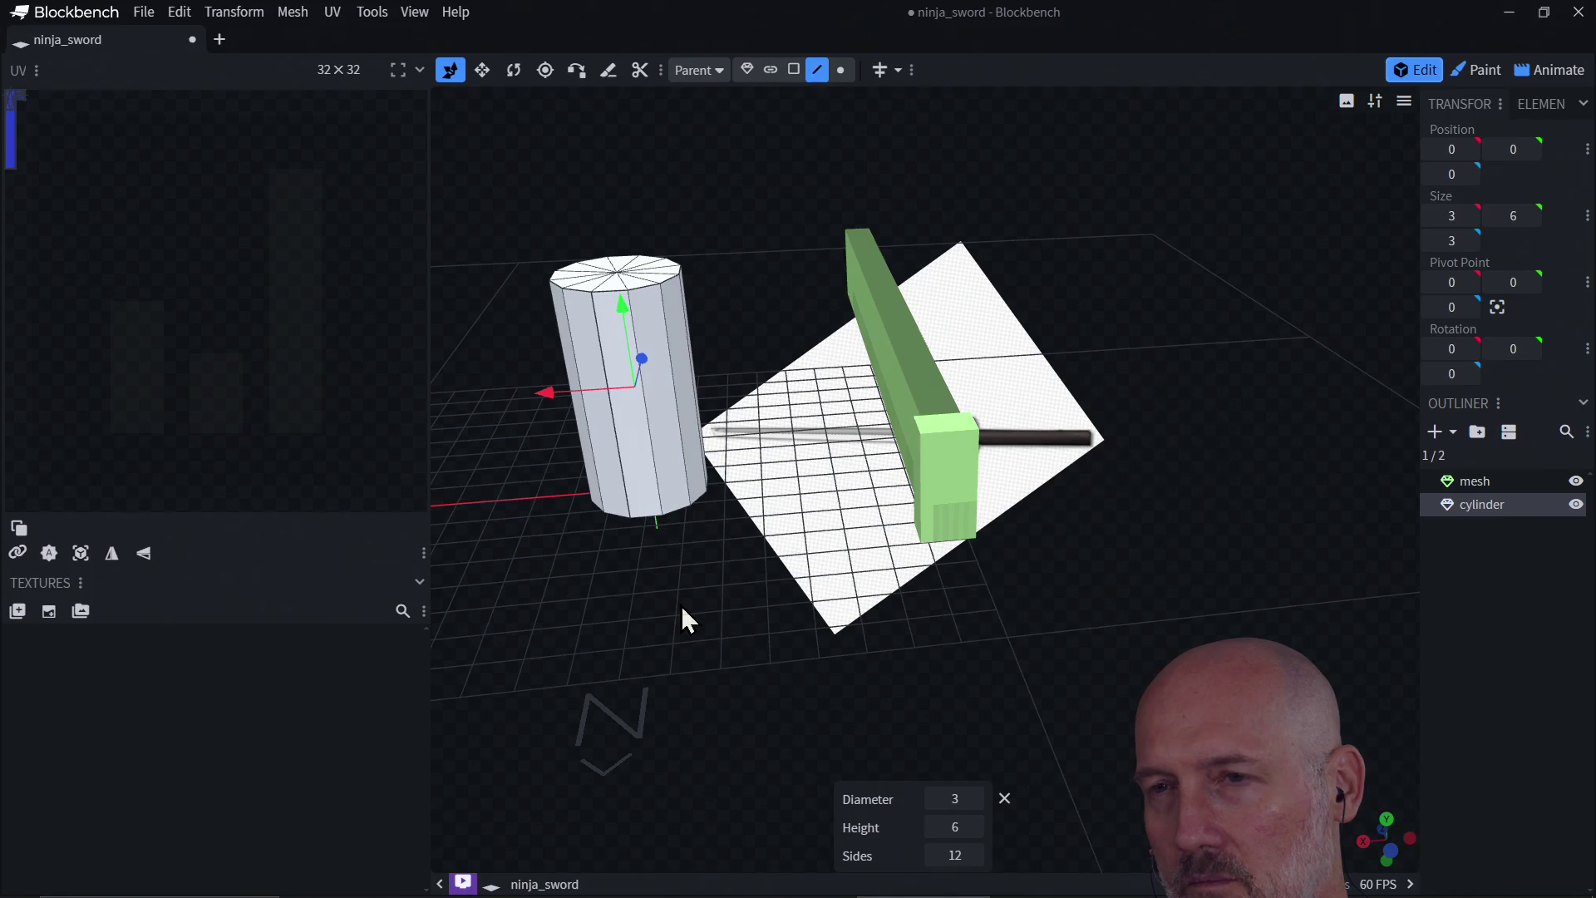
pyautogui.press('Delete')
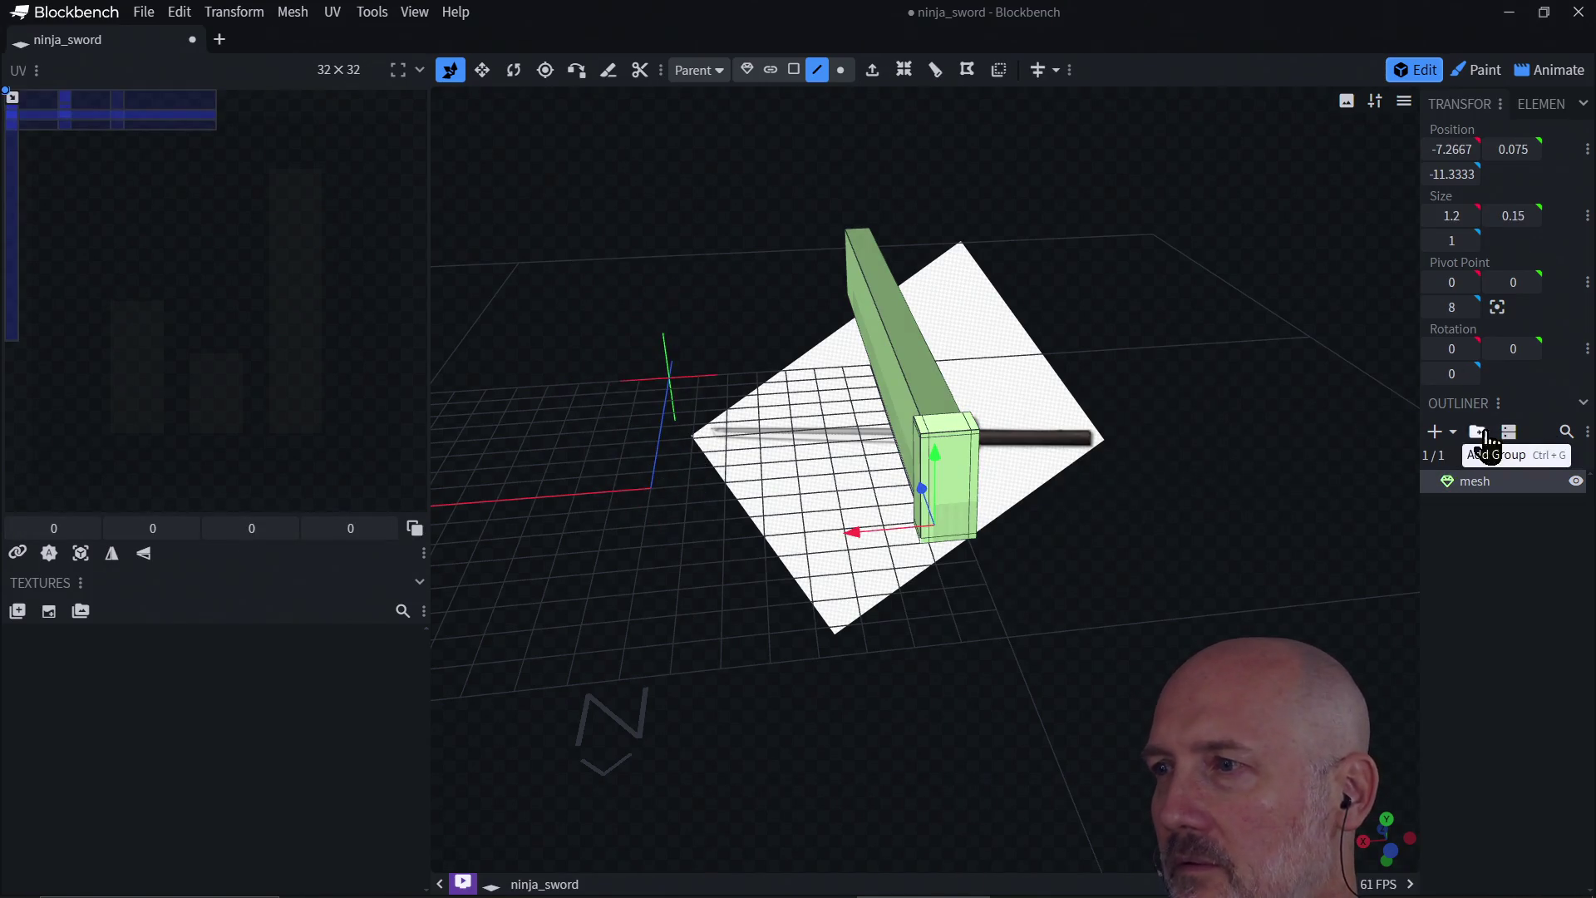
# Step: Add a 12-sided cylinder mesh with diameter 1 and height 6
pyautogui.click(1441, 438)
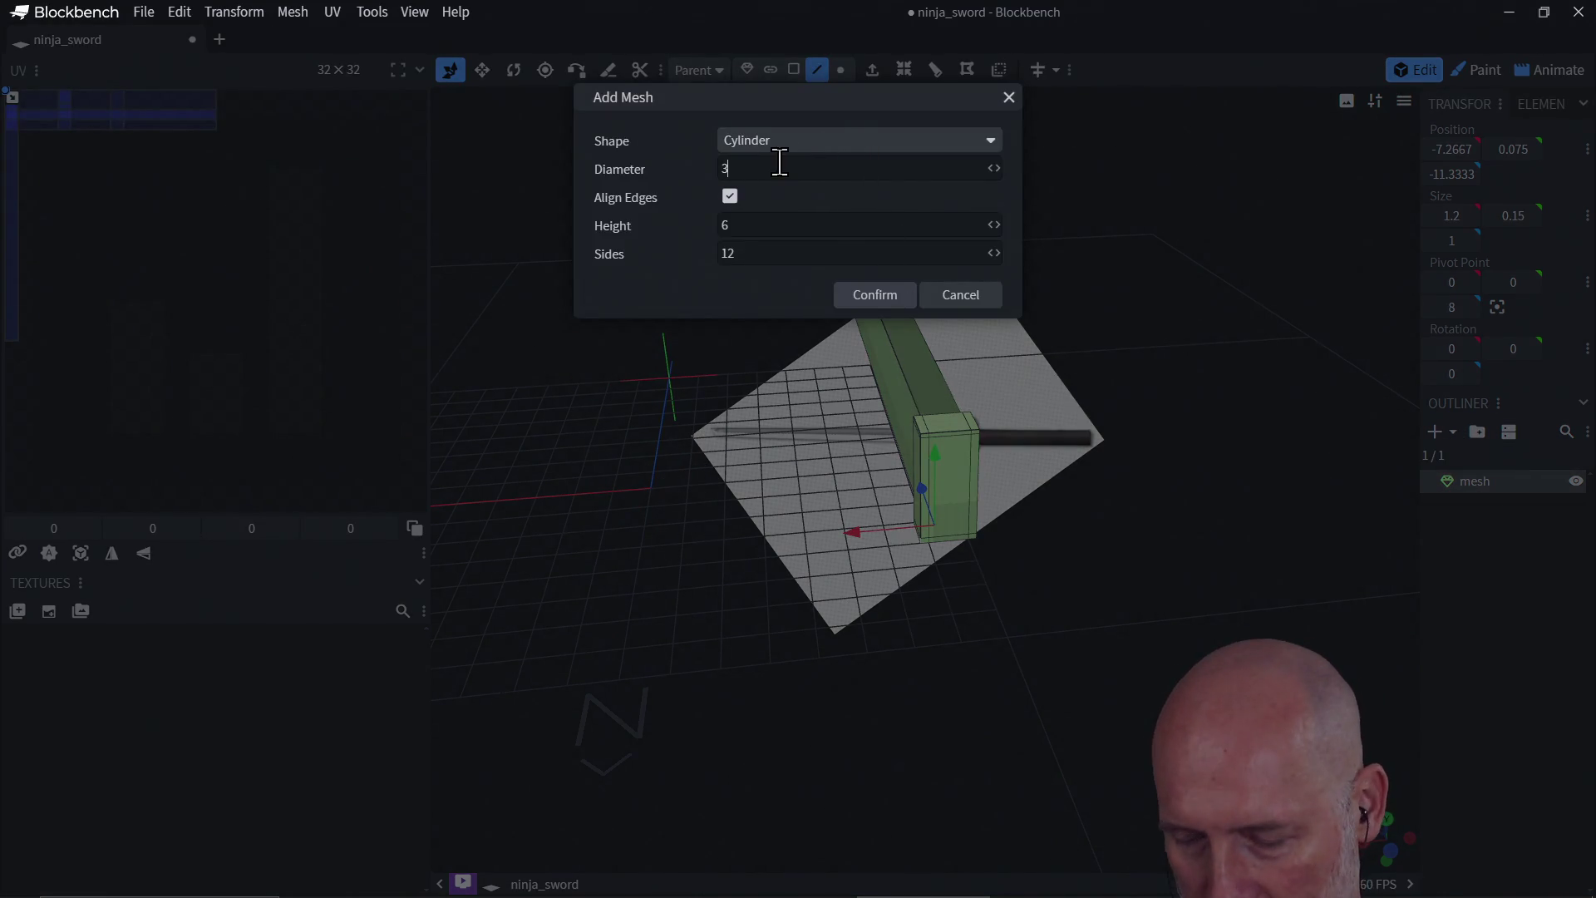
pyautogui.click(864, 304)
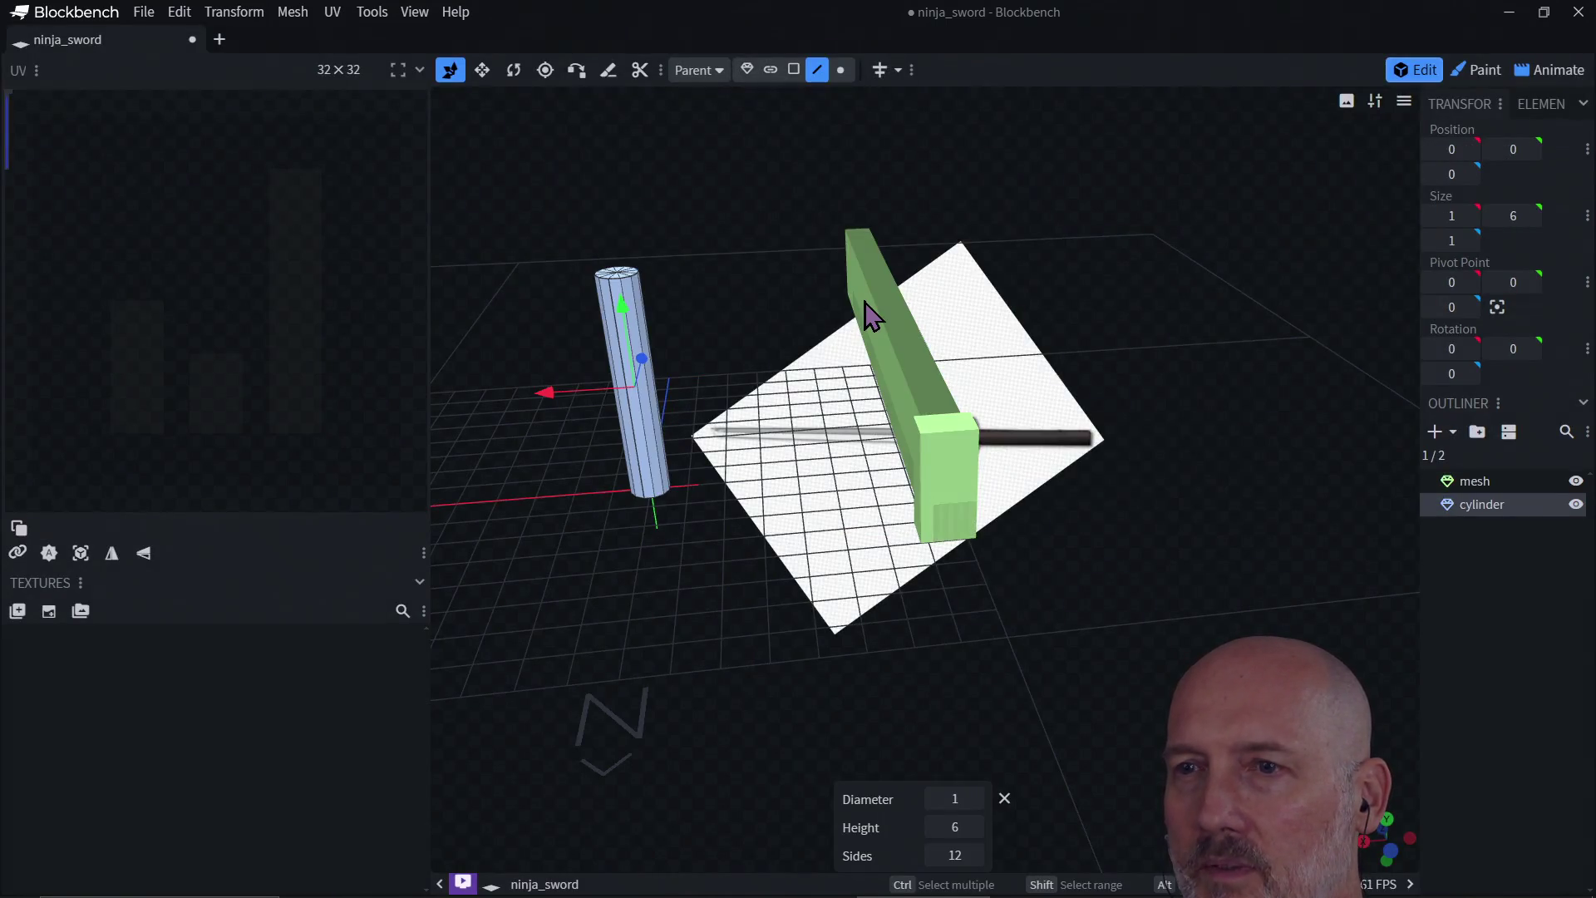
pyautogui.click(644, 457)
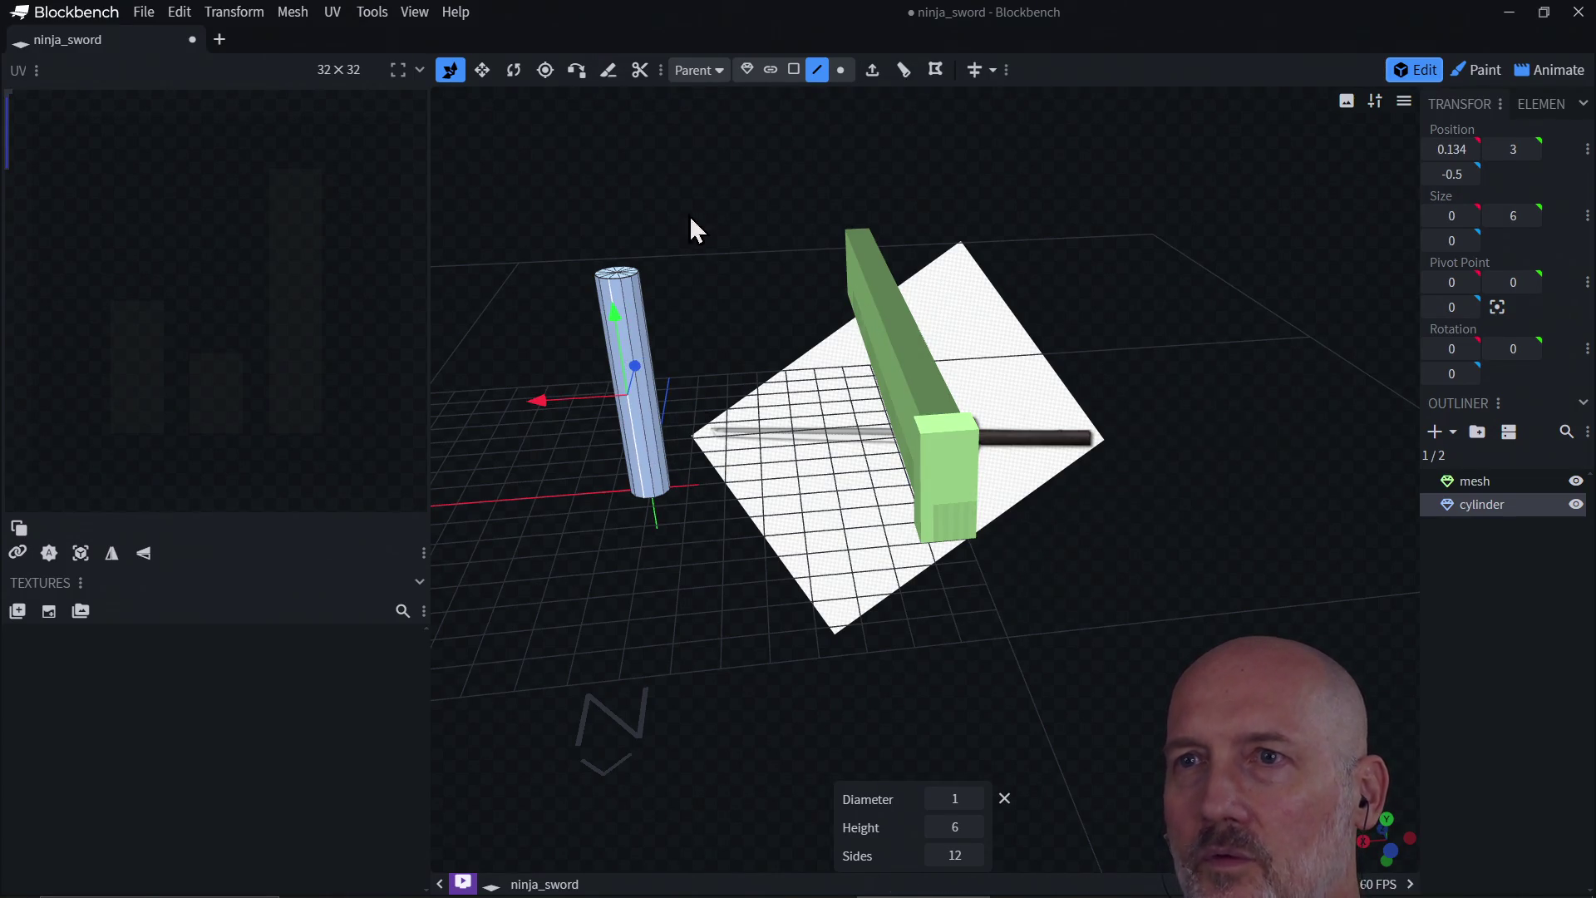
pyautogui.click(513, 70)
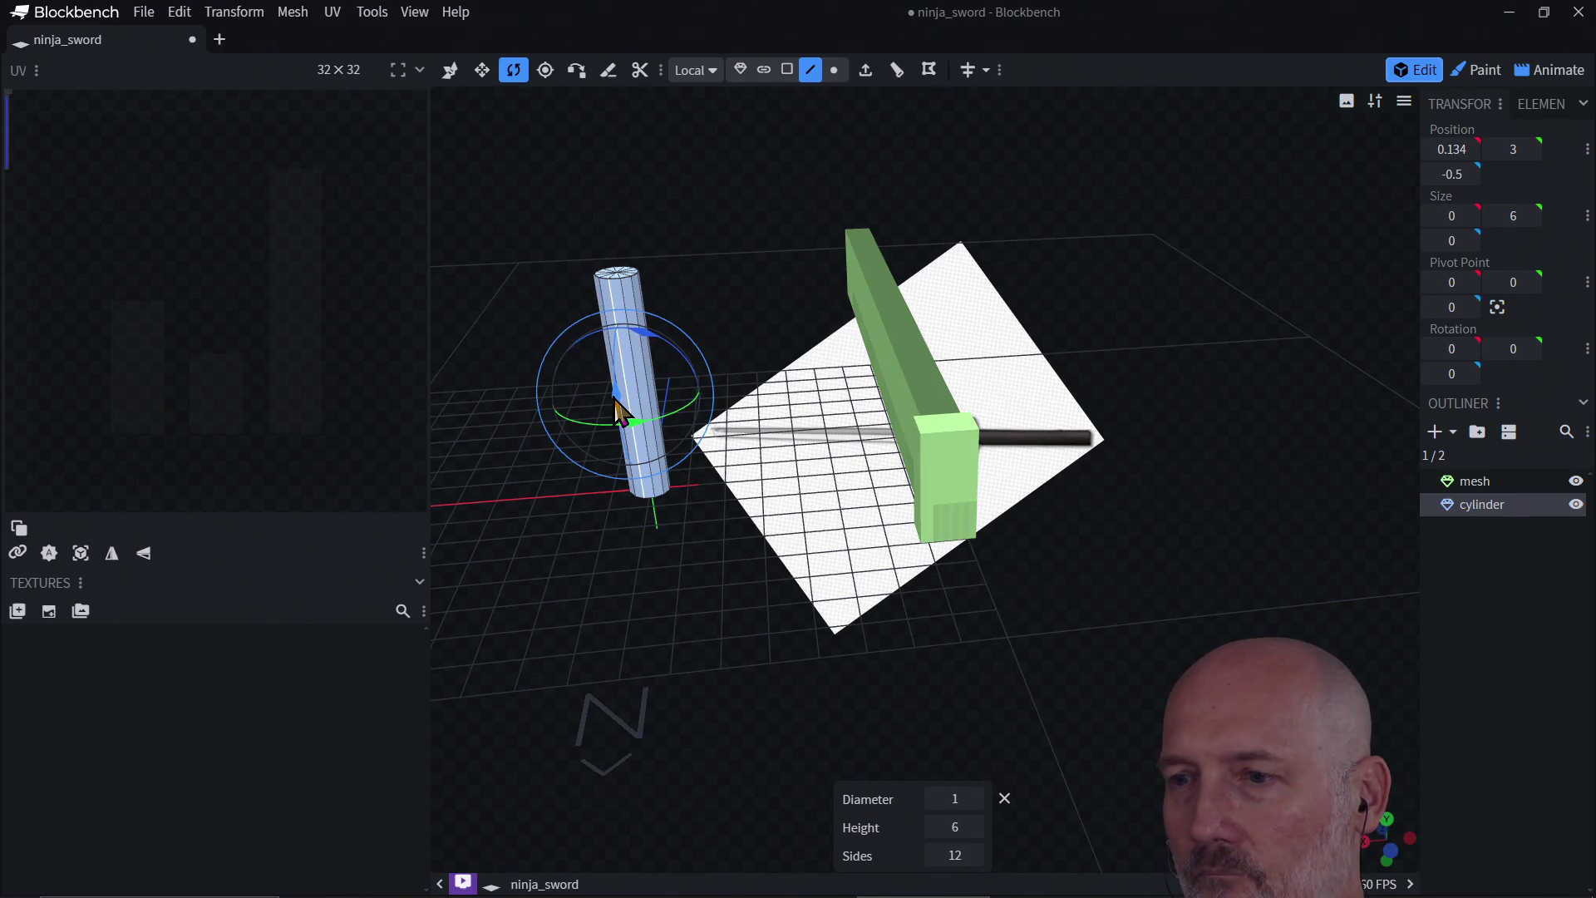
pyautogui.moveTo(617, 409); pyautogui.dragTo(616, 283)
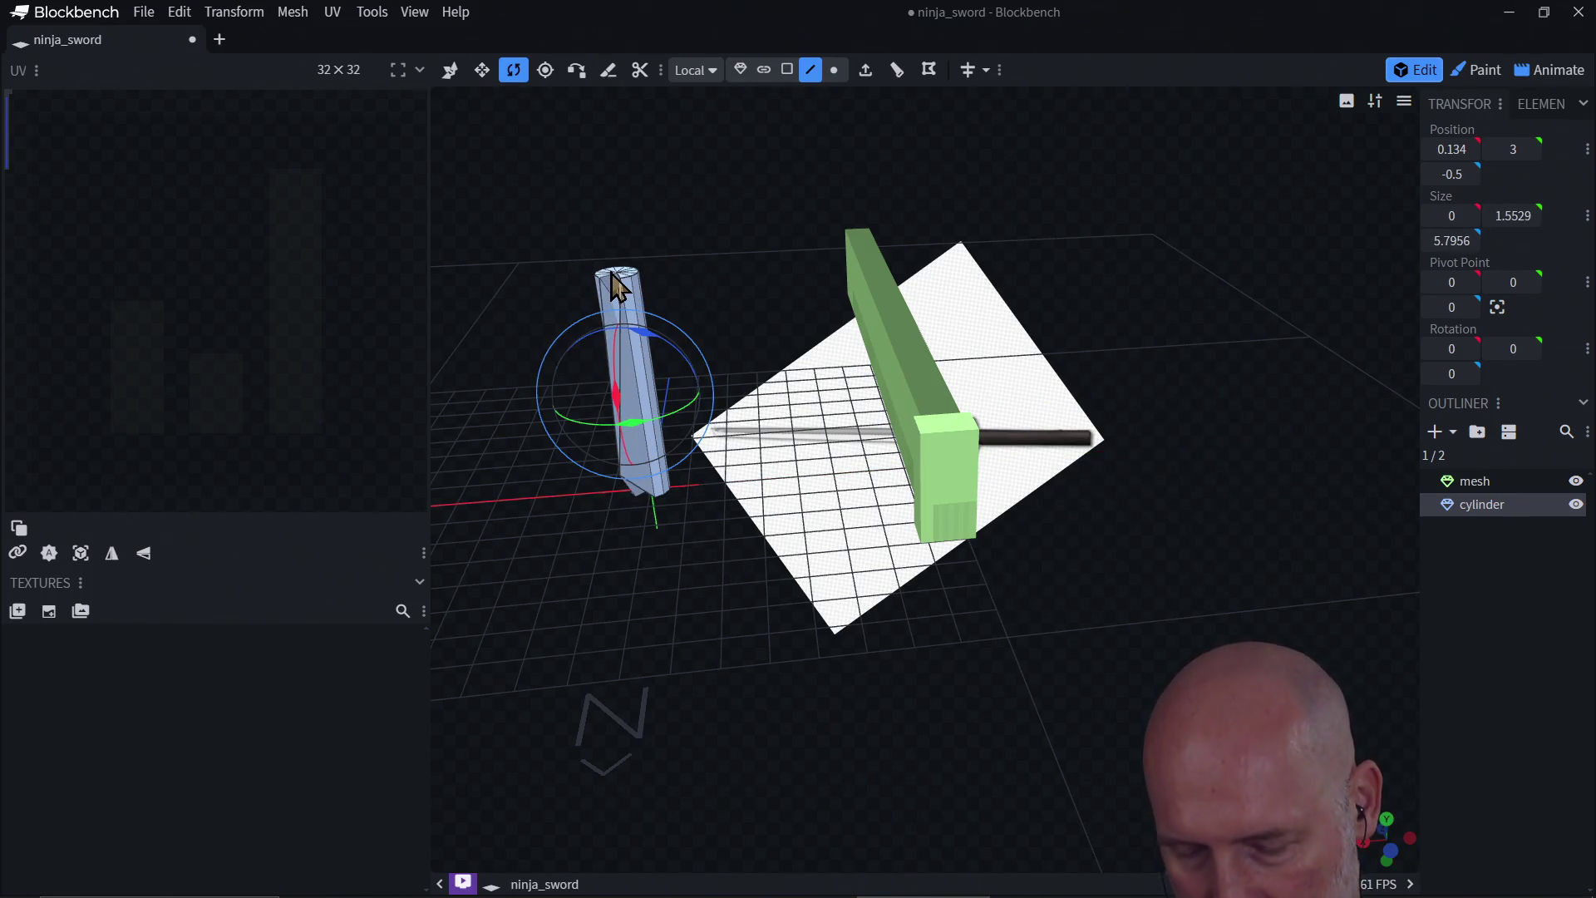
pyautogui.hotkey('ctrl', 'z')
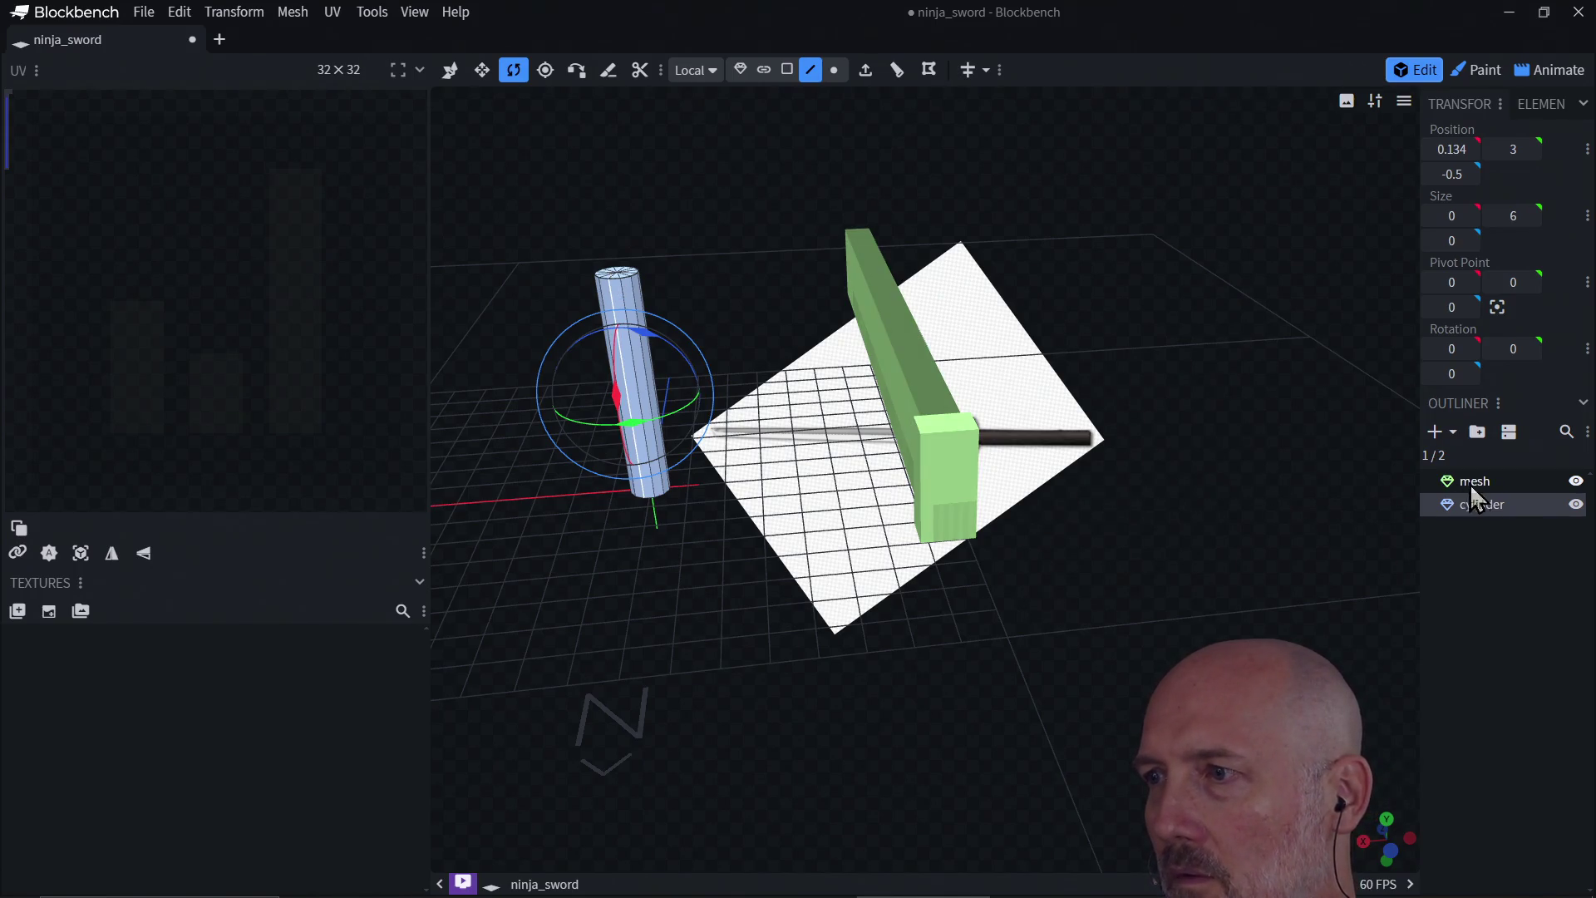
# Step: Rotate the cylinder object to exactly 90° on X so it lies horizontally
pyautogui.click(1486, 506)
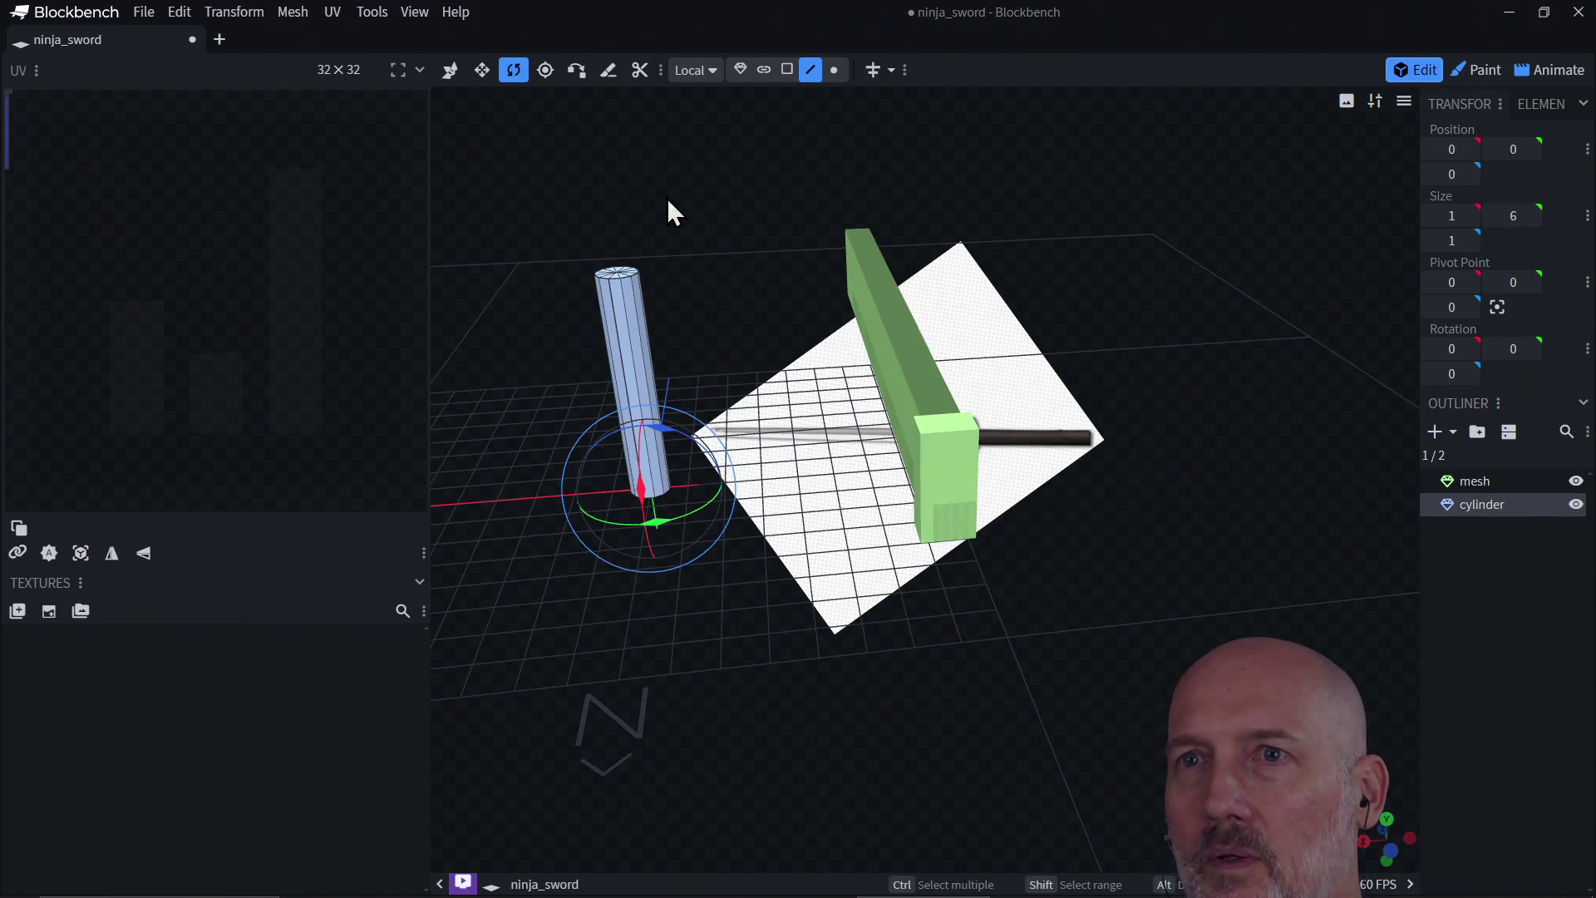
pyautogui.click(740, 70)
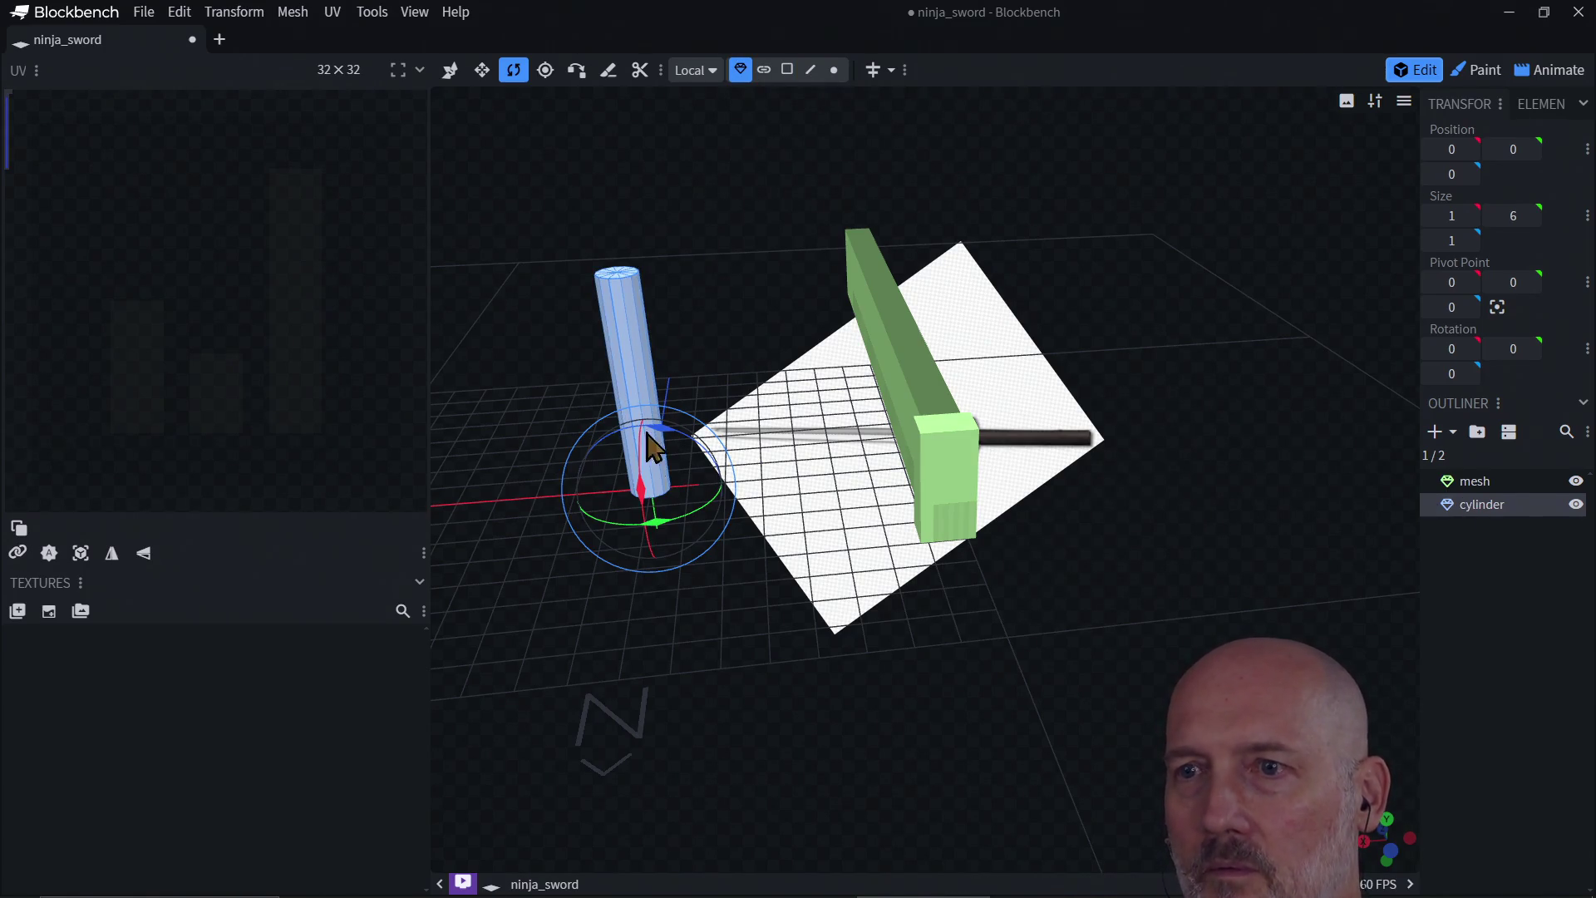
pyautogui.moveTo(645, 503)
pyautogui.mouseDown()
pyautogui.moveTo(634, 327)
pyautogui.moveTo(640, 492)
pyautogui.mouseUp()
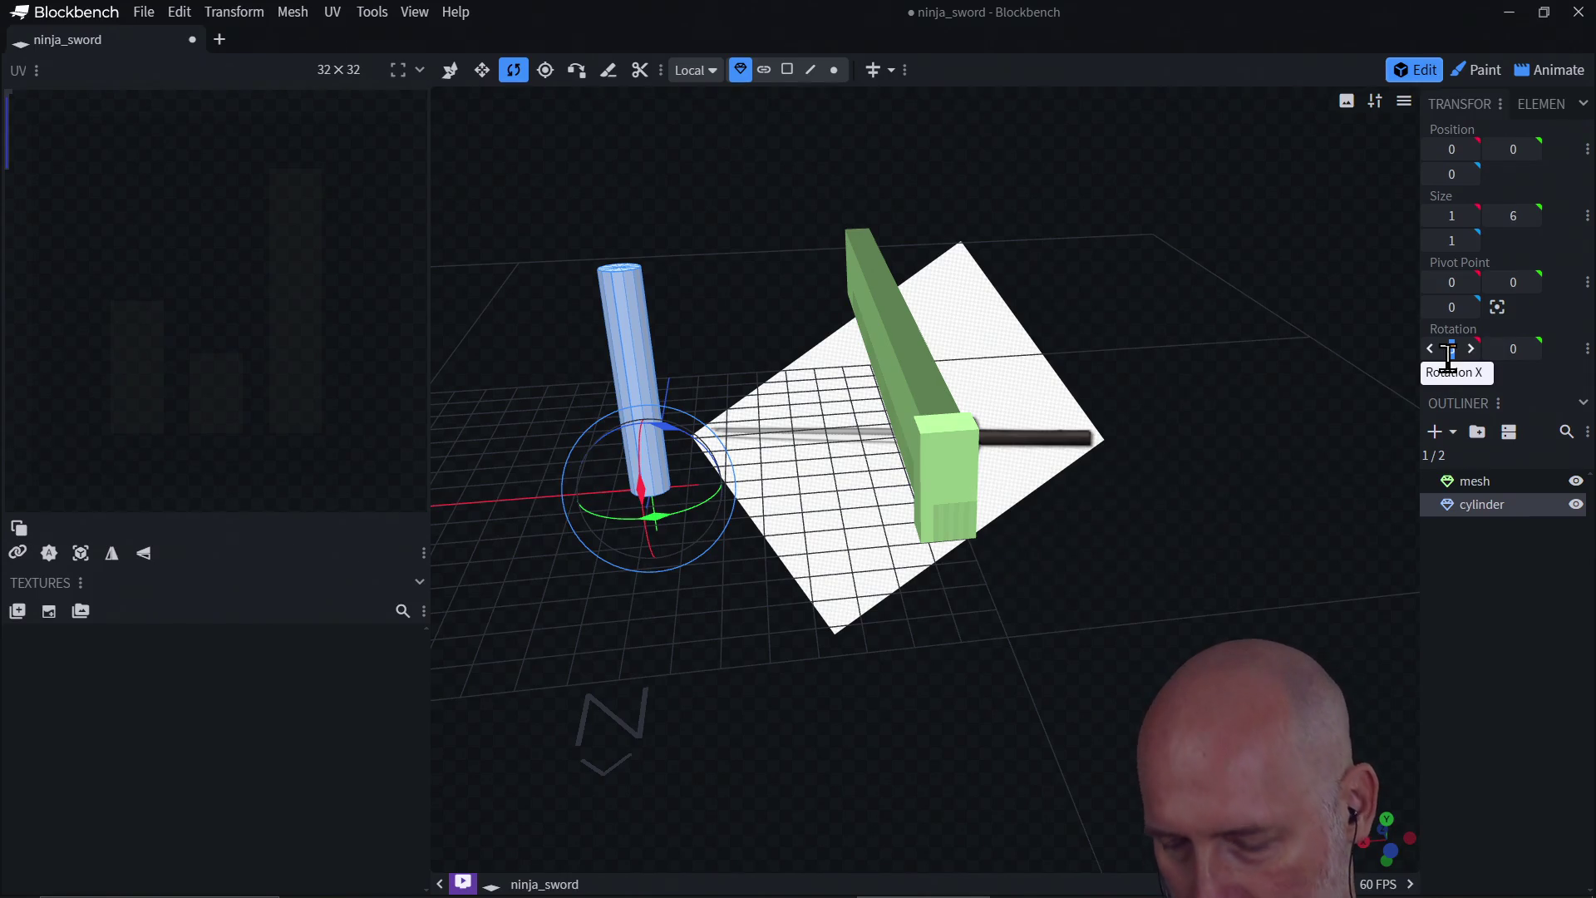
pyautogui.press('Return')
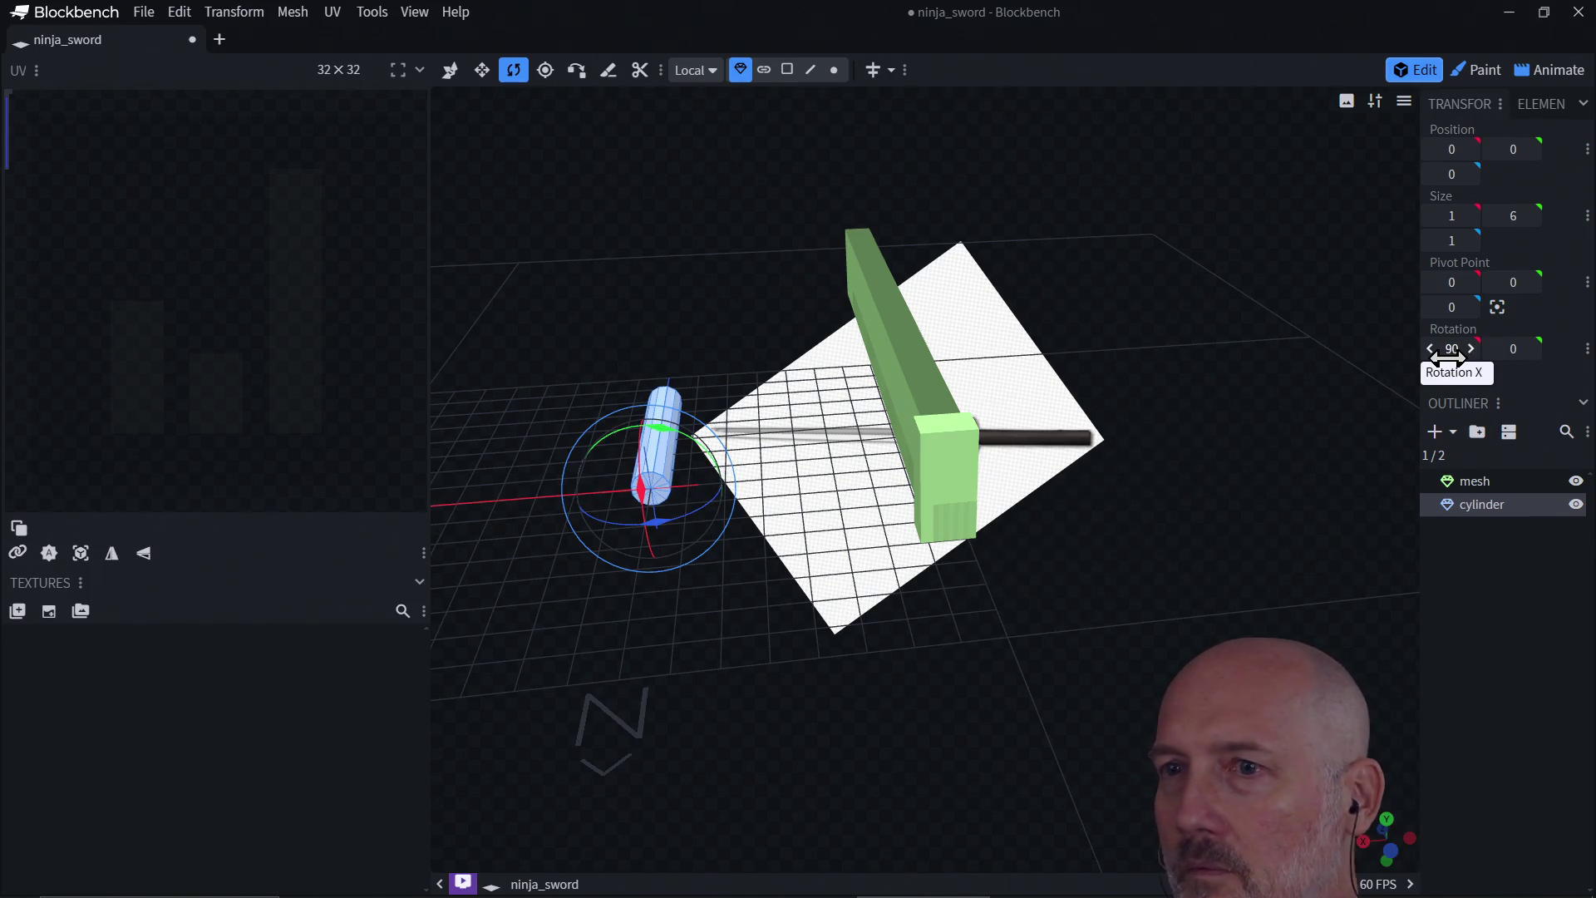
pyautogui.moveTo(545, 588)
pyautogui.mouseDown()
pyautogui.moveTo(738, 577)
pyautogui.moveTo(625, 683)
pyautogui.mouseUp()
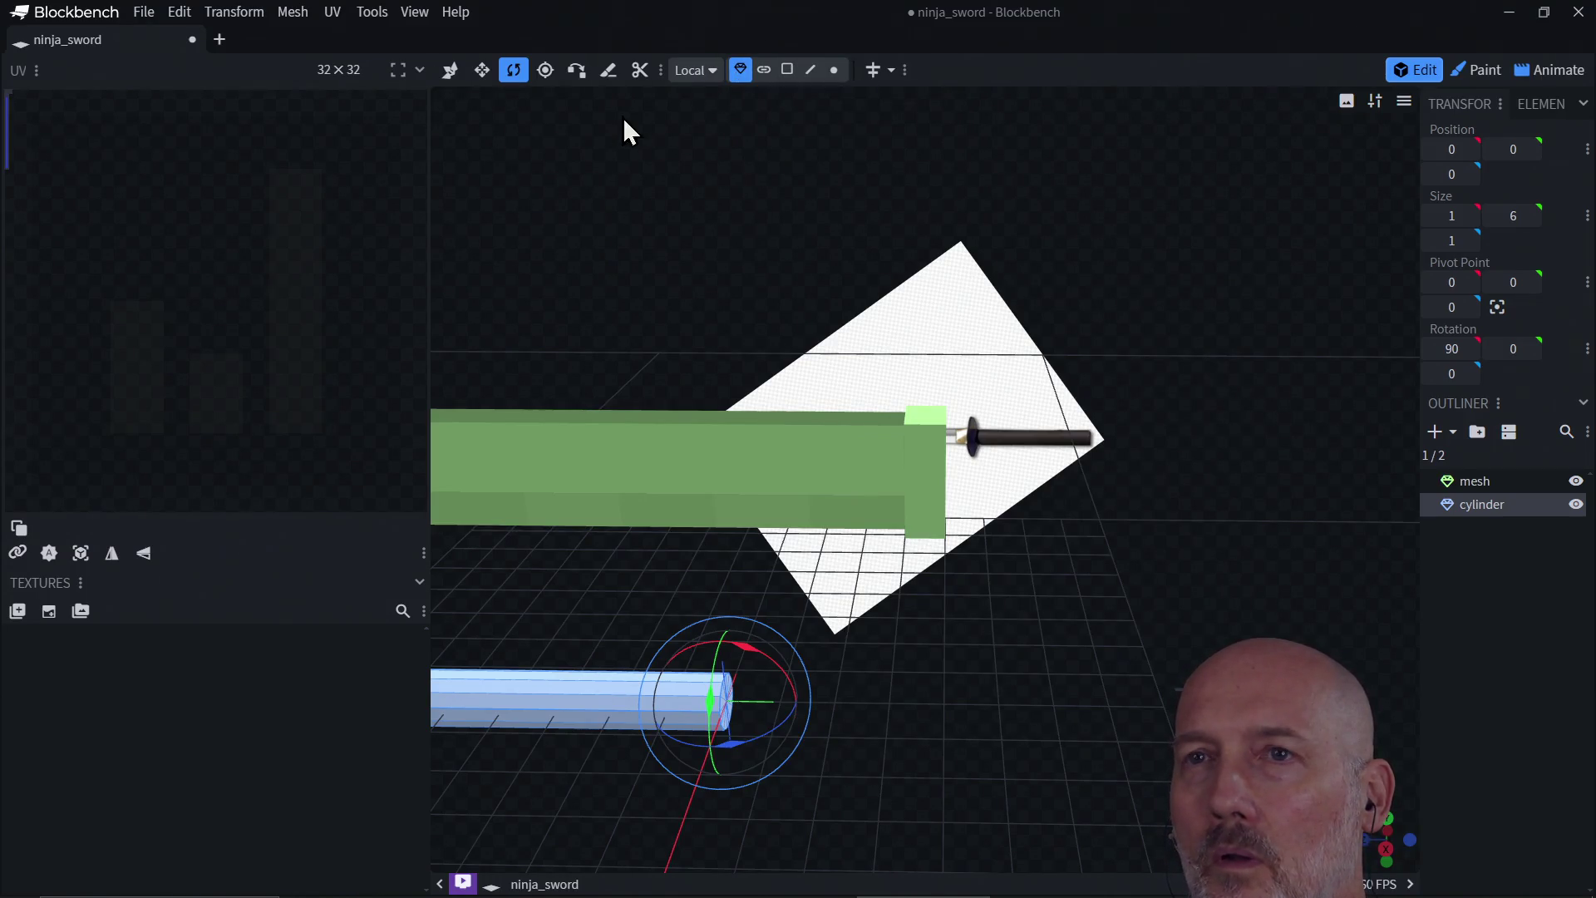
# Step: Move the cylinder to position -7, 1, -10 against the blade's hilt end, checking from the West view
pyautogui.click(449, 73)
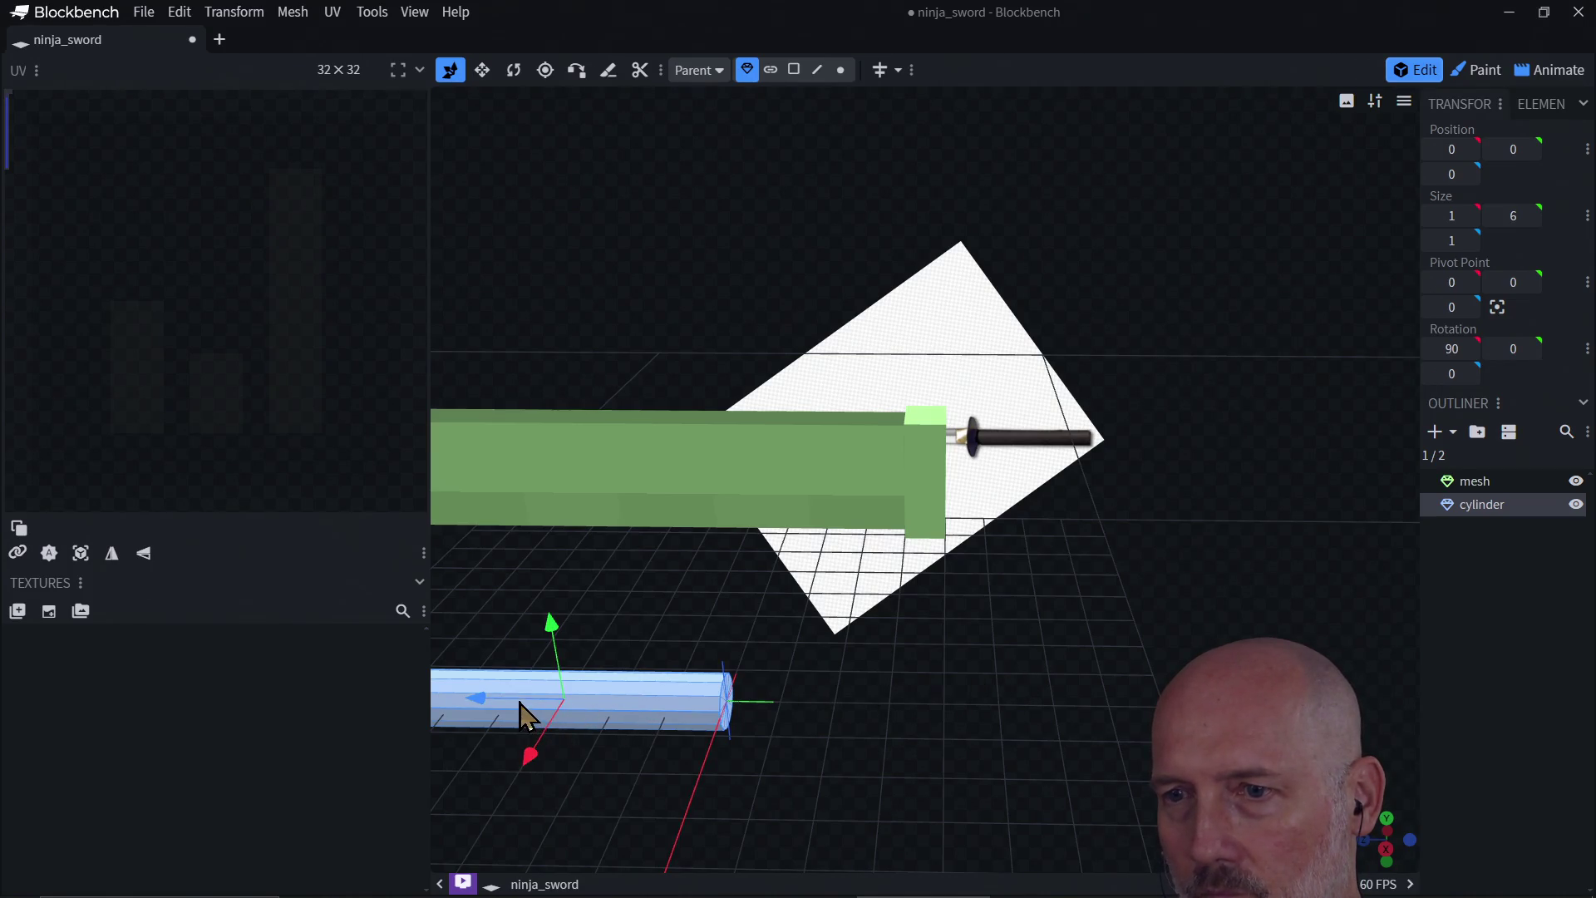
pyautogui.moveTo(521, 714)
pyautogui.mouseDown()
pyautogui.moveTo(990, 698)
pyautogui.moveTo(1050, 662)
pyautogui.moveTo(1054, 475)
pyautogui.moveTo(1072, 561)
pyautogui.moveTo(831, 615)
pyautogui.mouseUp()
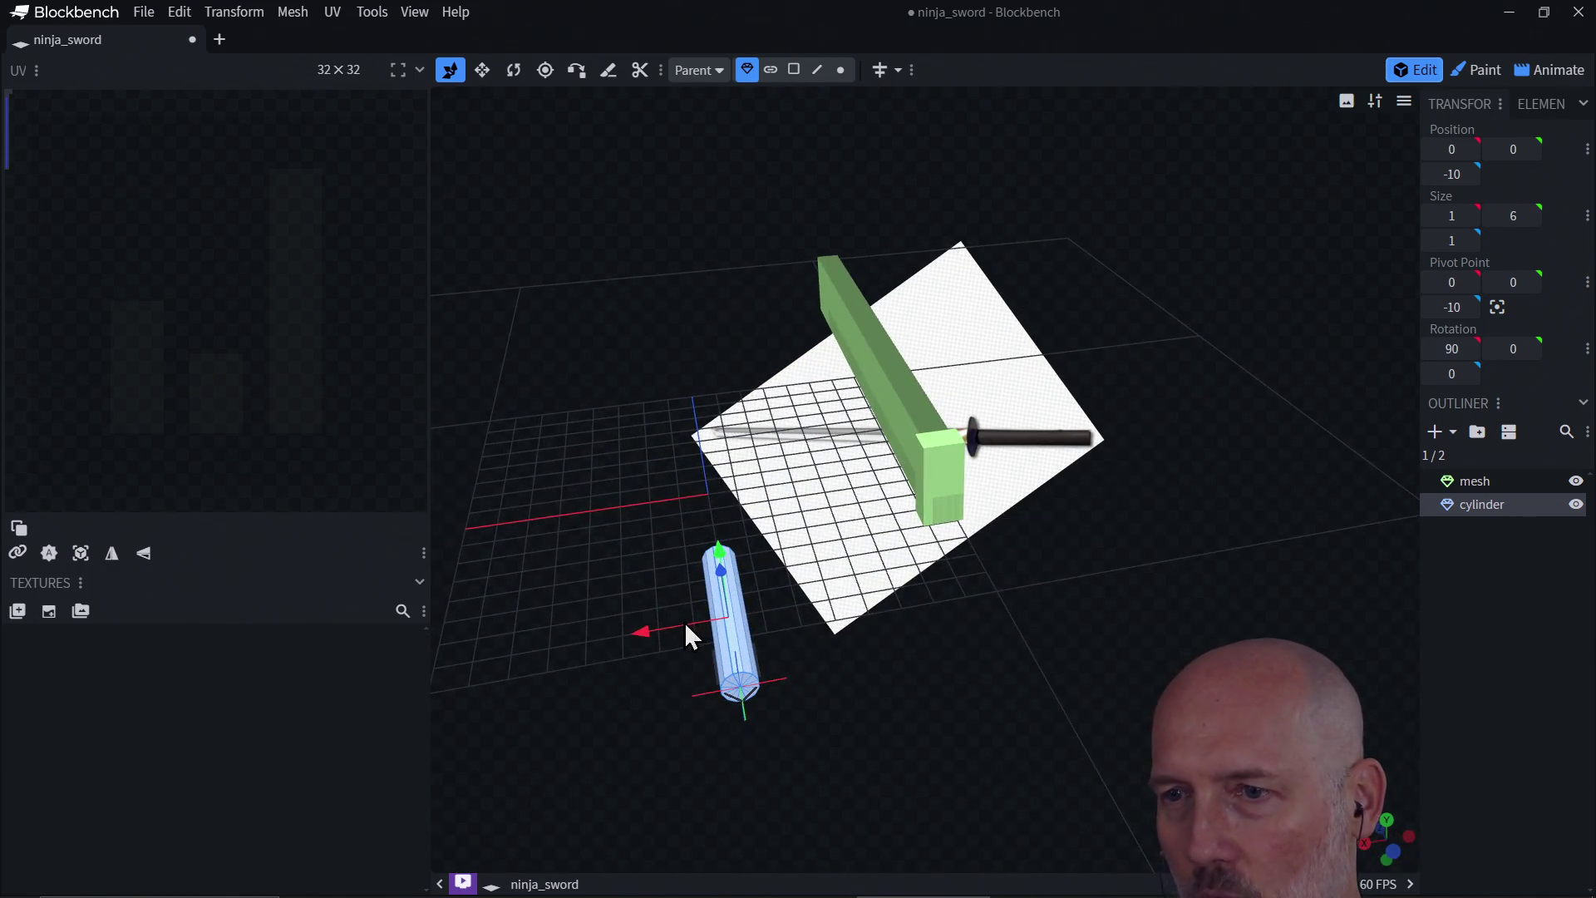
pyautogui.moveTo(686, 625)
pyautogui.mouseDown()
pyautogui.moveTo(942, 612)
pyautogui.moveTo(1044, 563)
pyautogui.moveTo(1125, 581)
pyautogui.moveTo(1078, 549)
pyautogui.moveTo(955, 524)
pyautogui.moveTo(923, 612)
pyautogui.moveTo(1089, 510)
pyautogui.moveTo(1118, 555)
pyautogui.moveTo(1186, 551)
pyautogui.moveTo(947, 536)
pyautogui.moveTo(972, 581)
pyautogui.moveTo(926, 541)
pyautogui.moveTo(1035, 443)
pyautogui.mouseUp()
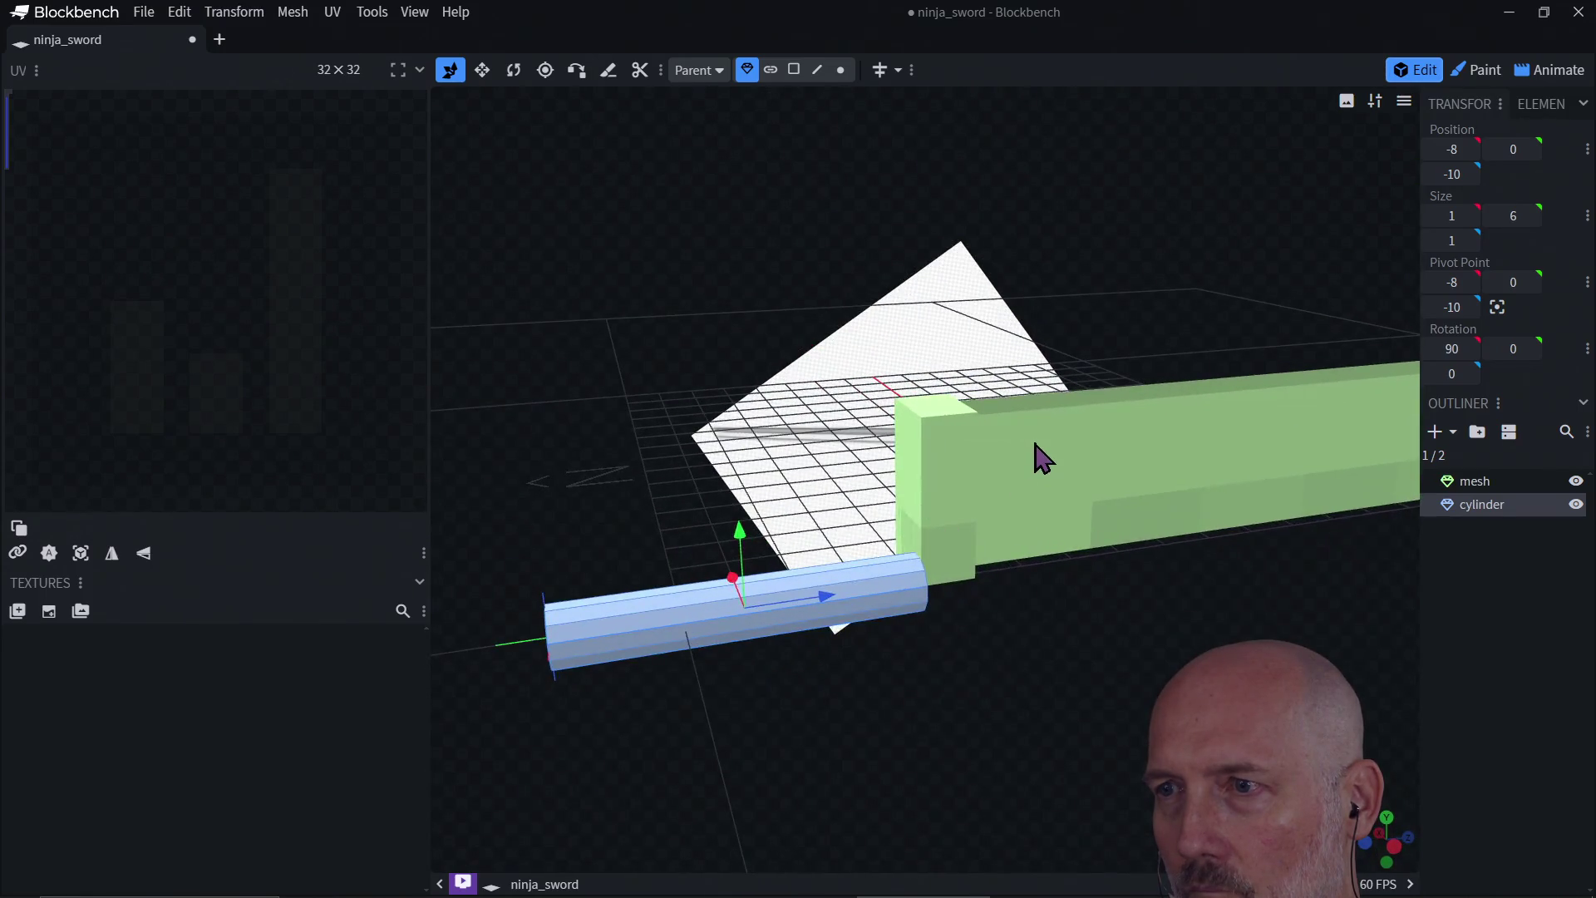
pyautogui.click(1040, 459)
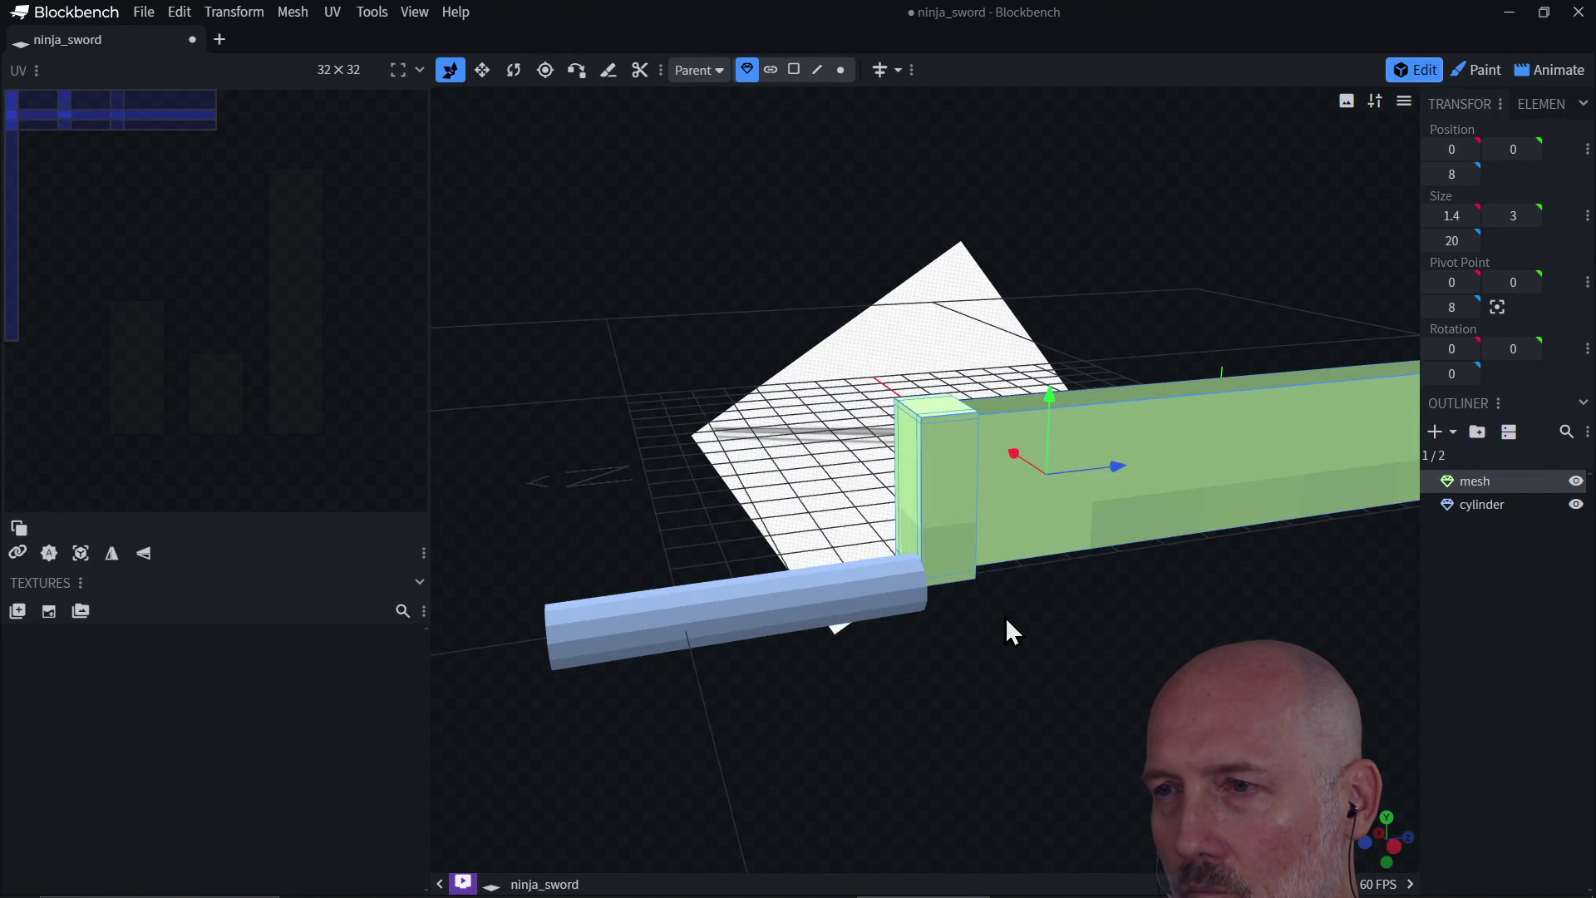
pyautogui.moveTo(1006, 621)
pyautogui.mouseDown()
pyautogui.moveTo(1336, 616)
pyautogui.moveTo(1114, 624)
pyautogui.moveTo(1184, 608)
pyautogui.mouseUp()
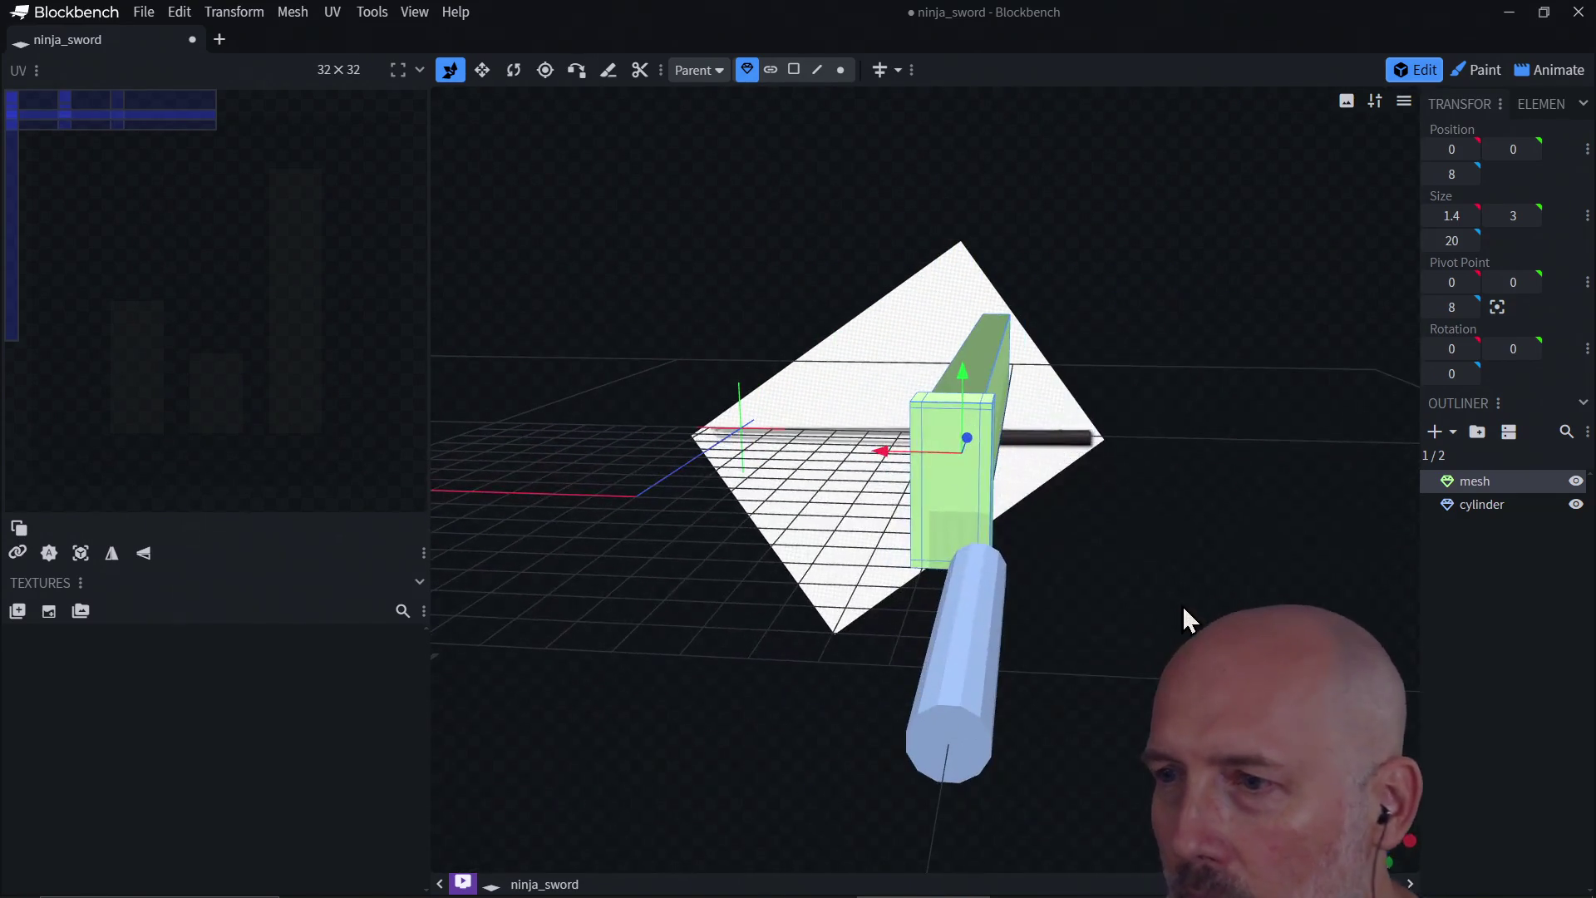
pyautogui.click(960, 739)
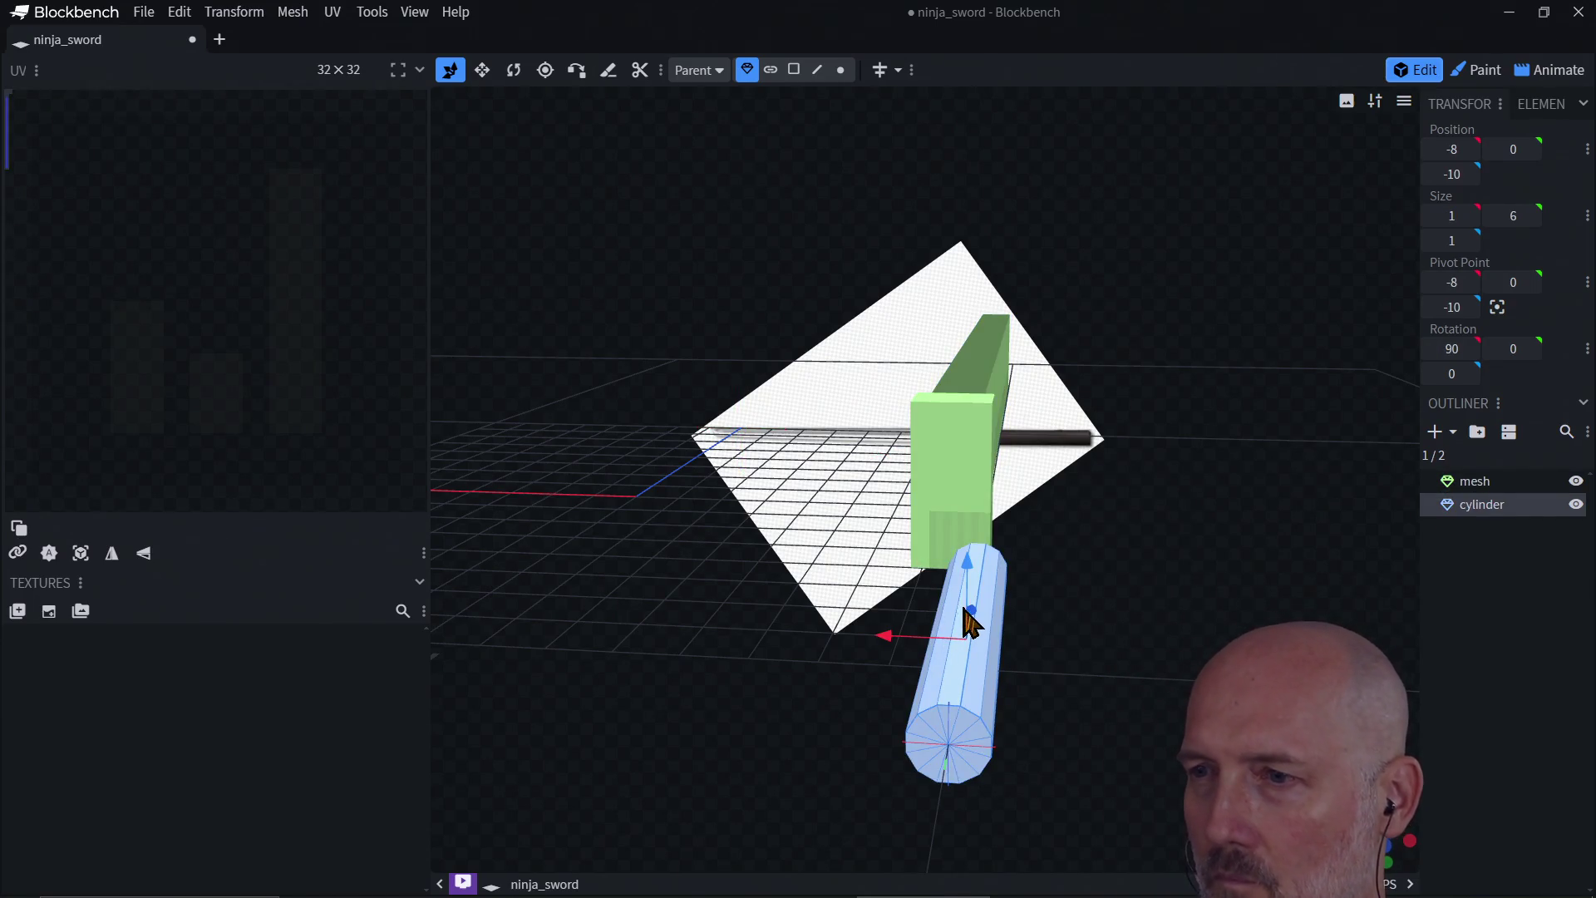
pyautogui.moveTo(964, 610); pyautogui.dragTo(972, 559)
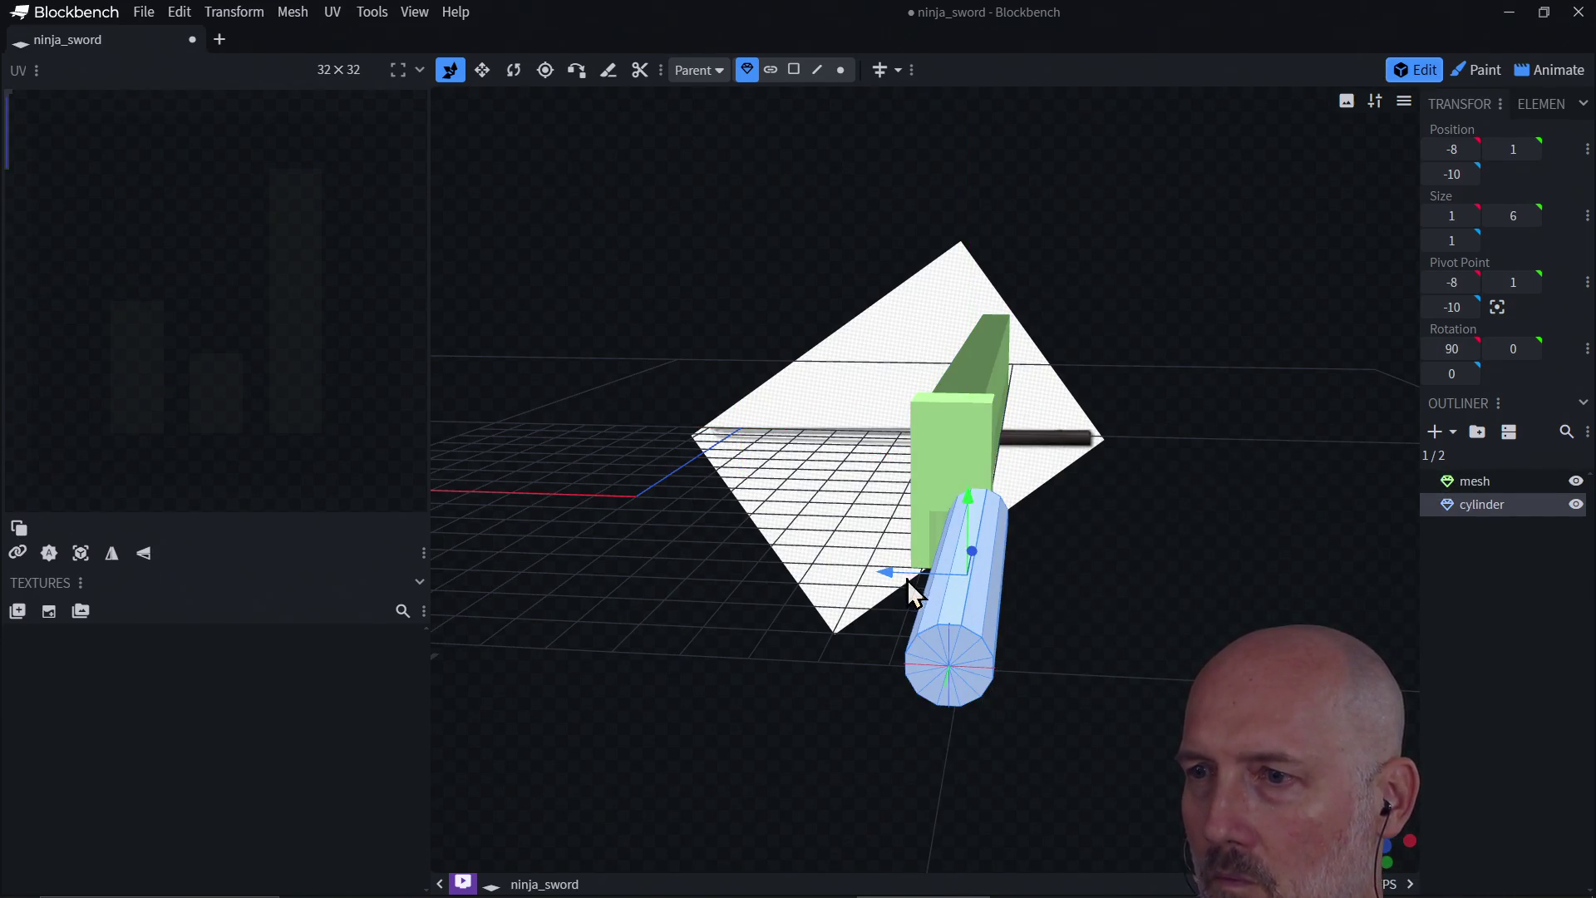
pyautogui.moveTo(883, 582); pyautogui.dragTo(865, 570)
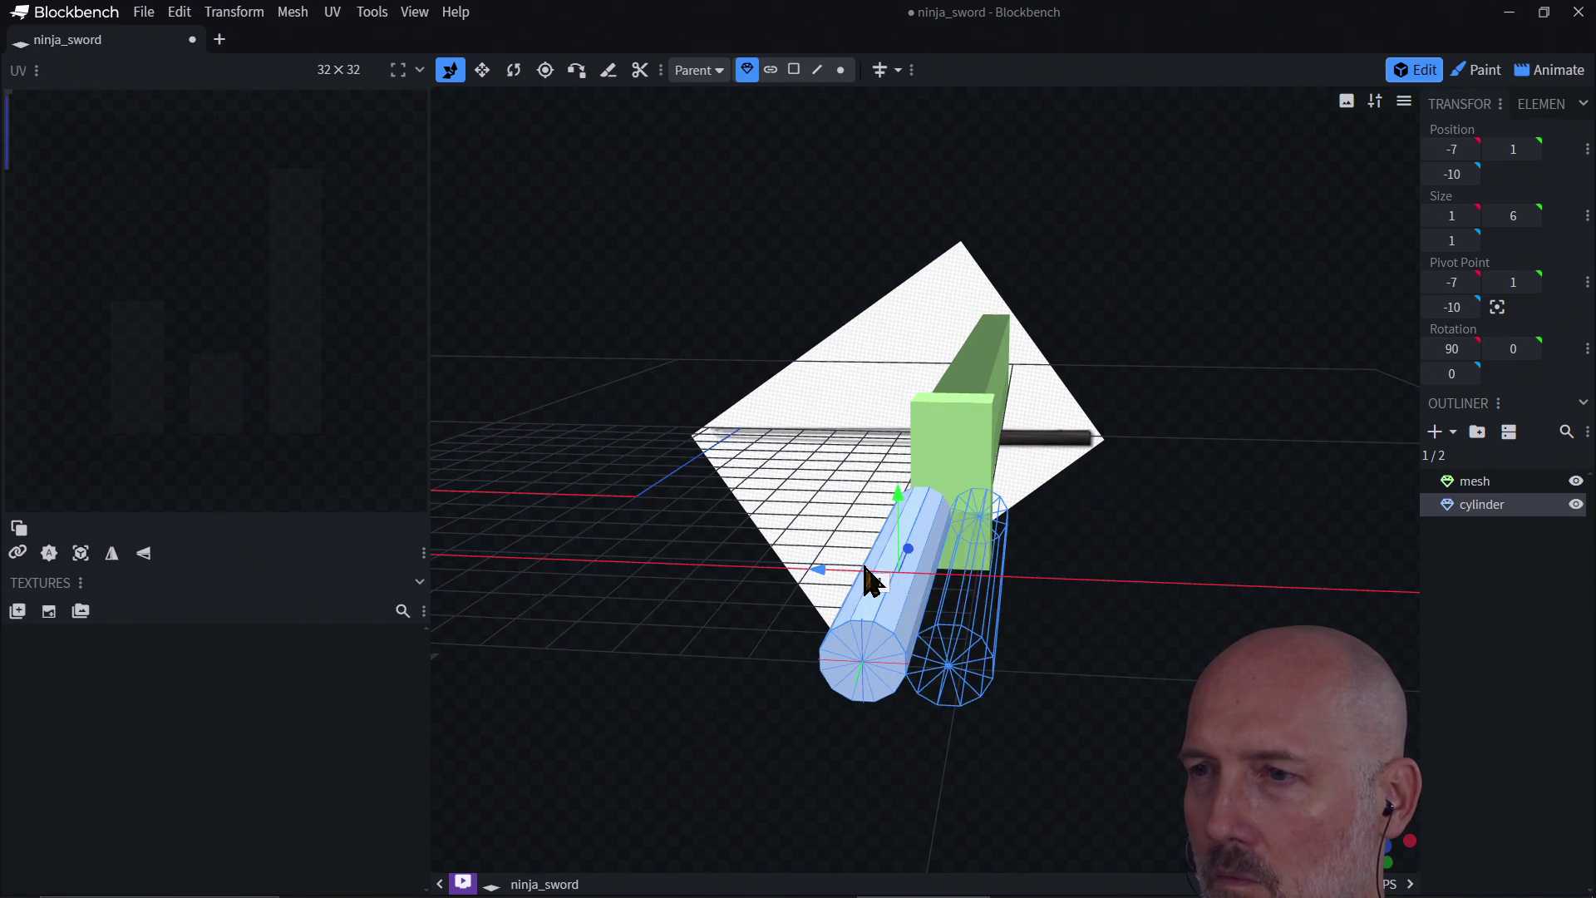
pyautogui.moveTo(1039, 626)
pyautogui.mouseDown()
pyautogui.moveTo(1104, 566)
pyautogui.moveTo(1063, 586)
pyautogui.mouseUp()
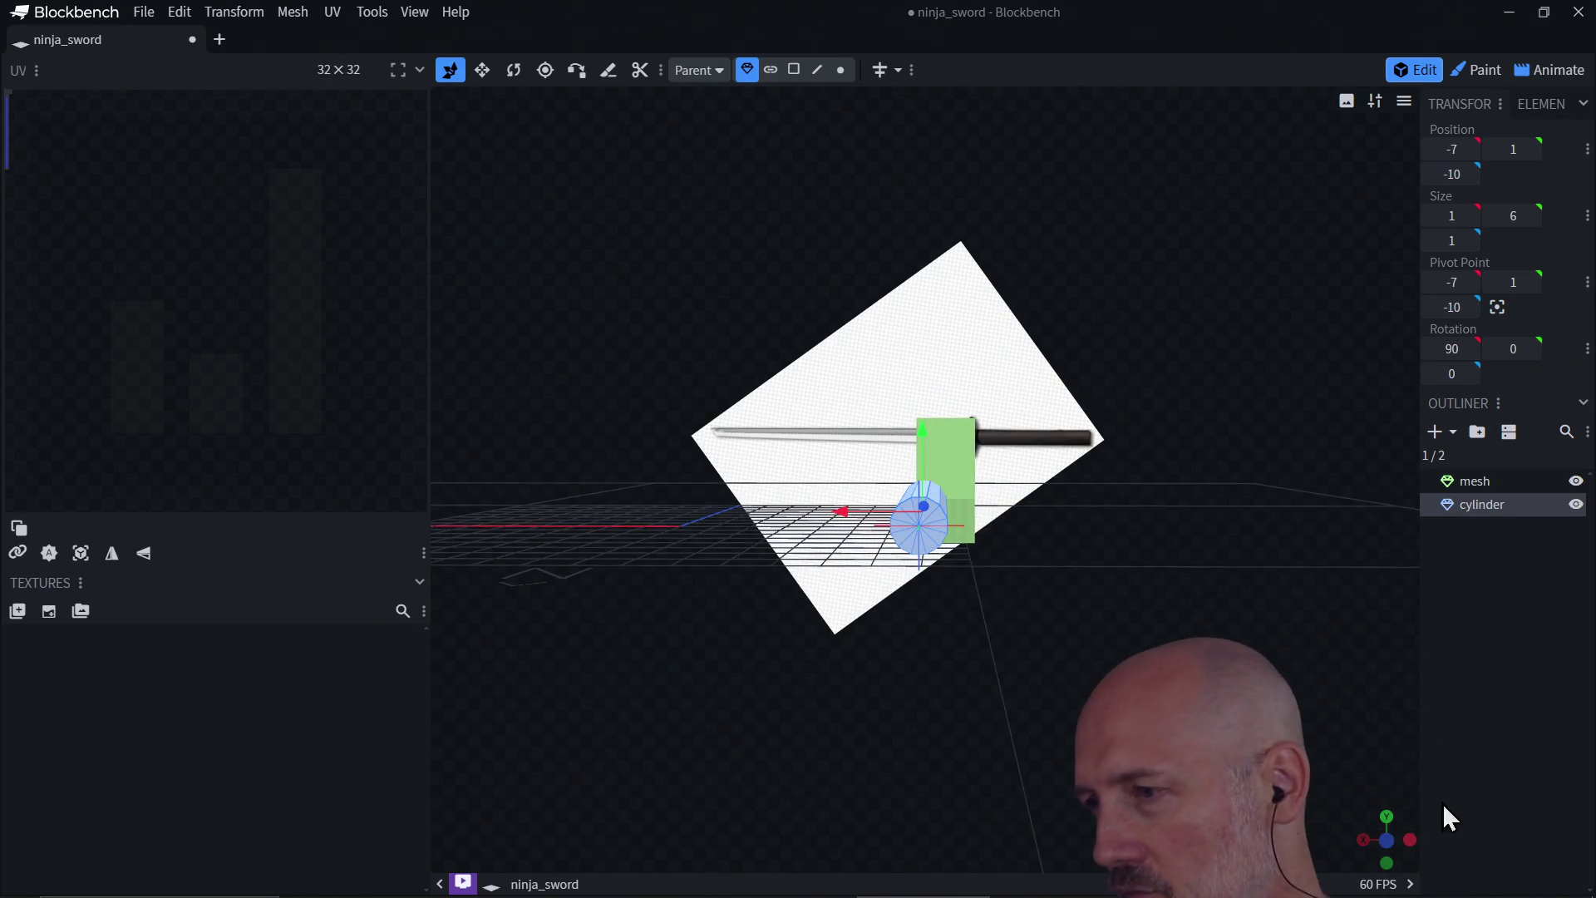
pyautogui.click(1408, 841)
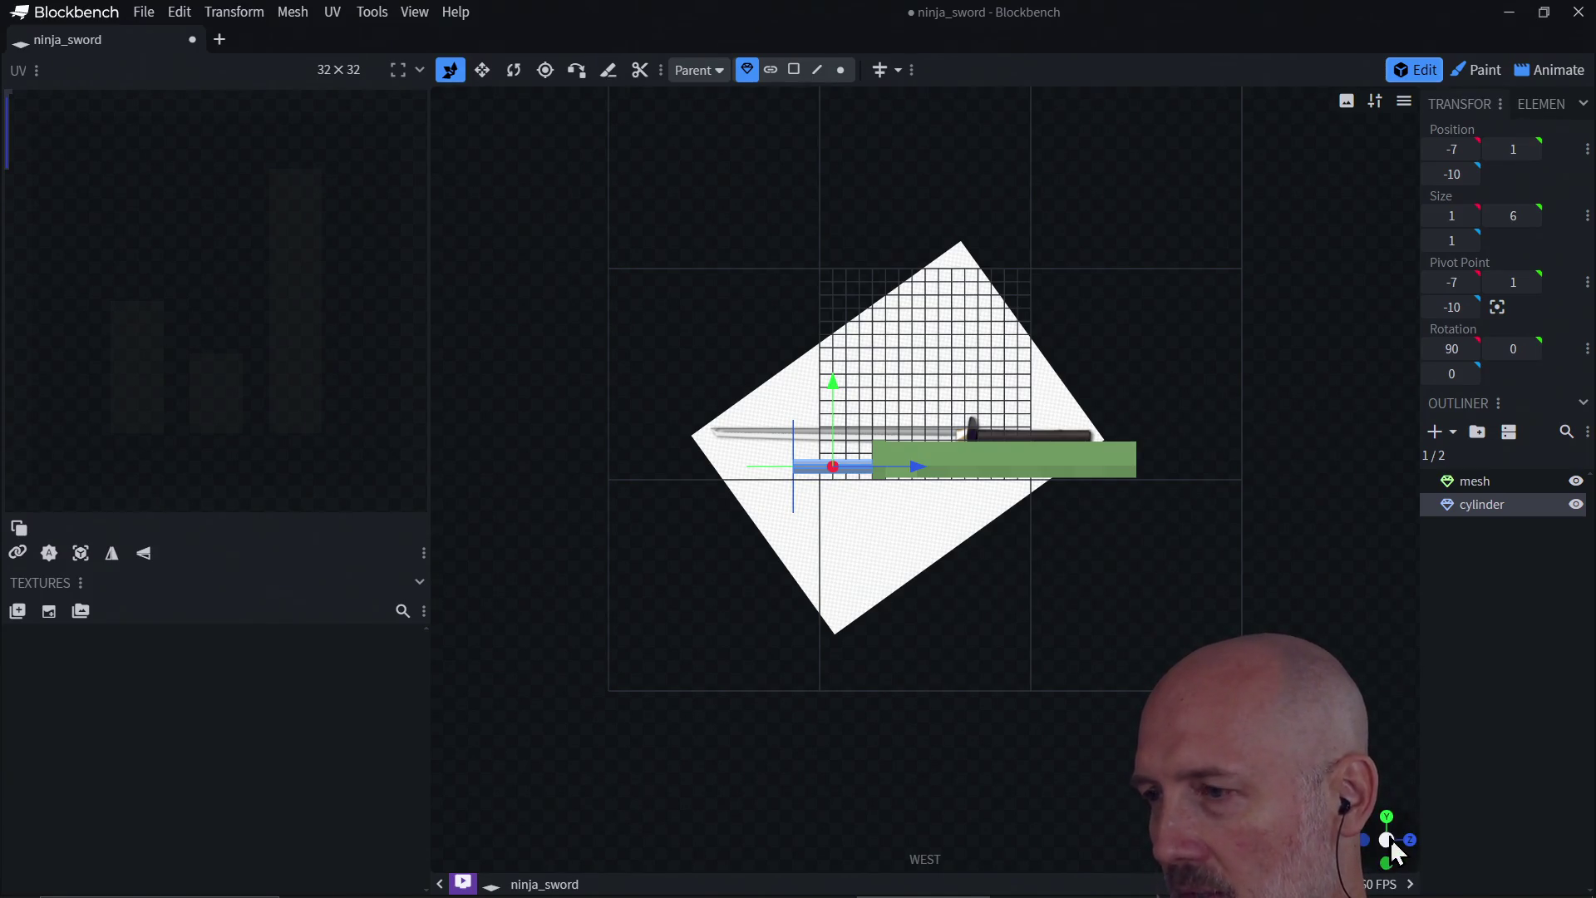
# Step: In the North view, lower the cylinder to position -7.5, 1.5, -10
pyautogui.click(1364, 839)
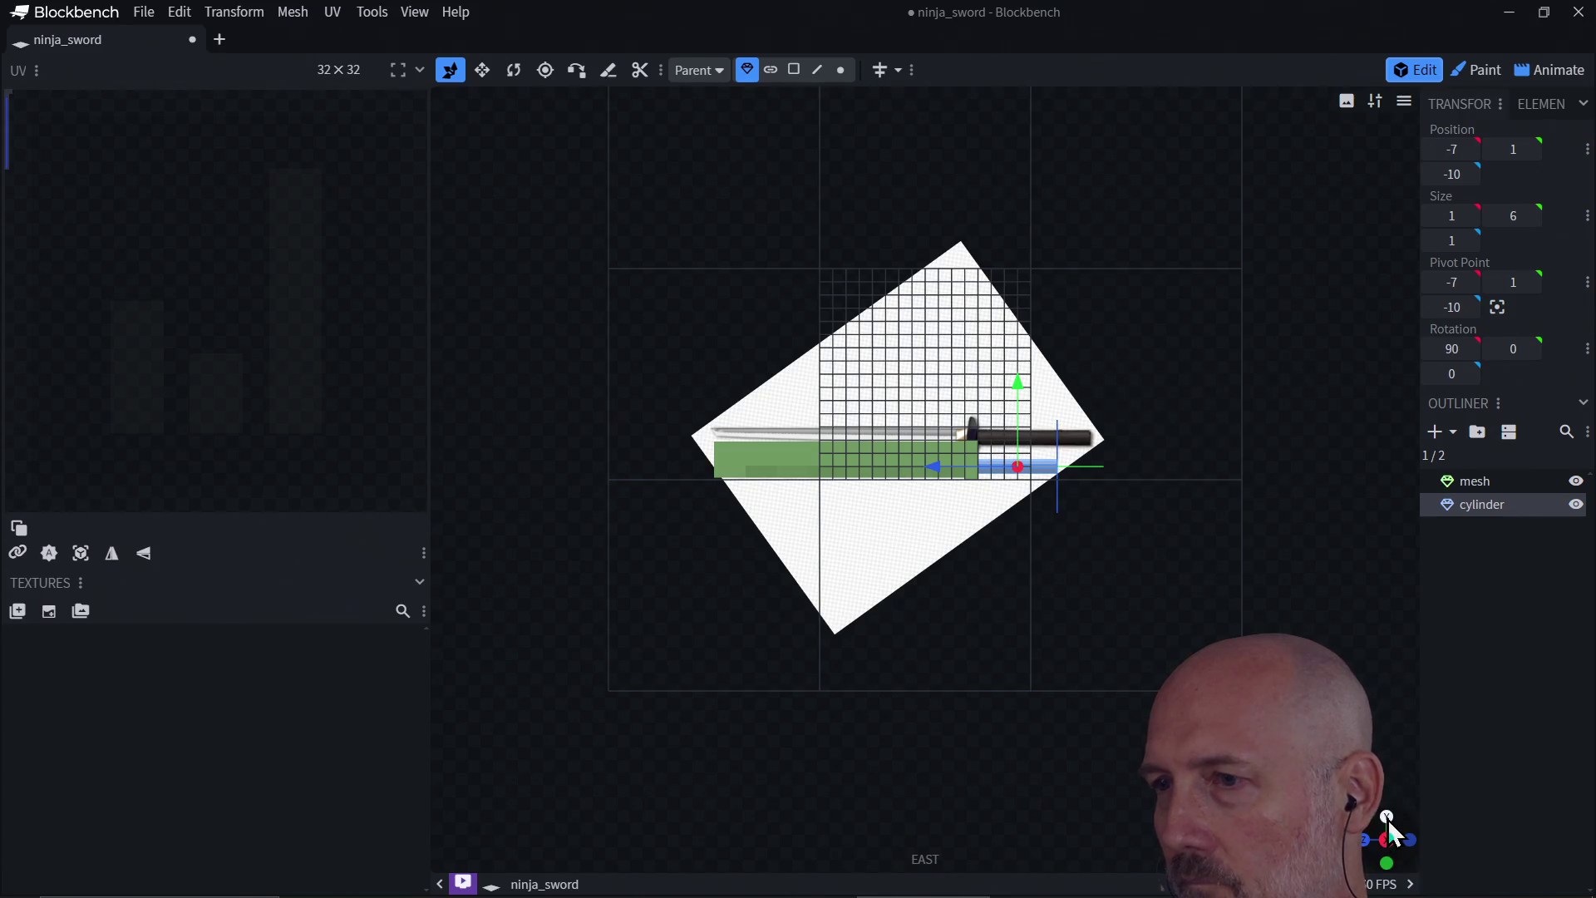
pyautogui.click(1386, 818)
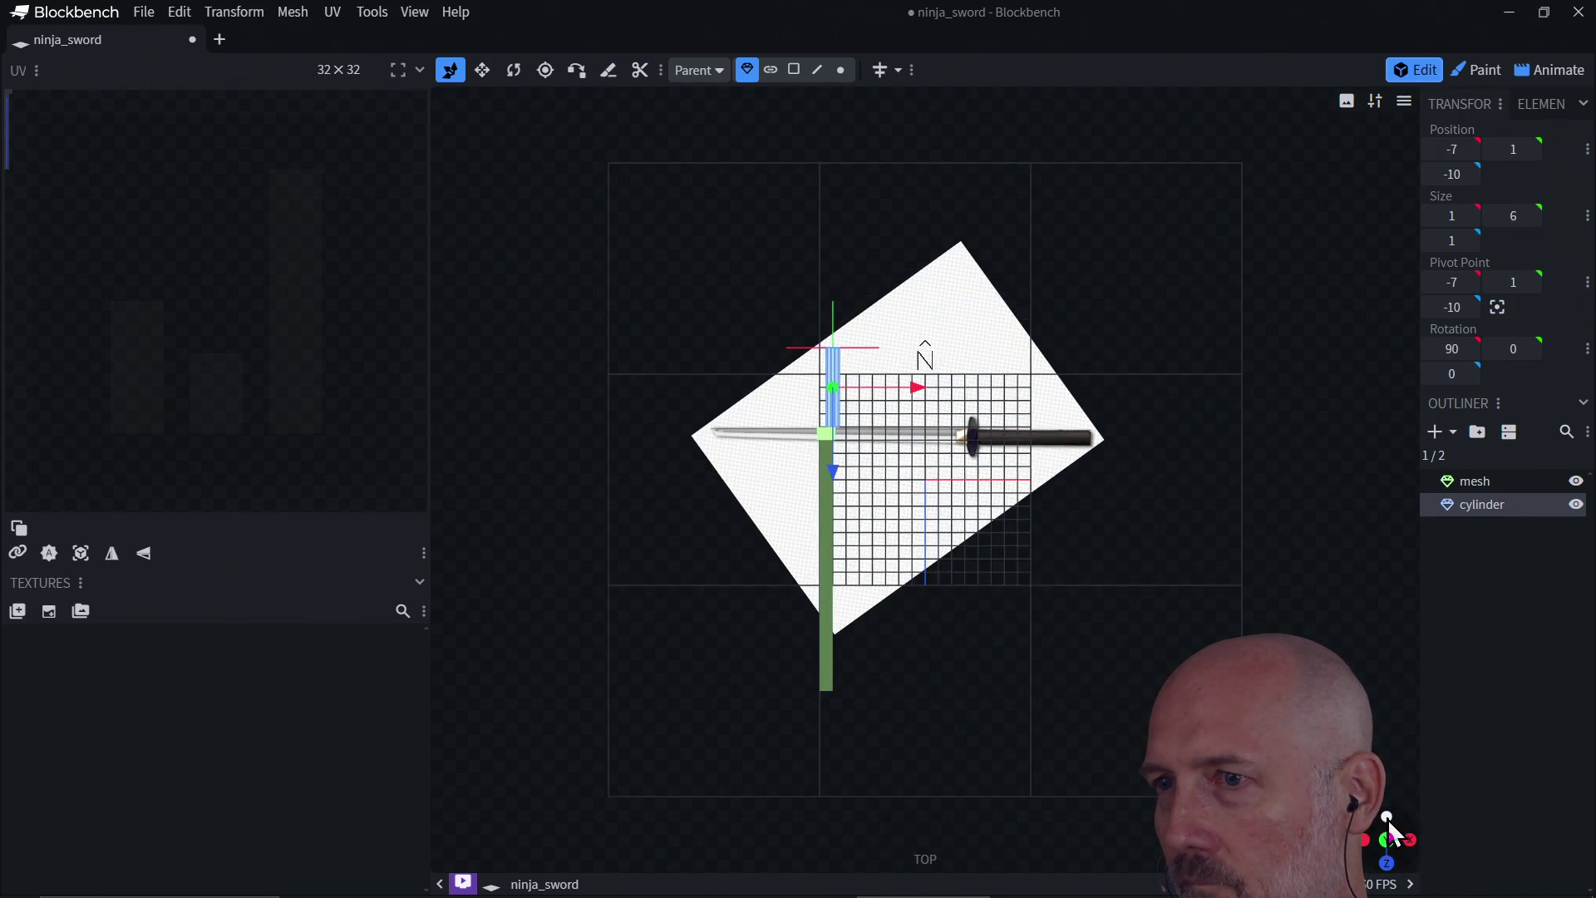
pyautogui.click(1386, 866)
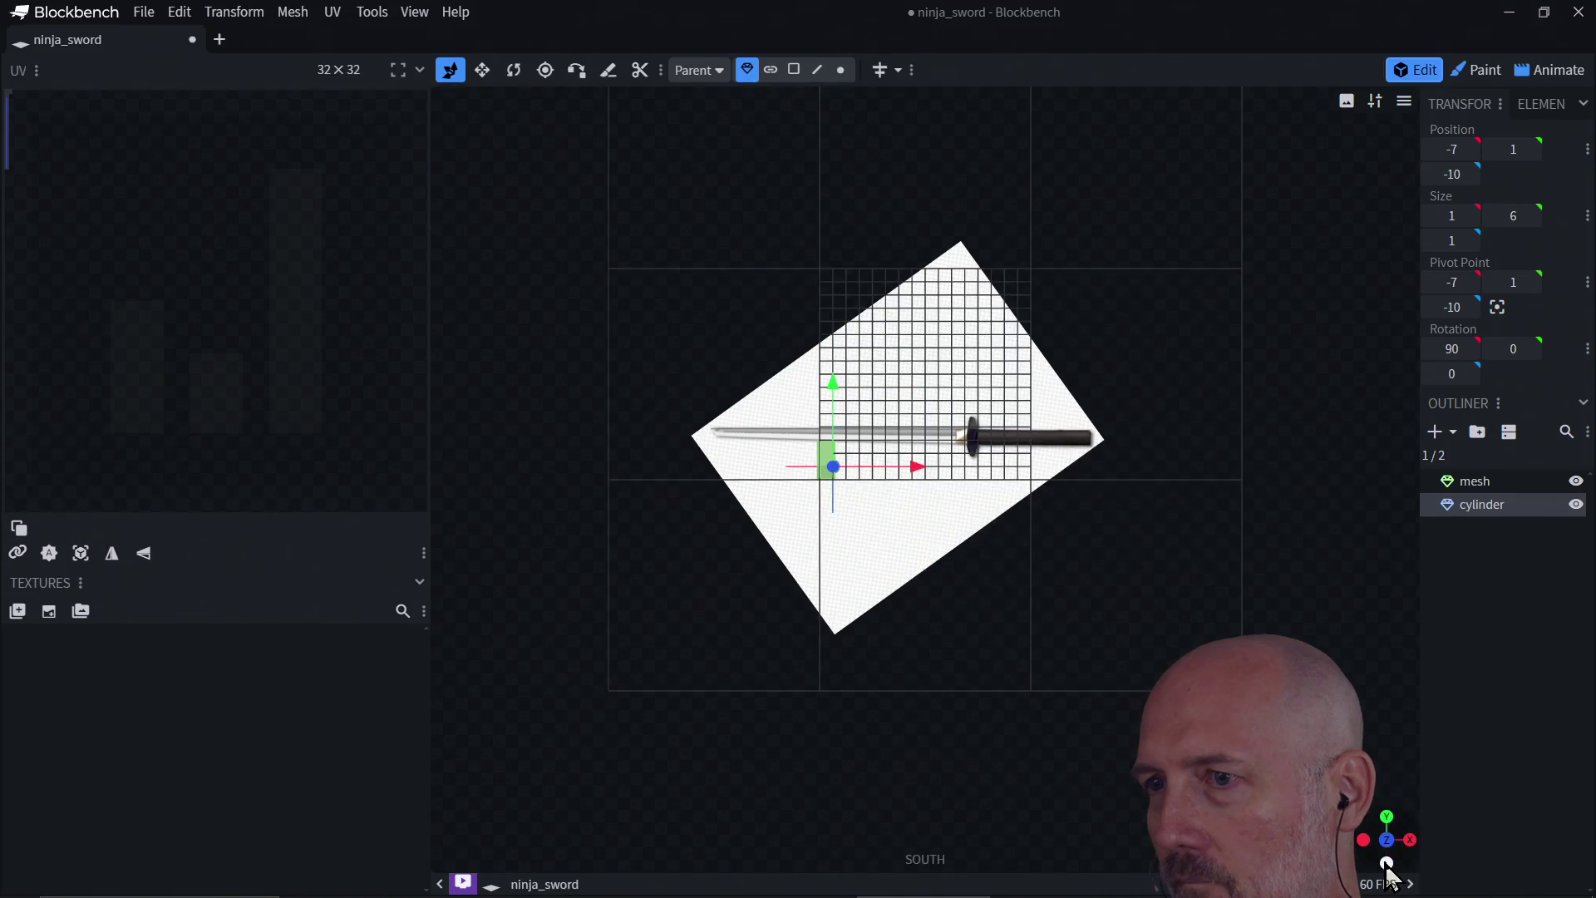
pyautogui.scroll(3, 881, 526)
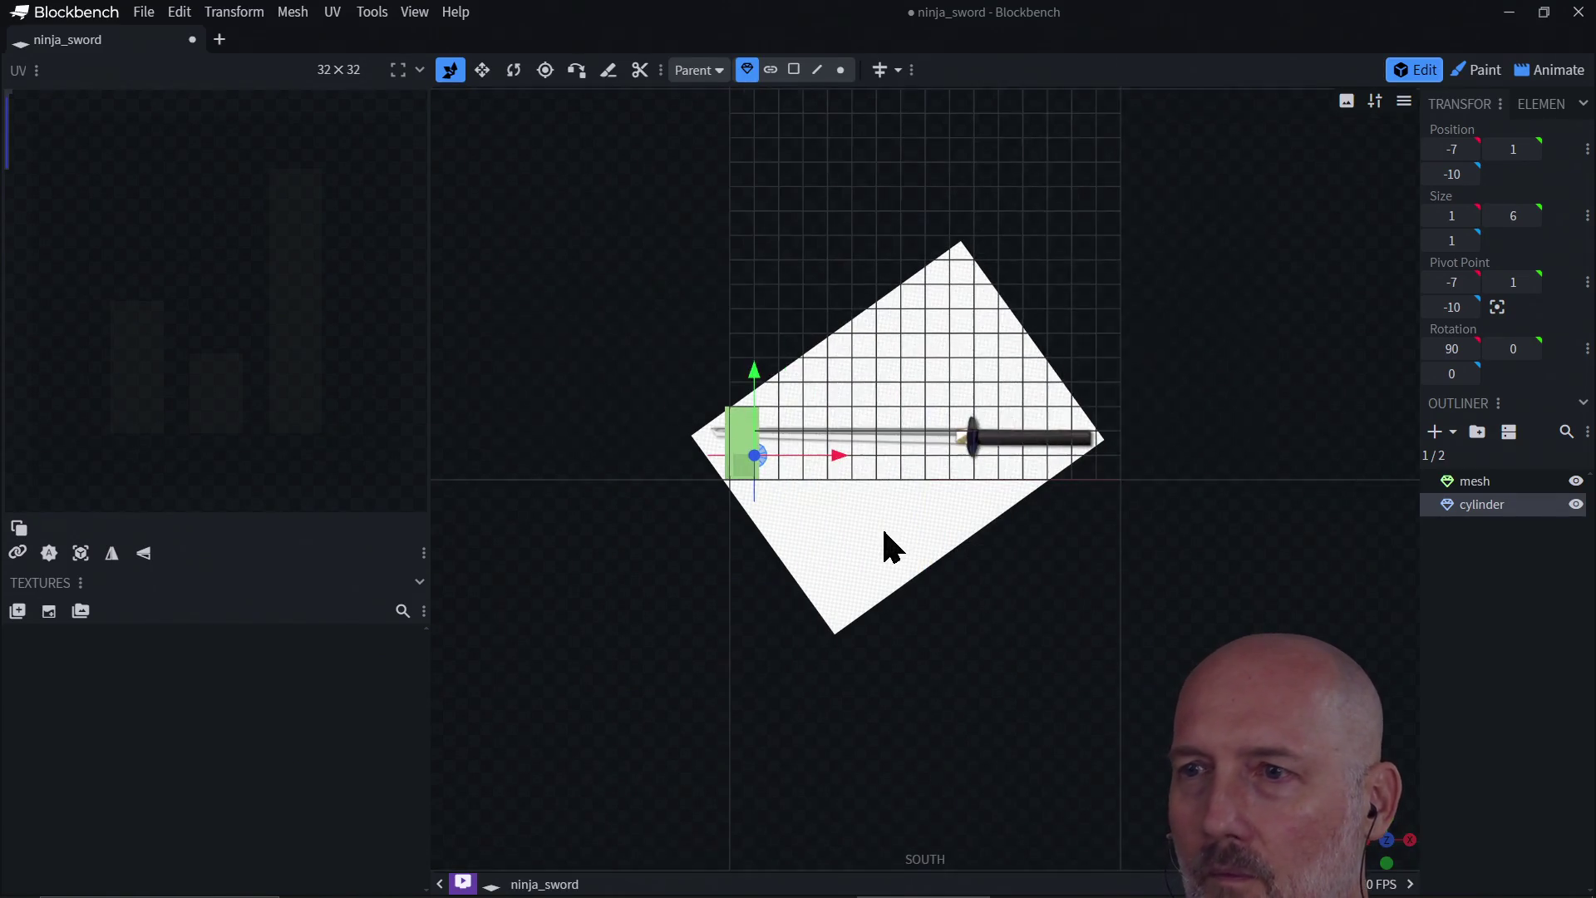
pyautogui.click(1384, 840)
pyautogui.scroll(2, 1138, 593)
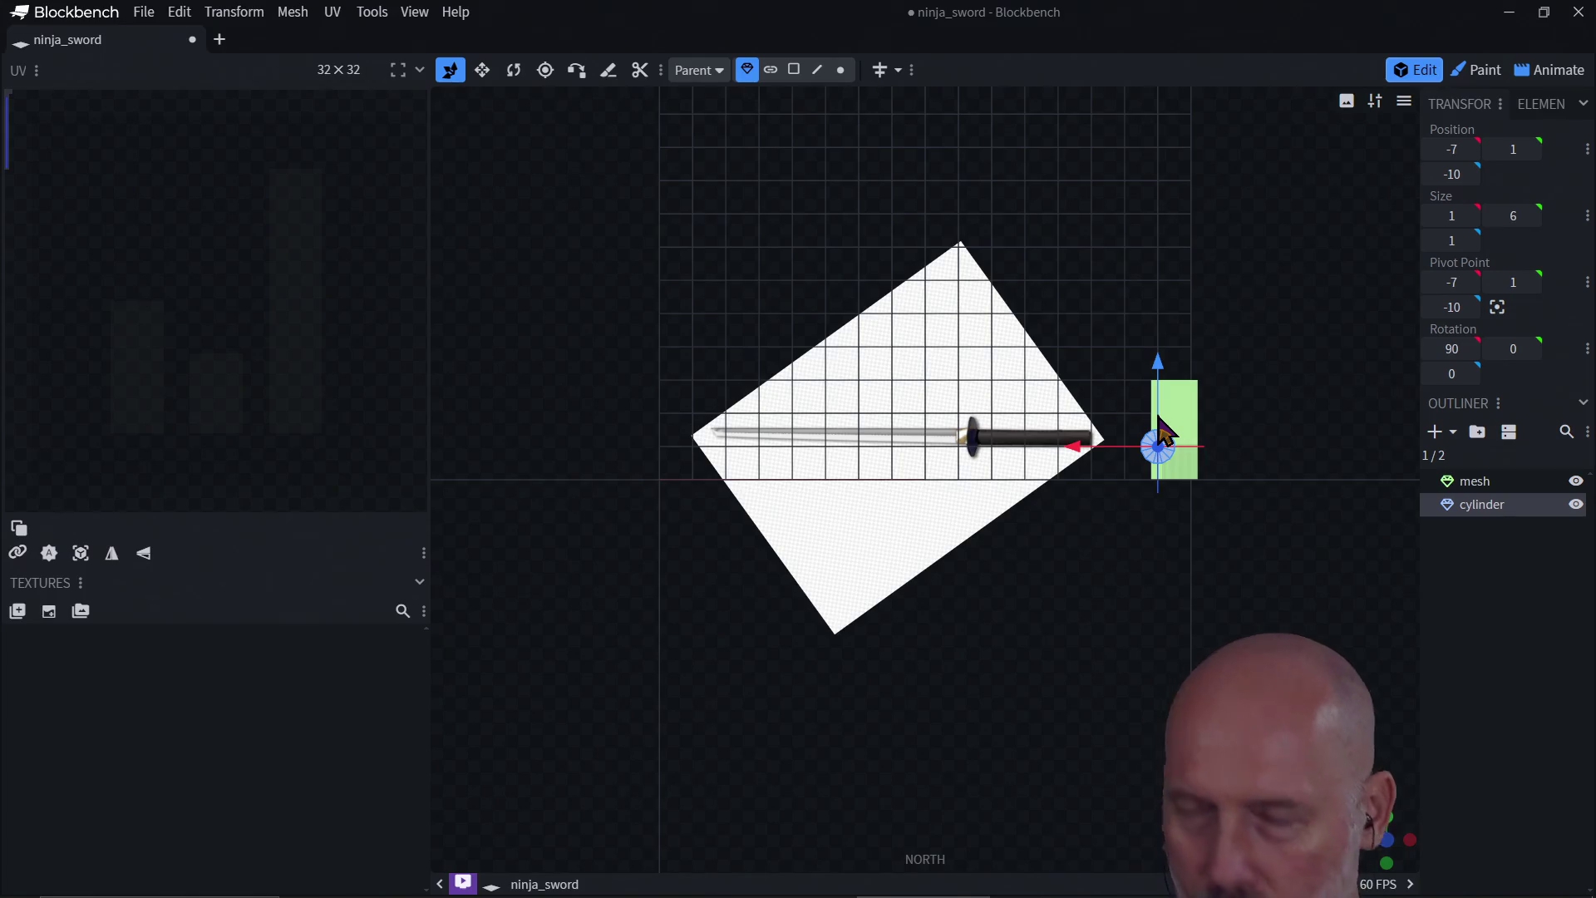
pyautogui.moveTo(1162, 418); pyautogui.dragTo(1163, 411)
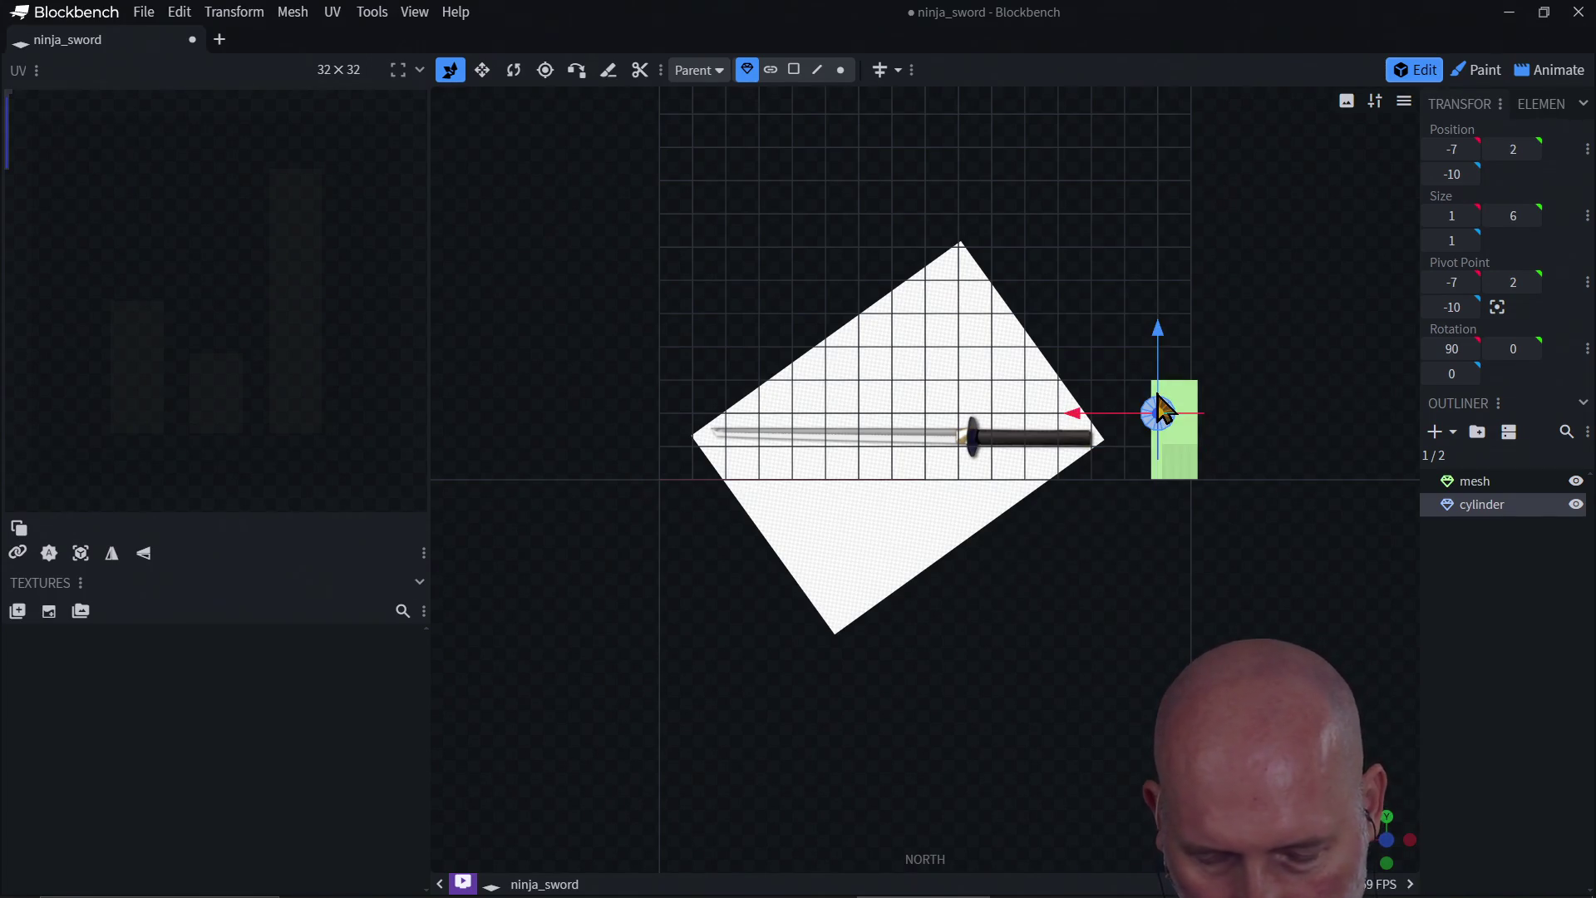
pyautogui.moveTo(1160, 409)
pyautogui.mouseDown()
pyautogui.moveTo(1163, 428)
pyautogui.moveTo(1117, 447)
pyautogui.moveTo(1111, 432)
pyautogui.mouseUp()
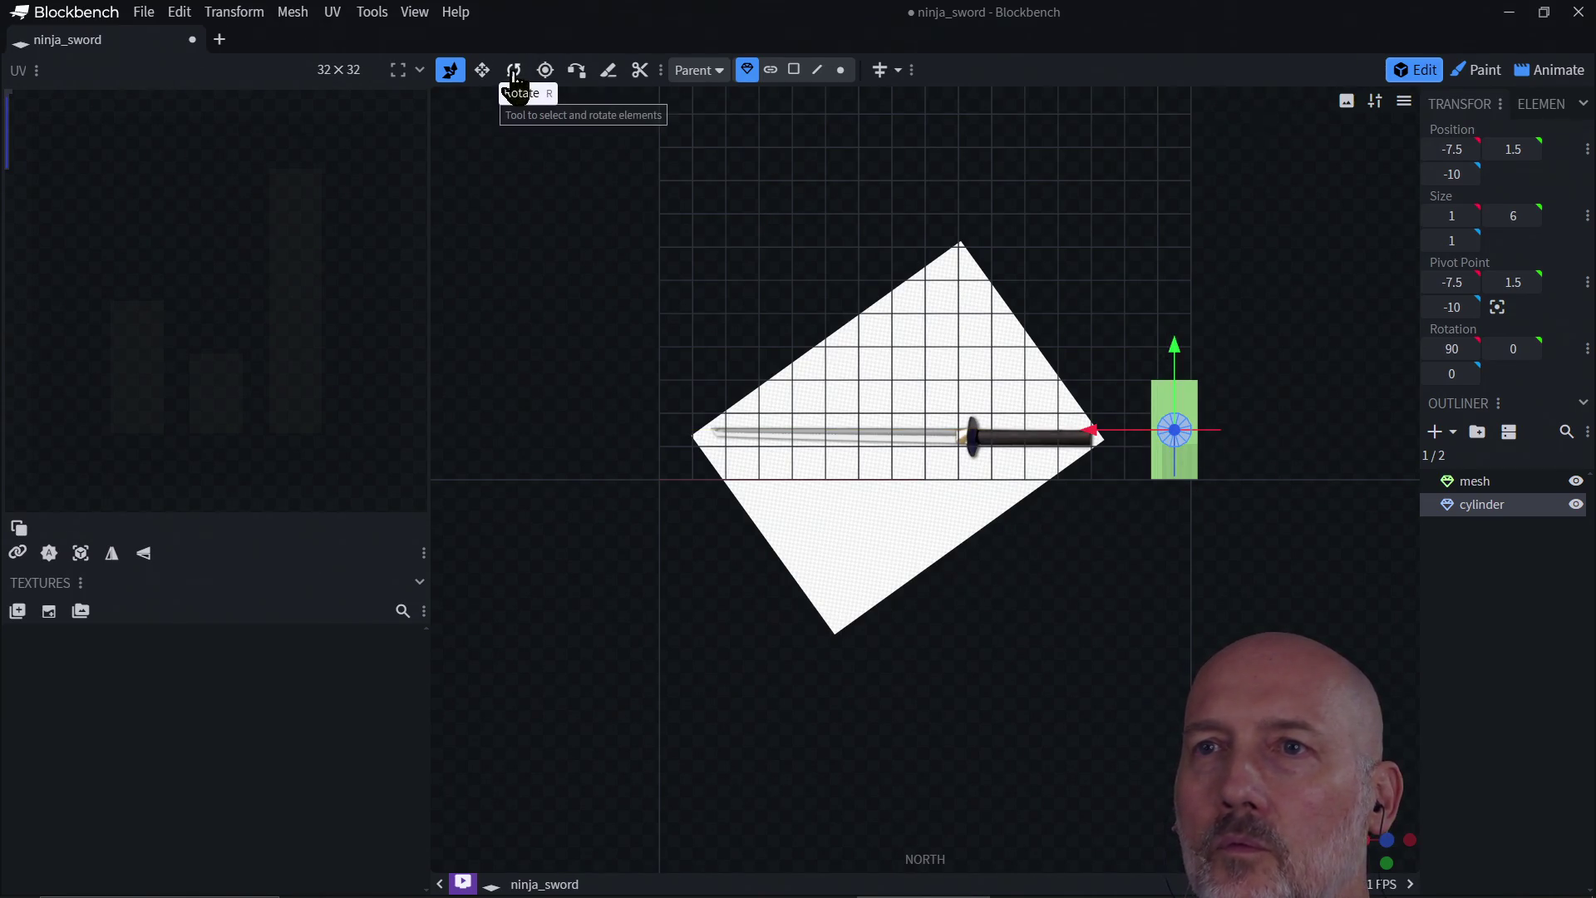
# Step: Resize the cylinder's Z depth to 1.8, making it 1 × 6 × 1.8 with an oval cross-section
pyautogui.click(482, 71)
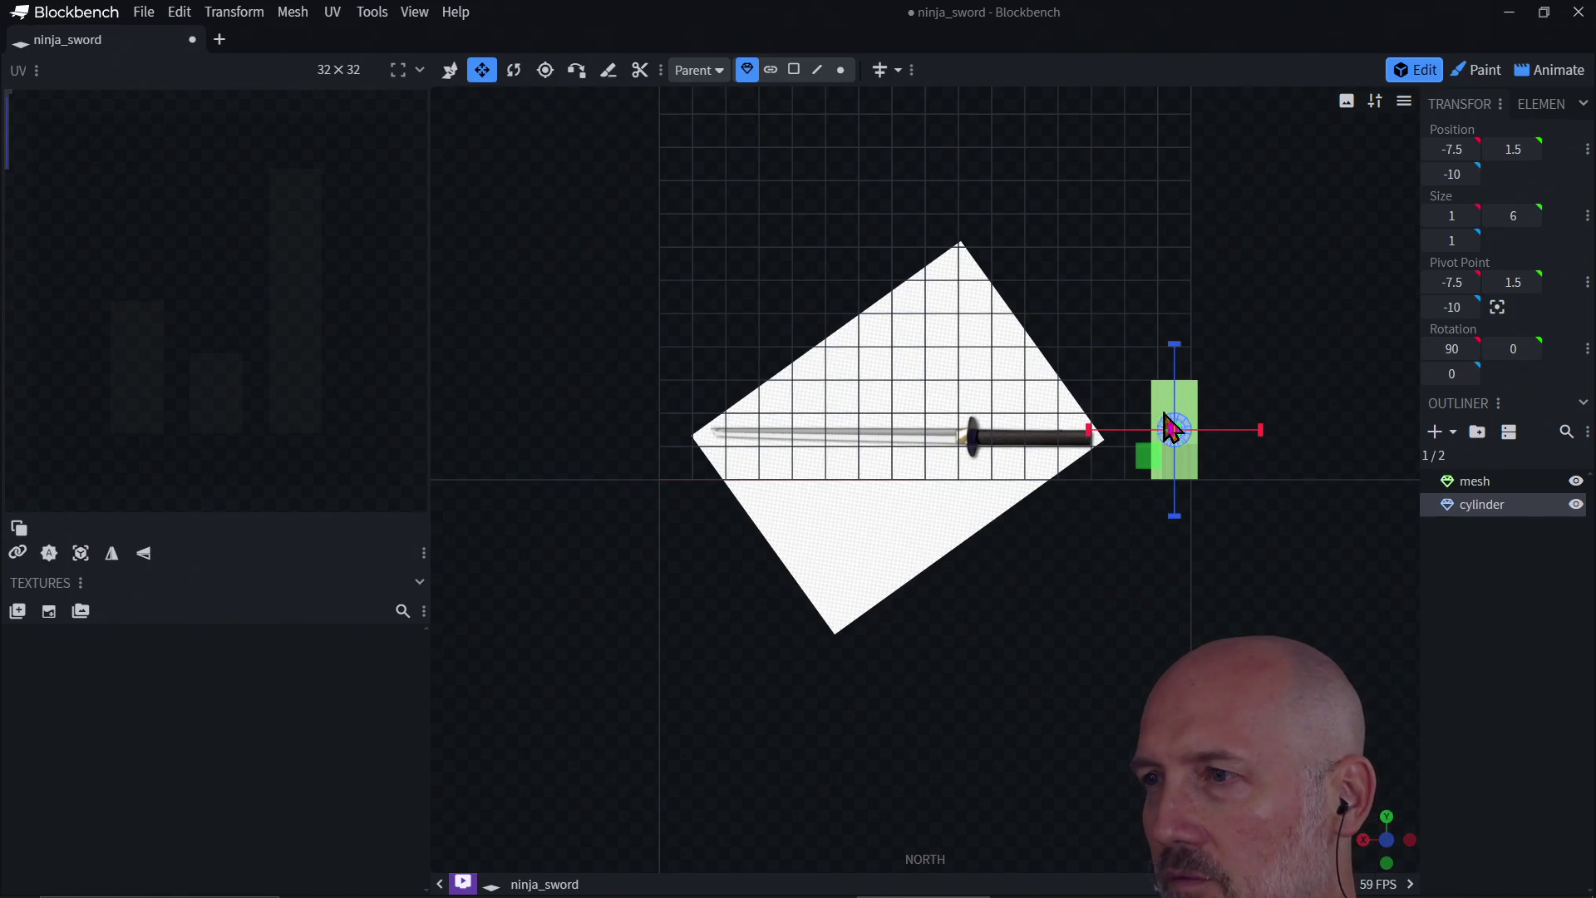
pyautogui.moveTo(1260, 433); pyautogui.dragTo(1263, 433)
pyautogui.hotkey('ctrl', 'z')
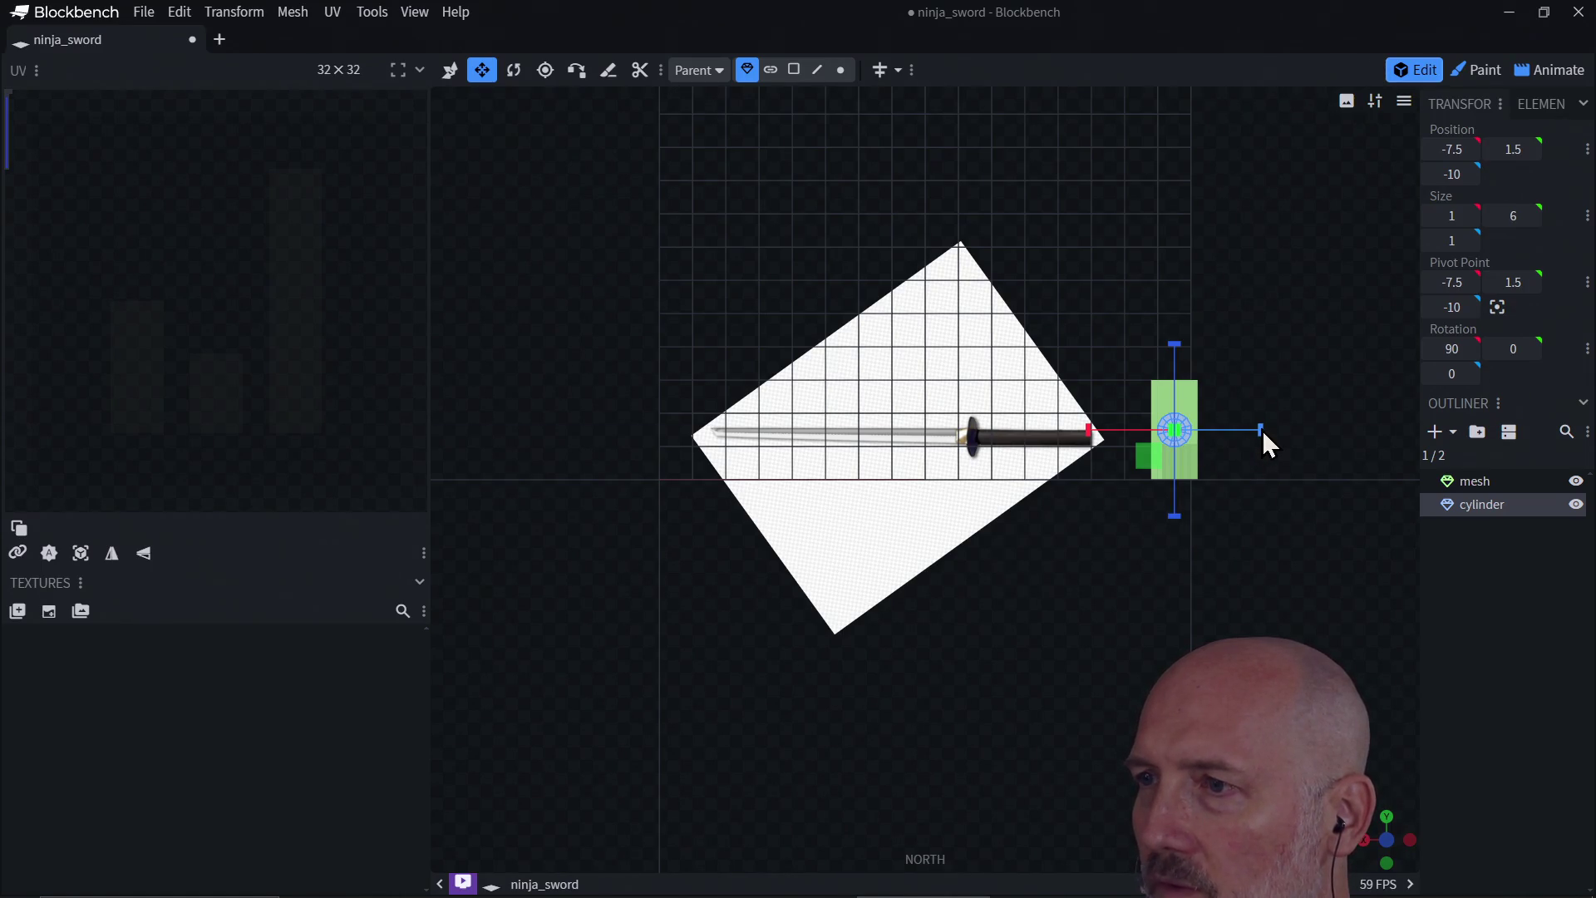
pyautogui.moveTo(1260, 432)
pyautogui.mouseDown()
pyautogui.moveTo(1282, 445)
pyautogui.moveTo(1260, 431)
pyautogui.mouseUp()
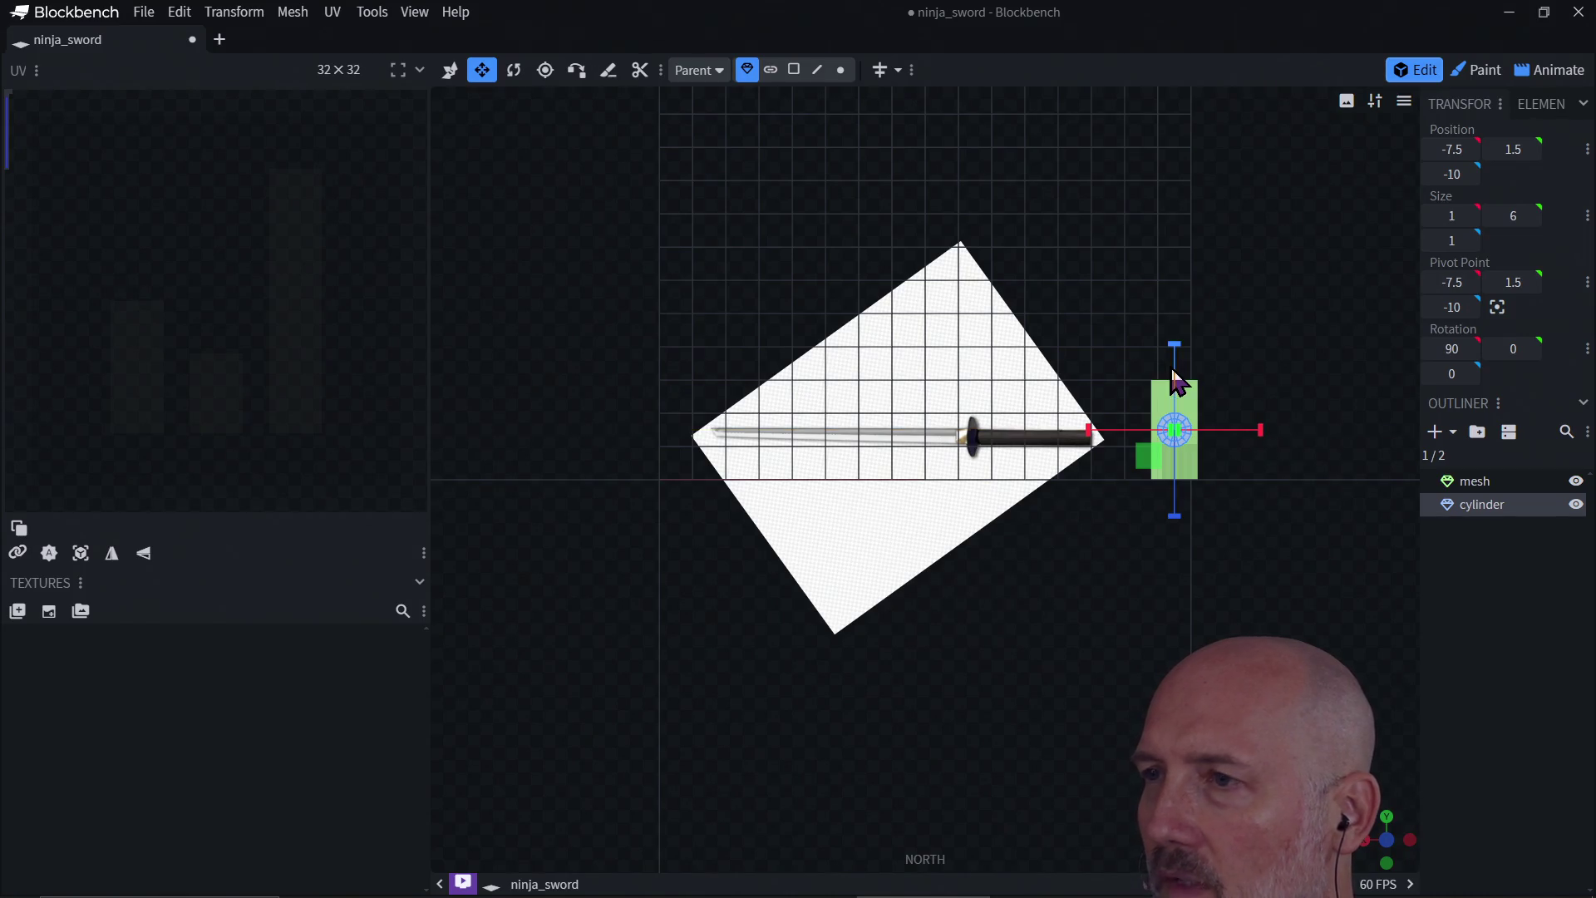
pyautogui.moveTo(1175, 330); pyautogui.dragTo(1177, 339)
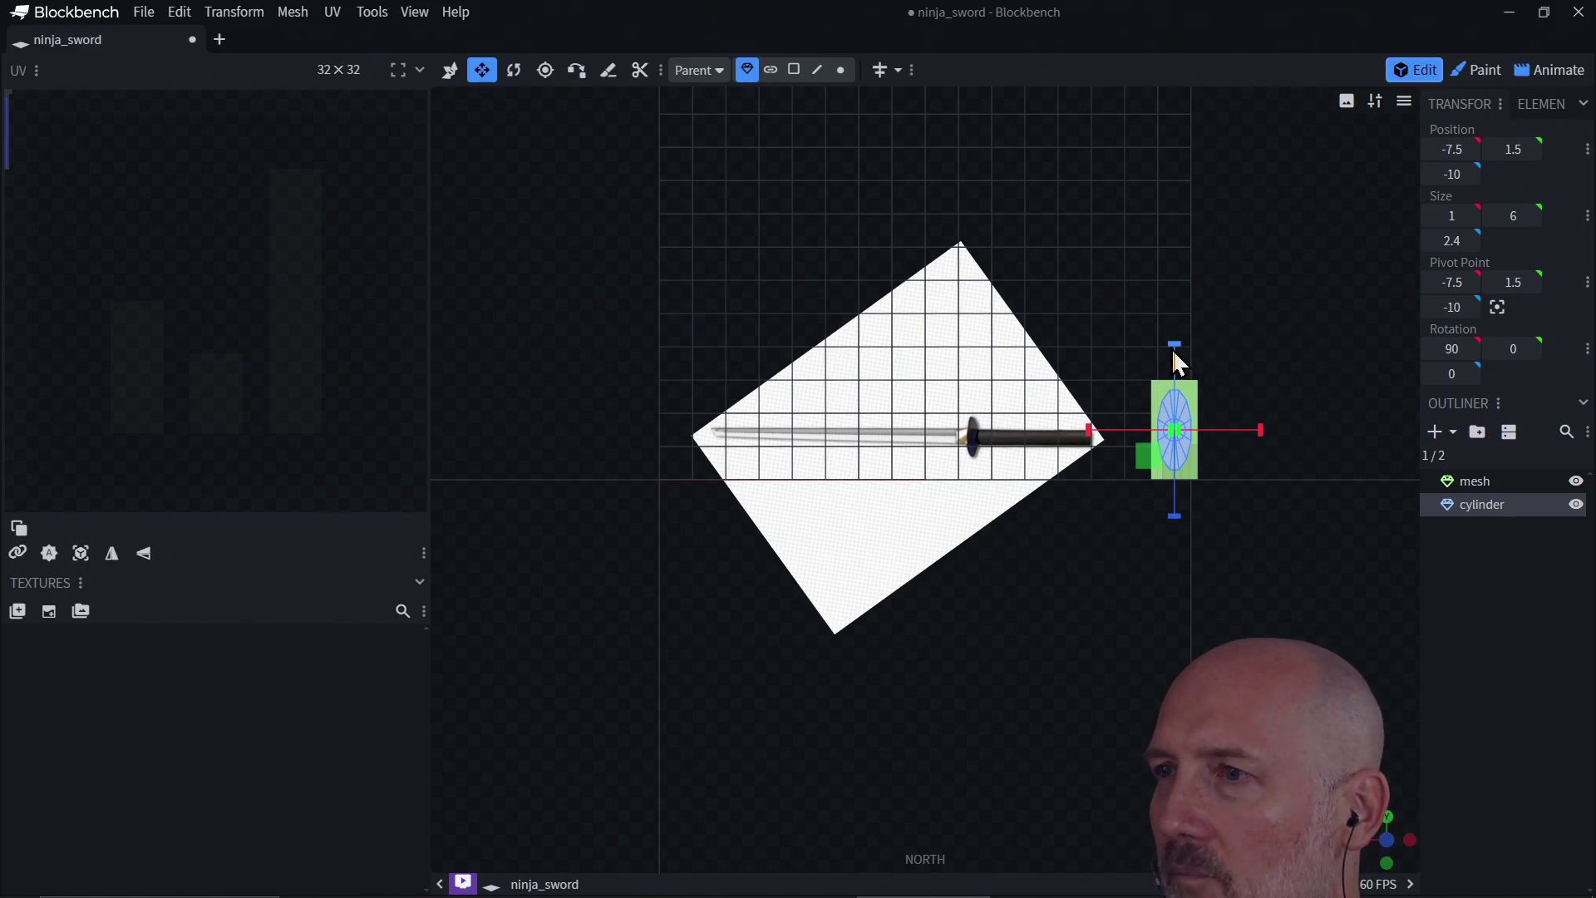
pyautogui.moveTo(1172, 347); pyautogui.dragTo(1172, 352)
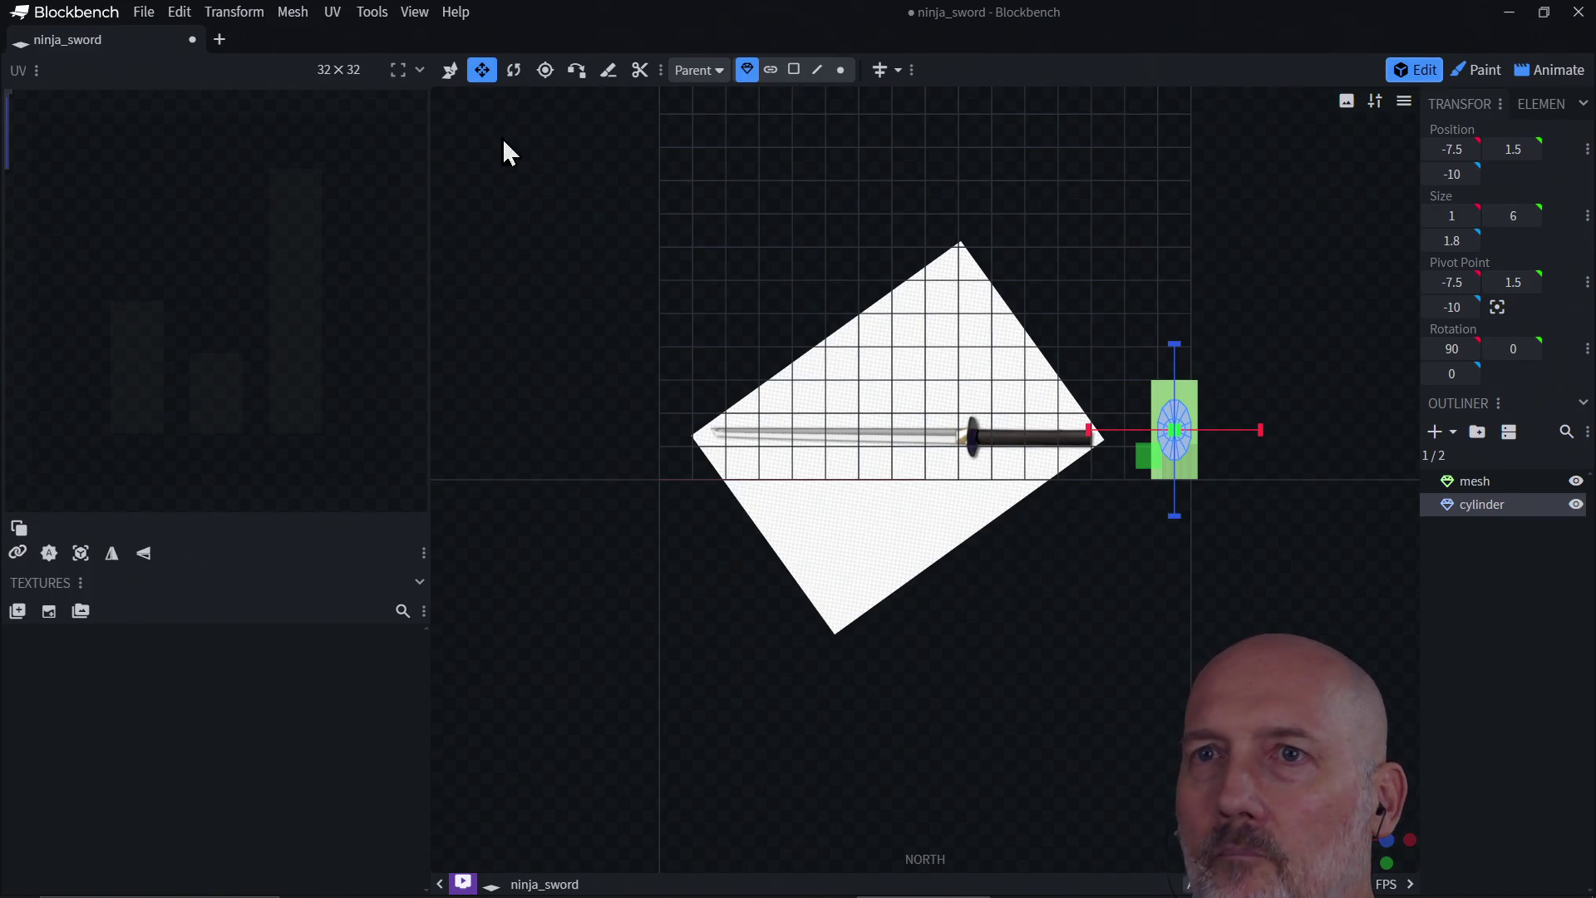
pyautogui.press('v')
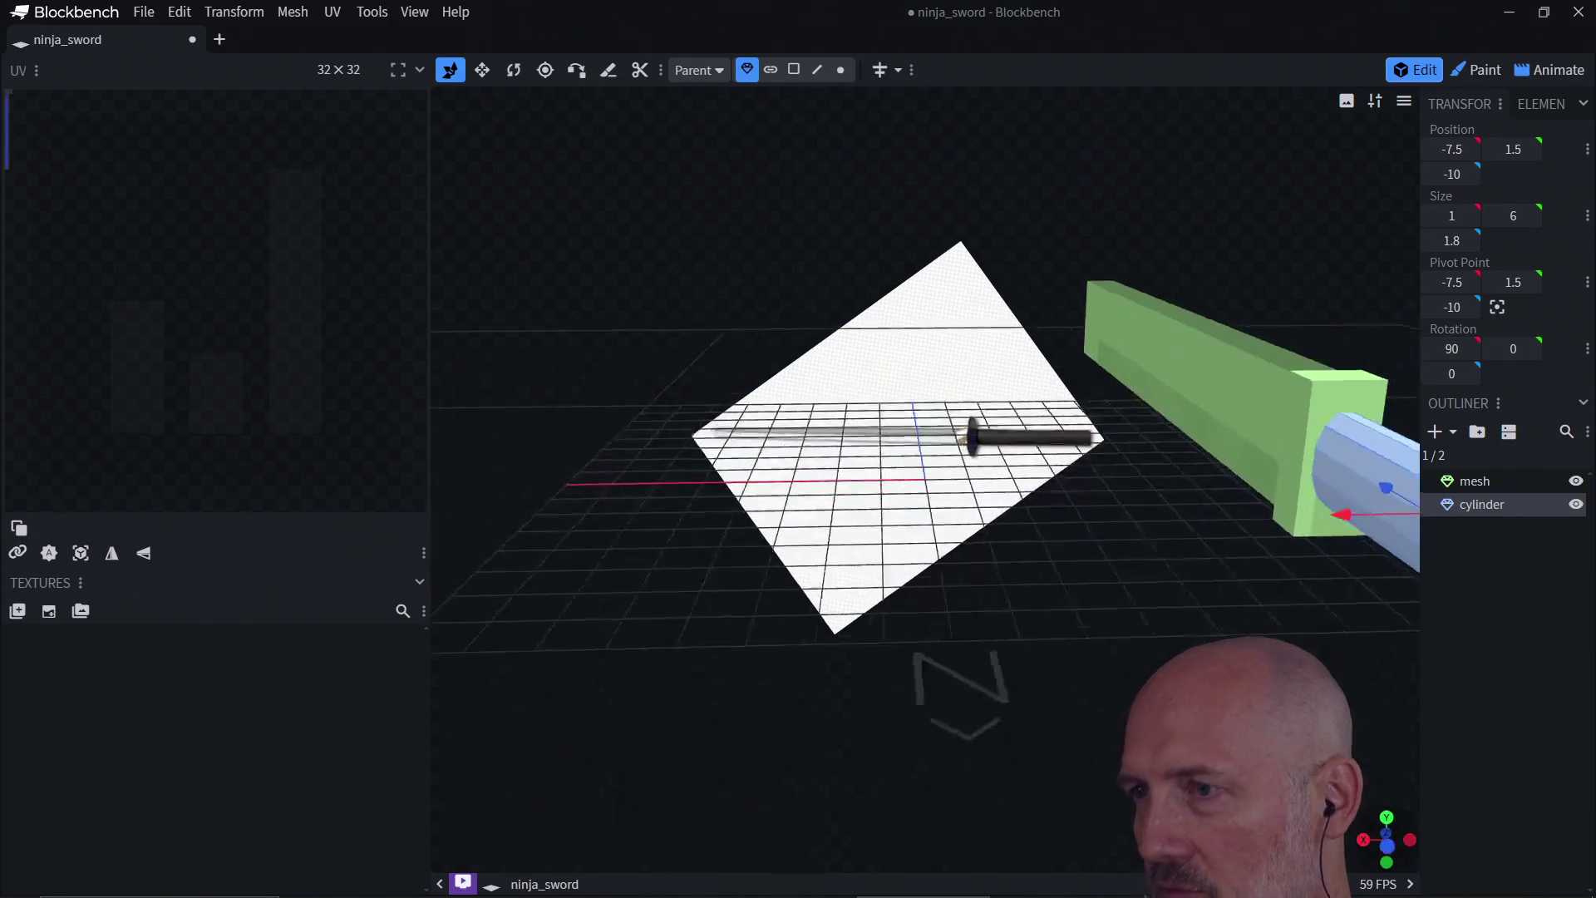
pyautogui.click(1387, 818)
pyautogui.moveTo(1388, 832)
pyautogui.mouseDown()
pyautogui.moveTo(1329, 556)
pyautogui.moveTo(1274, 572)
pyautogui.moveTo(1205, 656)
pyautogui.moveTo(1333, 619)
pyautogui.moveTo(1121, 524)
pyautogui.moveTo(1106, 483)
pyautogui.moveTo(891, 497)
pyautogui.mouseUp()
pyautogui.scroll(3, 1061, 474)
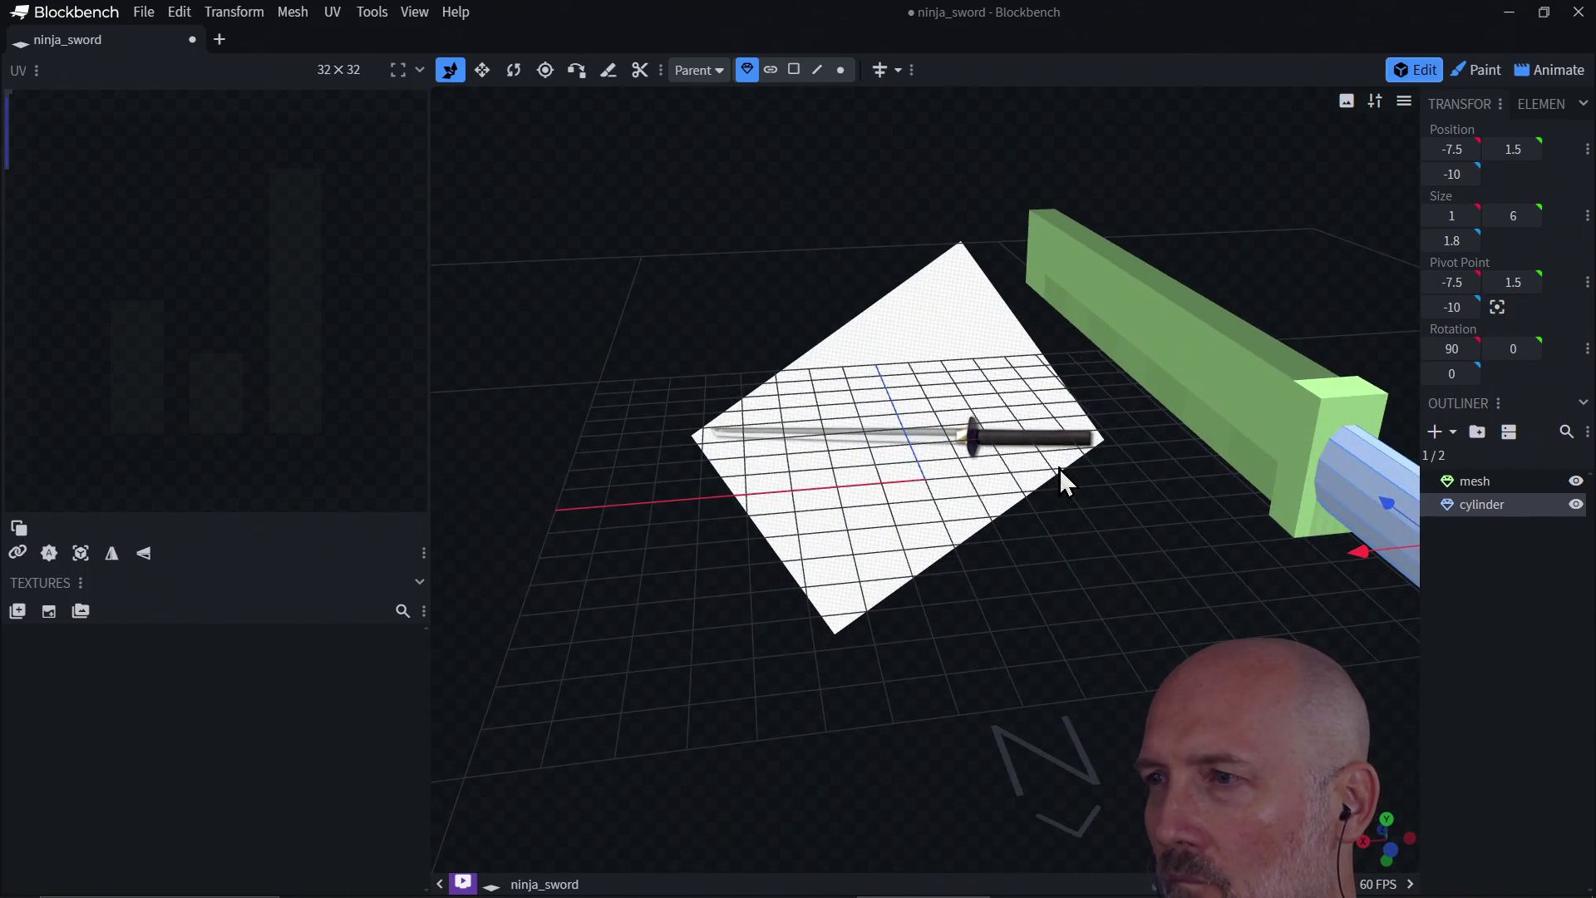
pyautogui.scroll(-2, 1062, 474)
pyautogui.scroll(3, 1062, 474)
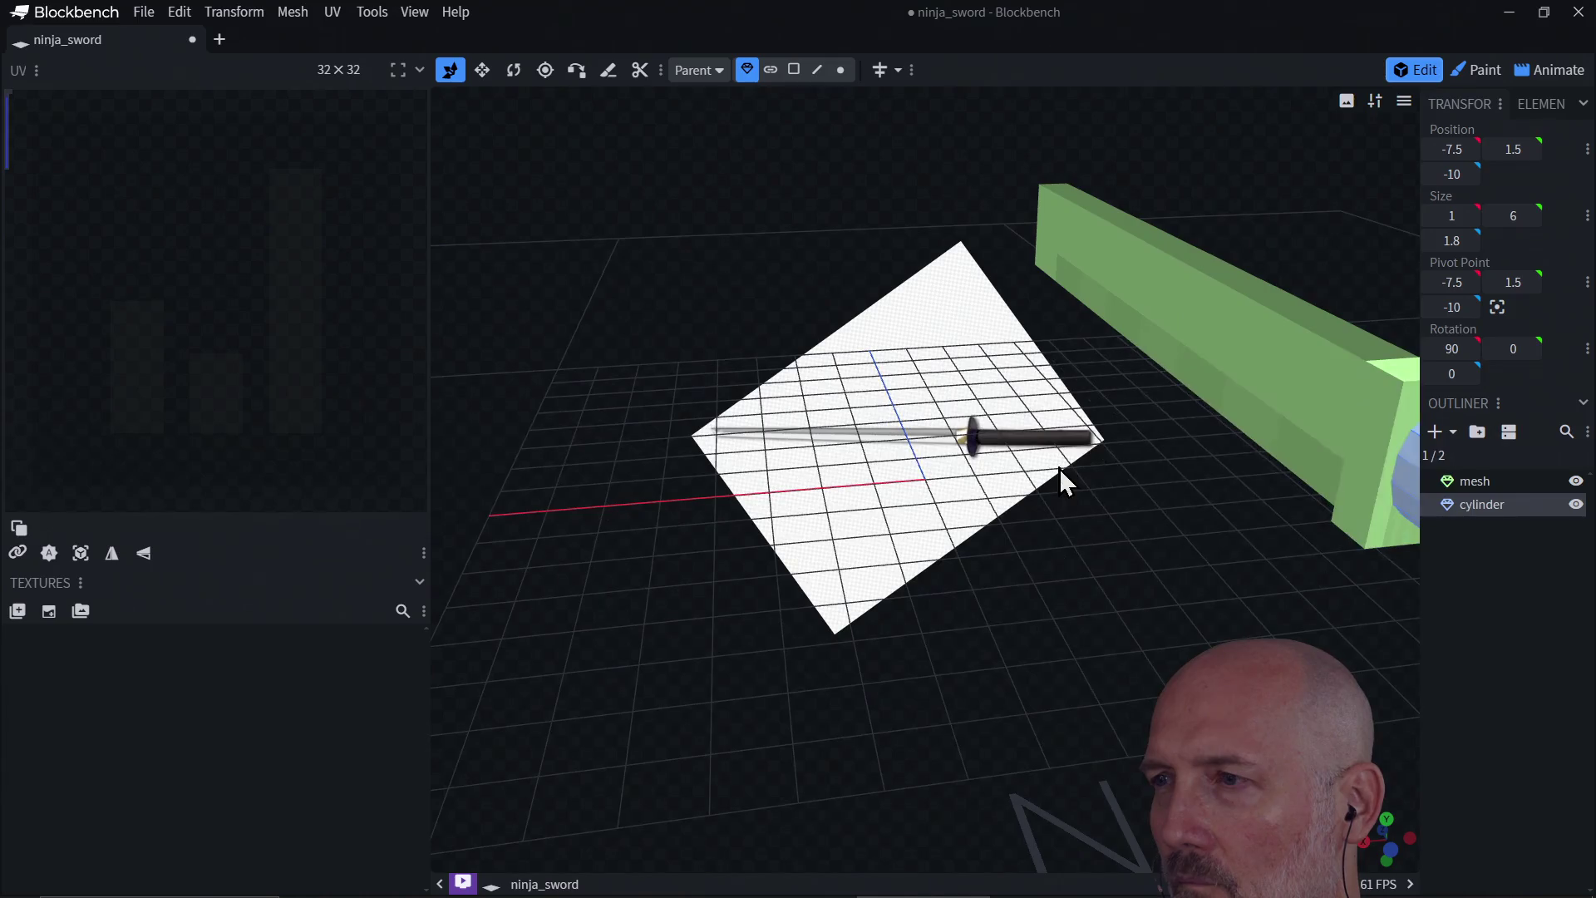
pyautogui.scroll(-1, 1061, 474)
pyautogui.moveTo(1290, 550)
pyautogui.mouseDown()
pyautogui.moveTo(1118, 552)
pyautogui.moveTo(1159, 532)
pyautogui.moveTo(1126, 552)
pyautogui.moveTo(1097, 527)
pyautogui.moveTo(1154, 534)
pyautogui.moveTo(1075, 563)
pyautogui.moveTo(1066, 536)
pyautogui.moveTo(1204, 577)
pyautogui.moveTo(1332, 570)
pyautogui.moveTo(1044, 474)
pyautogui.moveTo(725, 516)
pyautogui.moveTo(954, 534)
pyautogui.moveTo(951, 463)
pyautogui.moveTo(915, 510)
pyautogui.moveTo(699, 526)
pyautogui.moveTo(755, 569)
pyautogui.moveTo(702, 580)
pyautogui.moveTo(637, 541)
pyautogui.moveTo(645, 577)
pyautogui.moveTo(735, 498)
pyautogui.moveTo(566, 511)
pyautogui.moveTo(520, 487)
pyautogui.mouseUp()
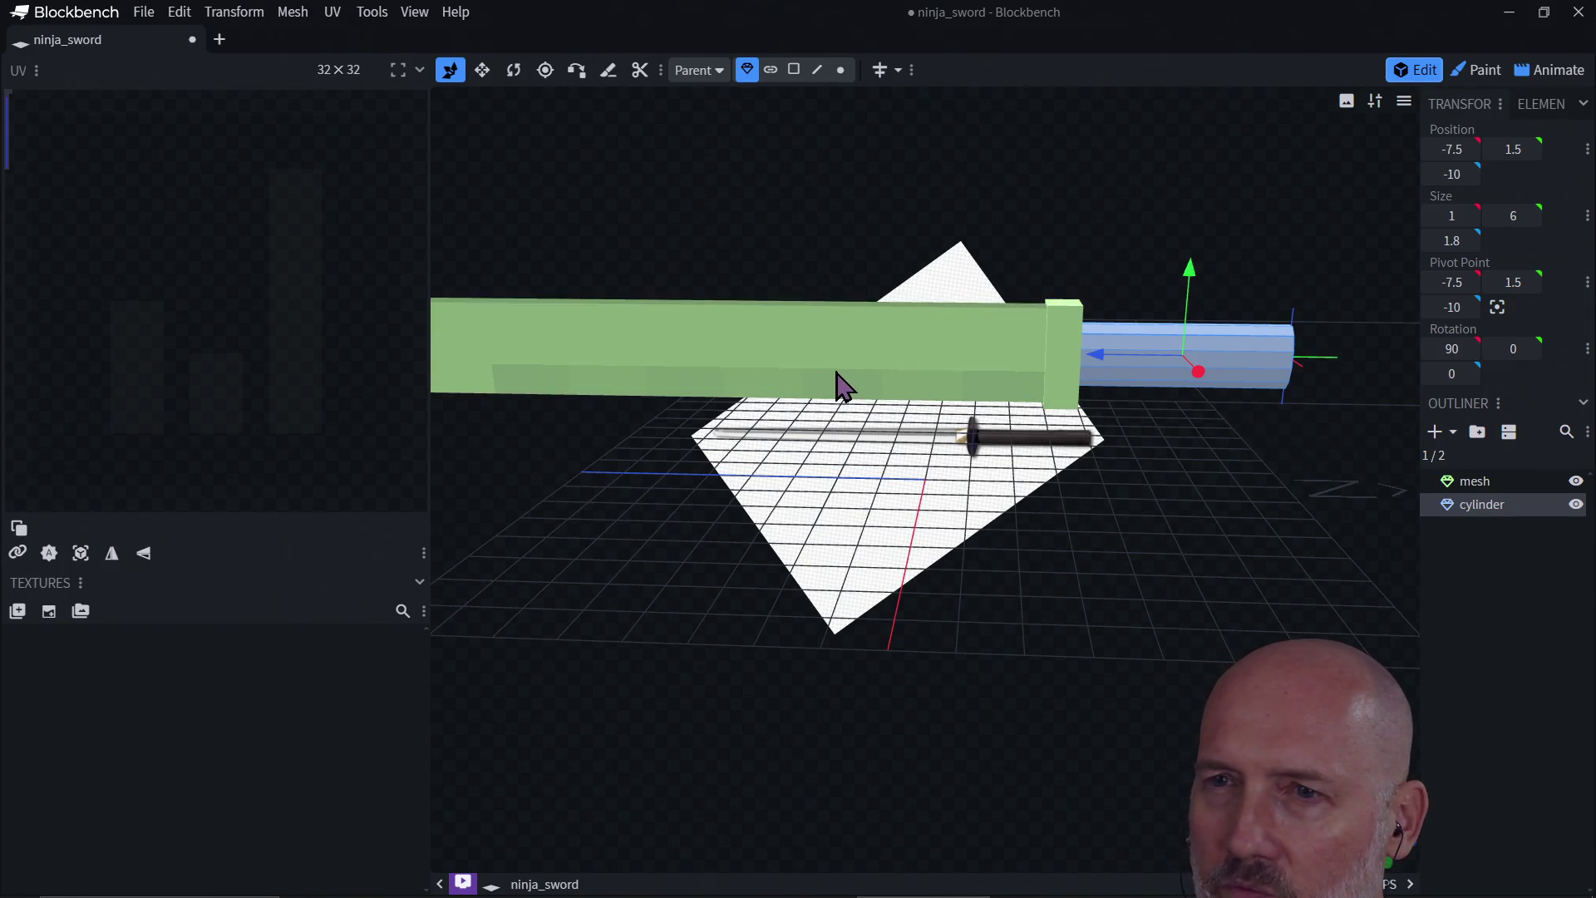
pyautogui.scroll(-2, 837, 383)
pyautogui.moveTo(837, 382)
pyautogui.mouseDown()
pyautogui.moveTo(734, 502)
pyautogui.moveTo(845, 513)
pyautogui.moveTo(726, 491)
pyautogui.mouseUp()
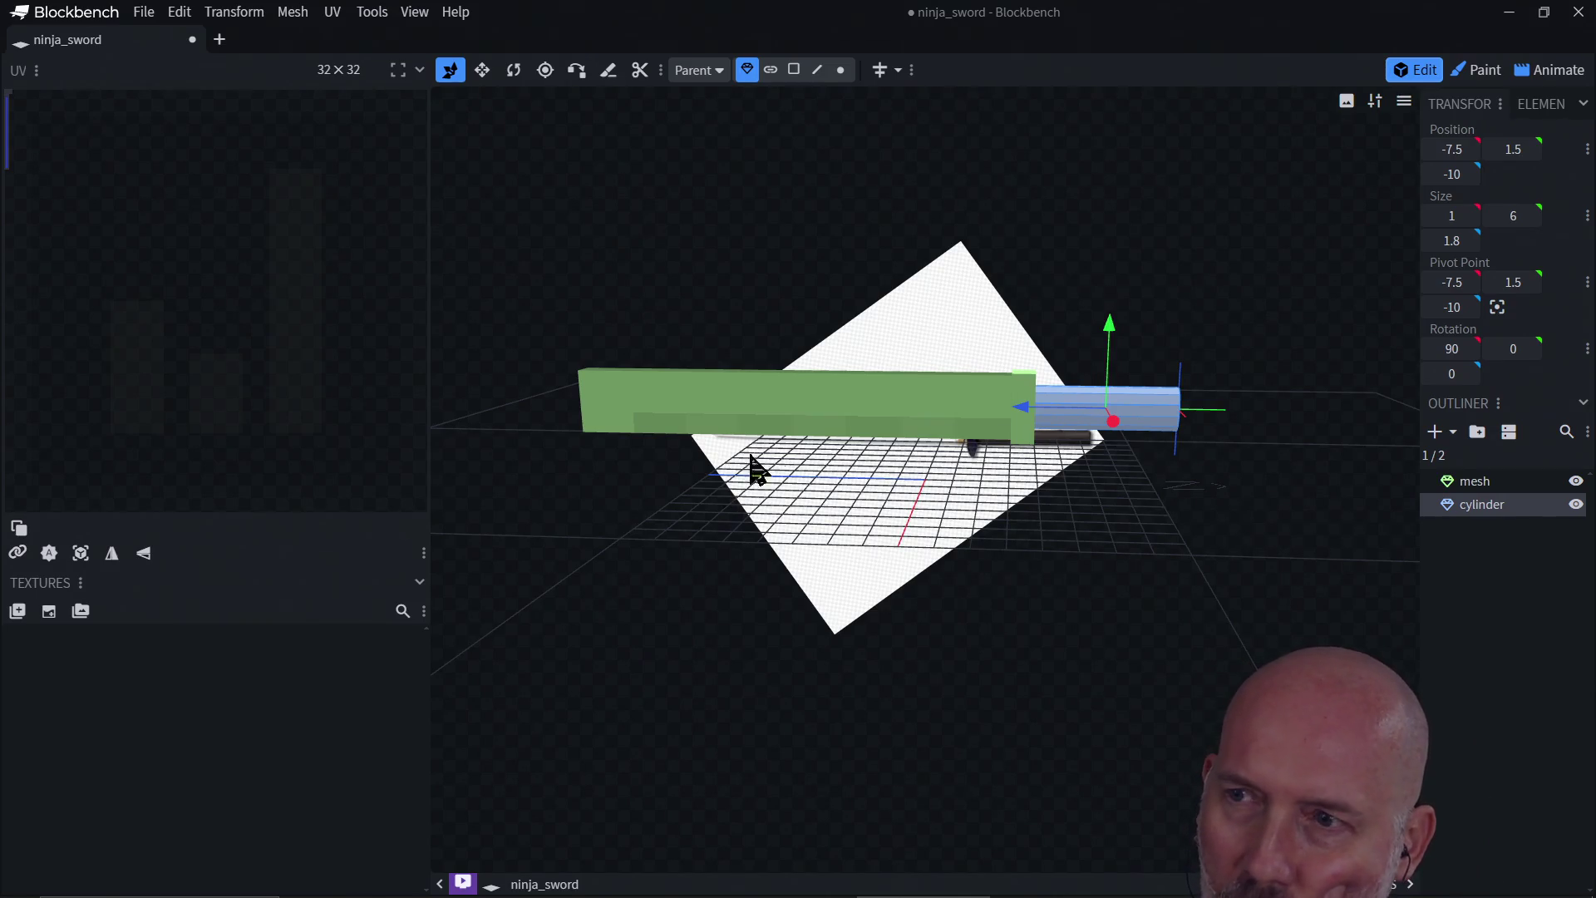
pyautogui.click(781, 403)
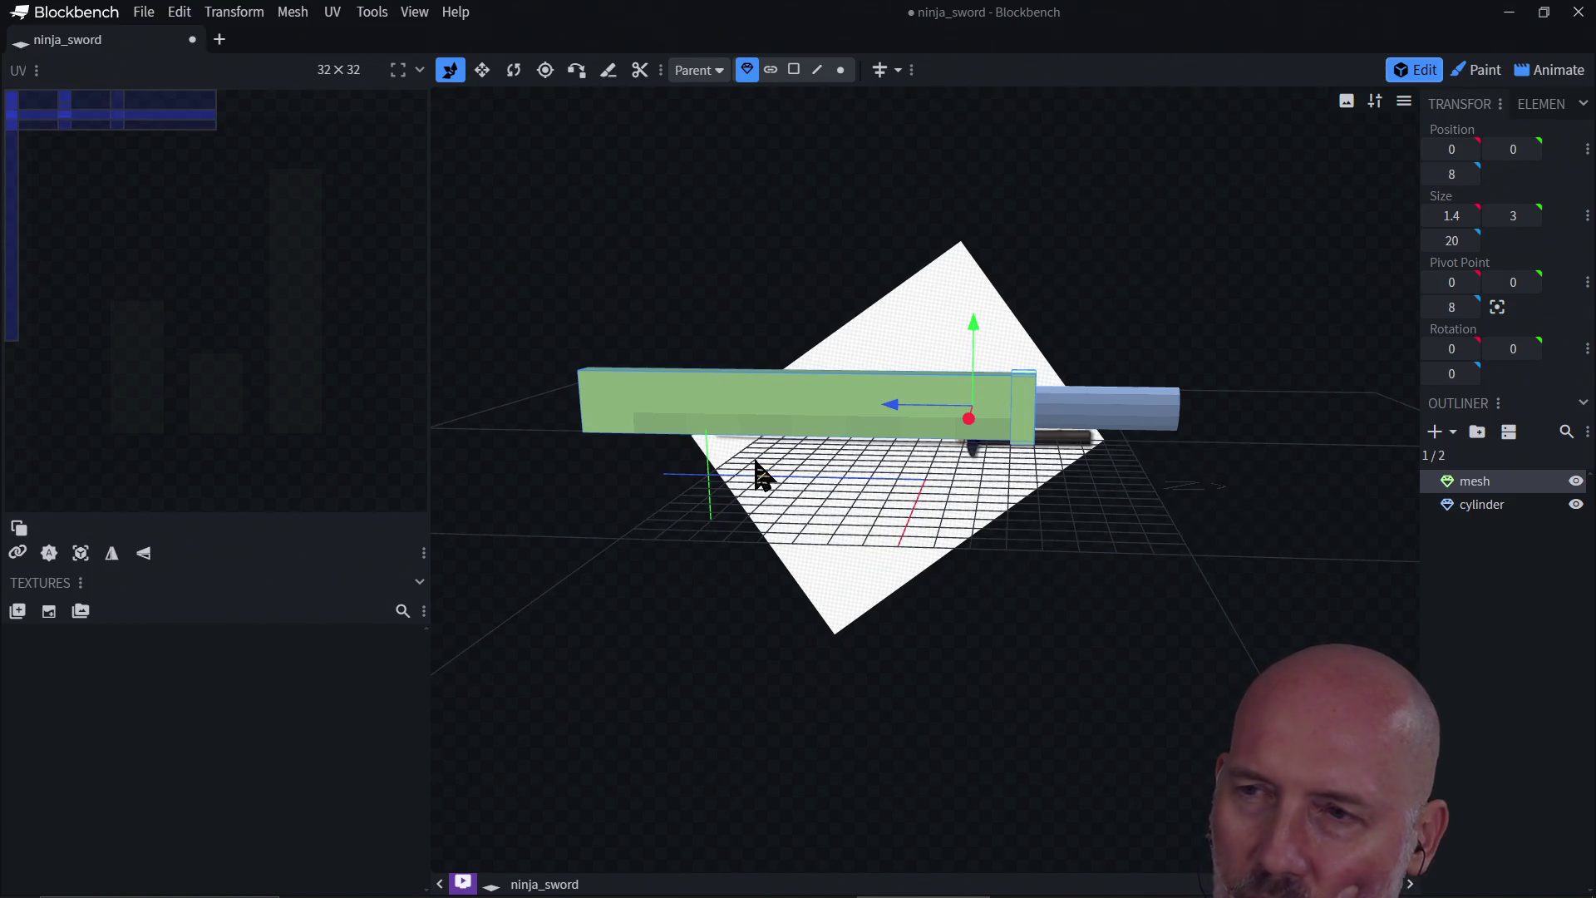
pyautogui.moveTo(757, 472)
pyautogui.mouseDown()
pyautogui.moveTo(875, 534)
pyautogui.moveTo(980, 506)
pyautogui.moveTo(812, 516)
pyautogui.moveTo(888, 582)
pyautogui.moveTo(723, 594)
pyautogui.moveTo(759, 618)
pyautogui.moveTo(781, 578)
pyautogui.moveTo(911, 502)
pyautogui.moveTo(1004, 541)
pyautogui.moveTo(812, 552)
pyautogui.moveTo(965, 573)
pyautogui.moveTo(797, 591)
pyautogui.moveTo(852, 563)
pyautogui.moveTo(802, 583)
pyautogui.moveTo(690, 571)
pyautogui.moveTo(859, 563)
pyautogui.moveTo(848, 591)
pyautogui.moveTo(609, 541)
pyautogui.moveTo(734, 588)
pyautogui.moveTo(785, 572)
pyautogui.mouseUp()
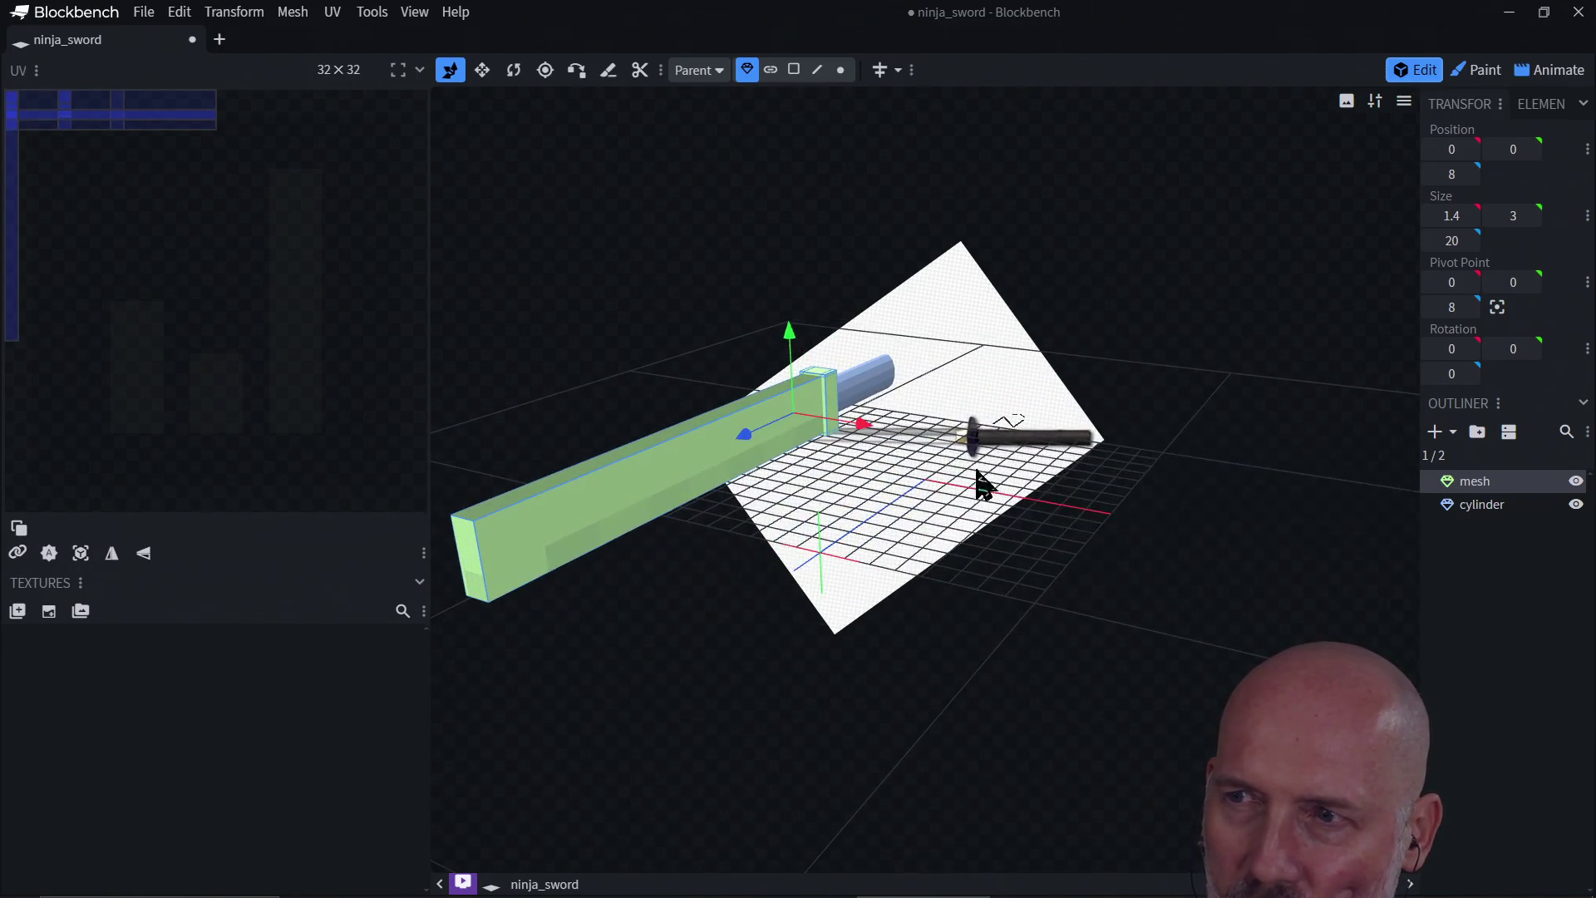
pyautogui.moveTo(1035, 532)
pyautogui.mouseDown()
pyautogui.moveTo(812, 535)
pyautogui.moveTo(790, 507)
pyautogui.moveTo(908, 541)
pyautogui.moveTo(917, 567)
pyautogui.moveTo(894, 541)
pyautogui.moveTo(883, 588)
pyautogui.moveTo(947, 481)
pyautogui.moveTo(1030, 461)
pyautogui.moveTo(734, 449)
pyautogui.moveTo(695, 555)
pyautogui.moveTo(886, 534)
pyautogui.moveTo(763, 527)
pyautogui.mouseUp()
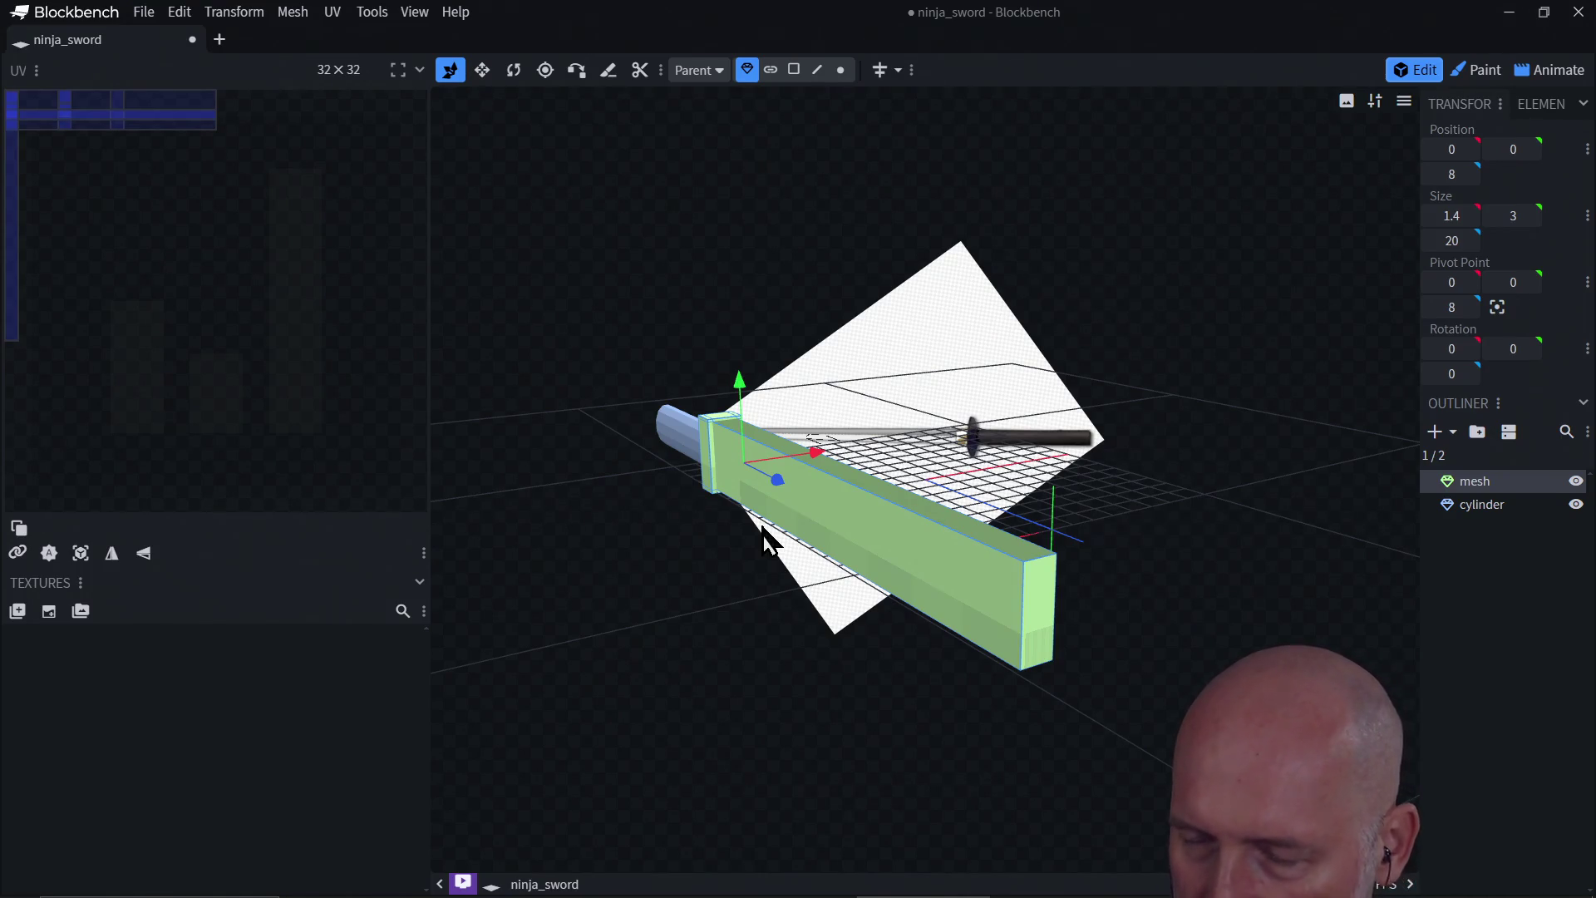
pyautogui.moveTo(690, 583)
pyautogui.mouseDown()
pyautogui.moveTo(805, 641)
pyautogui.moveTo(662, 634)
pyautogui.moveTo(855, 612)
pyautogui.moveTo(750, 556)
pyautogui.moveTo(743, 611)
pyautogui.moveTo(829, 595)
pyautogui.moveTo(817, 573)
pyautogui.moveTo(873, 591)
pyautogui.moveTo(855, 610)
pyautogui.moveTo(817, 605)
pyautogui.moveTo(901, 584)
pyautogui.moveTo(750, 571)
pyautogui.moveTo(825, 502)
pyautogui.moveTo(881, 578)
pyautogui.moveTo(805, 559)
pyautogui.mouseUp()
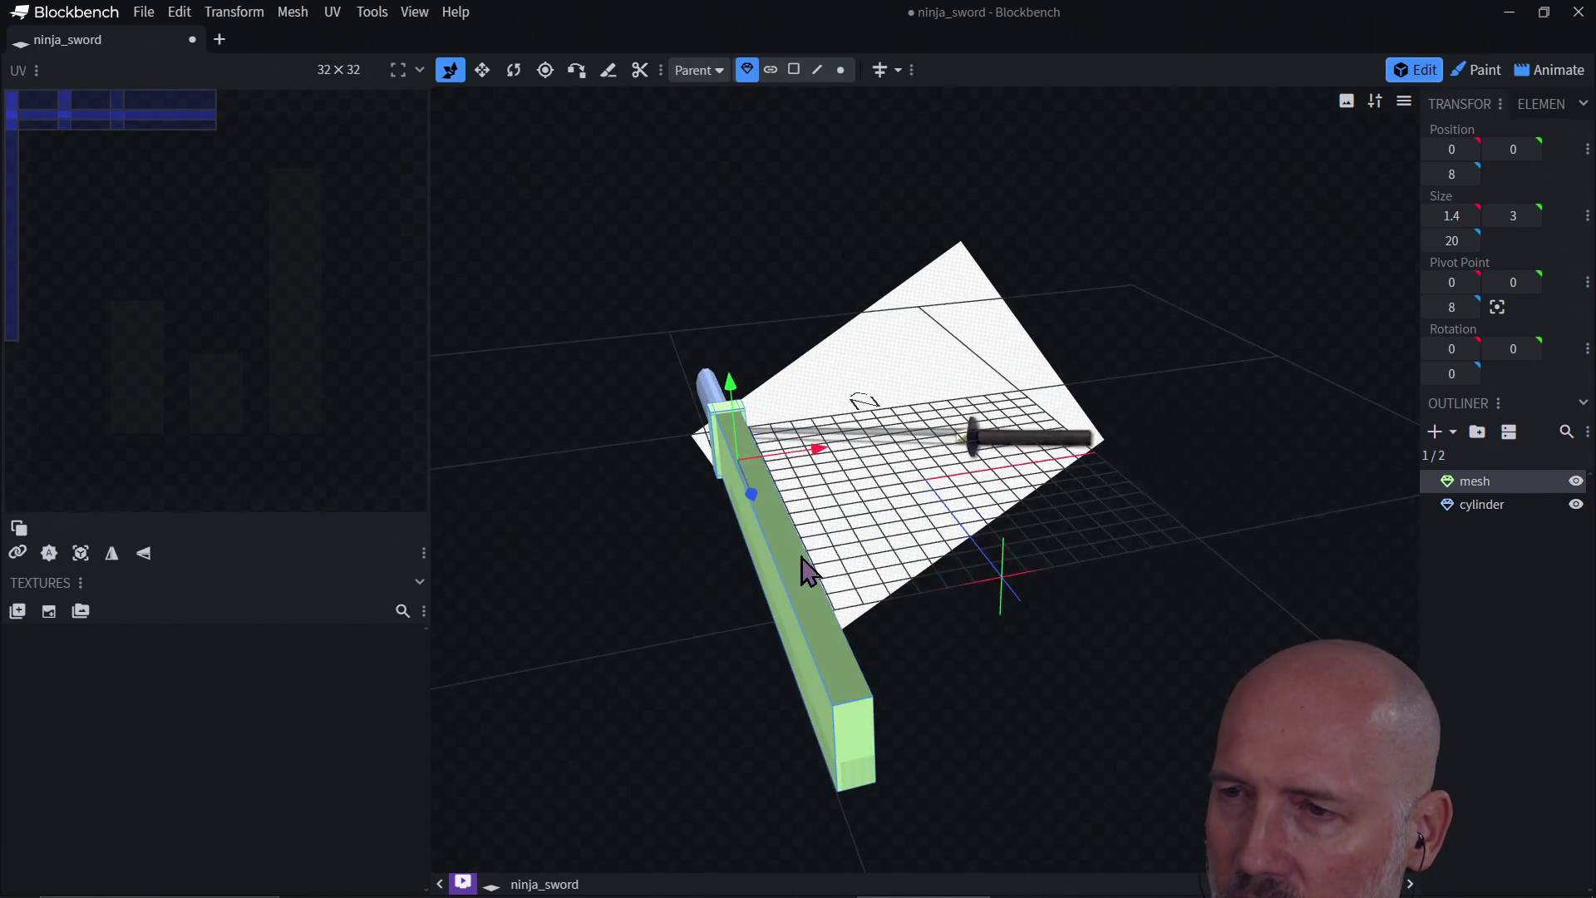
pyautogui.moveTo(872, 670)
pyautogui.mouseDown()
pyautogui.moveTo(837, 606)
pyautogui.moveTo(897, 626)
pyautogui.moveTo(782, 615)
pyautogui.moveTo(852, 602)
pyautogui.moveTo(855, 627)
pyautogui.moveTo(801, 609)
pyautogui.moveTo(1040, 549)
pyautogui.moveTo(1058, 562)
pyautogui.moveTo(908, 591)
pyautogui.moveTo(790, 581)
pyautogui.moveTo(926, 541)
pyautogui.moveTo(861, 563)
pyautogui.moveTo(1163, 553)
pyautogui.moveTo(1169, 606)
pyautogui.moveTo(944, 588)
pyautogui.moveTo(933, 559)
pyautogui.moveTo(878, 526)
pyautogui.moveTo(759, 557)
pyautogui.moveTo(752, 527)
pyautogui.moveTo(787, 581)
pyautogui.moveTo(933, 546)
pyautogui.moveTo(849, 567)
pyautogui.moveTo(826, 525)
pyautogui.mouseUp()
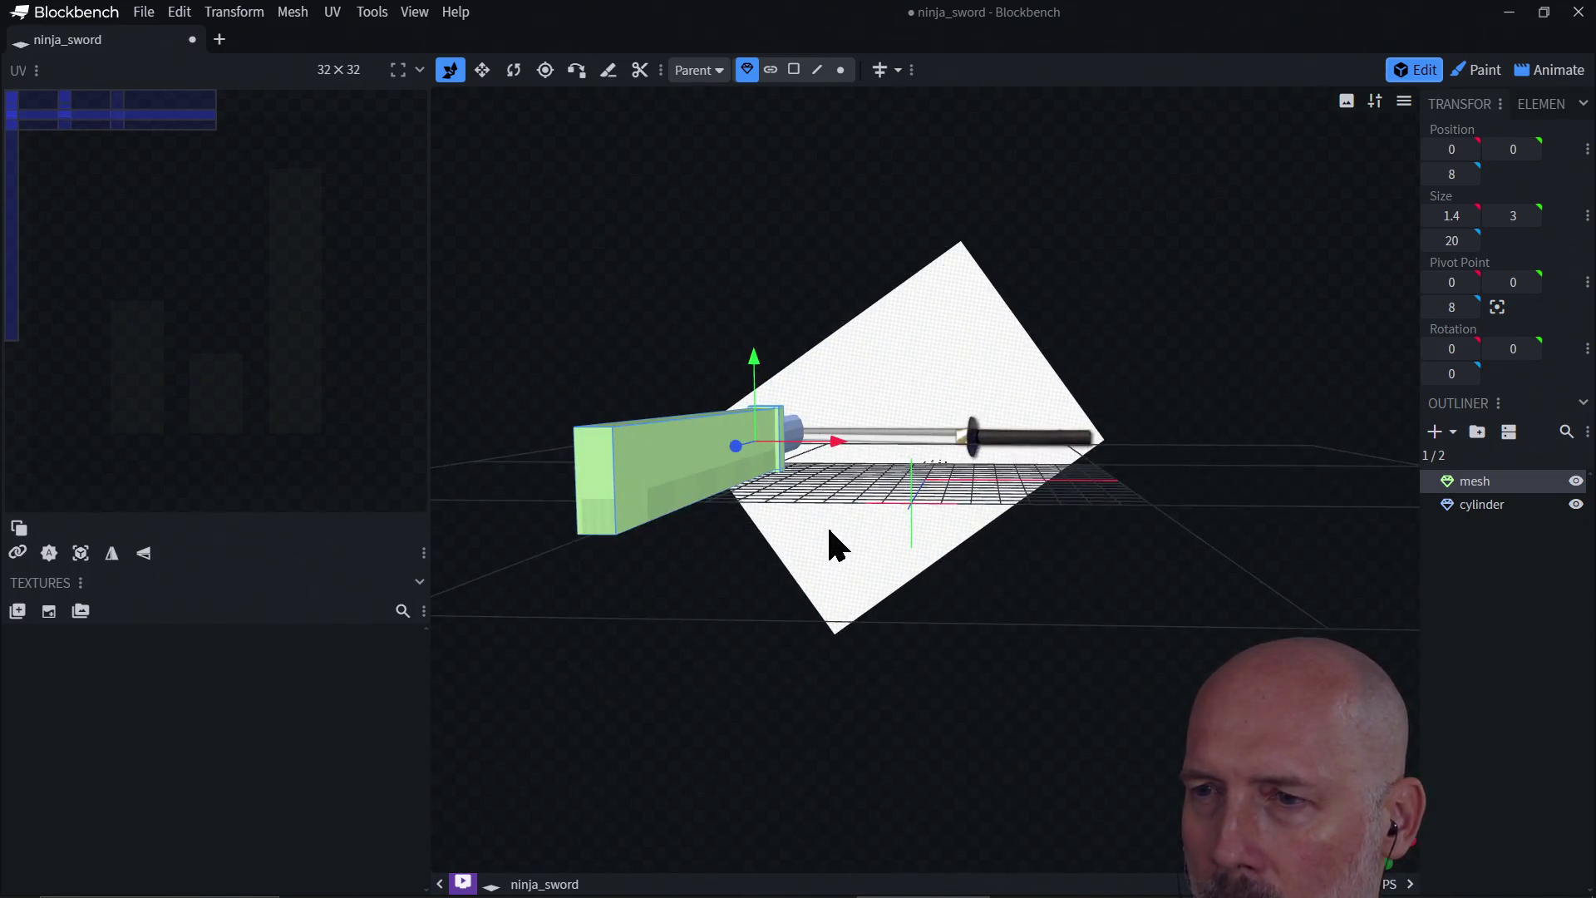
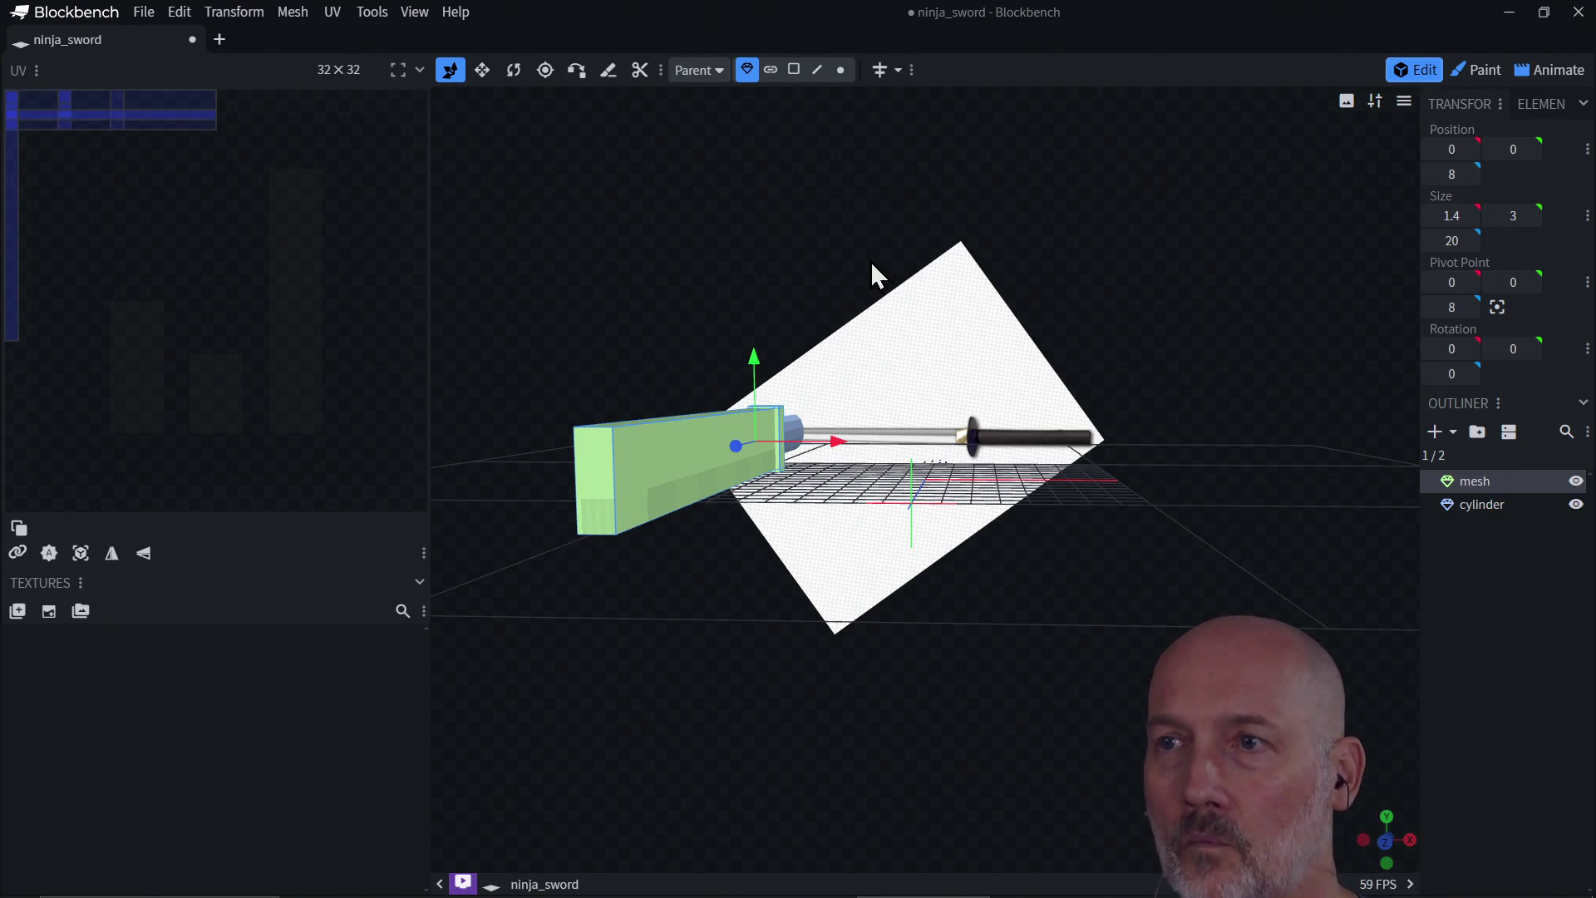
# Step: Delete both the blade mesh and the cylinder from the scene
pyautogui.moveTo(957, 563); pyautogui.dragTo(810, 572)
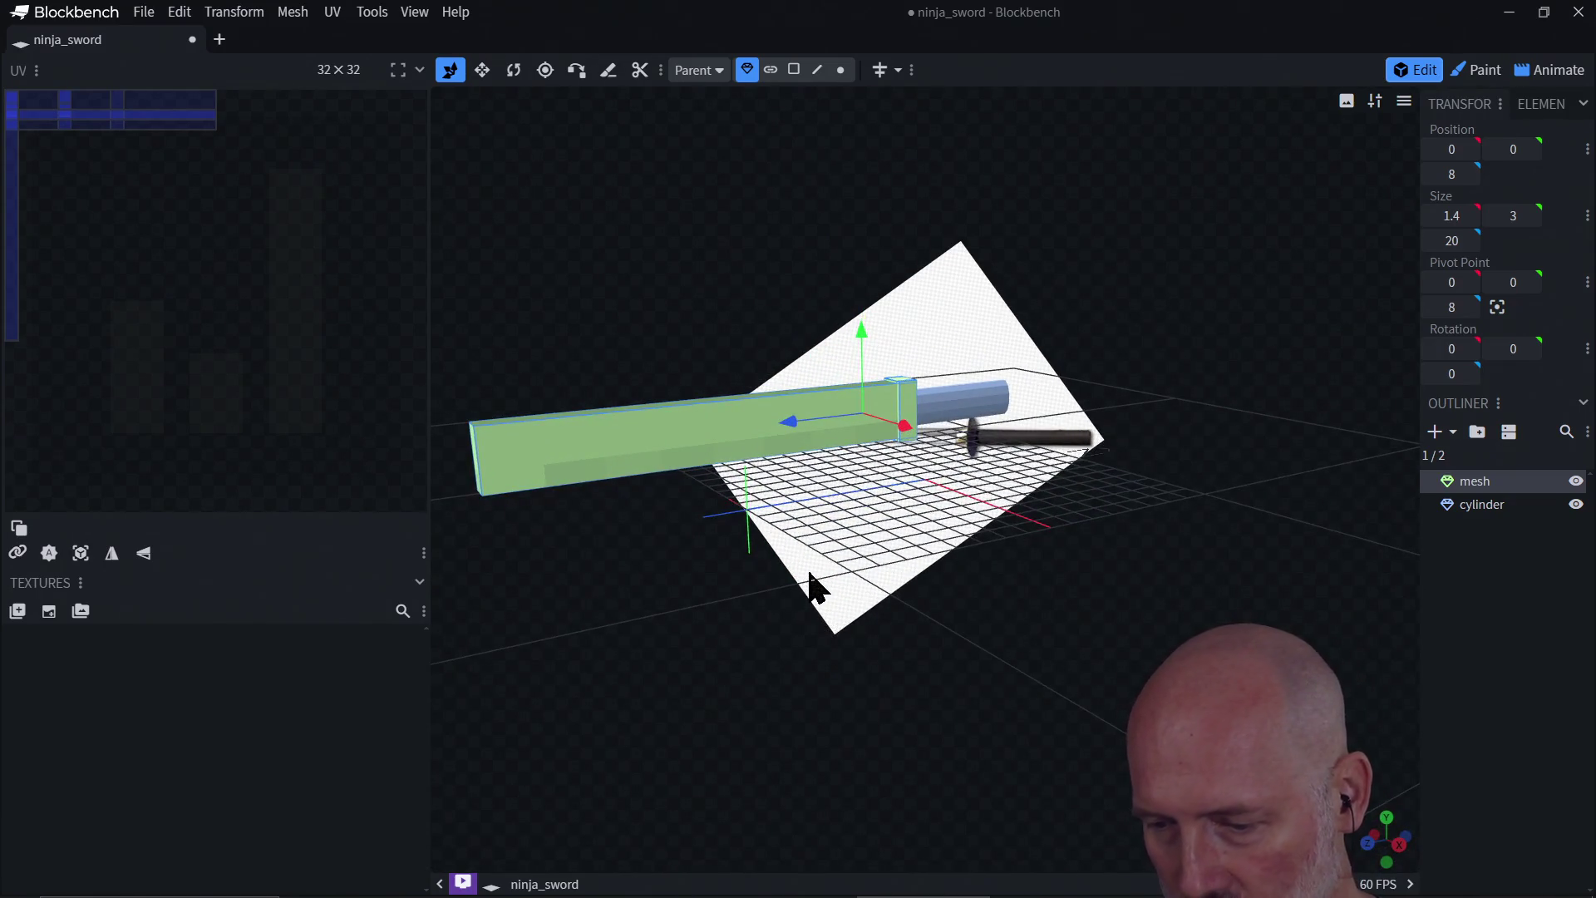
pyautogui.moveTo(769, 643)
pyautogui.mouseDown()
pyautogui.moveTo(905, 659)
pyautogui.moveTo(890, 606)
pyautogui.moveTo(837, 581)
pyautogui.moveTo(730, 641)
pyautogui.moveTo(888, 611)
pyautogui.moveTo(838, 628)
pyautogui.moveTo(788, 585)
pyautogui.moveTo(920, 534)
pyautogui.moveTo(716, 560)
pyautogui.moveTo(651, 520)
pyautogui.moveTo(670, 488)
pyautogui.moveTo(756, 516)
pyautogui.moveTo(762, 498)
pyautogui.mouseUp()
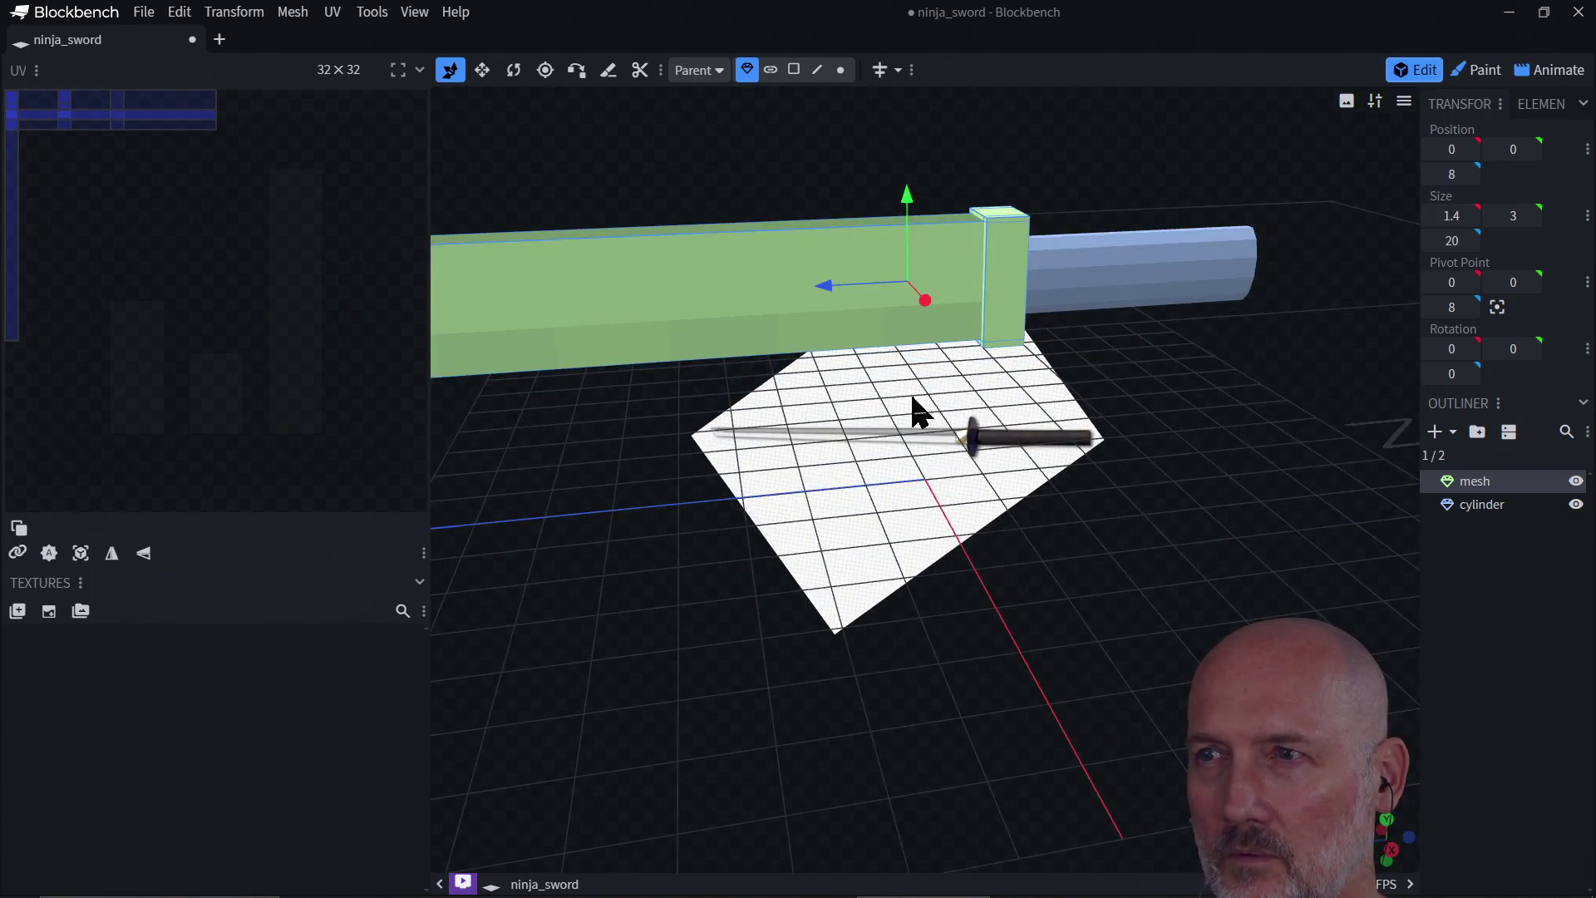
pyautogui.moveTo(912, 398)
pyautogui.mouseDown()
pyautogui.moveTo(858, 396)
pyautogui.moveTo(644, 474)
pyautogui.moveTo(527, 462)
pyautogui.moveTo(848, 424)
pyautogui.moveTo(830, 449)
pyautogui.moveTo(867, 422)
pyautogui.moveTo(783, 416)
pyautogui.mouseUp()
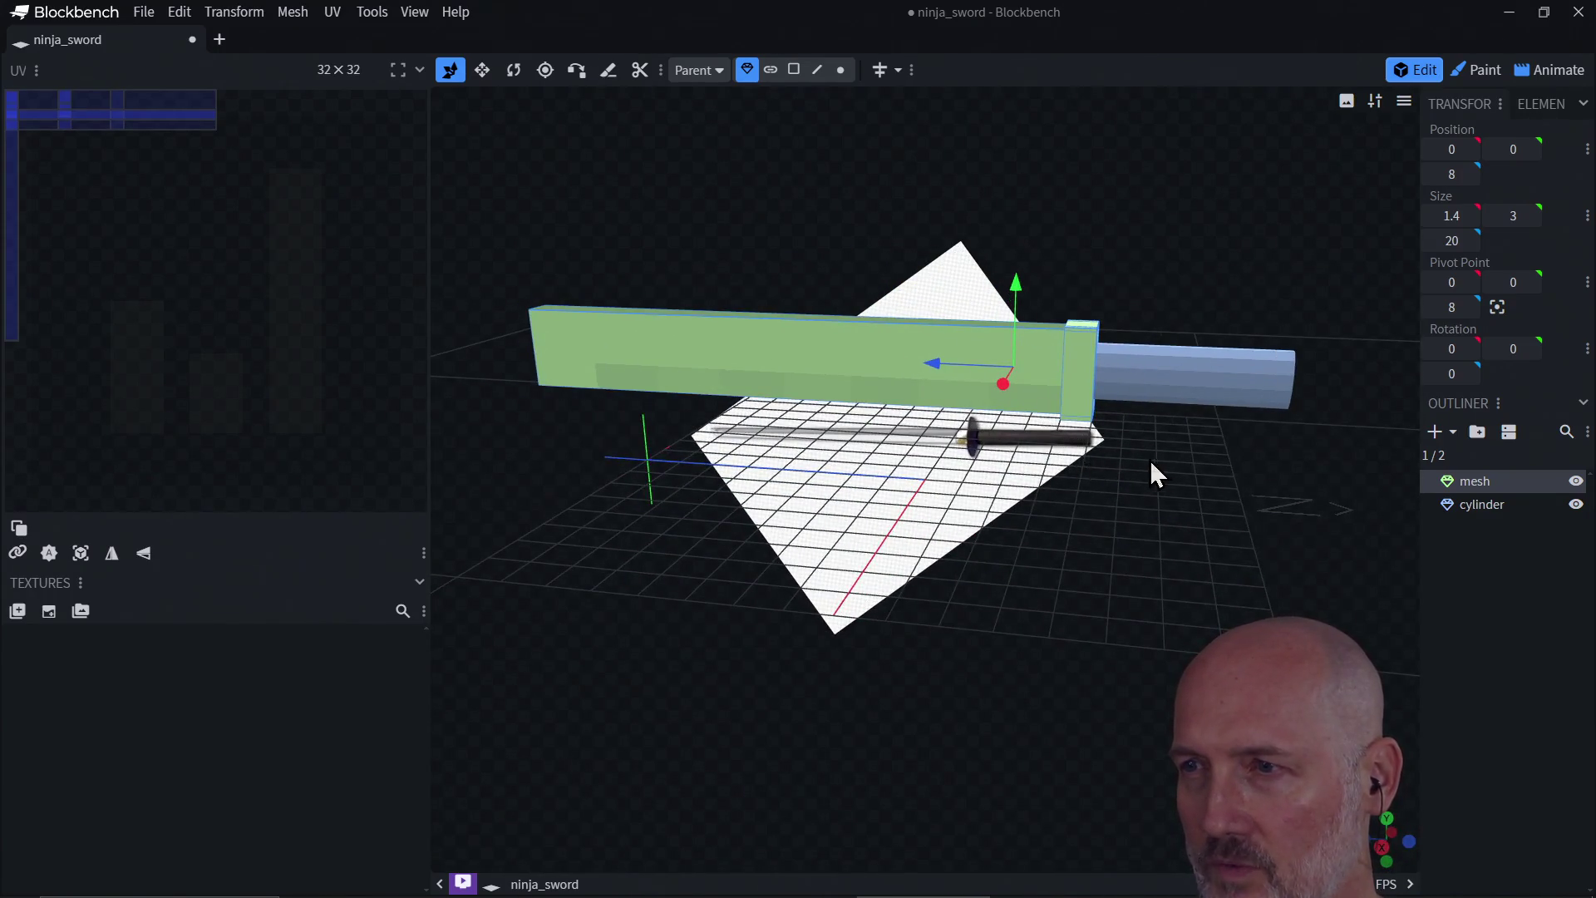
pyautogui.moveTo(1151, 463)
pyautogui.mouseDown()
pyautogui.moveTo(1083, 473)
pyautogui.moveTo(1175, 460)
pyautogui.moveTo(720, 534)
pyautogui.moveTo(812, 498)
pyautogui.moveTo(1026, 495)
pyautogui.moveTo(1019, 526)
pyautogui.moveTo(837, 544)
pyautogui.moveTo(815, 477)
pyautogui.moveTo(919, 424)
pyautogui.moveTo(1058, 467)
pyautogui.moveTo(1014, 442)
pyautogui.moveTo(969, 509)
pyautogui.moveTo(1069, 466)
pyautogui.moveTo(1018, 478)
pyautogui.moveTo(1060, 470)
pyautogui.moveTo(1115, 387)
pyautogui.mouseUp()
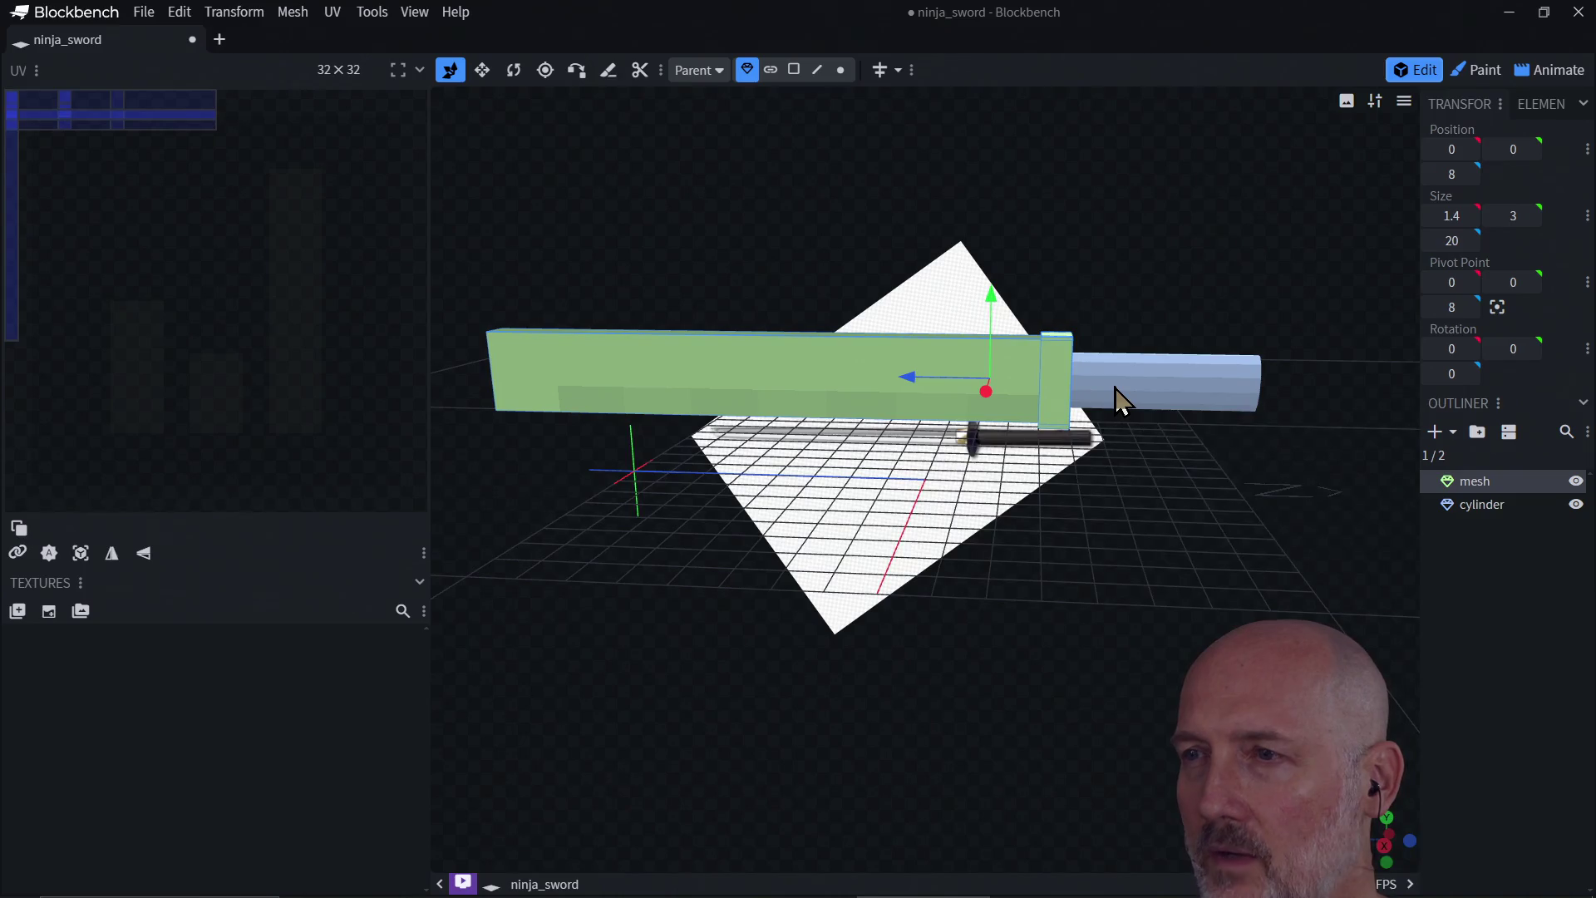
pyautogui.click(1464, 507)
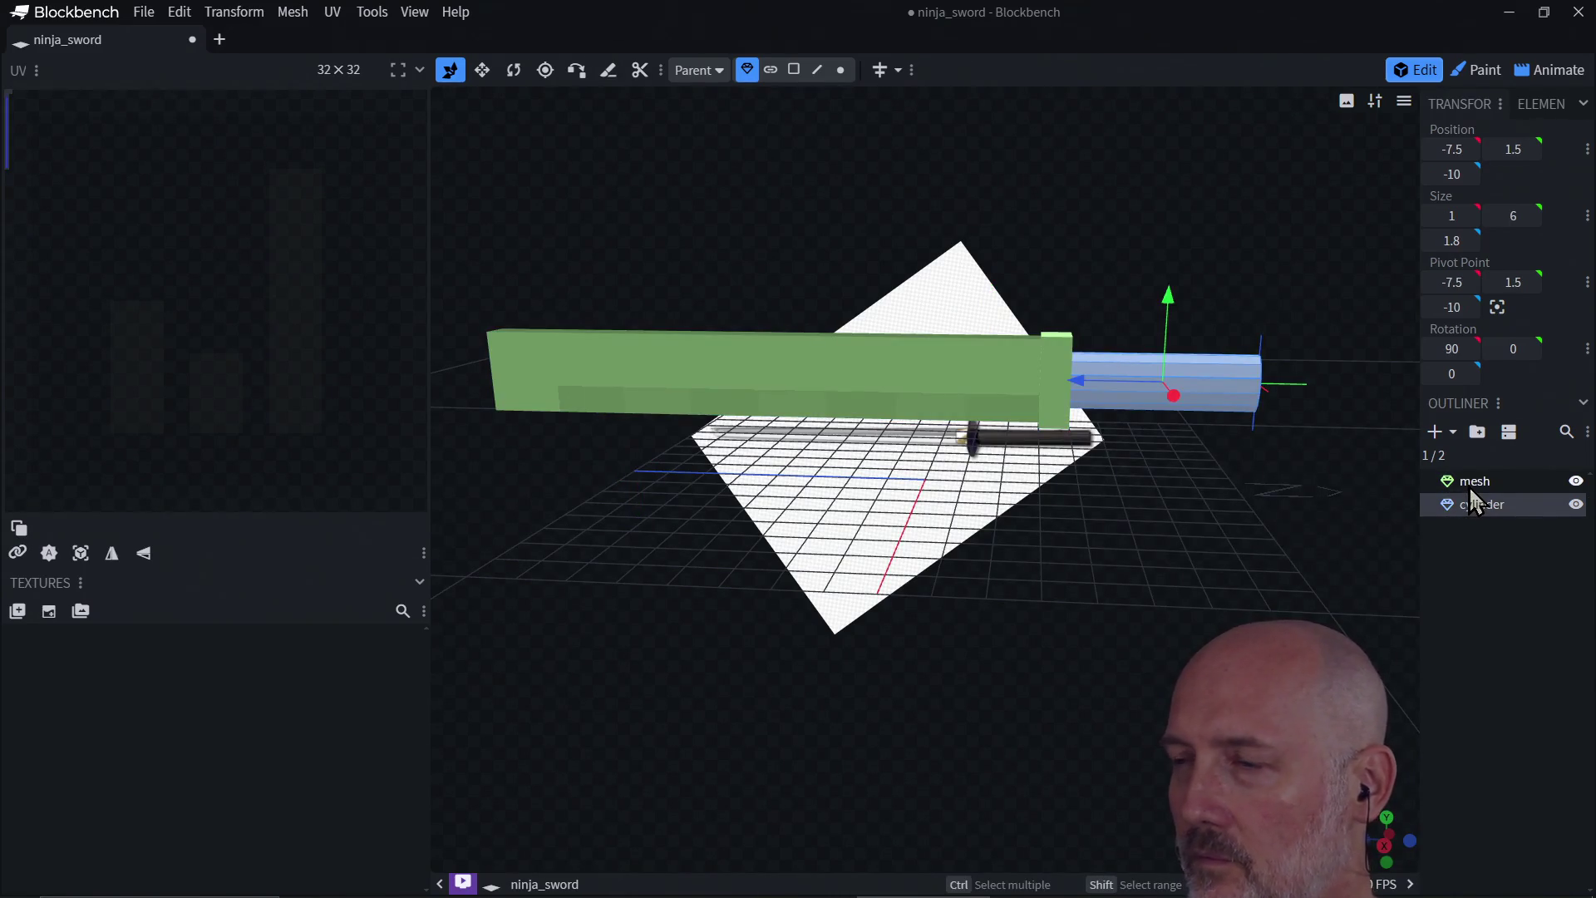
pyautogui.keyDown('ctrl'); pyautogui.click(1470, 490); pyautogui.keyUp('ctrl')
pyautogui.press('Delete')
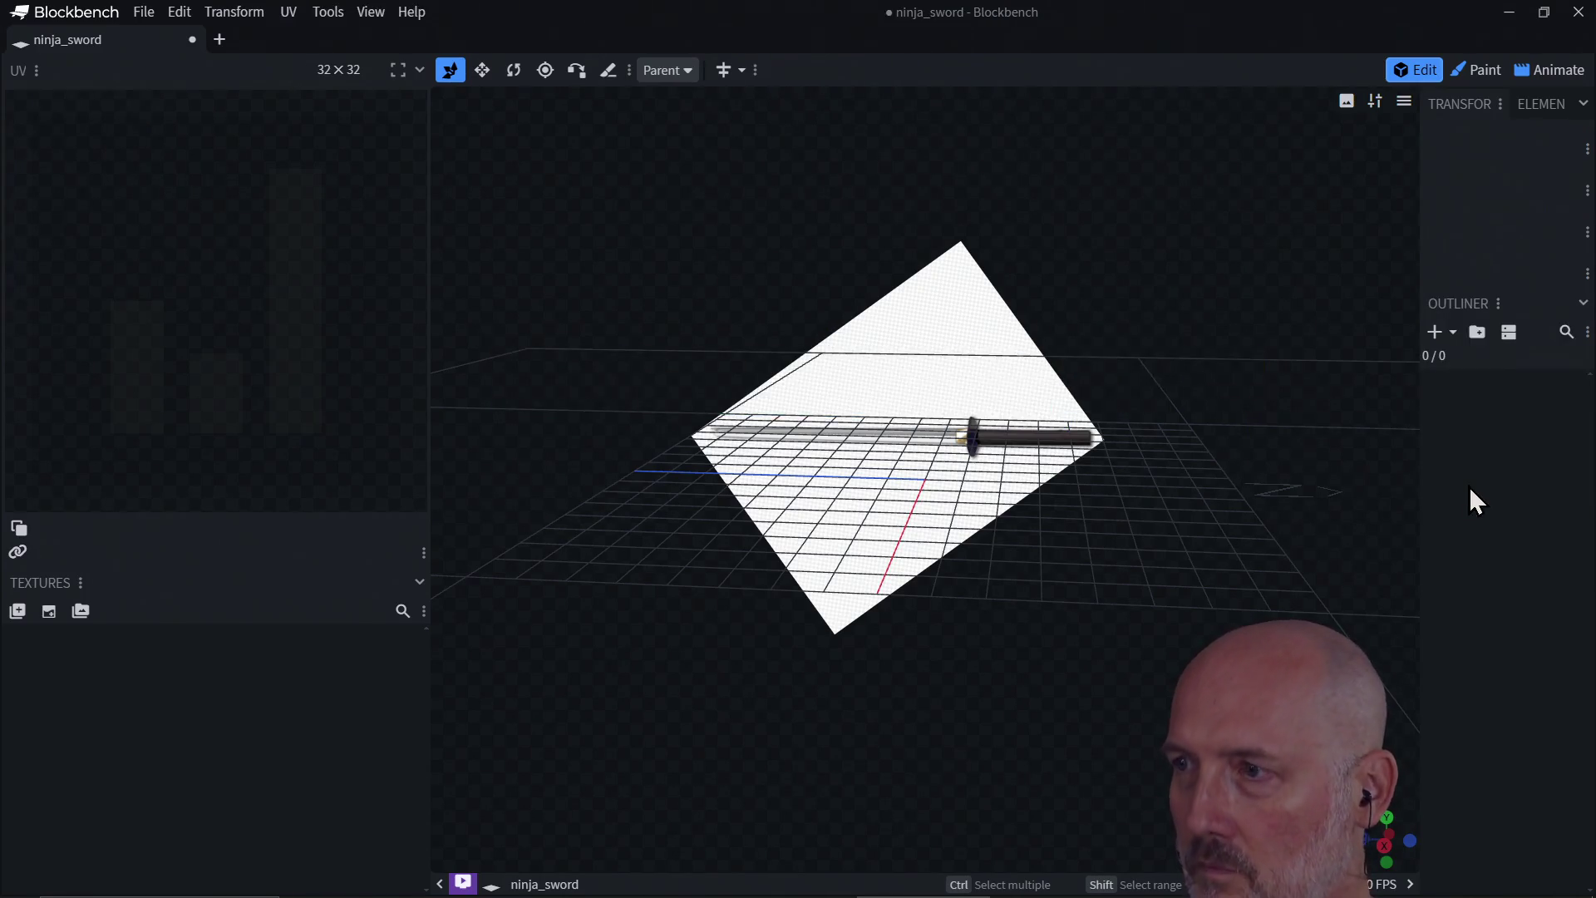
# Step: Add a flat cuboid mesh with diameter 116 and height 2
pyautogui.moveTo(820, 492)
pyautogui.mouseDown()
pyautogui.moveTo(873, 465)
pyautogui.moveTo(868, 445)
pyautogui.moveTo(844, 481)
pyautogui.mouseUp()
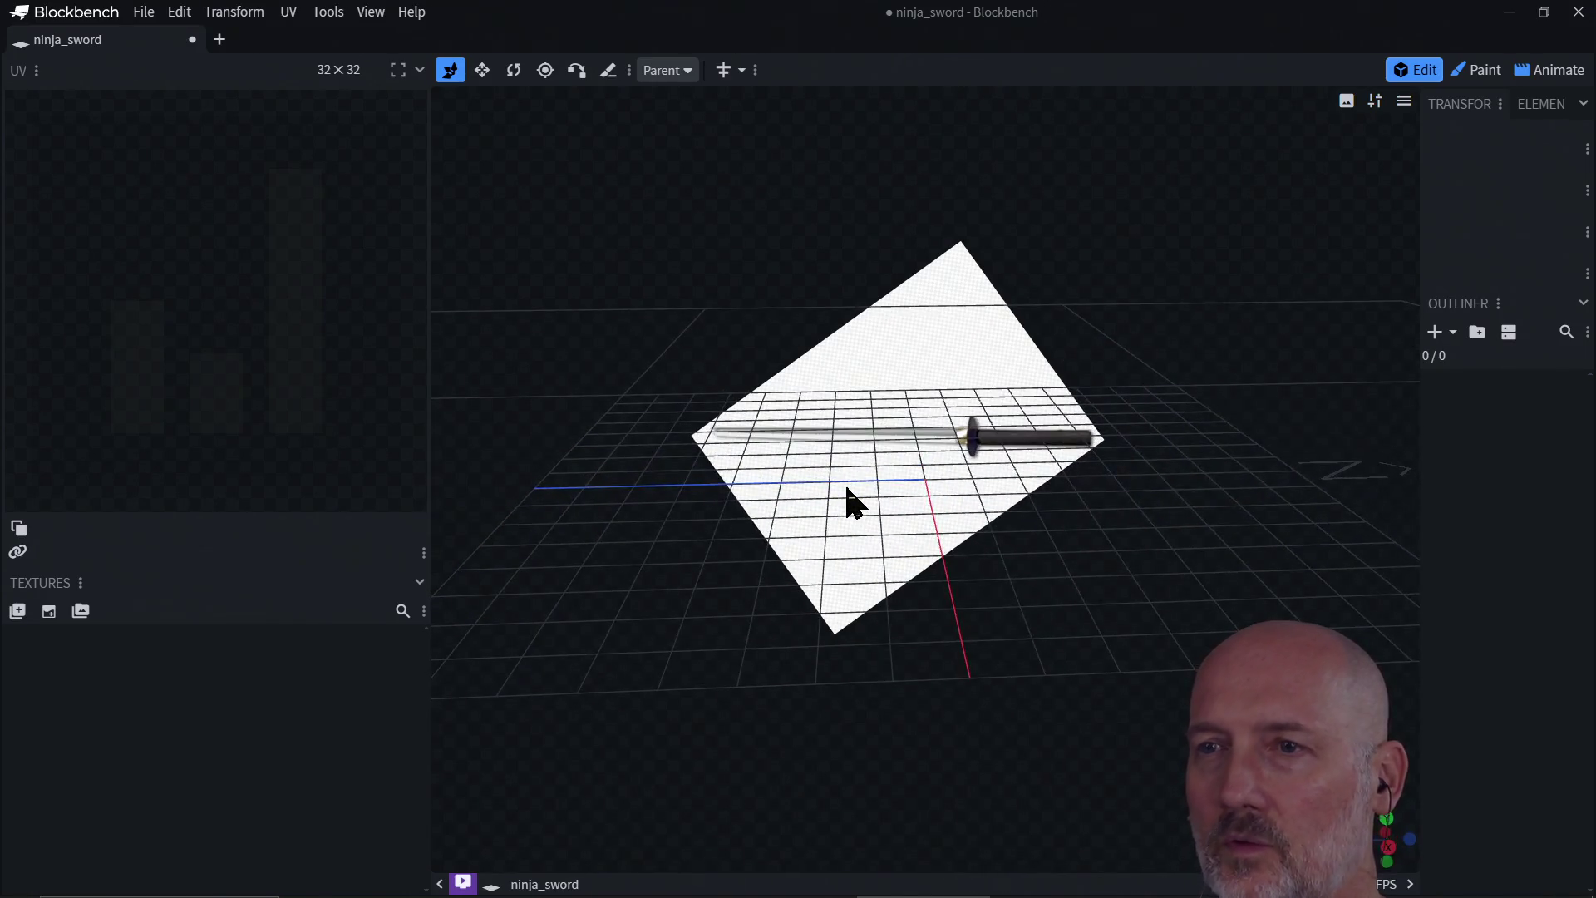
pyautogui.click(1433, 336)
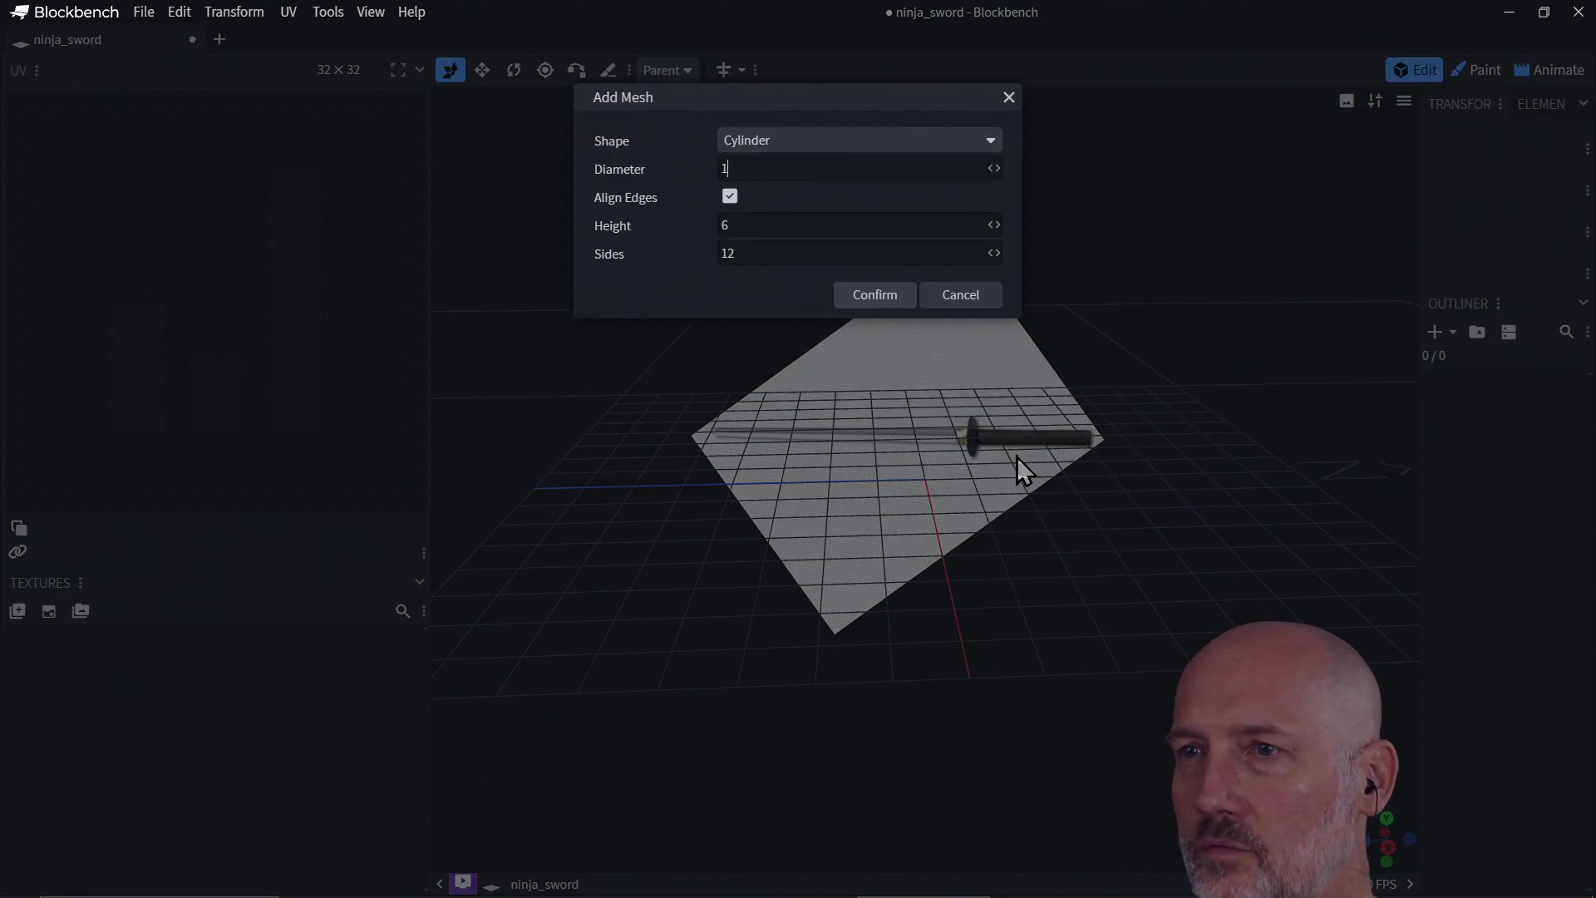
pyautogui.click(789, 146)
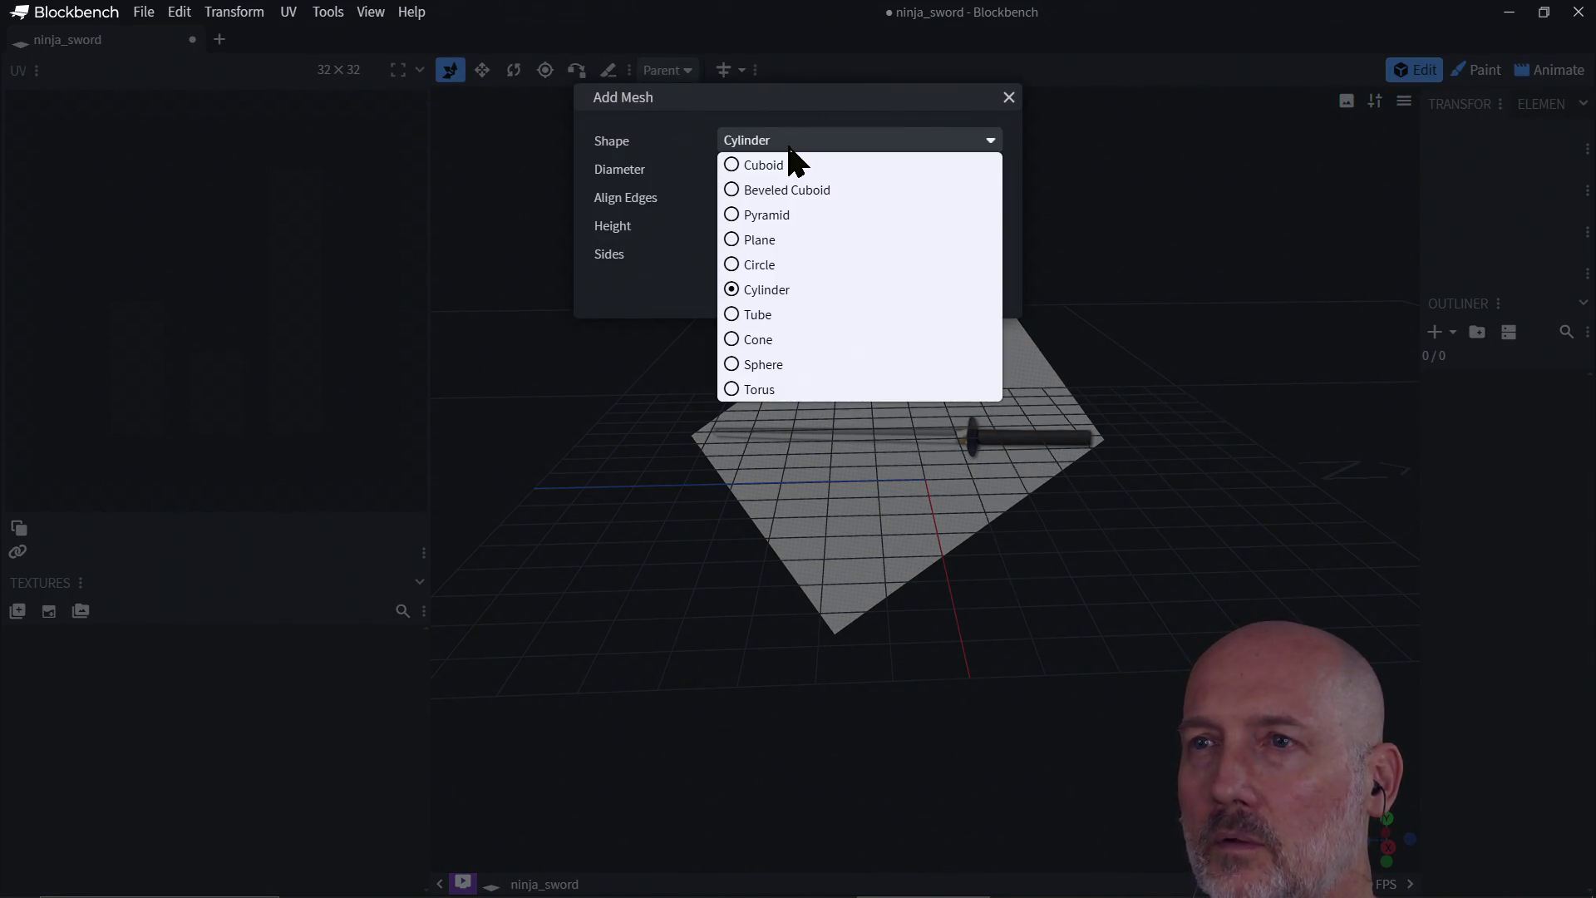
pyautogui.click(781, 164)
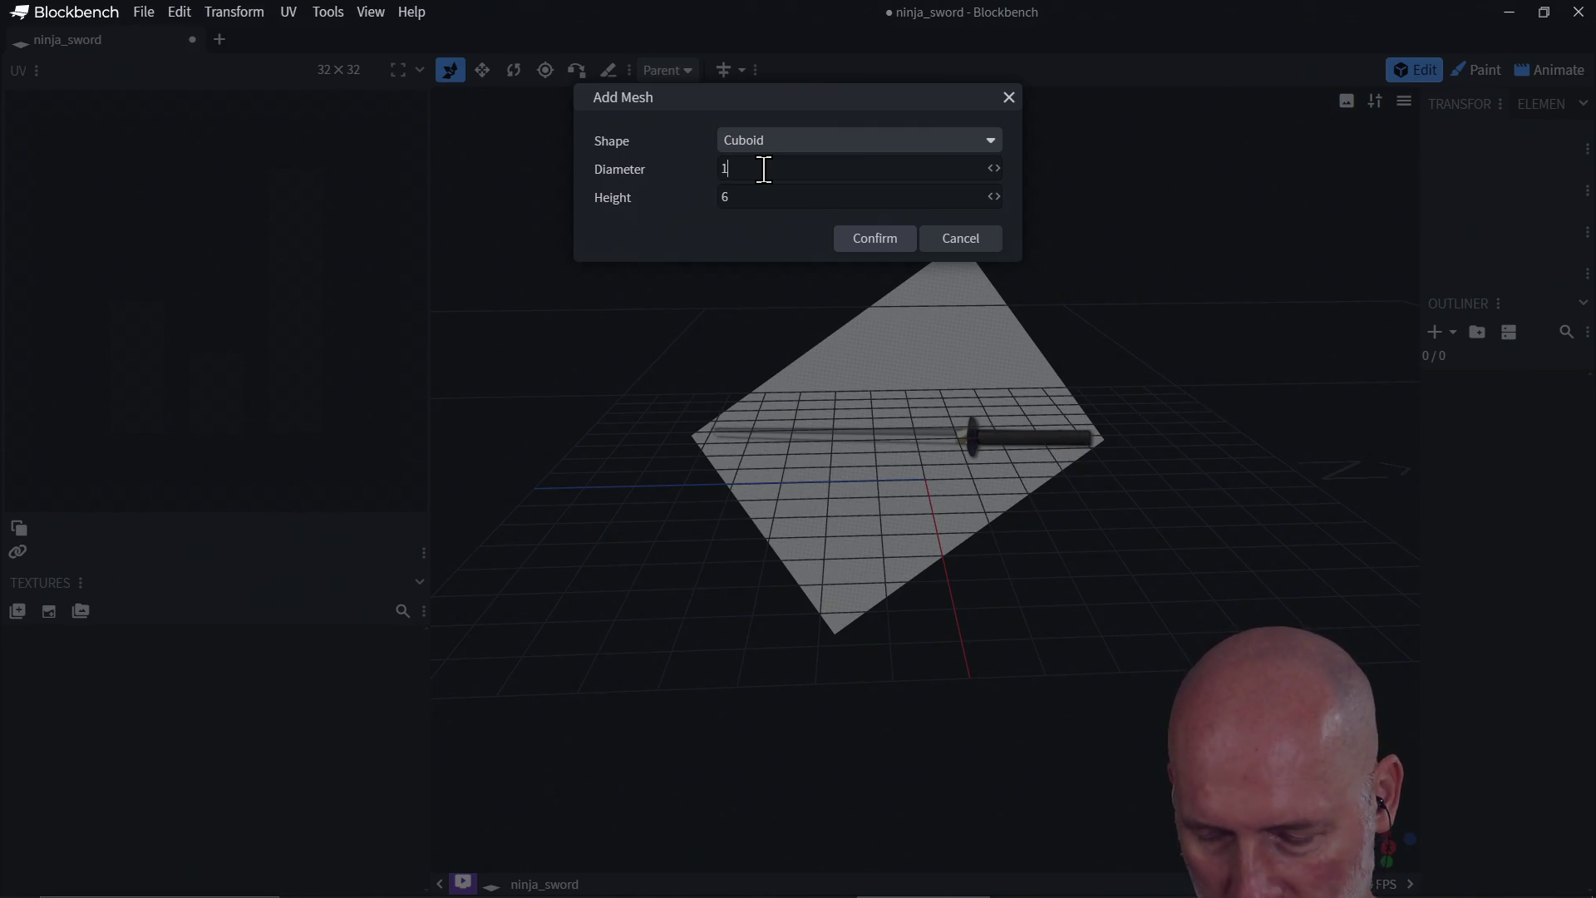
pyautogui.write('16')
pyautogui.click(756, 203)
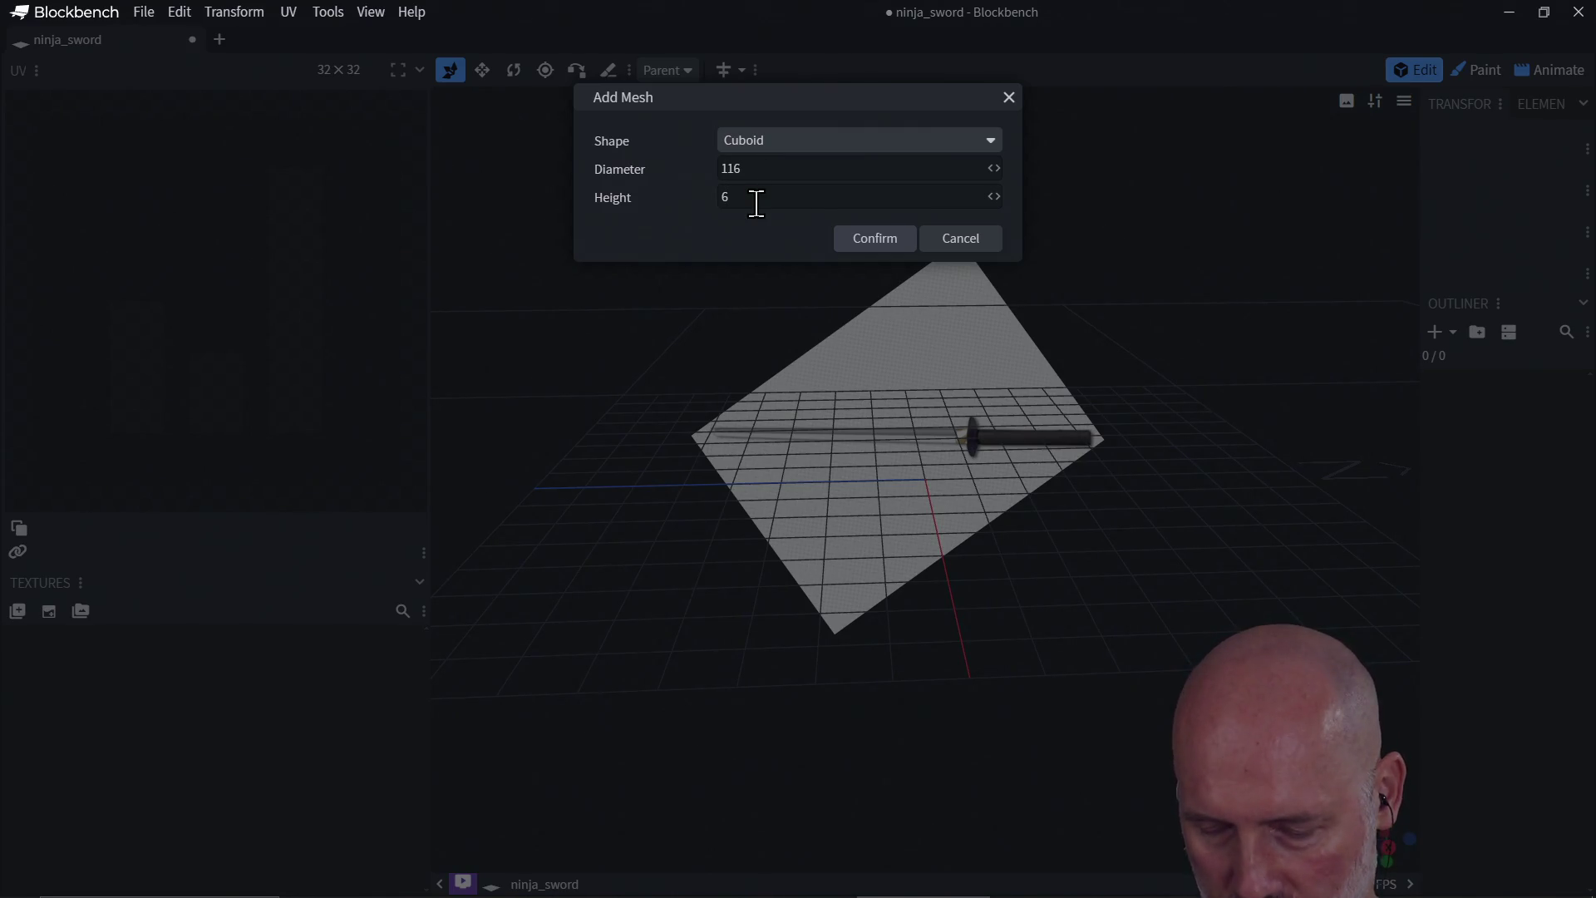
pyautogui.press('BackSpace')
pyautogui.write('2')
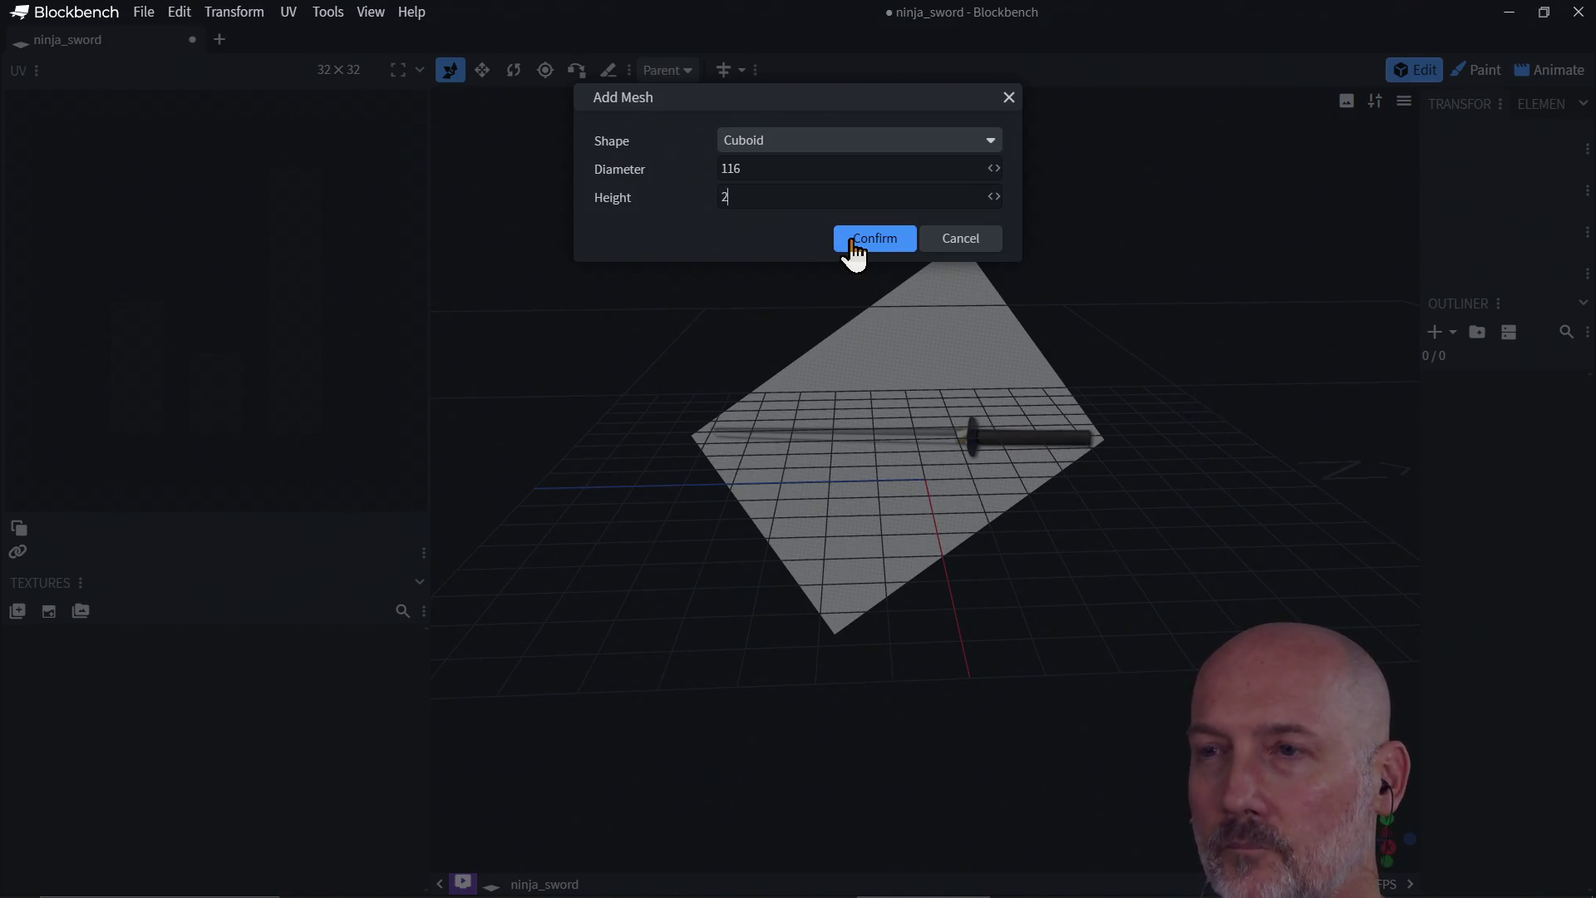
pyautogui.click(851, 239)
pyautogui.moveTo(851, 239); pyautogui.dragTo(866, 287)
# Step: Narrow the plate by dragging its side face inward along X, then select the whole plate mesh
pyautogui.scroll(-5, 866, 289)
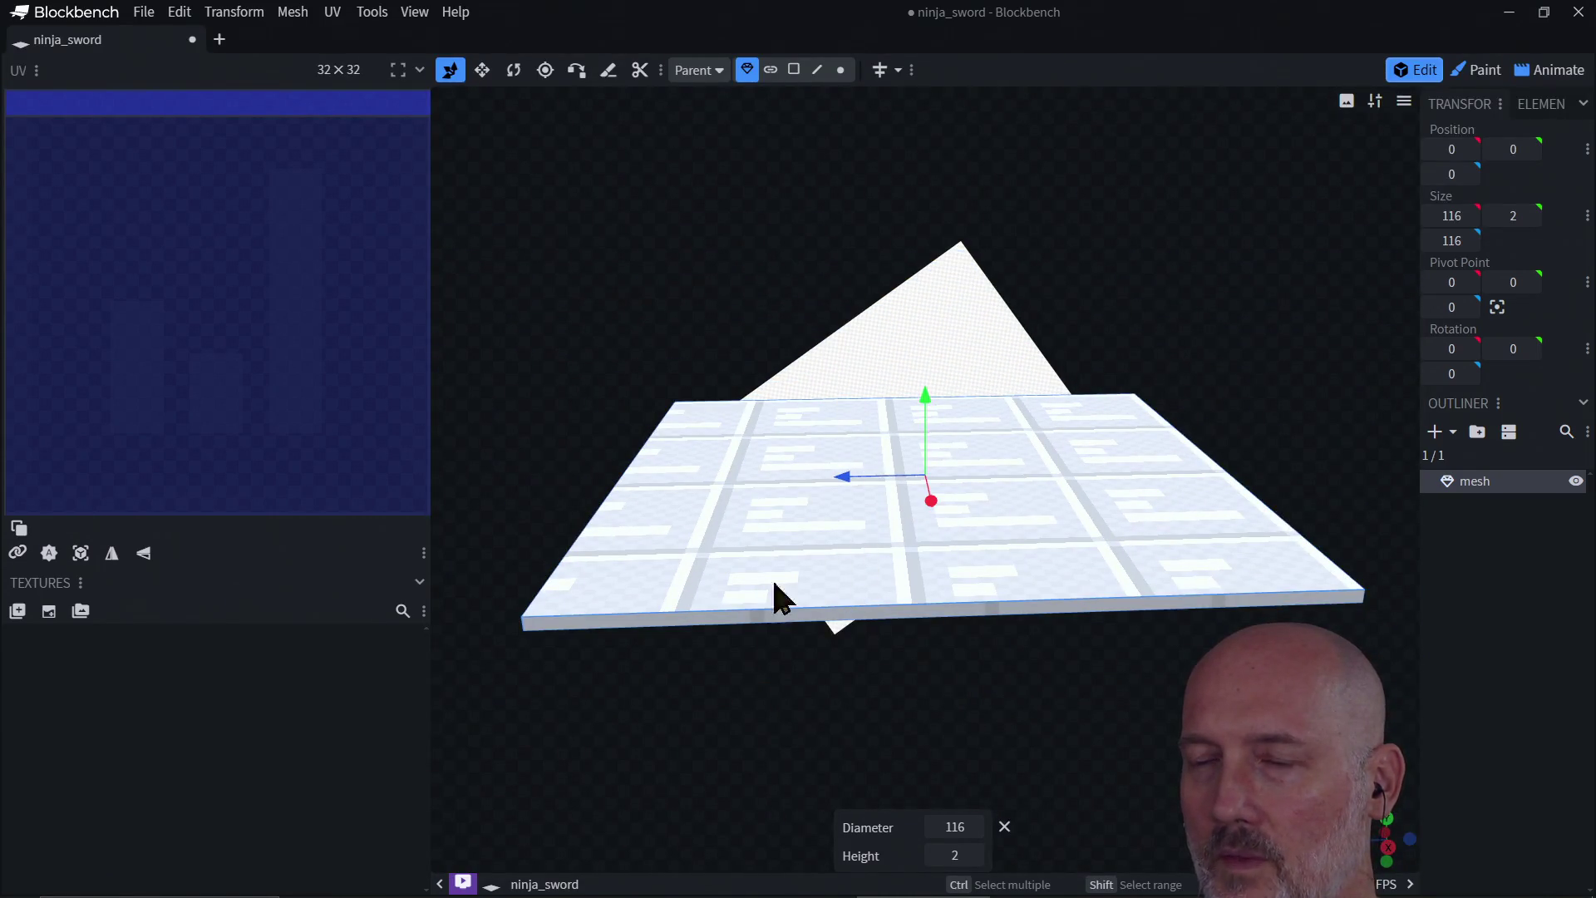
pyautogui.moveTo(729, 668)
pyautogui.mouseDown()
pyautogui.moveTo(930, 677)
pyautogui.moveTo(894, 702)
pyautogui.moveTo(995, 658)
pyautogui.moveTo(824, 685)
pyautogui.moveTo(854, 715)
pyautogui.moveTo(807, 653)
pyautogui.mouseUp()
pyautogui.click(795, 72)
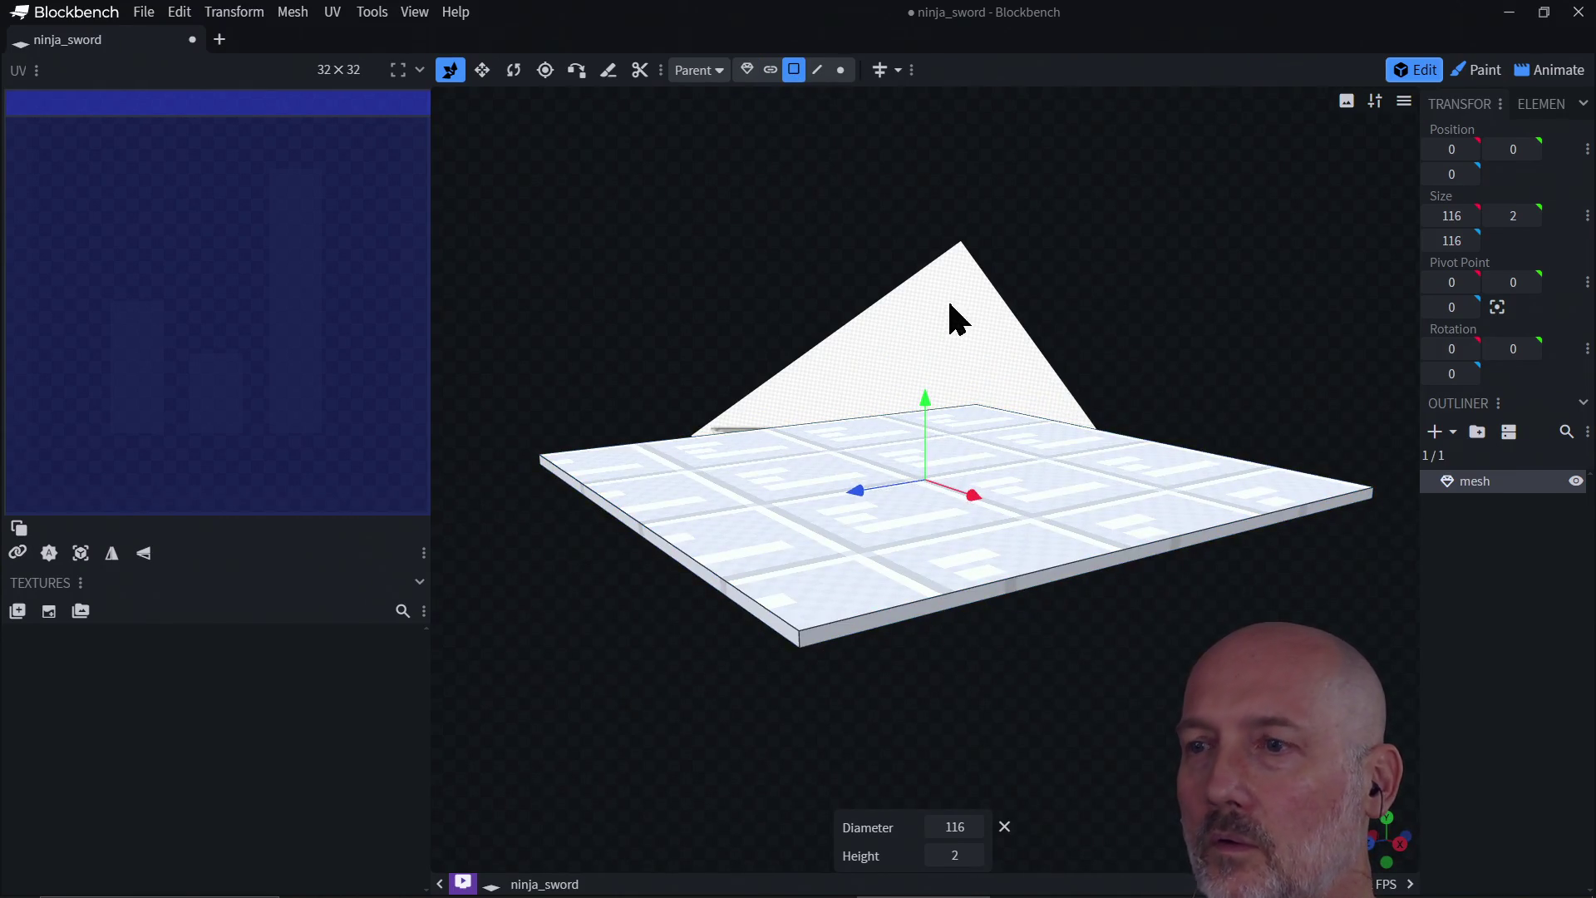
pyautogui.click(1060, 571)
pyautogui.moveTo(997, 670)
pyautogui.mouseDown()
pyautogui.moveTo(1133, 759)
pyautogui.moveTo(1187, 631)
pyautogui.mouseUp()
pyautogui.moveTo(1315, 525)
pyautogui.mouseDown()
pyautogui.moveTo(838, 494)
pyautogui.moveTo(741, 458)
pyautogui.moveTo(719, 478)
pyautogui.mouseUp()
pyautogui.moveTo(722, 568)
pyautogui.mouseDown()
pyautogui.moveTo(657, 489)
pyautogui.moveTo(495, 477)
pyautogui.moveTo(790, 449)
pyautogui.moveTo(791, 430)
pyautogui.mouseUp()
pyautogui.click(790, 443)
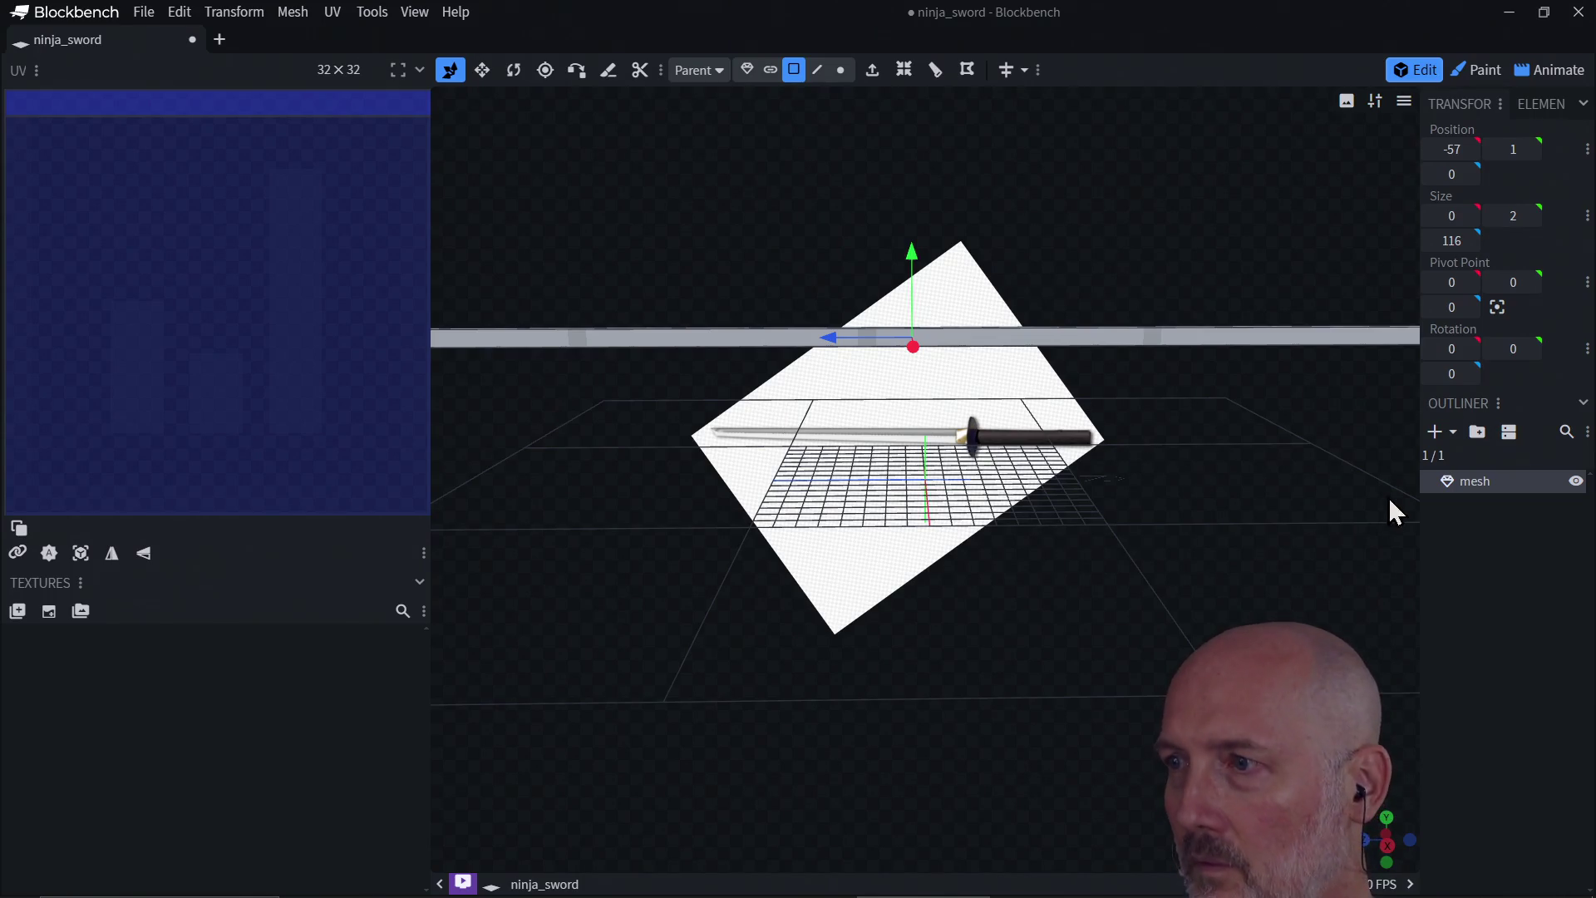
pyautogui.click(1473, 487)
# Step: Delete the plate and add a new cuboid mesh 16 long and 3 high
pyautogui.press('Delete')
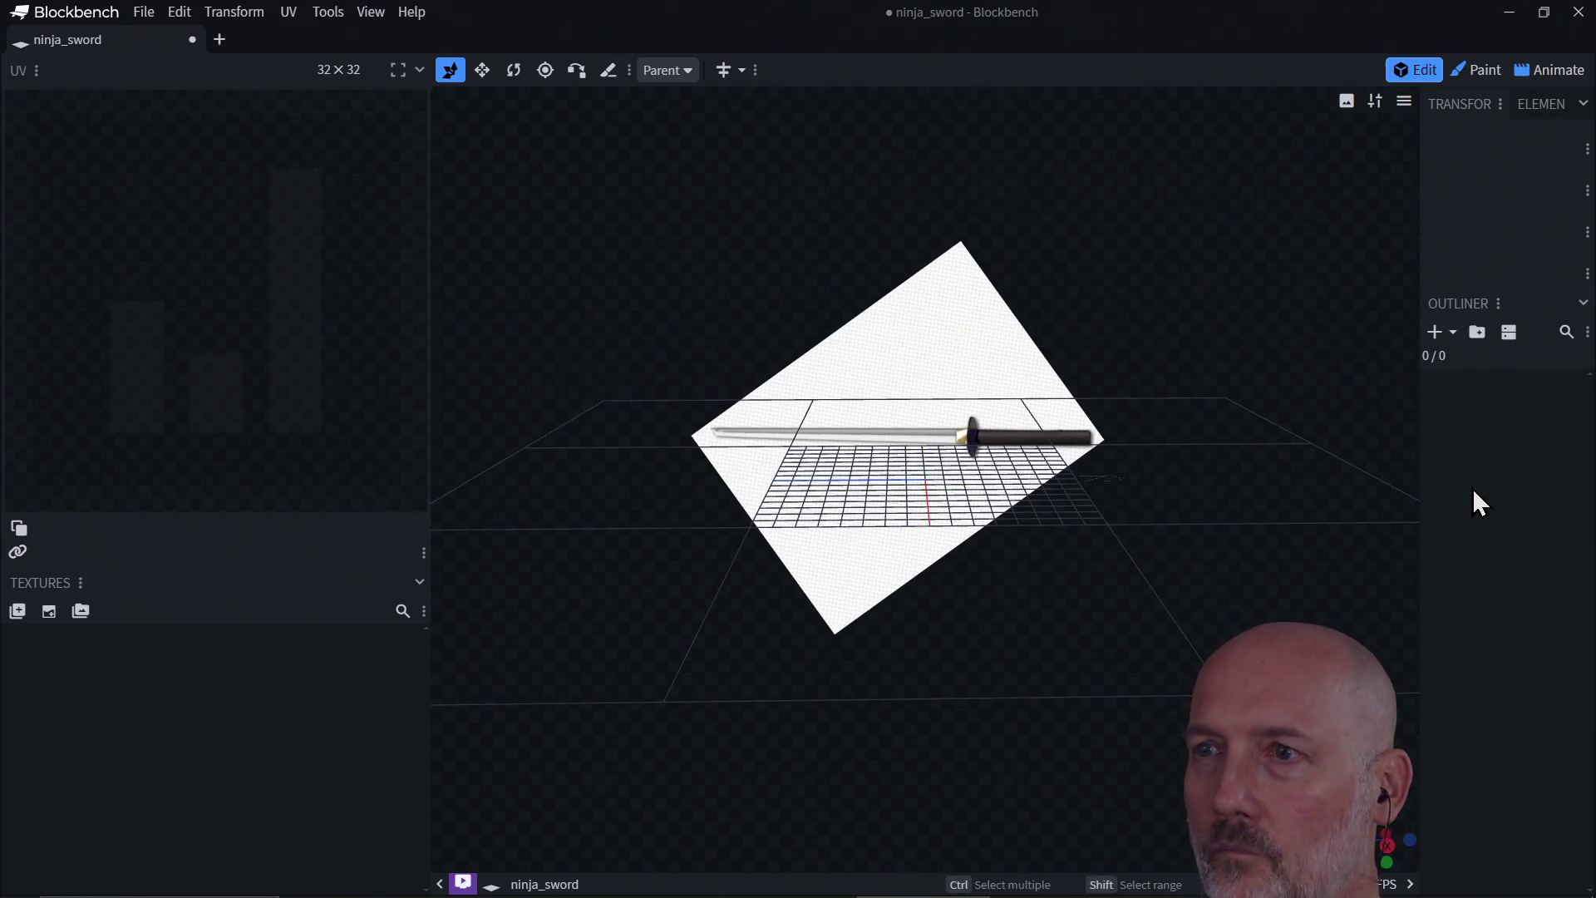
pyautogui.click(1434, 331)
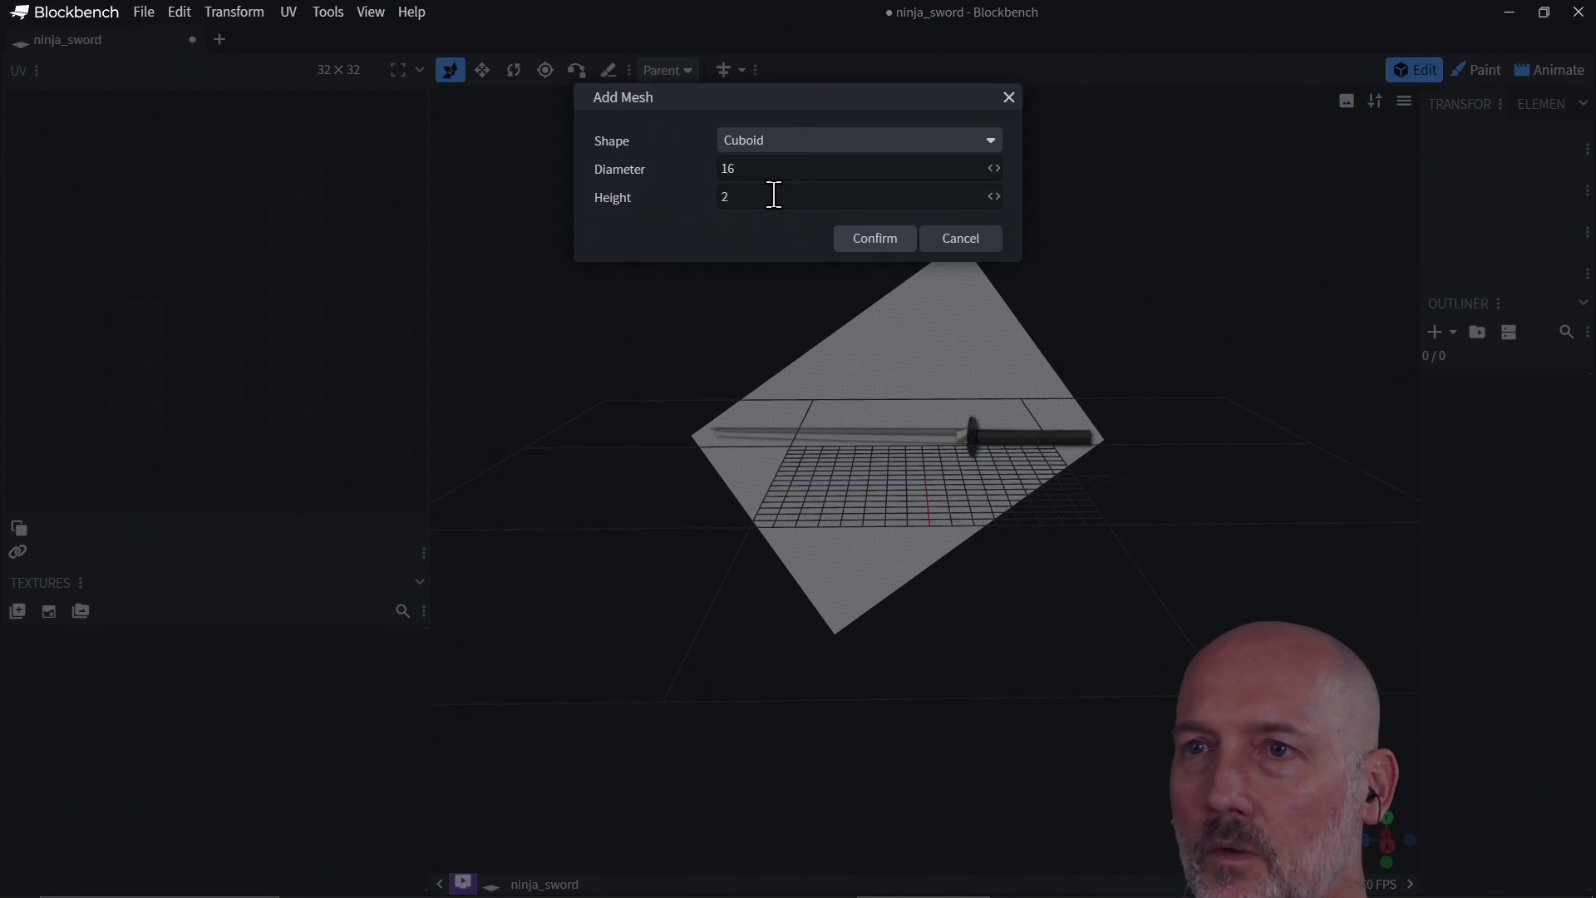
pyautogui.click(873, 241)
# Step: Thin the cuboid into a narrow upright slab by dragging a side face to X -7.7
pyautogui.click(883, 514)
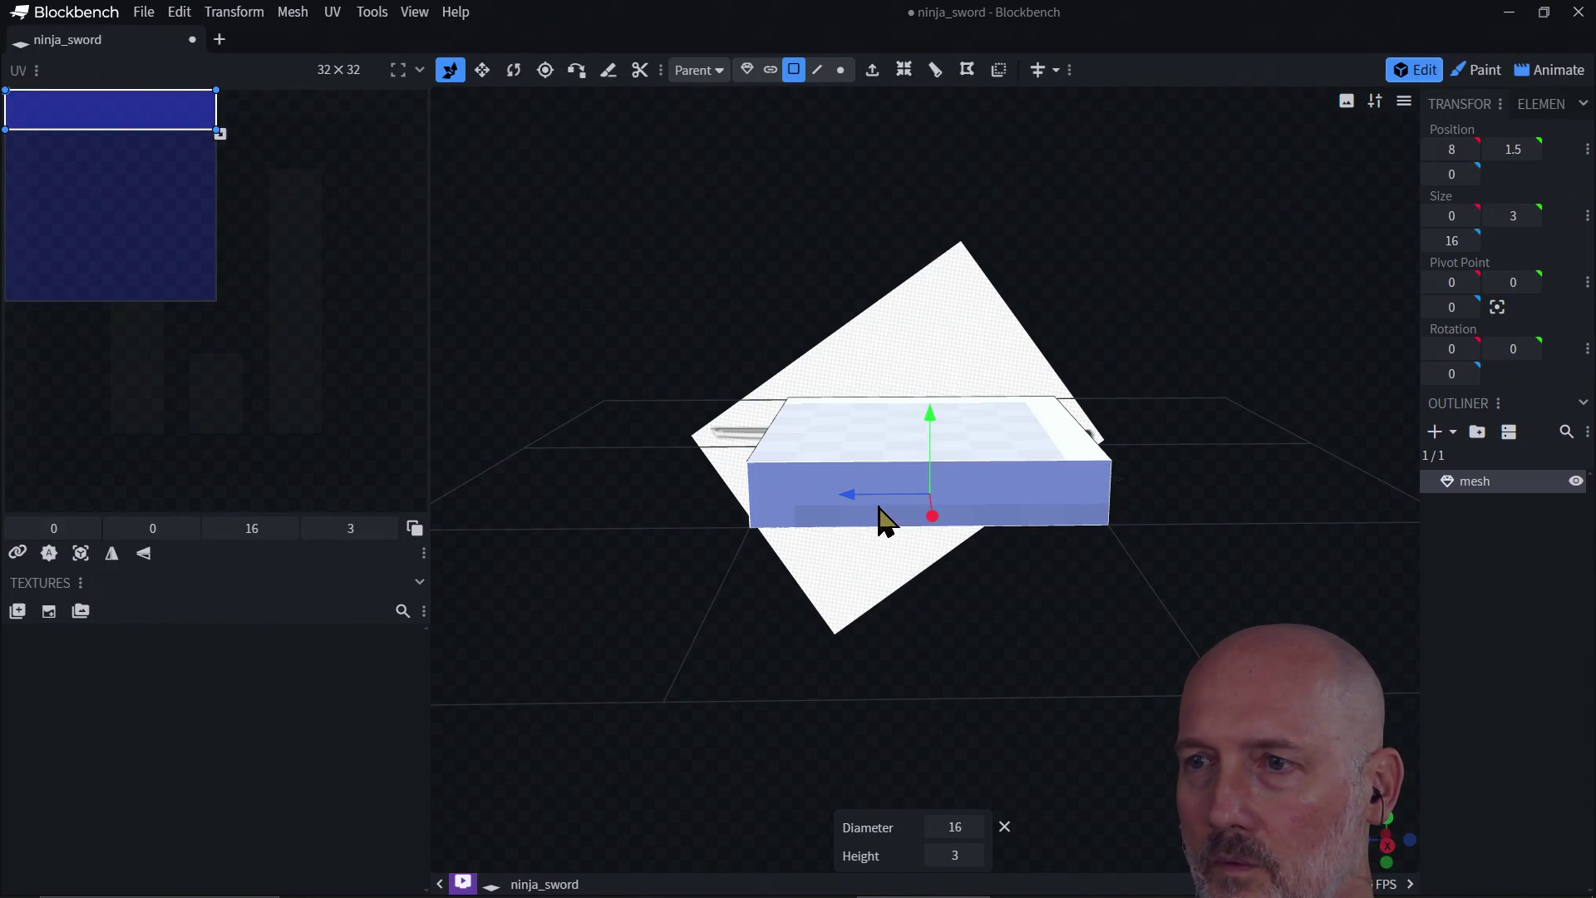
pyautogui.moveTo(761, 569)
pyautogui.mouseDown()
pyautogui.moveTo(894, 562)
pyautogui.moveTo(1011, 602)
pyautogui.moveTo(1108, 465)
pyautogui.moveTo(848, 466)
pyautogui.moveTo(887, 465)
pyautogui.moveTo(872, 470)
pyautogui.mouseUp()
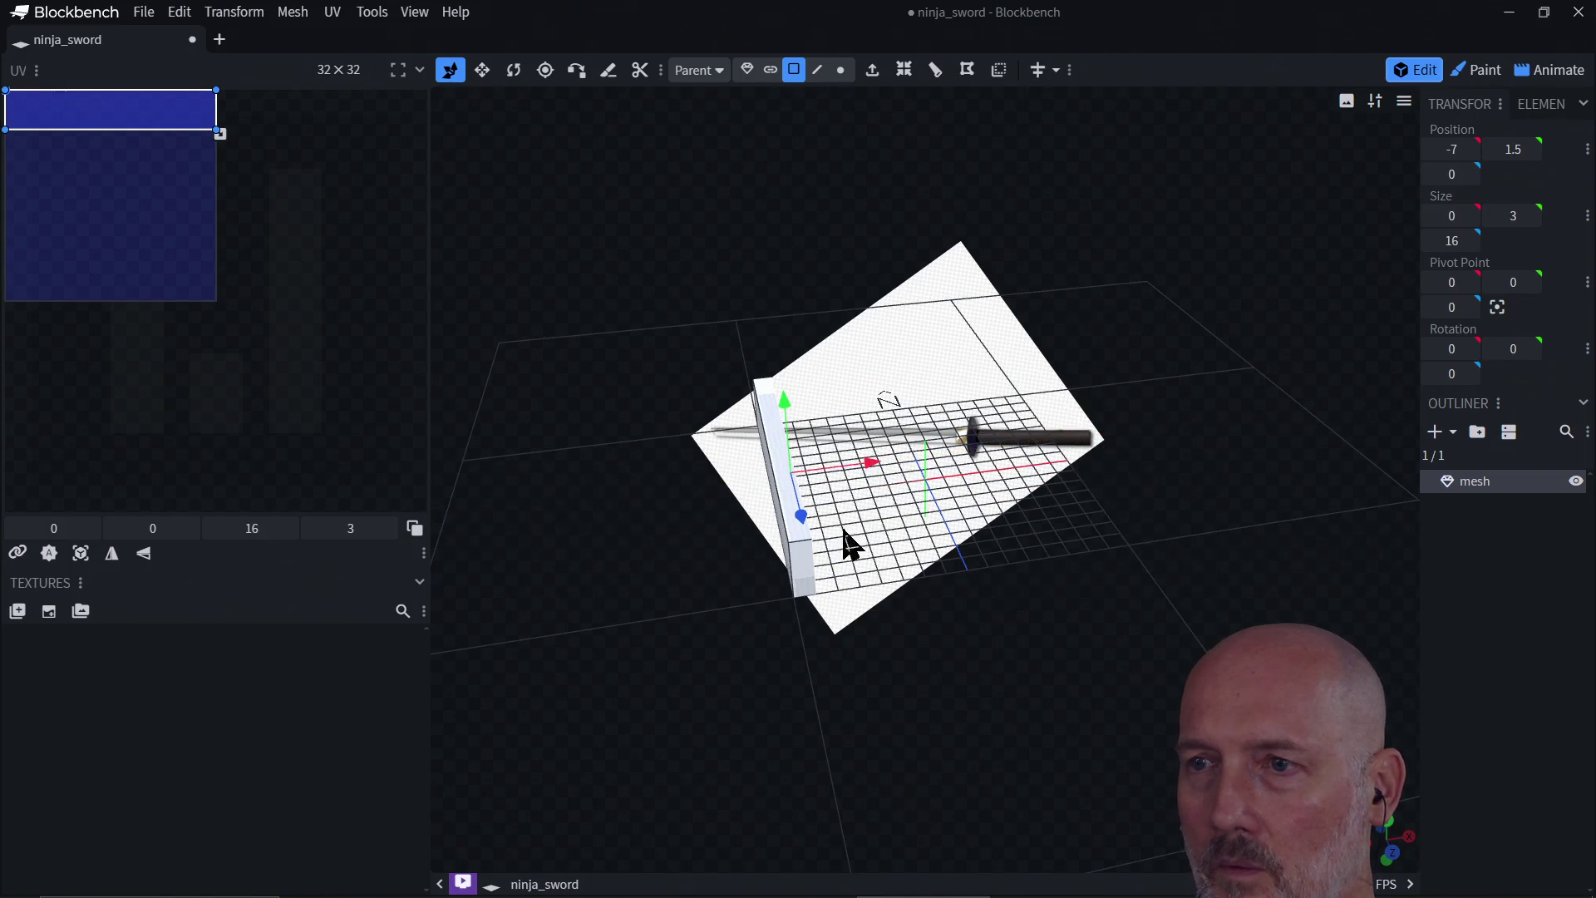
pyautogui.moveTo(844, 541)
pyautogui.mouseDown()
pyautogui.moveTo(796, 556)
pyautogui.moveTo(762, 498)
pyautogui.moveTo(704, 566)
pyautogui.mouseUp()
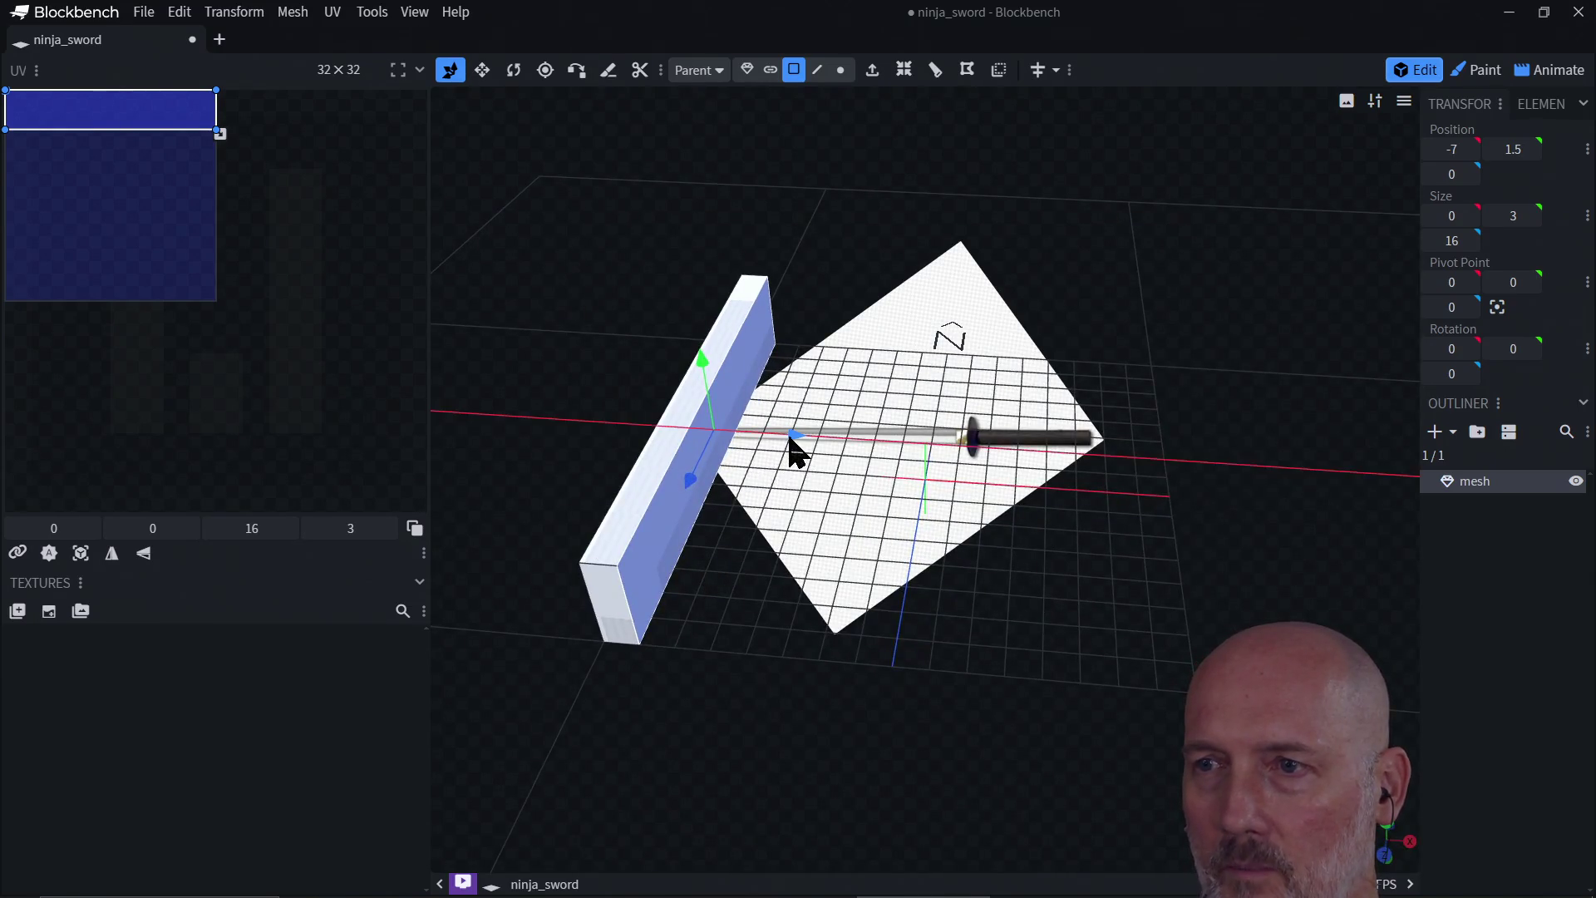
pyautogui.moveTo(790, 438); pyautogui.dragTo(766, 438)
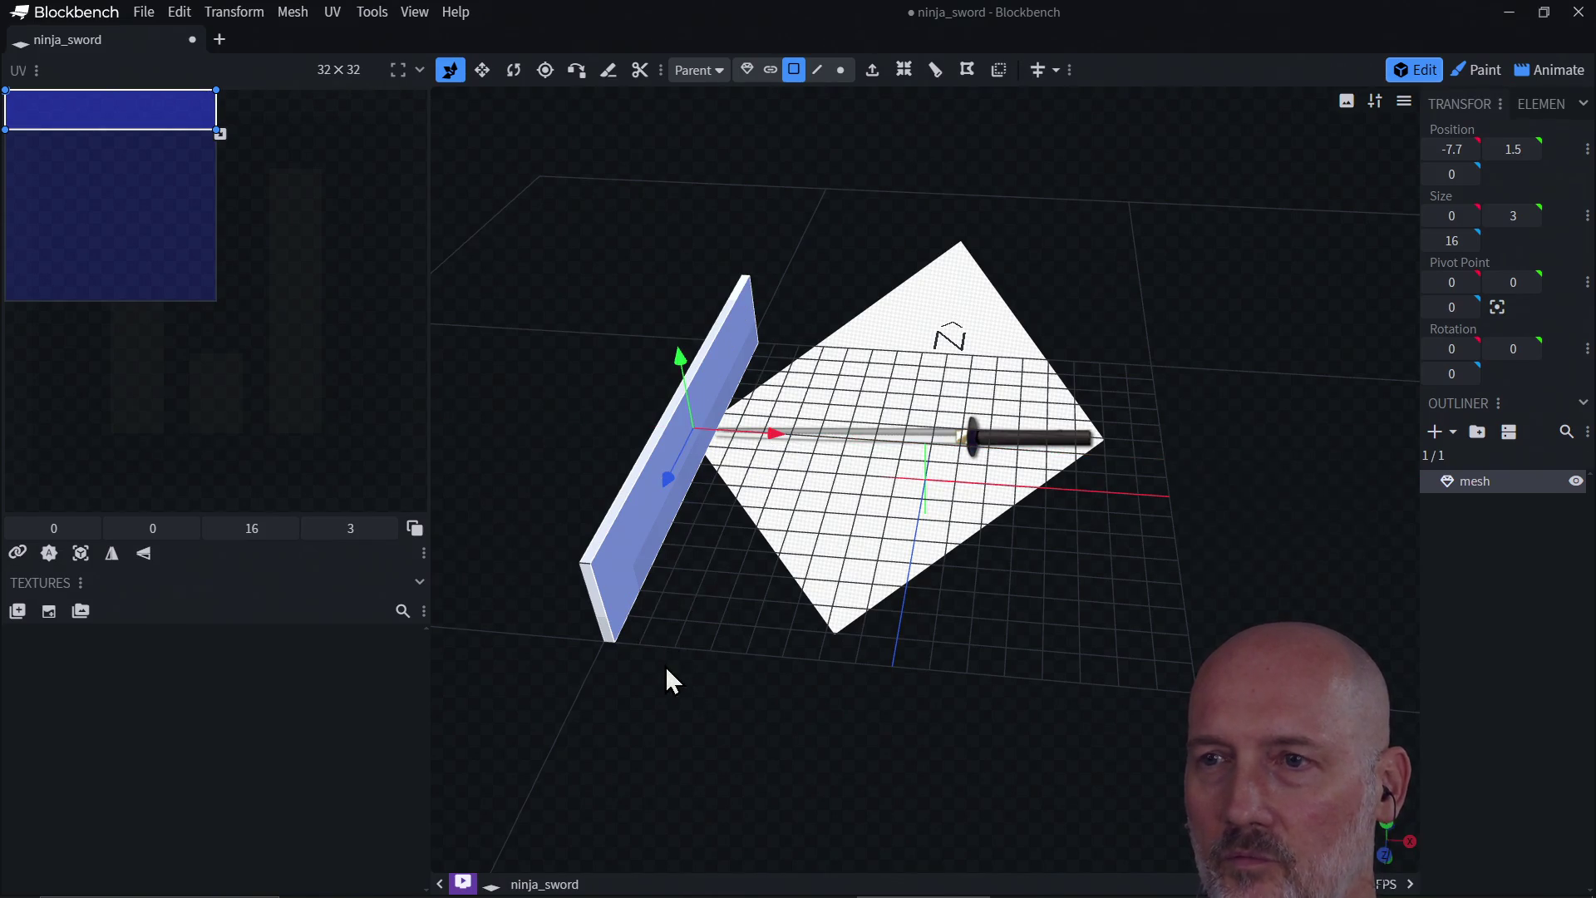
pyautogui.moveTo(665, 666)
pyautogui.mouseDown()
pyautogui.moveTo(756, 566)
pyautogui.moveTo(719, 635)
pyautogui.moveTo(730, 532)
pyautogui.moveTo(773, 527)
pyautogui.moveTo(728, 575)
pyautogui.moveTo(742, 507)
pyautogui.moveTo(786, 505)
pyautogui.moveTo(728, 540)
pyautogui.moveTo(466, 537)
pyautogui.mouseUp()
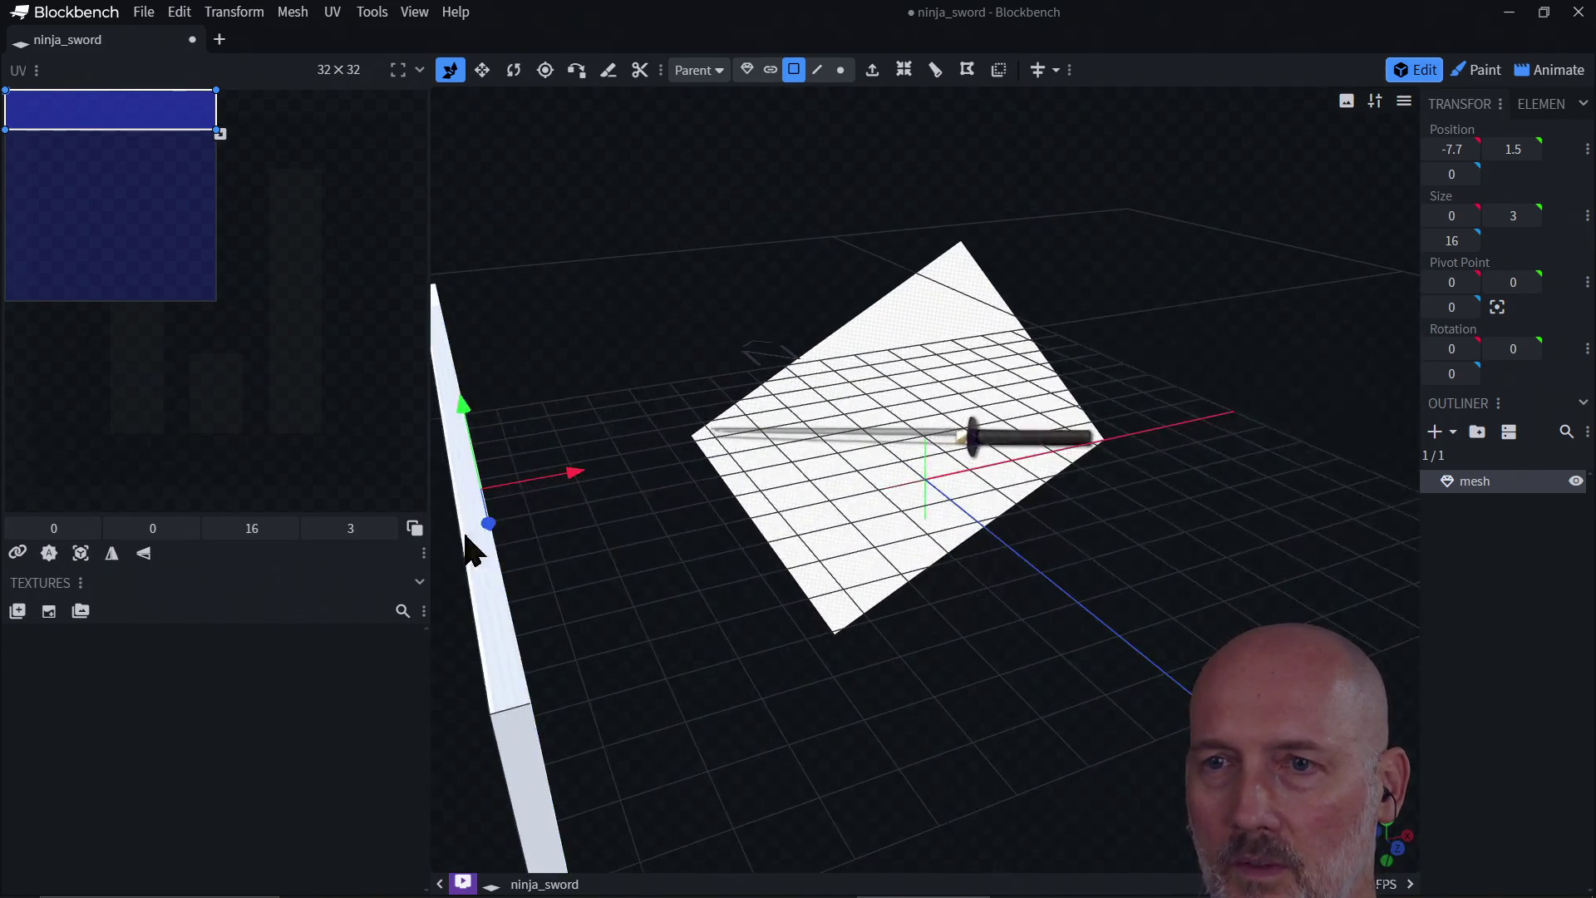
# Step: Move the whole slab along X toward the centre of the sword image
pyautogui.click(747, 71)
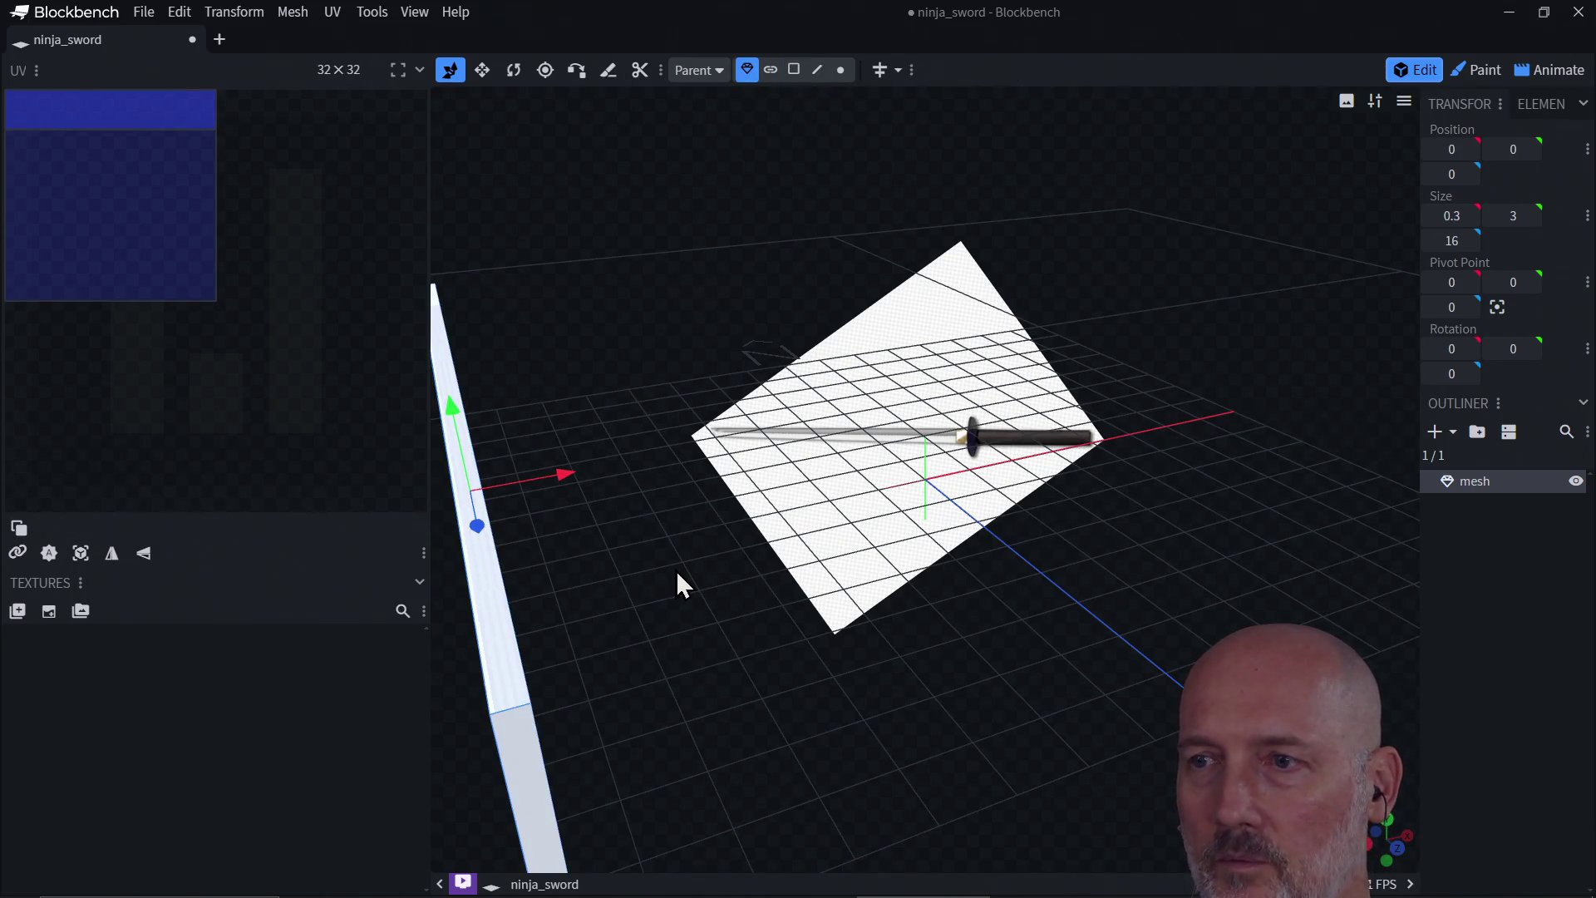
pyautogui.moveTo(552, 477); pyautogui.dragTo(979, 427)
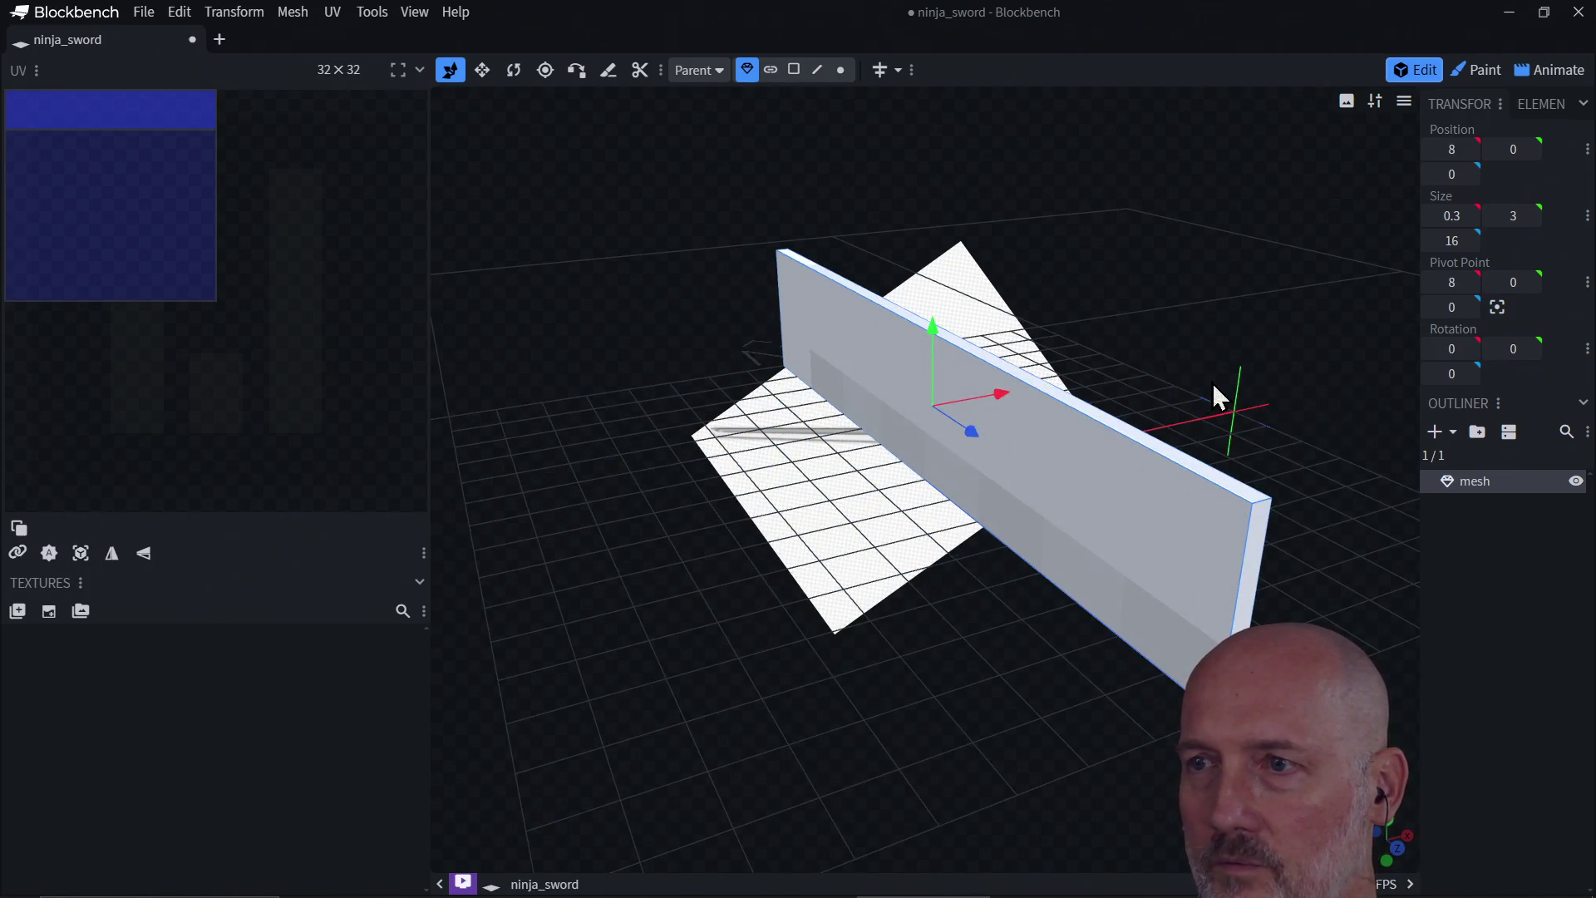
pyautogui.moveTo(1212, 386)
pyautogui.mouseDown()
pyautogui.moveTo(987, 403)
pyautogui.moveTo(867, 449)
pyautogui.moveTo(890, 399)
pyautogui.moveTo(895, 463)
pyautogui.moveTo(875, 384)
pyautogui.mouseUp()
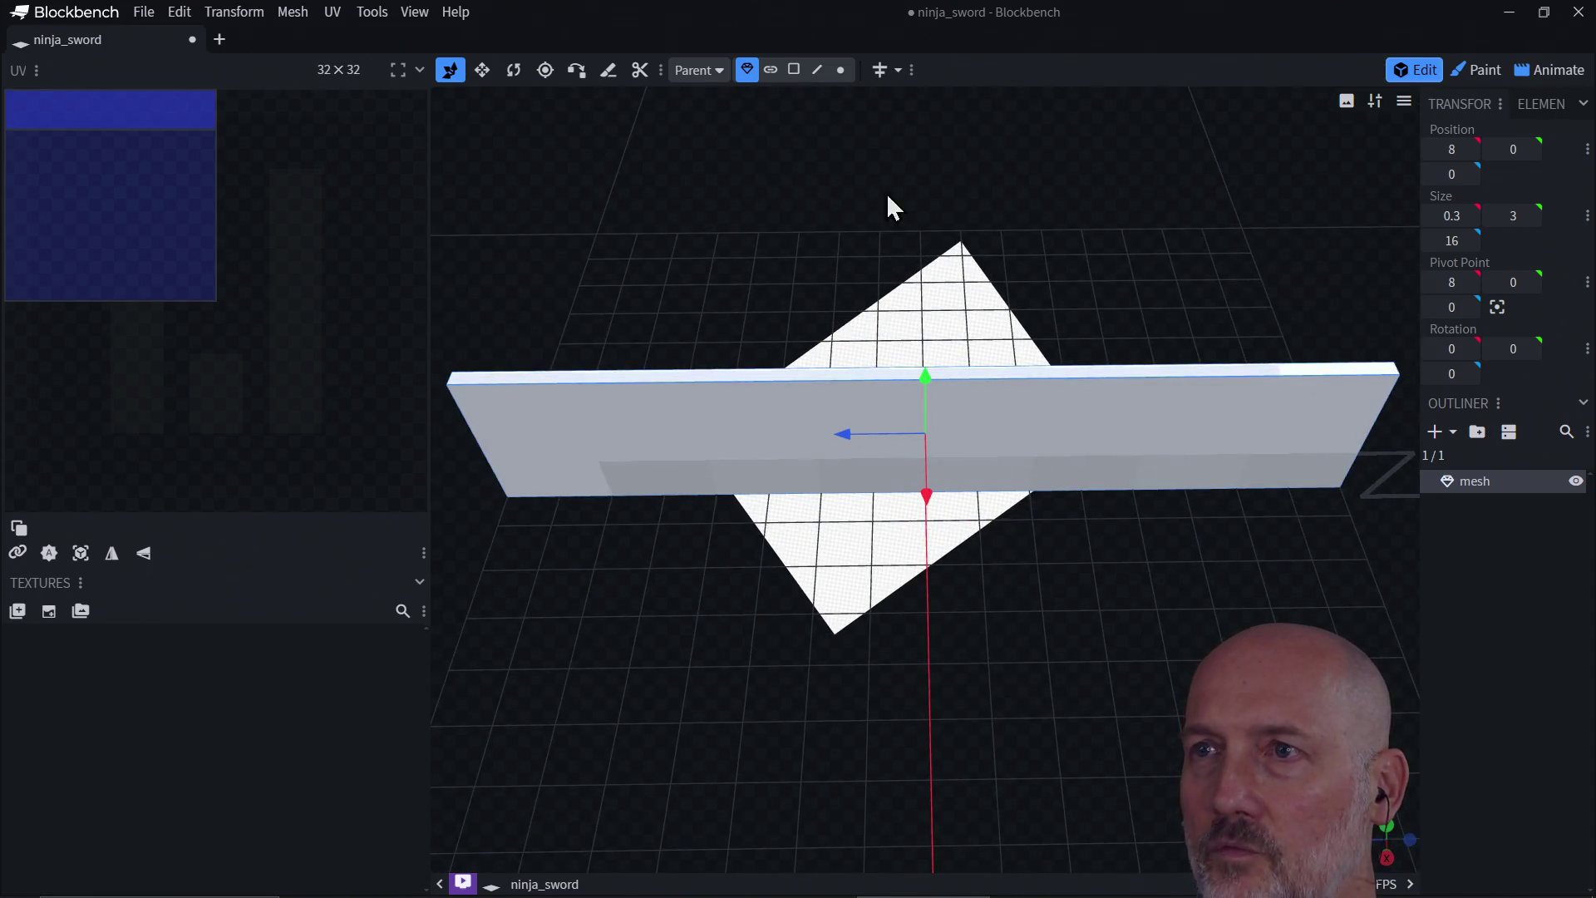
# Step: Lower the slab's top face by about 0.1
pyautogui.click(798, 68)
pyautogui.click(867, 397)
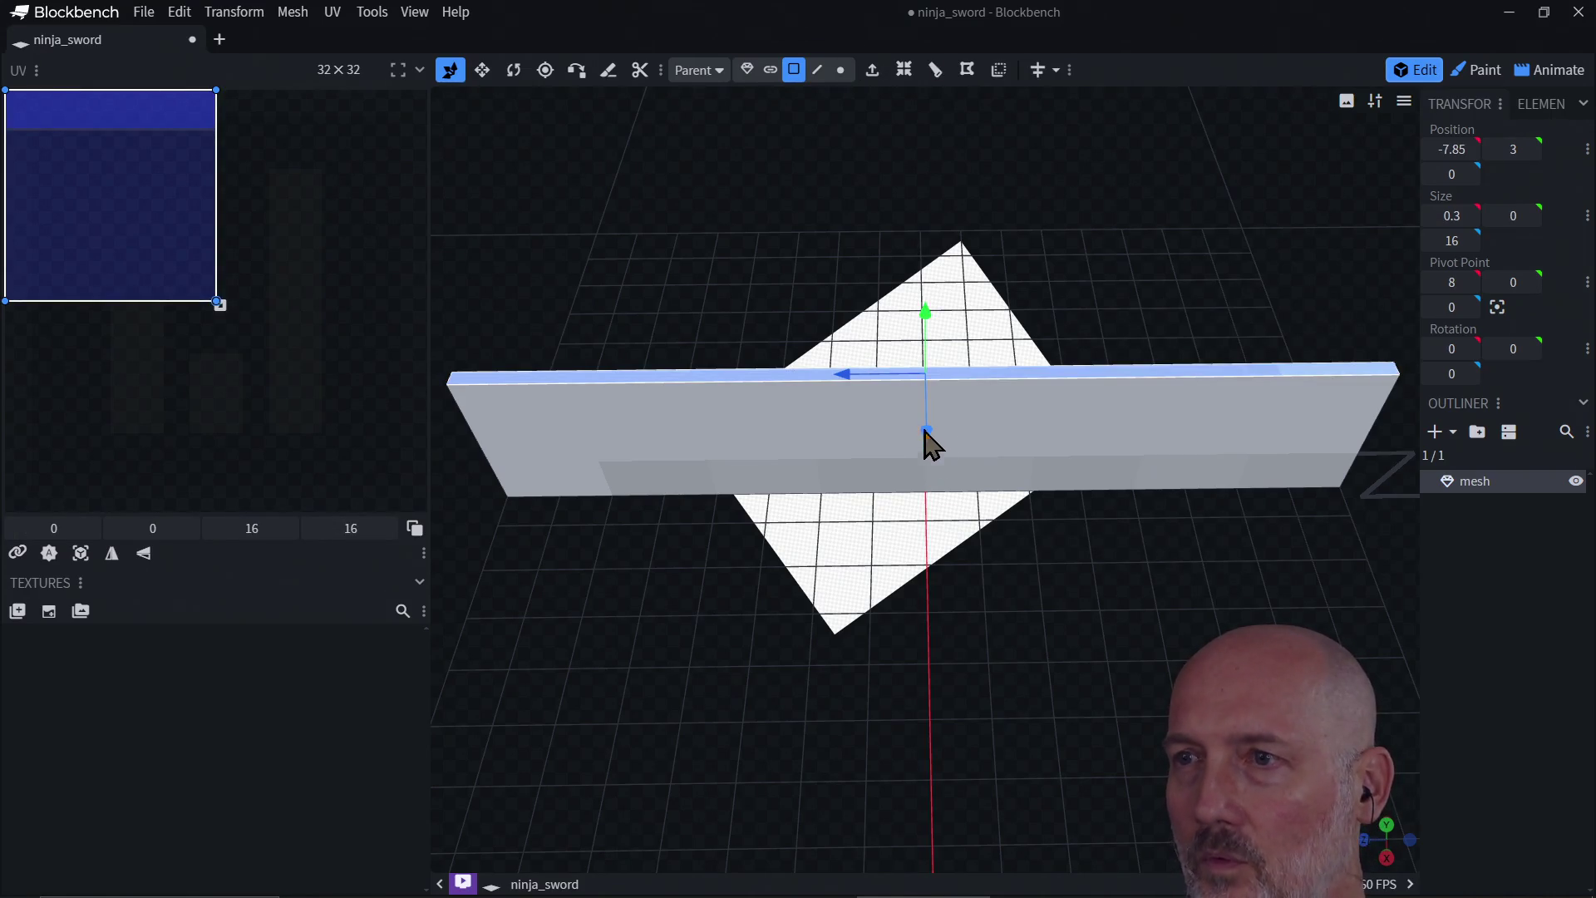
pyautogui.moveTo(925, 316); pyautogui.dragTo(925, 335)
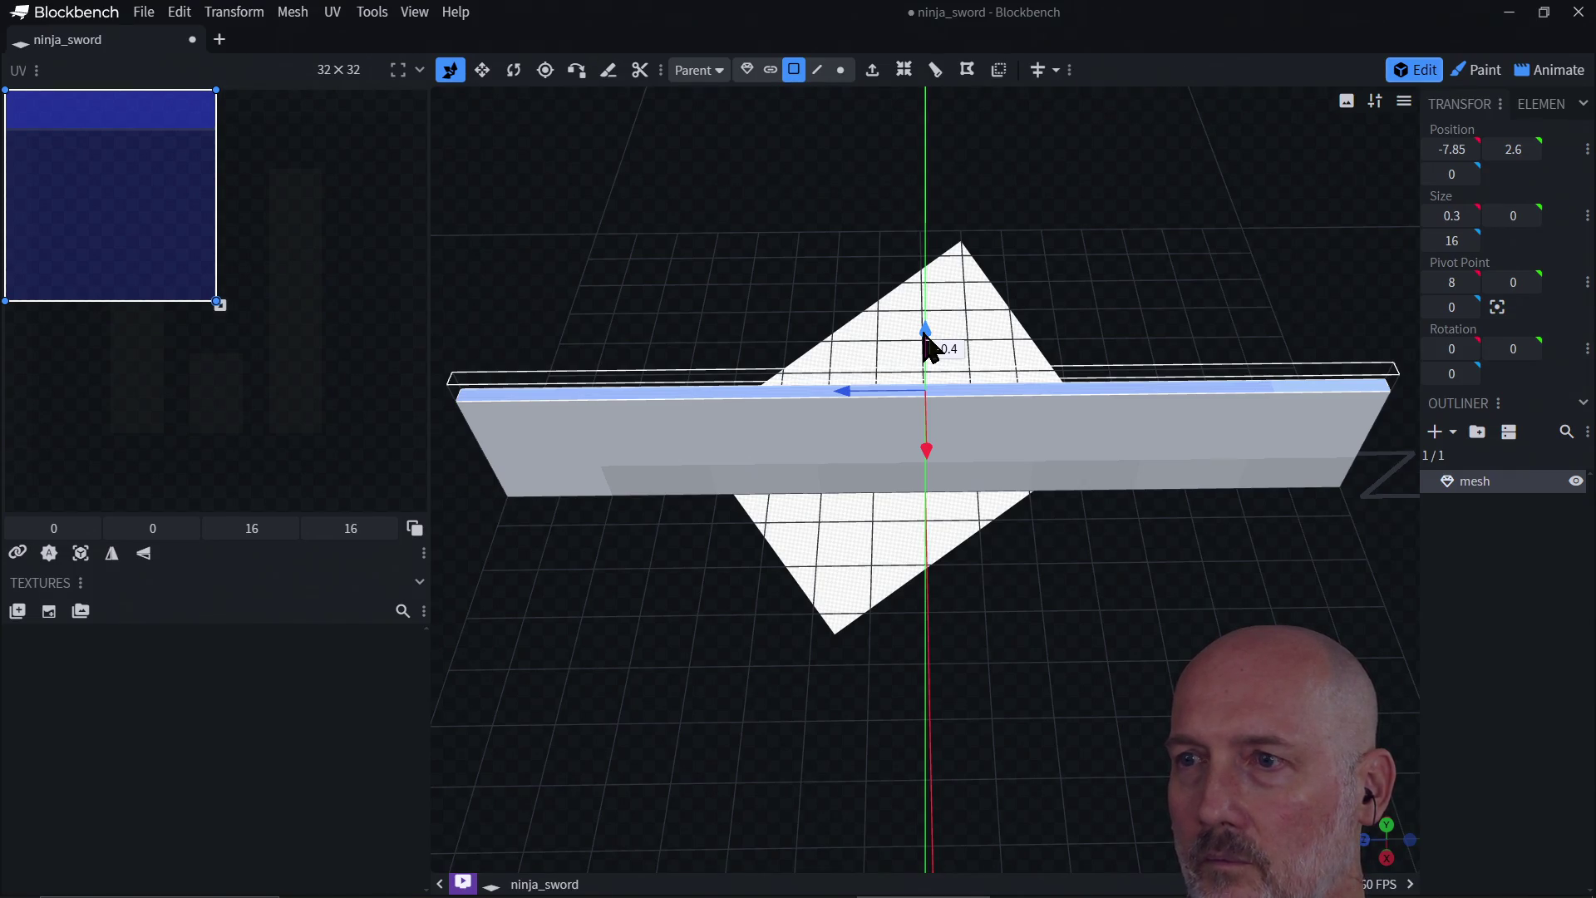
pyautogui.moveTo(924, 333); pyautogui.dragTo(924, 337)
pyautogui.moveTo(905, 619)
pyautogui.mouseDown()
pyautogui.moveTo(908, 435)
pyautogui.moveTo(889, 505)
pyautogui.mouseUp()
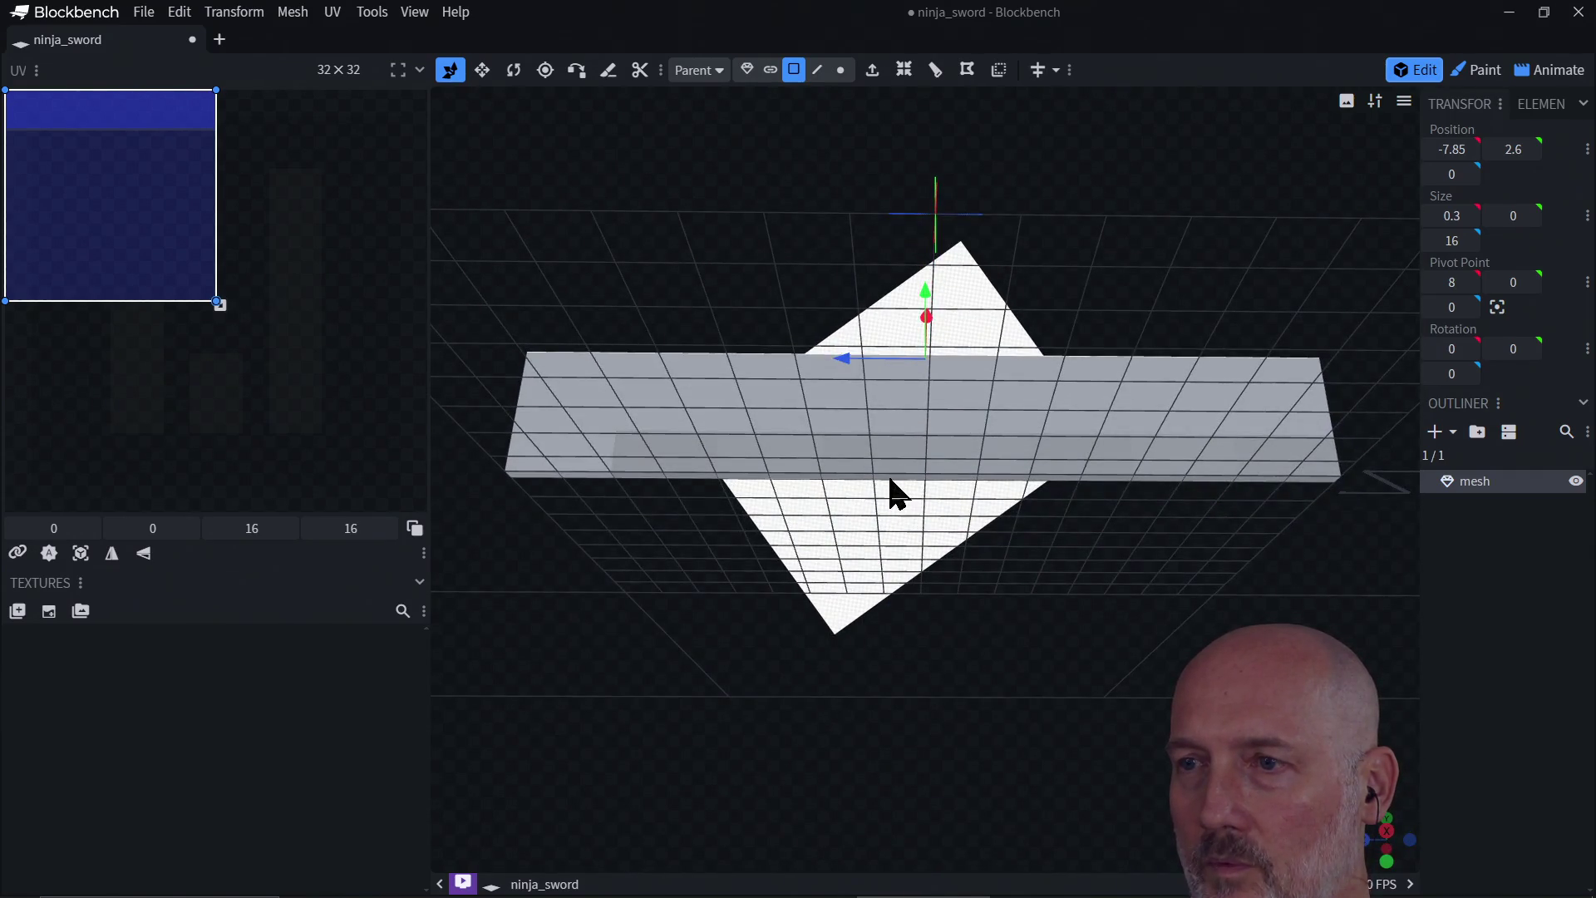
pyautogui.click(890, 474)
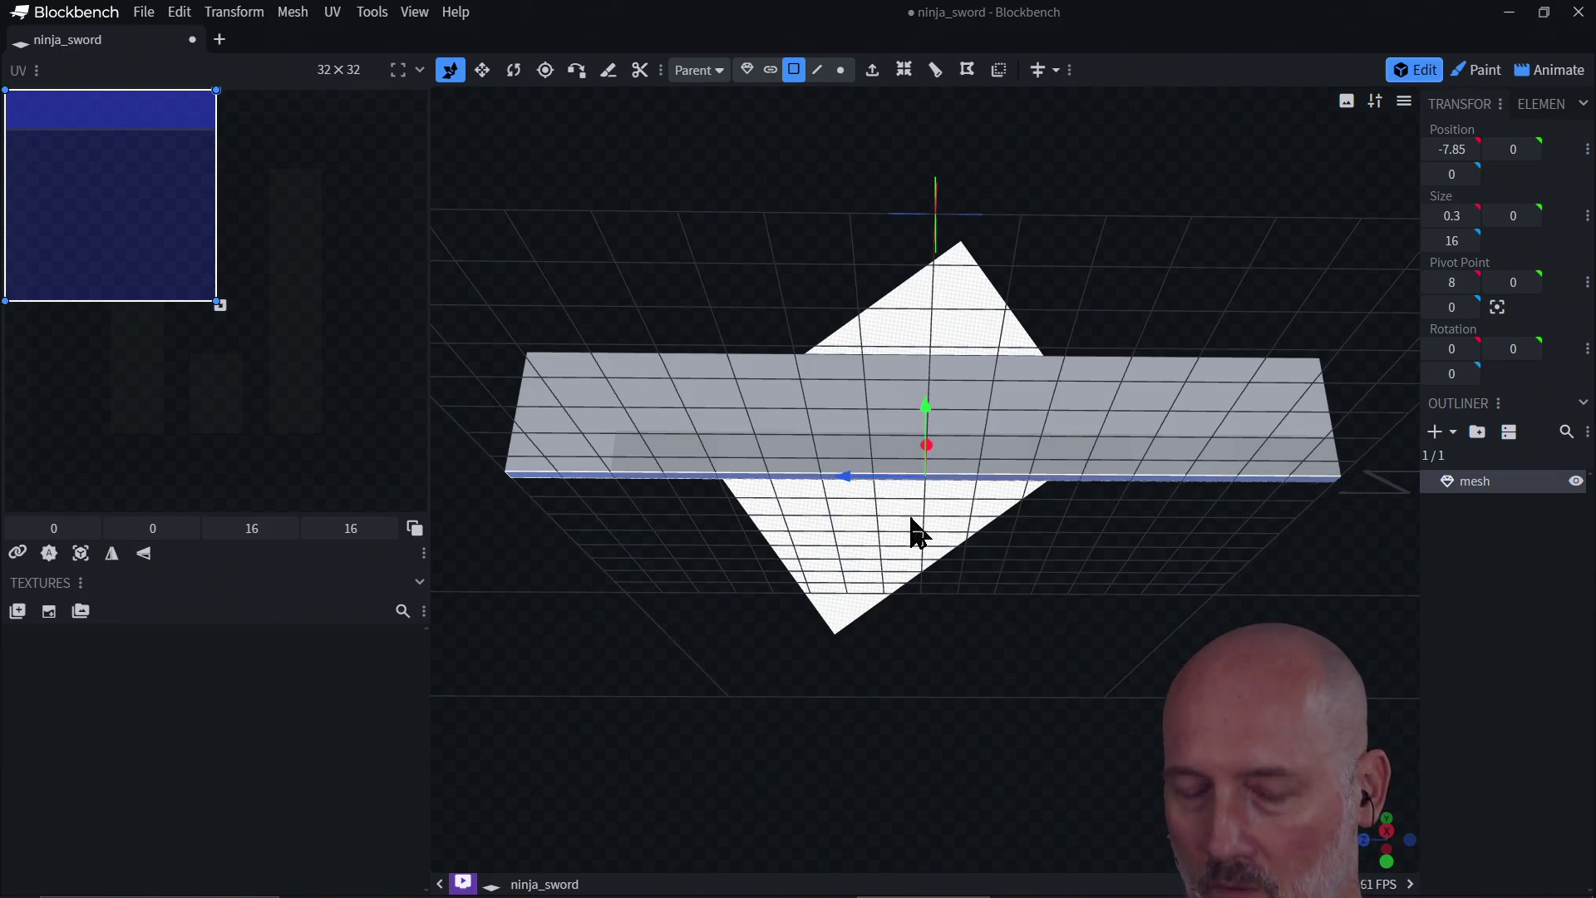
pyautogui.moveTo(914, 532)
pyautogui.mouseDown()
pyautogui.moveTo(912, 513)
pyautogui.moveTo(915, 598)
pyautogui.moveTo(929, 349)
pyautogui.mouseUp()
pyautogui.click(928, 342)
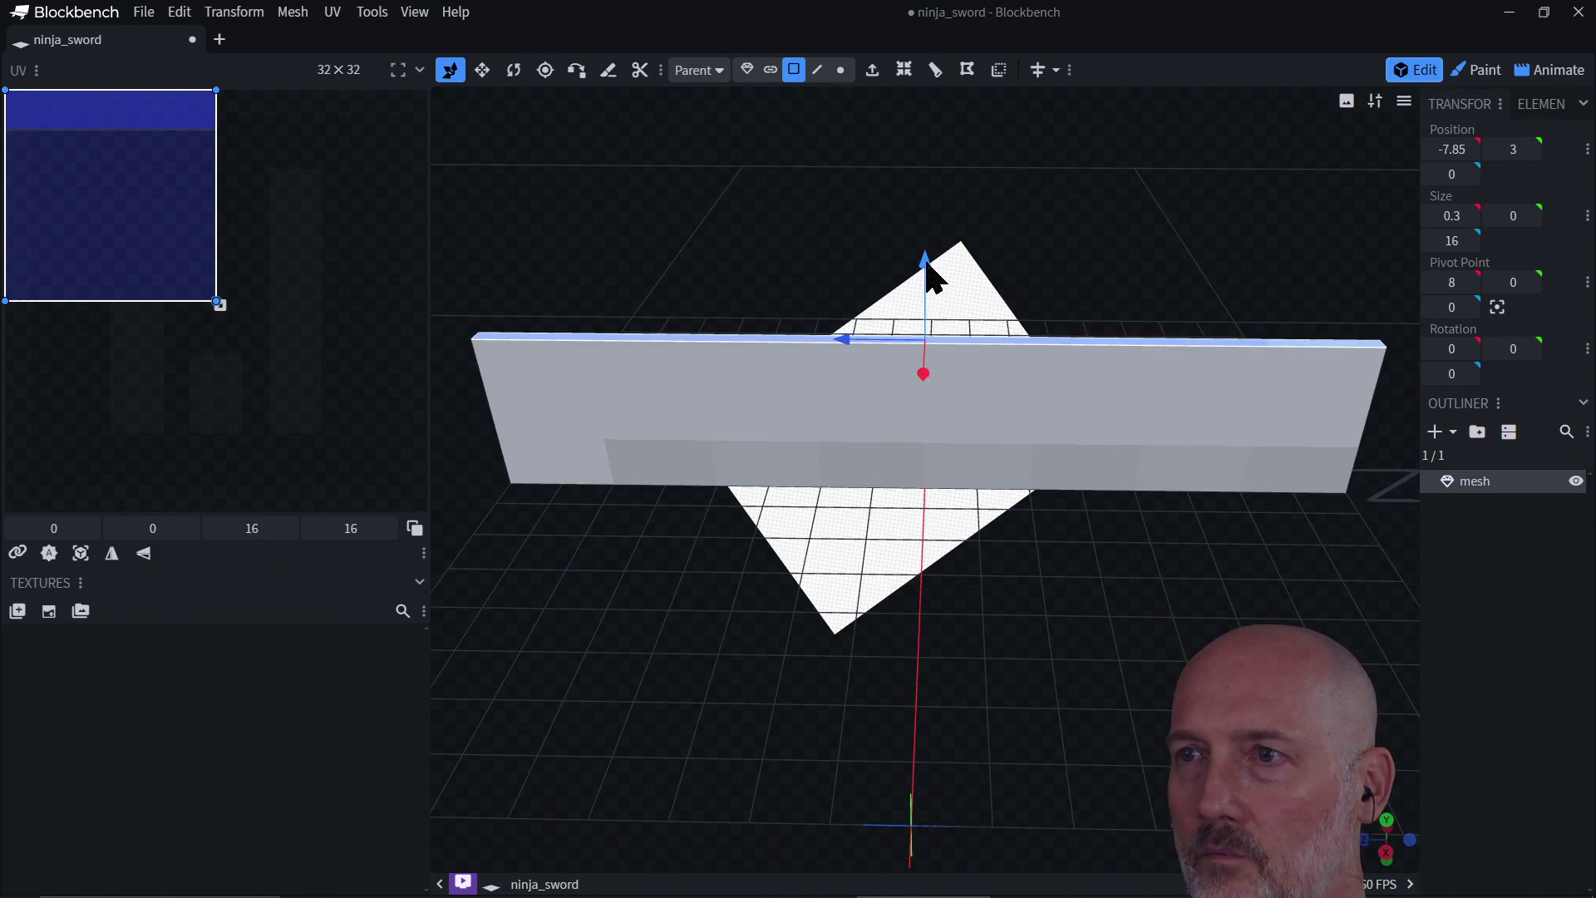
pyautogui.moveTo(926, 263); pyautogui.dragTo(928, 286)
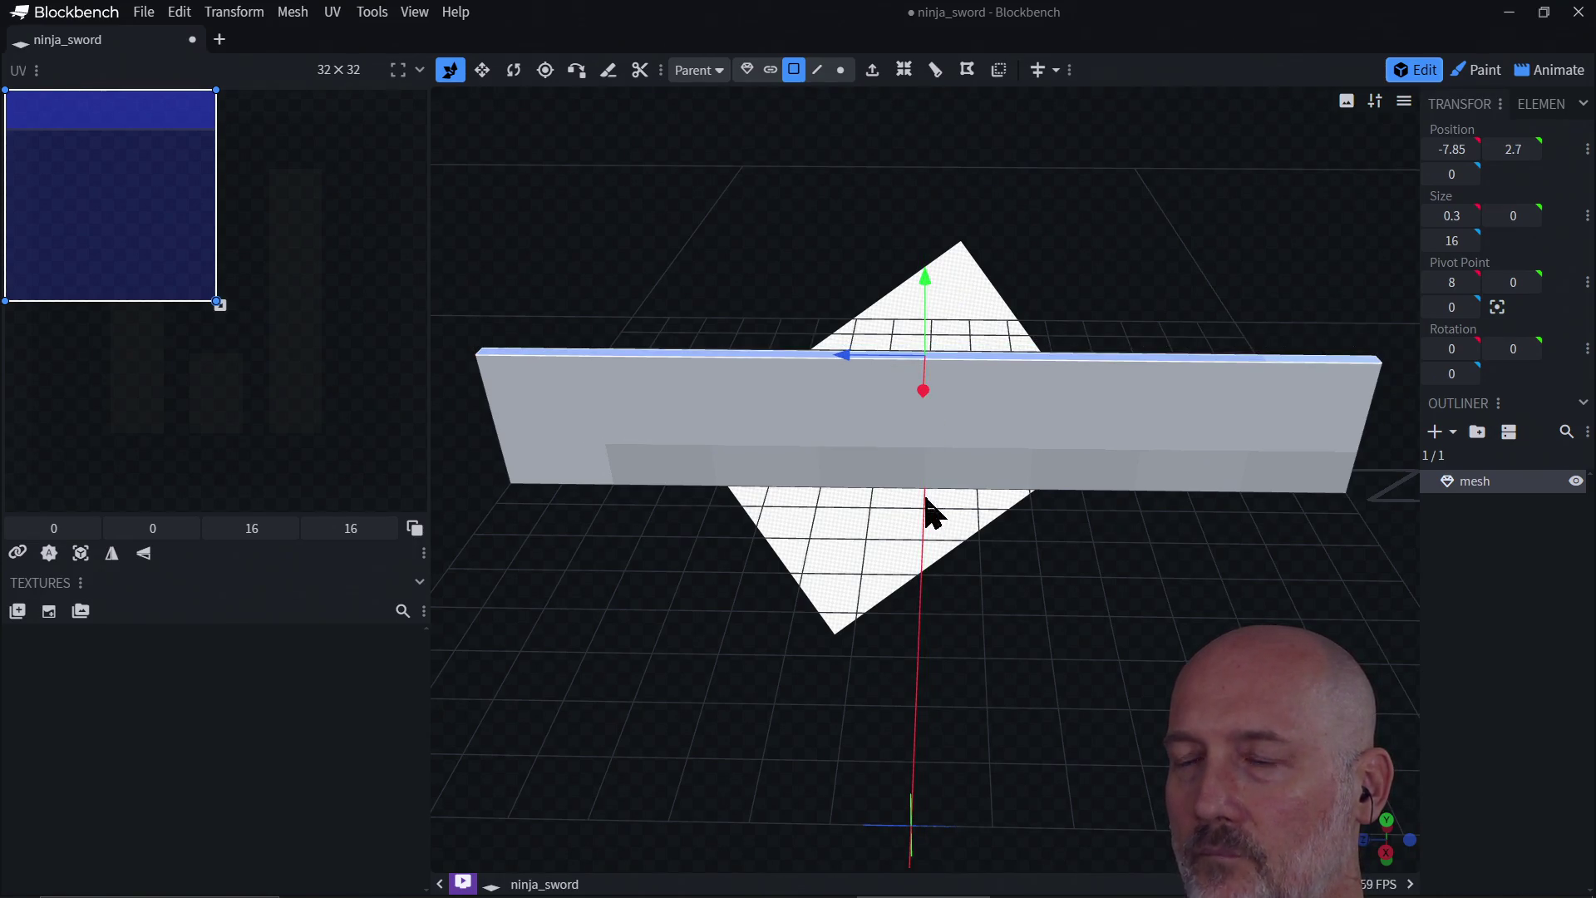
# Step: Raise the slab's lower front edge to Position Y 0.4
pyautogui.moveTo(929, 596); pyautogui.dragTo(929, 417)
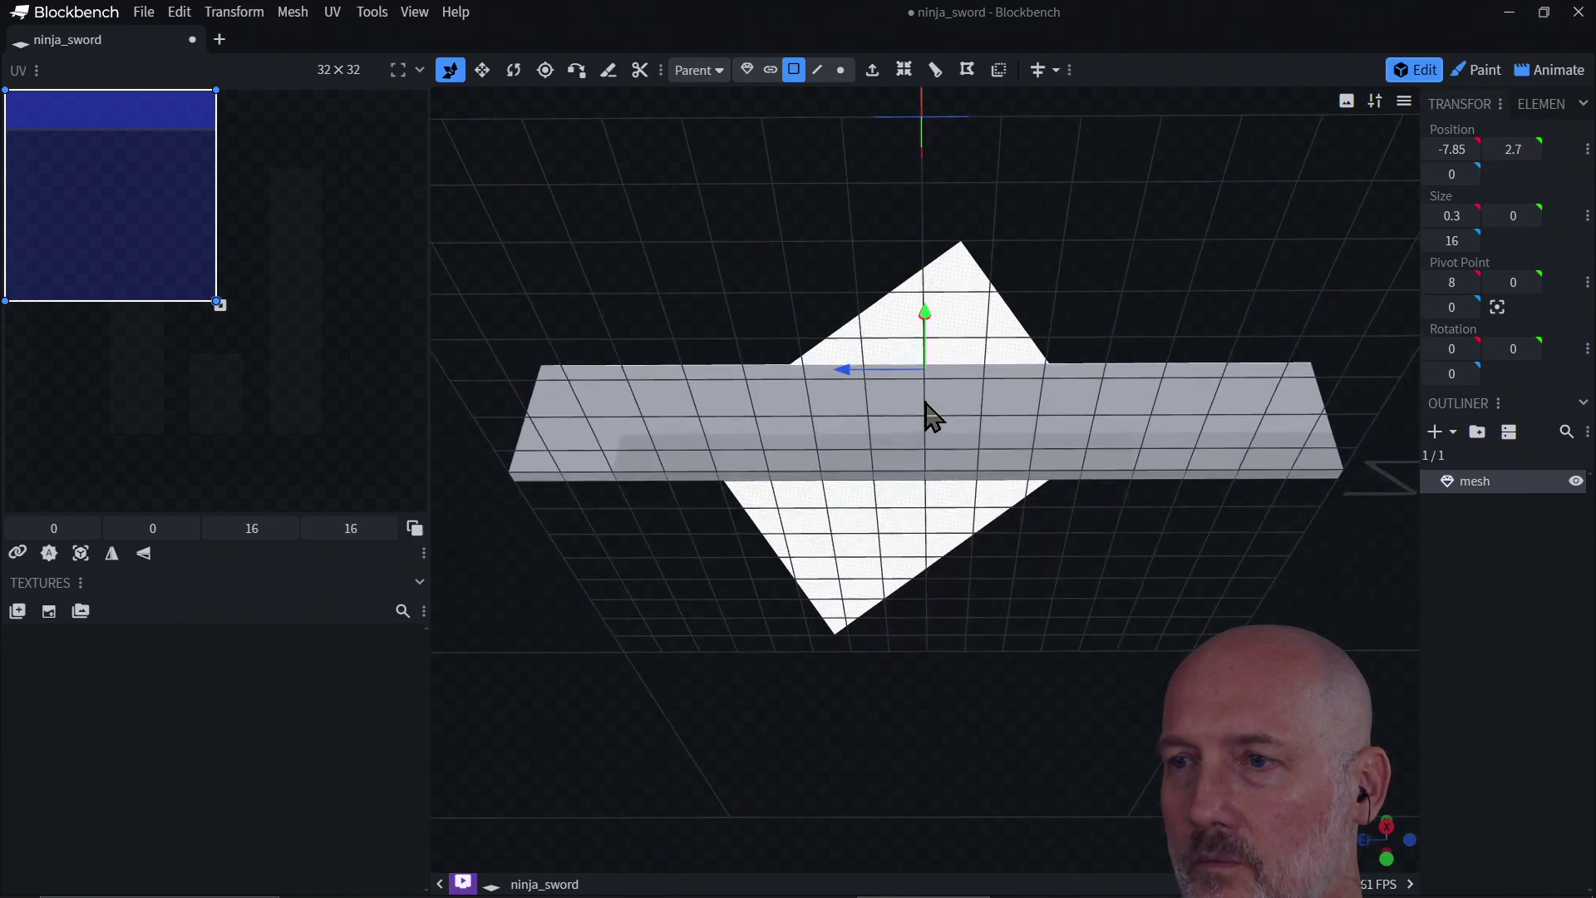
pyautogui.click(914, 481)
pyautogui.moveTo(949, 593)
pyautogui.mouseDown()
pyautogui.moveTo(947, 730)
pyautogui.moveTo(945, 690)
pyautogui.mouseUp()
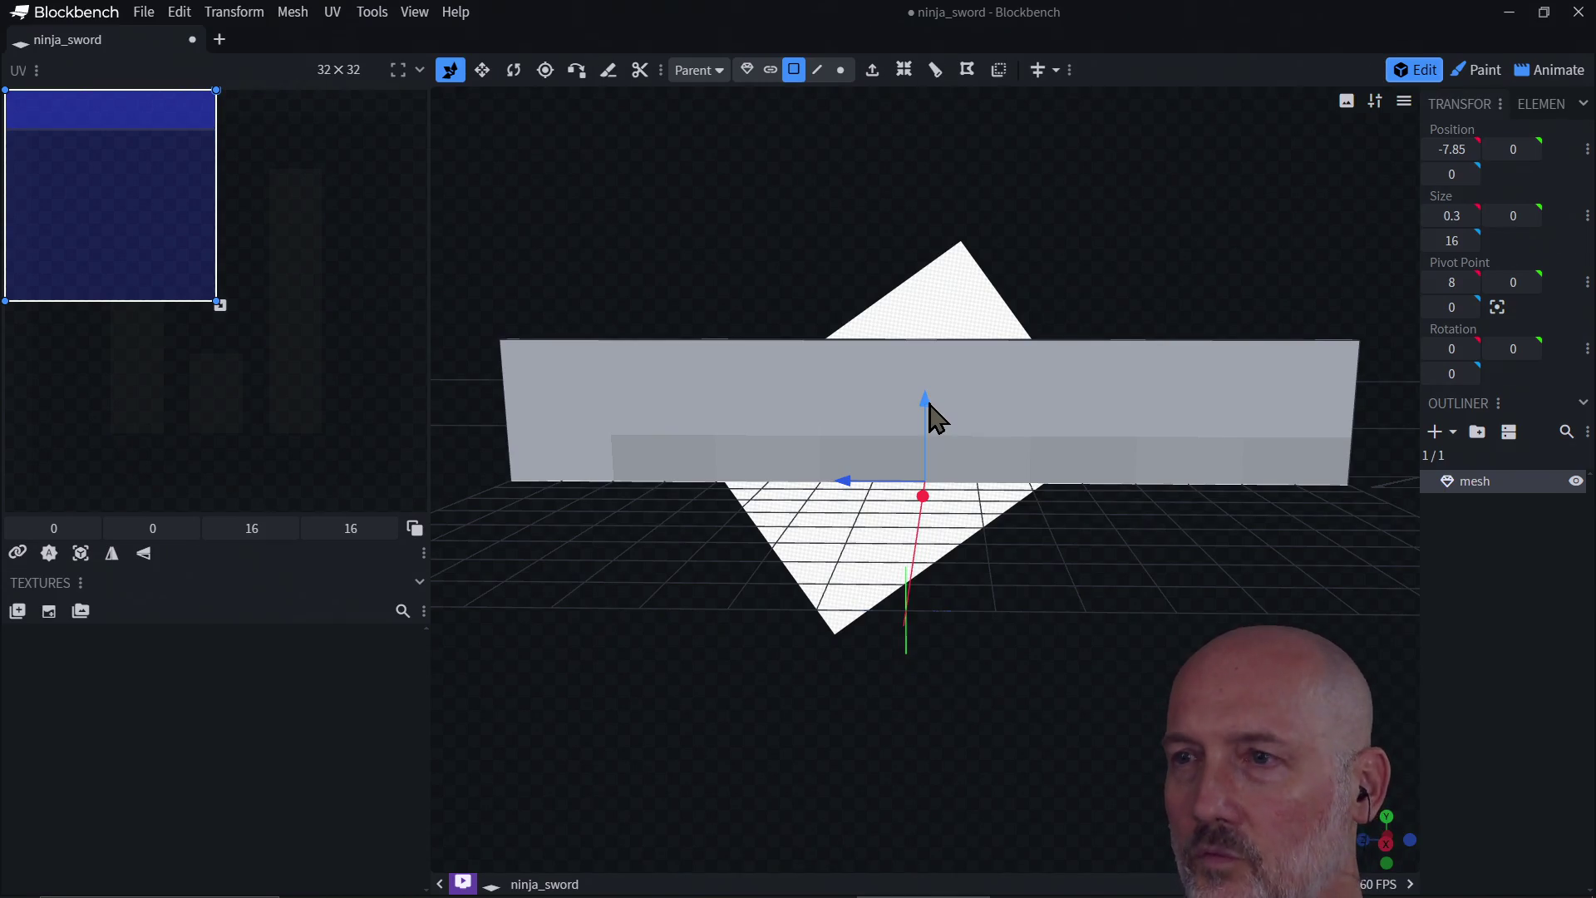
pyautogui.moveTo(929, 403); pyautogui.dragTo(929, 392)
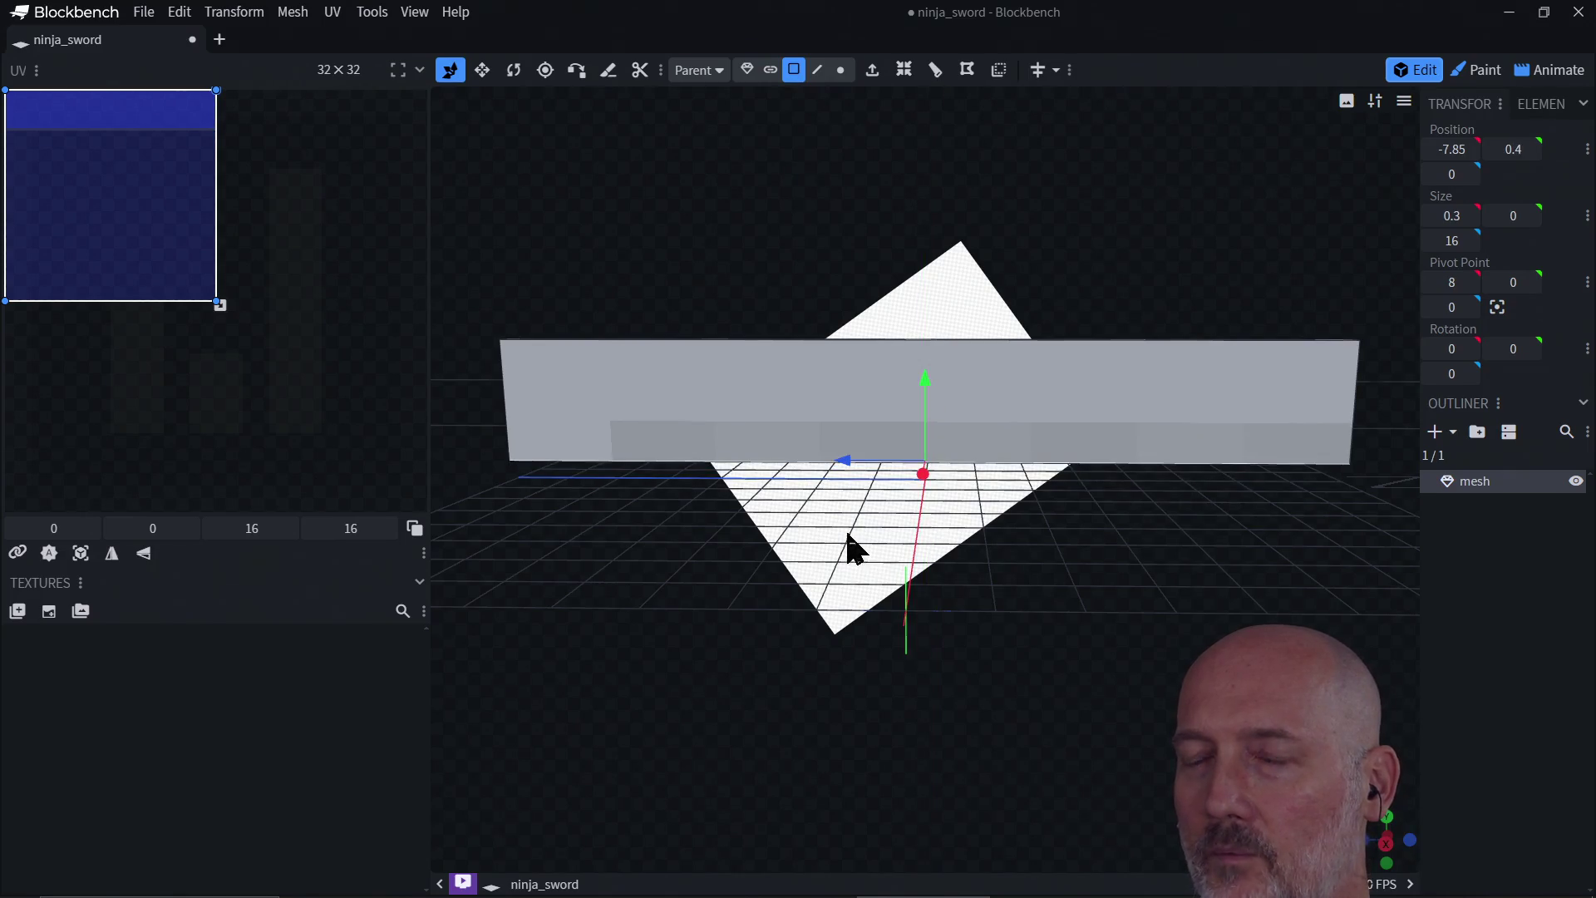
pyautogui.moveTo(748, 541)
pyautogui.mouseDown()
pyautogui.moveTo(951, 545)
pyautogui.moveTo(876, 548)
pyautogui.mouseUp()
pyautogui.click(800, 512)
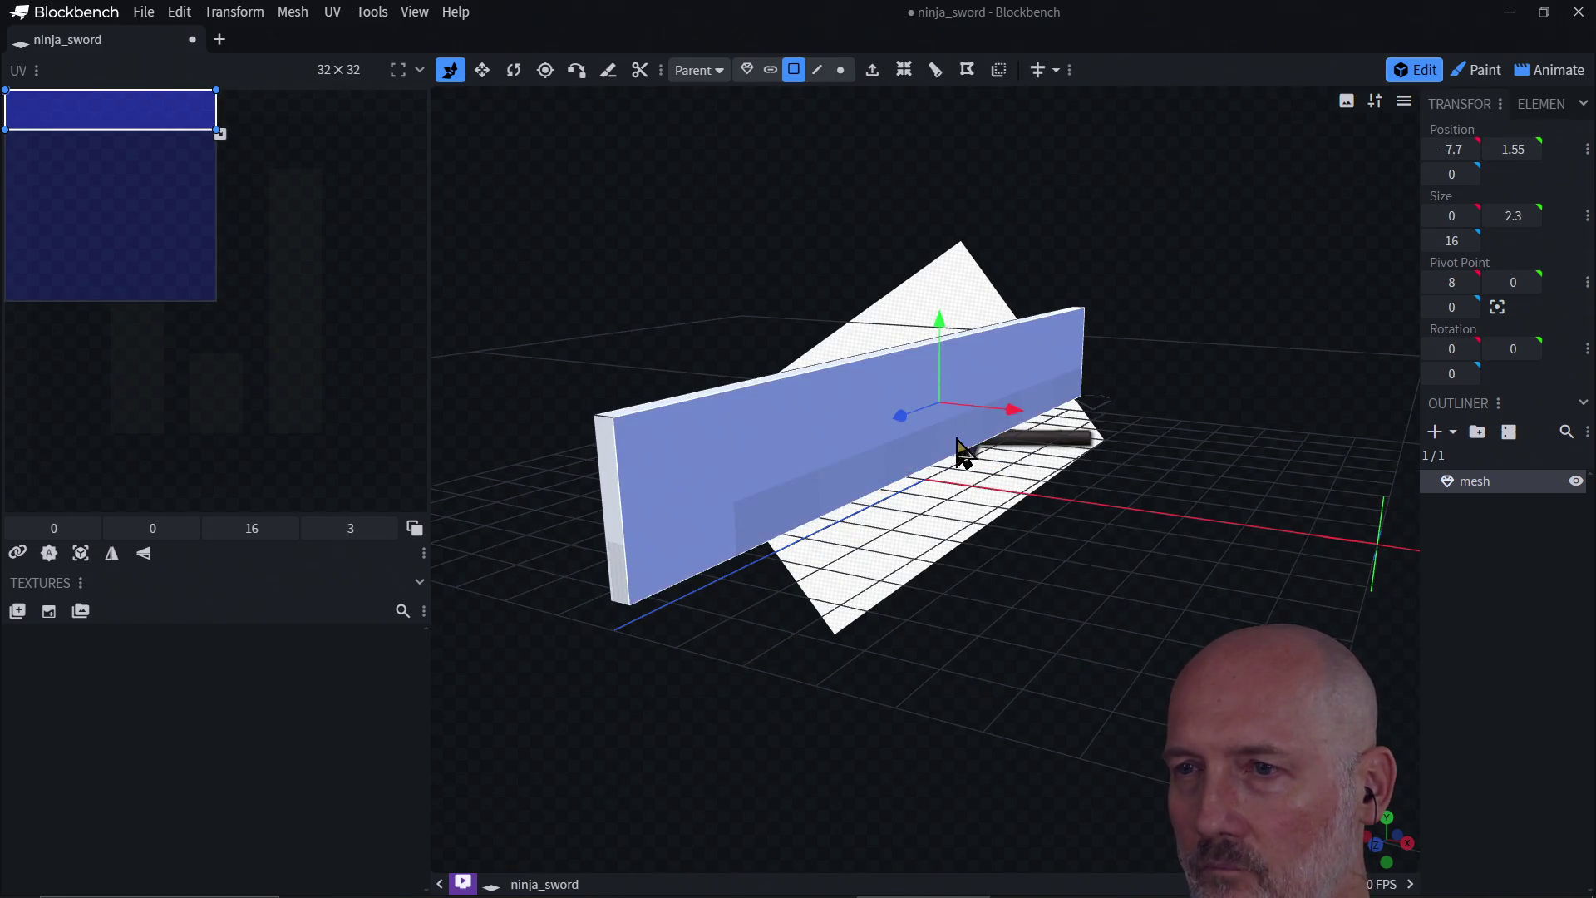
# Step: Select the slab's front face and add one loop cut at offset 1.15 size units
pyautogui.moveTo(711, 566); pyautogui.dragTo(778, 627)
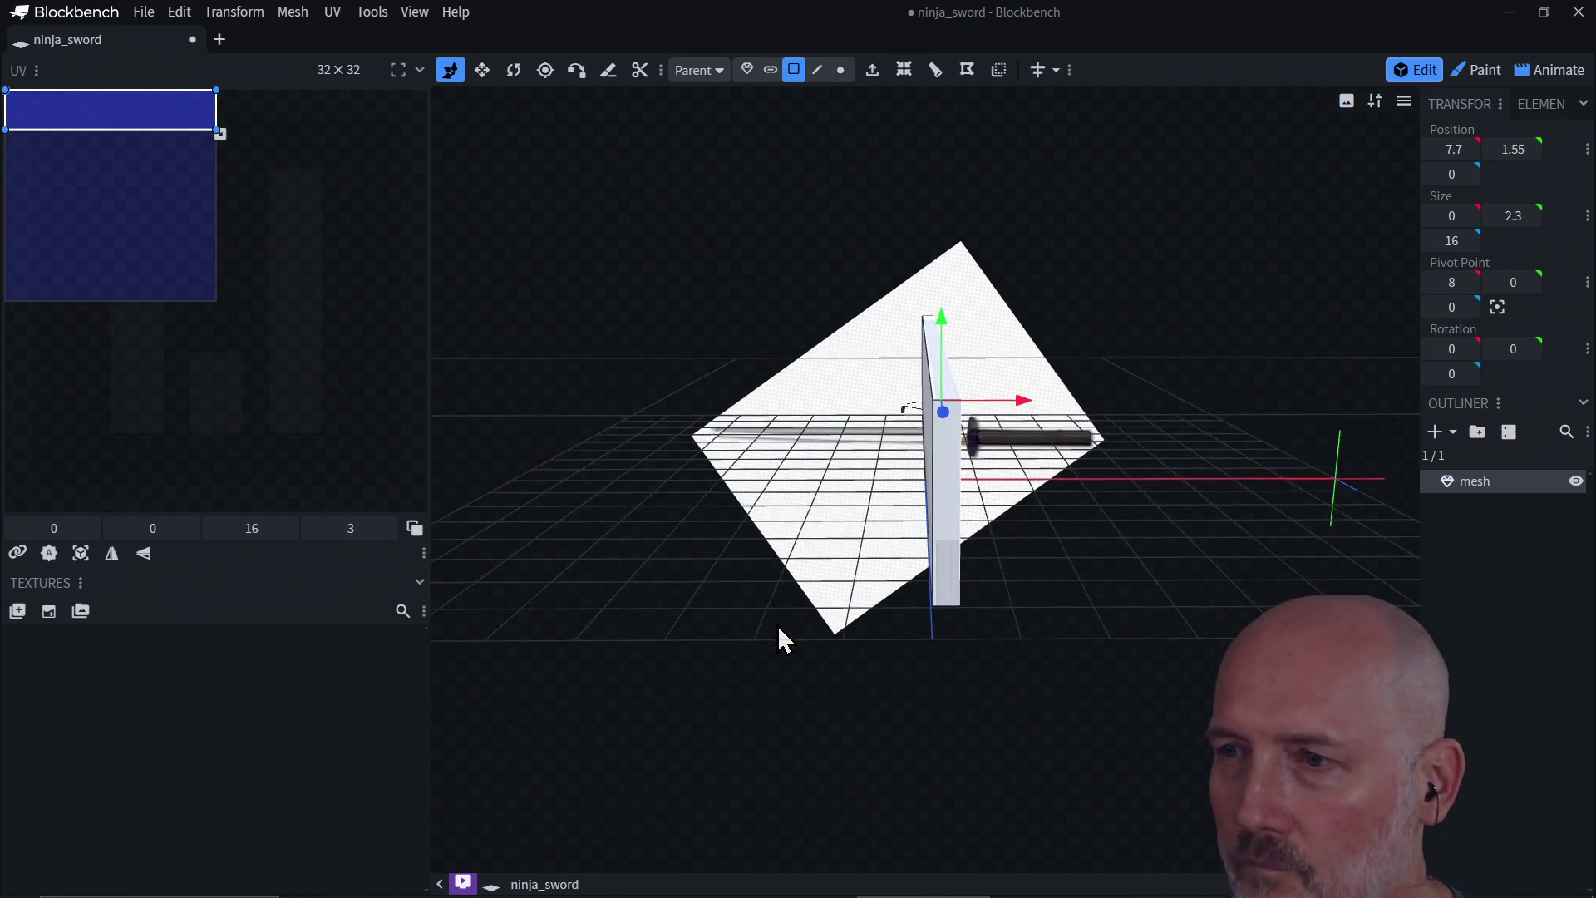
pyautogui.moveTo(960, 662)
pyautogui.mouseDown()
pyautogui.moveTo(942, 696)
pyautogui.moveTo(953, 680)
pyautogui.moveTo(955, 713)
pyautogui.moveTo(944, 695)
pyautogui.moveTo(1019, 552)
pyautogui.moveTo(999, 616)
pyautogui.mouseUp()
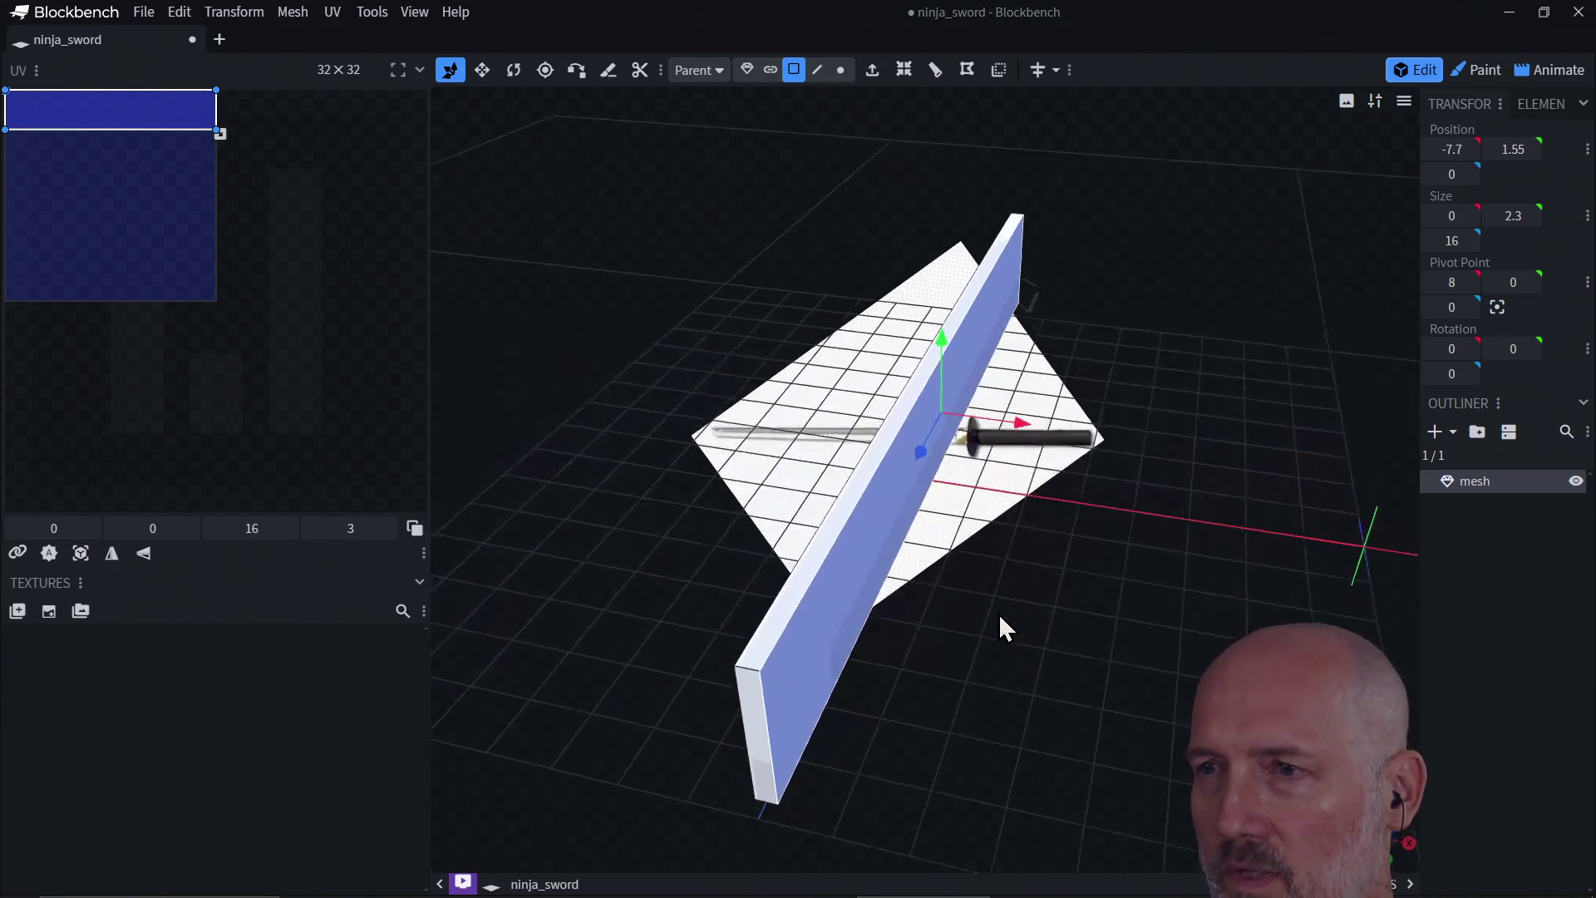
pyautogui.hotkey('ctrl', 'z')
pyautogui.moveTo(894, 594)
pyautogui.mouseDown()
pyautogui.moveTo(945, 503)
pyautogui.moveTo(969, 599)
pyautogui.moveTo(920, 598)
pyautogui.moveTo(1006, 558)
pyautogui.moveTo(964, 544)
pyautogui.moveTo(972, 511)
pyautogui.mouseUp()
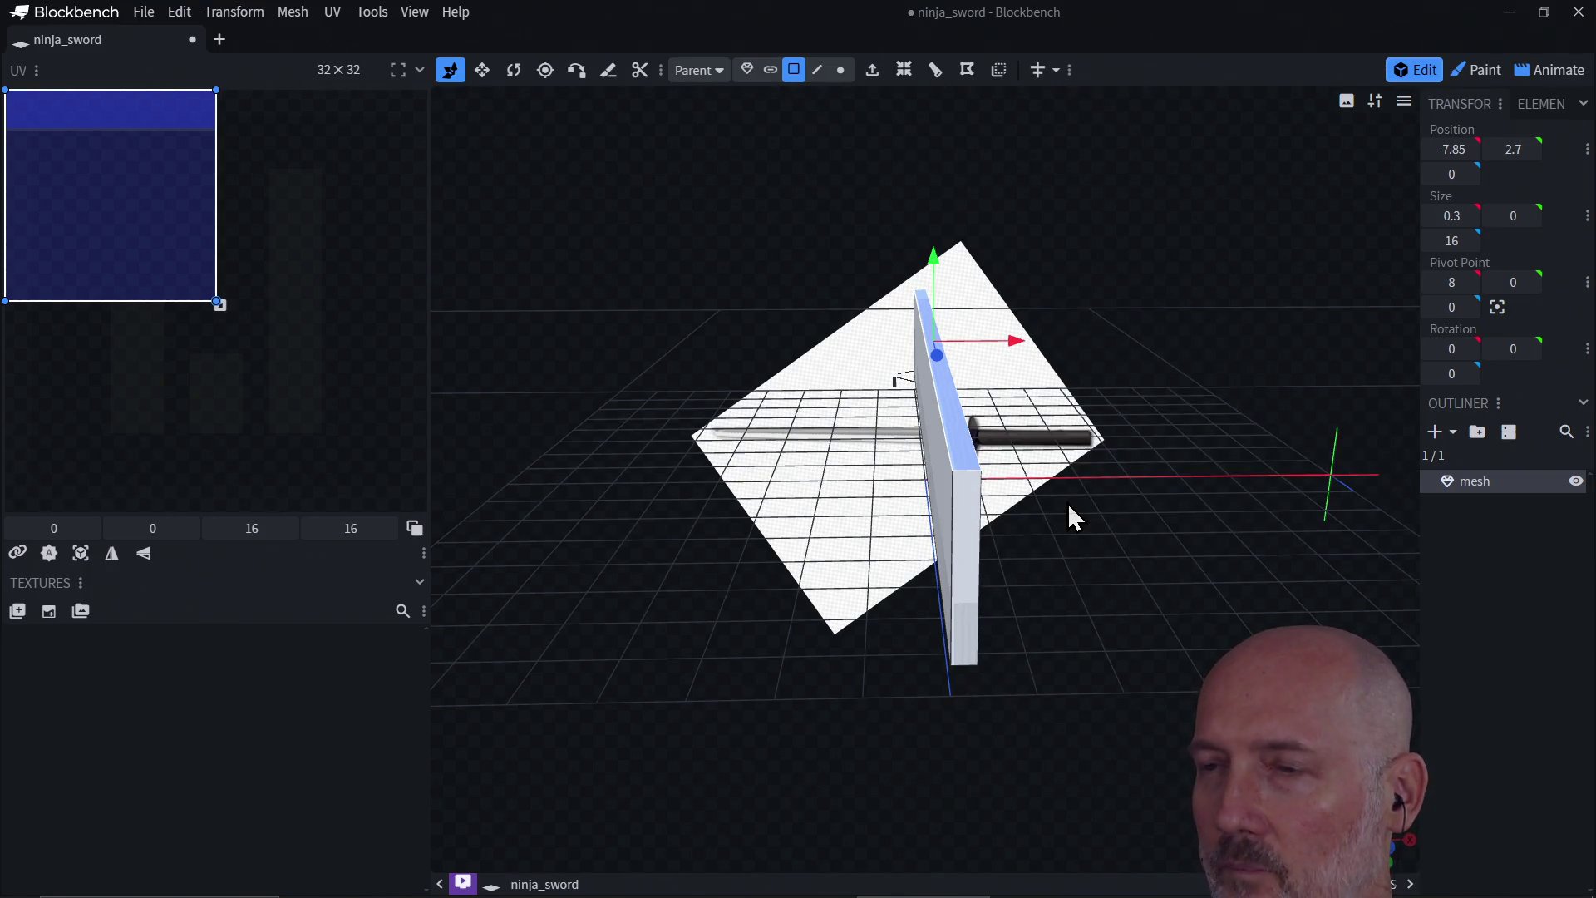
pyautogui.moveTo(1069, 514)
pyautogui.mouseDown()
pyautogui.moveTo(1067, 572)
pyautogui.moveTo(1164, 535)
pyautogui.moveTo(1058, 527)
pyautogui.moveTo(1122, 509)
pyautogui.moveTo(1083, 529)
pyautogui.moveTo(1158, 534)
pyautogui.moveTo(1092, 555)
pyautogui.moveTo(1083, 623)
pyautogui.moveTo(1094, 610)
pyautogui.moveTo(955, 456)
pyautogui.moveTo(909, 471)
pyautogui.moveTo(1064, 455)
pyautogui.mouseUp()
pyautogui.click(919, 544)
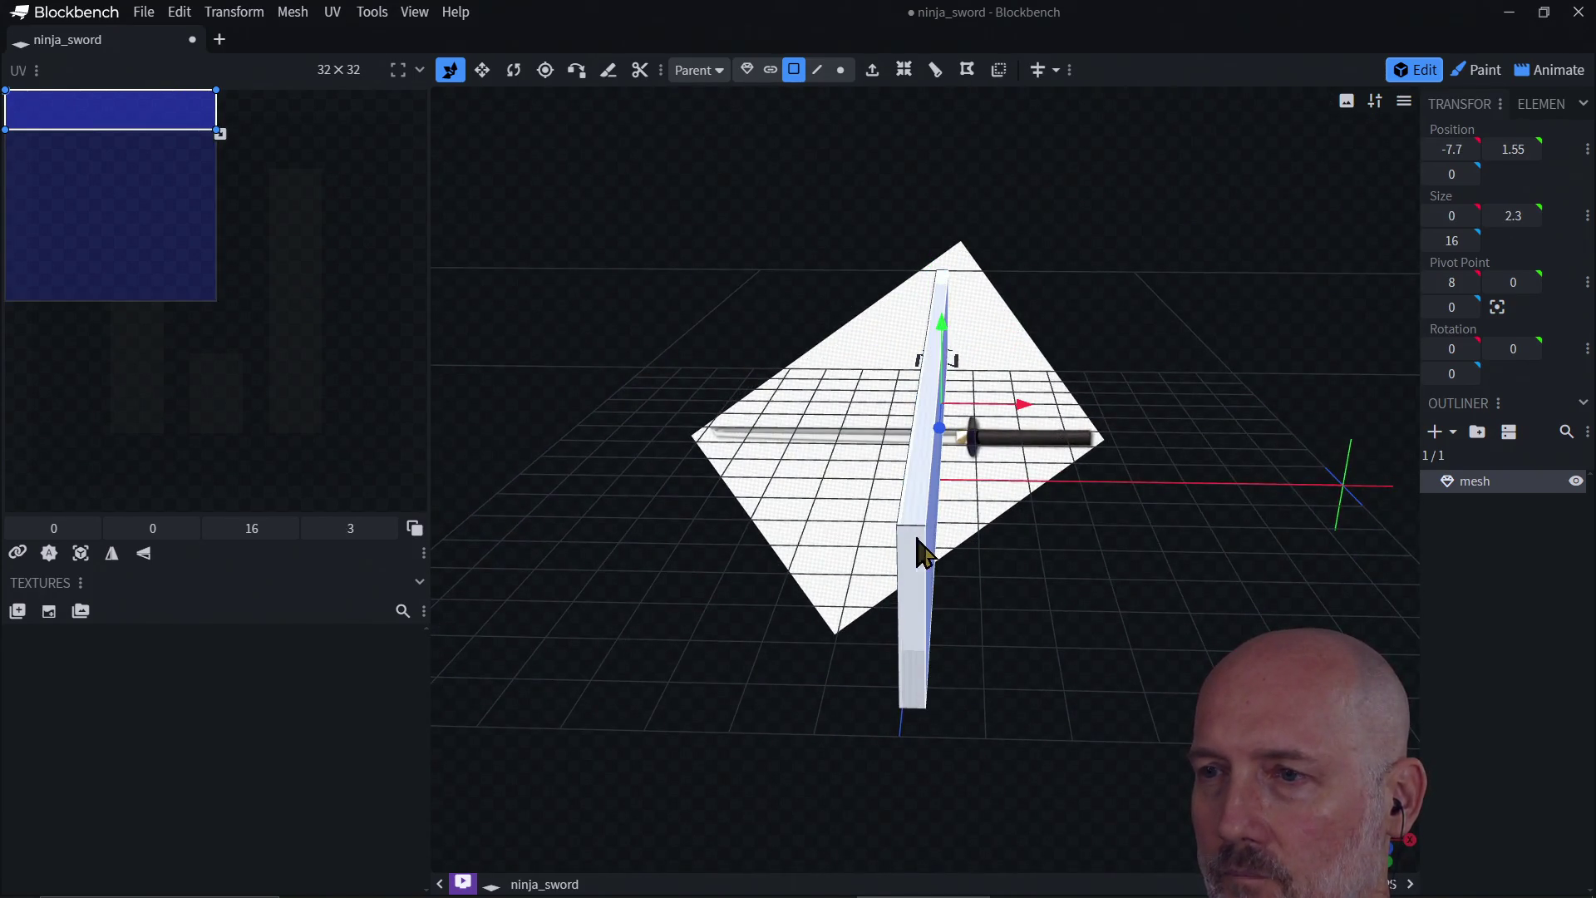
pyautogui.moveTo(986, 577)
pyautogui.mouseDown()
pyautogui.moveTo(987, 509)
pyautogui.moveTo(982, 525)
pyautogui.mouseUp()
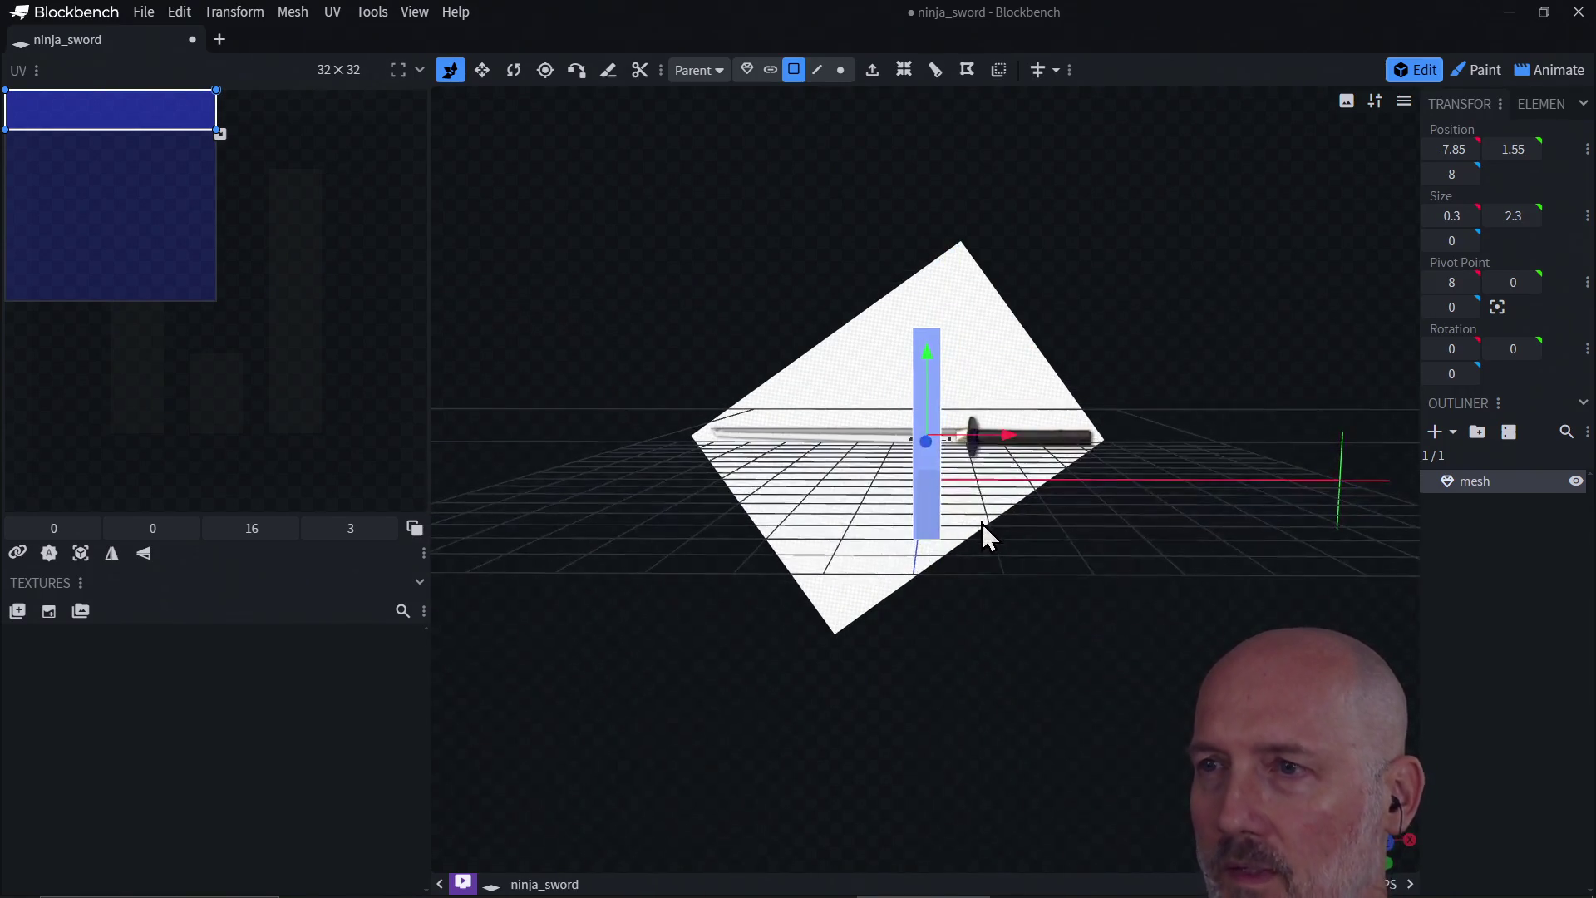
pyautogui.click(999, 69)
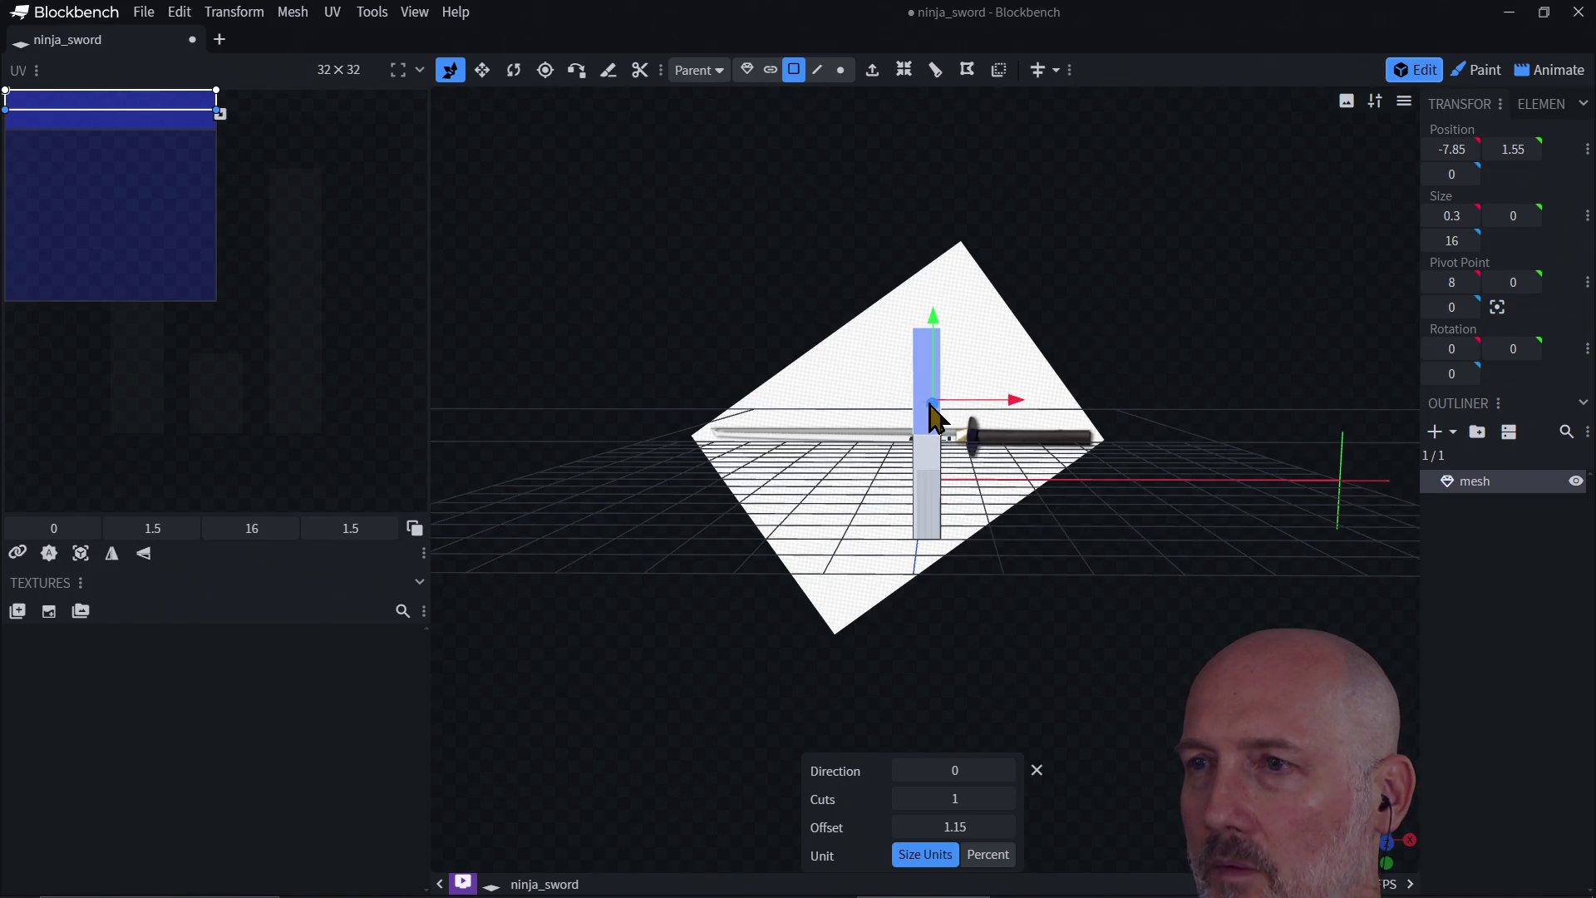
# Step: Move the first cut section down one unit and raise another slab face by one unit
pyautogui.moveTo(933, 339); pyautogui.dragTo(935, 384)
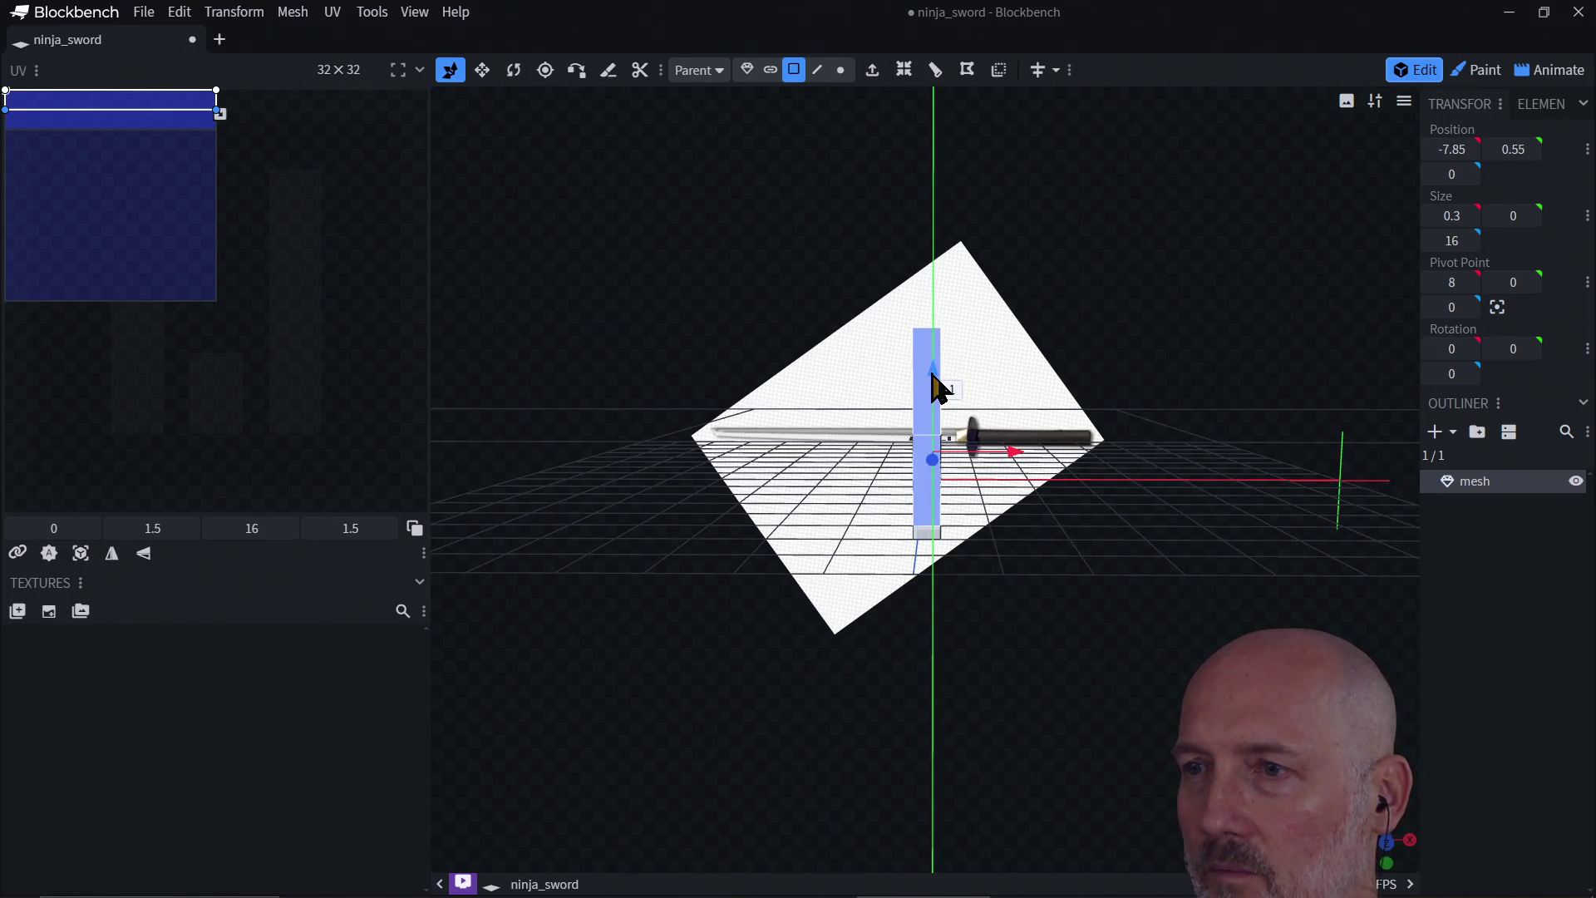
pyautogui.moveTo(931, 590)
pyautogui.mouseDown()
pyautogui.moveTo(805, 598)
pyautogui.moveTo(1066, 567)
pyautogui.moveTo(1031, 562)
pyautogui.moveTo(1046, 626)
pyautogui.moveTo(1065, 624)
pyautogui.moveTo(1031, 558)
pyautogui.mouseUp()
pyautogui.click(912, 445)
pyautogui.moveTo(978, 456); pyautogui.dragTo(977, 397)
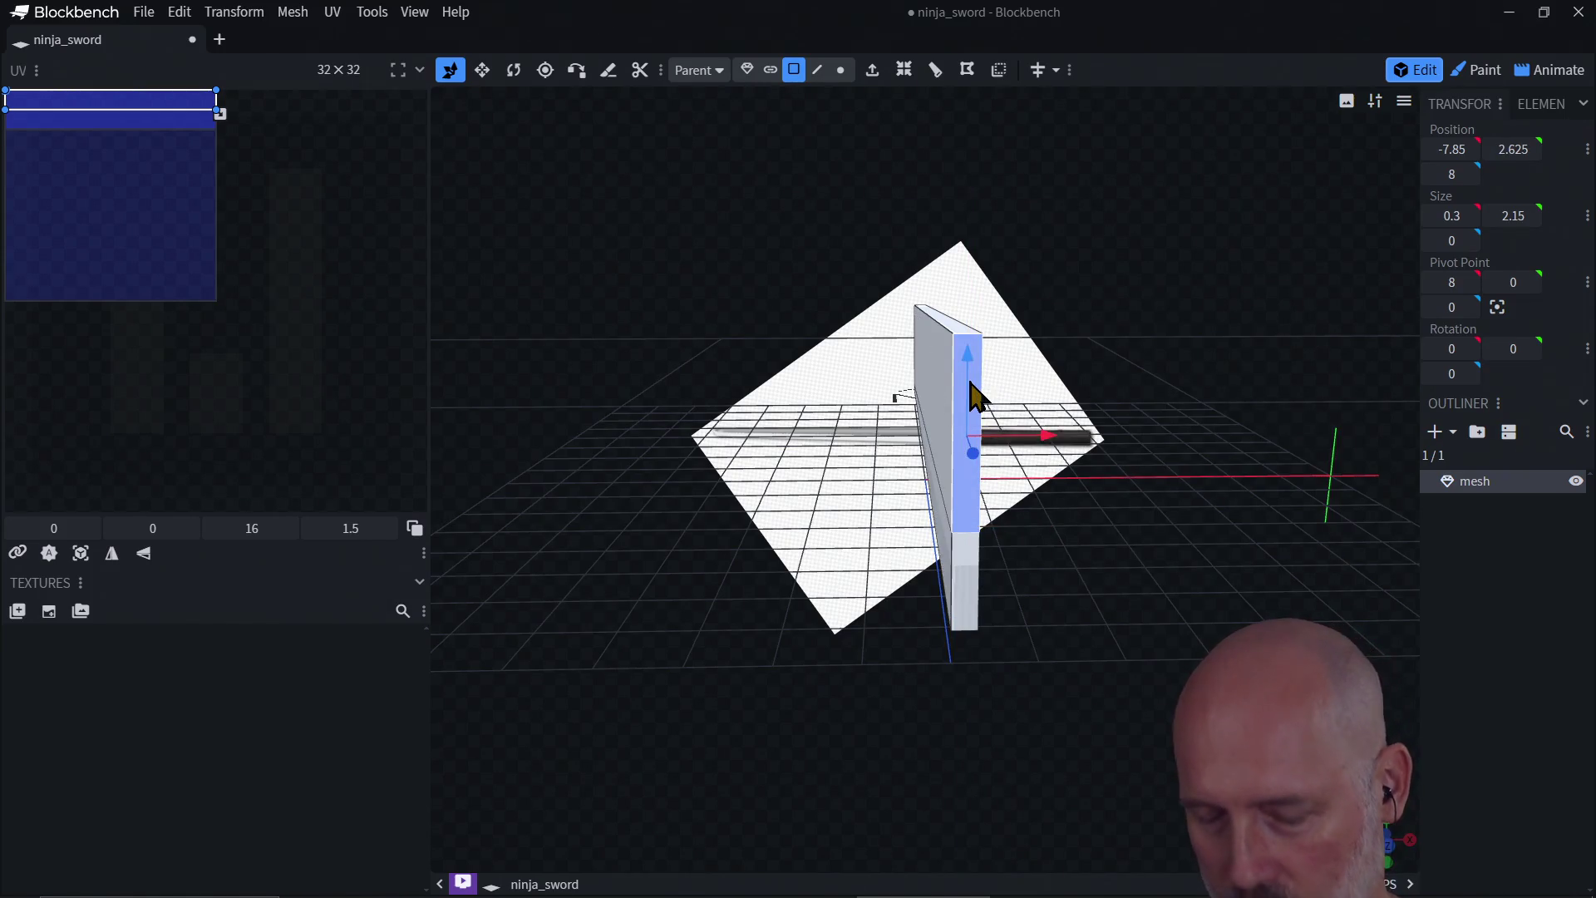
# Step: Add a second loop cut to the lower front faces and move them down one unit
pyautogui.click(998, 482)
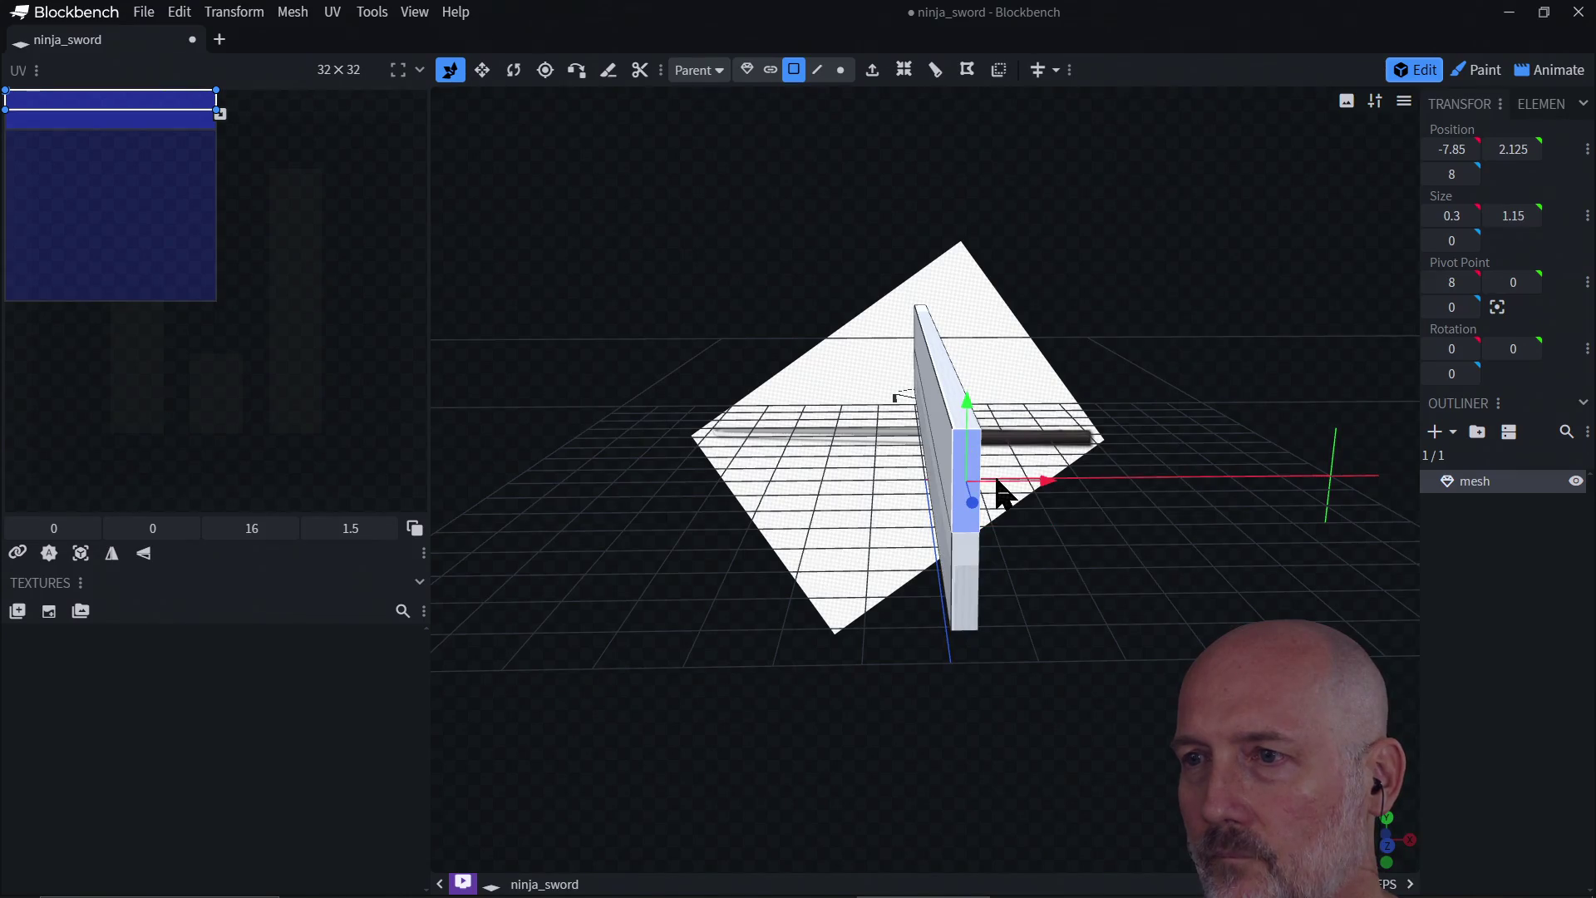
pyautogui.keyDown('shift'); pyautogui.click(967, 582); pyautogui.keyUp('shift')
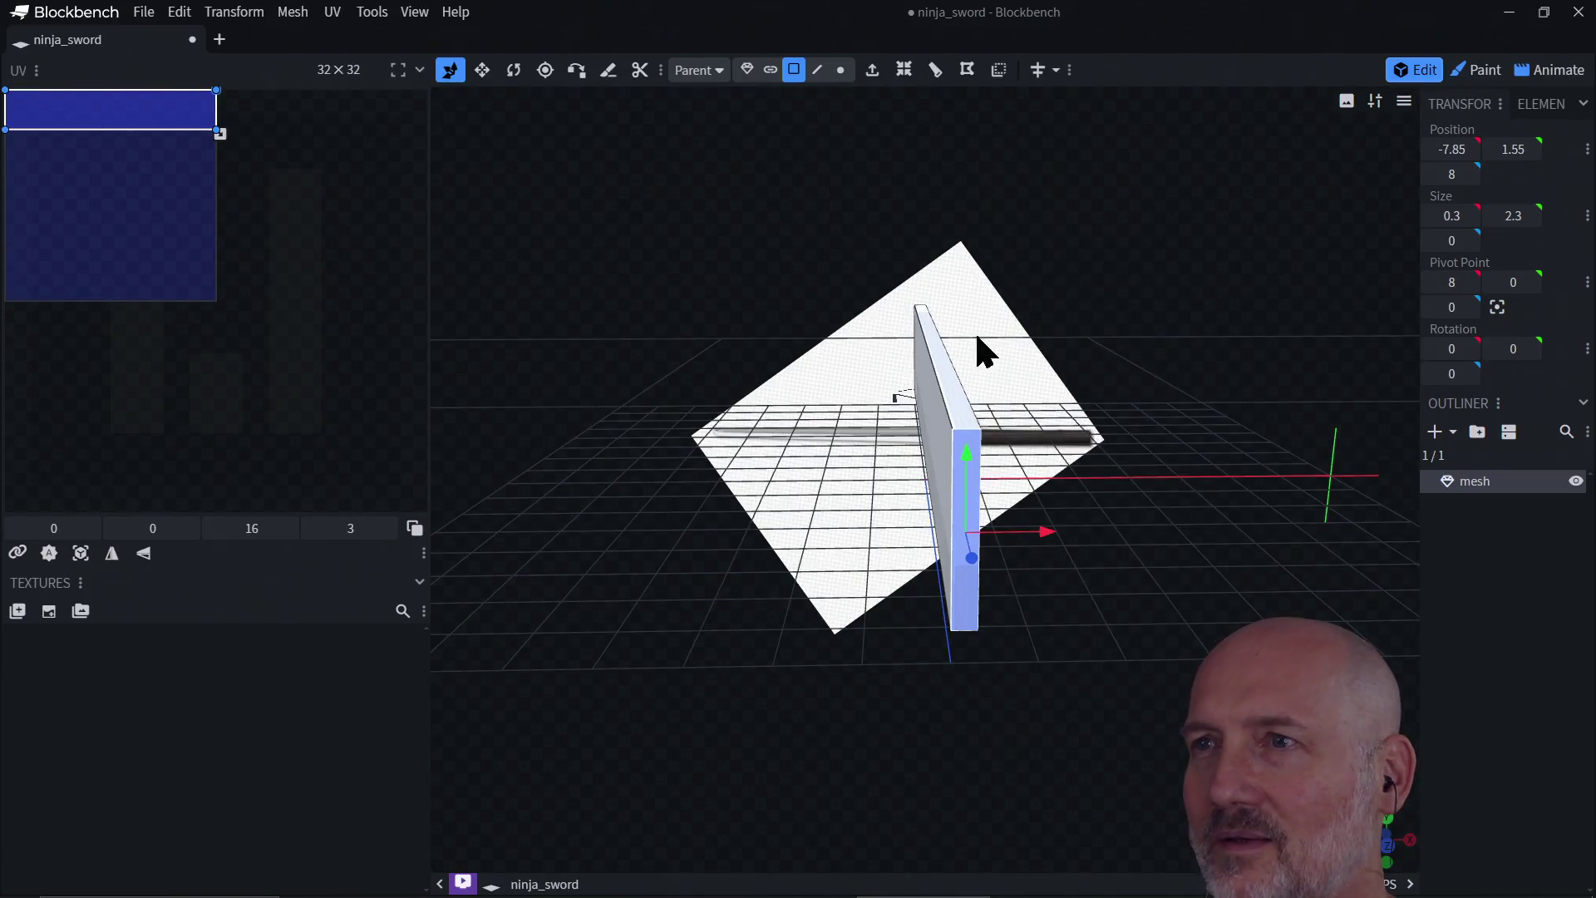
pyautogui.click(935, 70)
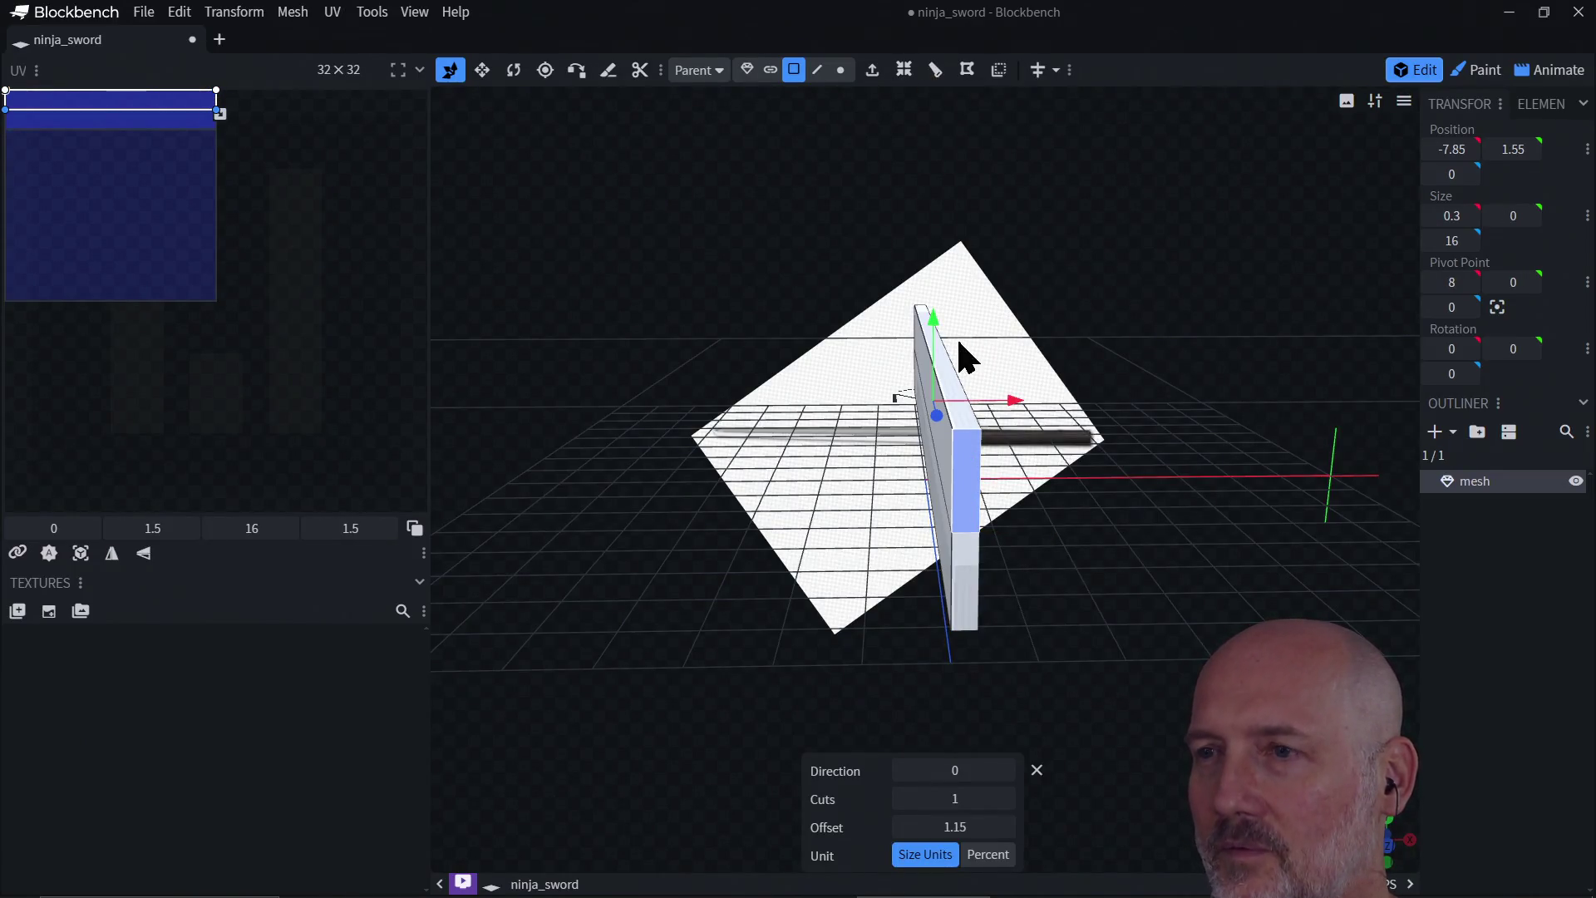
pyautogui.moveTo(934, 304); pyautogui.dragTo(934, 289)
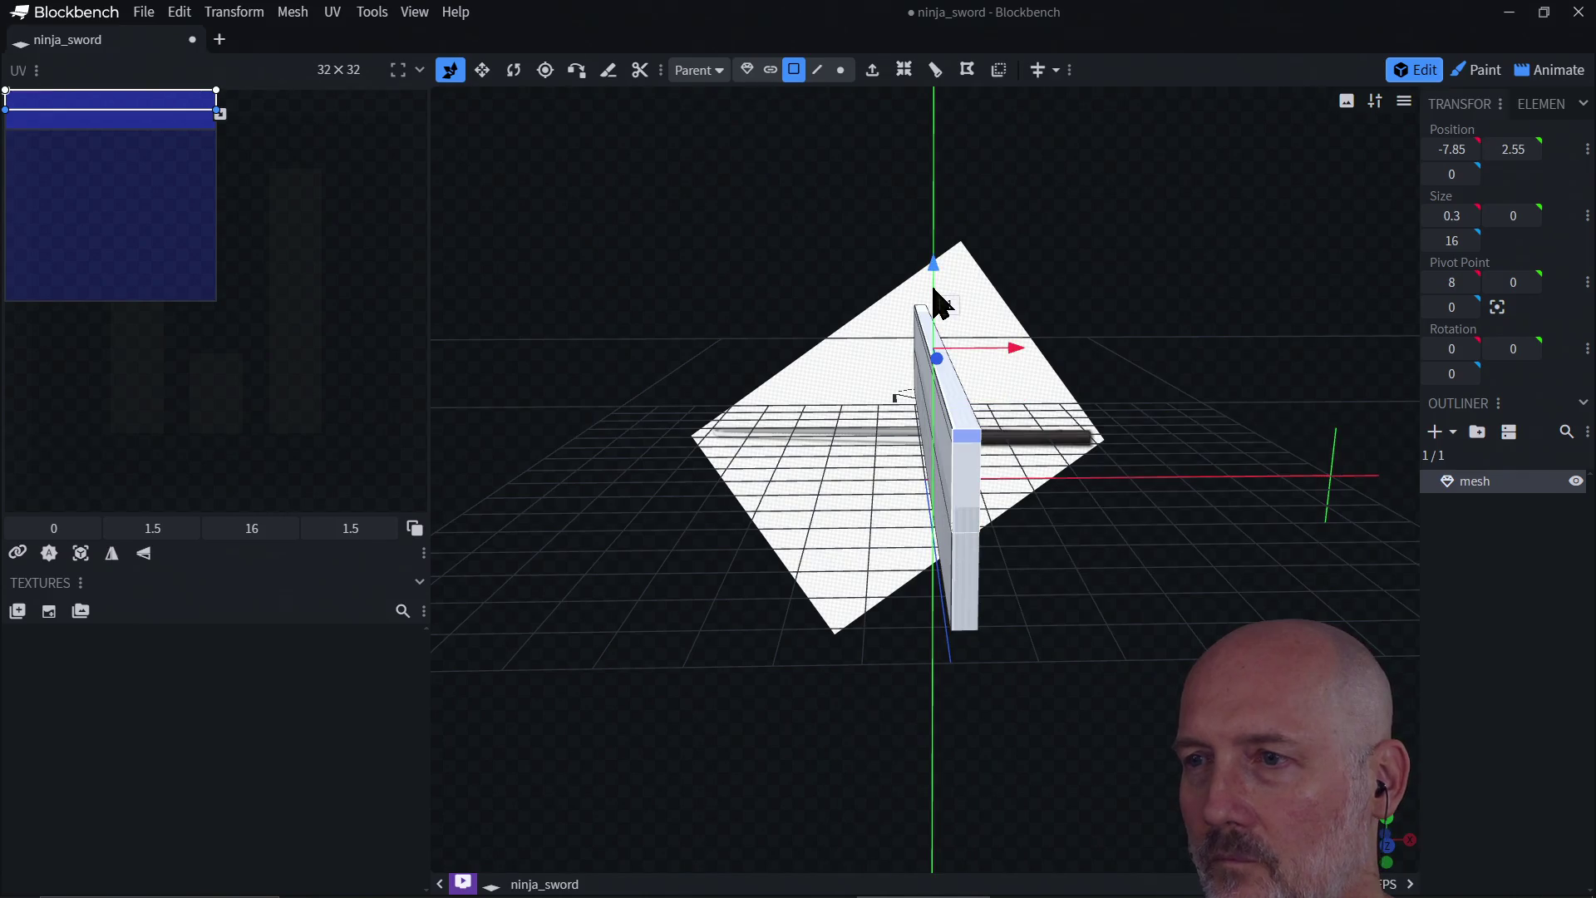
pyautogui.hotkey('ctrl', 'z')
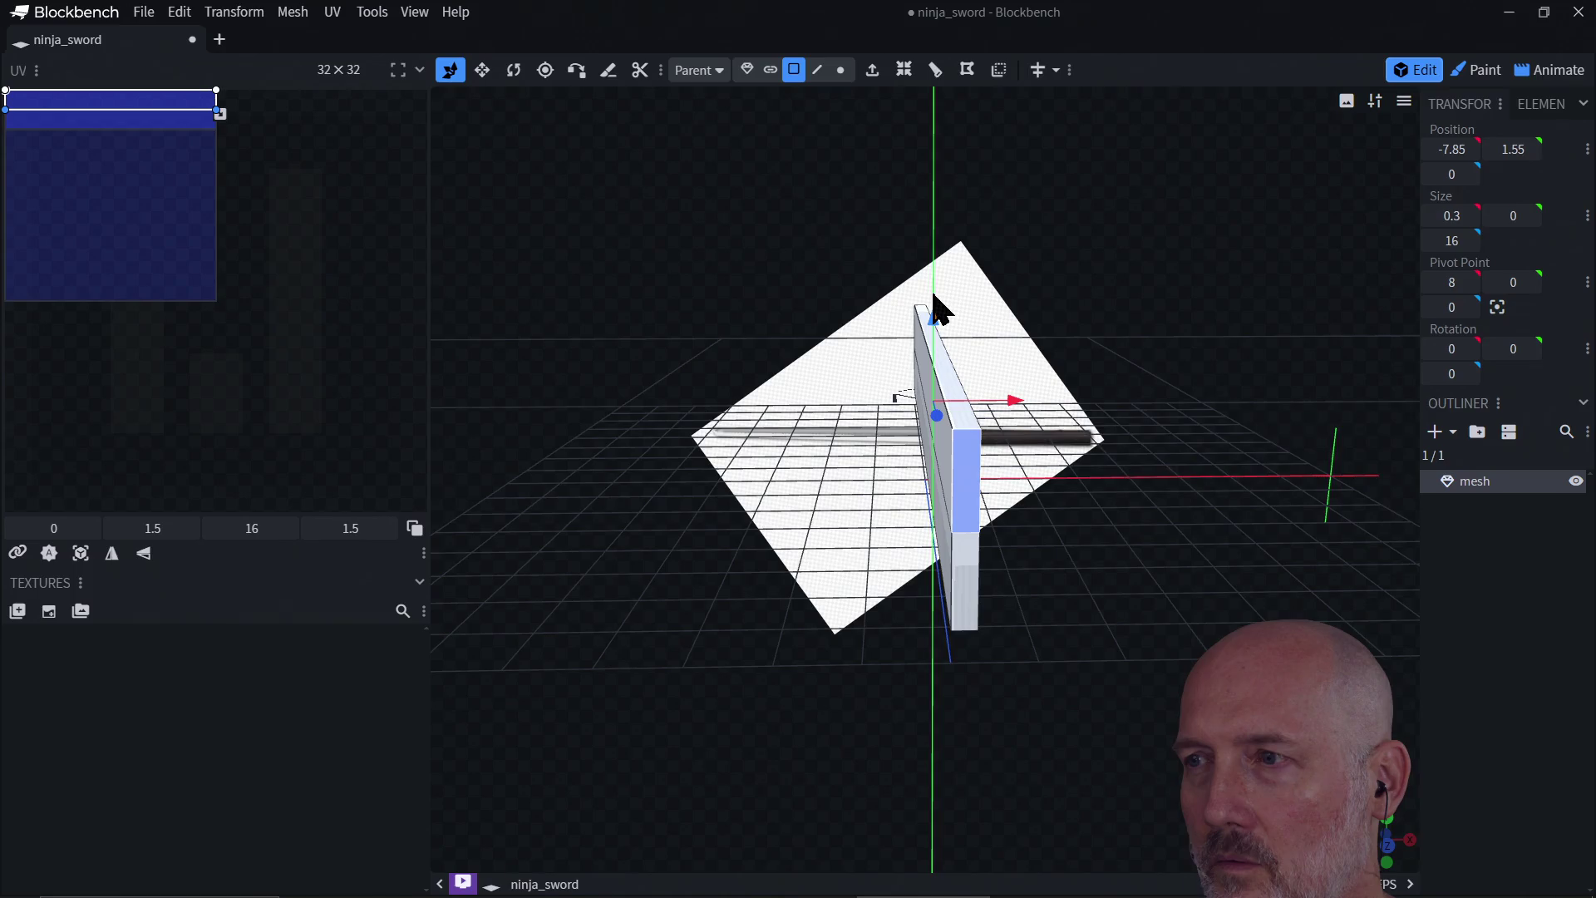
pyautogui.moveTo(933, 297)
pyautogui.mouseDown()
pyautogui.moveTo(935, 374)
pyautogui.moveTo(933, 359)
pyautogui.mouseUp()
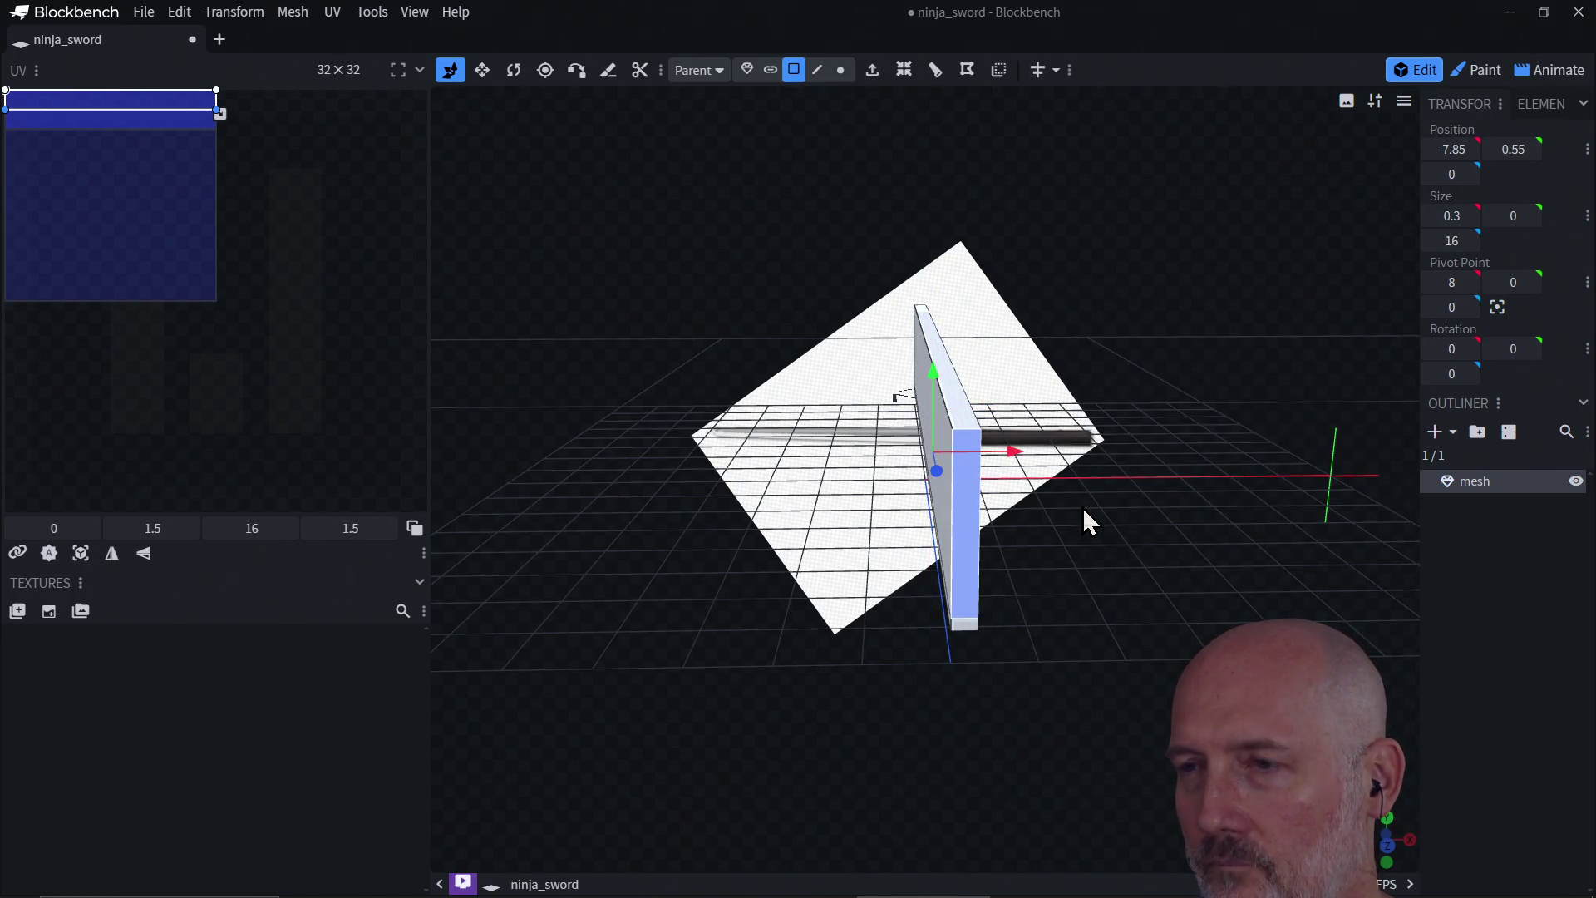
# Step: Nudge the faces to Position Y 0.85, then select the blade's long middle face
pyautogui.moveTo(1082, 506); pyautogui.dragTo(873, 499)
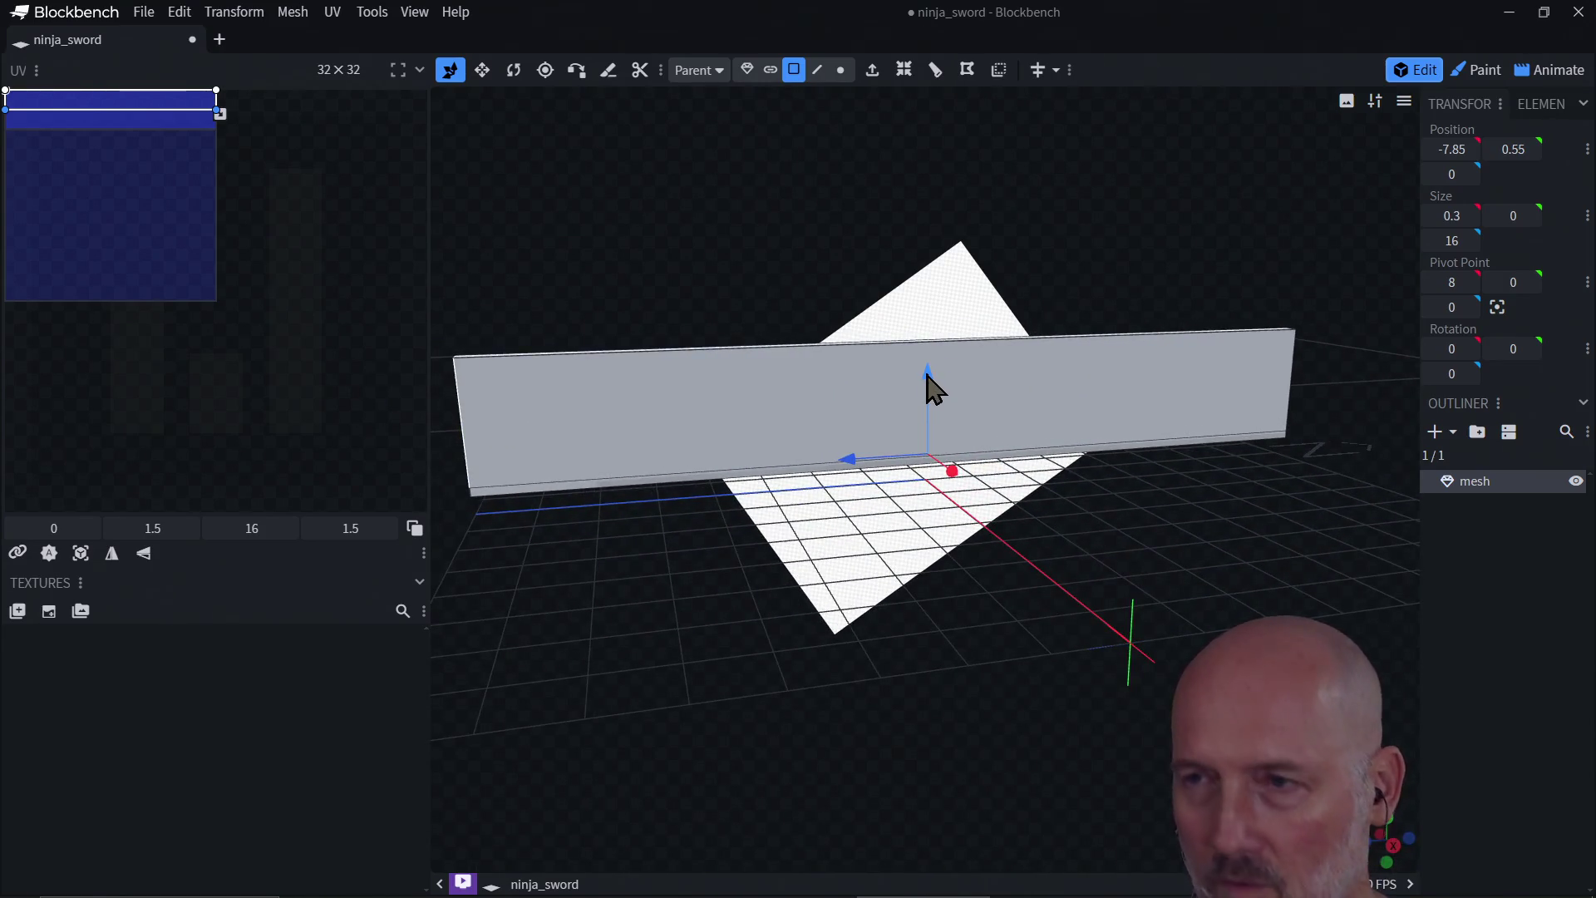
pyautogui.moveTo(928, 378); pyautogui.dragTo(930, 366)
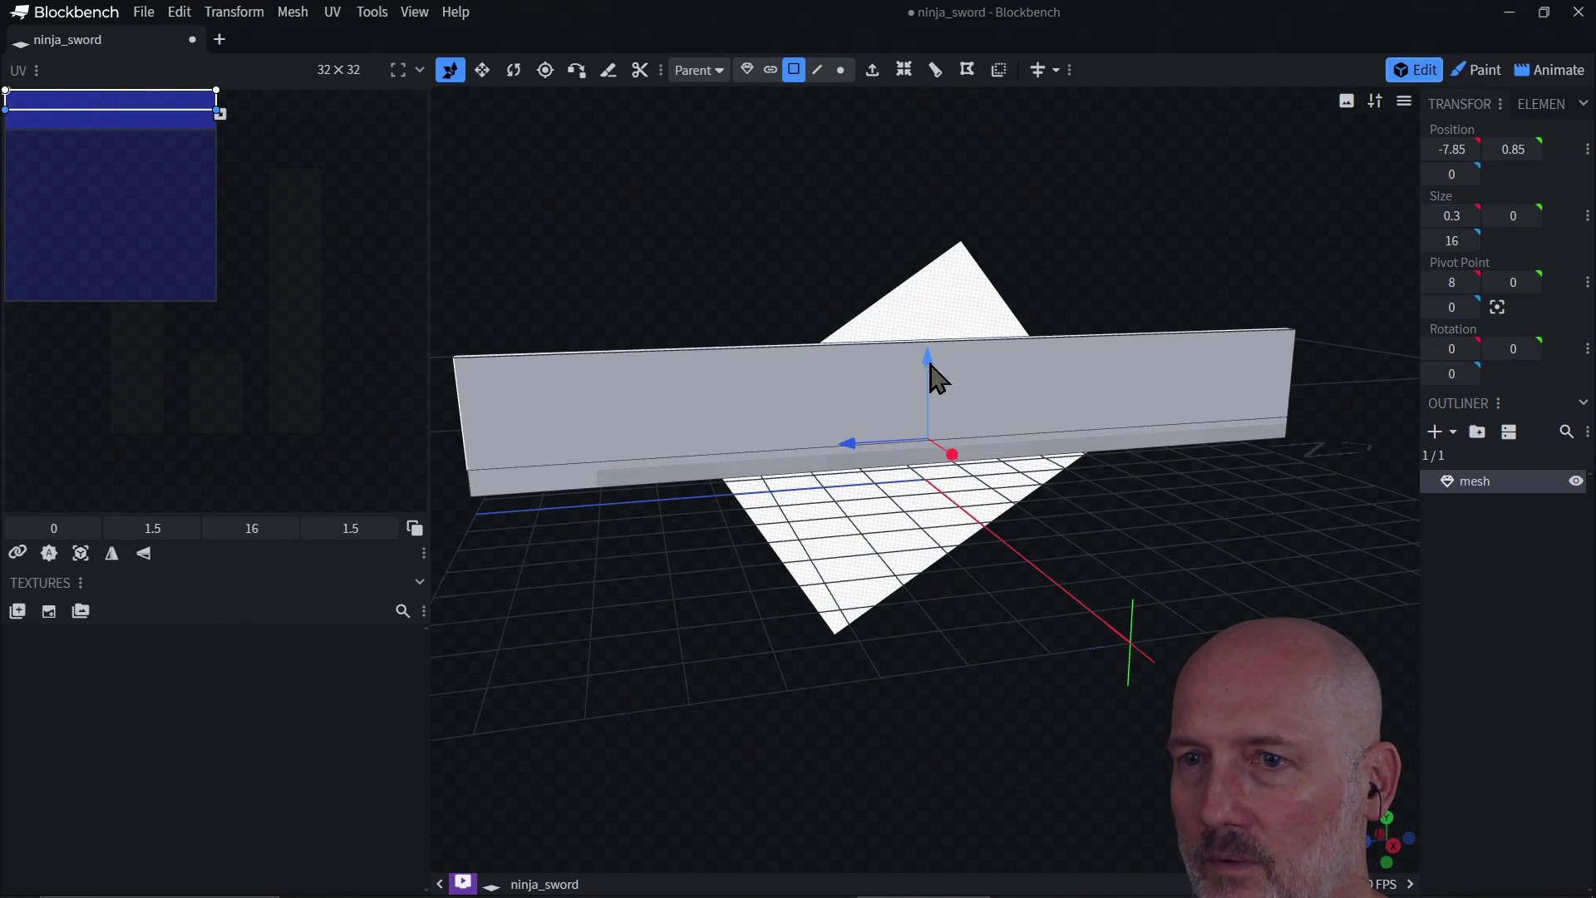
pyautogui.moveTo(666, 612)
pyautogui.mouseDown()
pyautogui.moveTo(876, 599)
pyautogui.moveTo(858, 584)
pyautogui.mouseUp()
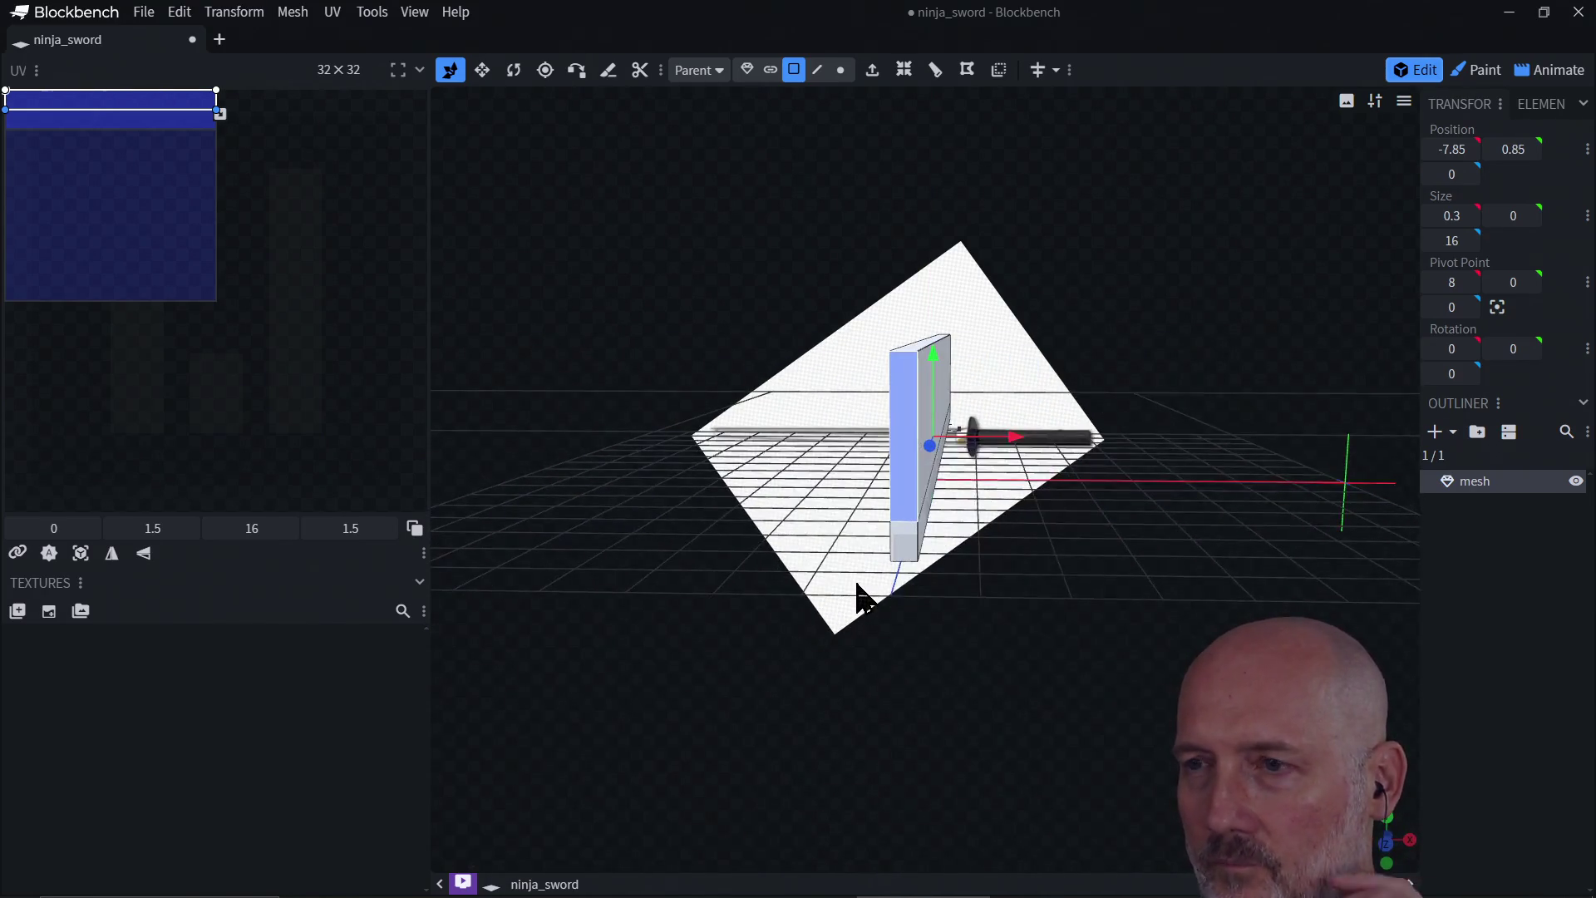
pyautogui.moveTo(1040, 506)
pyautogui.mouseDown()
pyautogui.moveTo(1051, 612)
pyautogui.moveTo(1024, 588)
pyautogui.moveTo(1083, 577)
pyautogui.moveTo(1117, 546)
pyautogui.mouseUp()
pyautogui.click(983, 748)
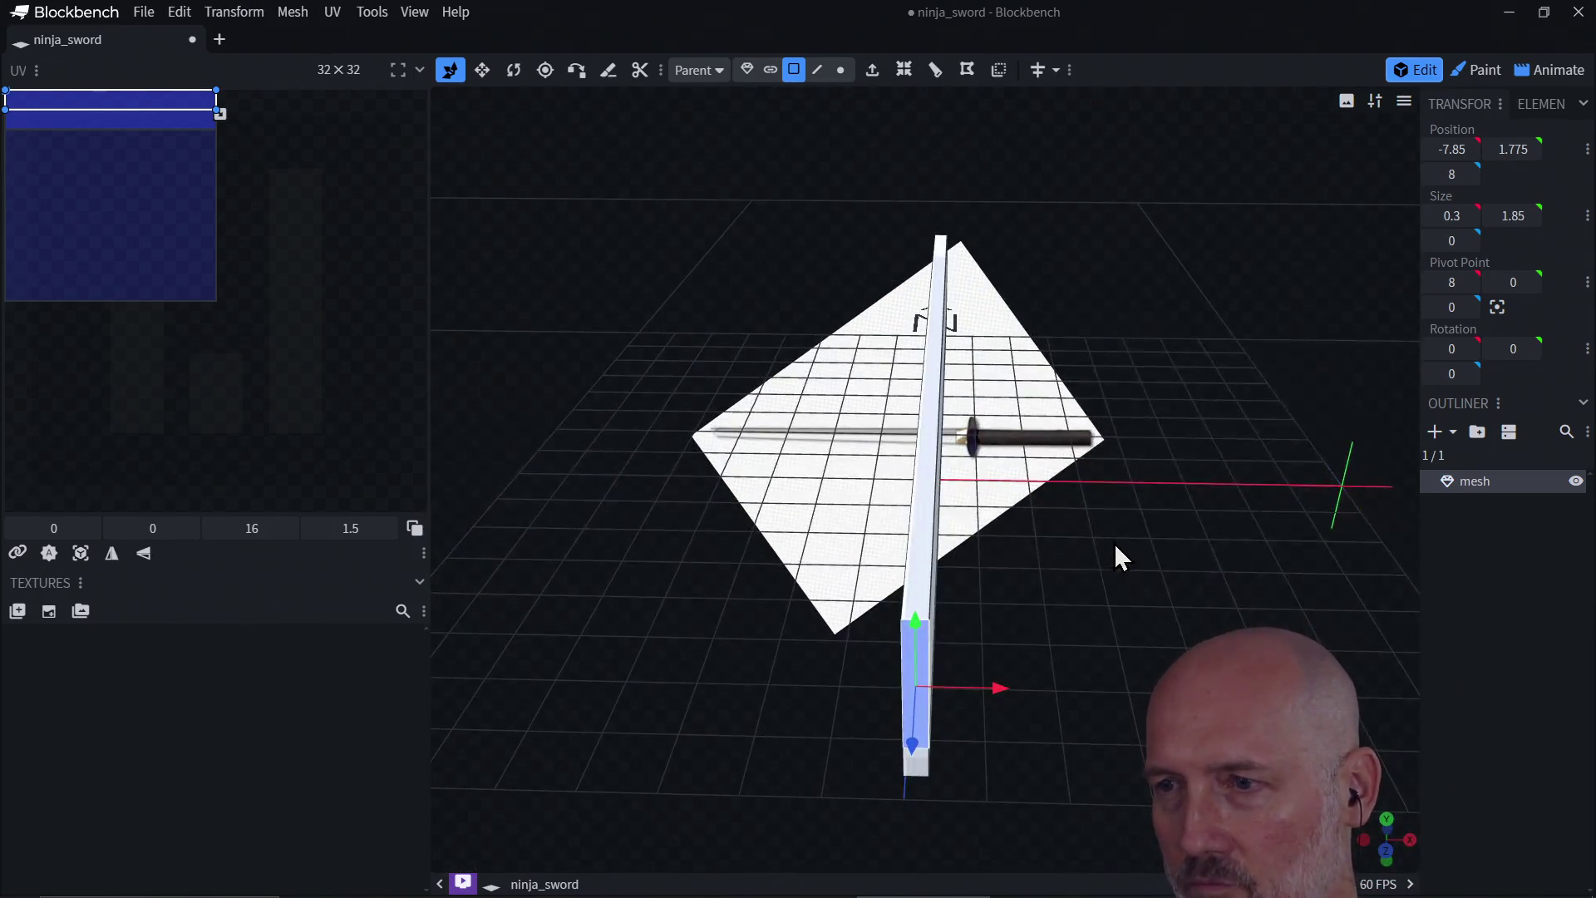
pyautogui.click(925, 689)
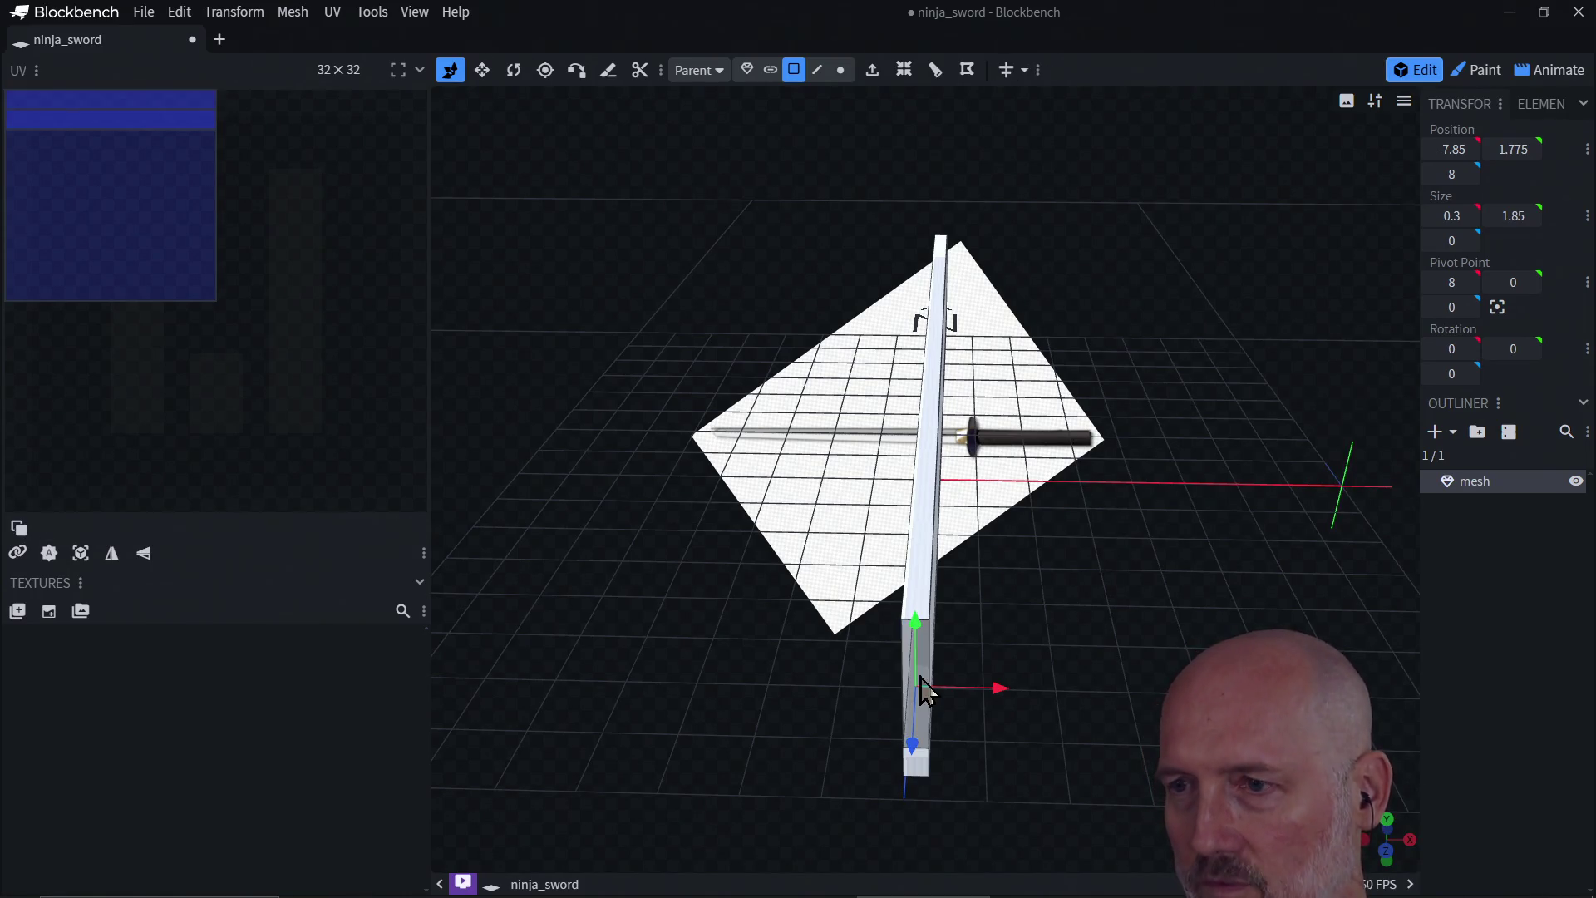
pyautogui.moveTo(1016, 529)
pyautogui.mouseDown()
pyautogui.moveTo(830, 570)
pyautogui.moveTo(983, 488)
pyautogui.moveTo(969, 552)
pyautogui.moveTo(988, 514)
pyautogui.mouseUp()
pyautogui.click(992, 528)
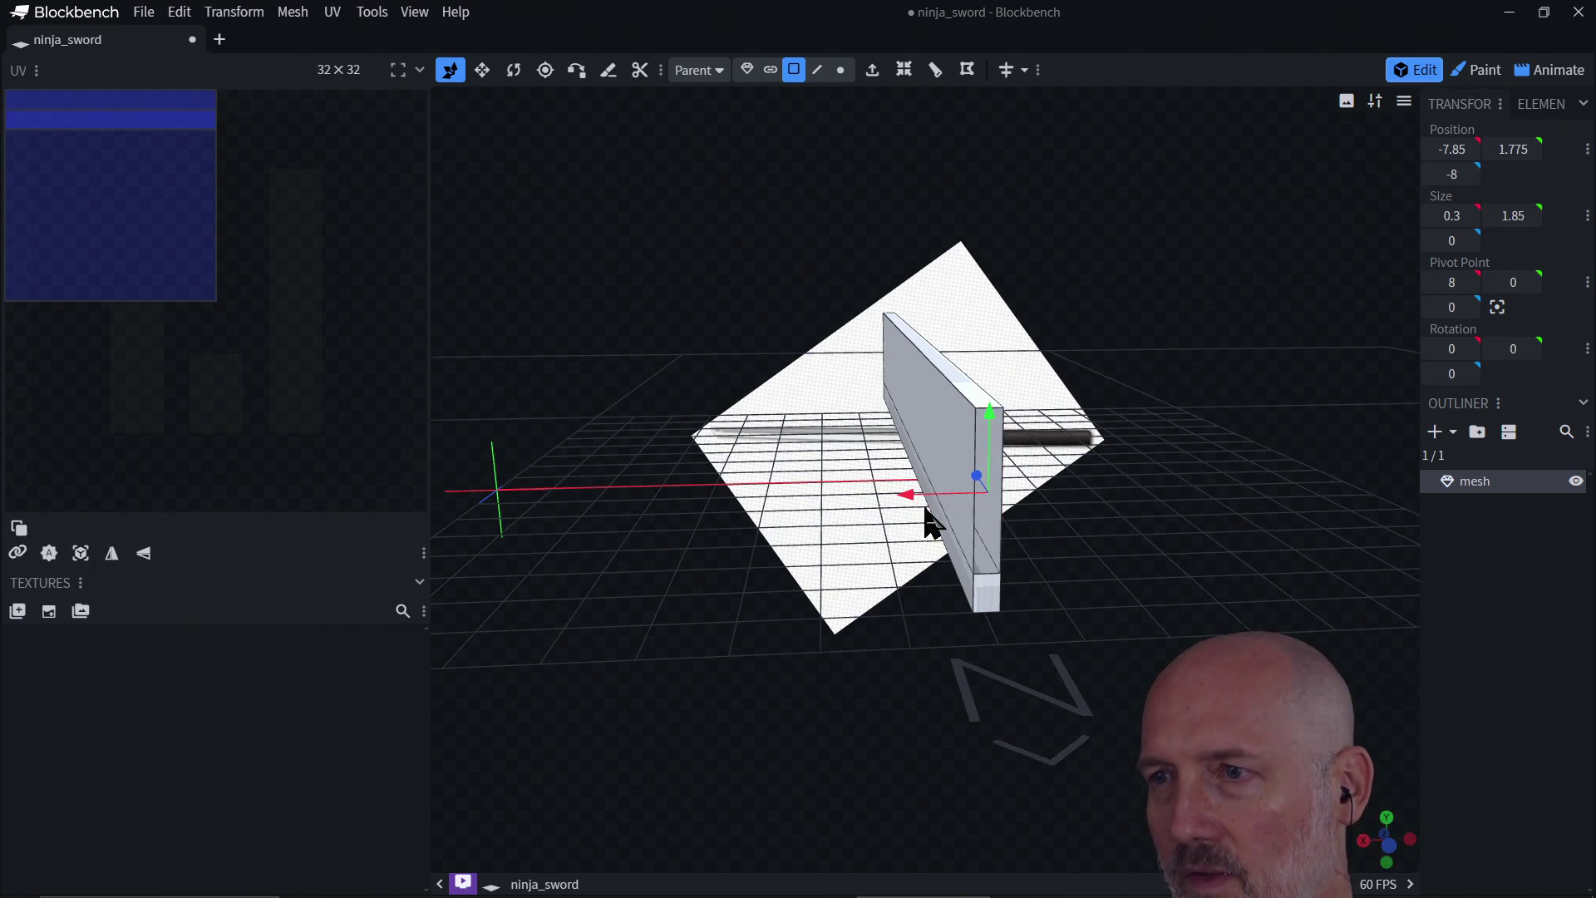
pyautogui.moveTo(929, 522)
pyautogui.mouseDown()
pyautogui.moveTo(998, 616)
pyautogui.moveTo(1105, 688)
pyautogui.moveTo(960, 449)
pyautogui.mouseUp()
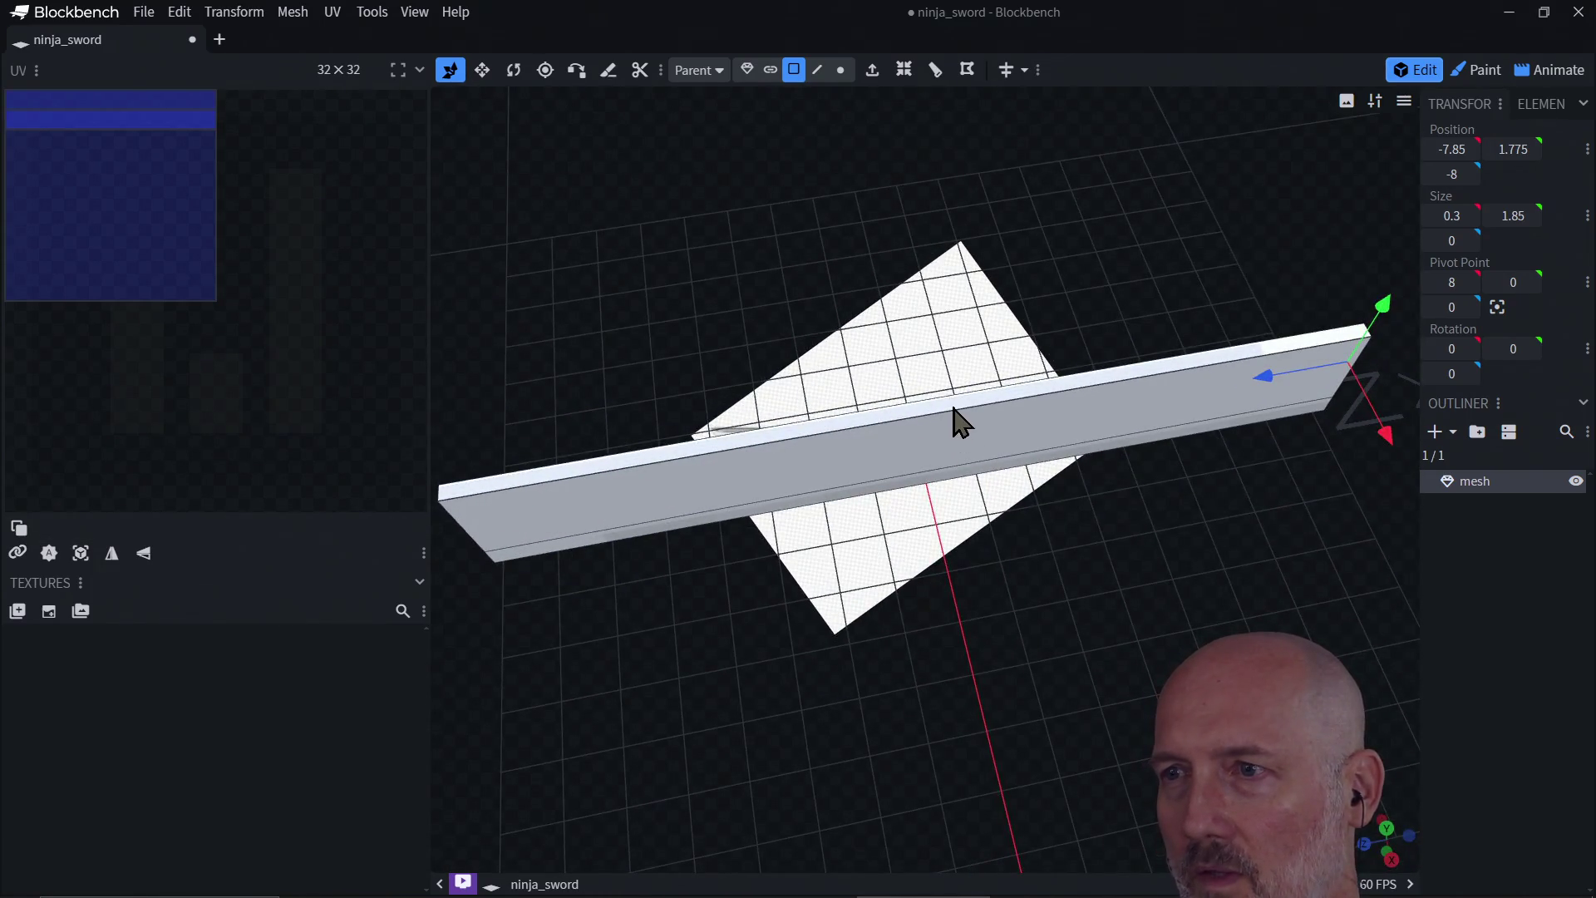
pyautogui.click(960, 424)
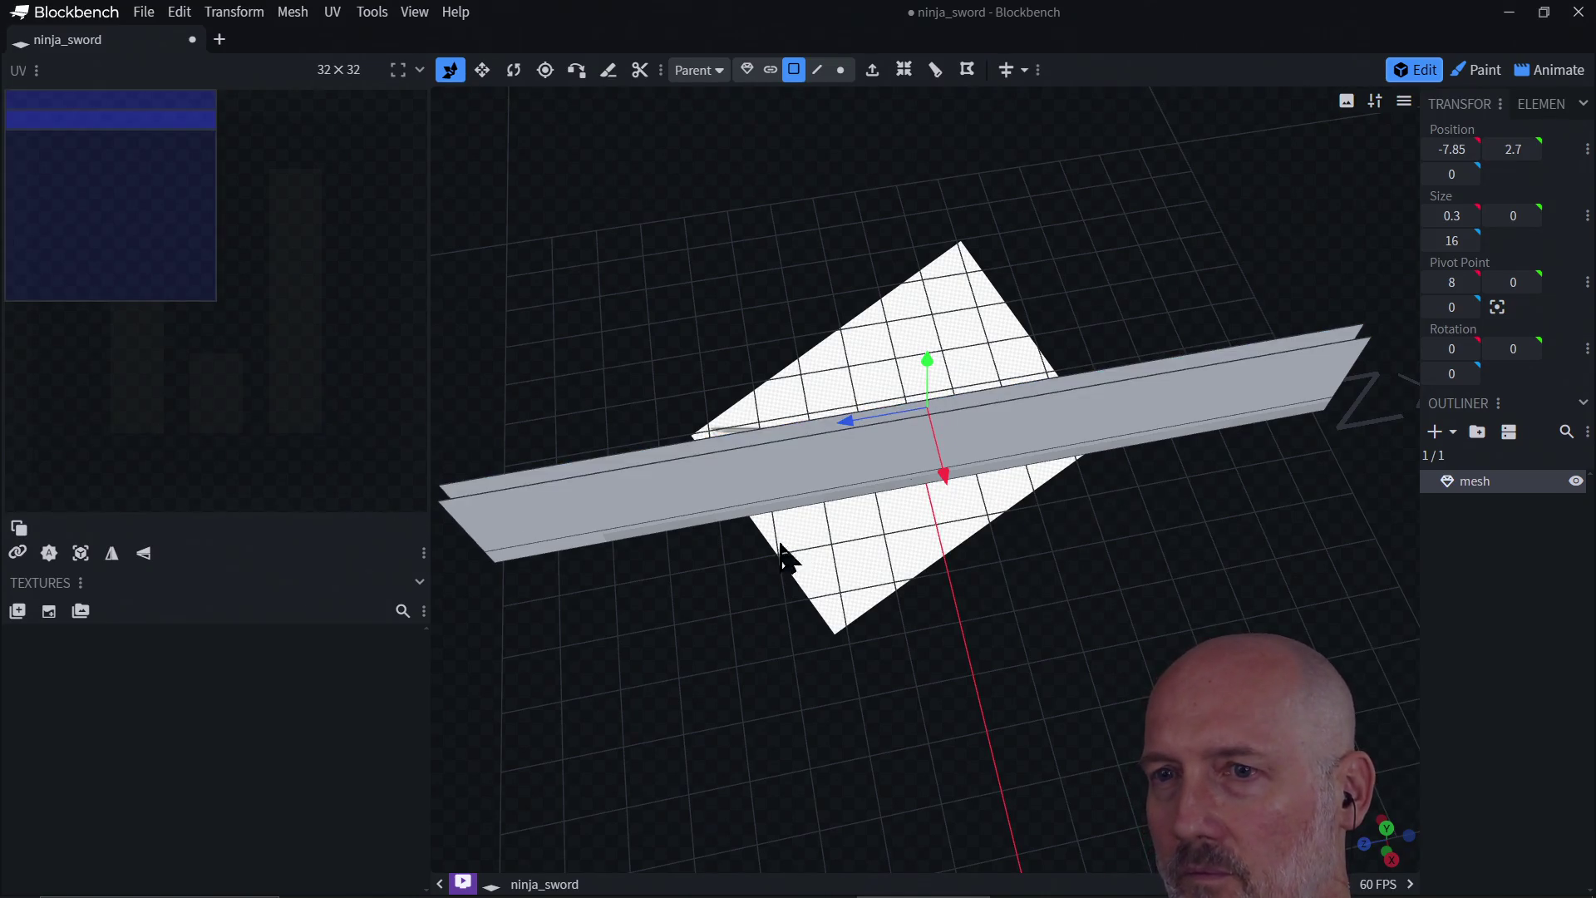
pyautogui.moveTo(781, 552)
pyautogui.mouseDown()
pyautogui.moveTo(734, 606)
pyautogui.moveTo(894, 560)
pyautogui.moveTo(875, 479)
pyautogui.mouseUp()
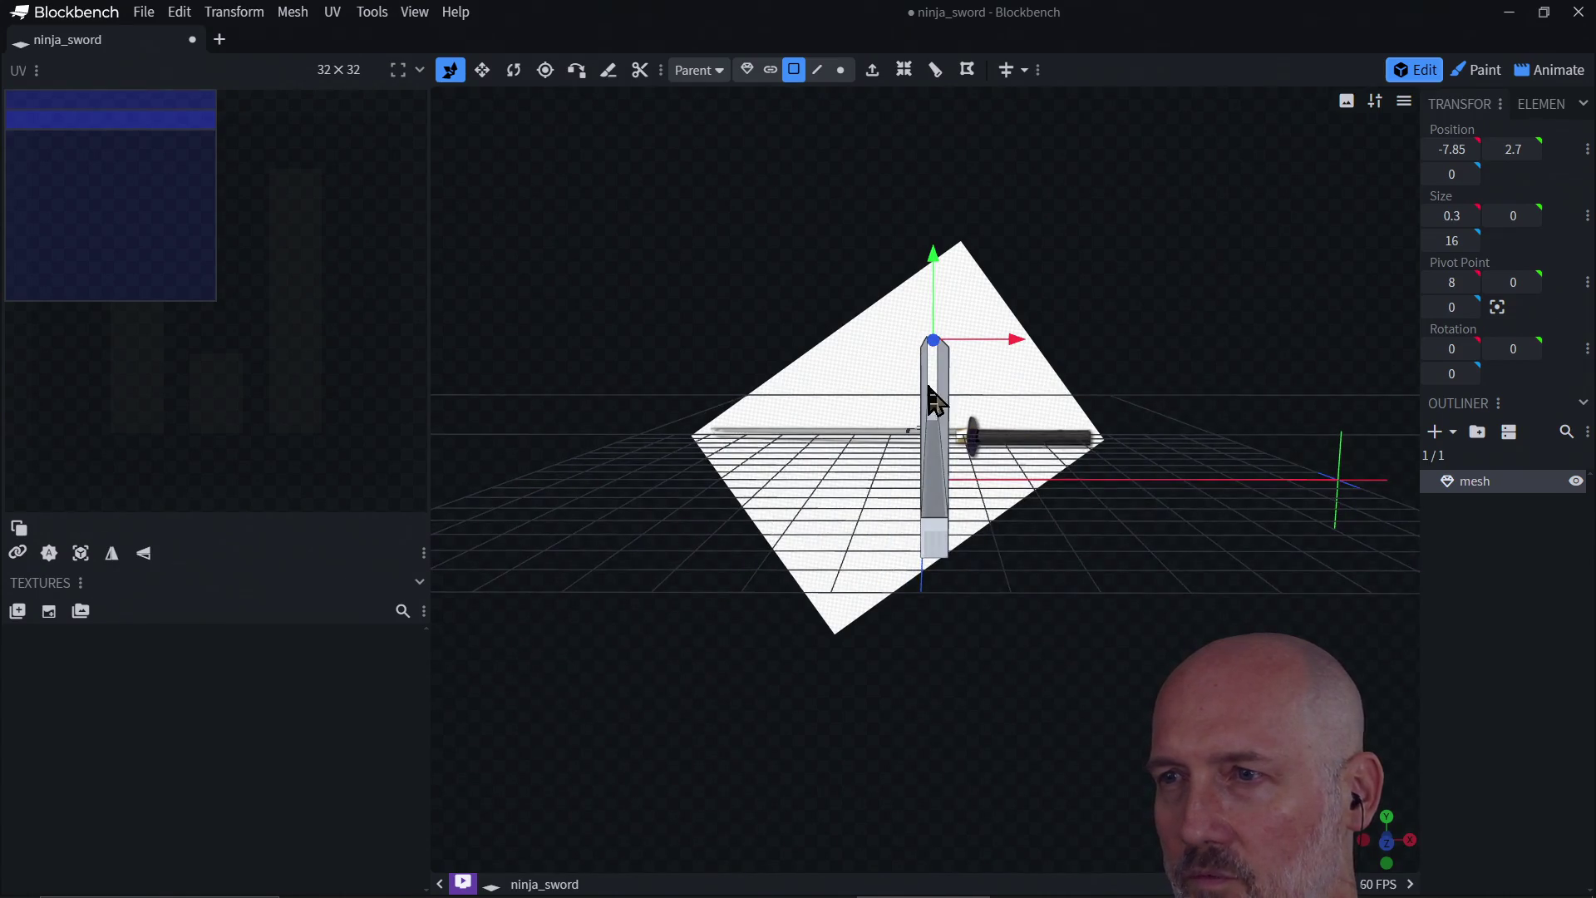
pyautogui.moveTo(985, 432)
pyautogui.mouseDown()
pyautogui.moveTo(1005, 374)
pyautogui.moveTo(1008, 517)
pyautogui.moveTo(1001, 436)
pyautogui.mouseUp()
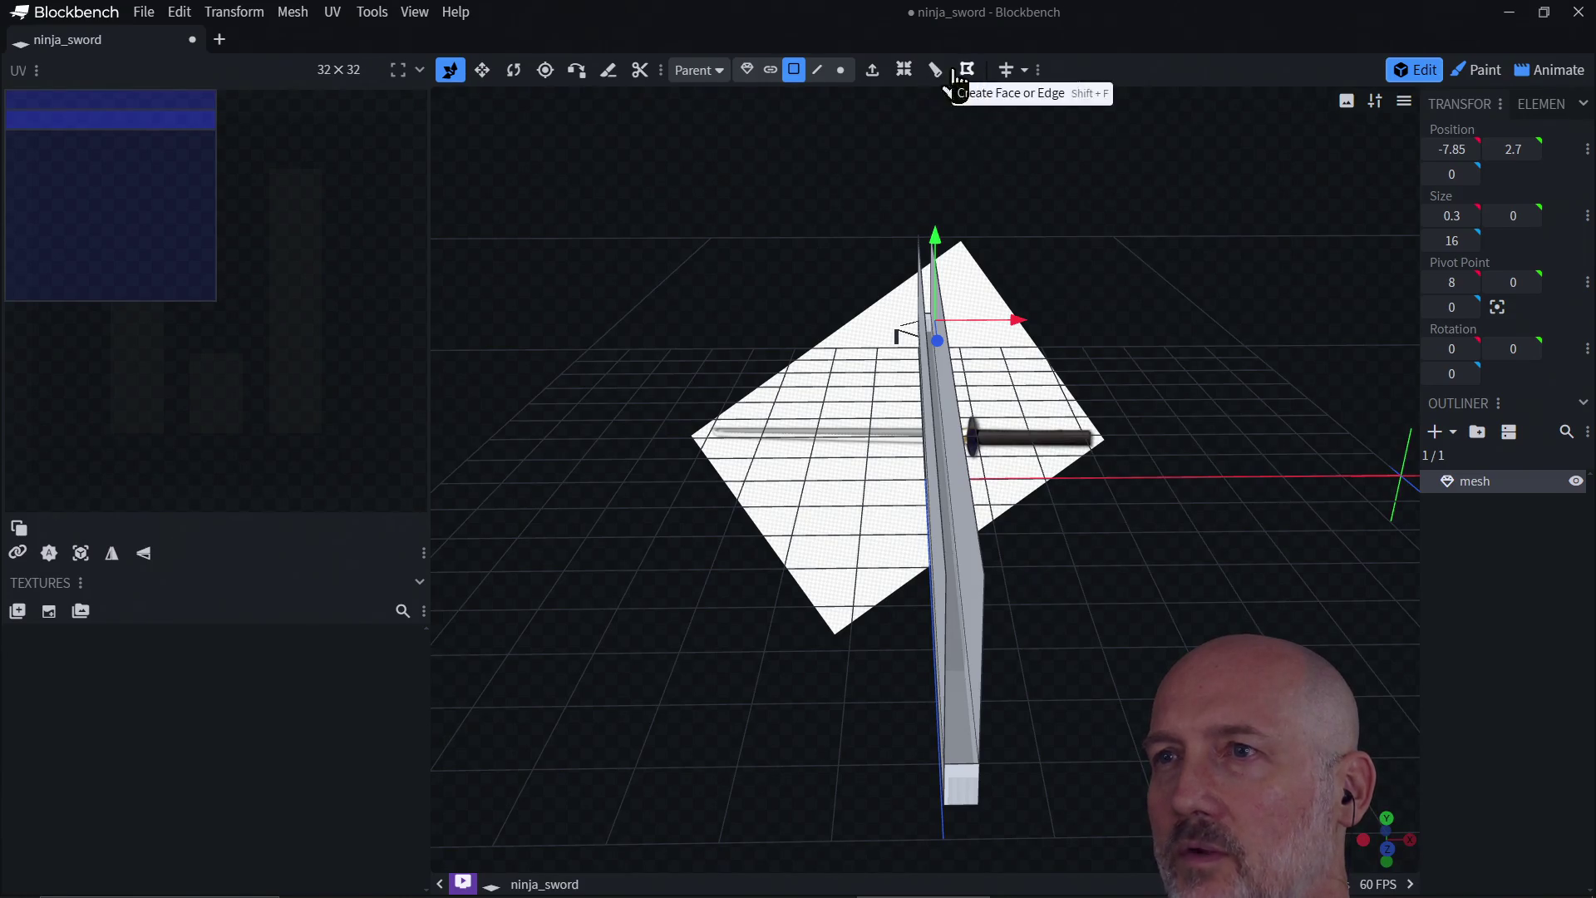
# Step: Shift the blade's top edge along X to about -7.9 and merge the two duplicate vertices
pyautogui.click(817, 69)
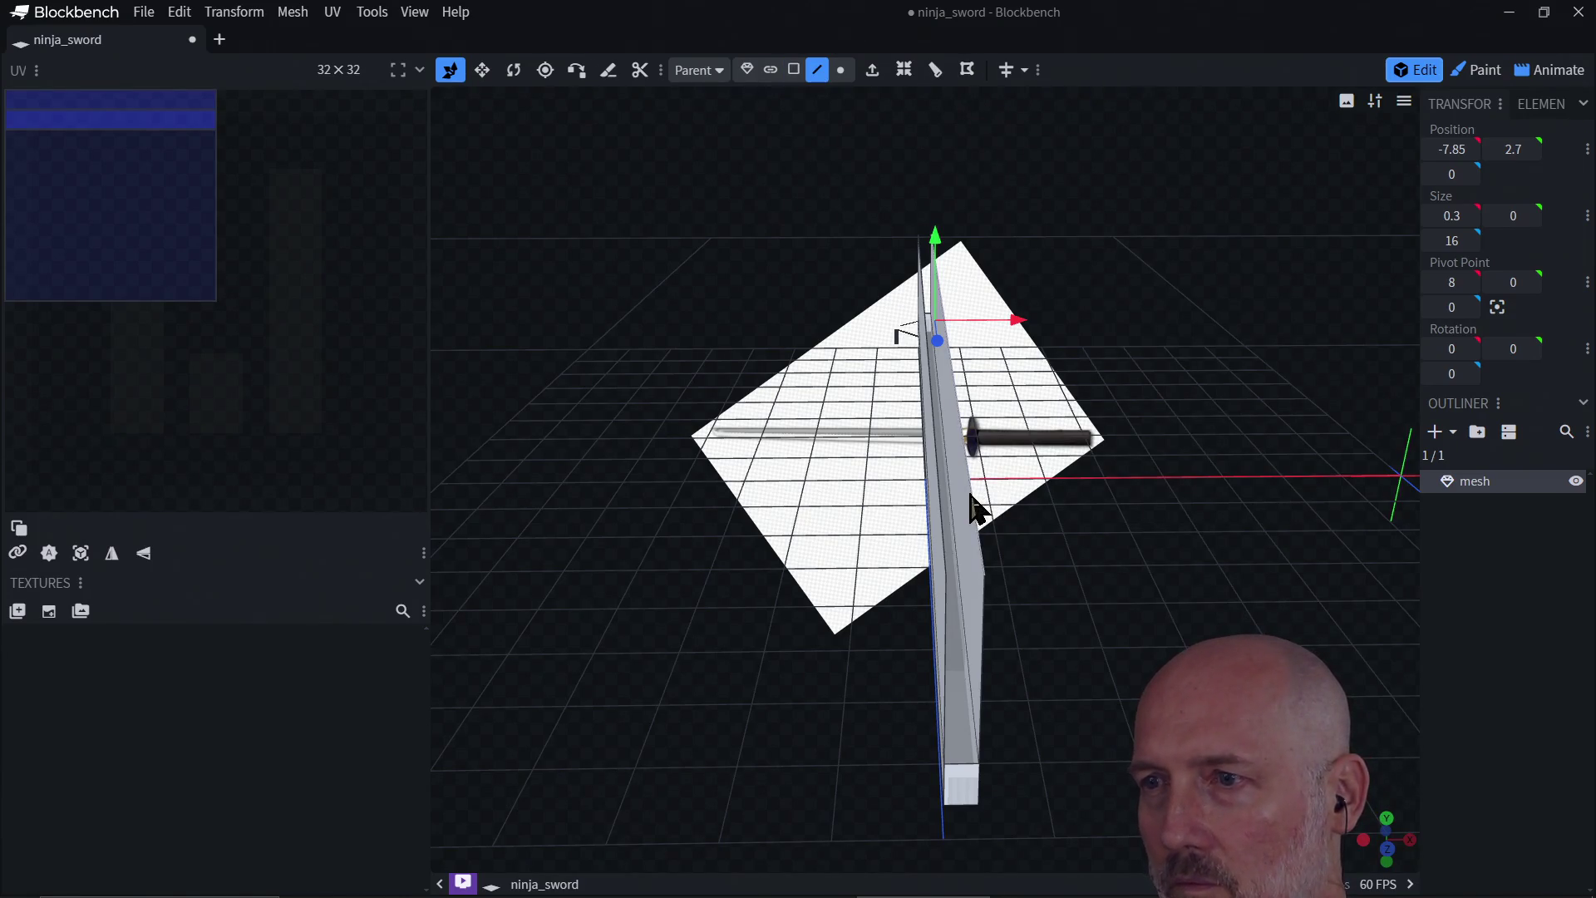
pyautogui.moveTo(1034, 581)
pyautogui.mouseDown()
pyautogui.moveTo(1040, 552)
pyautogui.moveTo(1039, 613)
pyautogui.moveTo(1024, 415)
pyautogui.mouseUp()
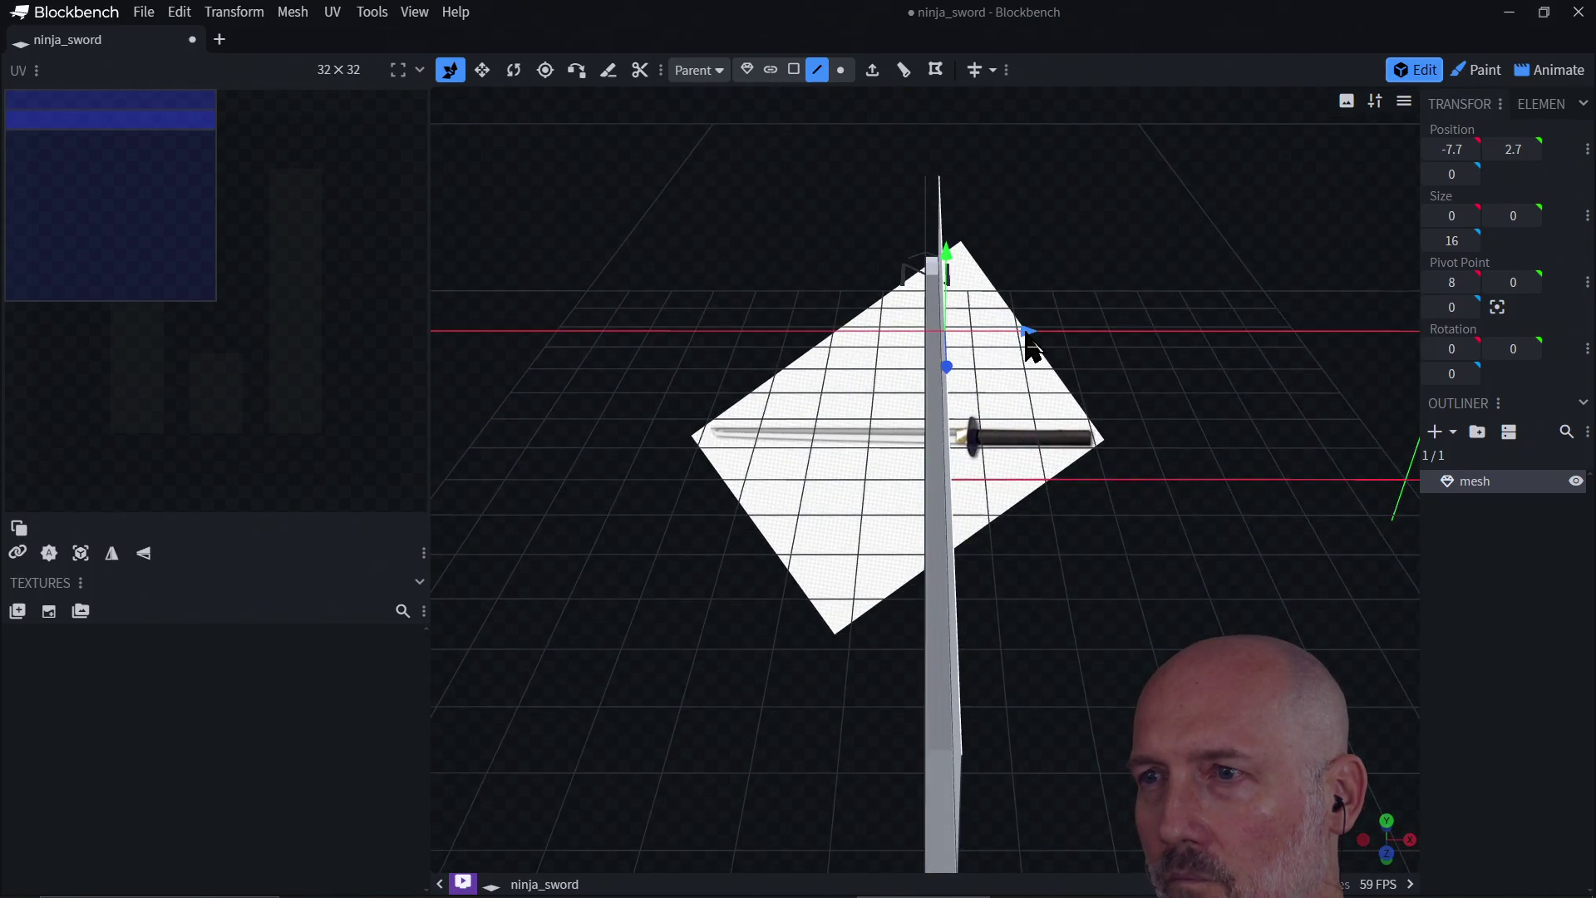
pyautogui.moveTo(996, 334); pyautogui.dragTo(1004, 336)
pyautogui.moveTo(1010, 446); pyautogui.dragTo(875, 497)
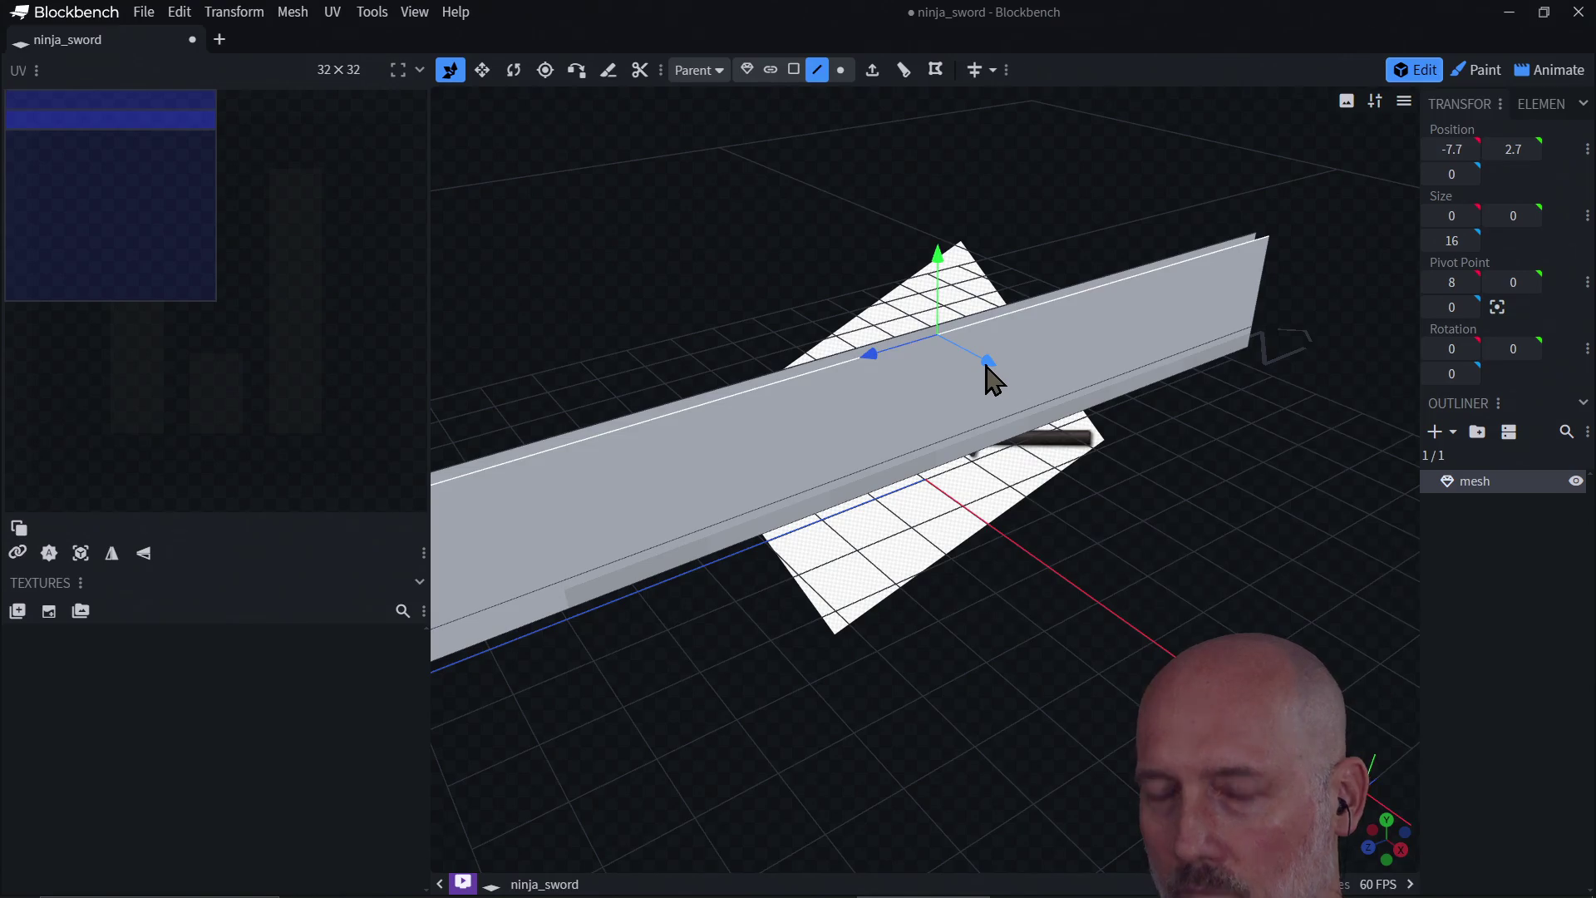
pyautogui.moveTo(987, 362); pyautogui.dragTo(980, 367)
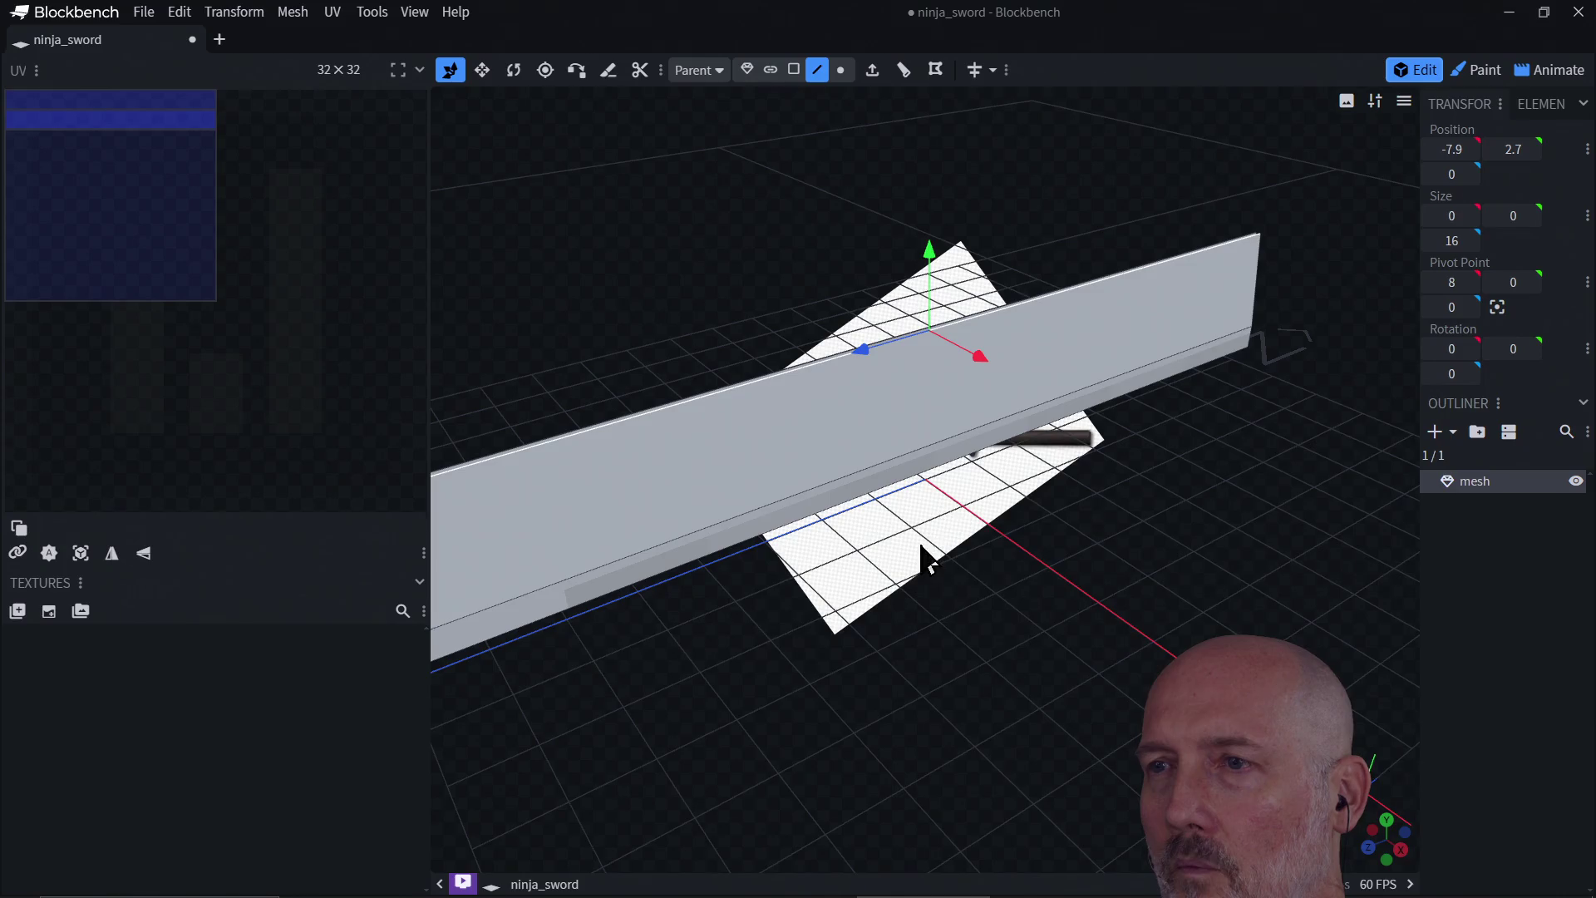
pyautogui.moveTo(919, 552)
pyautogui.mouseDown()
pyautogui.moveTo(1030, 541)
pyautogui.moveTo(1073, 505)
pyautogui.moveTo(1101, 534)
pyautogui.moveTo(1145, 509)
pyautogui.mouseUp()
pyautogui.moveTo(1061, 594)
pyautogui.mouseDown()
pyautogui.moveTo(986, 655)
pyautogui.moveTo(1031, 576)
pyautogui.moveTo(1094, 562)
pyautogui.moveTo(1062, 577)
pyautogui.mouseUp()
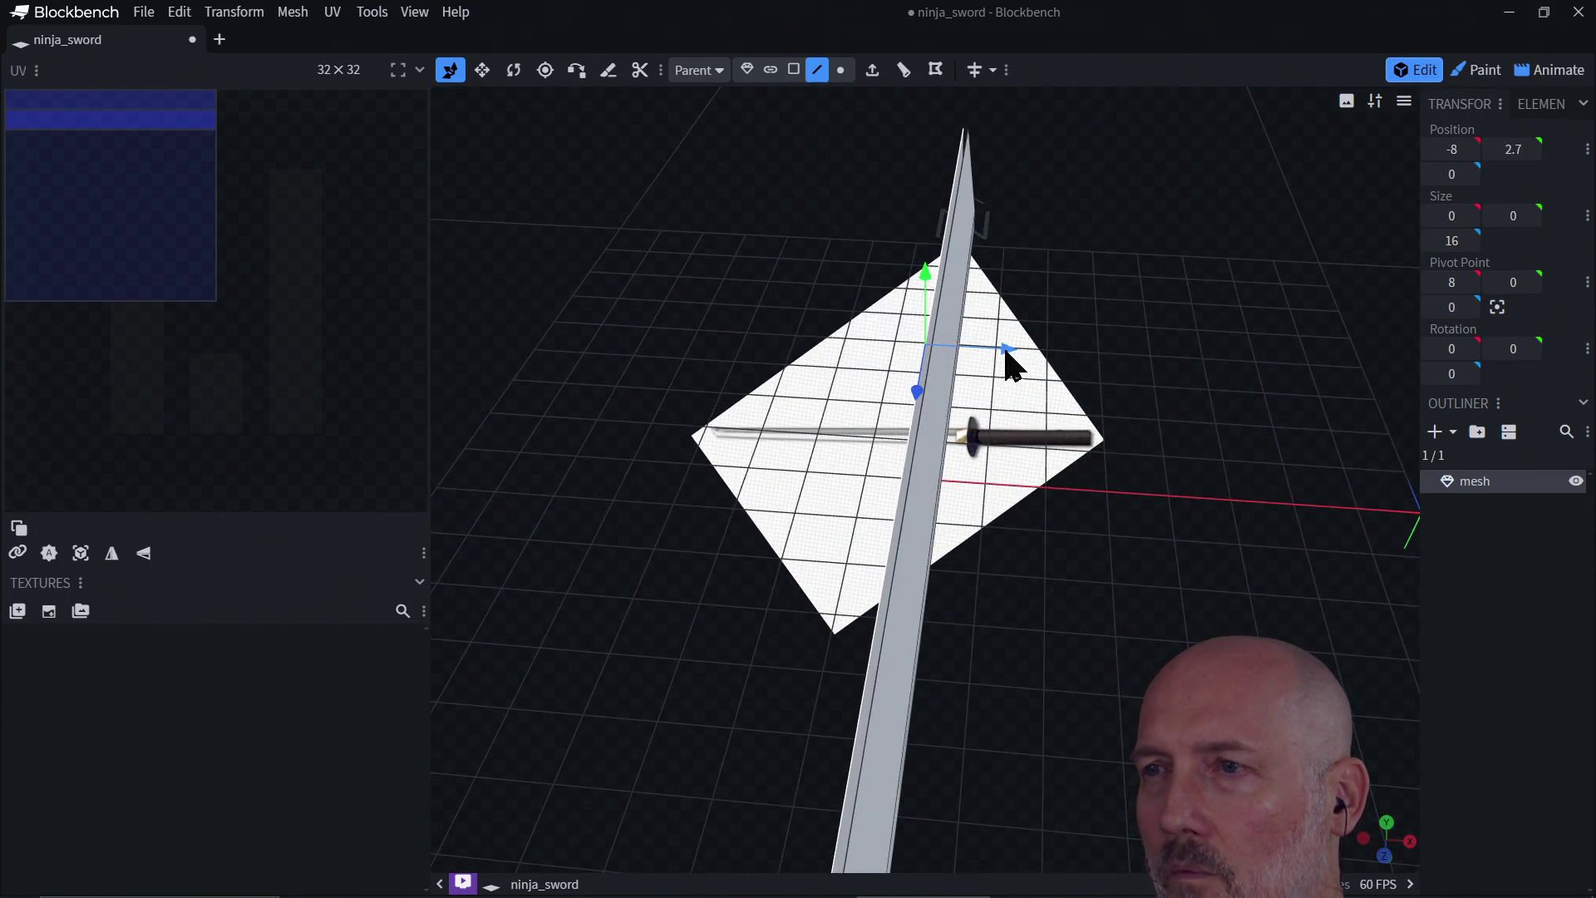
pyautogui.moveTo(1006, 349); pyautogui.dragTo(1022, 361)
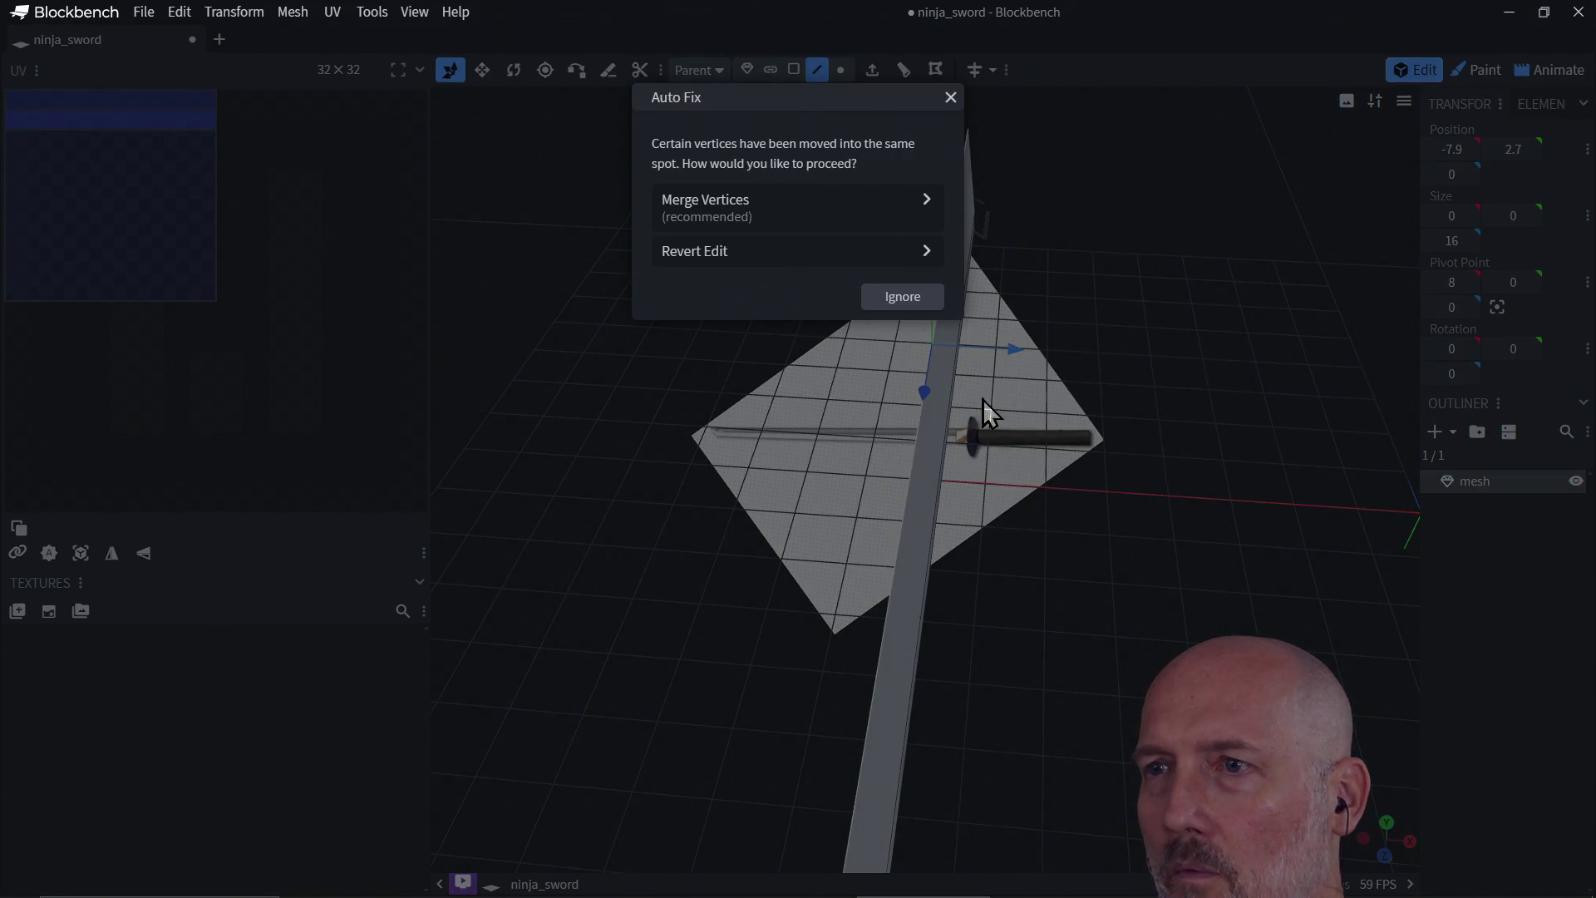
pyautogui.click(813, 215)
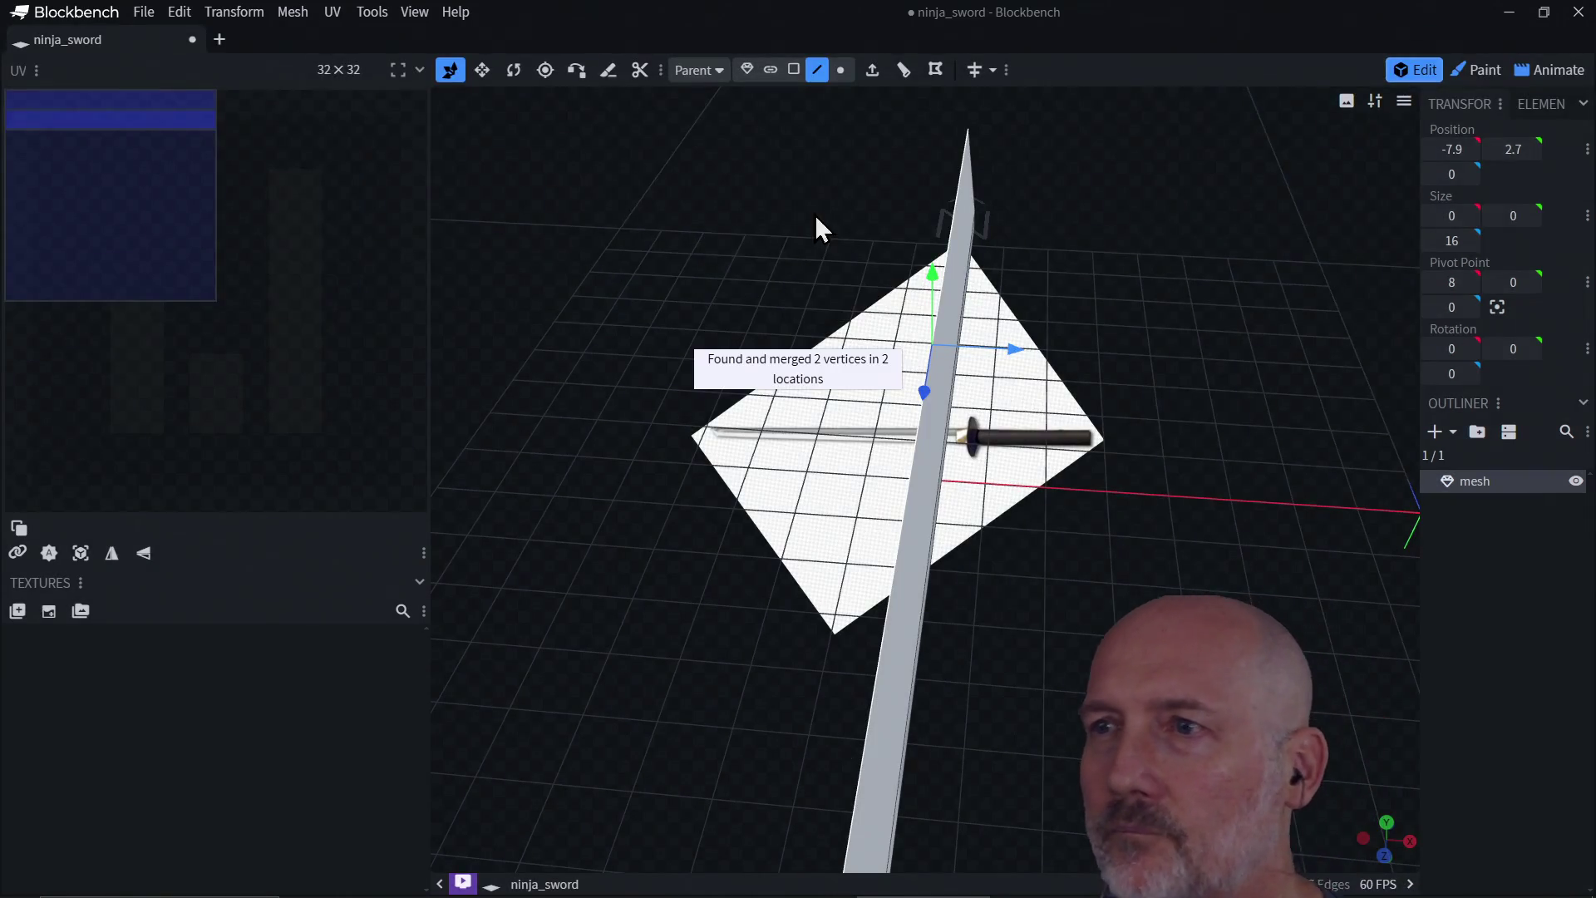
pyautogui.moveTo(1085, 565)
pyautogui.mouseDown()
pyautogui.moveTo(1086, 428)
pyautogui.moveTo(1097, 482)
pyautogui.moveTo(1077, 460)
pyautogui.mouseUp()
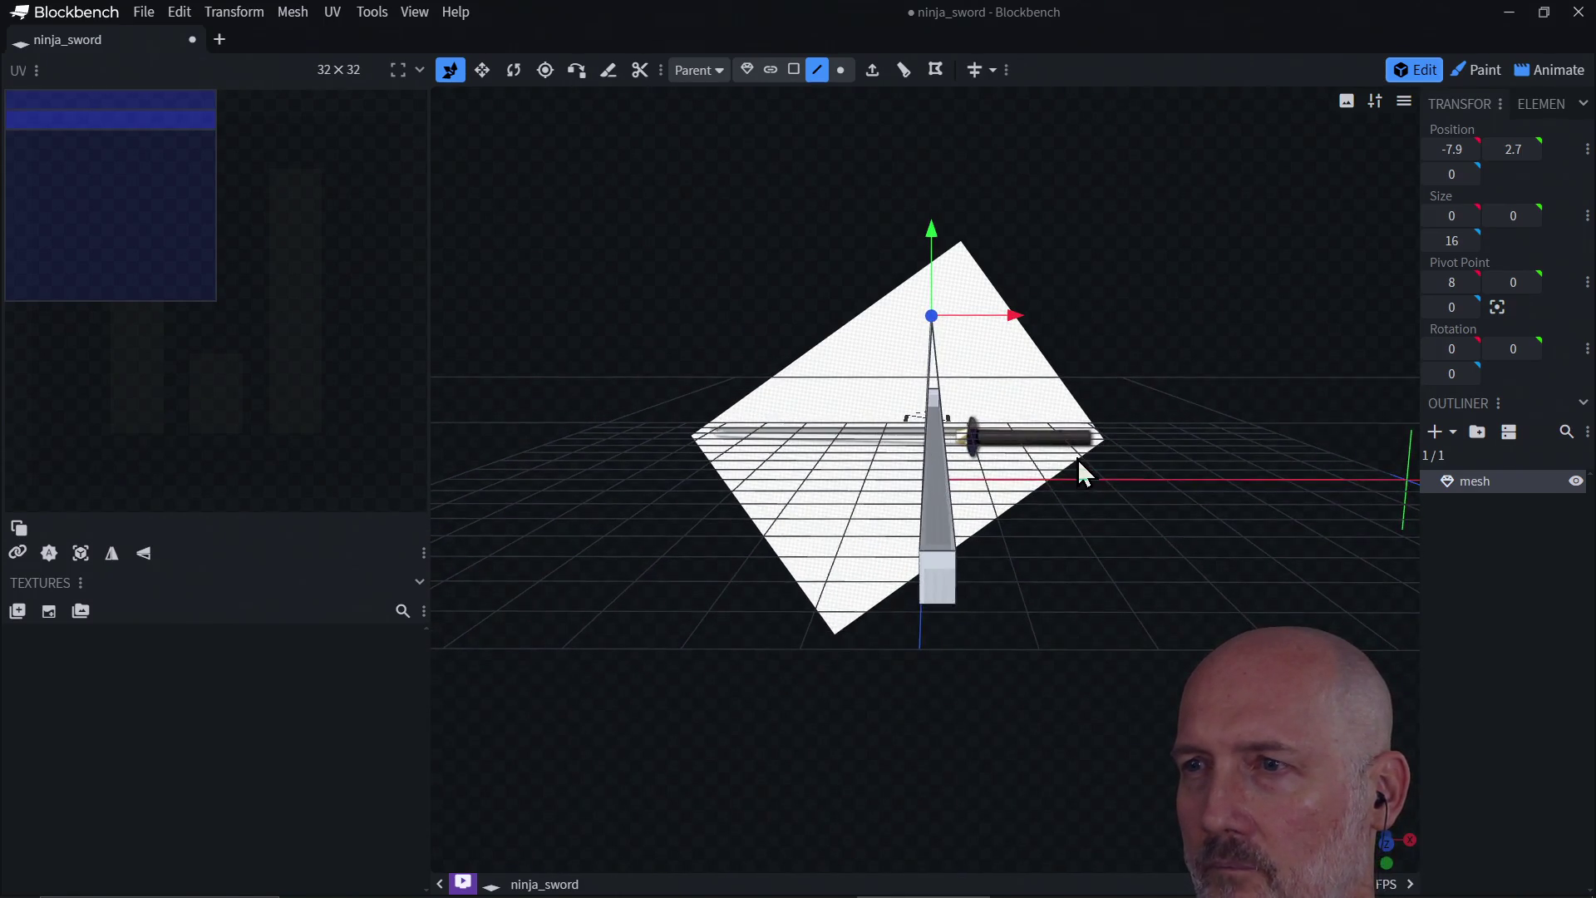
pyautogui.moveTo(1032, 538)
pyautogui.mouseDown()
pyautogui.moveTo(1031, 516)
pyautogui.moveTo(1016, 546)
pyautogui.moveTo(990, 520)
pyautogui.moveTo(1158, 562)
pyautogui.moveTo(1015, 580)
pyautogui.mouseUp()
pyautogui.scroll(2, 1030, 522)
pyautogui.scroll(3, 1012, 573)
pyautogui.moveTo(677, 606)
pyautogui.mouseDown()
pyautogui.moveTo(937, 510)
pyautogui.moveTo(887, 512)
pyautogui.moveTo(944, 469)
pyautogui.moveTo(884, 467)
pyautogui.moveTo(947, 466)
pyautogui.moveTo(945, 542)
pyautogui.mouseUp()
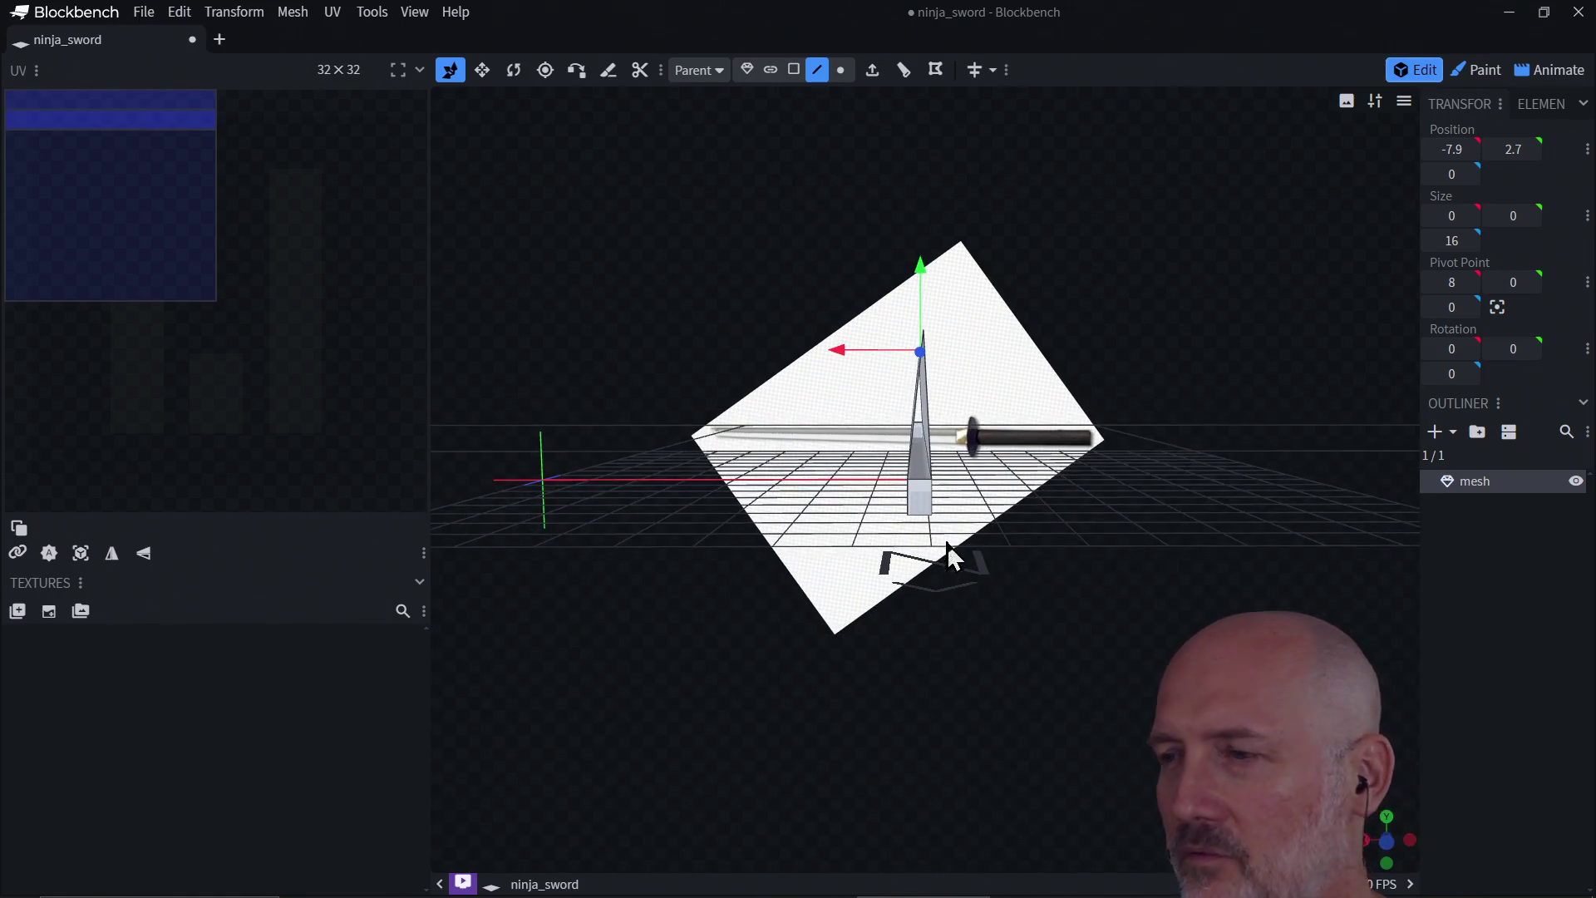
pyautogui.click(1387, 818)
pyautogui.click(1388, 841)
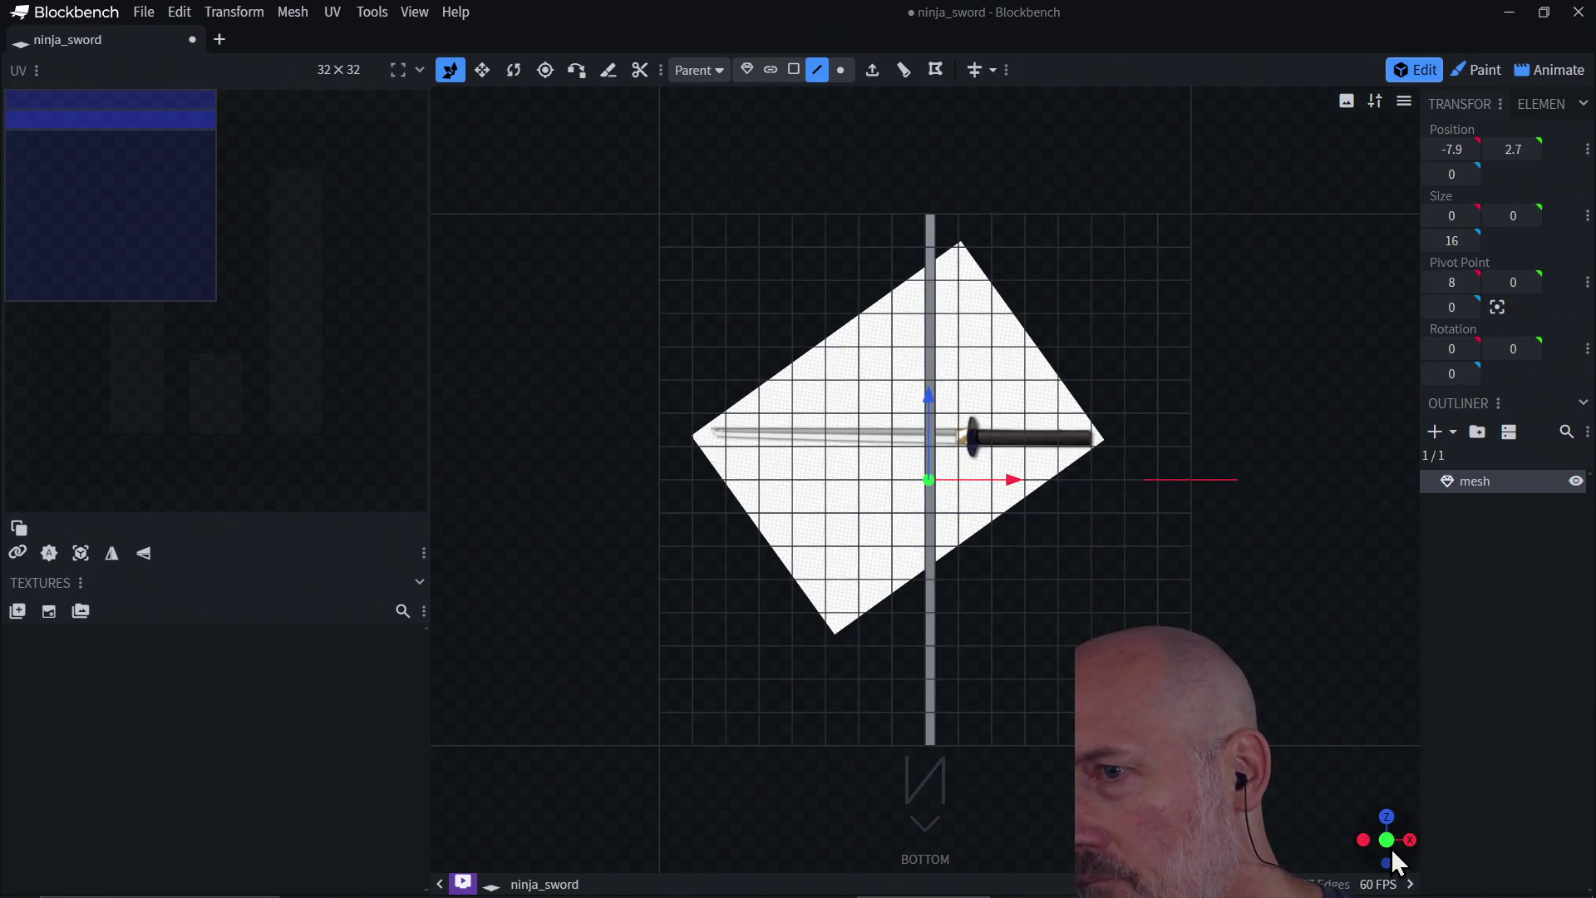
pyautogui.click(1387, 864)
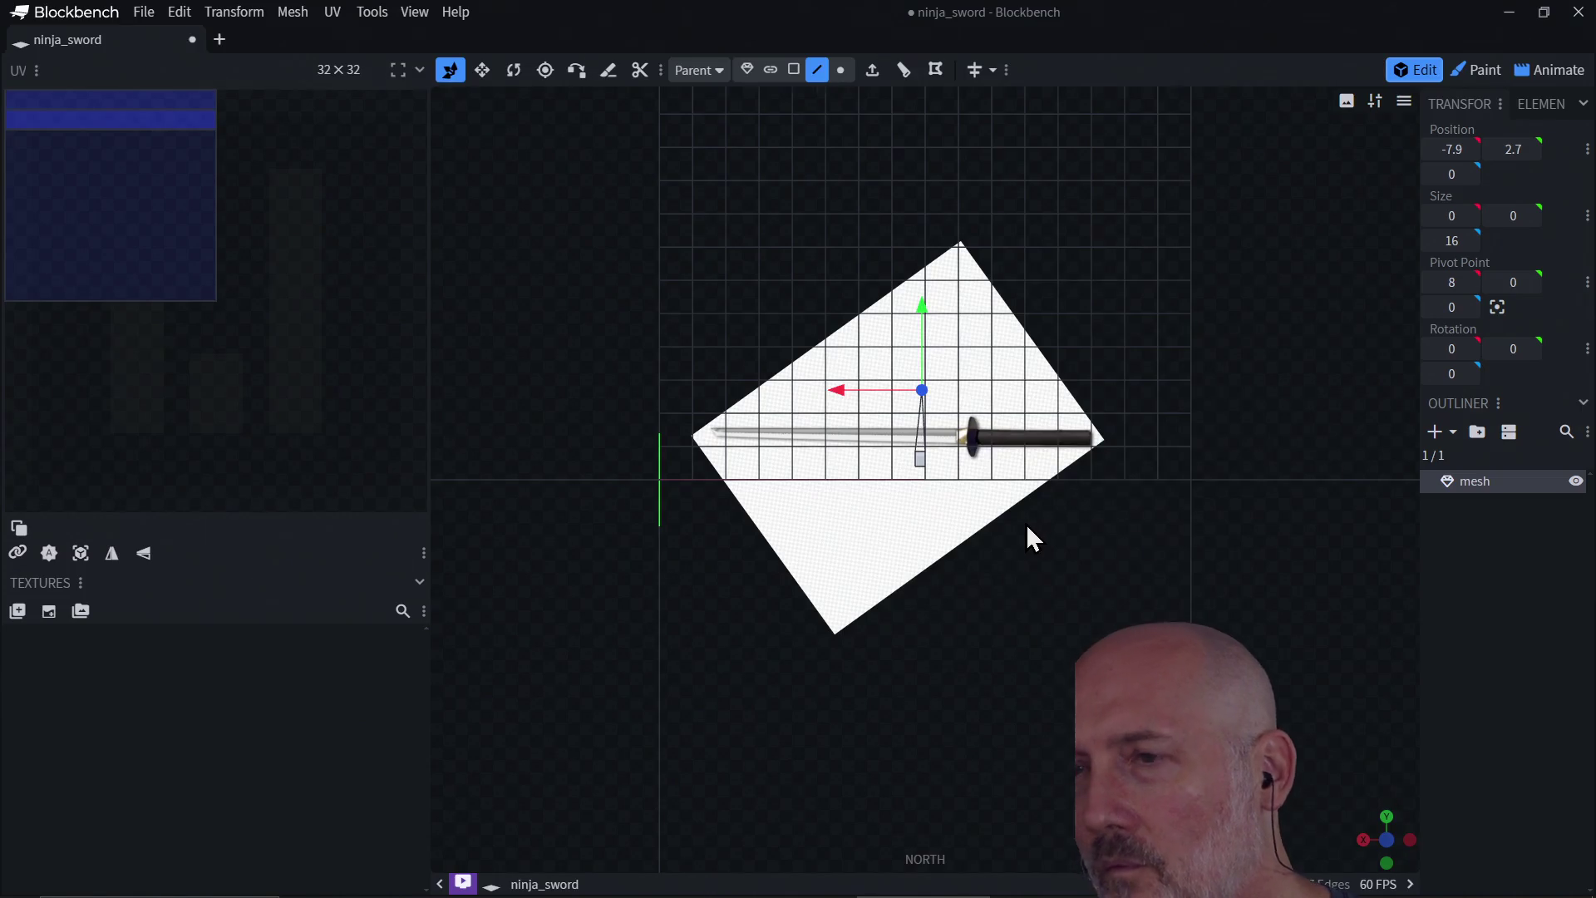
pyautogui.scroll(5, 1019, 517)
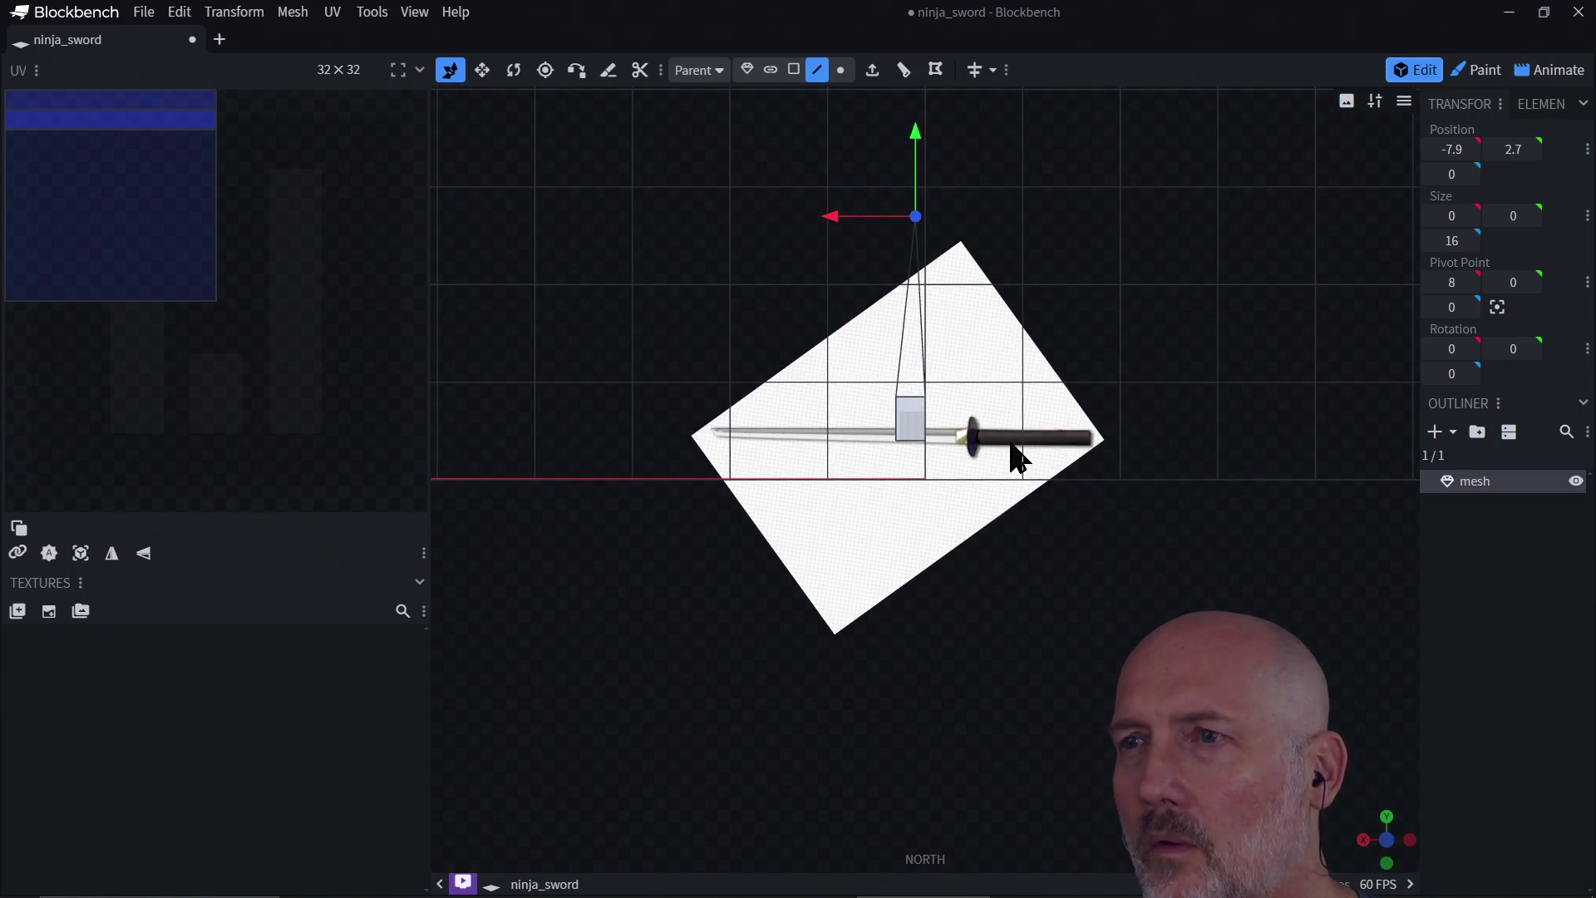
pyautogui.scroll(-2, 1019, 459)
pyautogui.scroll(-1, 1018, 459)
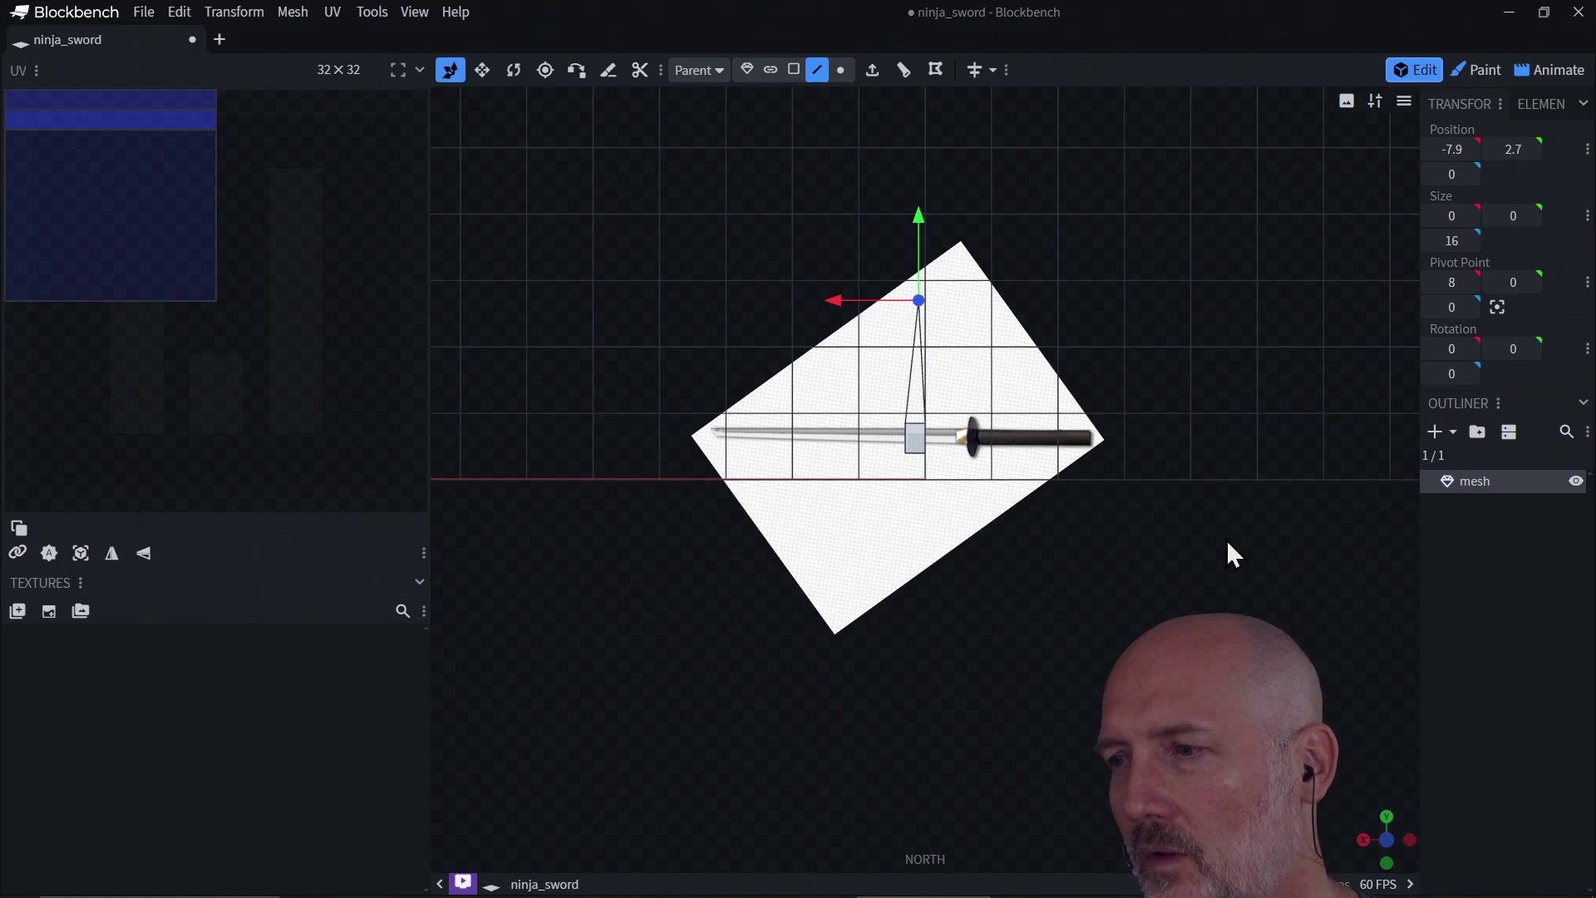
pyautogui.click(1391, 835)
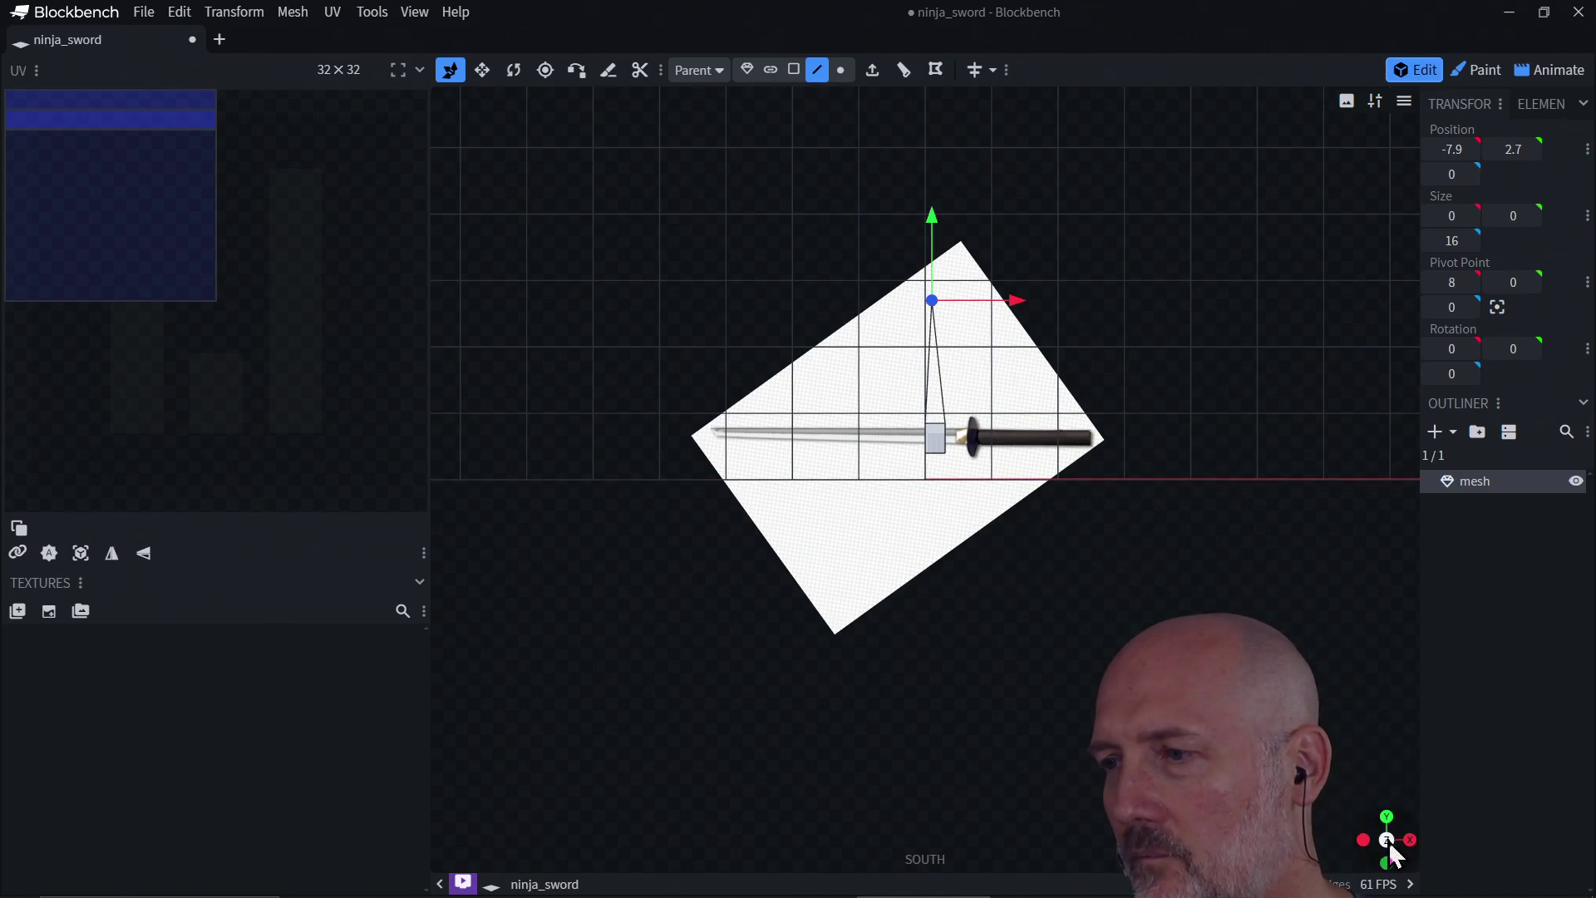
pyautogui.moveTo(1386, 845)
pyautogui.mouseDown()
pyautogui.moveTo(1230, 595)
pyautogui.moveTo(1147, 601)
pyautogui.moveTo(1239, 521)
pyautogui.moveTo(947, 441)
pyautogui.moveTo(740, 342)
pyautogui.moveTo(794, 416)
pyautogui.moveTo(862, 631)
pyautogui.moveTo(851, 624)
pyautogui.mouseUp()
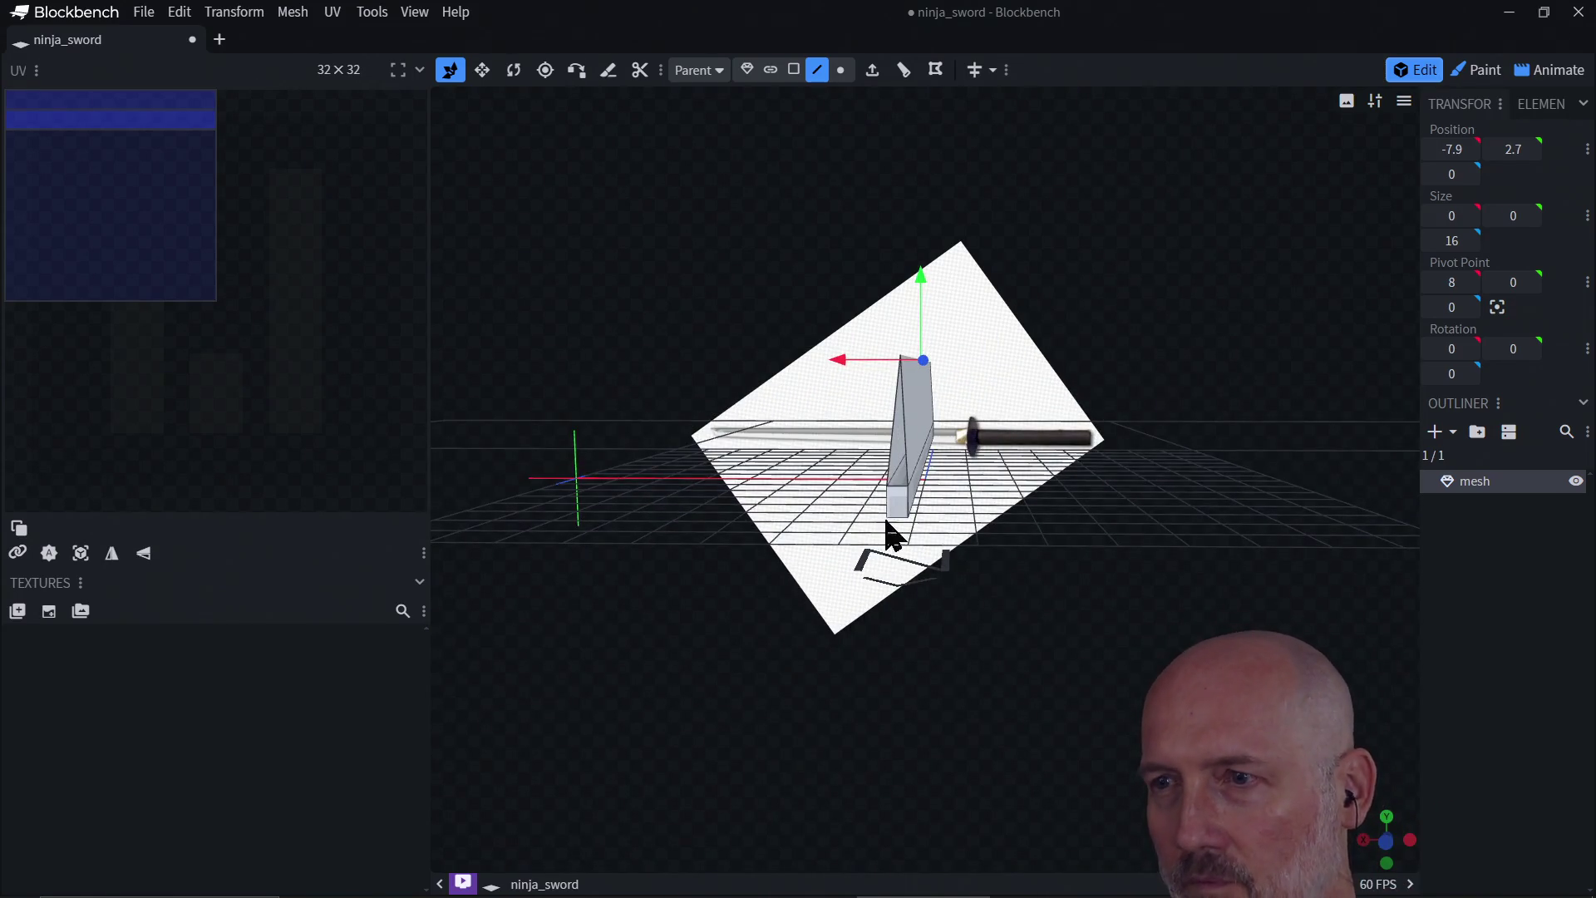
pyautogui.moveTo(891, 534)
pyautogui.mouseDown()
pyautogui.moveTo(884, 510)
pyautogui.moveTo(922, 518)
pyautogui.moveTo(908, 562)
pyautogui.moveTo(955, 598)
pyautogui.moveTo(978, 557)
pyautogui.mouseUp()
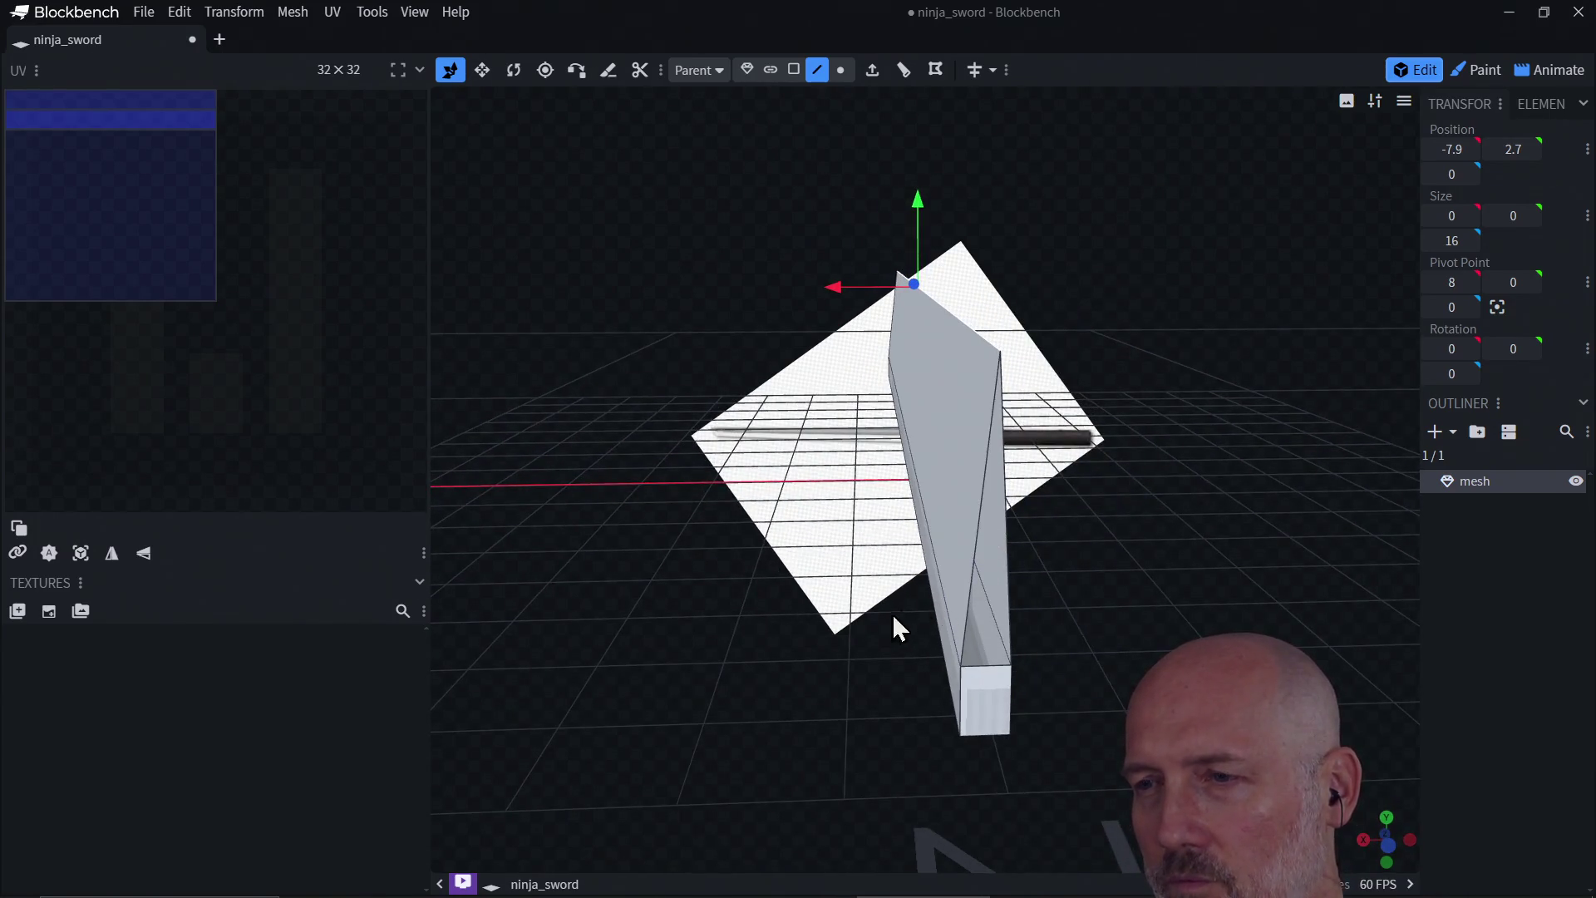
pyautogui.moveTo(897, 627)
pyautogui.mouseDown()
pyautogui.moveTo(1012, 613)
pyautogui.moveTo(985, 621)
pyautogui.moveTo(1029, 592)
pyautogui.moveTo(1052, 625)
pyautogui.mouseUp()
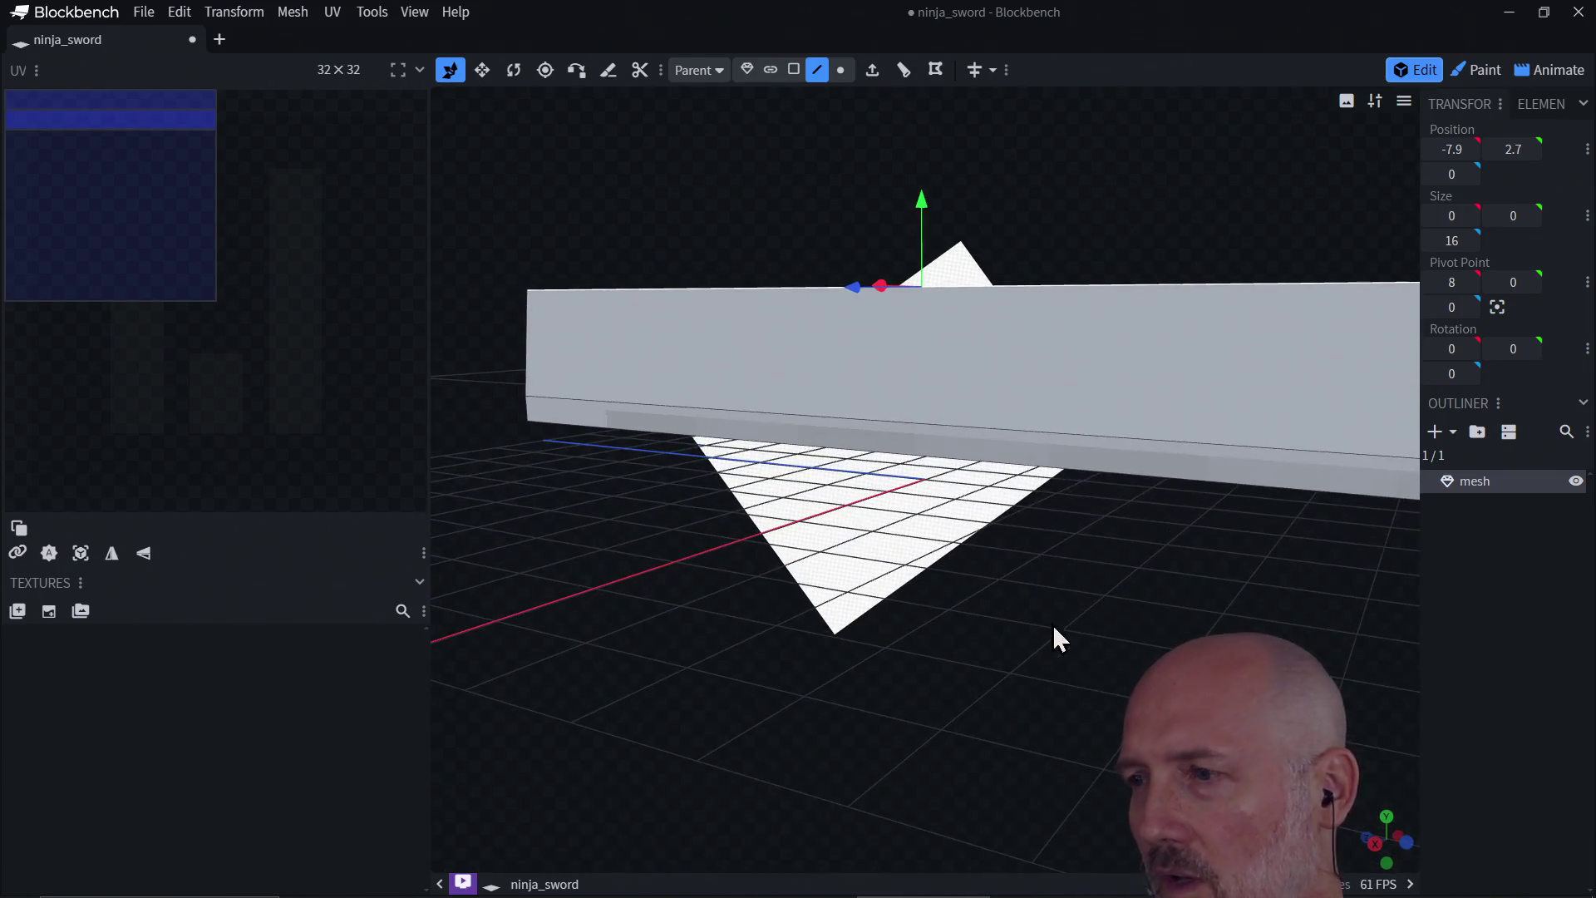
pyautogui.click(1371, 836)
pyautogui.click(1371, 860)
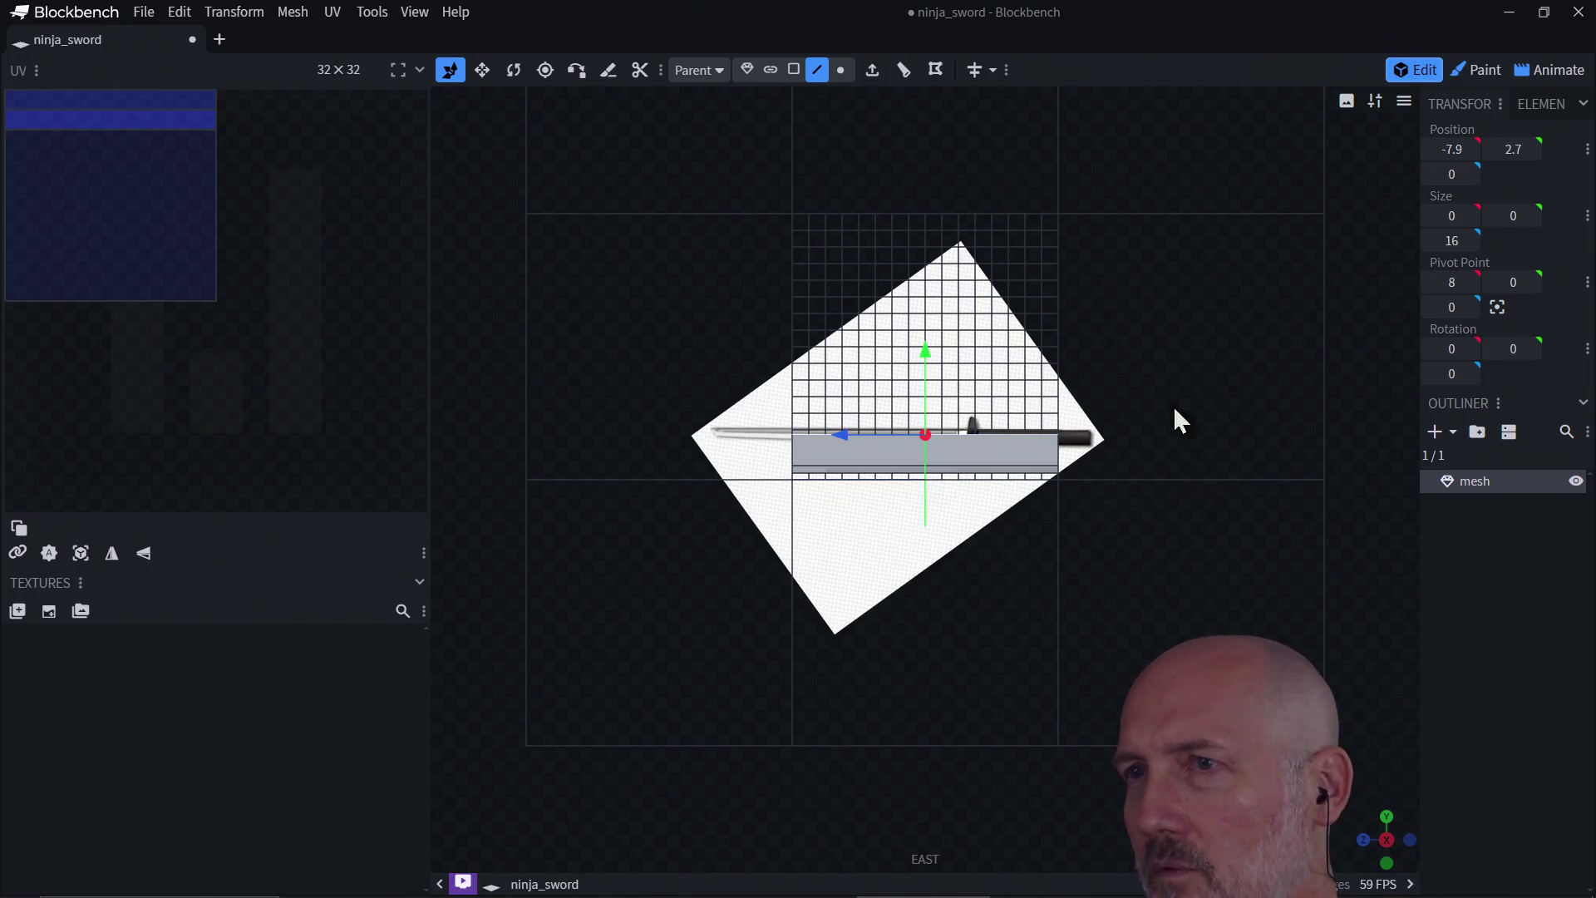
# Step: Move the whole blade mesh along Z to 5
pyautogui.click(747, 70)
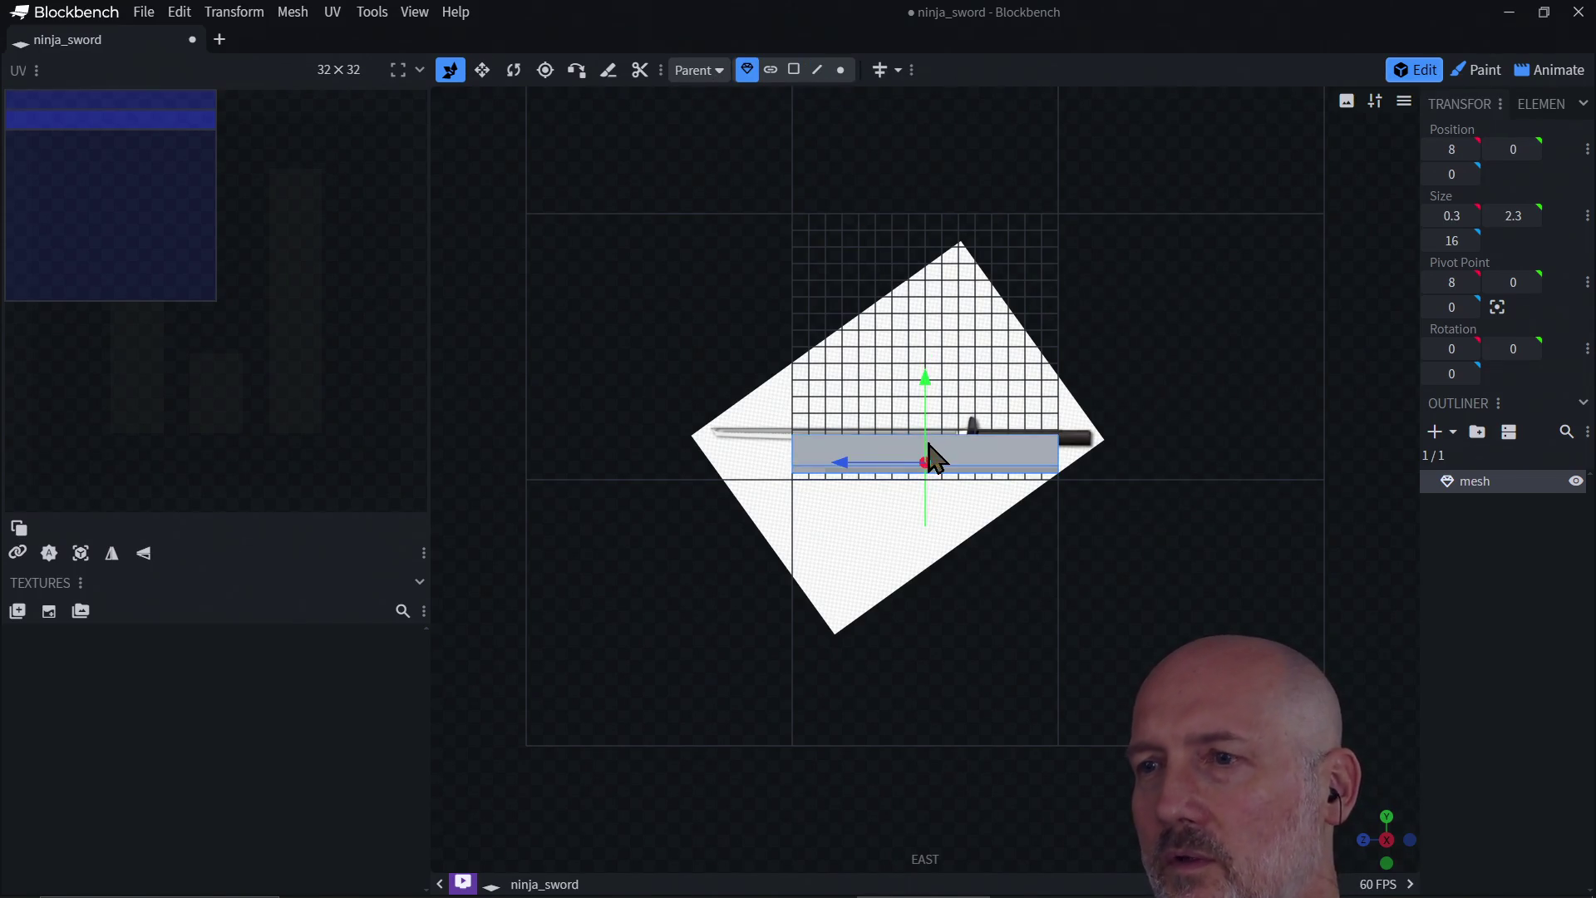
pyautogui.moveTo(875, 467); pyautogui.dragTo(790, 470)
pyautogui.scroll(5, 868, 475)
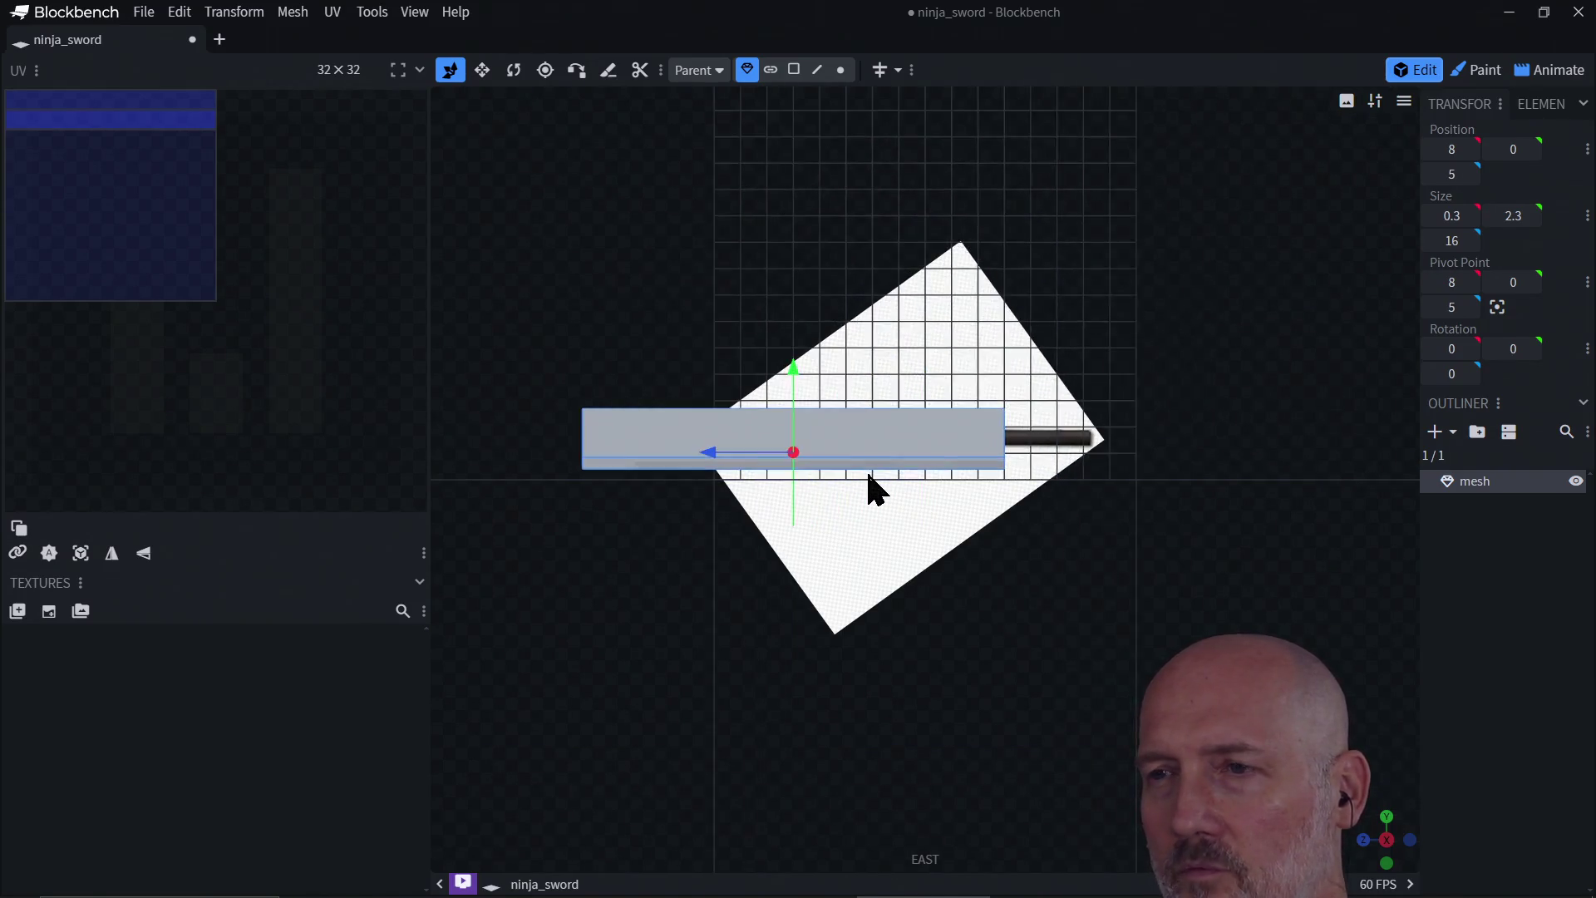
pyautogui.scroll(-3, 868, 476)
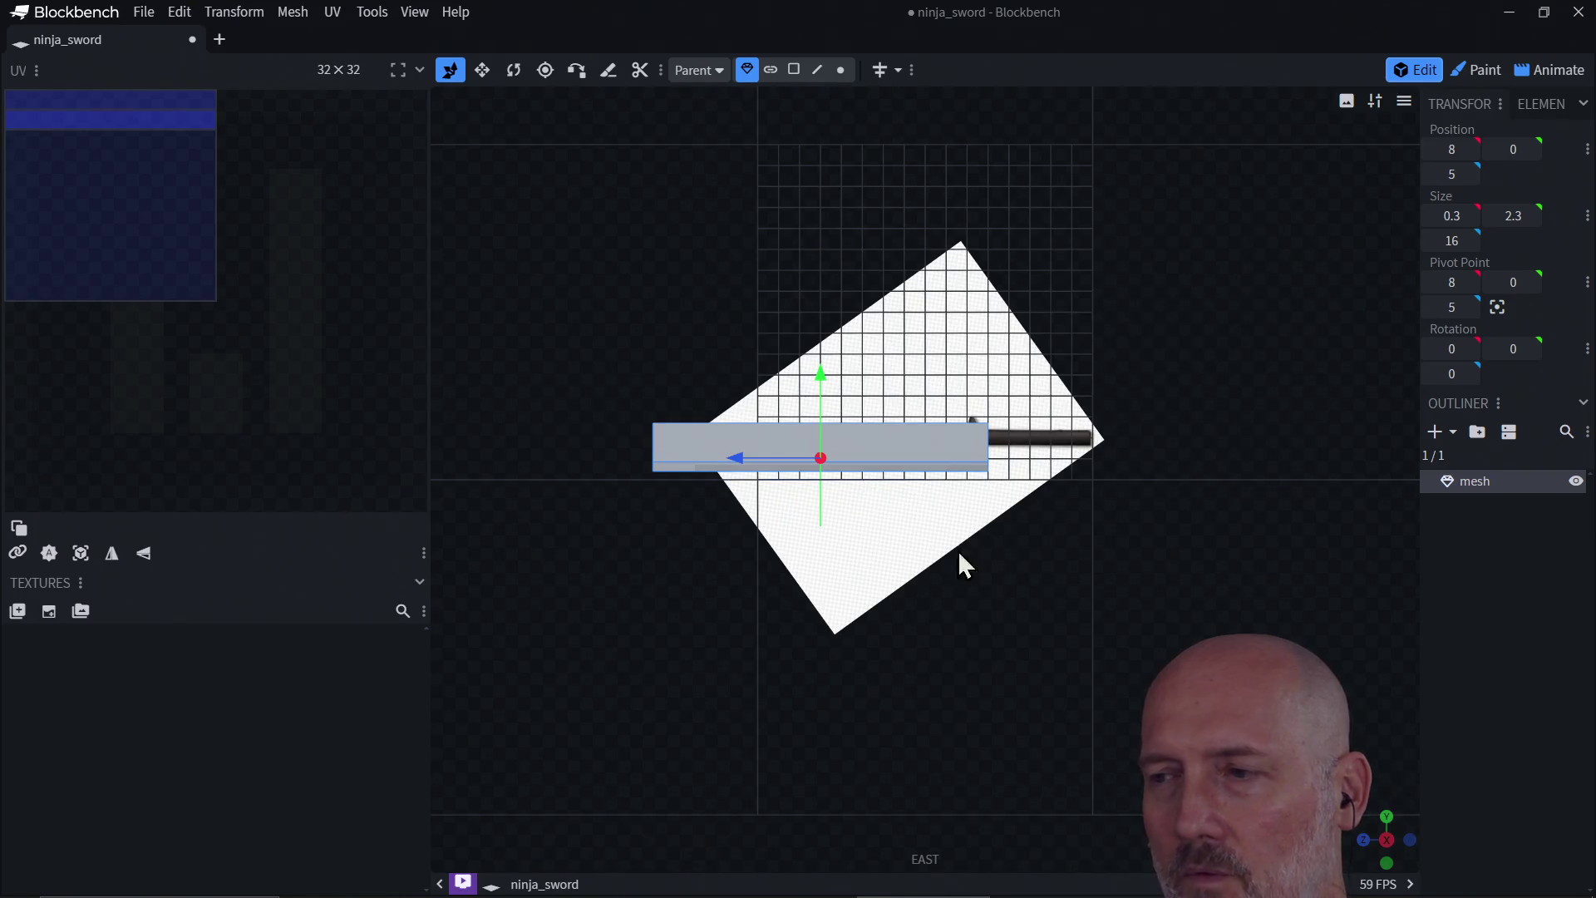
# Step: Centre the view on the box's left edge, then select the box's front face
pyautogui.click(817, 70)
pyautogui.click(653, 449)
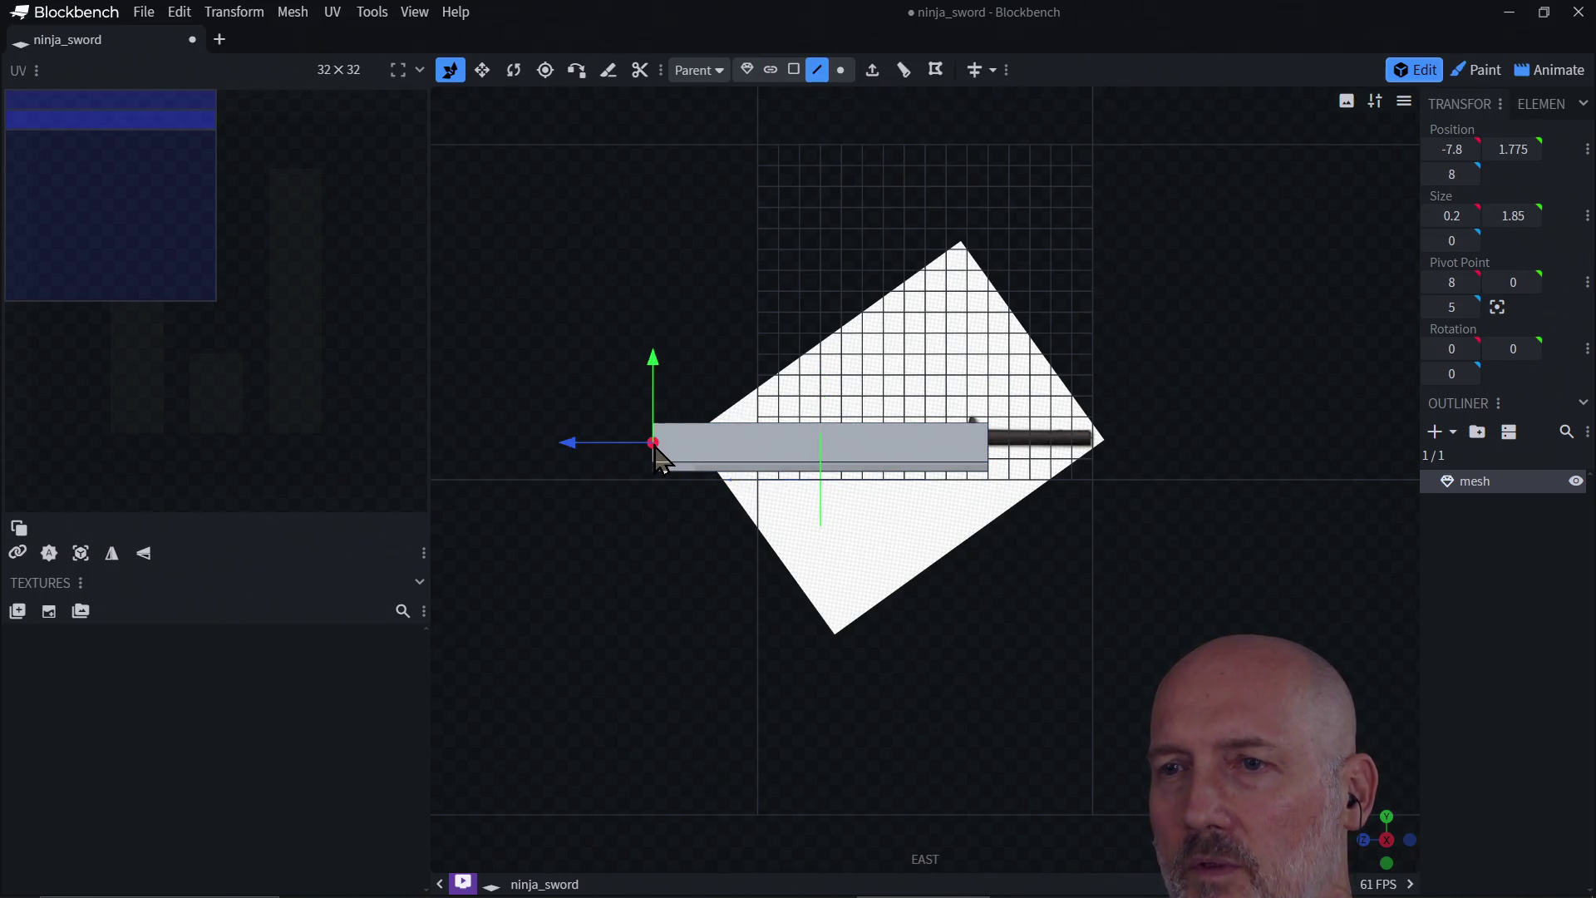
pyautogui.press('KP_Decimal')
pyautogui.scroll(8, 980, 509)
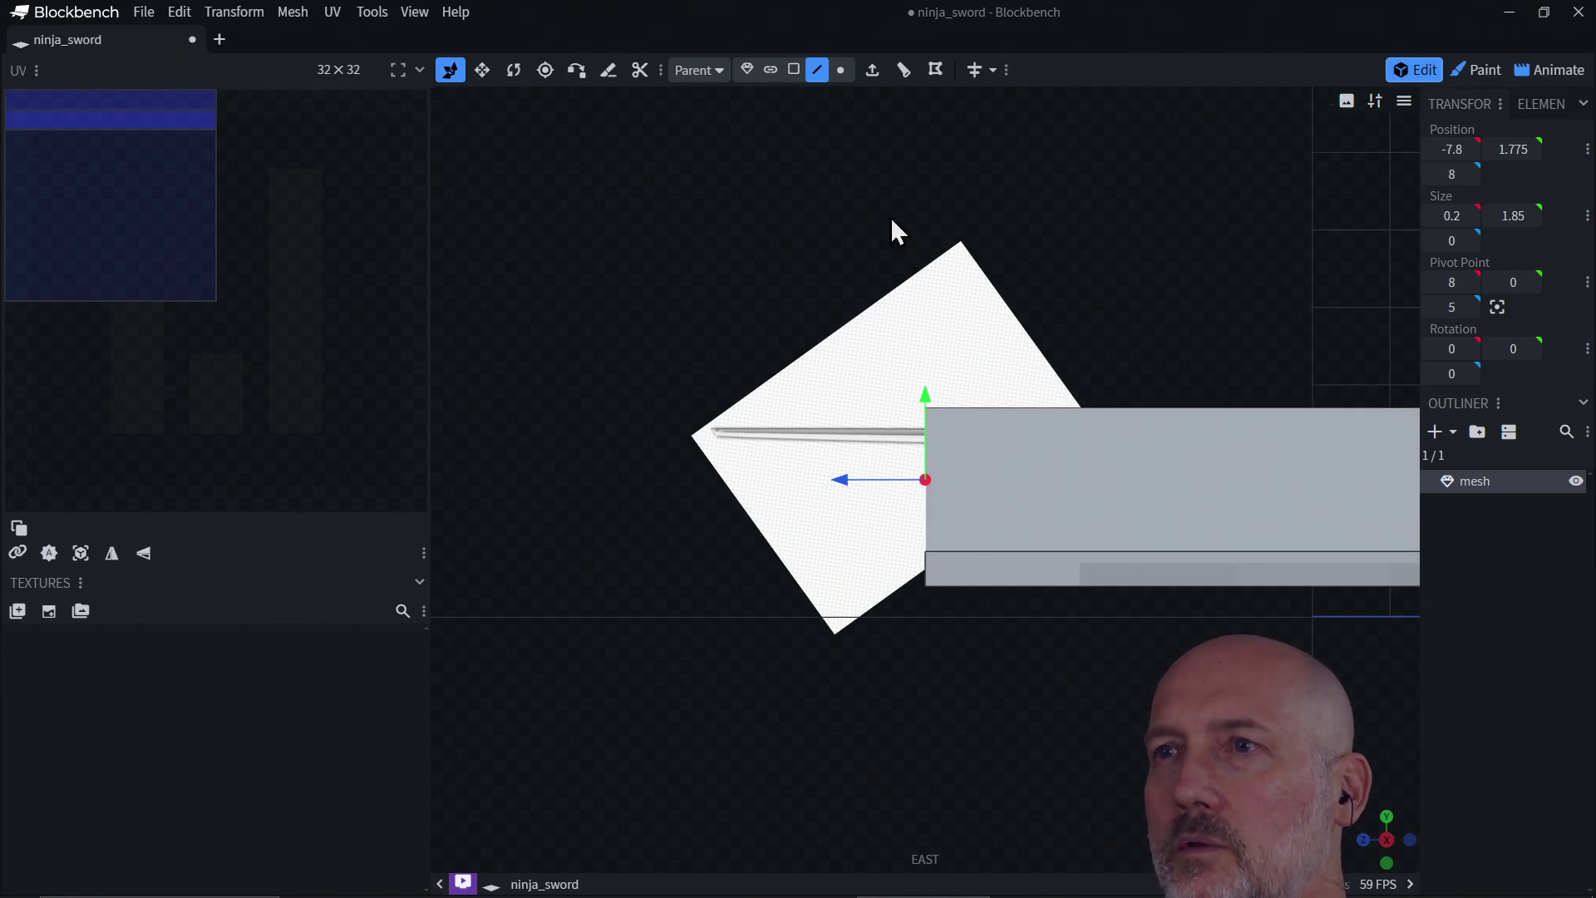
pyautogui.click(912, 104)
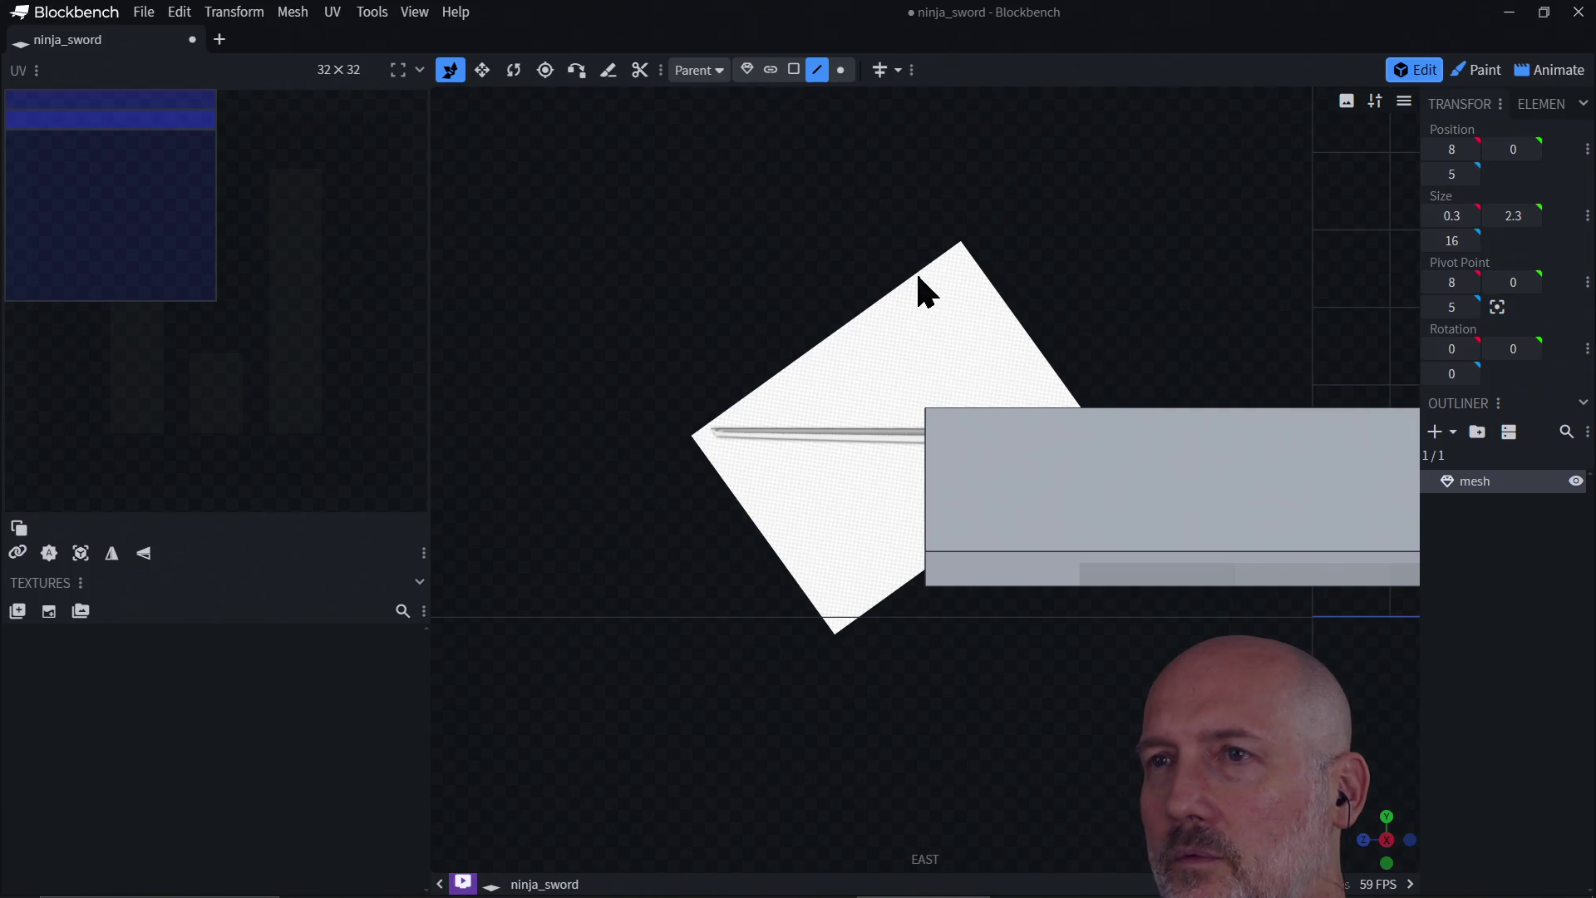
pyautogui.click(794, 70)
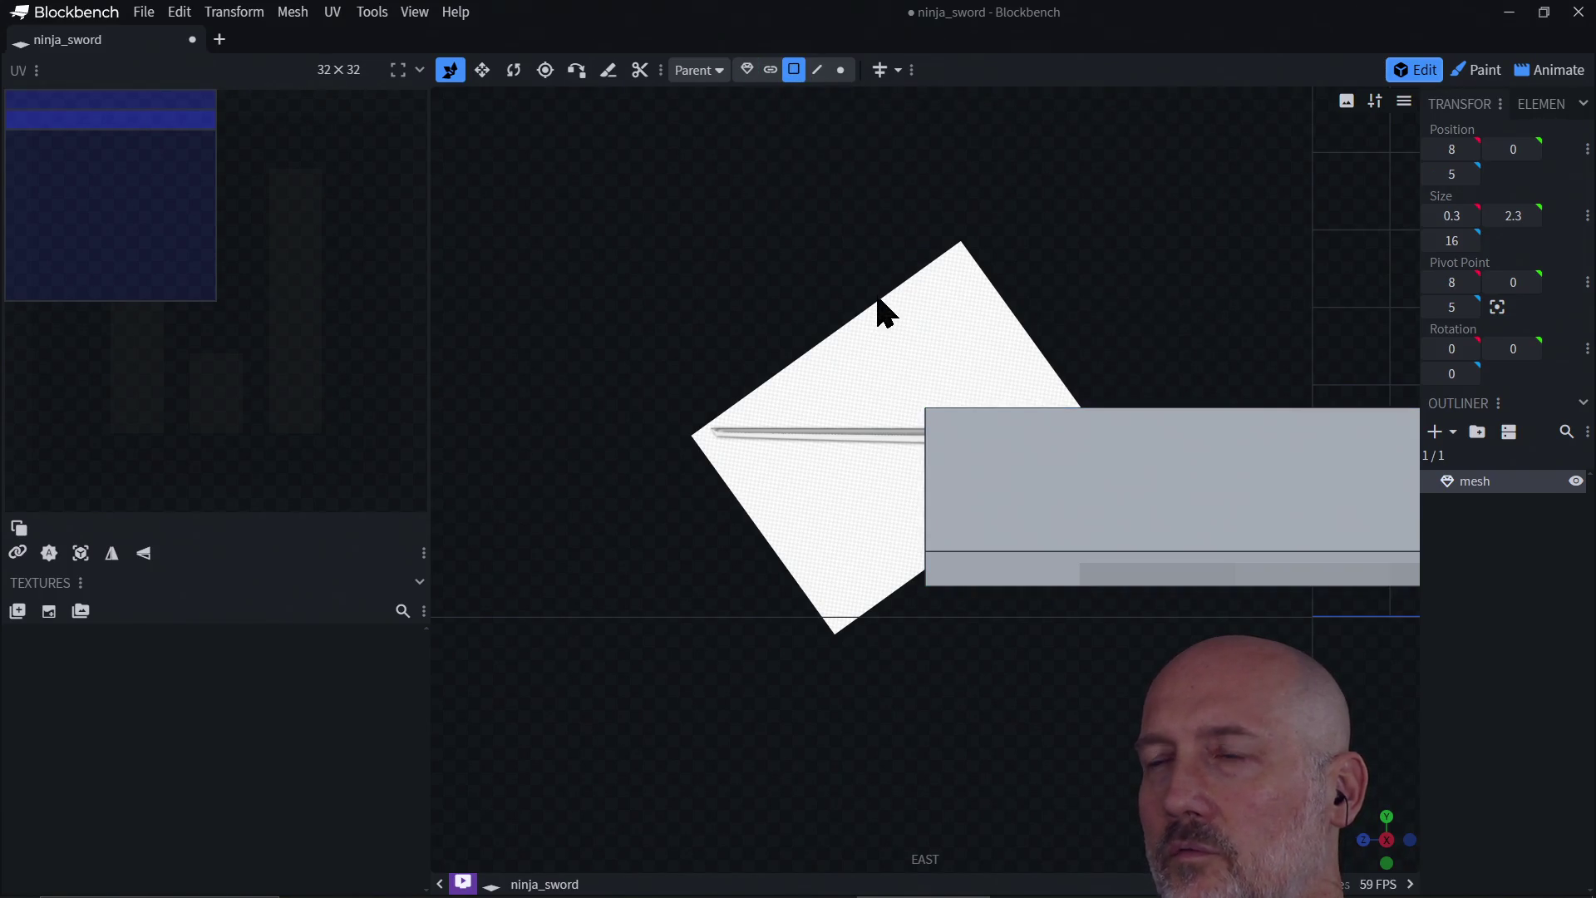
pyautogui.click(1046, 455)
# Step: Loop-cut the selected face at offset 8 and slide the face about 7 units along Z
pyautogui.click(936, 72)
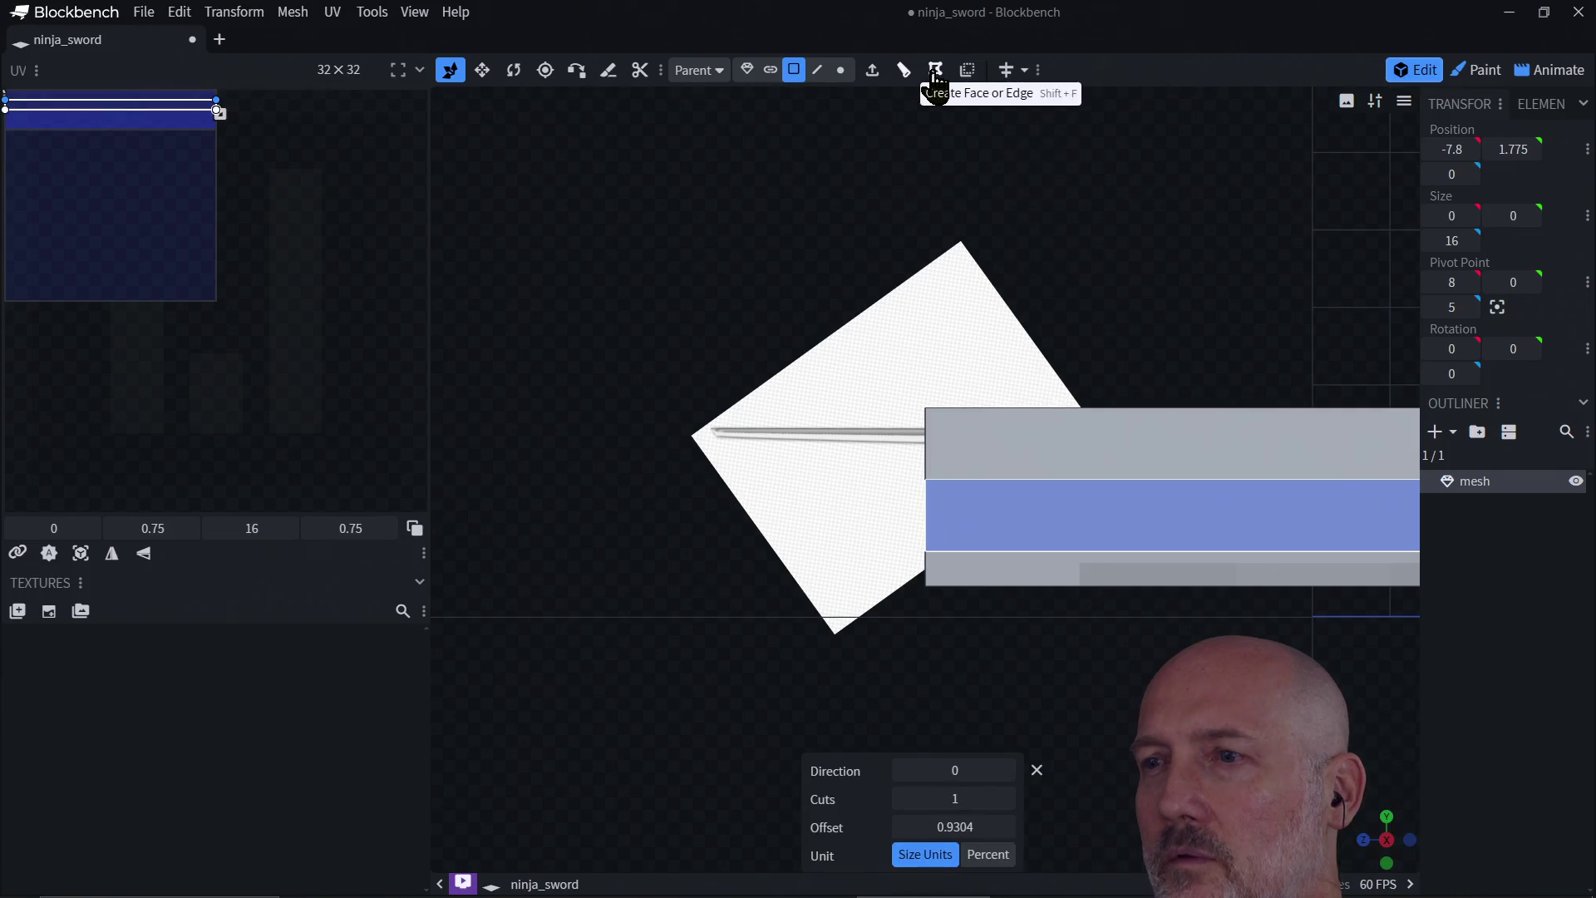
pyautogui.click(1006, 770)
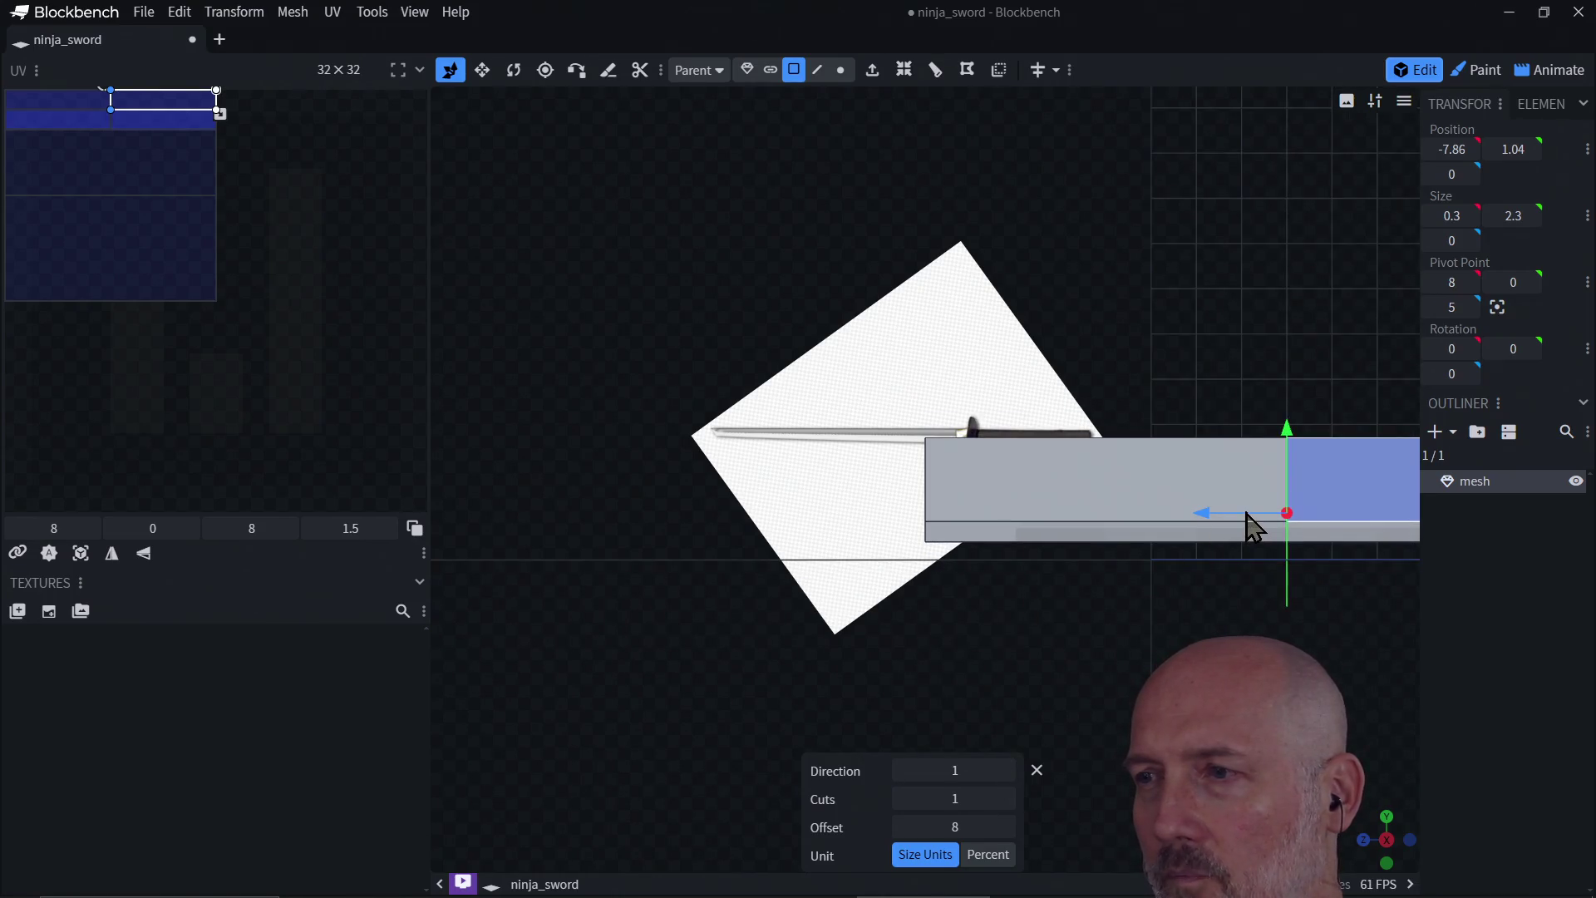
pyautogui.moveTo(1246, 513); pyautogui.dragTo(941, 511)
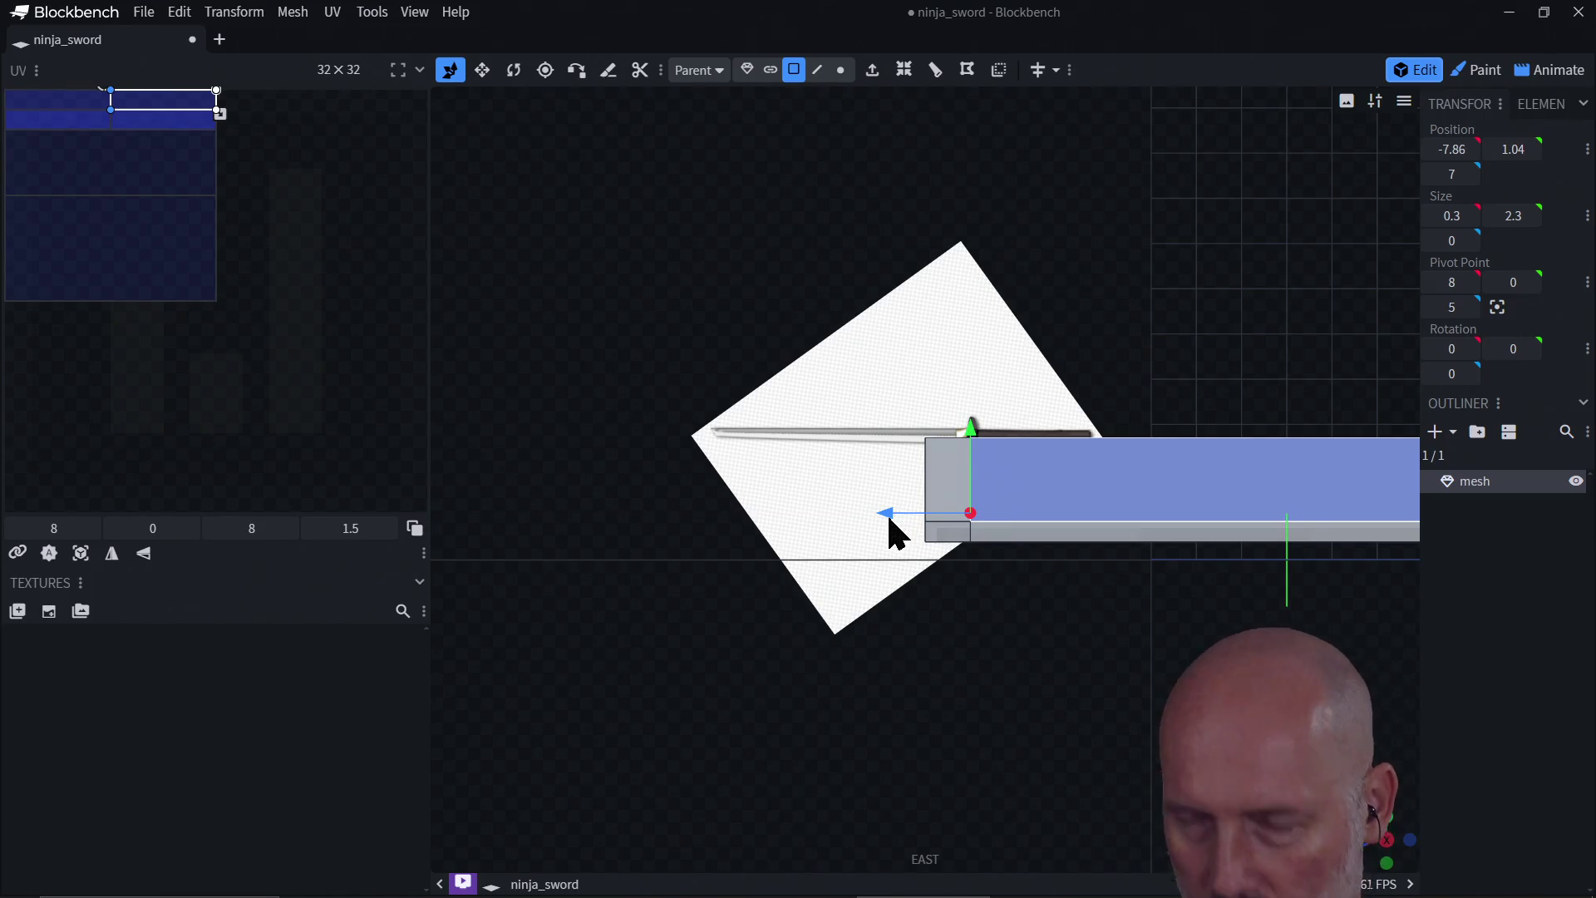
pyautogui.moveTo(881, 512); pyautogui.dragTo(896, 511)
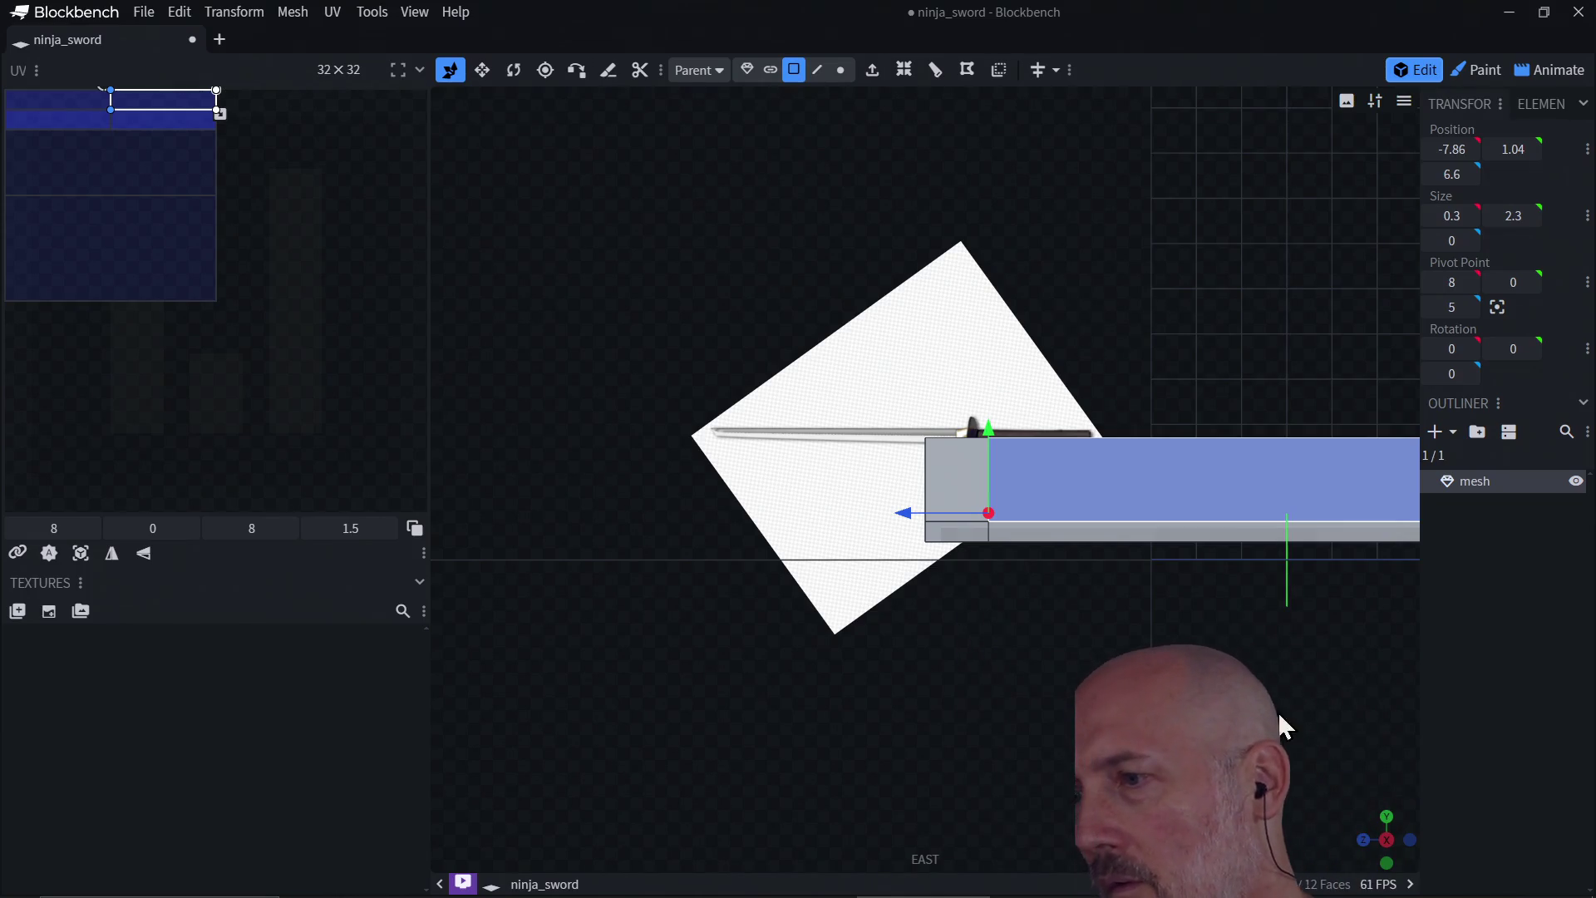
pyautogui.click(1386, 840)
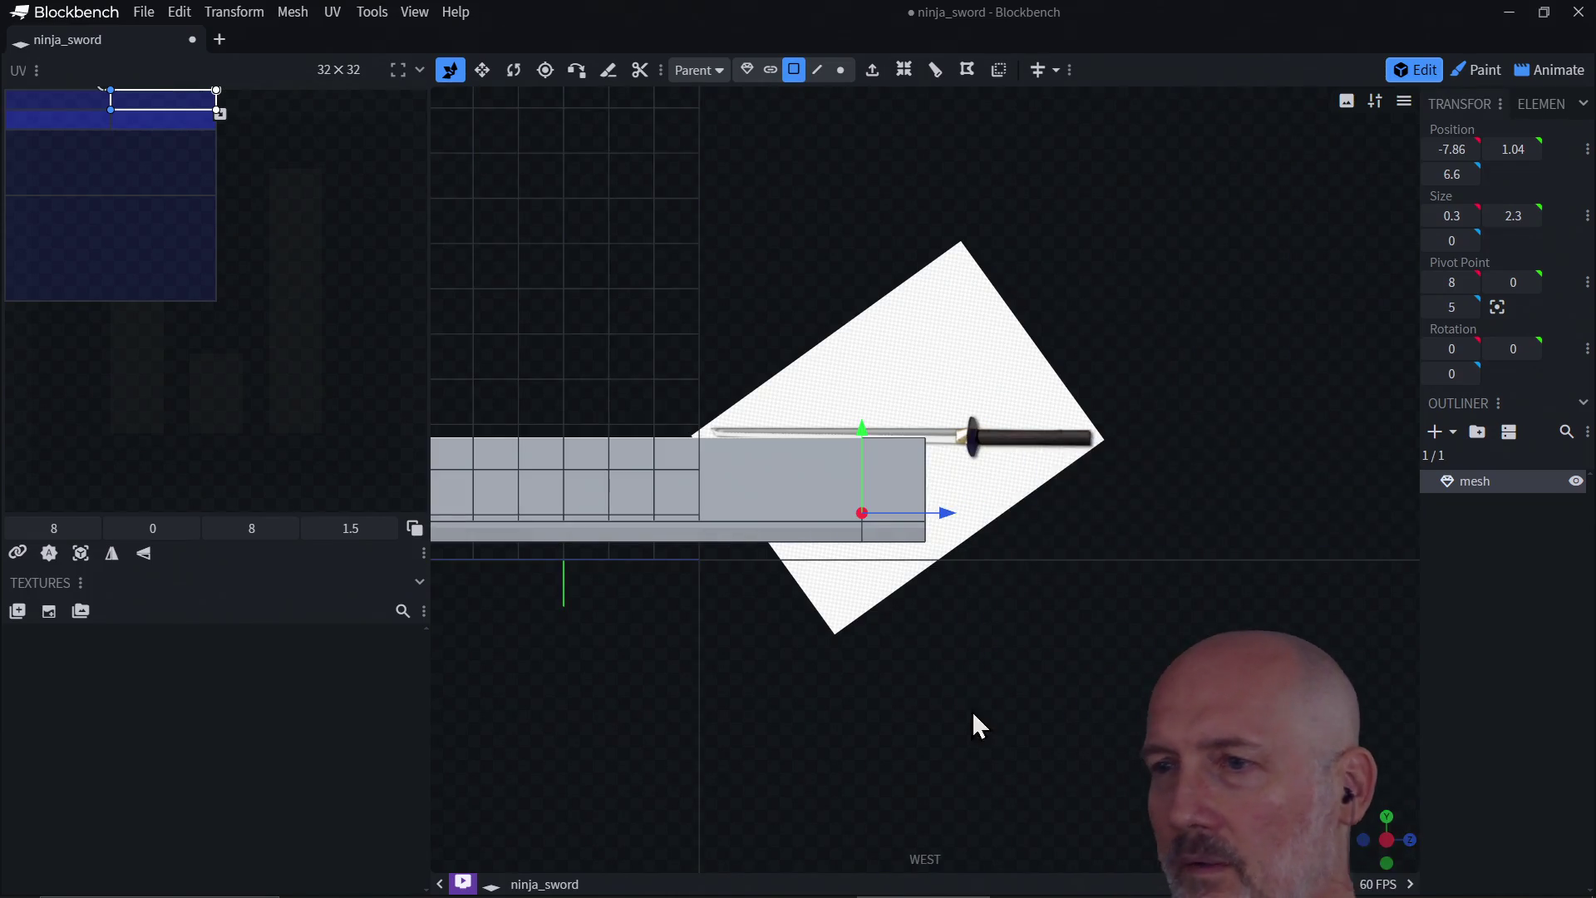
pyautogui.click(1387, 861)
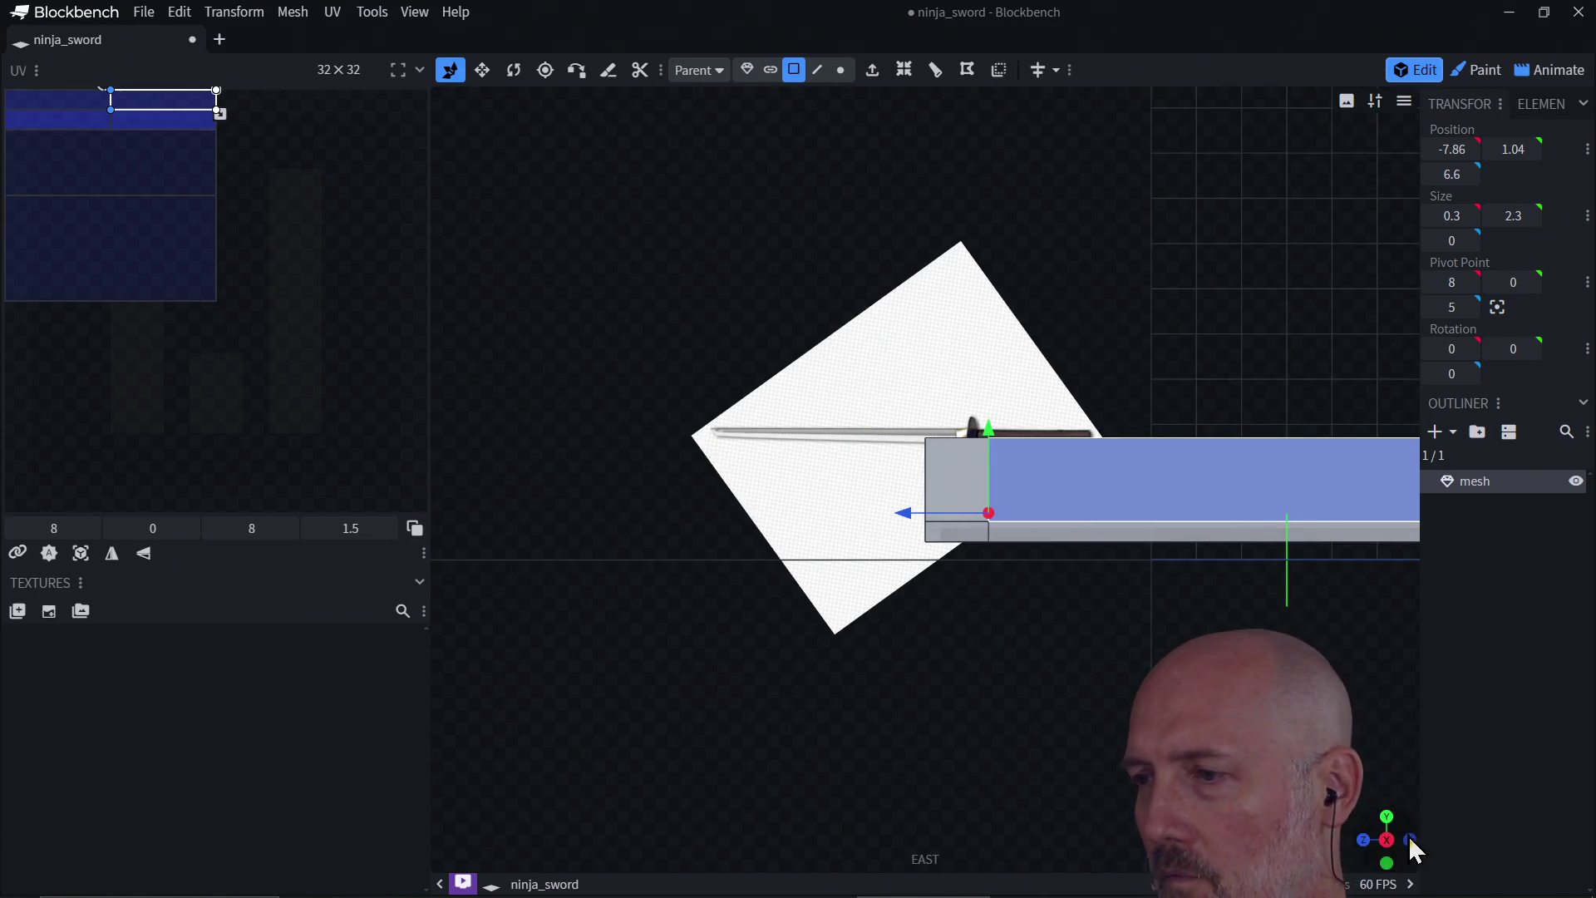
pyautogui.moveTo(1387, 861)
pyautogui.mouseDown()
pyautogui.moveTo(986, 625)
pyautogui.moveTo(884, 616)
pyautogui.moveTo(878, 602)
pyautogui.moveTo(994, 618)
pyautogui.mouseUp()
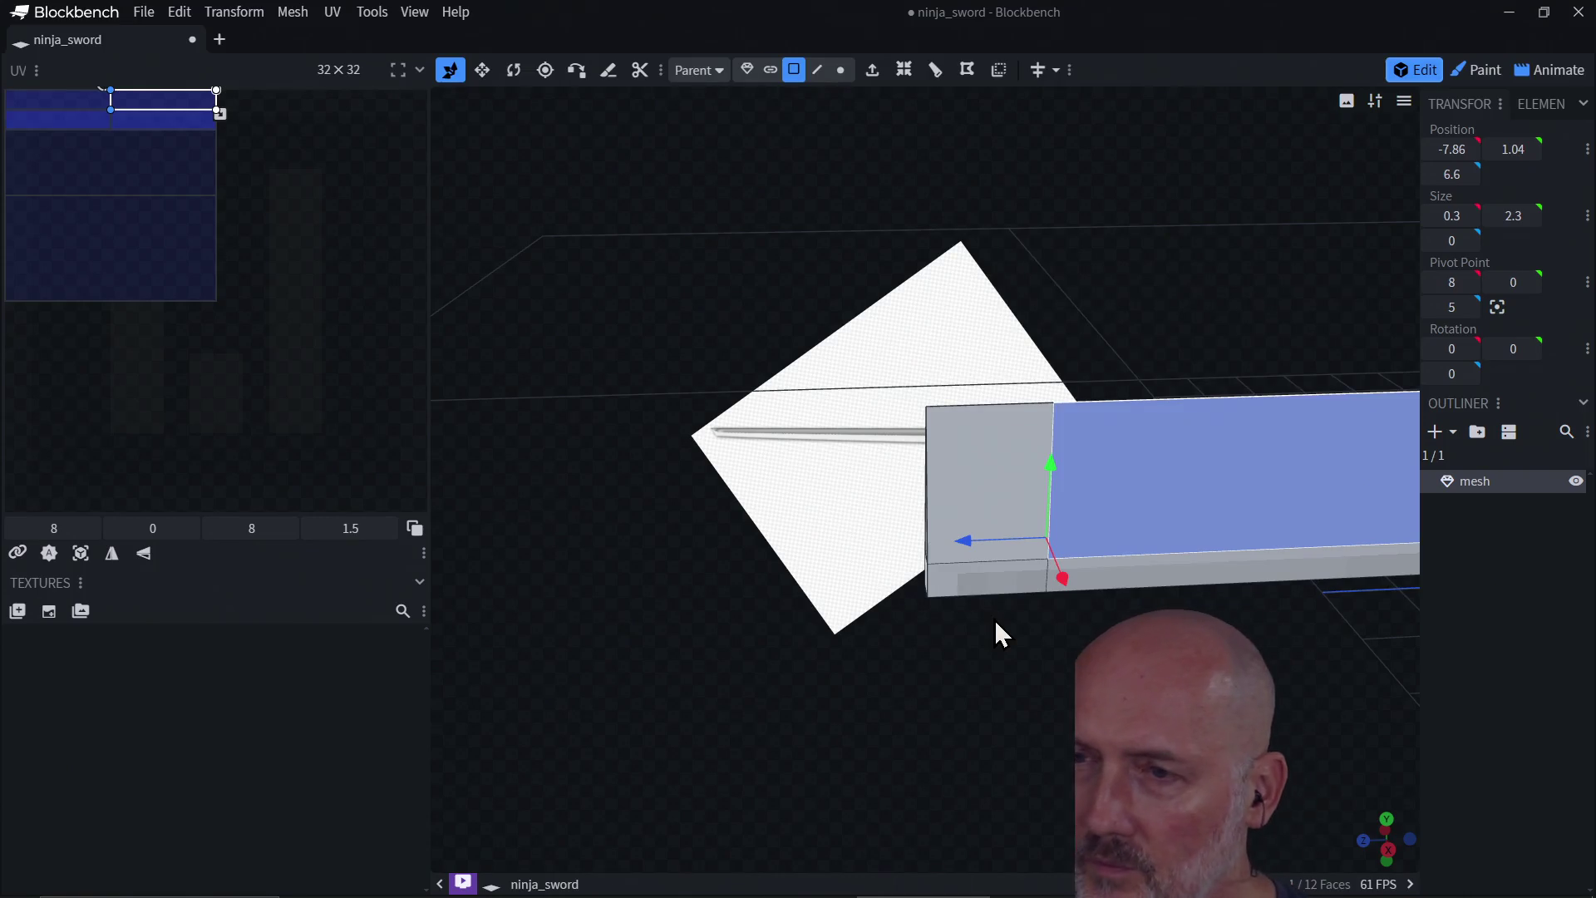
# Step: Pull the blade's top corner vertex to Z 6.6 and merge the overlapping vertices
pyautogui.click(841, 70)
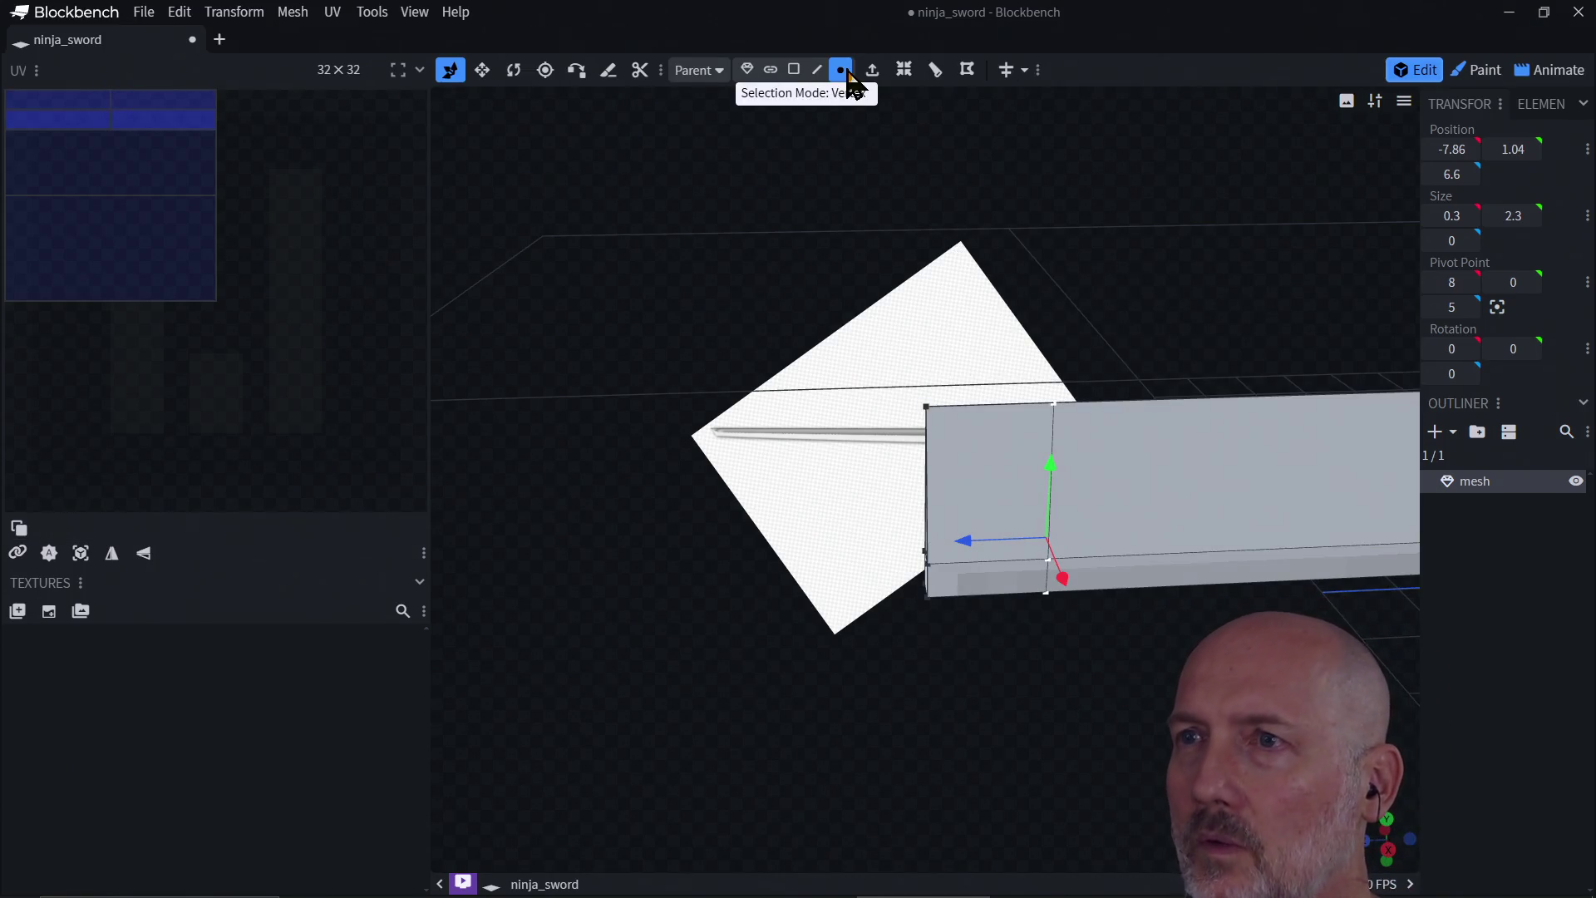
pyautogui.click(926, 407)
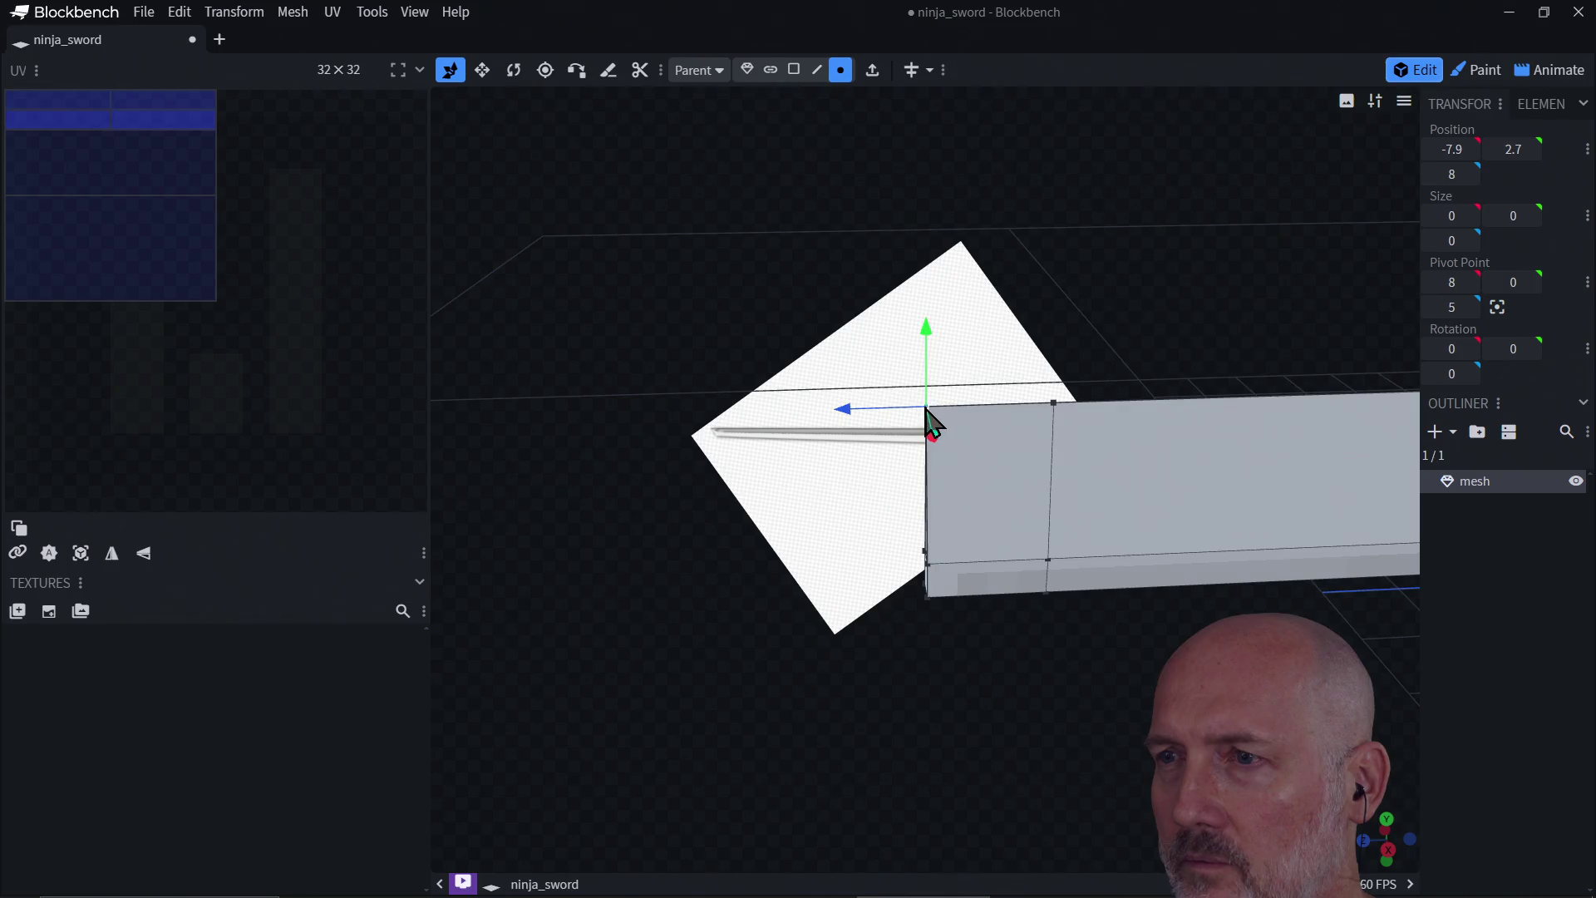
pyautogui.moveTo(851, 412); pyautogui.dragTo(923, 414)
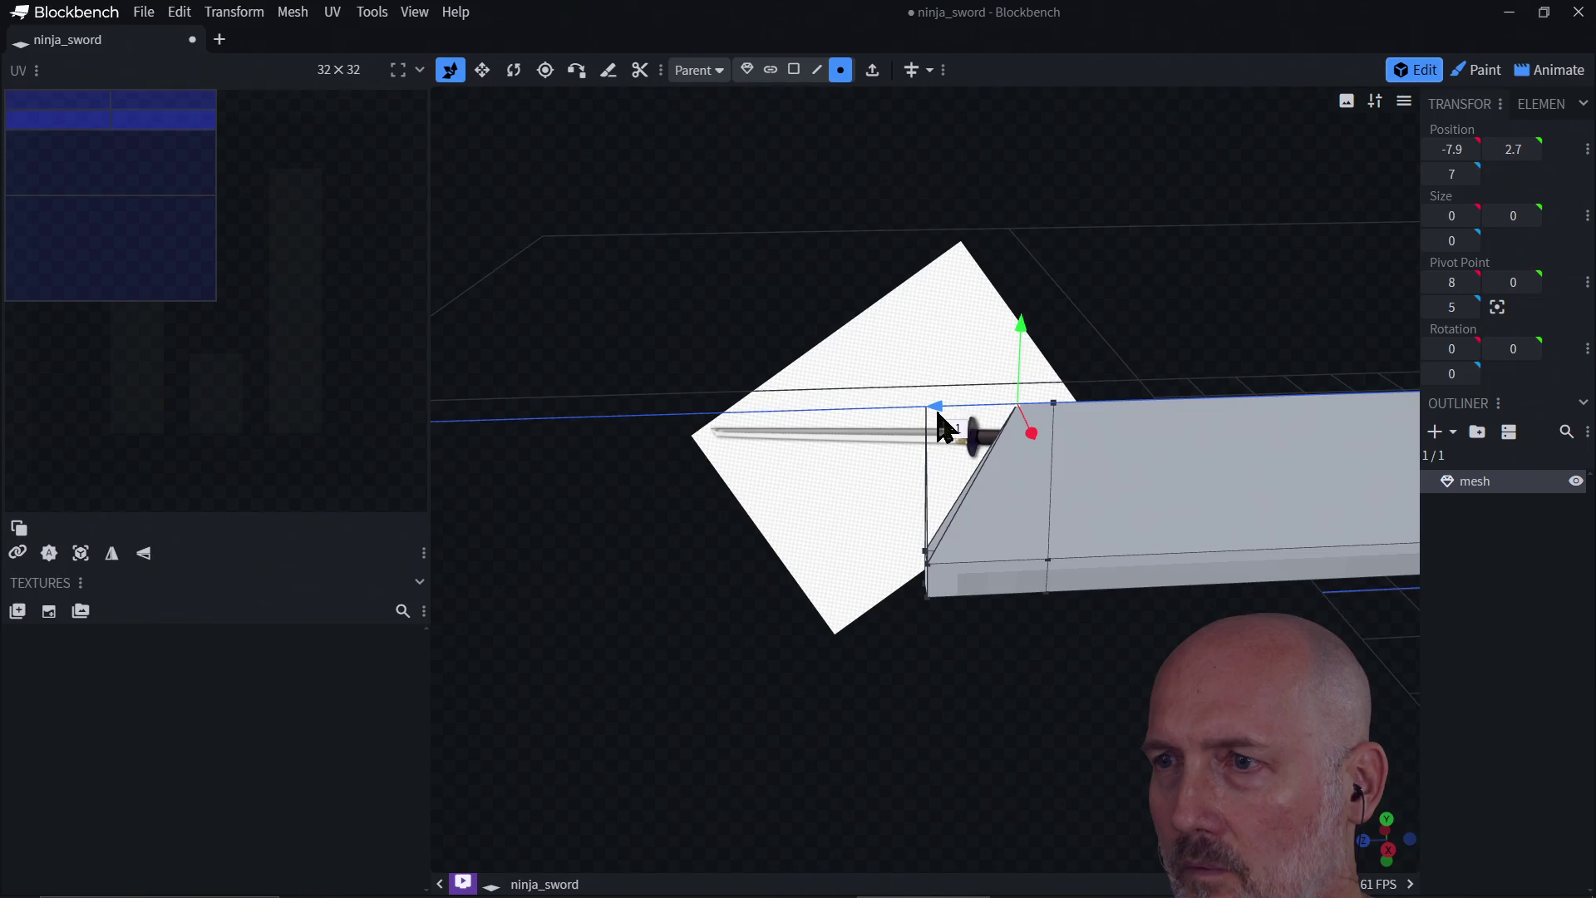
pyautogui.moveTo(935, 406); pyautogui.dragTo(969, 417)
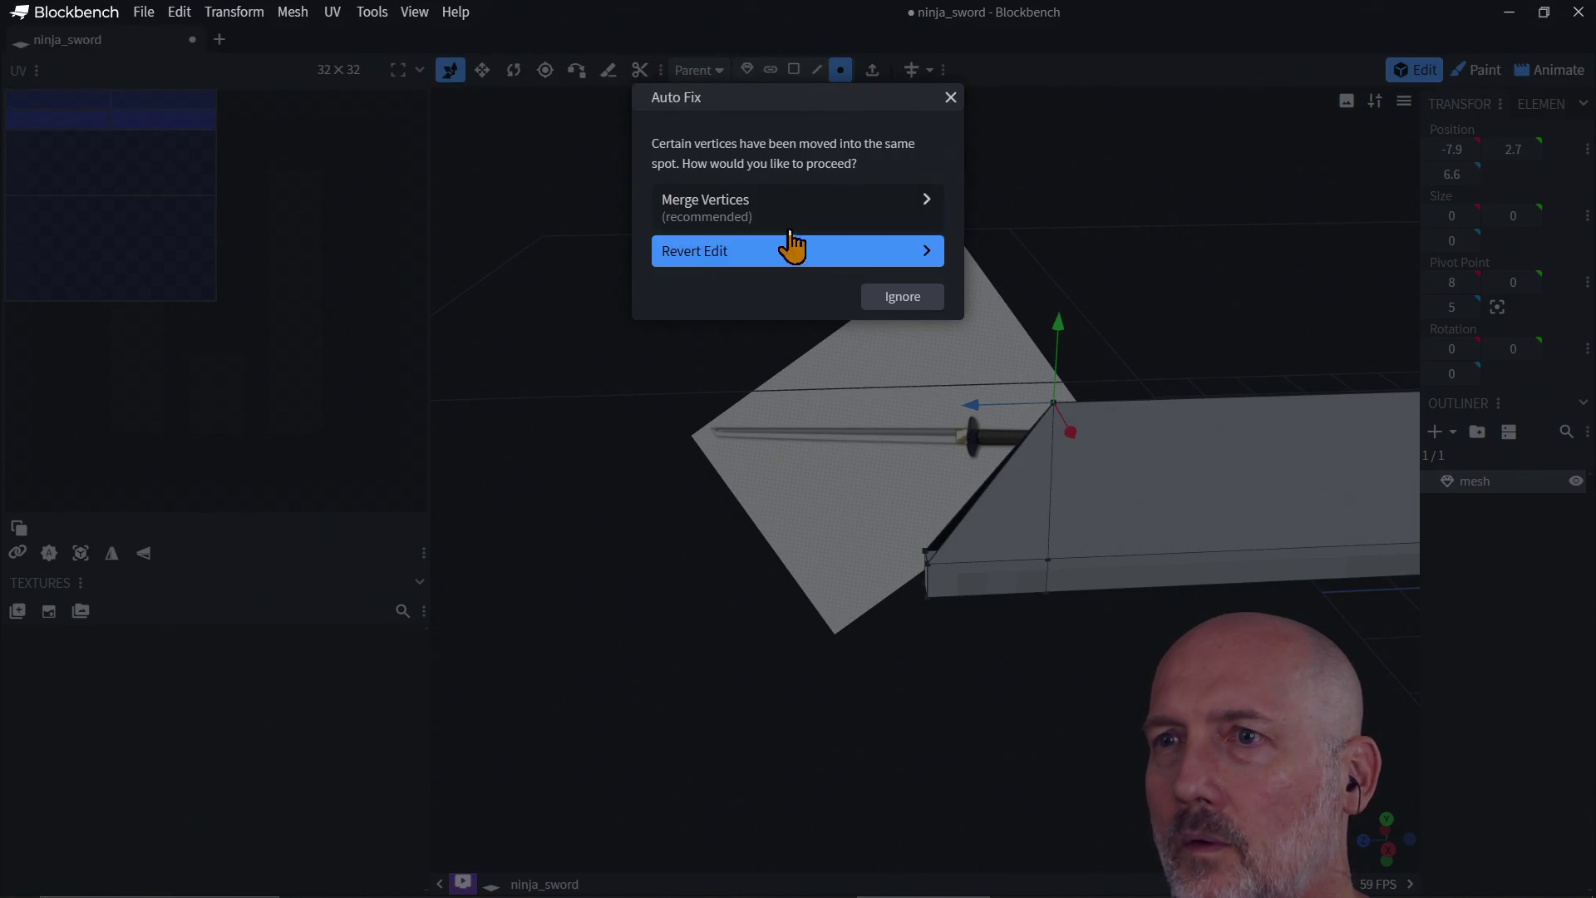
pyautogui.click(778, 204)
pyautogui.moveTo(947, 681)
pyautogui.mouseDown()
pyautogui.moveTo(969, 702)
pyautogui.moveTo(1205, 657)
pyautogui.moveTo(1019, 653)
pyautogui.moveTo(1132, 646)
pyautogui.moveTo(1063, 615)
pyautogui.moveTo(1132, 631)
pyautogui.mouseUp()
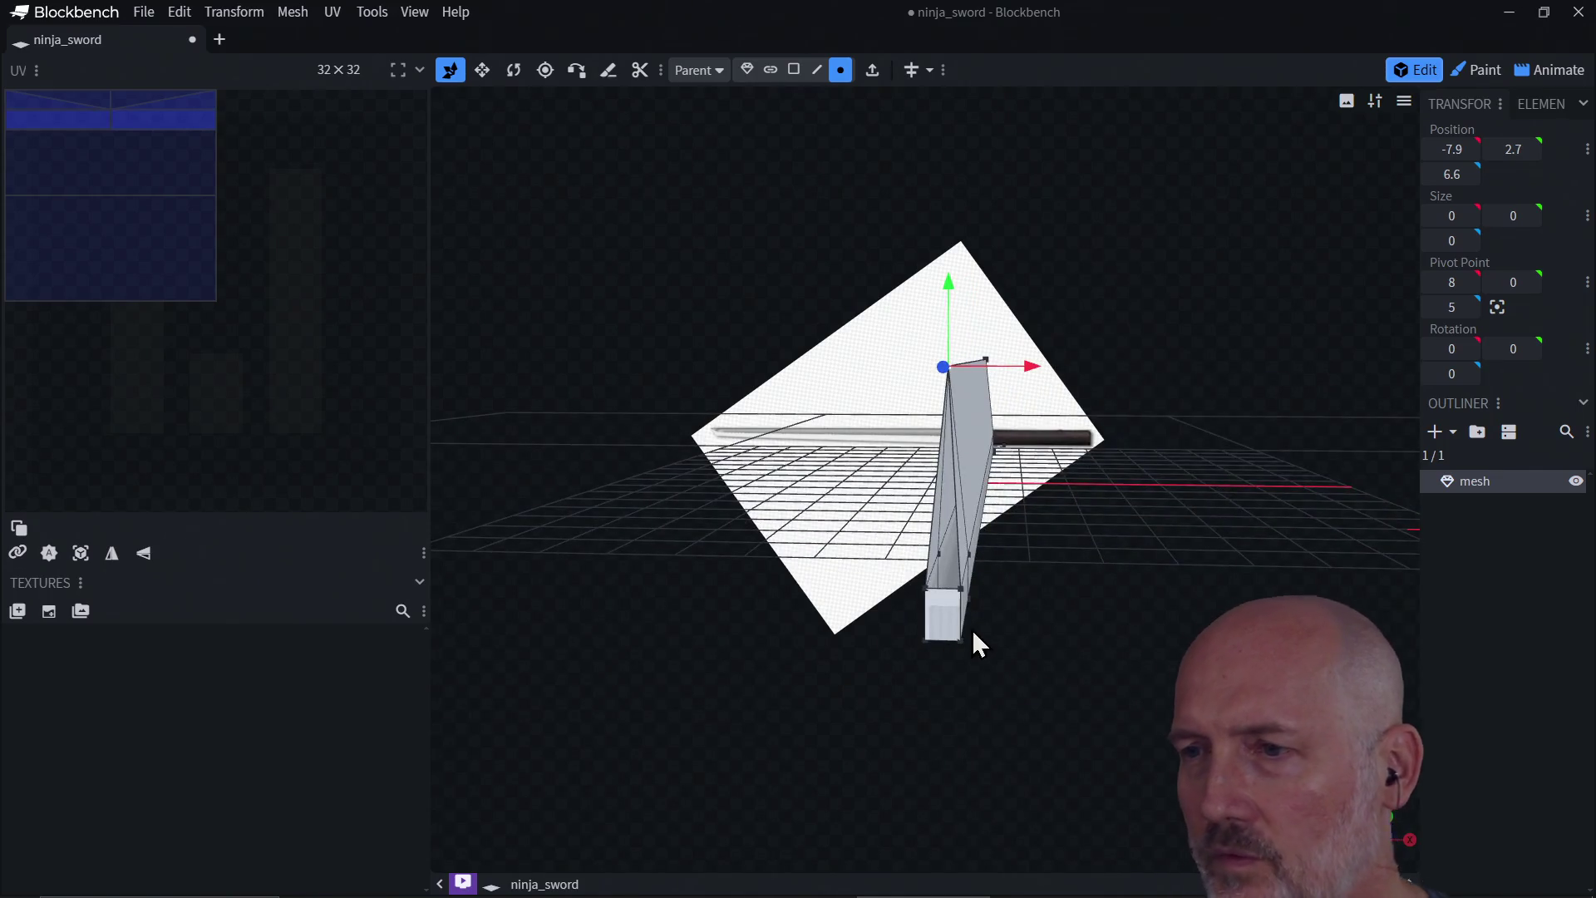
# Step: Select a vertex at the blade's base corner and nudge it along X, then undo the nudge
pyautogui.click(947, 618)
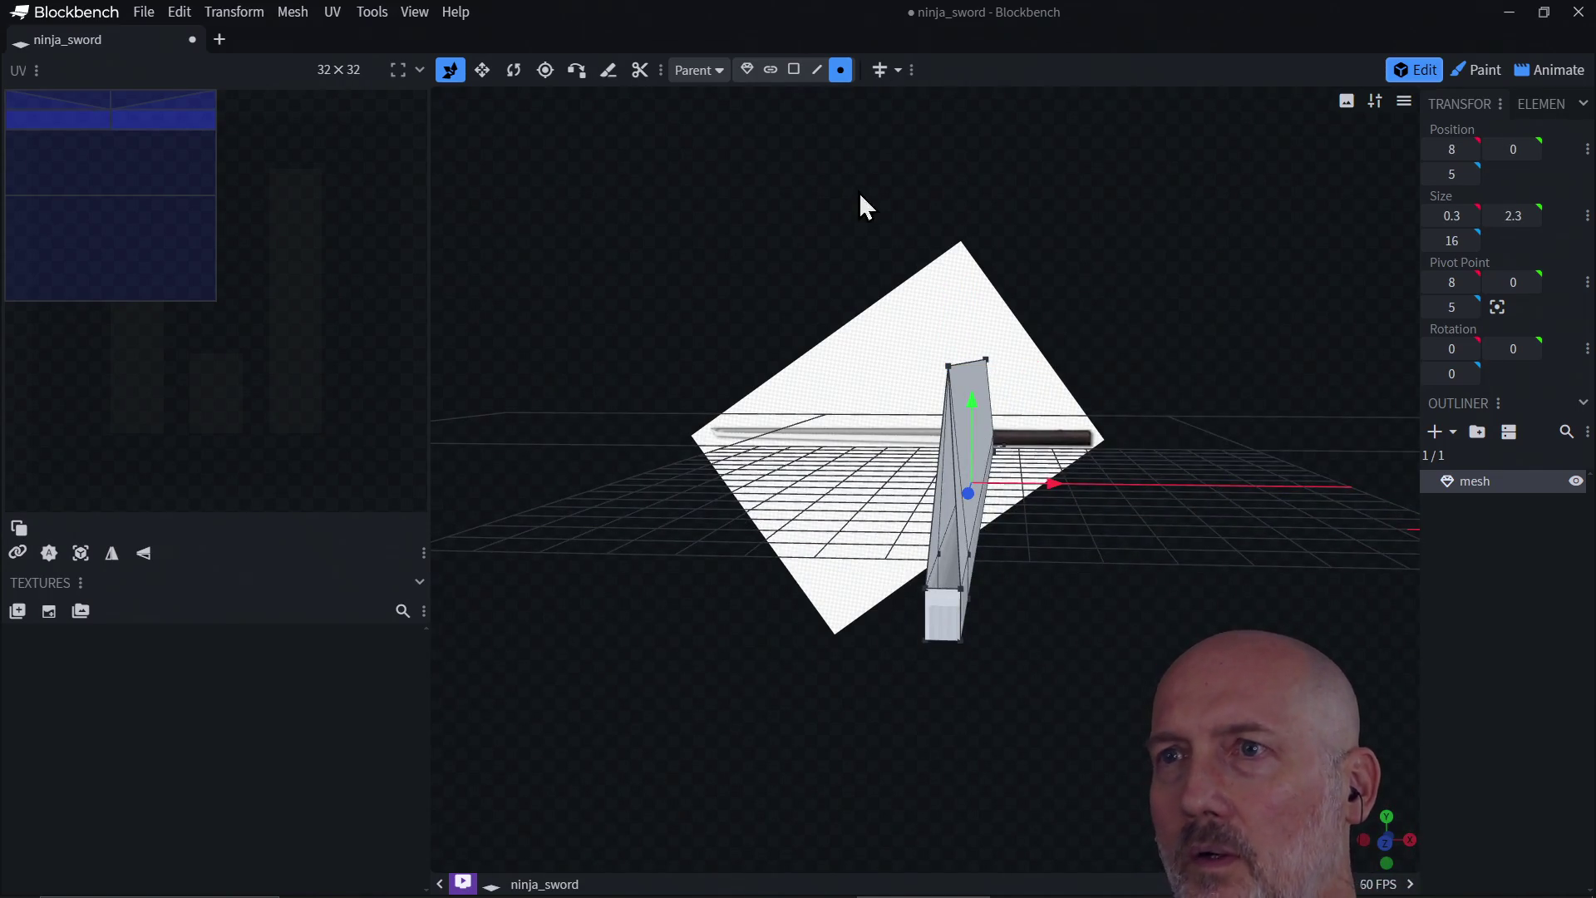
pyautogui.click(794, 70)
pyautogui.click(946, 629)
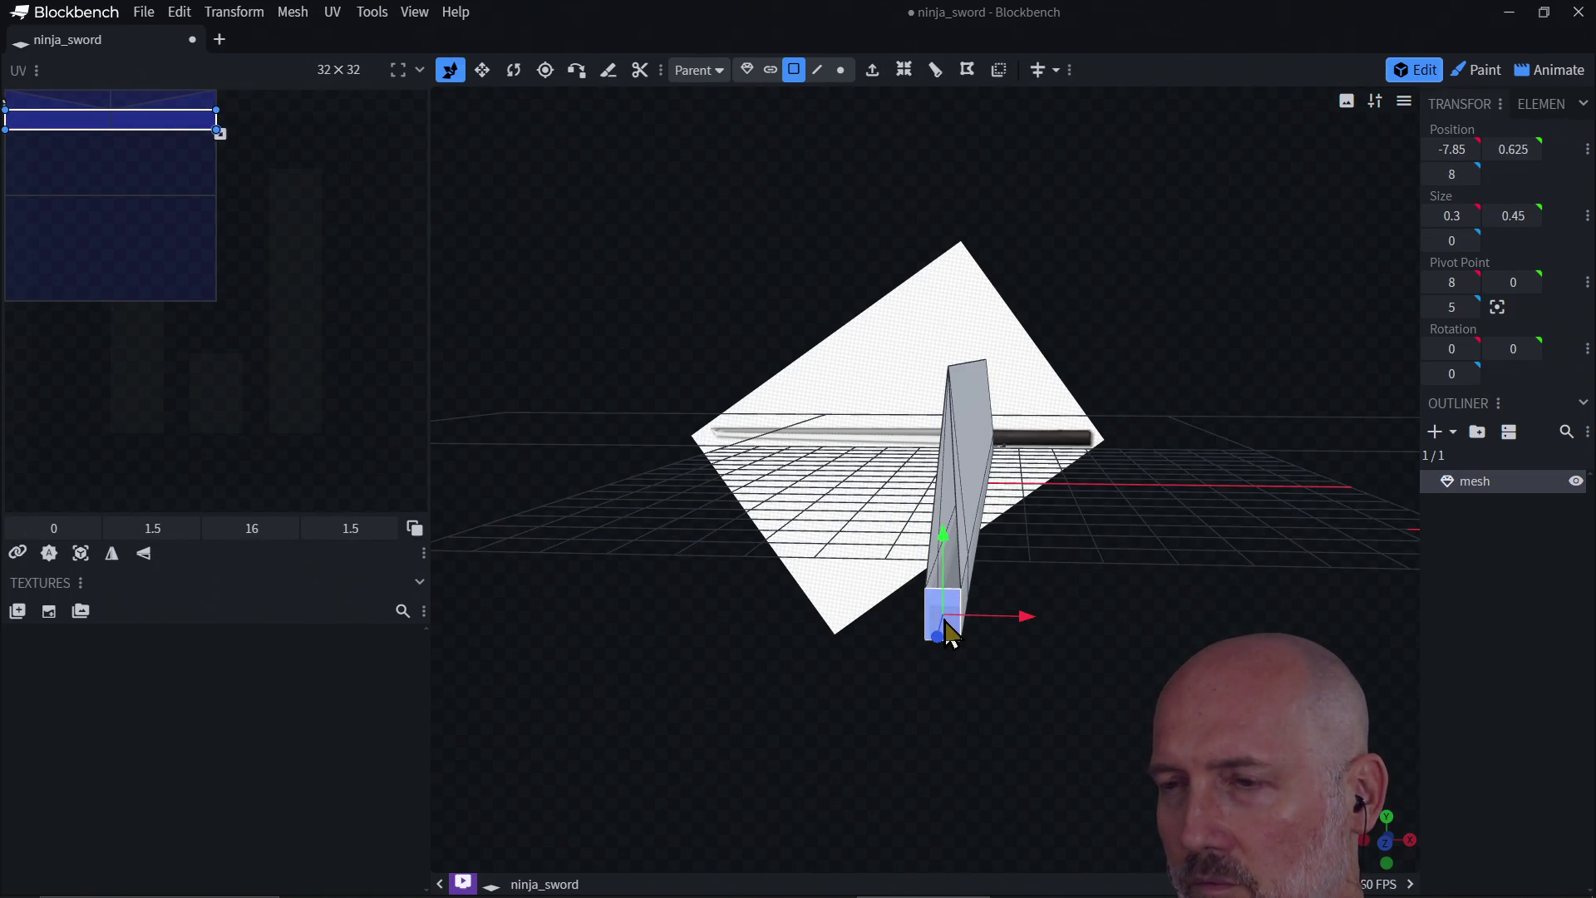
pyautogui.click(948, 629)
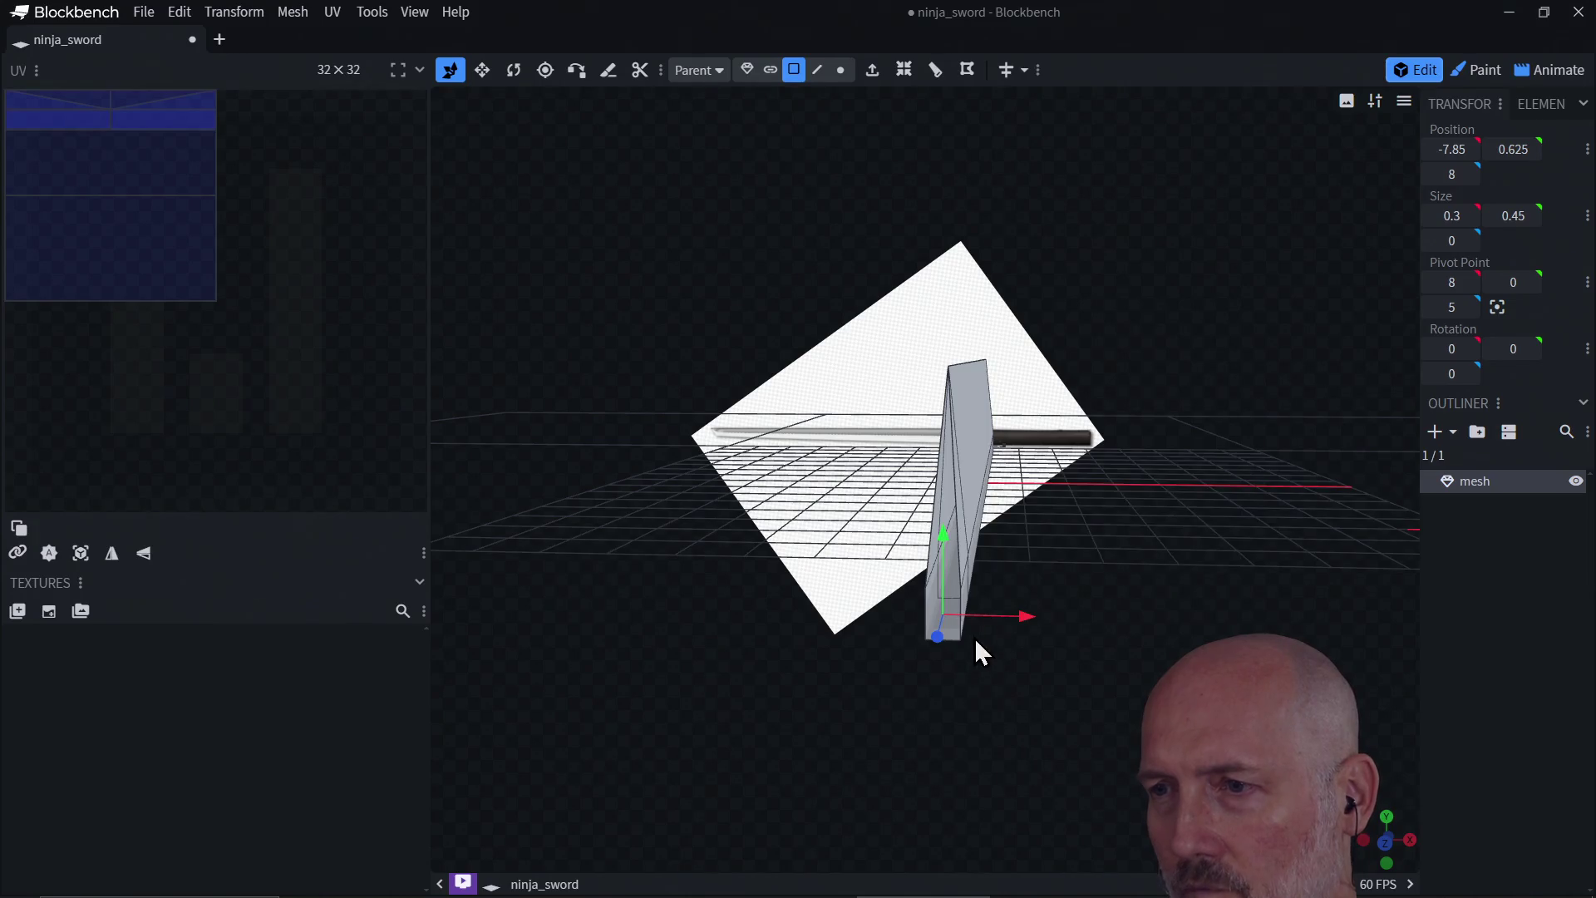
pyautogui.moveTo(949, 646); pyautogui.dragTo(967, 696)
pyautogui.moveTo(961, 645)
pyautogui.mouseDown()
pyautogui.moveTo(970, 667)
pyautogui.moveTo(975, 653)
pyautogui.mouseUp()
pyautogui.click(962, 625)
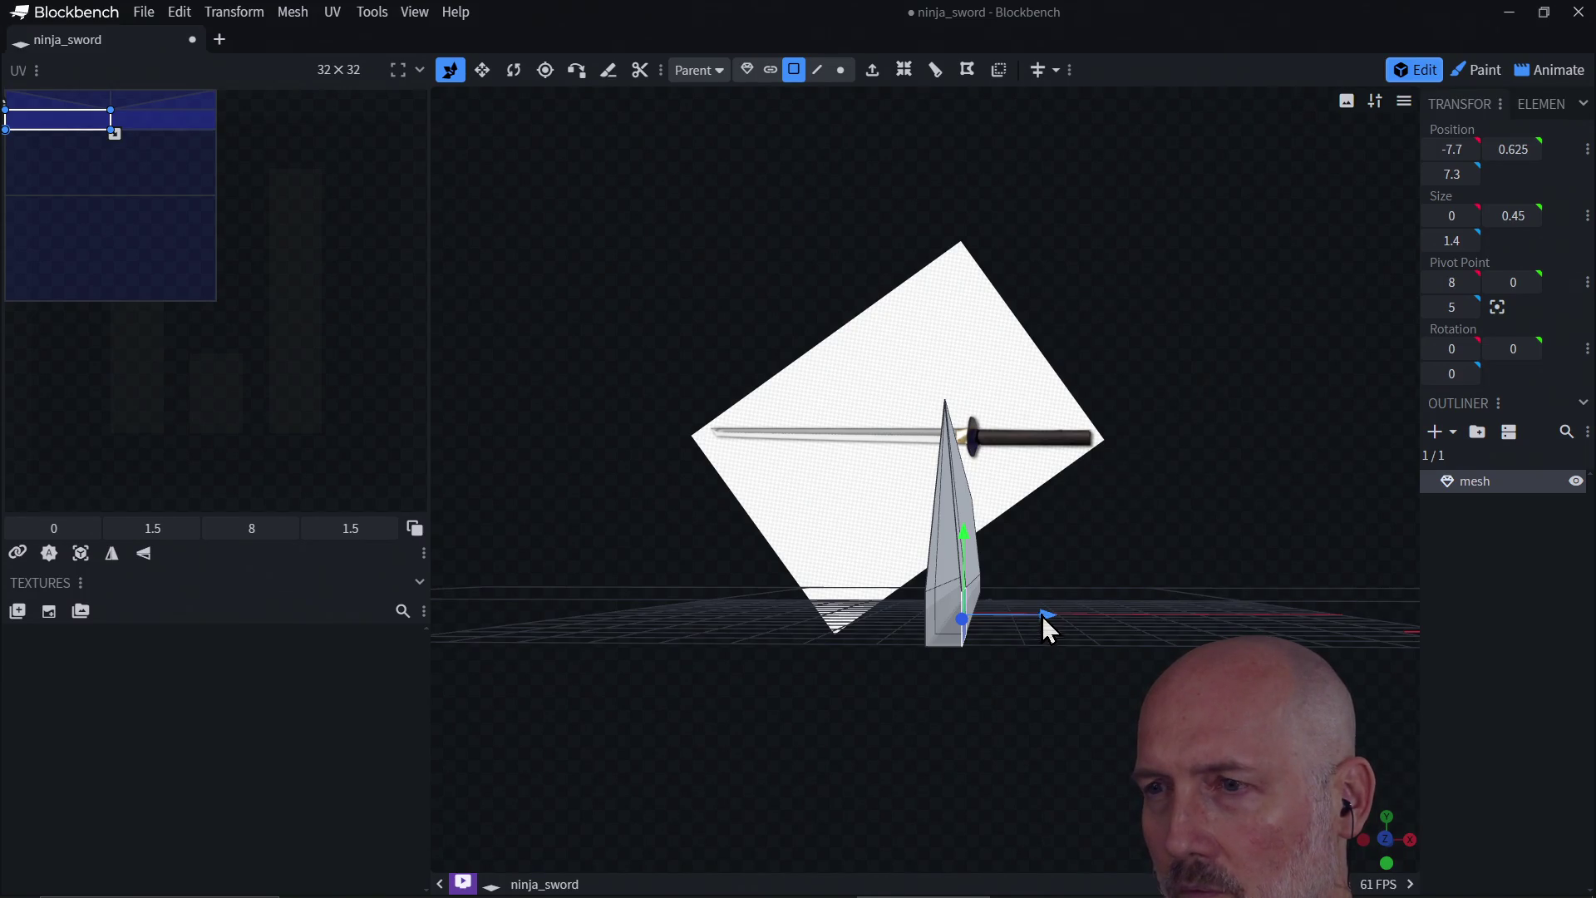
pyautogui.moveTo(1047, 621); pyautogui.dragTo(1035, 615)
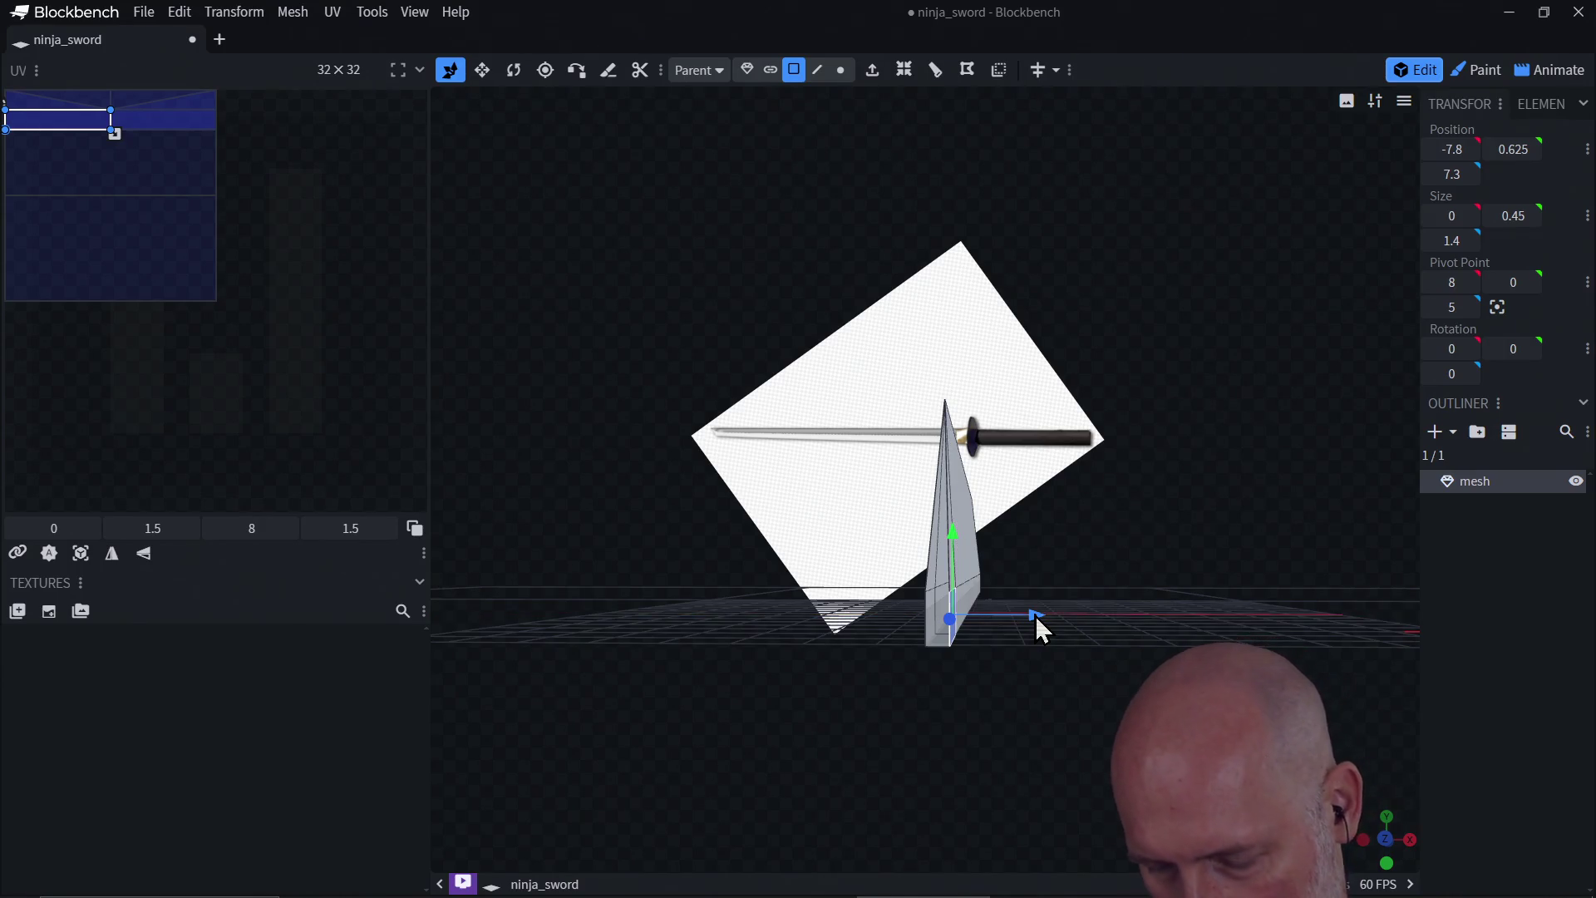
pyautogui.hotkey('ctrl', 'z')
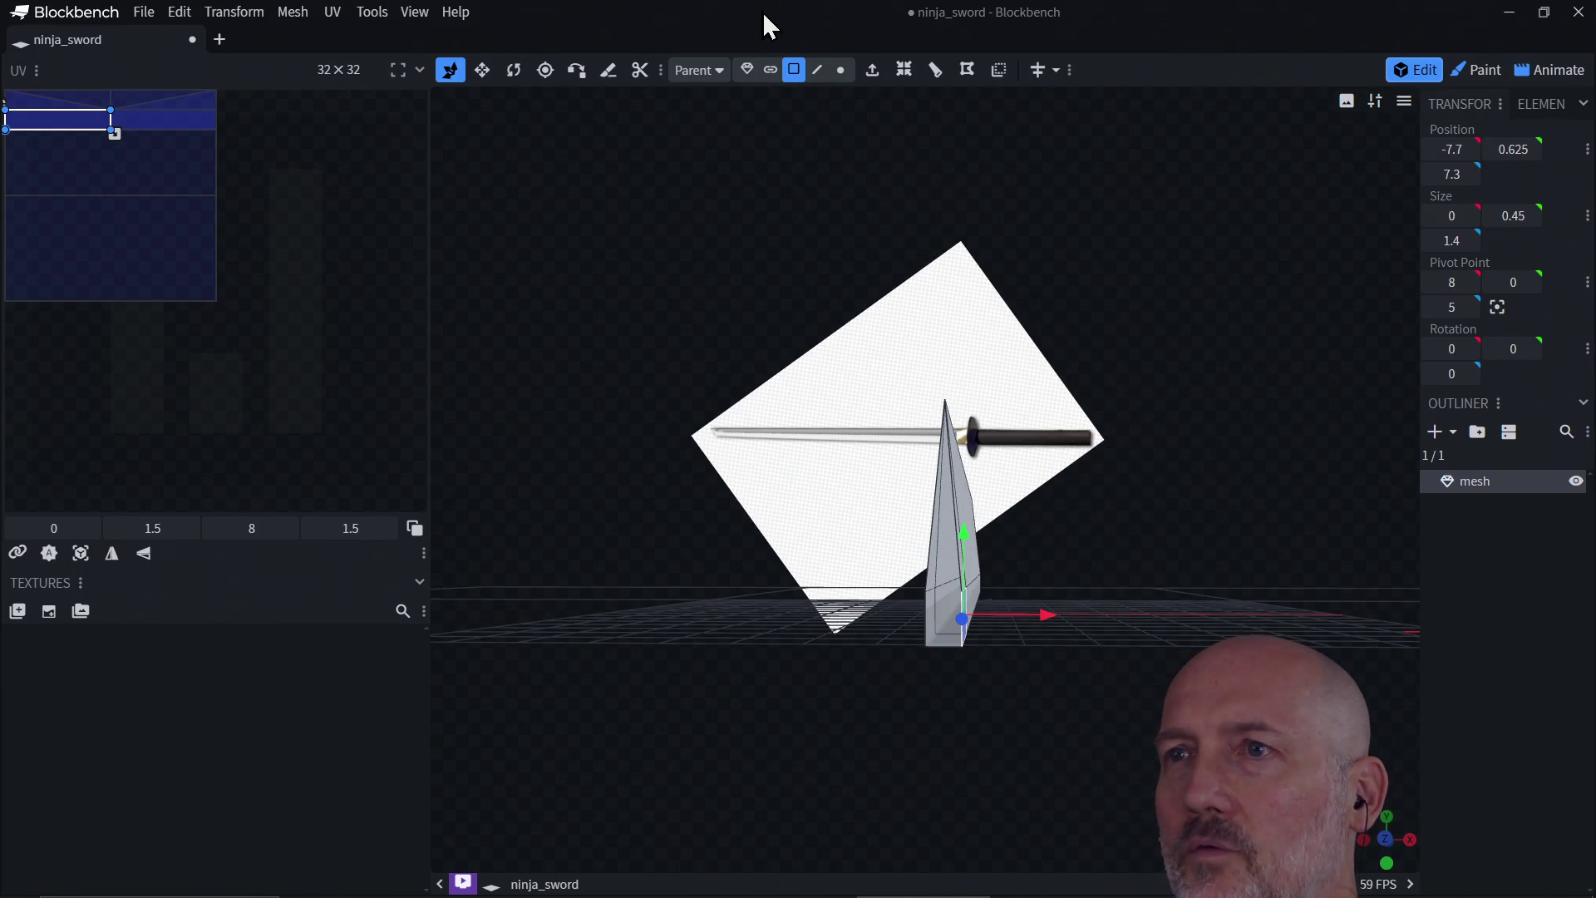
# Step: Shift the blade's vertical end edge inward along X to about -7.9
pyautogui.click(815, 72)
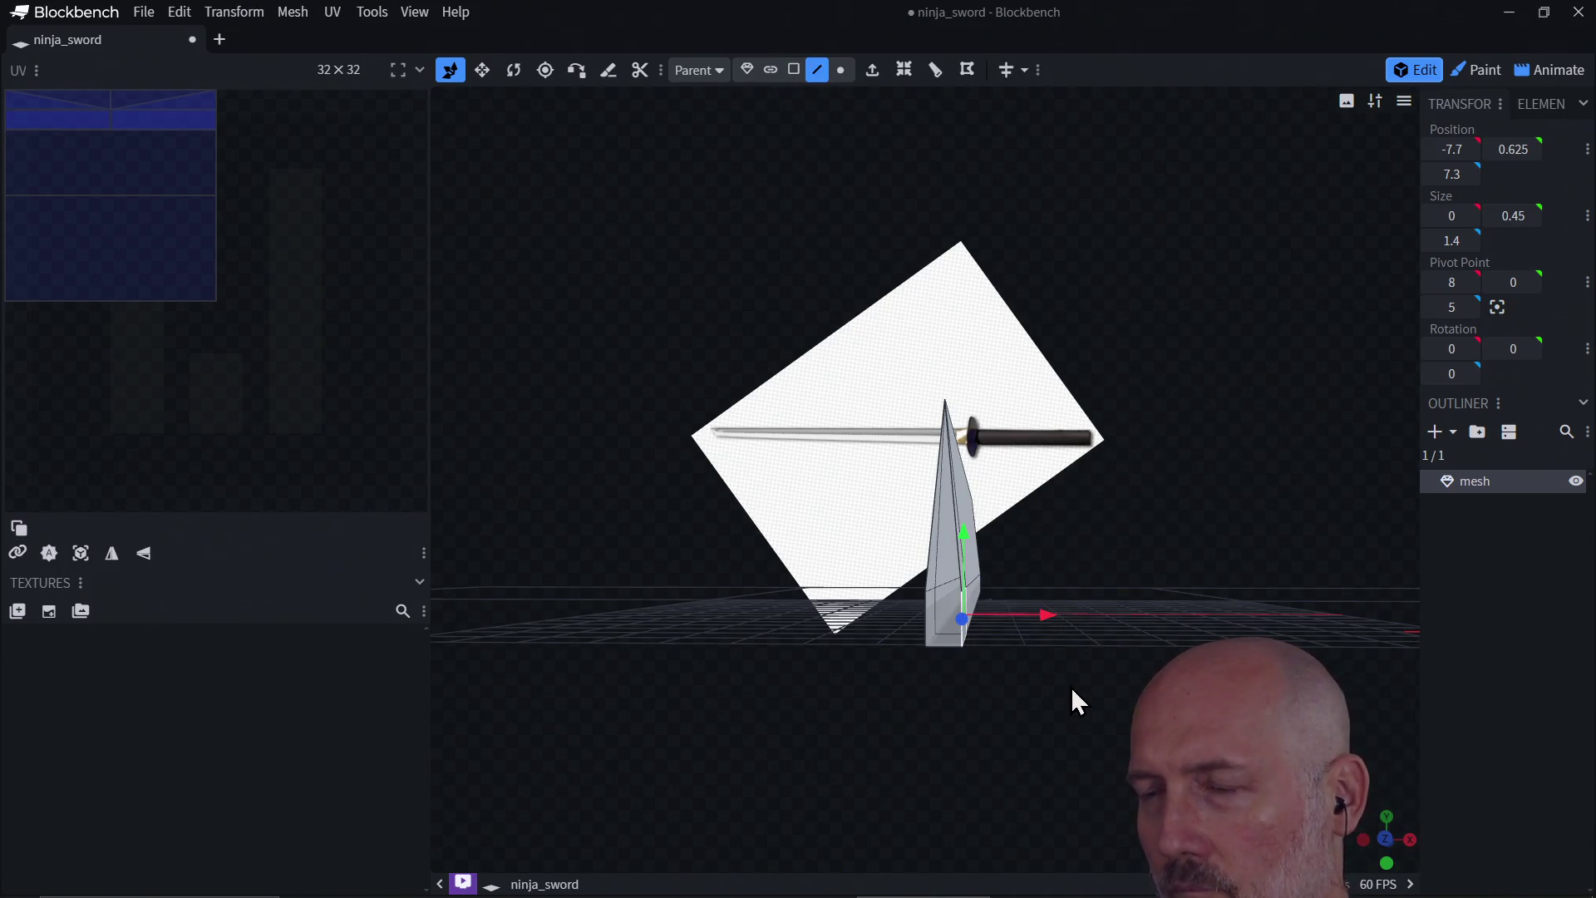
pyautogui.moveTo(1072, 698); pyautogui.dragTo(969, 737)
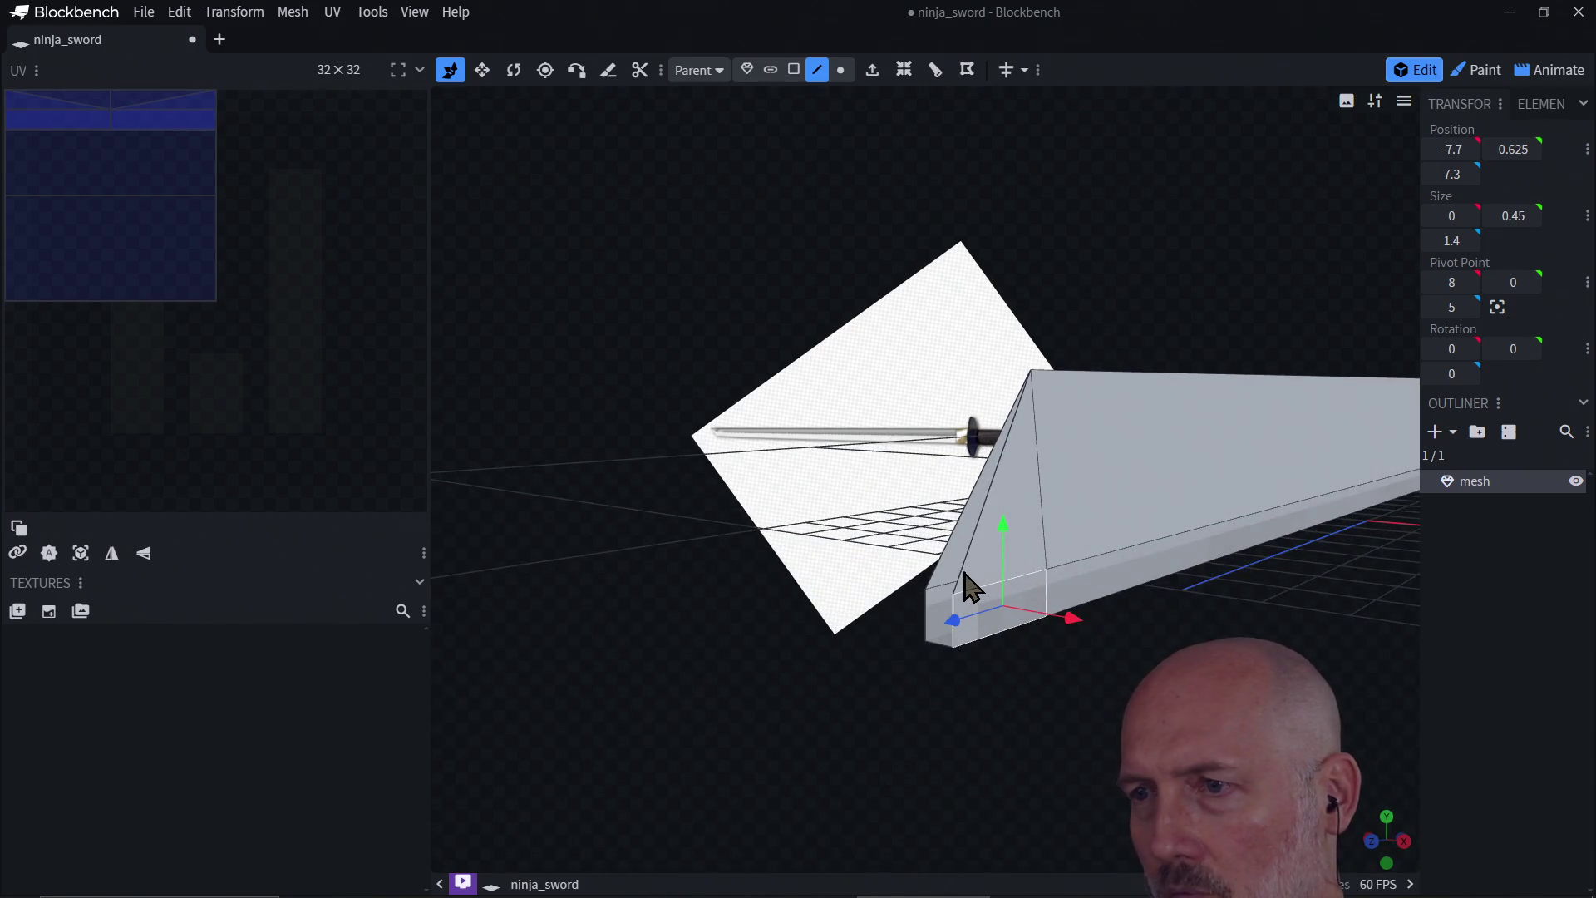
pyautogui.click(956, 630)
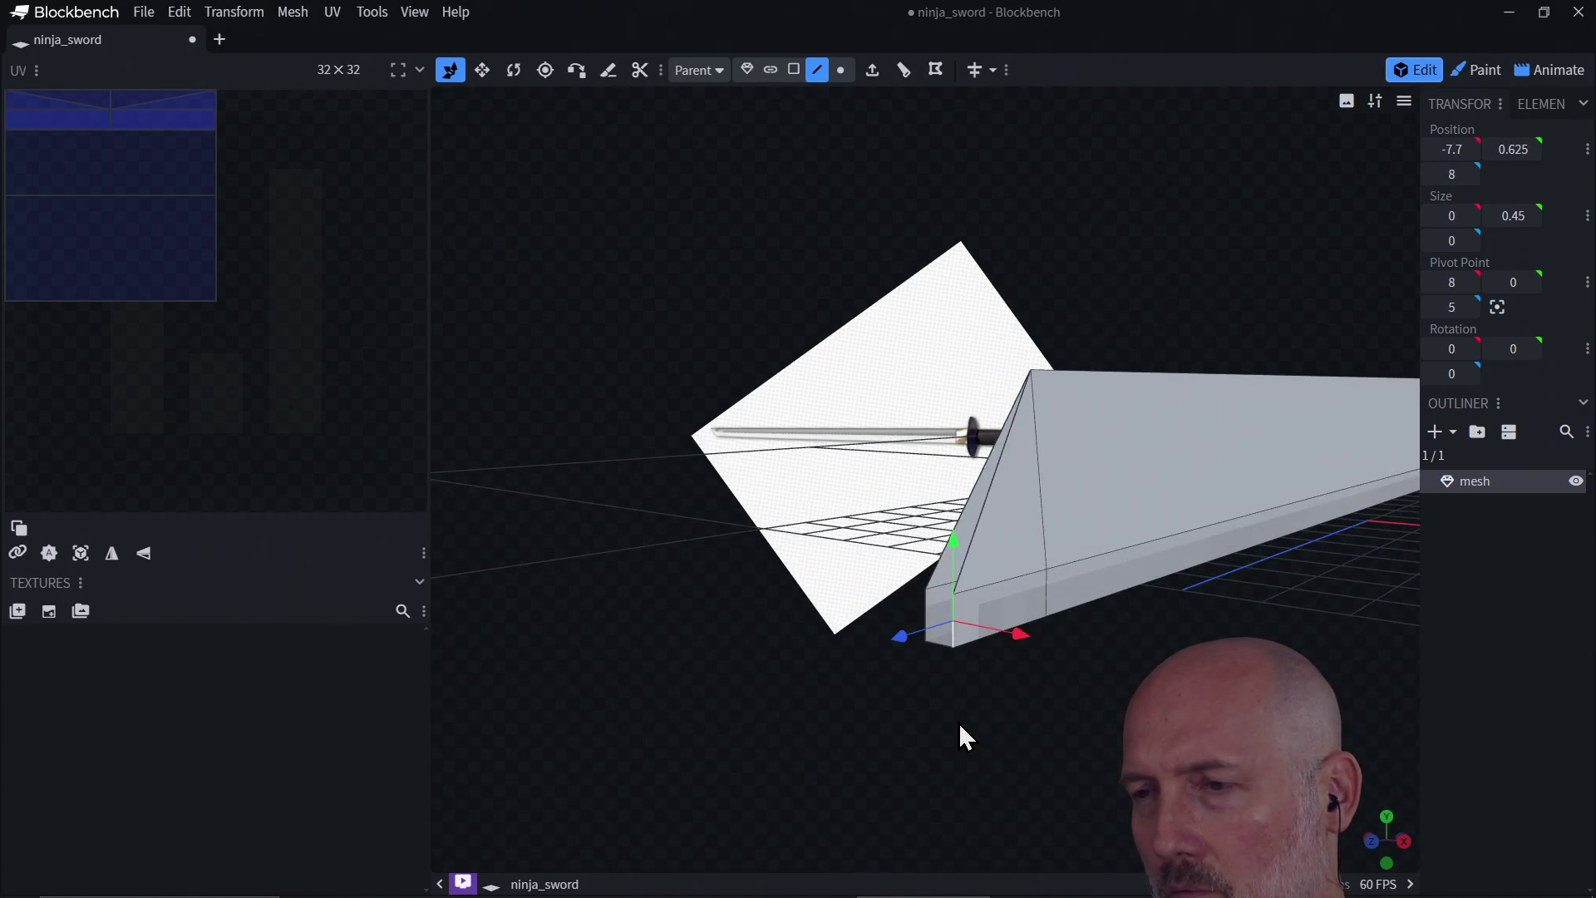
pyautogui.moveTo(959, 722)
pyautogui.mouseDown()
pyautogui.moveTo(1068, 711)
pyautogui.moveTo(1046, 712)
pyautogui.mouseUp()
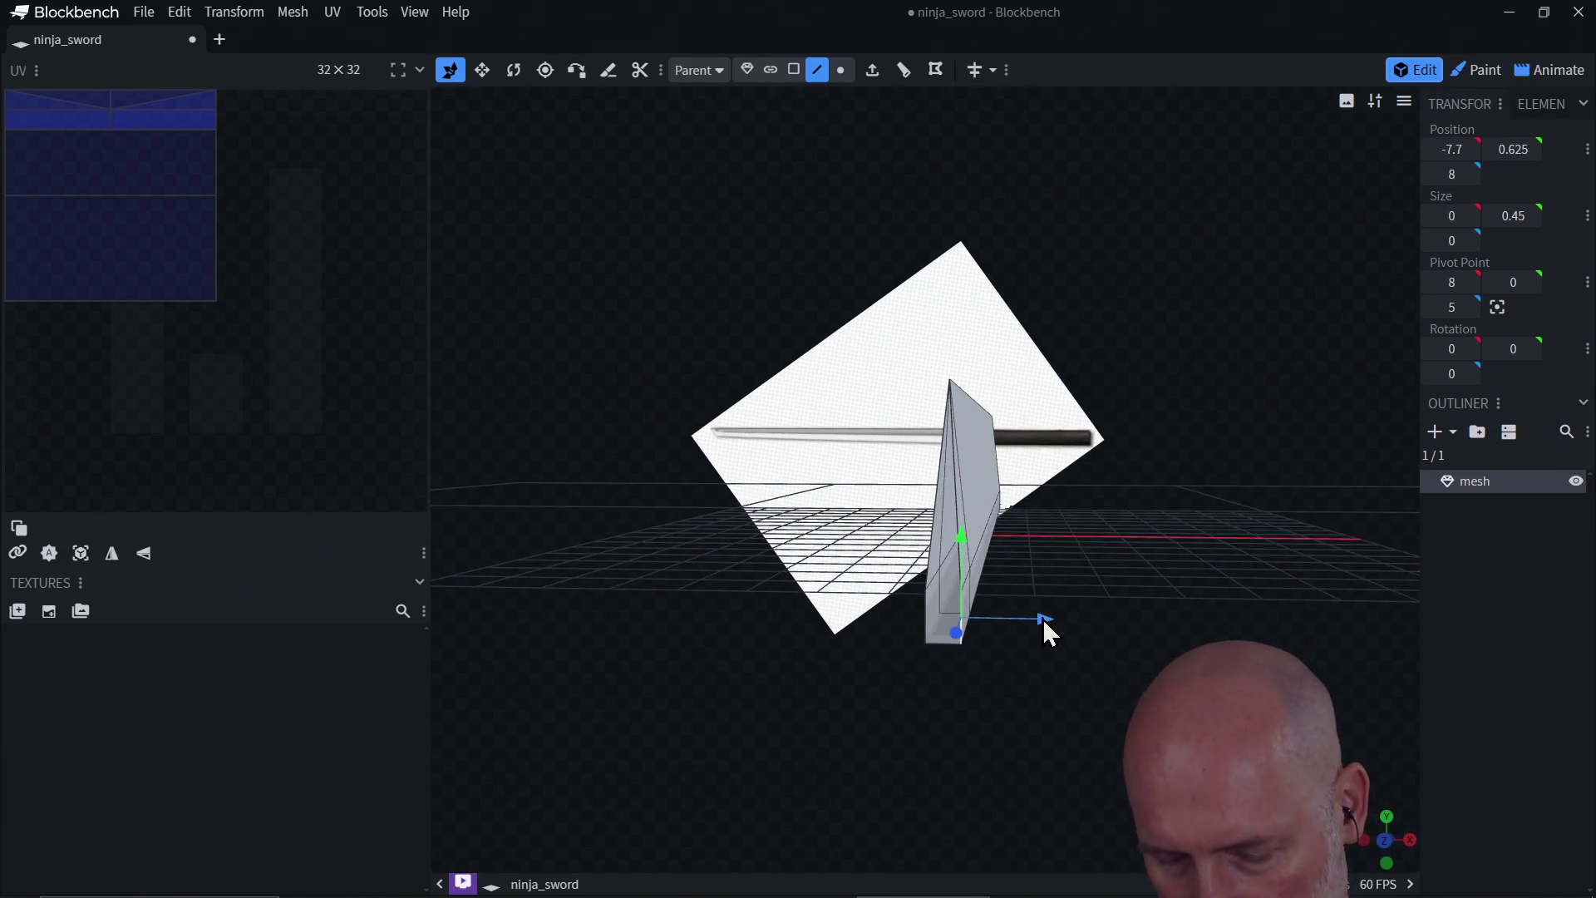
pyautogui.moveTo(1042, 619)
pyautogui.mouseDown()
pyautogui.moveTo(1049, 633)
pyautogui.moveTo(1029, 621)
pyautogui.mouseUp()
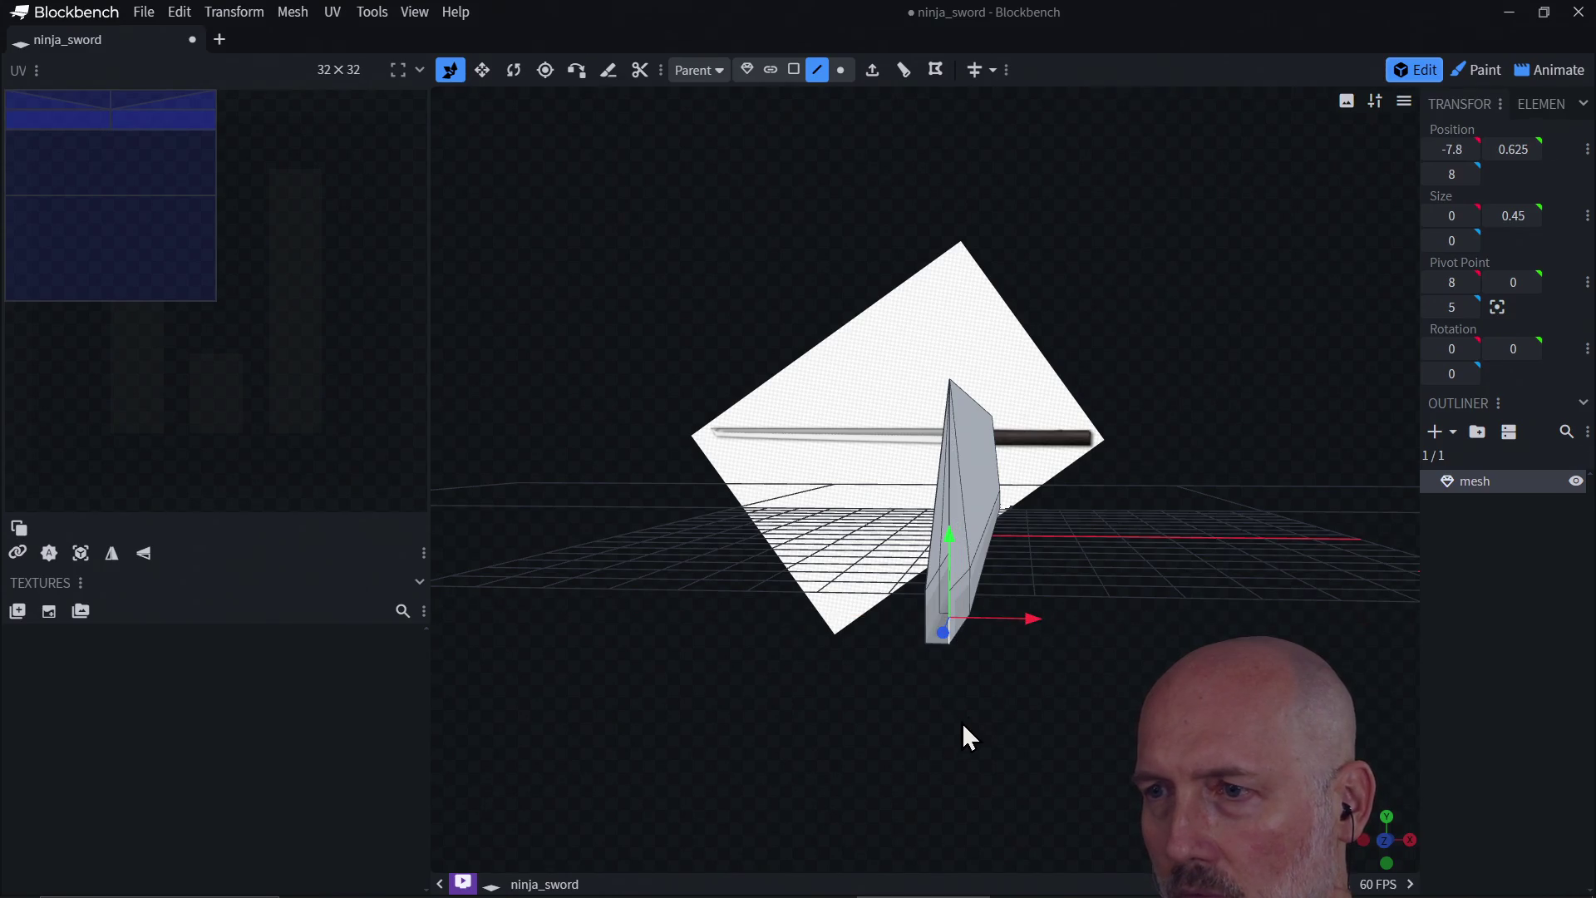
pyautogui.moveTo(963, 725)
pyautogui.mouseDown()
pyautogui.moveTo(944, 705)
pyautogui.moveTo(963, 703)
pyautogui.mouseUp()
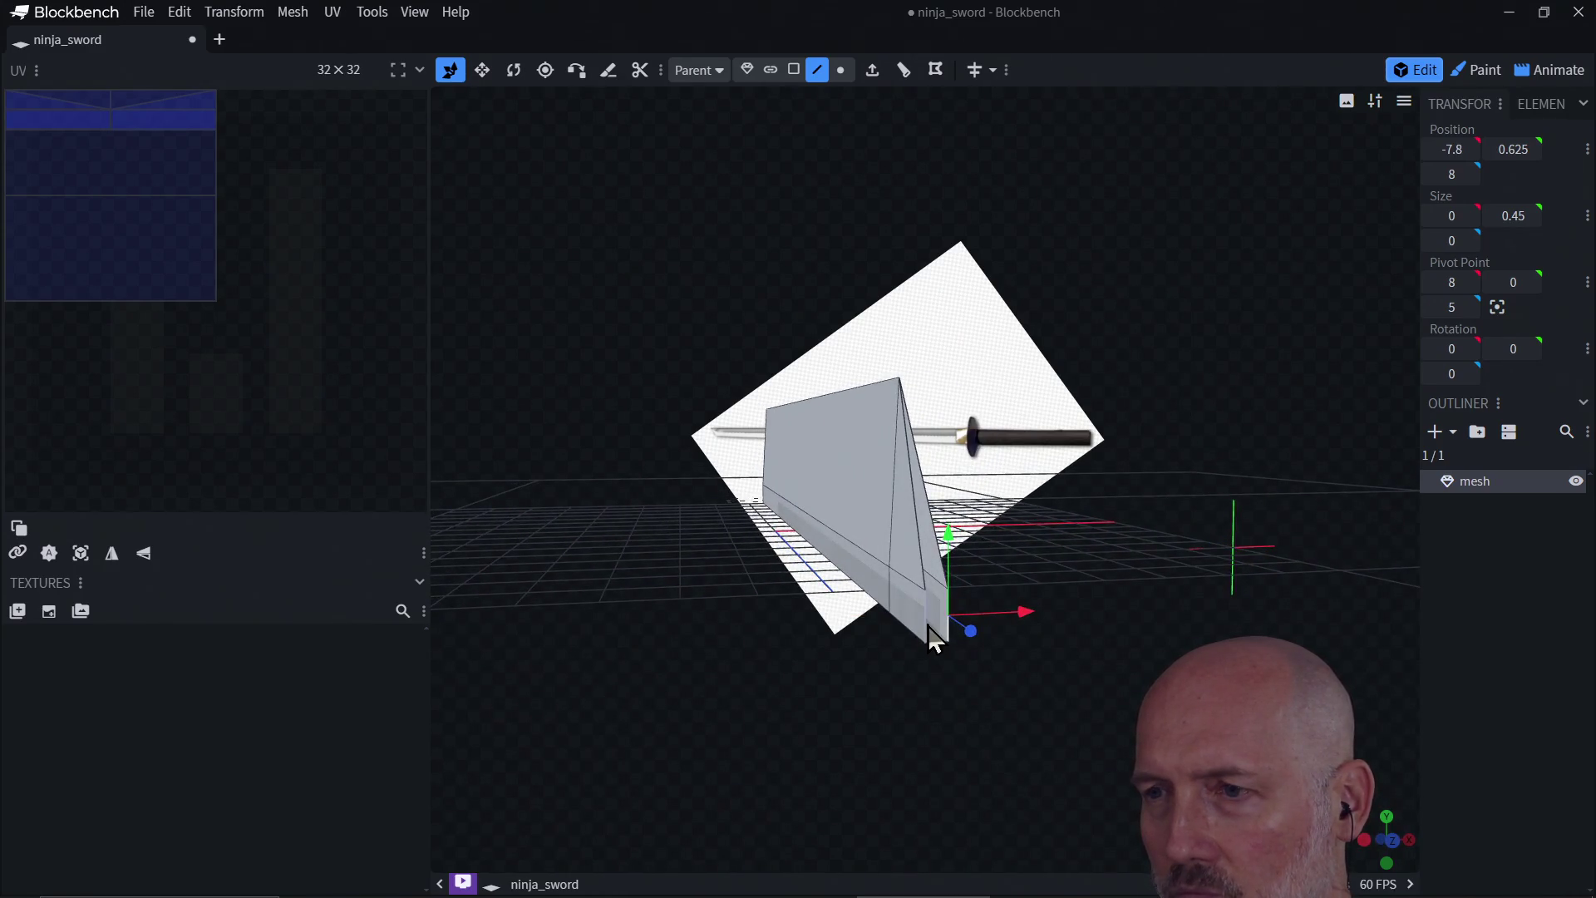
pyautogui.moveTo(928, 626)
pyautogui.mouseDown()
pyautogui.moveTo(1027, 630)
pyautogui.moveTo(934, 690)
pyautogui.moveTo(950, 609)
pyautogui.moveTo(1034, 620)
pyautogui.moveTo(1031, 633)
pyautogui.mouseUp()
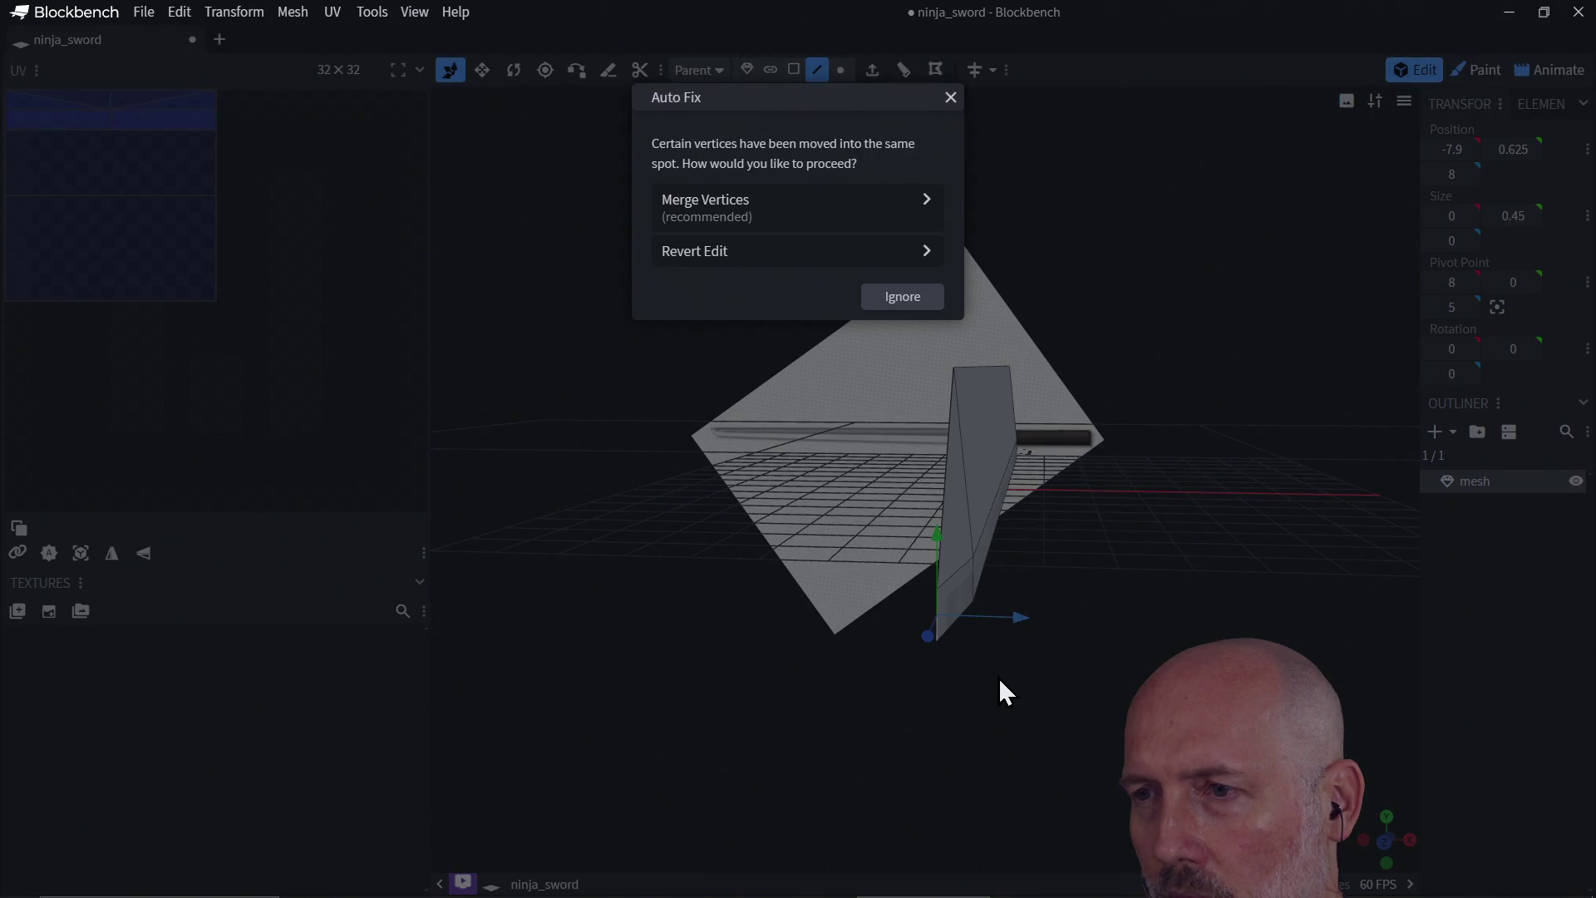
# Step: Merge the blade mesh's duplicate vertices and view the blade as a wedge
pyautogui.click(877, 219)
pyautogui.moveTo(1051, 677)
pyautogui.mouseDown()
pyautogui.moveTo(1055, 748)
pyautogui.moveTo(1175, 620)
pyautogui.moveTo(1225, 625)
pyautogui.moveTo(1162, 635)
pyautogui.moveTo(1097, 433)
pyautogui.mouseUp()
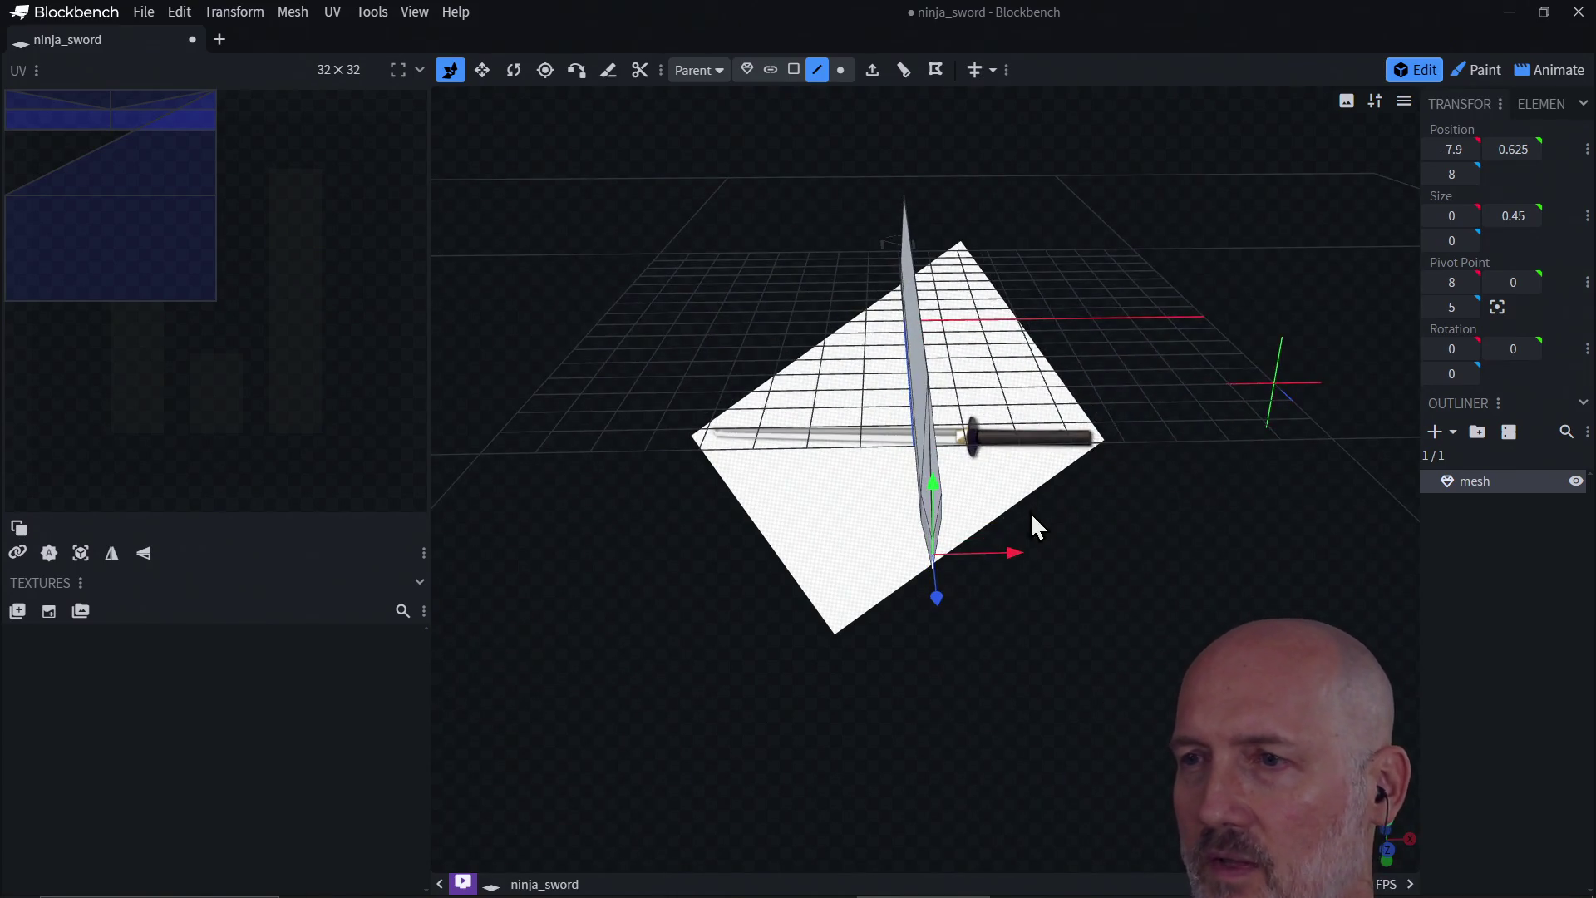
pyautogui.moveTo(989, 617)
pyautogui.mouseDown()
pyautogui.moveTo(1092, 559)
pyautogui.moveTo(1015, 598)
pyautogui.moveTo(976, 597)
pyautogui.moveTo(1064, 480)
pyautogui.mouseUp()
# Step: Move the long blade edge to X -8.1 and Y 0.85 to taper the blade
pyautogui.click(810, 630)
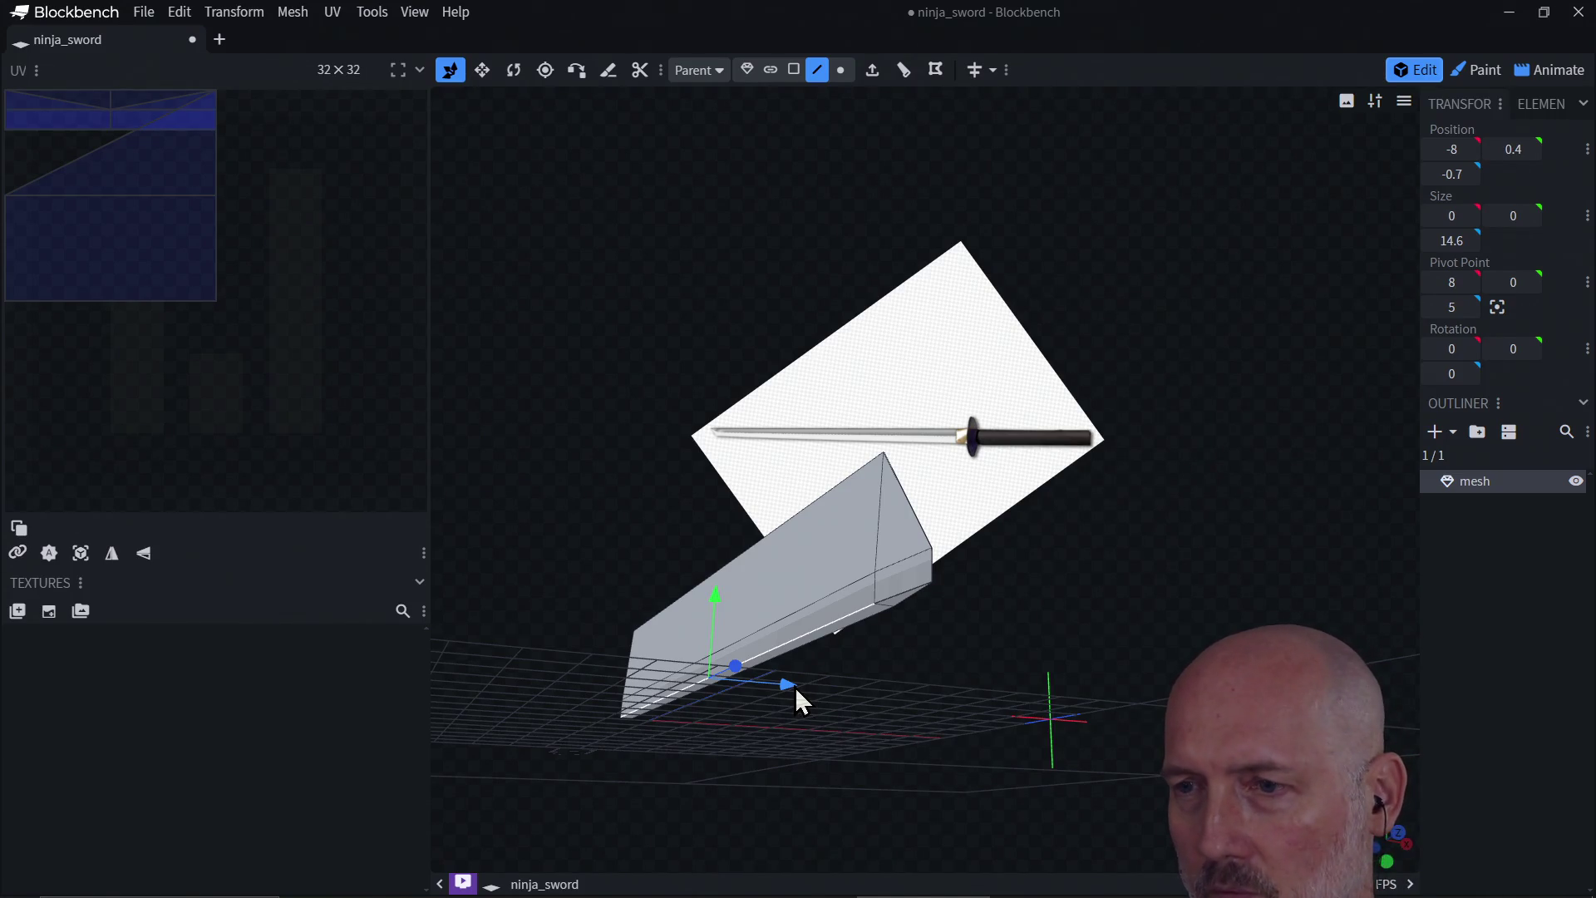
pyautogui.moveTo(794, 686); pyautogui.dragTo(788, 687)
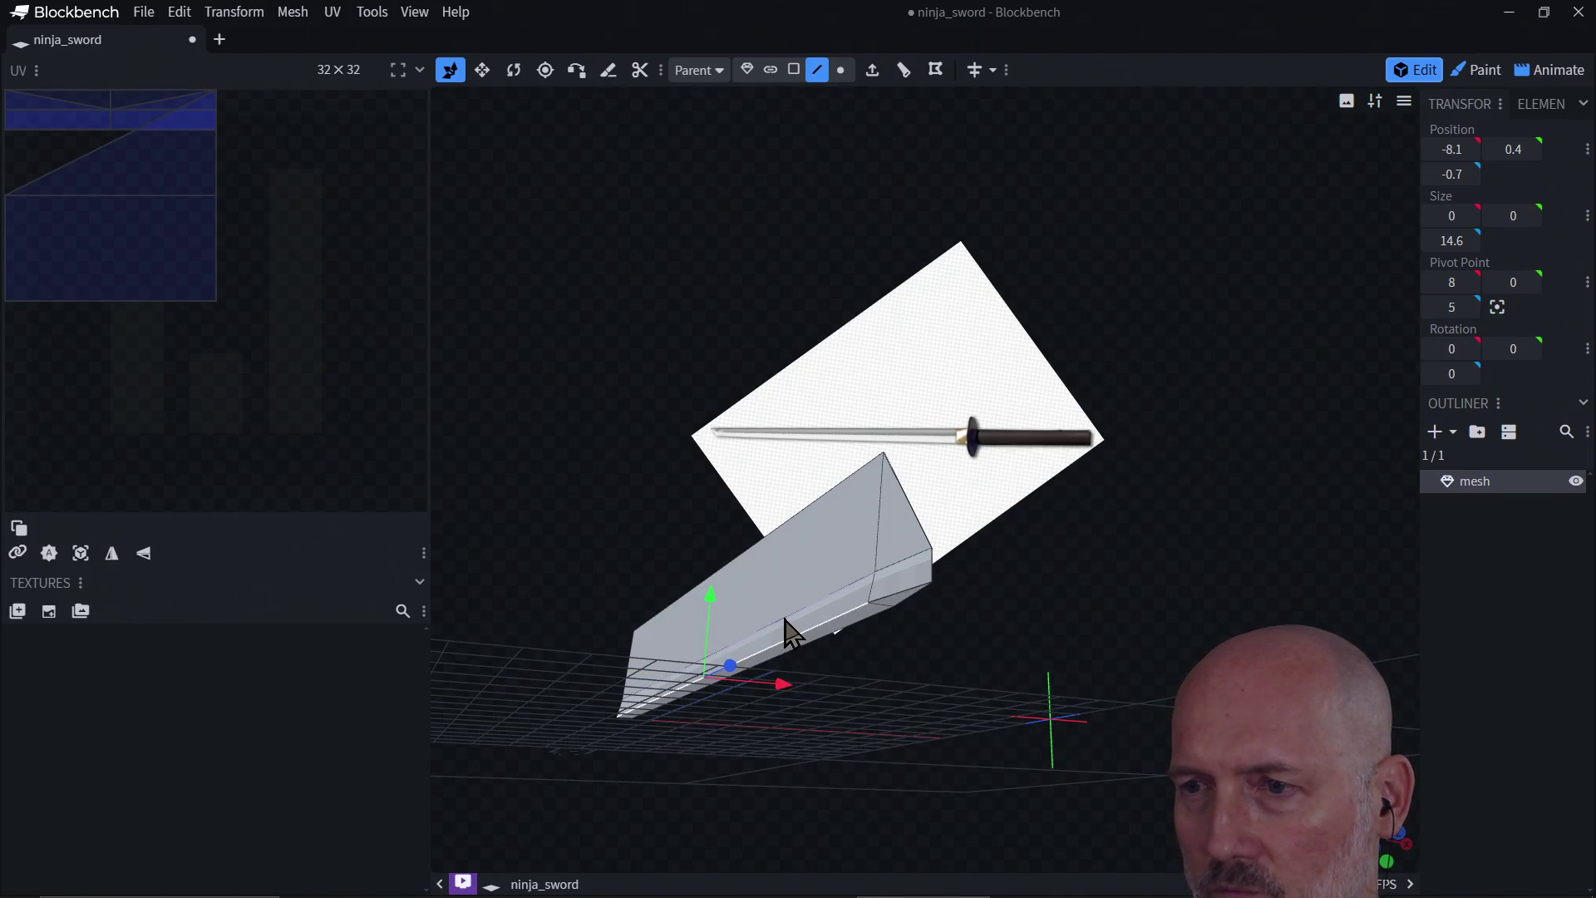
pyautogui.hotkey('ctrl', 'z')
pyautogui.hotkey('ctrl', 'y')
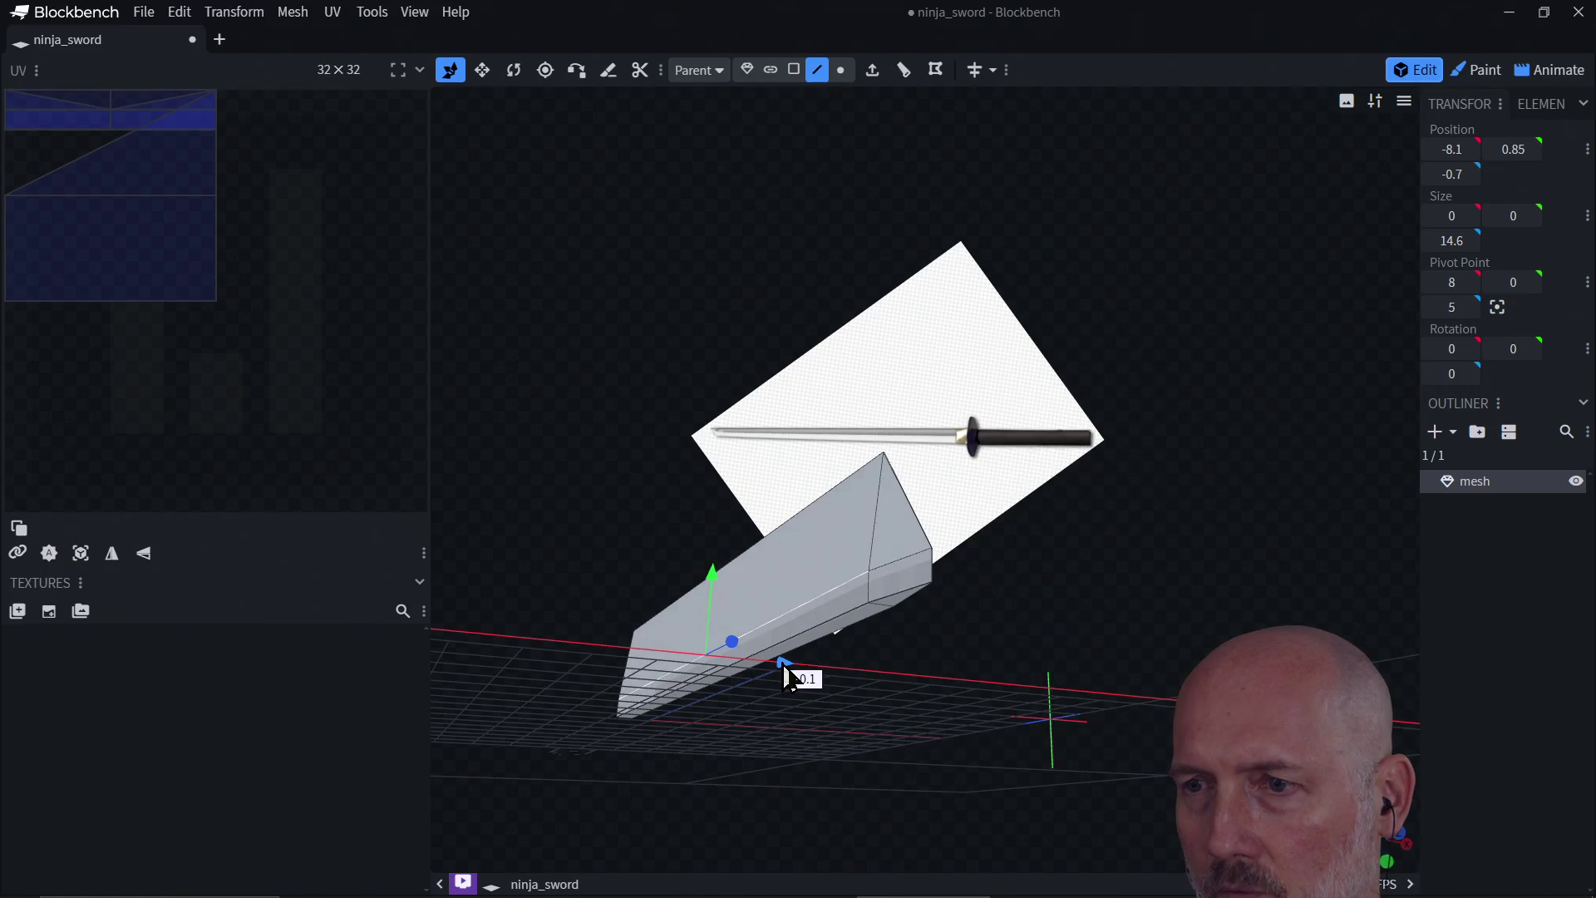
pyautogui.press('KP_1')
pyautogui.moveTo(764, 718)
pyautogui.mouseDown()
pyautogui.moveTo(776, 742)
pyautogui.moveTo(914, 650)
pyautogui.moveTo(915, 602)
pyautogui.moveTo(874, 574)
pyautogui.moveTo(1104, 550)
pyautogui.moveTo(830, 576)
pyautogui.moveTo(790, 560)
pyautogui.moveTo(1132, 555)
pyautogui.moveTo(1115, 612)
pyautogui.moveTo(1008, 648)
pyautogui.moveTo(1147, 645)
pyautogui.moveTo(1163, 632)
pyautogui.moveTo(969, 597)
pyautogui.moveTo(1134, 596)
pyautogui.moveTo(1046, 640)
pyautogui.moveTo(1019, 586)
pyautogui.moveTo(1058, 463)
pyautogui.moveTo(1170, 482)
pyautogui.moveTo(1280, 475)
pyautogui.moveTo(920, 571)
pyautogui.moveTo(802, 520)
pyautogui.moveTo(854, 567)
pyautogui.moveTo(1100, 516)
pyautogui.moveTo(1000, 403)
pyautogui.moveTo(1015, 524)
pyautogui.moveTo(1164, 623)
pyautogui.mouseUp()
# Step: View the blade straight on from the east and set rotation to local space
pyautogui.click(1391, 840)
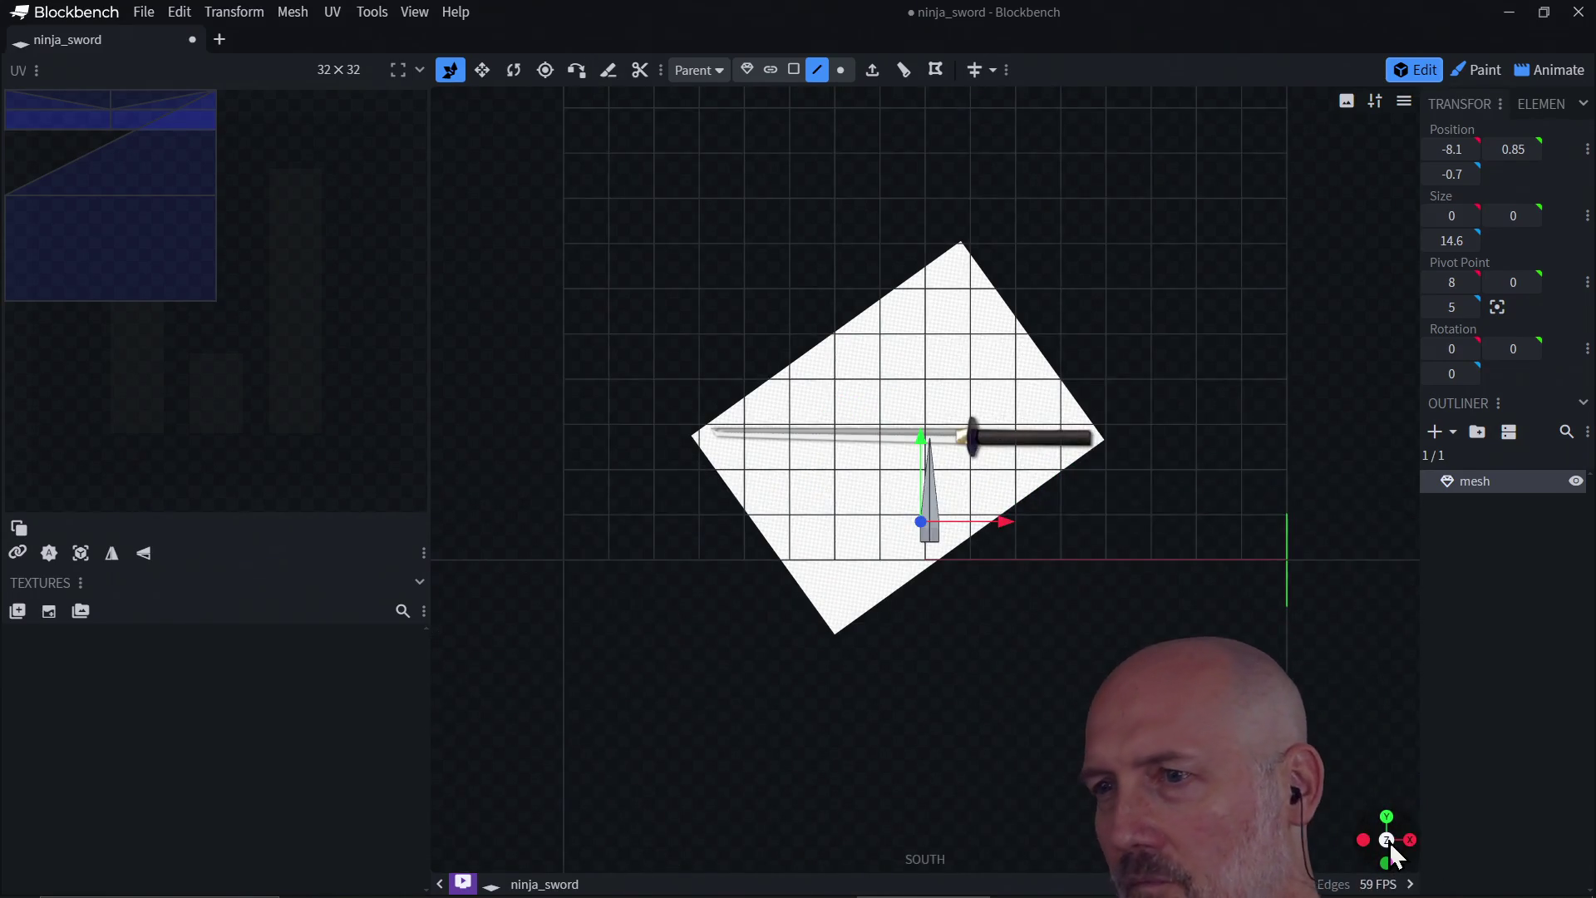
pyautogui.click(1389, 817)
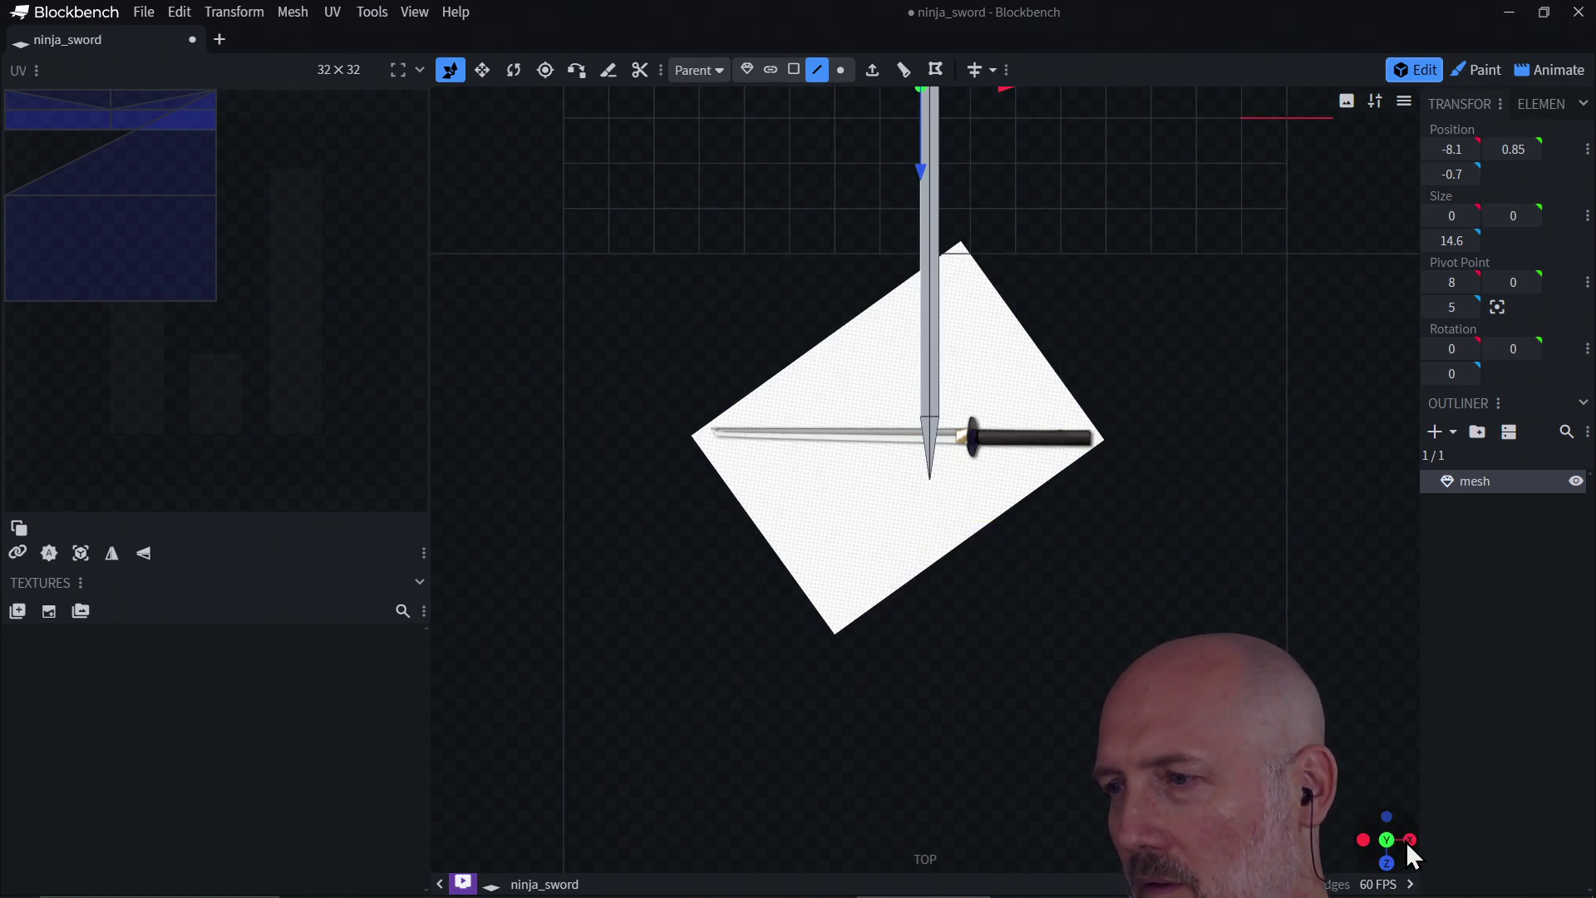
pyautogui.click(1410, 841)
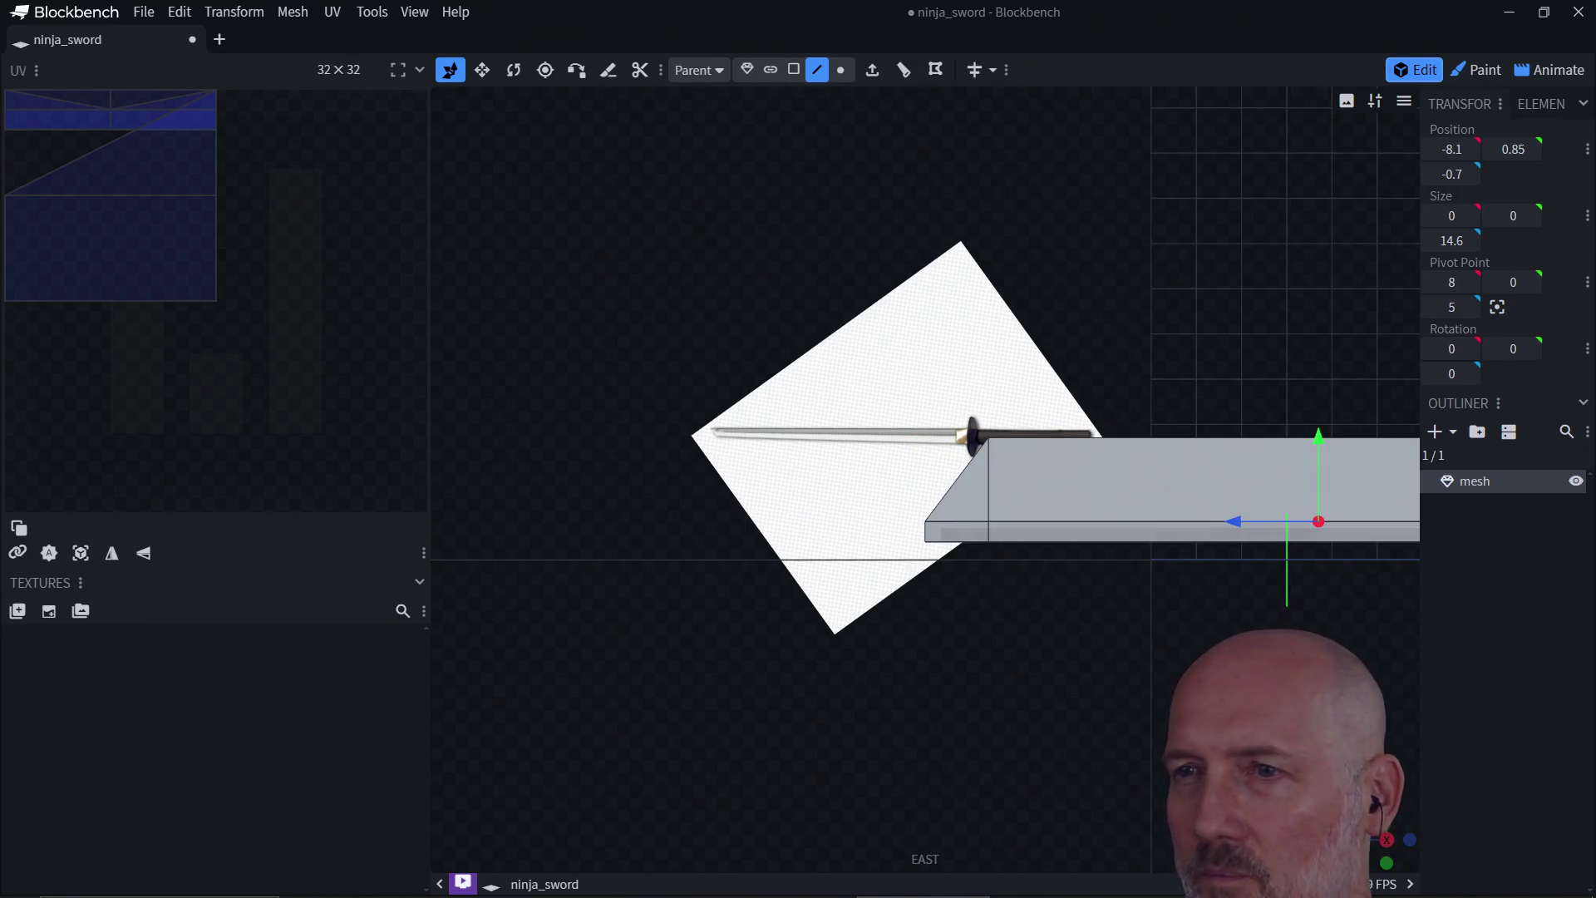
pyautogui.click(1388, 815)
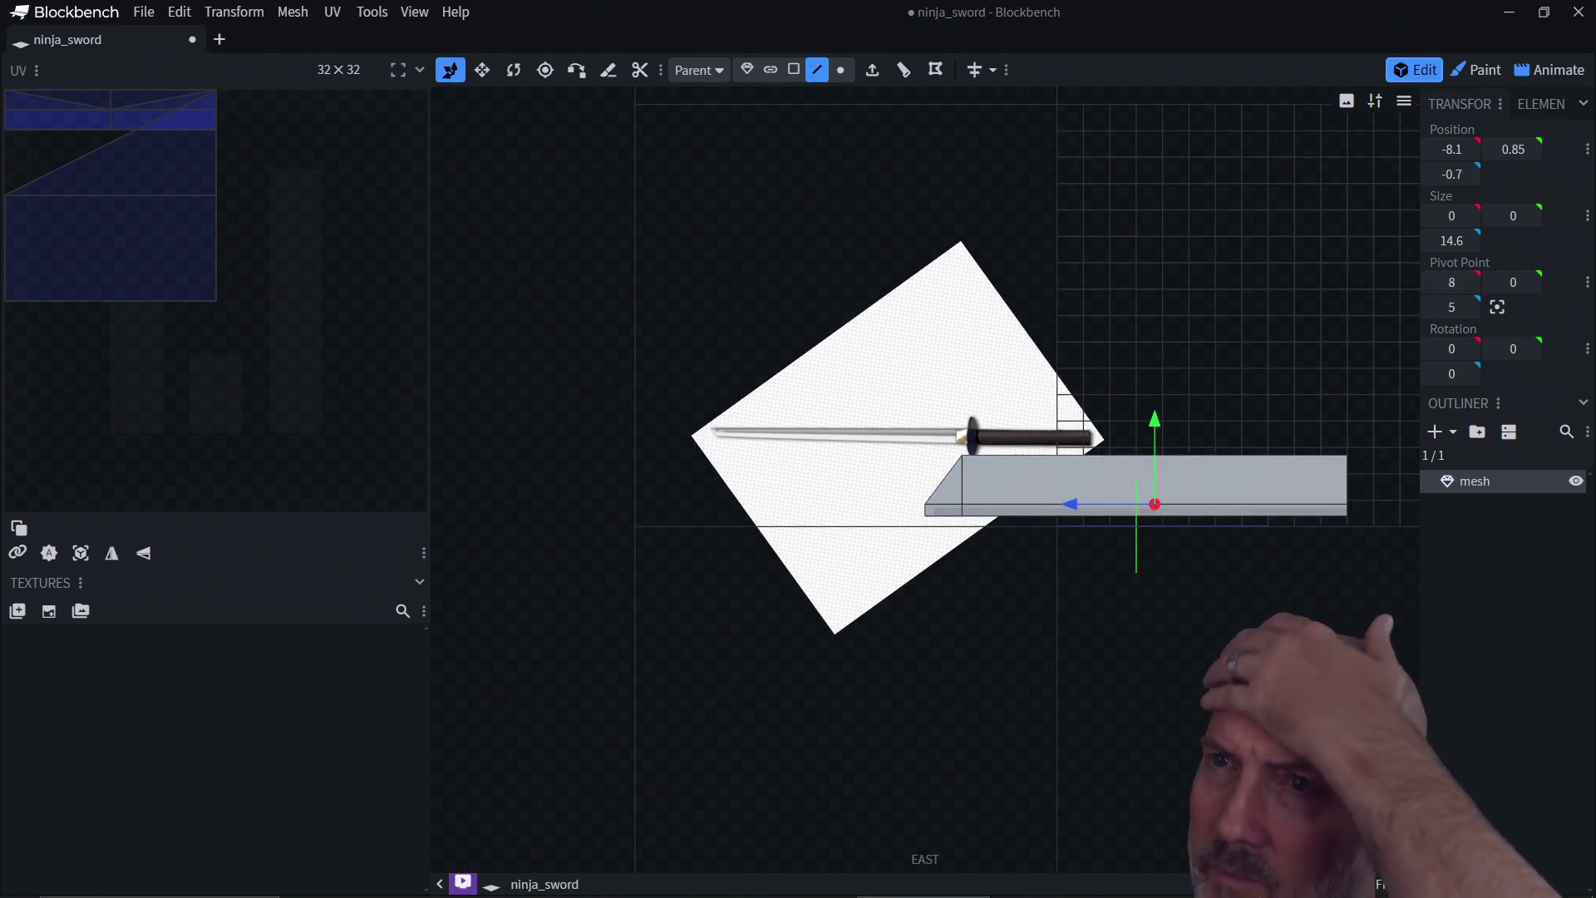
pyautogui.click(510, 75)
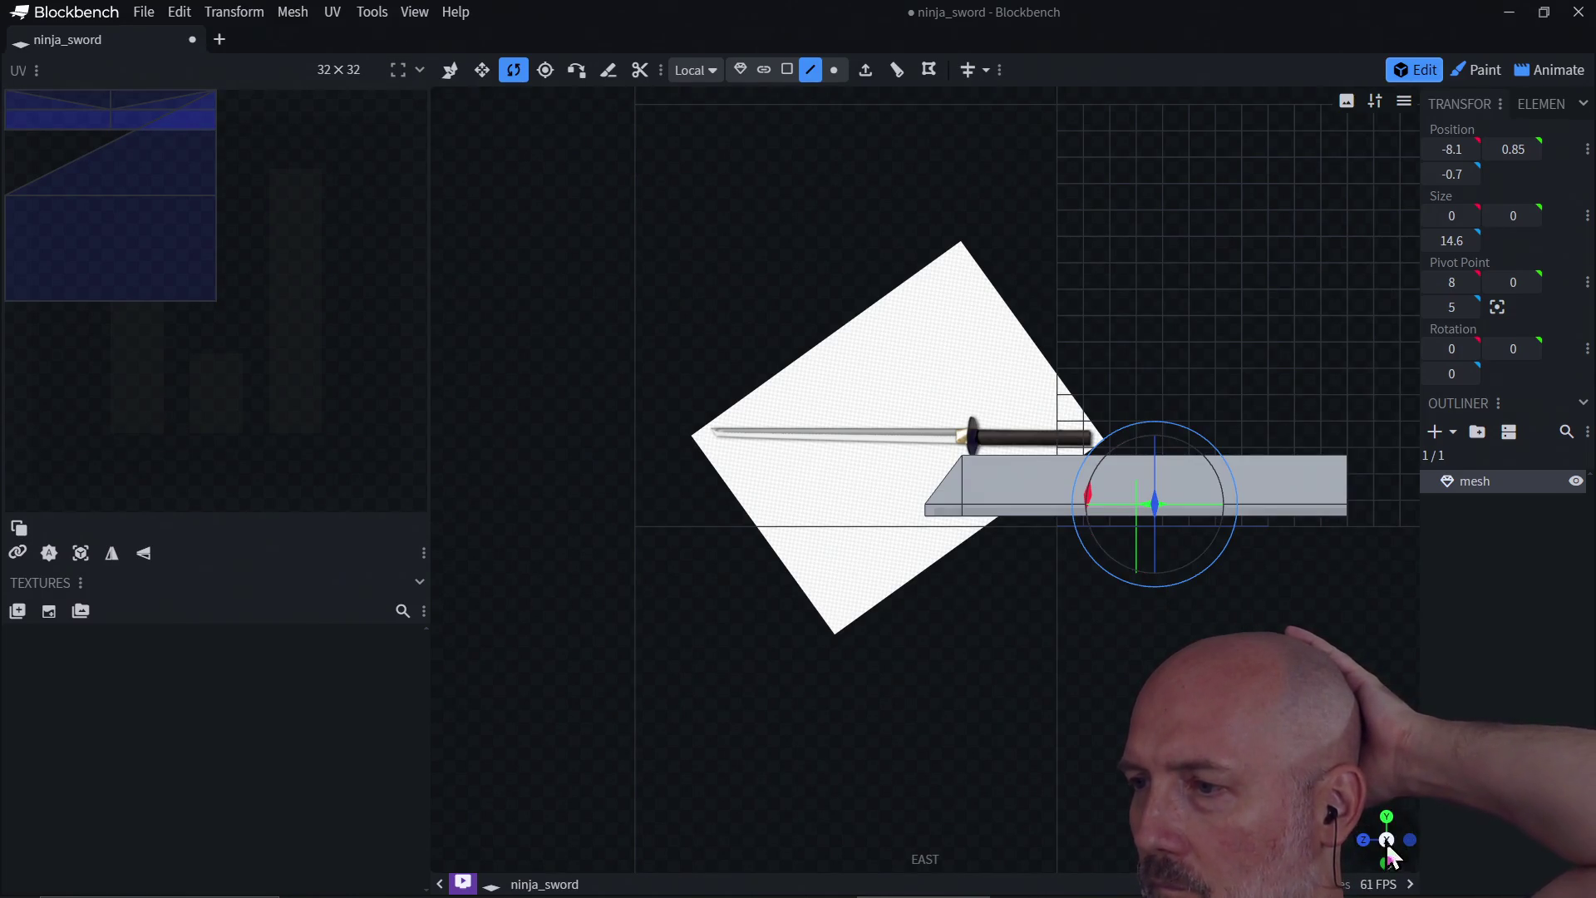
# Step: Give the blade bar a Z rotation of -180 so it lies flat
pyautogui.moveTo(1389, 856); pyautogui.dragTo(1363, 823)
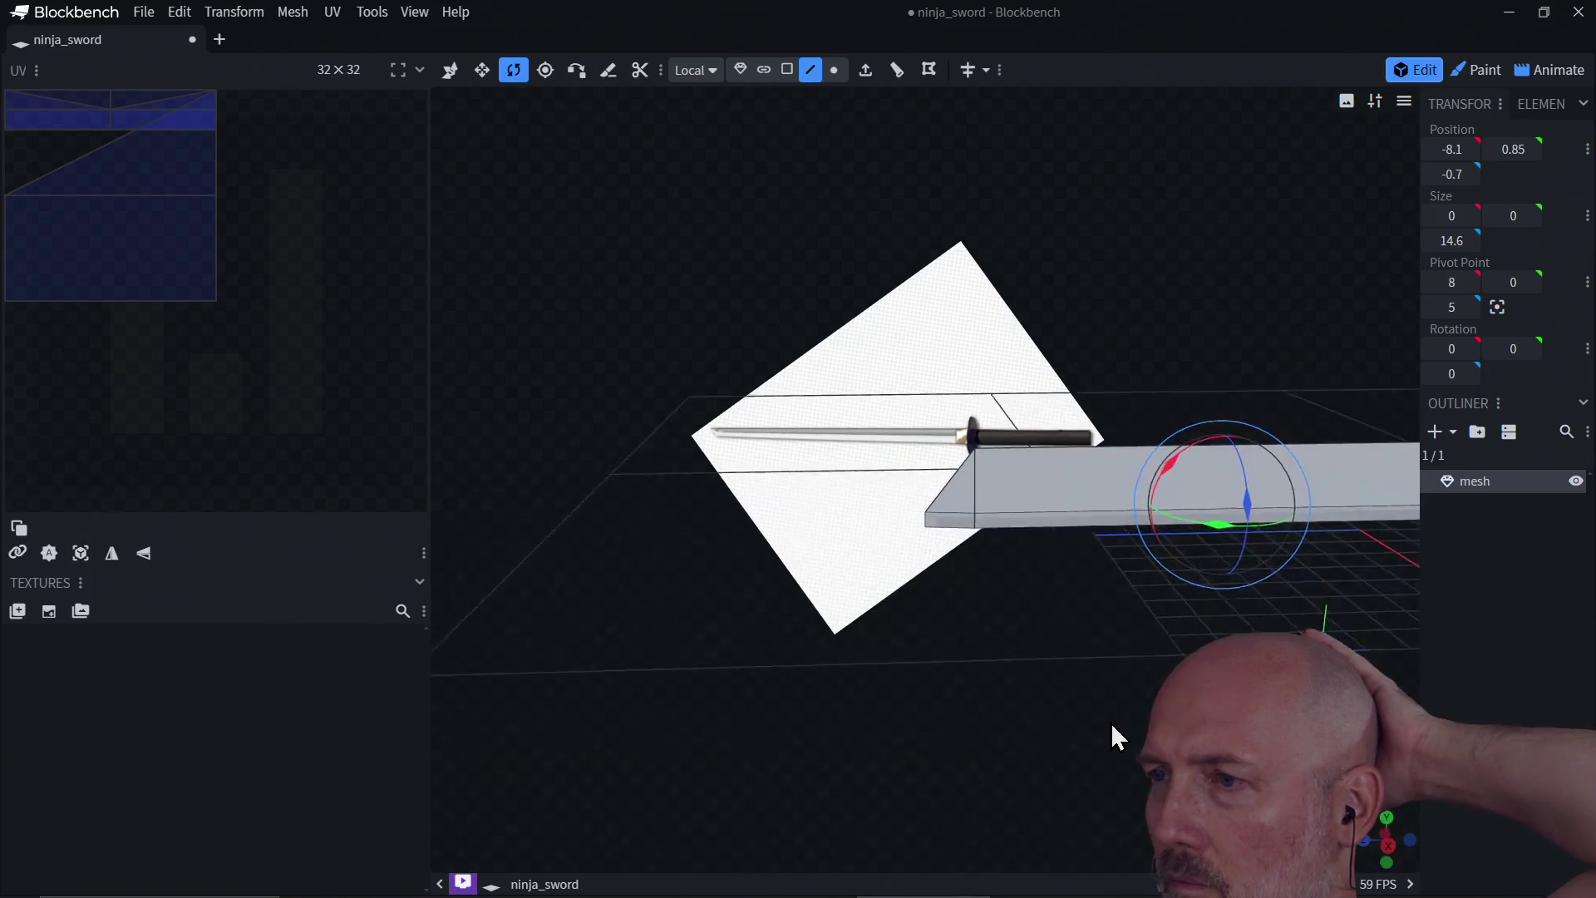
pyautogui.moveTo(1110, 722)
pyautogui.mouseDown()
pyautogui.moveTo(1096, 645)
pyautogui.moveTo(1135, 660)
pyautogui.moveTo(1114, 676)
pyautogui.mouseUp()
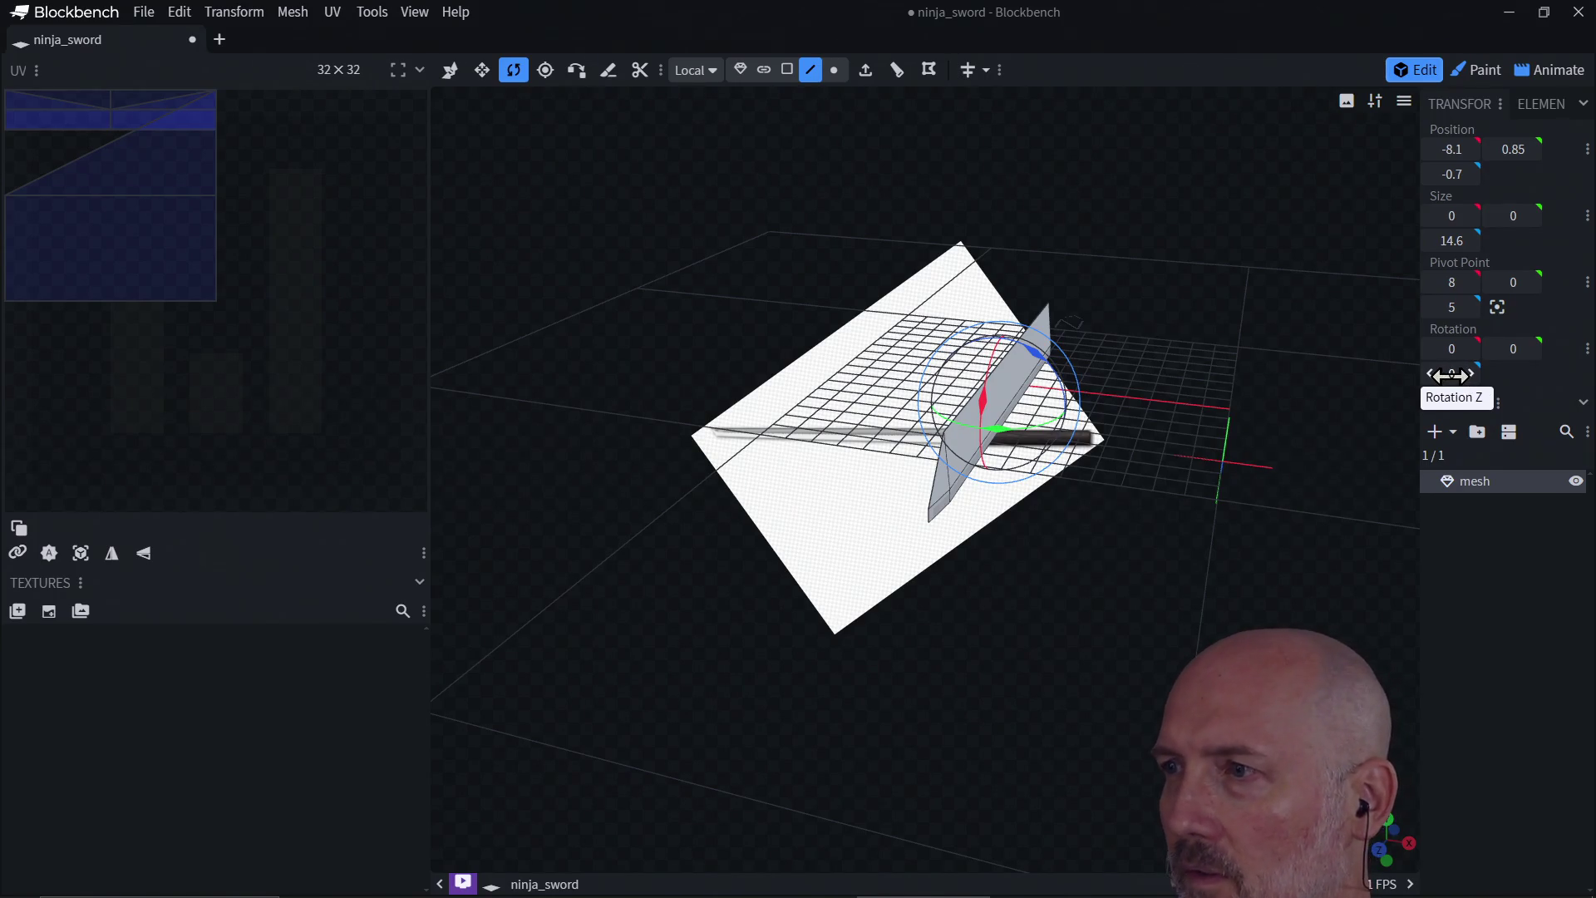
pyautogui.click(1450, 374)
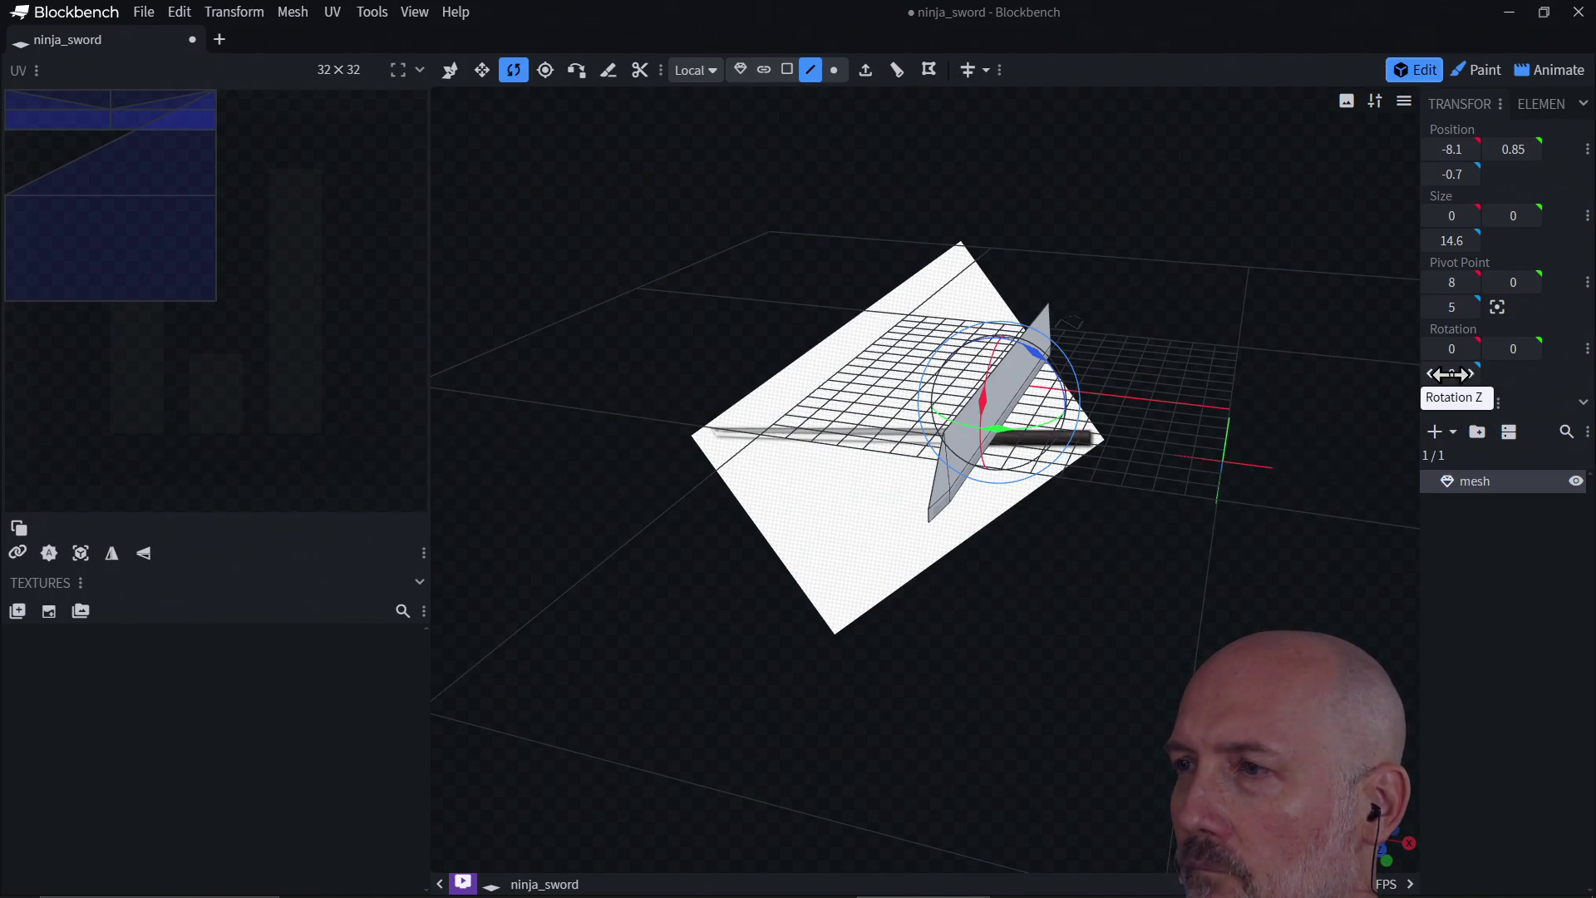
pyautogui.click(740, 69)
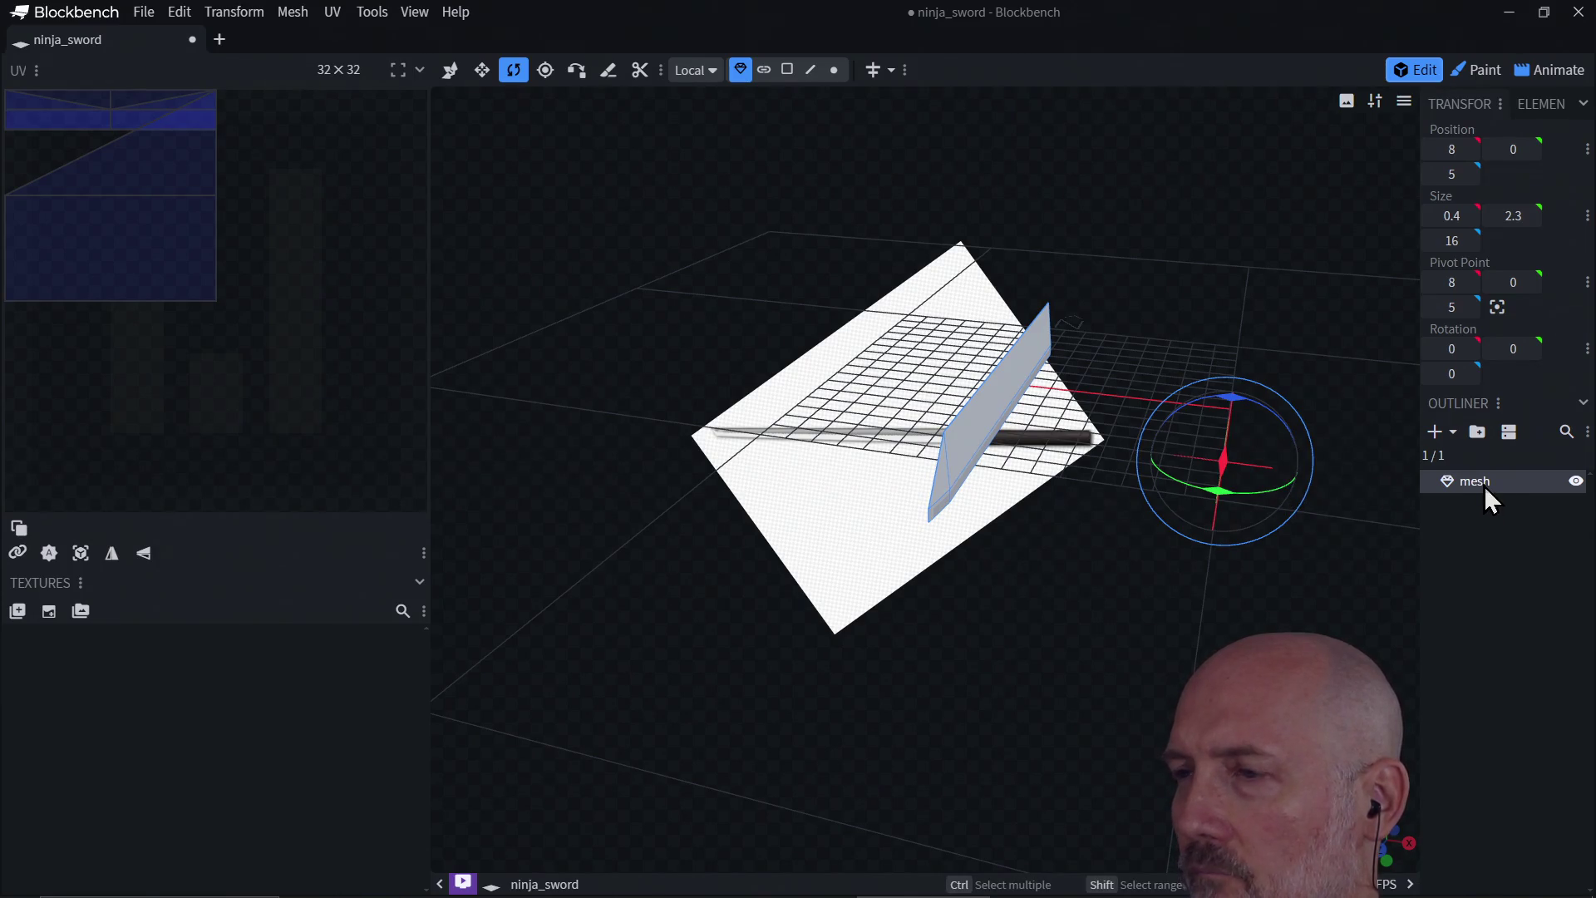
pyautogui.click(1456, 374)
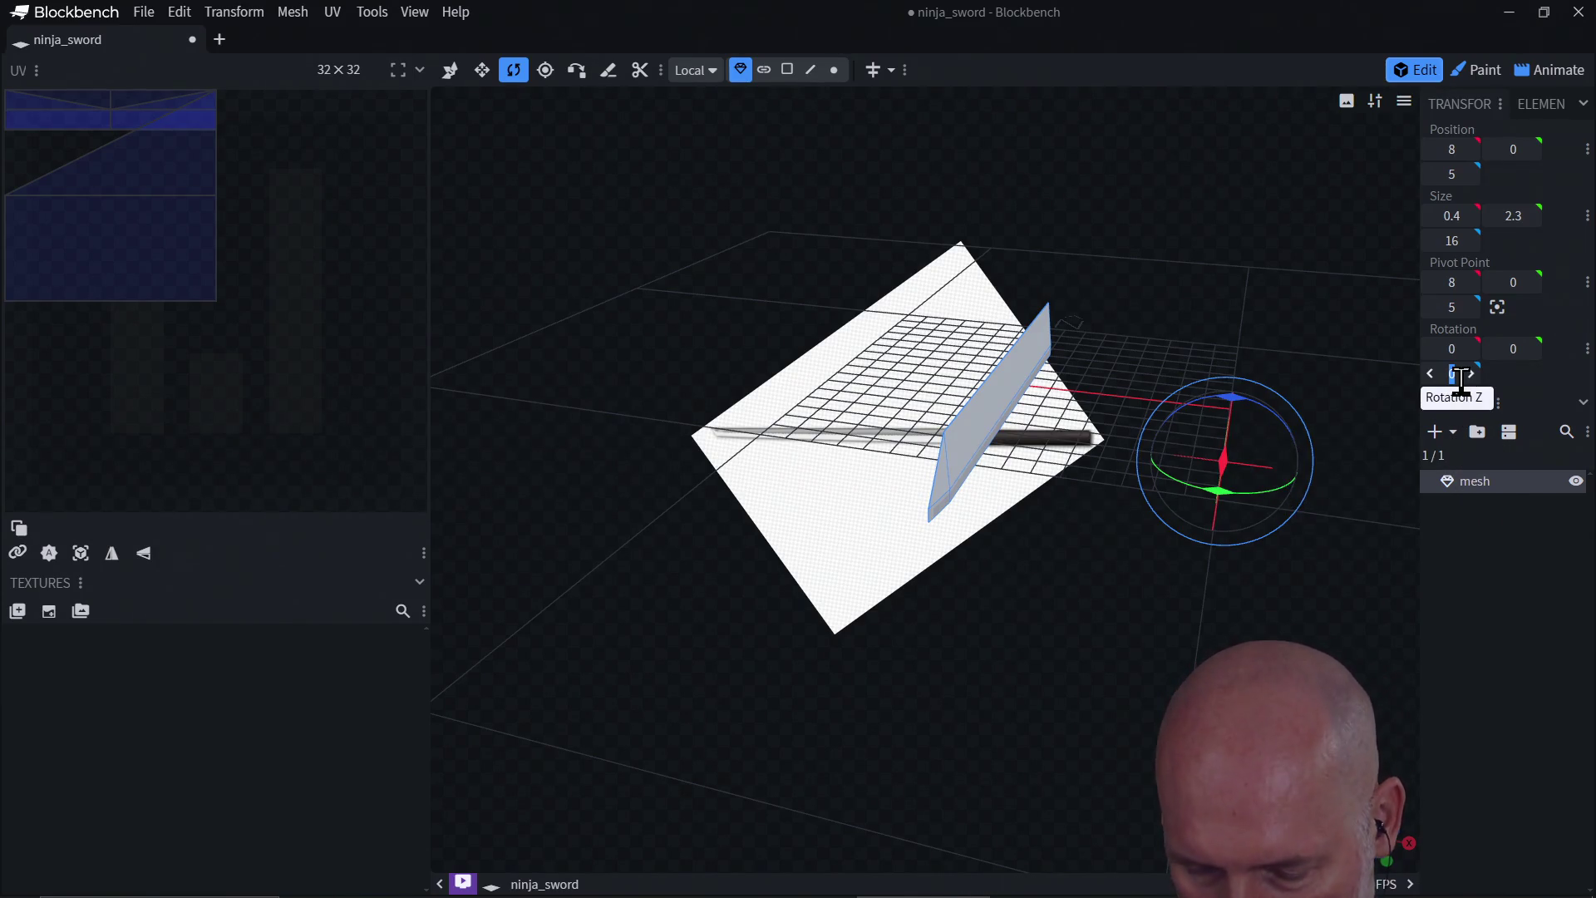
pyautogui.write('-180')
pyautogui.press('Return')
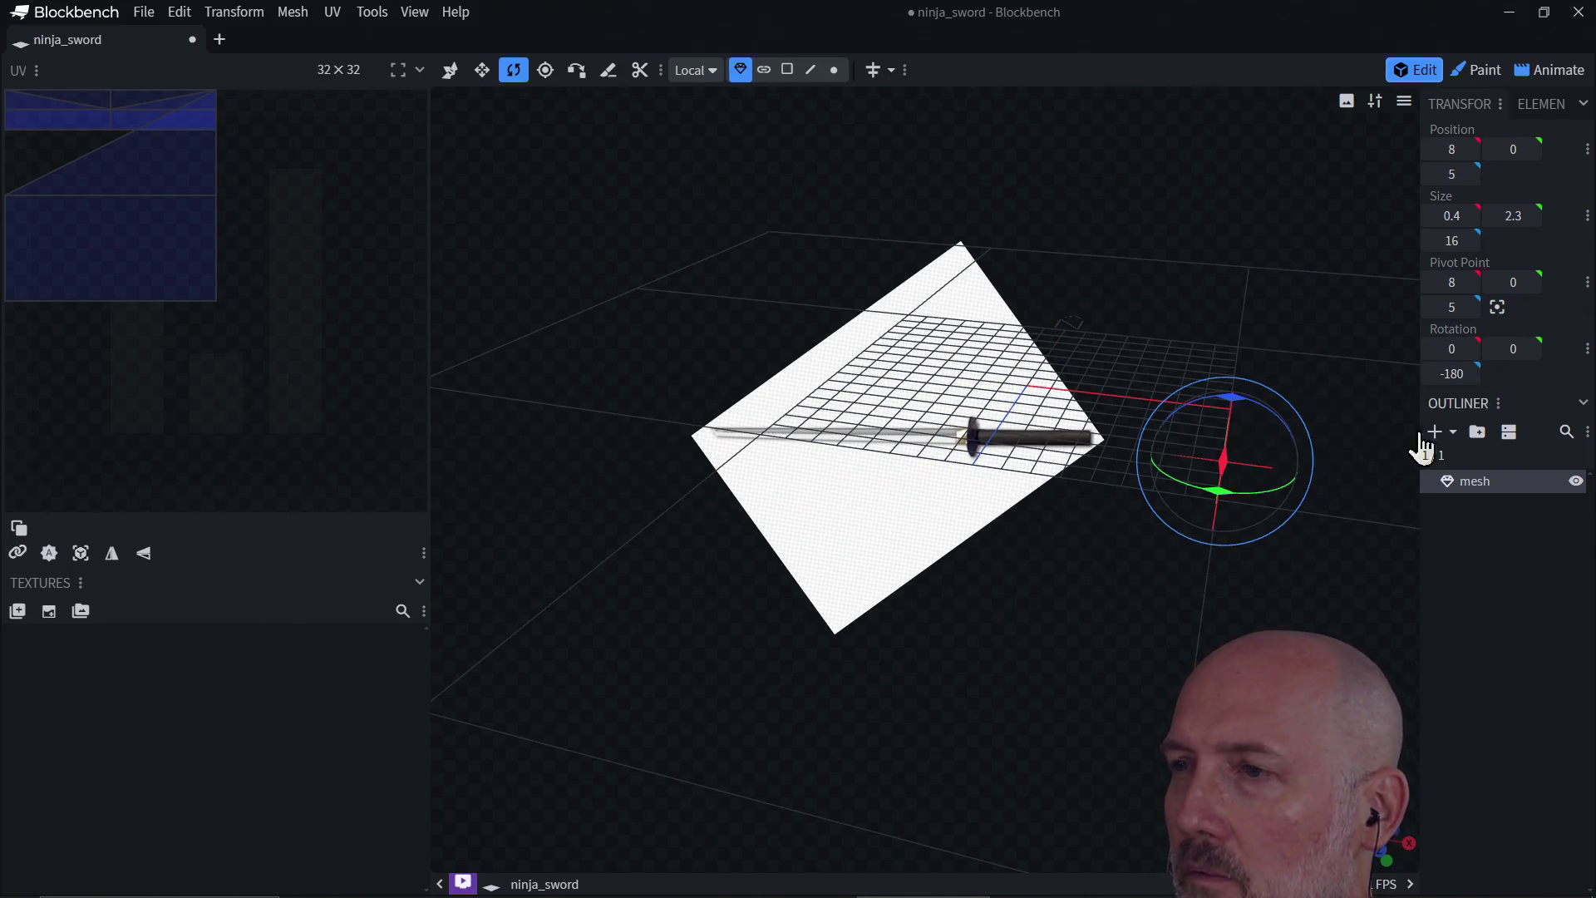
pyautogui.moveTo(1239, 572)
pyautogui.mouseDown()
pyautogui.moveTo(1122, 573)
pyautogui.moveTo(1241, 482)
pyautogui.moveTo(1307, 569)
pyautogui.moveTo(1225, 576)
pyautogui.moveTo(1286, 472)
pyautogui.mouseUp()
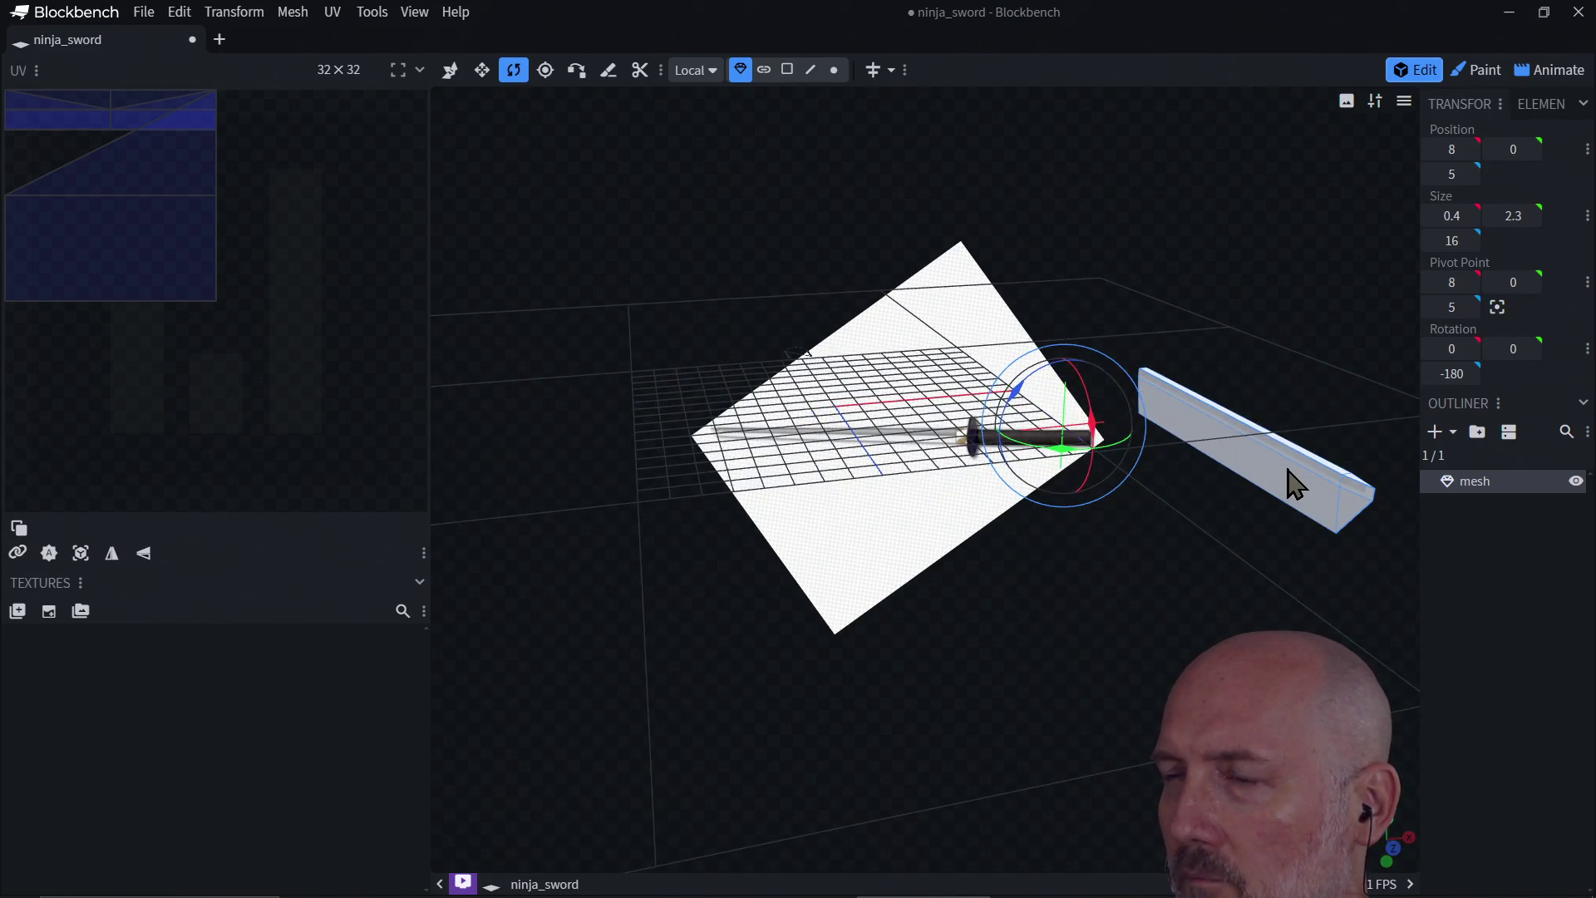
# Step: Slide the bar along X to -8 and raise it to Y 3
pyautogui.click(446, 73)
pyautogui.moveTo(1327, 429); pyautogui.dragTo(950, 462)
pyautogui.moveTo(862, 413); pyautogui.dragTo(874, 347)
pyautogui.moveTo(1007, 518)
pyautogui.mouseDown()
pyautogui.moveTo(872, 463)
pyautogui.moveTo(733, 457)
pyautogui.moveTo(776, 446)
pyautogui.mouseUp()
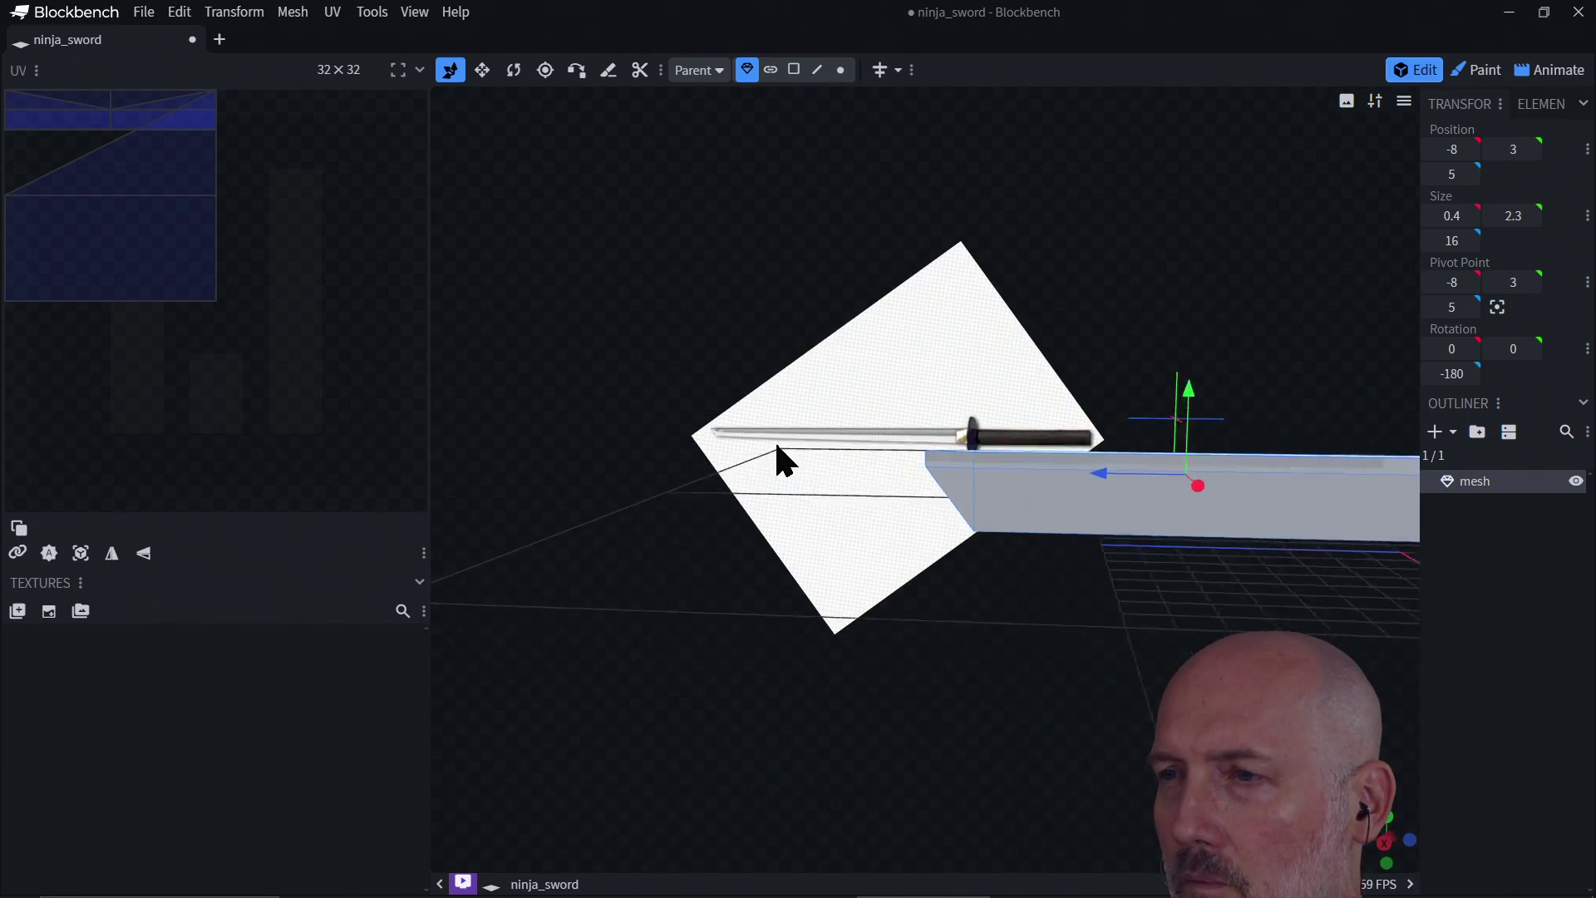
pyautogui.click(1387, 841)
pyautogui.click(1387, 841)
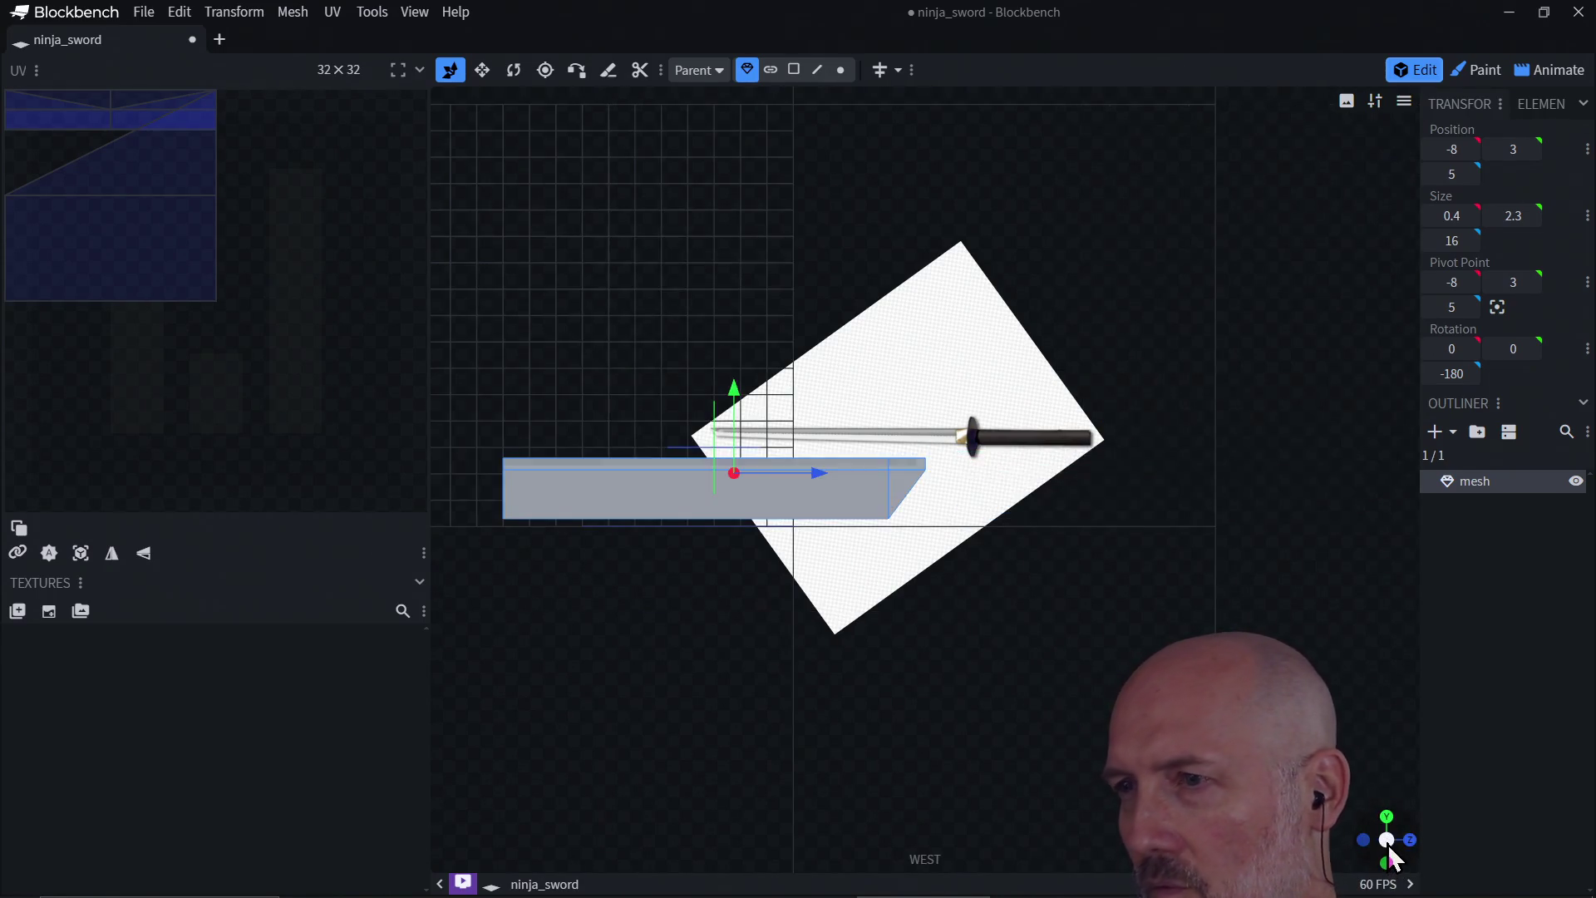
pyautogui.click(1386, 841)
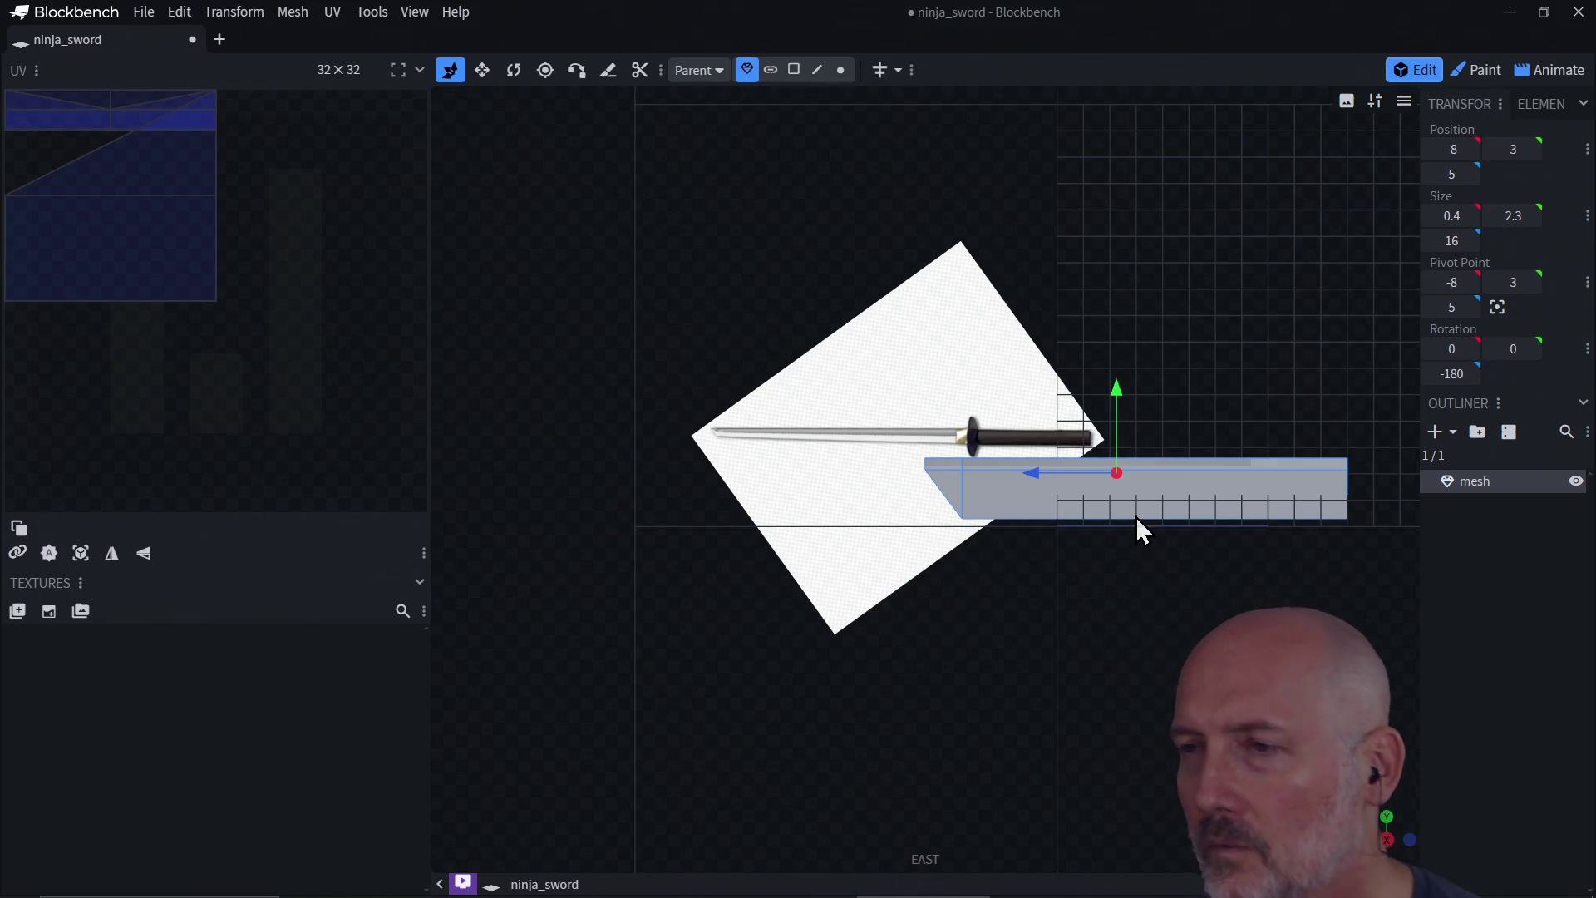
pyautogui.scroll(-2, 1140, 520)
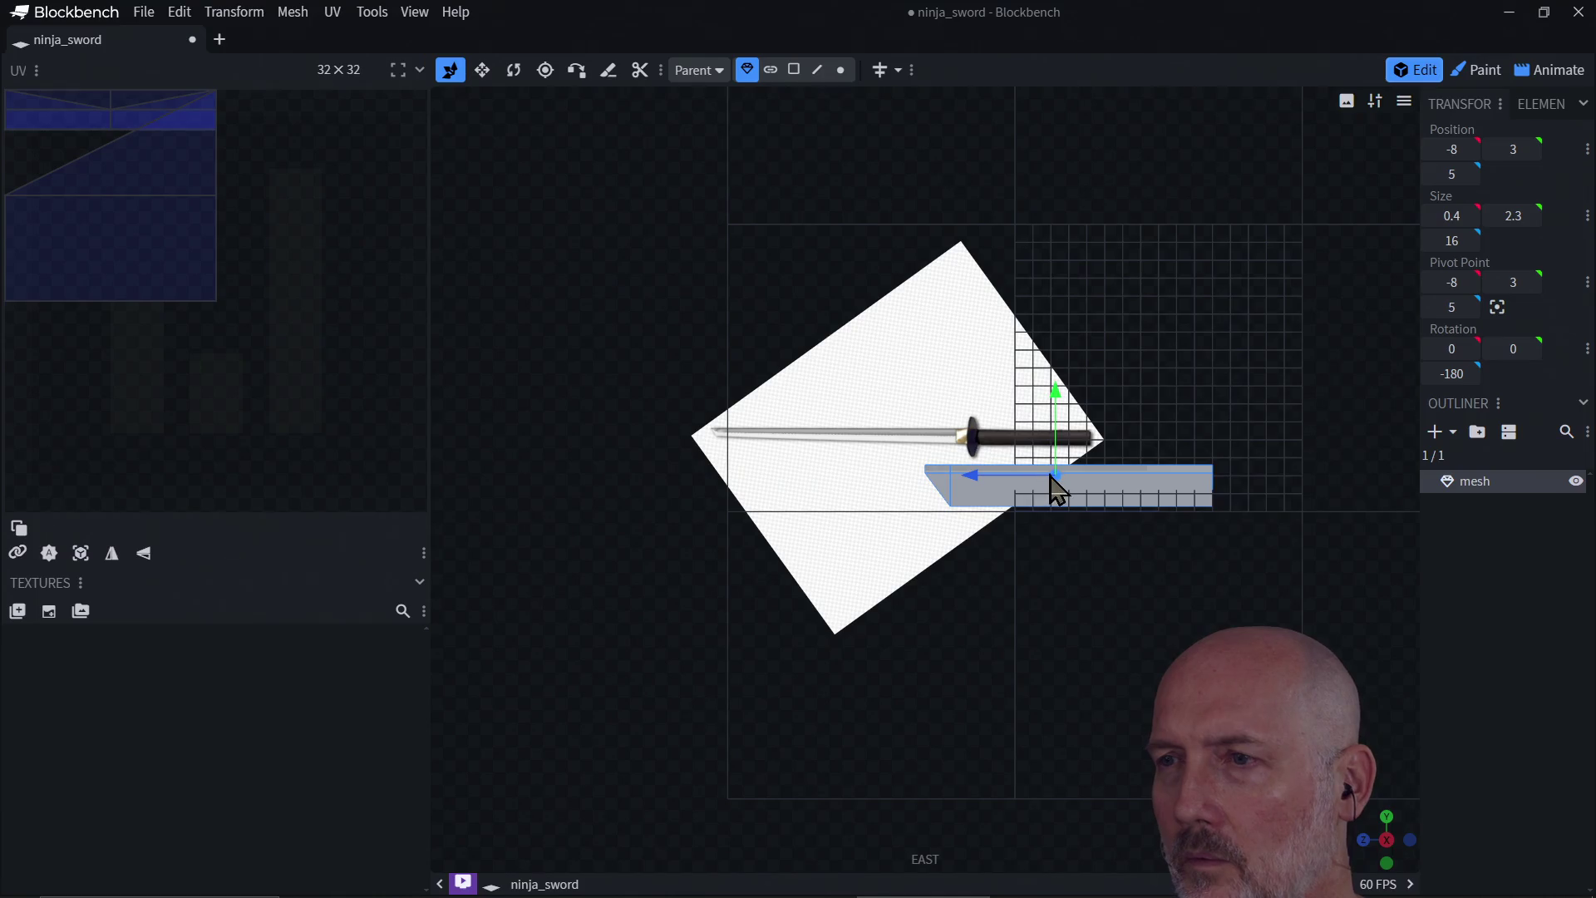
# Step: Move the bar along Z to 0 so it sits under the reference blade
pyautogui.moveTo(1019, 491); pyautogui.dragTo(773, 498)
pyautogui.scroll(1, 867, 507)
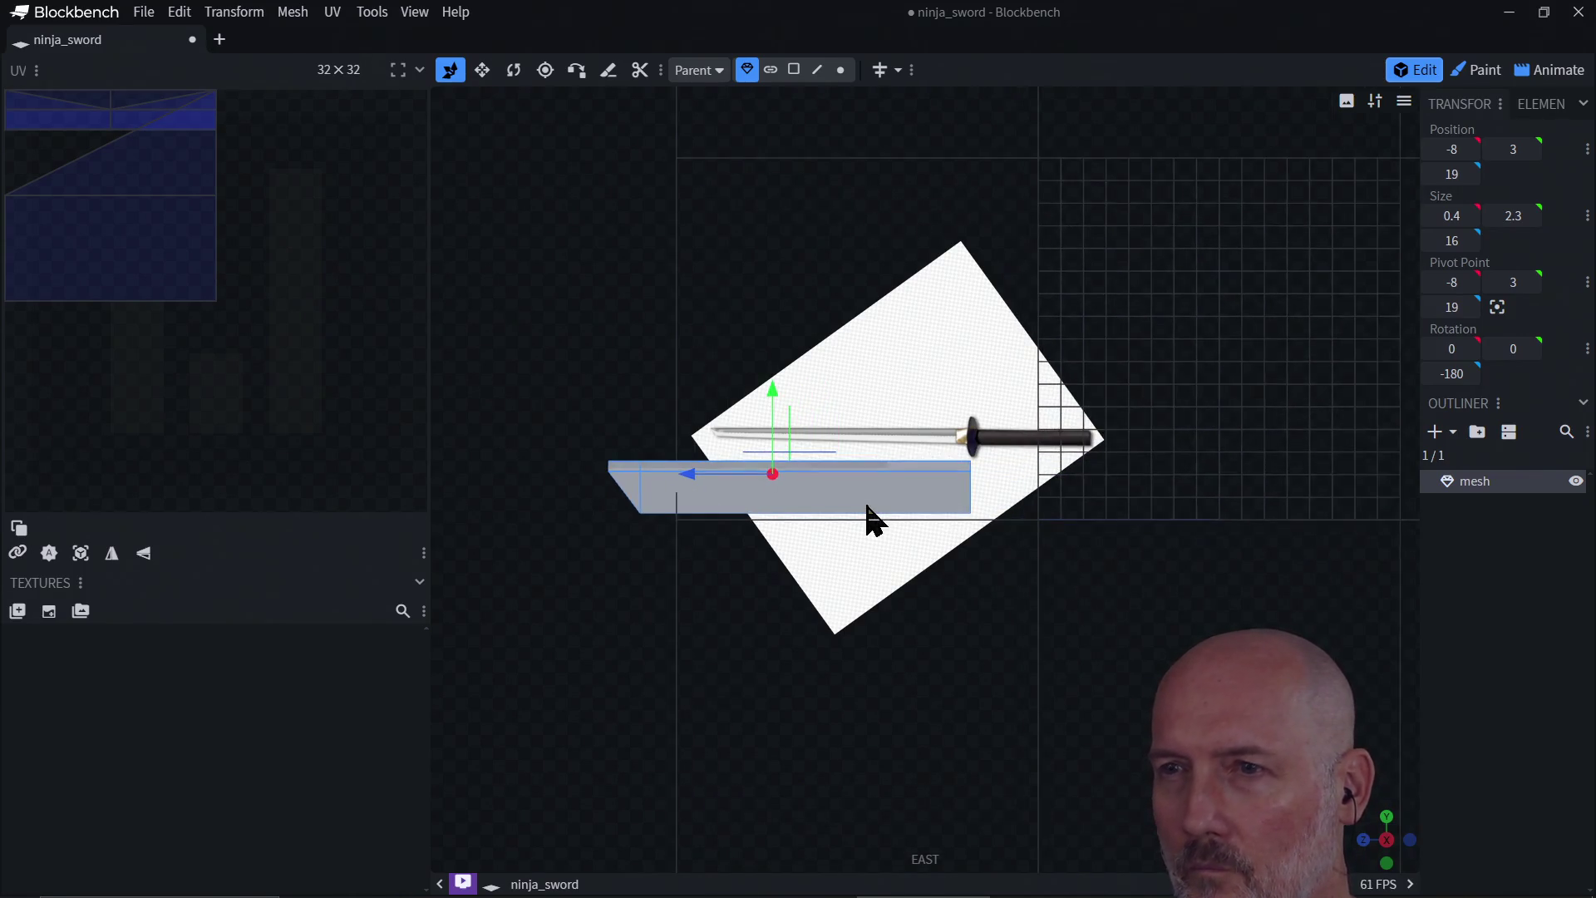
pyautogui.scroll(-1, 867, 506)
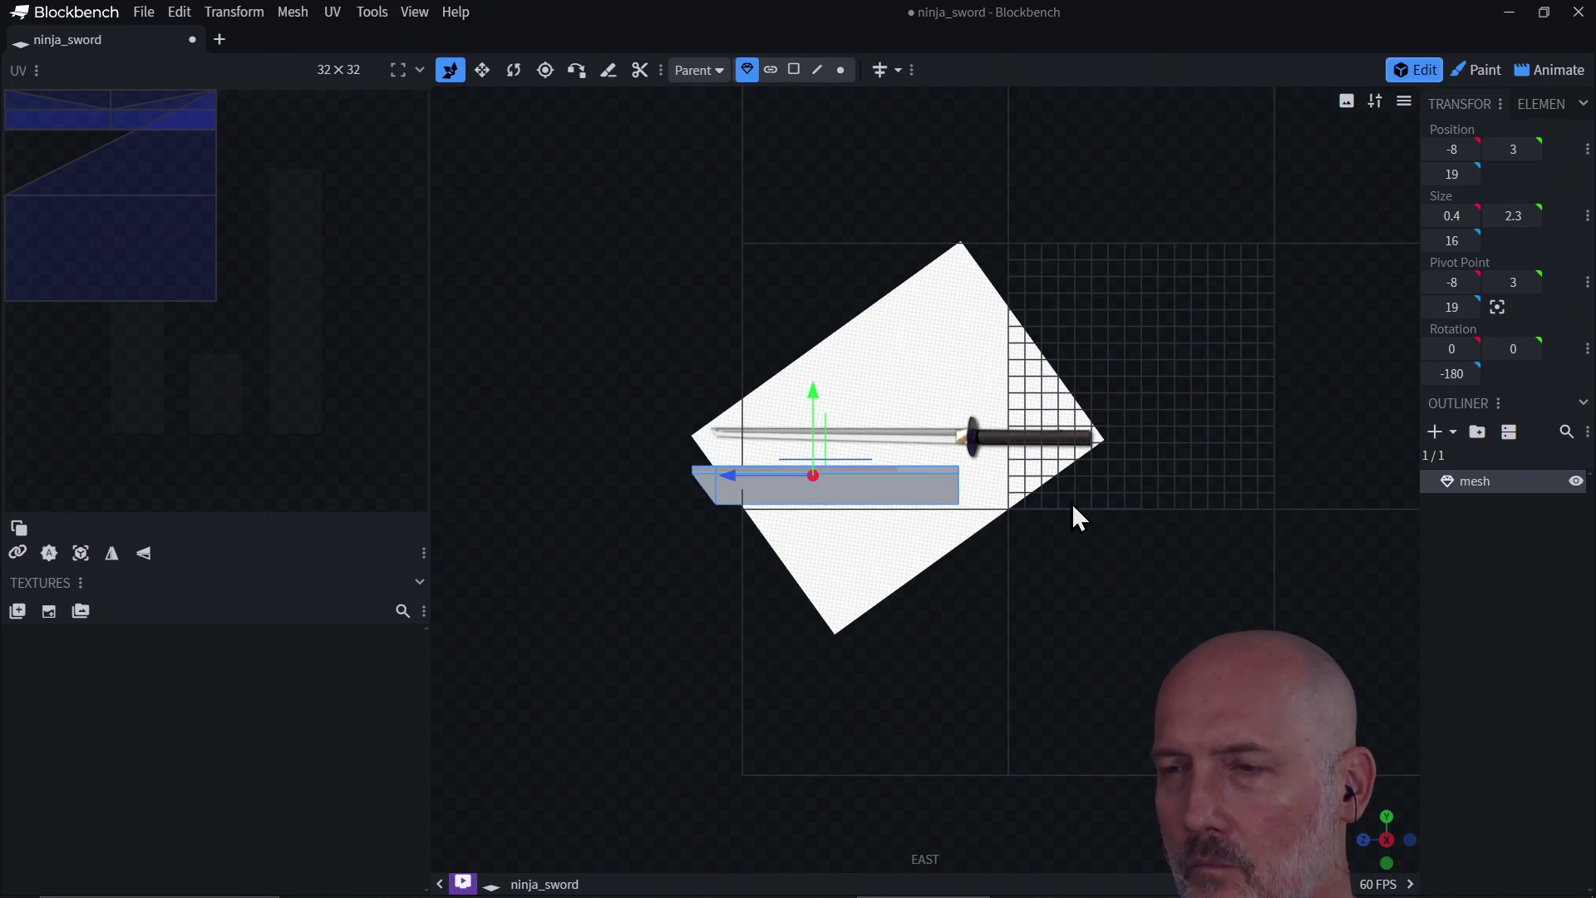
pyautogui.moveTo(1133, 491)
pyautogui.mouseDown(button='right')
pyautogui.moveTo(1112, 527)
pyautogui.moveTo(884, 546)
pyautogui.mouseUp(button='right')
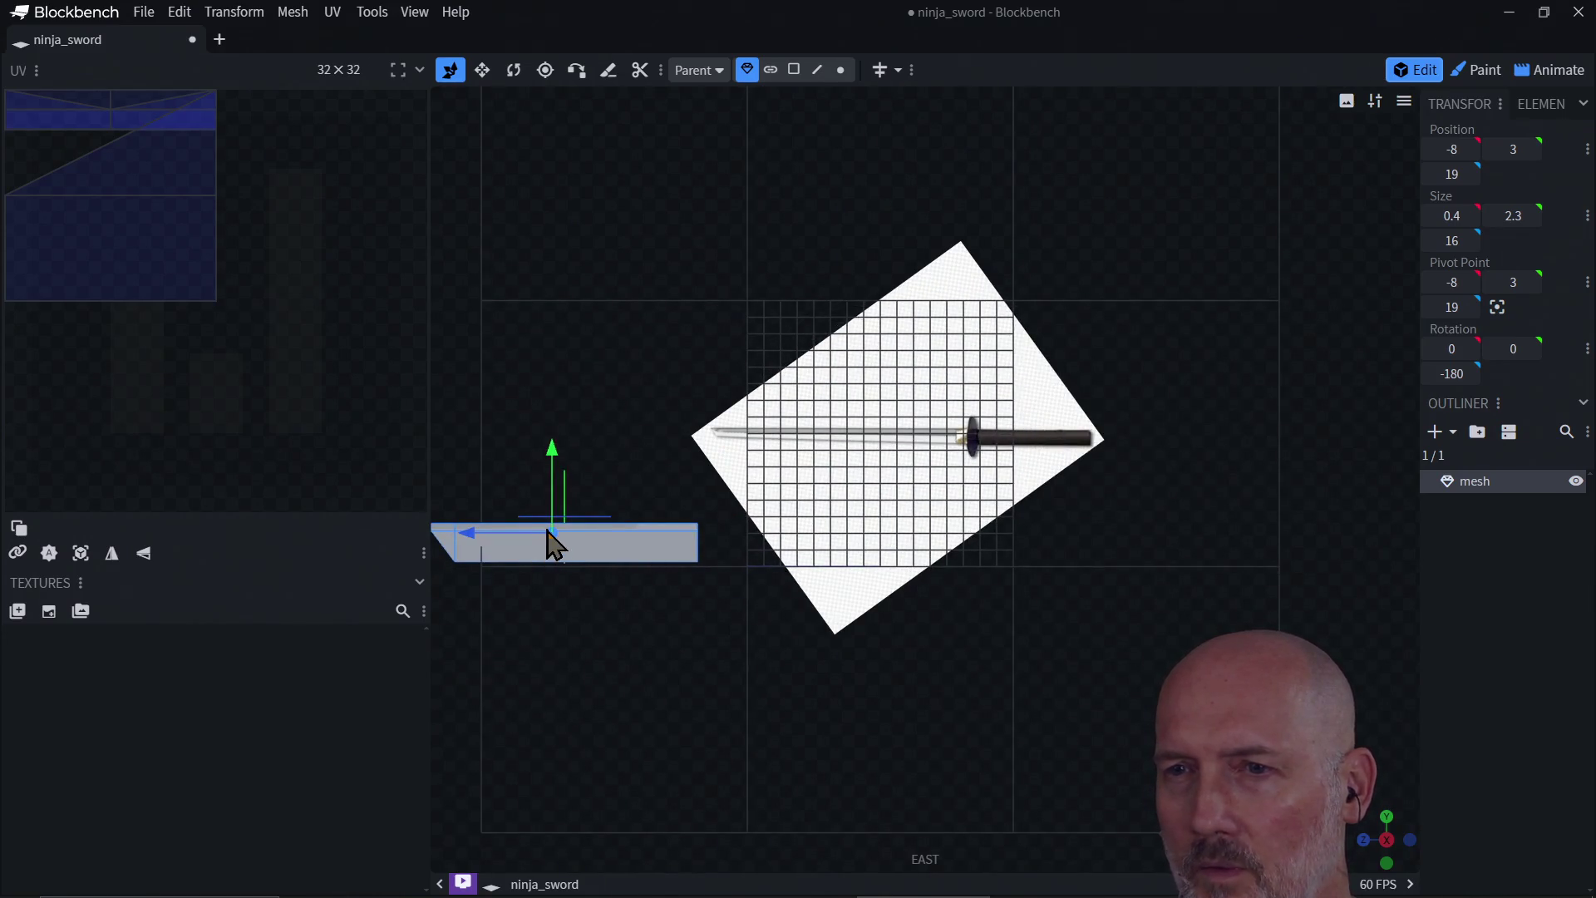
pyautogui.moveTo(508, 539); pyautogui.dragTo(815, 512)
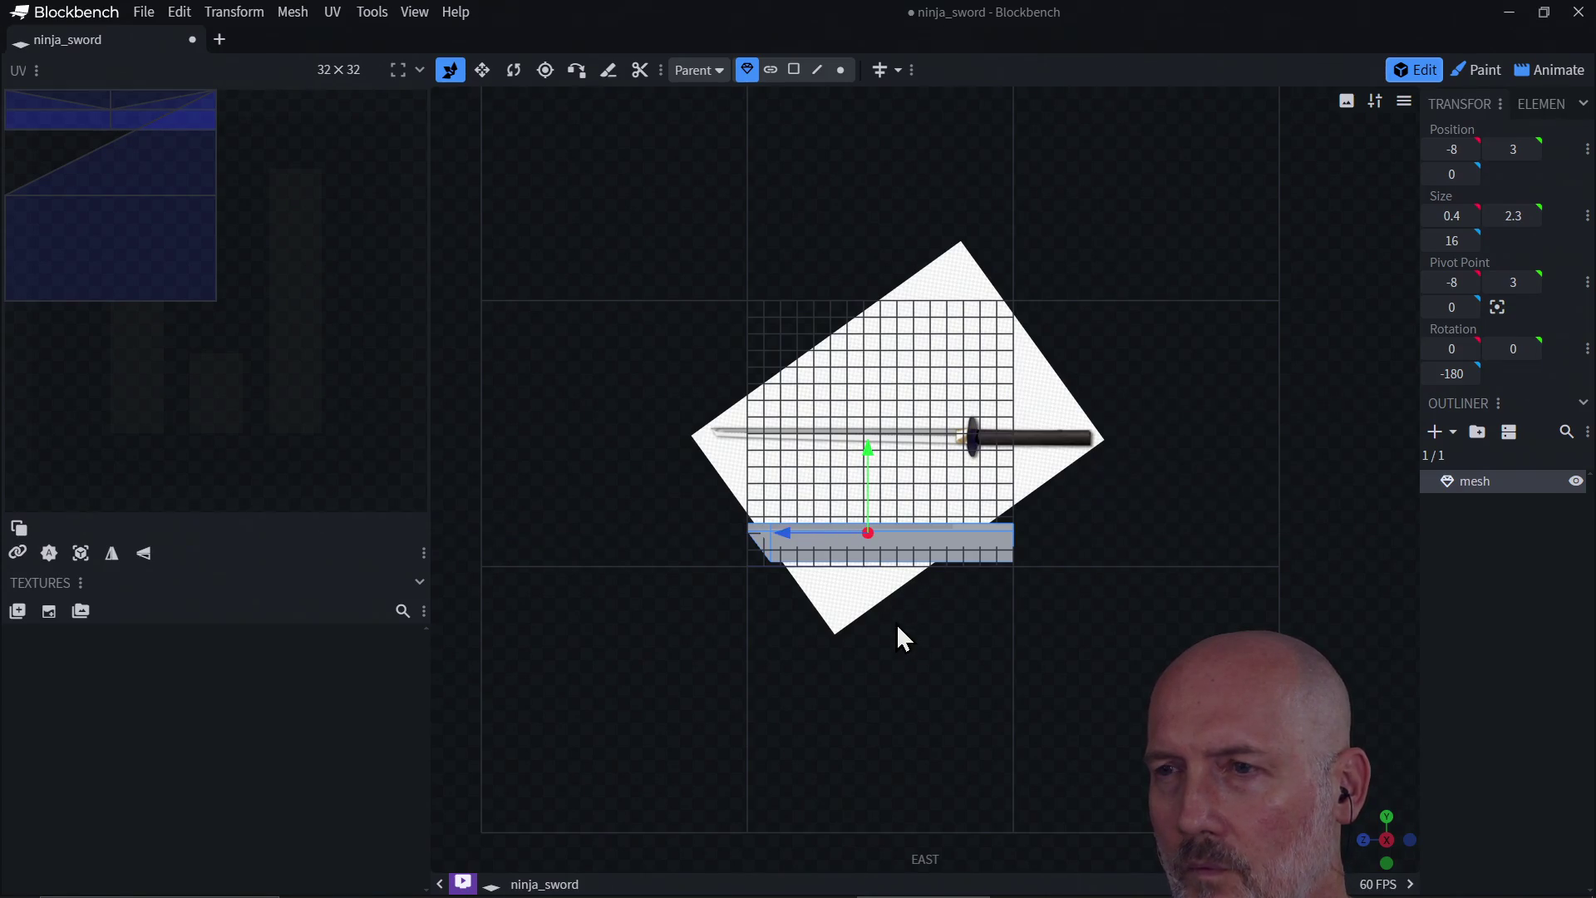
pyautogui.moveTo(896, 625)
pyautogui.mouseDown(button='right')
pyautogui.moveTo(888, 719)
pyautogui.moveTo(890, 628)
pyautogui.moveTo(826, 622)
pyautogui.moveTo(848, 615)
pyautogui.mouseUp(button='right')
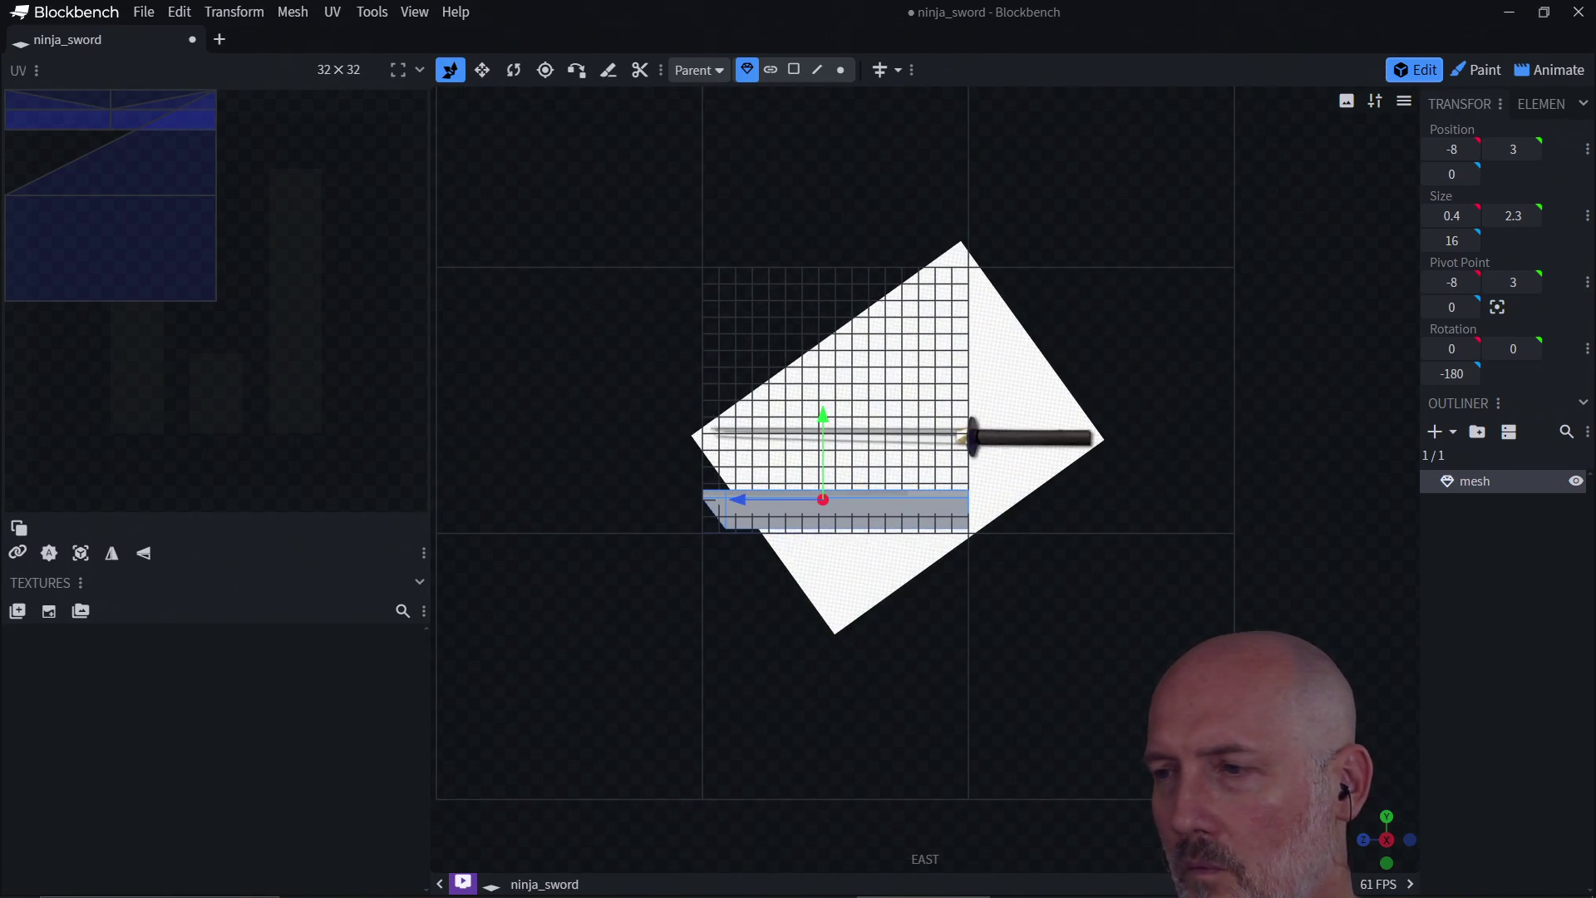
# Step: Check from top, south and east views that the bar overlays the reference blade
pyautogui.click(1389, 864)
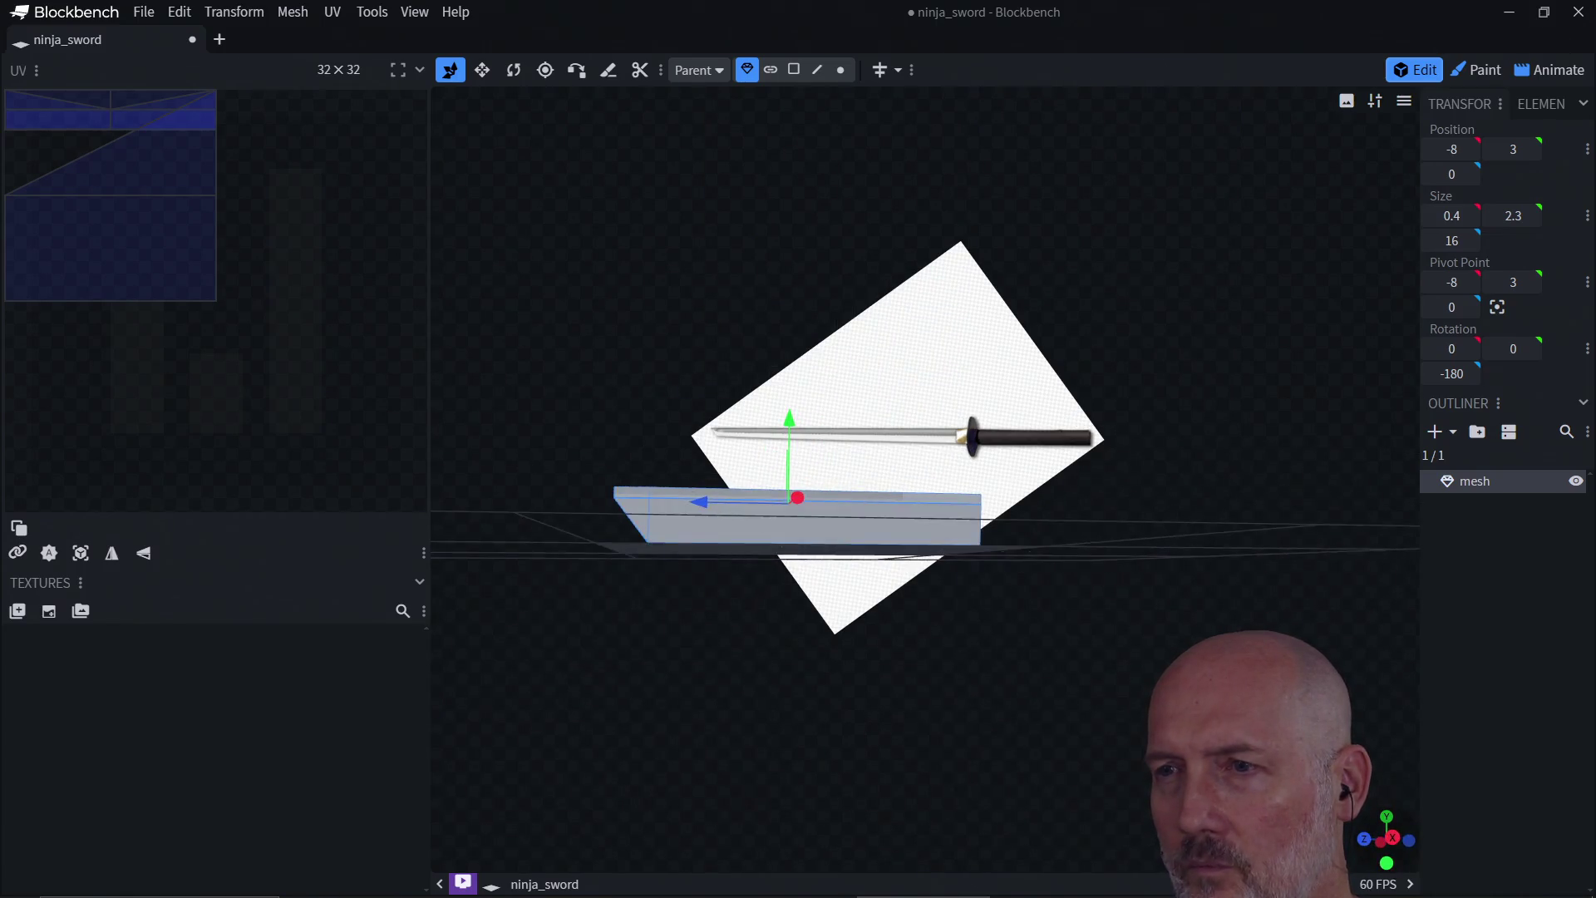
pyautogui.moveTo(952, 770)
pyautogui.mouseDown()
pyautogui.moveTo(1027, 800)
pyautogui.moveTo(964, 796)
pyautogui.moveTo(962, 758)
pyautogui.moveTo(963, 781)
pyautogui.moveTo(1001, 765)
pyautogui.mouseUp()
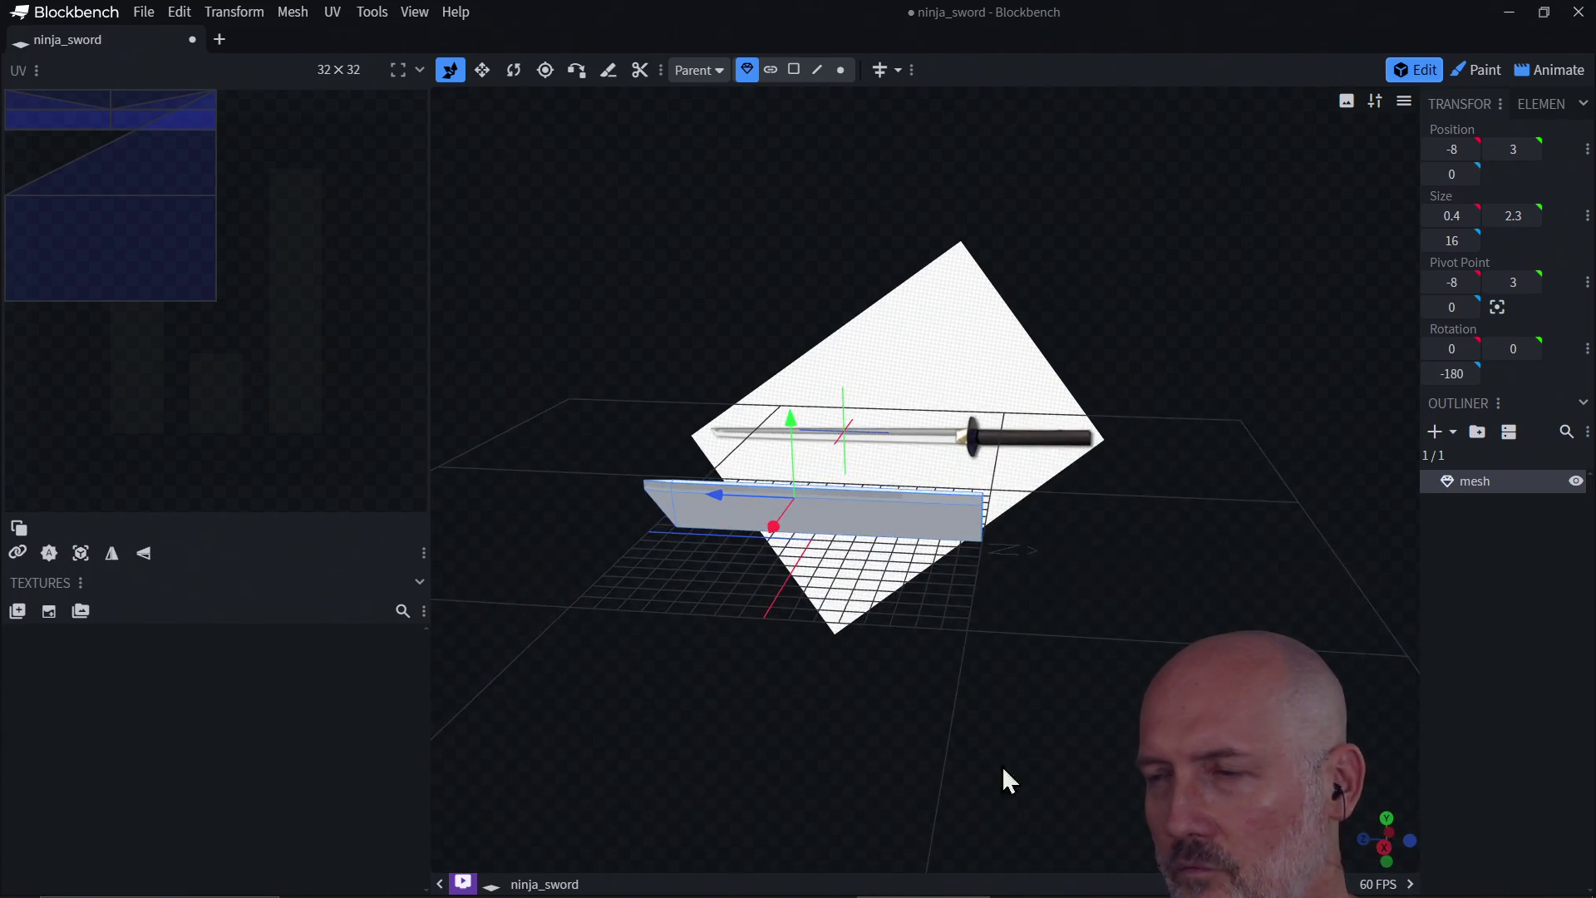
pyautogui.click(1388, 823)
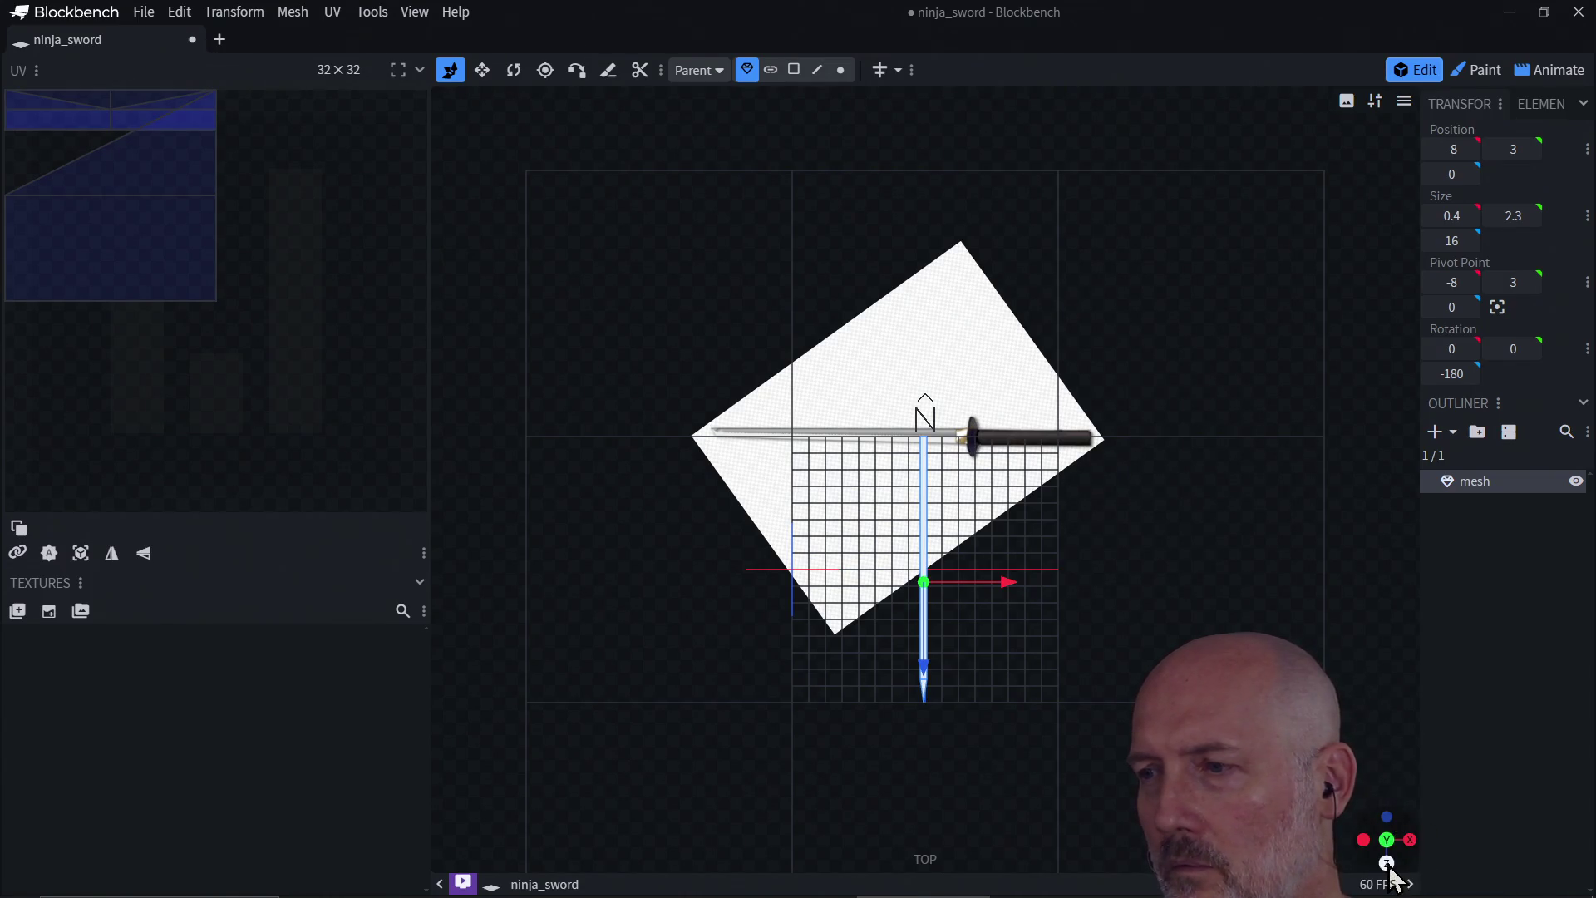
pyautogui.click(1387, 865)
pyautogui.click(1411, 841)
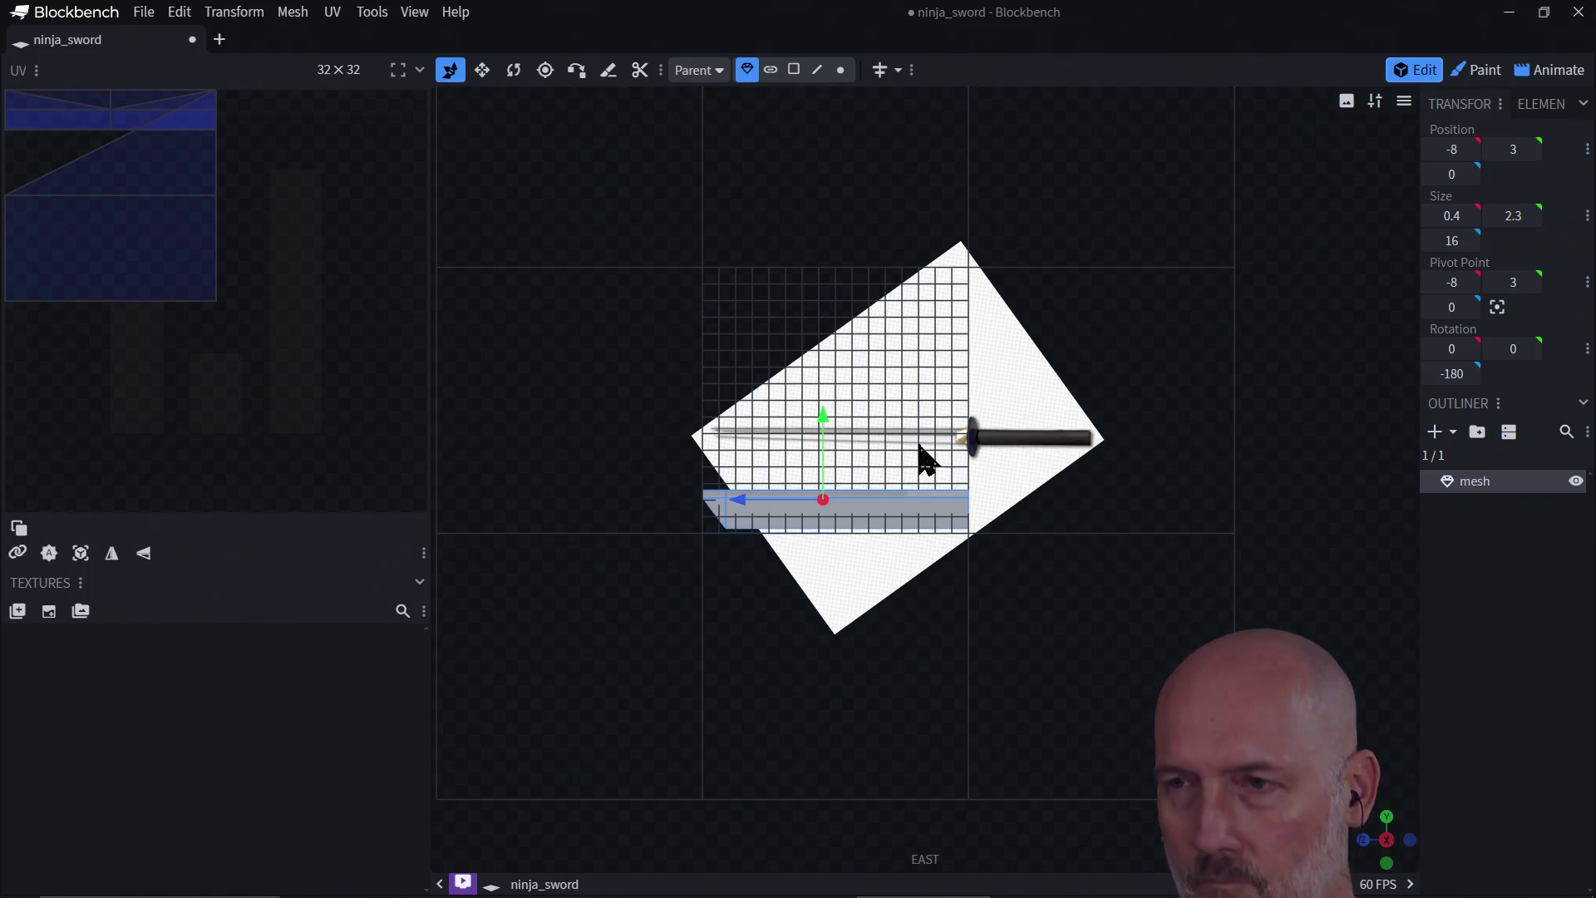
pyautogui.moveTo(919, 457)
pyautogui.mouseDown(button='right')
pyautogui.moveTo(947, 437)
pyautogui.moveTo(942, 399)
pyautogui.mouseUp(button='right')
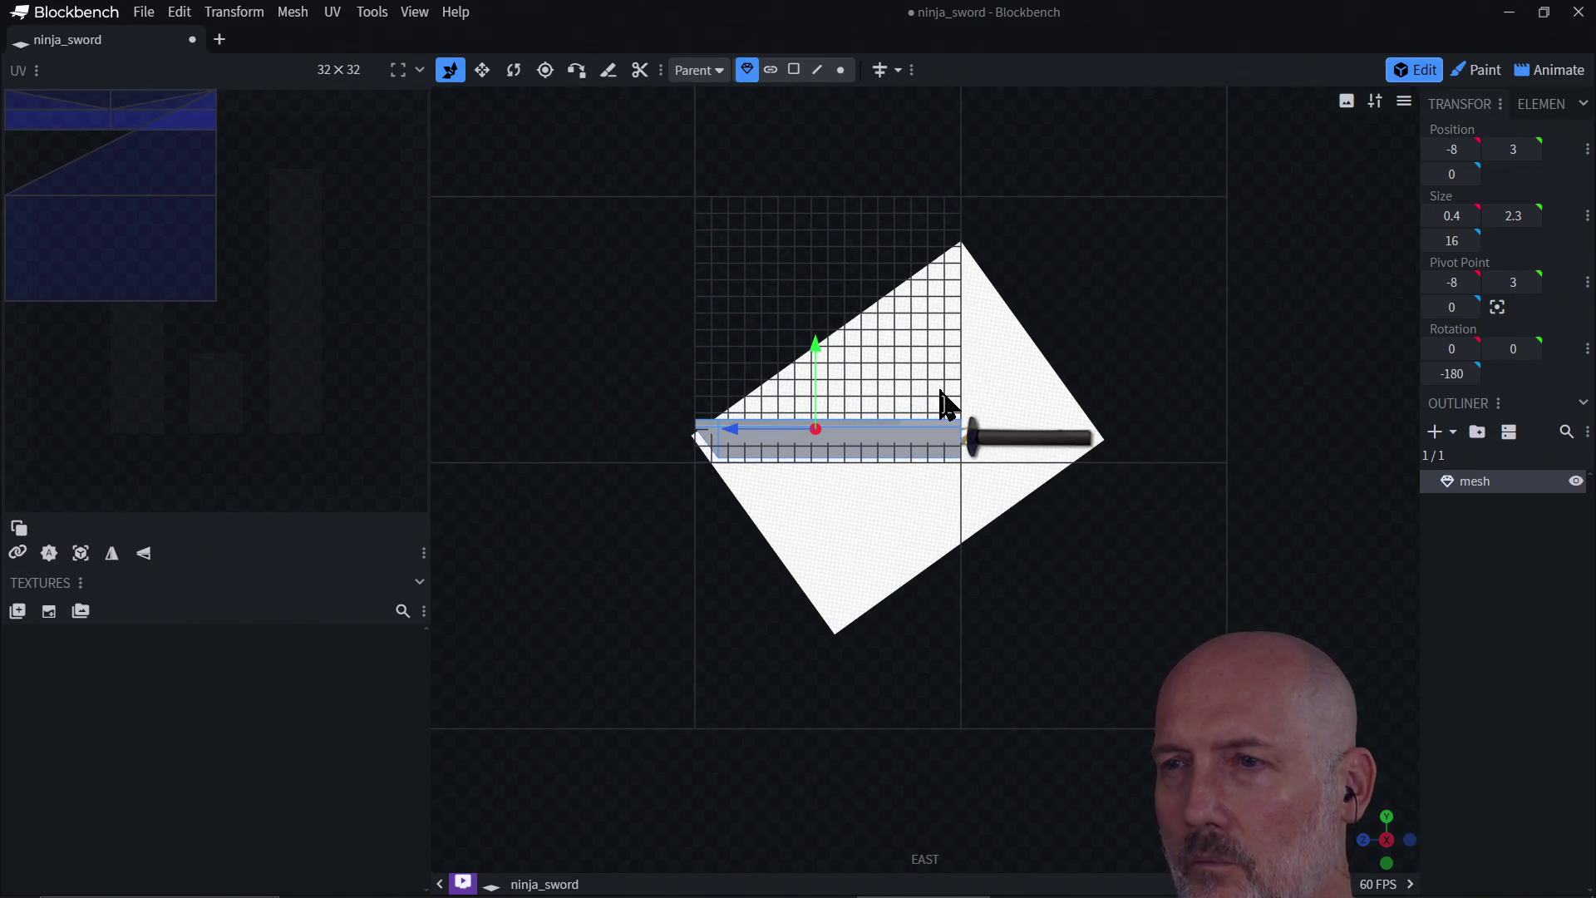
pyautogui.scroll(1, 948, 398)
pyautogui.scroll(-5, 956, 407)
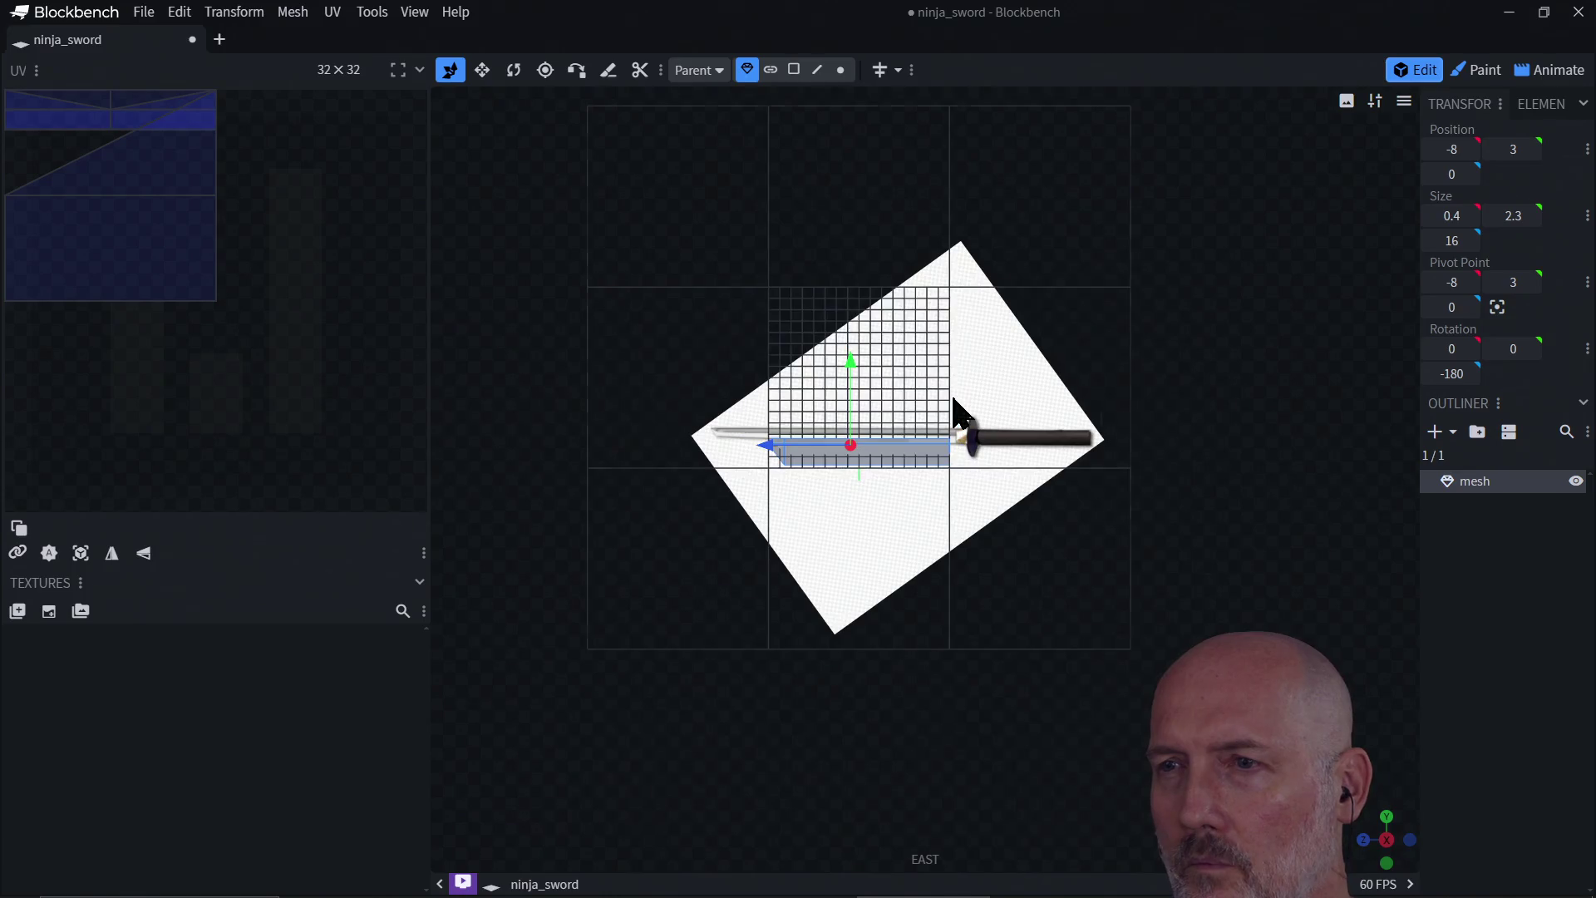
pyautogui.scroll(-2, 955, 407)
pyautogui.scroll(1, 916, 505)
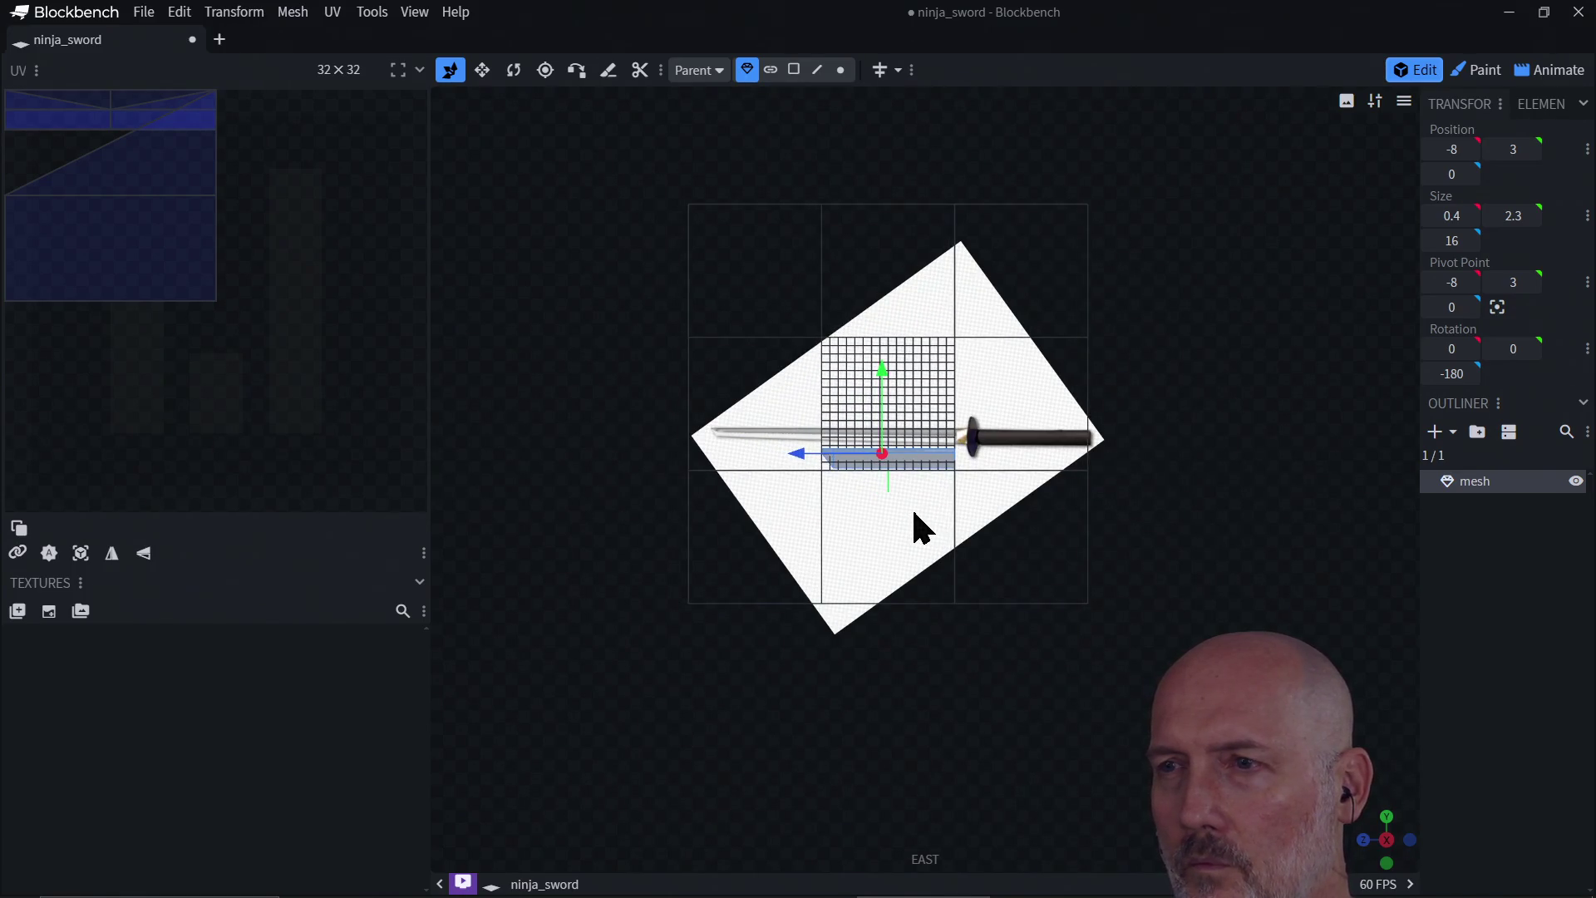
pyautogui.scroll(2, 913, 505)
pyautogui.scroll(-2, 913, 503)
pyautogui.scroll(1, 915, 508)
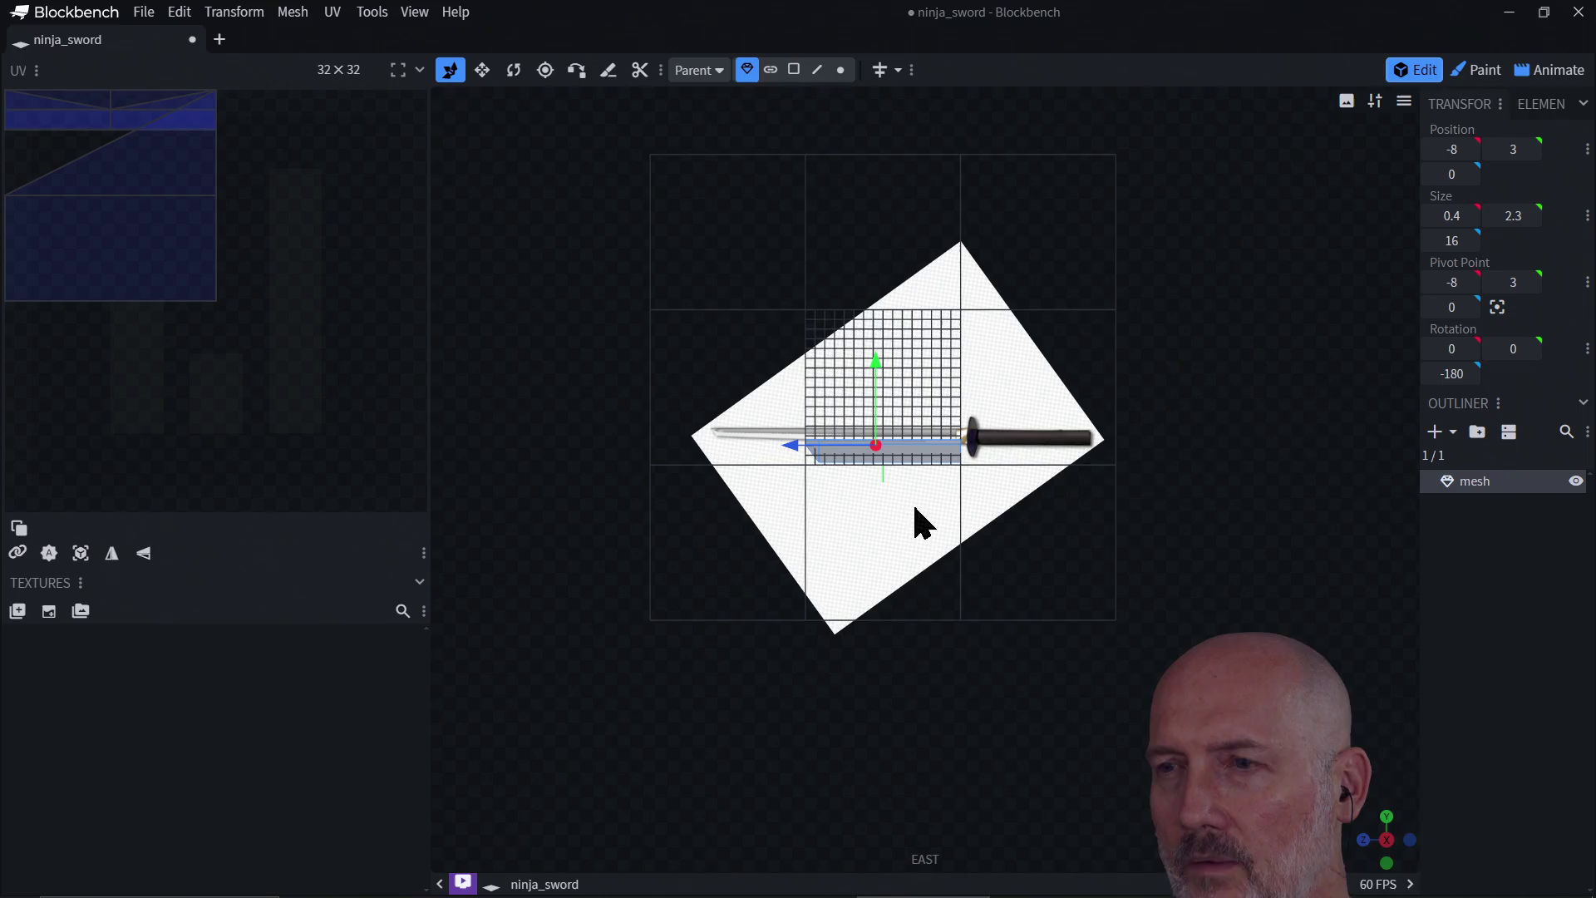
pyautogui.scroll(-1, 915, 509)
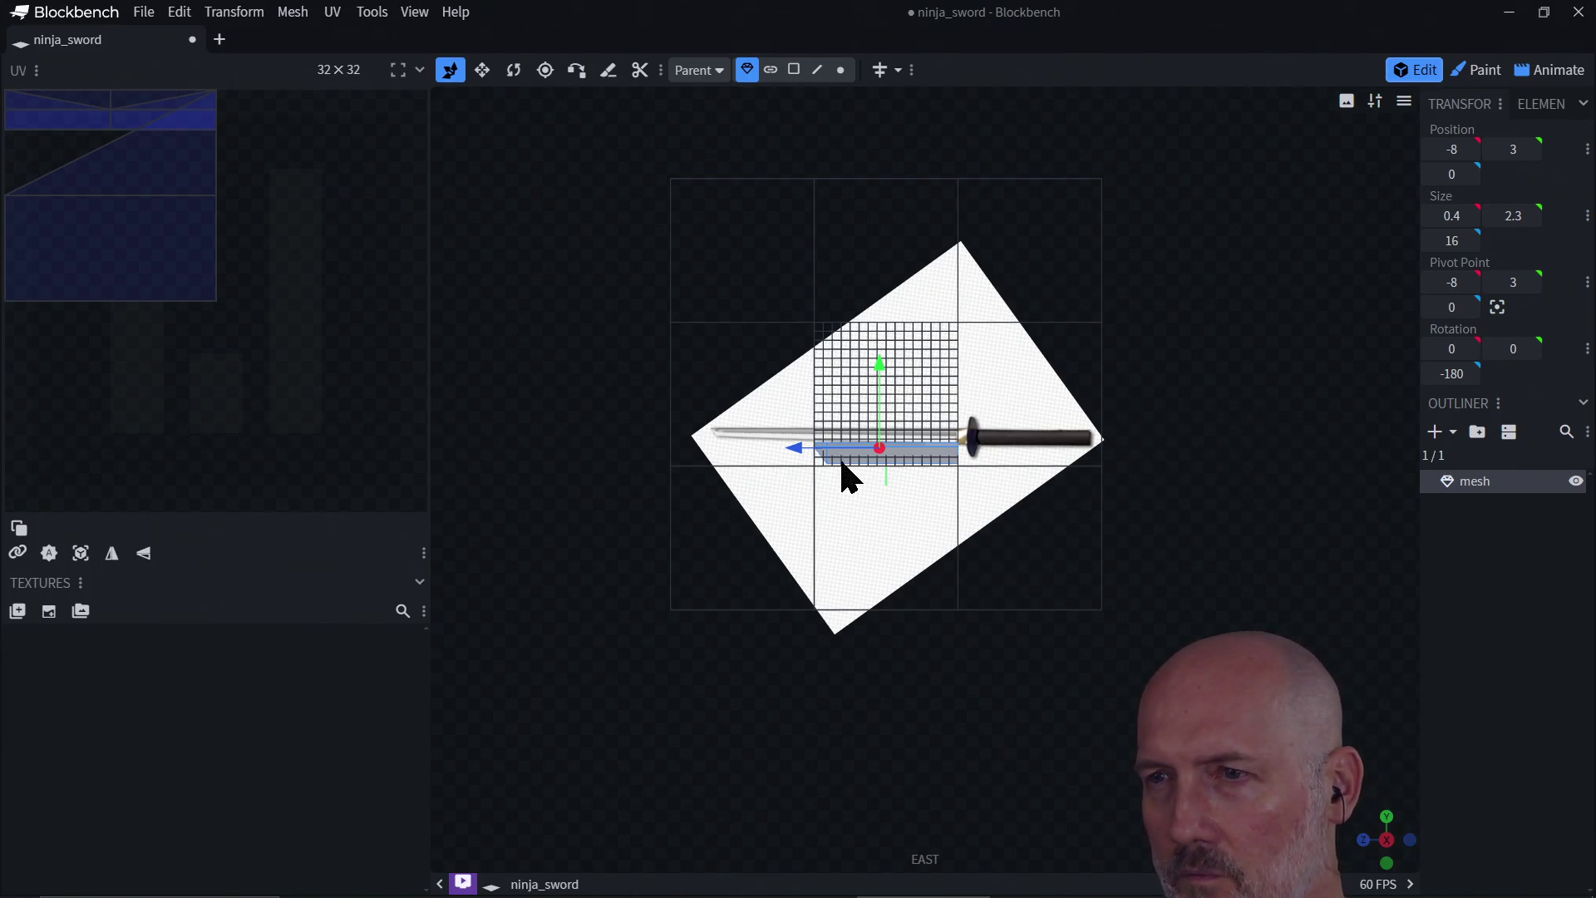
pyautogui.scroll(-3, 841, 461)
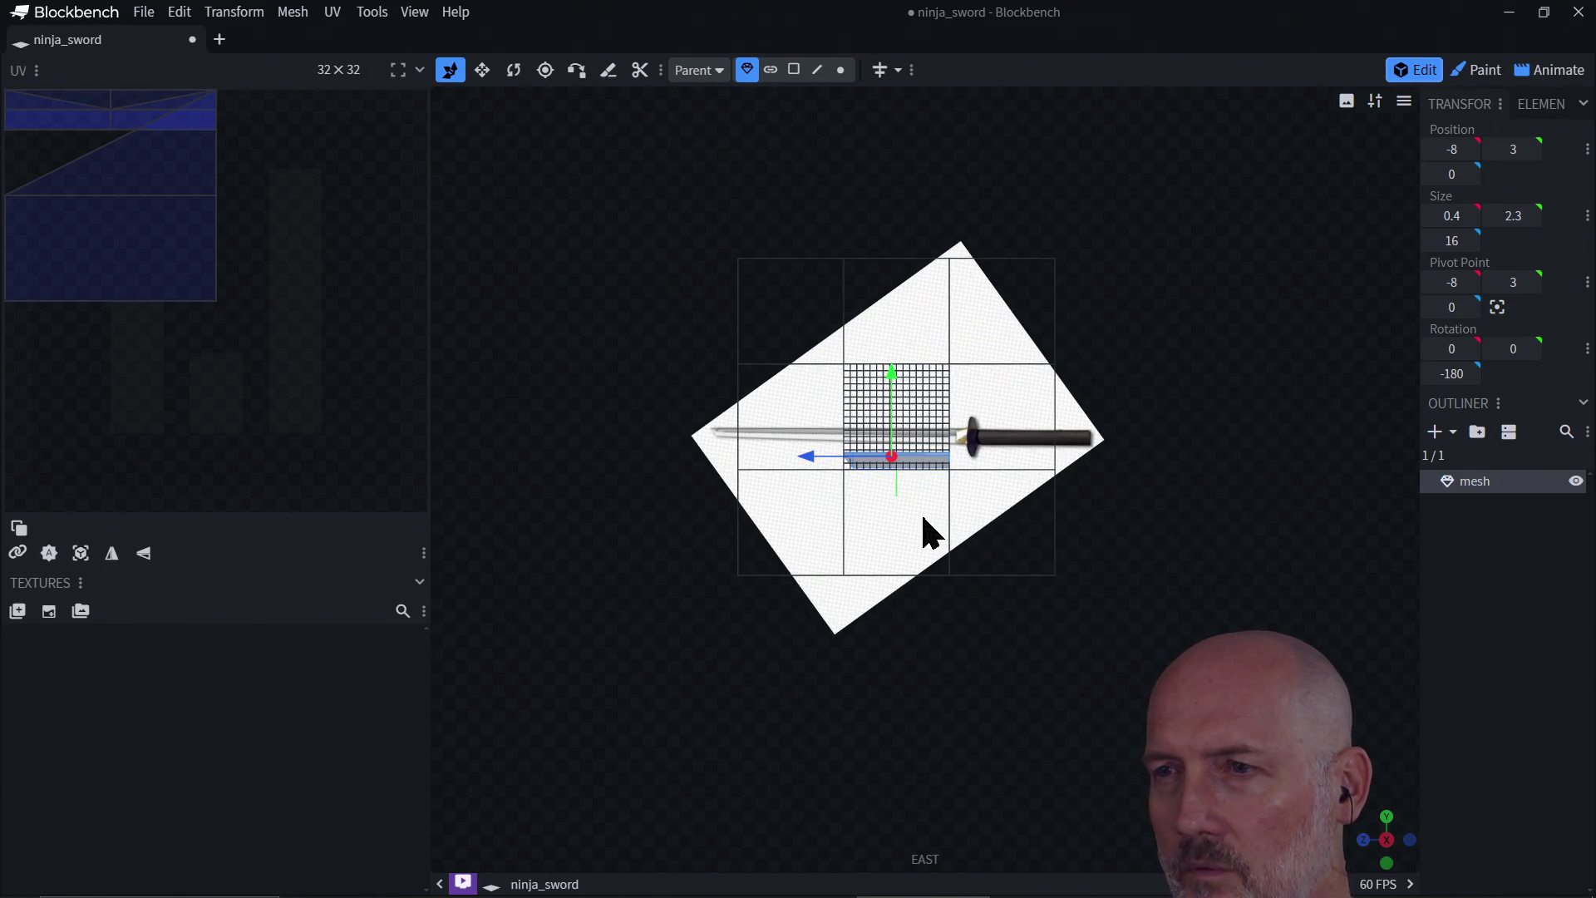
pyautogui.moveTo(923, 517)
pyautogui.mouseDown(button='right')
pyautogui.moveTo(940, 533)
pyautogui.moveTo(931, 515)
pyautogui.mouseUp(button='right')
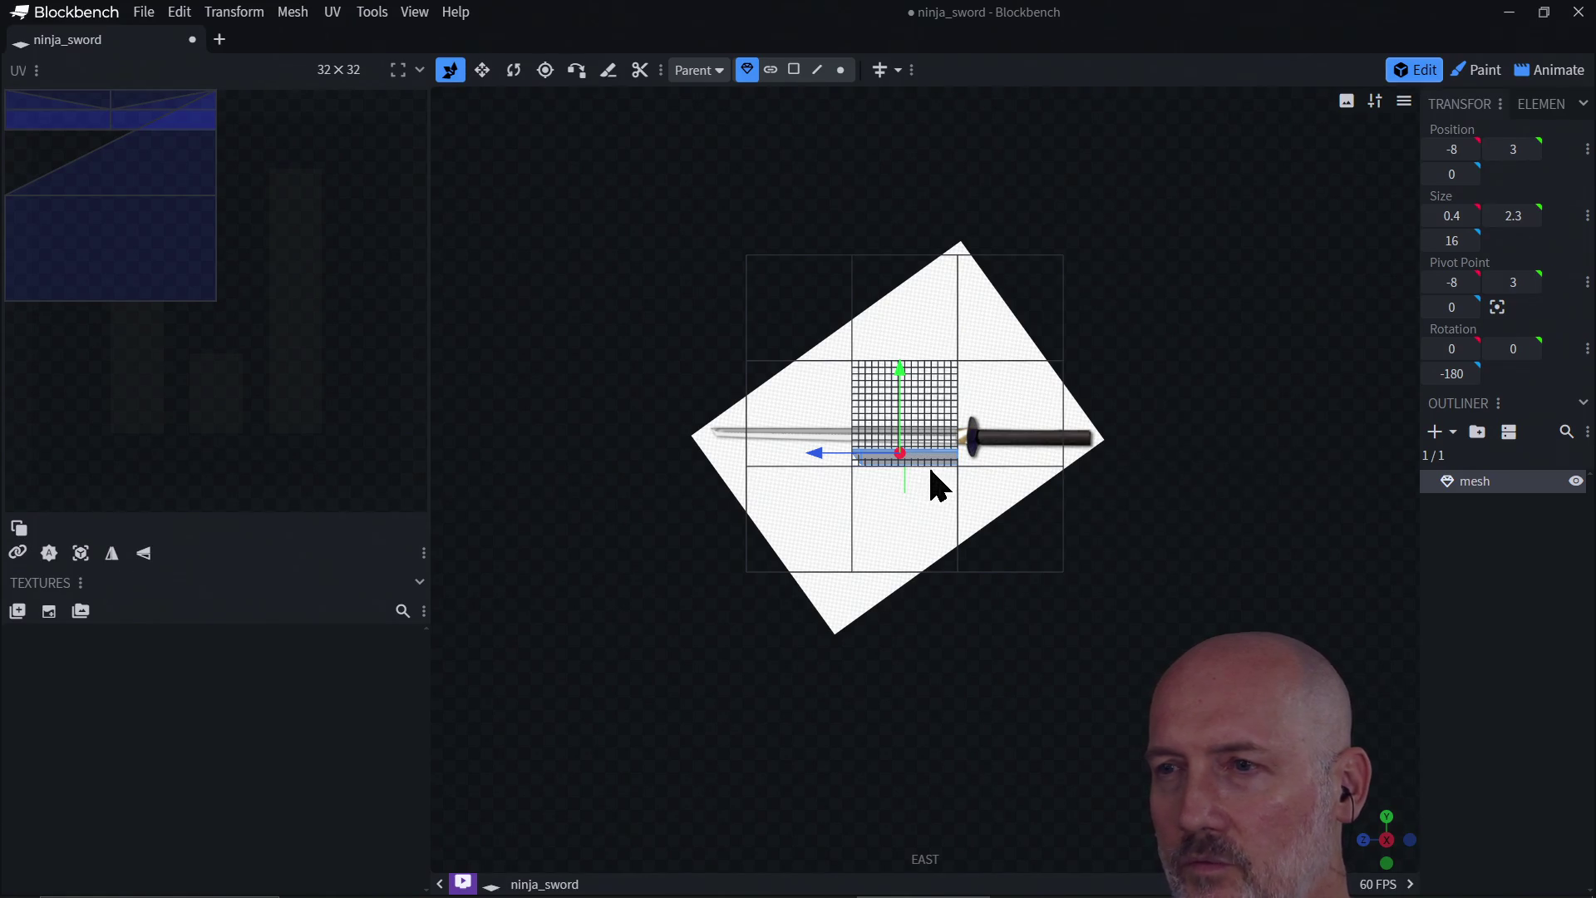
pyautogui.moveTo(930, 465)
pyautogui.mouseDown()
pyautogui.moveTo(866, 521)
pyautogui.moveTo(773, 499)
pyautogui.moveTo(794, 498)
pyautogui.mouseUp()
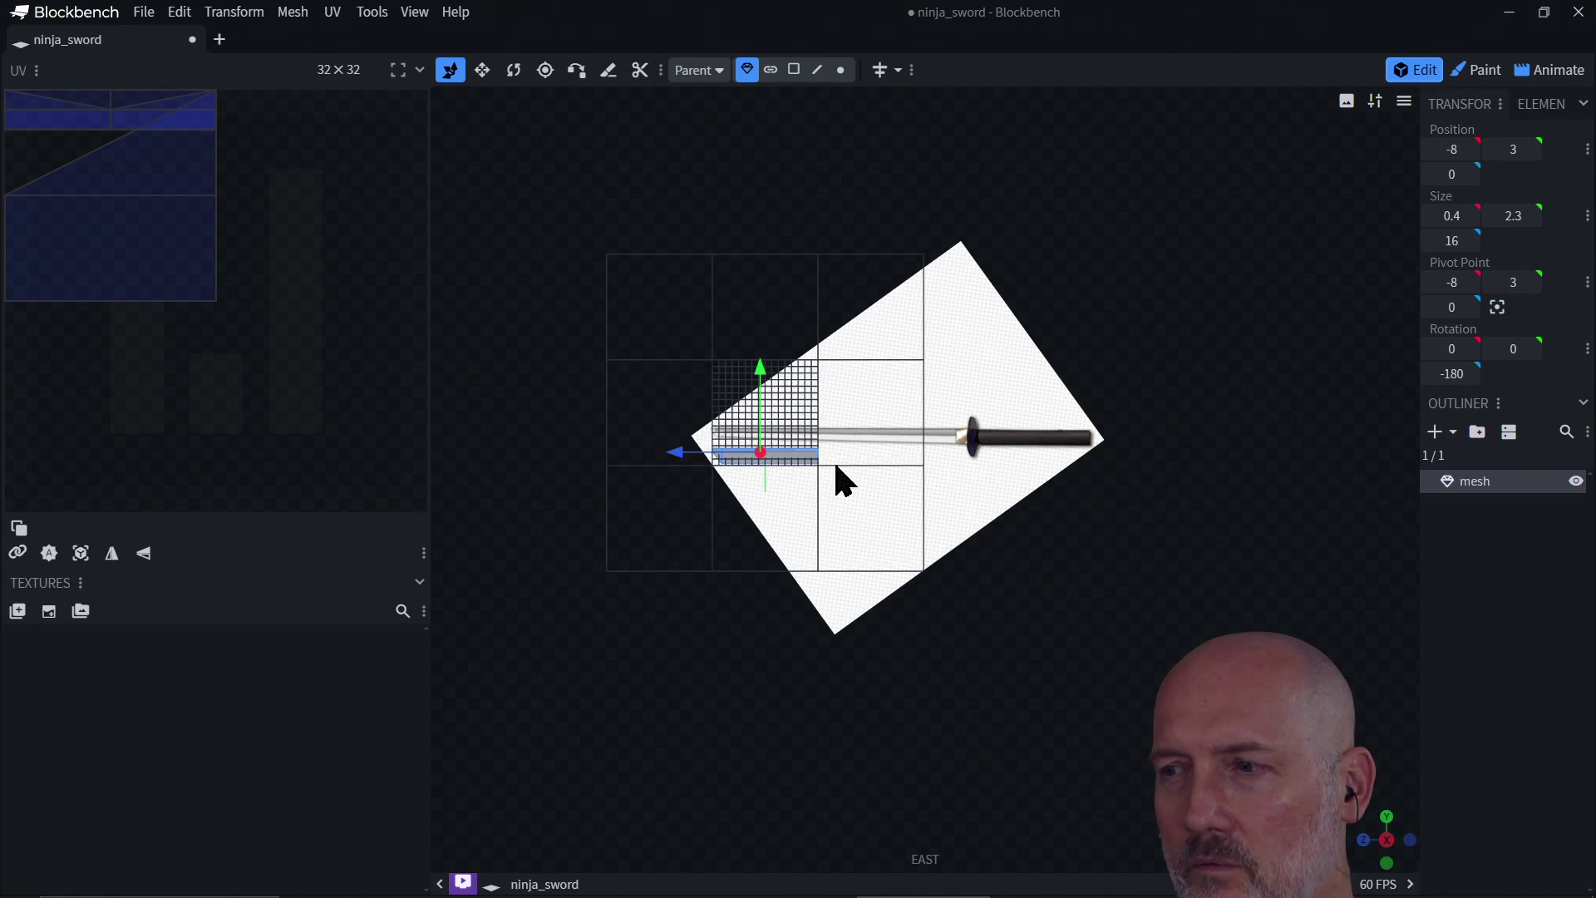
# Step: Inspect the bar from the north, bottom, top and east views, then orbit to perspective
pyautogui.click(1410, 840)
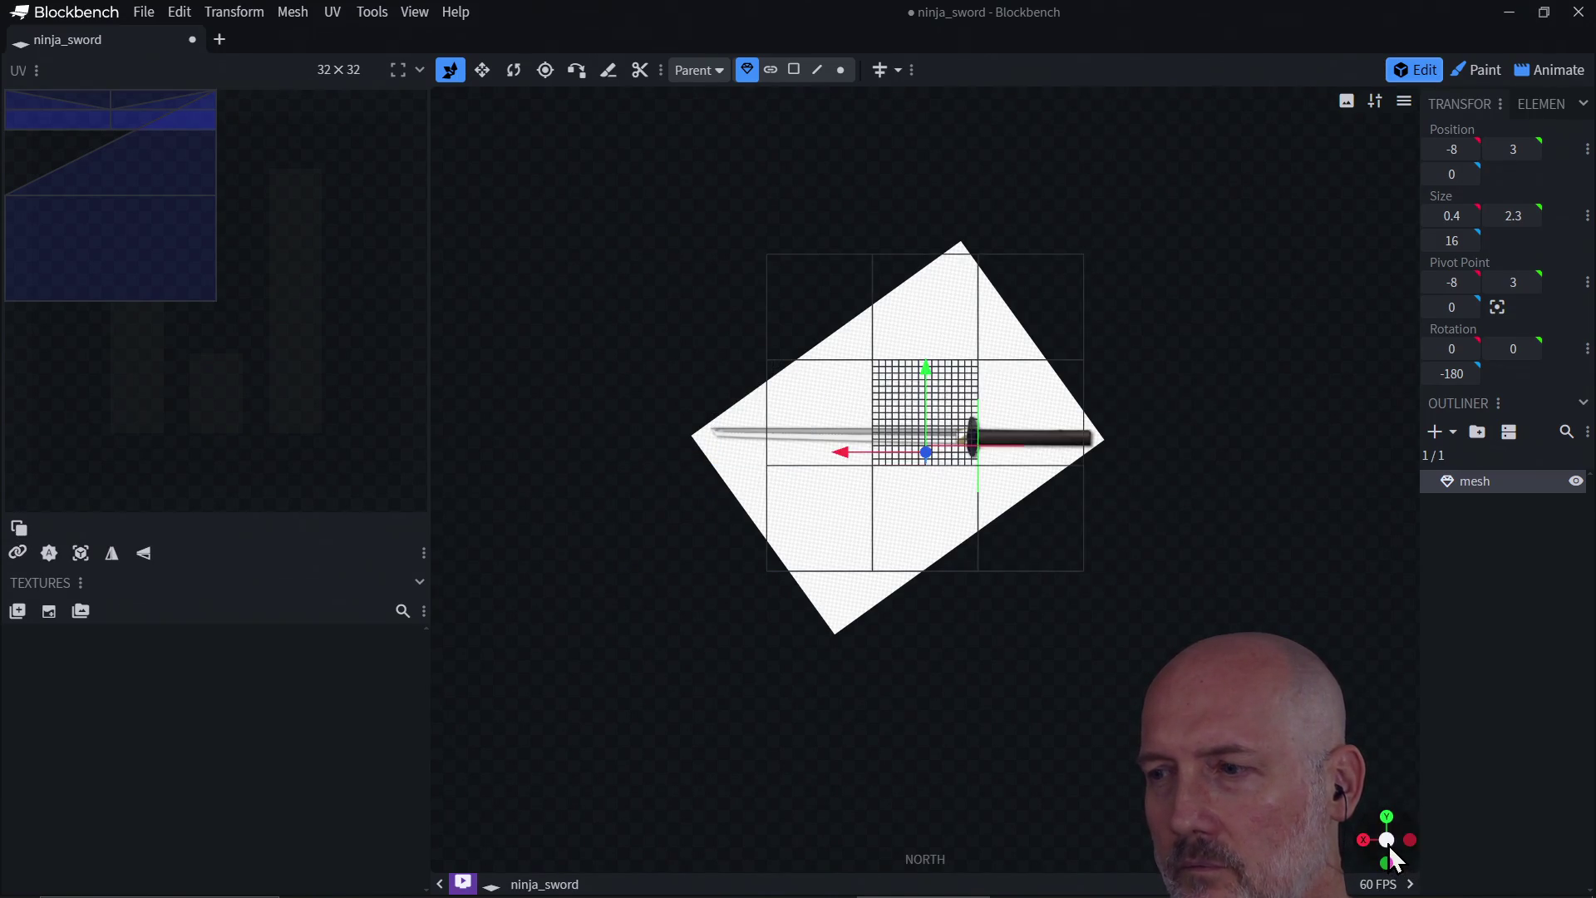
pyautogui.click(1386, 864)
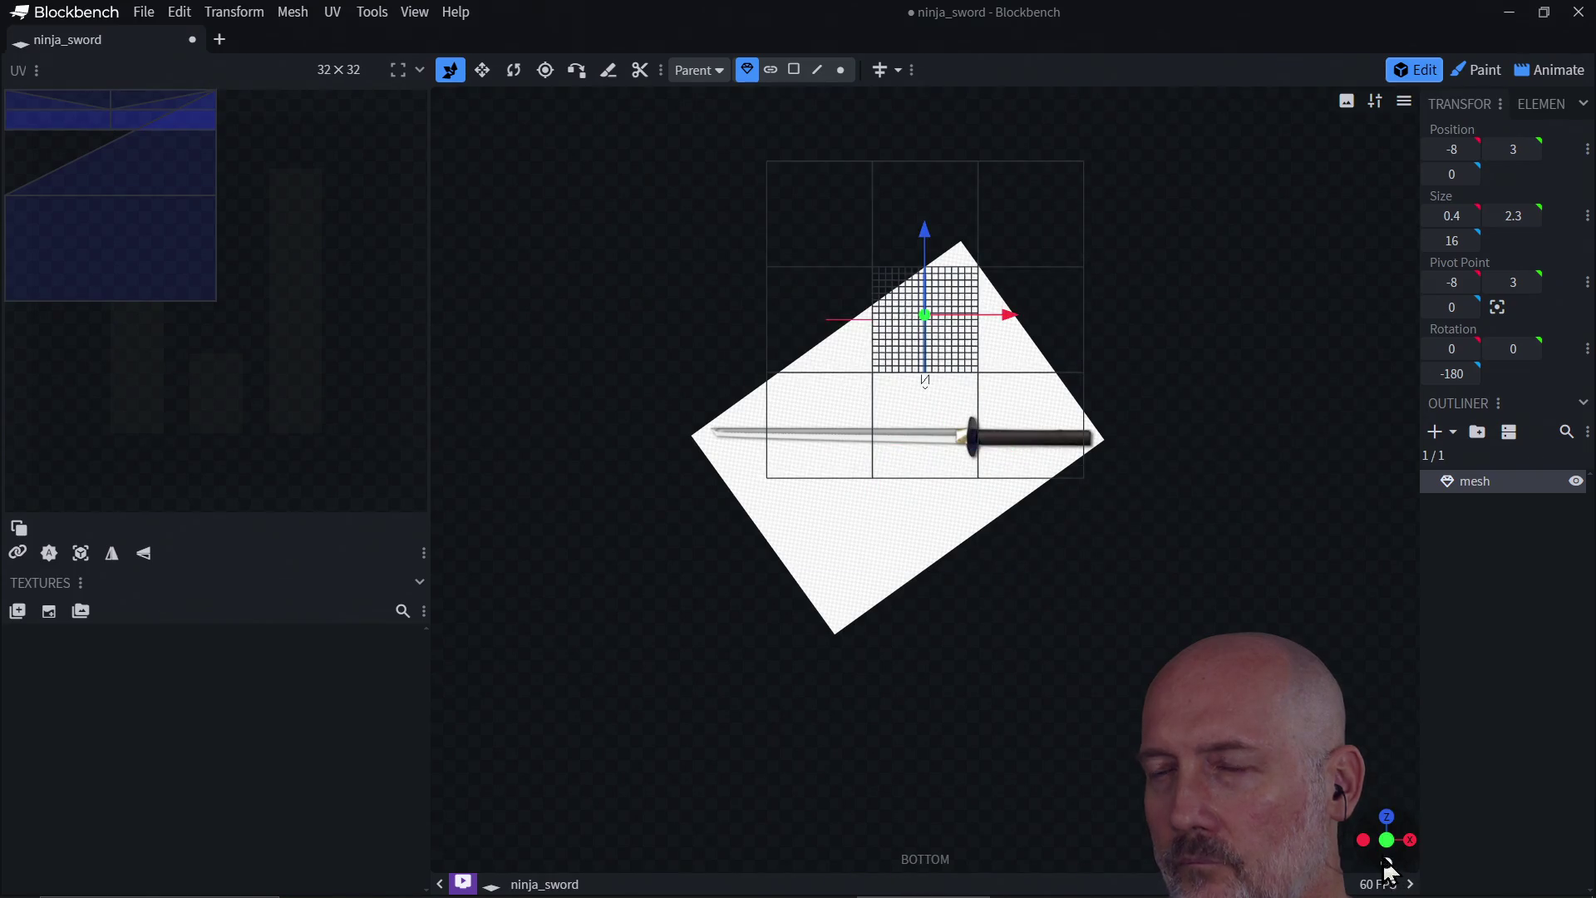
pyautogui.click(1386, 841)
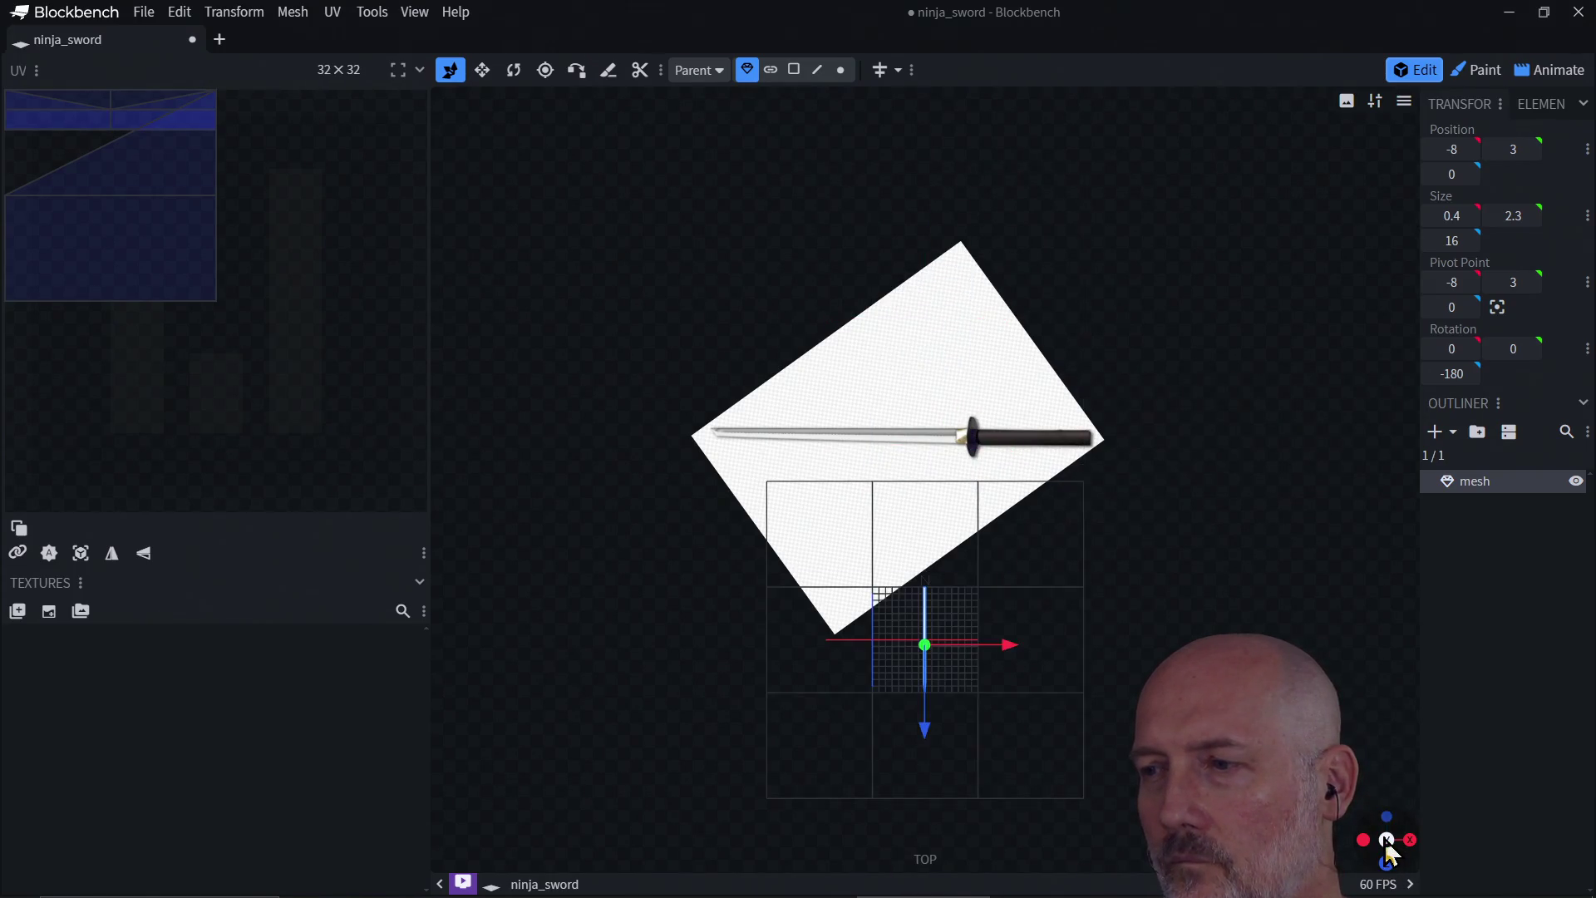
pyautogui.click(1387, 841)
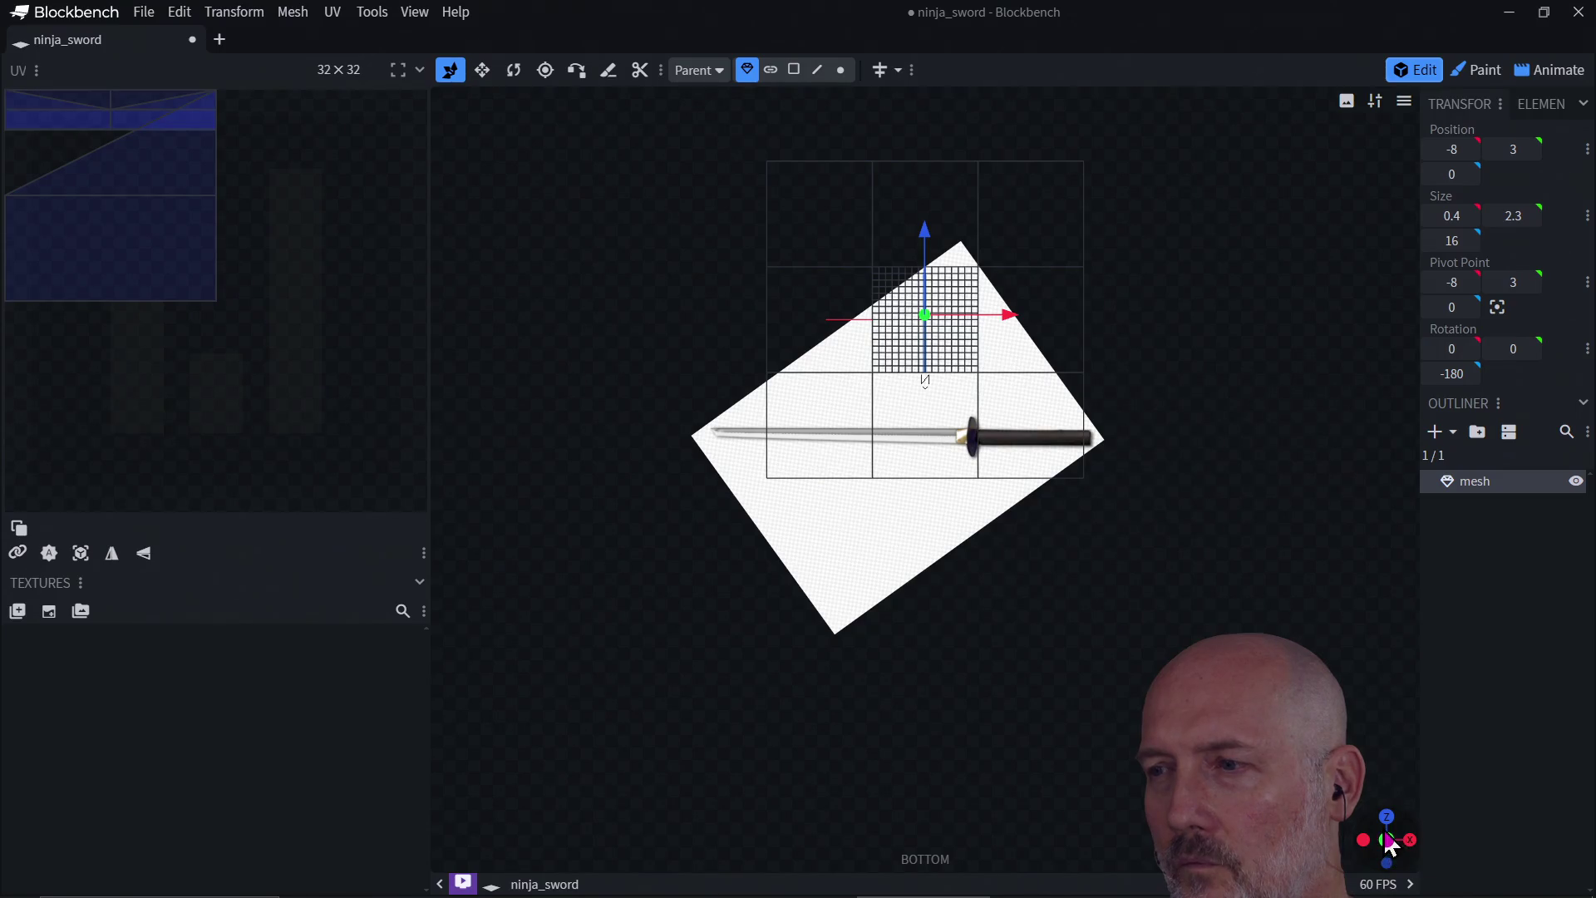
pyautogui.click(1411, 841)
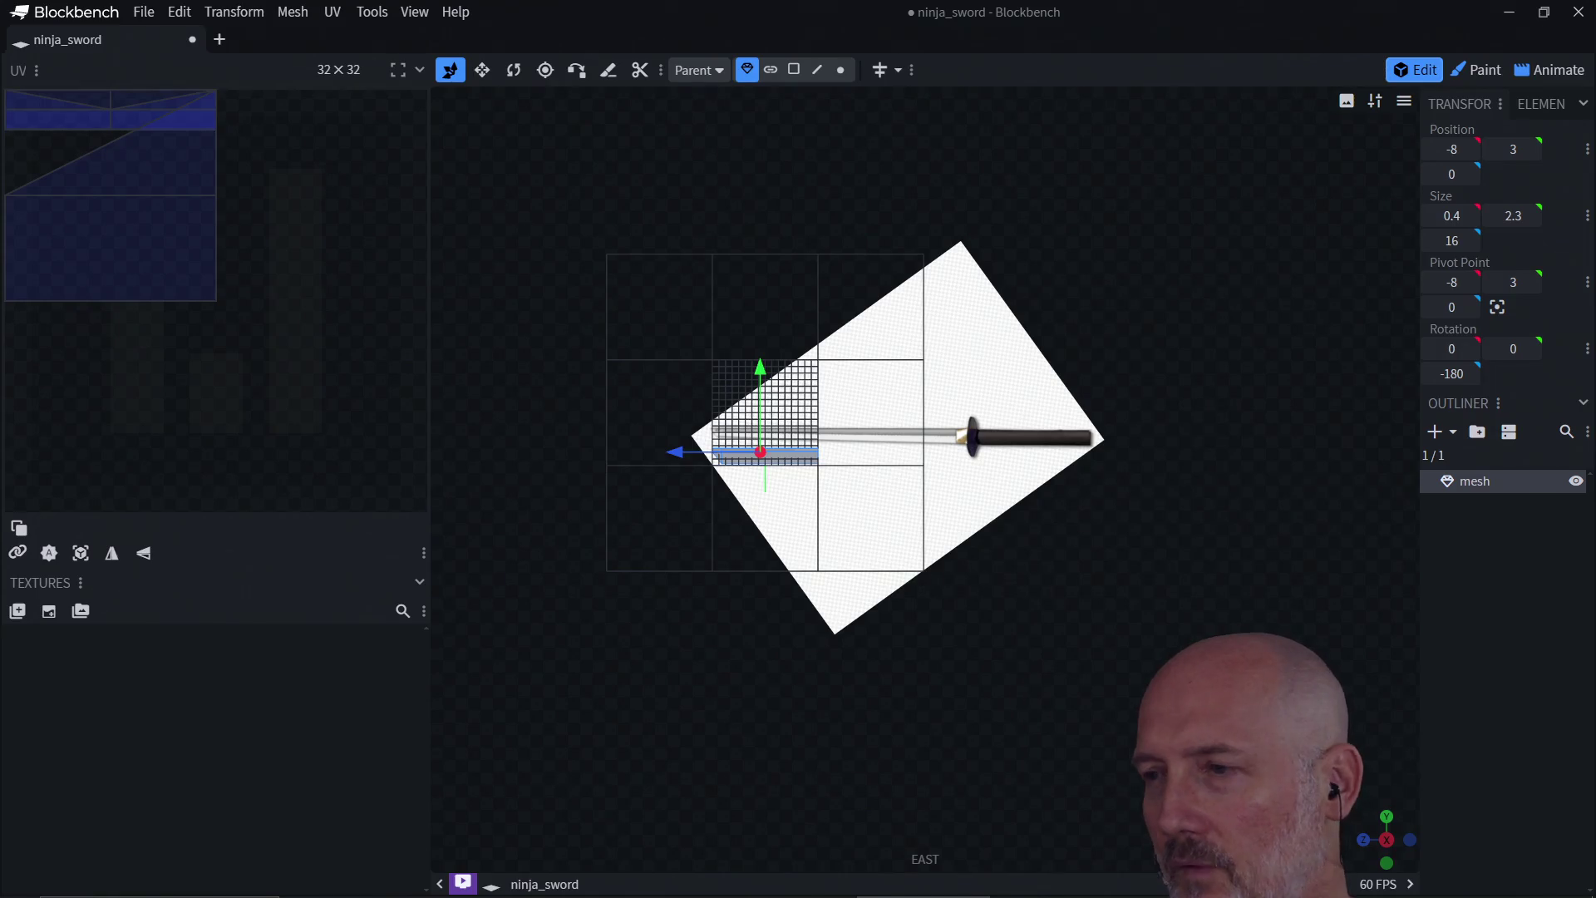
pyautogui.moveTo(1389, 864); pyautogui.dragTo(1384, 852)
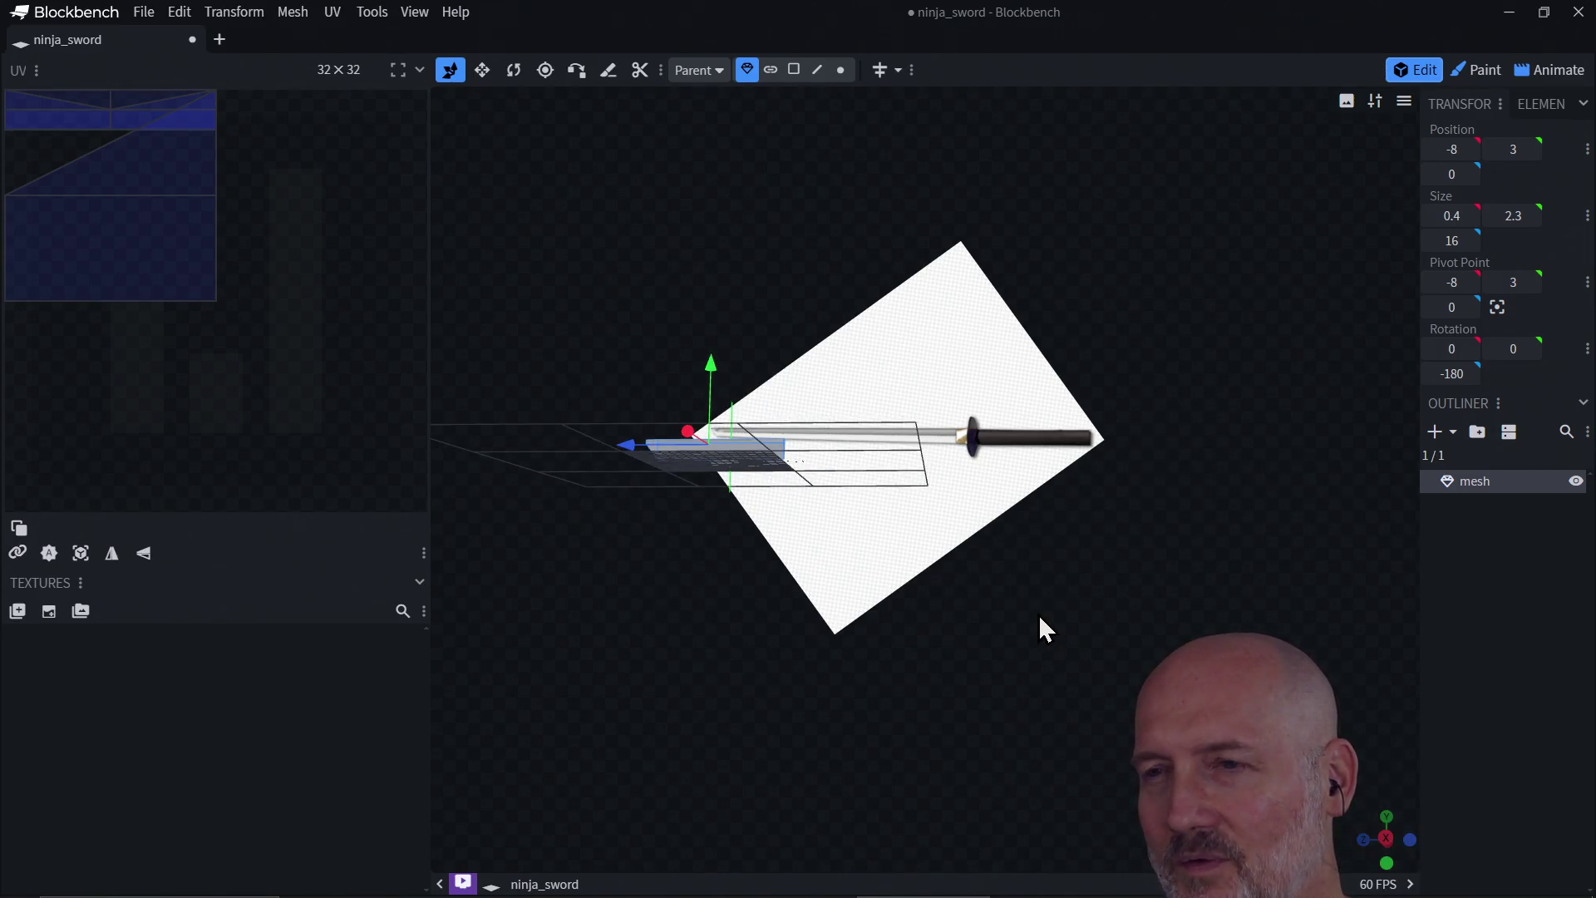
pyautogui.moveTo(1039, 614)
pyautogui.mouseDown()
pyautogui.moveTo(1039, 596)
pyautogui.moveTo(915, 636)
pyautogui.moveTo(836, 502)
pyautogui.moveTo(840, 471)
pyautogui.moveTo(709, 452)
pyautogui.moveTo(894, 331)
pyautogui.moveTo(841, 328)
pyautogui.moveTo(823, 382)
pyautogui.moveTo(812, 339)
pyautogui.moveTo(904, 261)
pyautogui.mouseUp()
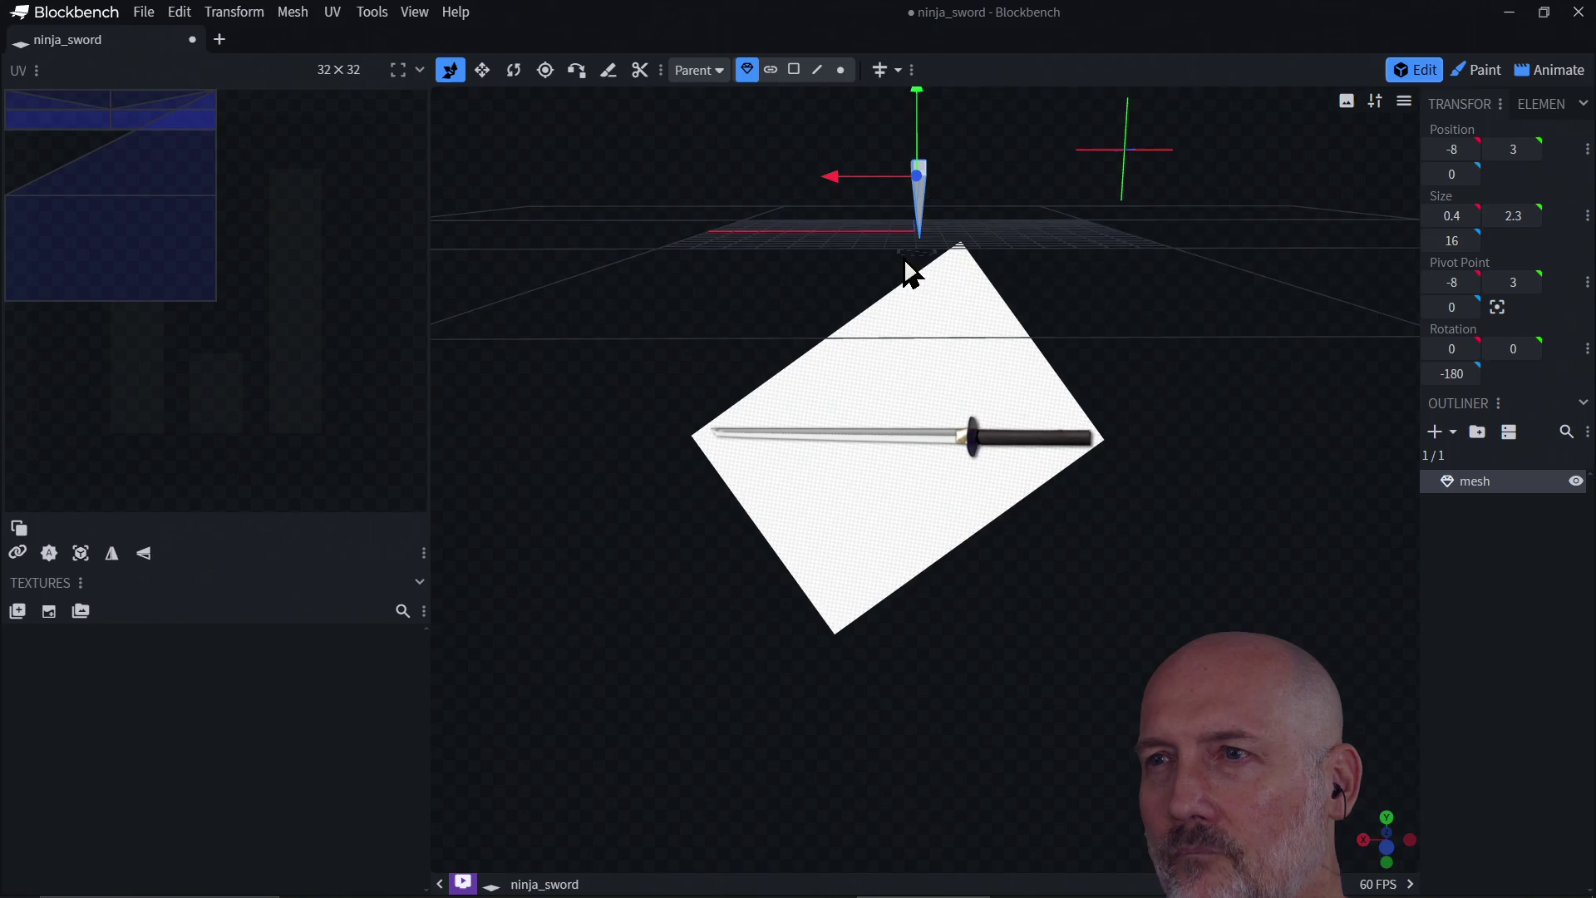
# Step: Select the blade's flat end face in face mode and nudge it along the blade
pyautogui.click(794, 70)
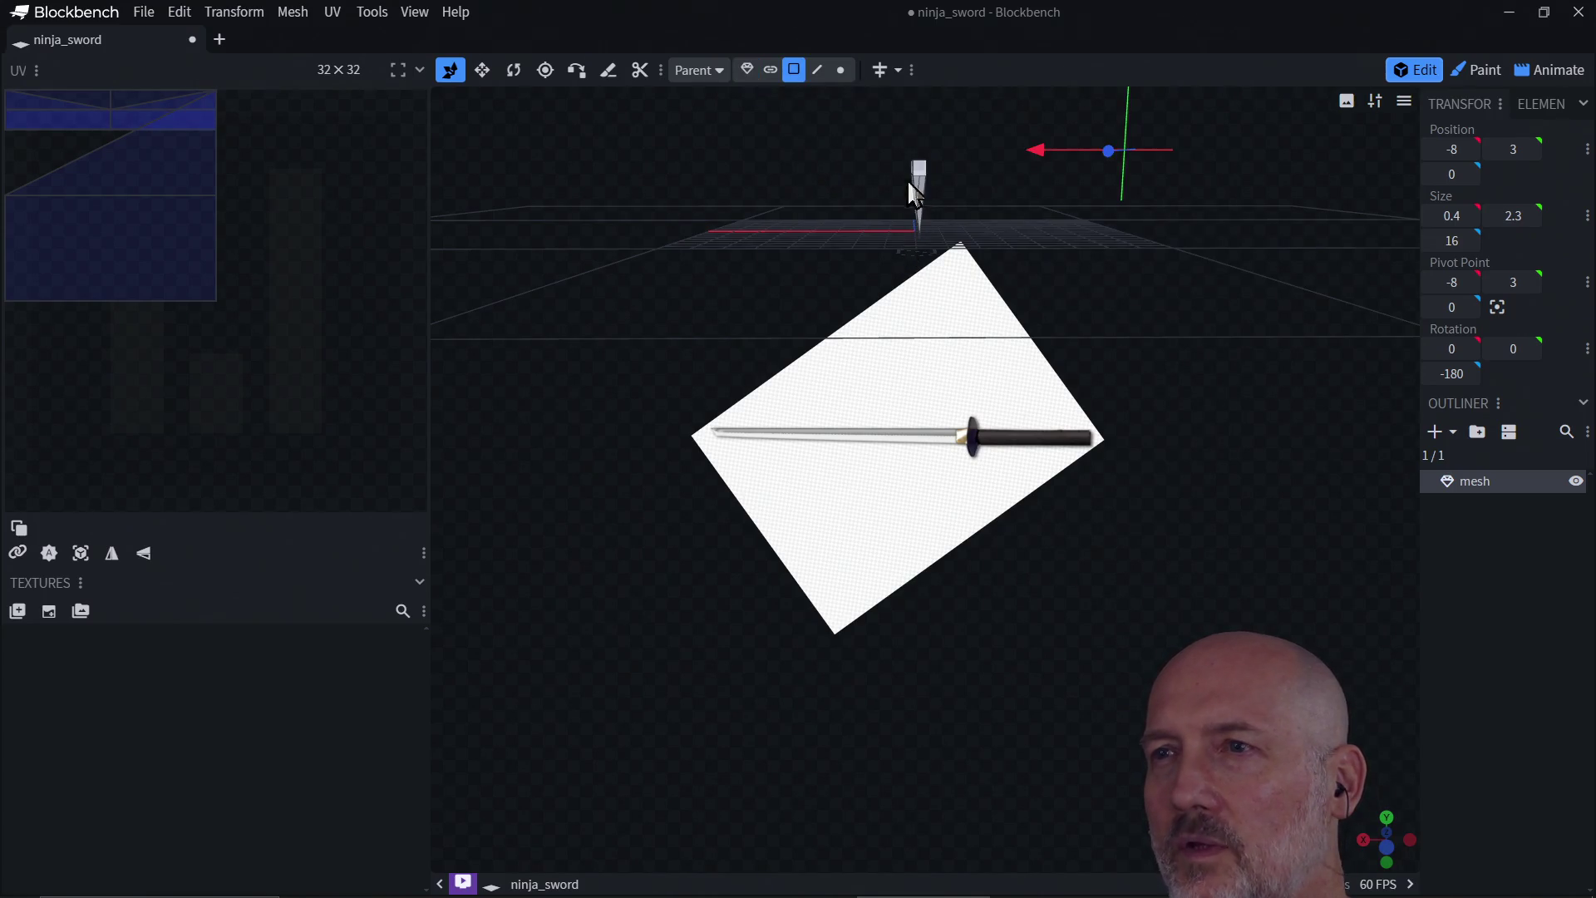
pyautogui.click(921, 188)
pyautogui.press('f')
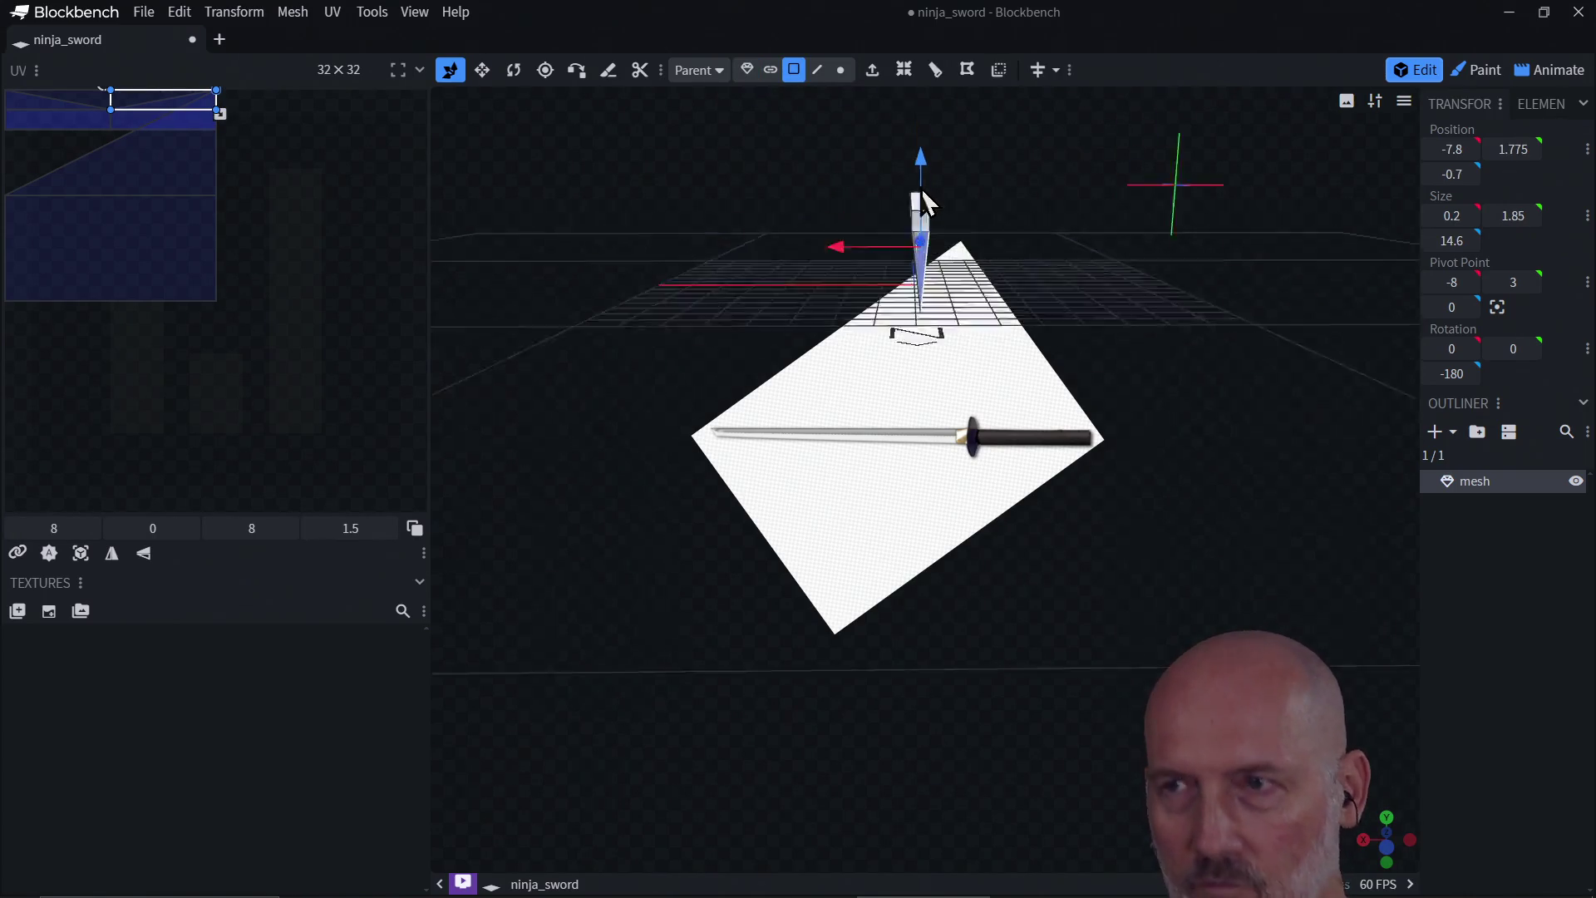
pyautogui.moveTo(969, 791)
pyautogui.mouseDown()
pyautogui.moveTo(970, 754)
pyautogui.moveTo(986, 770)
pyautogui.moveTo(937, 706)
pyautogui.mouseUp()
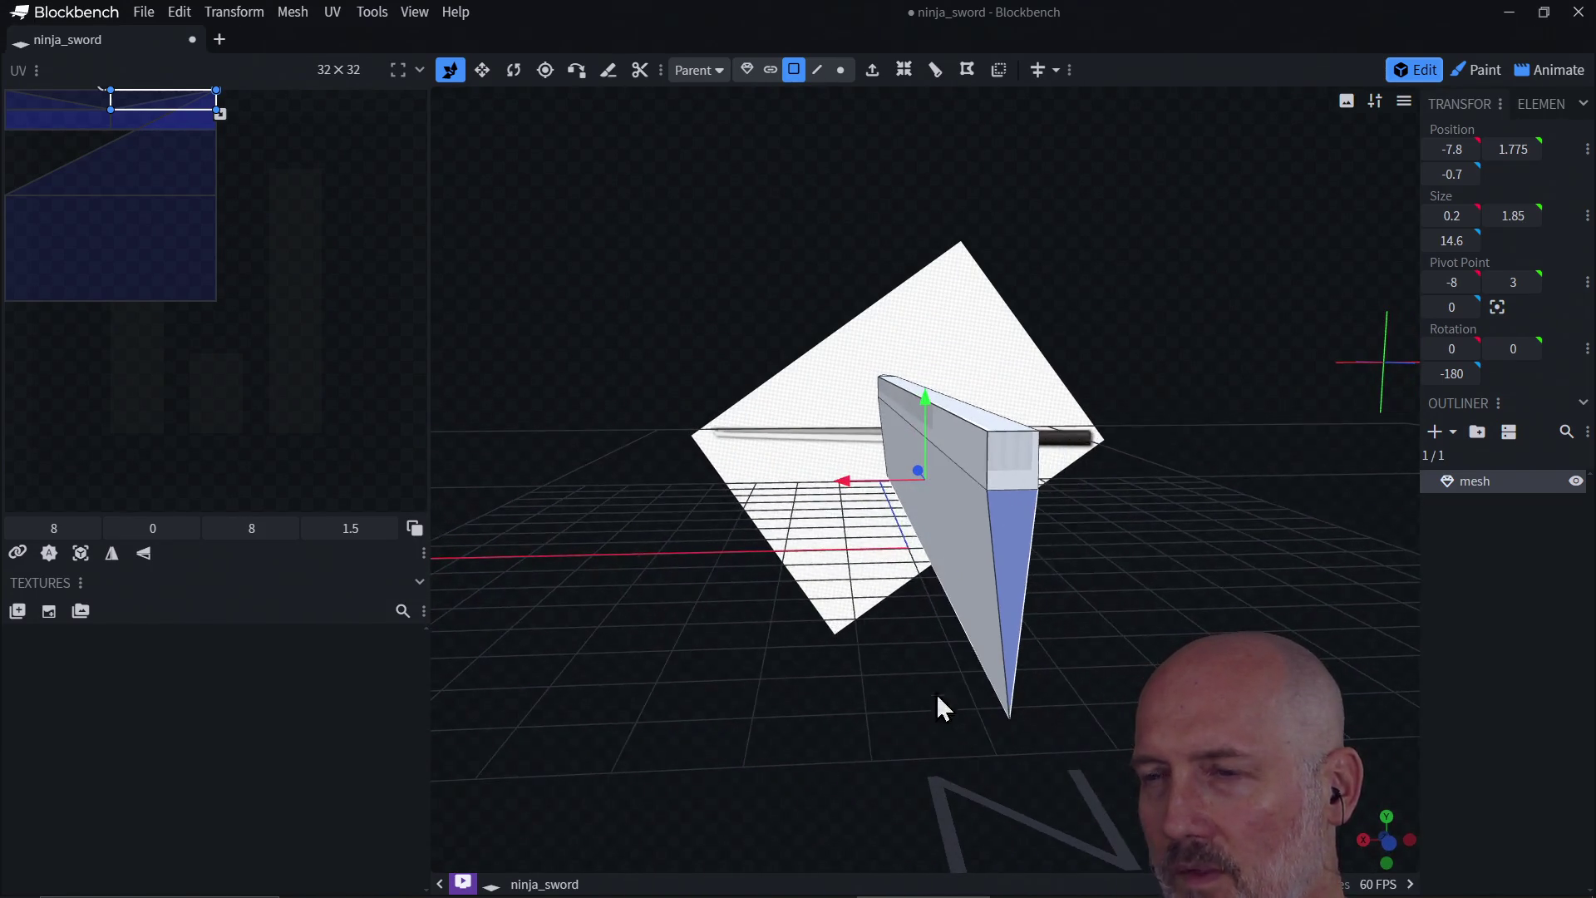
pyautogui.click(1009, 480)
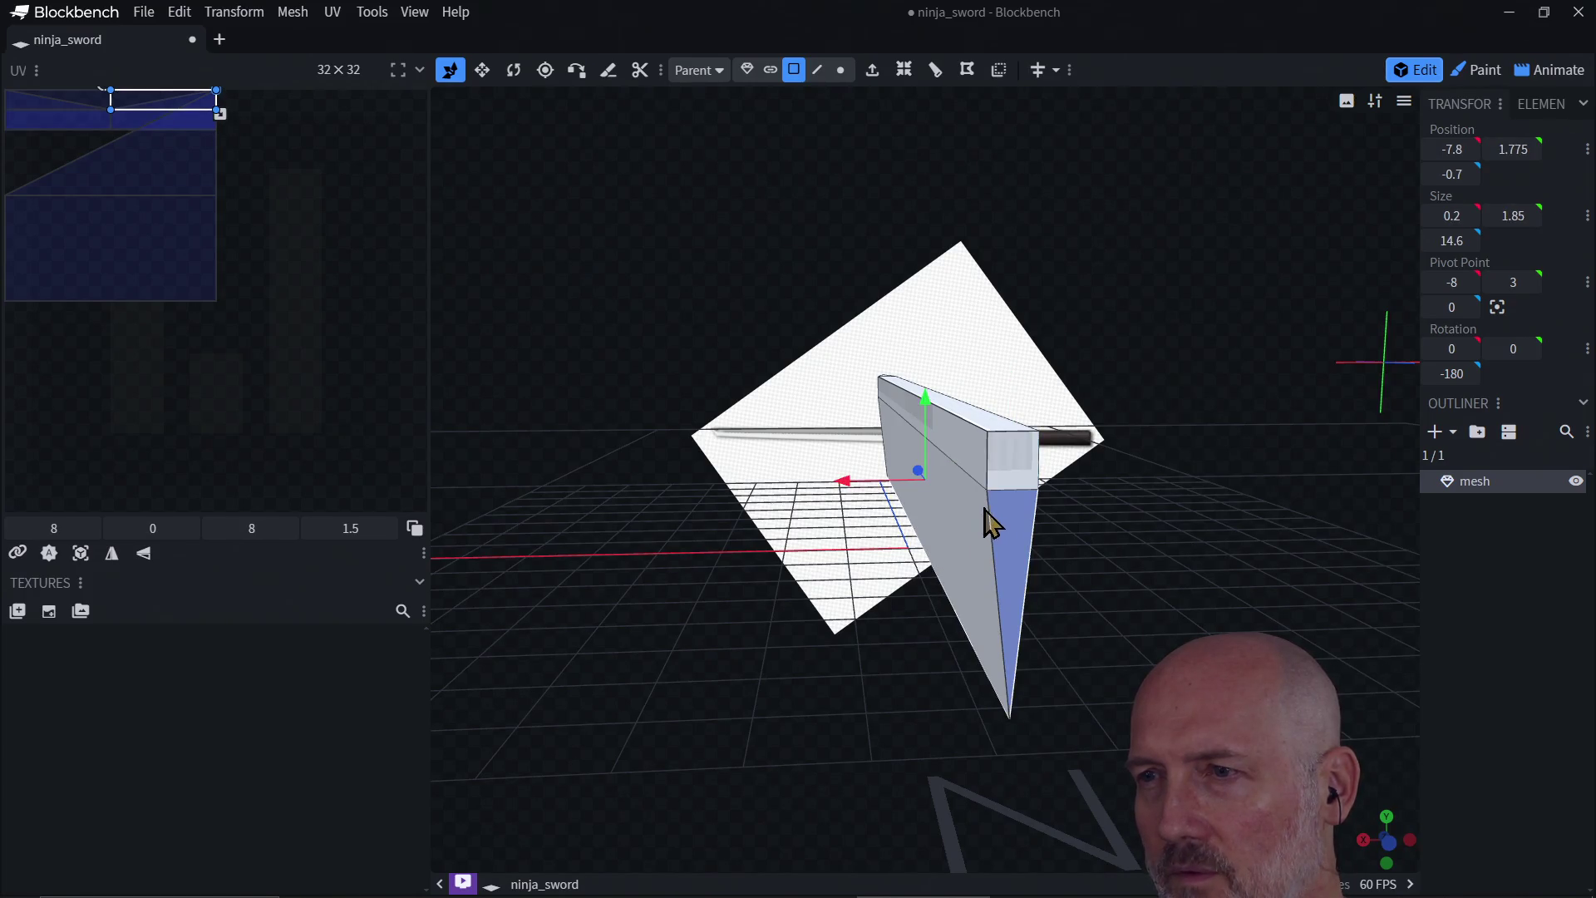
pyautogui.moveTo(1033, 517)
pyautogui.mouseDown()
pyautogui.moveTo(1063, 522)
pyautogui.moveTo(1115, 598)
pyautogui.moveTo(1064, 598)
pyautogui.moveTo(1174, 610)
pyautogui.mouseUp()
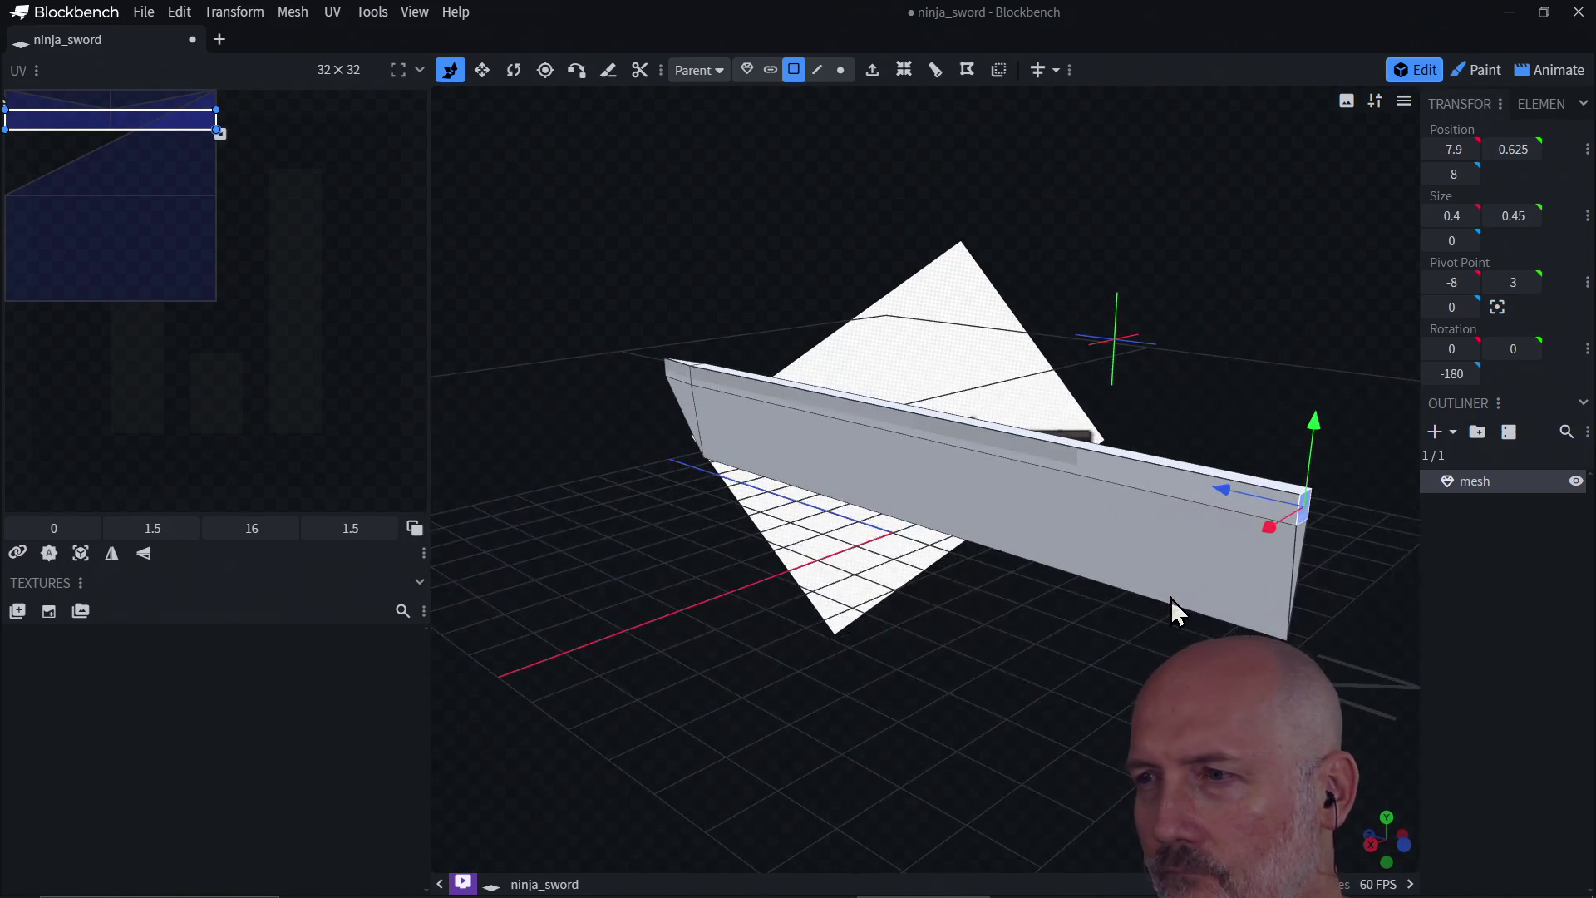
pyautogui.moveTo(1222, 501)
pyautogui.mouseDown()
pyautogui.moveTo(1357, 527)
pyautogui.moveTo(1247, 518)
pyautogui.mouseUp()
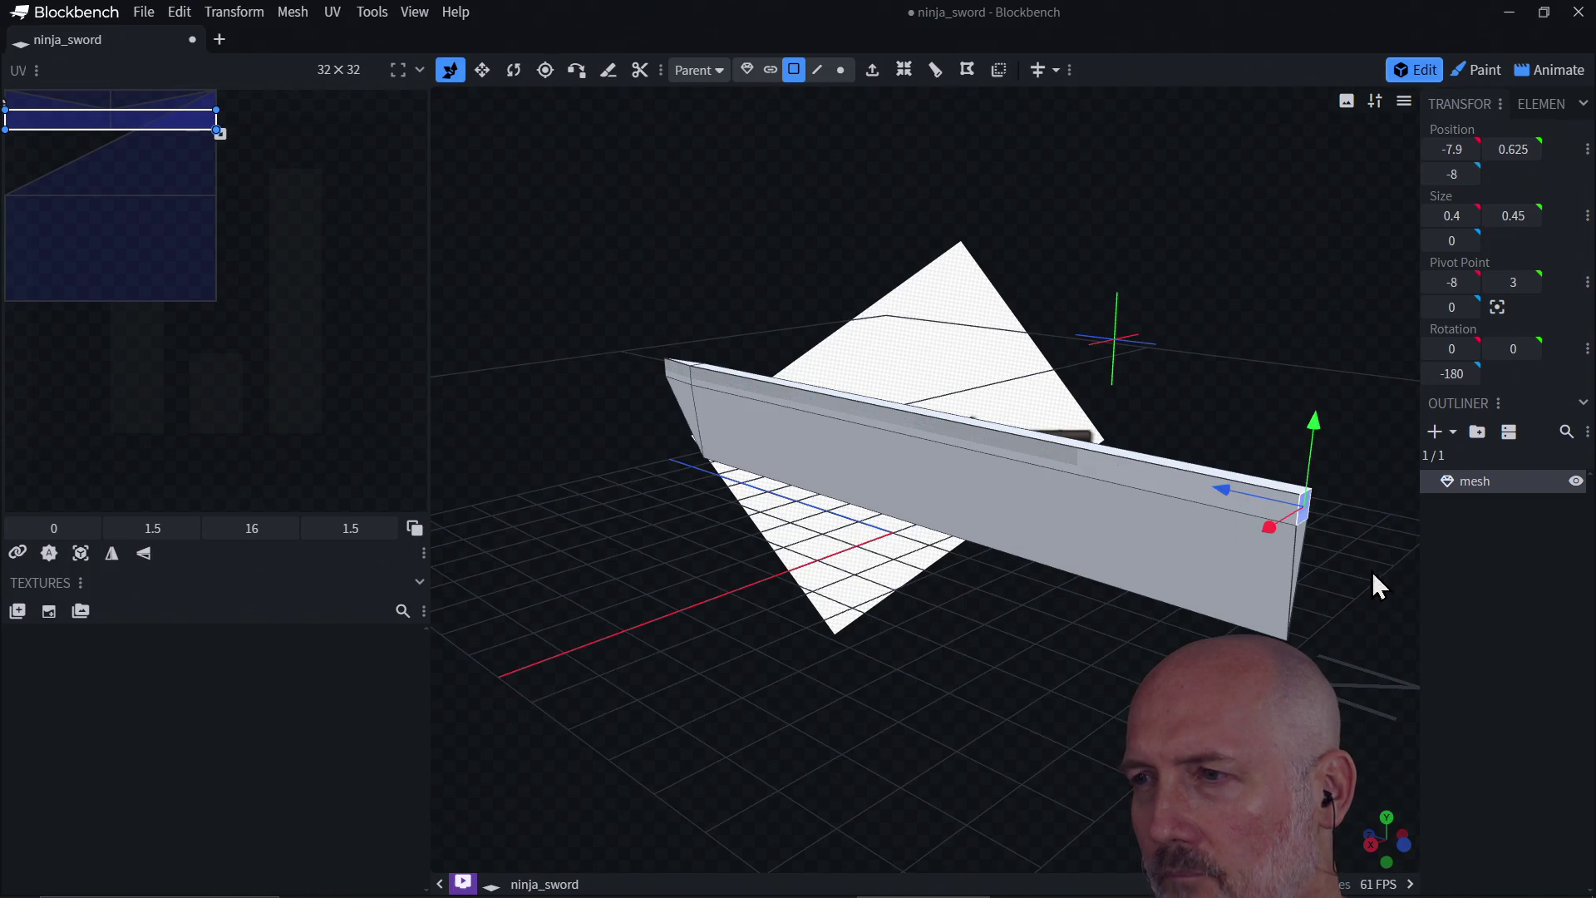
pyautogui.moveTo(1371, 571)
pyautogui.mouseDown()
pyautogui.moveTo(1218, 546)
pyautogui.moveTo(1239, 551)
pyautogui.mouseUp()
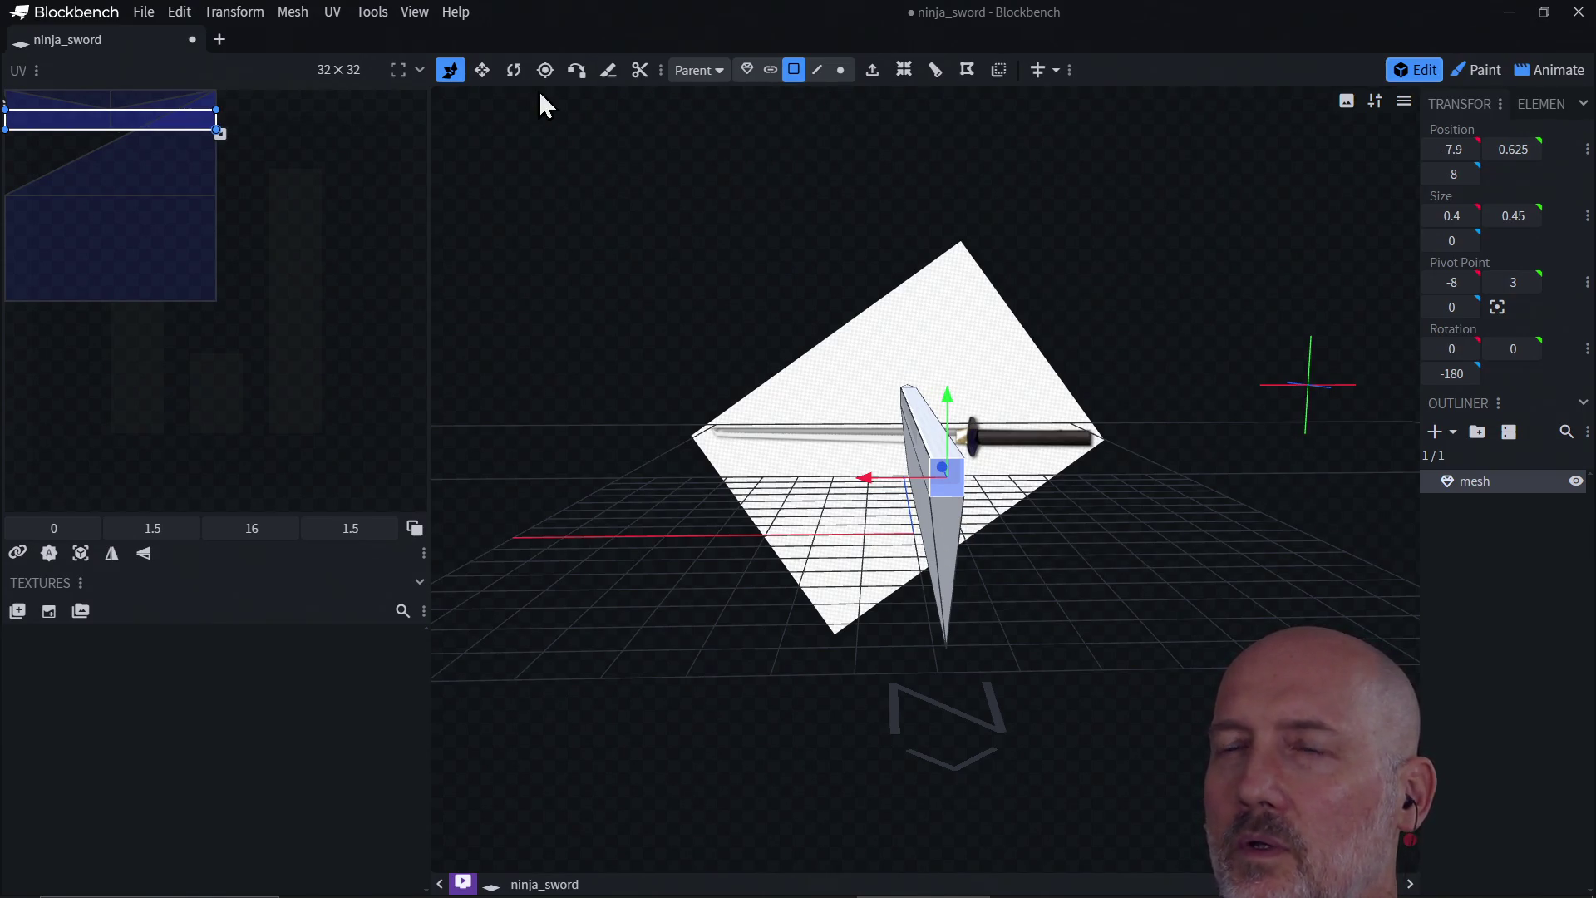
# Step: Select the blade's end edge and drag it out to Z -29 to match the reference blade
pyautogui.click(816, 70)
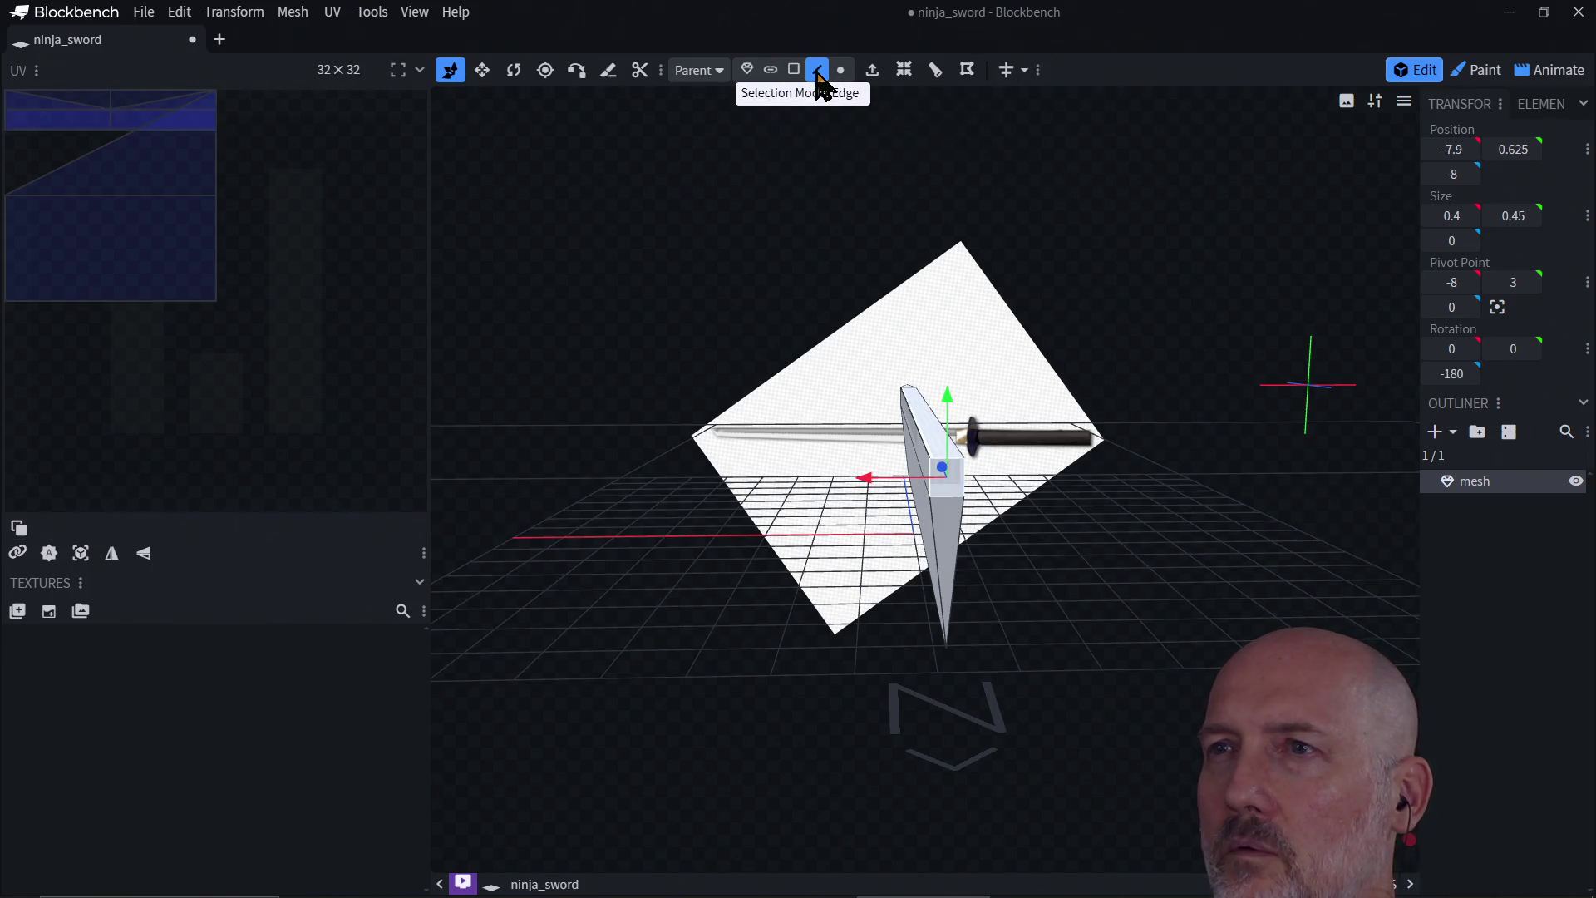
pyautogui.click(939, 544)
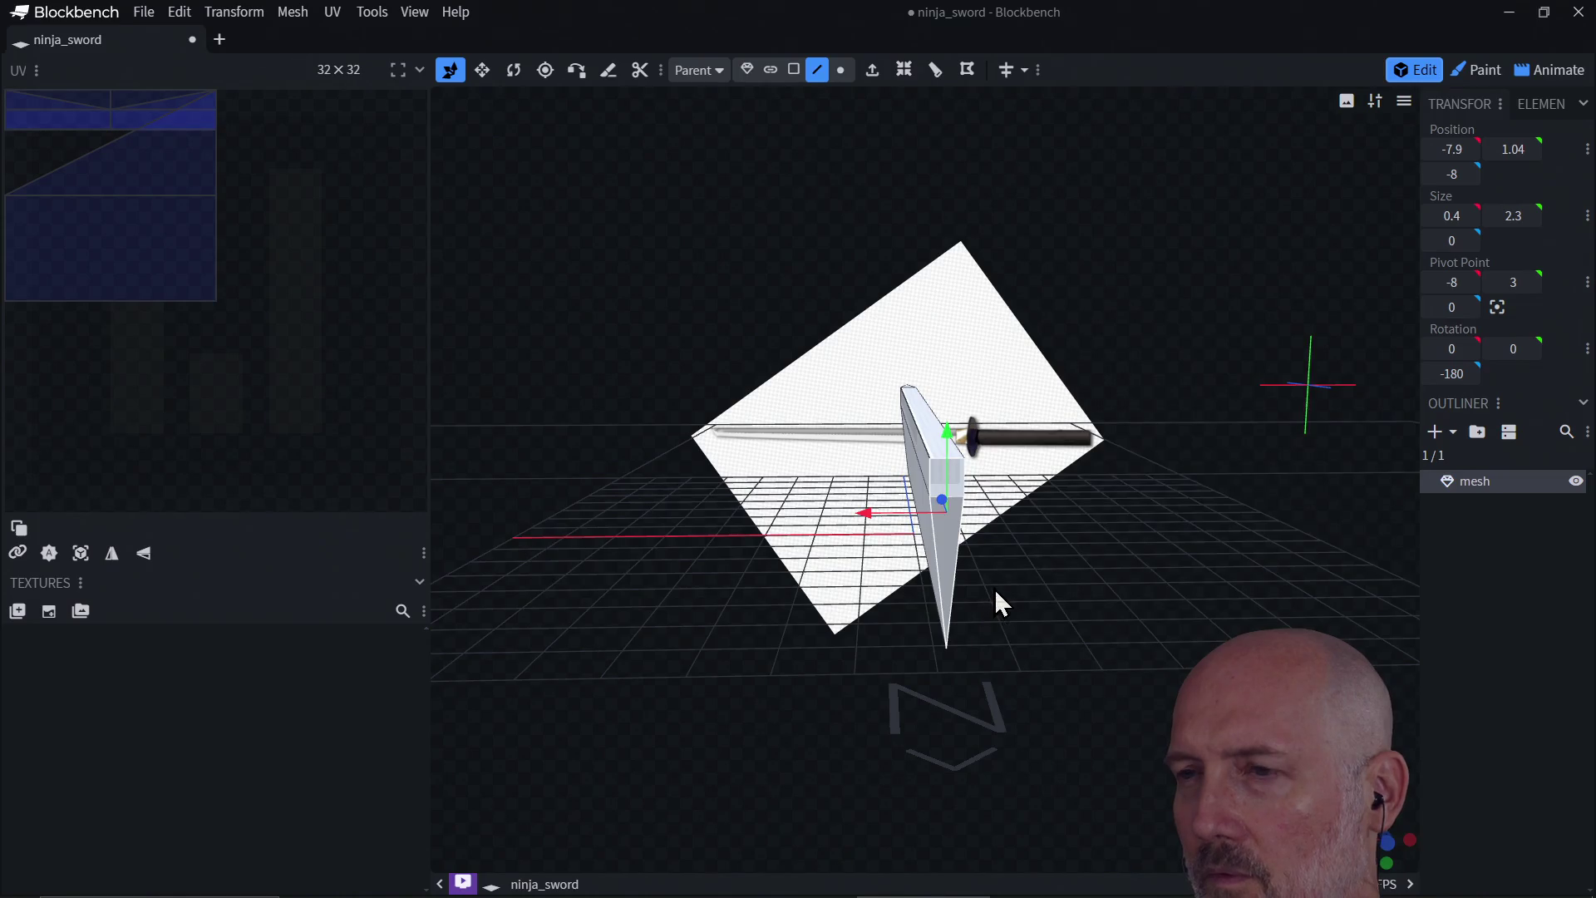
pyautogui.moveTo(994, 587)
pyautogui.mouseDown()
pyautogui.moveTo(1005, 615)
pyautogui.moveTo(1090, 653)
pyautogui.mouseUp()
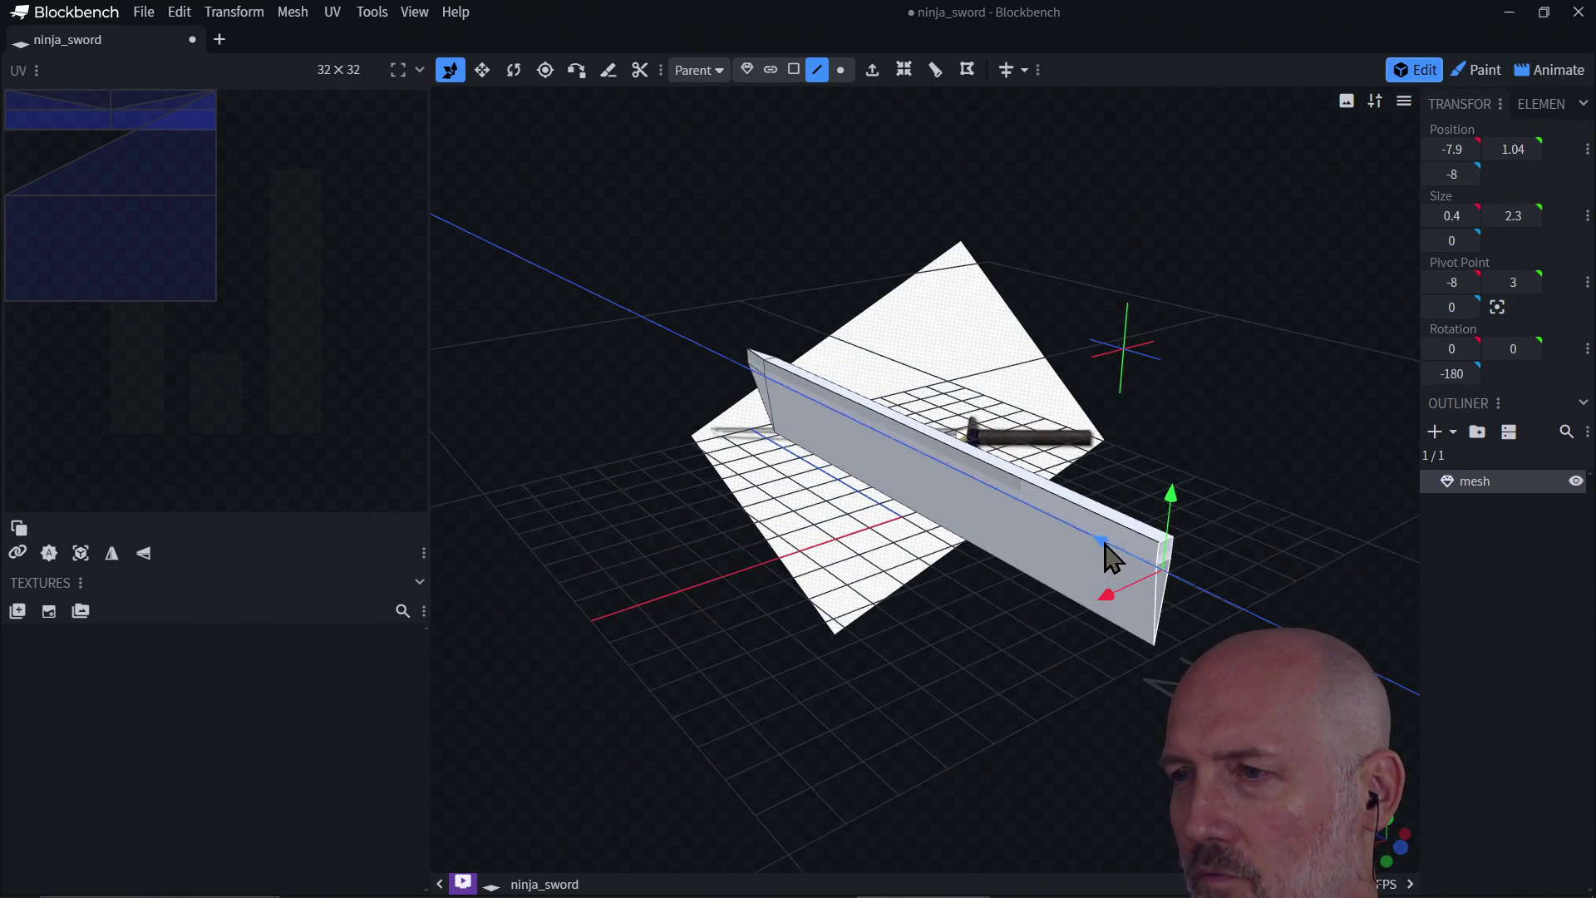
pyautogui.moveTo(1105, 543); pyautogui.dragTo(1273, 620)
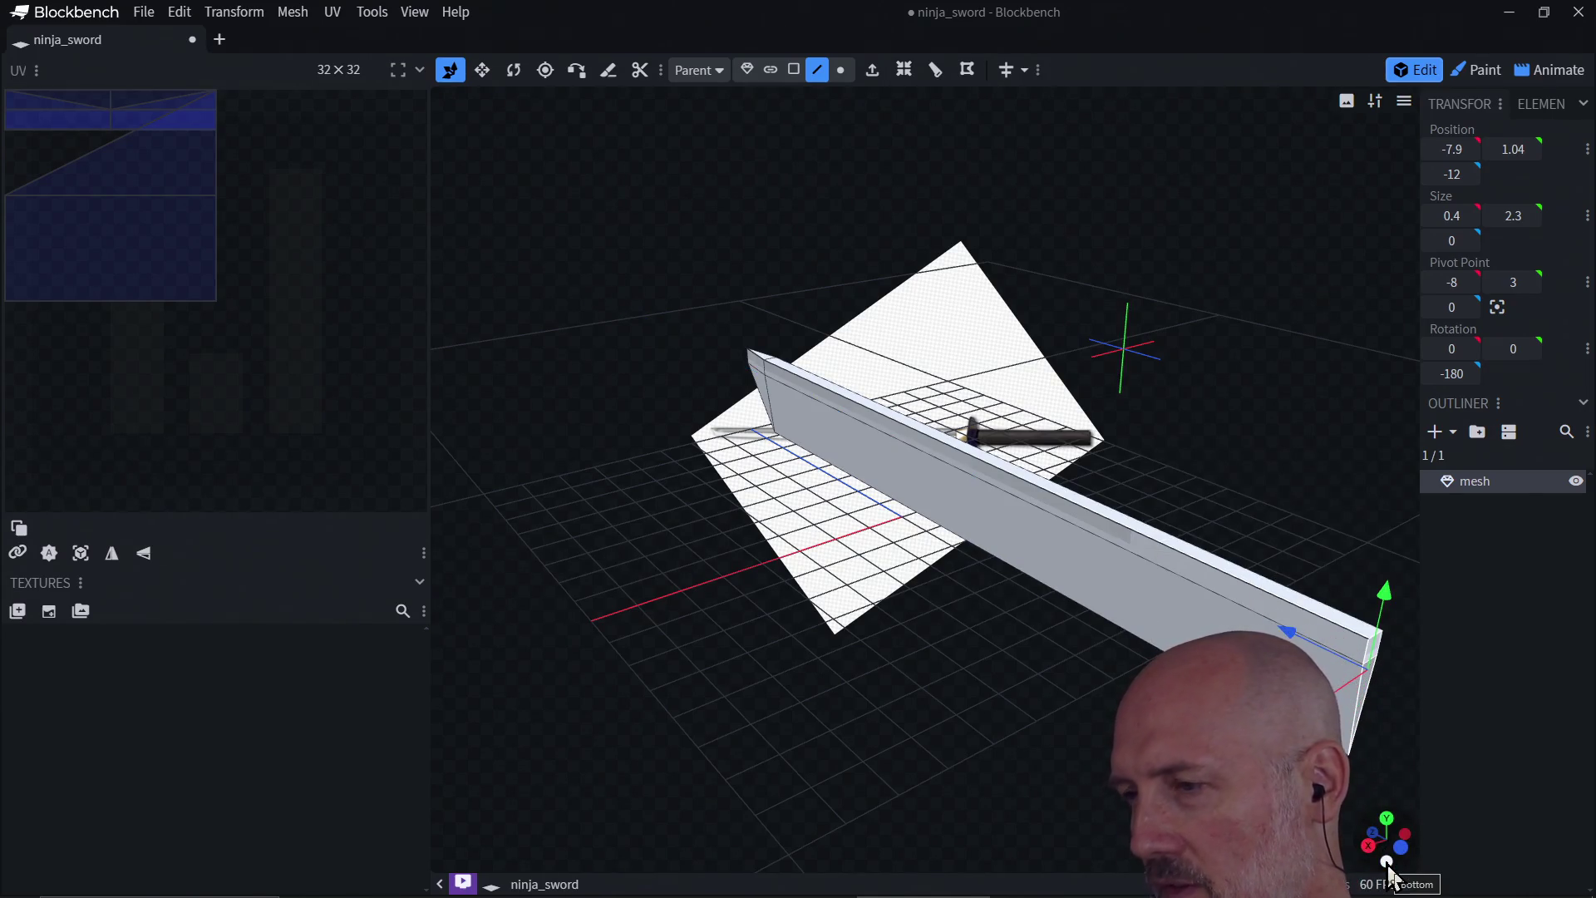
pyautogui.click(1370, 846)
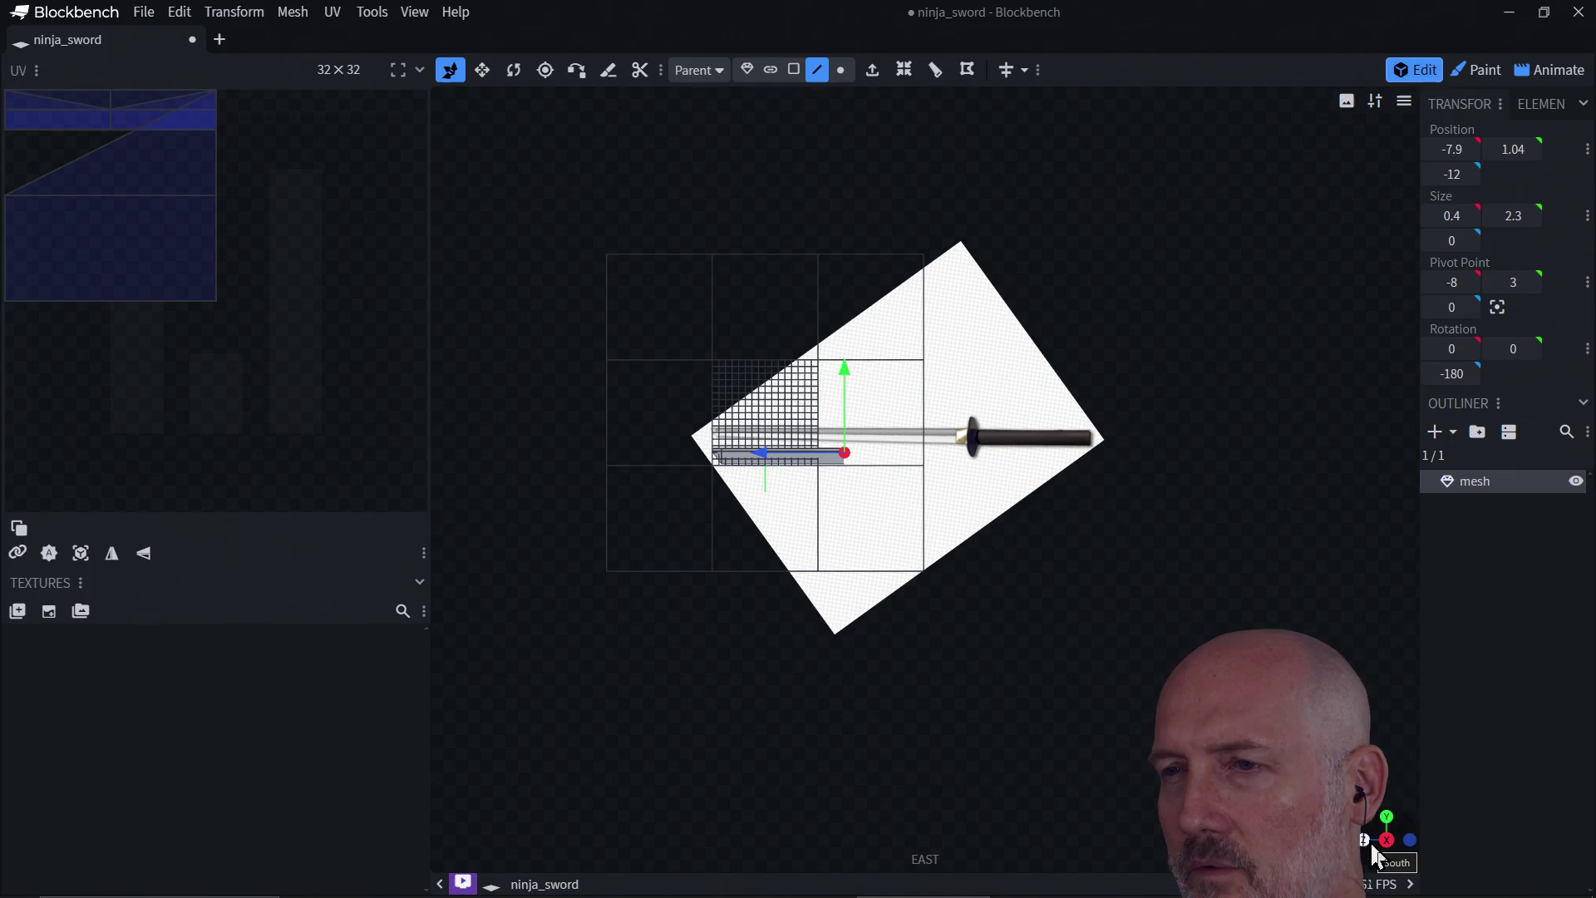
pyautogui.moveTo(763, 455); pyautogui.dragTo(884, 472)
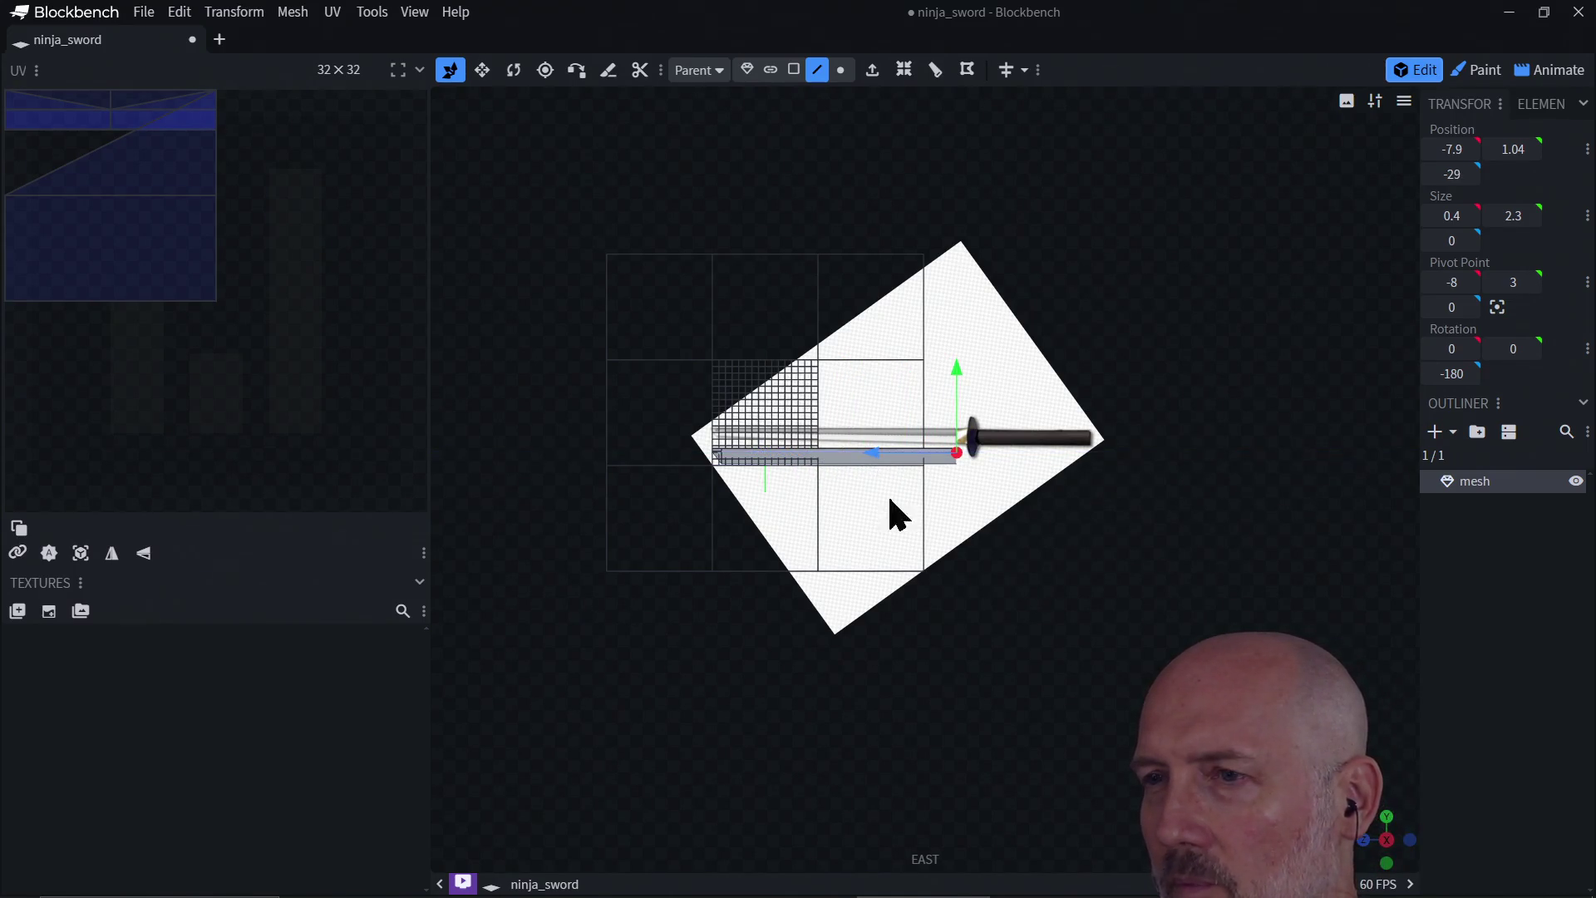
pyautogui.scroll(-2, 985, 509)
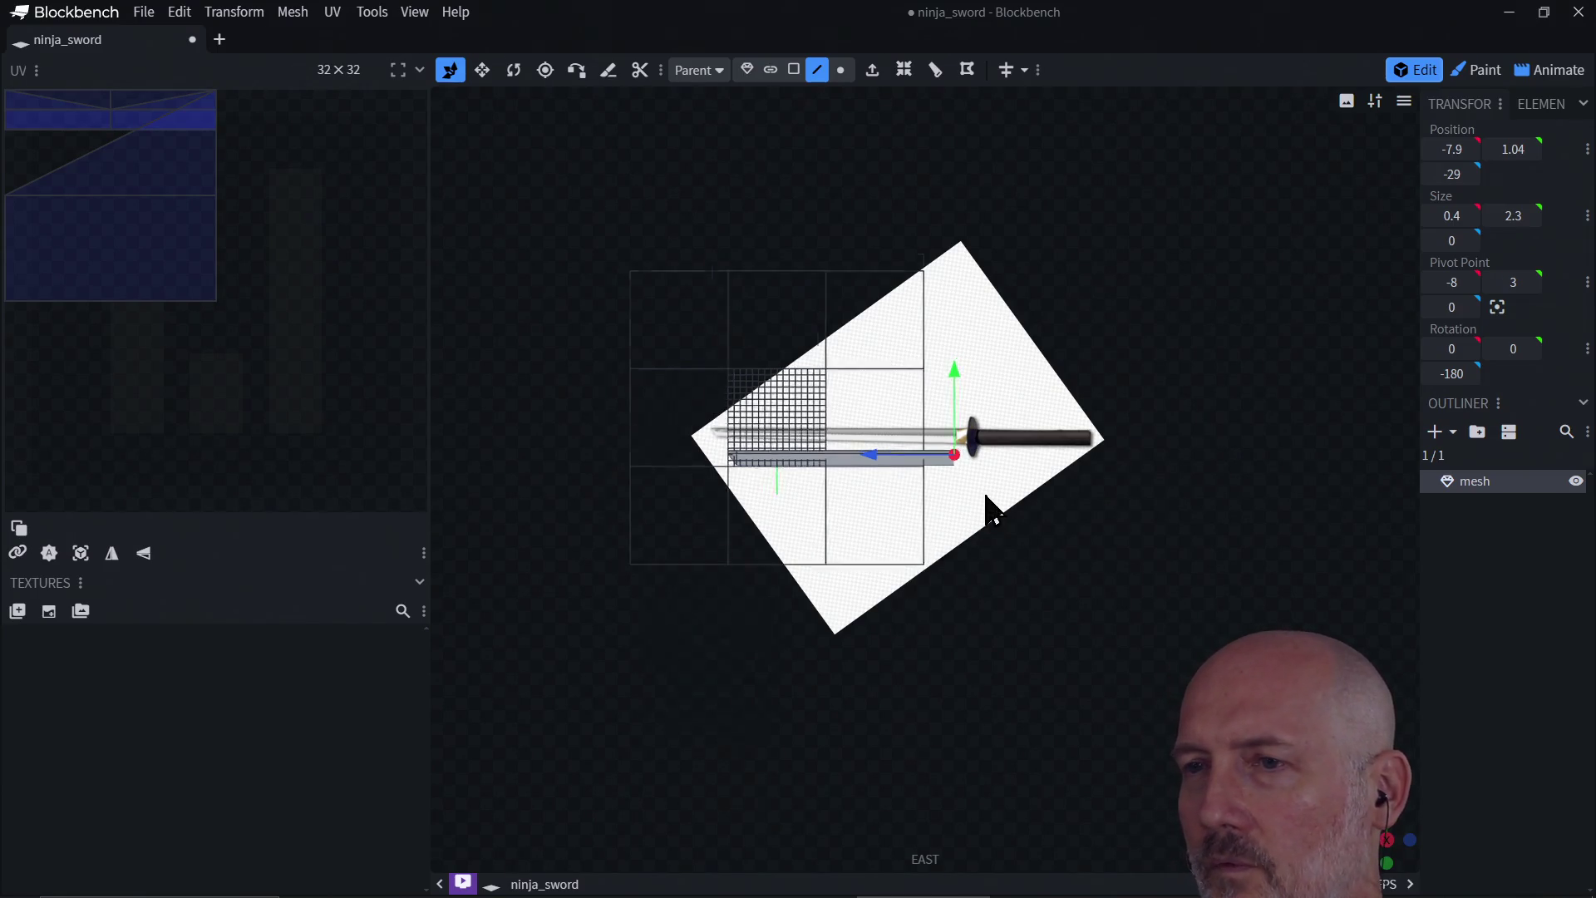
pyautogui.scroll(2, 976, 516)
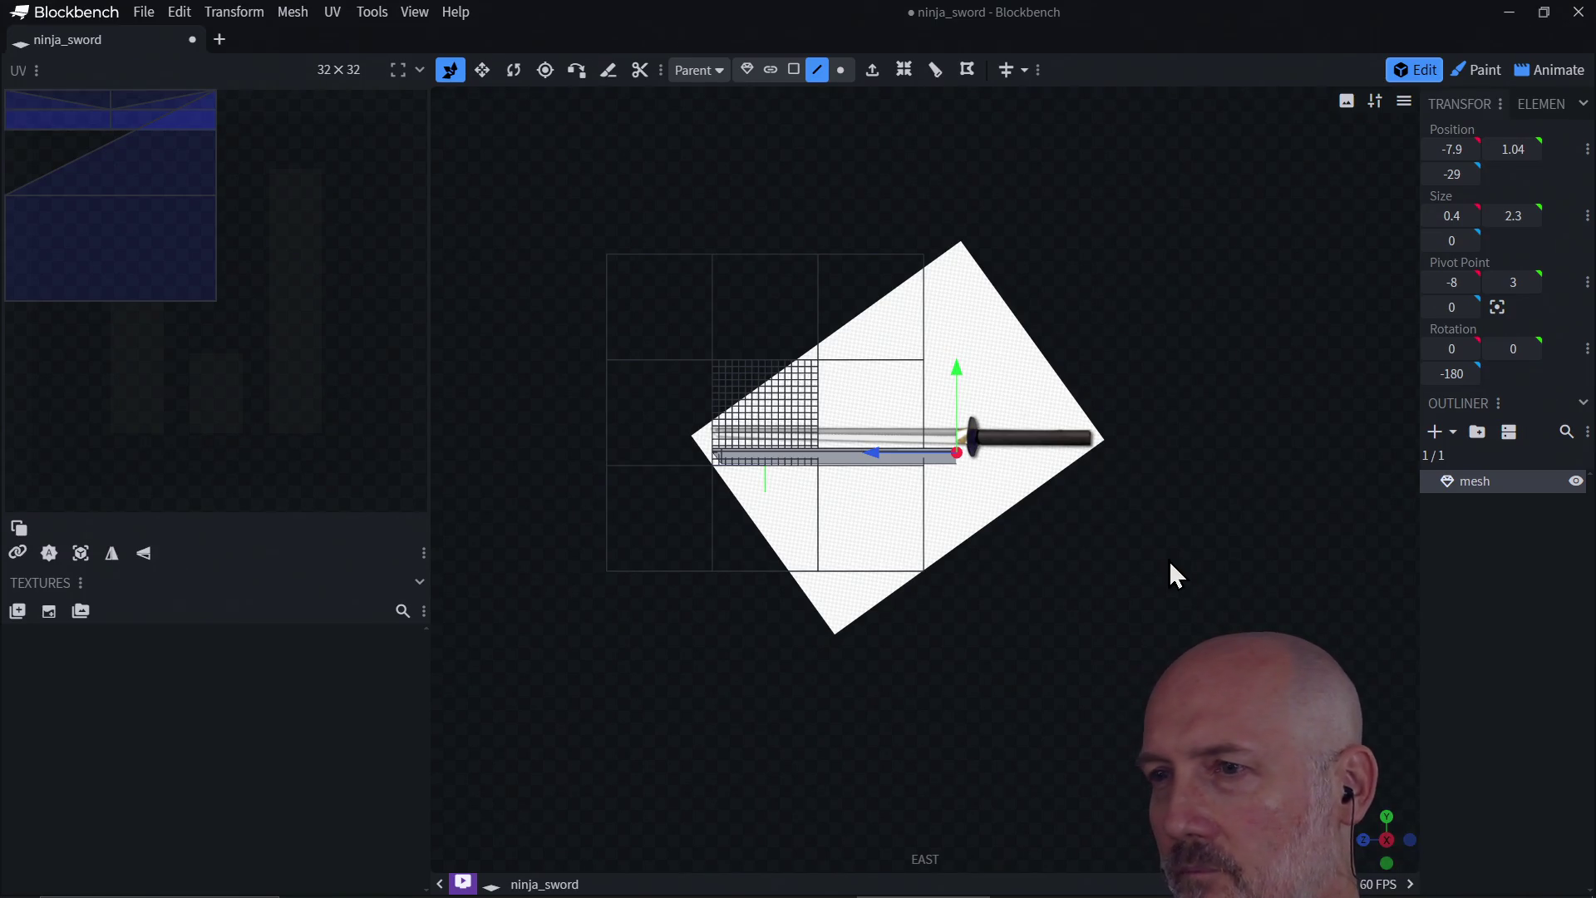
# Step: Check the stretched blade from the west and east views, then enable whole-element moving with V
pyautogui.click(1387, 842)
pyautogui.click(1388, 843)
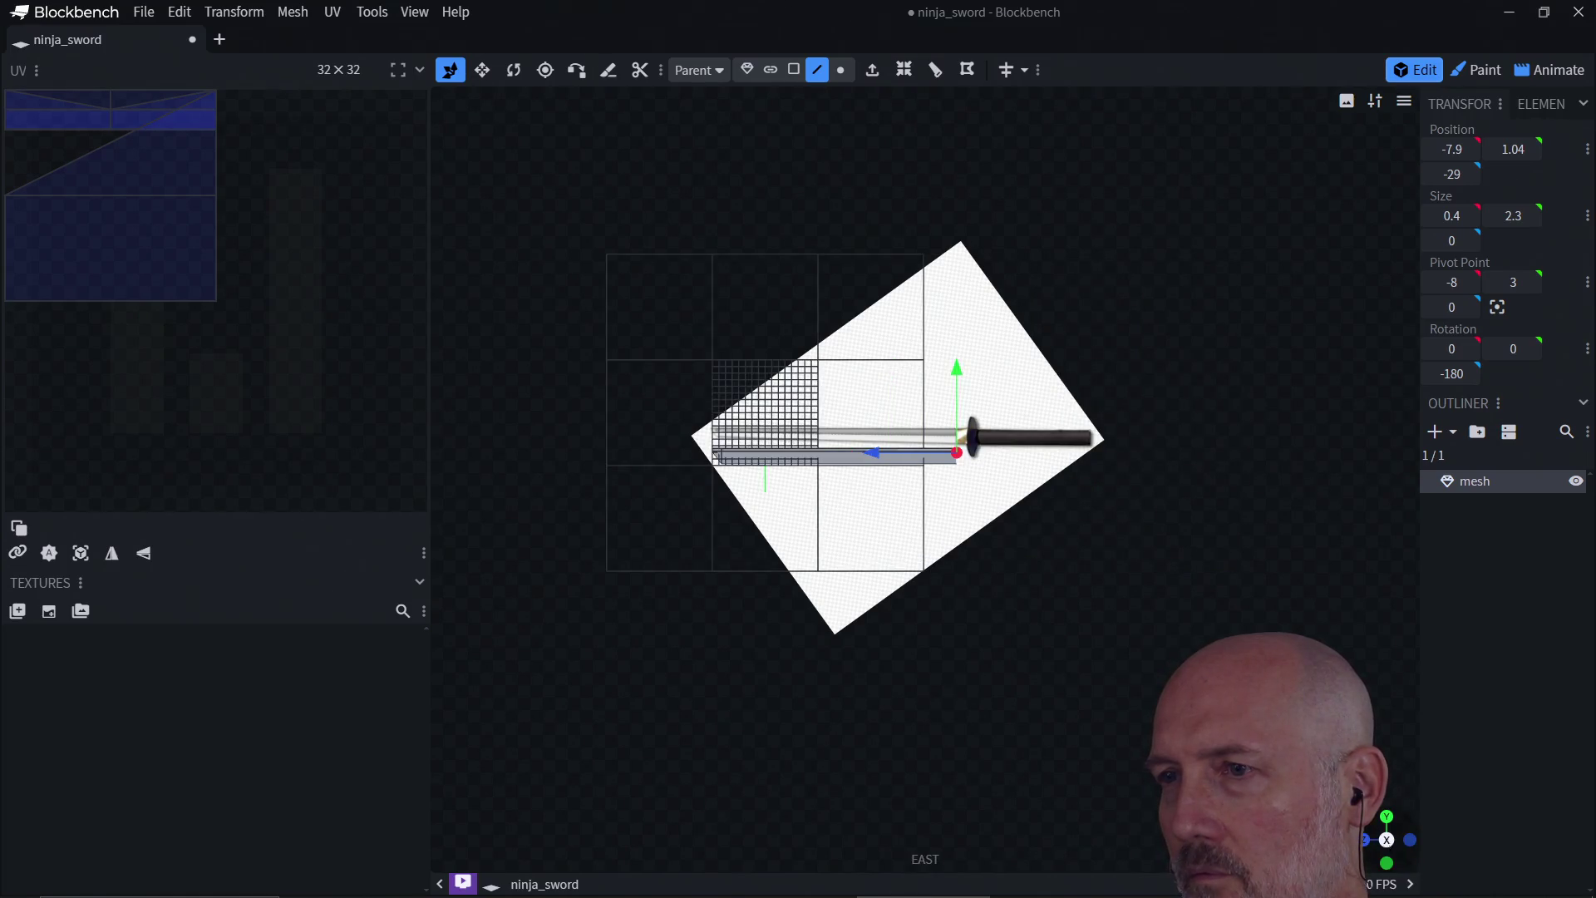
pyautogui.moveTo(1388, 843); pyautogui.dragTo(1393, 867)
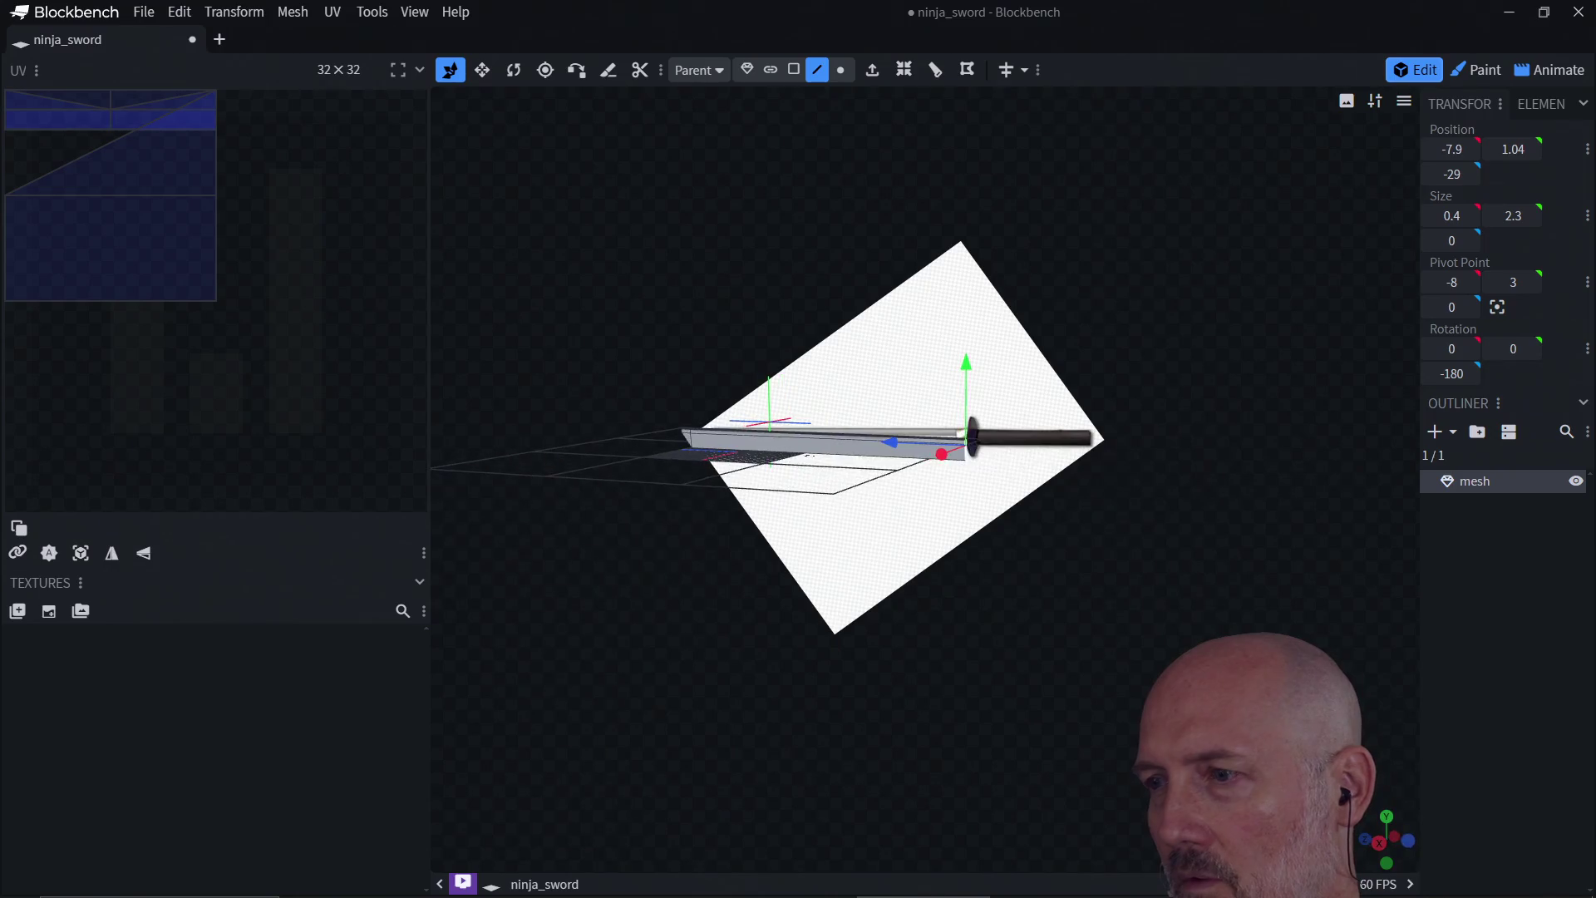
pyautogui.click(1388, 849)
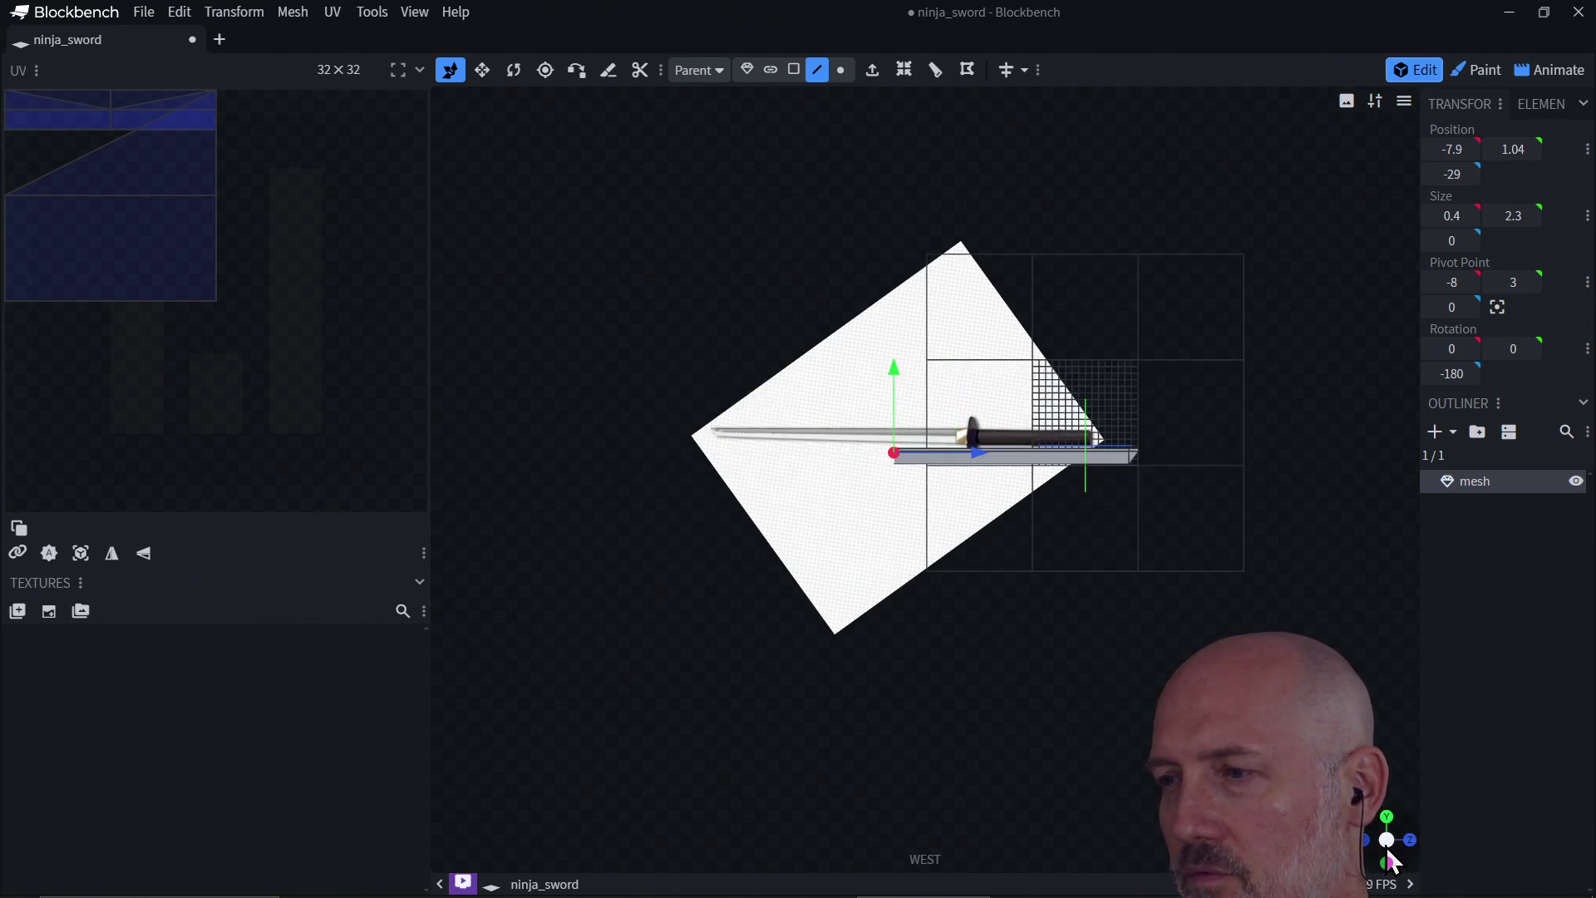
pyautogui.click(1388, 852)
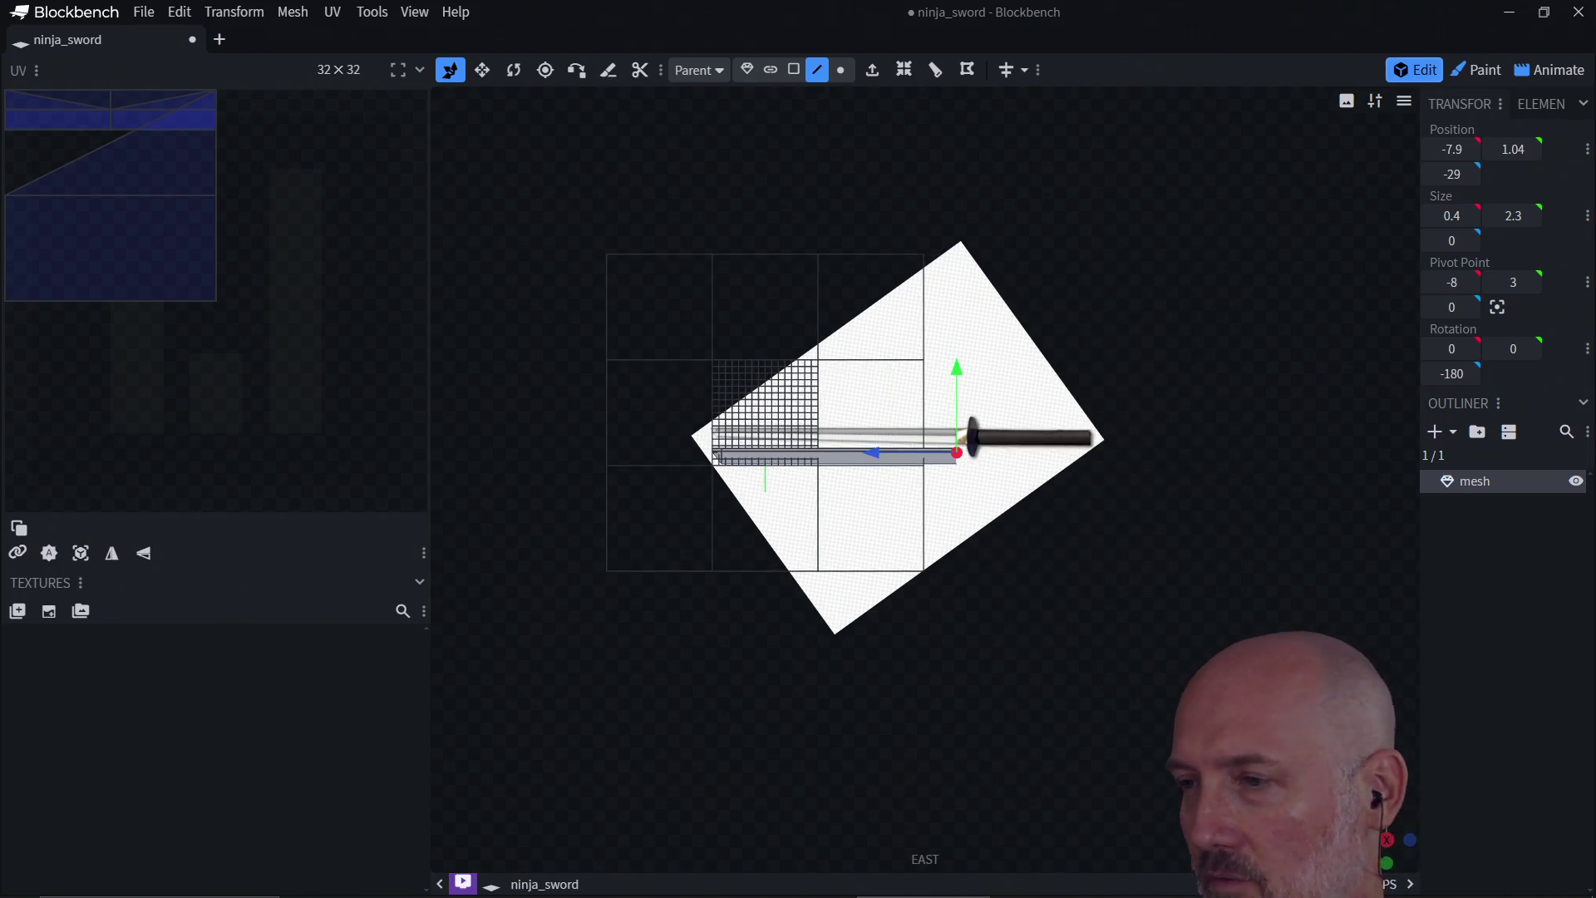
pyautogui.moveTo(1388, 856); pyautogui.dragTo(1392, 865)
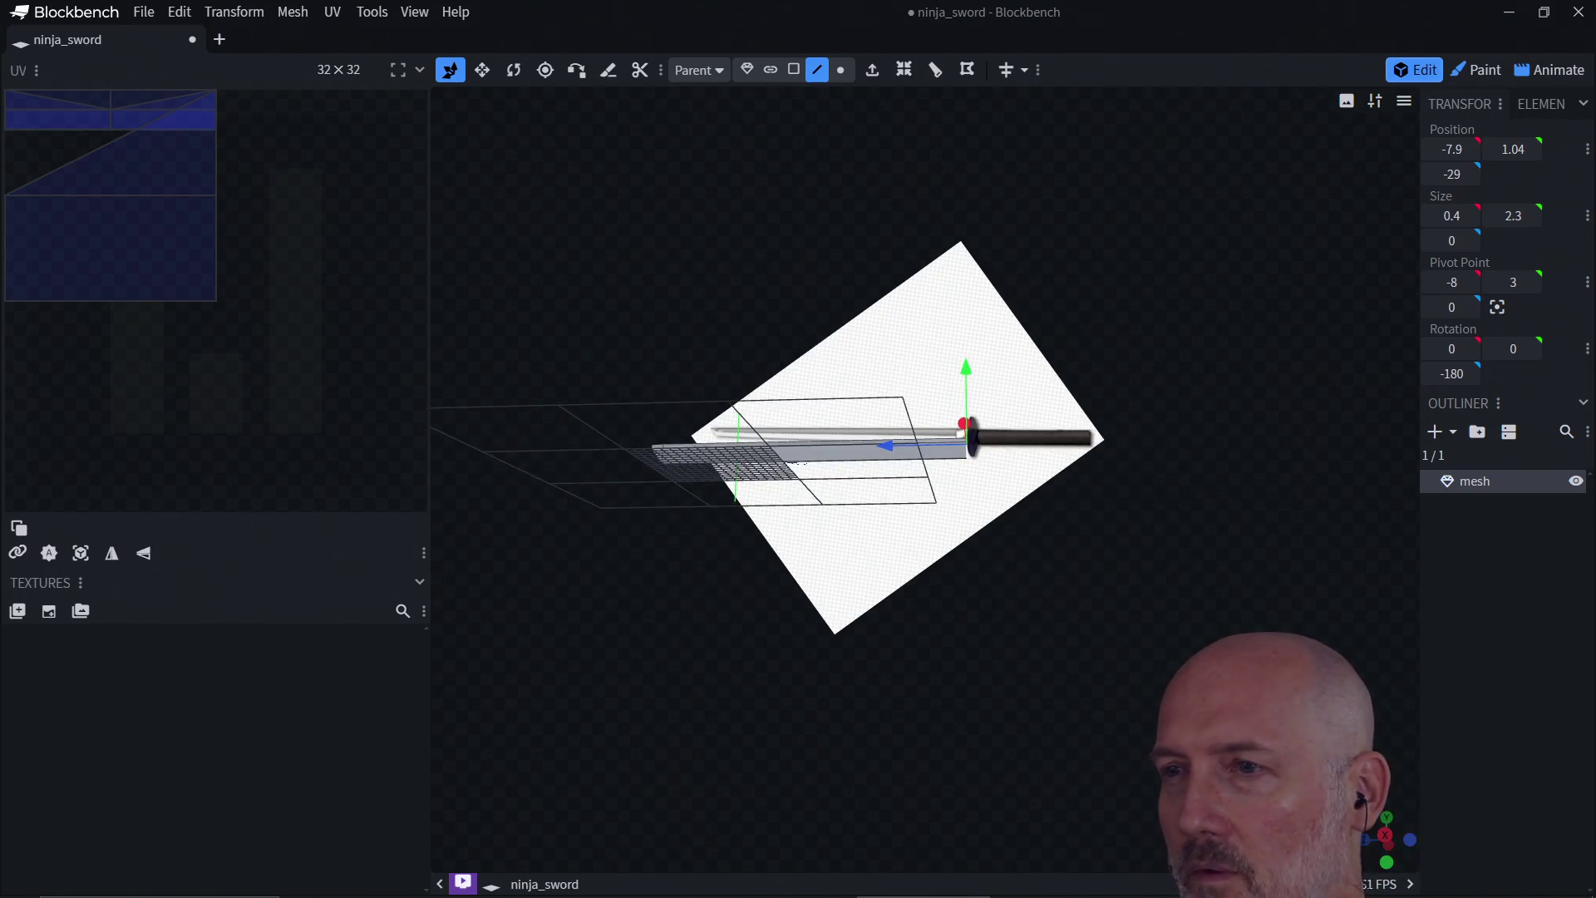
pyautogui.moveTo(1076, 562)
pyautogui.mouseDown()
pyautogui.moveTo(1060, 551)
pyautogui.moveTo(1122, 662)
pyautogui.moveTo(1010, 543)
pyautogui.moveTo(833, 560)
pyautogui.moveTo(851, 605)
pyautogui.moveTo(921, 565)
pyautogui.moveTo(825, 475)
pyautogui.moveTo(945, 448)
pyautogui.moveTo(947, 559)
pyautogui.moveTo(1008, 566)
pyautogui.moveTo(991, 559)
pyautogui.moveTo(986, 591)
pyautogui.moveTo(1026, 521)
pyautogui.moveTo(783, 528)
pyautogui.moveTo(765, 441)
pyautogui.moveTo(870, 524)
pyautogui.moveTo(958, 508)
pyautogui.moveTo(800, 465)
pyautogui.moveTo(1004, 448)
pyautogui.moveTo(1014, 498)
pyautogui.moveTo(948, 541)
pyautogui.moveTo(977, 422)
pyautogui.moveTo(949, 440)
pyautogui.mouseUp()
pyautogui.press('v')
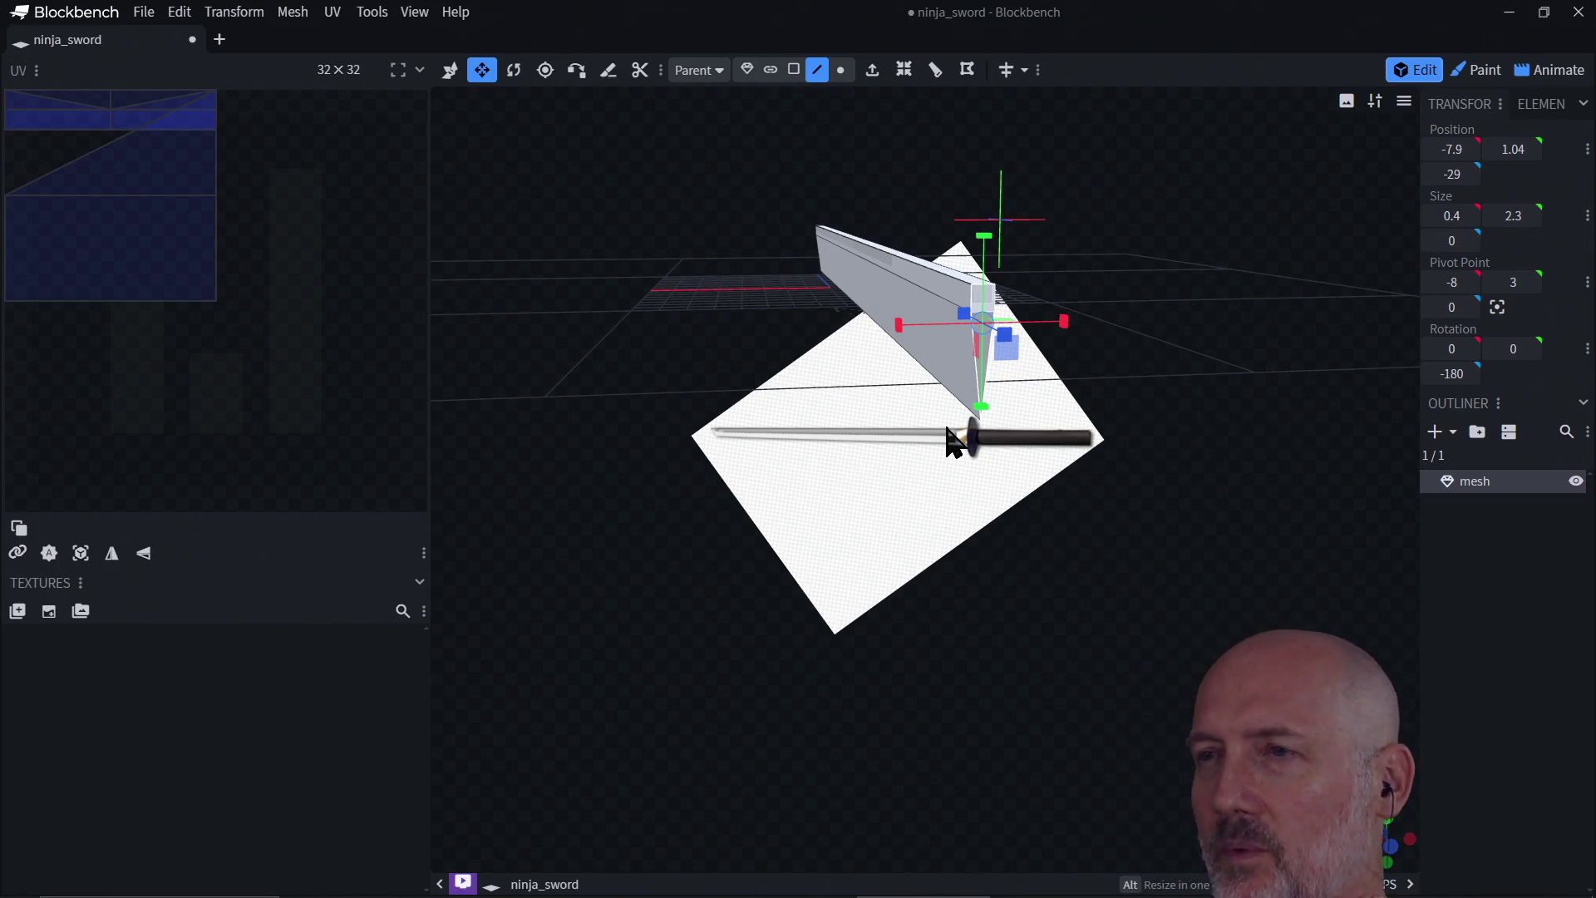
# Step: Select the whole 37-long blade mesh and open Save As on the Desktop
pyautogui.hotkey('ctrl', 'z')
pyautogui.hotkey('ctrl', 'z')
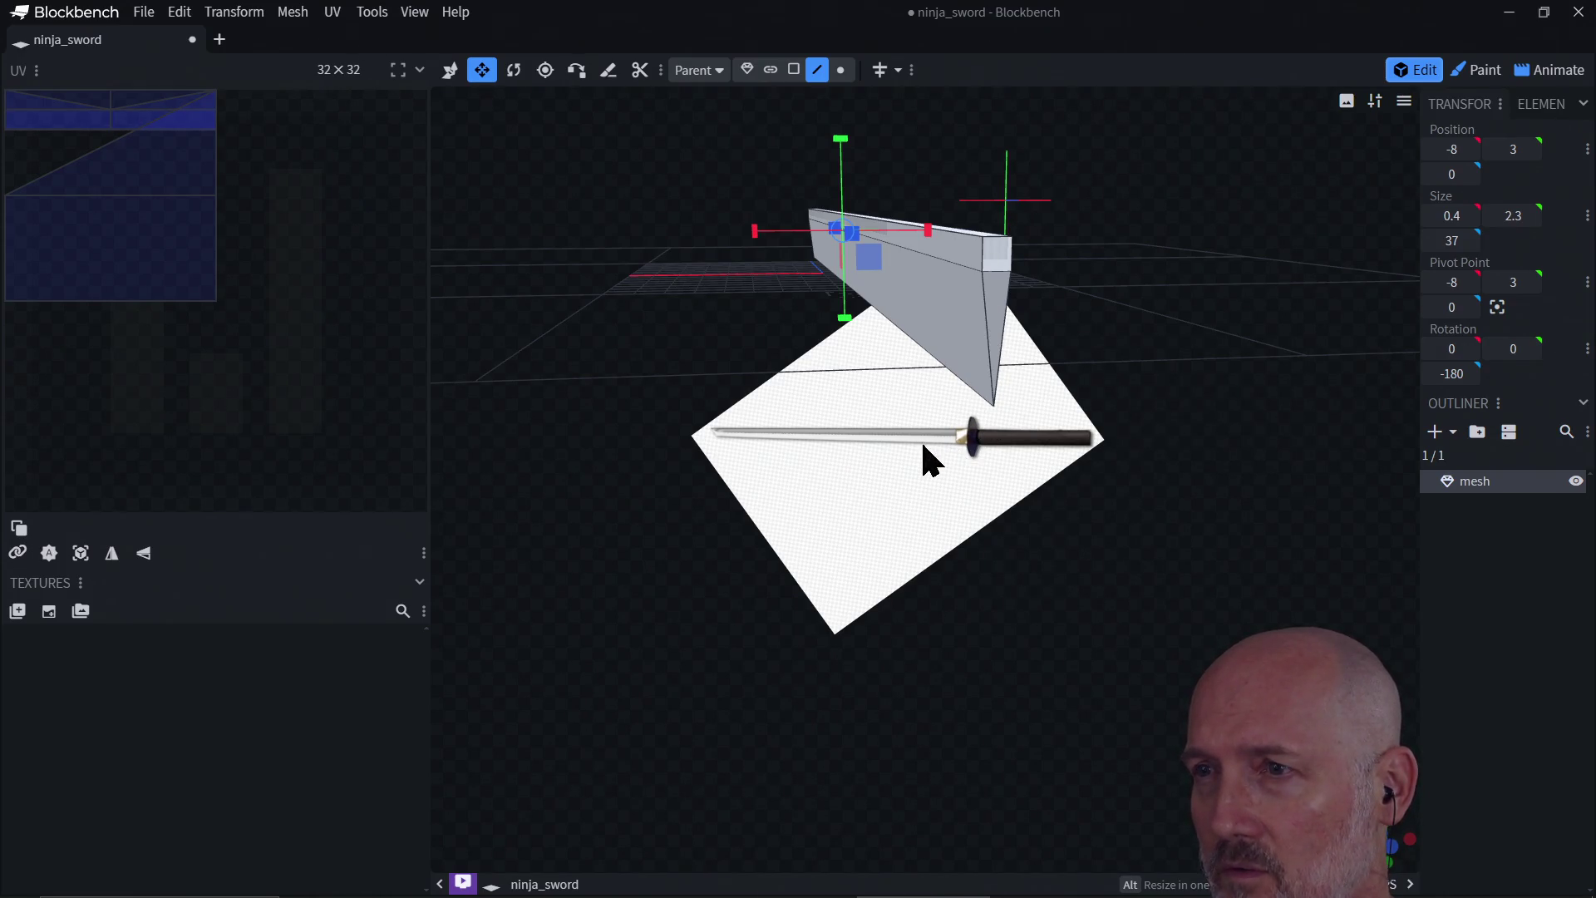
pyautogui.moveTo(923, 453)
pyautogui.mouseDown()
pyautogui.moveTo(1033, 497)
pyautogui.moveTo(1054, 474)
pyautogui.moveTo(973, 498)
pyautogui.moveTo(1067, 503)
pyautogui.moveTo(979, 449)
pyautogui.moveTo(1047, 477)
pyautogui.moveTo(1079, 466)
pyautogui.moveTo(1085, 482)
pyautogui.moveTo(989, 481)
pyautogui.mouseUp()
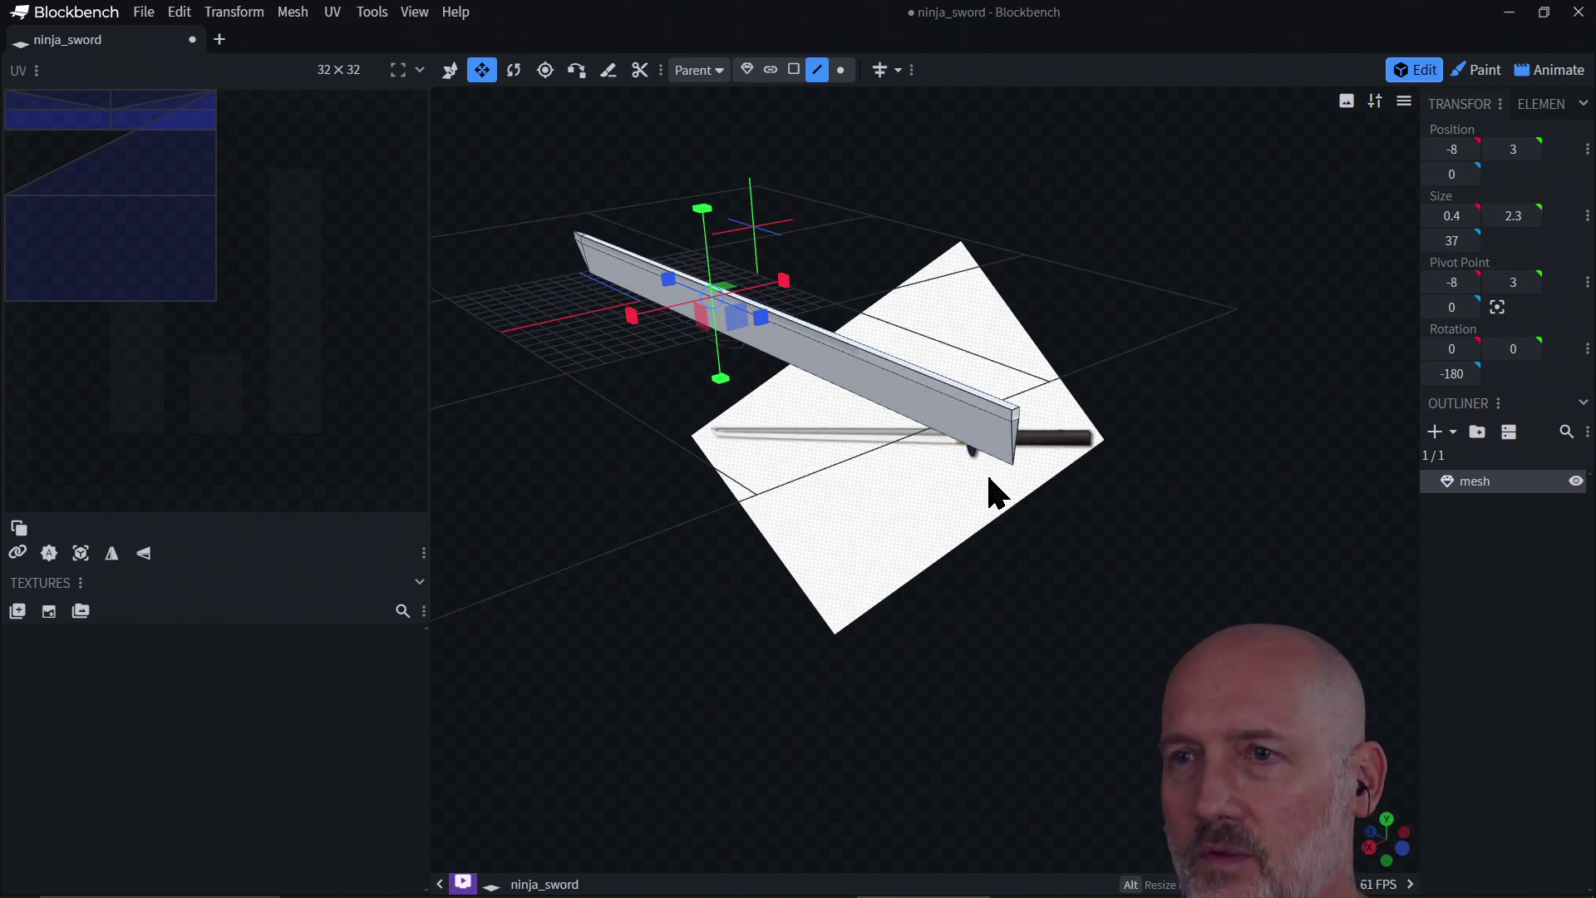
pyautogui.hotkey('ctrl', 's')
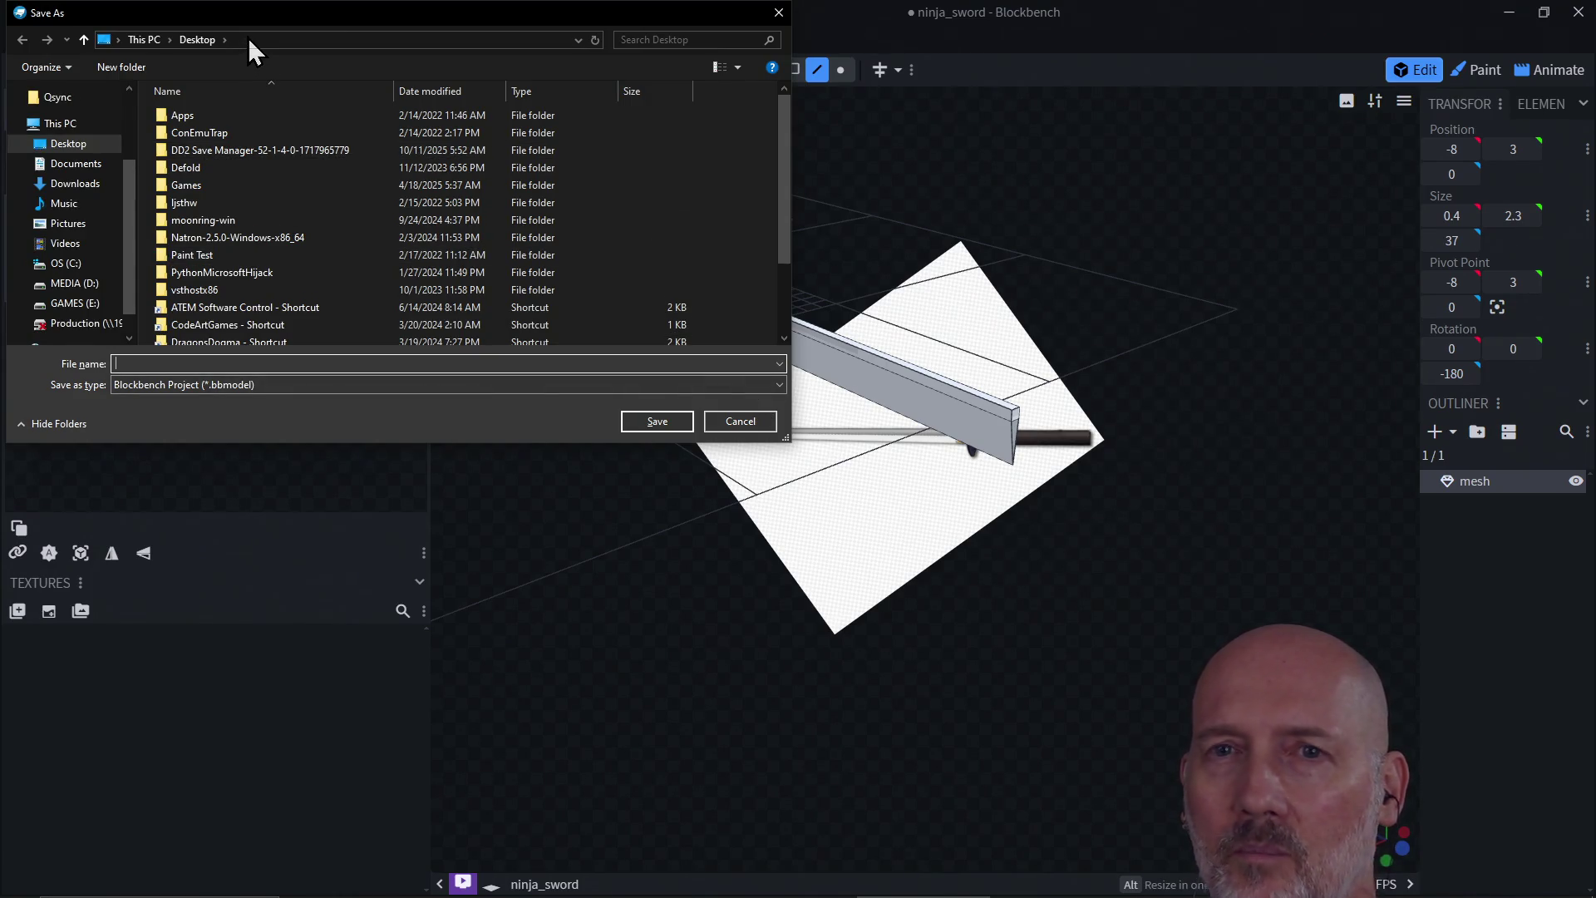
# Step: In a new PowerShell tab, cd into the learn-blockbench folder and copy its path
pyautogui.hotkey('alt', 'Tab')
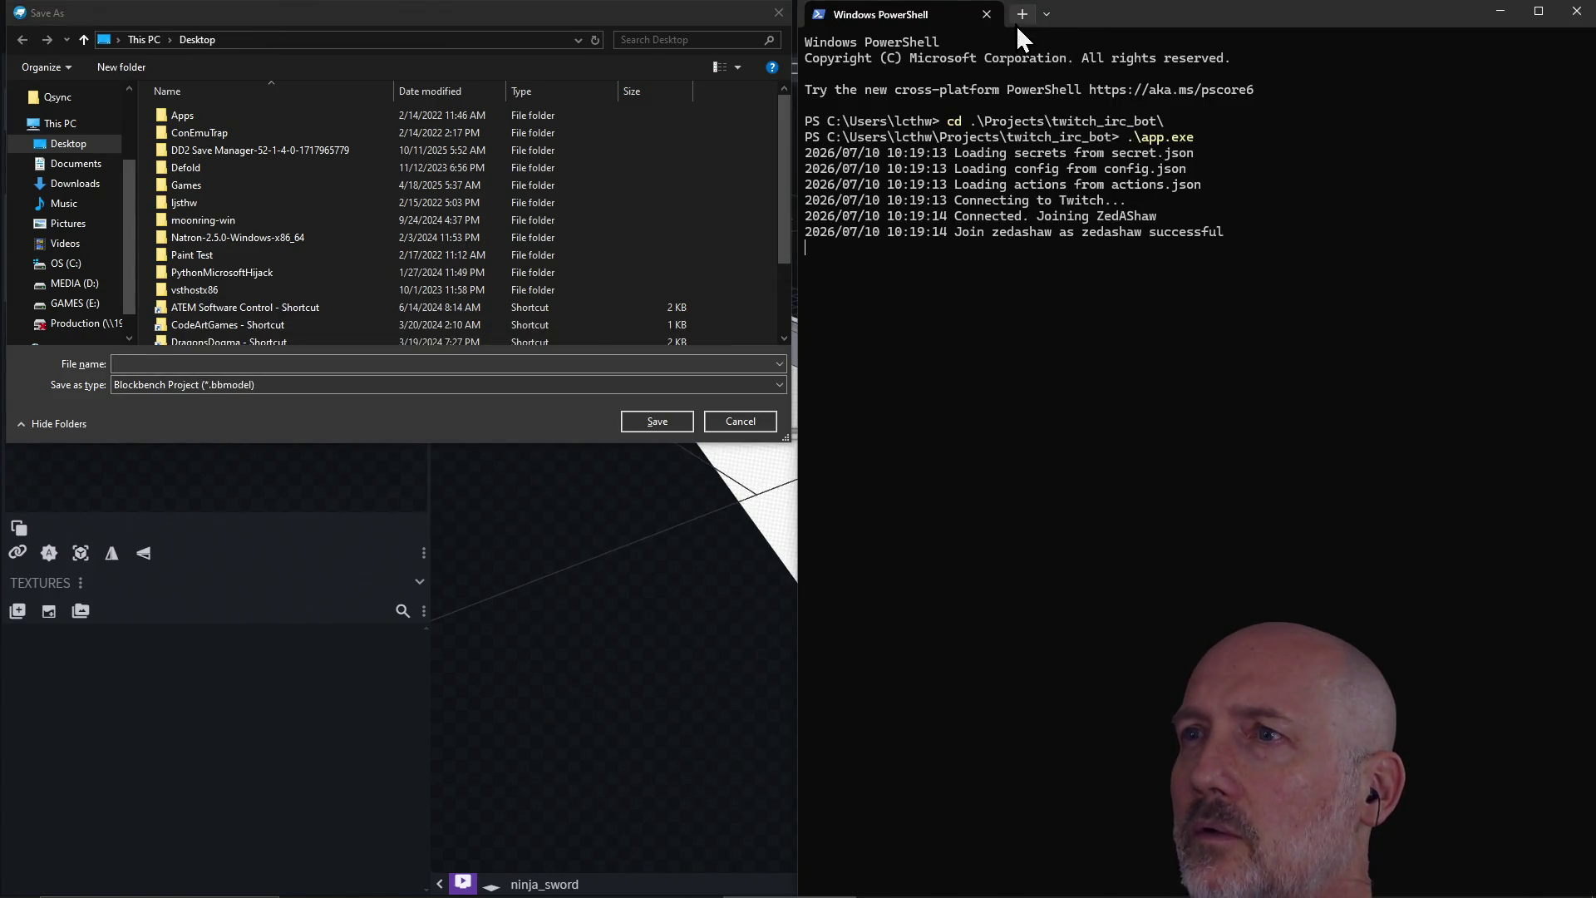
pyautogui.click(1019, 22)
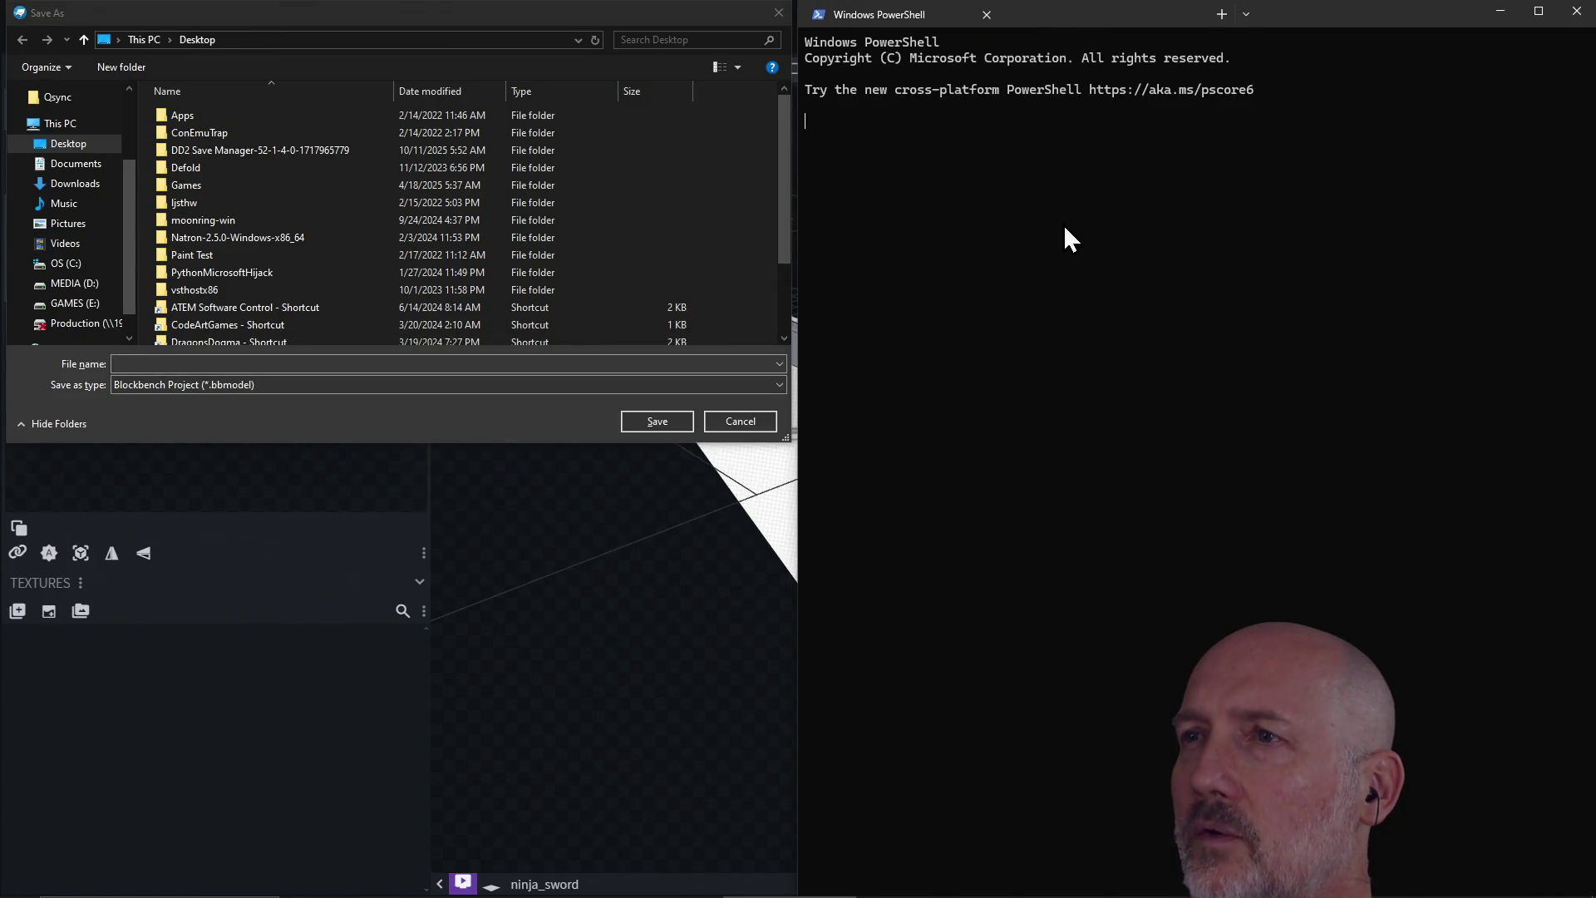
pyautogui.write('cd le')
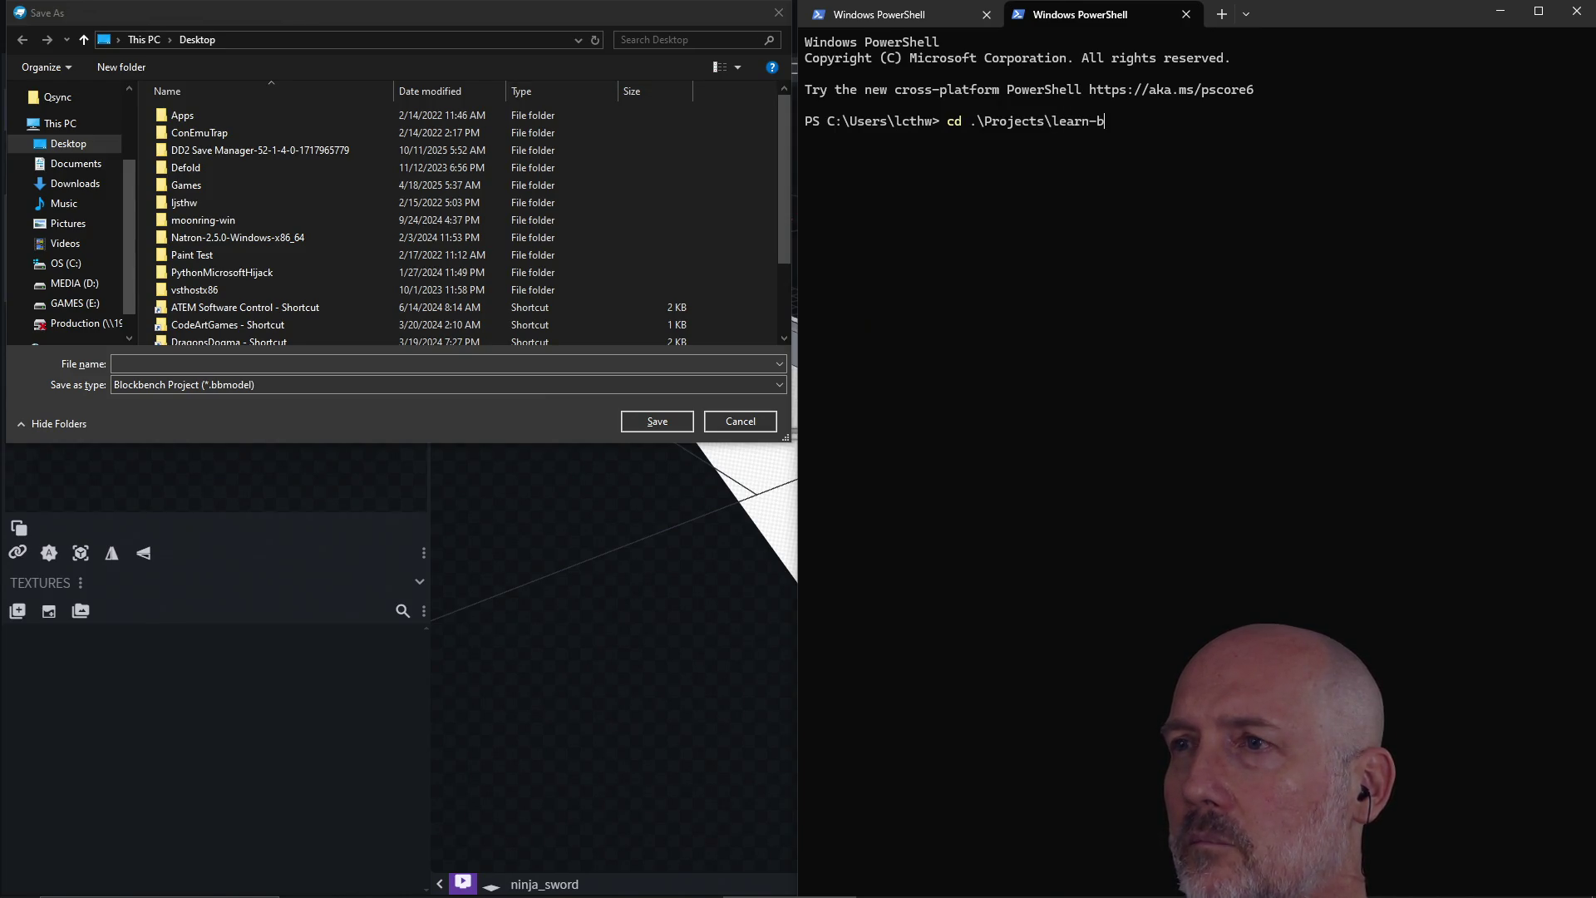
pyautogui.press('Return')
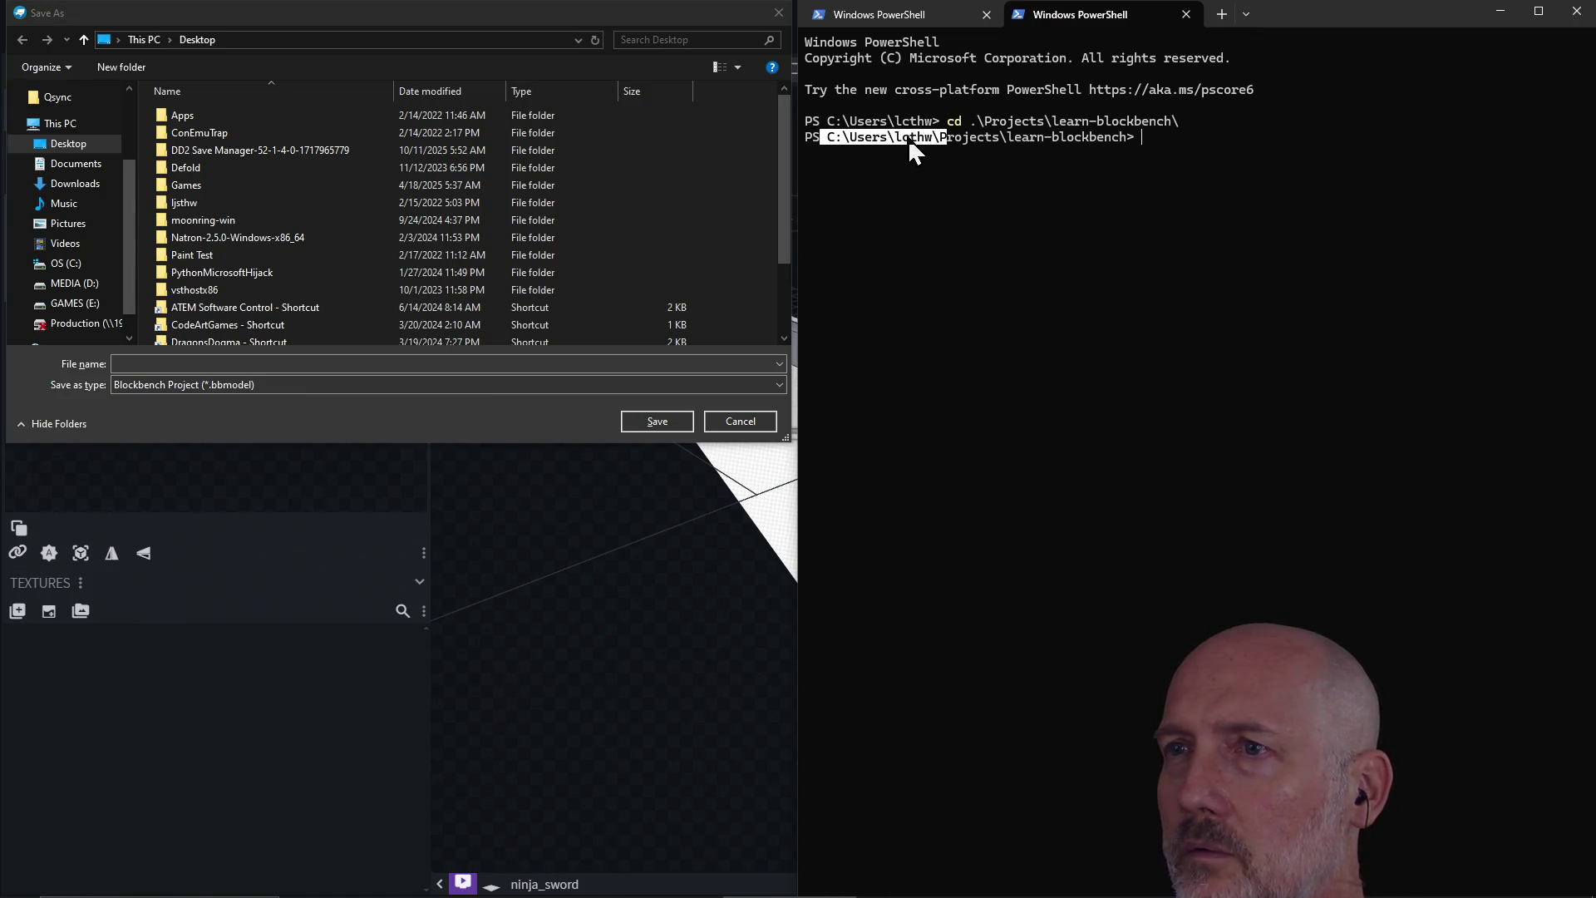
pyautogui.moveTo(839, 143); pyautogui.dragTo(1084, 139)
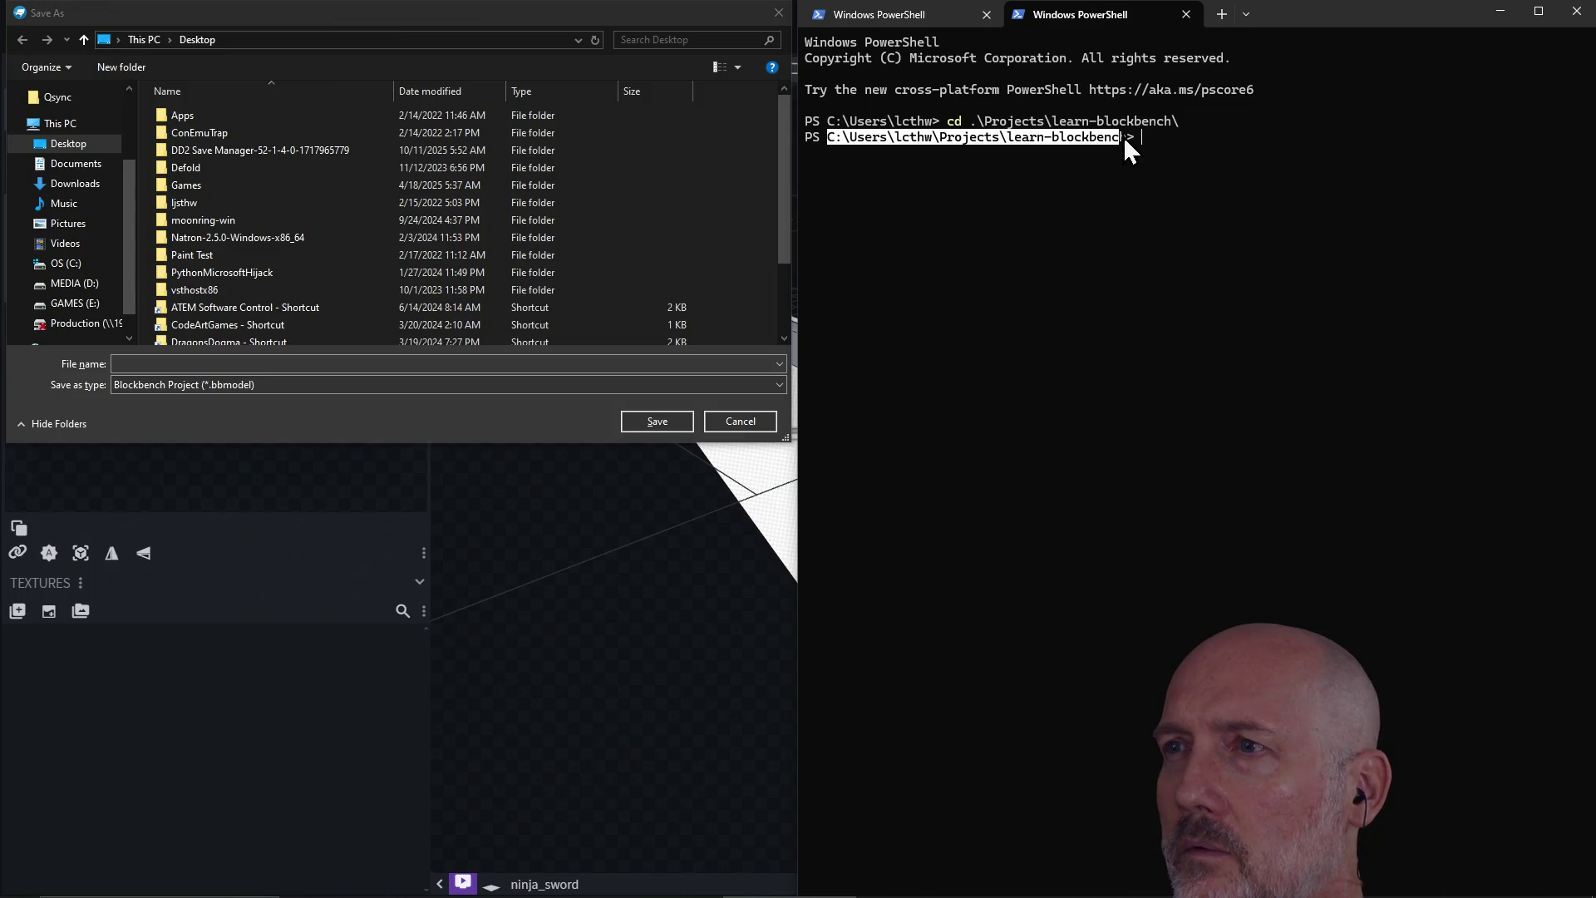
pyautogui.hotkey('ctrl', 'c')
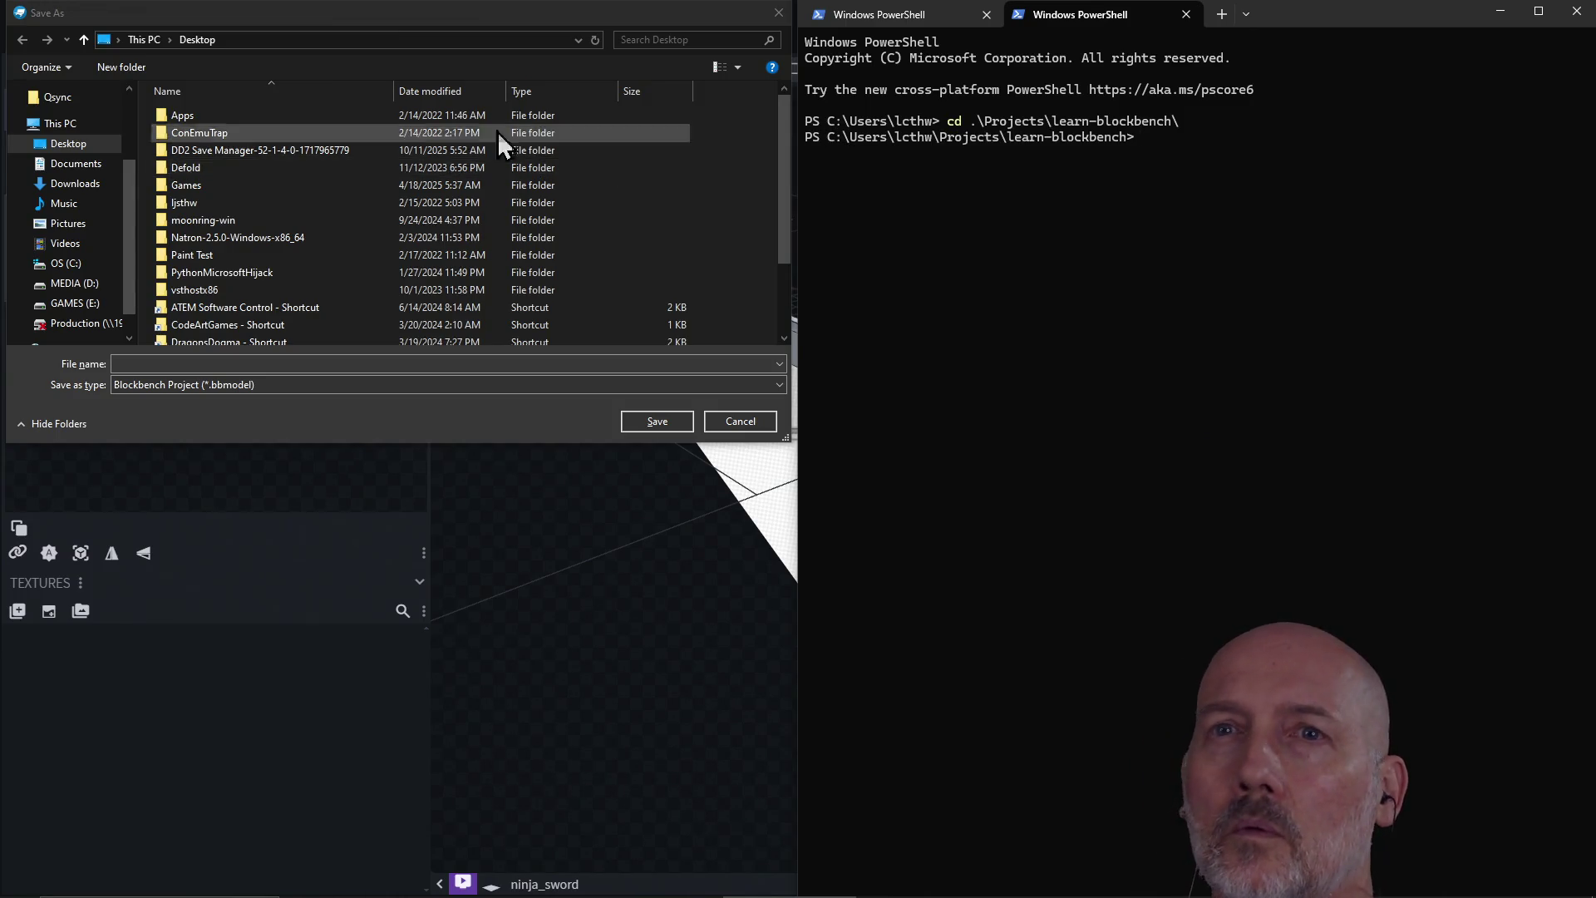
# Step: Save the project as ninja_sword.bbmodel in learn-blockbench, then open Add Mesh's shape list
pyautogui.click(447, 39)
pyautogui.hotkey('ctrl', 'v')
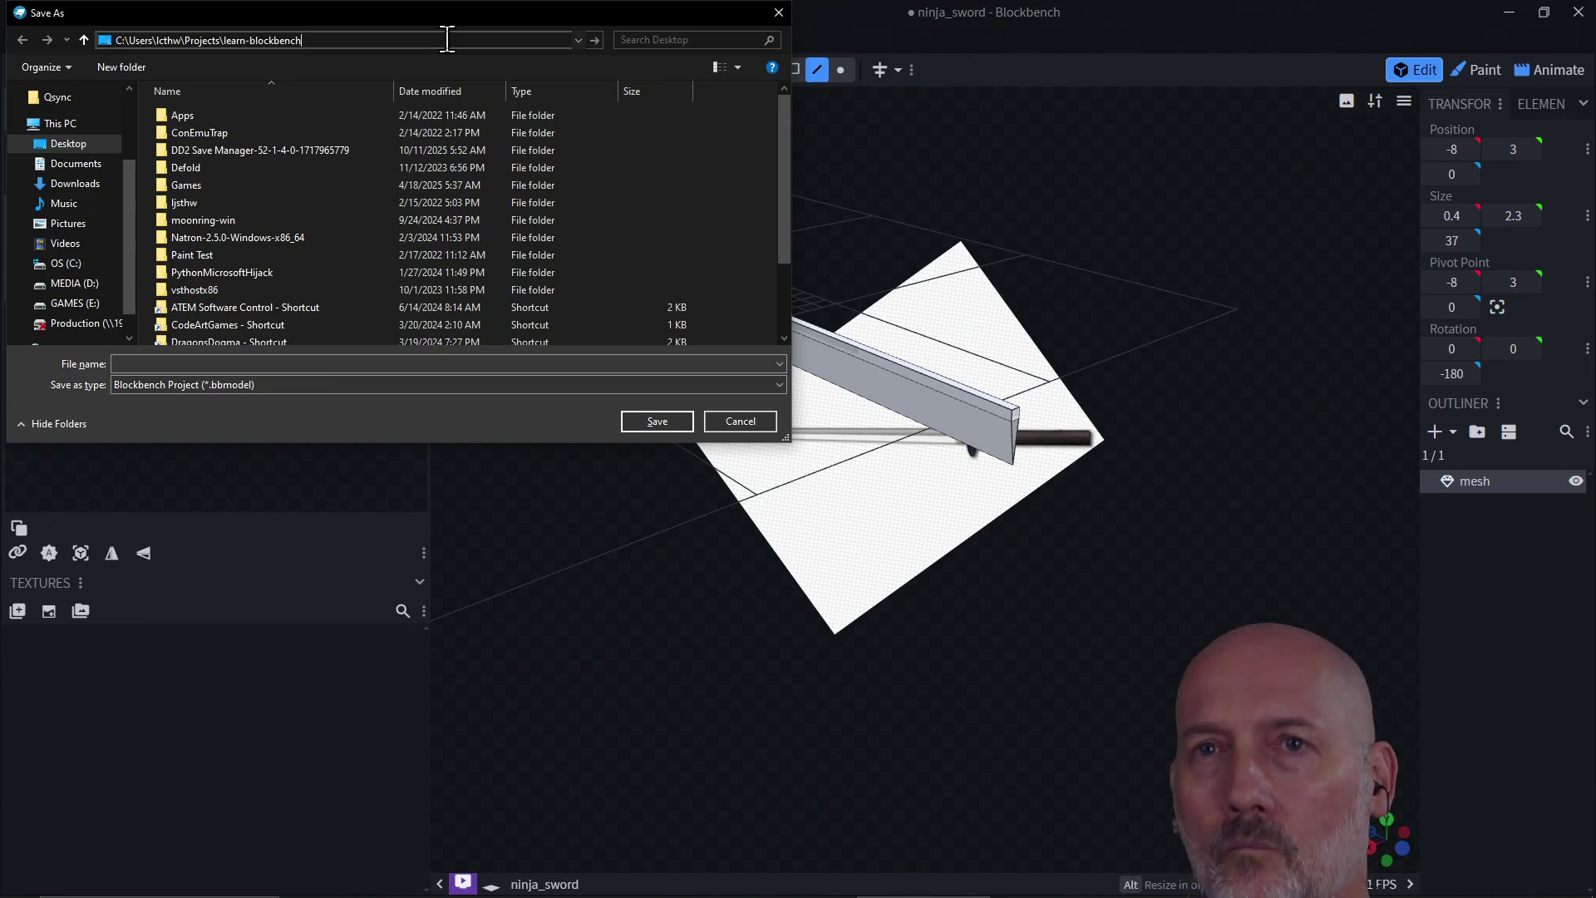
pyautogui.press('Return')
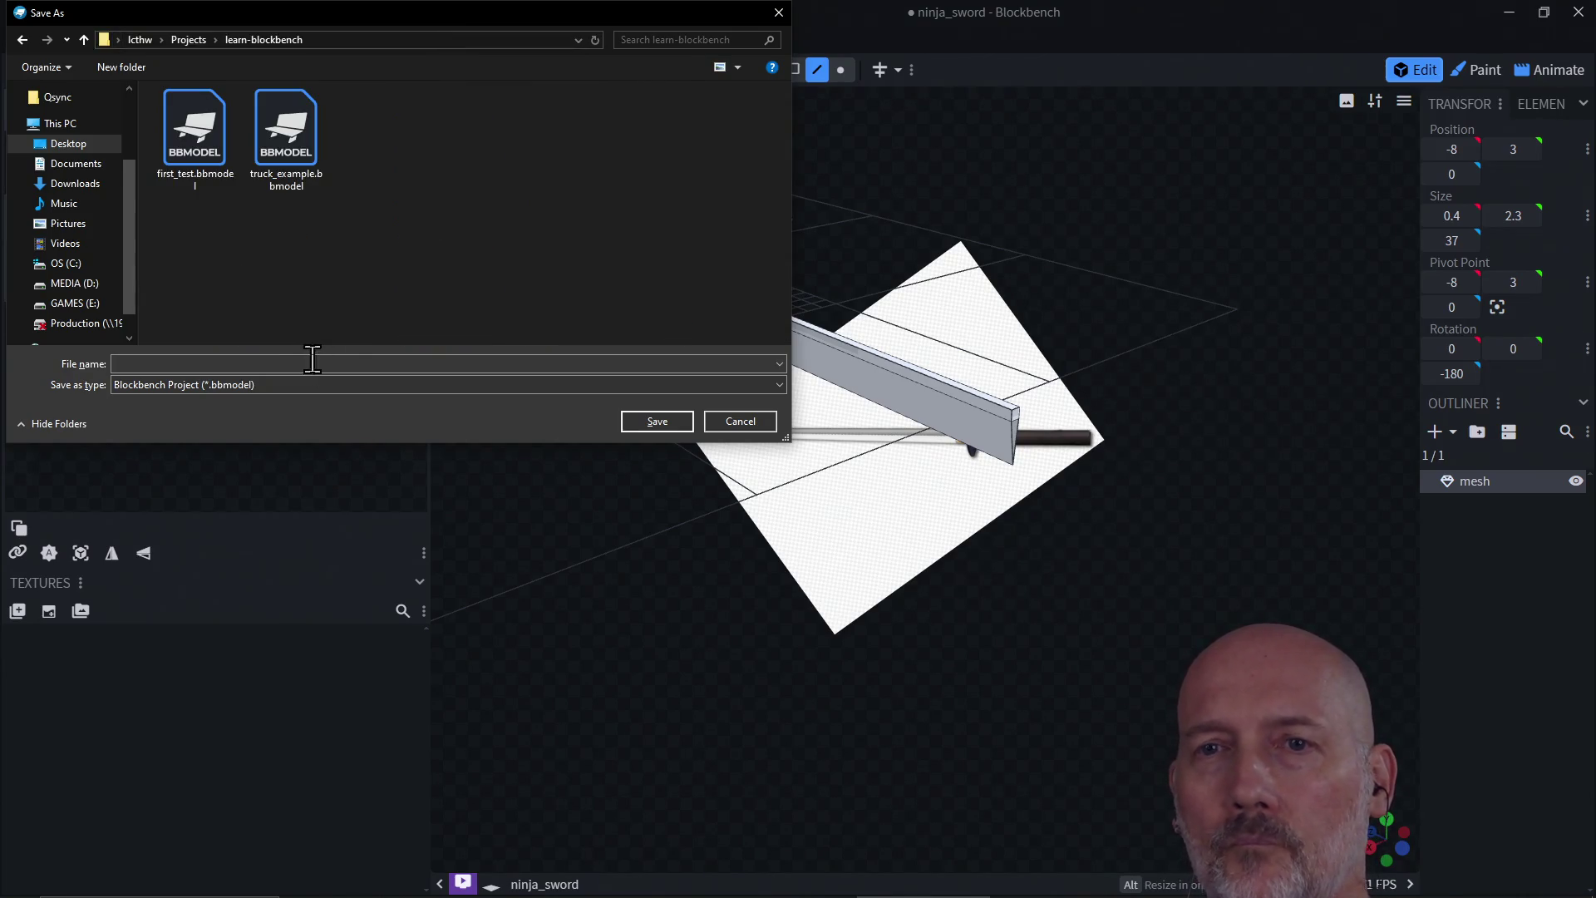
pyautogui.click(309, 362)
pyautogui.write('ninja_sword')
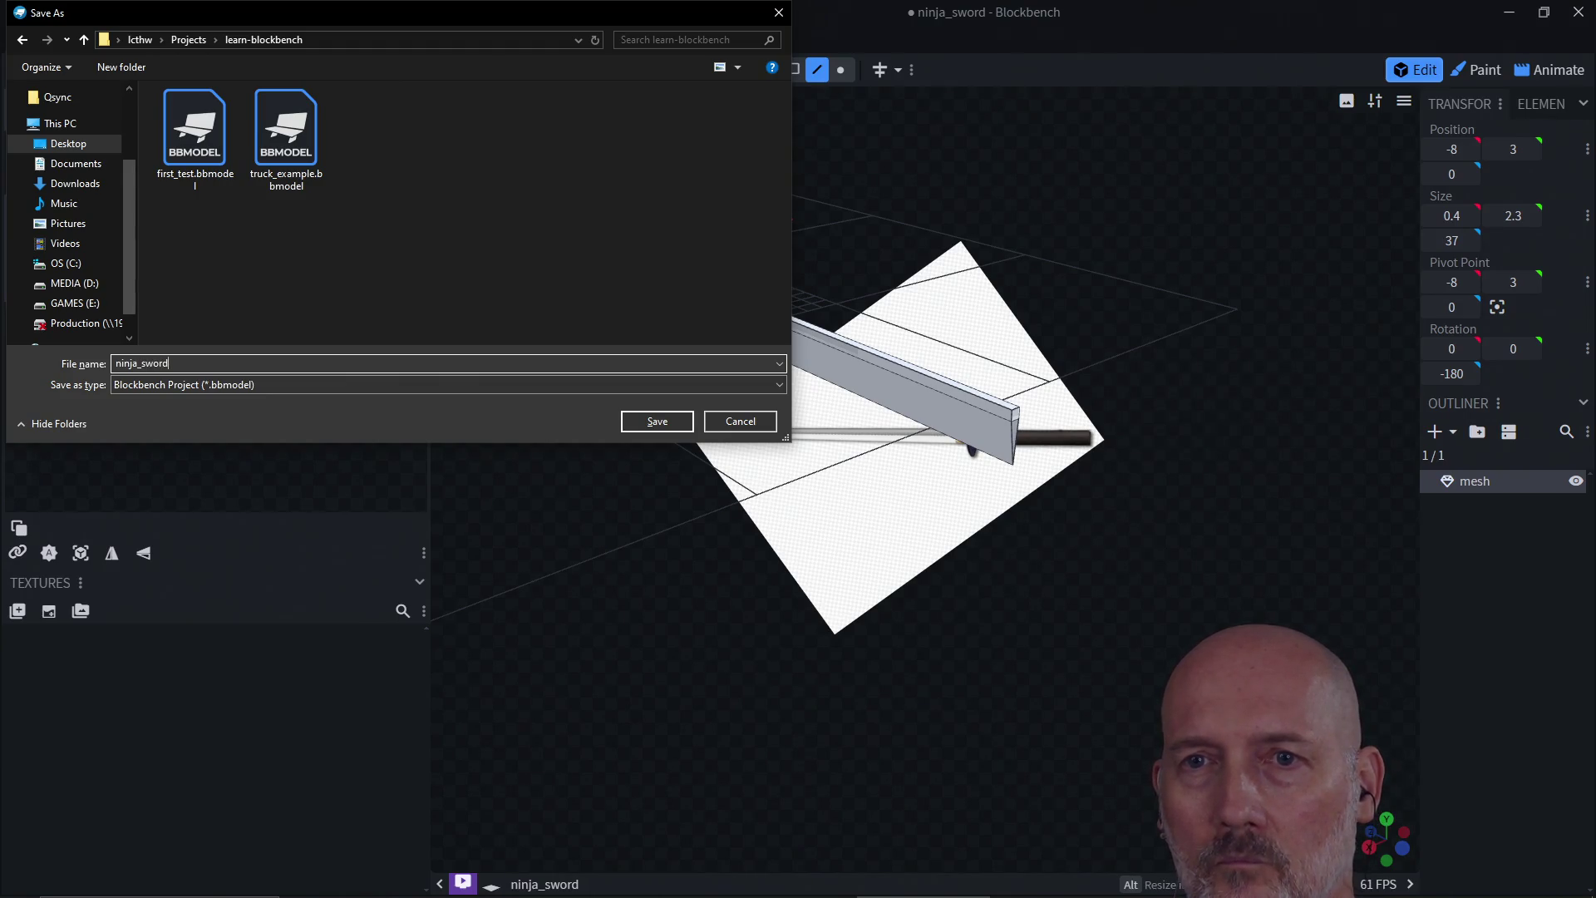
pyautogui.press('Return')
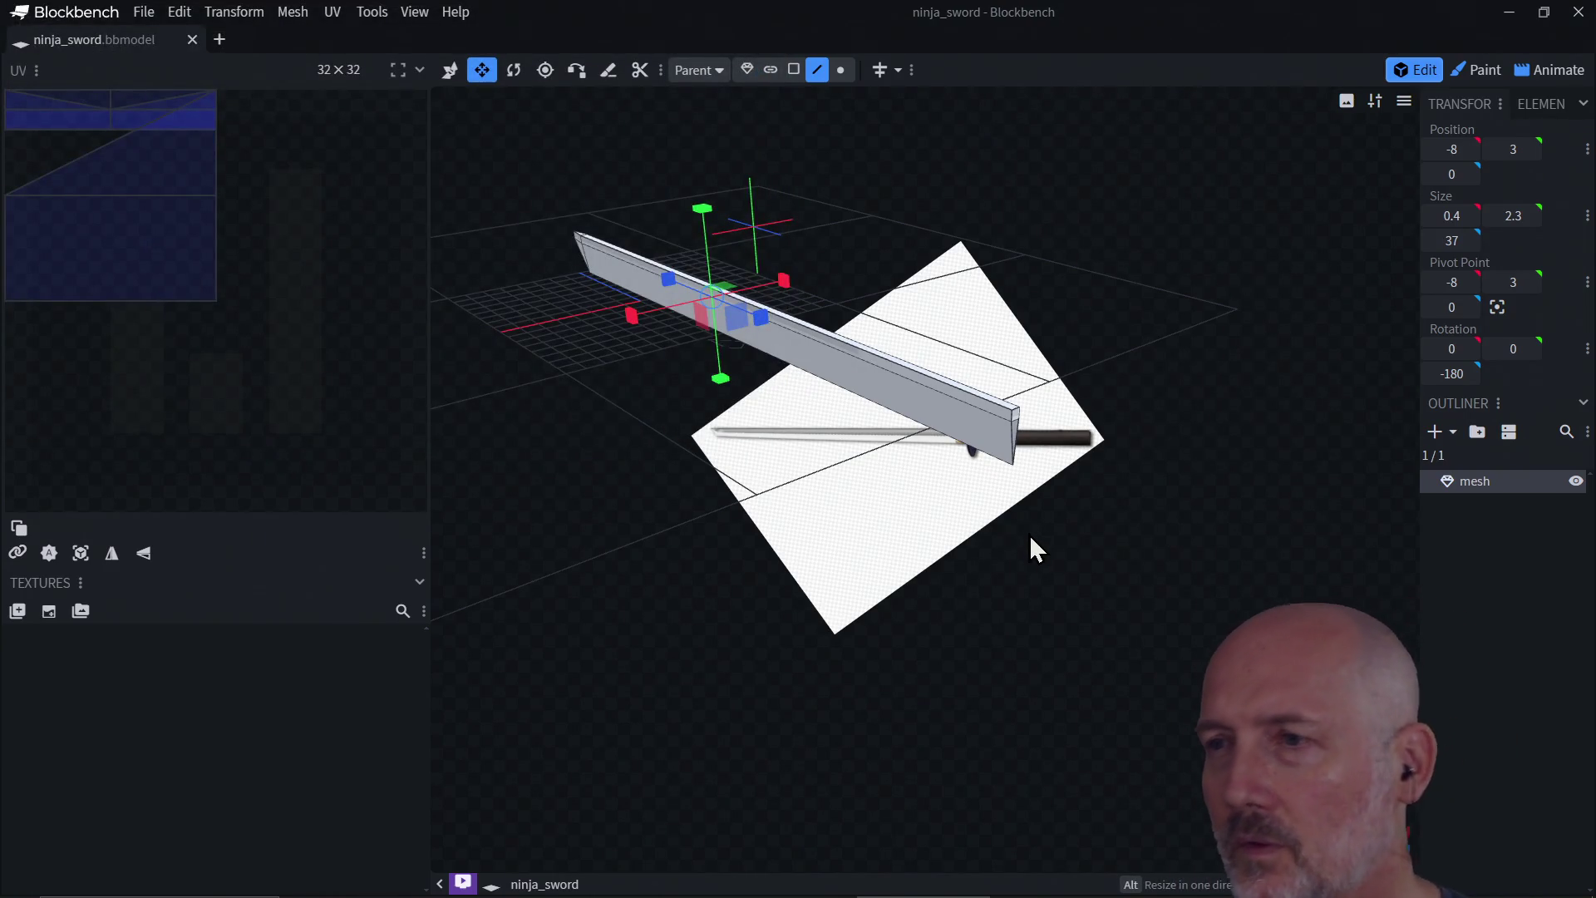
pyautogui.click(1434, 432)
pyautogui.click(751, 143)
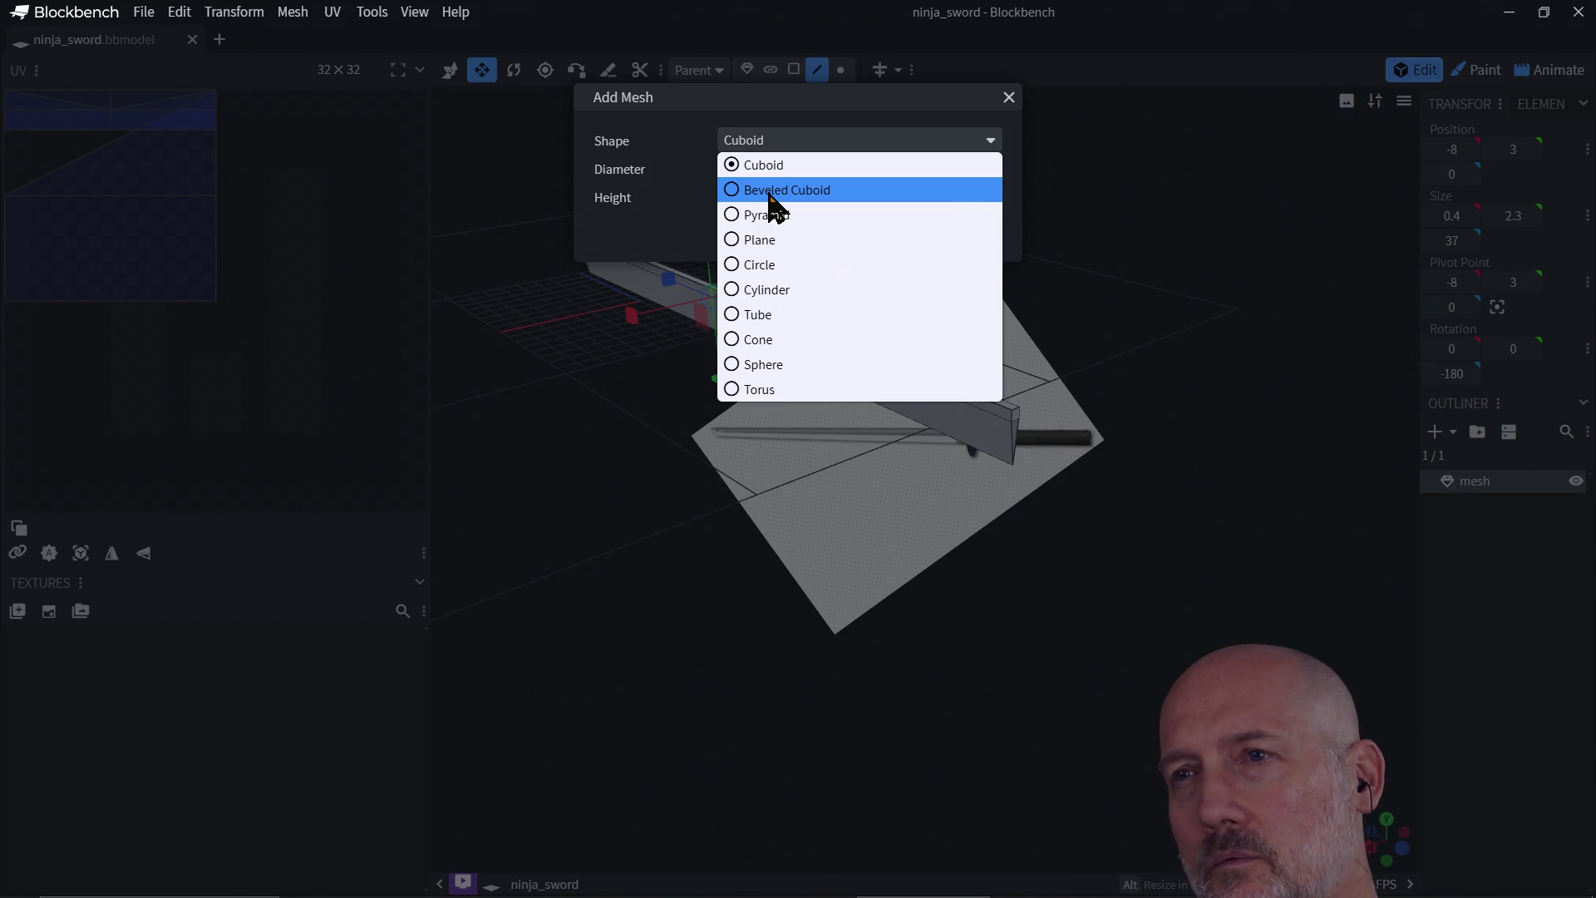
# Step: Create a 1×1×1 Beveled Cuboid mesh next to the blade
pyautogui.click(772, 191)
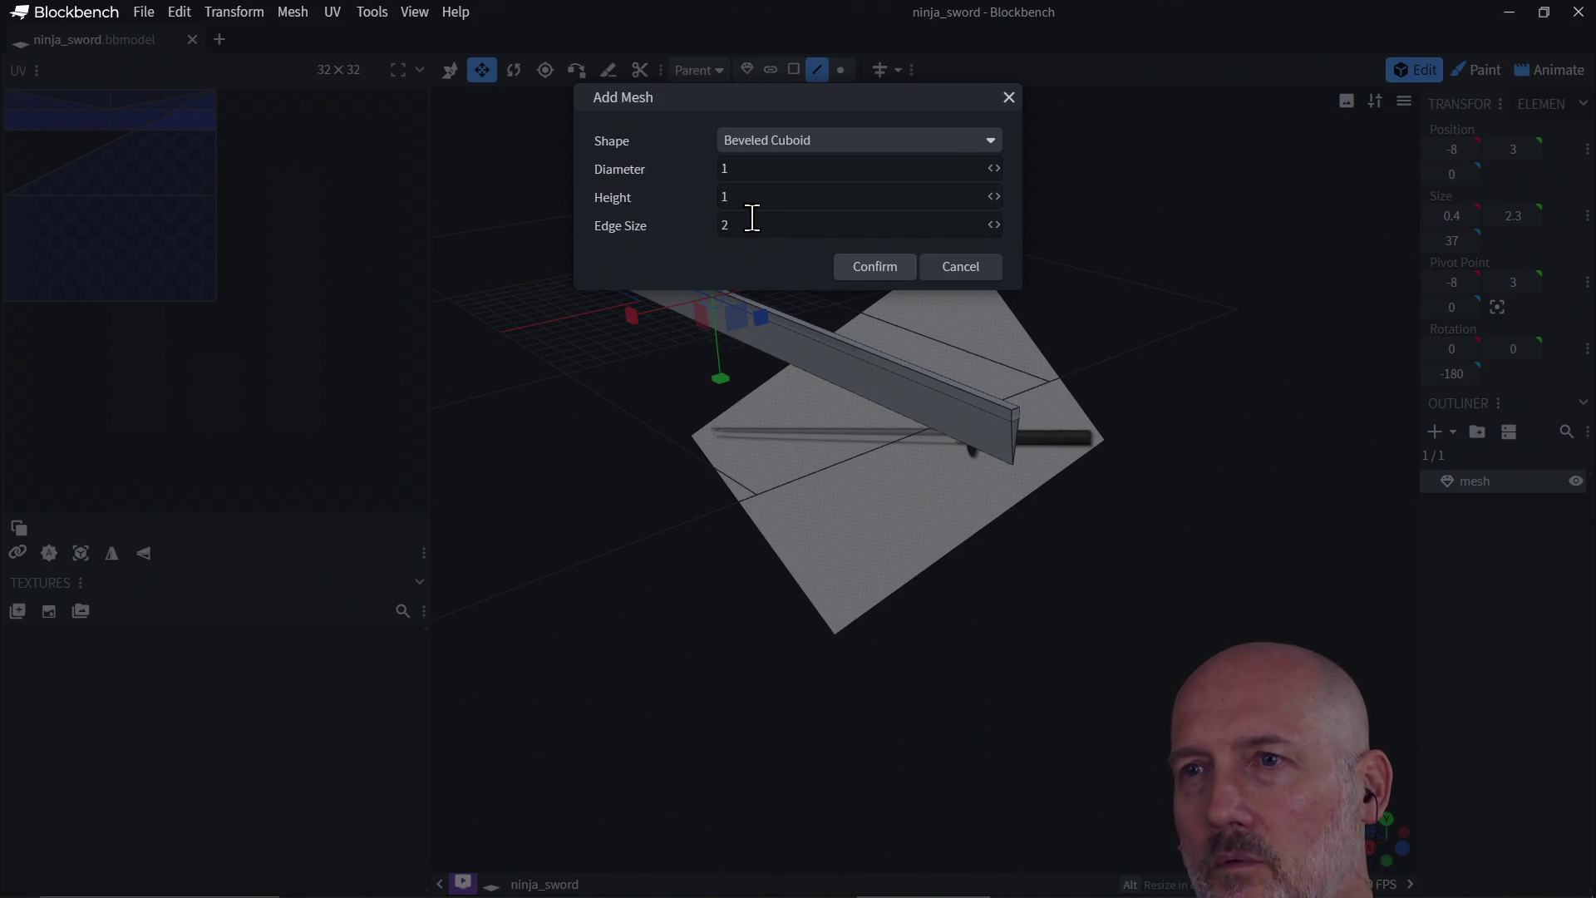
pyautogui.click(871, 267)
pyautogui.moveTo(722, 367); pyautogui.dragTo(576, 332)
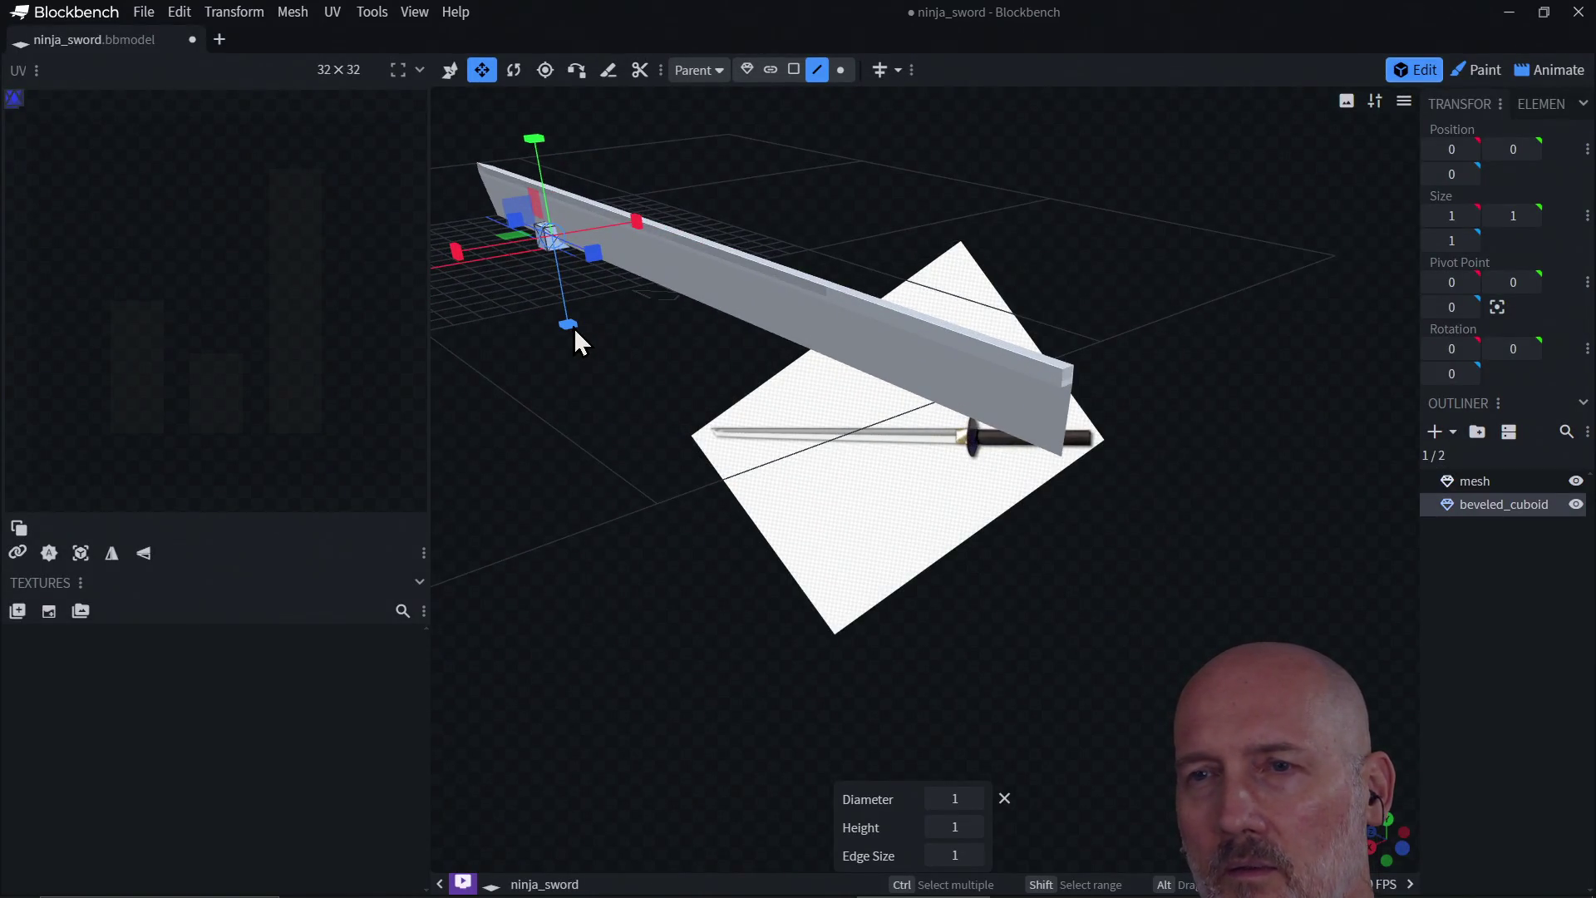
# Step: Try dragging a cube edge, skip Auto Fix, then move the cuboid to X = 2
pyautogui.press('f')
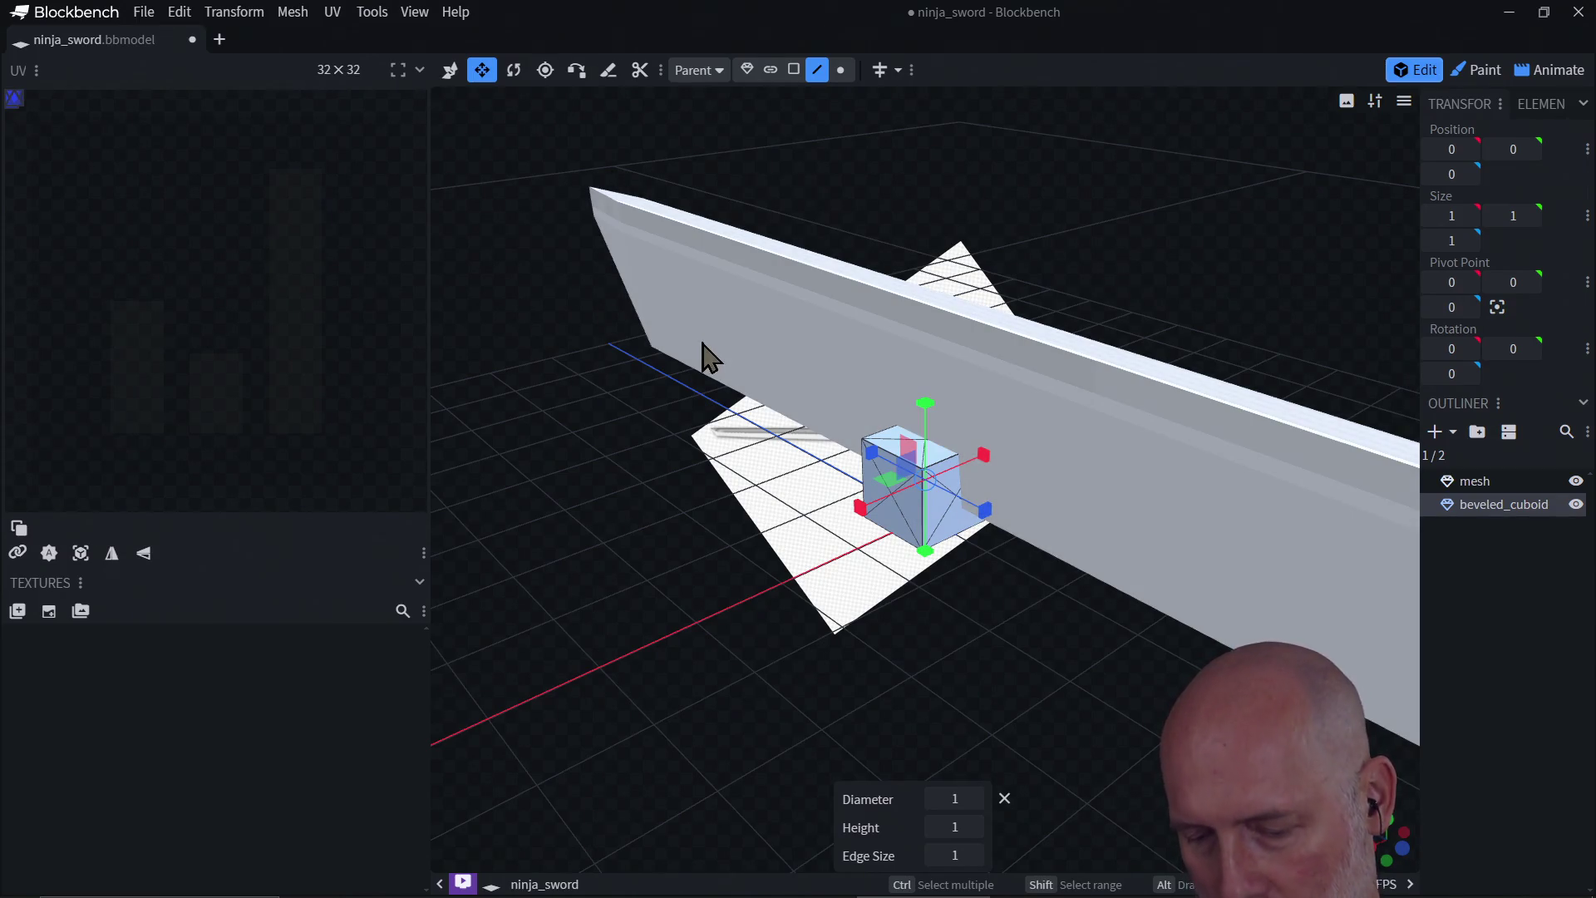
pyautogui.press('v')
pyautogui.click(926, 527)
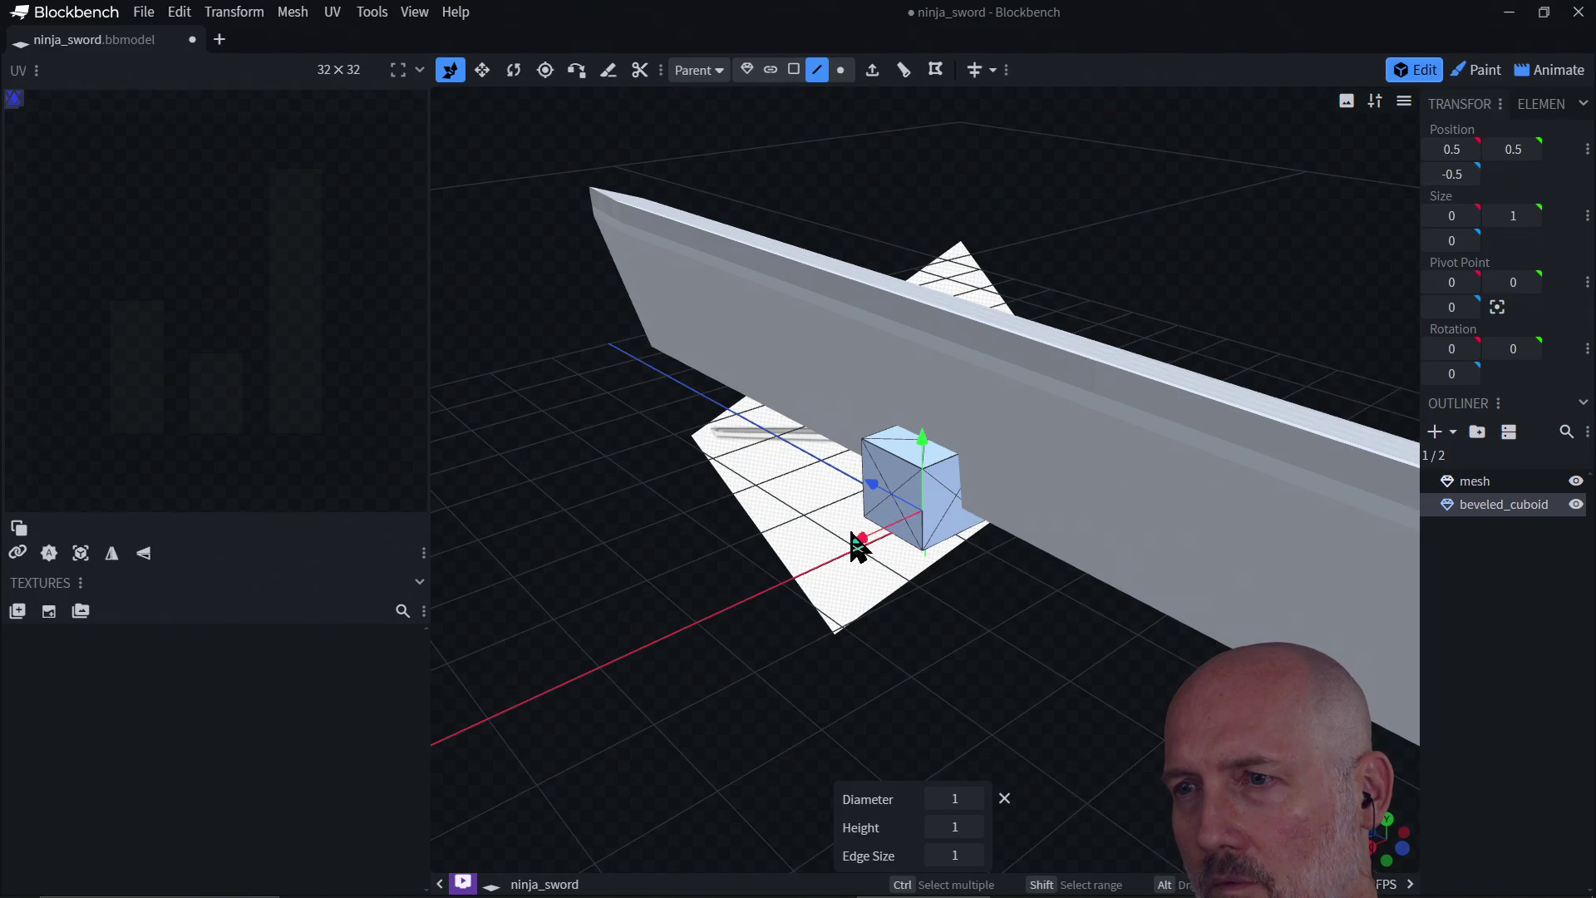
pyautogui.moveTo(856, 544); pyautogui.dragTo(824, 555)
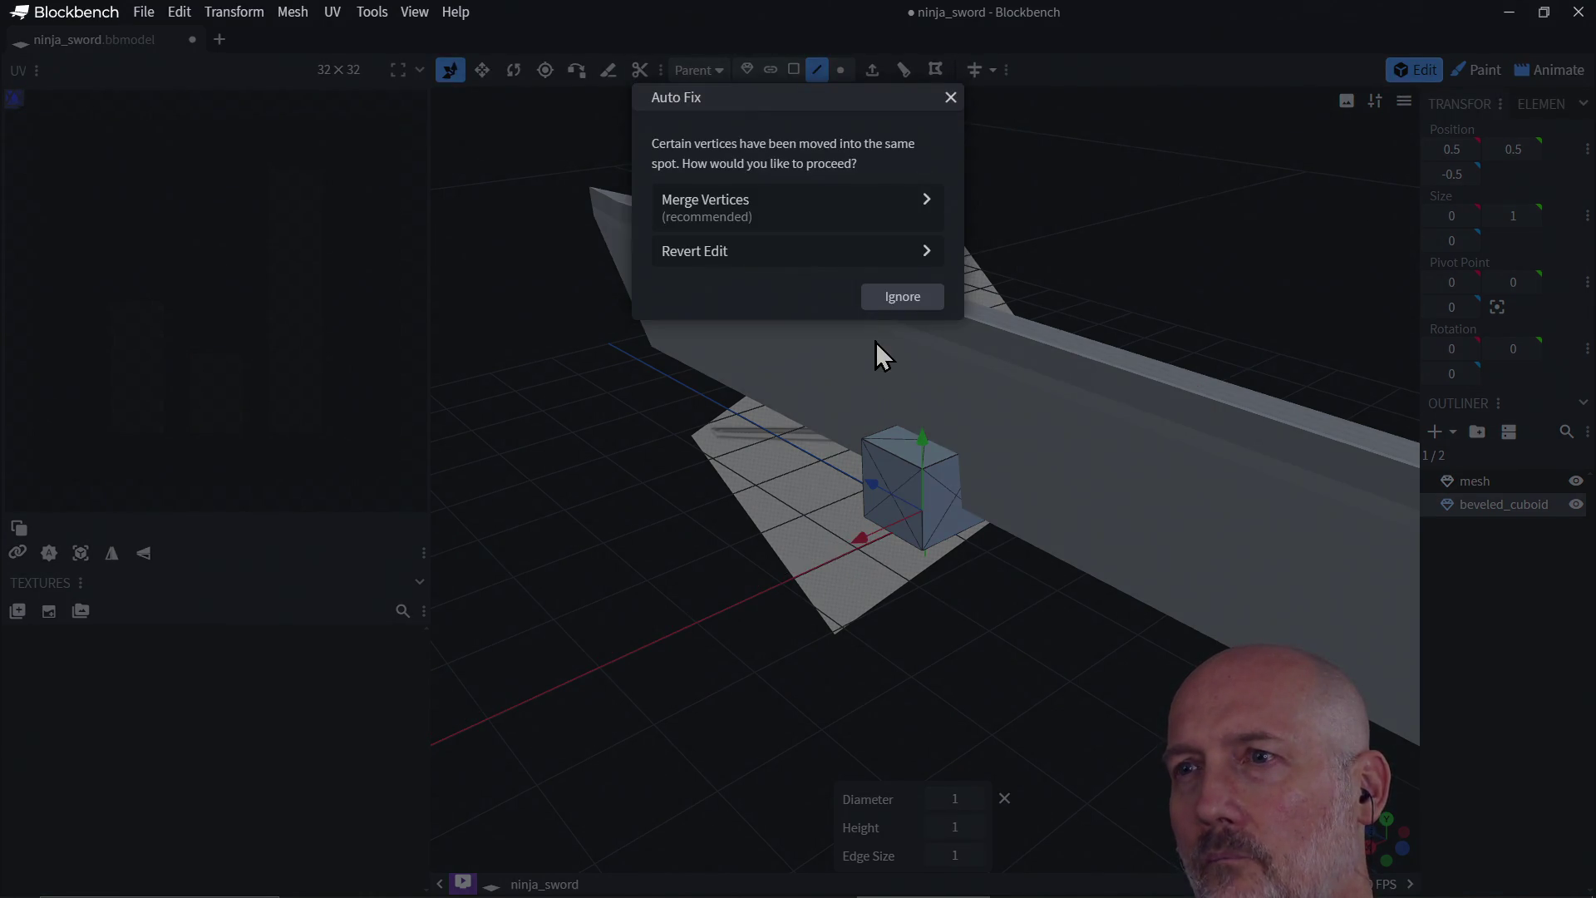
pyautogui.click(901, 301)
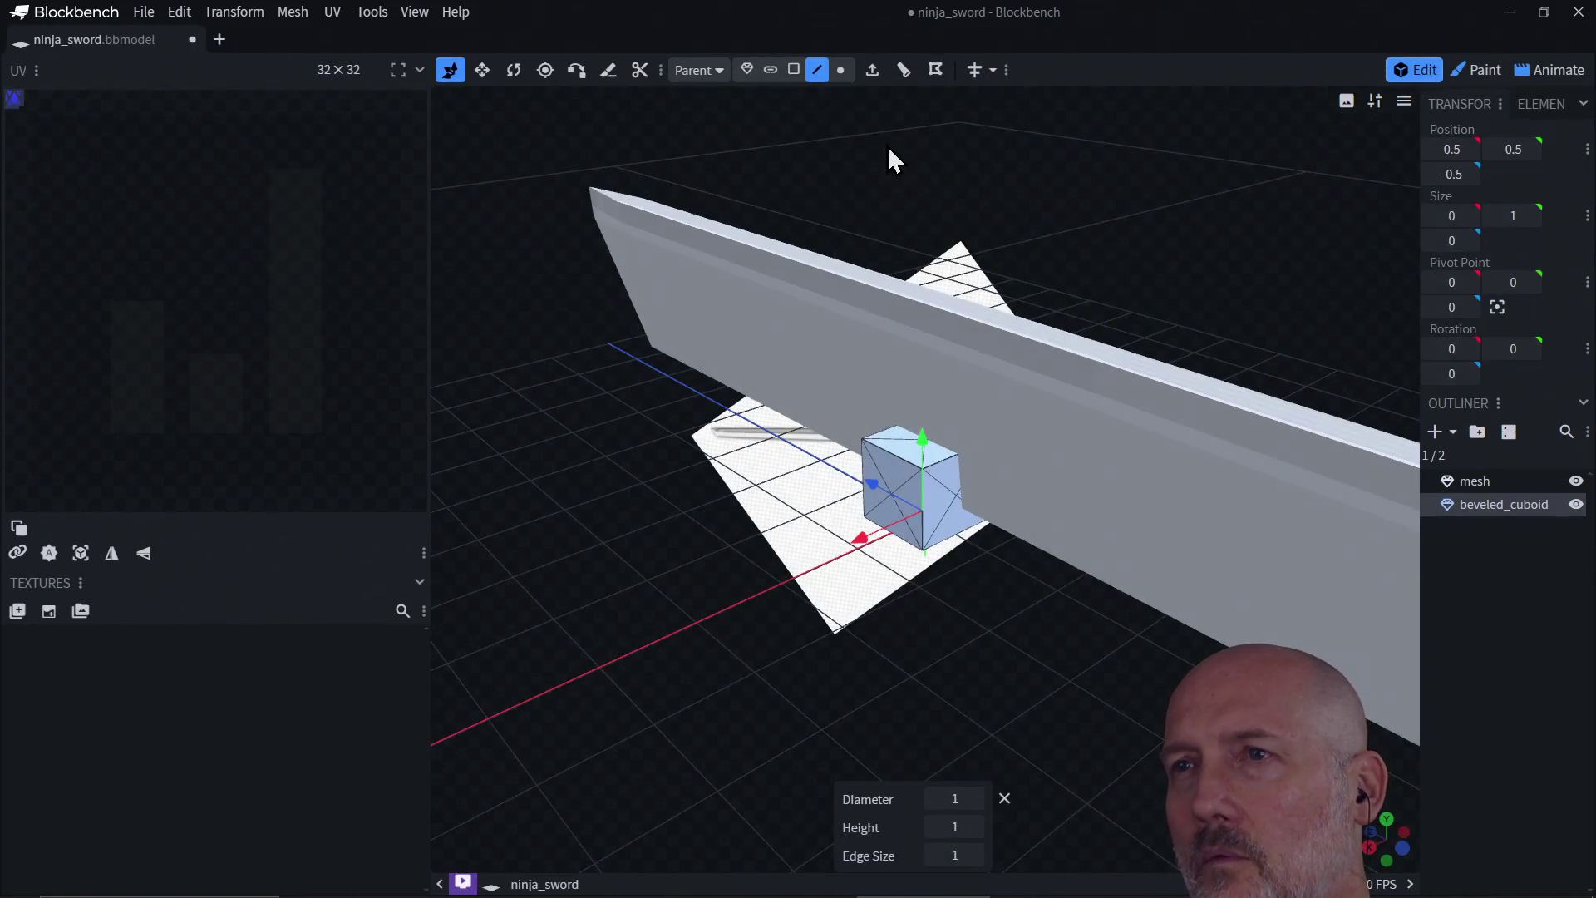
pyautogui.click(747, 70)
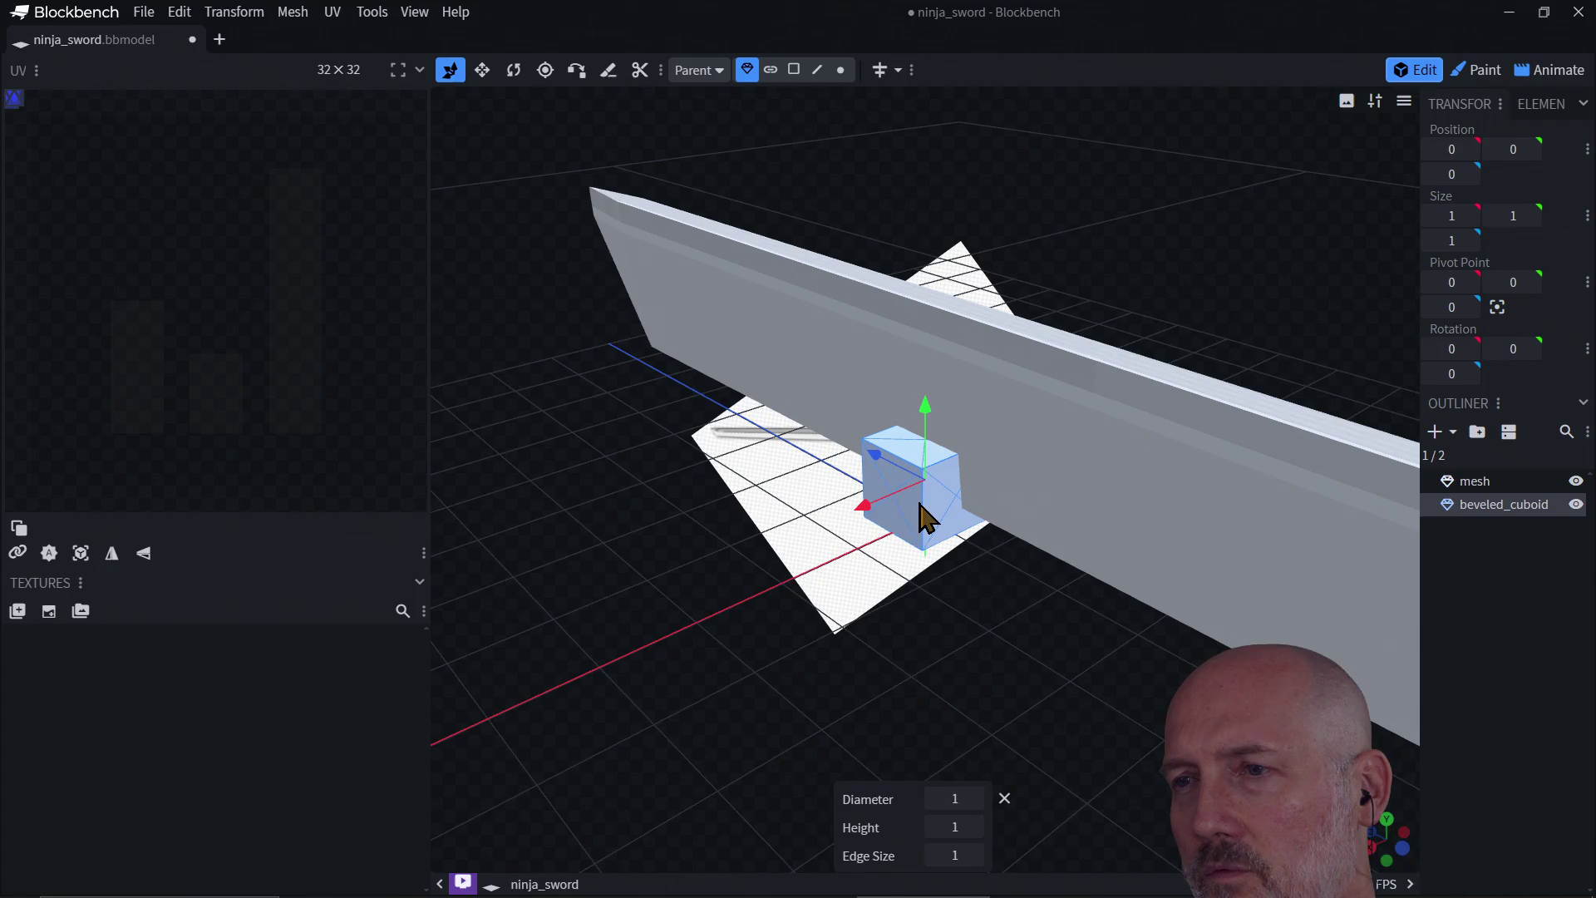
pyautogui.moveTo(890, 498); pyautogui.dragTo(713, 552)
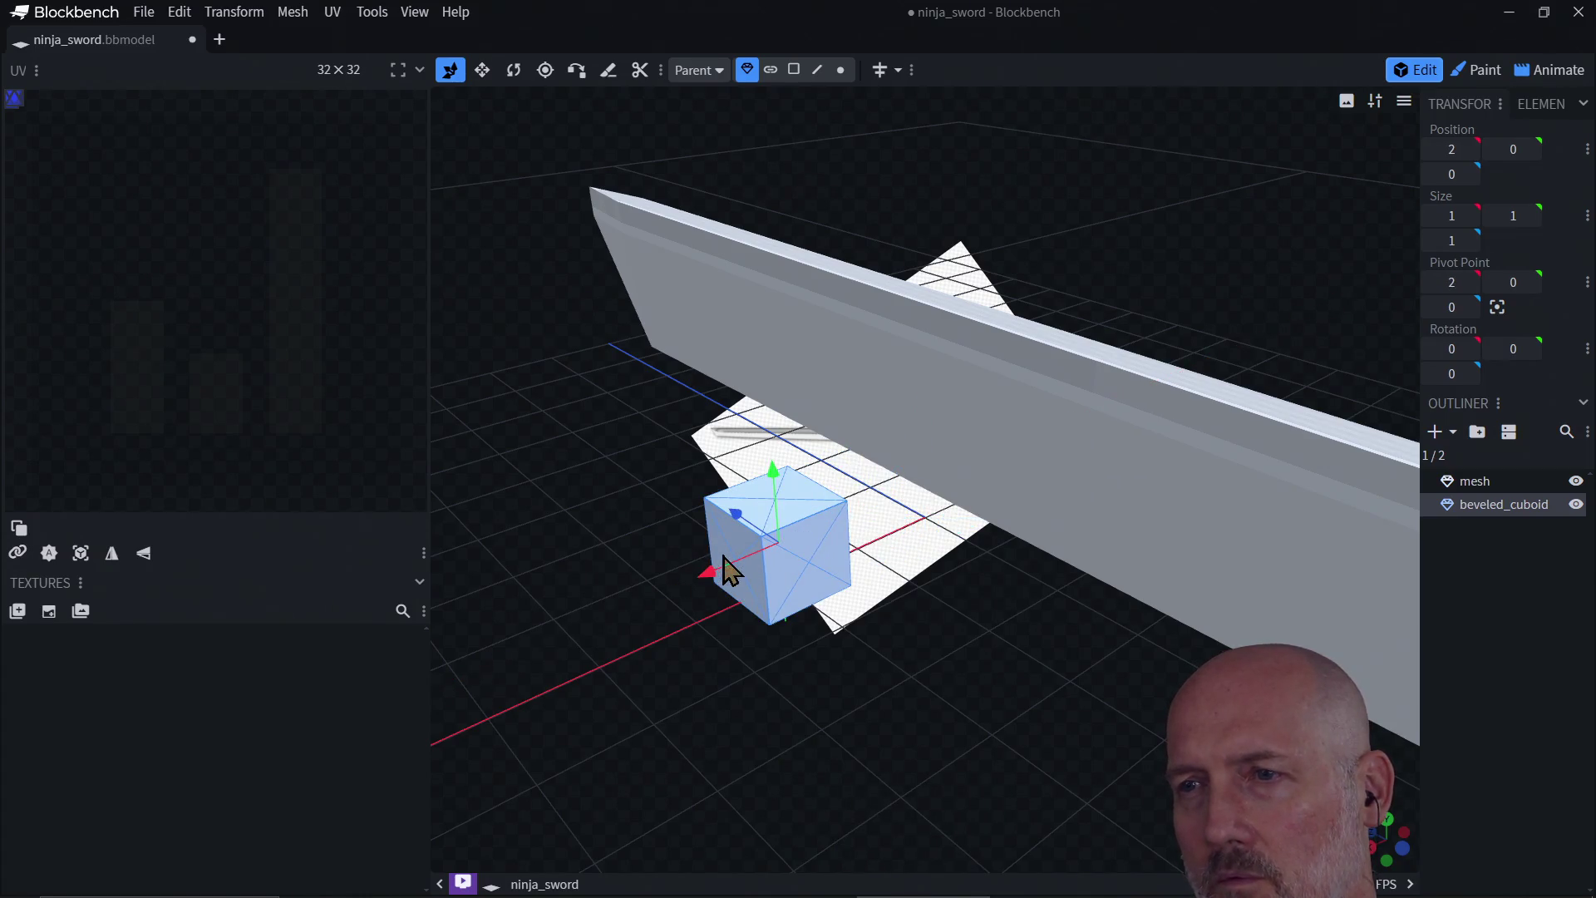
# Step: Inspect the cuboid by selecting several of its faces and edges
pyautogui.scroll(2, 773, 569)
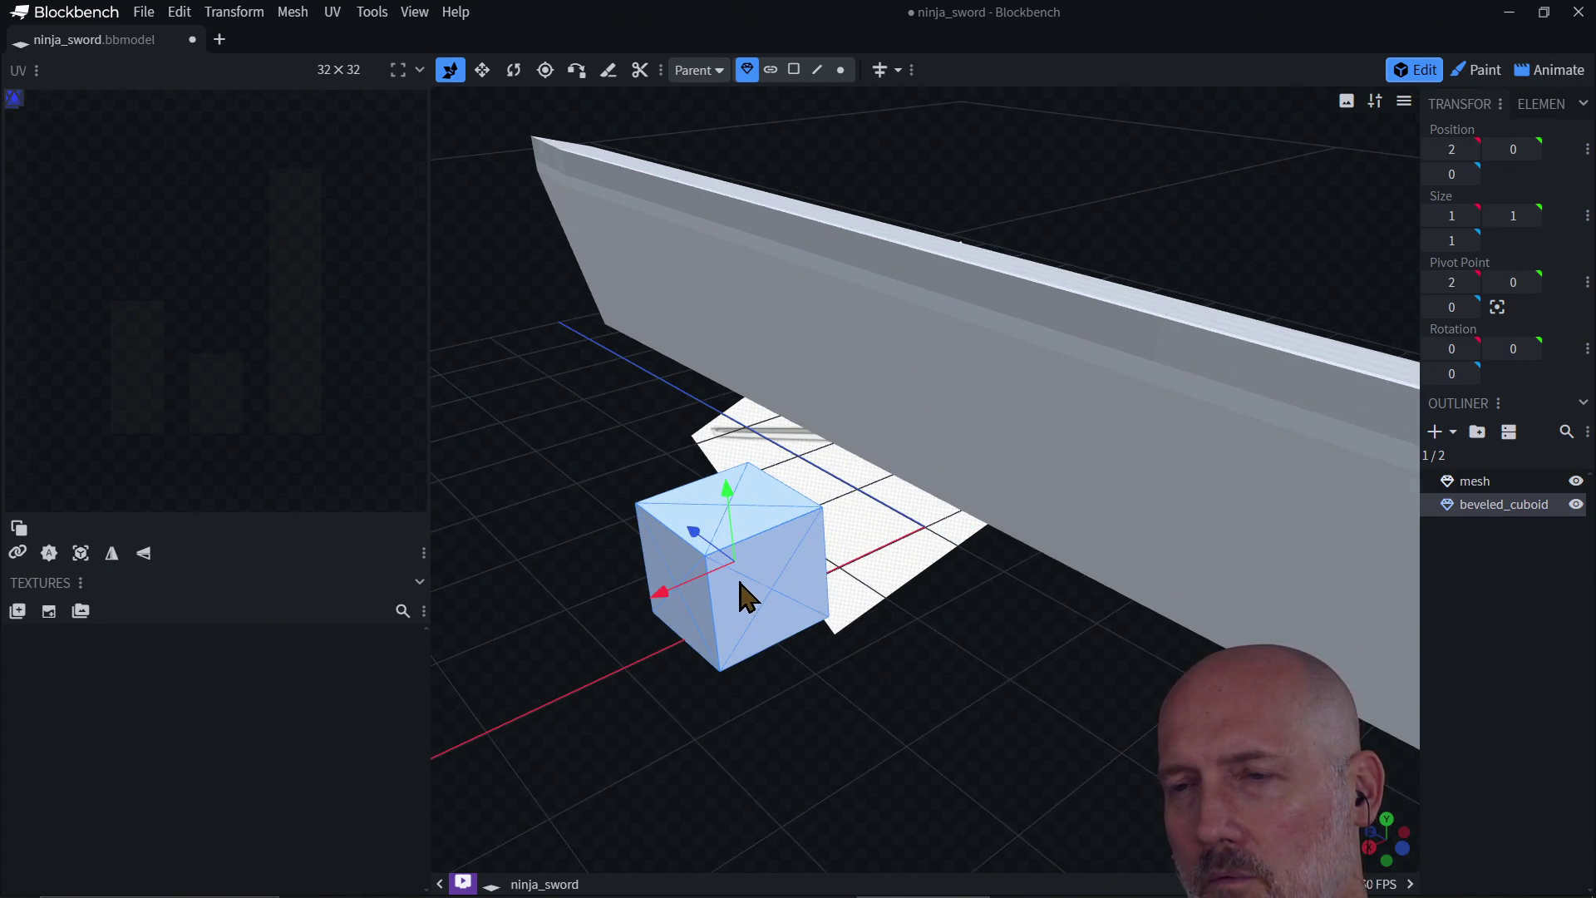
pyautogui.moveTo(651, 648)
pyautogui.mouseDown()
pyautogui.moveTo(705, 610)
pyautogui.moveTo(715, 645)
pyautogui.moveTo(798, 613)
pyautogui.mouseUp()
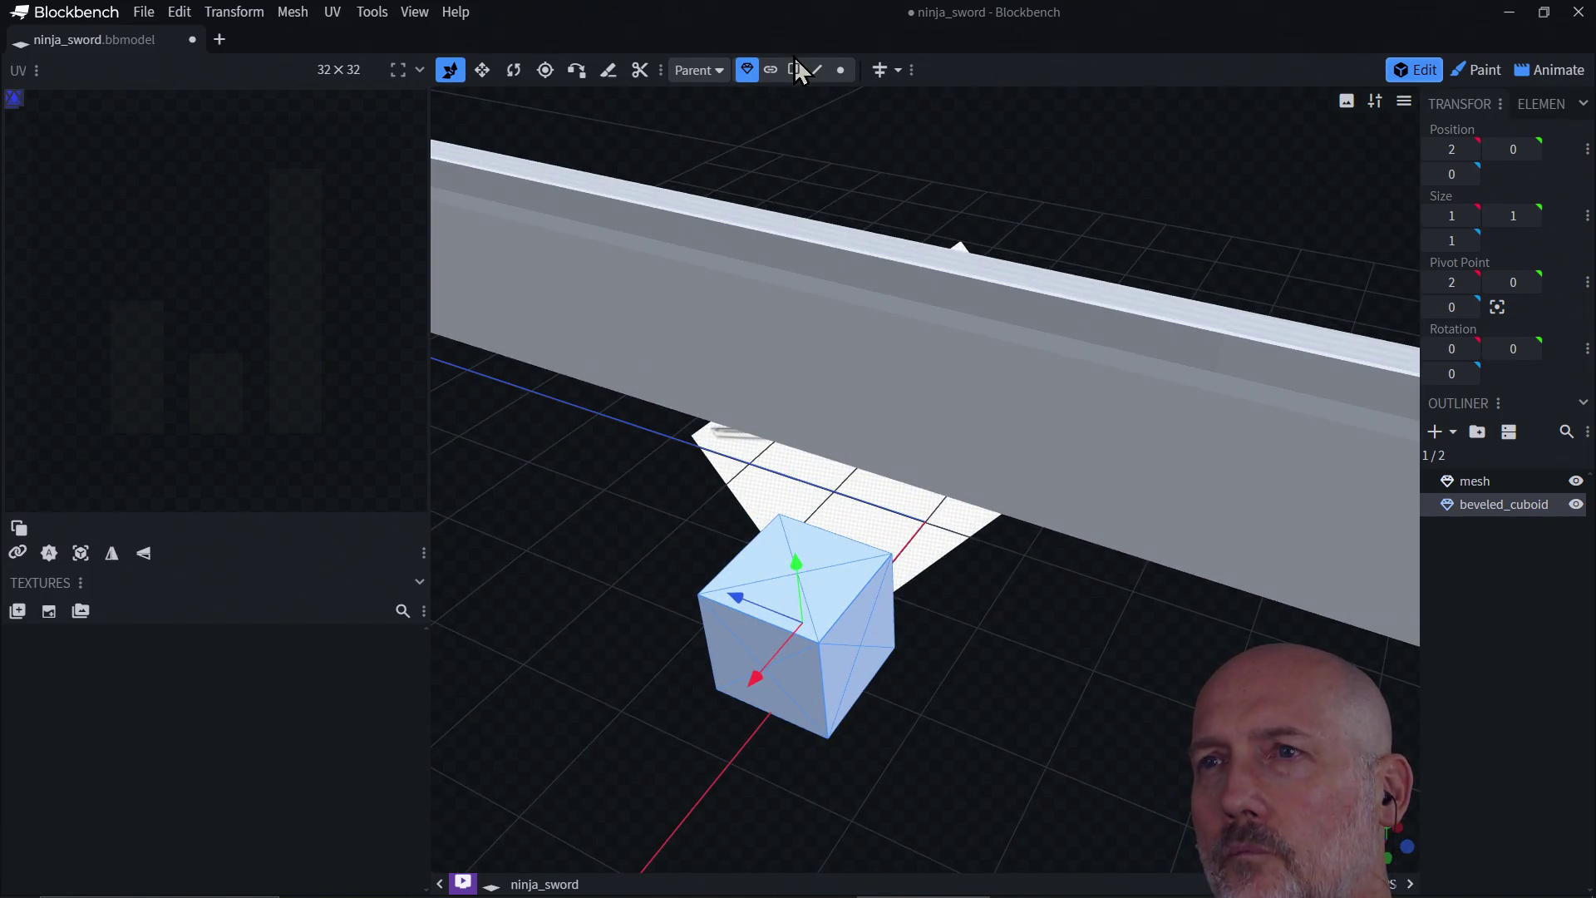
pyautogui.click(796, 69)
pyautogui.click(820, 567)
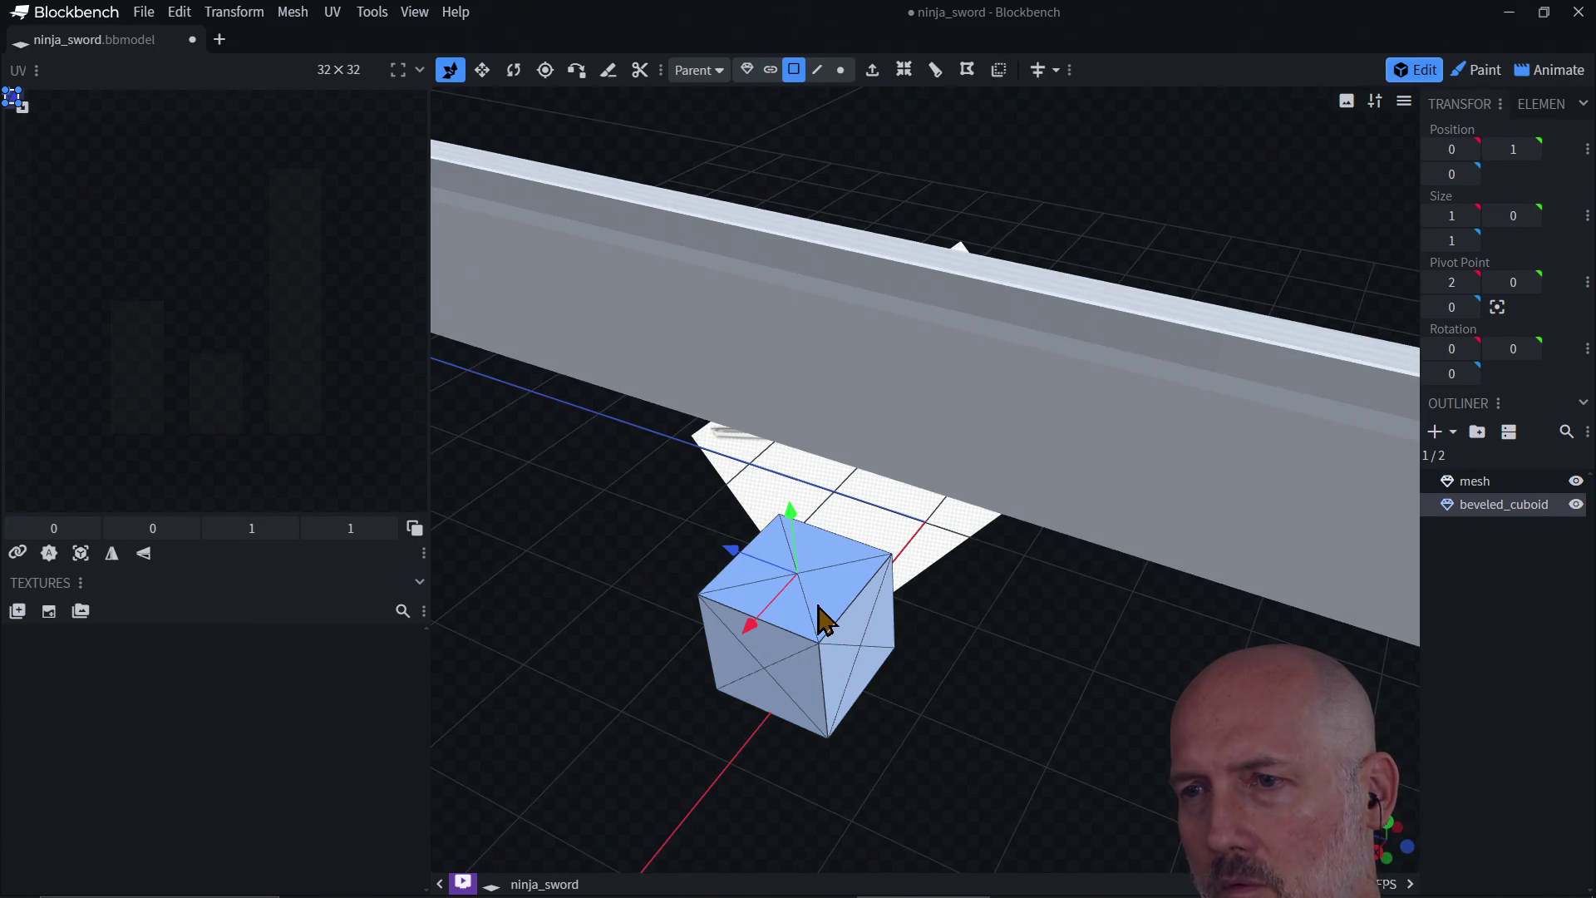
pyautogui.click(788, 688)
pyautogui.click(854, 688)
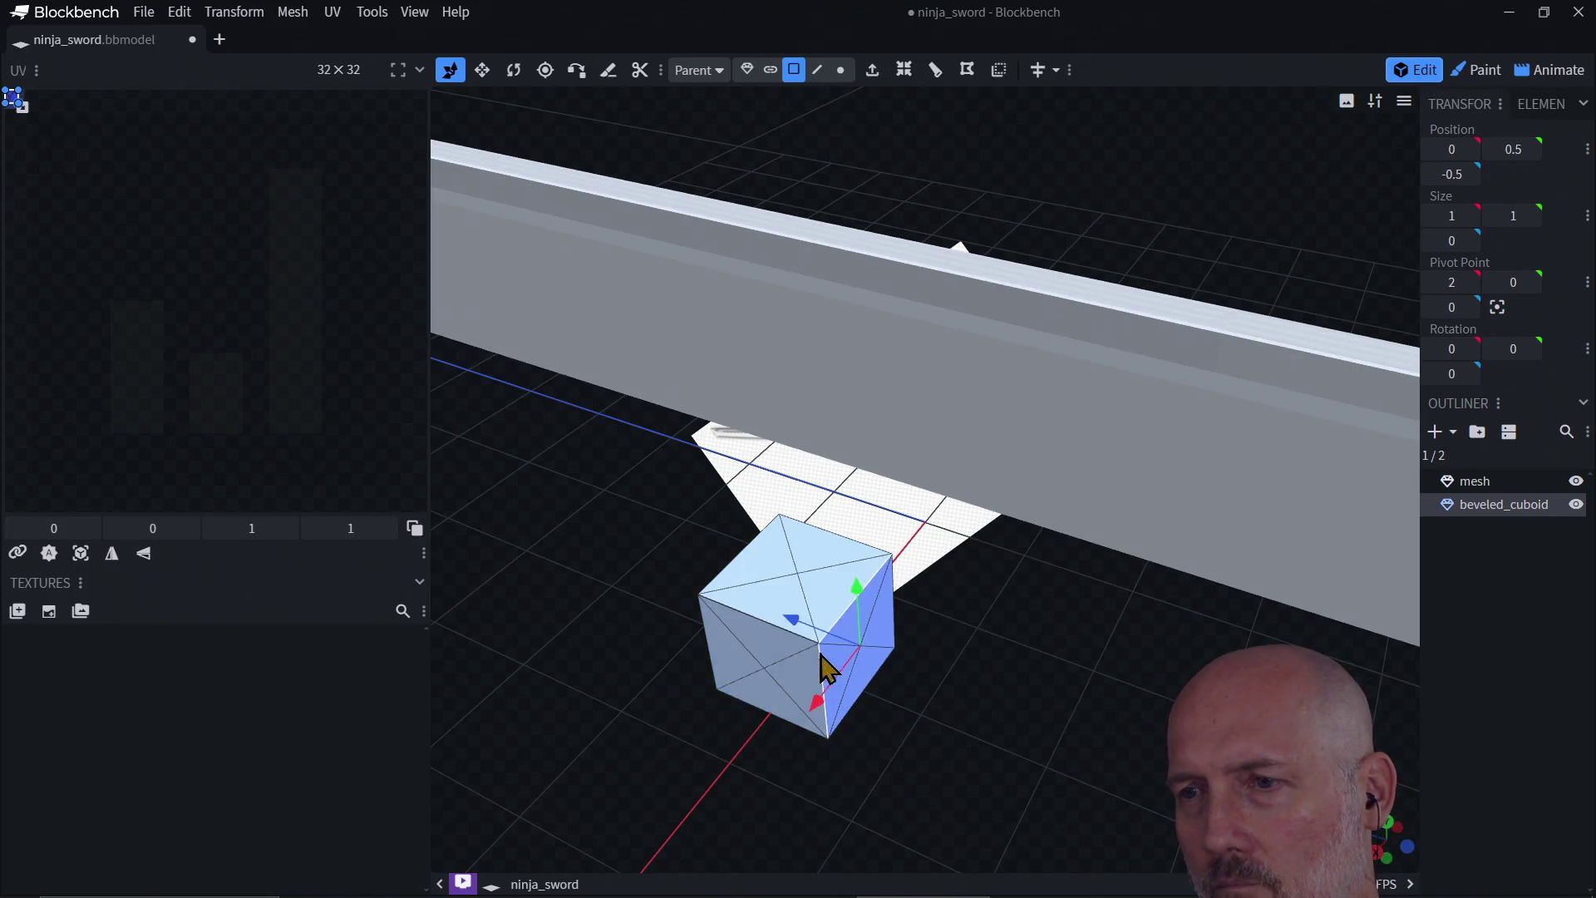
pyautogui.click(800, 641)
pyautogui.moveTo(783, 707)
pyautogui.mouseDown()
pyautogui.moveTo(805, 762)
pyautogui.moveTo(801, 456)
pyautogui.mouseUp()
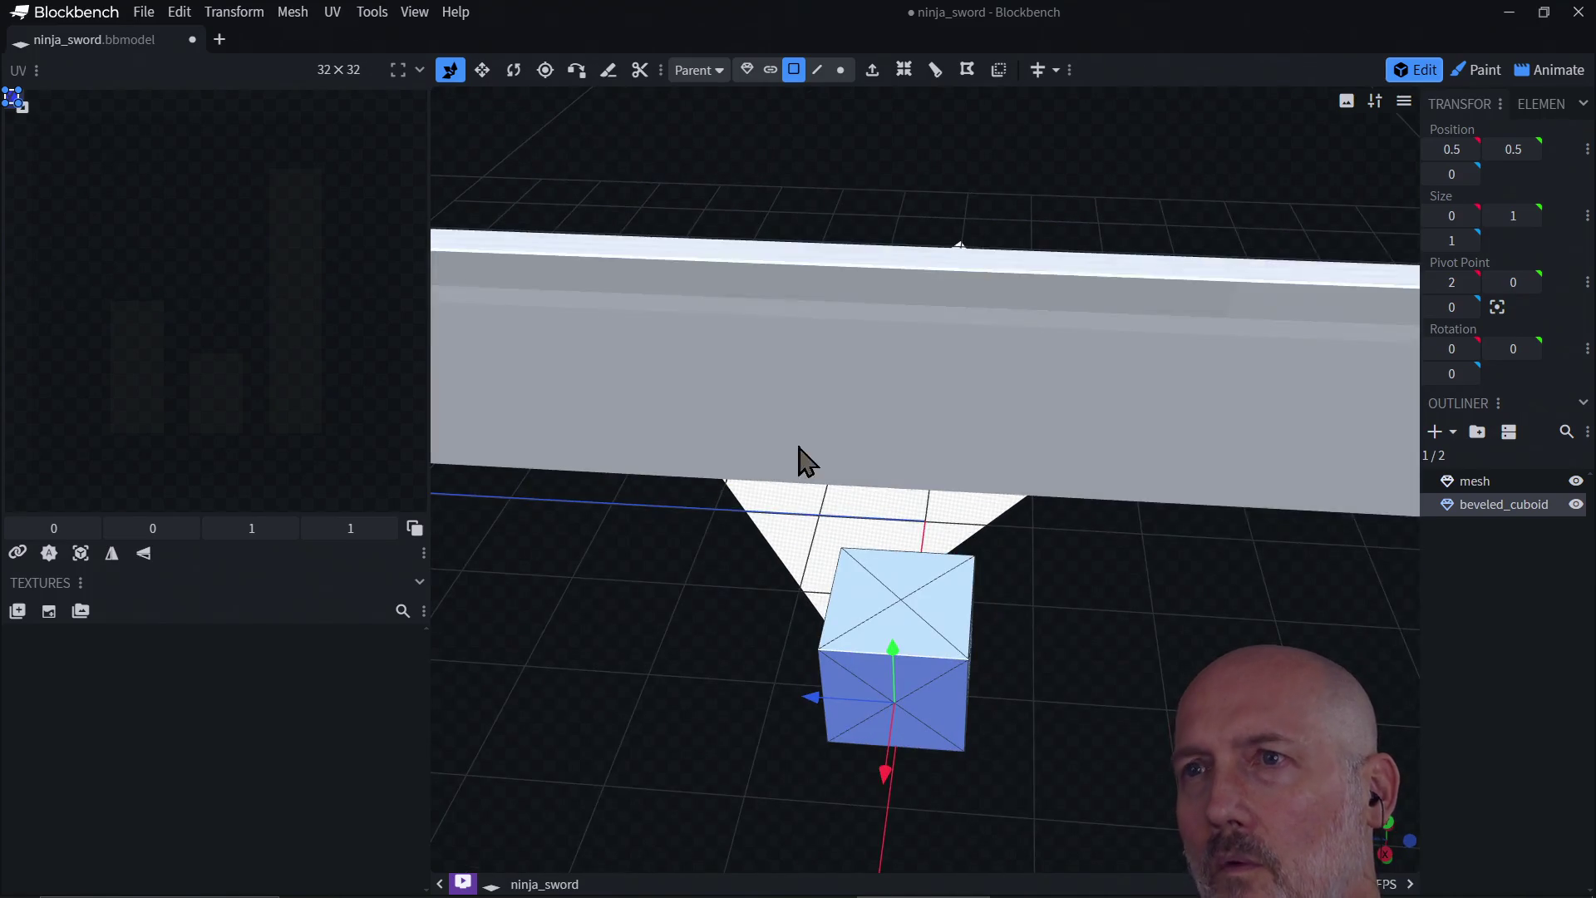
pyautogui.click(818, 71)
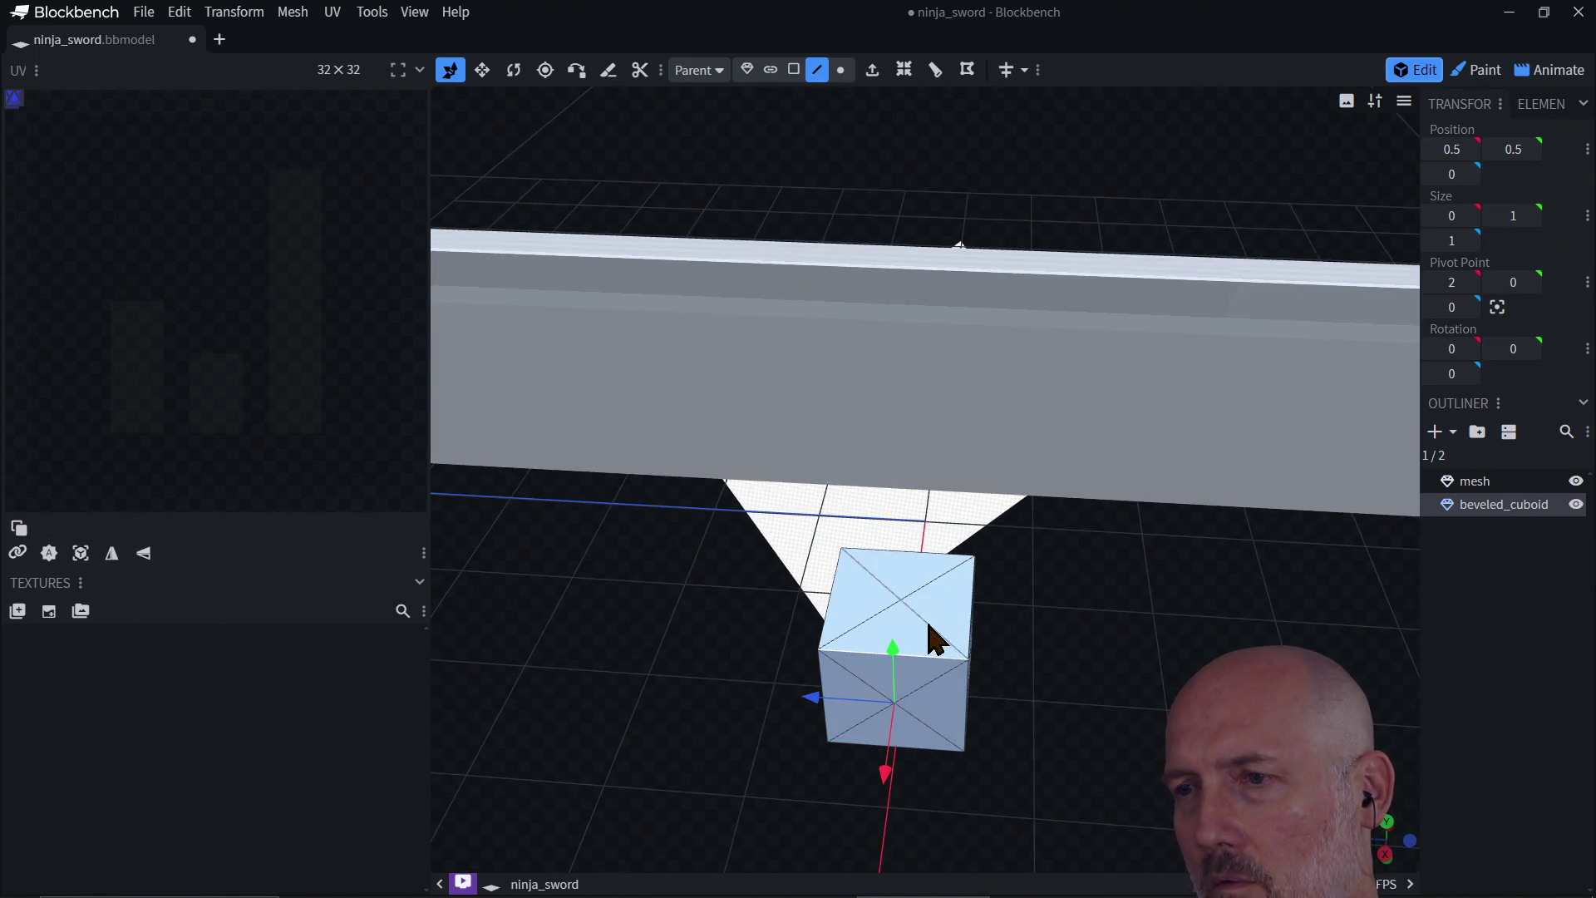
pyautogui.click(934, 641)
pyautogui.click(930, 698)
pyautogui.moveTo(869, 705)
pyautogui.mouseDown()
pyautogui.moveTo(1049, 671)
pyautogui.moveTo(975, 590)
pyautogui.moveTo(954, 582)
pyautogui.moveTo(958, 630)
pyautogui.moveTo(905, 605)
pyautogui.moveTo(1021, 619)
pyautogui.mouseUp()
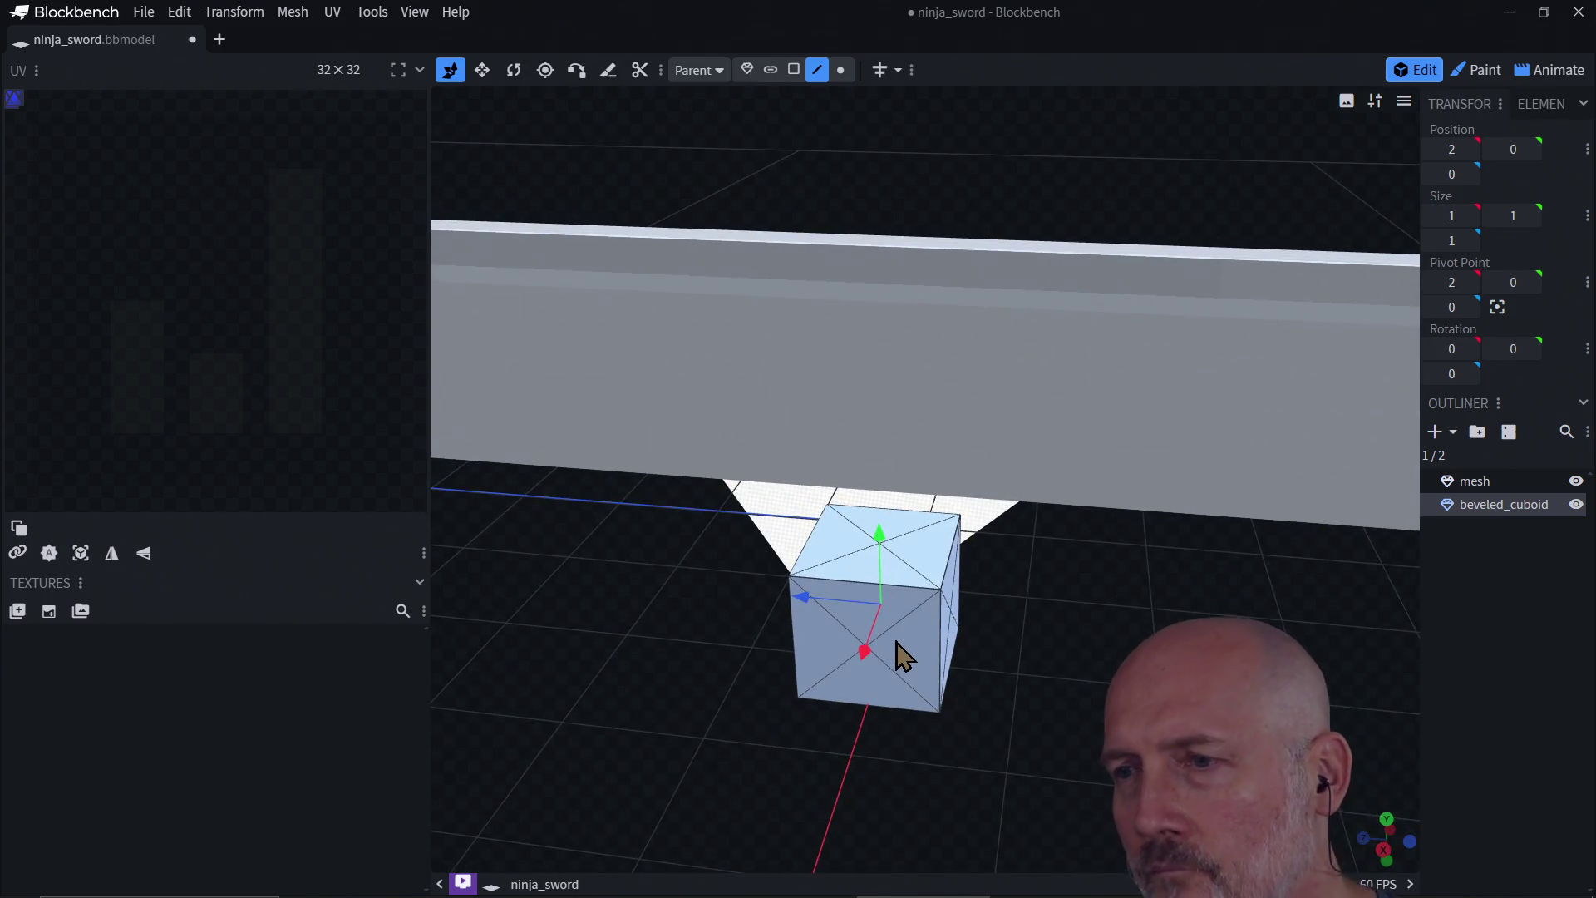
# Step: Delete beveled_cuboid from the outliner
pyautogui.rightClick(1474, 506)
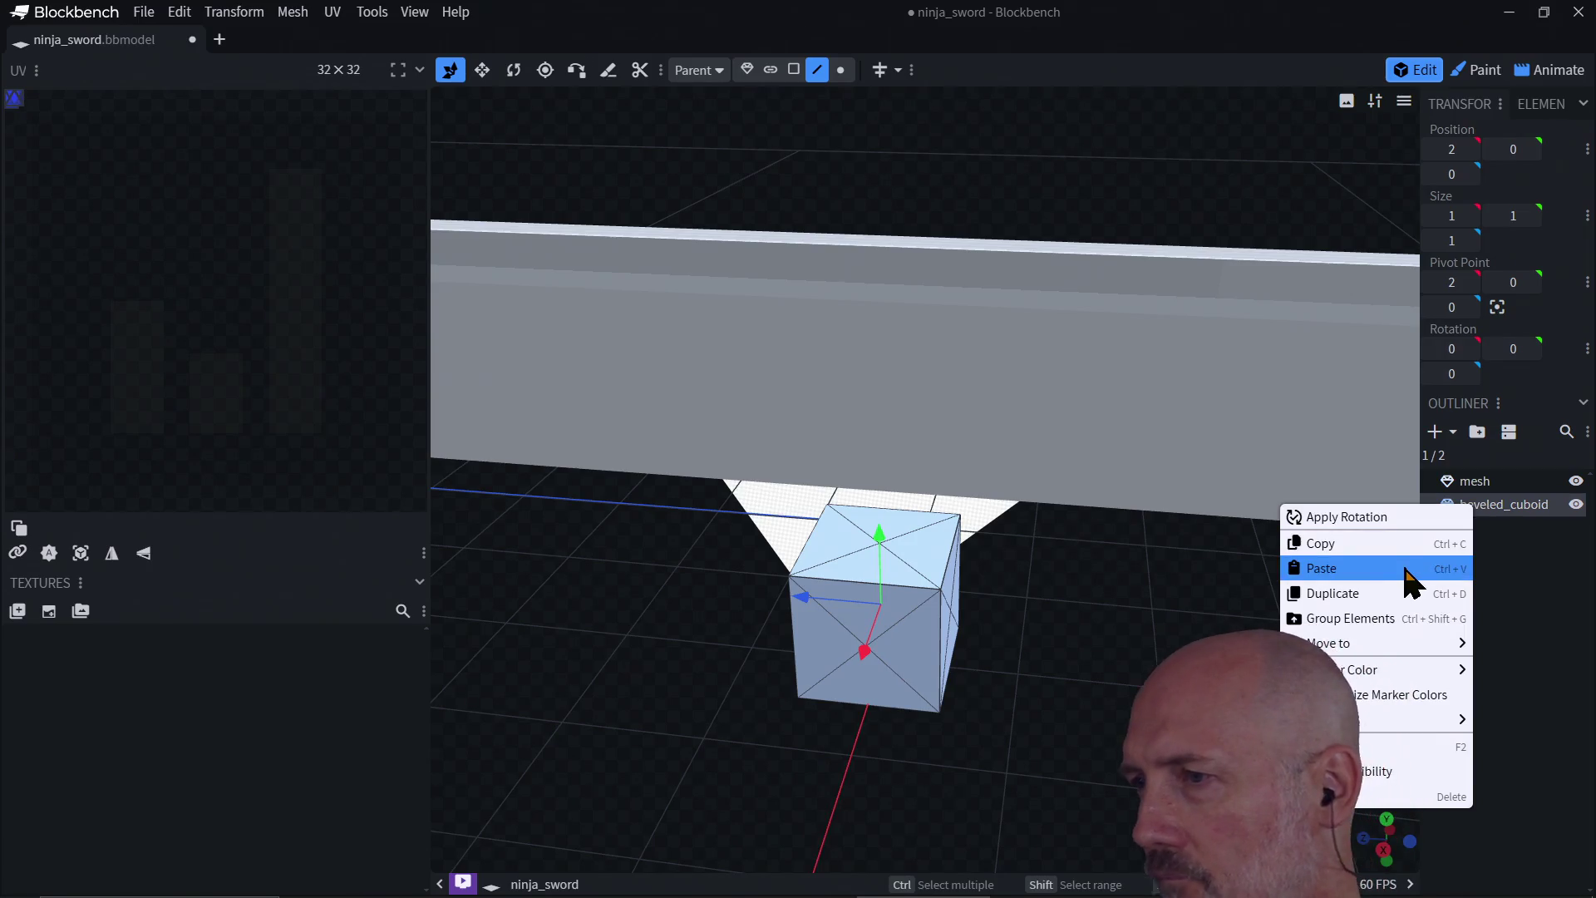
pyautogui.moveTo(1401, 666)
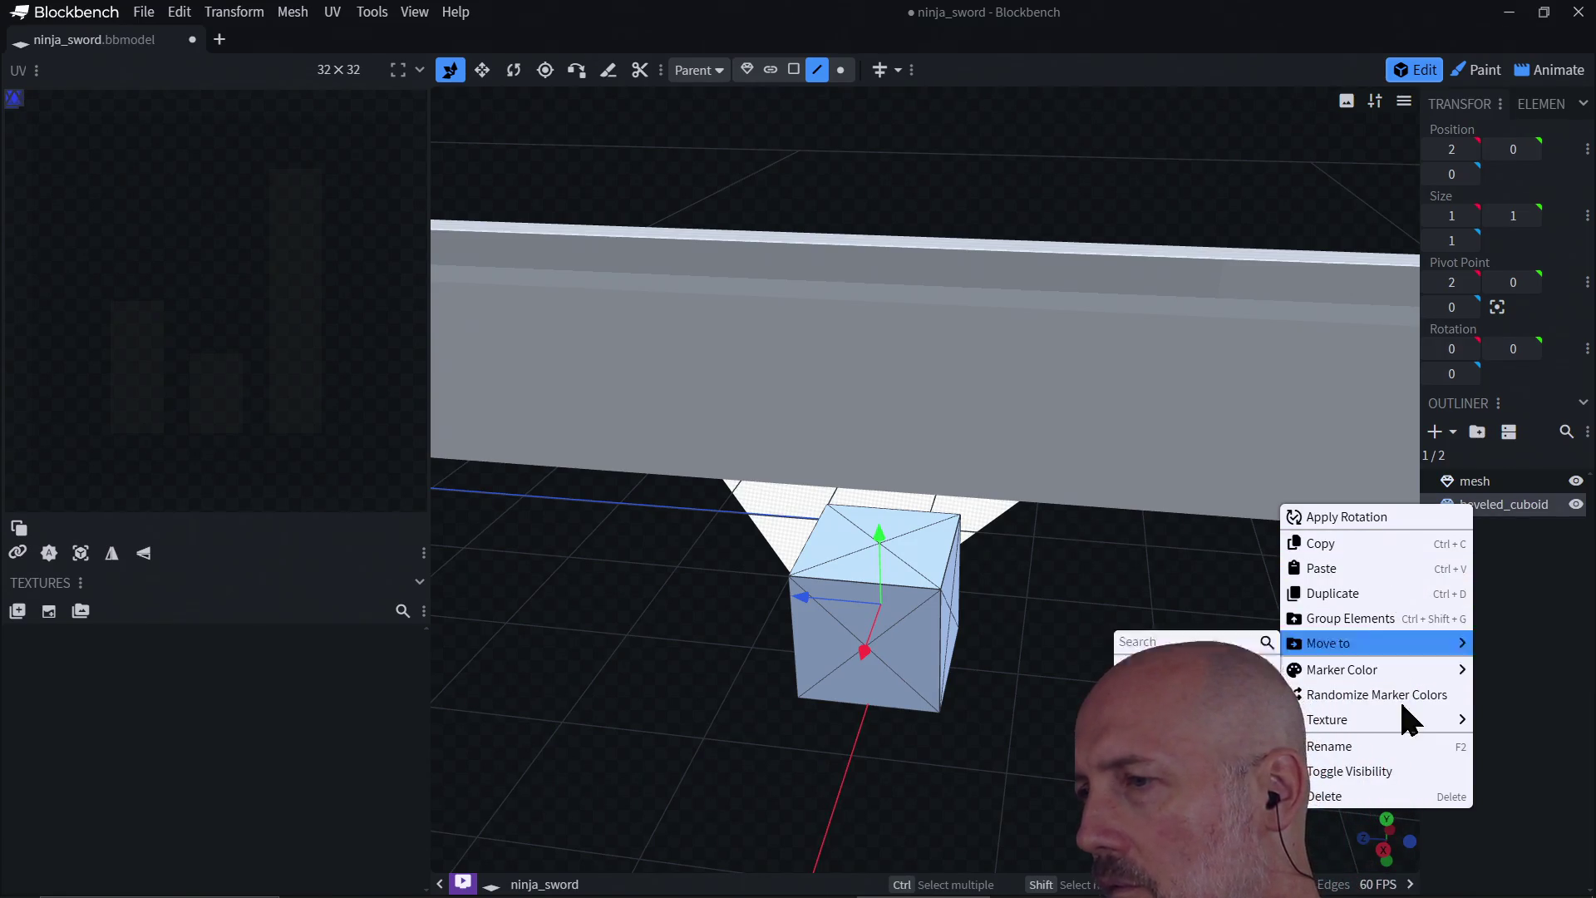
pyautogui.click(1375, 799)
pyautogui.moveTo(1163, 657)
pyautogui.mouseDown()
pyautogui.moveTo(1305, 587)
pyautogui.moveTo(1356, 492)
pyautogui.mouseUp()
# Step: Rename the sword mesh to 'blade'
pyautogui.click(1469, 381)
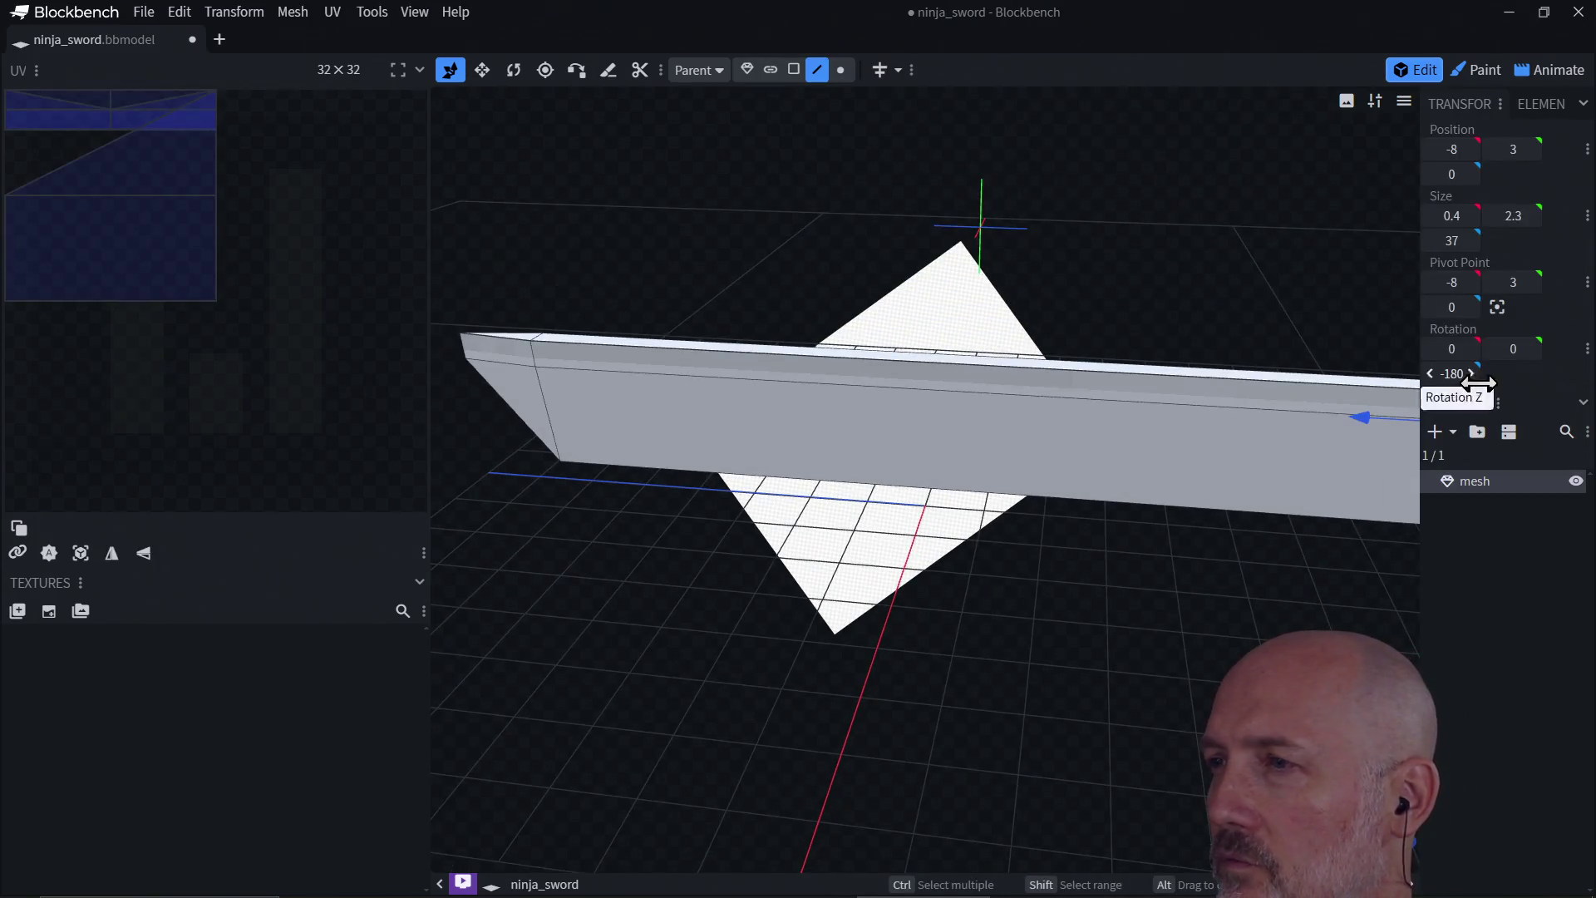
pyautogui.doubleClick(1469, 482)
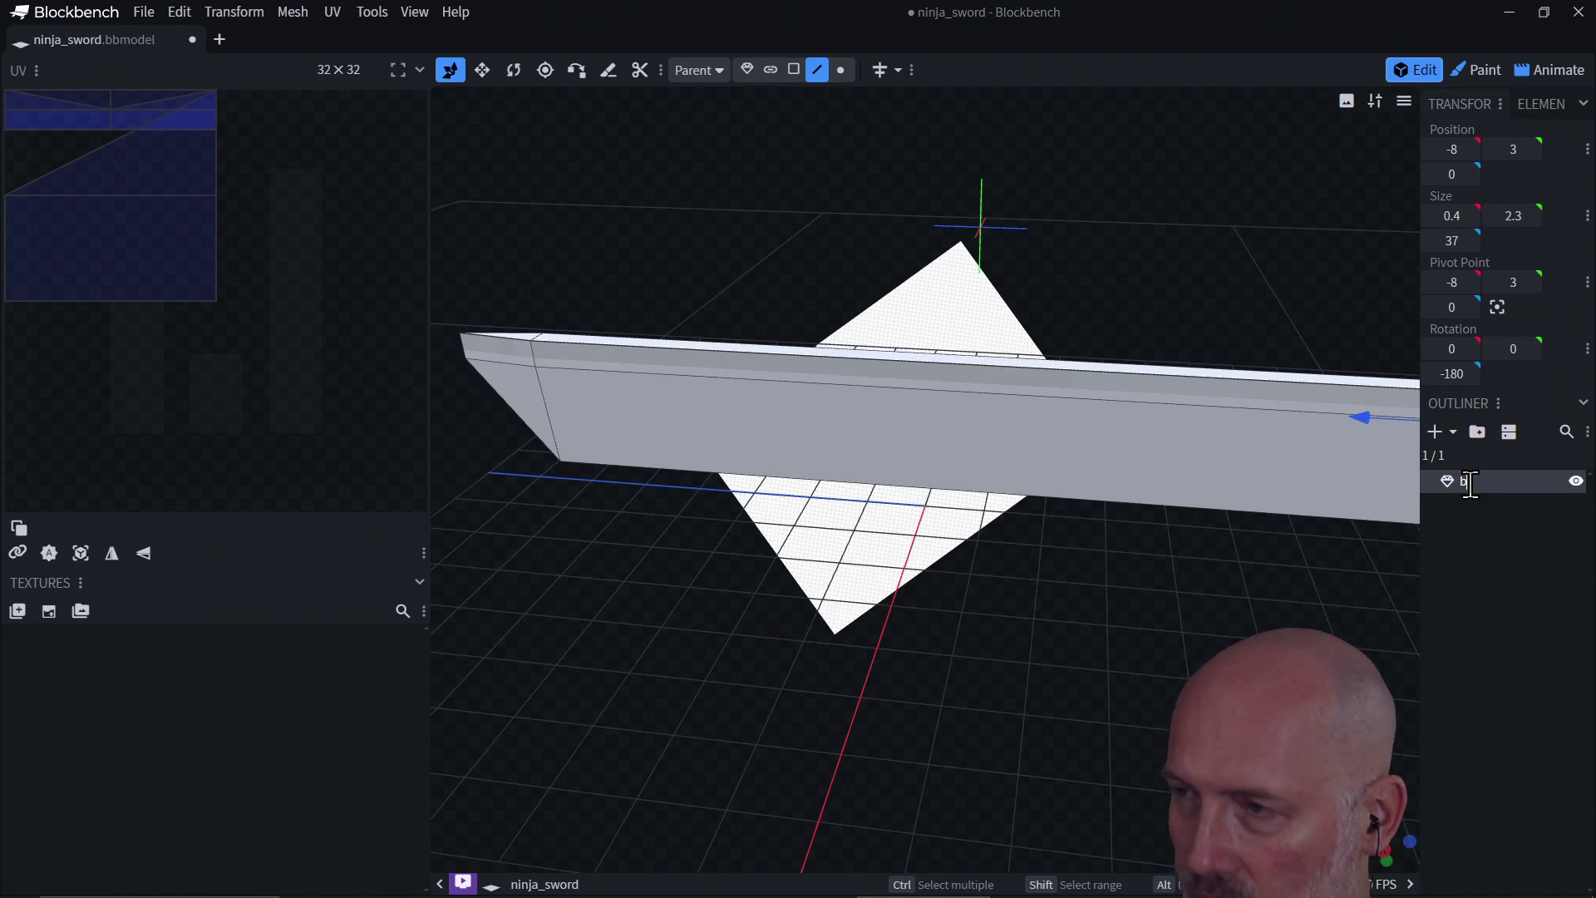
pyautogui.write('blade')
pyautogui.press('Return')
pyautogui.scroll(-5, 1233, 590)
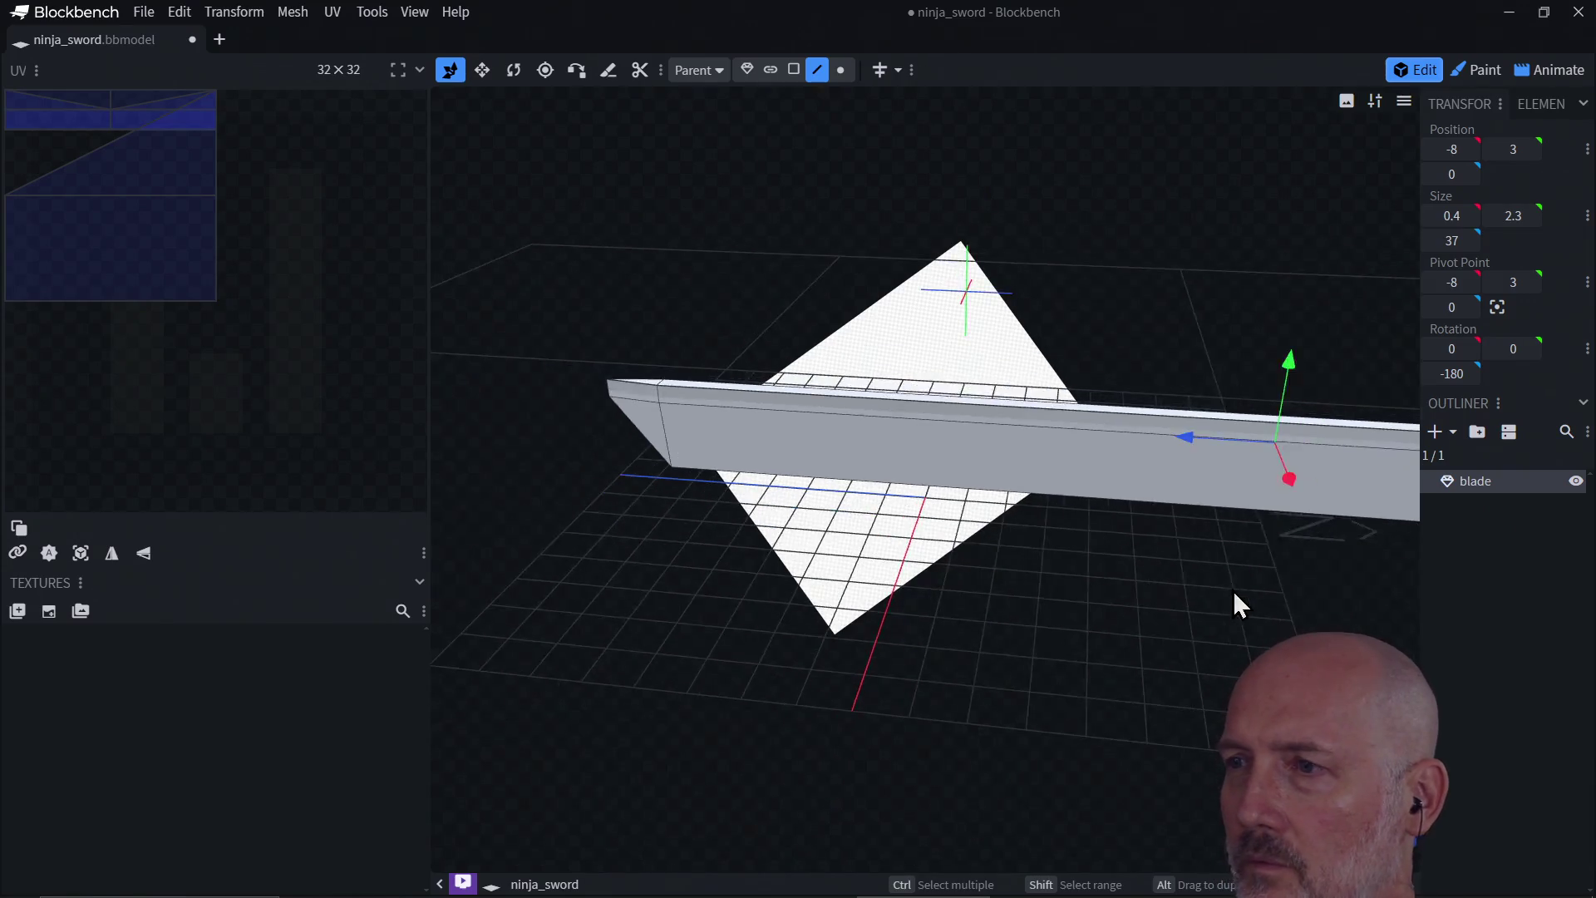
pyautogui.moveTo(1318, 591)
pyautogui.mouseDown()
pyautogui.moveTo(1211, 606)
pyautogui.moveTo(1140, 588)
pyautogui.moveTo(1100, 536)
pyautogui.moveTo(1147, 552)
pyautogui.moveTo(1125, 542)
pyautogui.moveTo(1122, 571)
pyautogui.moveTo(968, 619)
pyautogui.moveTo(1140, 620)
pyautogui.moveTo(1182, 641)
pyautogui.moveTo(1186, 618)
pyautogui.moveTo(1144, 579)
pyautogui.moveTo(1094, 652)
pyautogui.moveTo(1214, 650)
pyautogui.mouseUp()
# Step: Add a plain Cuboid mesh with height 2, making a 1×2×1 box
pyautogui.click(1132, 541)
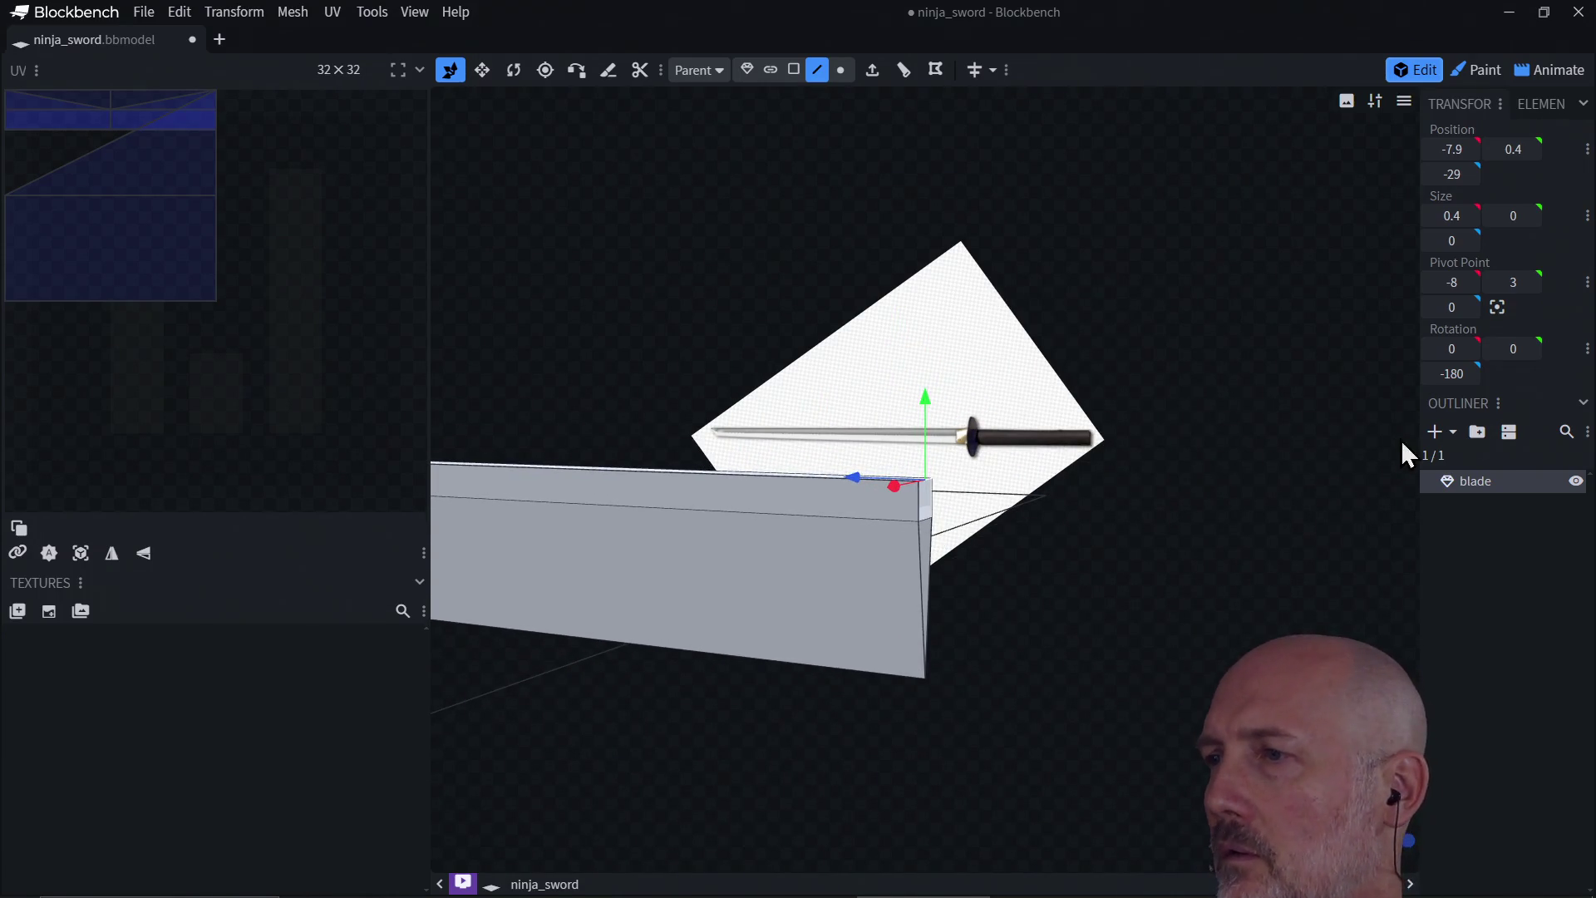
pyautogui.click(1434, 431)
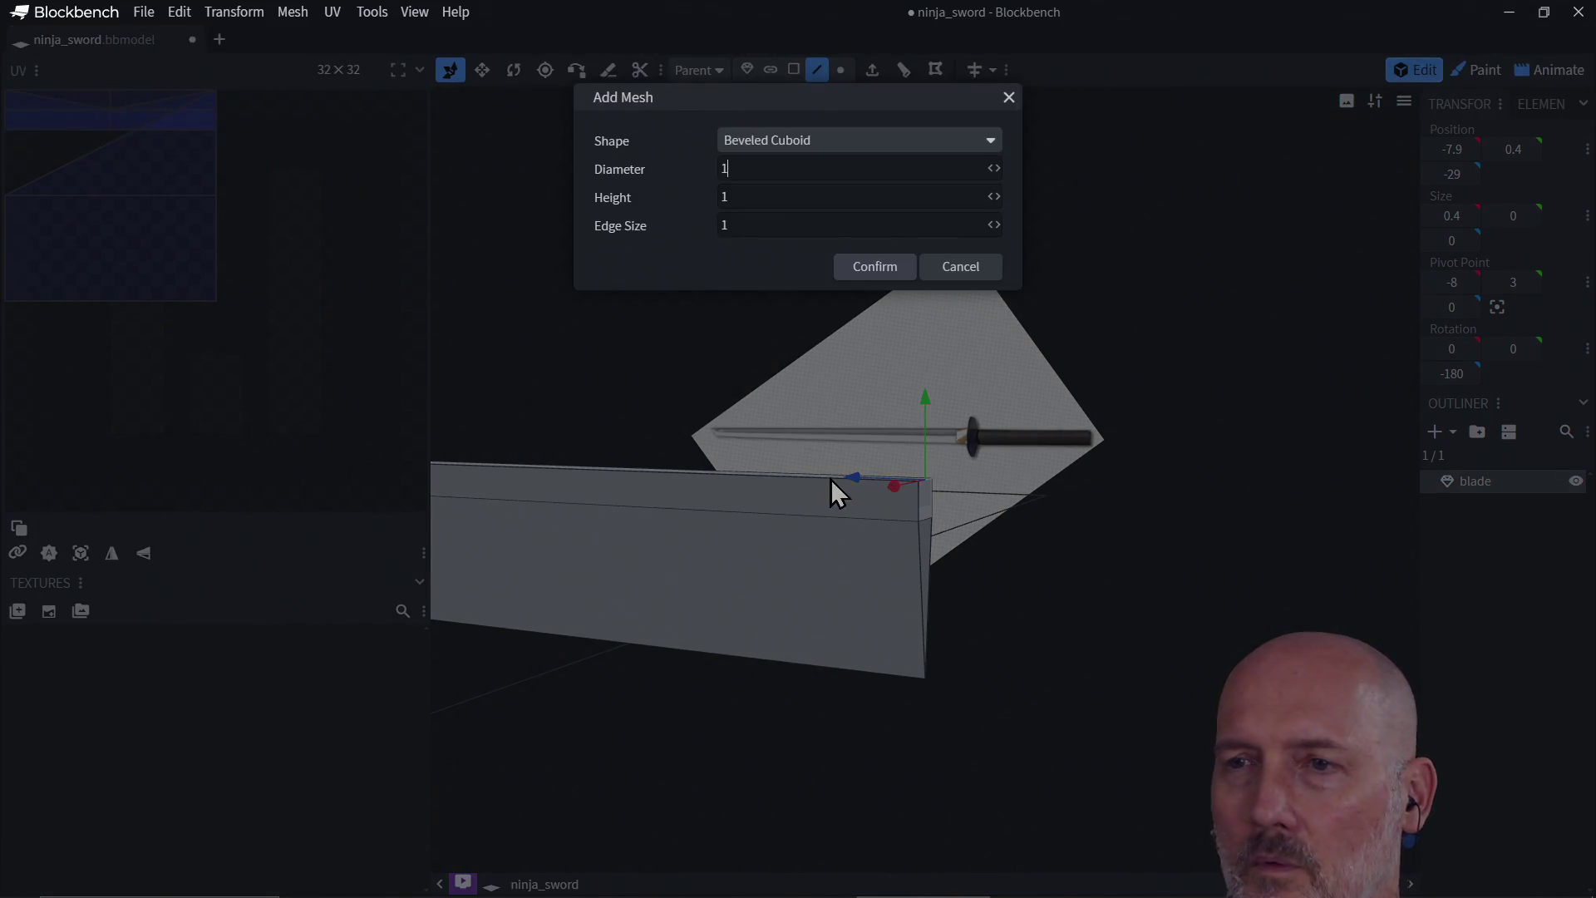
pyautogui.click(808, 142)
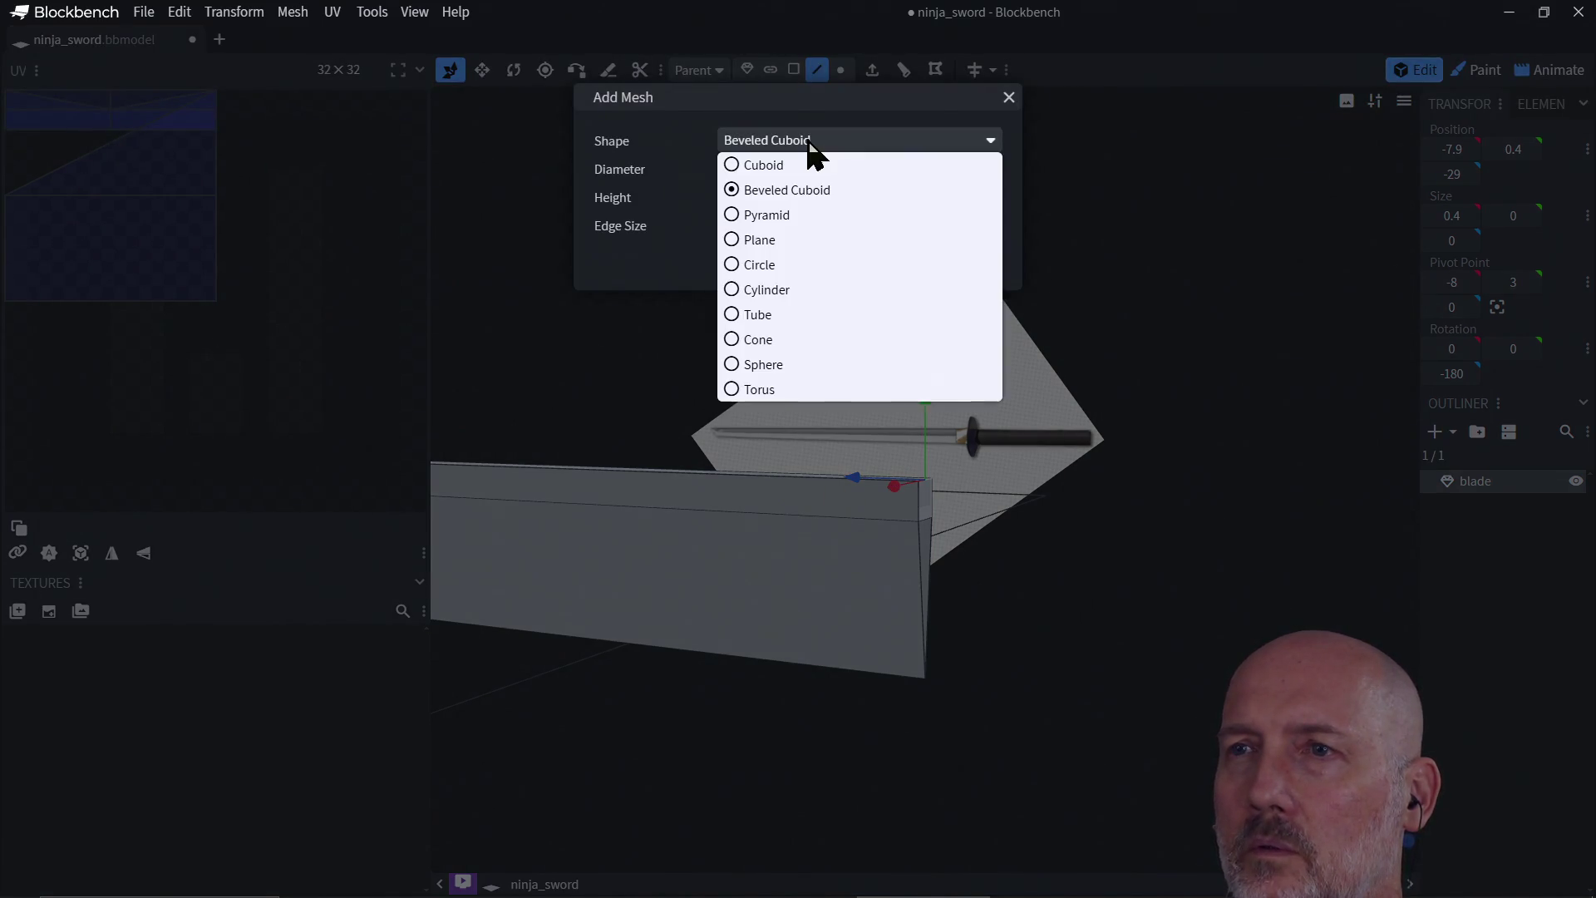
pyautogui.click(764, 165)
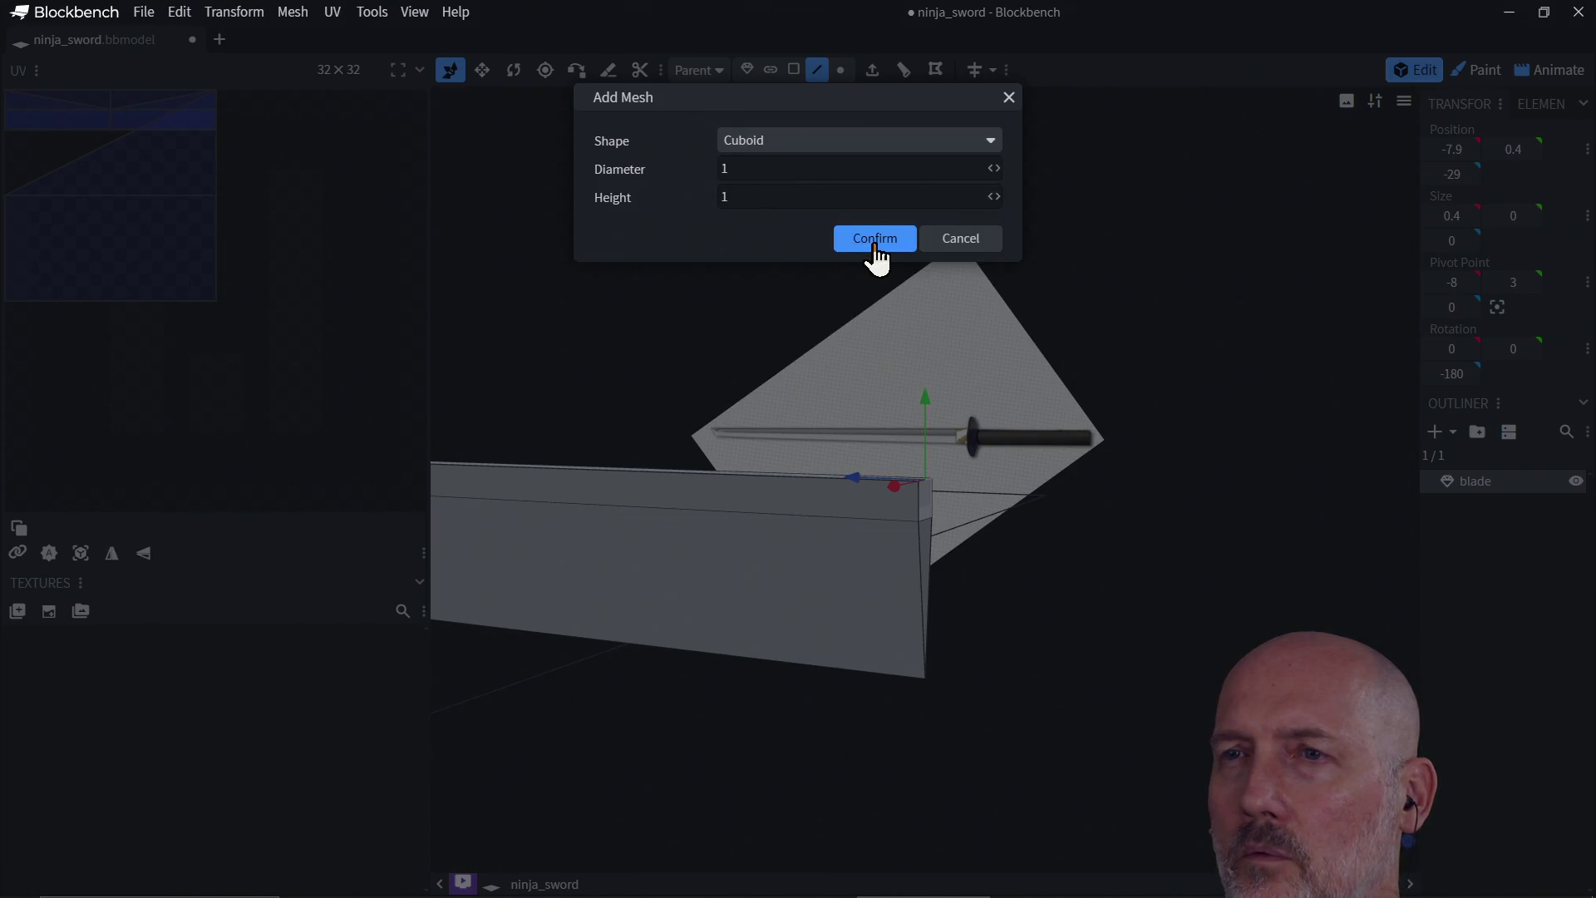
pyautogui.click(769, 199)
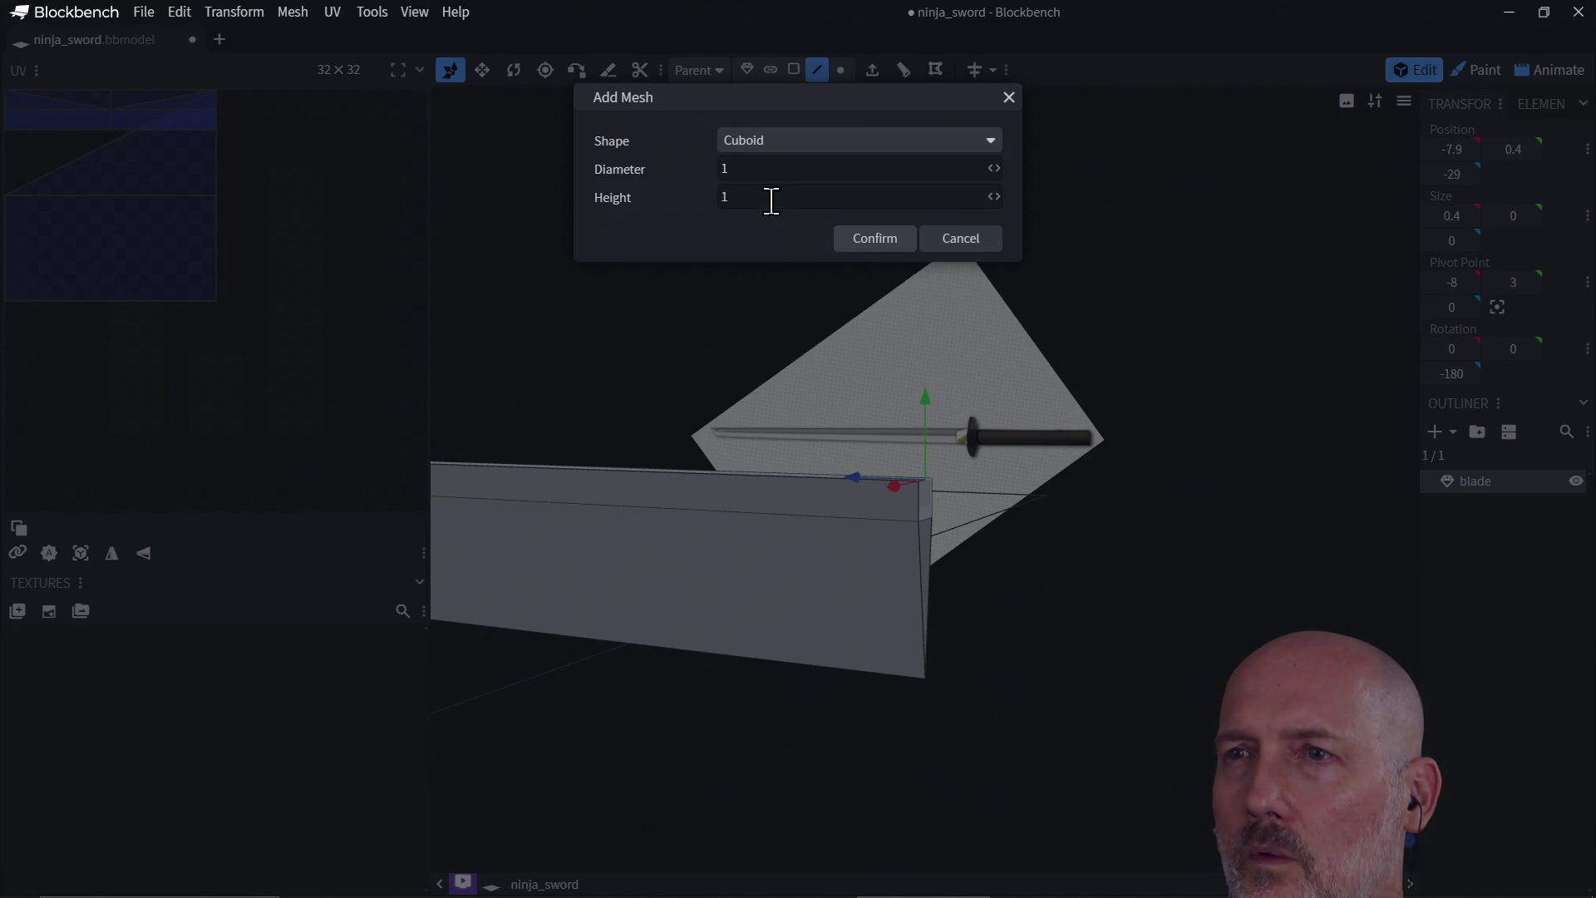
pyautogui.press('BackSpace')
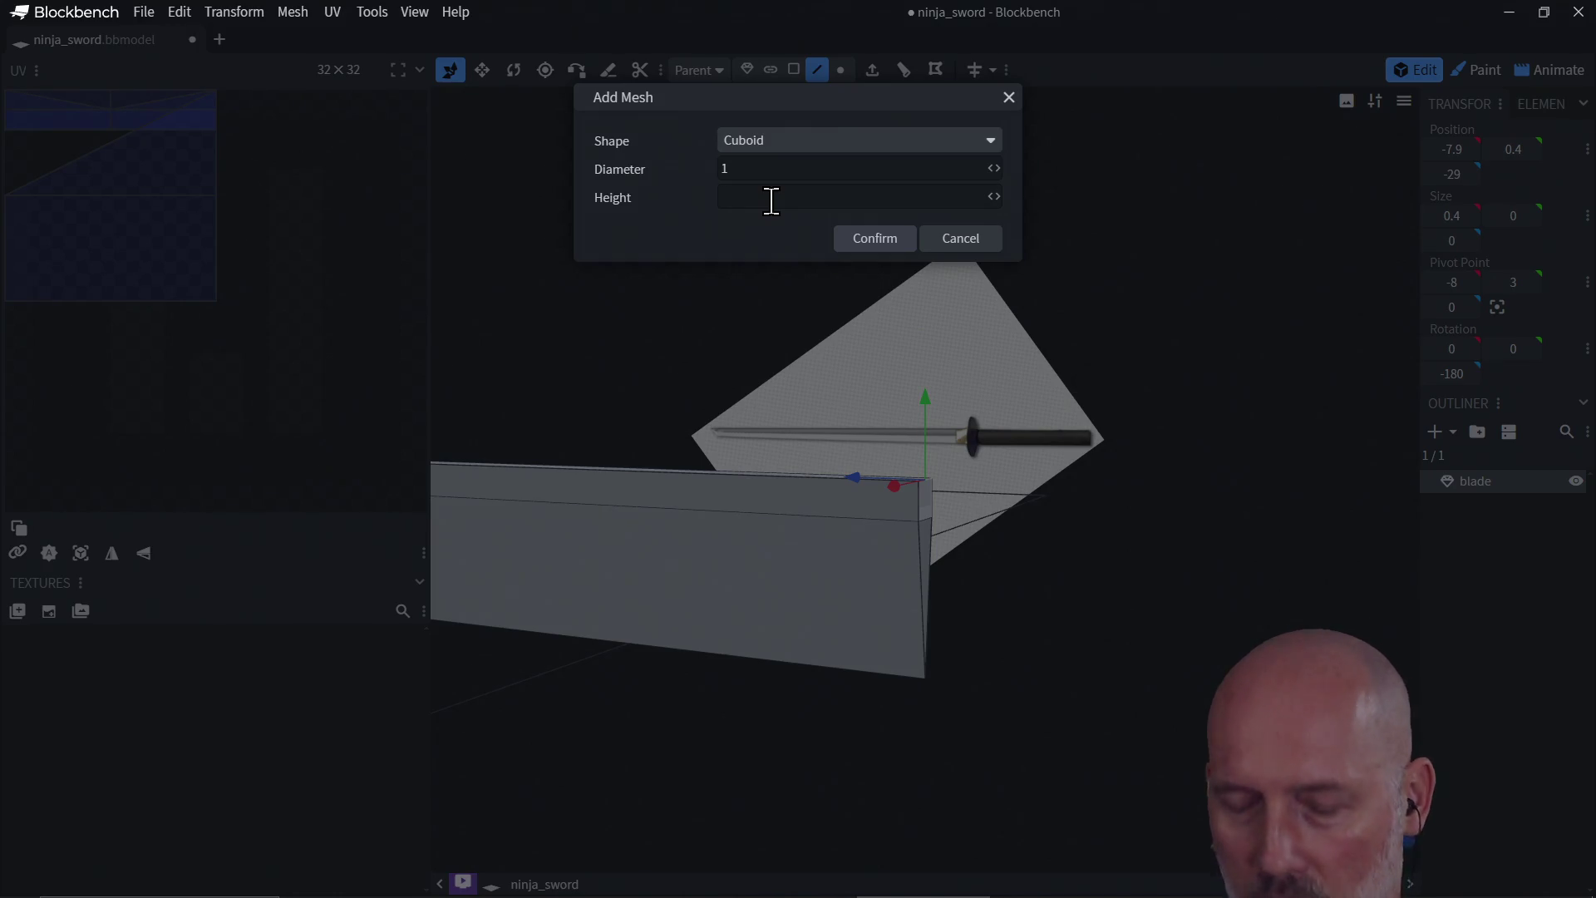
pyautogui.write('2')
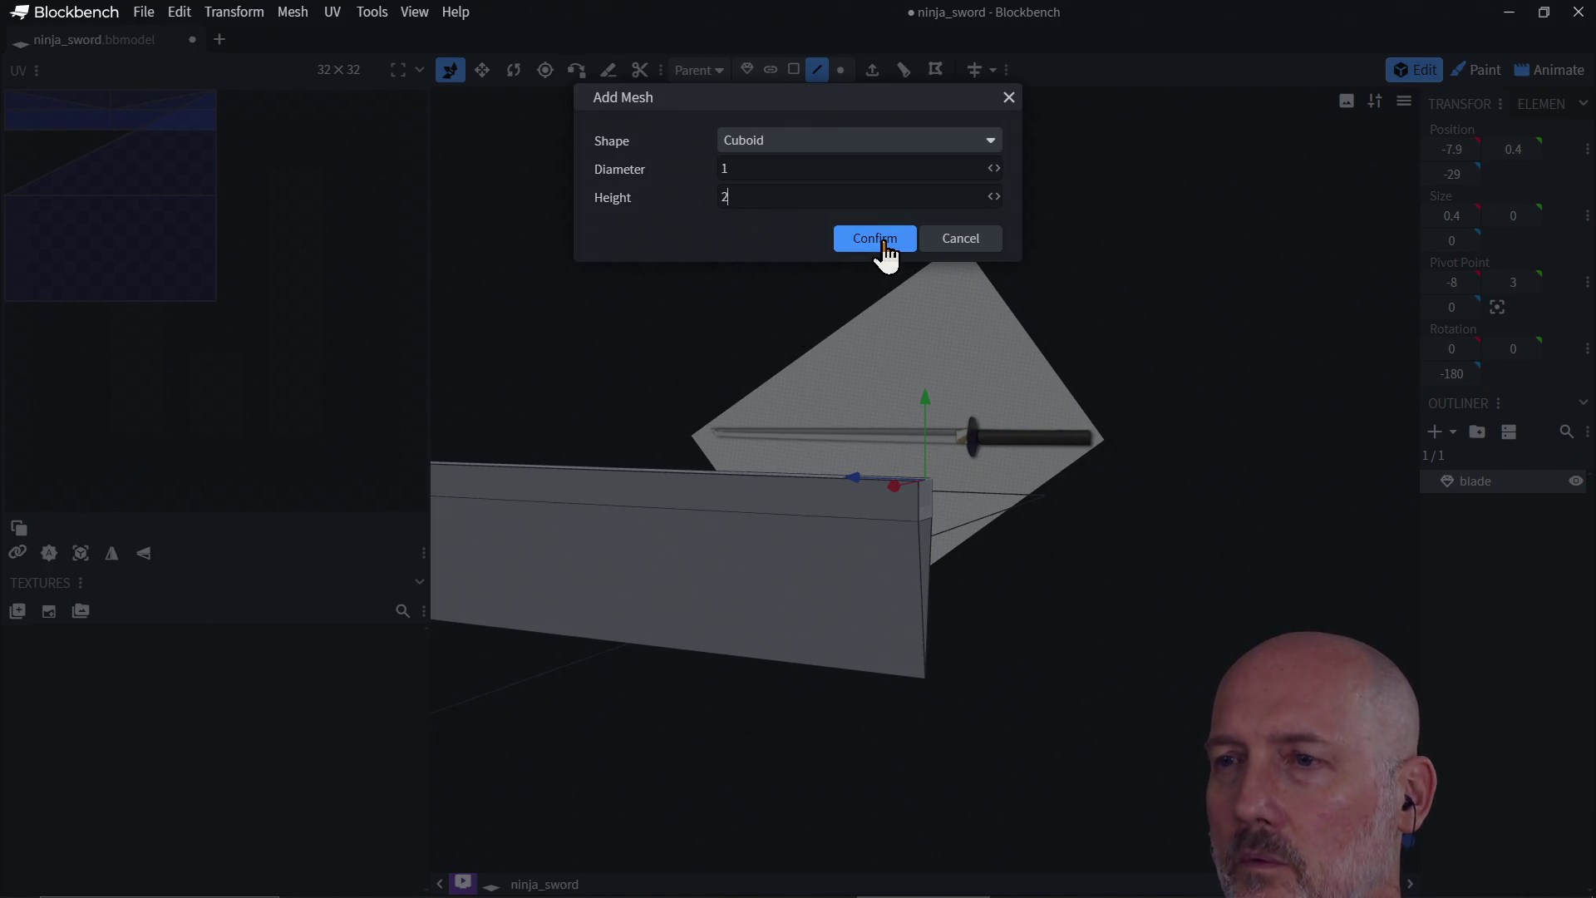
pyautogui.click(884, 244)
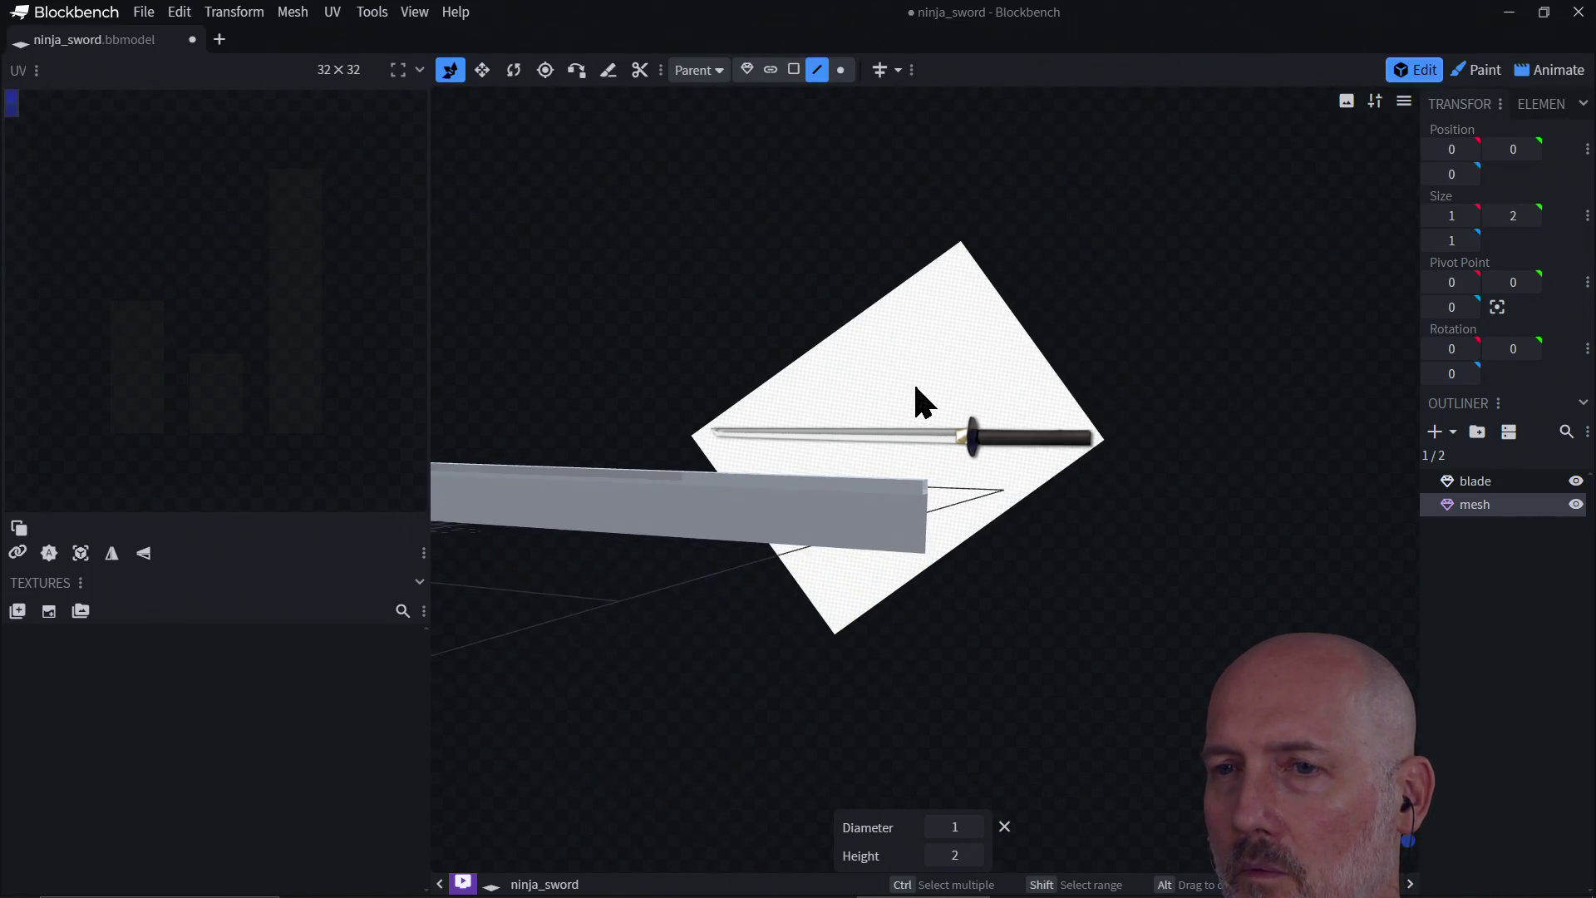
# Step: Raise the new mesh box to Y 0.5 from a side view
pyautogui.moveTo(636, 580)
pyautogui.mouseDown()
pyautogui.moveTo(682, 612)
pyautogui.moveTo(573, 596)
pyautogui.moveTo(578, 503)
pyautogui.moveTo(740, 515)
pyautogui.moveTo(937, 570)
pyautogui.moveTo(885, 569)
pyautogui.moveTo(860, 541)
pyautogui.moveTo(1051, 534)
pyautogui.mouseUp()
pyautogui.press('KP_3')
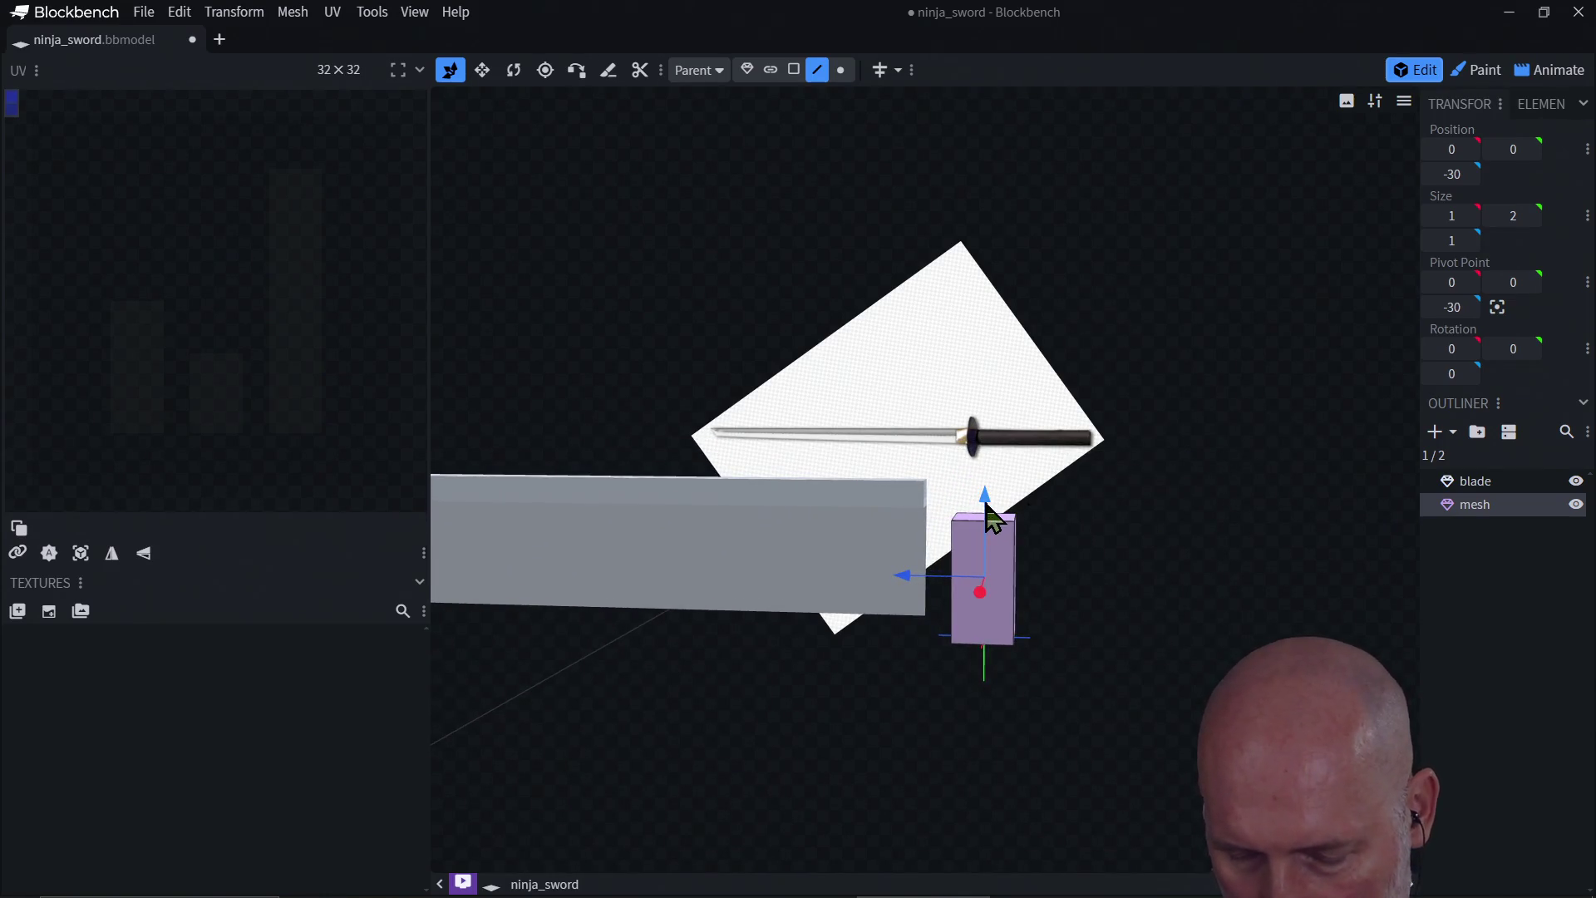
pyautogui.moveTo(991, 517); pyautogui.dragTo(987, 482)
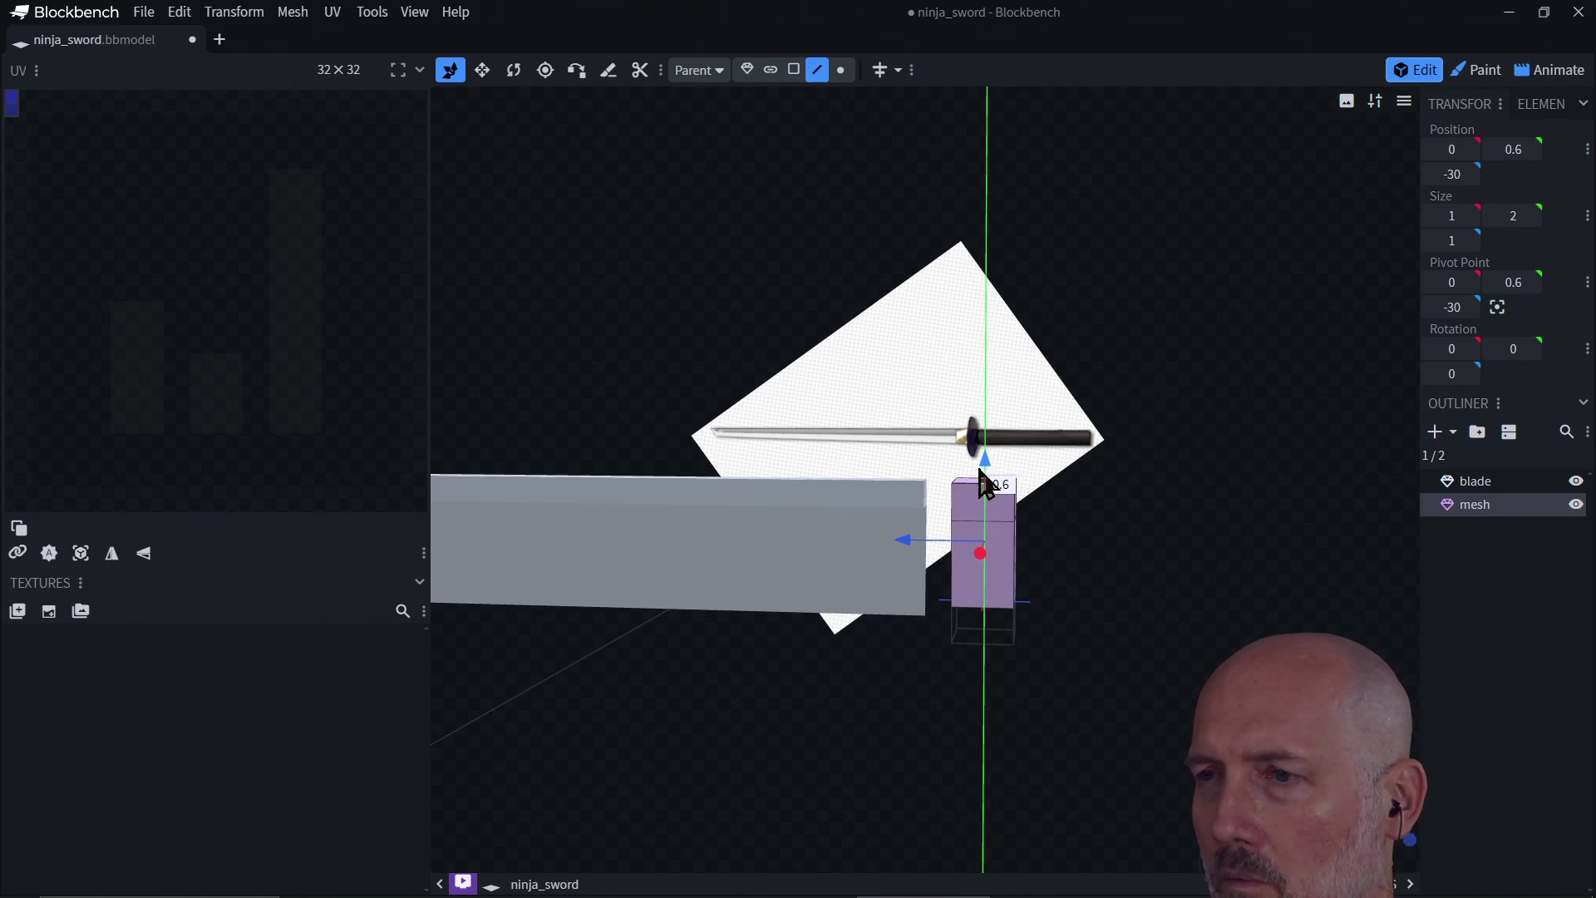
pyautogui.moveTo(985, 482); pyautogui.dragTo(986, 491)
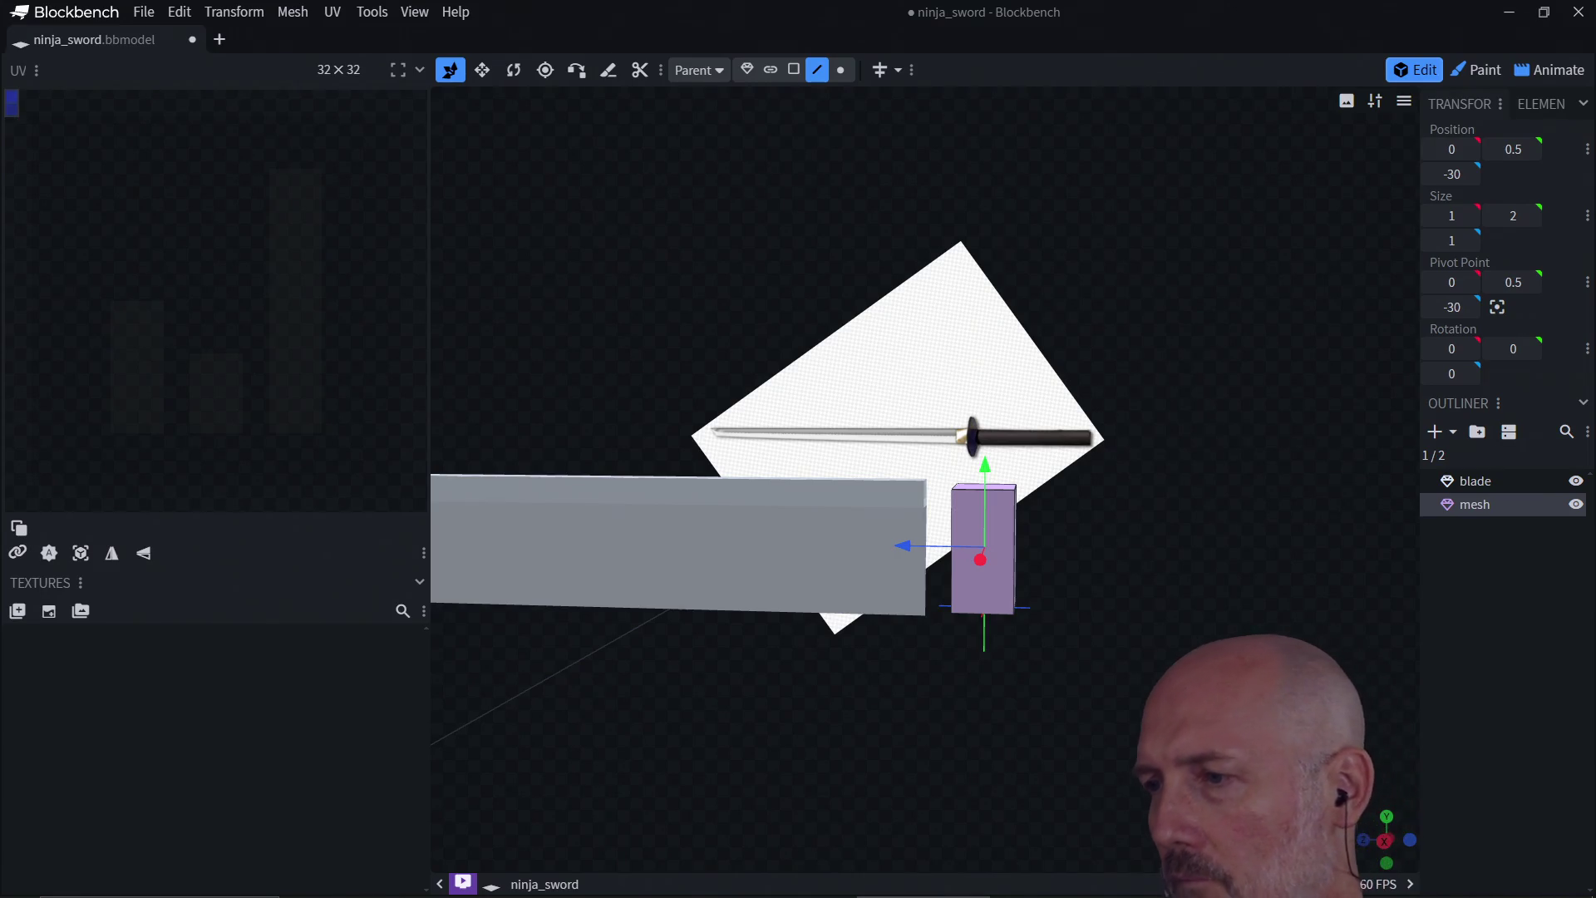
# Step: Nudge the box to X 0.1 in top view, then check it from the front
pyautogui.click(1386, 821)
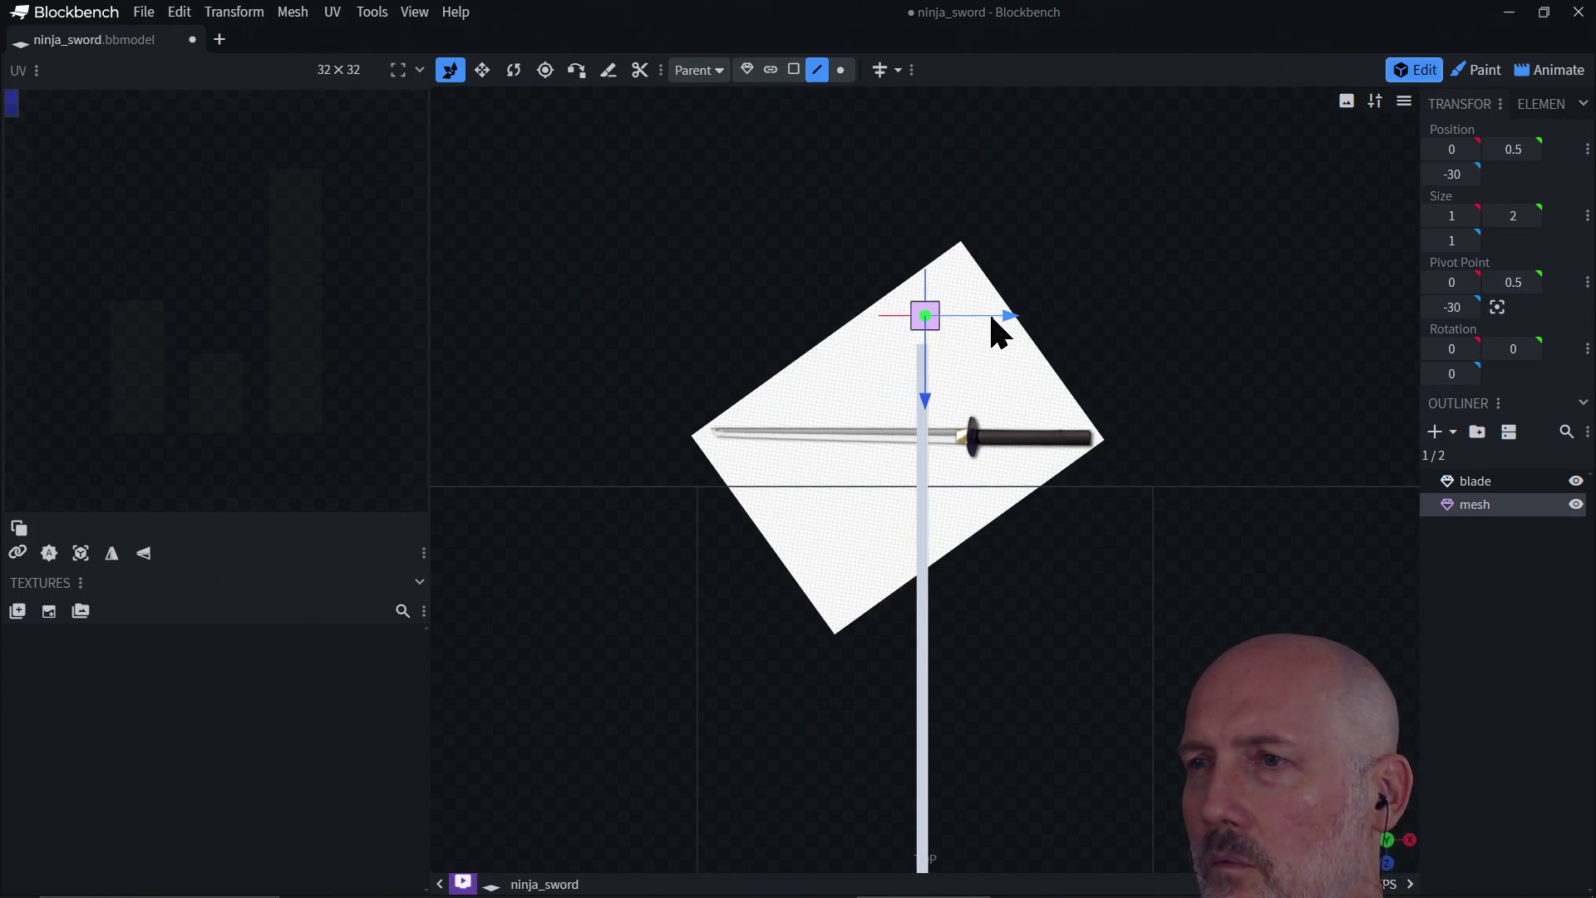
pyautogui.scroll(1, 1009, 315)
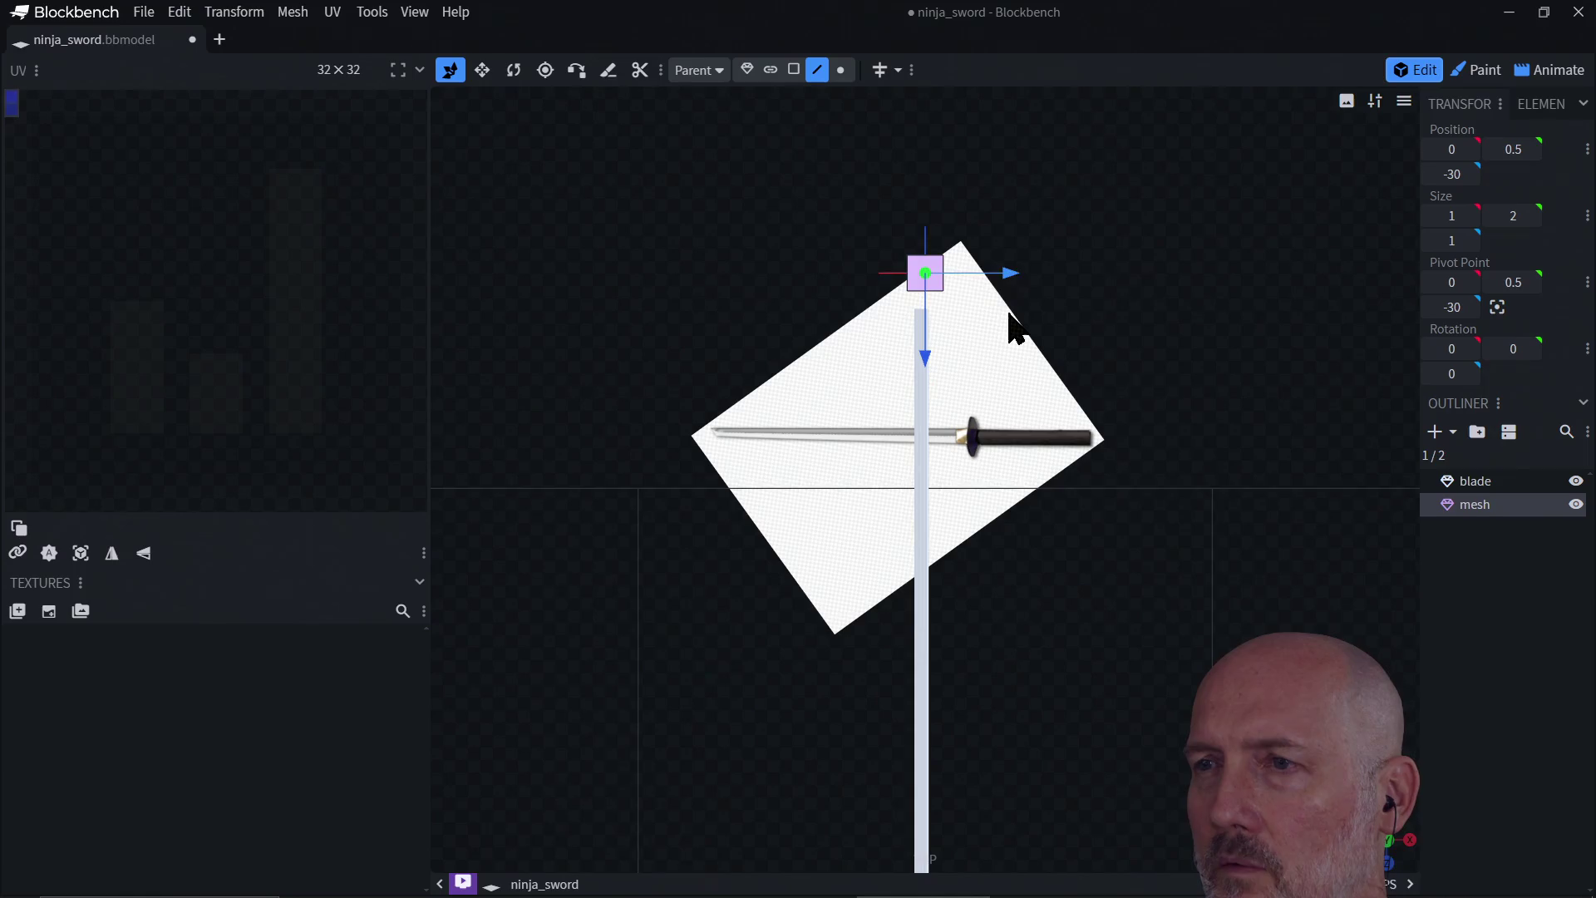
pyautogui.scroll(1, 1014, 324)
pyautogui.moveTo(1008, 221); pyautogui.dragTo(1013, 226)
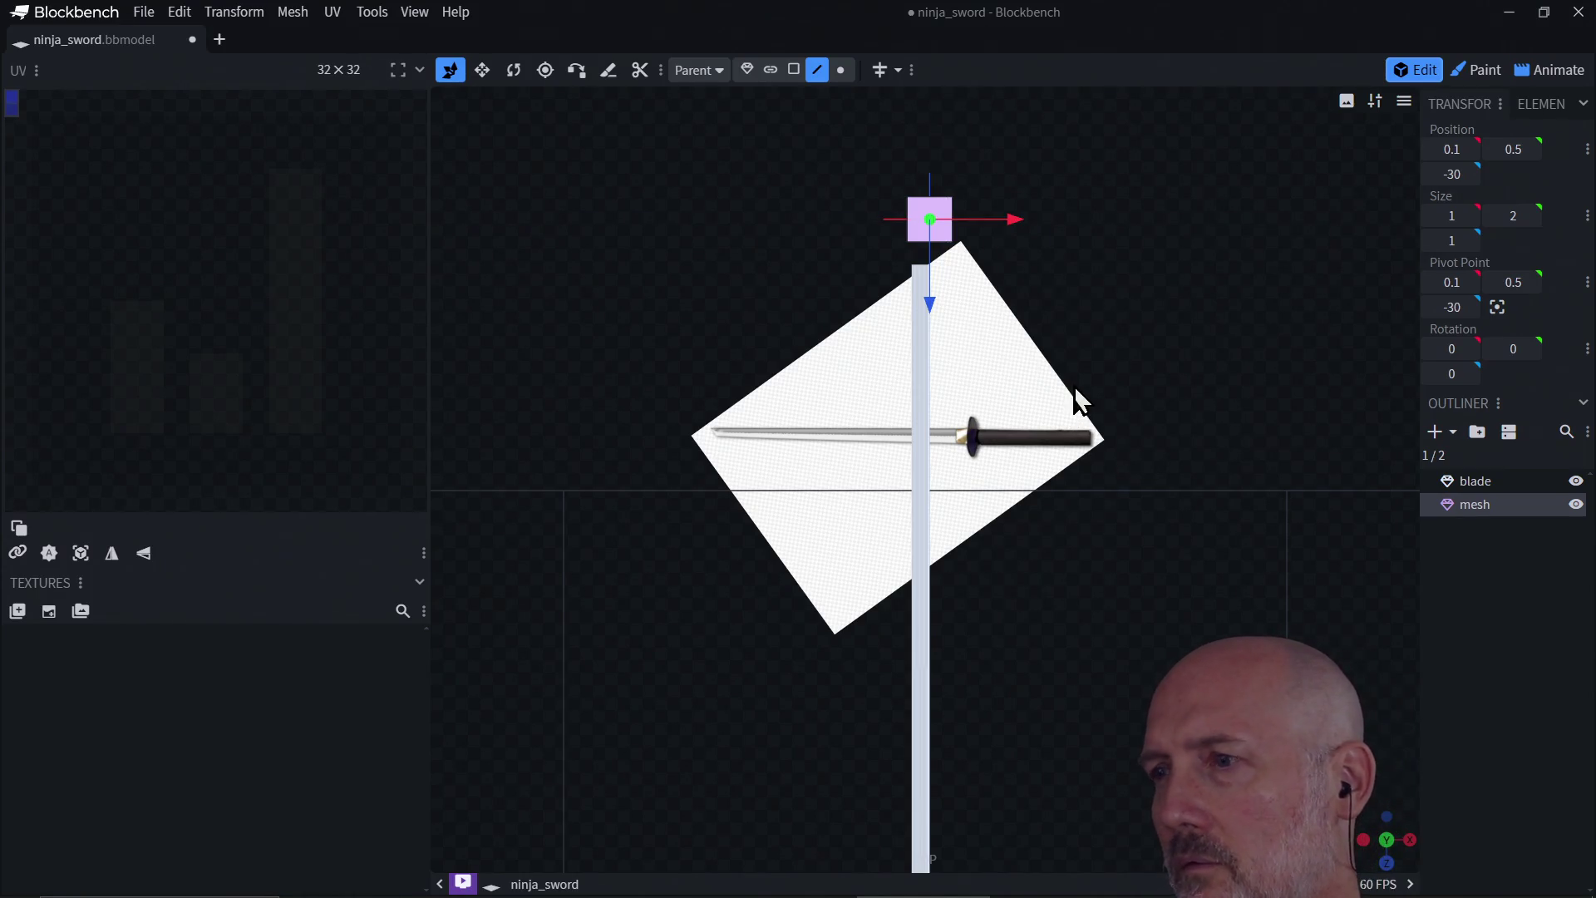
pyautogui.click(1387, 862)
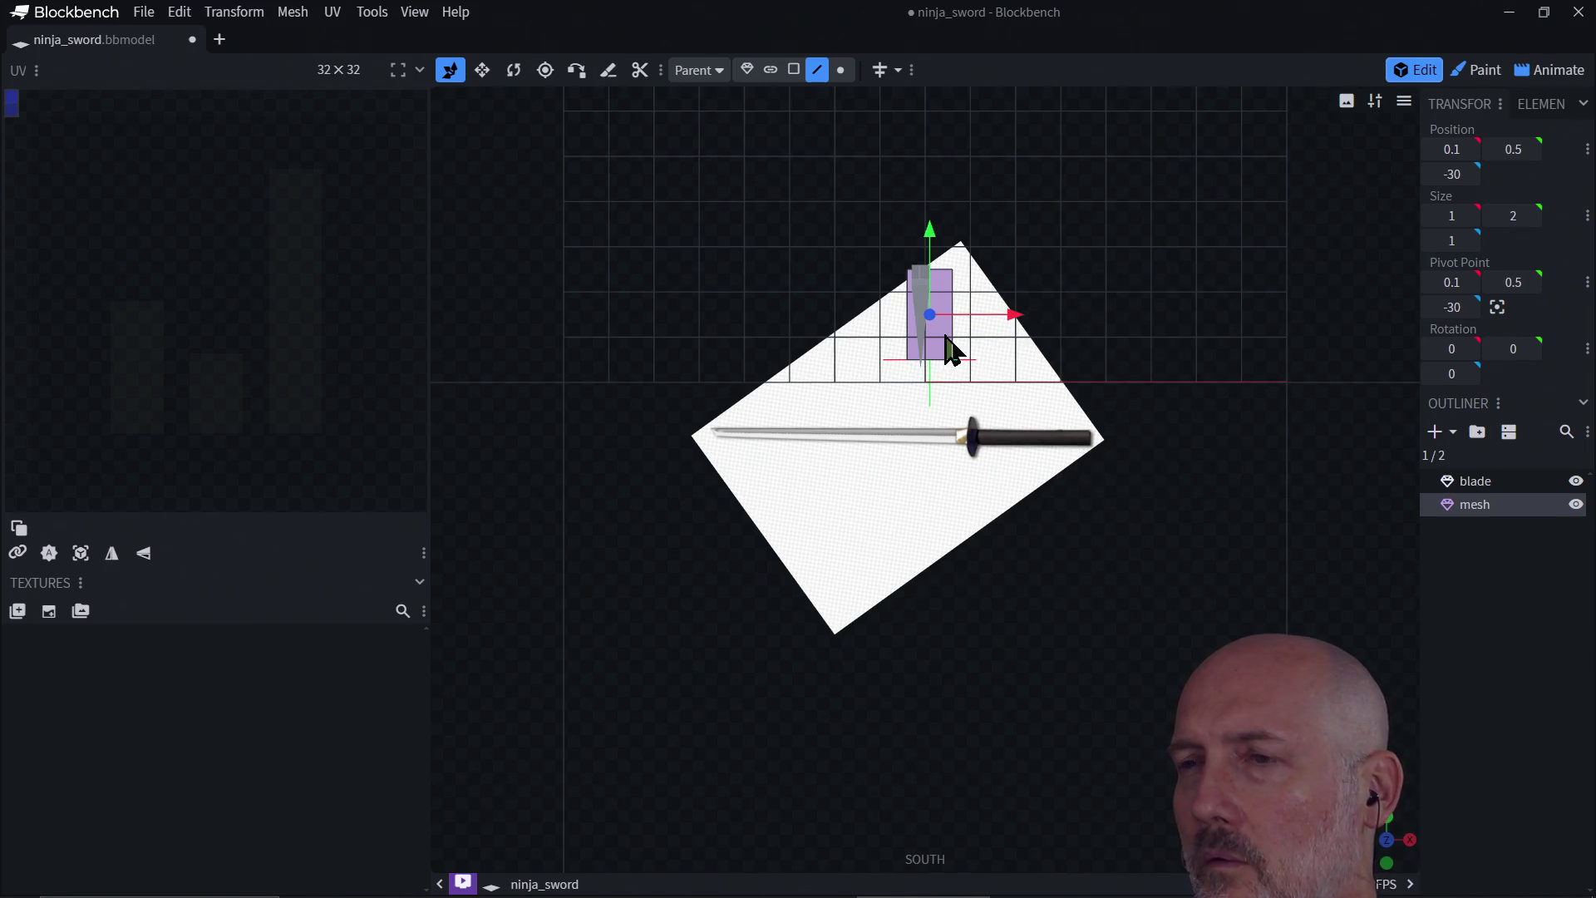
pyautogui.scroll(1, 966, 337)
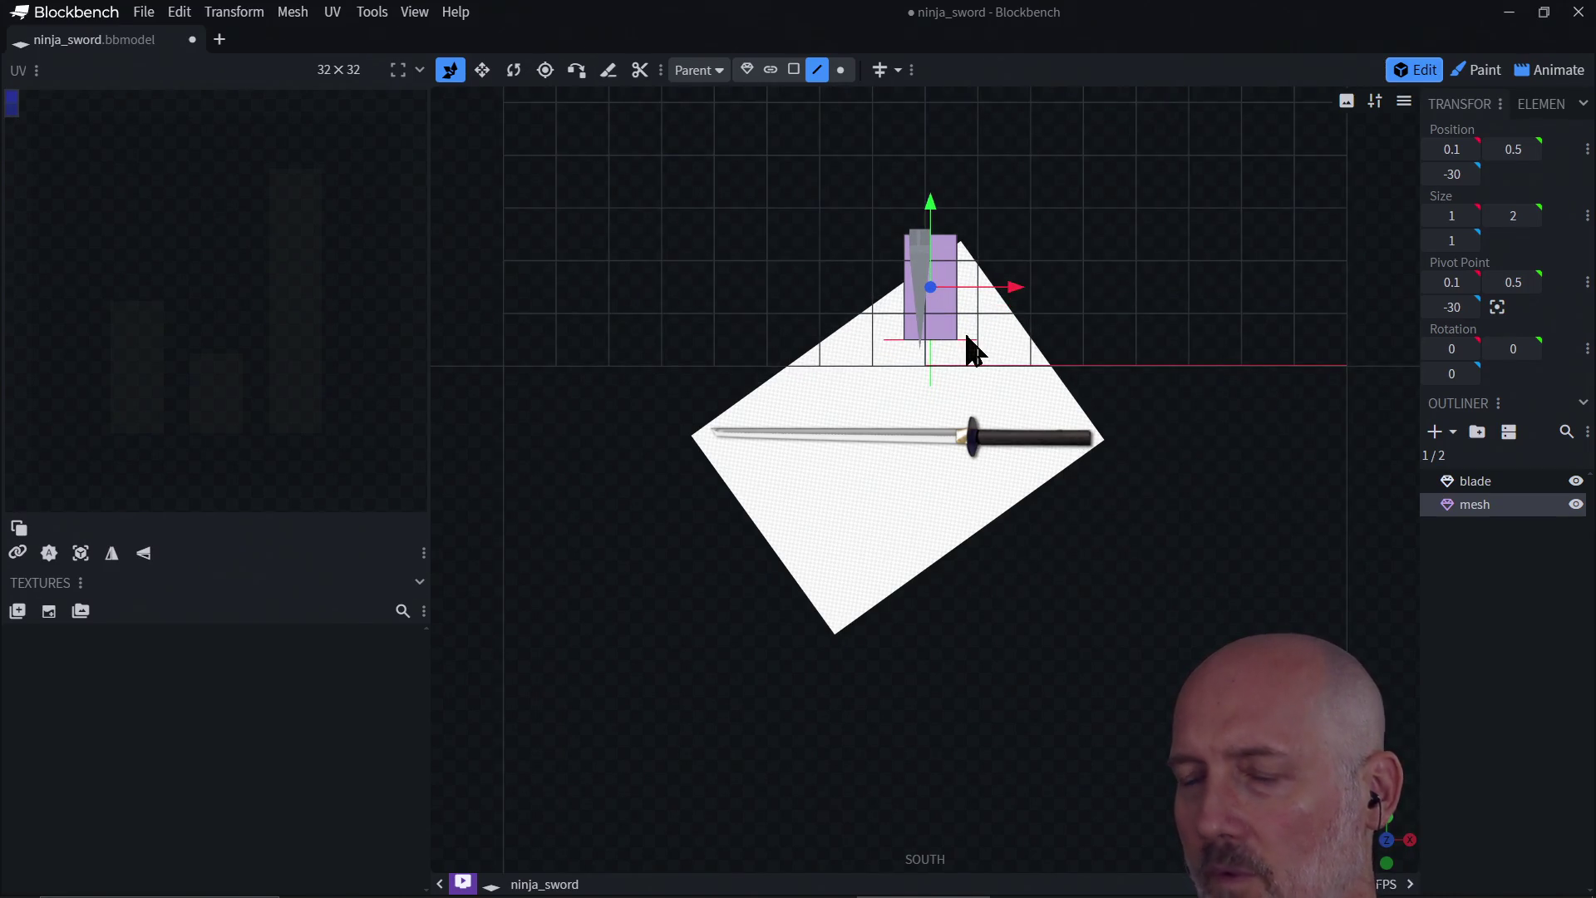
pyautogui.moveTo(973, 349); pyautogui.dragTo(991, 346, button='right')
pyautogui.scroll(3, 975, 356)
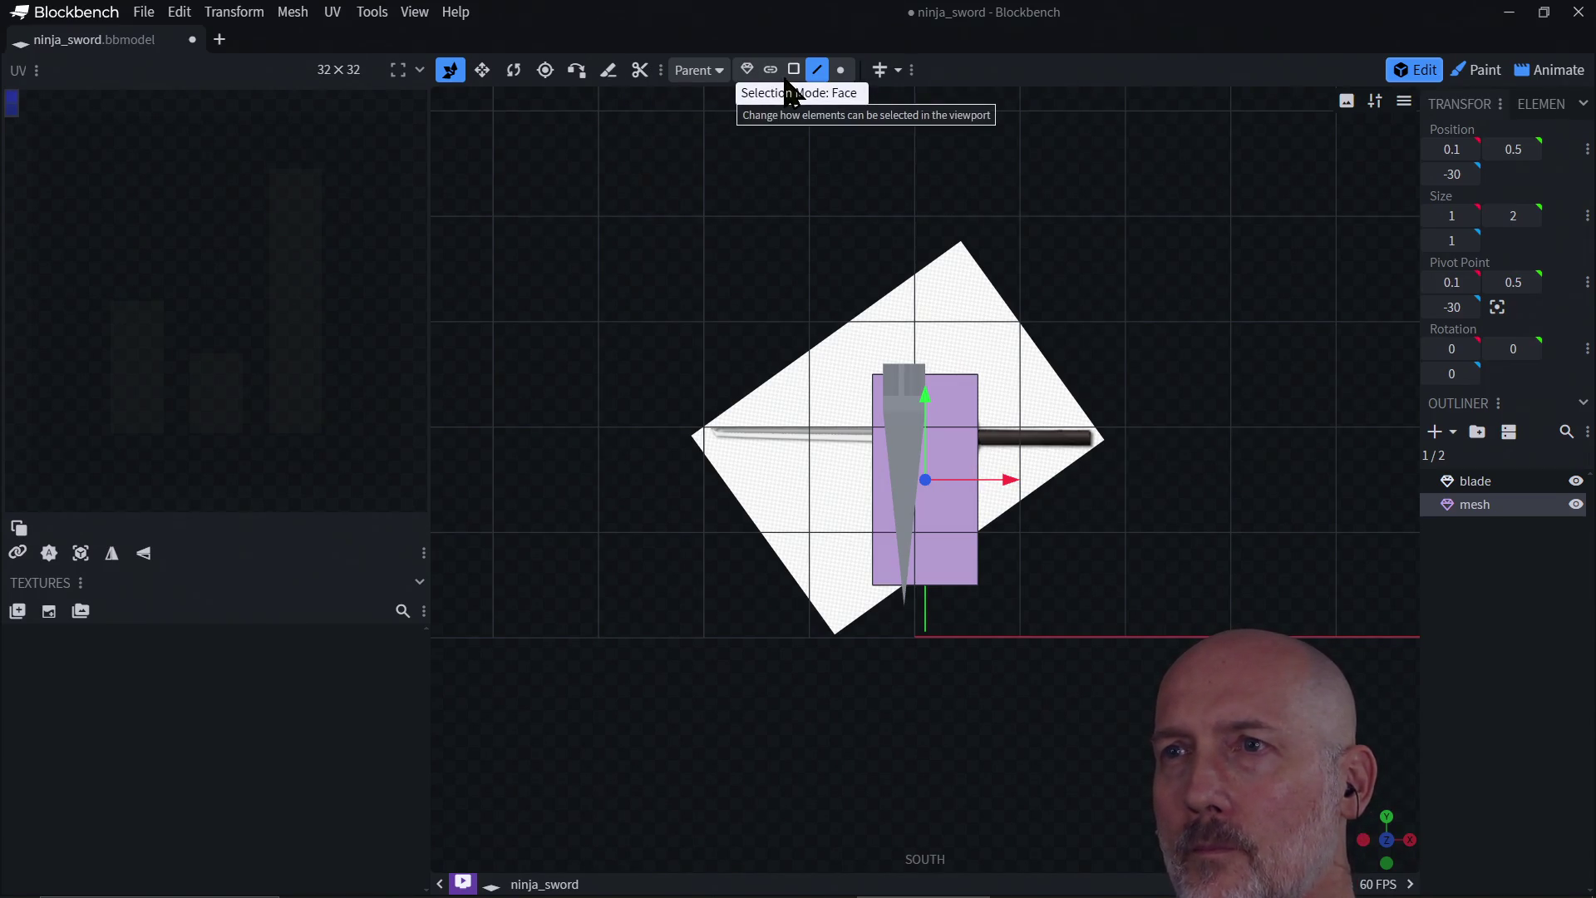
# Step: In face mode, push the right face in to 0.6 width and raise the top face
pyautogui.click(791, 71)
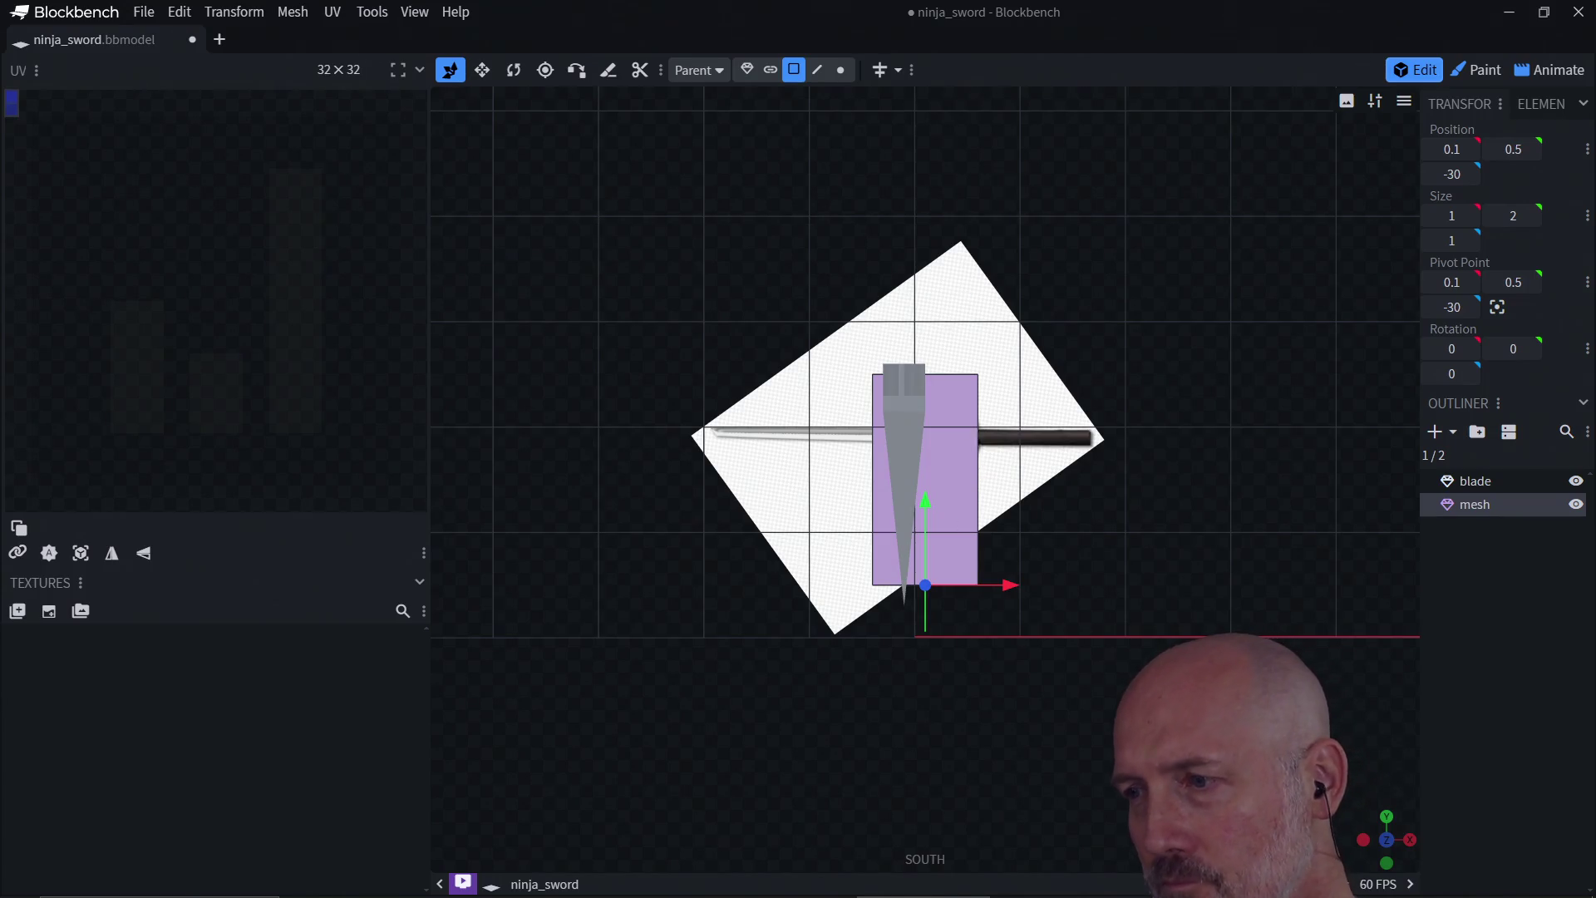
pyautogui.click(1391, 840)
pyautogui.moveTo(1391, 840)
pyautogui.mouseDown()
pyautogui.moveTo(1334, 824)
pyautogui.moveTo(1340, 698)
pyautogui.mouseUp()
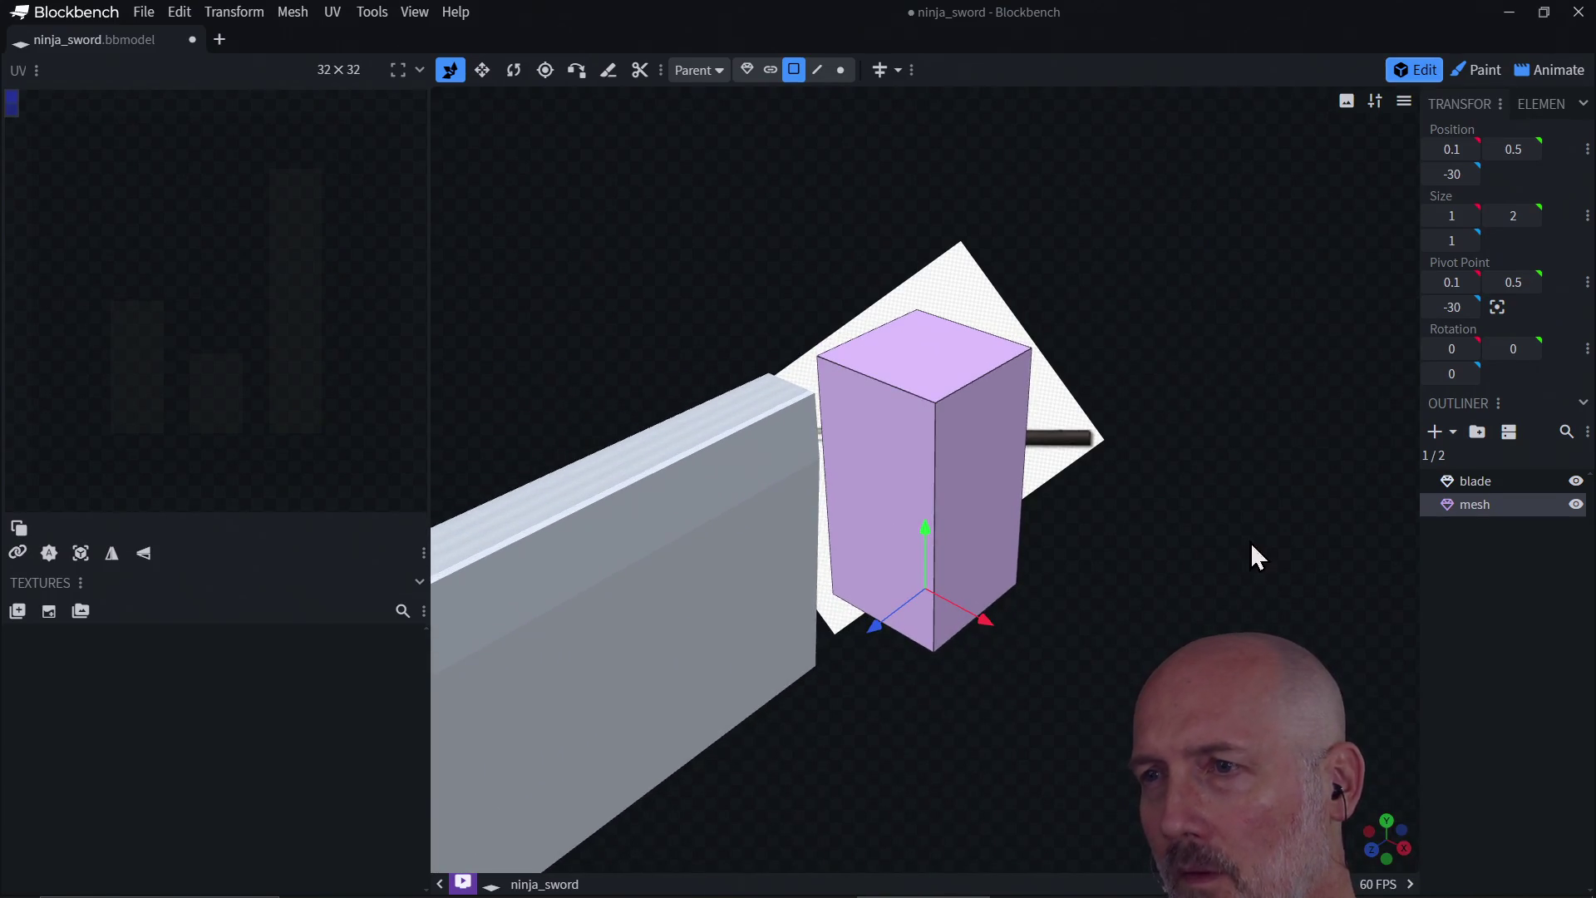
pyautogui.click(984, 510)
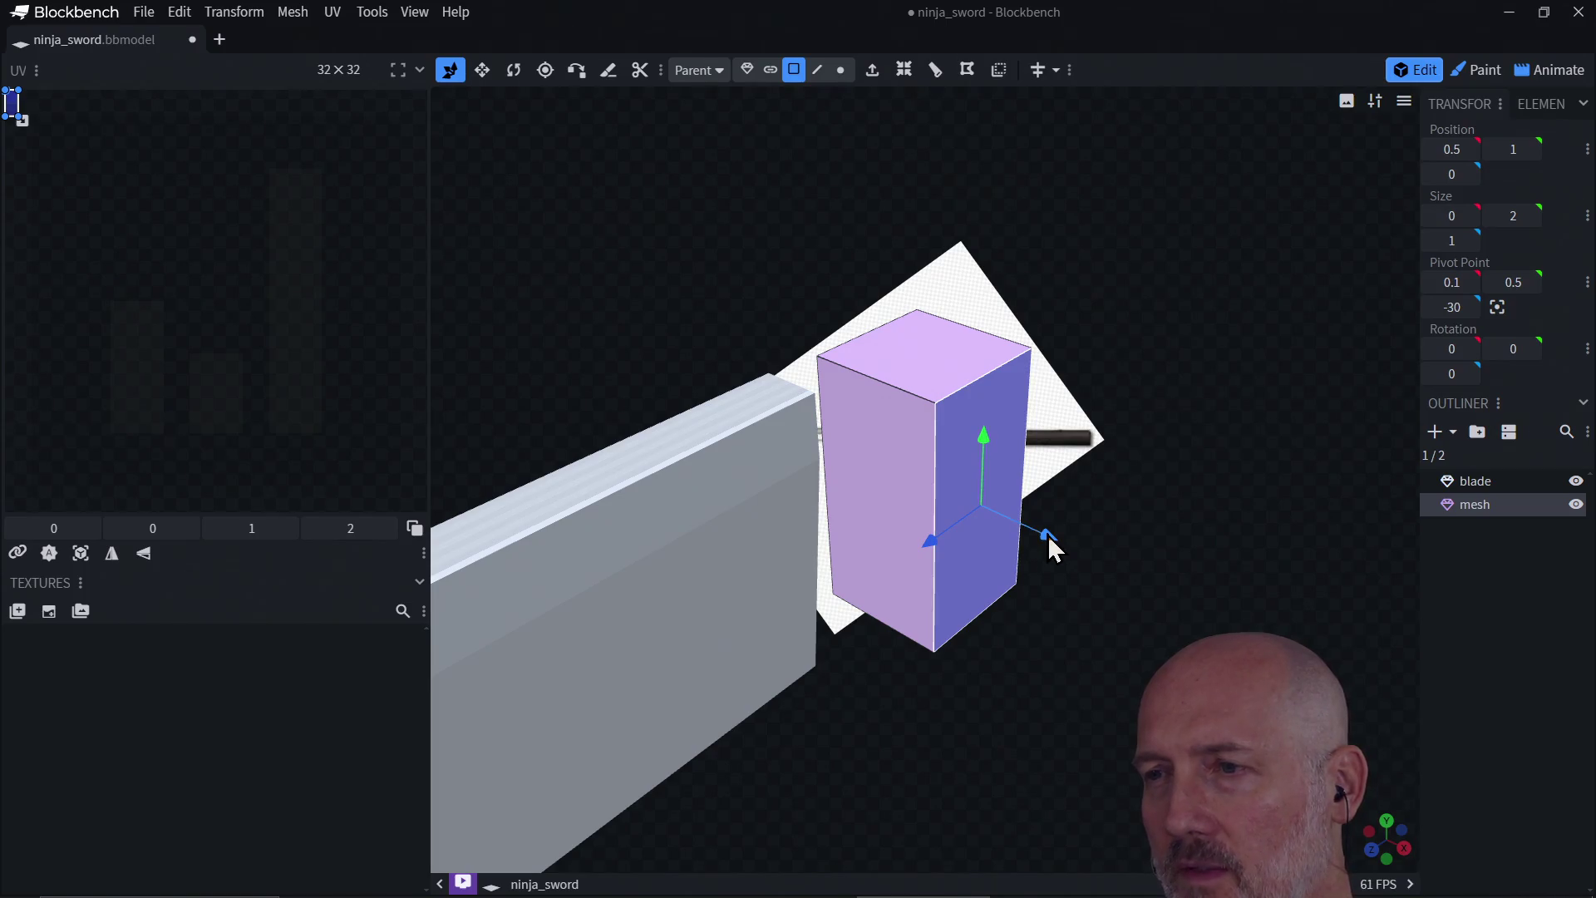
pyautogui.moveTo(1049, 542)
pyautogui.mouseDown()
pyautogui.moveTo(955, 510)
pyautogui.moveTo(1015, 537)
pyautogui.moveTo(1001, 524)
pyautogui.mouseUp()
pyautogui.click(917, 363)
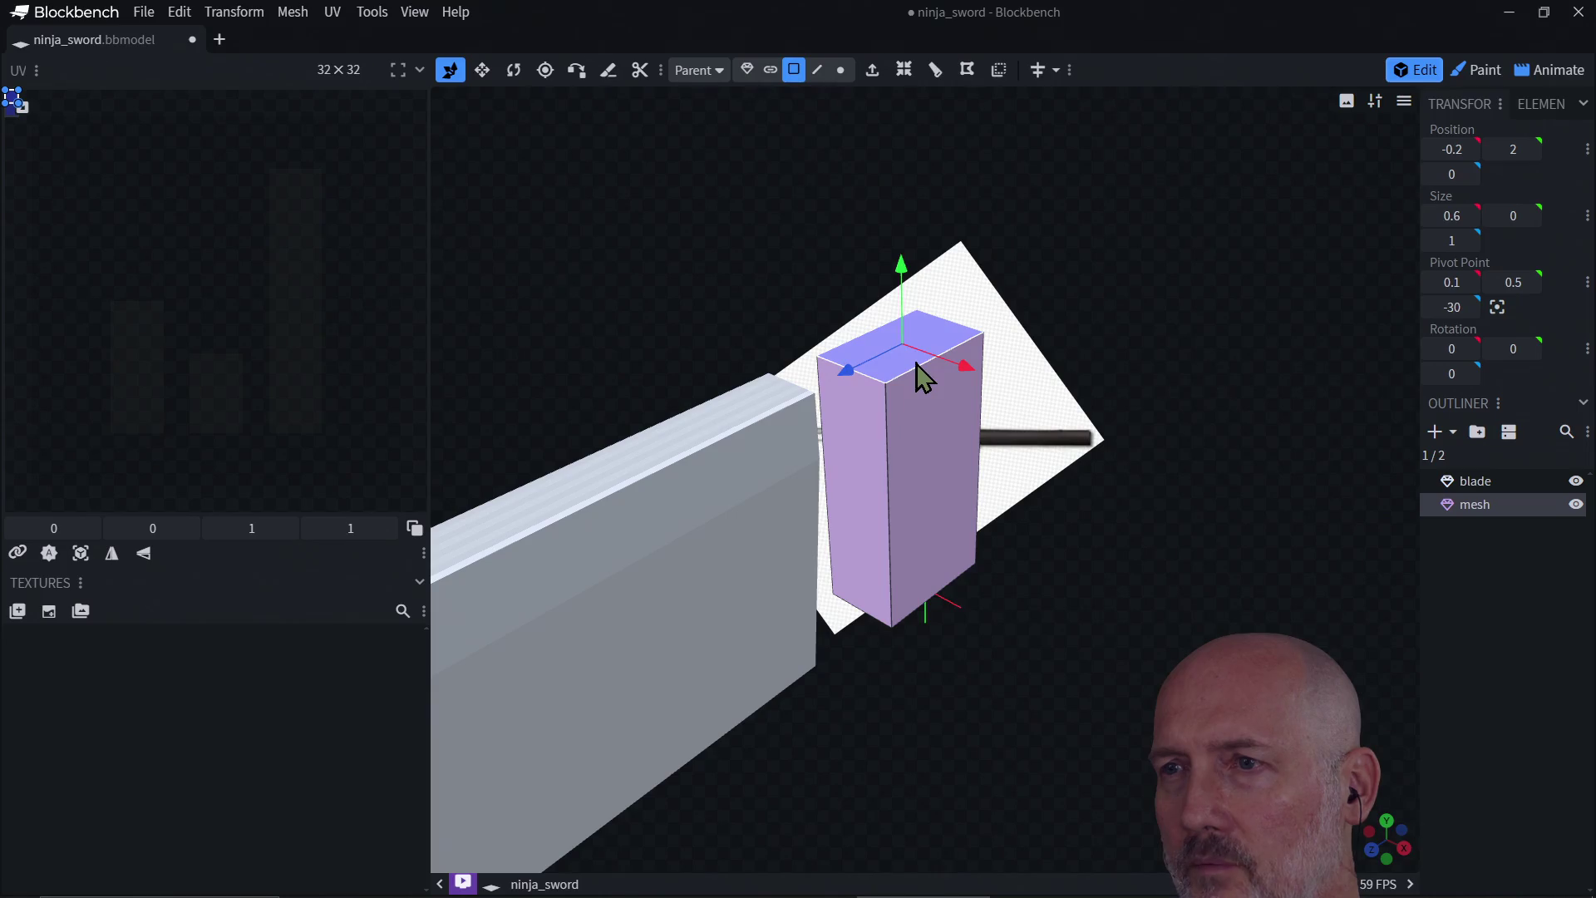
pyautogui.moveTo(902, 282); pyautogui.dragTo(906, 259)
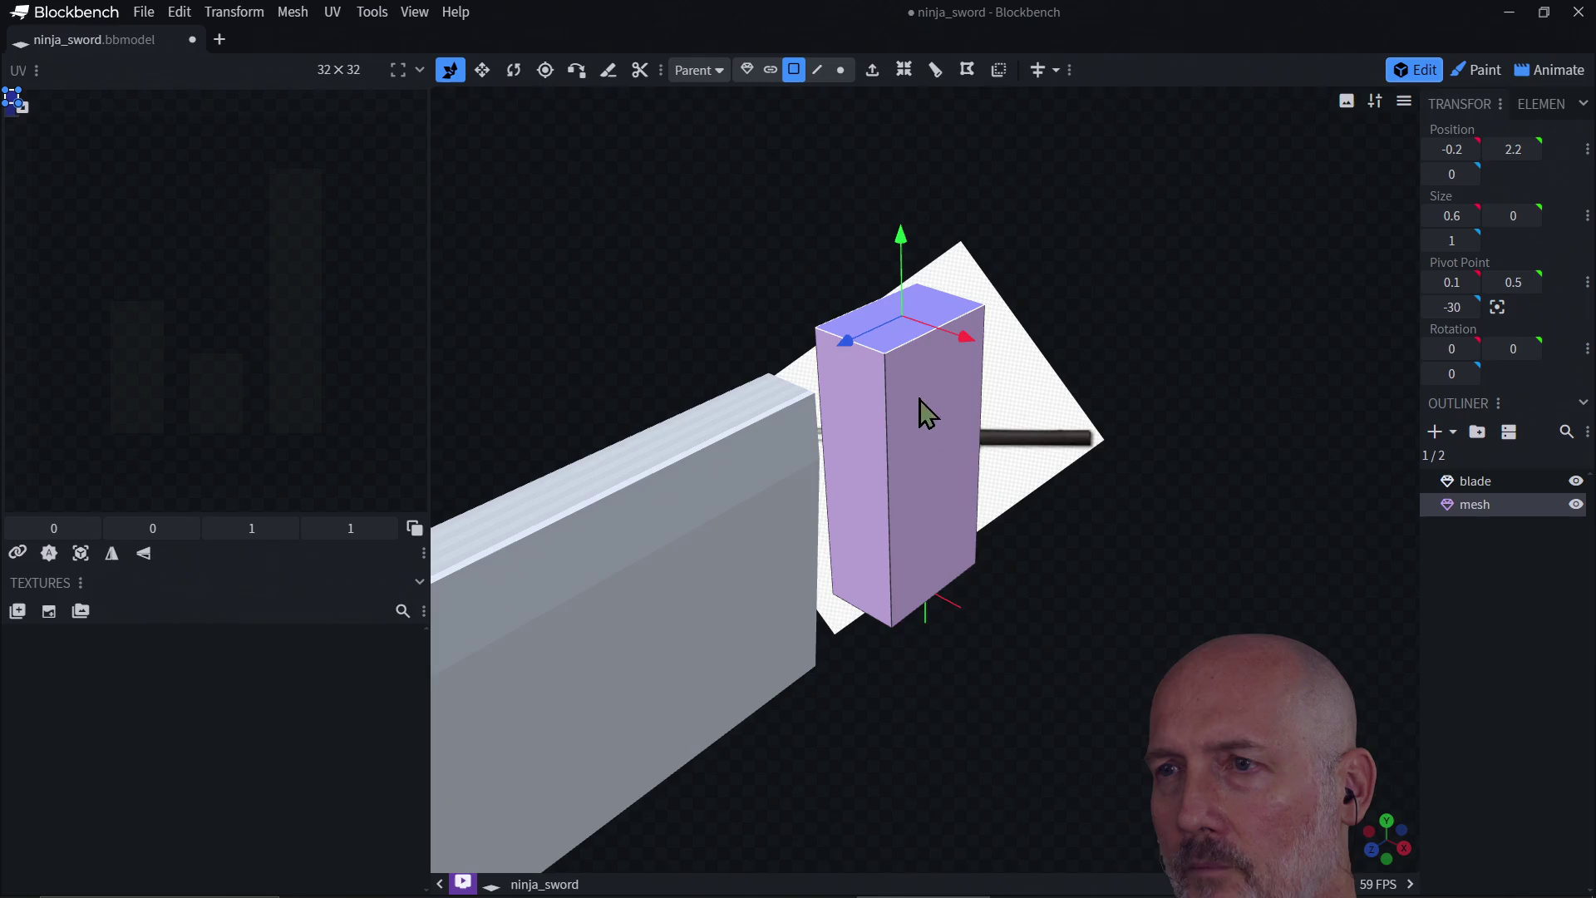
# Step: Lower the bottom face so the block is 2.5 tall, then return to Object mode
pyautogui.moveTo(961, 695); pyautogui.dragTo(926, 556)
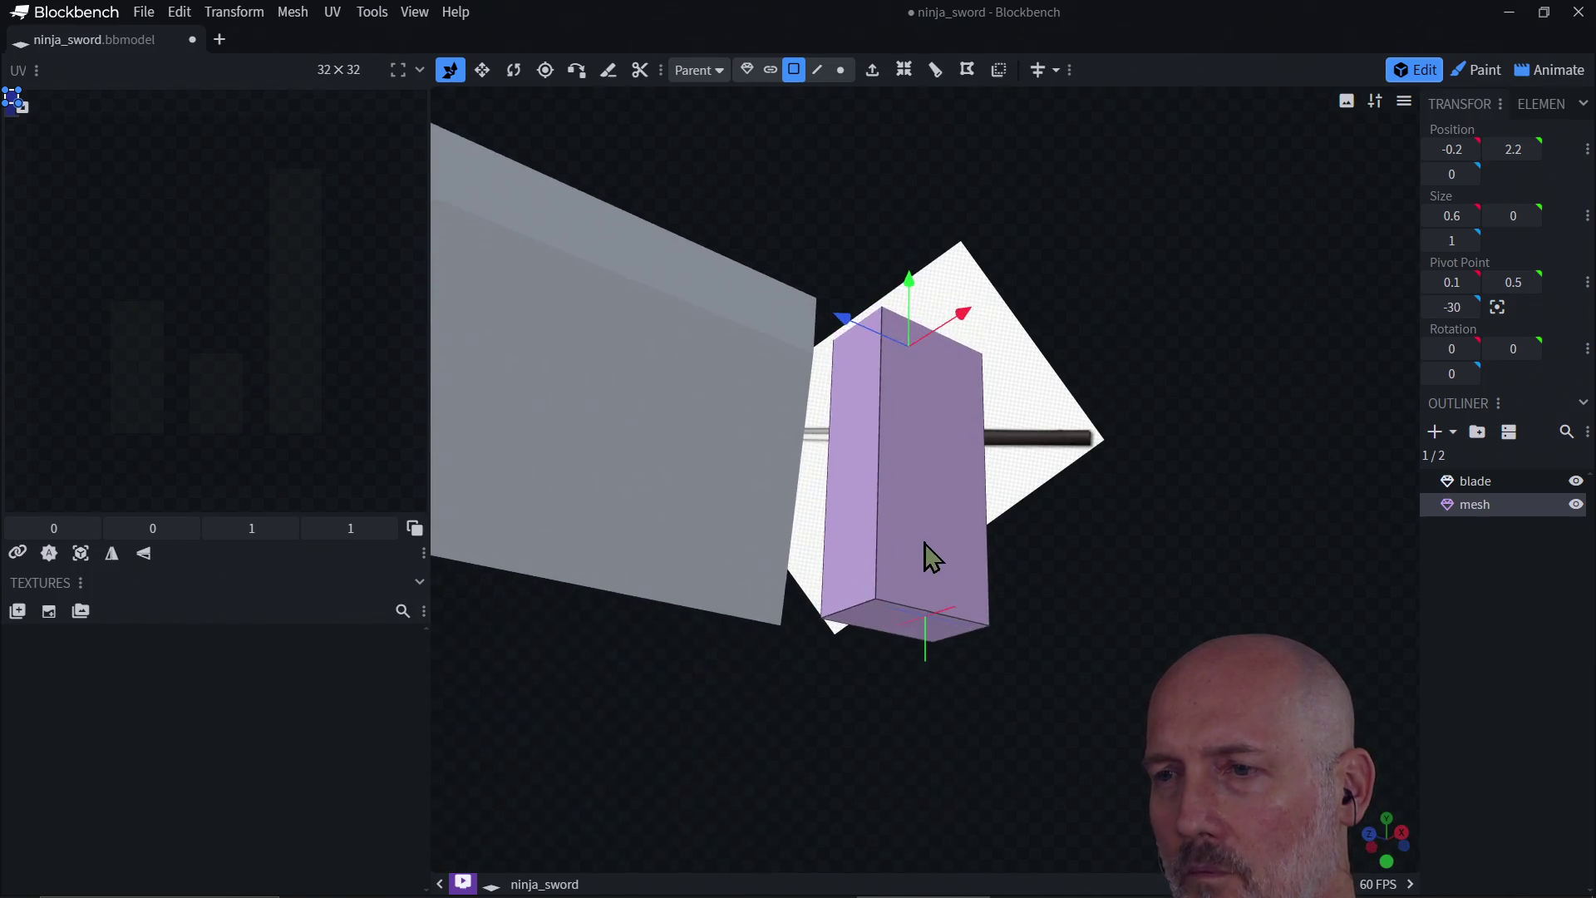
pyautogui.click(925, 641)
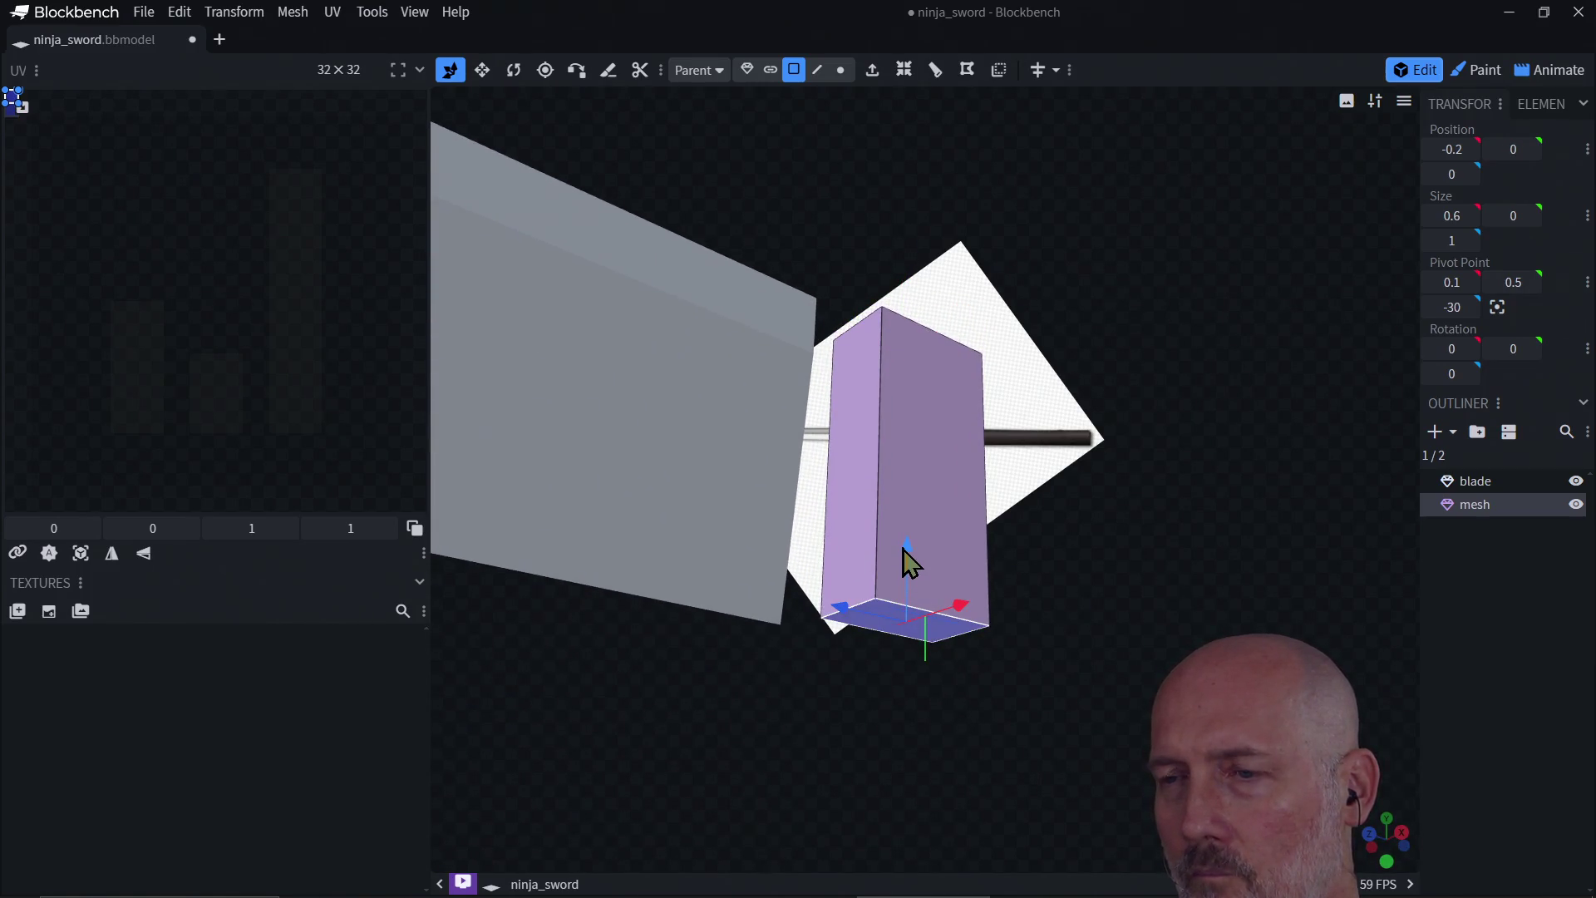
pyautogui.moveTo(903, 550); pyautogui.dragTo(905, 586)
pyautogui.moveTo(1058, 541)
pyautogui.mouseDown()
pyautogui.moveTo(919, 620)
pyautogui.moveTo(1011, 496)
pyautogui.moveTo(954, 547)
pyautogui.moveTo(895, 559)
pyautogui.moveTo(1022, 509)
pyautogui.moveTo(1022, 522)
pyautogui.moveTo(1061, 363)
pyautogui.moveTo(1173, 321)
pyautogui.mouseUp()
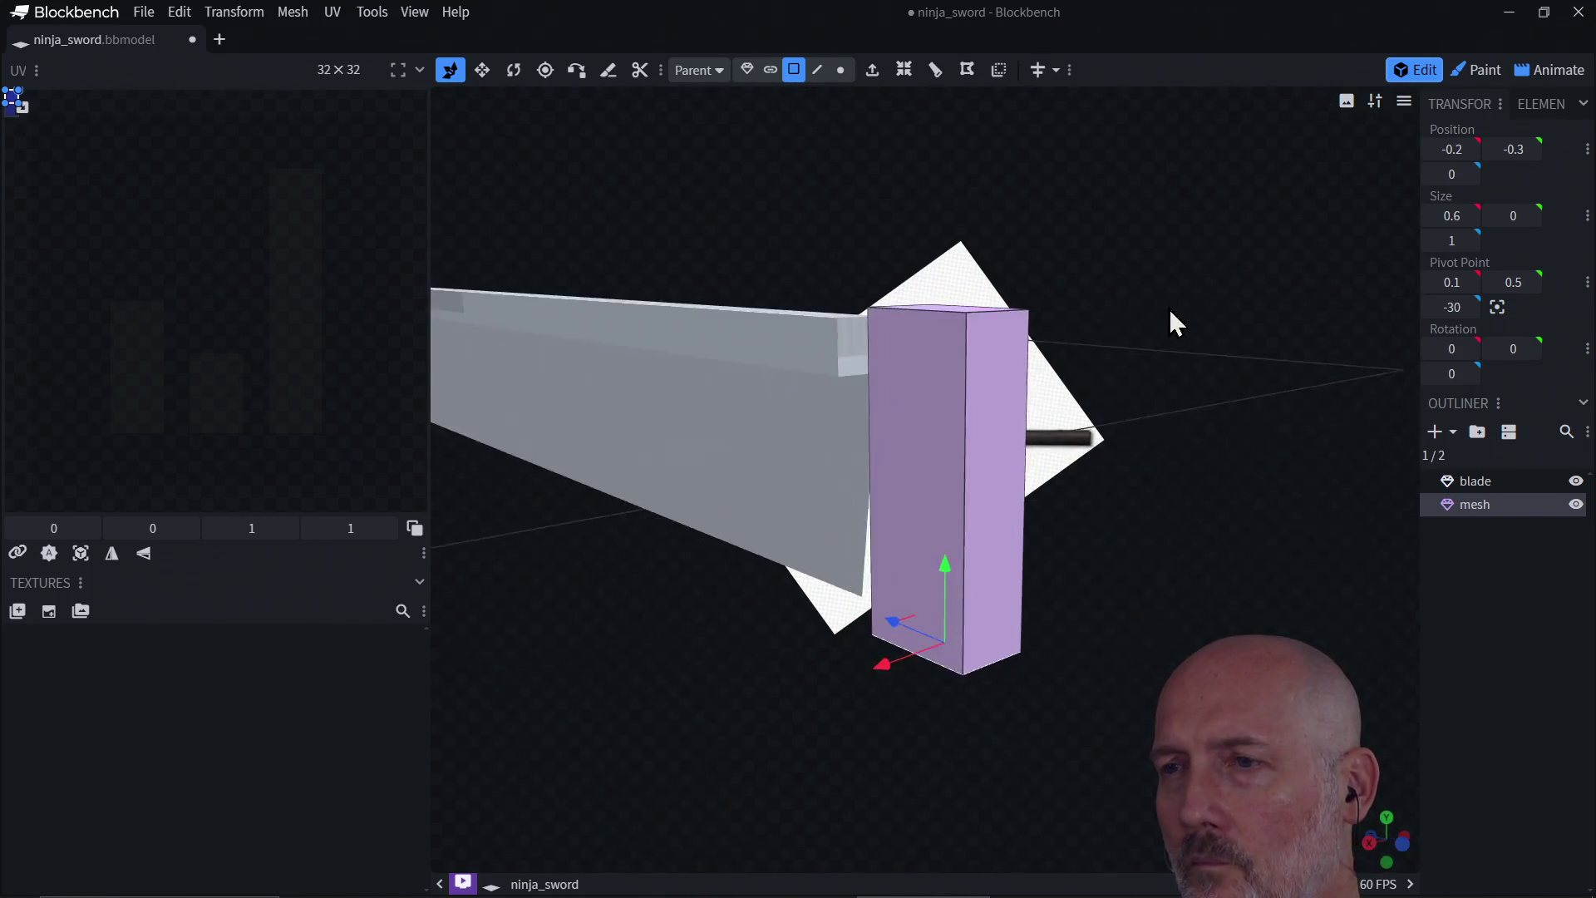
pyautogui.click(861, 509)
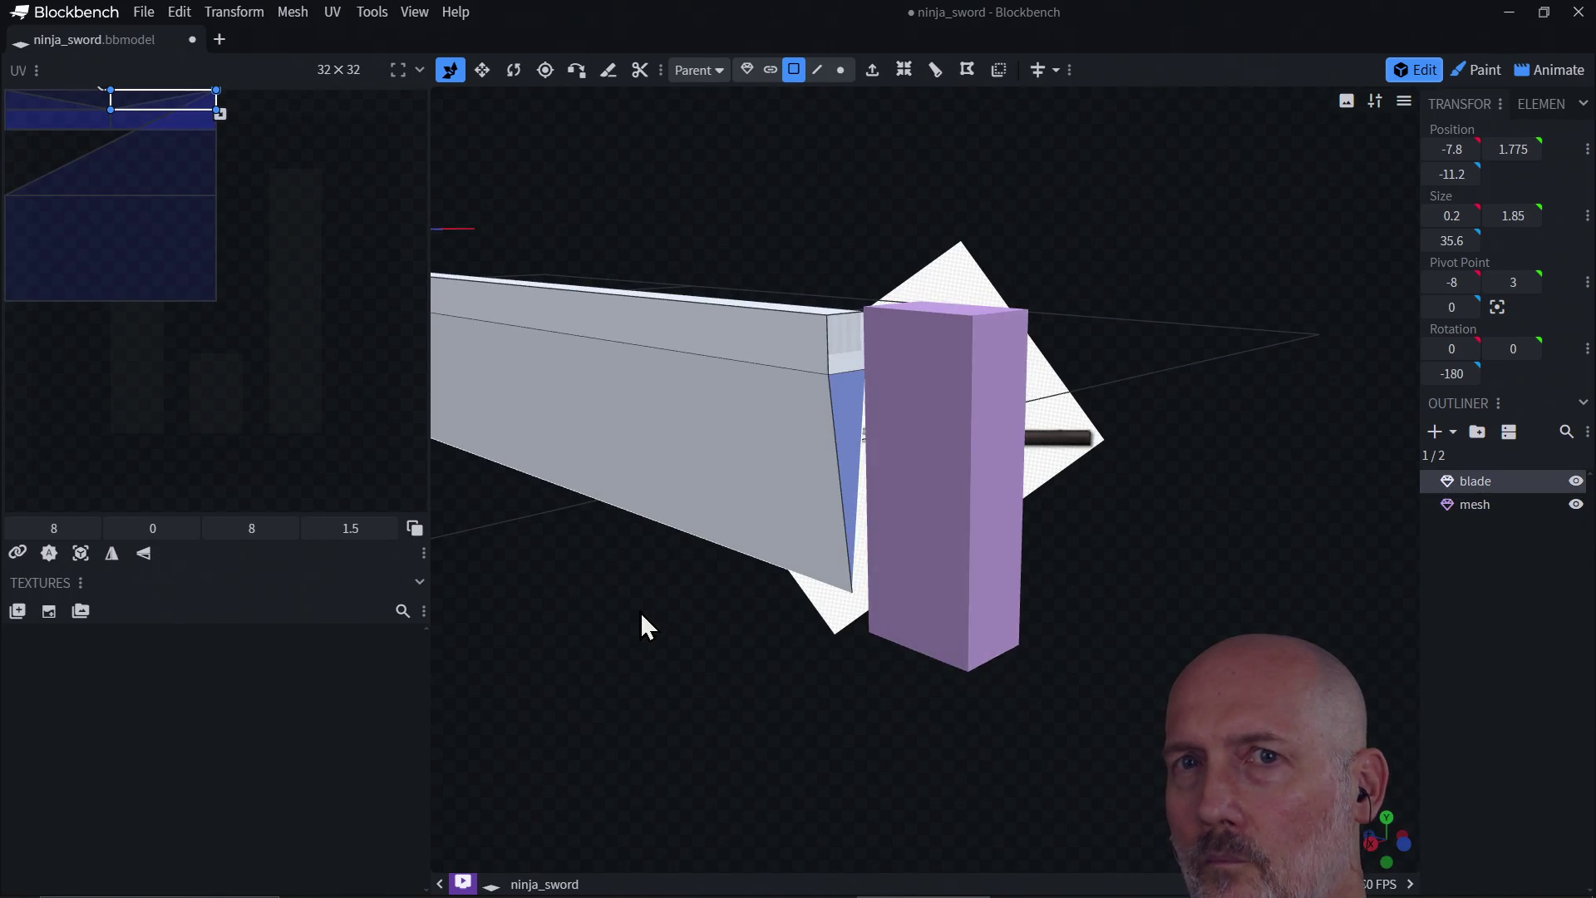
pyautogui.moveTo(685, 605); pyautogui.dragTo(730, 573)
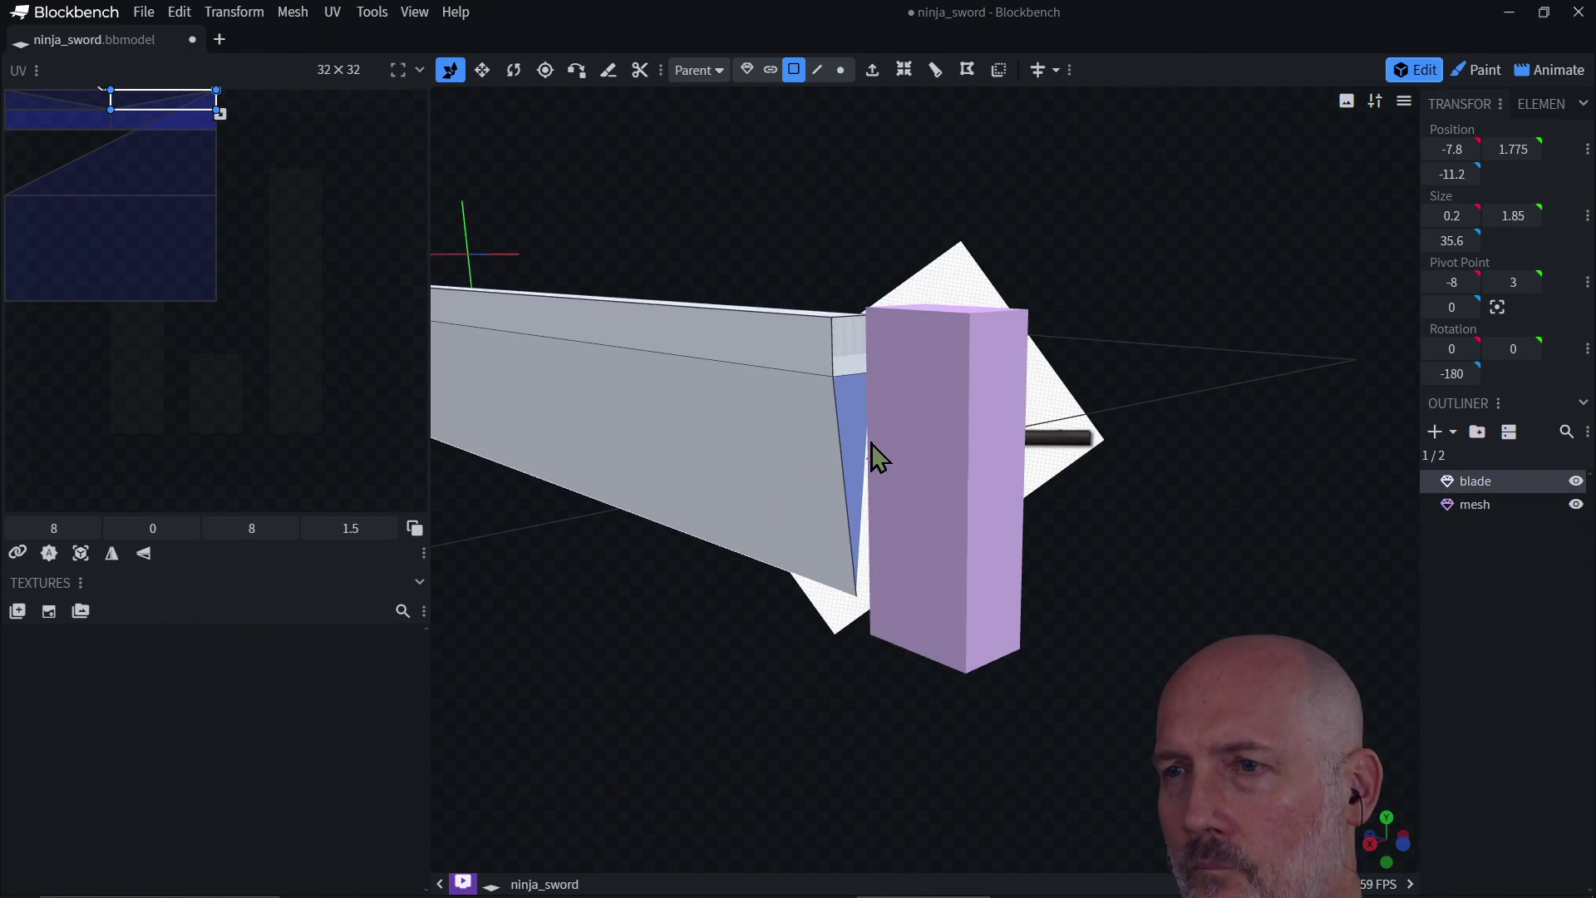
pyautogui.click(996, 376)
pyautogui.moveTo(1124, 397)
pyautogui.mouseDown()
pyautogui.moveTo(1275, 367)
pyautogui.moveTo(1157, 548)
pyautogui.mouseUp()
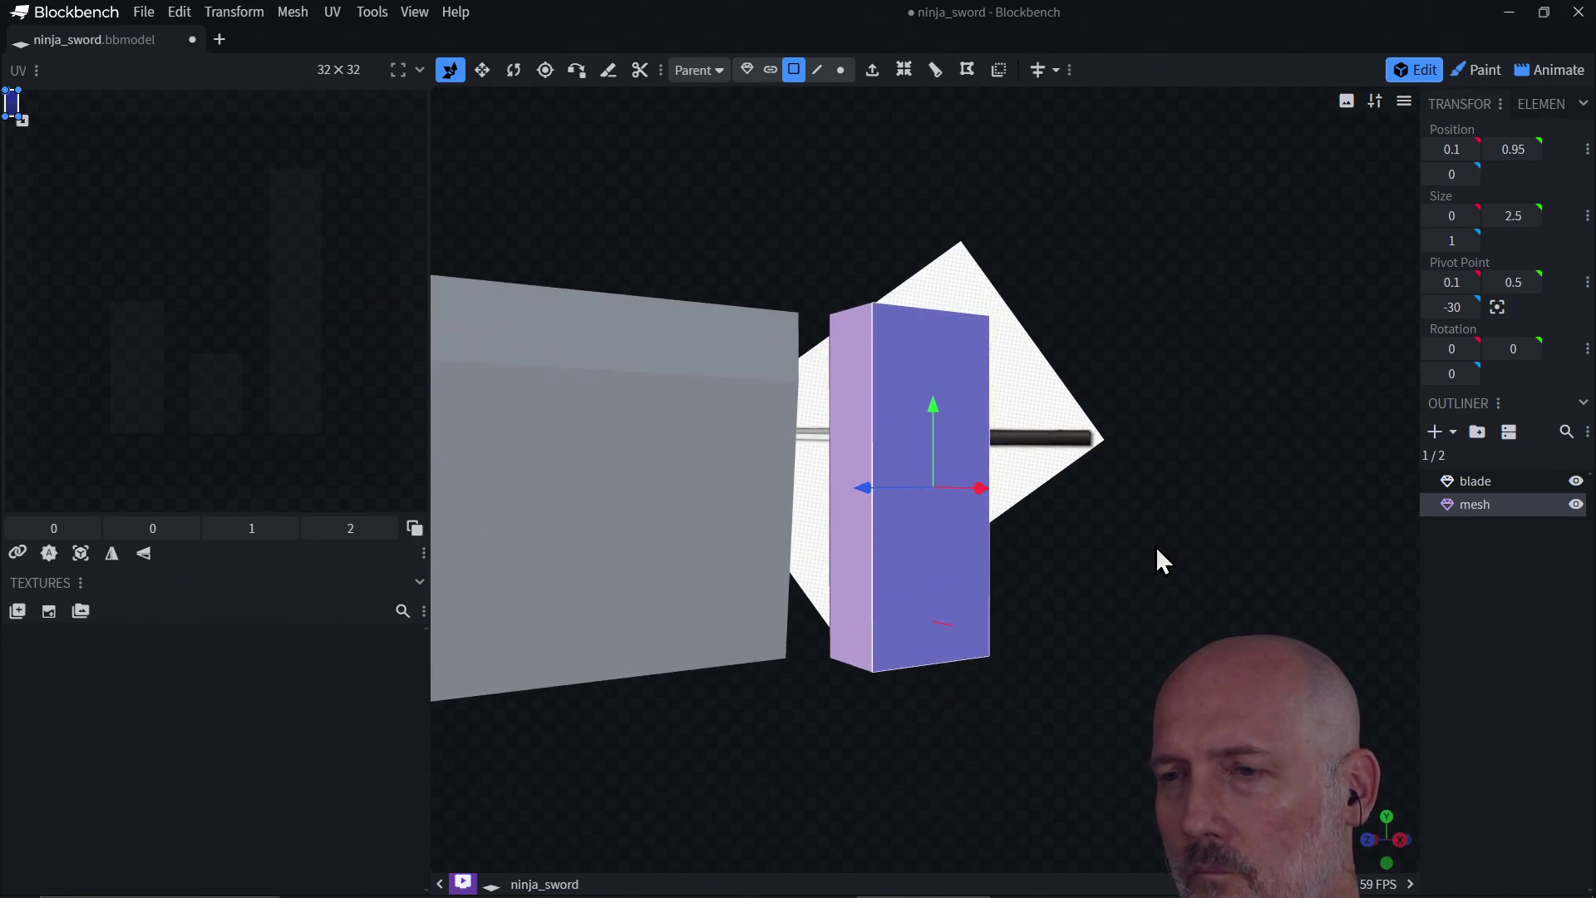
pyautogui.moveTo(924, 757)
pyautogui.mouseDown()
pyautogui.moveTo(1133, 670)
pyautogui.moveTo(1147, 773)
pyautogui.moveTo(1118, 826)
pyautogui.moveTo(1017, 828)
pyautogui.moveTo(1058, 773)
pyautogui.moveTo(1104, 773)
pyautogui.moveTo(750, 801)
pyautogui.moveTo(666, 768)
pyautogui.moveTo(690, 752)
pyautogui.mouseUp()
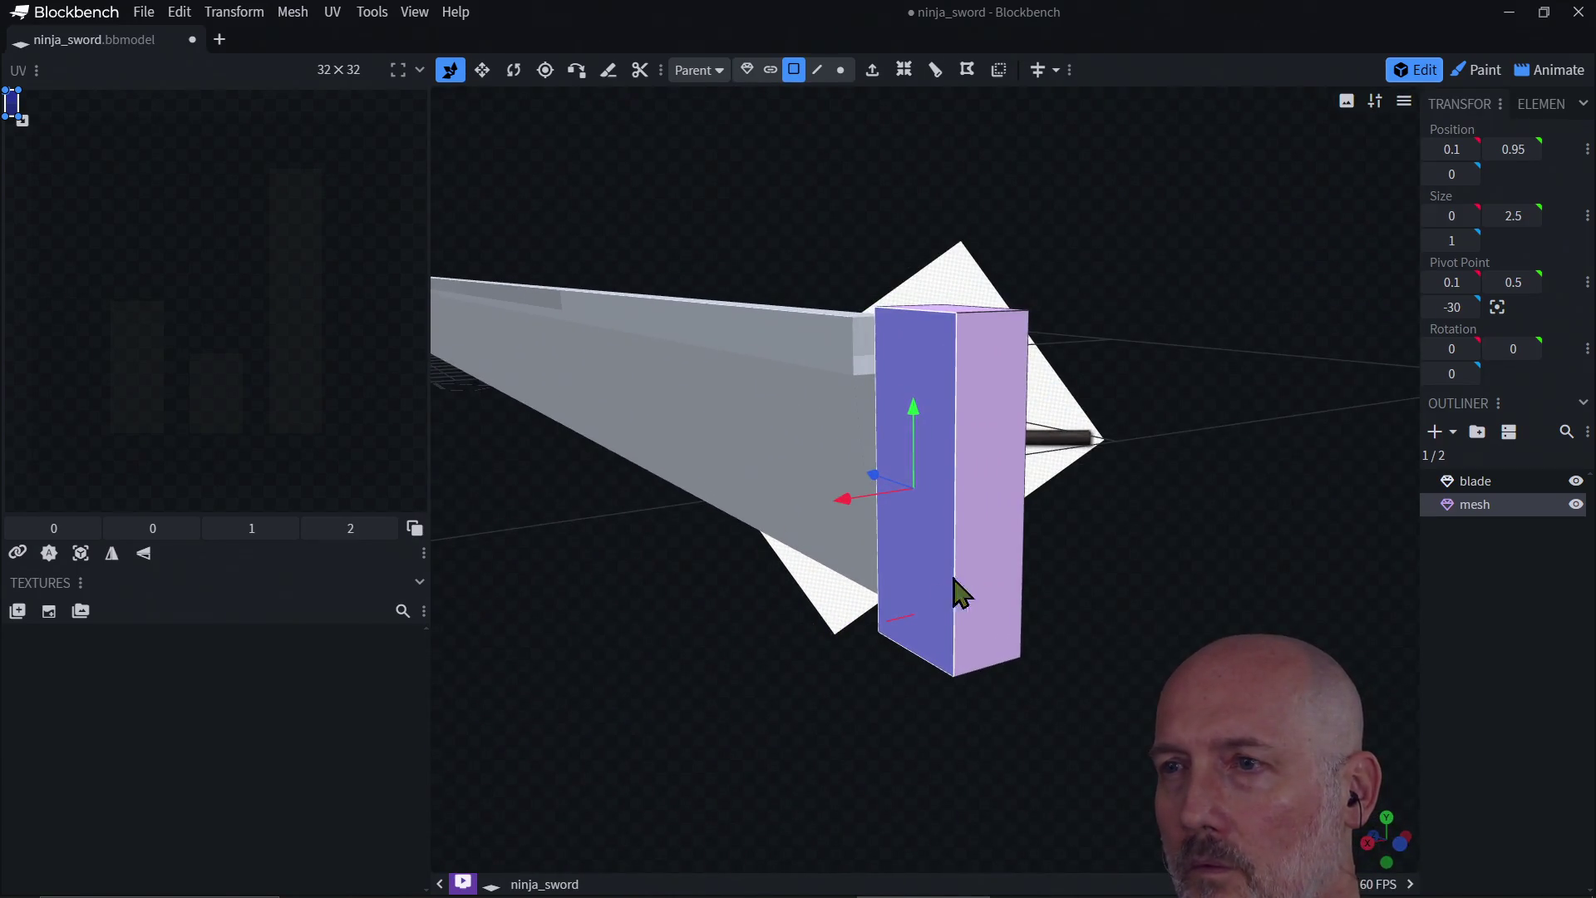
pyautogui.click(747, 69)
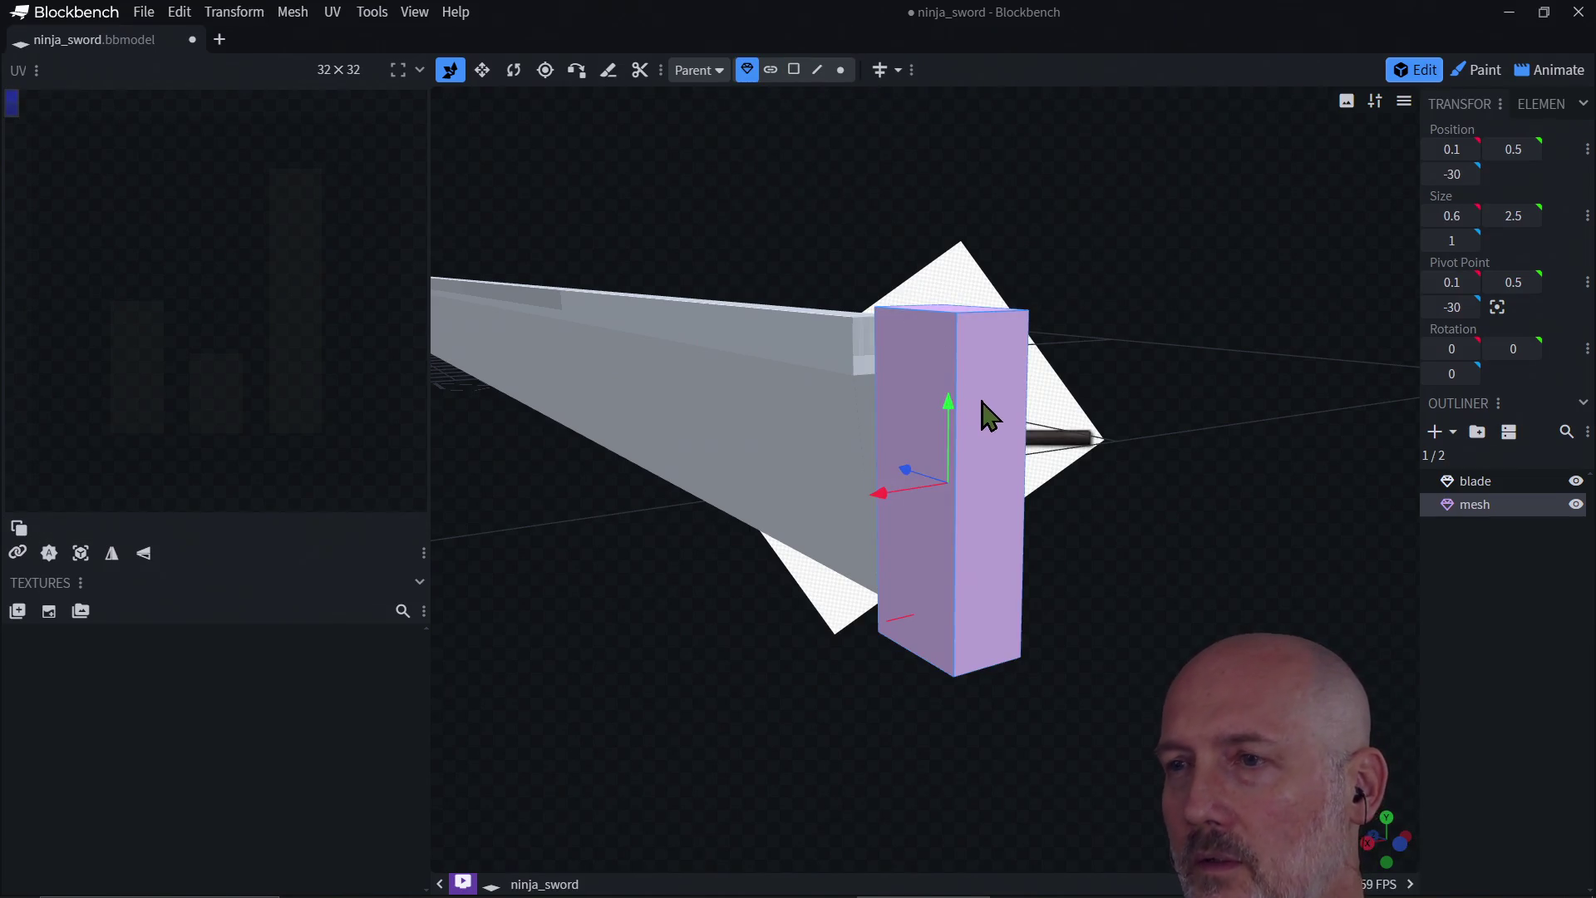
# Step: Slide the guard box along Z toward the blade, around -30.5
pyautogui.moveTo(881, 574)
pyautogui.mouseDown()
pyautogui.moveTo(908, 634)
pyautogui.moveTo(994, 656)
pyautogui.mouseUp()
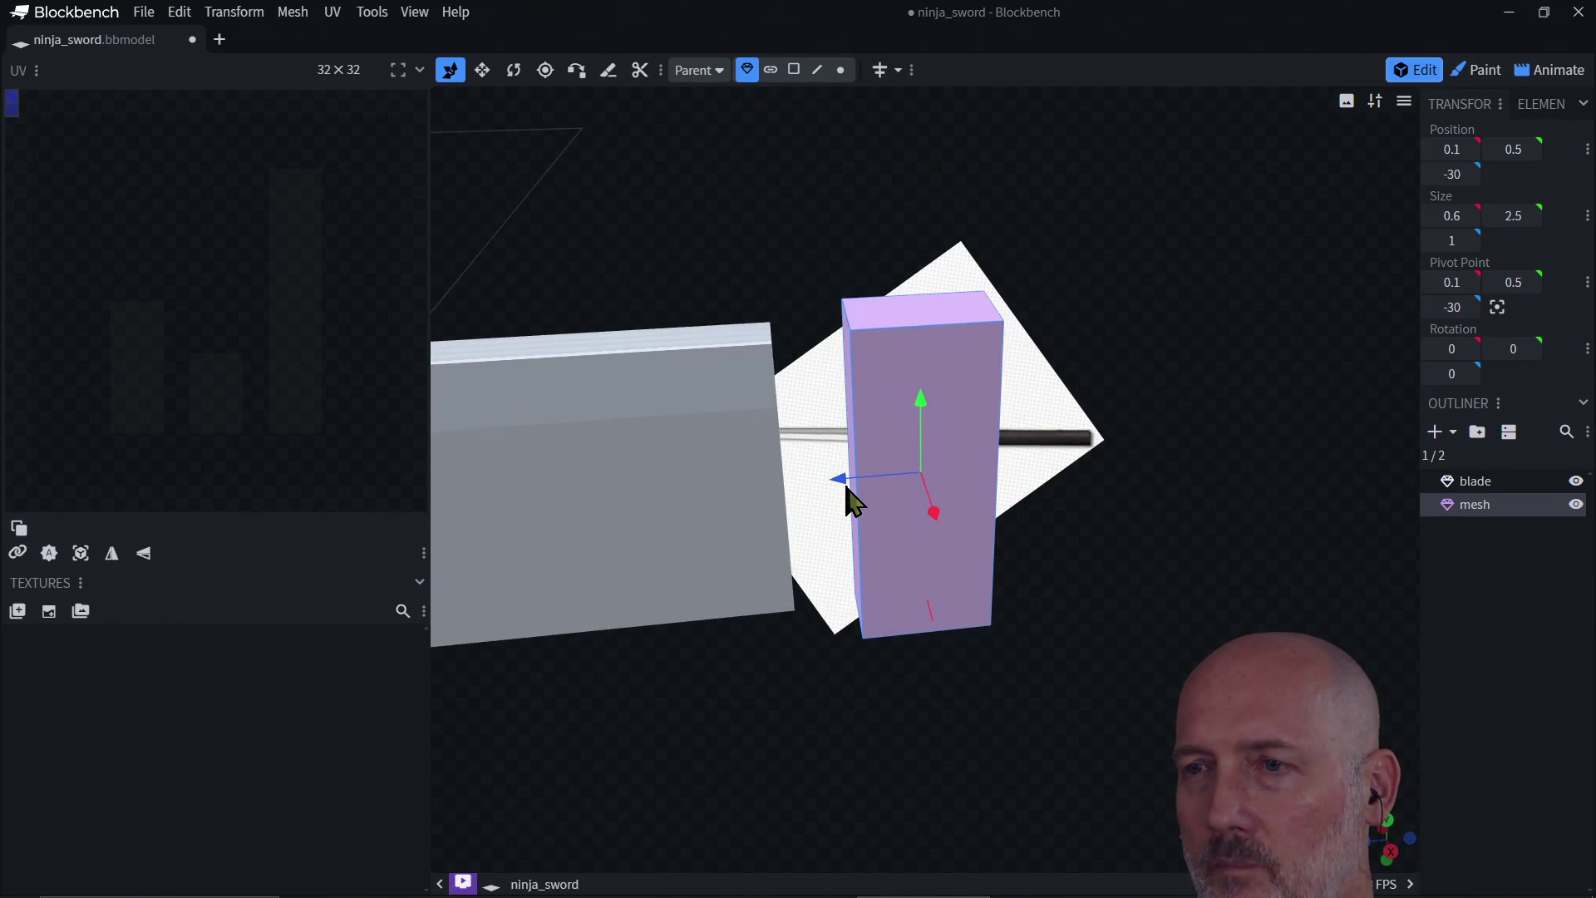
pyautogui.moveTo(797, 485)
pyautogui.mouseDown()
pyautogui.moveTo(770, 488)
pyautogui.moveTo(818, 473)
pyautogui.moveTo(820, 488)
pyautogui.moveTo(780, 497)
pyautogui.mouseUp()
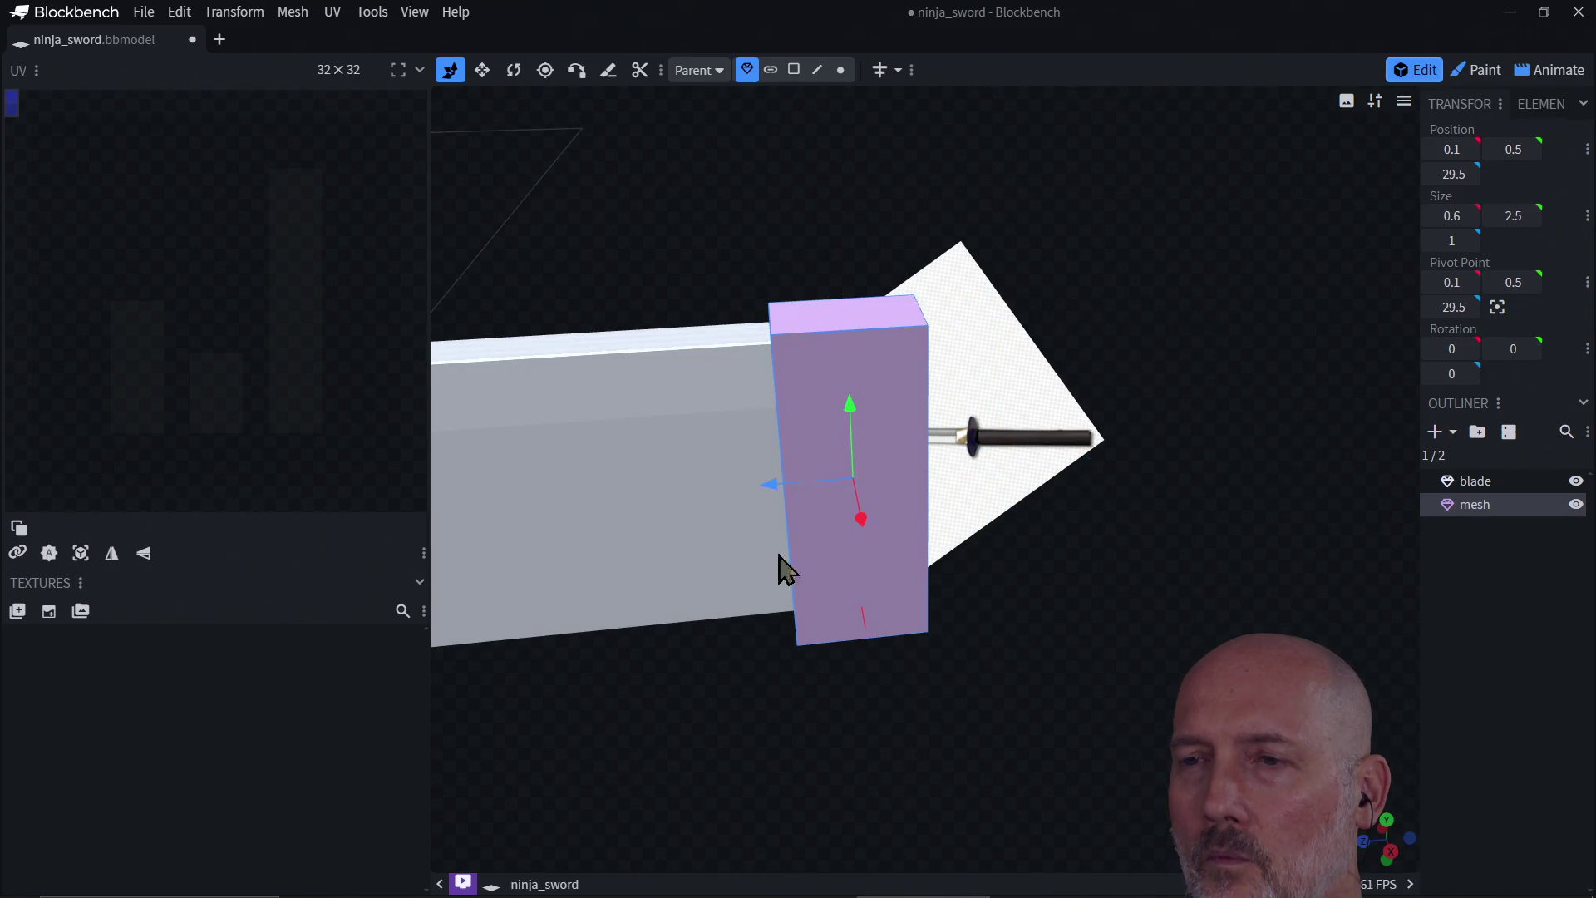
pyautogui.press('f')
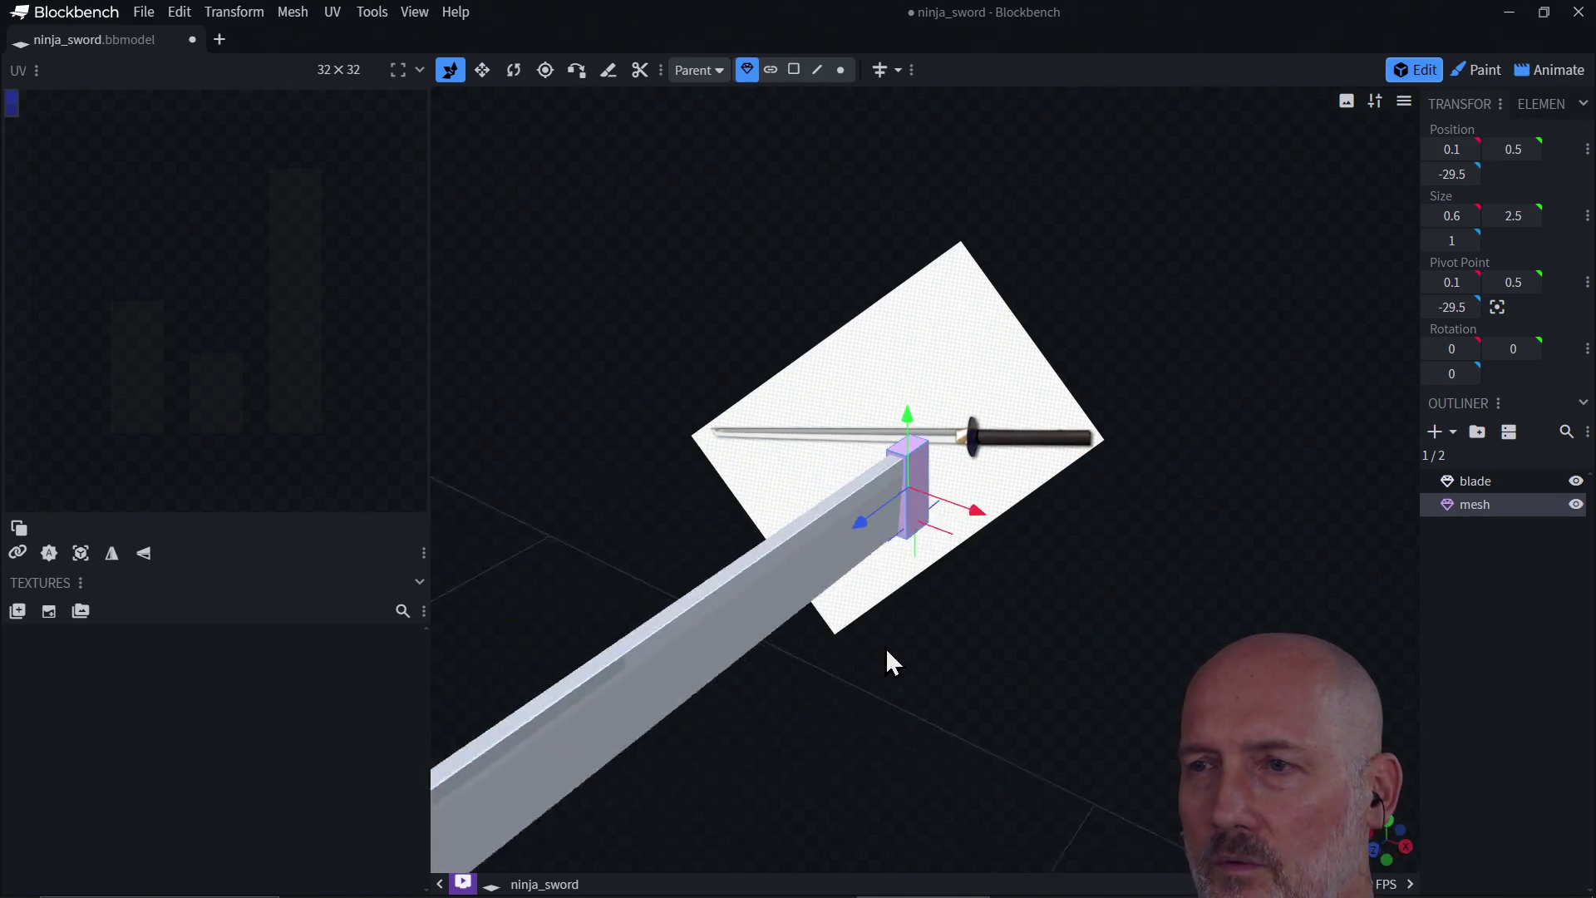
pyautogui.moveTo(889, 661)
pyautogui.mouseDown()
pyautogui.moveTo(976, 634)
pyautogui.moveTo(780, 634)
pyautogui.moveTo(872, 605)
pyautogui.moveTo(939, 606)
pyautogui.moveTo(907, 615)
pyautogui.moveTo(1051, 527)
pyautogui.moveTo(836, 535)
pyautogui.moveTo(1044, 509)
pyautogui.moveTo(972, 535)
pyautogui.moveTo(955, 466)
pyautogui.moveTo(990, 428)
pyautogui.moveTo(798, 457)
pyautogui.moveTo(822, 524)
pyautogui.moveTo(997, 481)
pyautogui.moveTo(1082, 490)
pyautogui.moveTo(880, 462)
pyautogui.moveTo(730, 545)
pyautogui.moveTo(826, 514)
pyautogui.moveTo(901, 556)
pyautogui.moveTo(887, 545)
pyautogui.moveTo(698, 595)
pyautogui.moveTo(1050, 546)
pyautogui.moveTo(933, 527)
pyautogui.mouseUp()
pyautogui.scroll(5, 1044, 535)
pyautogui.moveTo(809, 481)
pyautogui.mouseDown()
pyautogui.moveTo(911, 488)
pyautogui.moveTo(854, 455)
pyautogui.mouseUp()
pyautogui.moveTo(955, 527); pyautogui.dragTo(804, 391)
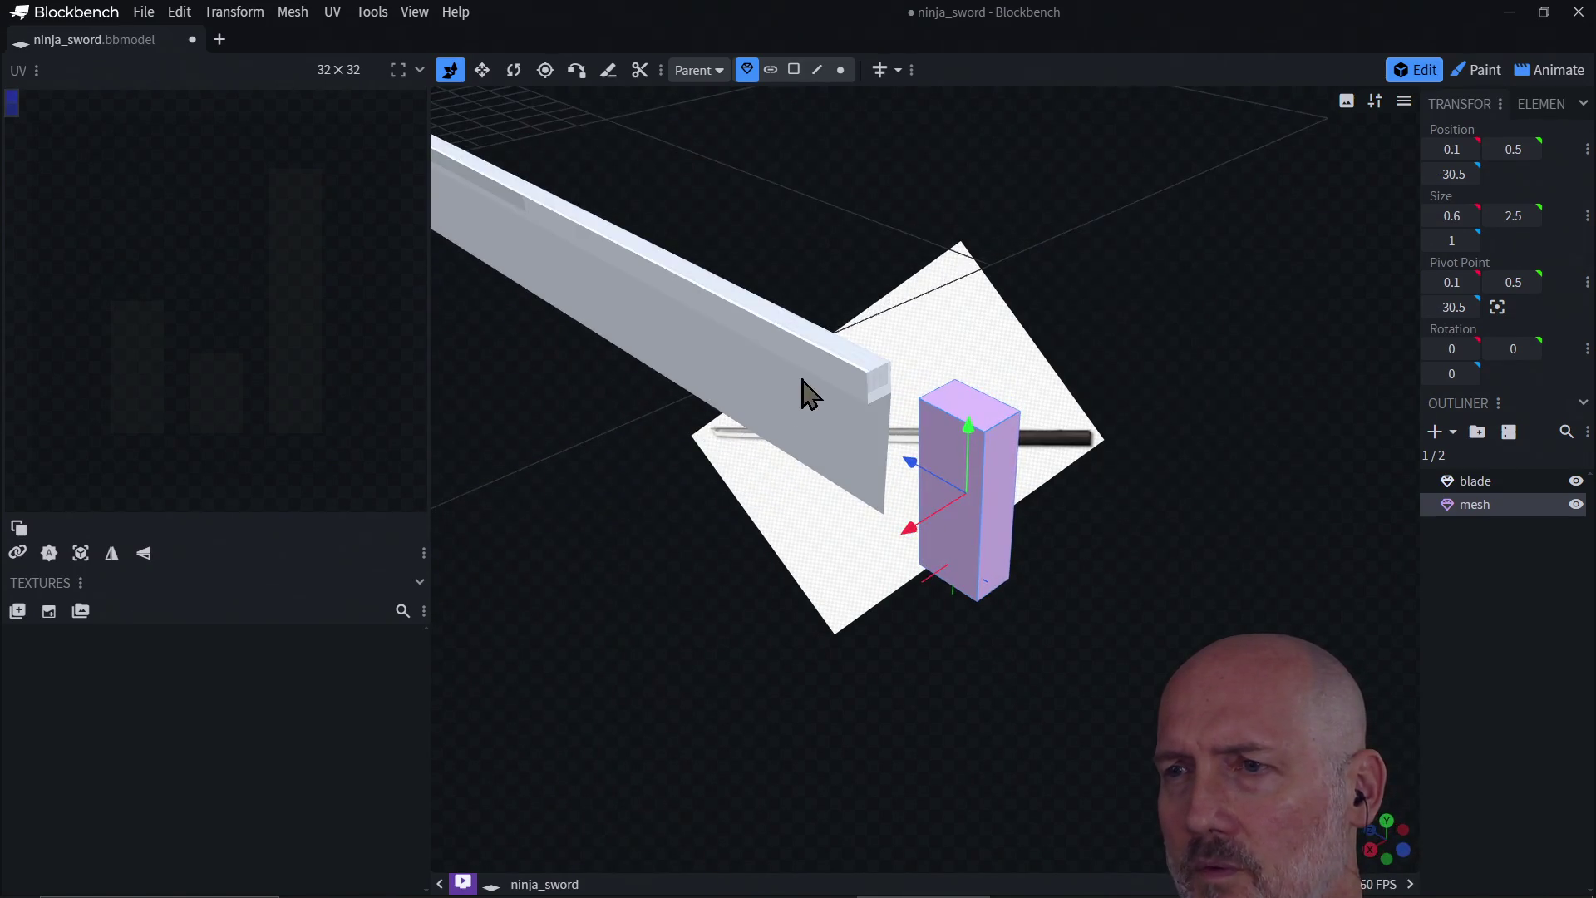
# Step: Try selecting blade and box faces and moving a box face, then undo it
pyautogui.click(884, 399)
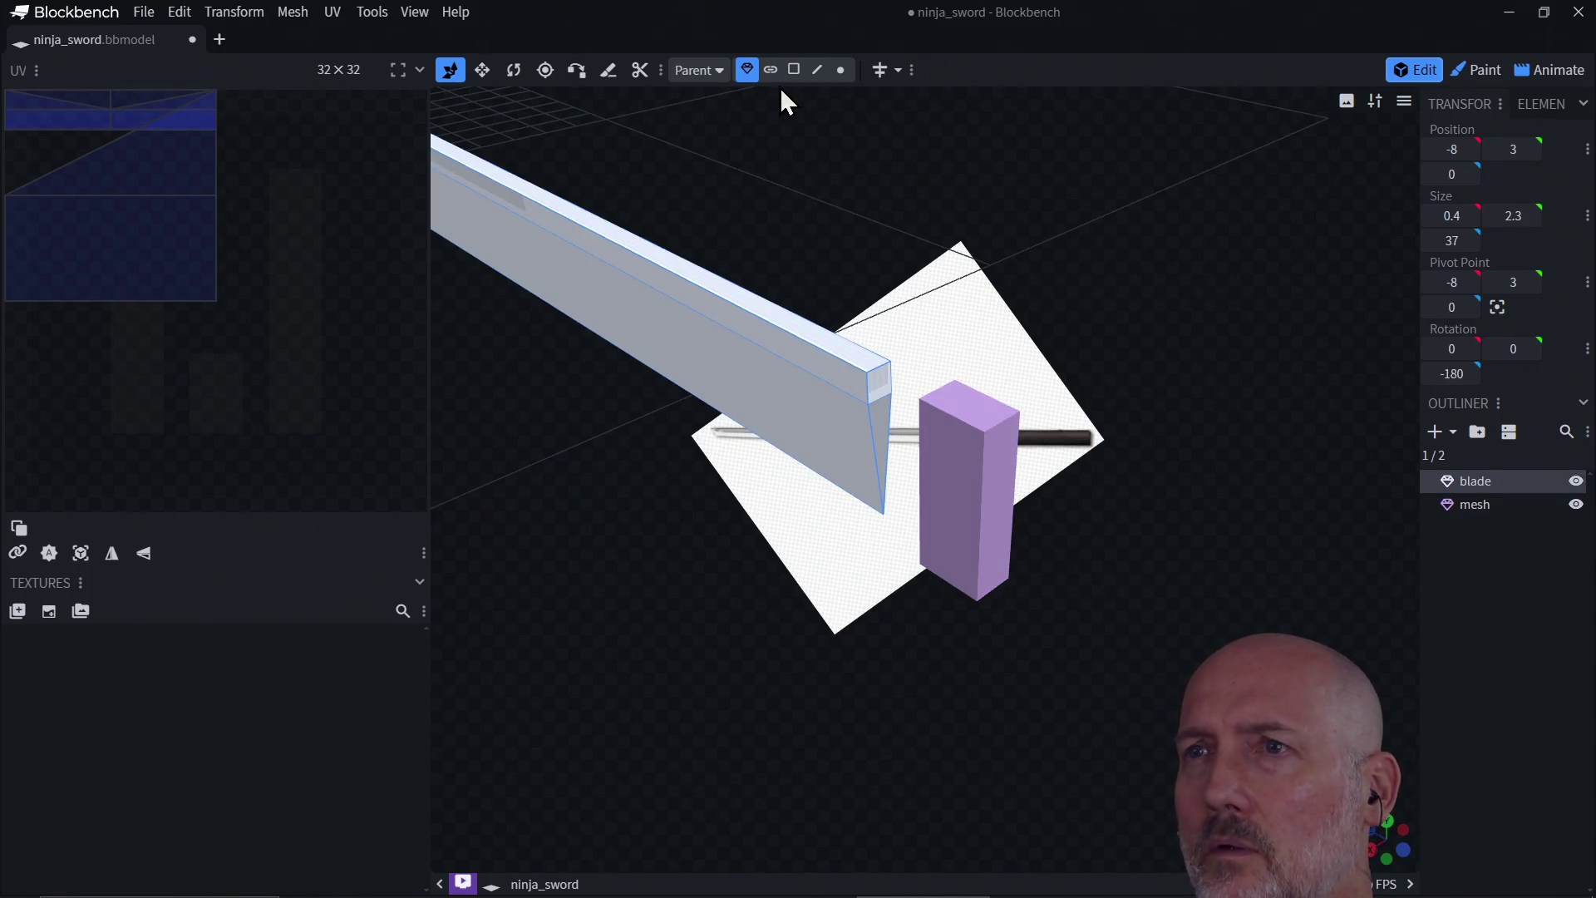
pyautogui.click(793, 70)
pyautogui.click(879, 389)
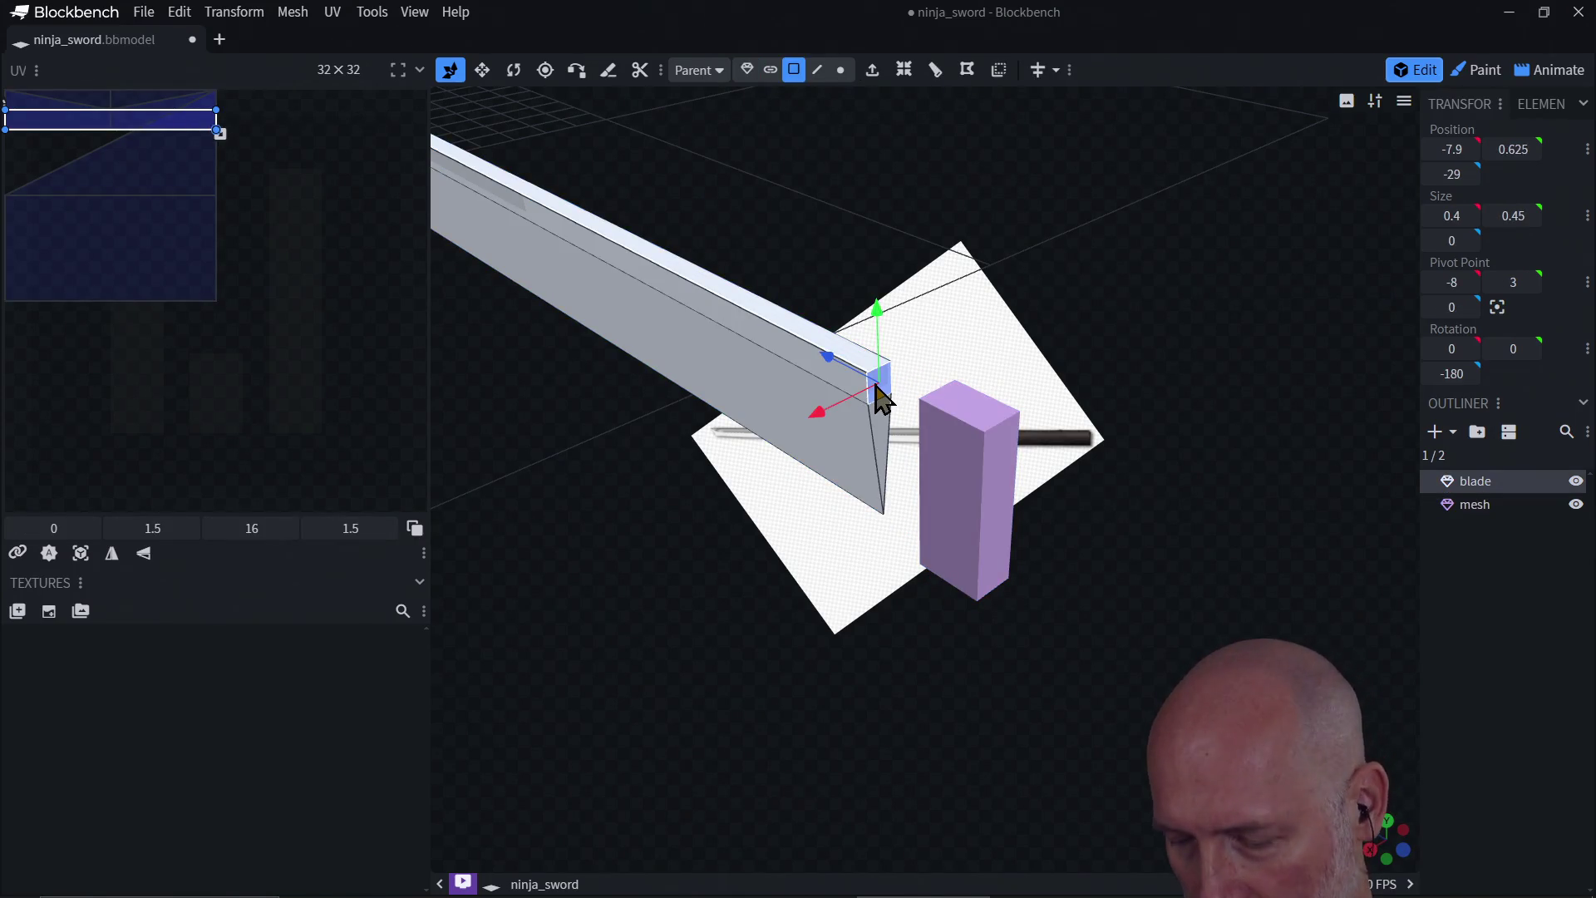
pyautogui.click(881, 398)
pyautogui.moveTo(763, 625)
pyautogui.mouseDown()
pyautogui.moveTo(941, 642)
pyautogui.moveTo(891, 649)
pyautogui.mouseUp()
pyautogui.click(939, 492)
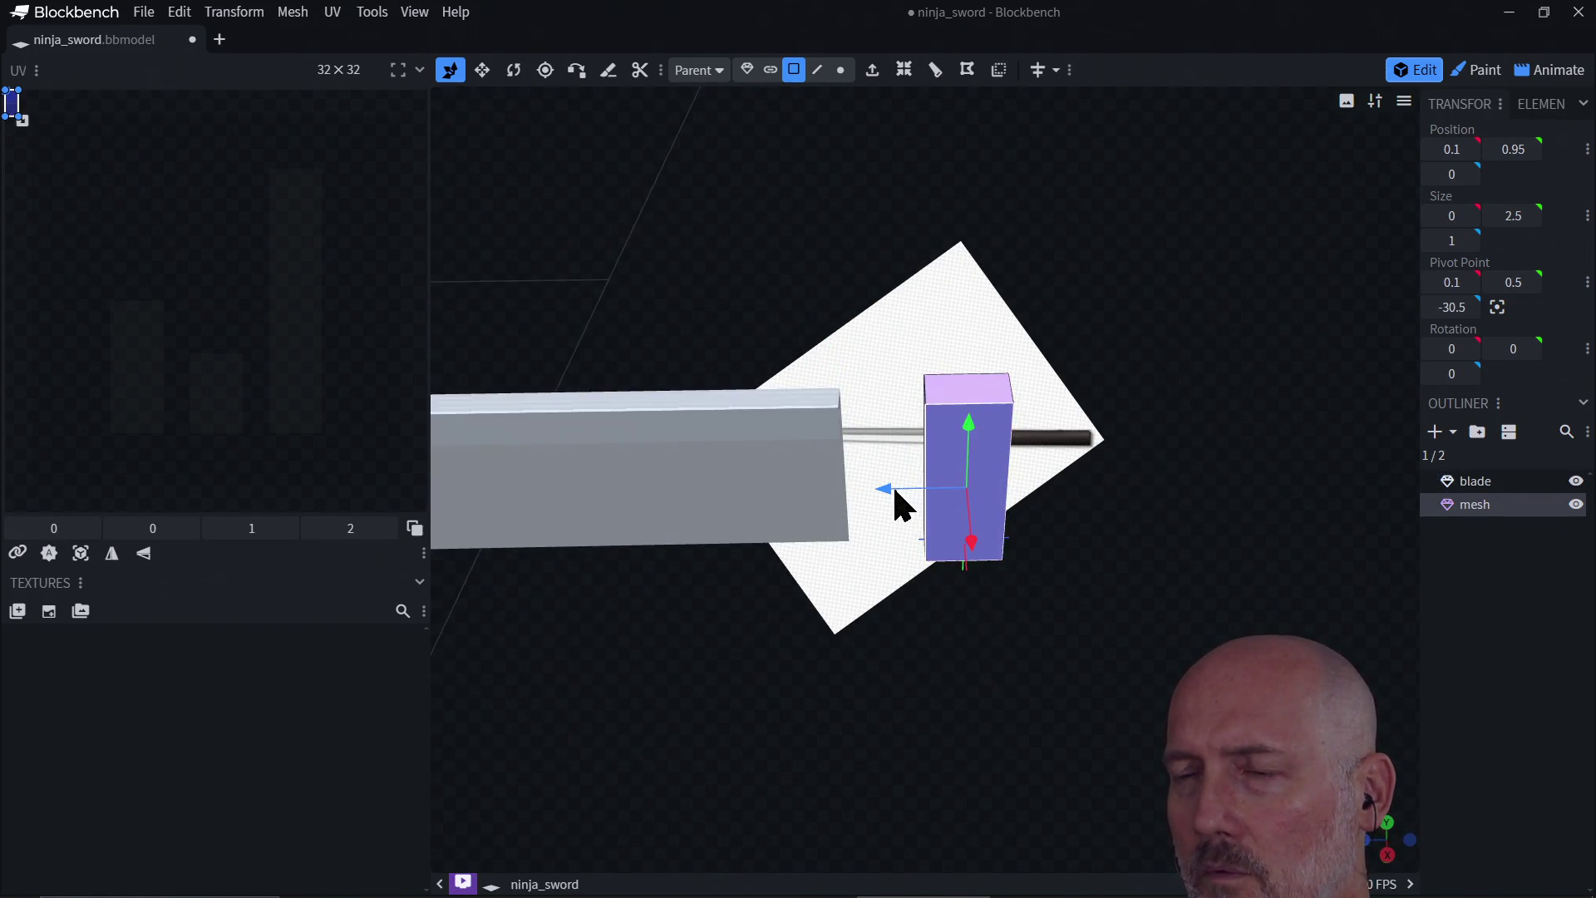
pyautogui.moveTo(884, 488); pyautogui.dragTo(835, 489)
pyautogui.hotkey('ctrl', 'z')
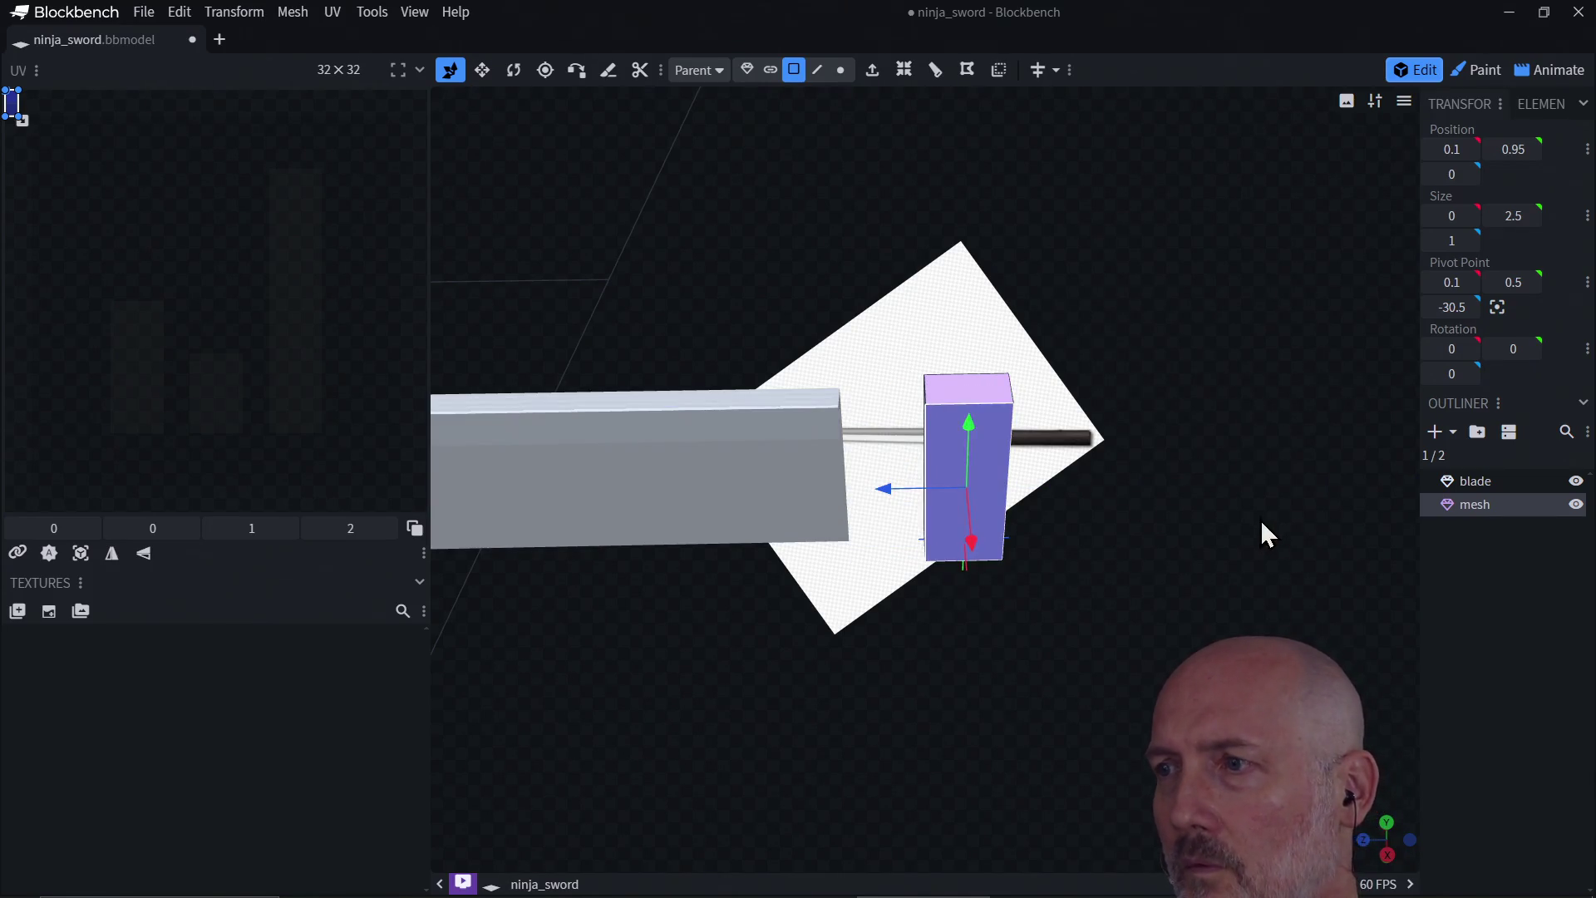
# Step: In Object mode, slide the guard flush against the blade's base at Z -29.5
pyautogui.click(1478, 506)
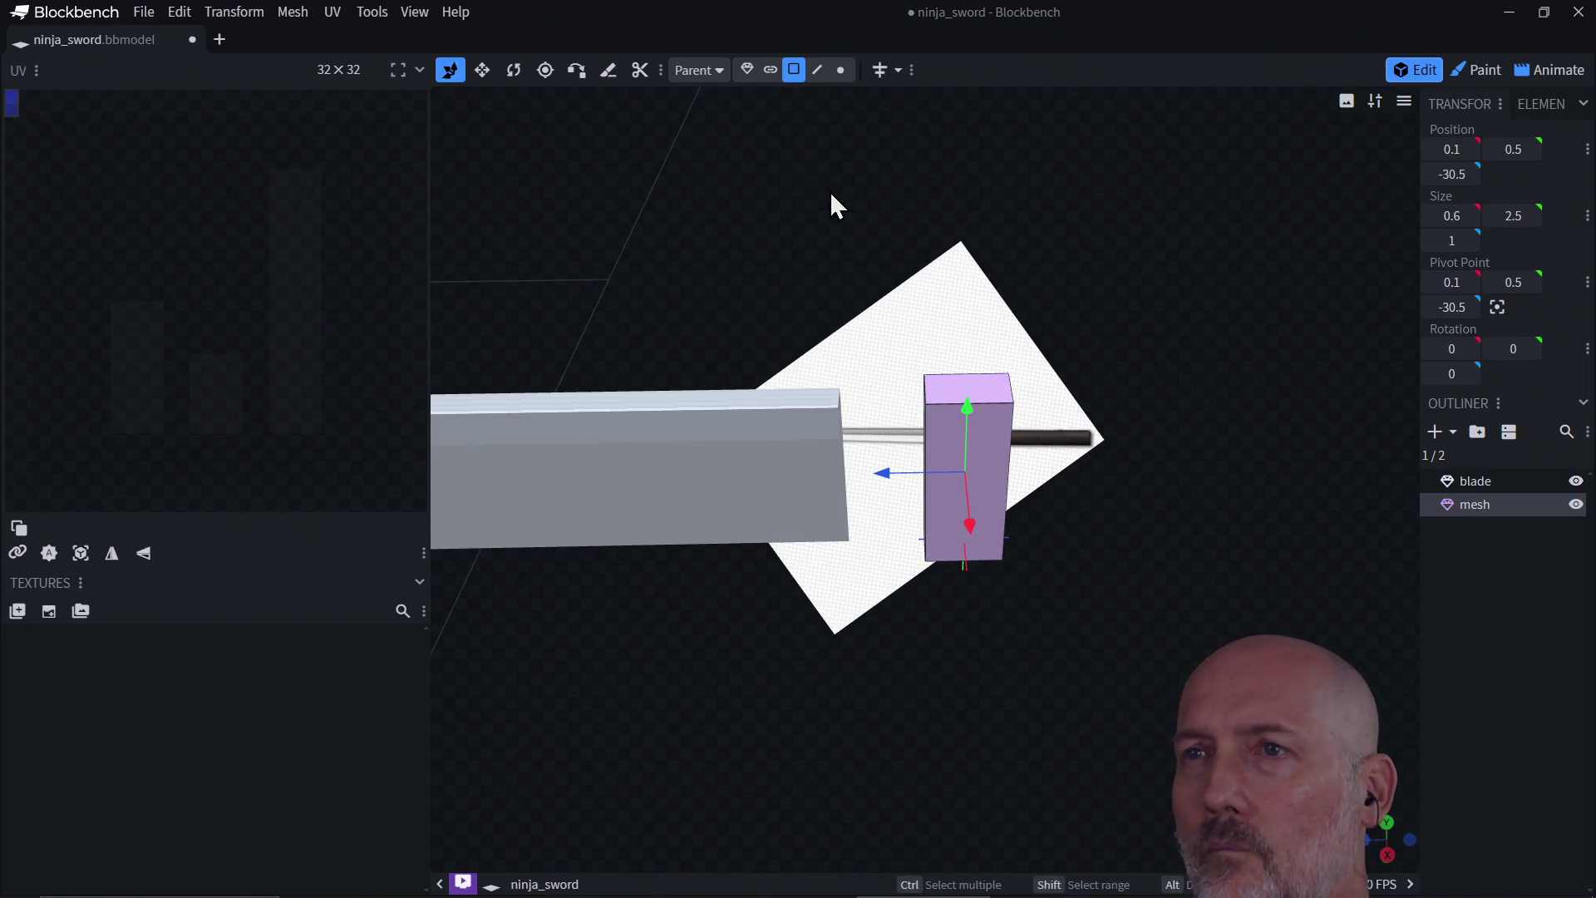
pyautogui.click(747, 70)
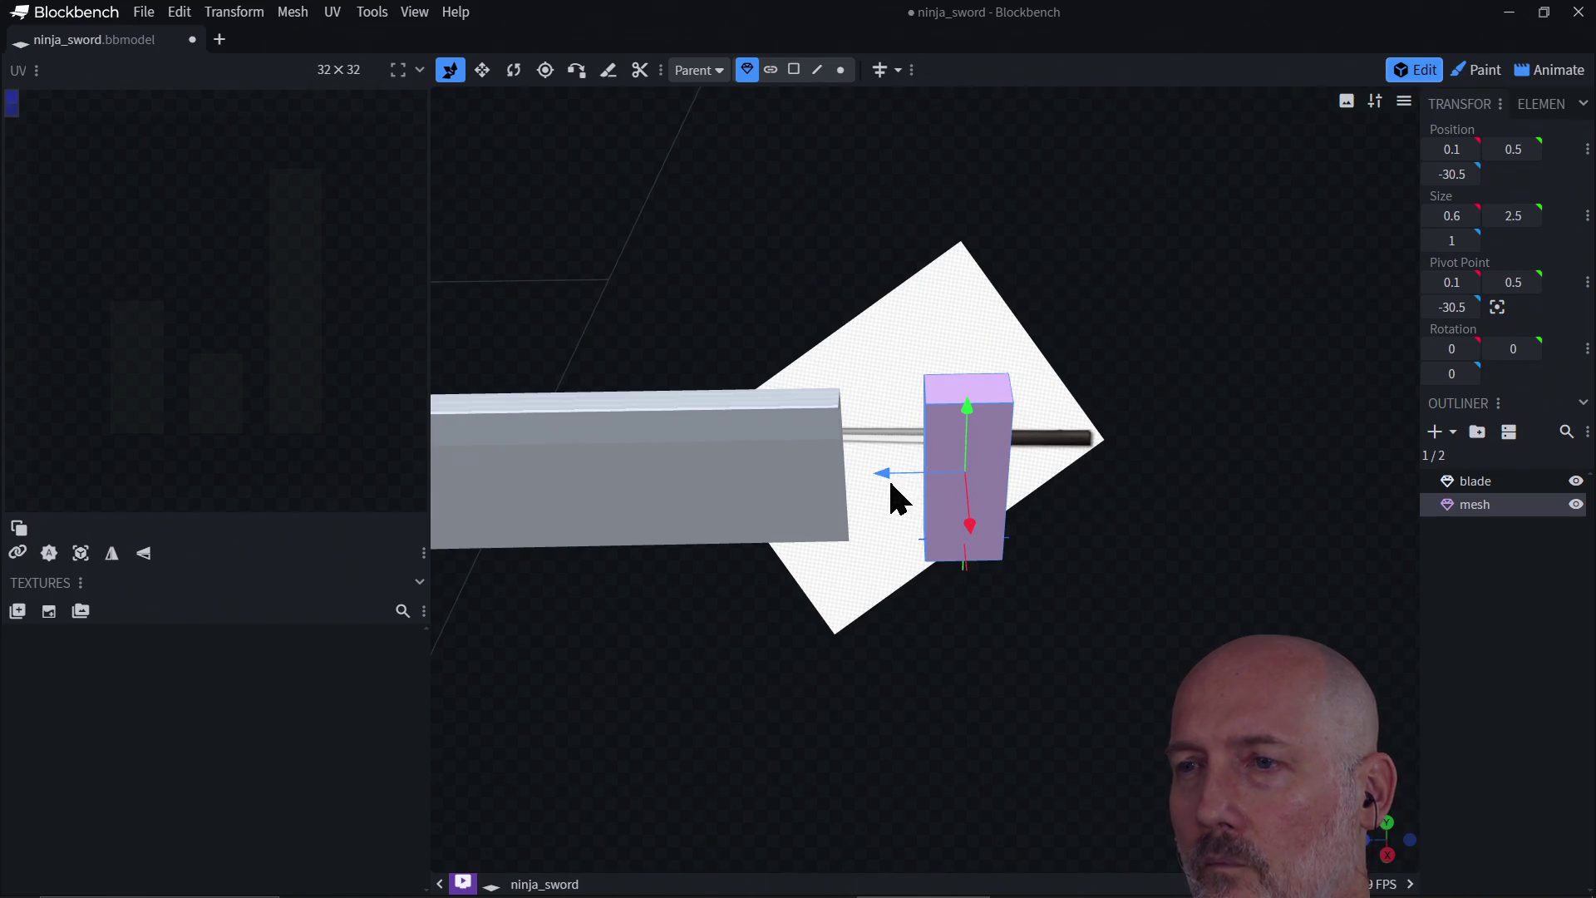
pyautogui.moveTo(883, 476)
pyautogui.mouseDown()
pyautogui.moveTo(837, 473)
pyautogui.moveTo(843, 490)
pyautogui.mouseUp()
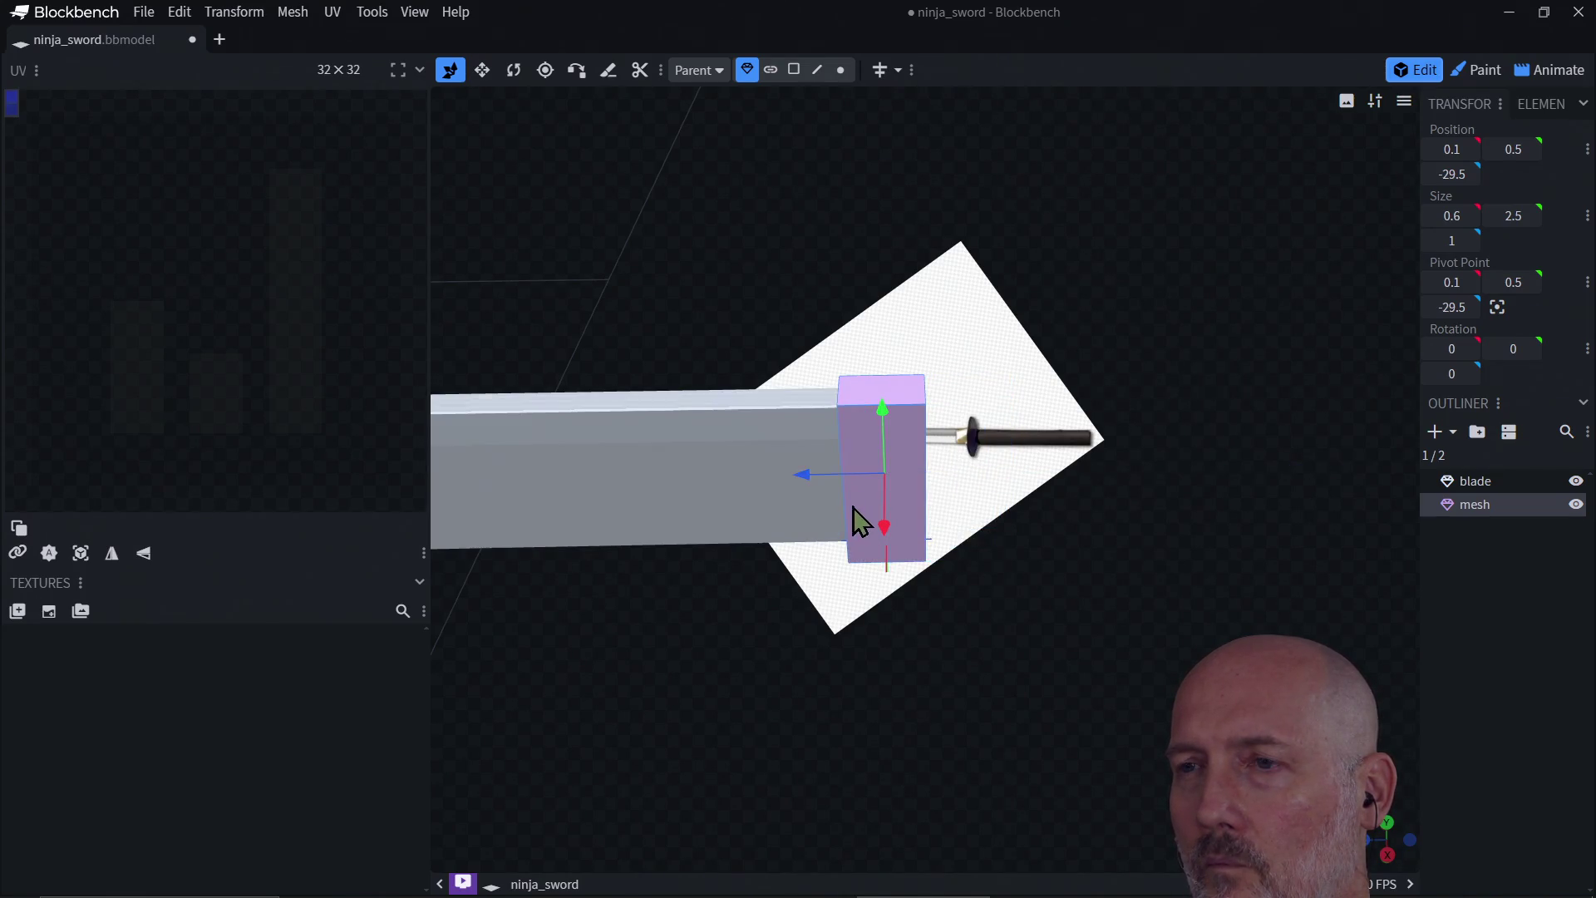
pyautogui.moveTo(865, 605)
pyautogui.mouseDown()
pyautogui.moveTo(960, 538)
pyautogui.moveTo(1007, 583)
pyautogui.moveTo(929, 592)
pyautogui.moveTo(822, 510)
pyautogui.moveTo(815, 525)
pyautogui.mouseUp()
pyautogui.moveTo(843, 627)
pyautogui.mouseDown()
pyautogui.moveTo(1029, 535)
pyautogui.moveTo(1014, 517)
pyautogui.moveTo(1000, 556)
pyautogui.moveTo(891, 623)
pyautogui.moveTo(925, 668)
pyautogui.moveTo(850, 668)
pyautogui.moveTo(947, 684)
pyautogui.moveTo(773, 734)
pyautogui.moveTo(977, 568)
pyautogui.moveTo(890, 570)
pyautogui.moveTo(900, 544)
pyautogui.mouseUp()
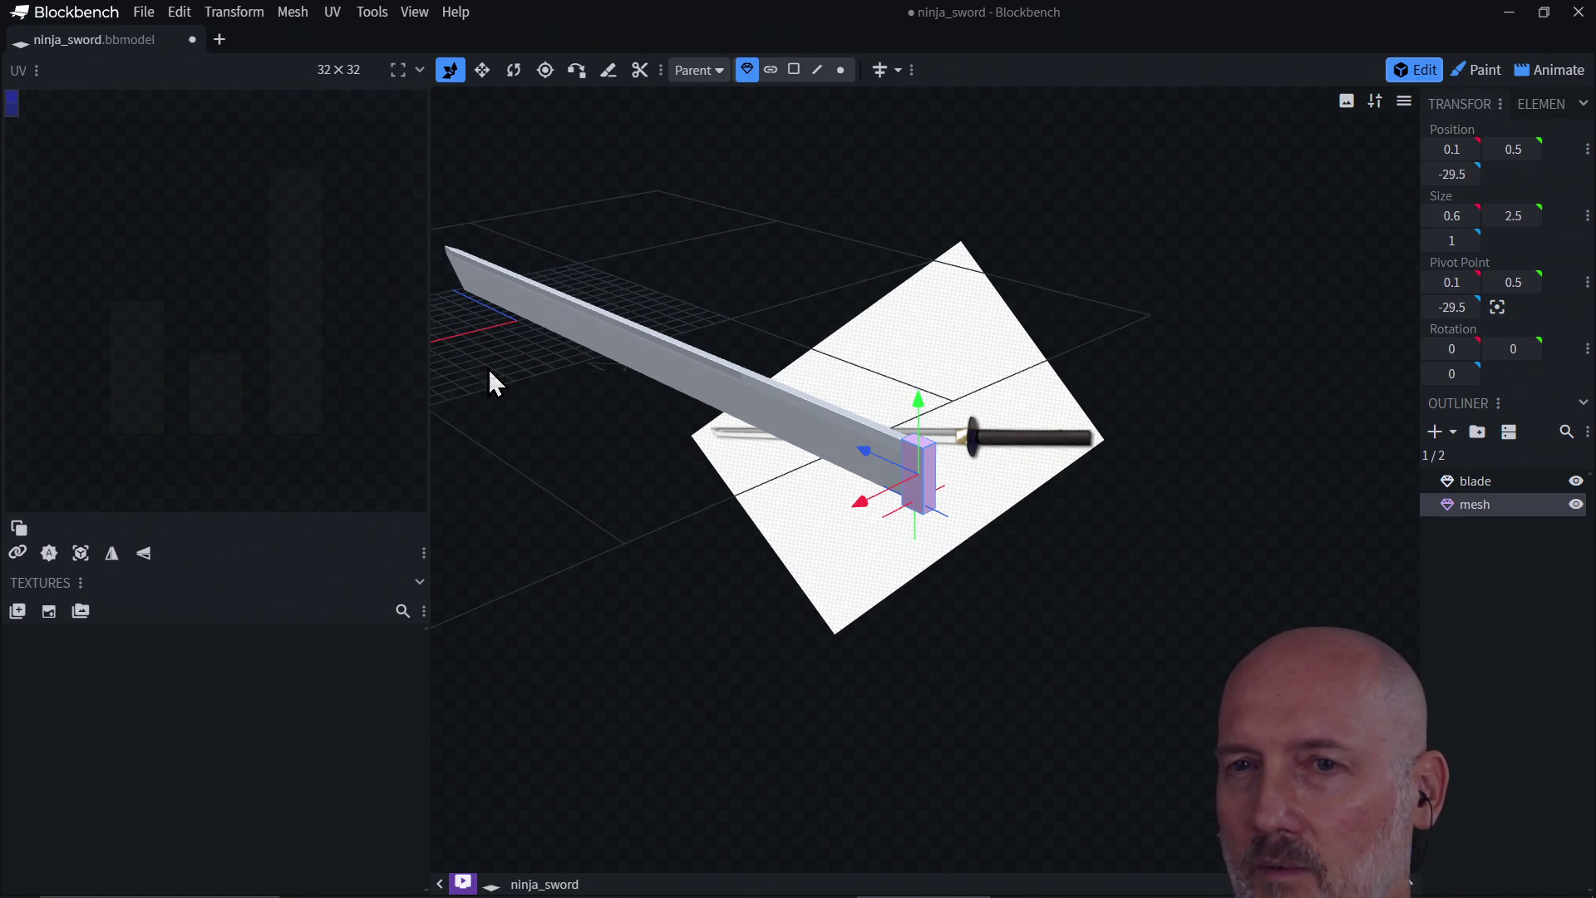
pyautogui.click(591, 333)
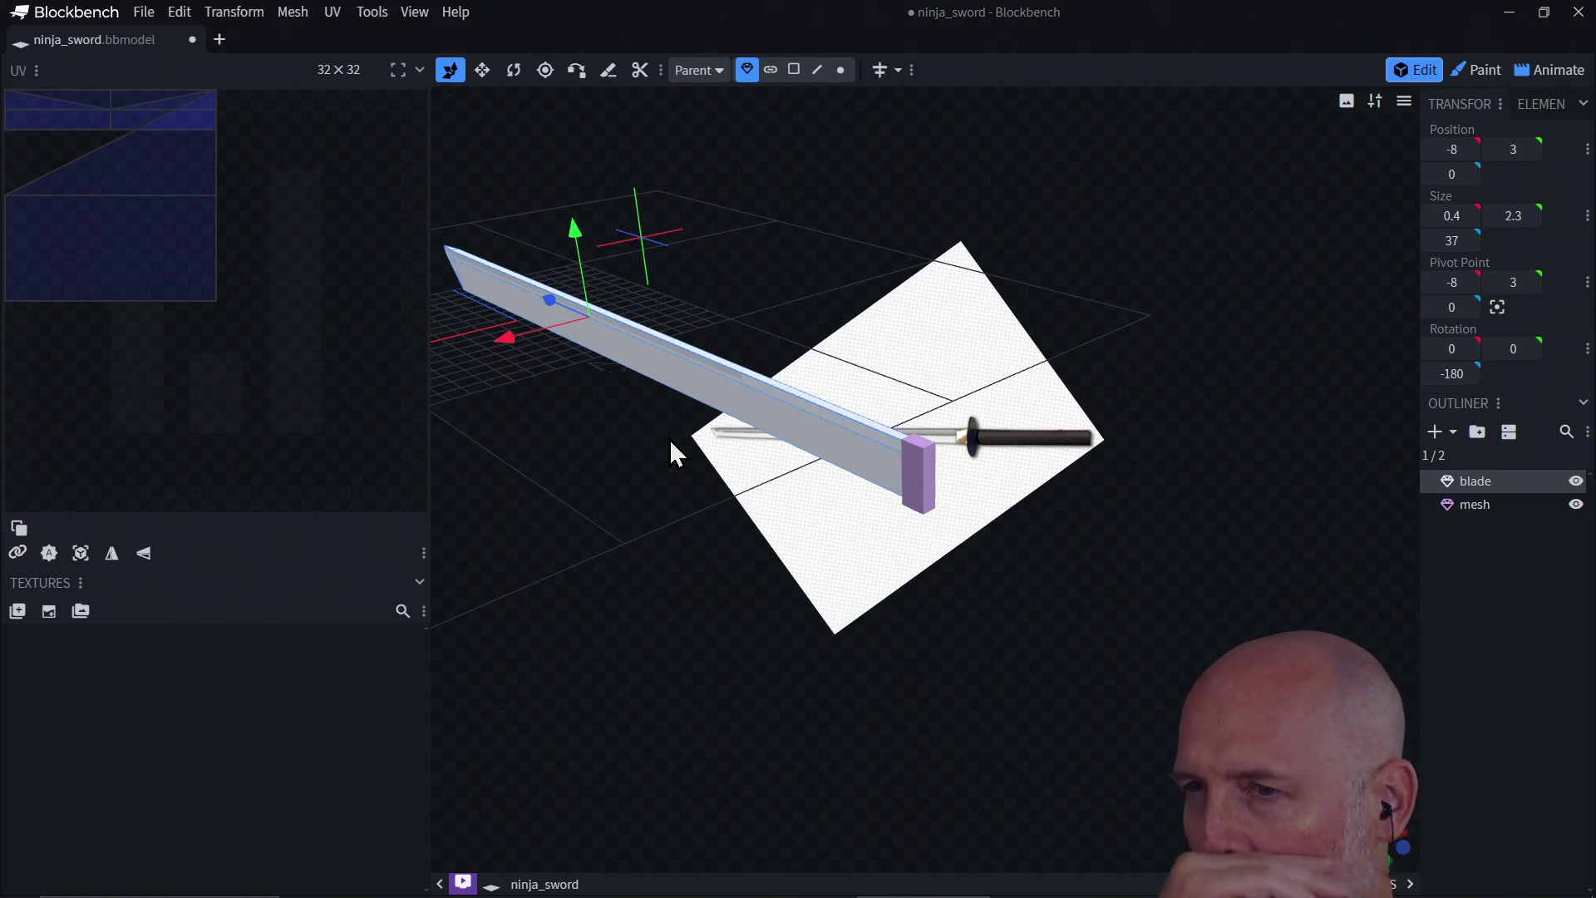
pyautogui.scroll(3, 1050, 469)
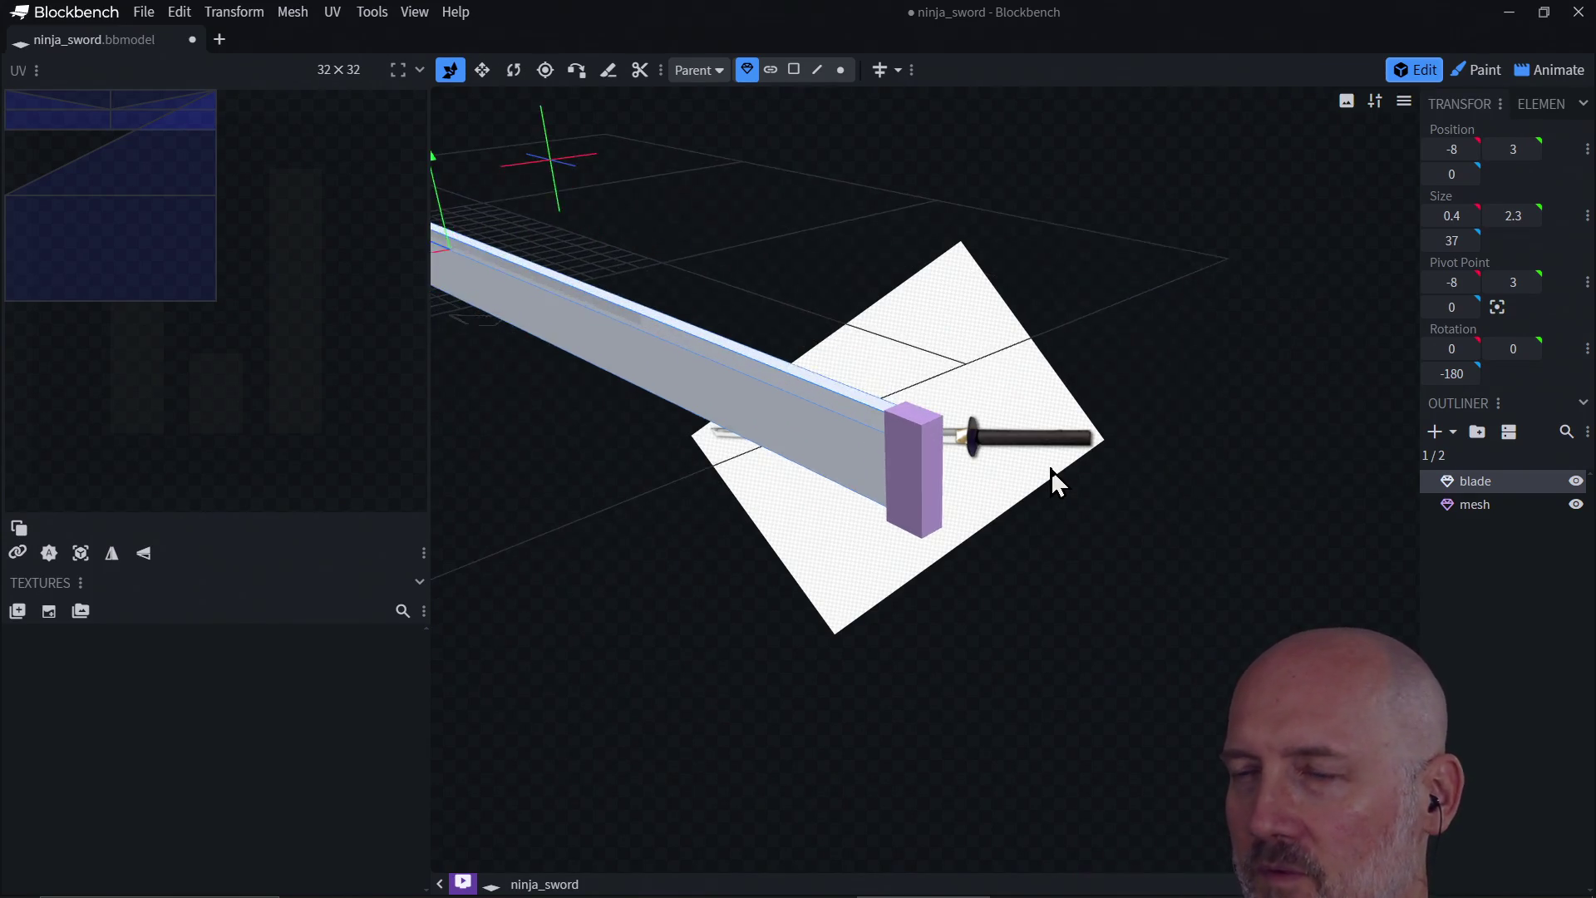
pyautogui.scroll(2, 1050, 469)
pyautogui.moveTo(1059, 502)
pyautogui.mouseDown()
pyautogui.moveTo(969, 475)
pyautogui.moveTo(1111, 460)
pyautogui.moveTo(1139, 538)
pyautogui.moveTo(1025, 541)
pyautogui.moveTo(1120, 424)
pyautogui.moveTo(937, 488)
pyautogui.moveTo(1150, 486)
pyautogui.moveTo(1169, 545)
pyautogui.moveTo(1062, 488)
pyautogui.moveTo(1055, 466)
pyautogui.moveTo(1040, 502)
pyautogui.moveTo(1097, 510)
pyautogui.moveTo(919, 318)
pyautogui.mouseUp()
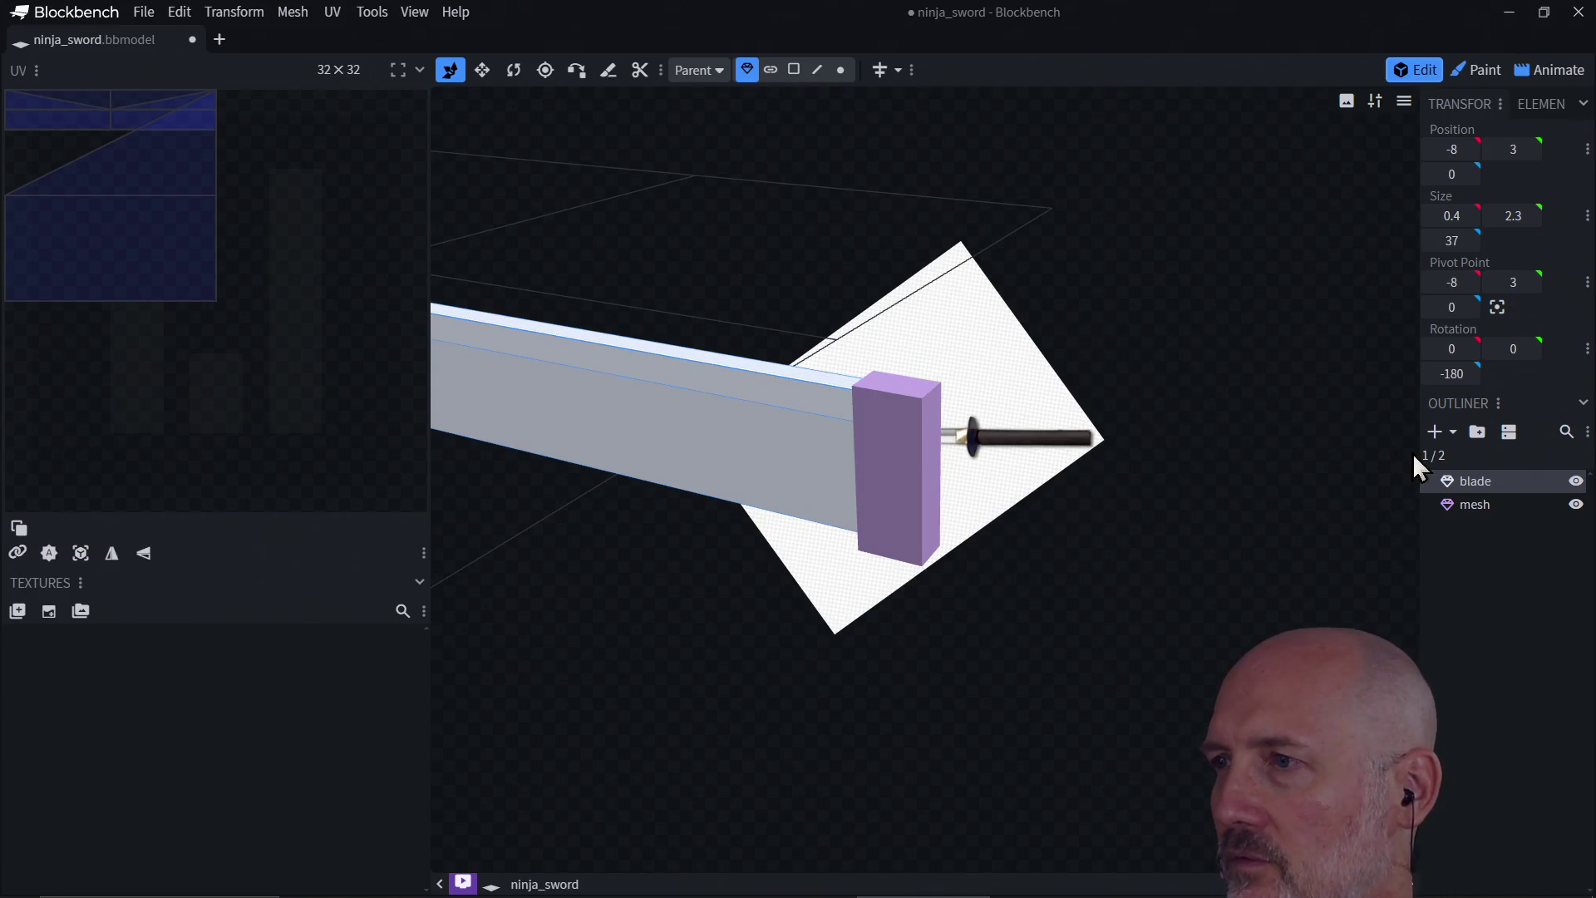
pyautogui.moveTo(1111, 492); pyautogui.dragTo(1112, 492)
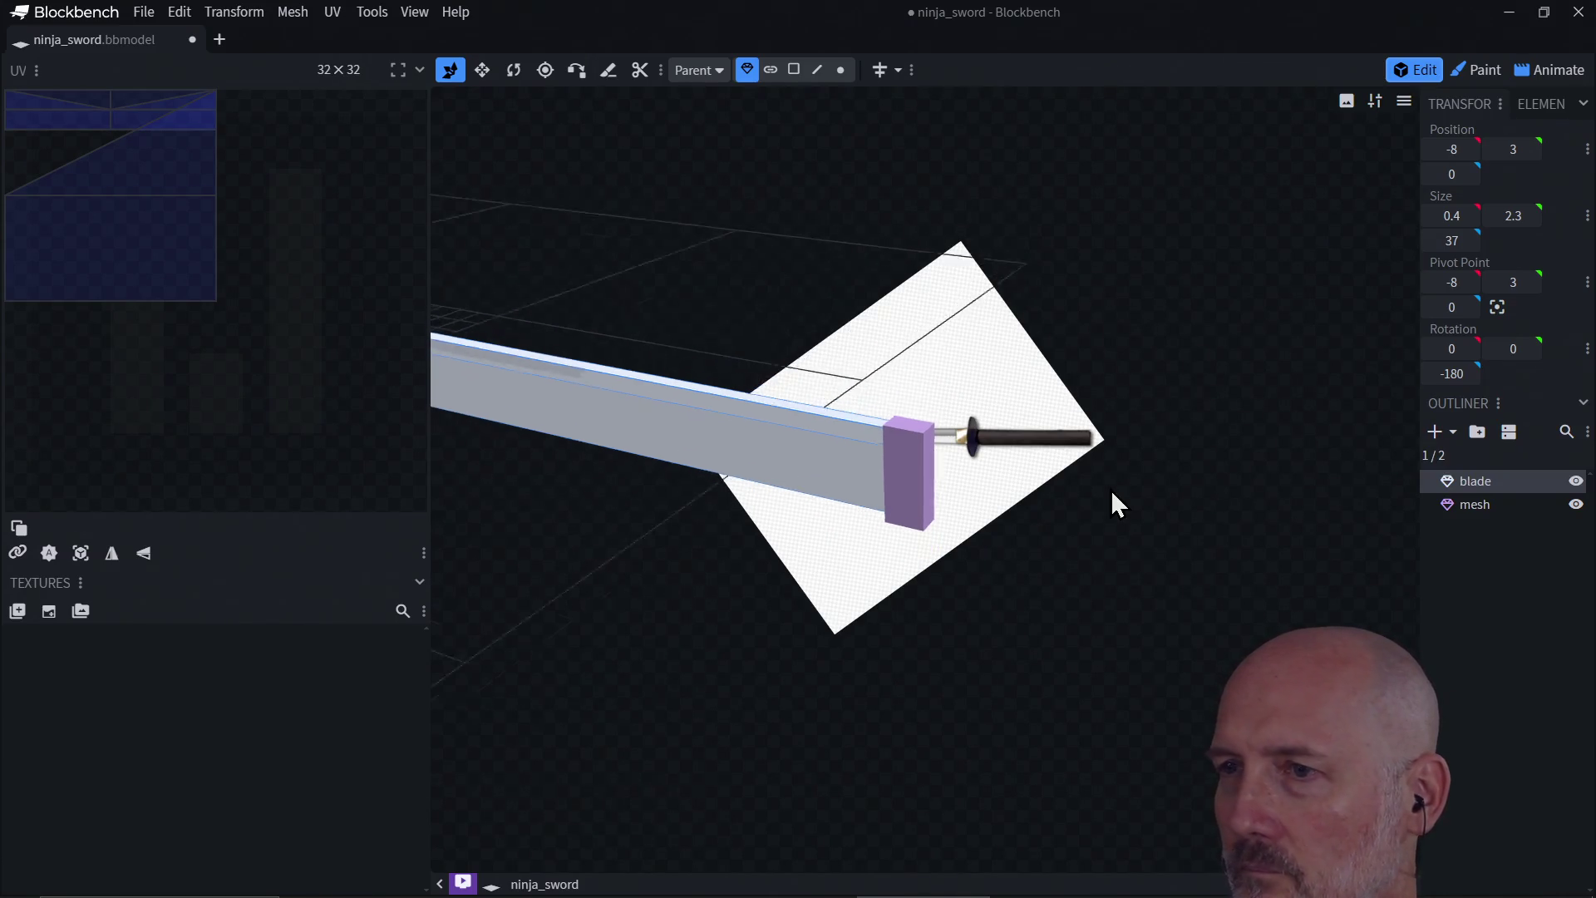
pyautogui.scroll(-5, 1110, 490)
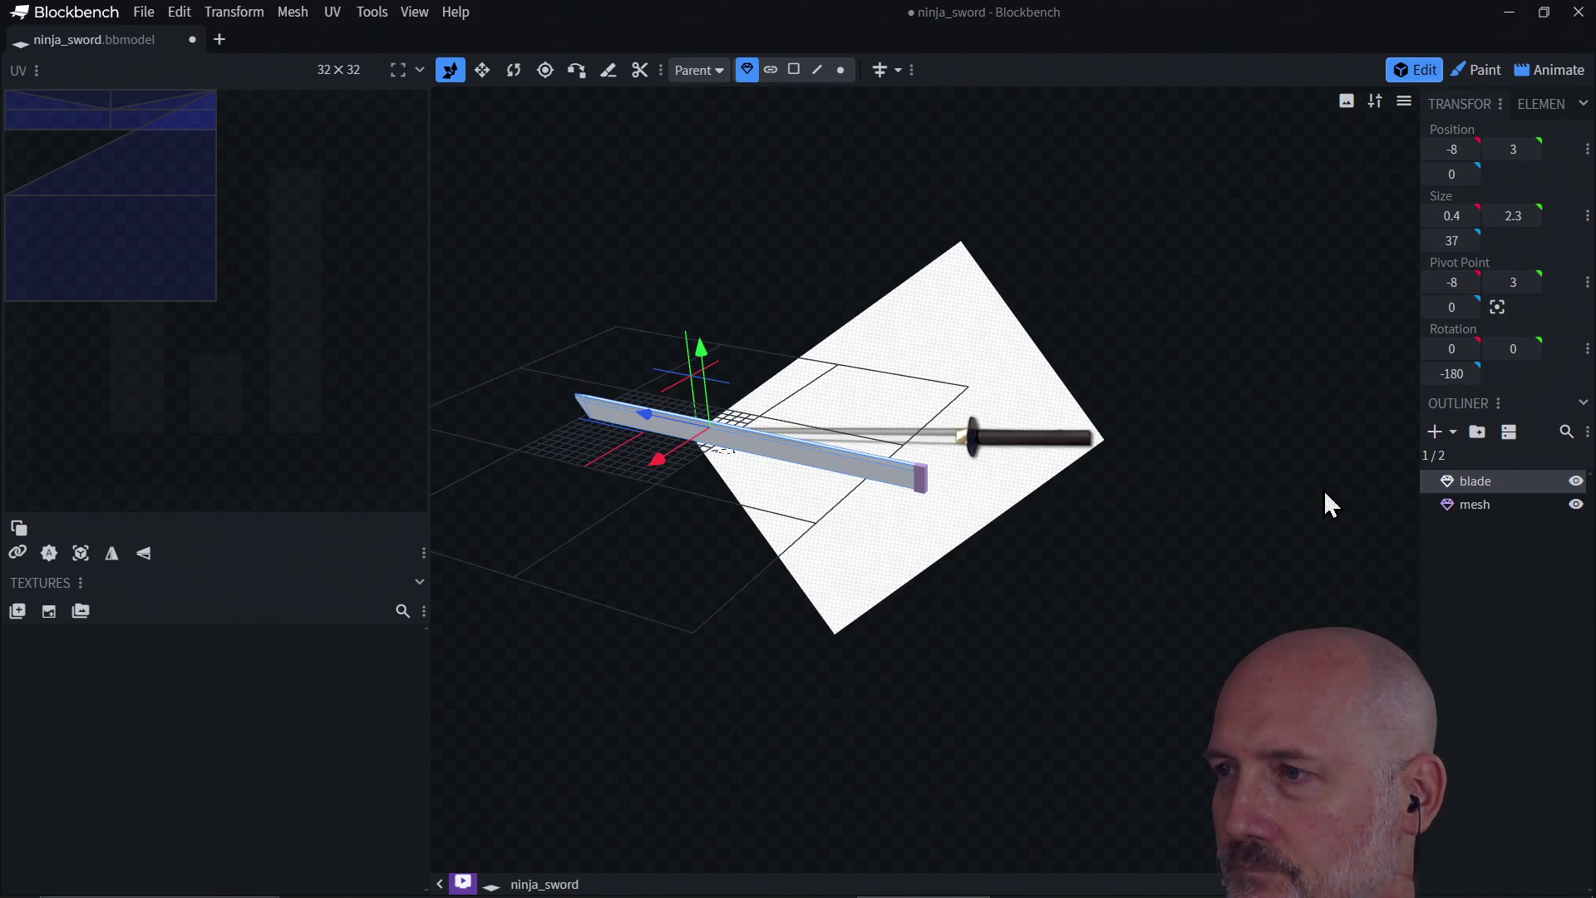
# Step: Add a 12-sided Cylinder, diameter 3 and height 1, and drag it to Z -33
pyautogui.click(1437, 432)
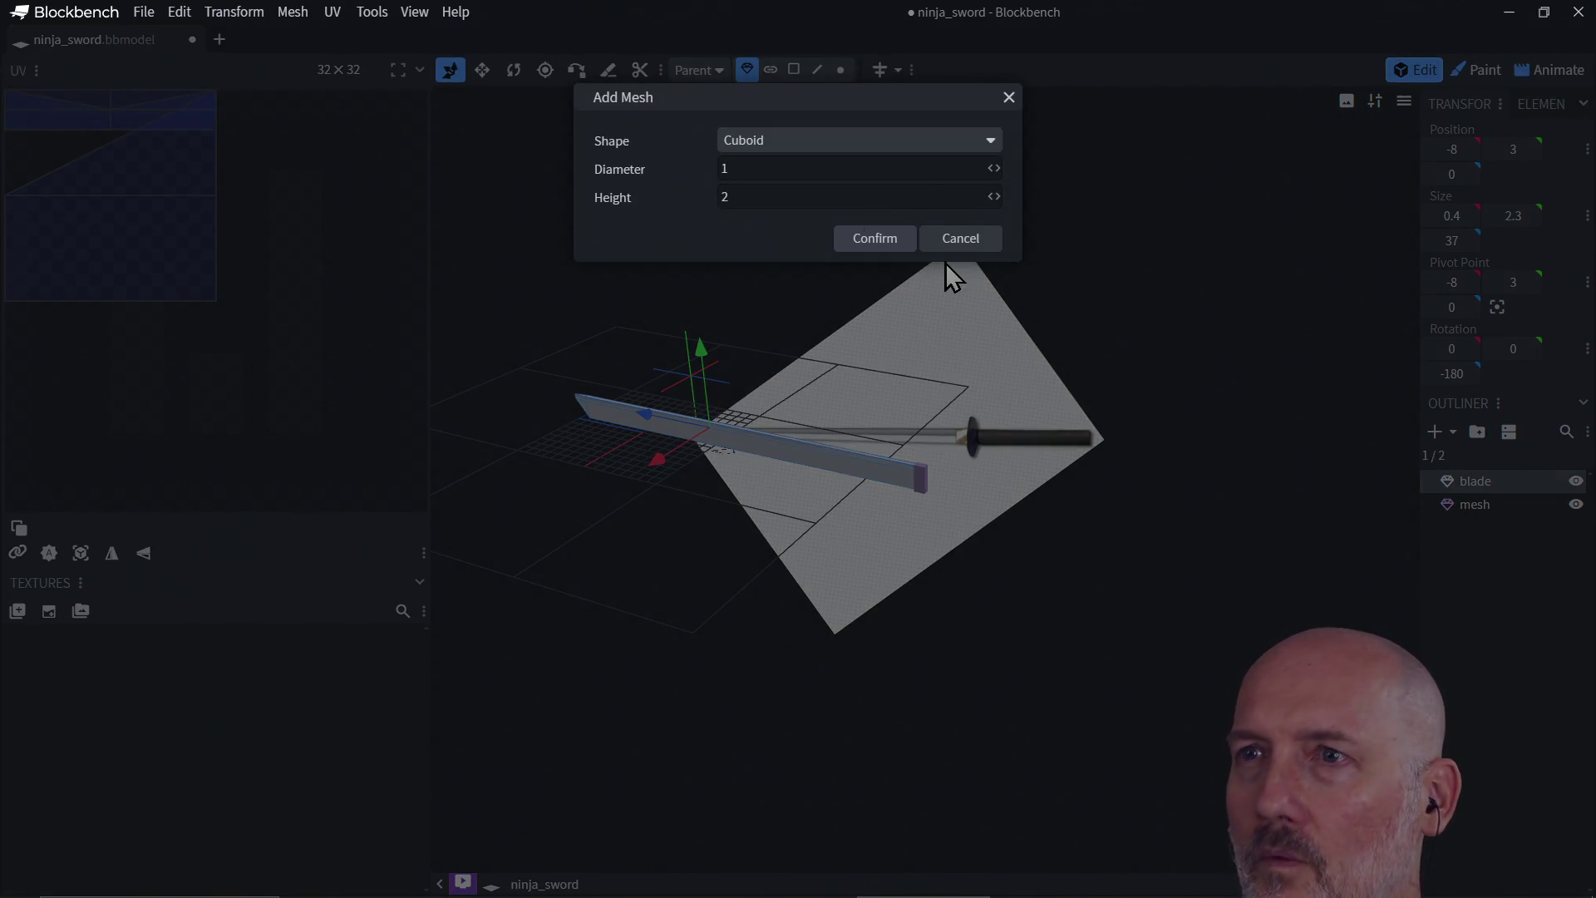
pyautogui.click(827, 143)
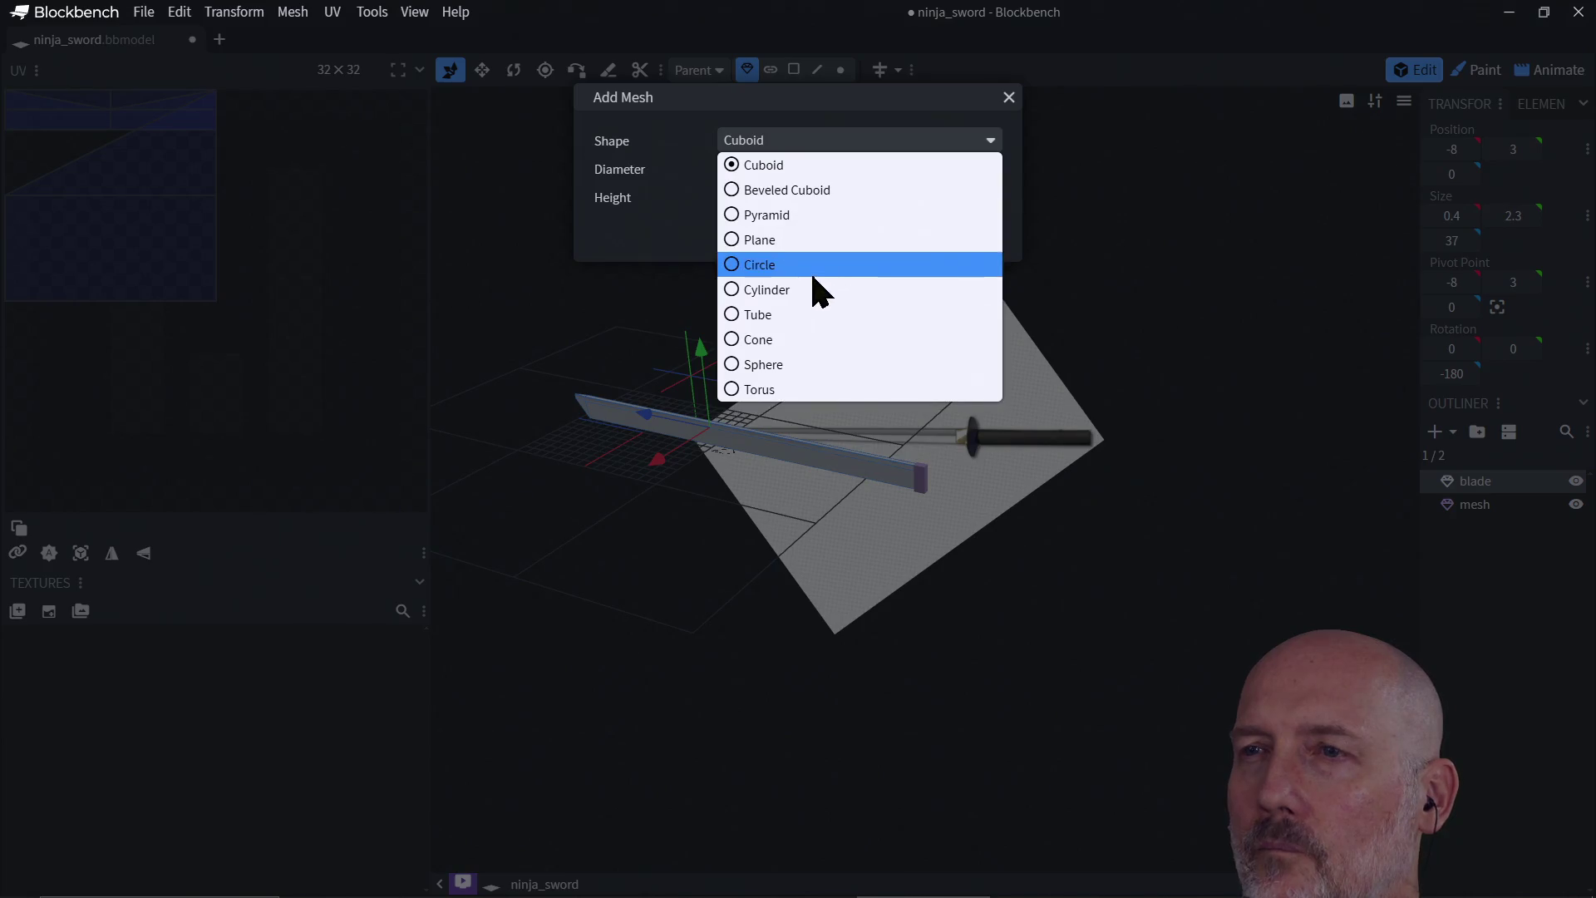
pyautogui.click(814, 292)
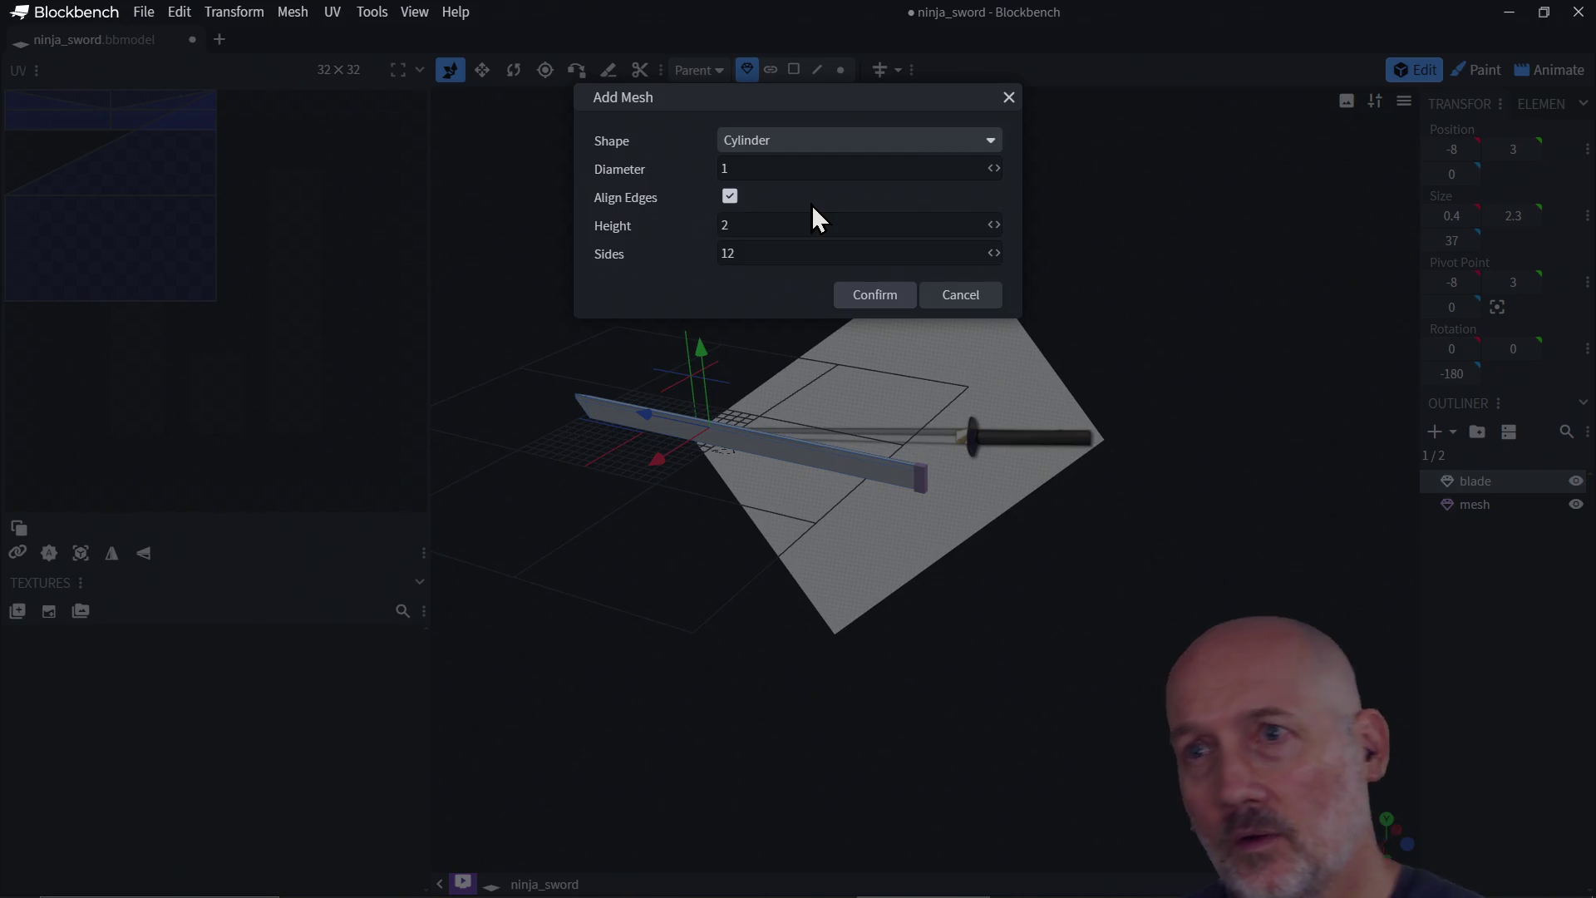
pyautogui.click(789, 166)
pyautogui.write('3')
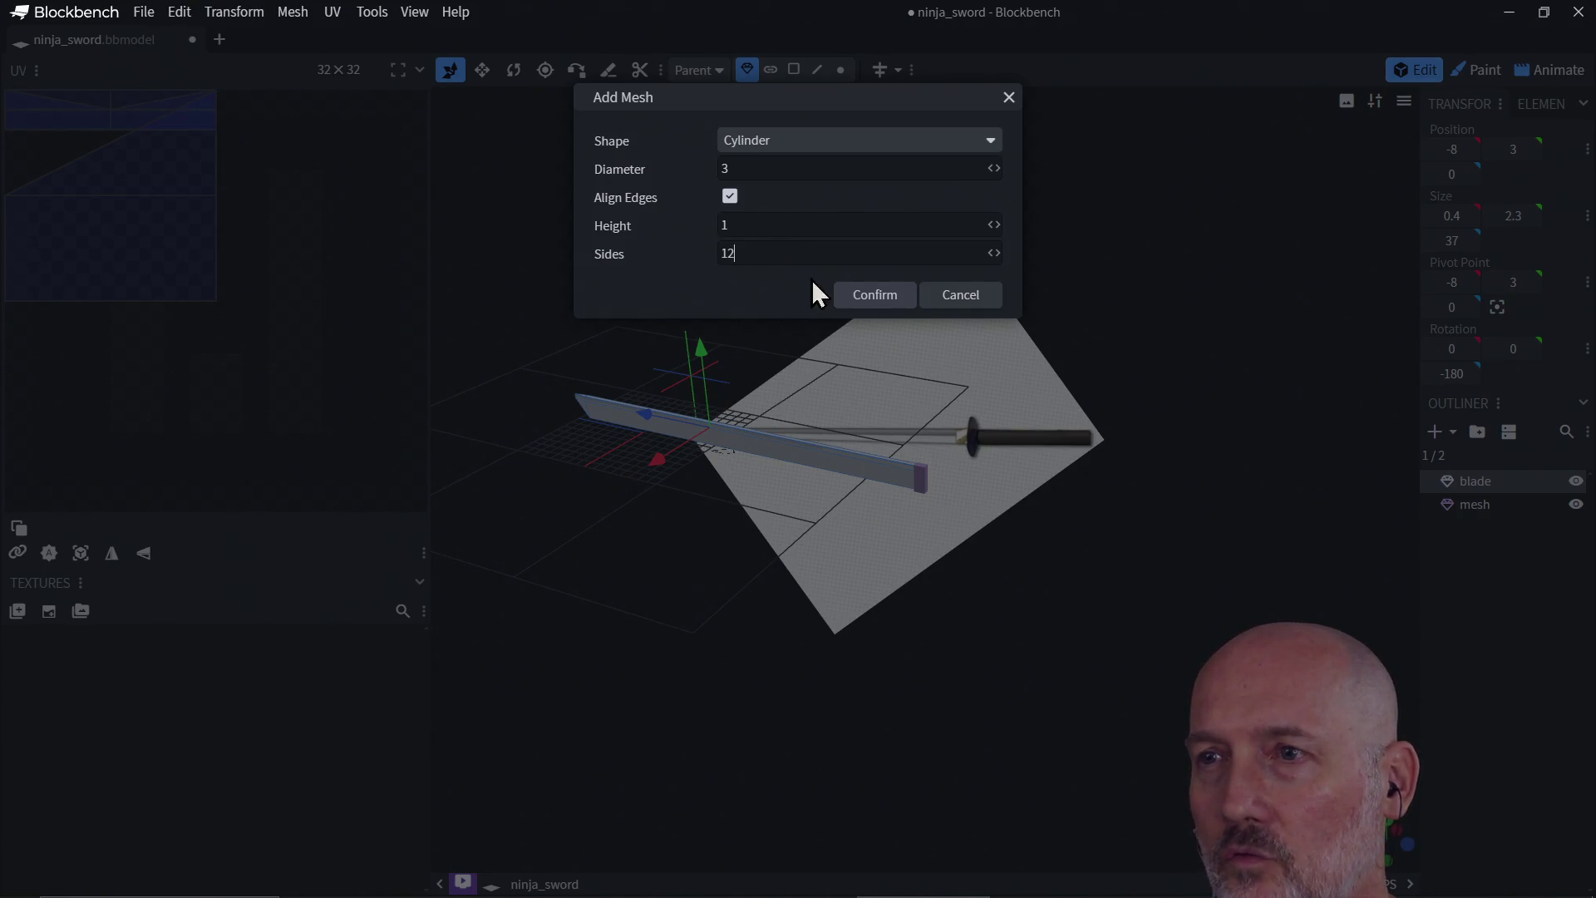
pyautogui.click(883, 298)
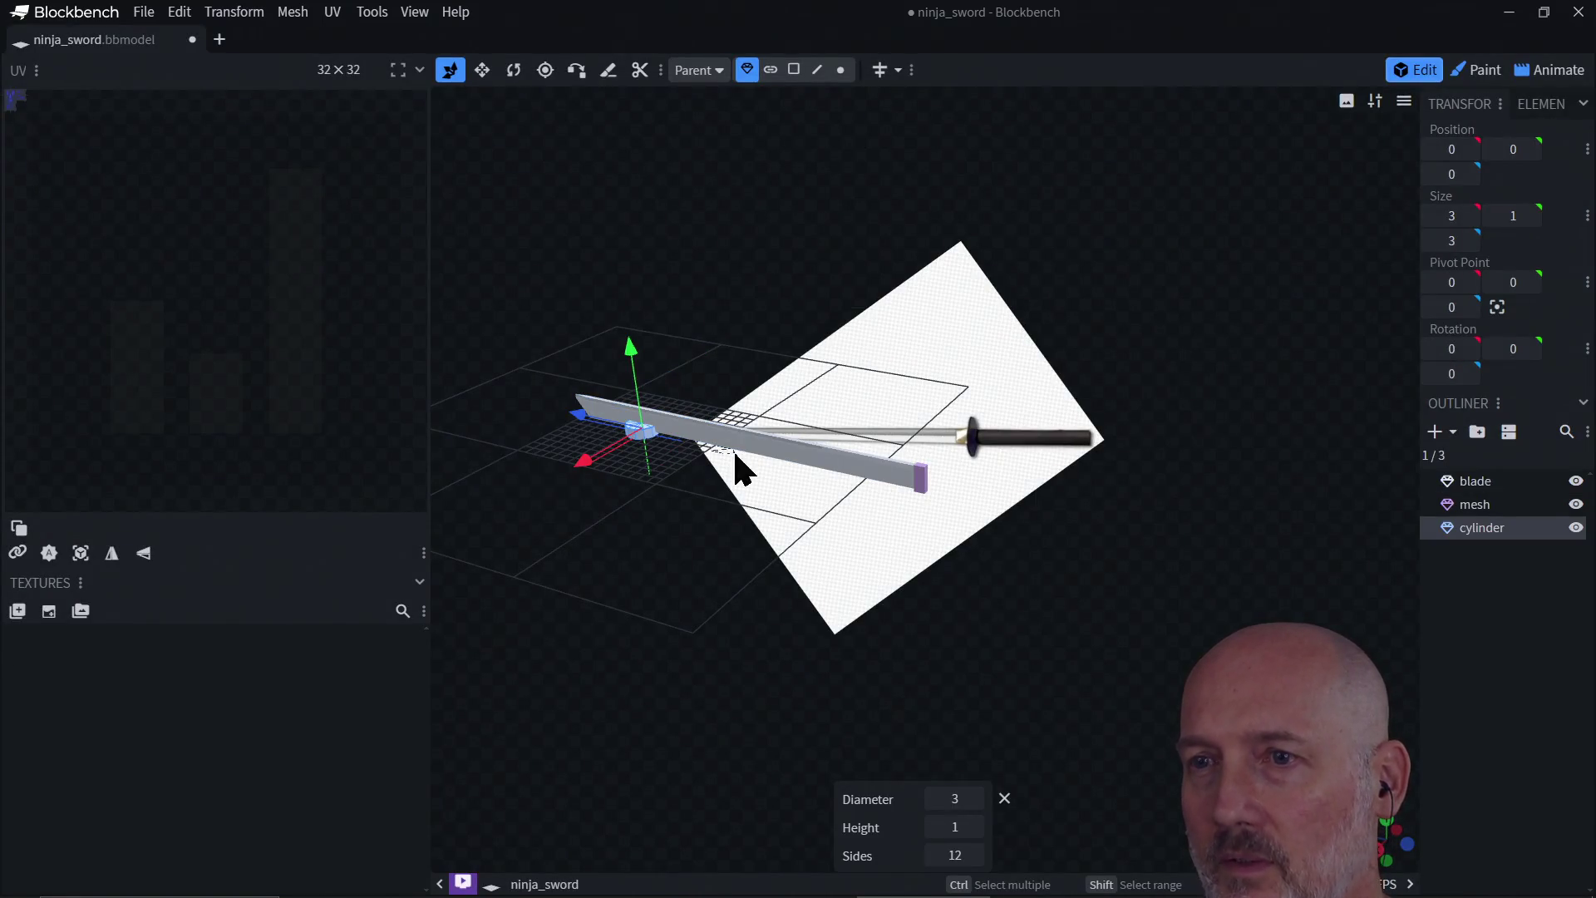
pyautogui.moveTo(578, 417)
pyautogui.mouseDown()
pyautogui.moveTo(915, 499)
pyautogui.moveTo(872, 486)
pyautogui.mouseUp()
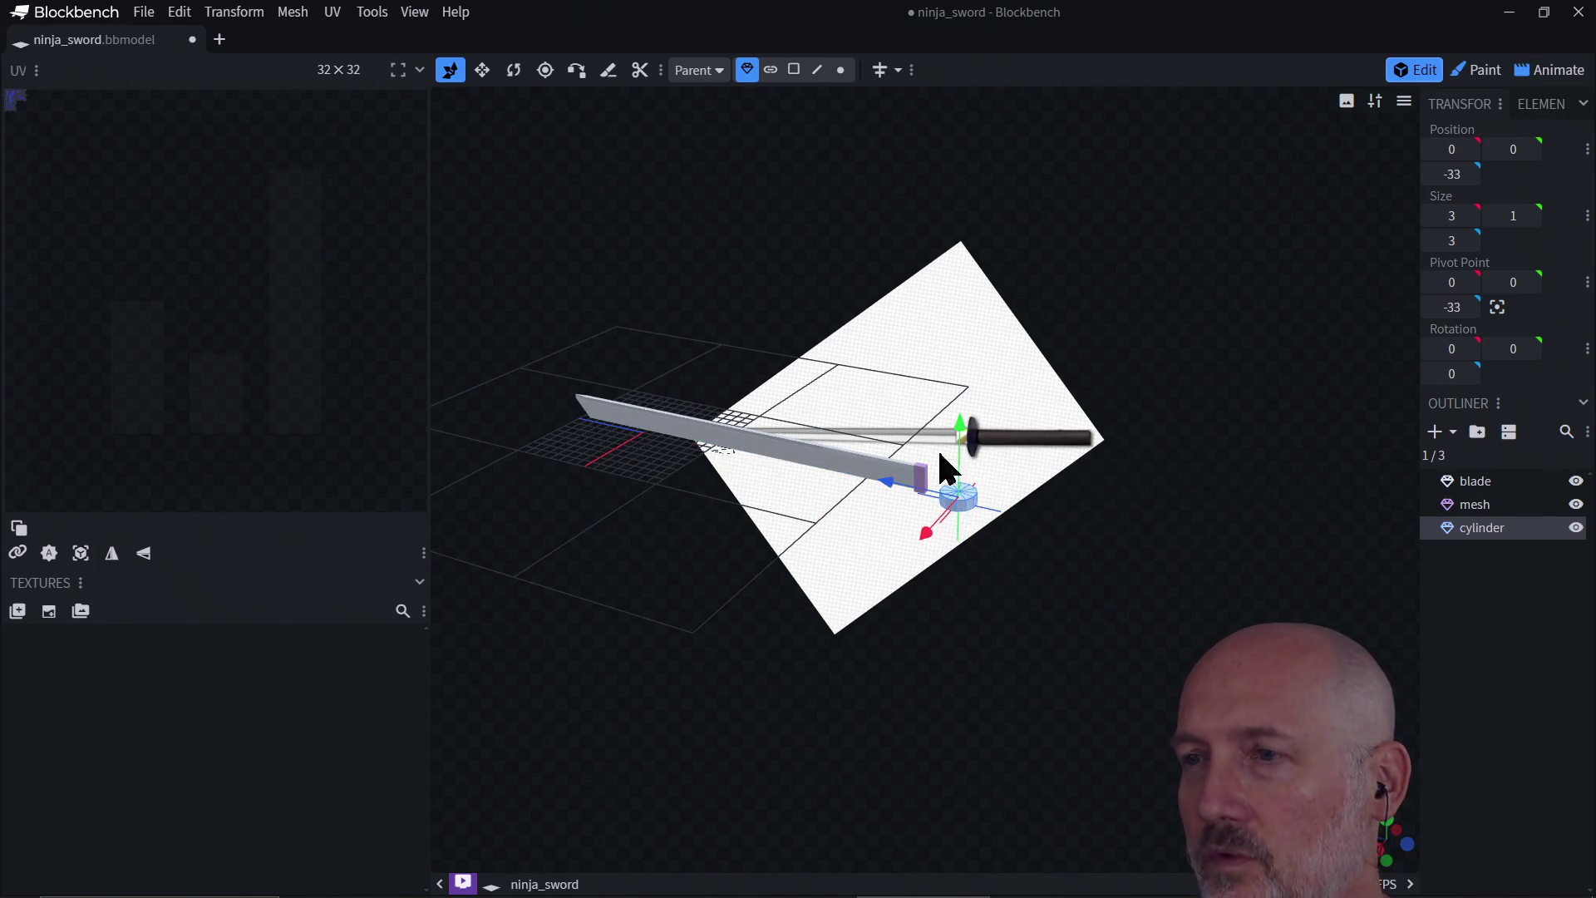
# Step: Rotate the cylinder 90° on X so it stands upright
pyautogui.click(513, 74)
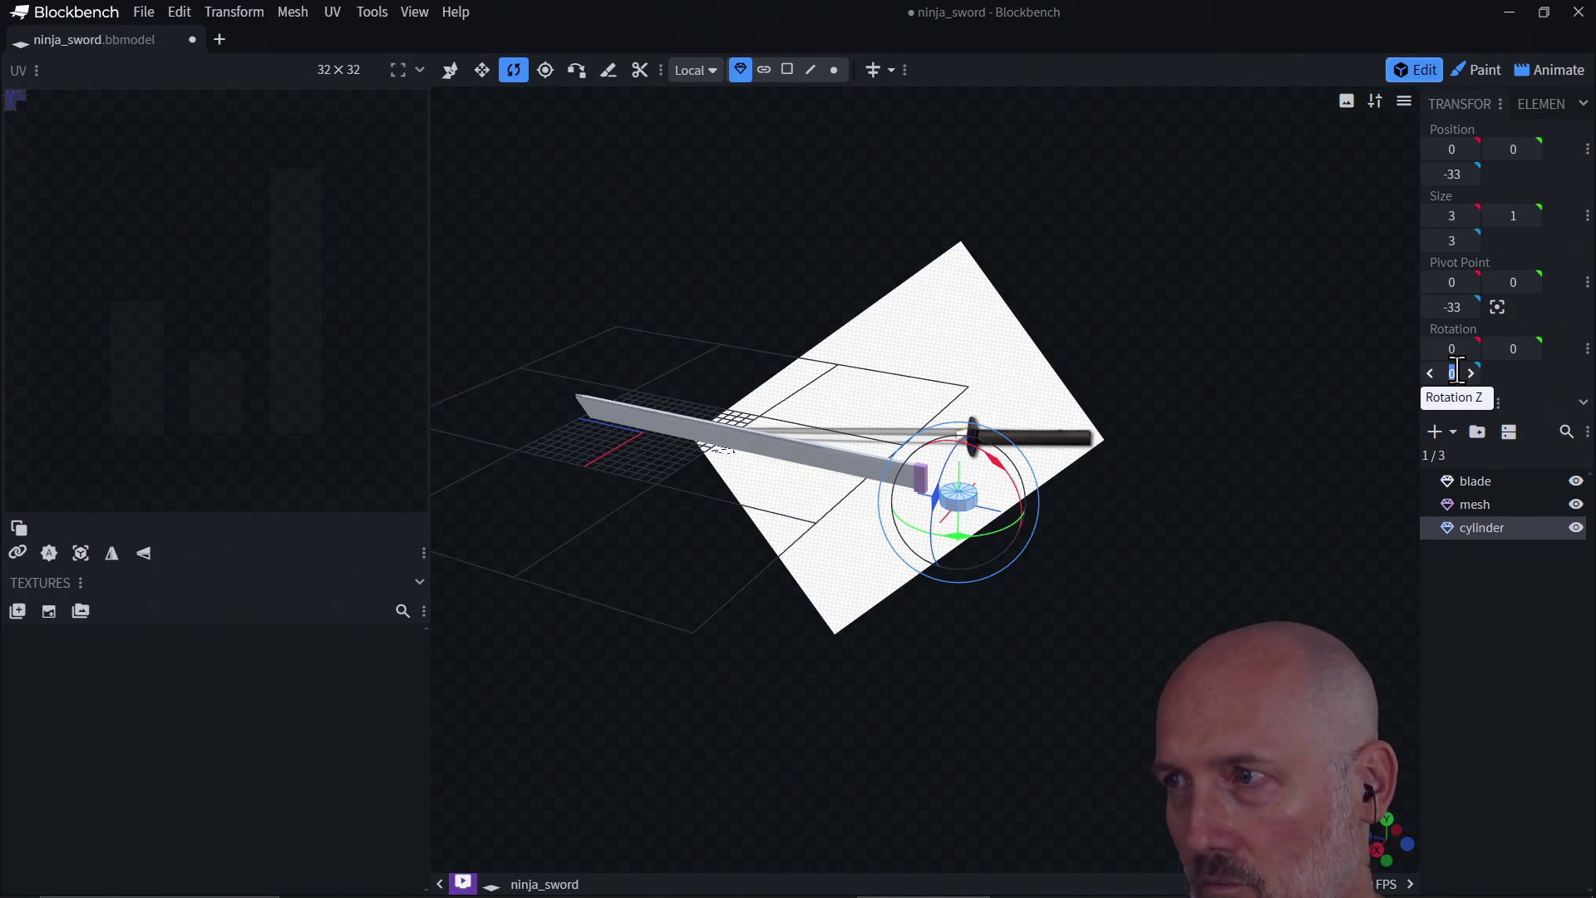
pyautogui.click(1471, 349)
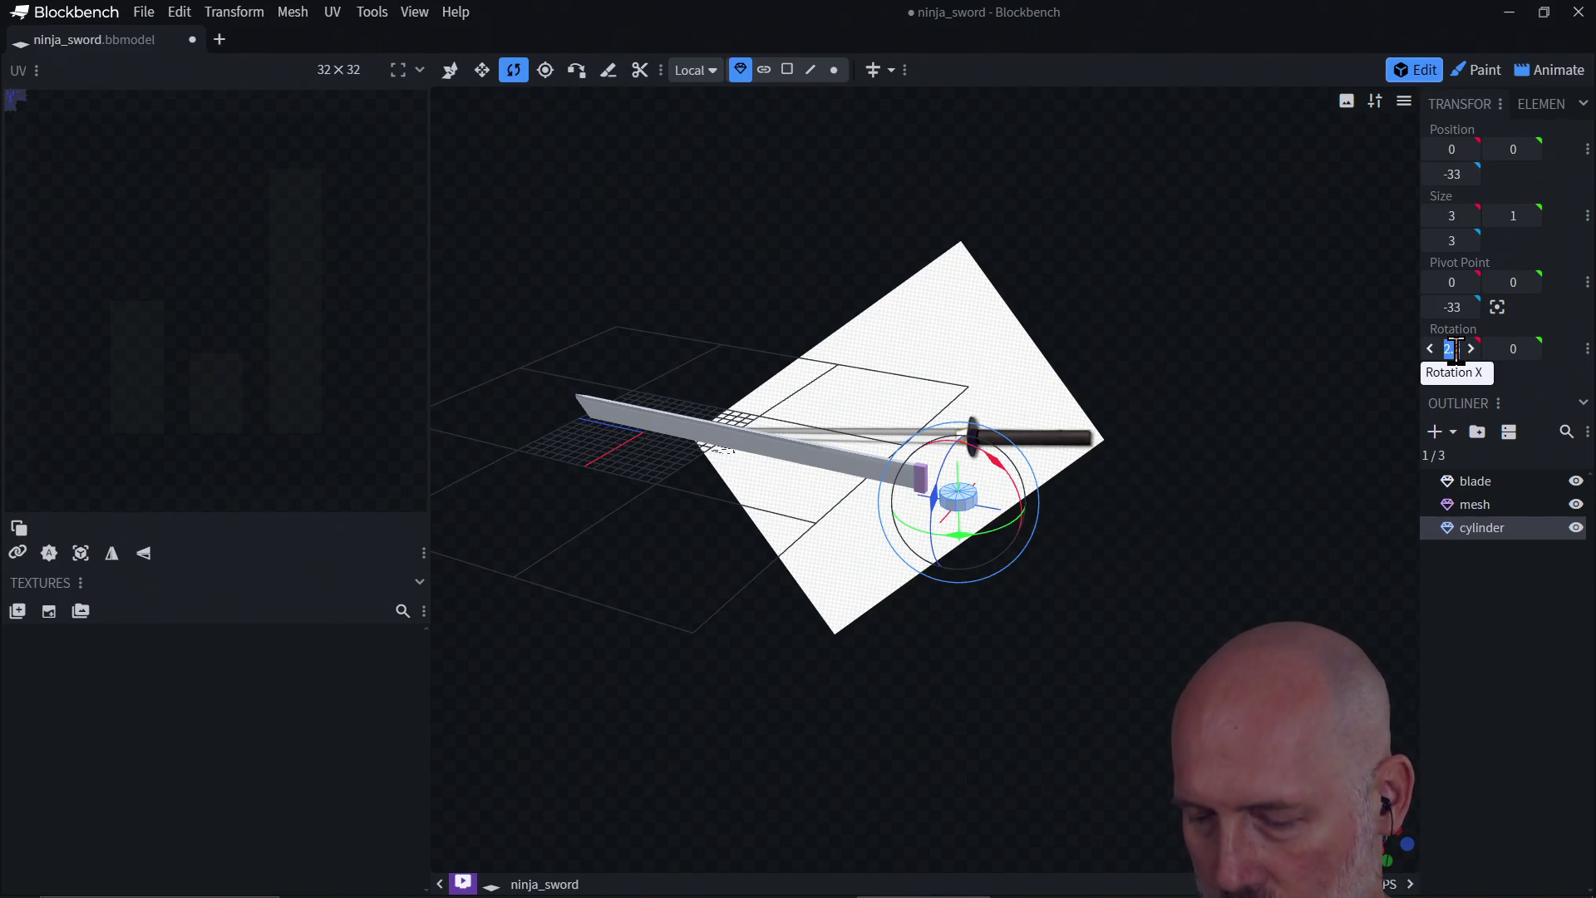
pyautogui.write('90')
pyautogui.press('Return')
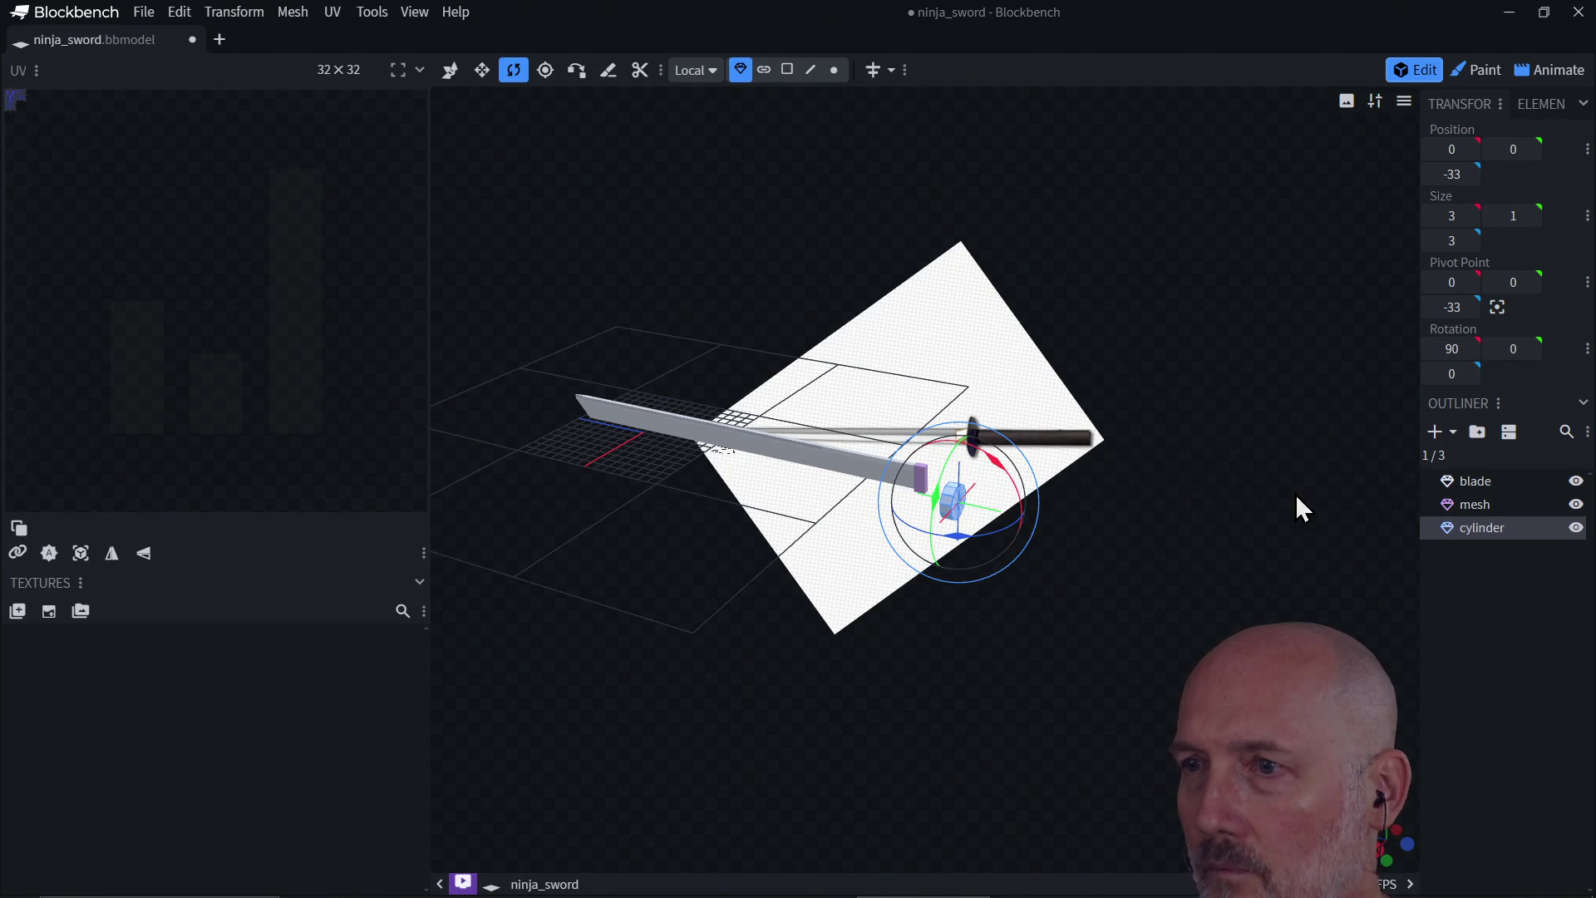
# Step: Move the cylinder along X and back, then raise it to position 0, 1, -33
pyautogui.press('v')
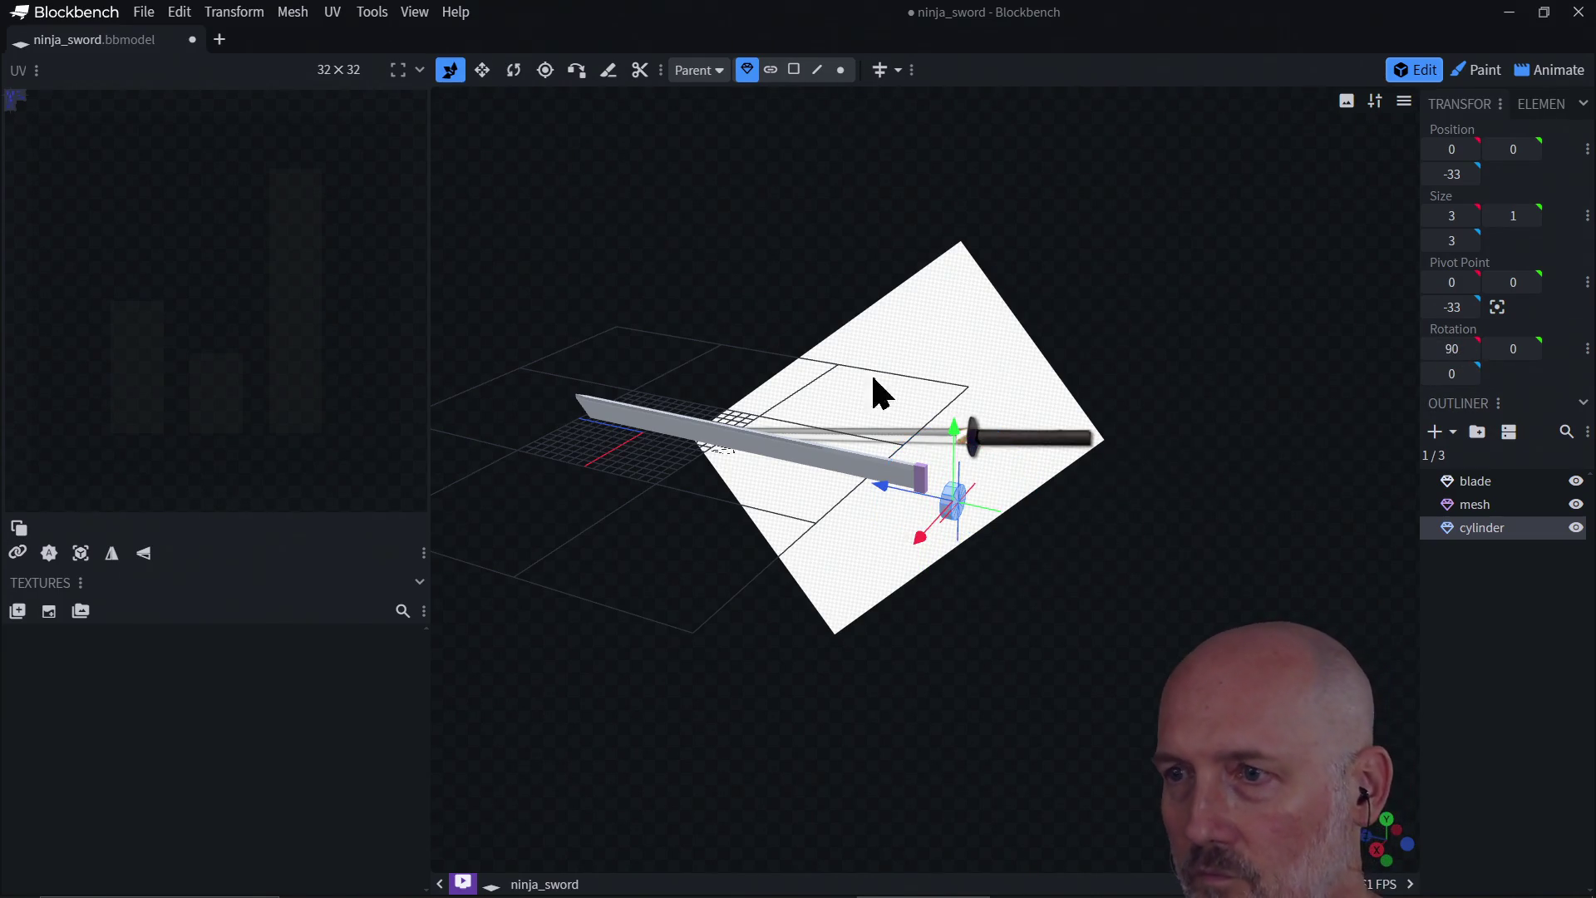
pyautogui.scroll(5, 1106, 456)
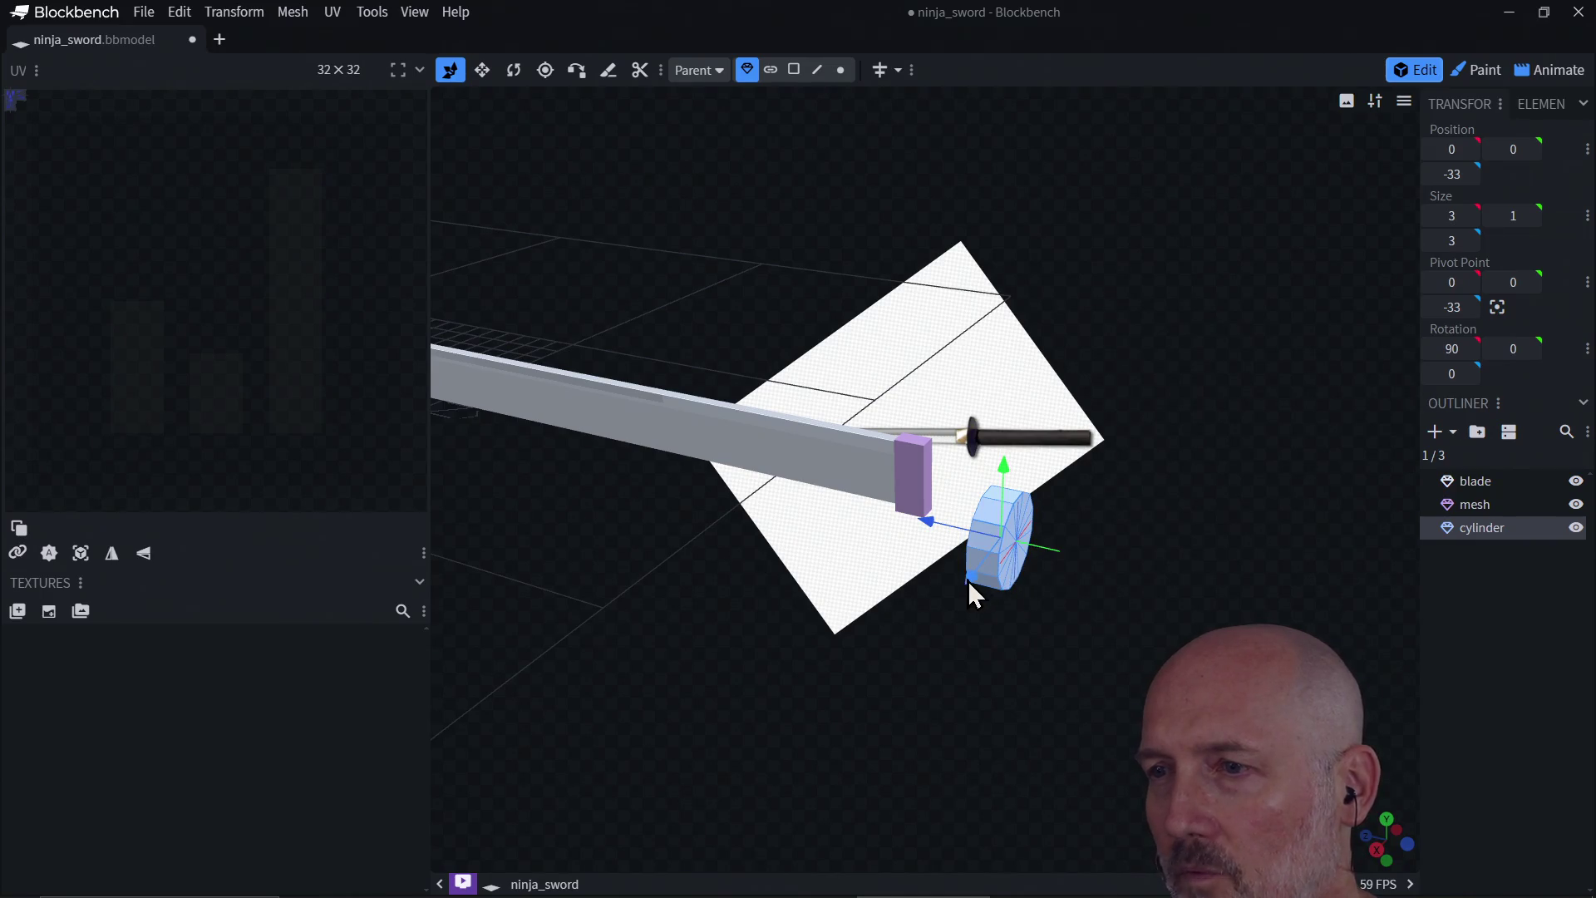
pyautogui.moveTo(971, 578)
pyautogui.mouseDown()
pyautogui.moveTo(1031, 540)
pyautogui.moveTo(1026, 581)
pyautogui.moveTo(908, 552)
pyautogui.mouseUp()
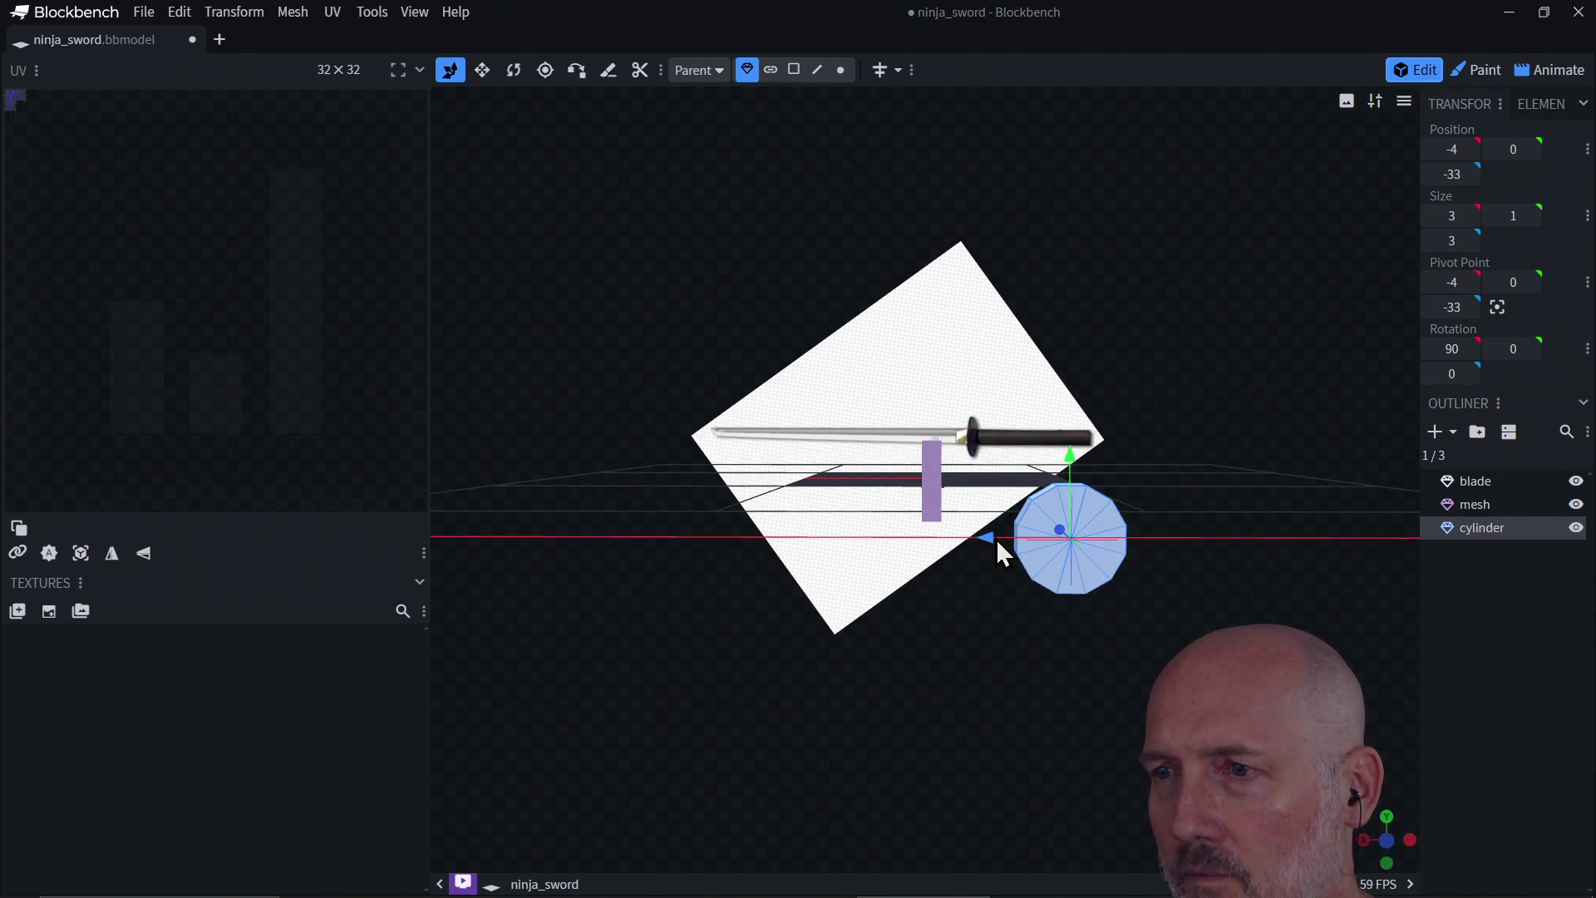
pyautogui.moveTo(989, 539); pyautogui.dragTo(868, 544)
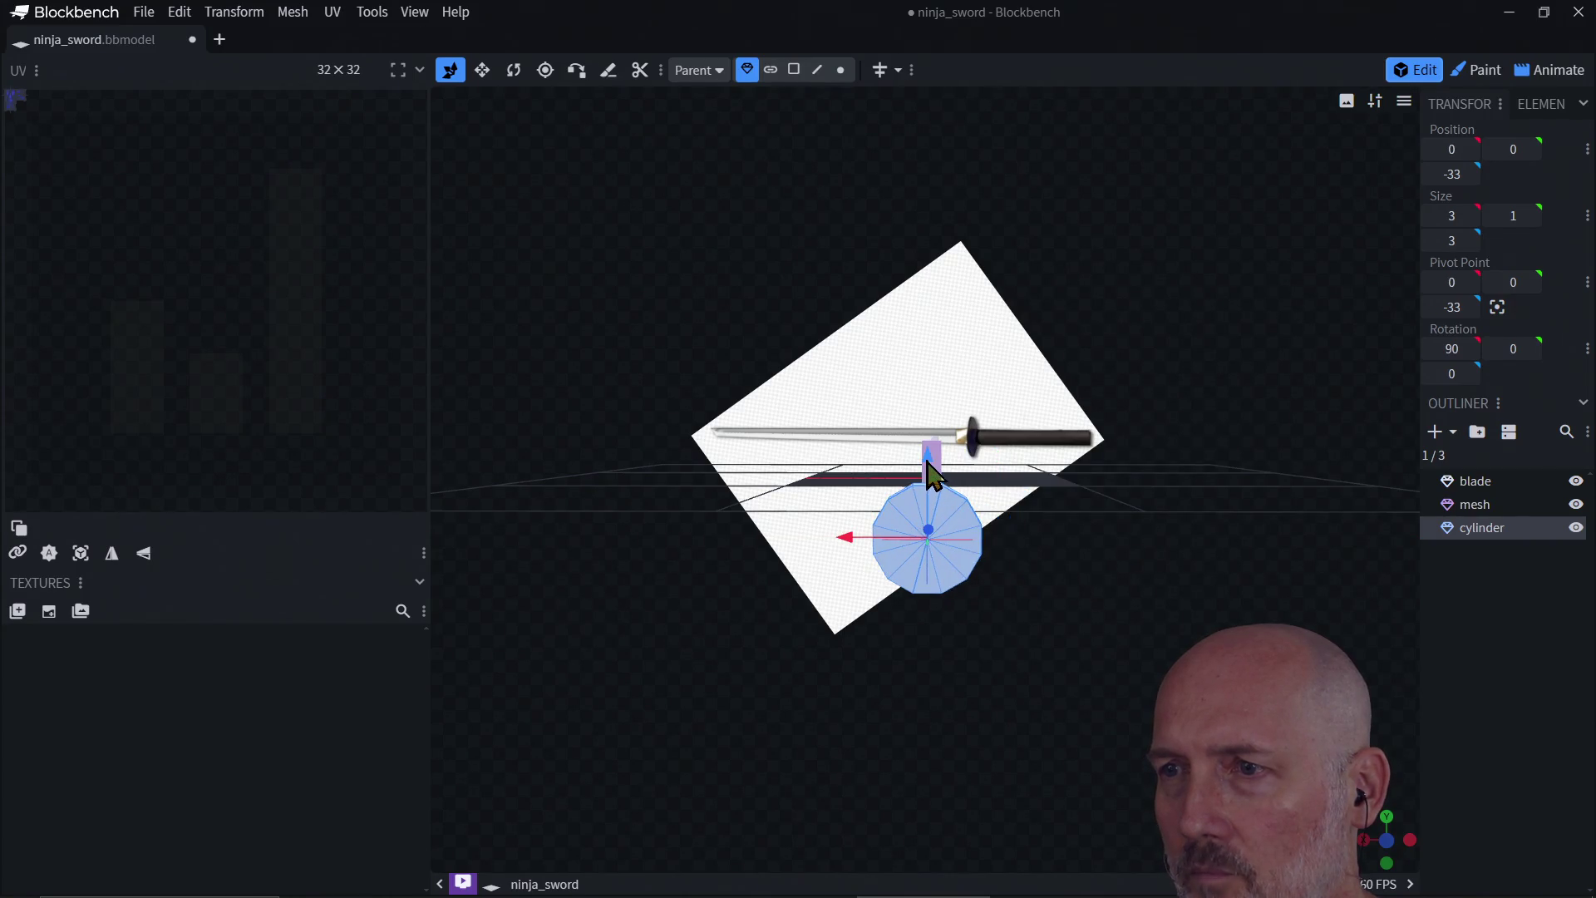
pyautogui.moveTo(926, 461); pyautogui.dragTo(931, 425)
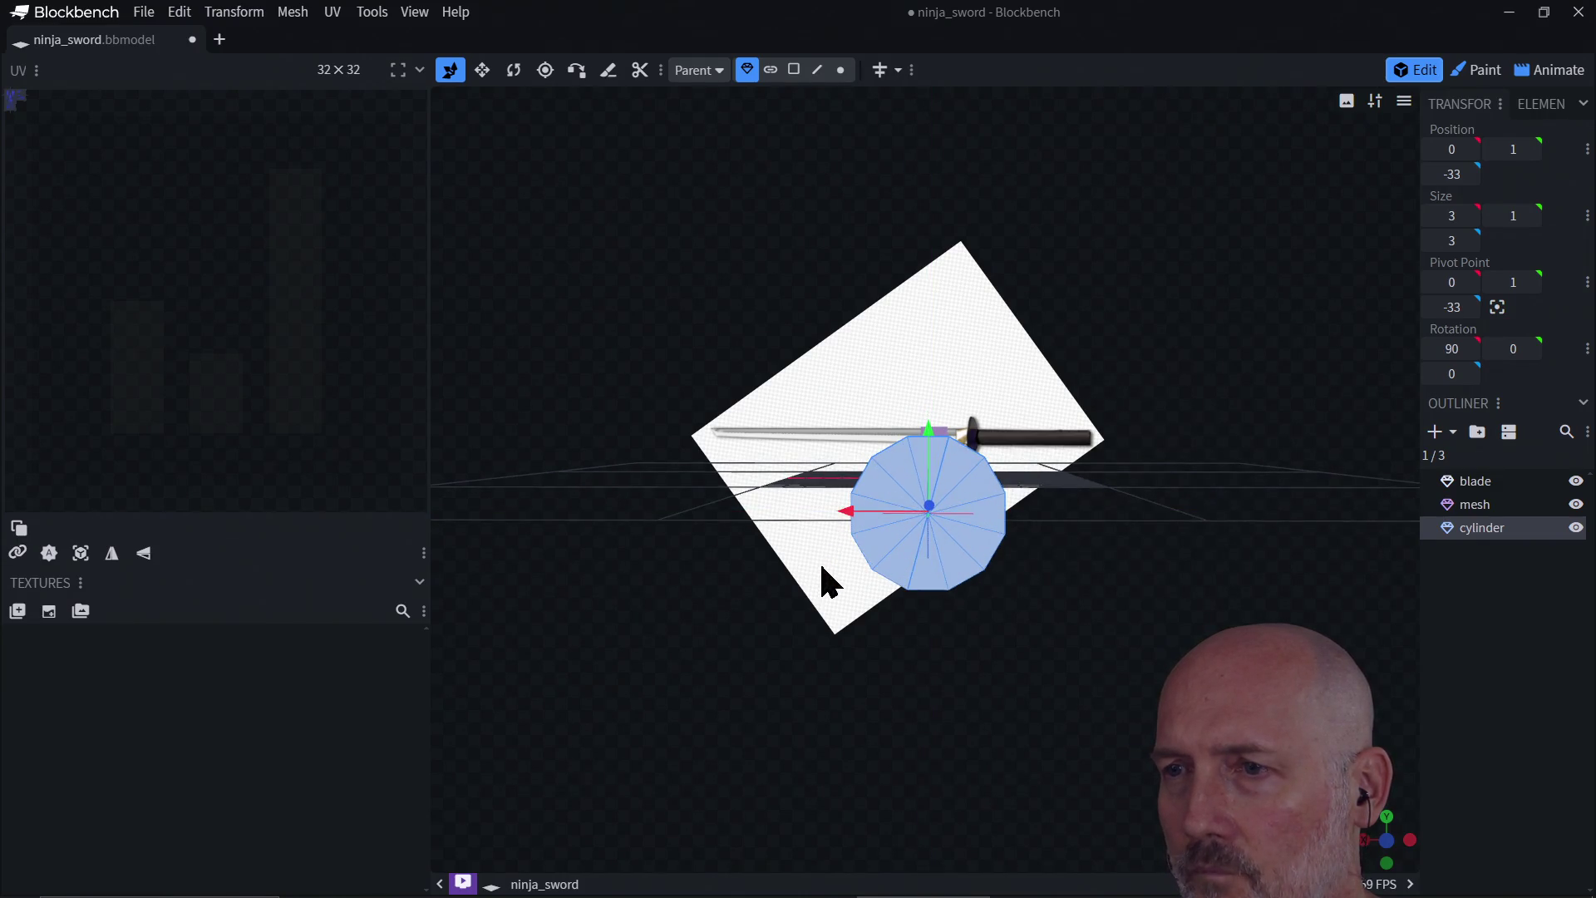
pyautogui.moveTo(826, 581)
pyautogui.mouseDown()
pyautogui.moveTo(1039, 615)
pyautogui.moveTo(985, 623)
pyautogui.moveTo(930, 600)
pyautogui.mouseUp()
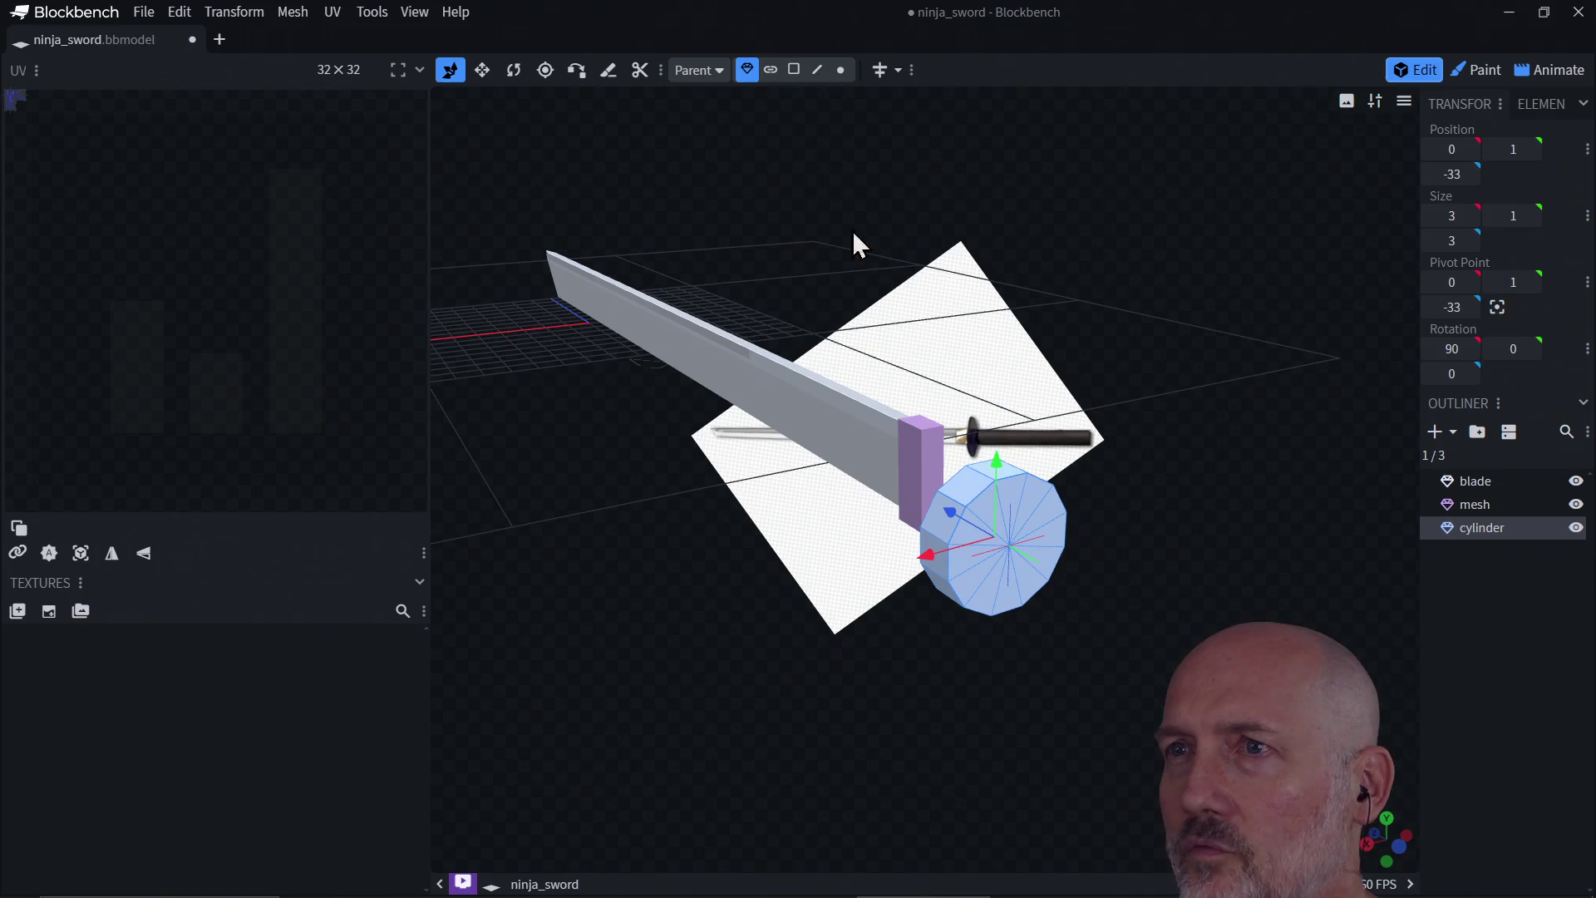
# Step: In Face selection mode, select the cylinder's whole end cap and try sliding it along Z
pyautogui.click(793, 69)
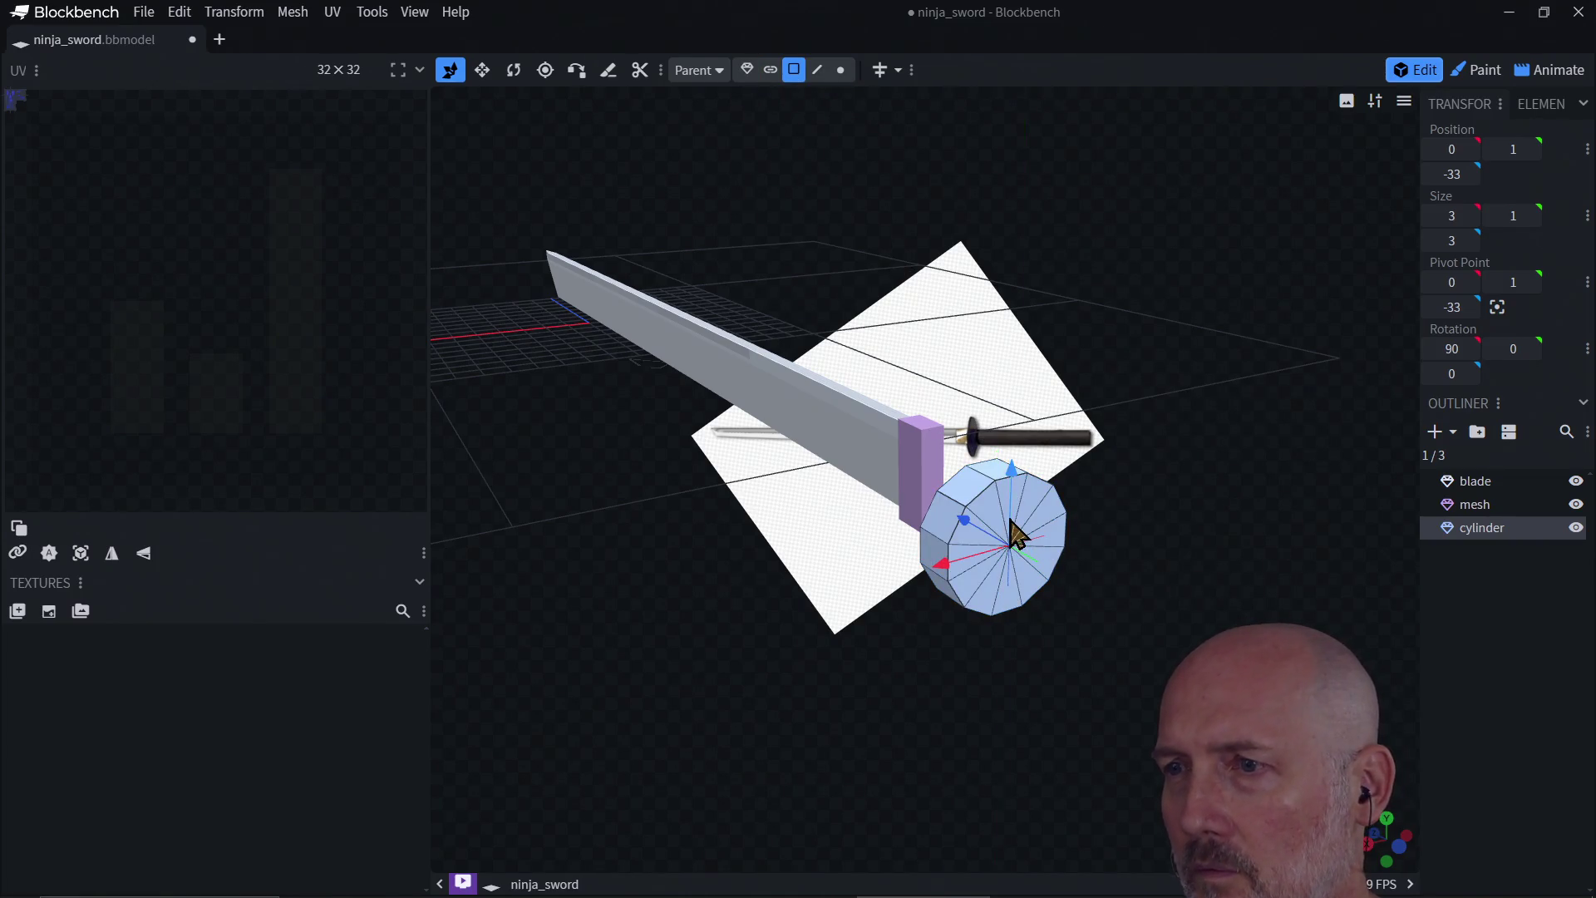
pyautogui.click(1029, 526)
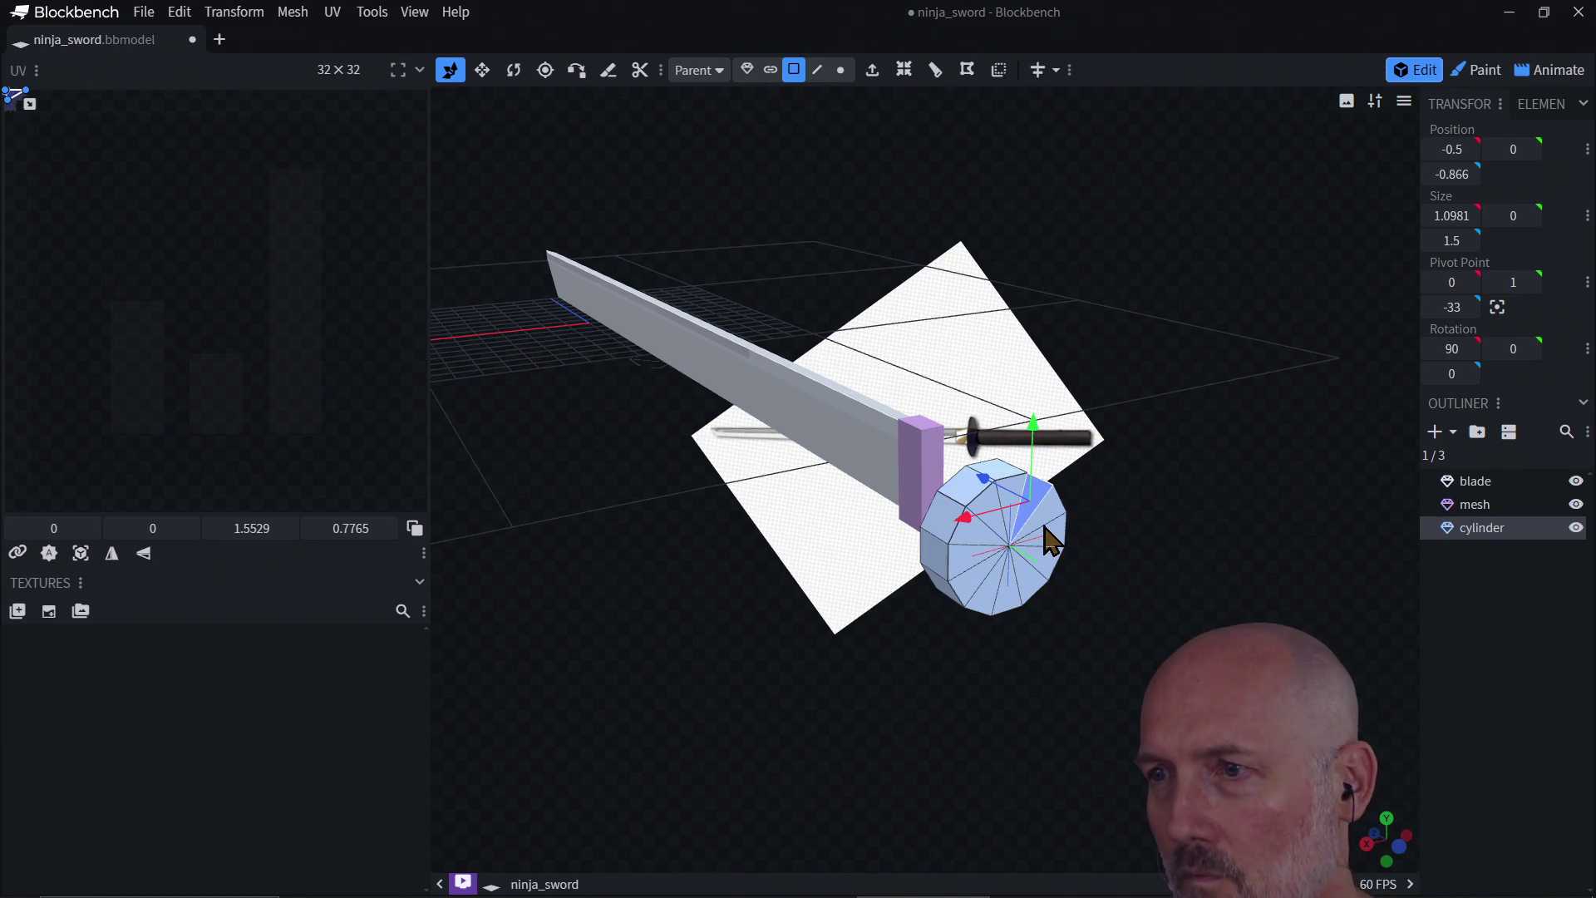
pyautogui.doubleClick(1043, 536)
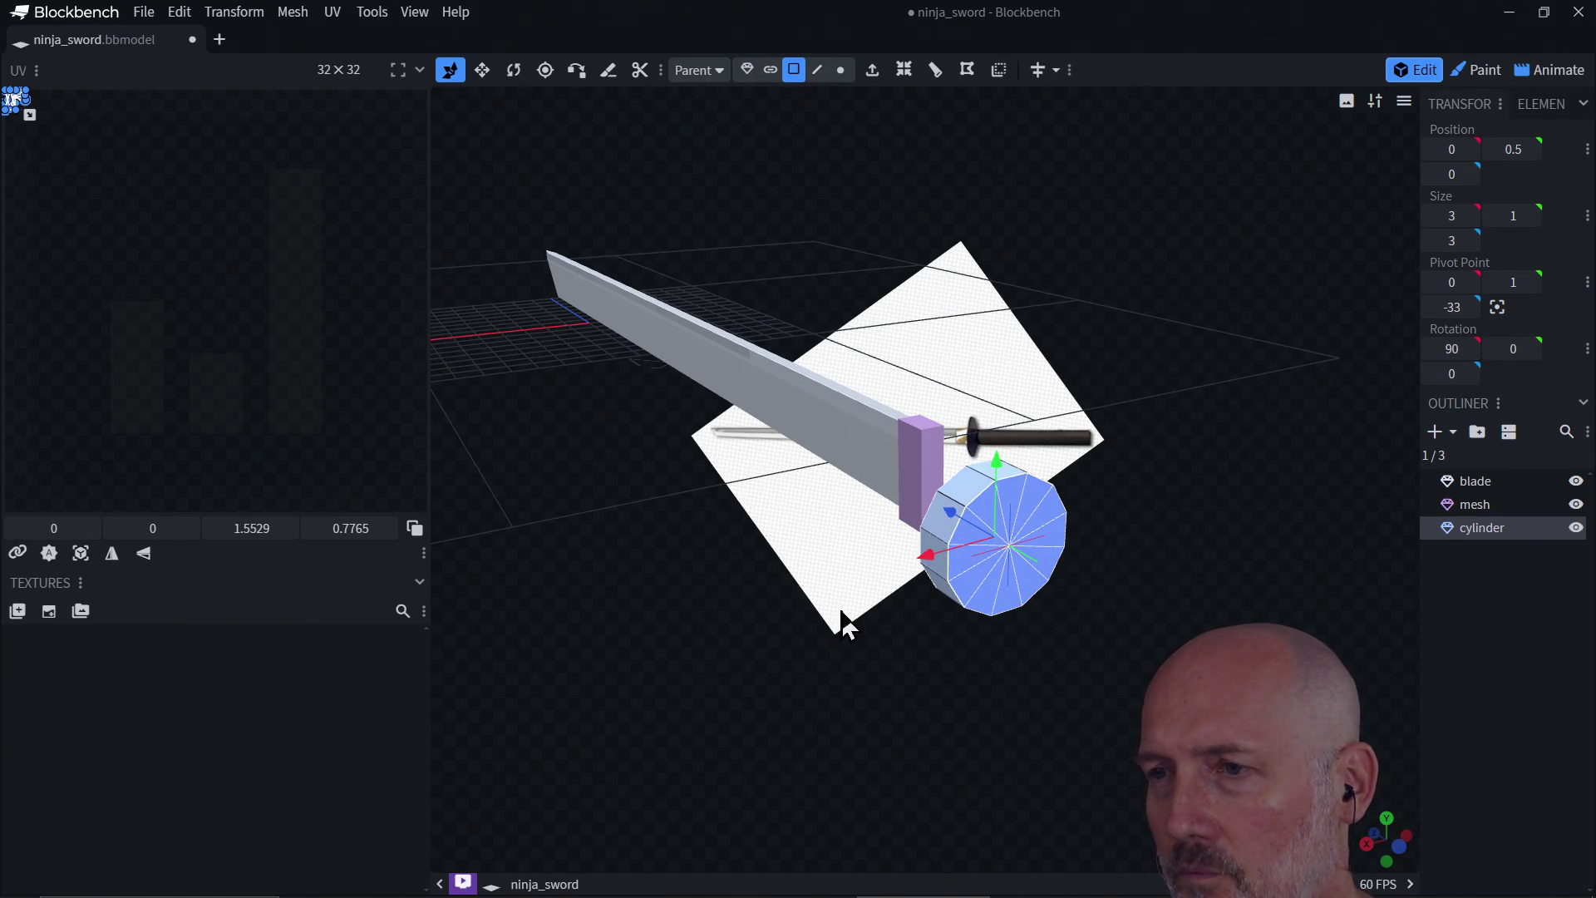
pyautogui.moveTo(839, 620); pyautogui.dragTo(972, 626)
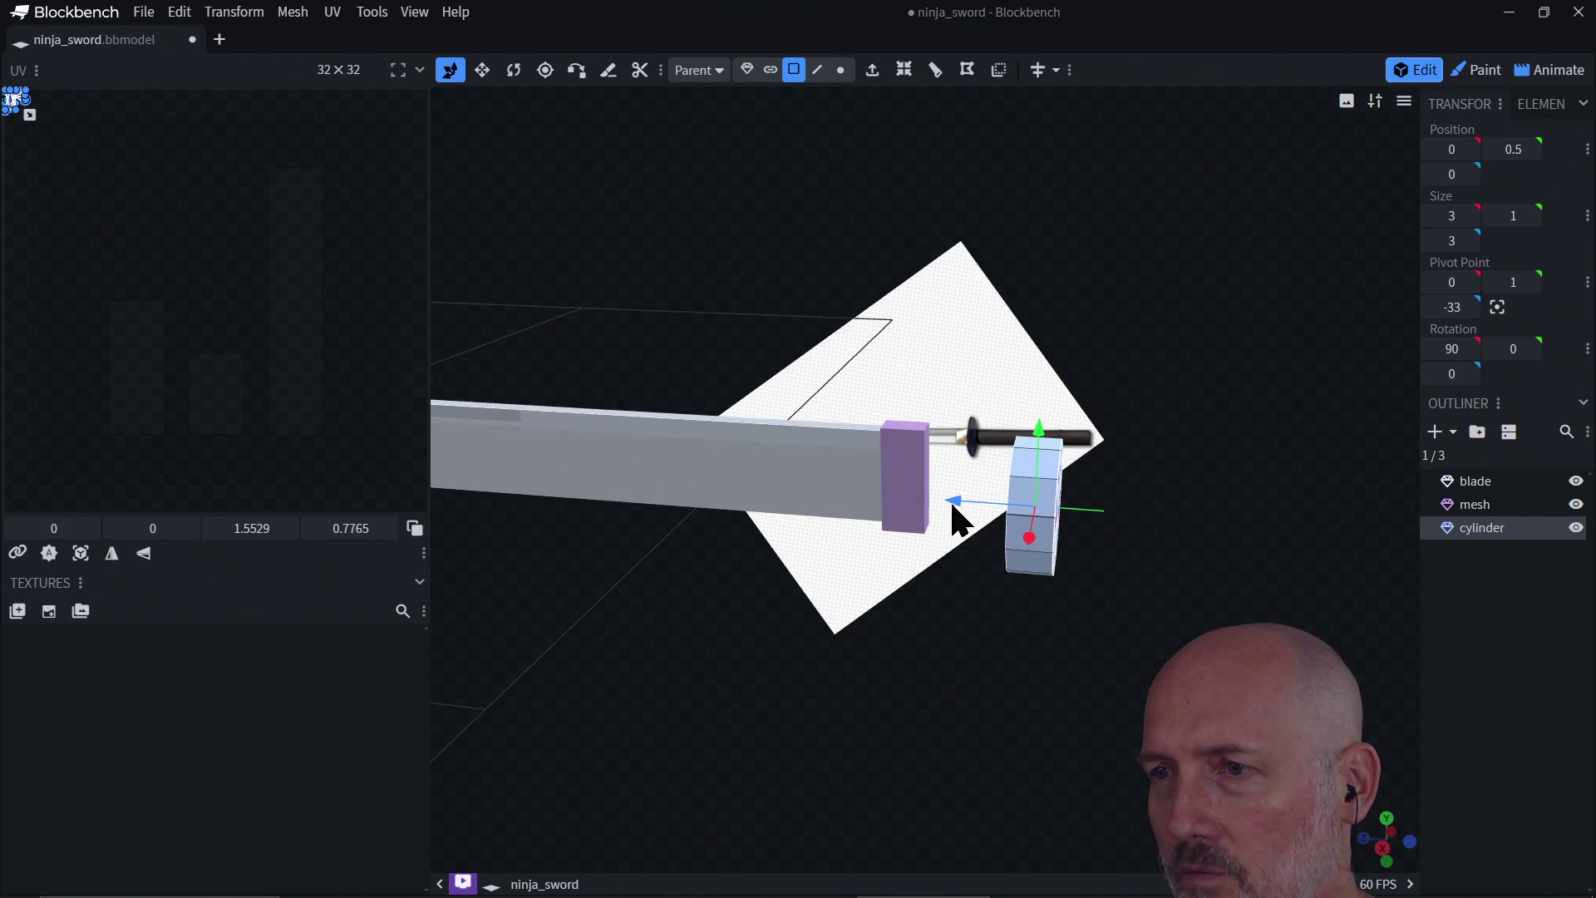
pyautogui.moveTo(960, 519)
pyautogui.mouseDown()
pyautogui.moveTo(934, 510)
pyautogui.moveTo(960, 520)
pyautogui.mouseUp()
# Step: Select the cylinder's entire front cap and nudge it slightly along Z
pyautogui.moveTo(1079, 555)
pyautogui.mouseDown()
pyautogui.moveTo(1144, 581)
pyautogui.moveTo(1039, 570)
pyautogui.moveTo(1015, 527)
pyautogui.mouseUp()
pyautogui.click(1019, 525)
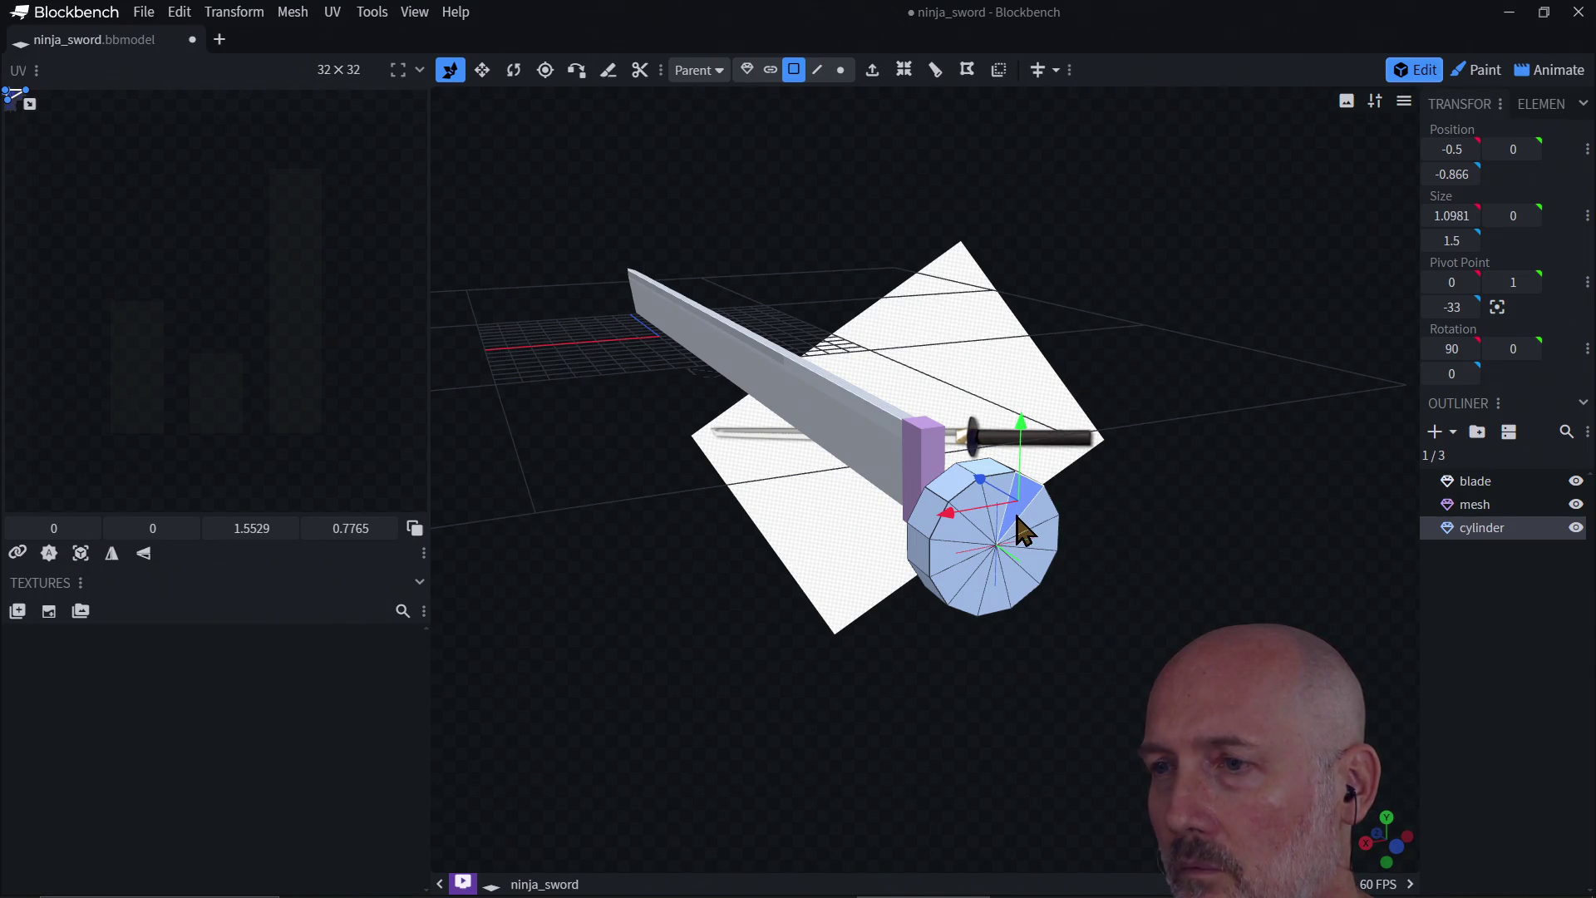
pyautogui.moveTo(1018, 529)
pyautogui.mouseDown()
pyautogui.moveTo(979, 531)
pyautogui.moveTo(989, 592)
pyautogui.mouseUp()
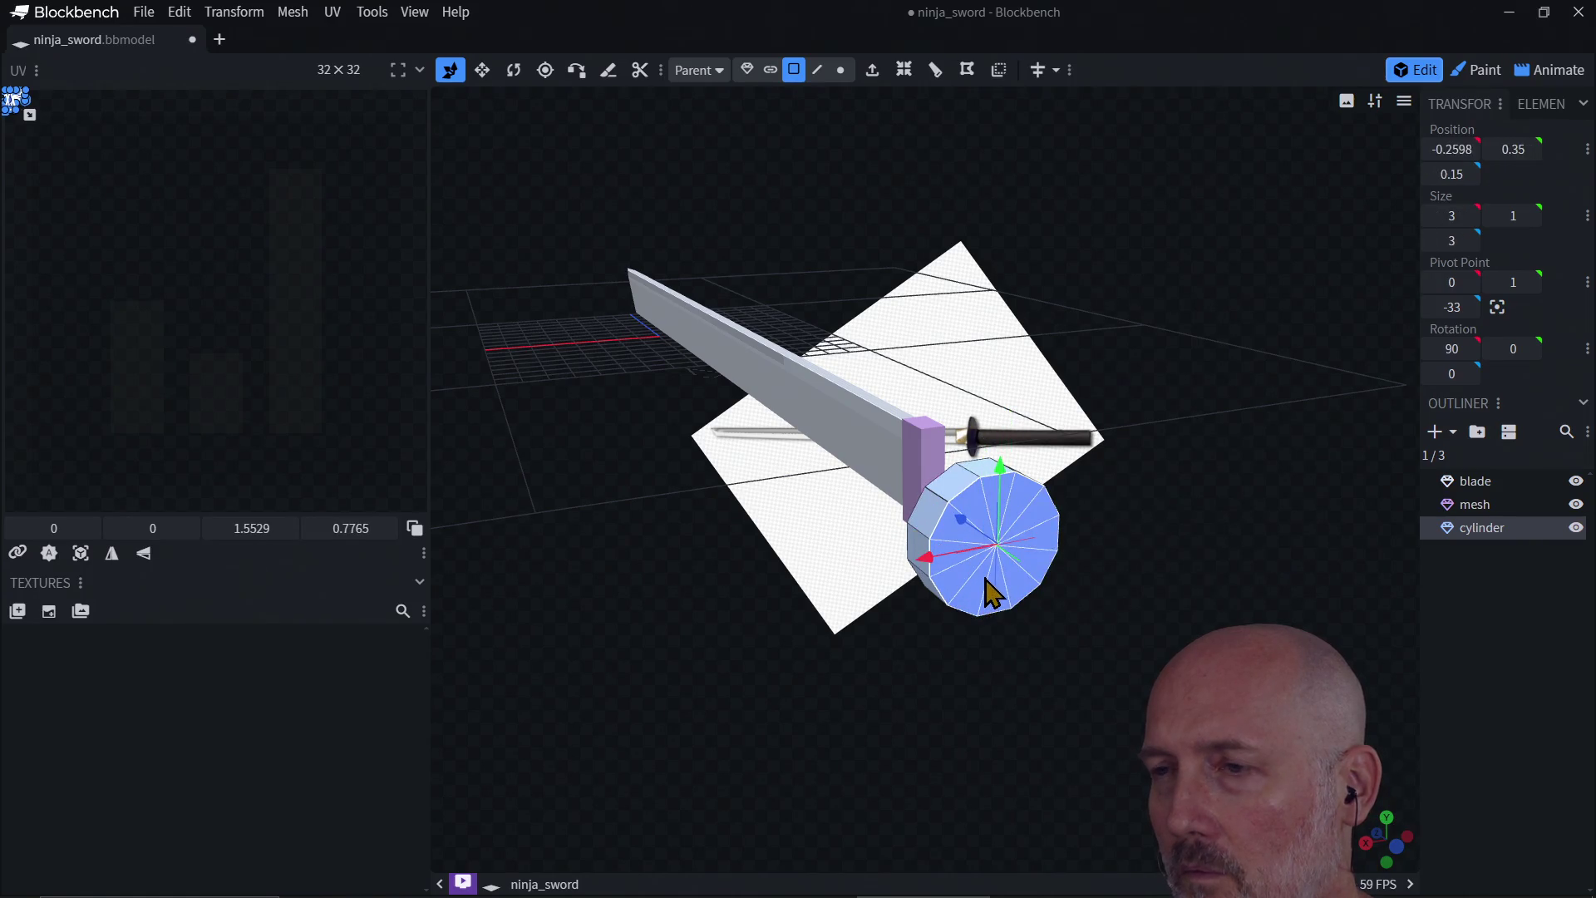
pyautogui.moveTo(909, 687)
pyautogui.mouseDown()
pyautogui.moveTo(1055, 709)
pyautogui.moveTo(986, 606)
pyautogui.mouseUp()
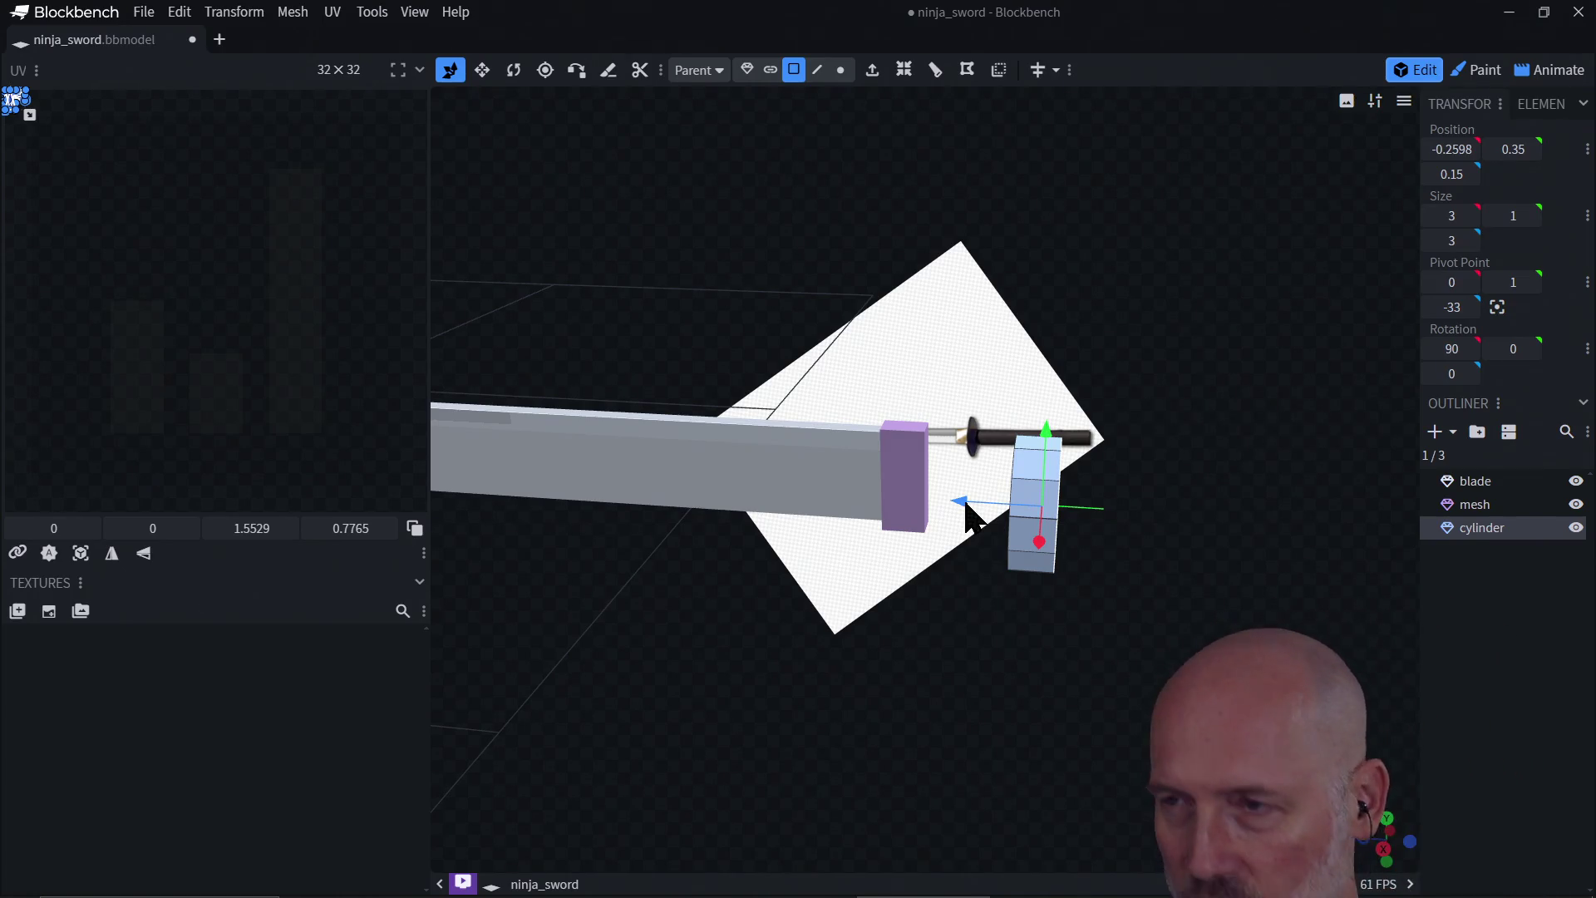
pyautogui.moveTo(964, 502)
pyautogui.mouseDown()
pyautogui.moveTo(944, 502)
pyautogui.moveTo(981, 508)
pyautogui.moveTo(961, 503)
pyautogui.mouseUp()
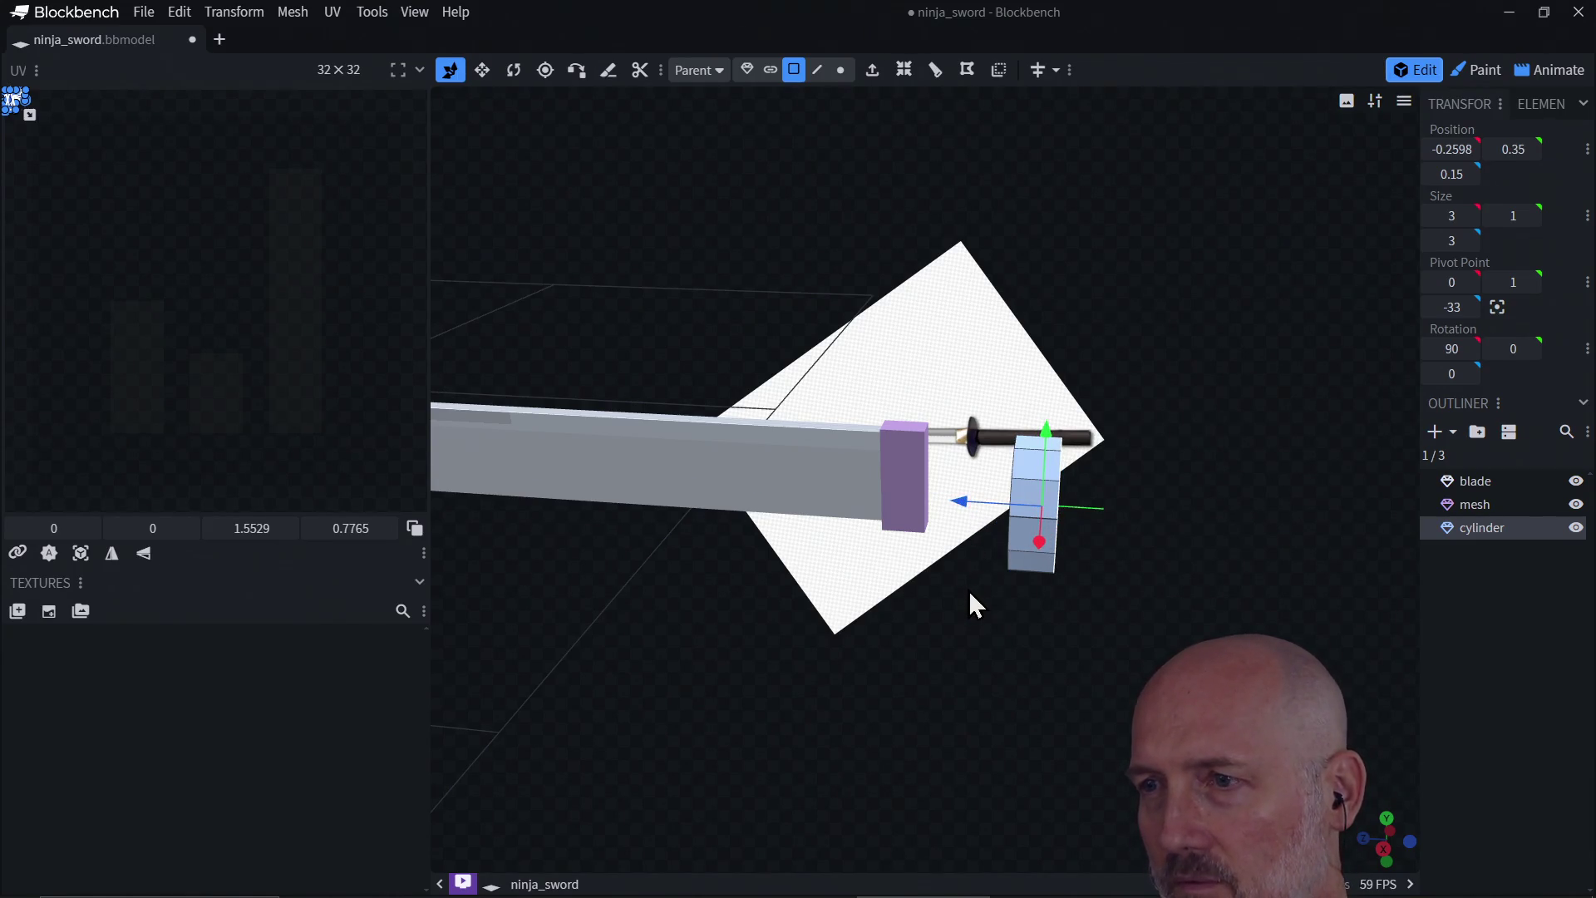